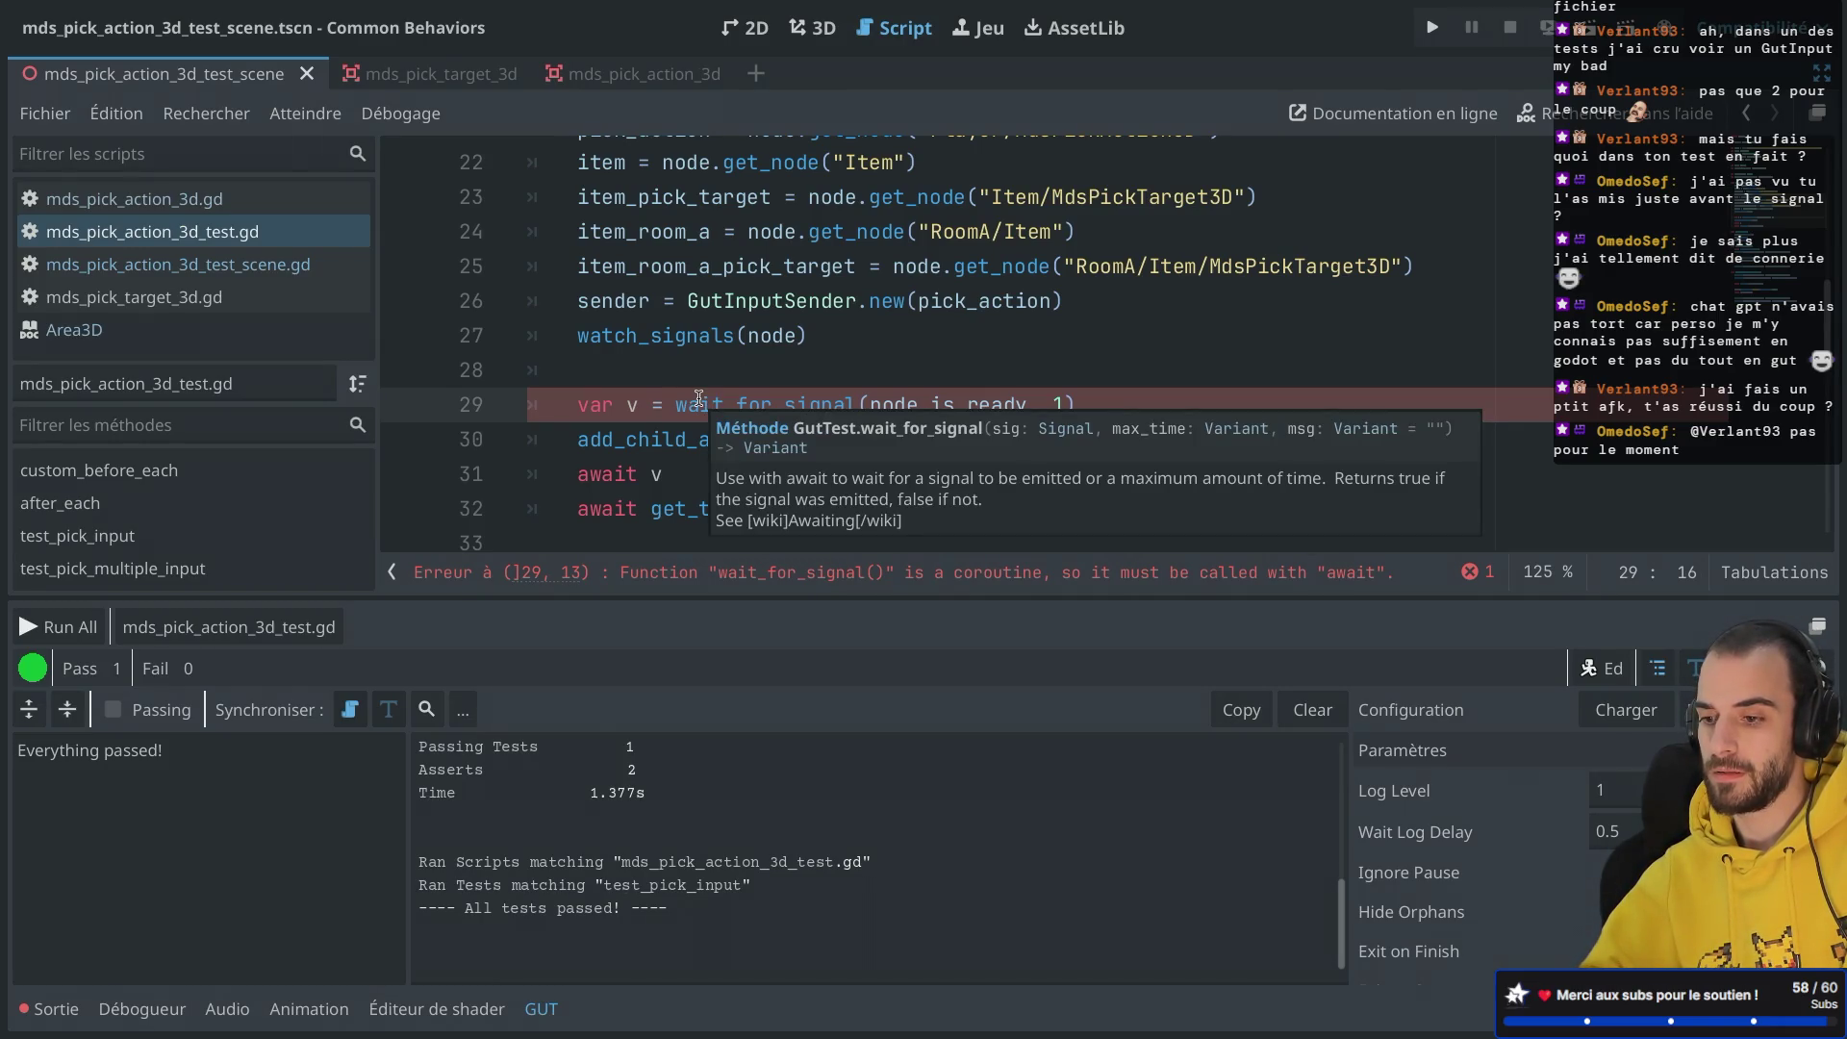
# Step: Delete the wait_for_signal and 'await v' lines from custom_before_each and save the test script
pyautogui.moveTo(578, 440); pyautogui.dragTo(829, 454)
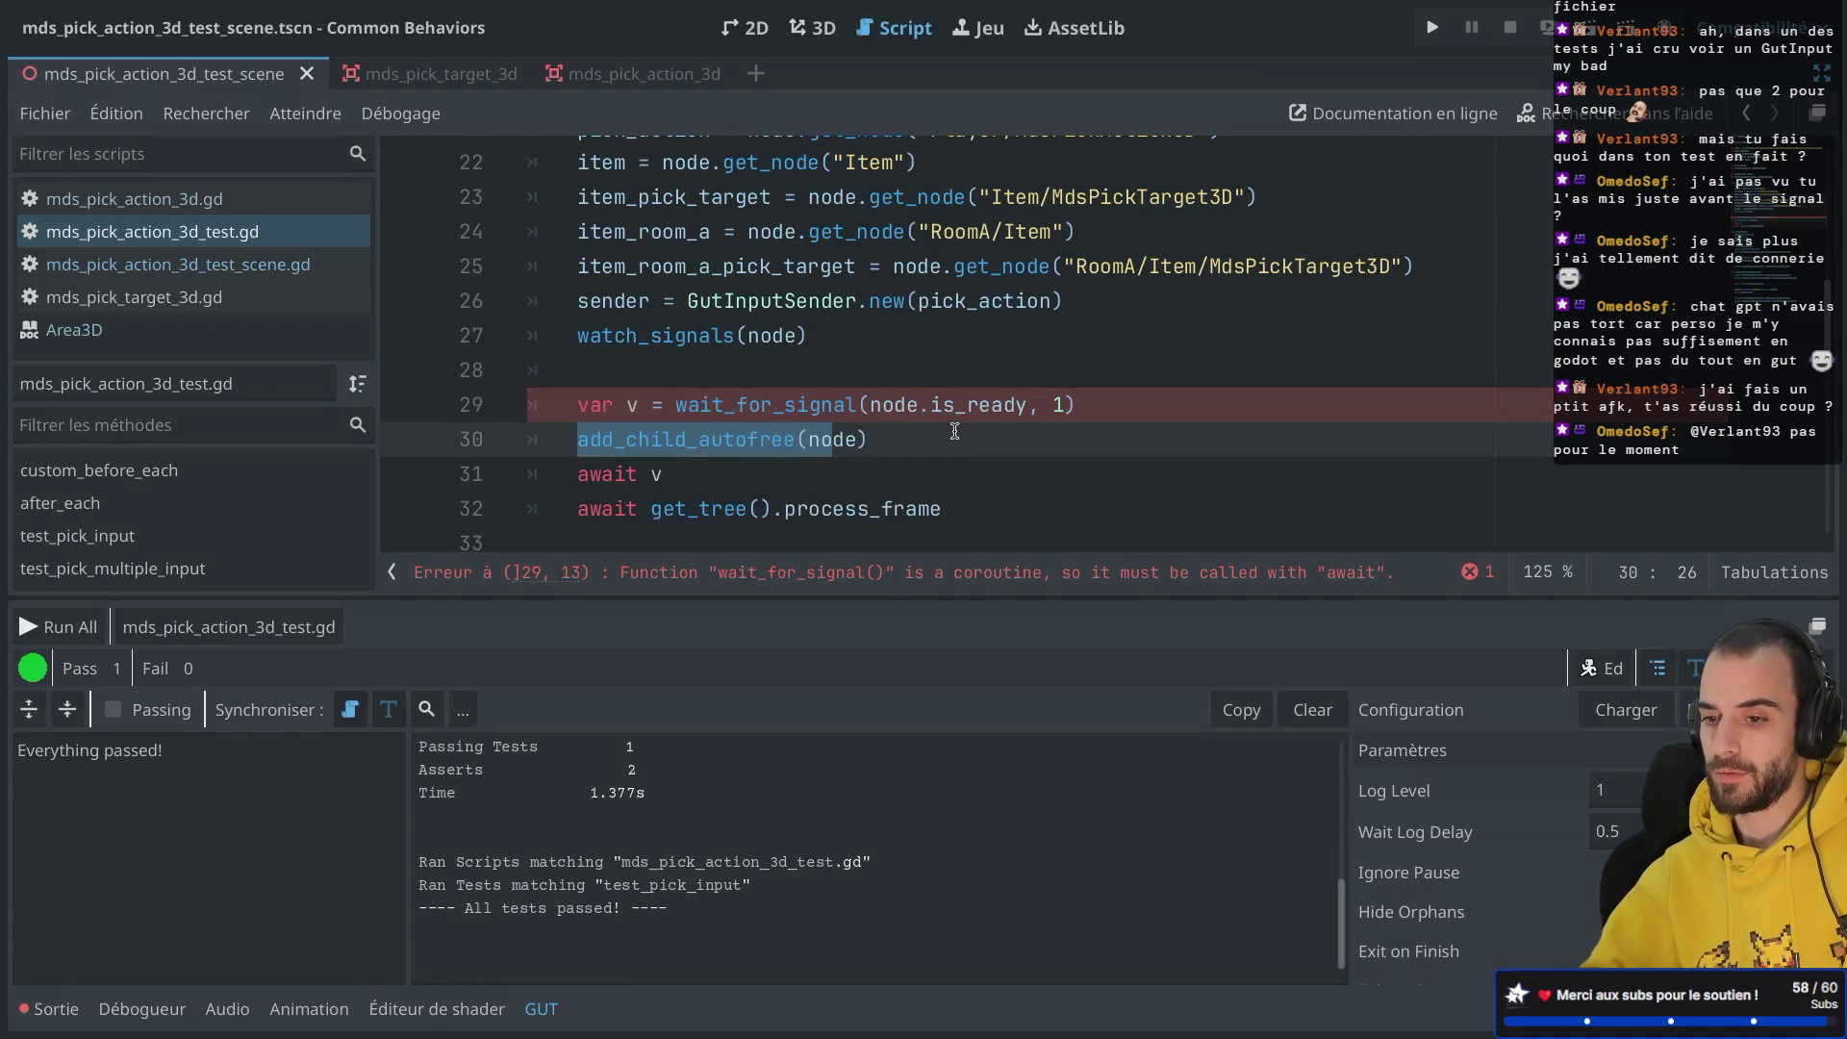
pyautogui.moveTo(1100, 404)
pyautogui.mouseDown()
pyautogui.moveTo(1094, 377)
pyautogui.moveTo(998, 381)
pyautogui.mouseUp()
pyautogui.press('BackSpace')
pyautogui.press('BackSpace')
pyautogui.press('BackSpace')
pyautogui.hotkey('ctrl', 's')
# Step: Run test_pick_input alone with GUT's run-current-test button
pyautogui.scroll(3, 1000, 385)
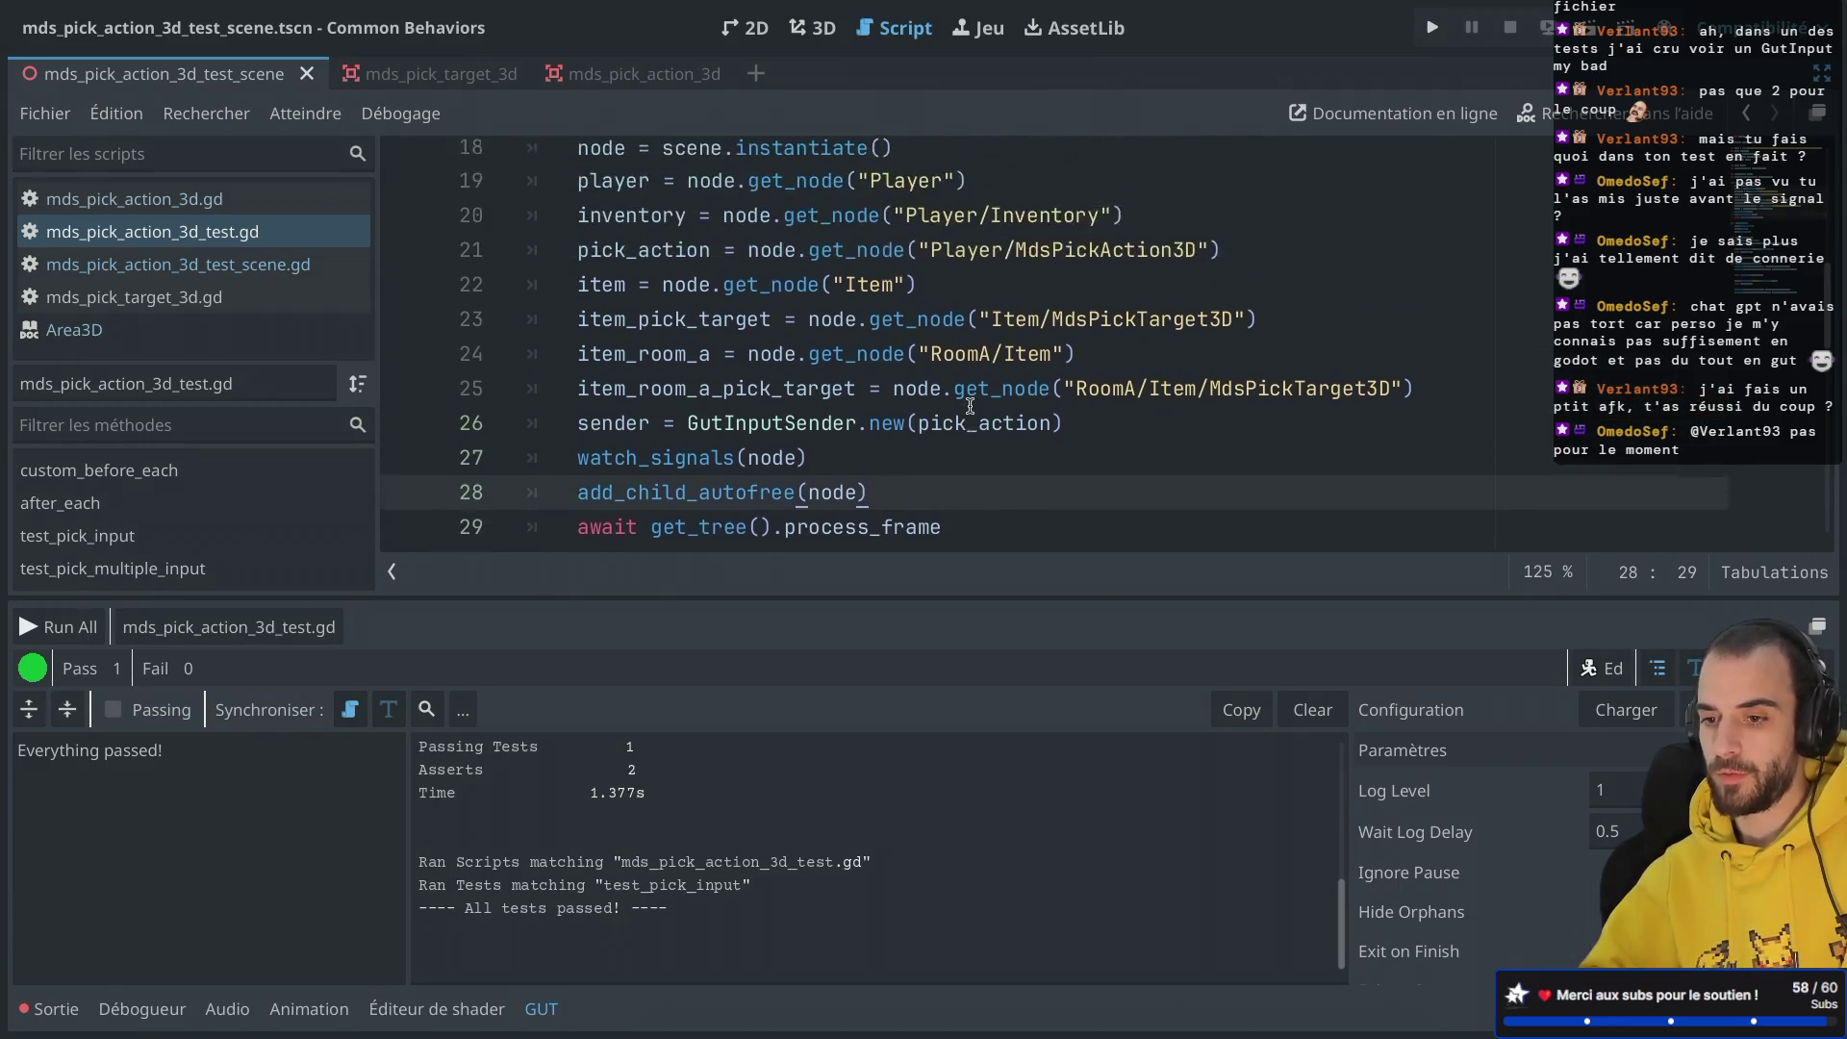
pyautogui.scroll(-3, 970, 405)
pyautogui.scroll(-5, 970, 405)
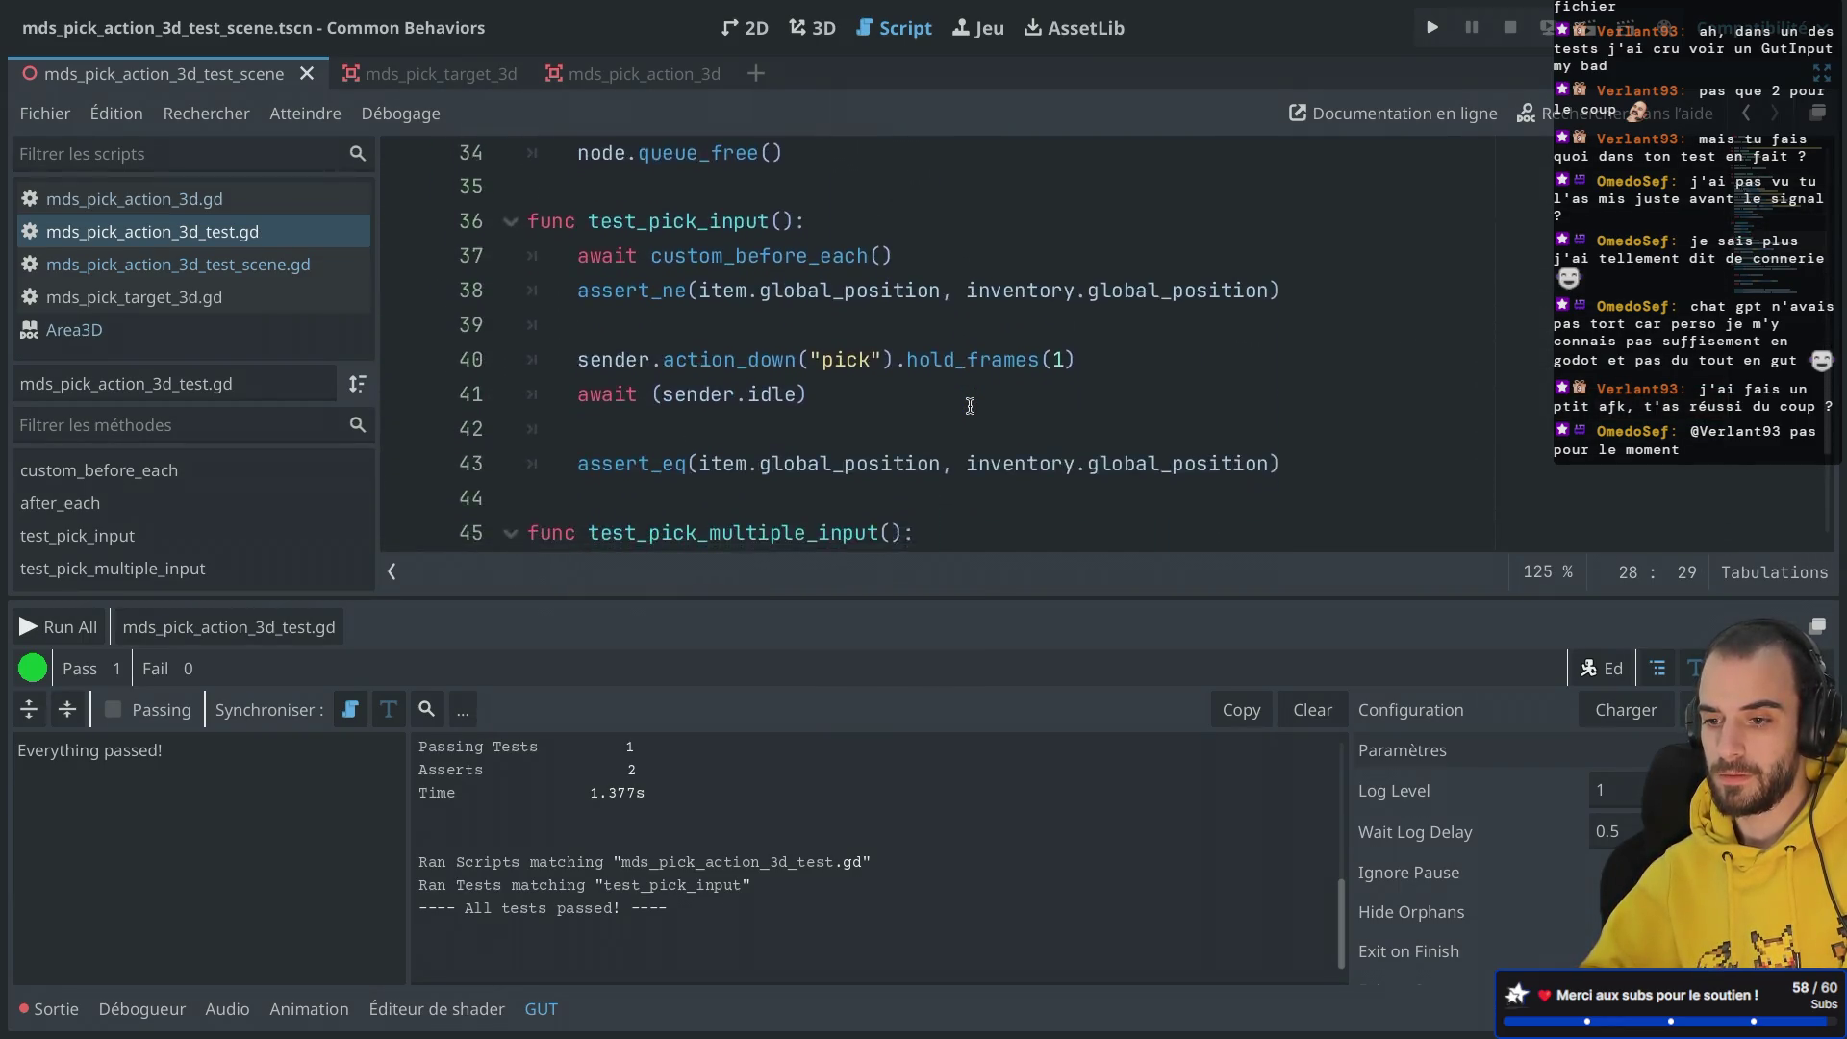
pyautogui.scroll(5, 894, 340)
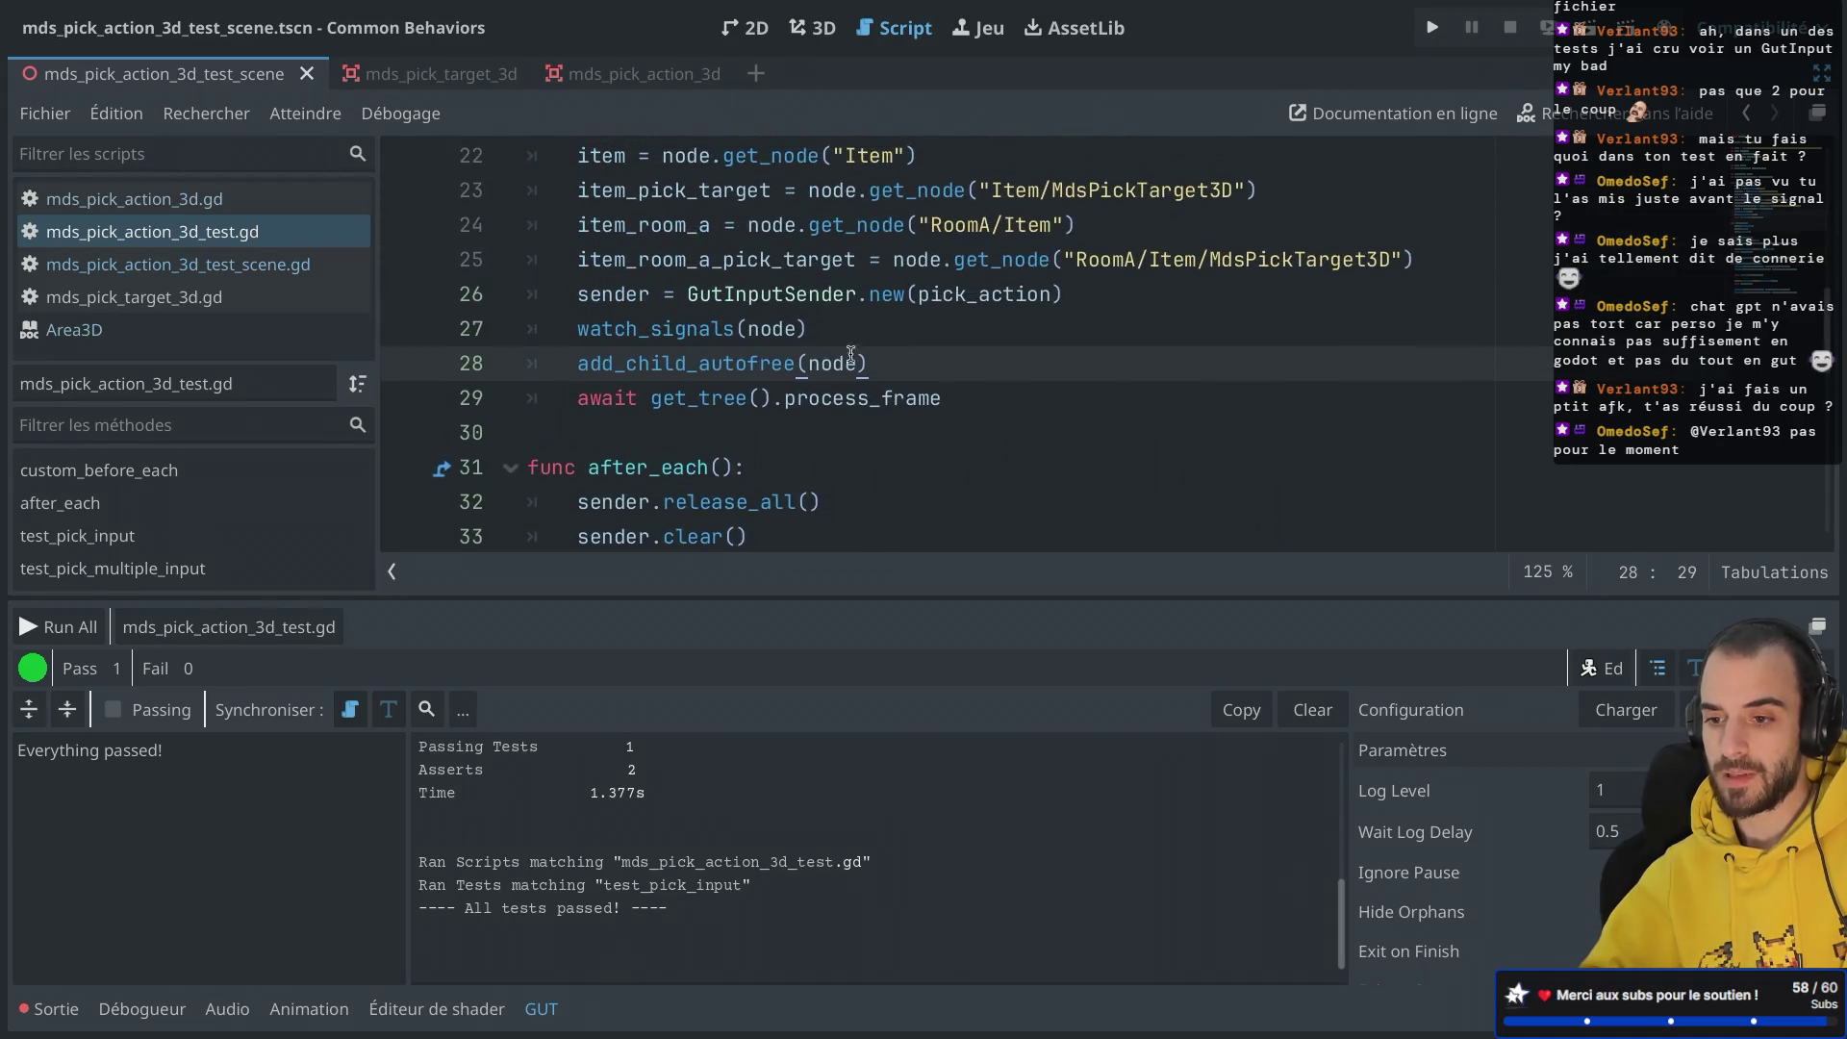
pyautogui.moveTo(711, 397); pyautogui.dragTo(882, 400)
pyautogui.scroll(-5, 881, 402)
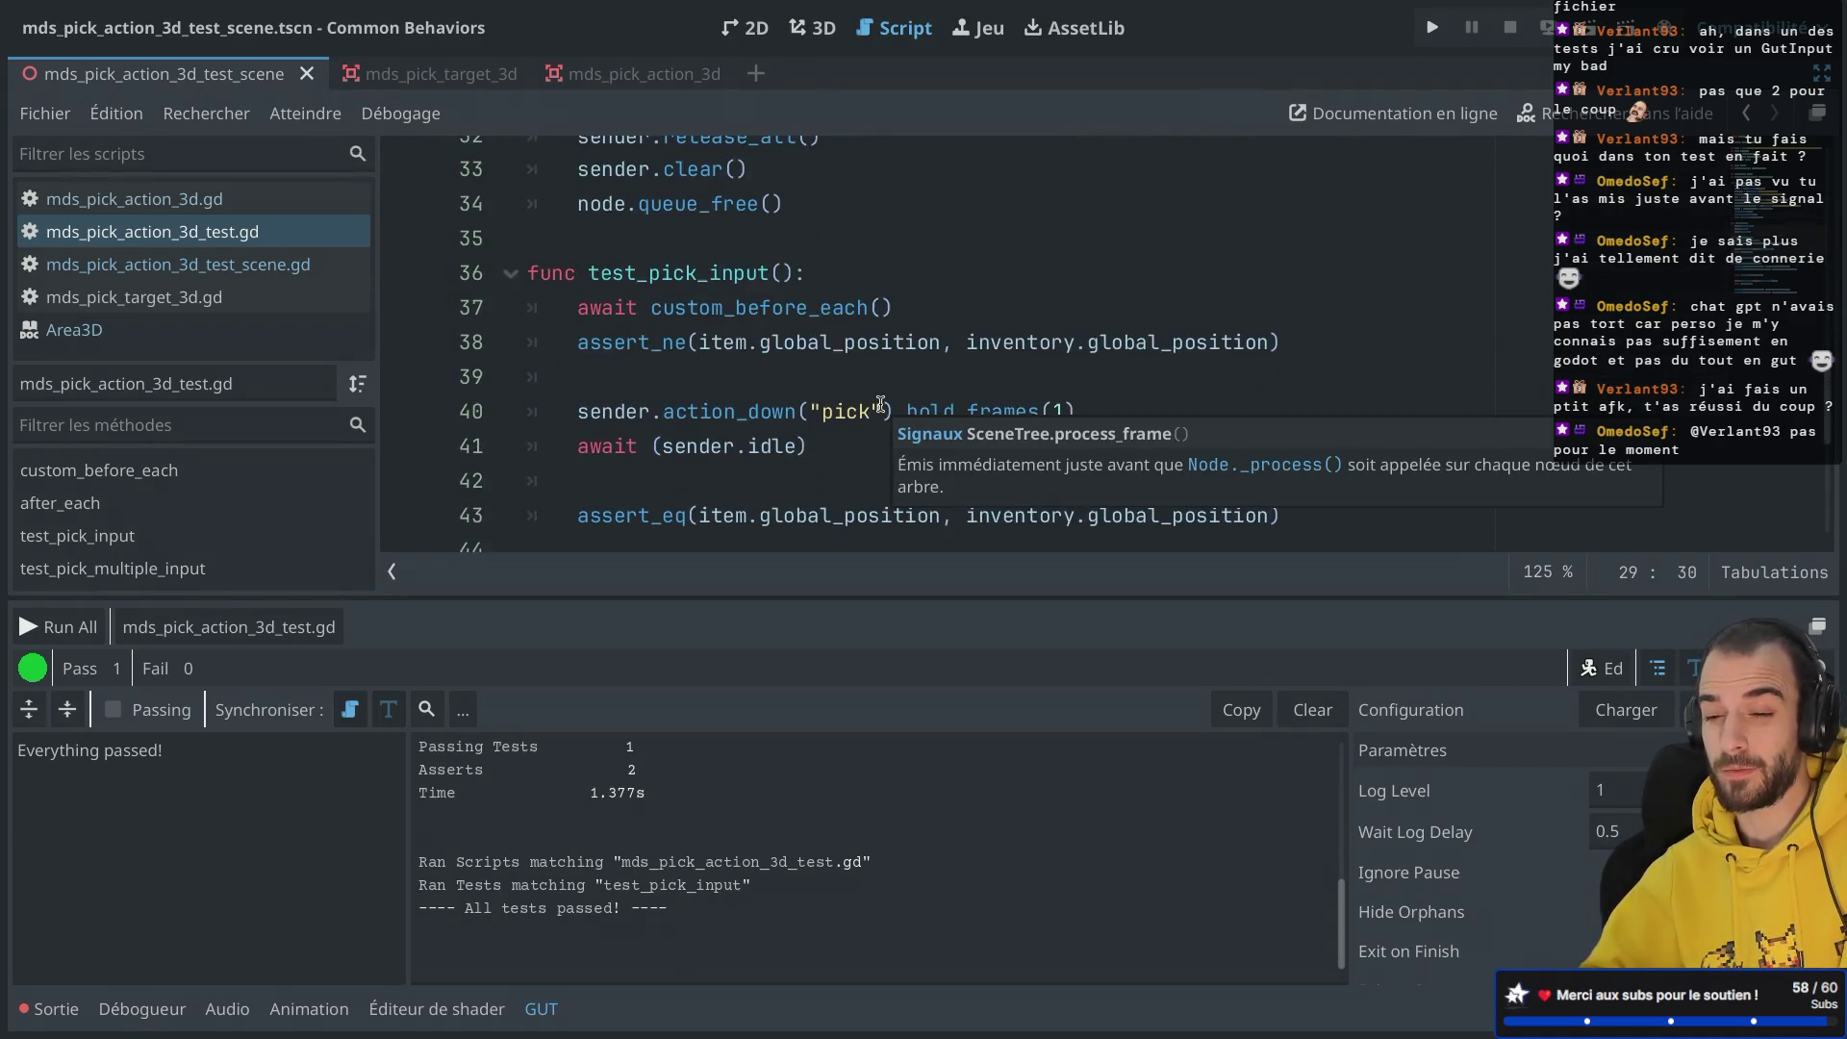
pyautogui.scroll(2, 853, 327)
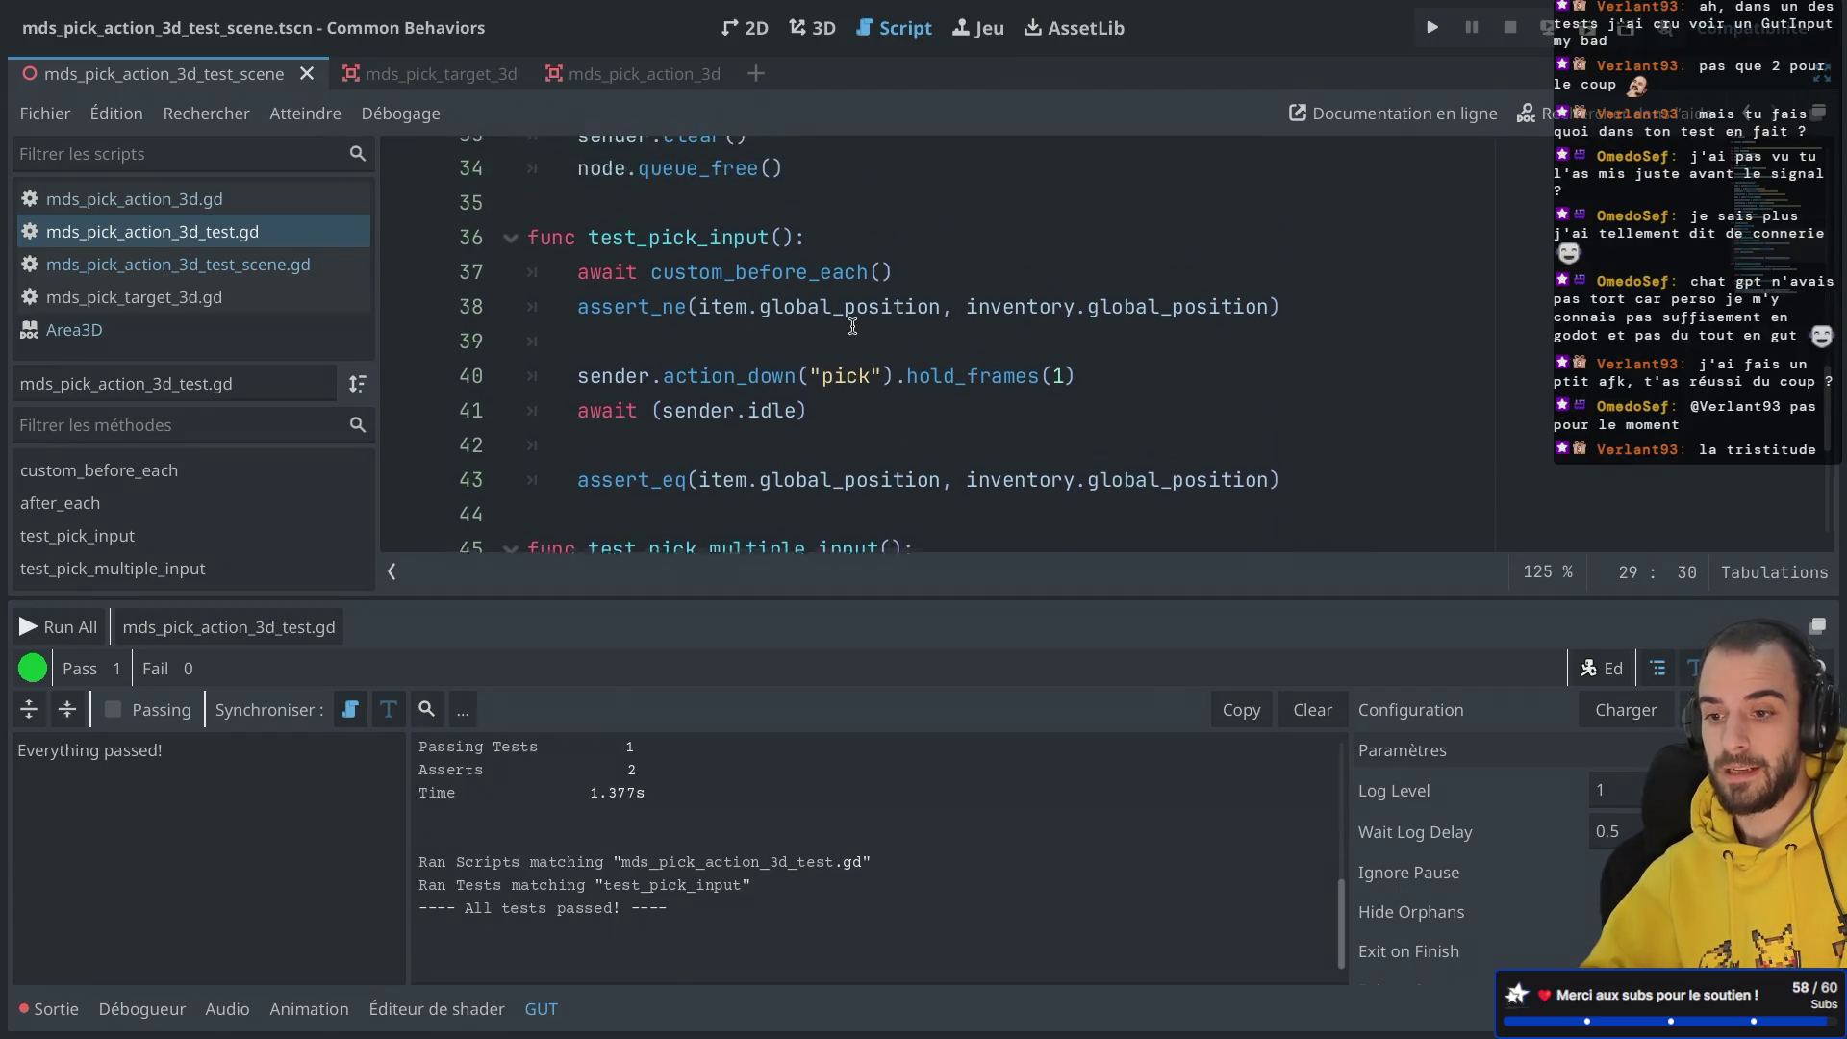
pyautogui.click(832, 331)
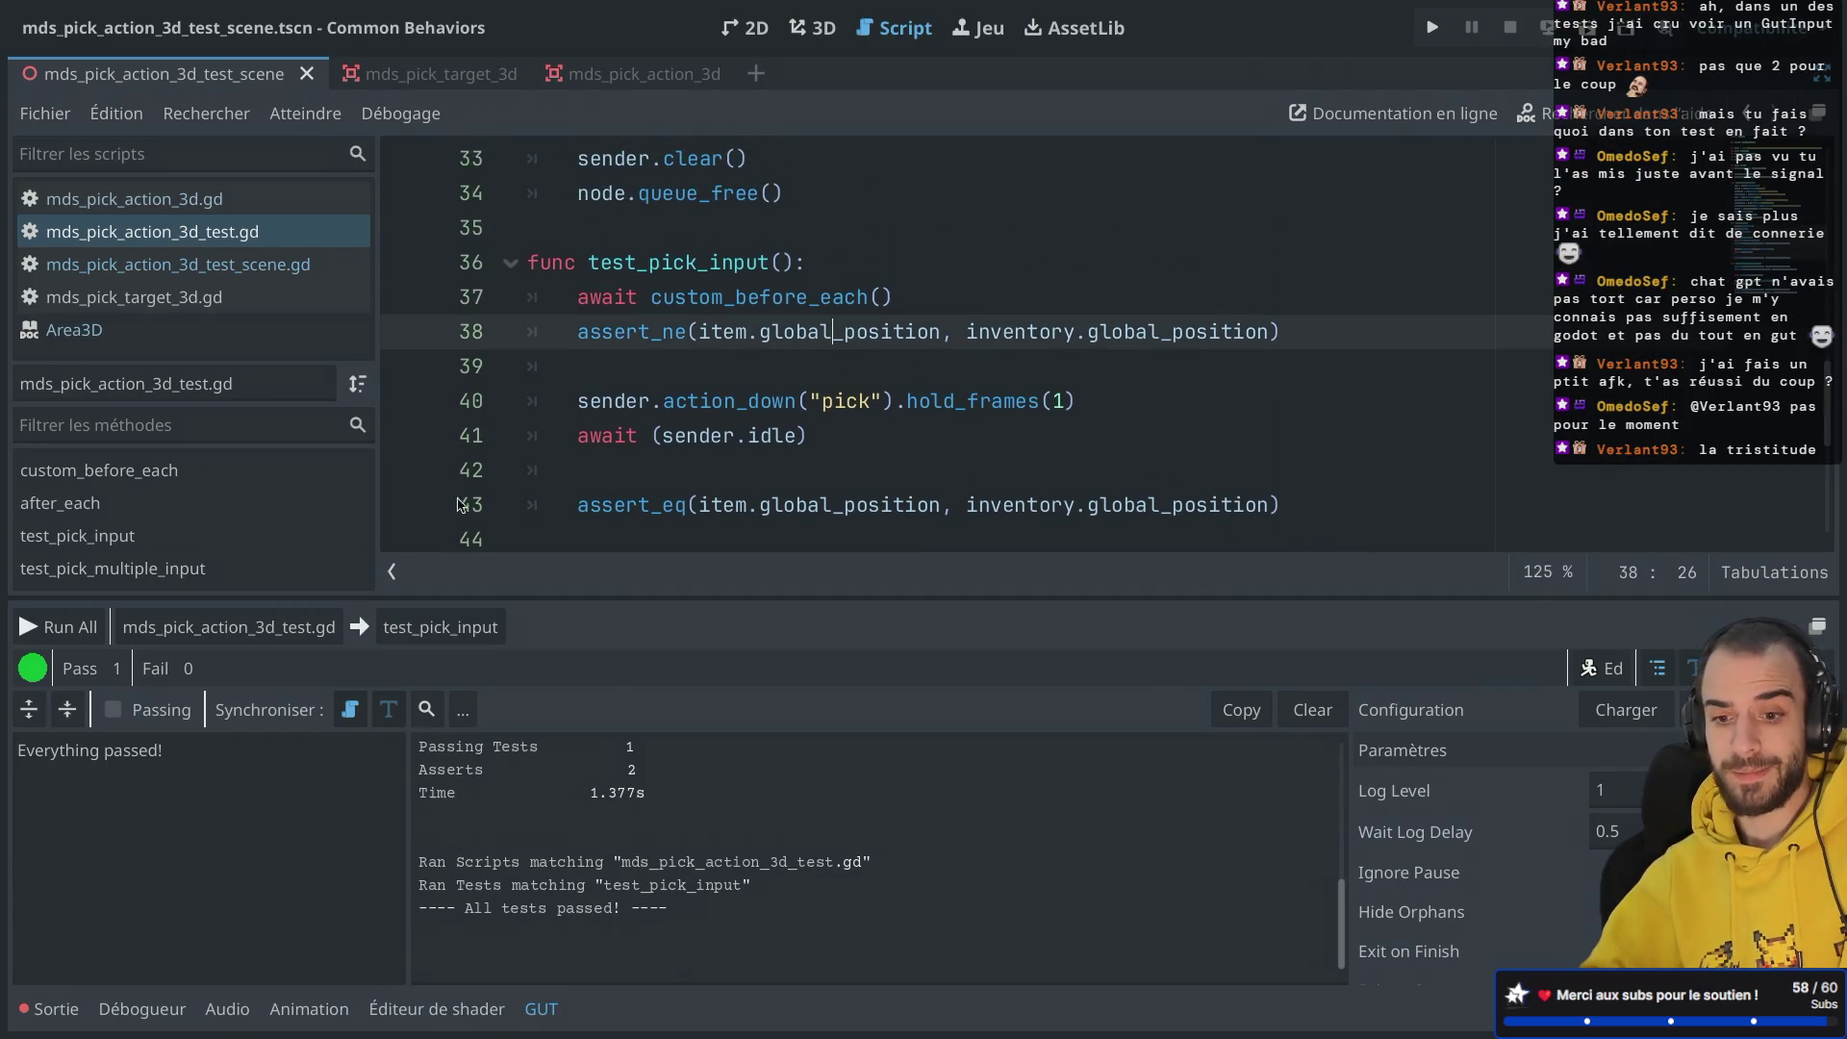
pyautogui.click(421, 635)
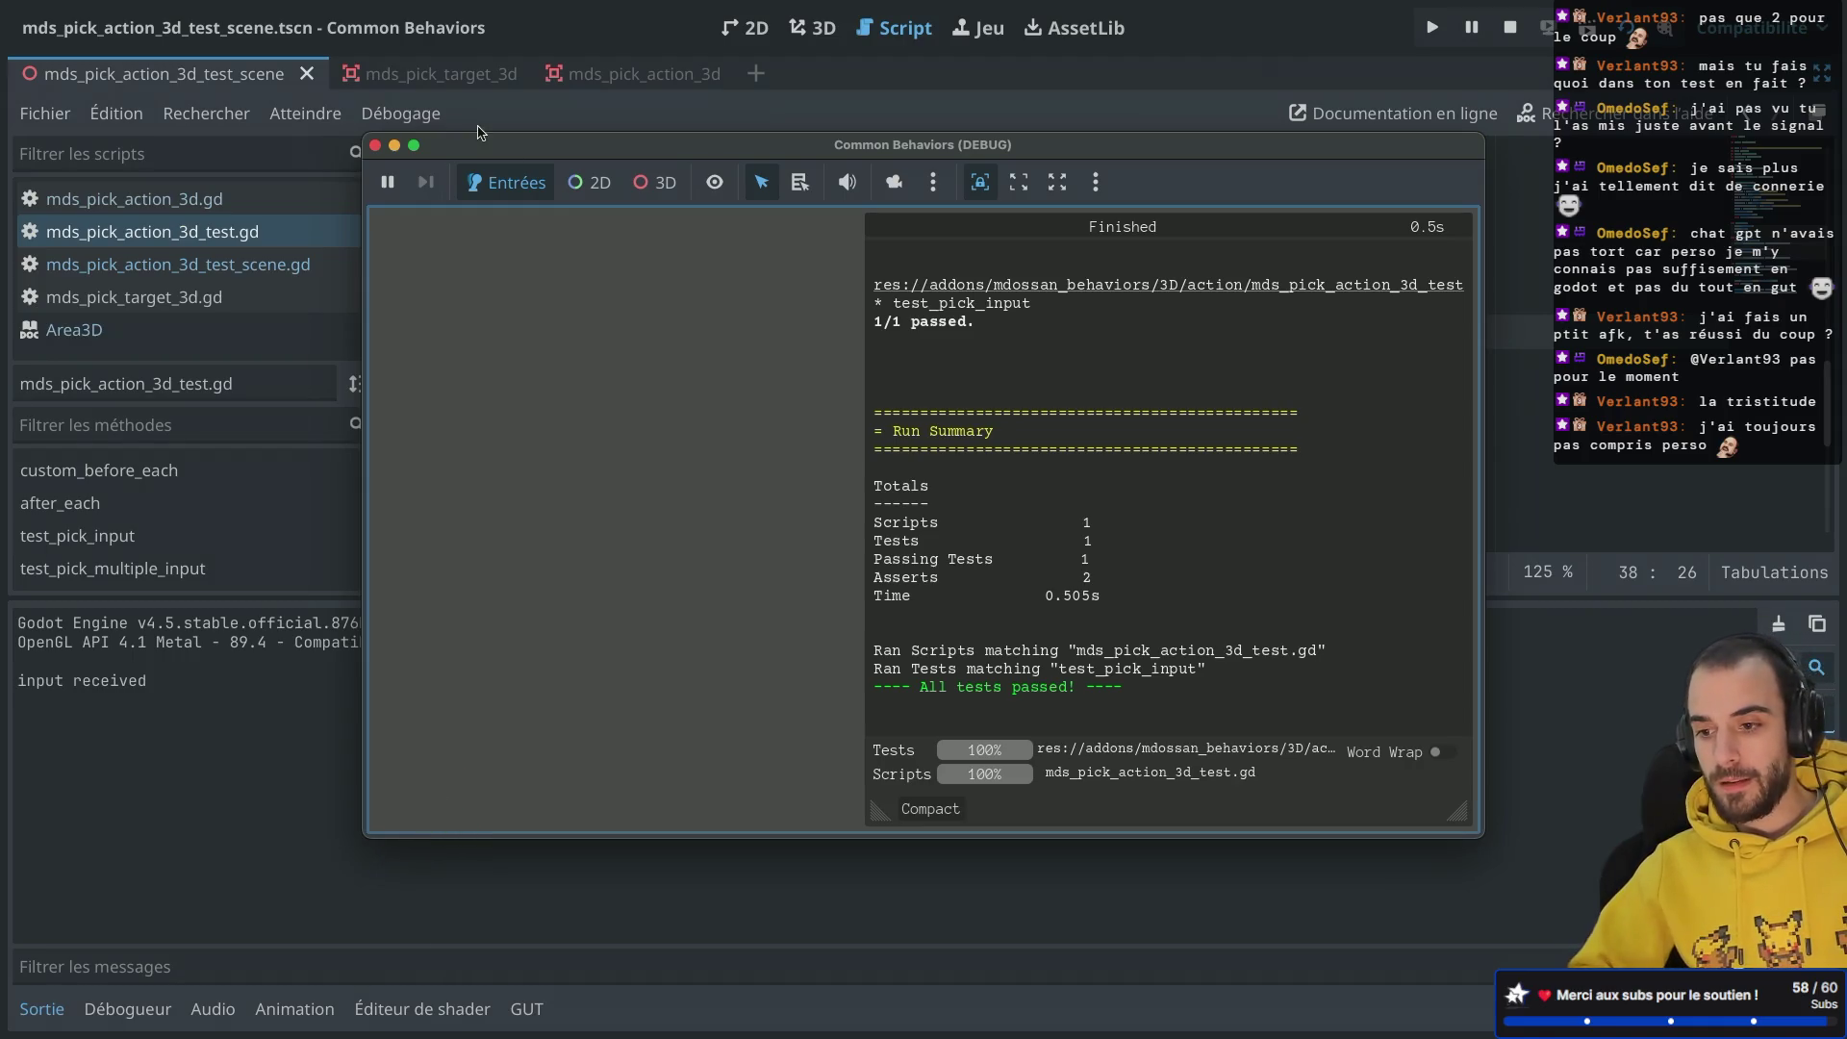
# Step: Close the finished debug window once test_pick_input passes 1/1 with 2 asserts
pyautogui.click(375, 145)
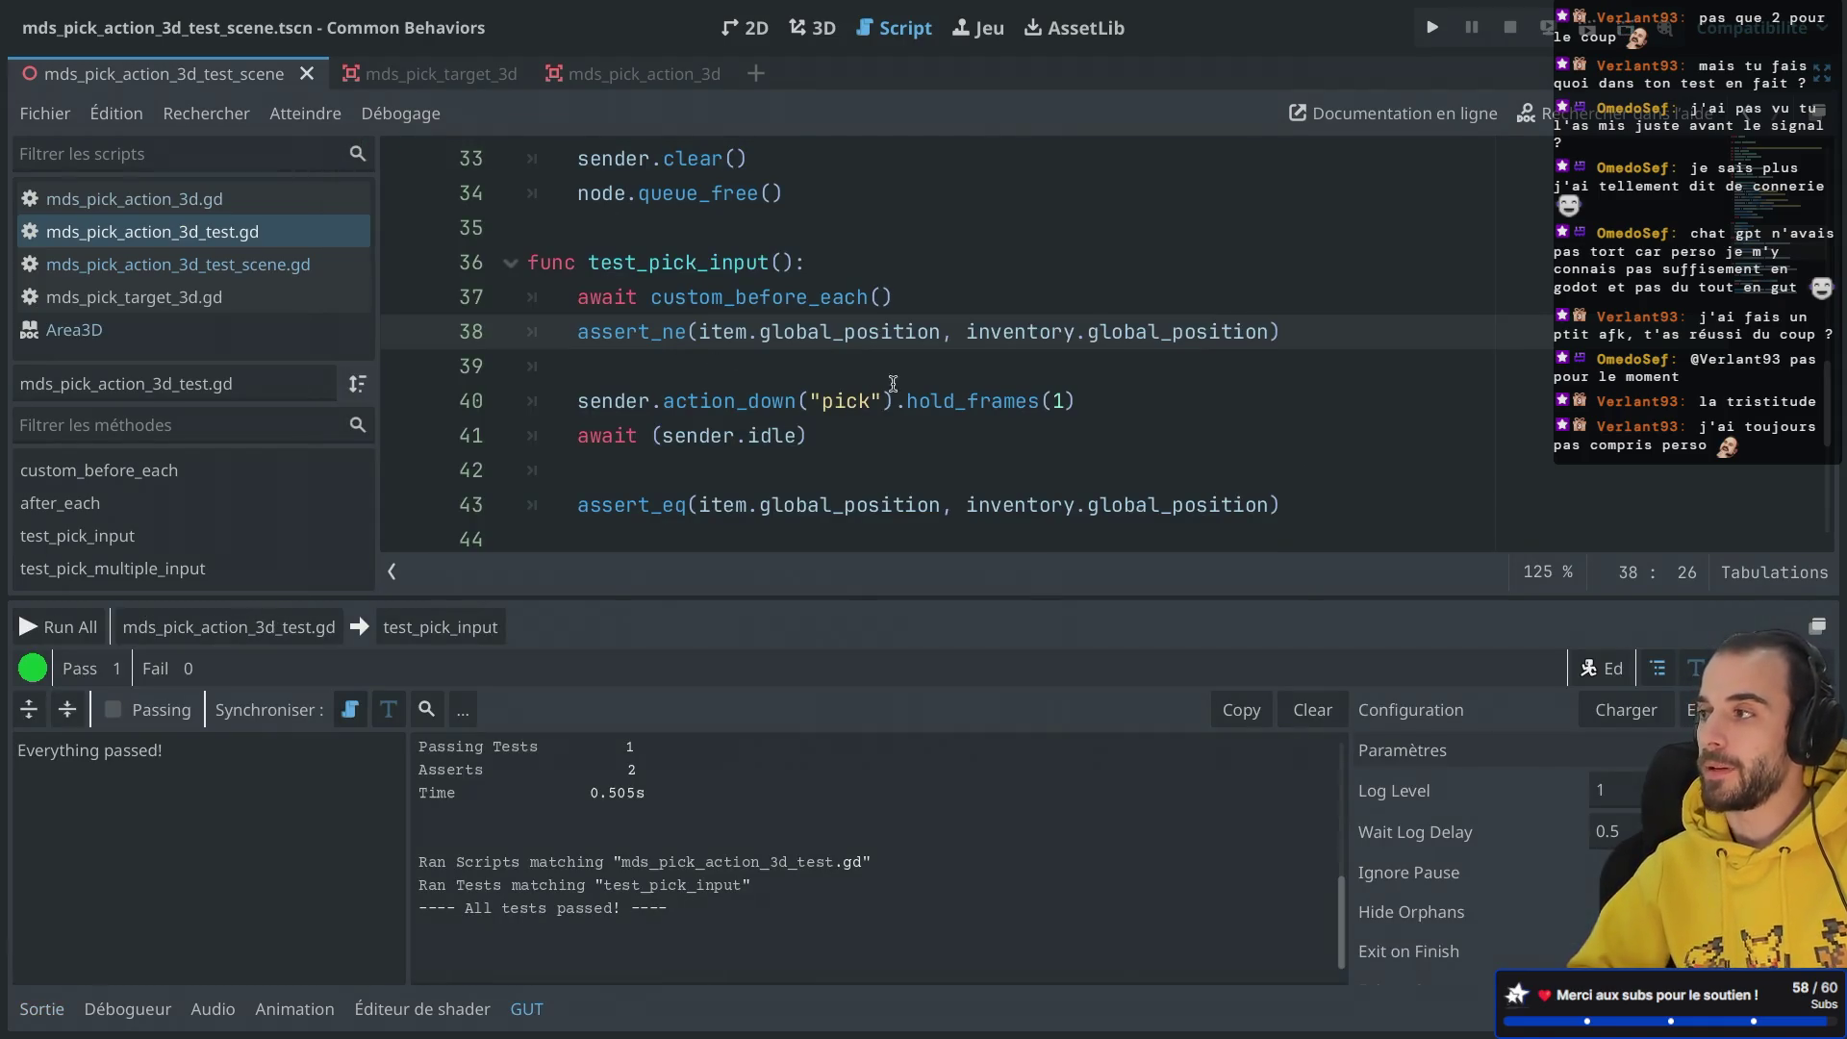
pyautogui.scroll(-4, 898, 309)
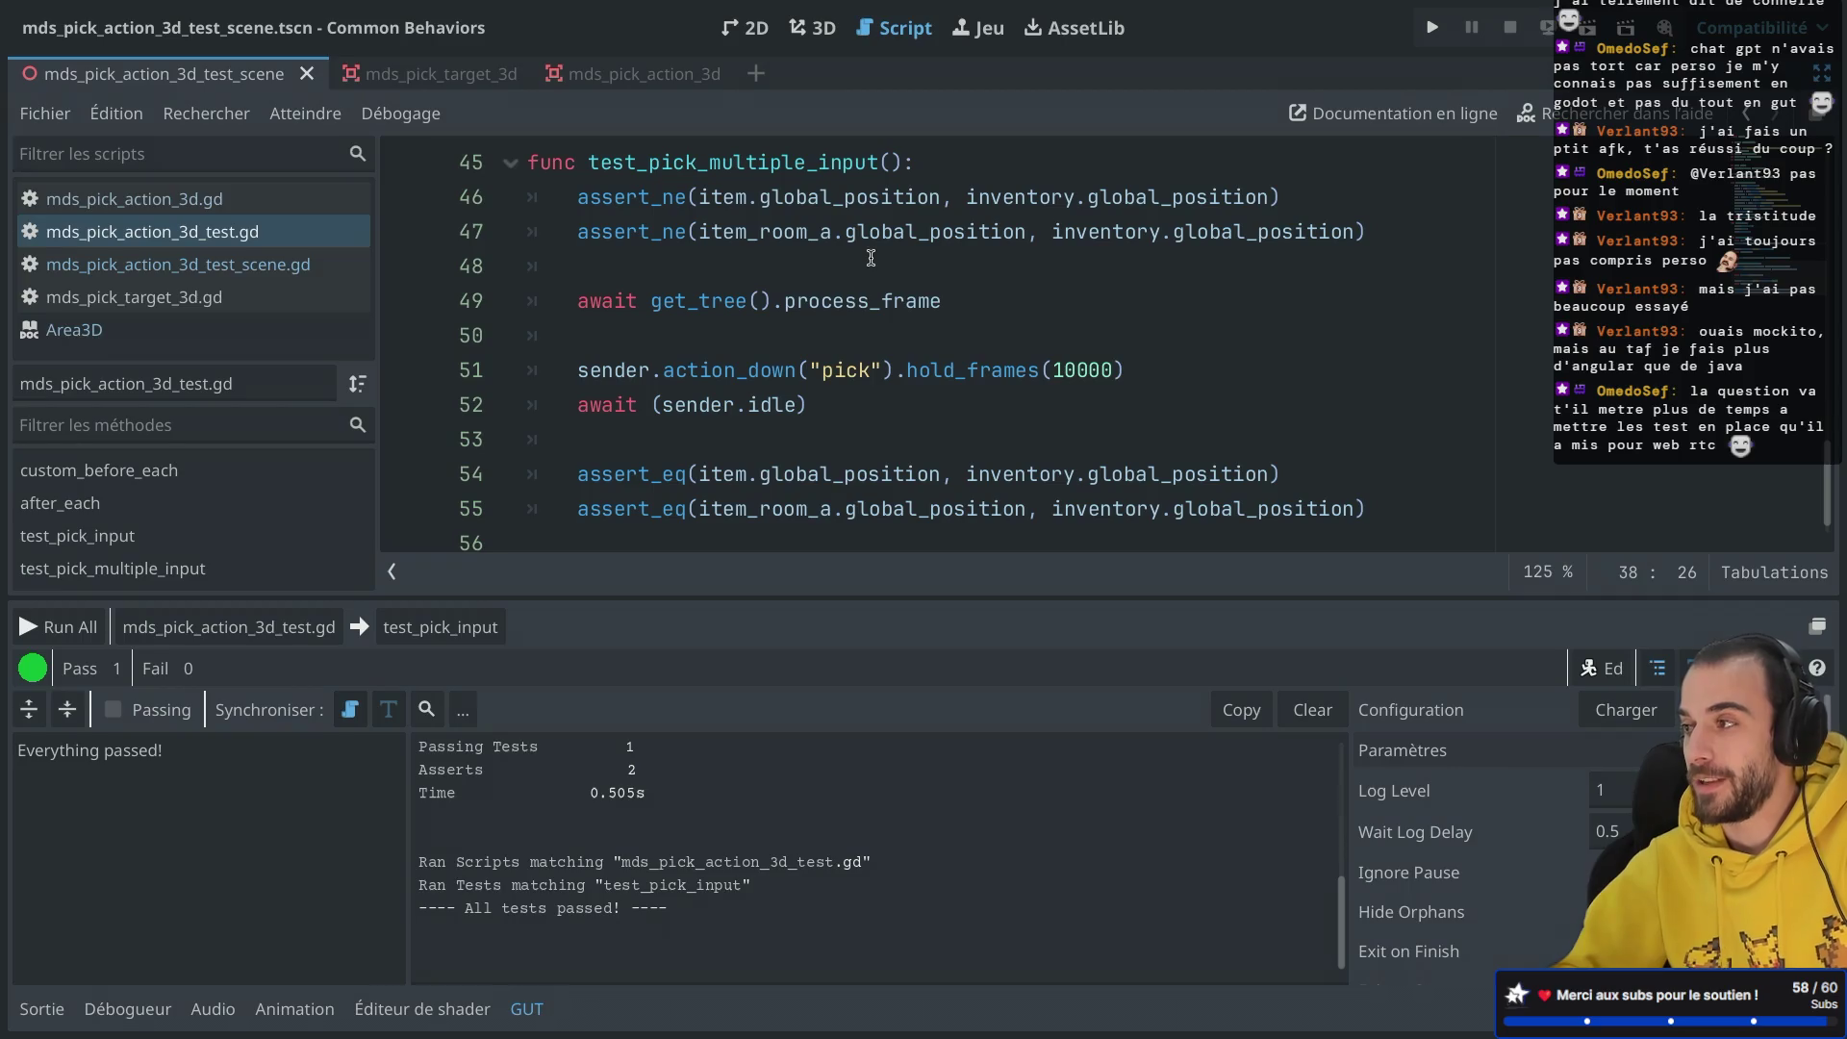
# Step: Select the 'await custom_before_each()' line in test_pick_input
pyautogui.scroll(1, 948, 382)
pyautogui.moveTo(948, 382)
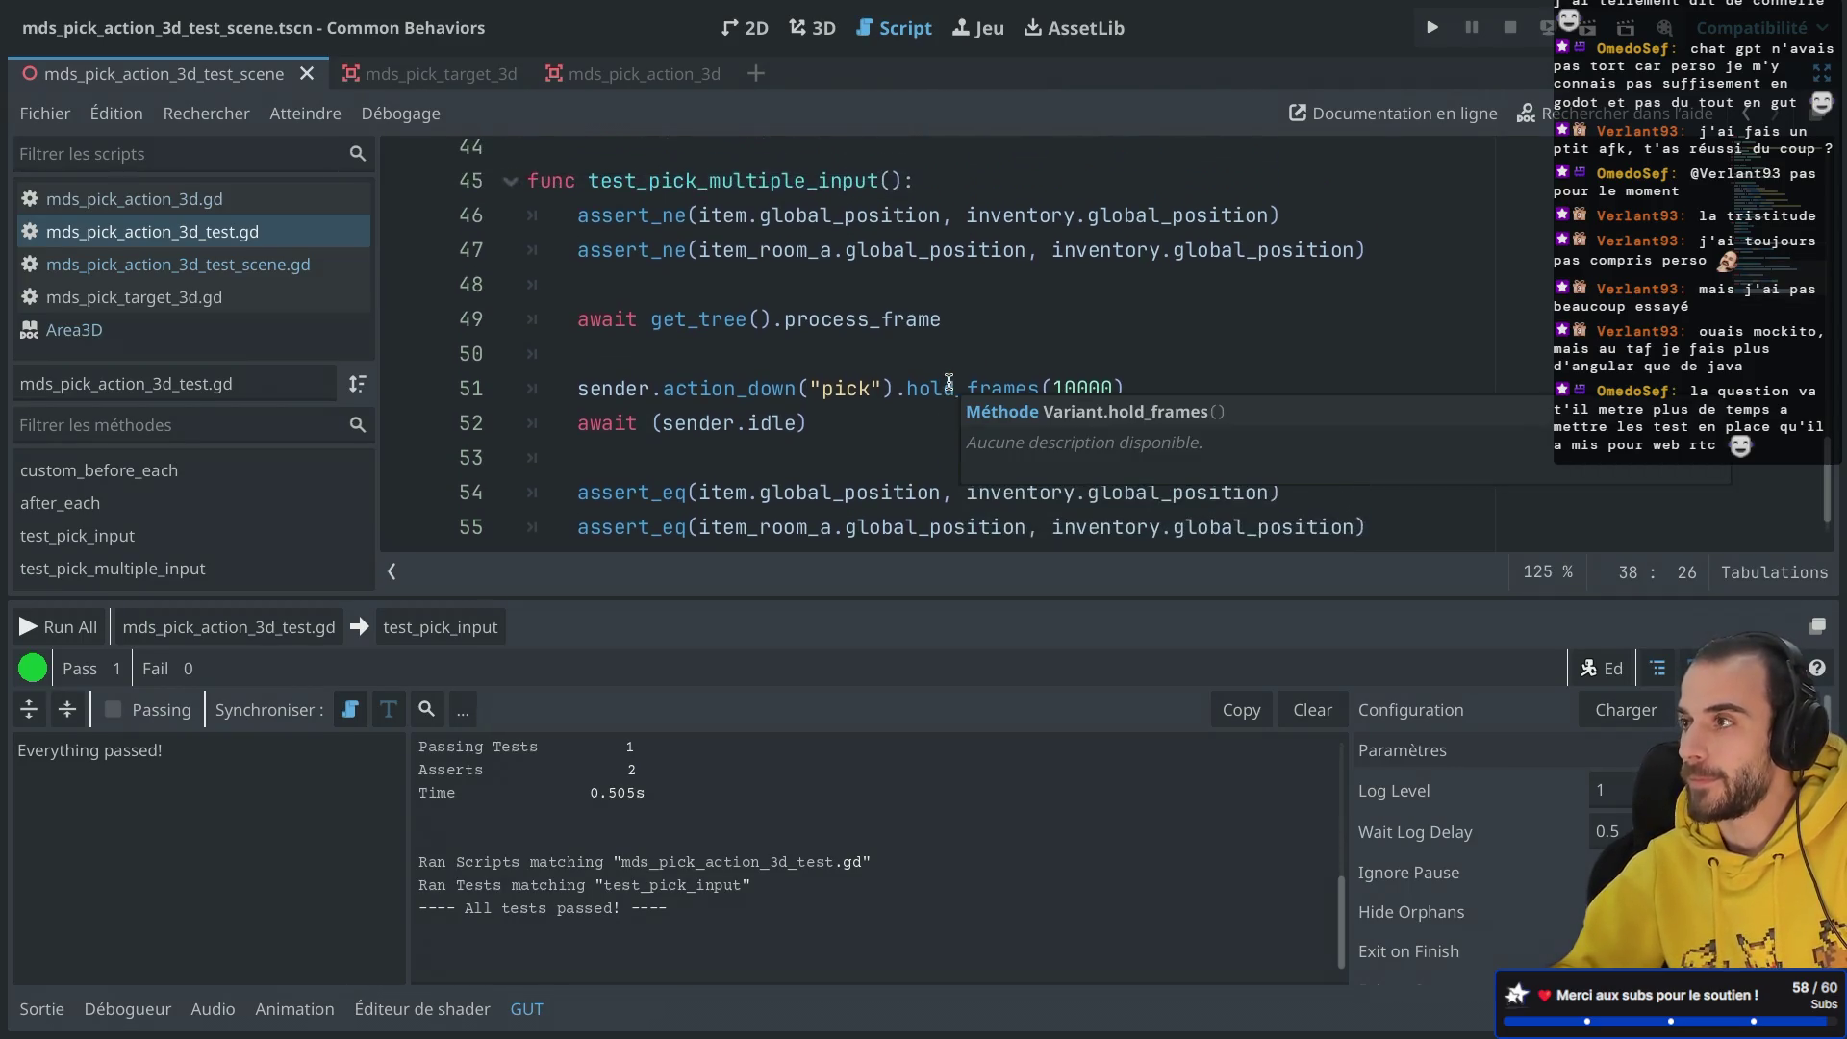
pyautogui.scroll(3, 948, 384)
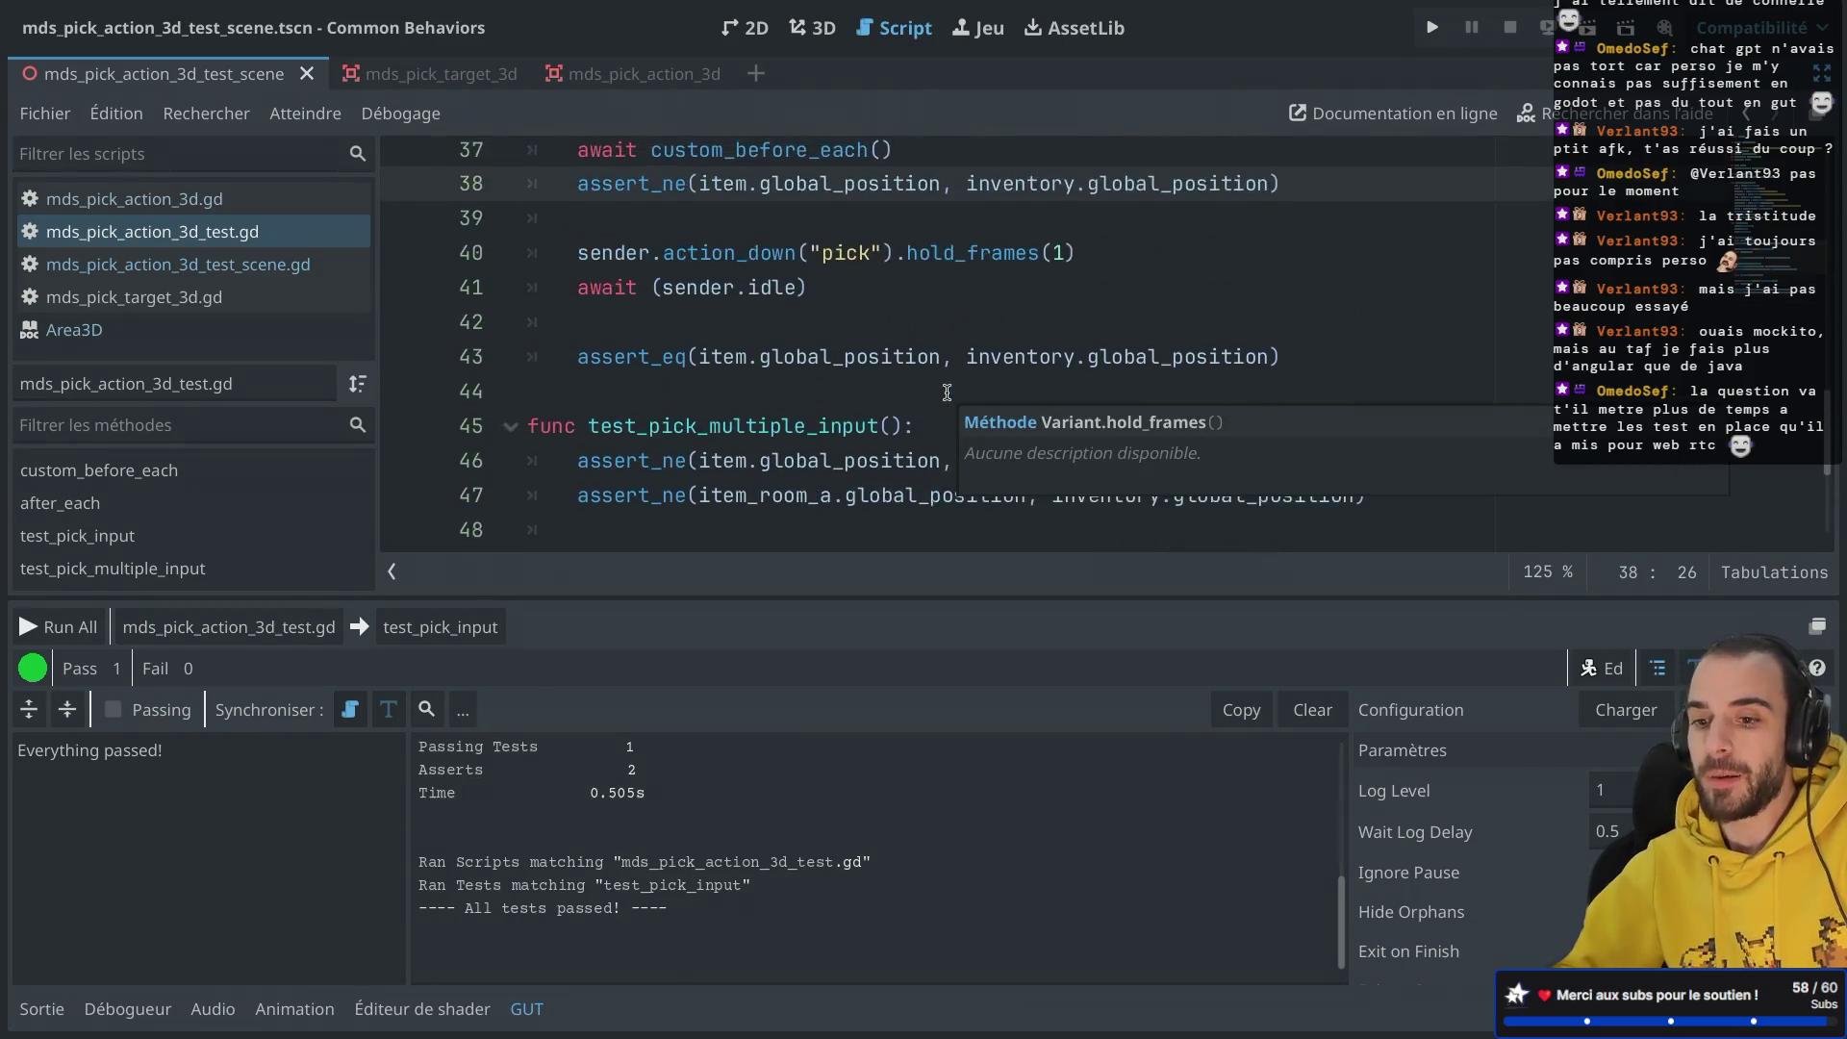
pyautogui.scroll(3, 947, 392)
pyautogui.click(907, 252)
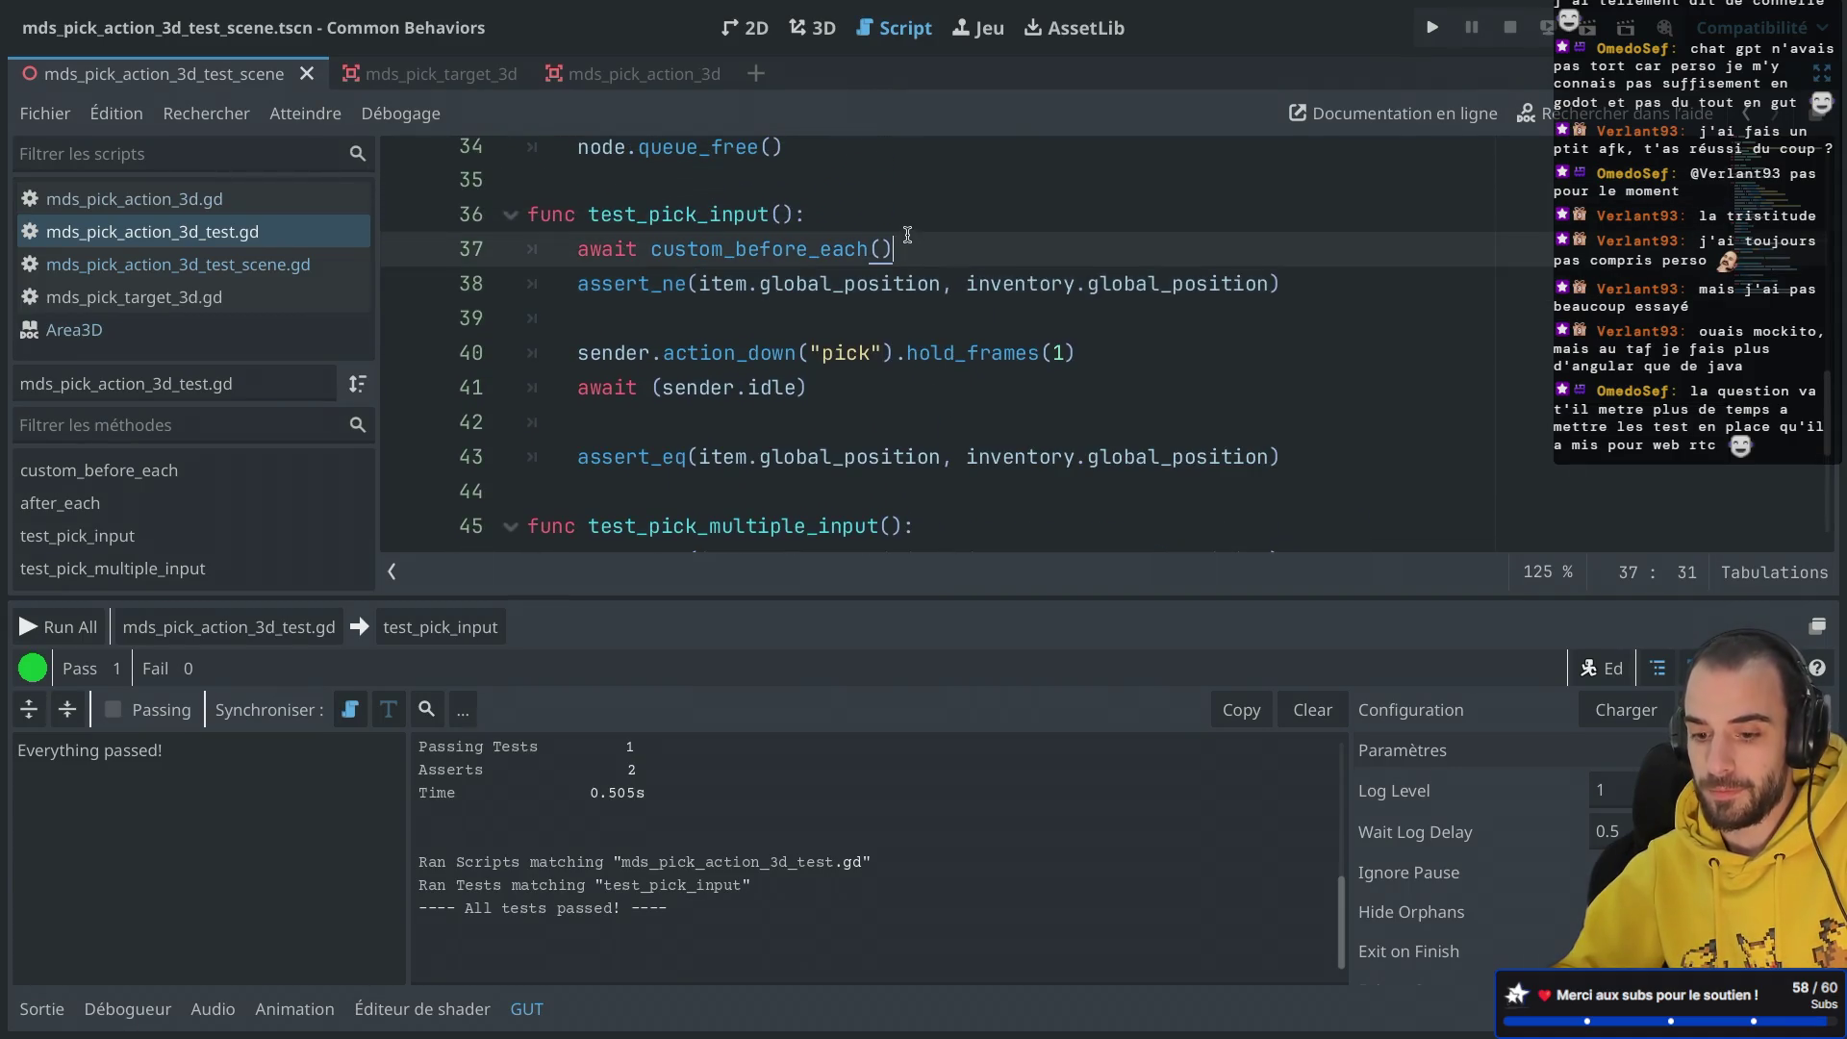
pyautogui.hotkey('shift', 'Up')
pyautogui.hotkey('ctrl', 'c')
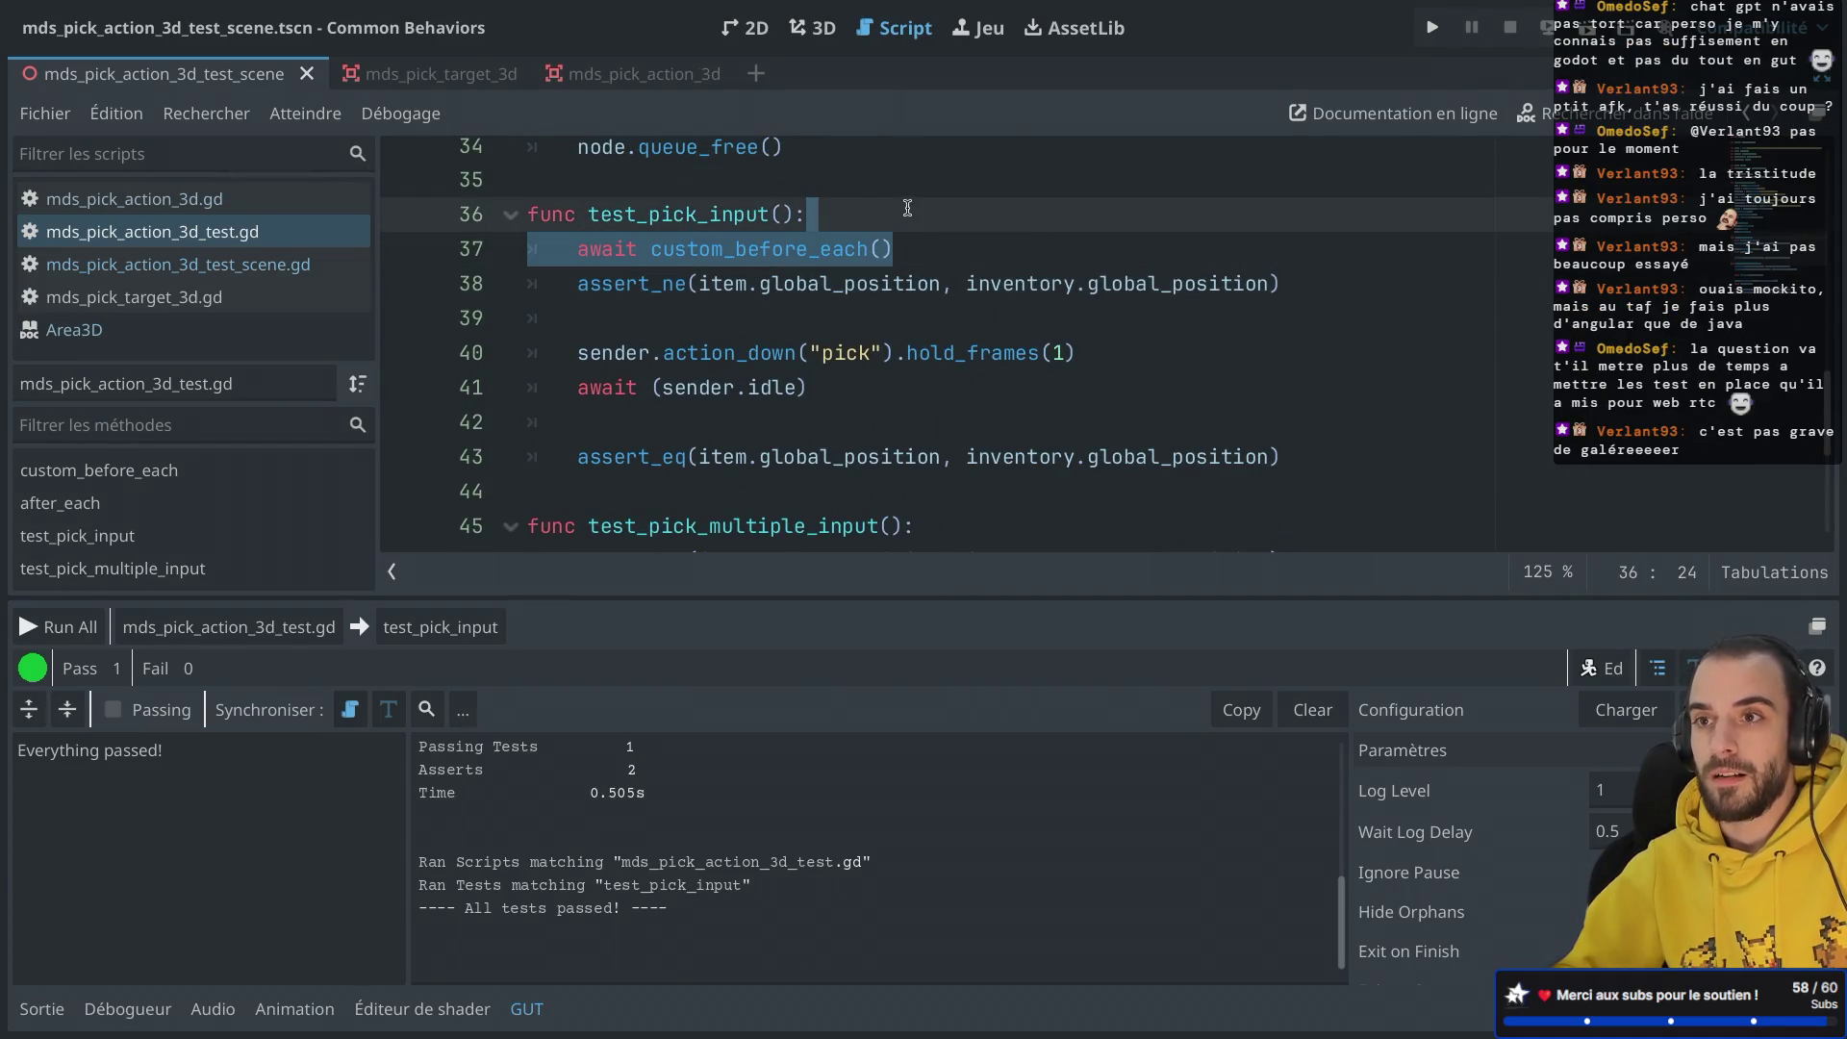
# Step: Paste it at the top of test_pick_multiple_input, remove the extra blank line, and run the pick action tests
pyautogui.scroll(-3, 907, 288)
pyautogui.click(967, 248)
pyautogui.press('Return')
pyautogui.hotkey('ctrl', 'v')
pyautogui.click(665, 281)
pyautogui.press('BackSpace')
pyautogui.press('BackSpace')
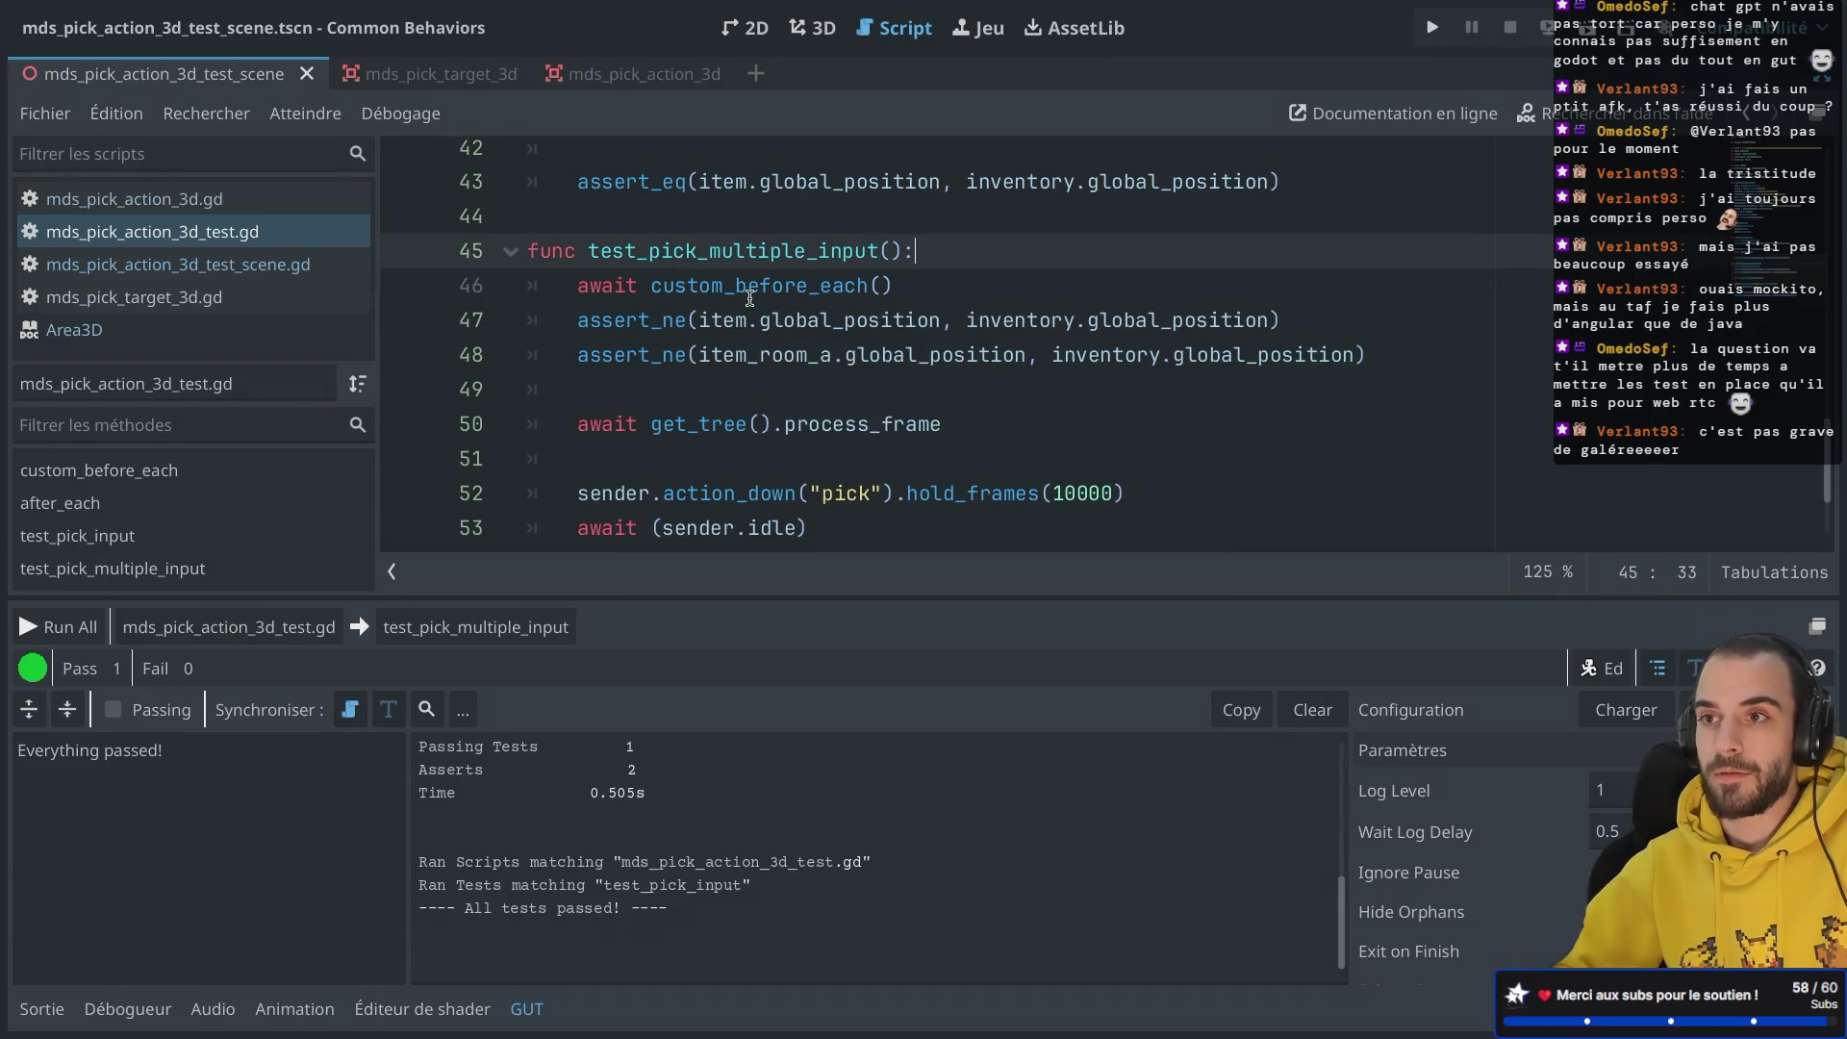
pyautogui.click(229, 626)
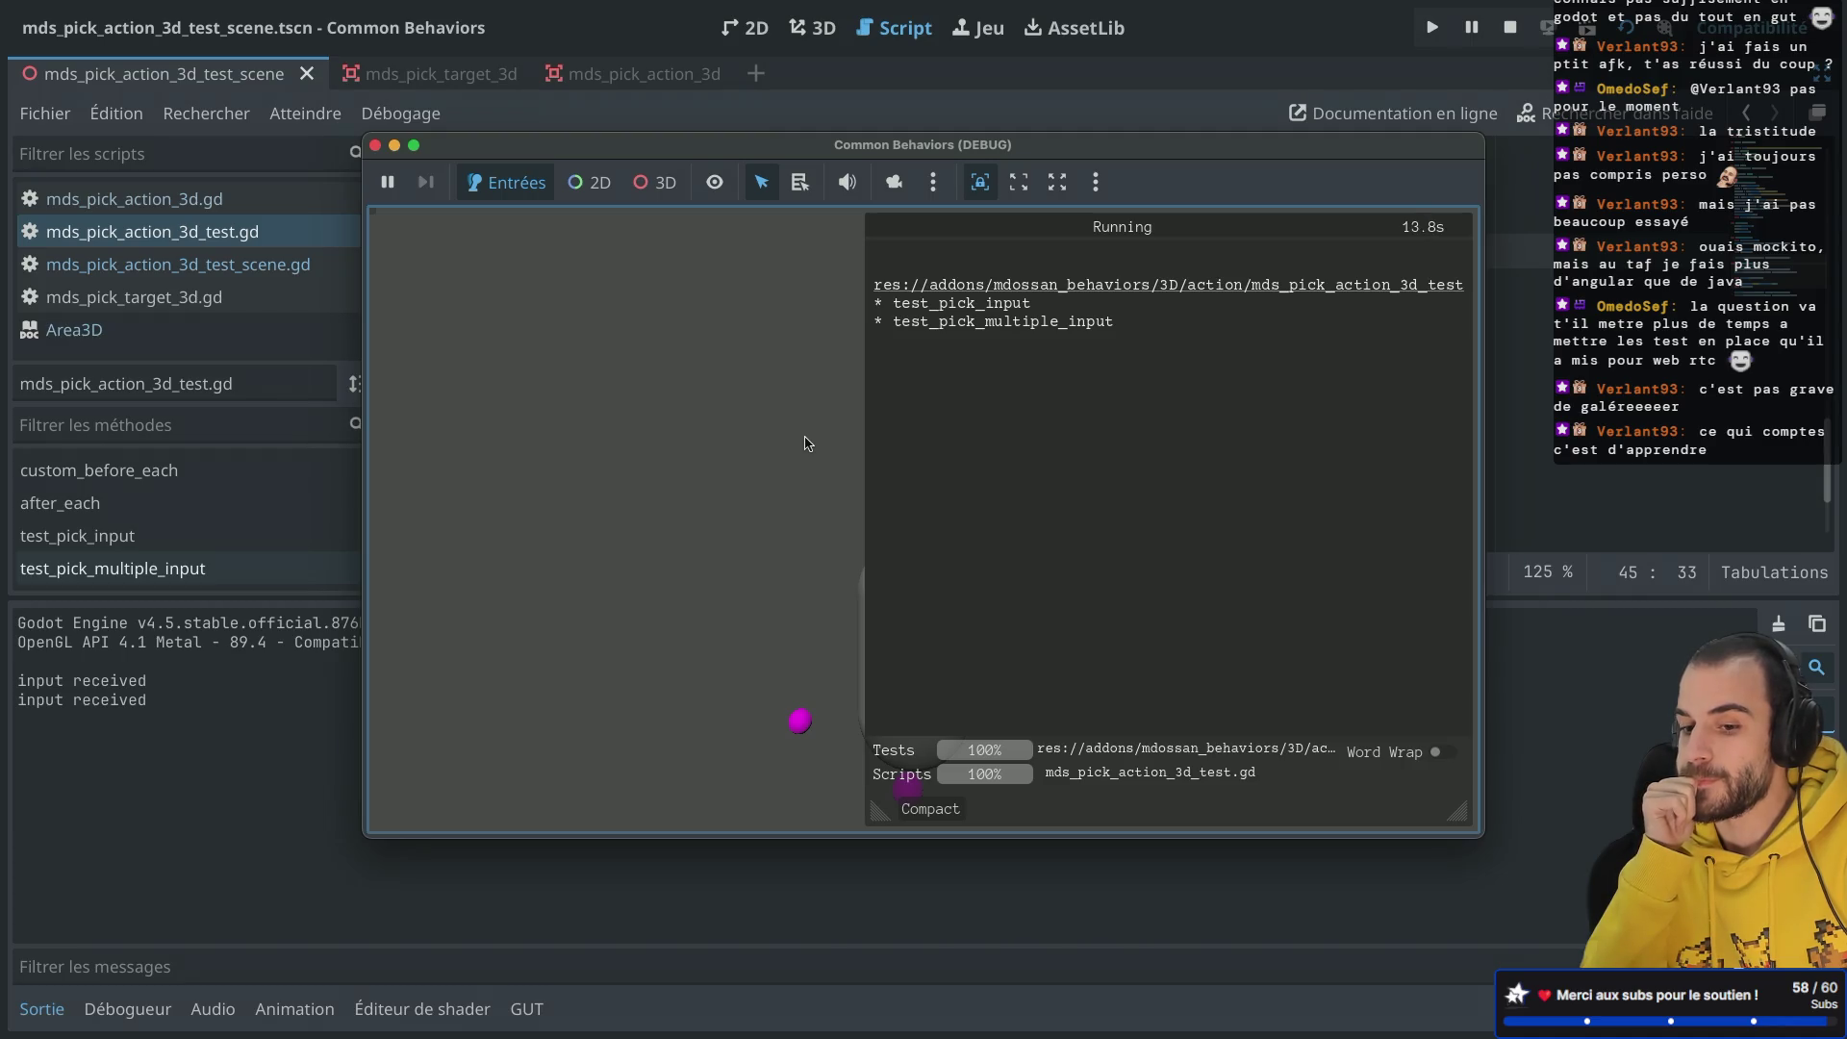
# Step: Let both pick action tests pass, then close the debug window and restore the docks
pyautogui.click(106, 710)
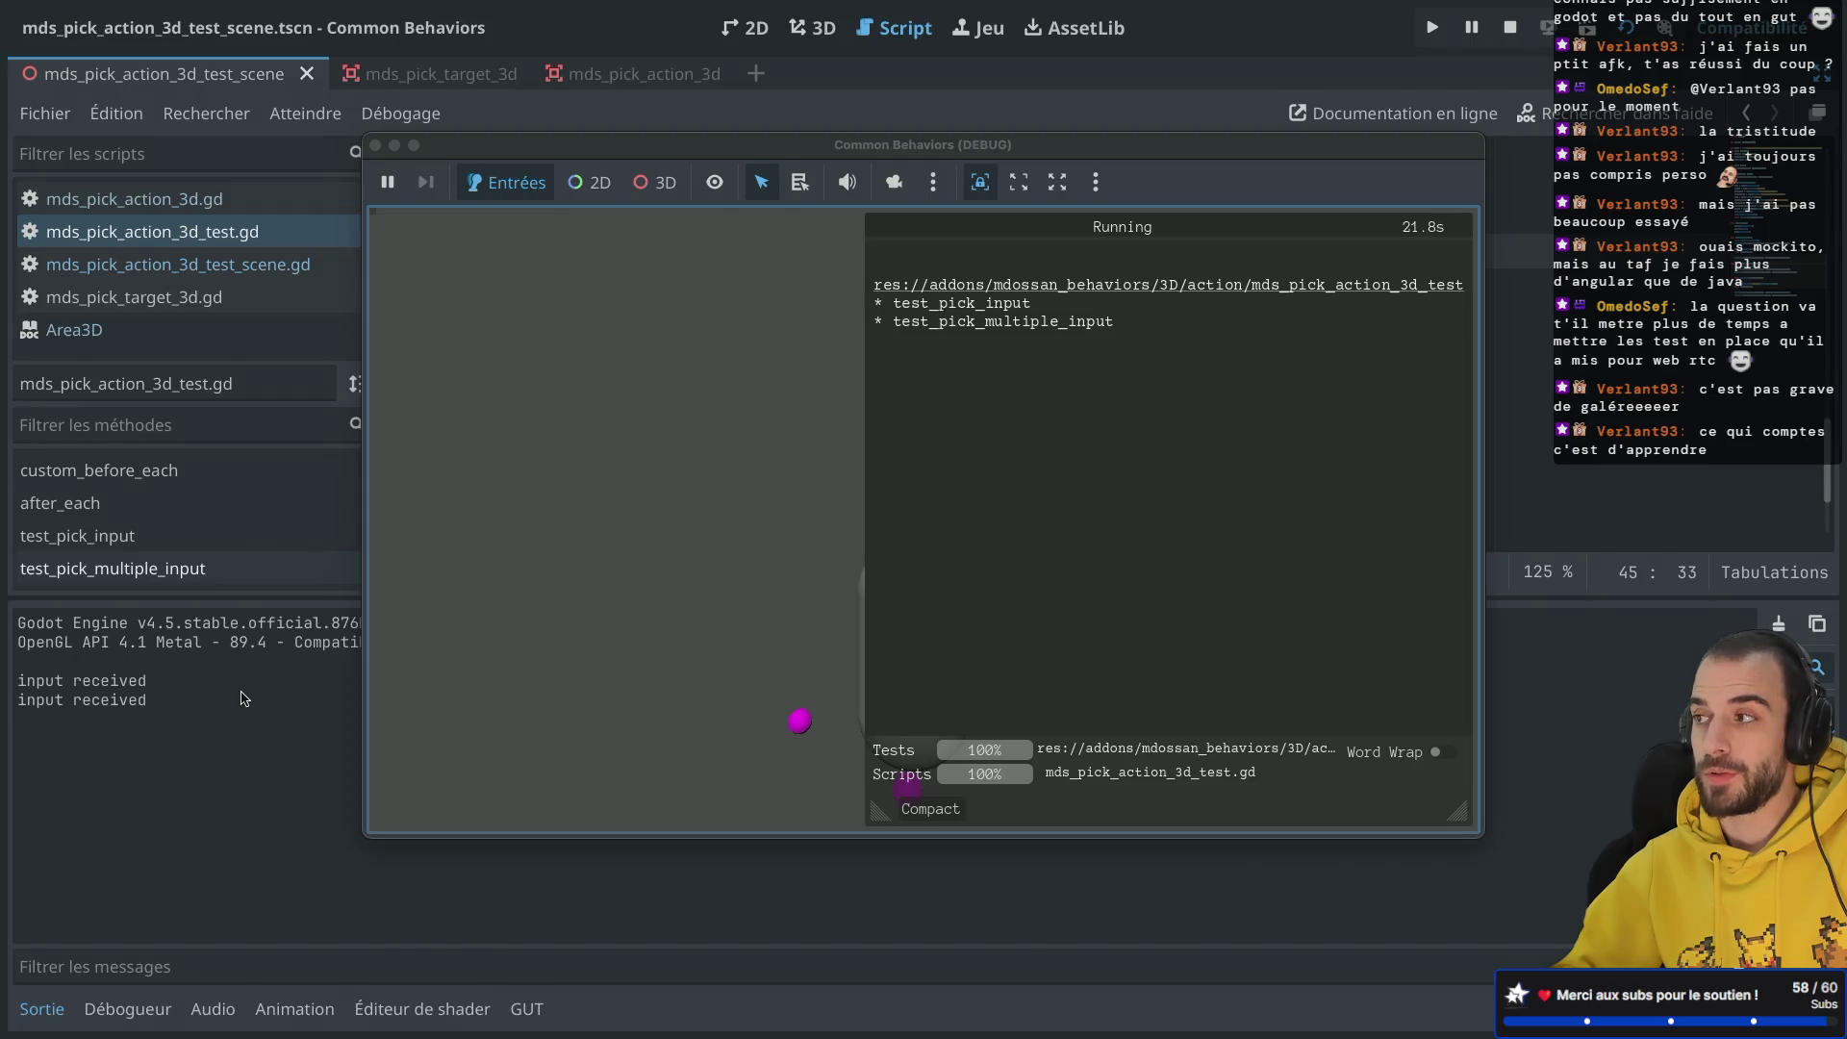
pyautogui.click(376, 146)
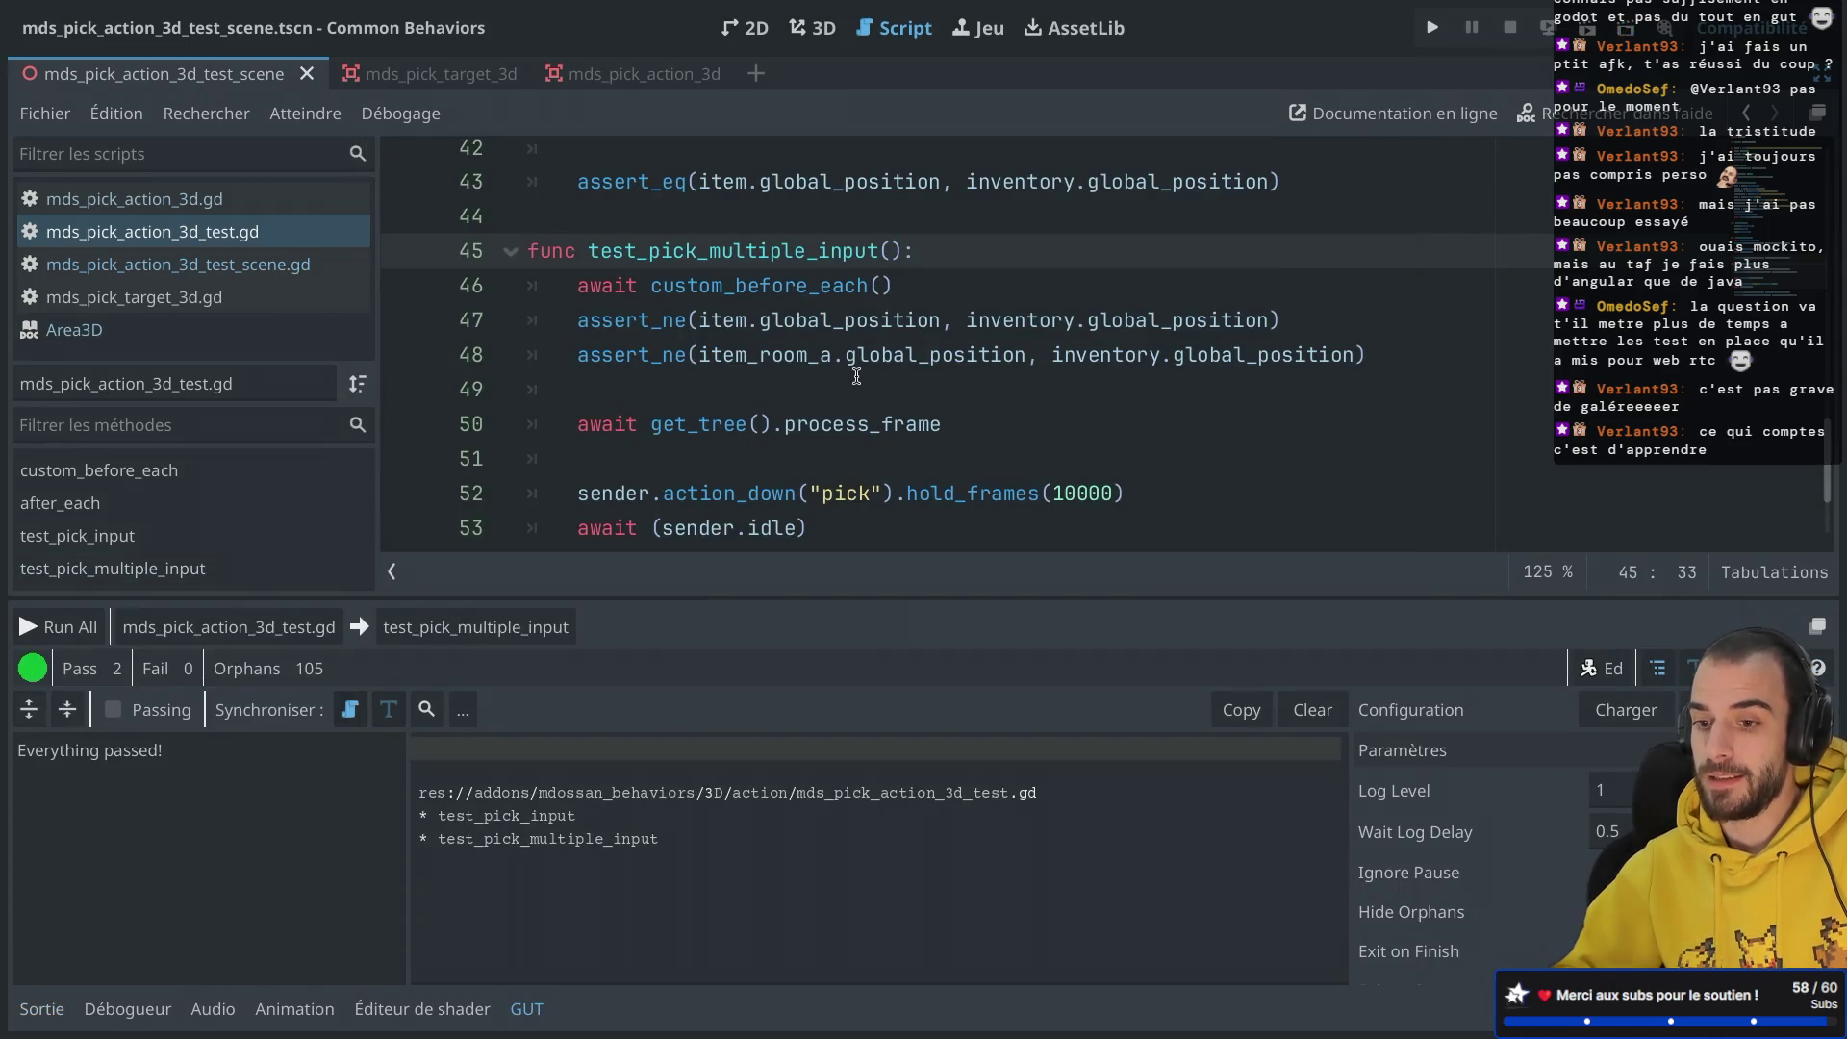
pyautogui.hotkey('ctrl', 'shift', 'F11')
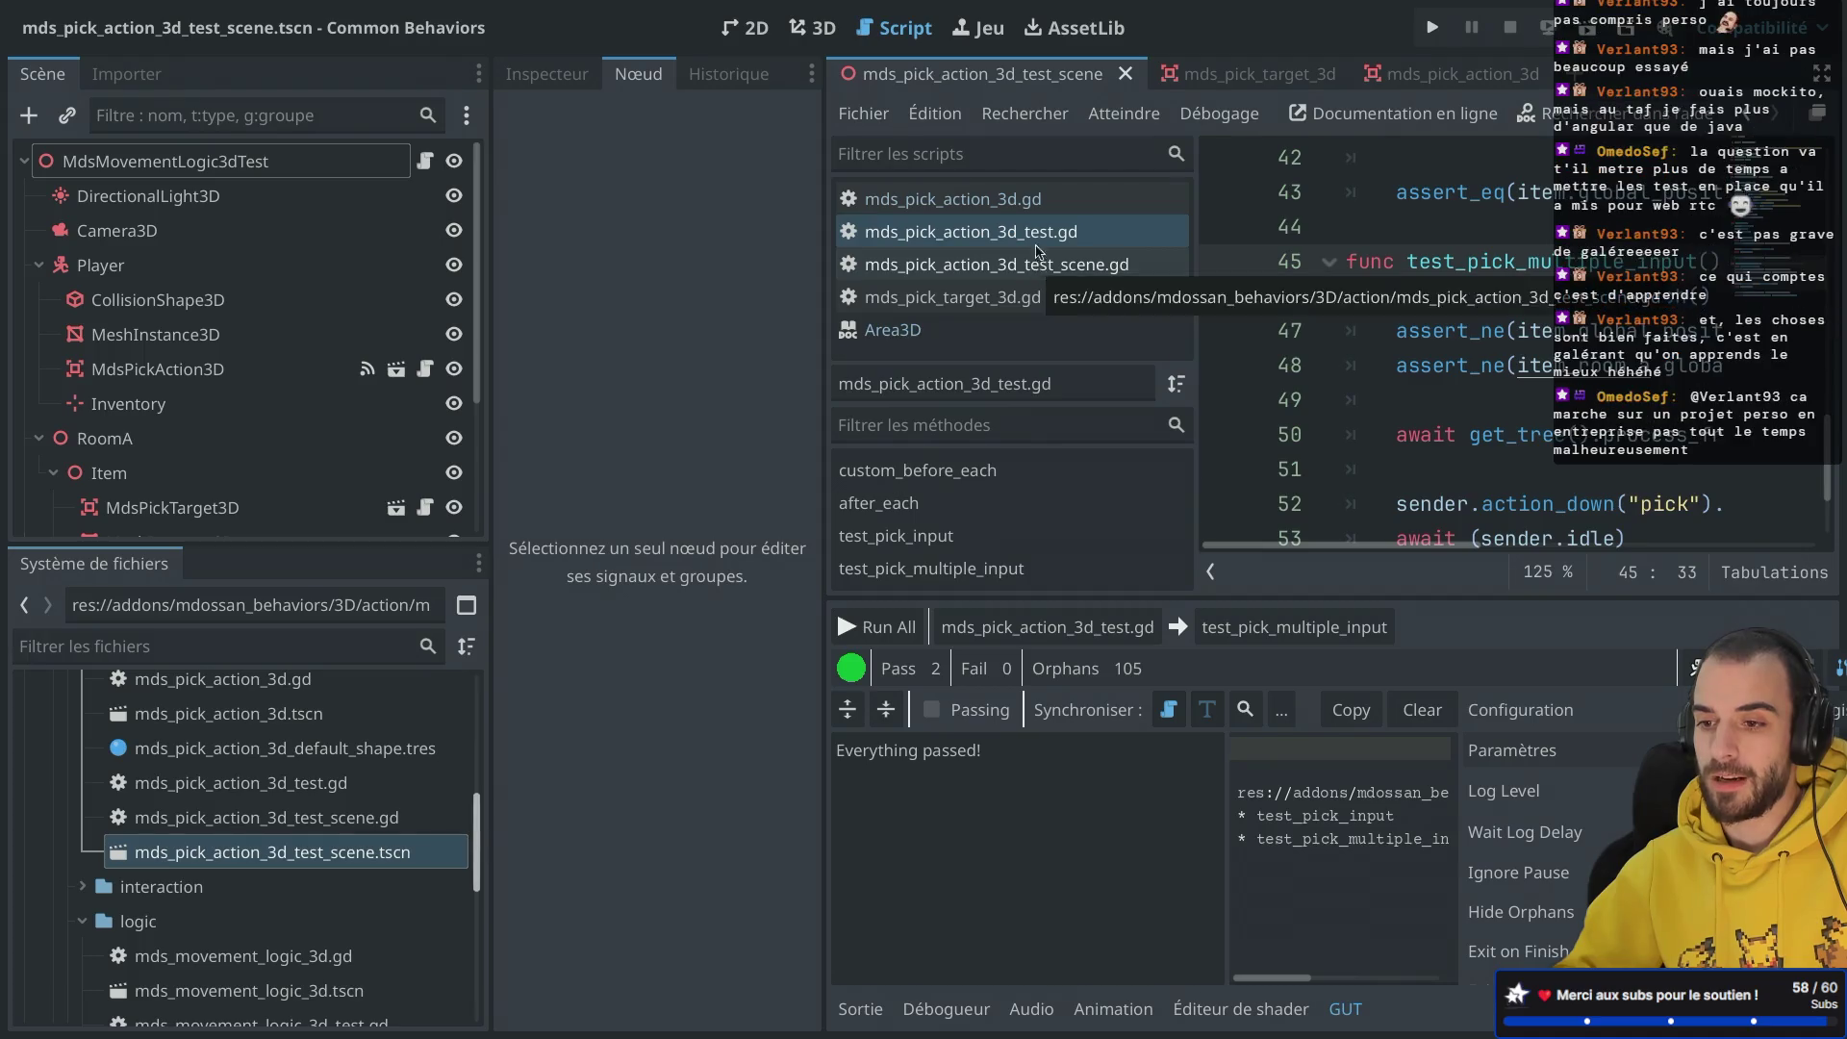
# Step: Open mds_pick_action_3d.gd and locate the 'input received' print line in _input
pyautogui.click(1045, 198)
pyautogui.hotkey('ctrl', 'shift', 'F11')
pyautogui.scroll(1, 959, 276)
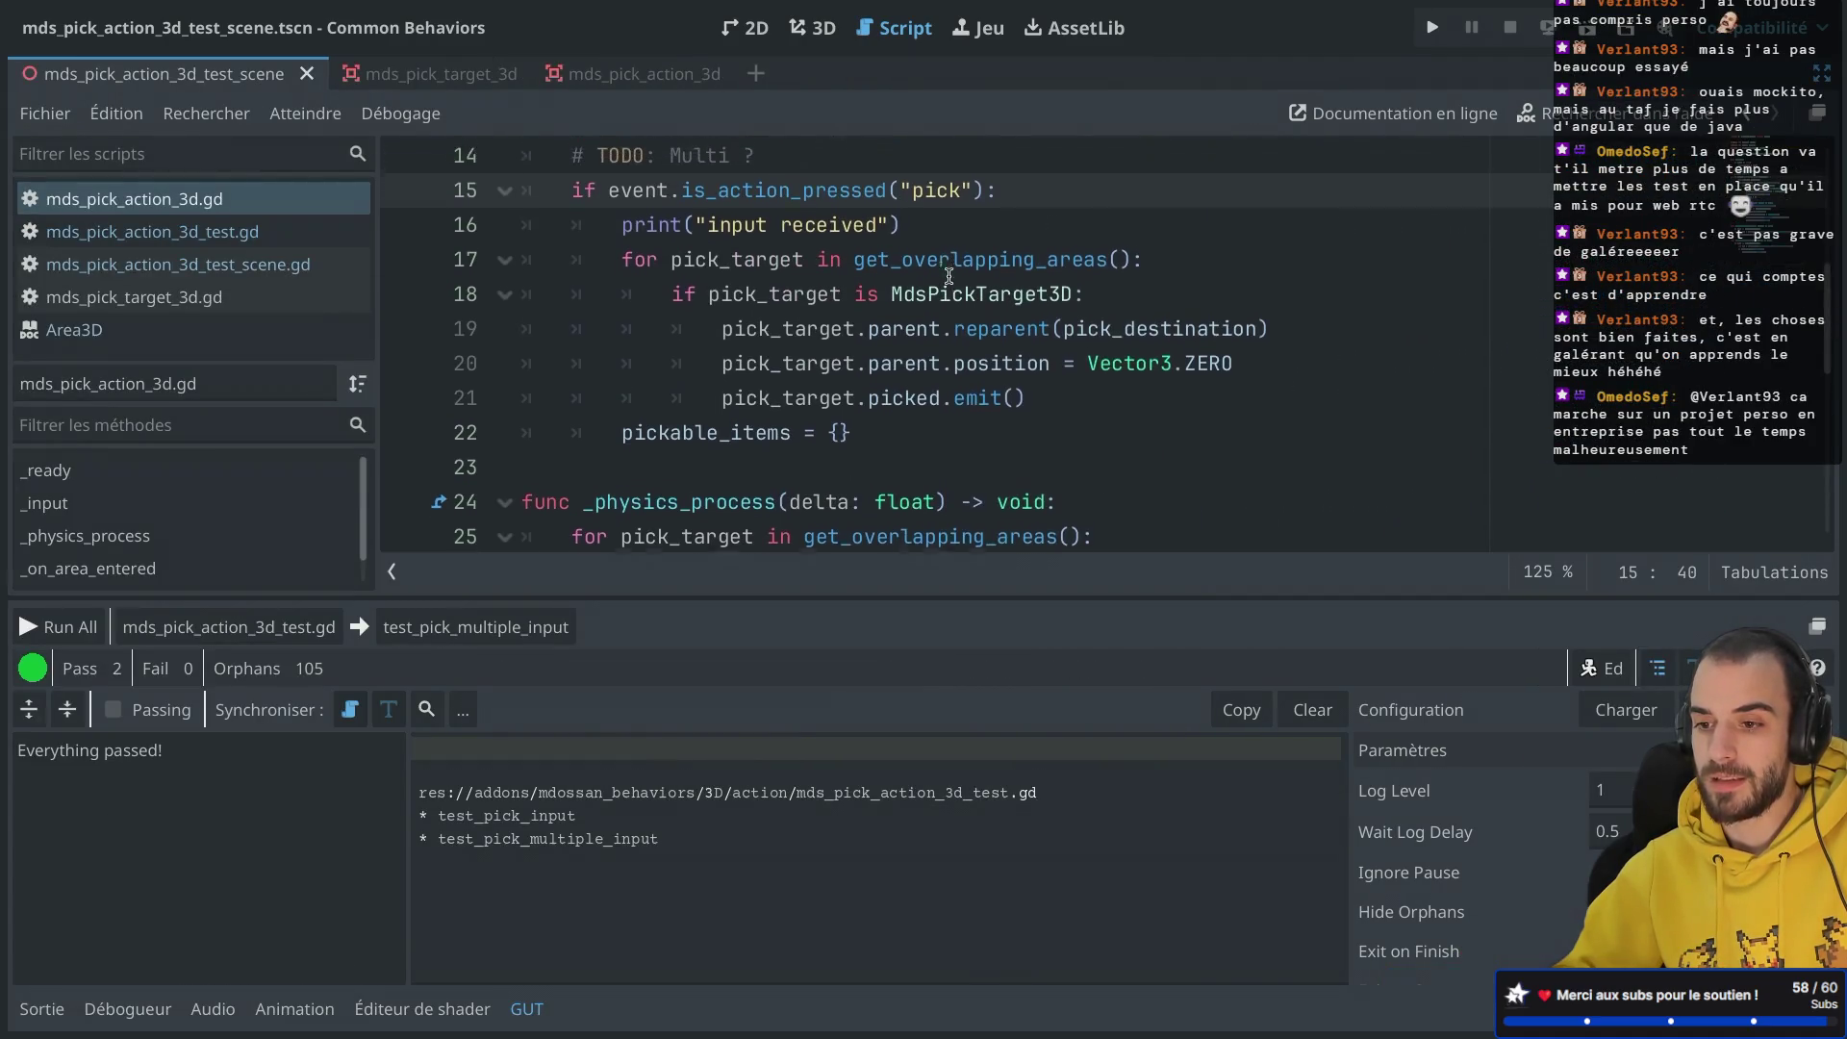
pyautogui.doubleClick(904, 308)
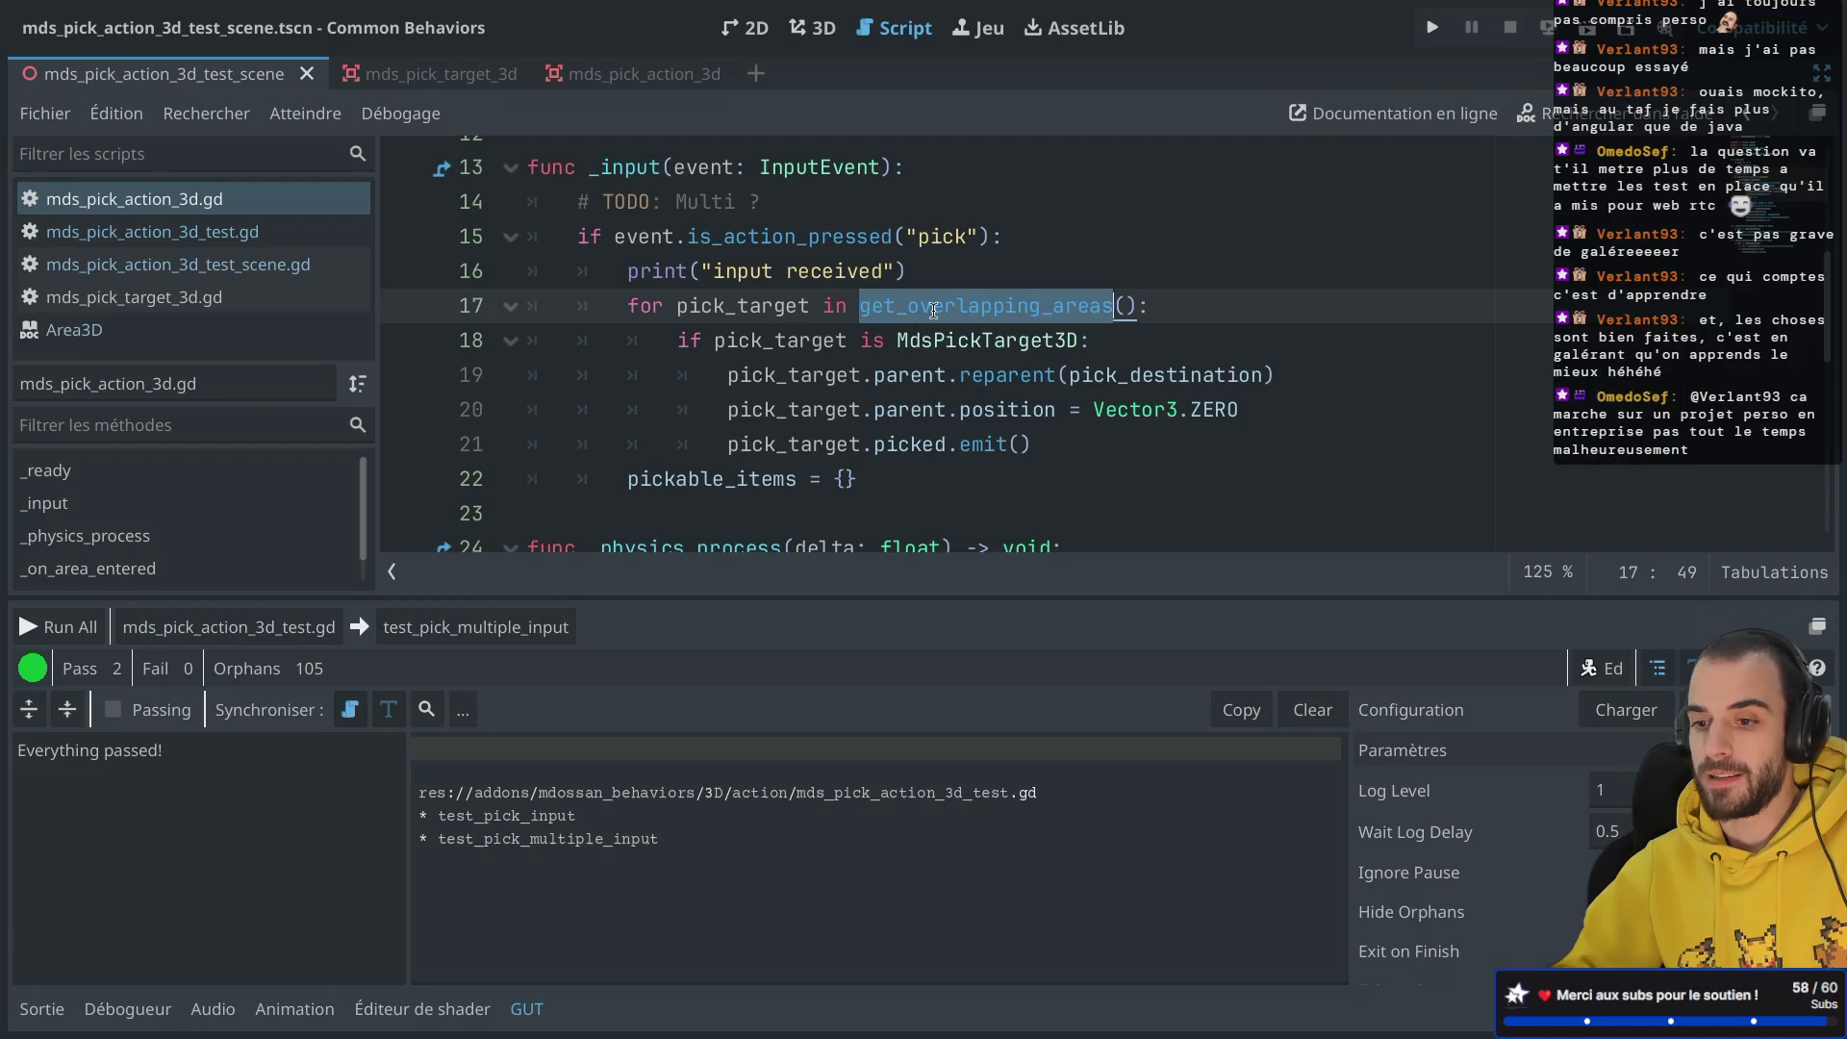
pyautogui.moveTo(906, 272); pyautogui.dragTo(1117, 220)
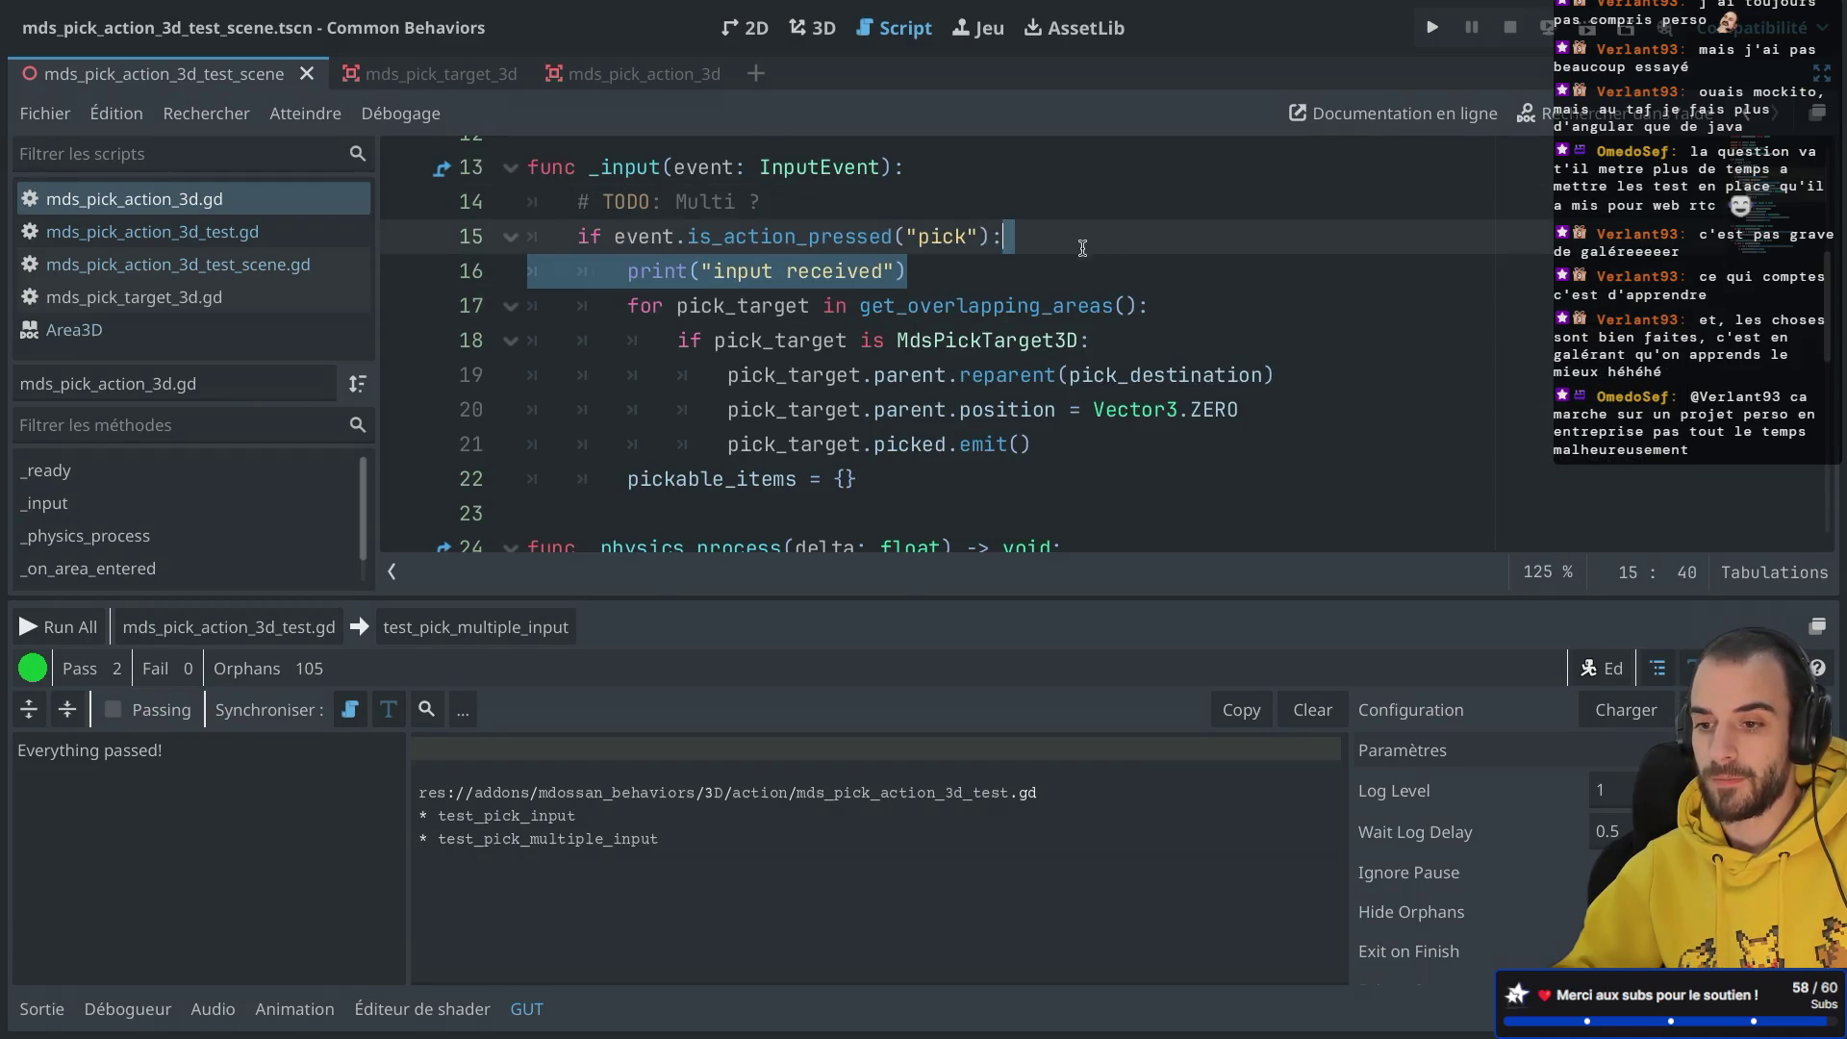
# Step: Change the print to "input received %s" % str(count)
pyautogui.click(887, 272)
pyautogui.write('%" $')
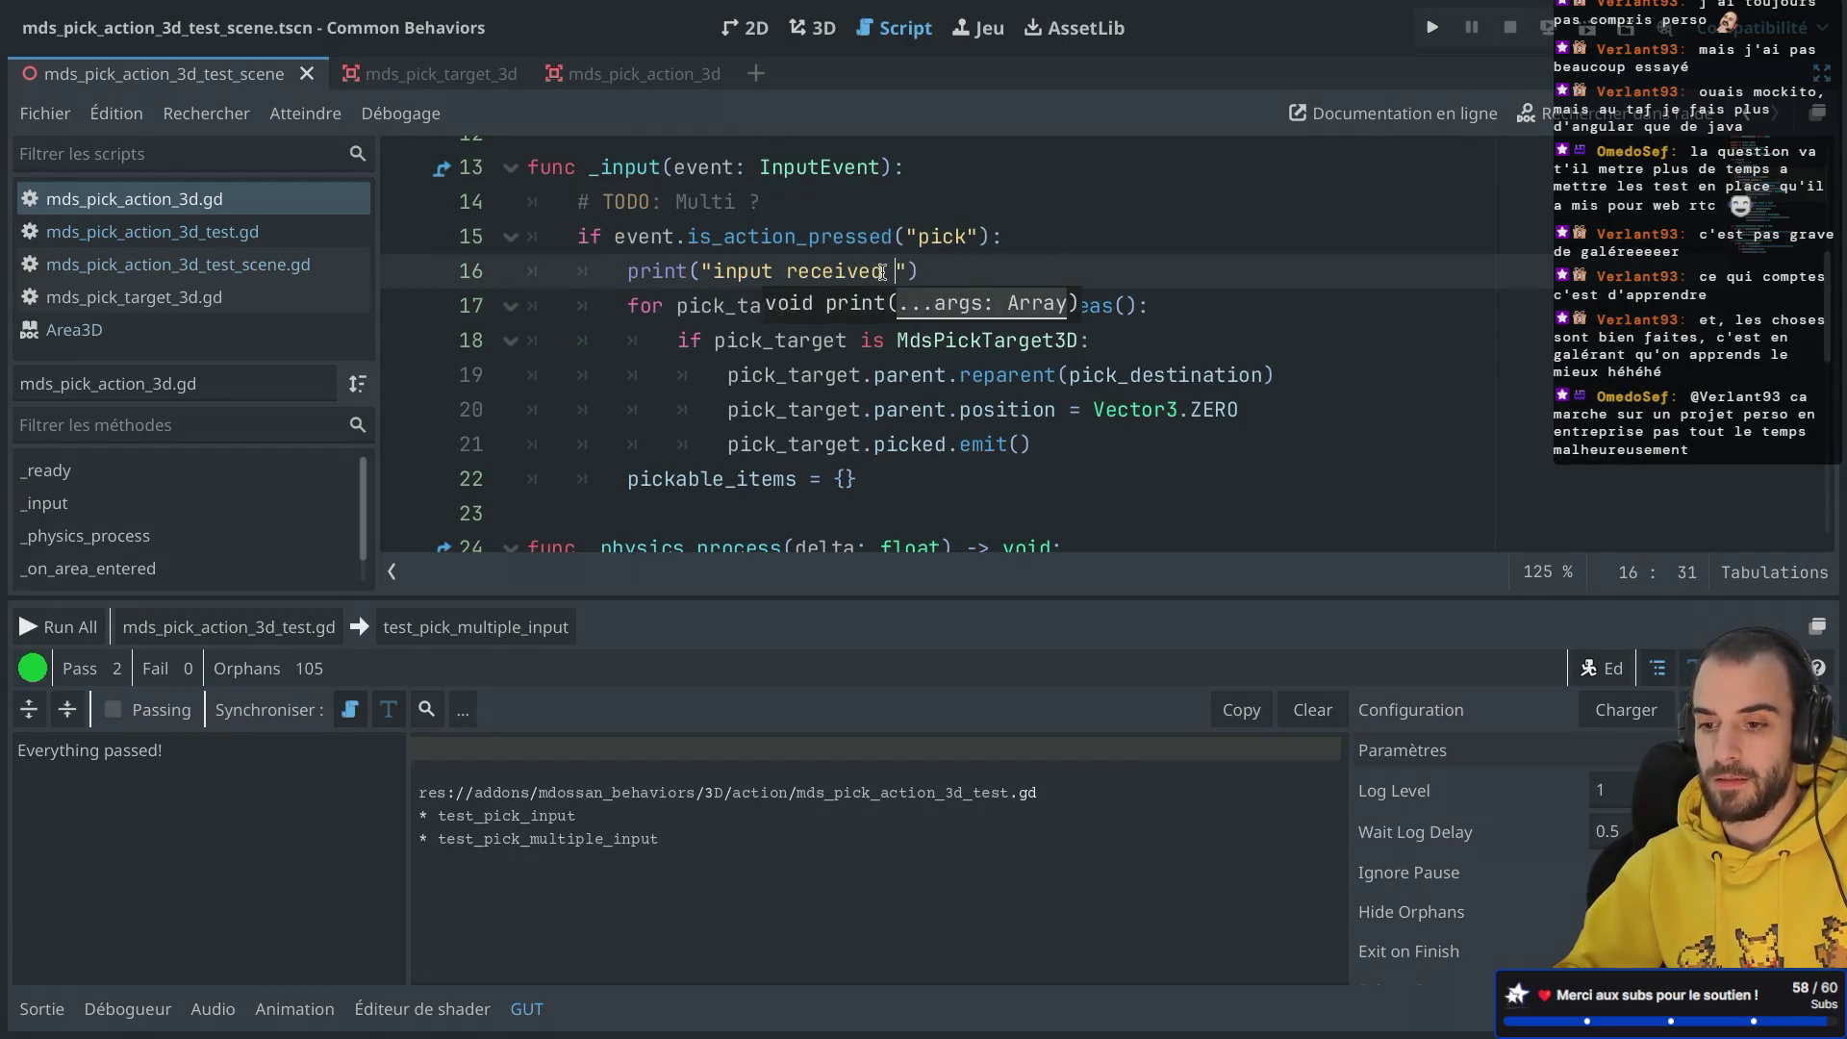
pyautogui.press('BackSpace')
pyautogui.write('%')
pyautogui.click(904, 272)
pyautogui.write('s')
pyautogui.click(965, 273)
pyautogui.write('str(')
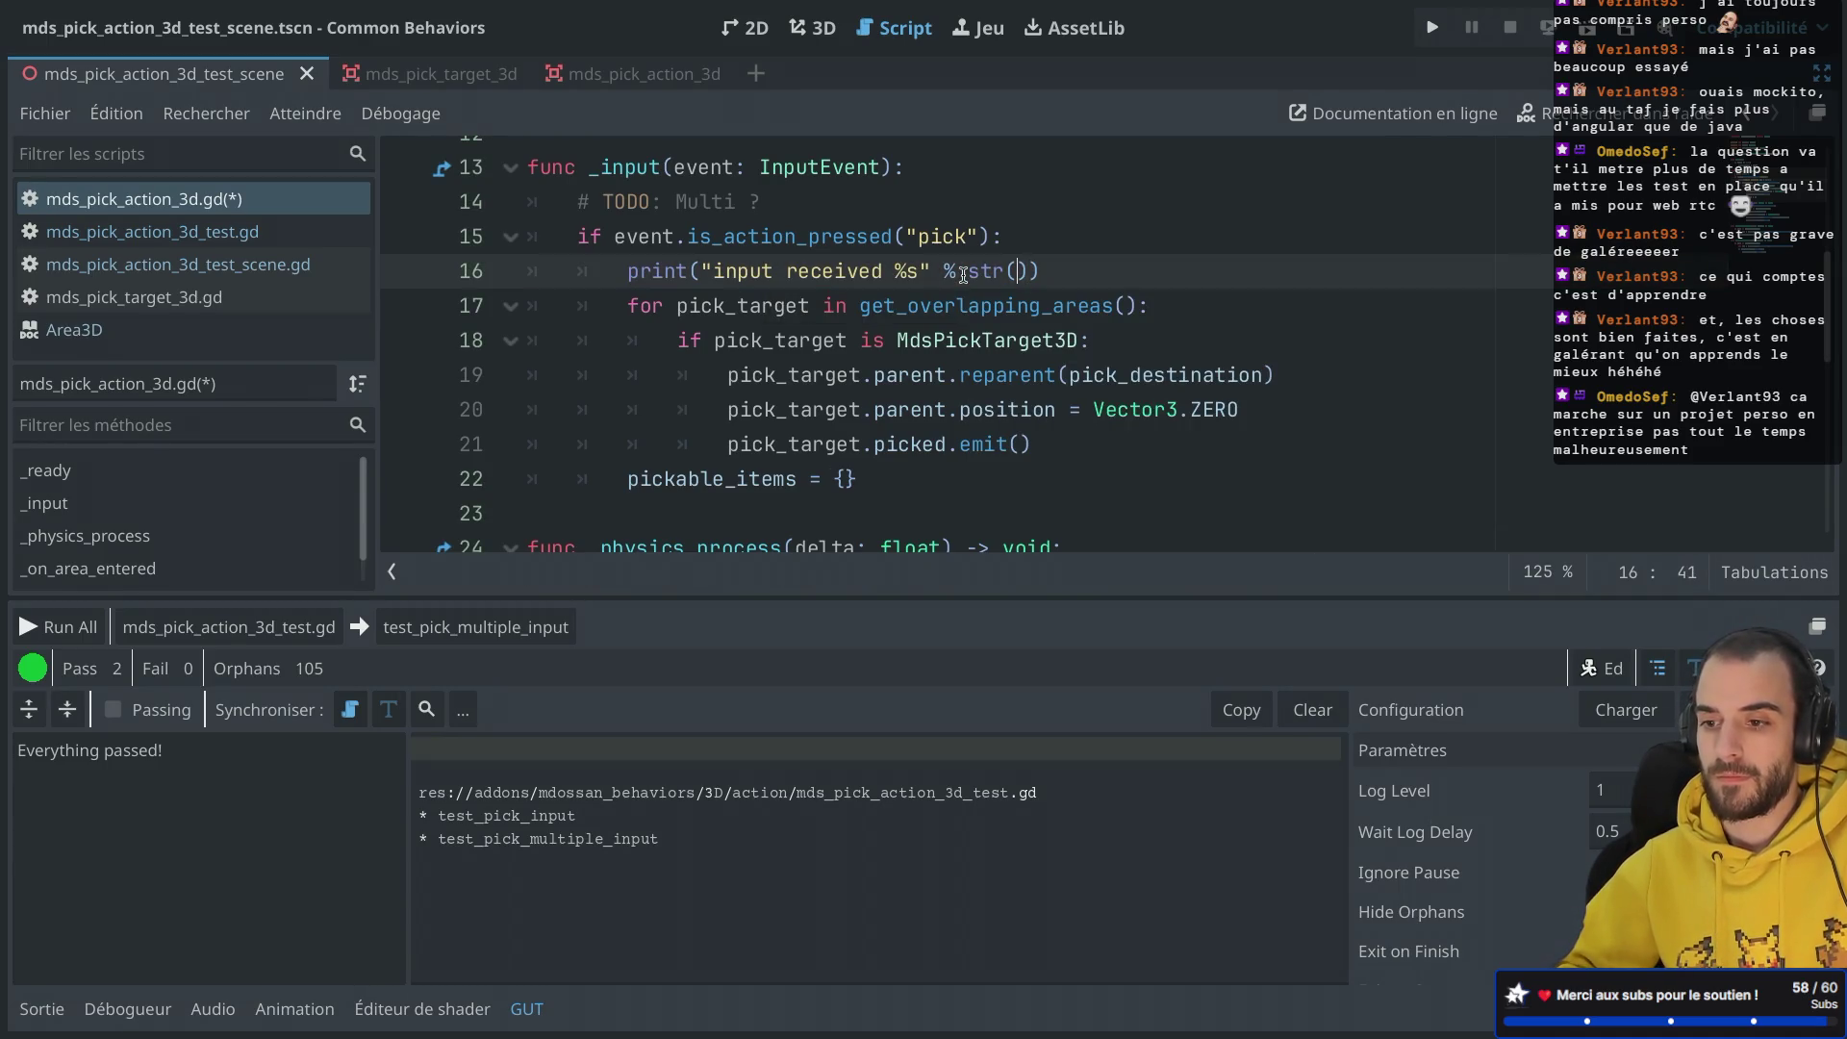
pyautogui.write('get_ove')
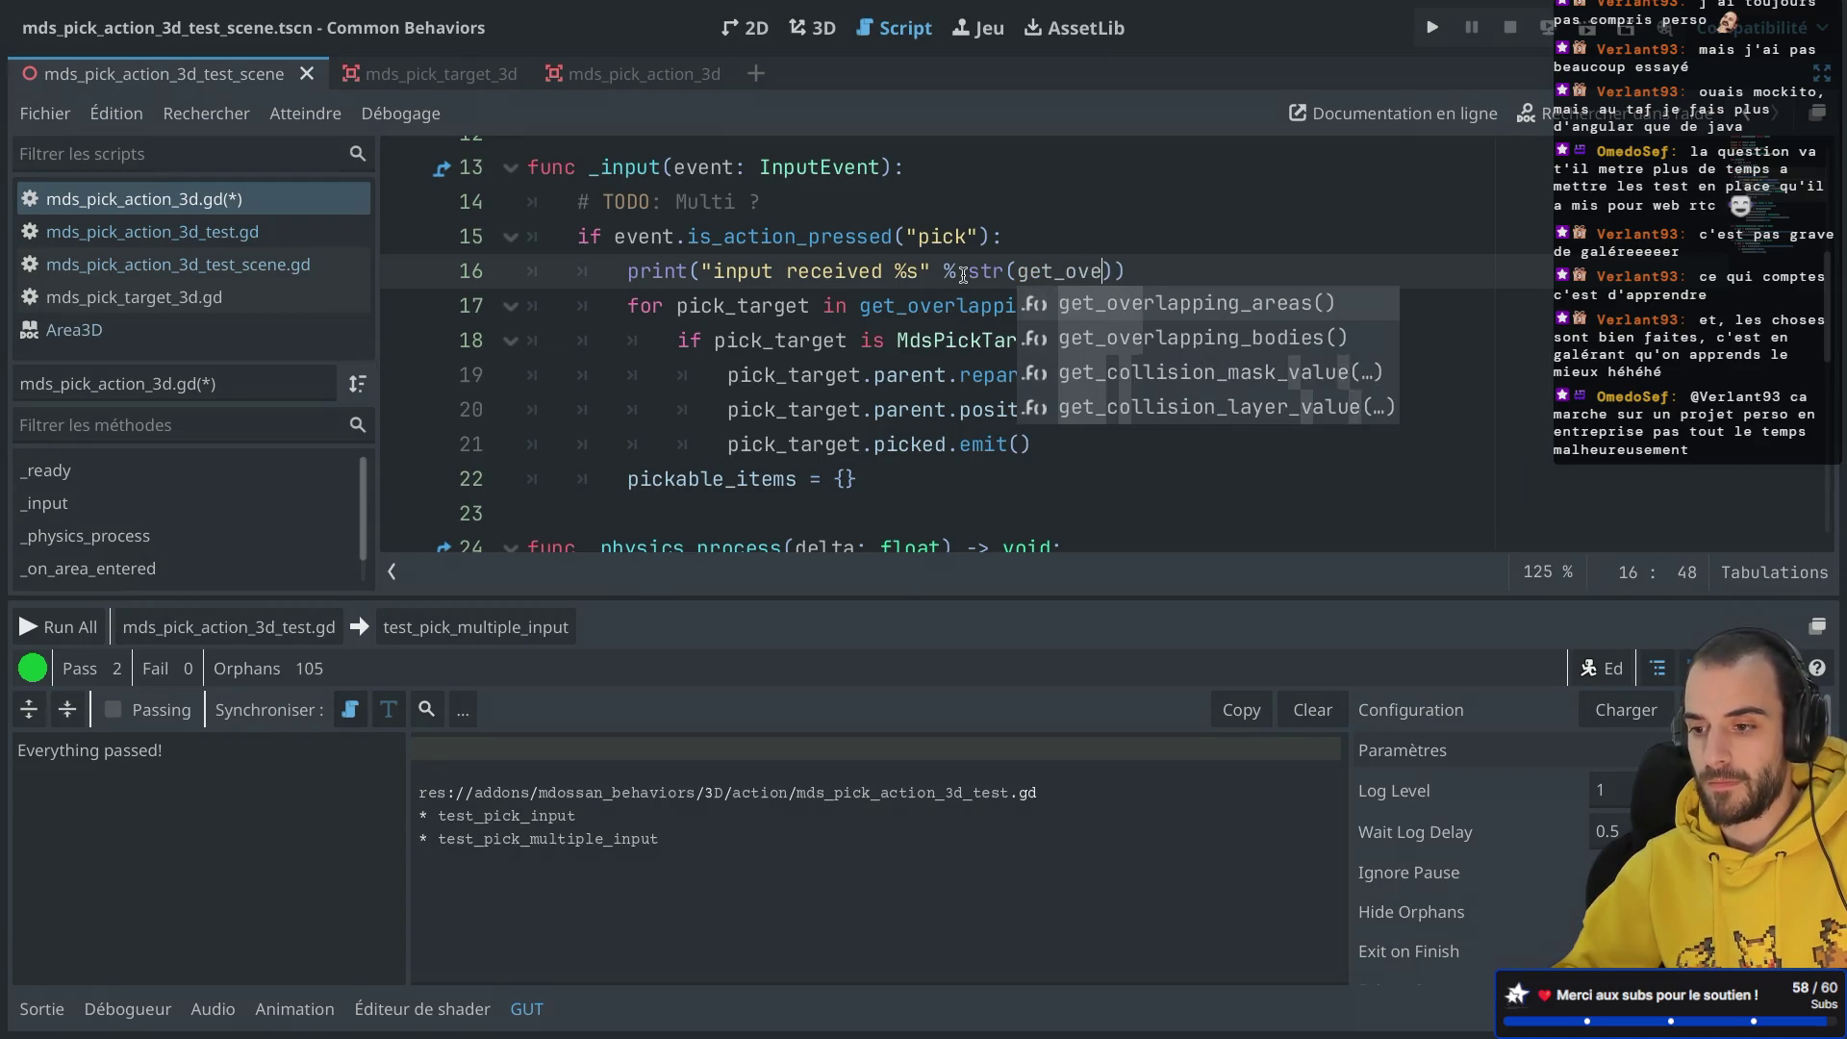
pyautogui.write('r')
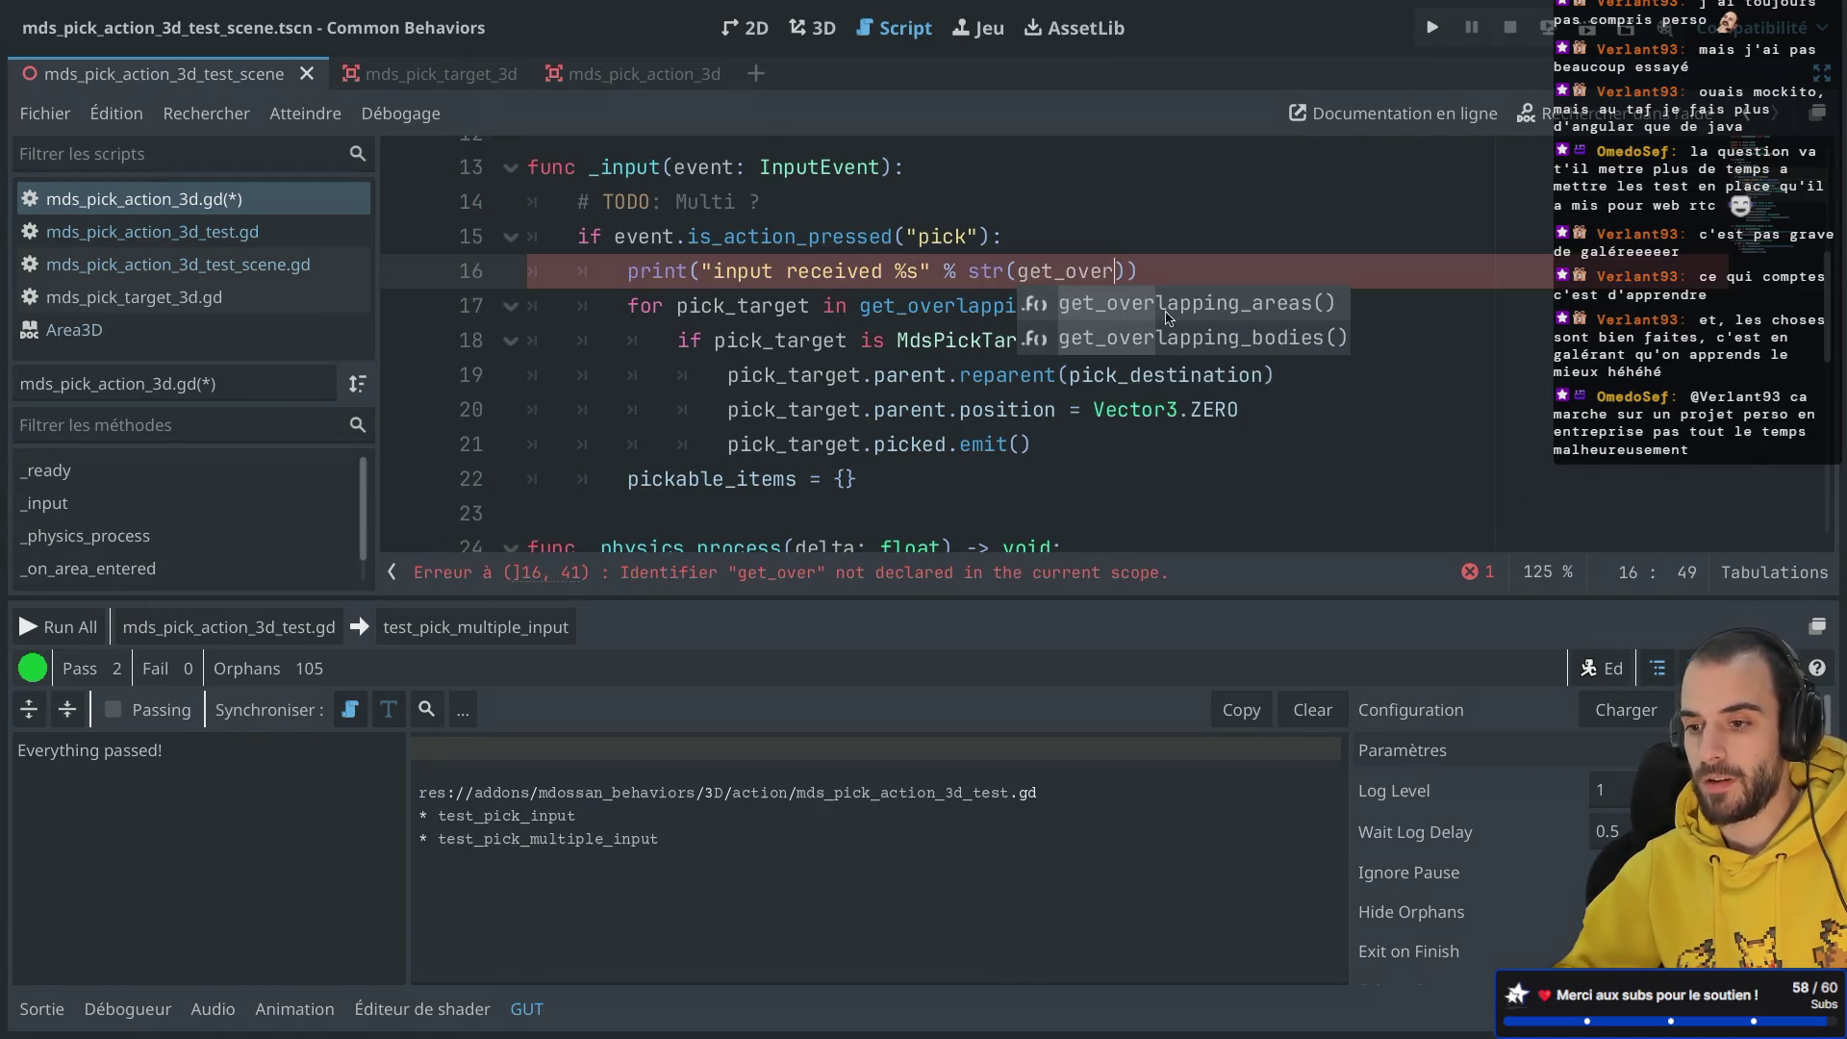
pyautogui.press('BackSpace')
pyautogui.press('BackSpace')
pyautogui.press('BackSpace')
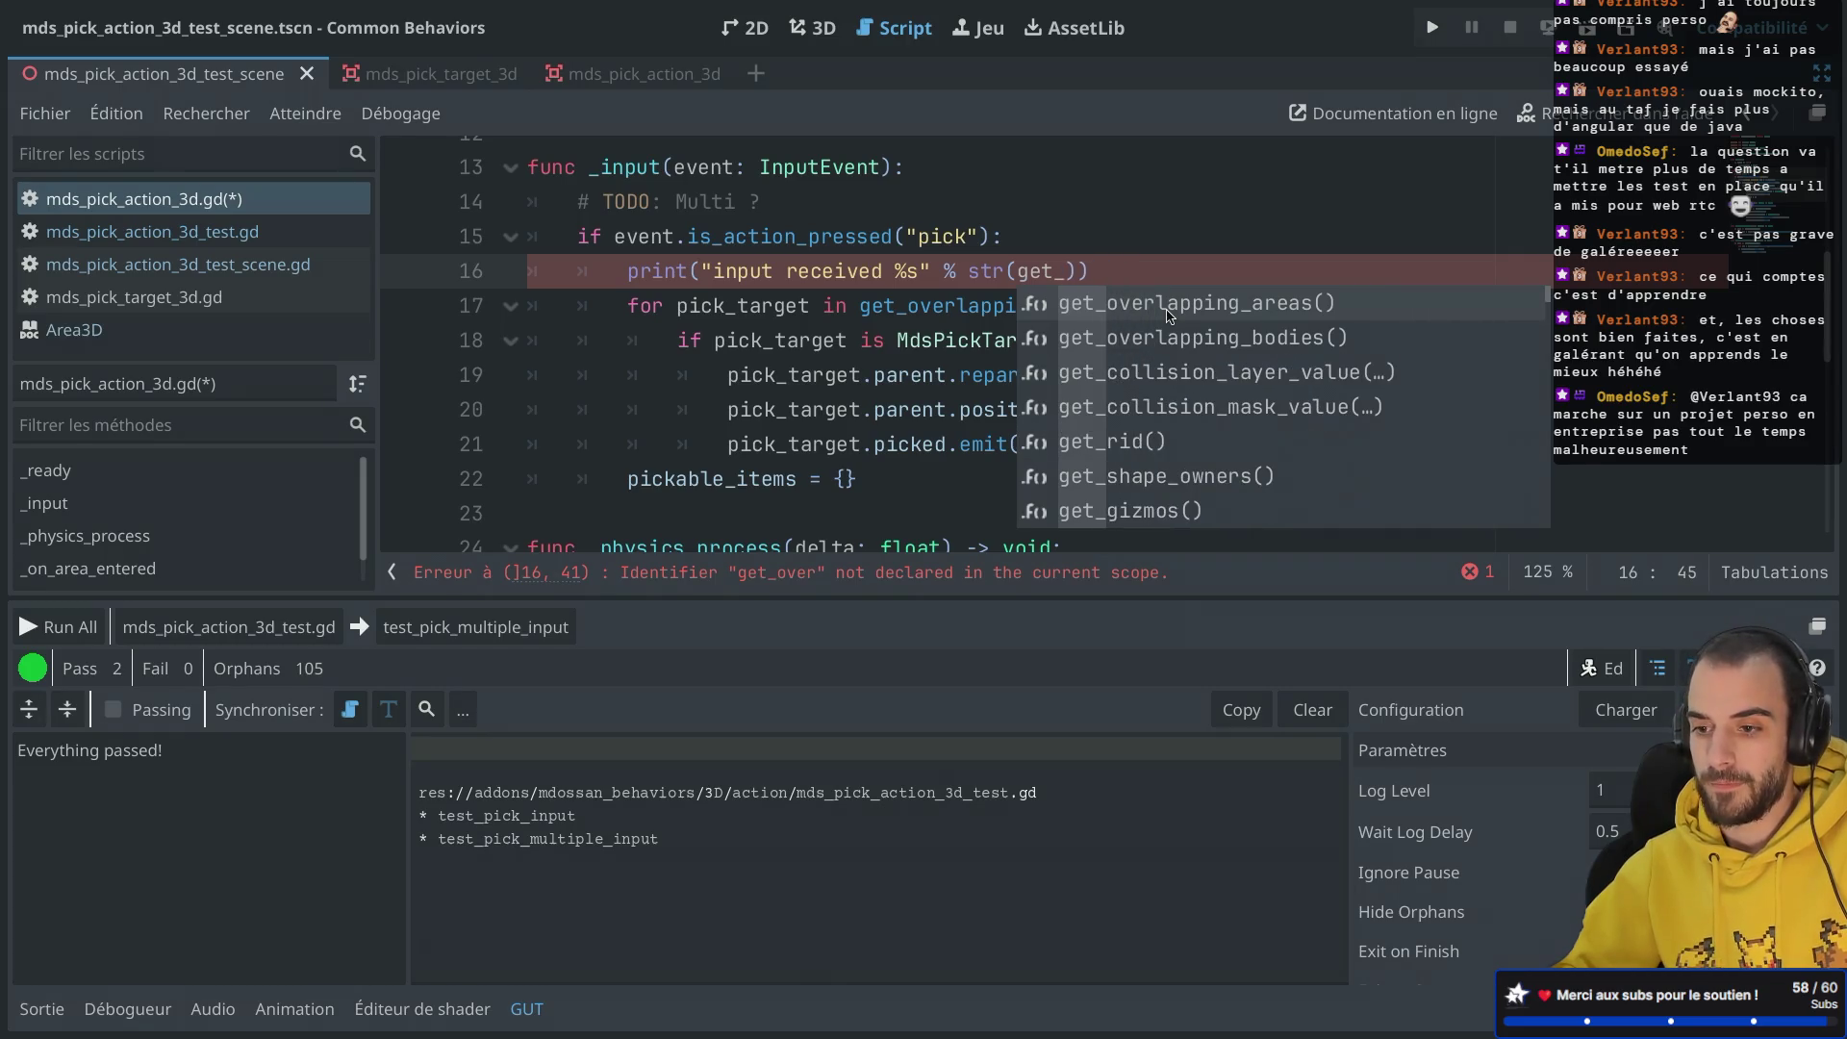
pyautogui.write('count')
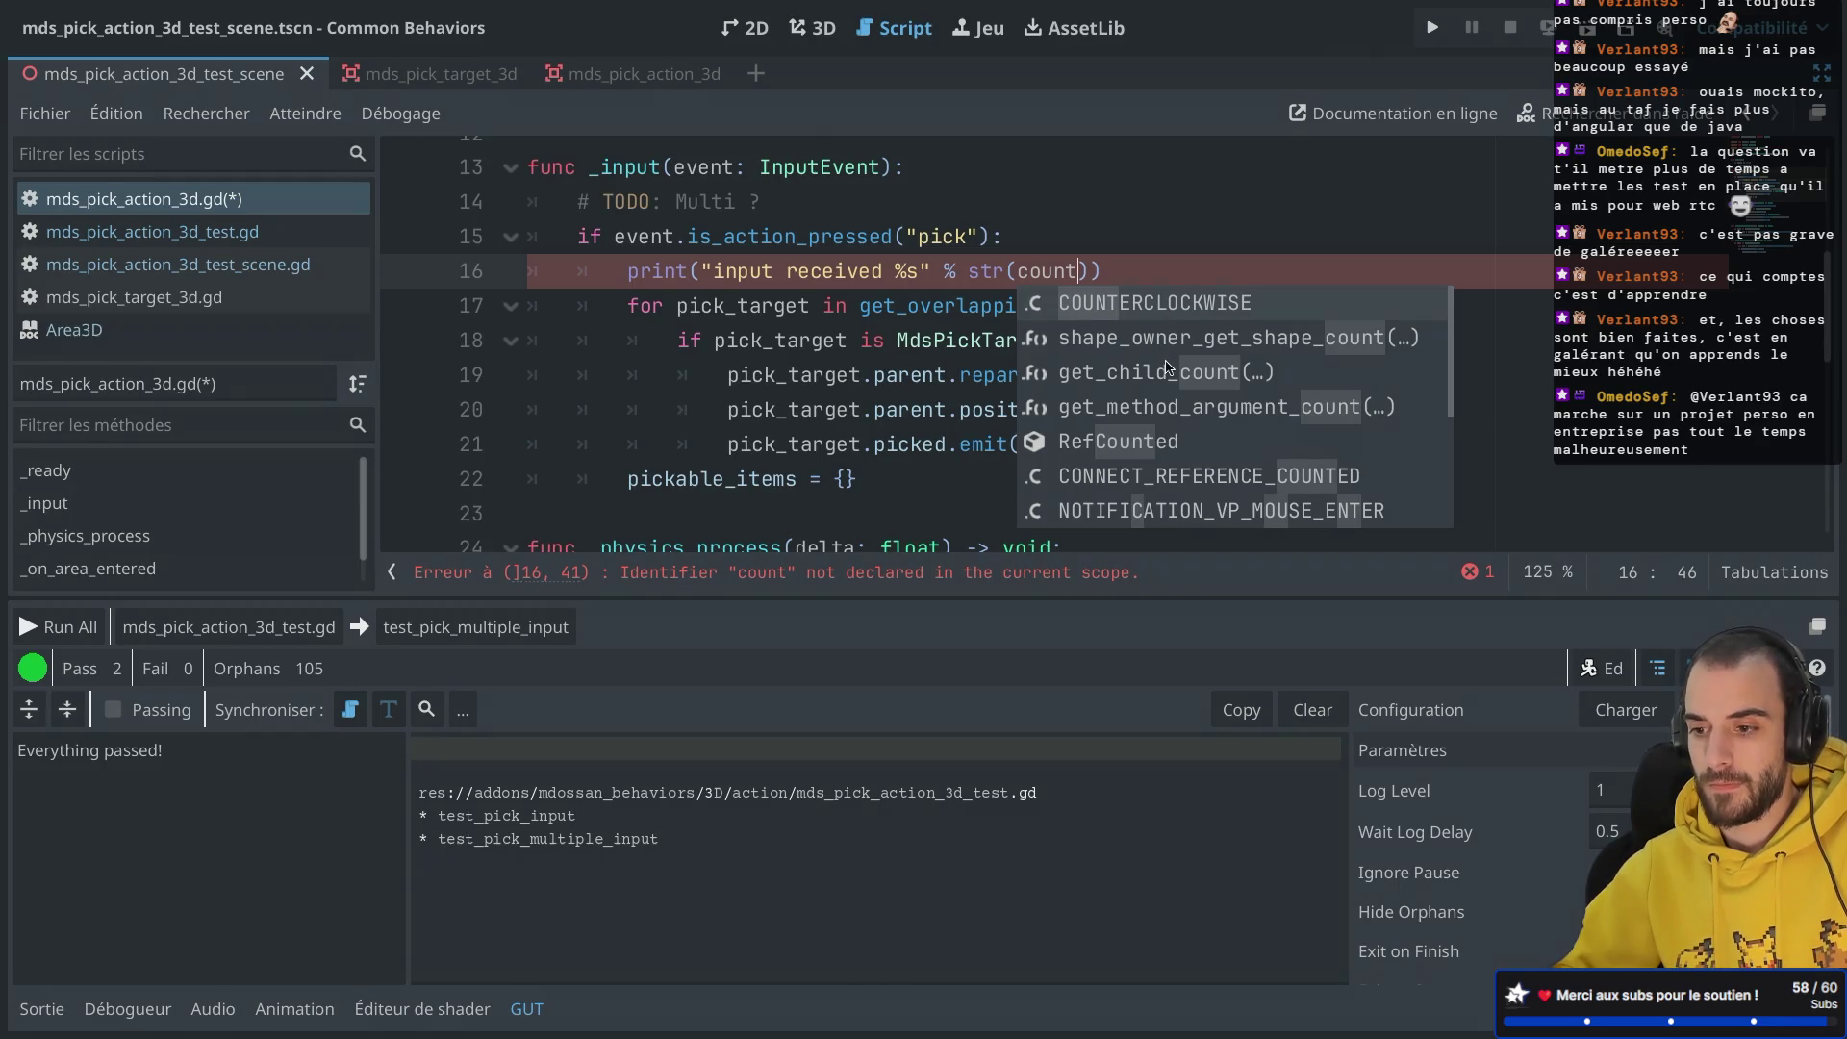
pyautogui.click(1221, 228)
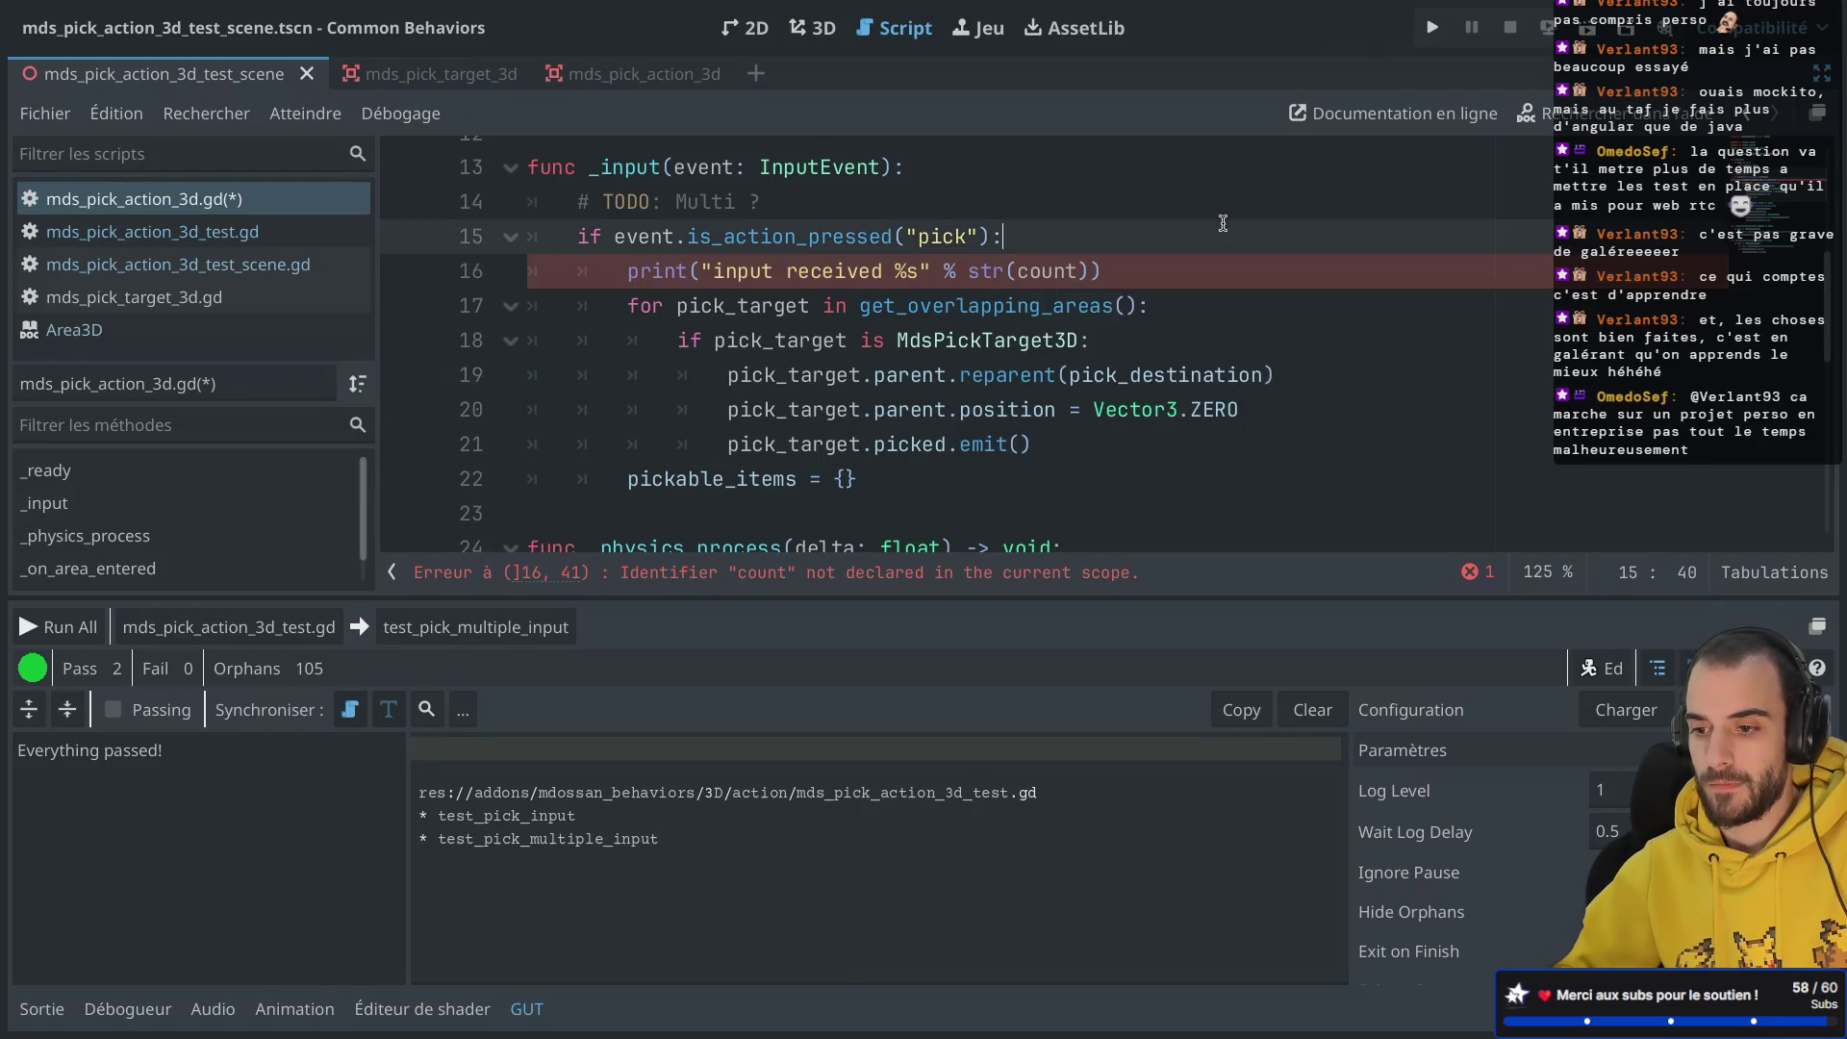
pyautogui.moveTo(1093, 272); pyautogui.dragTo(937, 272)
# Step: Delete the print("input received %s") line from _input and save mds_pick_action_3d.gd
pyautogui.press('BackSpace')
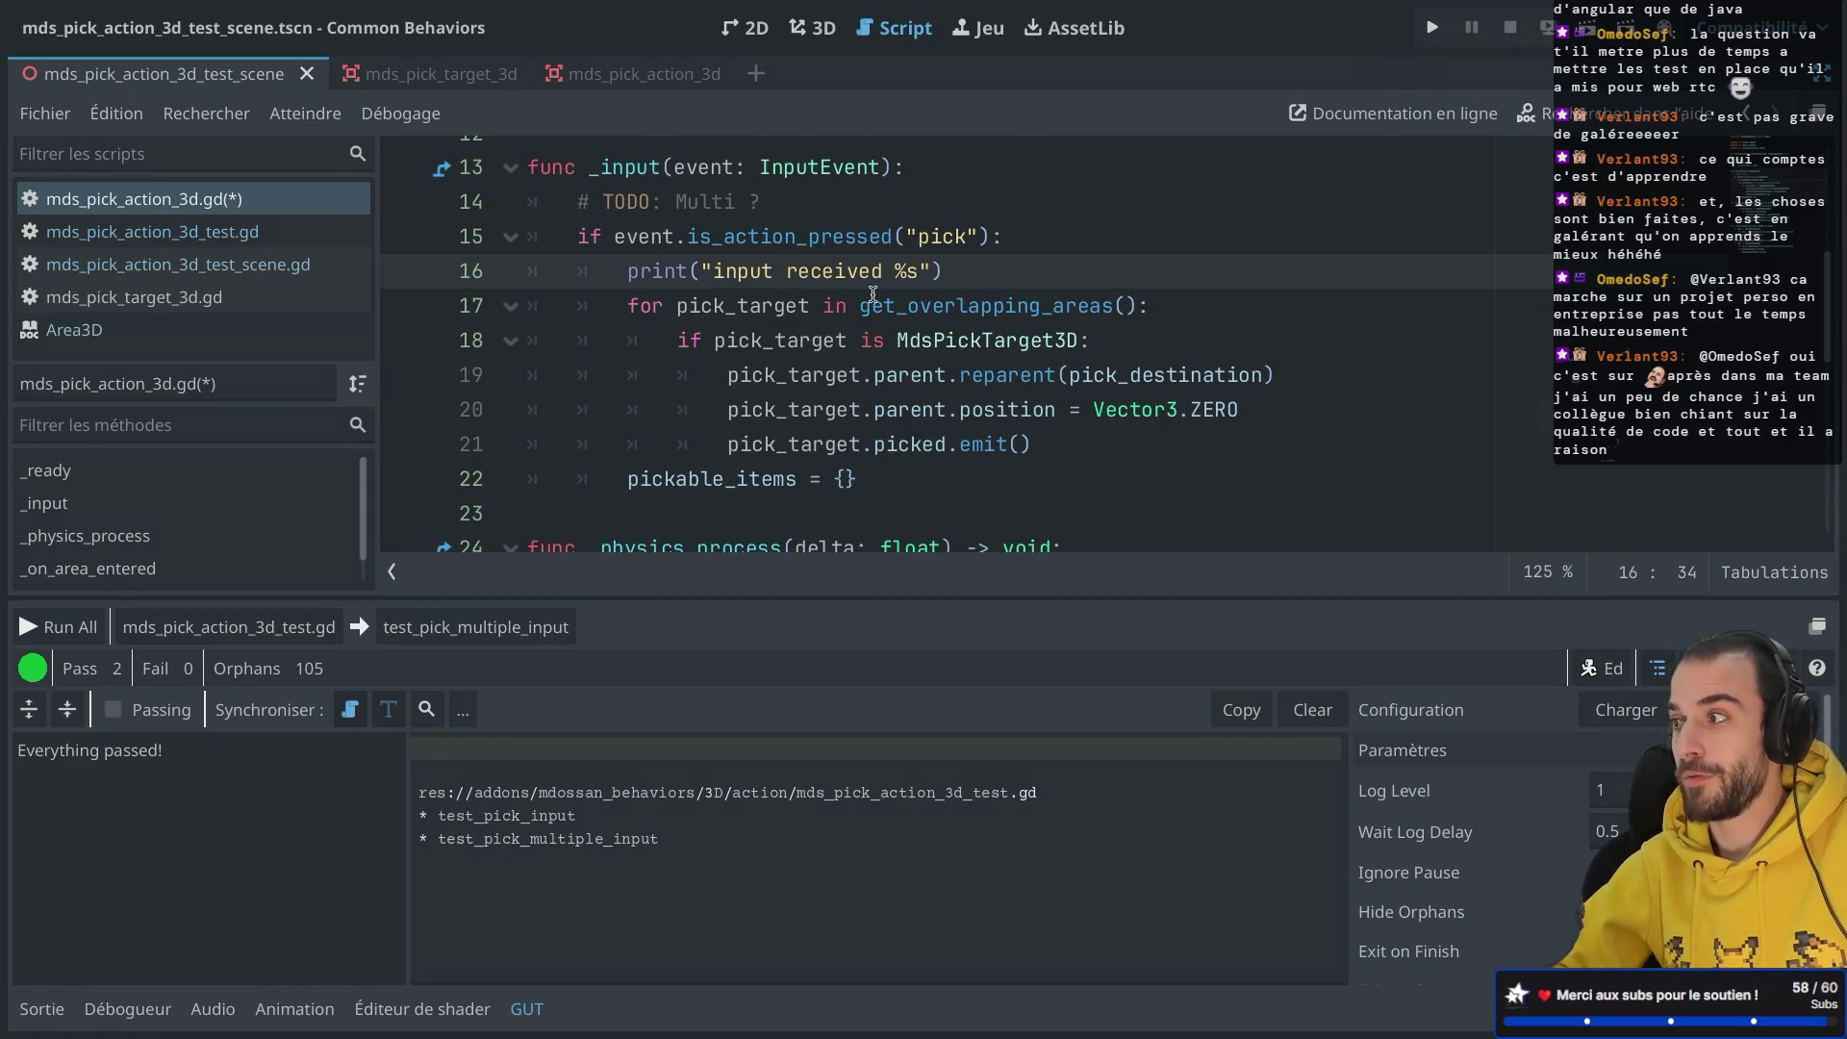
pyautogui.moveTo(1001, 260); pyautogui.dragTo(1032, 244)
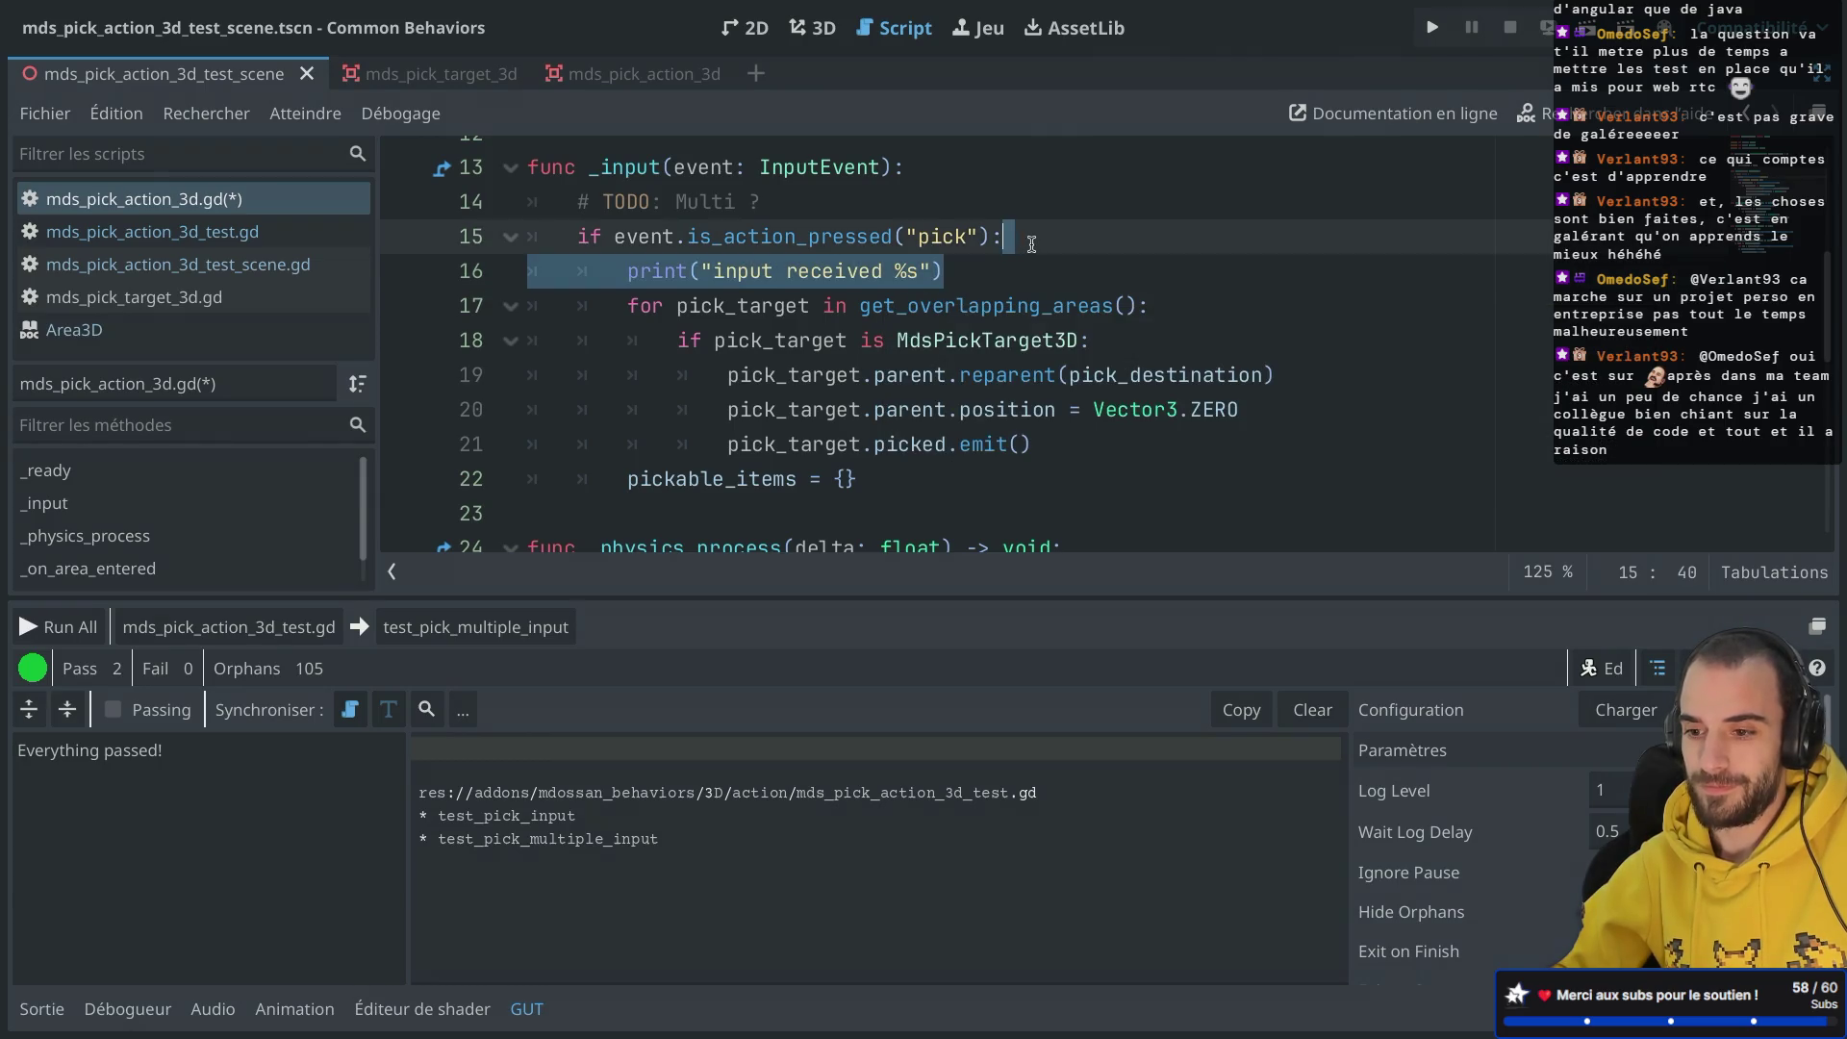
pyautogui.press('Delete')
pyautogui.hotkey('ctrl', 's')
pyautogui.scroll(-1, 981, 286)
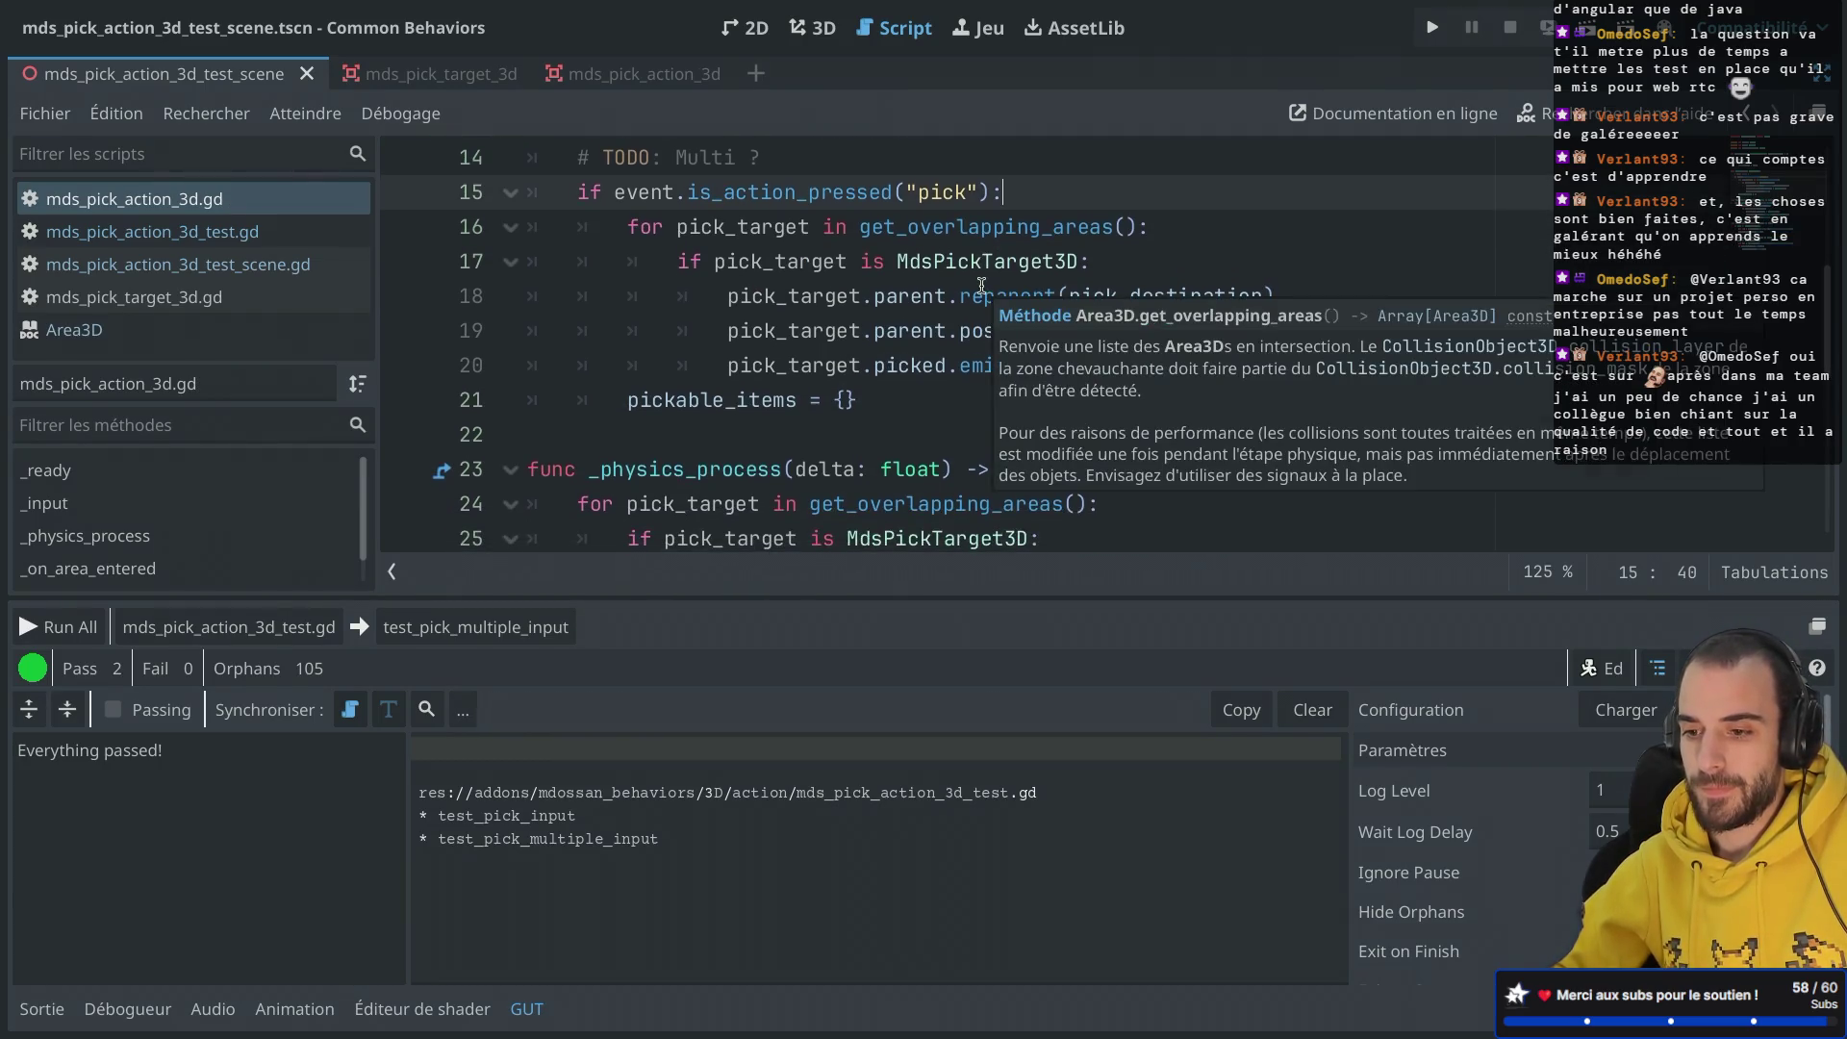
pyautogui.scroll(1, 981, 286)
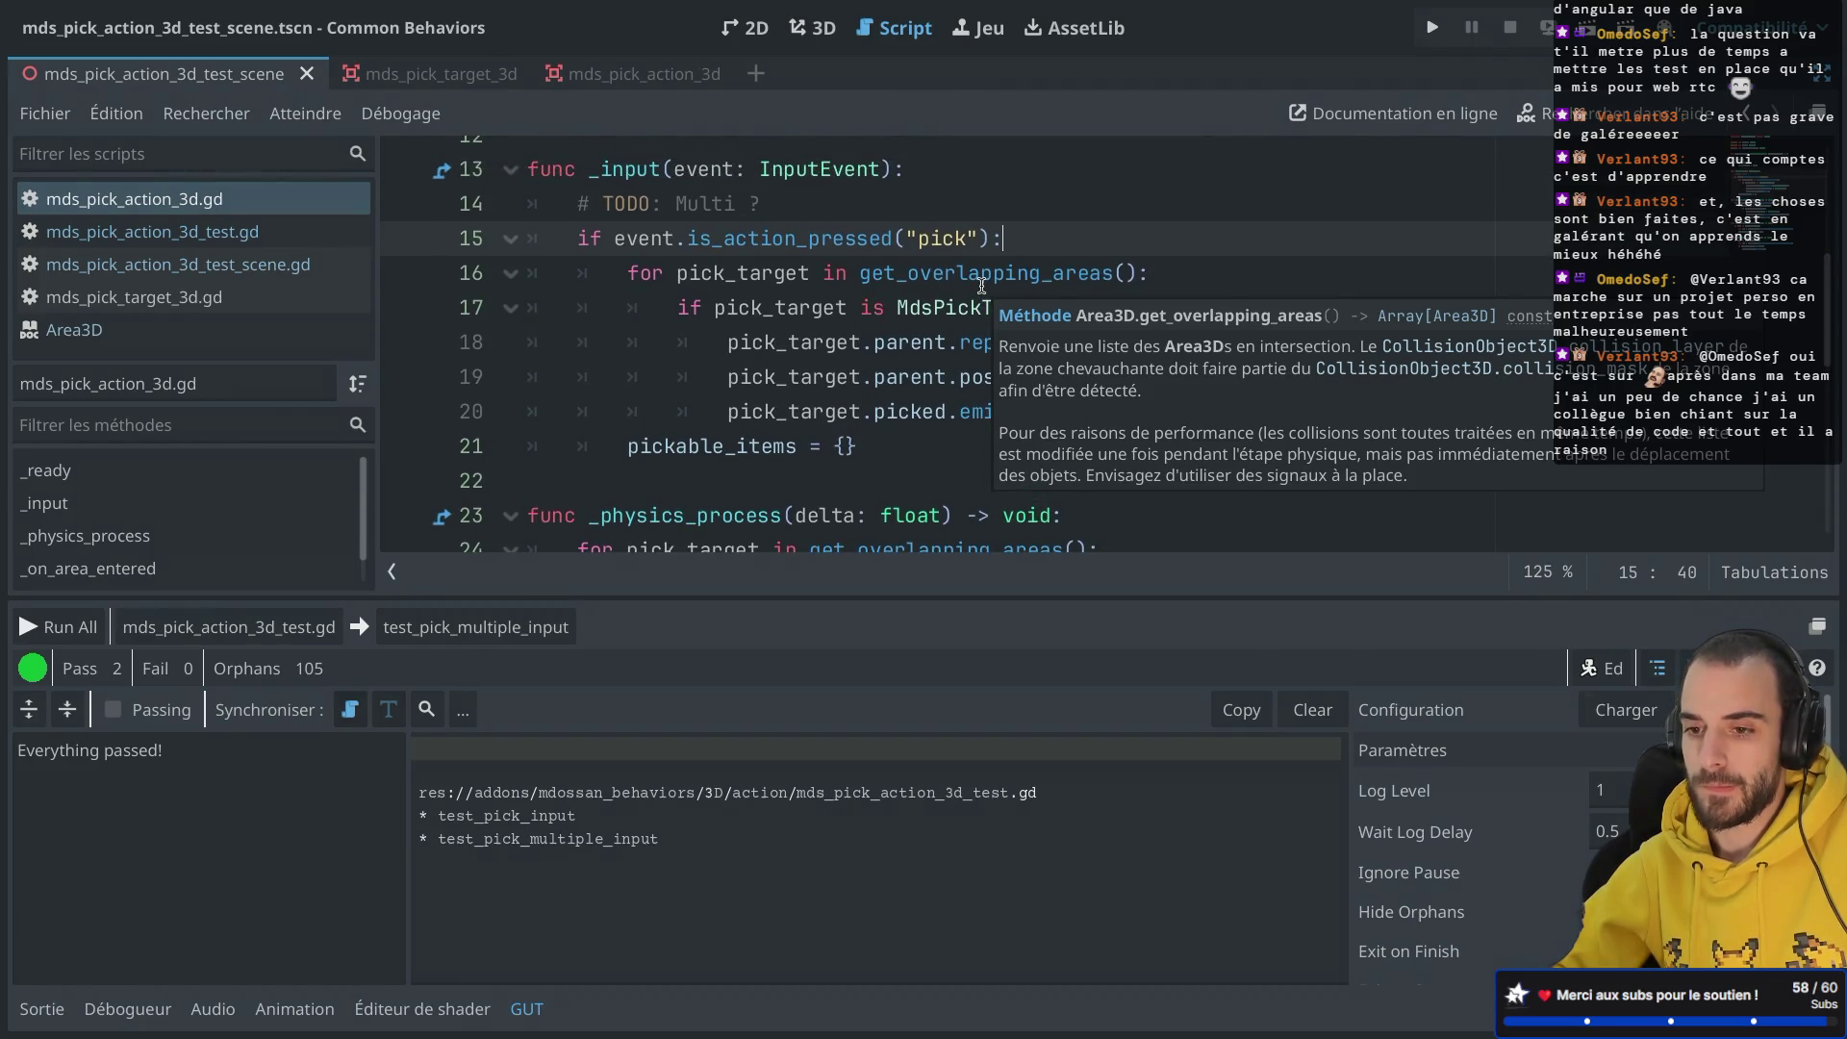
pyautogui.scroll(-1, 982, 286)
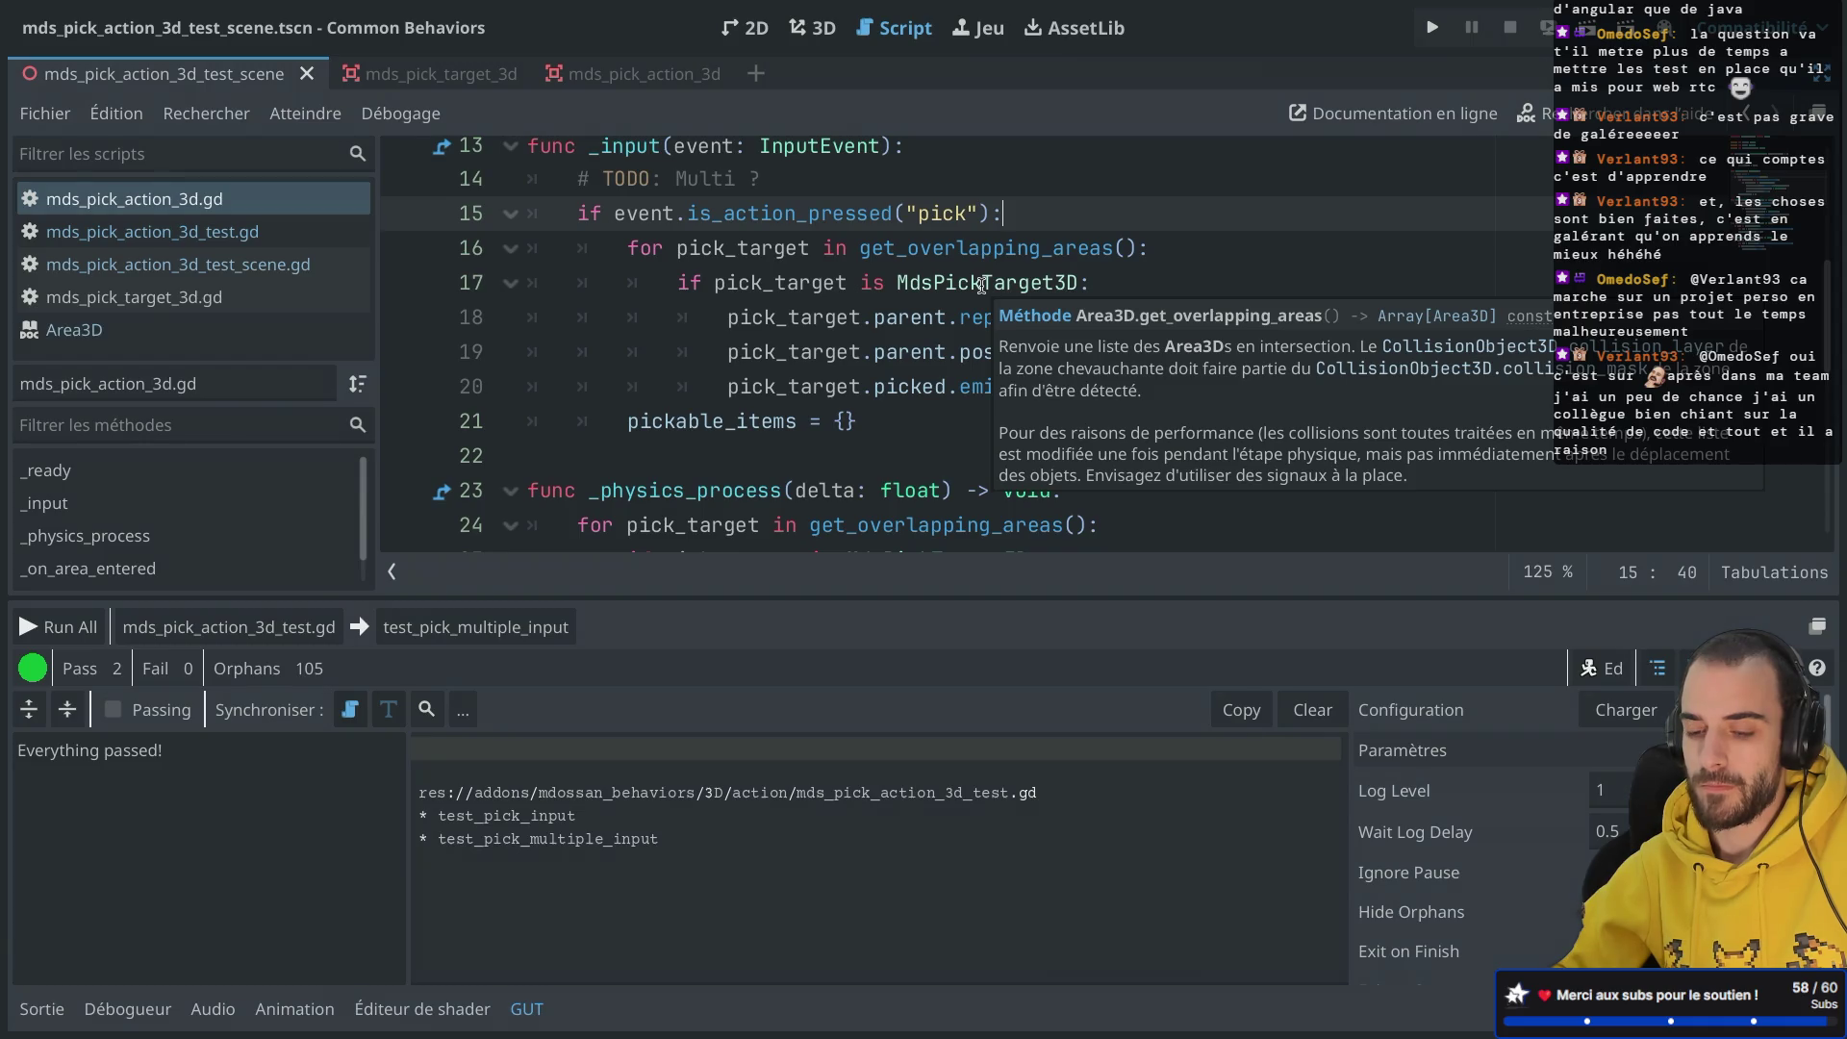
pyautogui.scroll(-5, 981, 285)
# Step: Add print("entered") to _on_area_entered, save, and run test_pick_multiple_input
pyautogui.scroll(-6, 981, 285)
pyautogui.scroll(2, 981, 285)
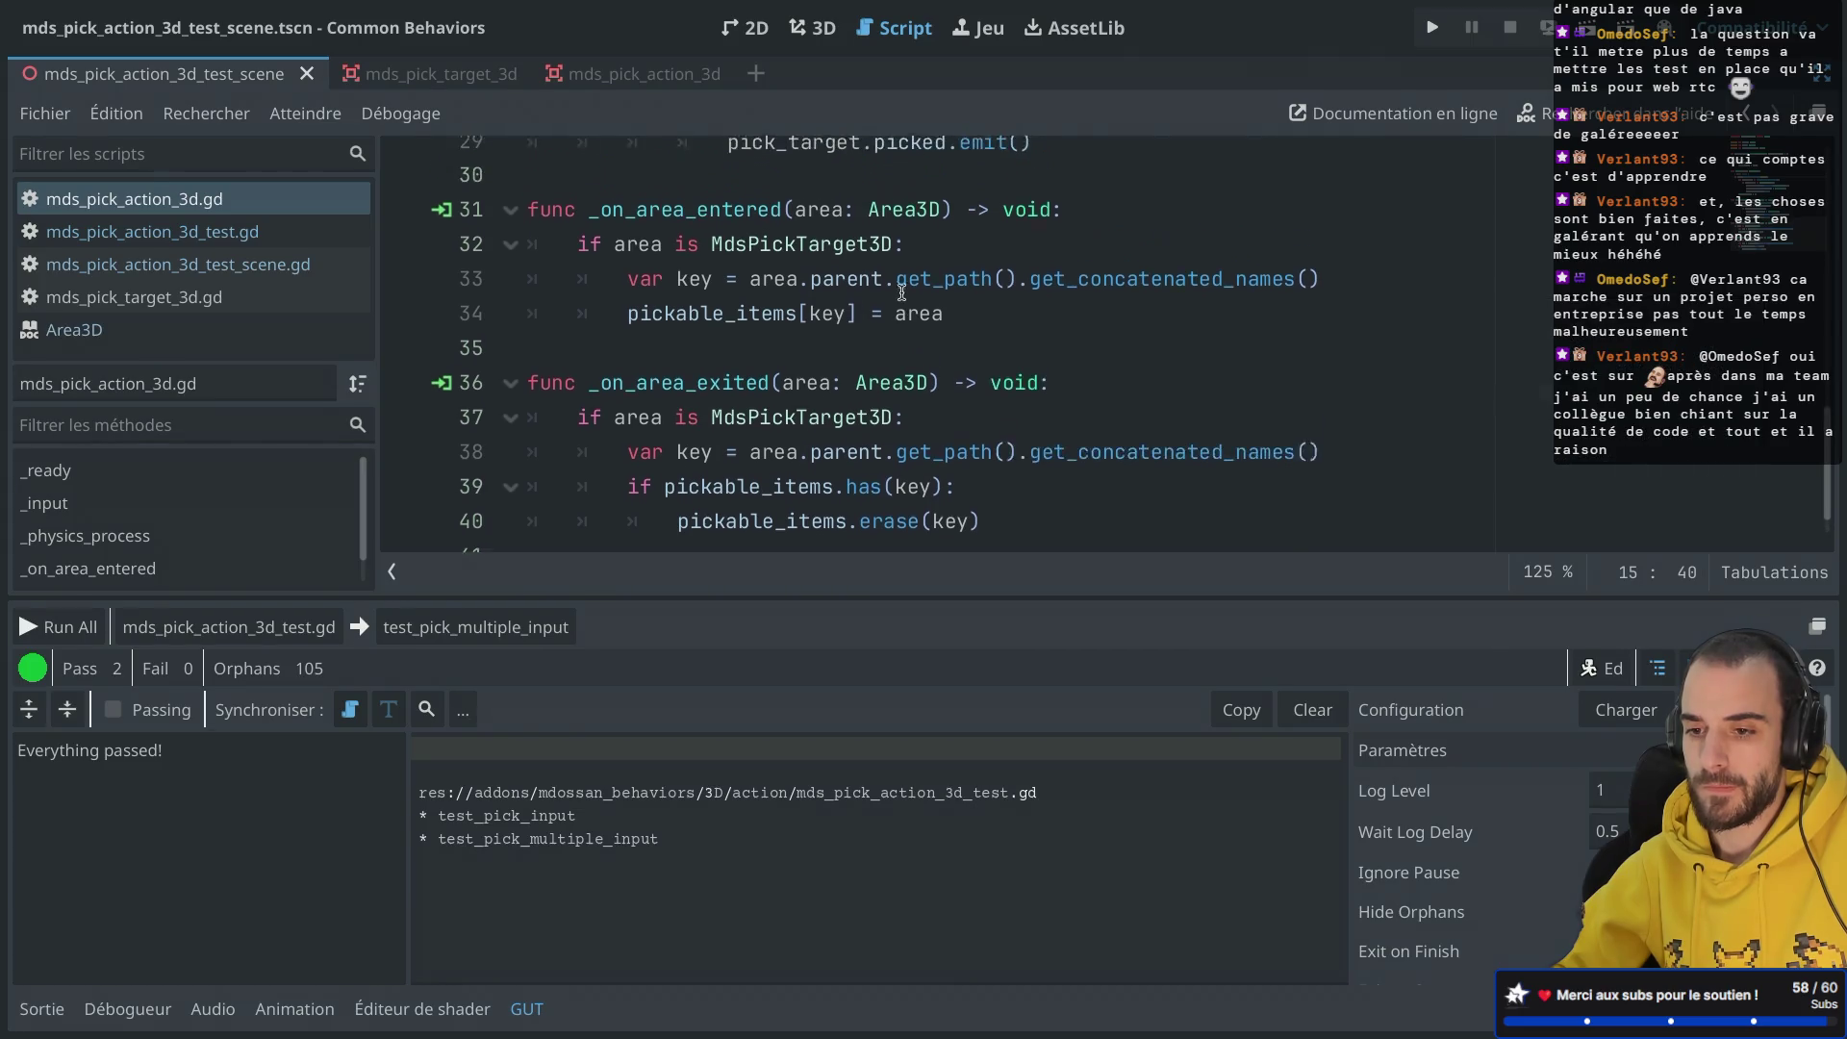
pyautogui.click(1133, 233)
pyautogui.press('Return')
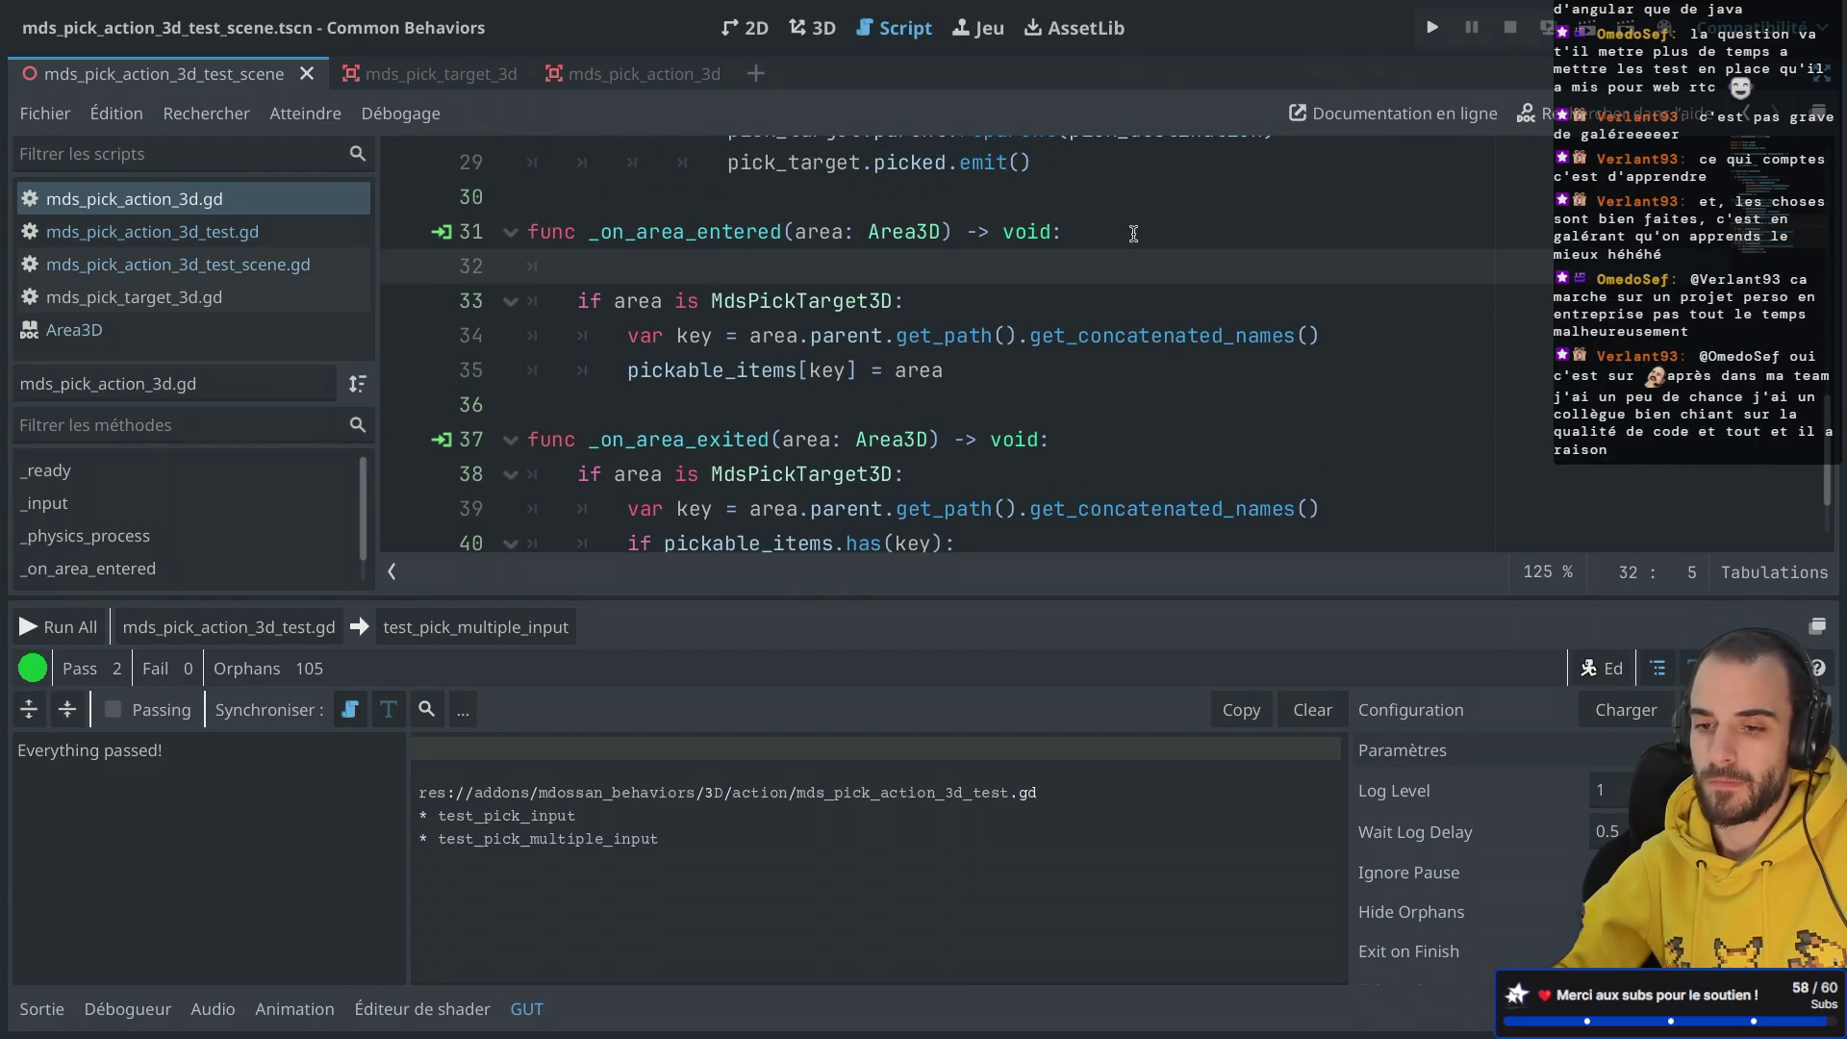
pyautogui.write('print("entered')
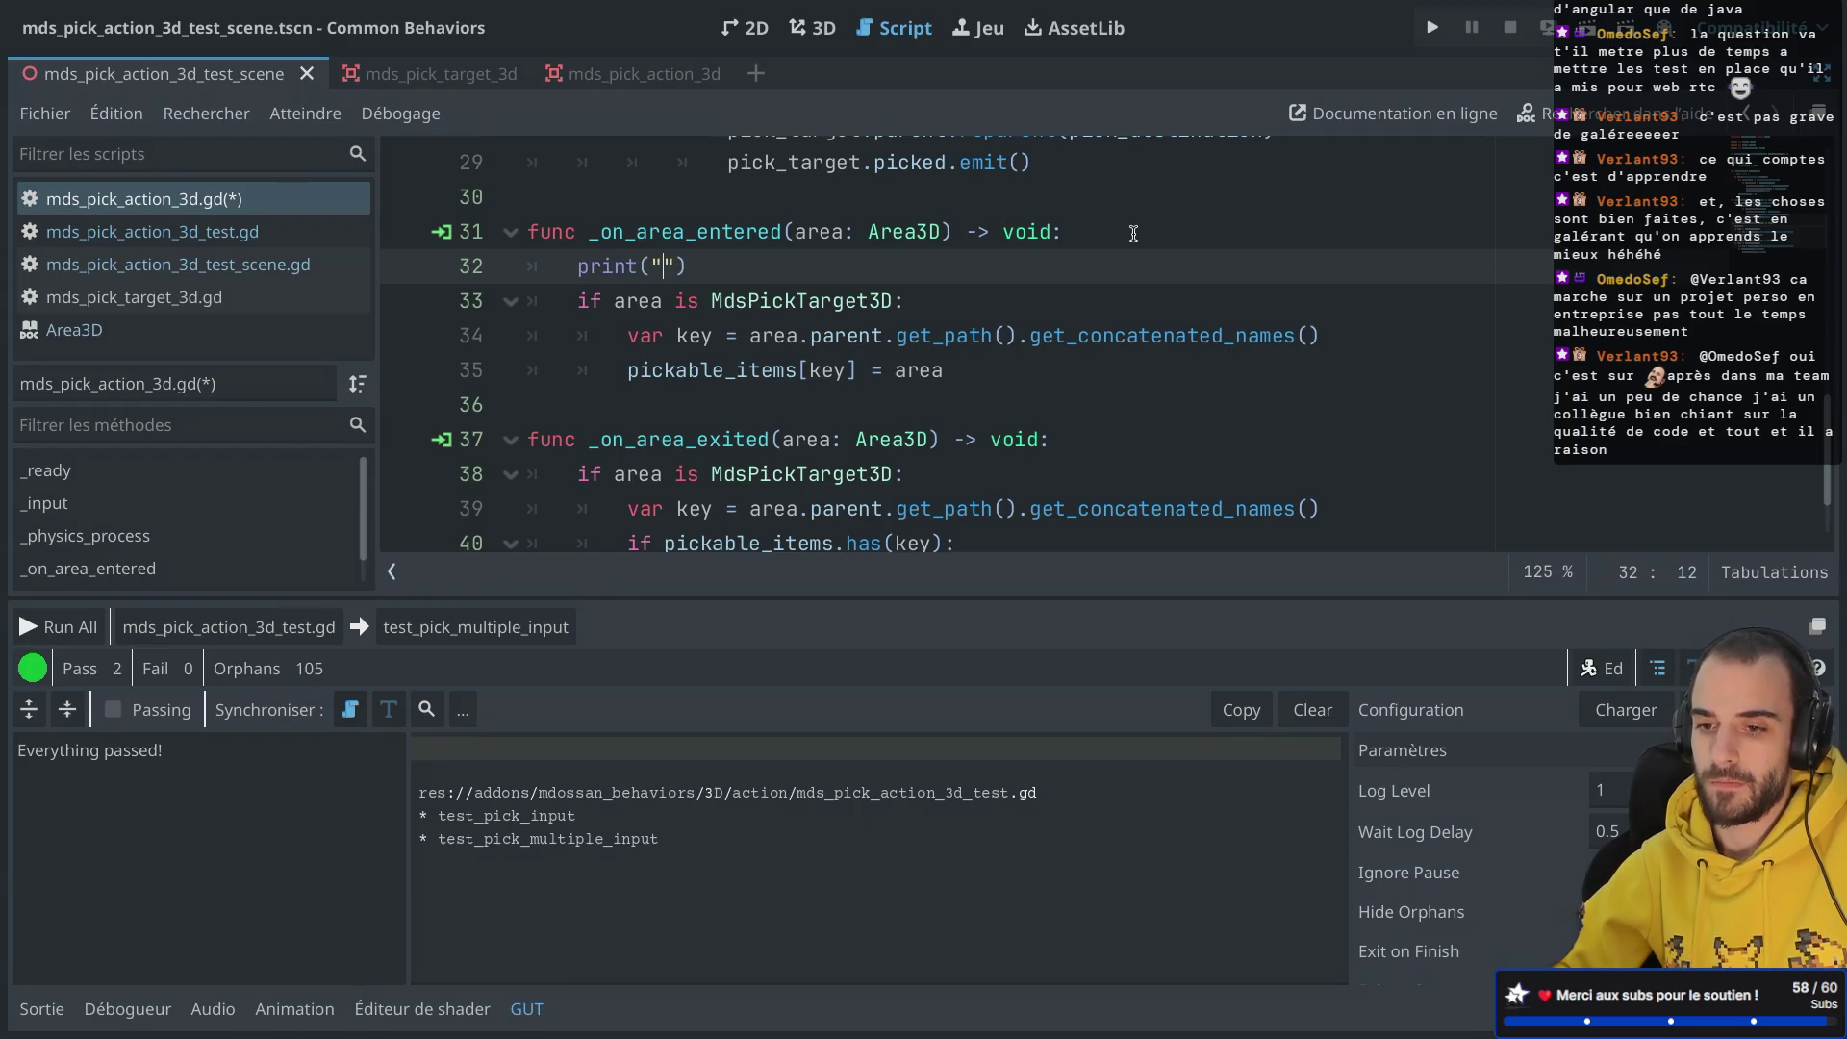
pyautogui.hotkey('ctrl', 's')
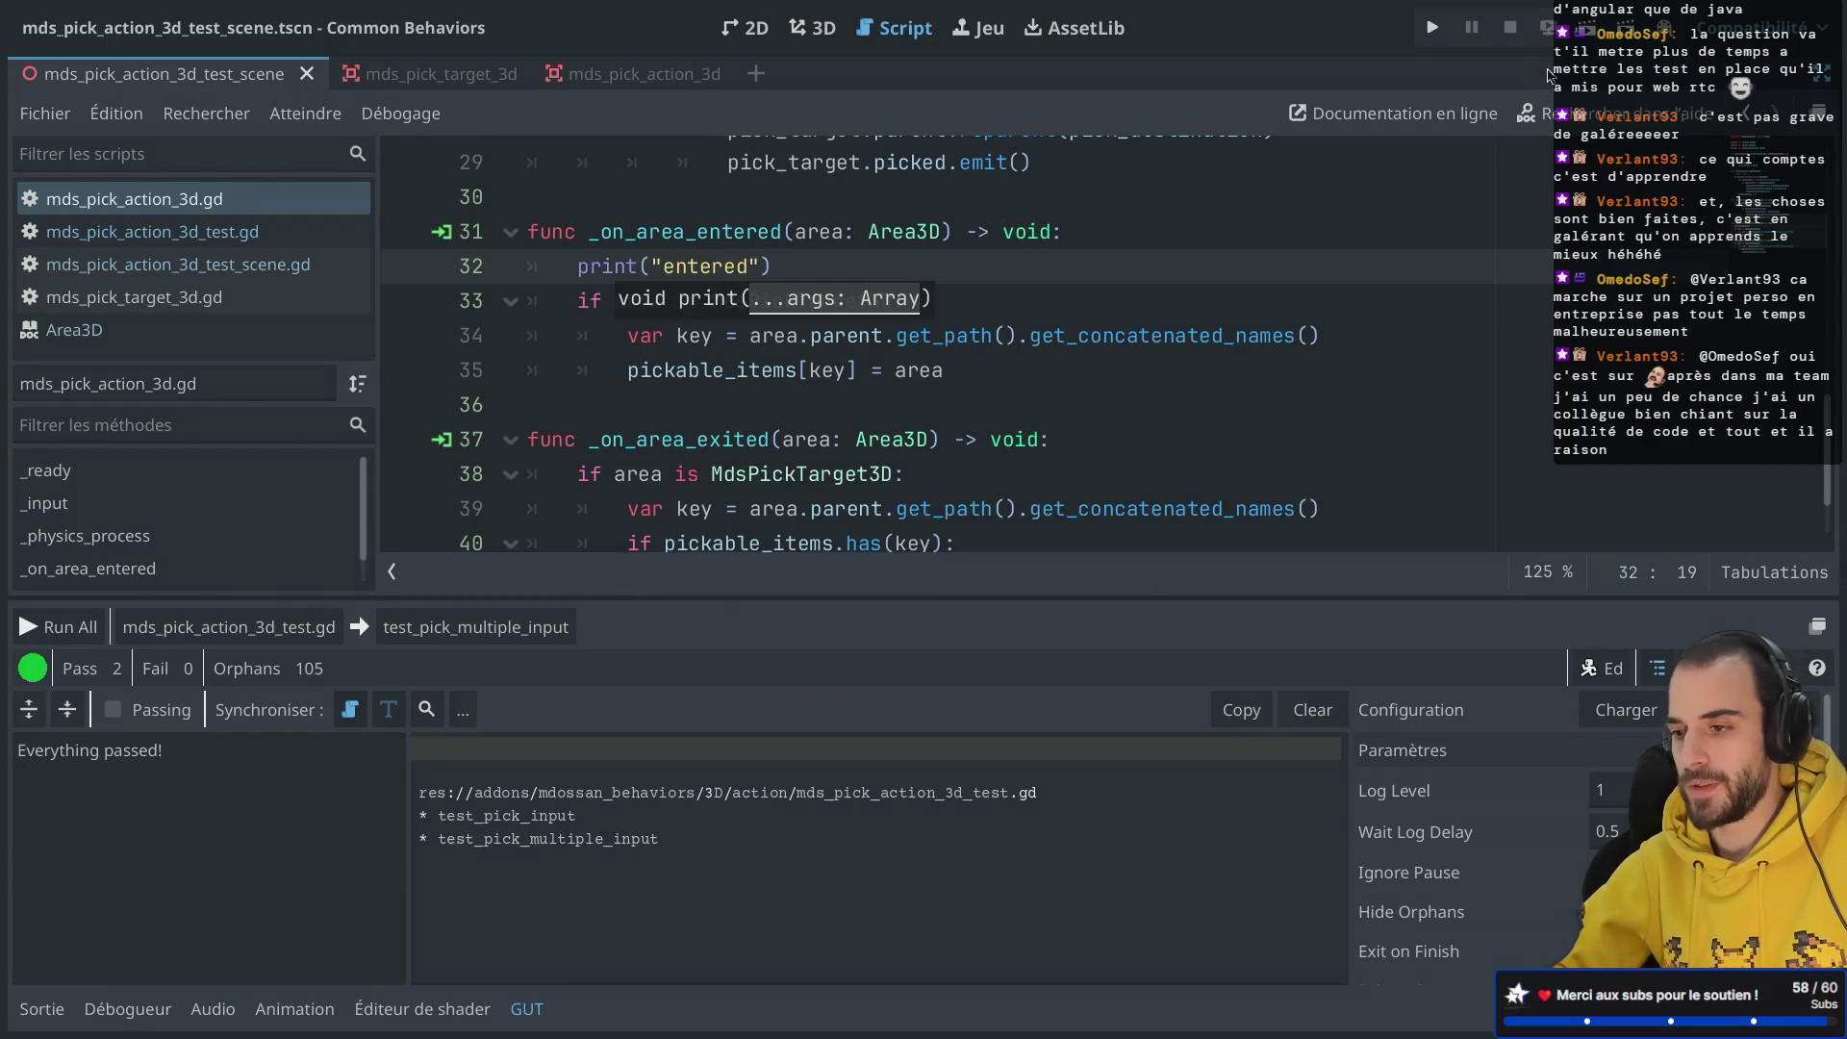
pyautogui.click(414, 627)
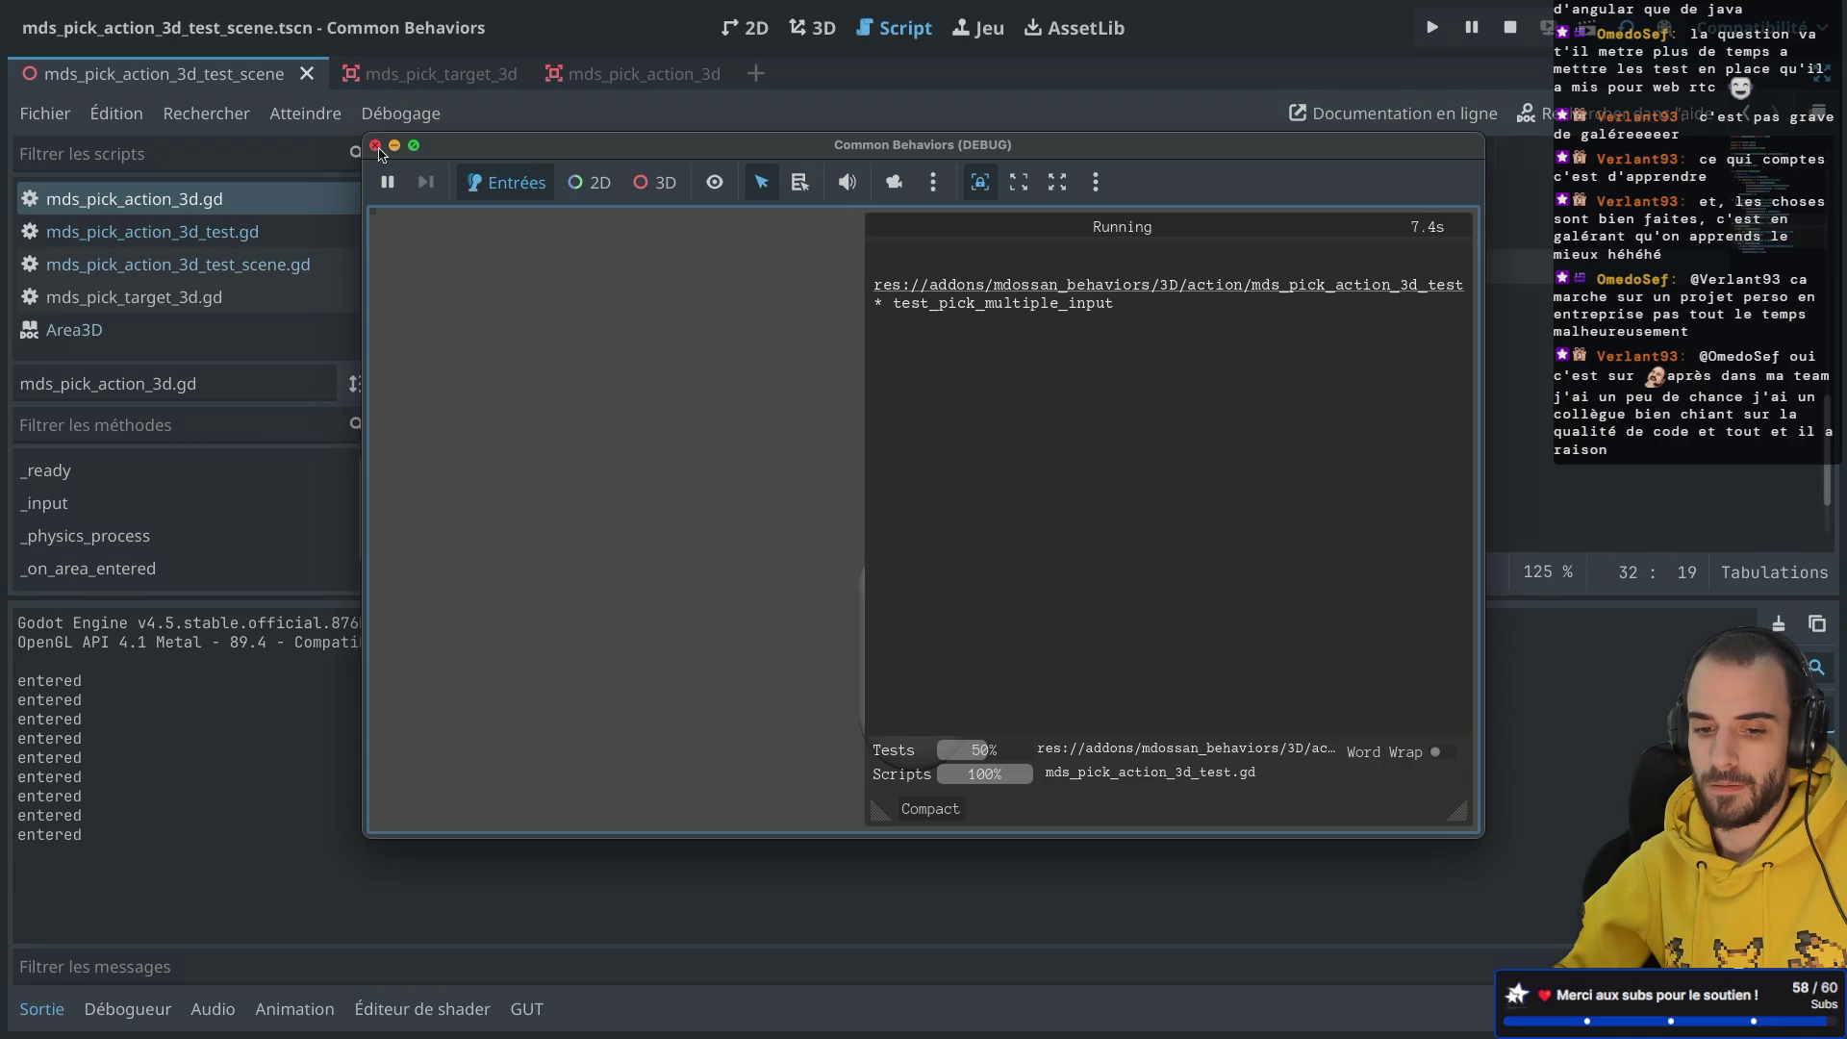
pyautogui.click(376, 146)
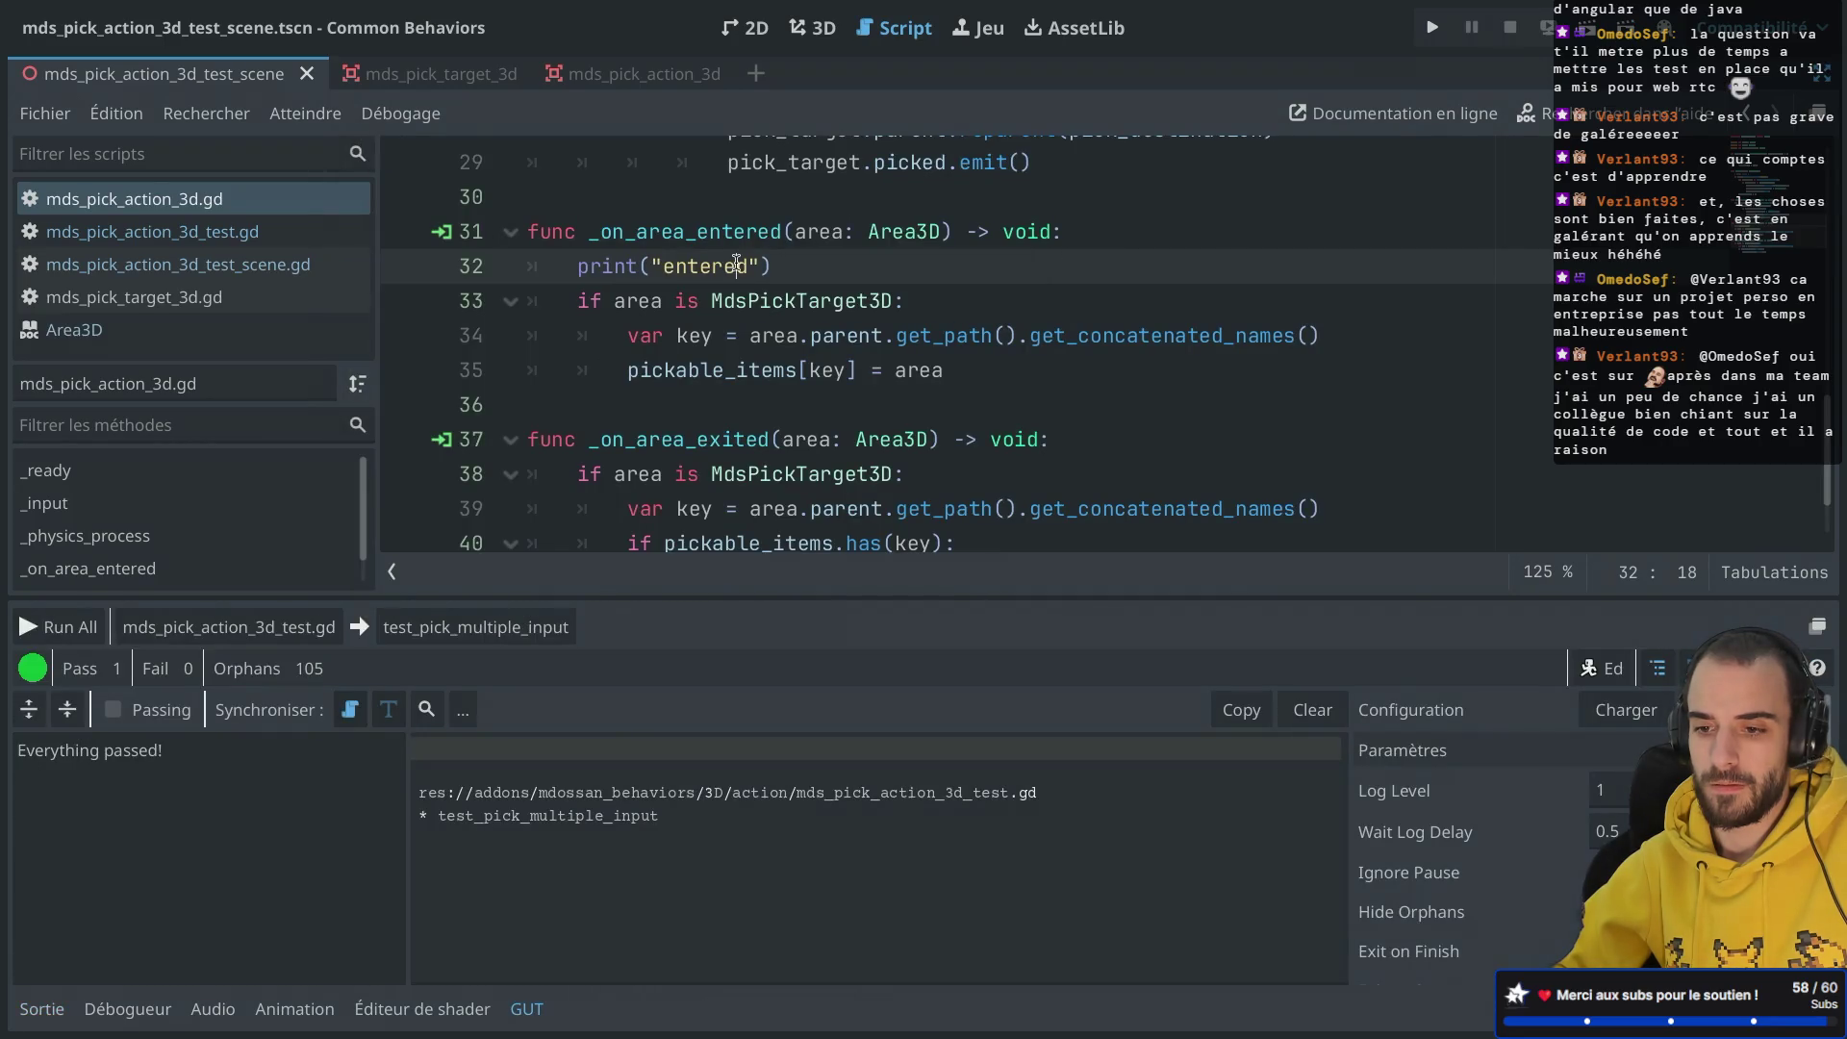
# Step: Move the "entered" print inside the MdsPickTarget3D check and save
pyautogui.moveTo(779, 266); pyautogui.dragTo(528, 267)
pyautogui.hotkey('ctrl', 'x')
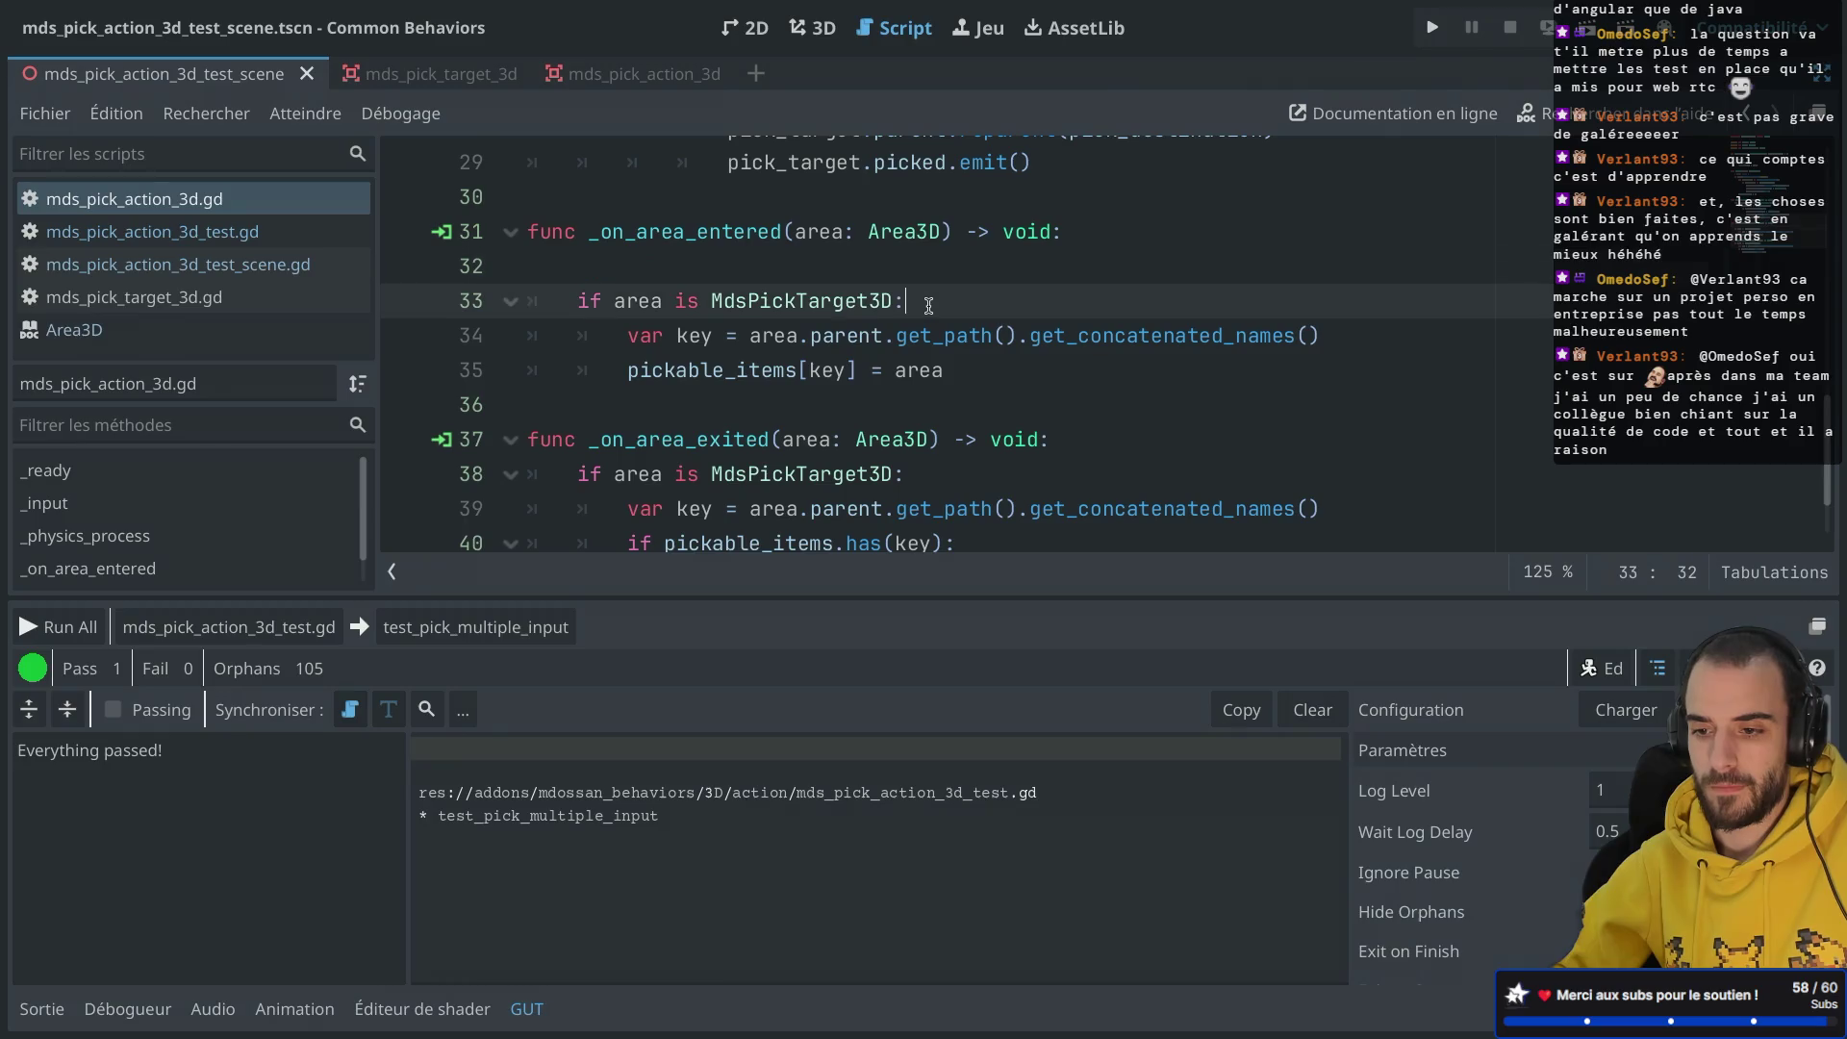
pyautogui.click(924, 302)
pyautogui.press('Return')
pyautogui.hotkey('ctrl', 'v')
pyautogui.press('Home')
pyautogui.press('BackSpace')
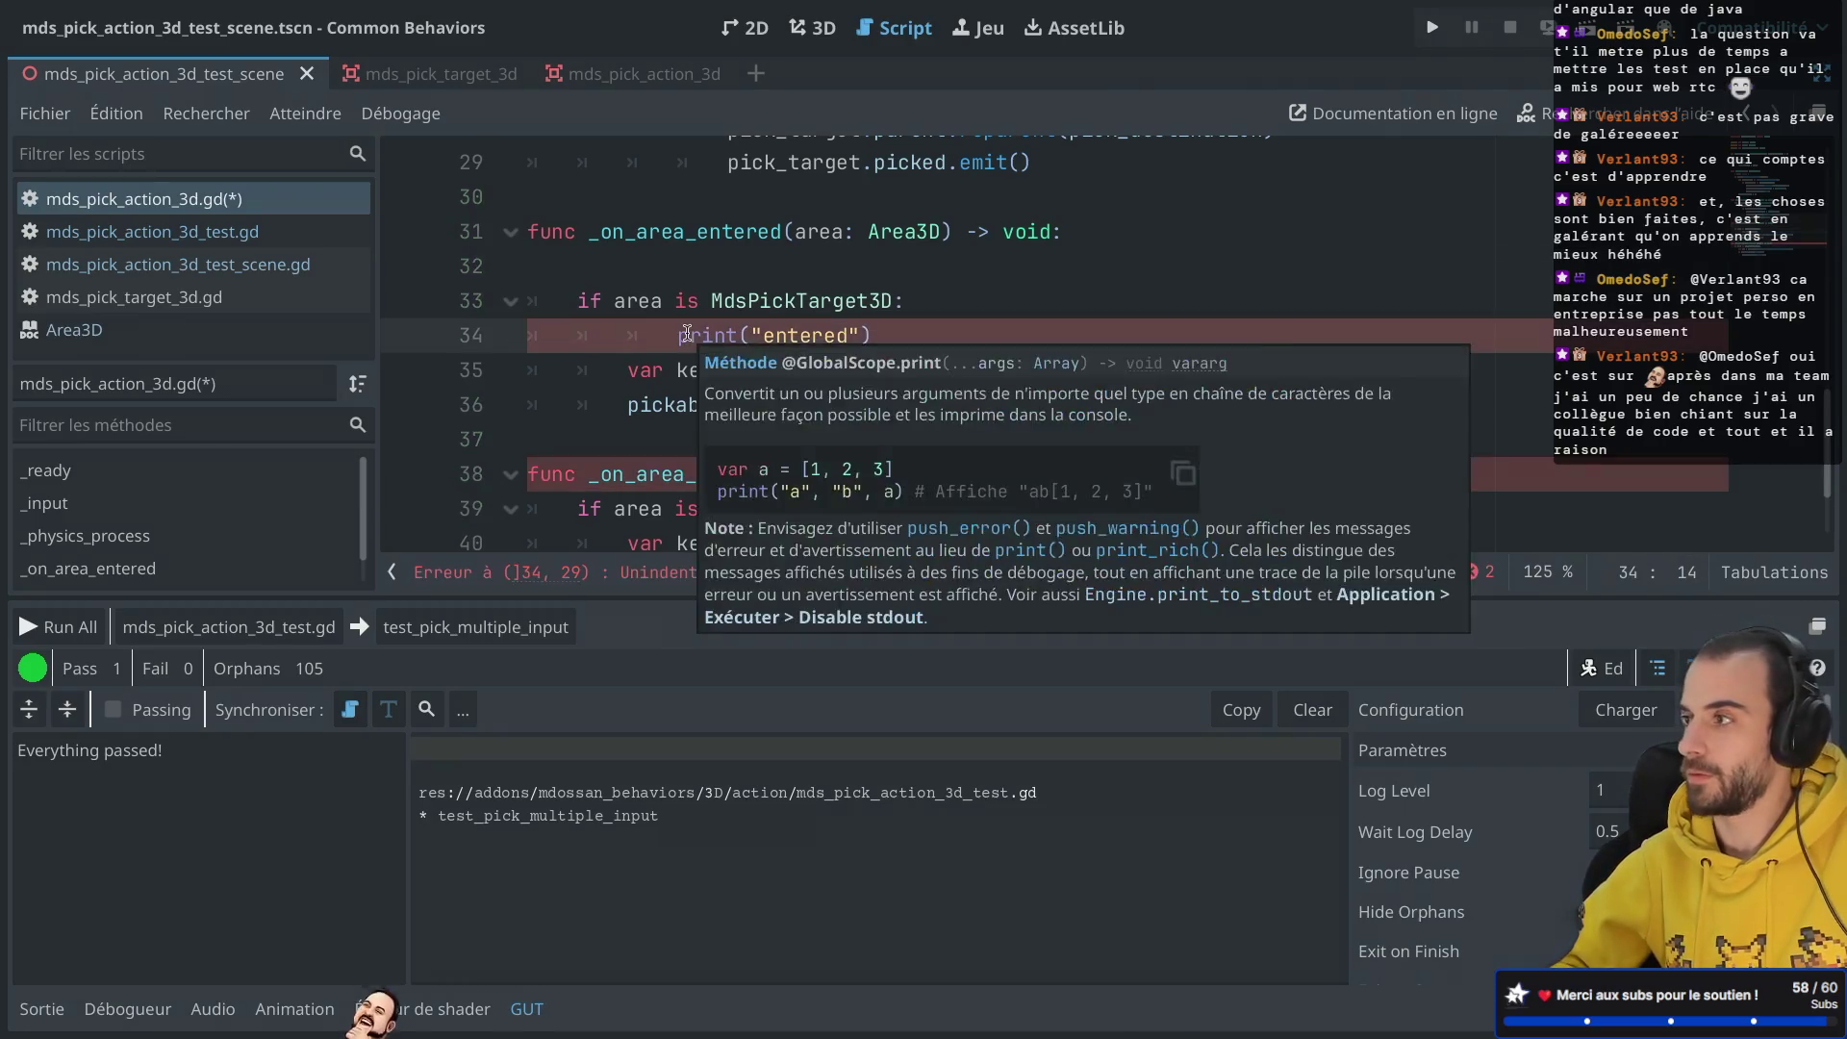
pyautogui.hotkey('ctrl', 's')
pyautogui.click(701, 263)
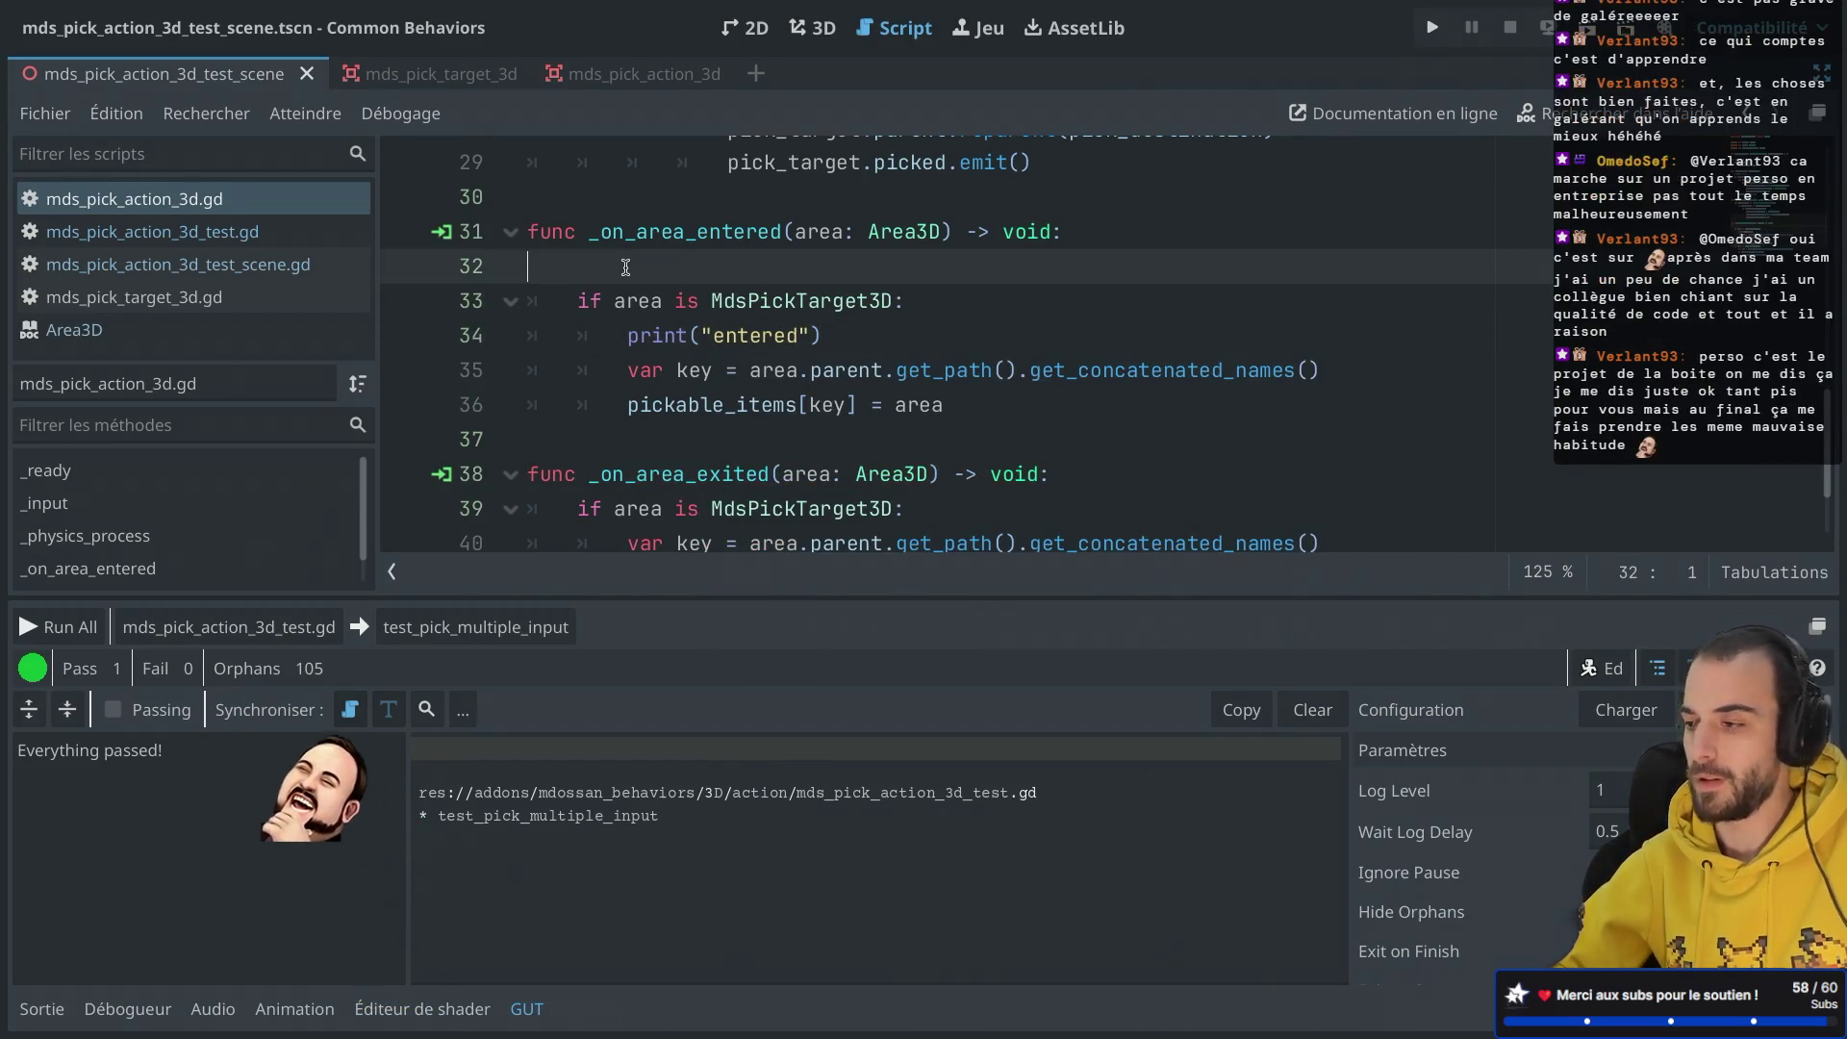
# Step: Delete the empty line 32 above the "entered" print in _on_area_entered
pyautogui.press('BackSpace')
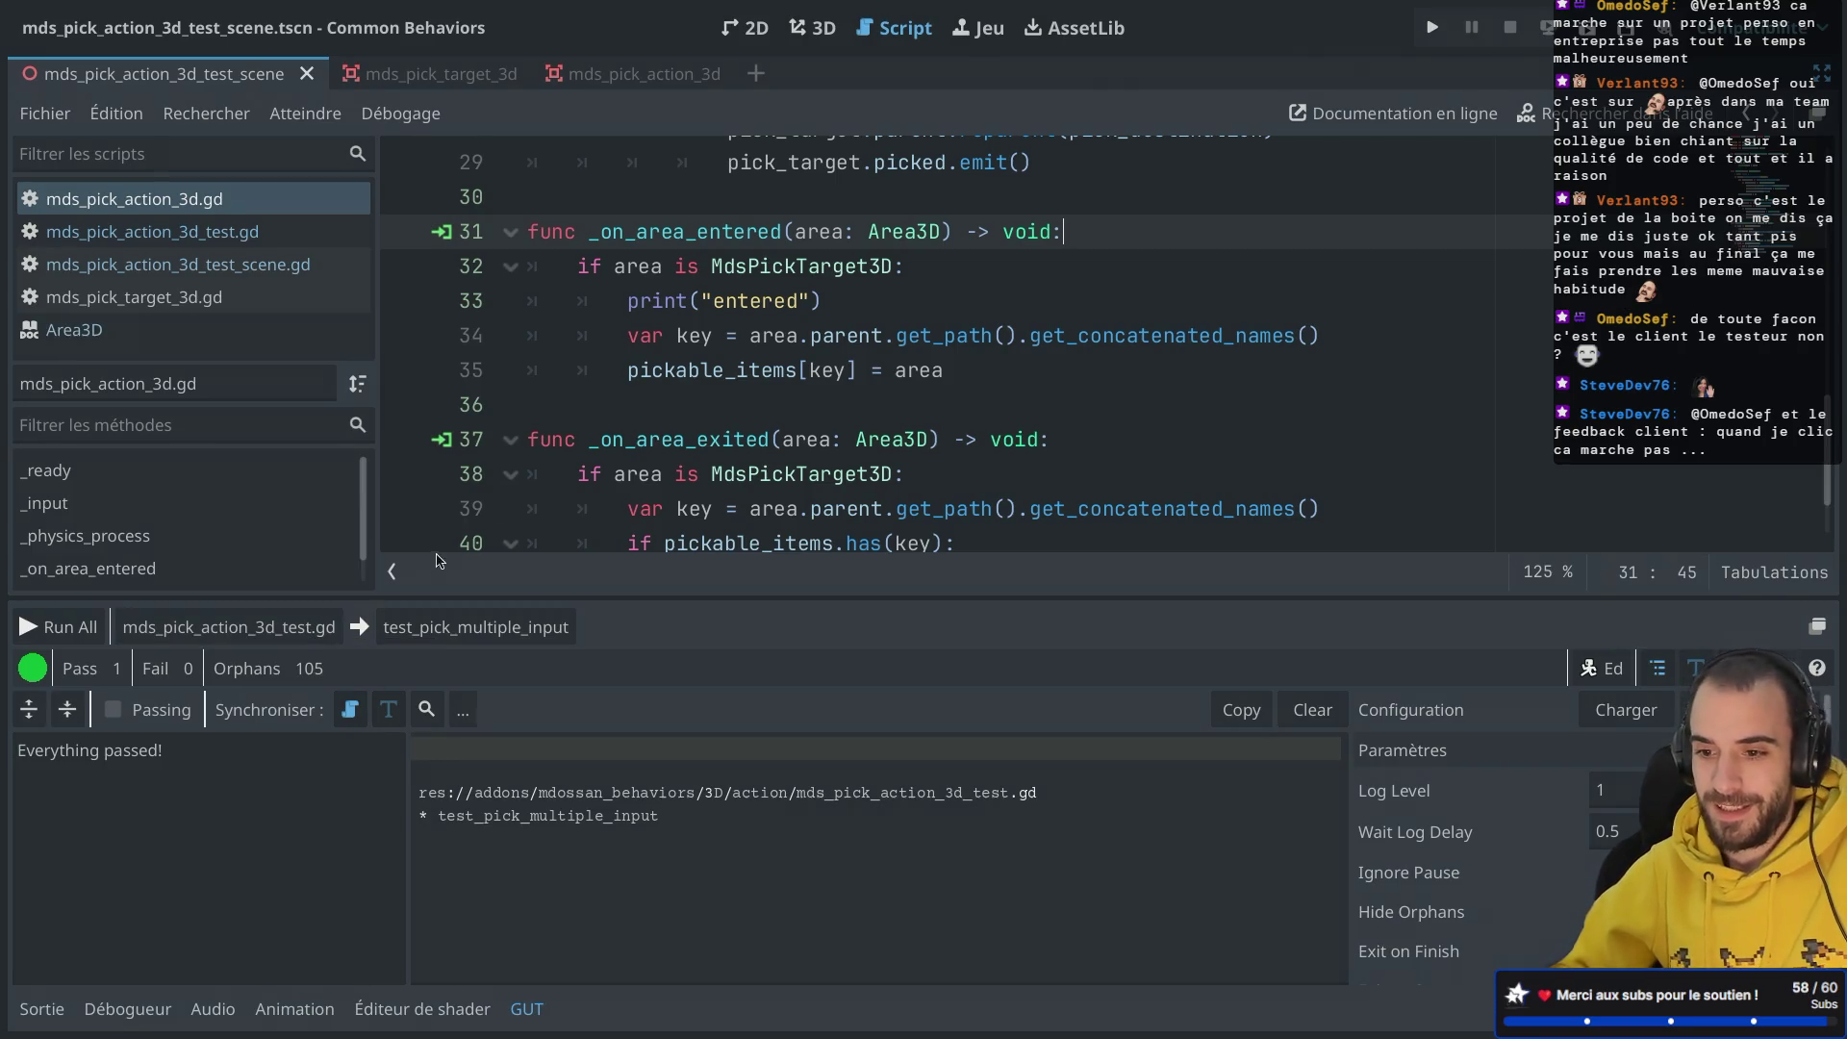
pyautogui.click(878, 294)
# Step: Rerun test_pick_multiple_input to check the "entered" logging
pyautogui.moveTo(877, 293); pyautogui.dragTo(935, 273)
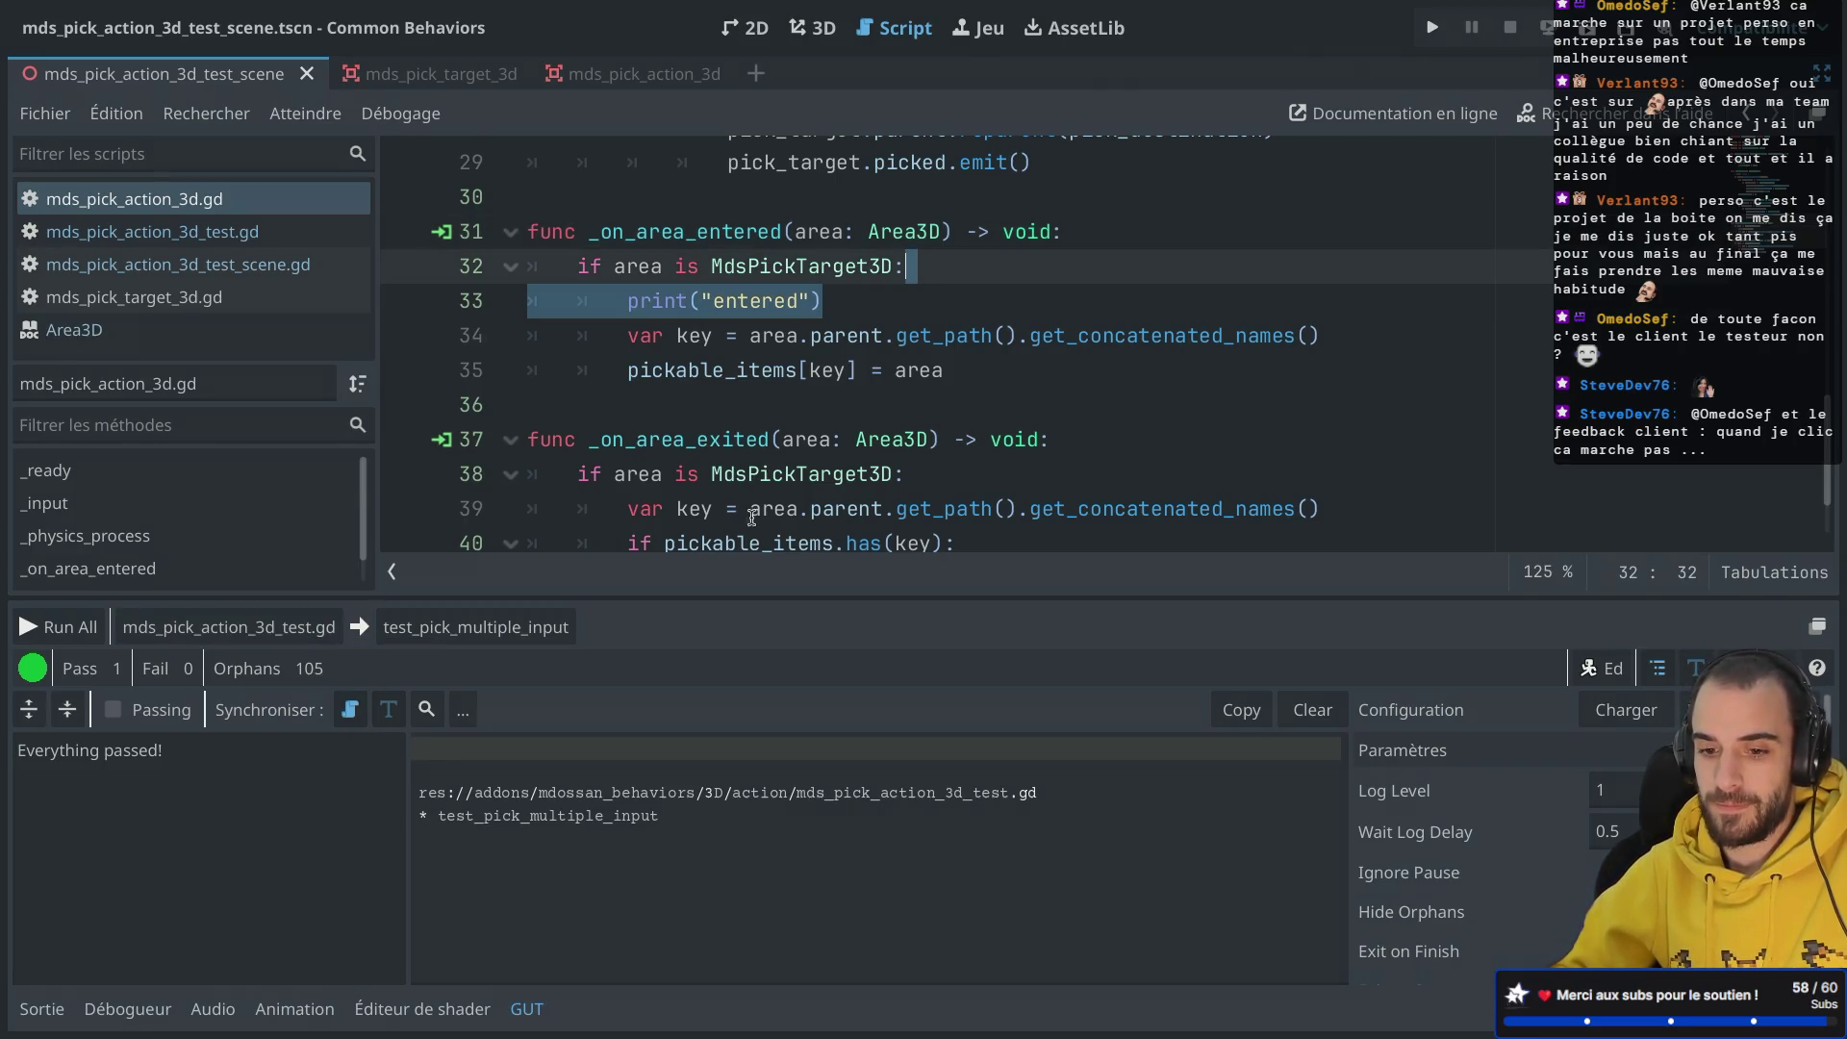
pyautogui.click(505, 630)
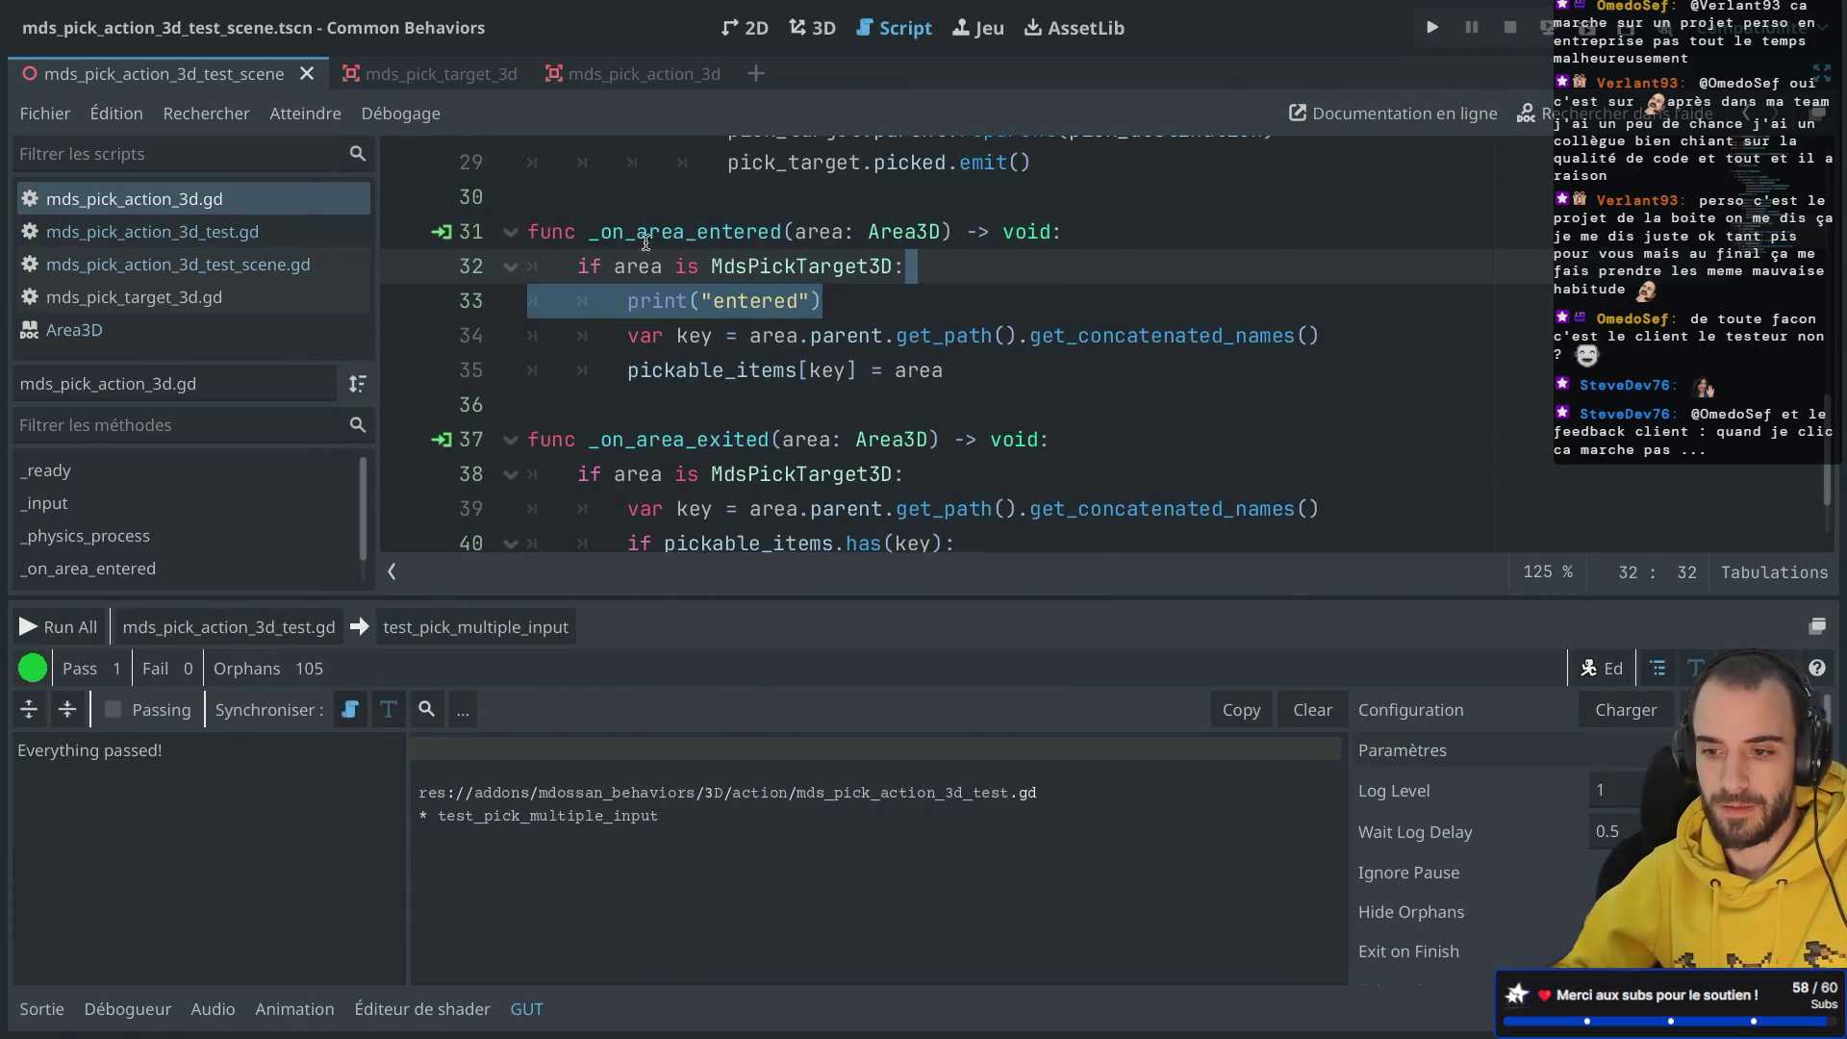
pyautogui.click(921, 299)
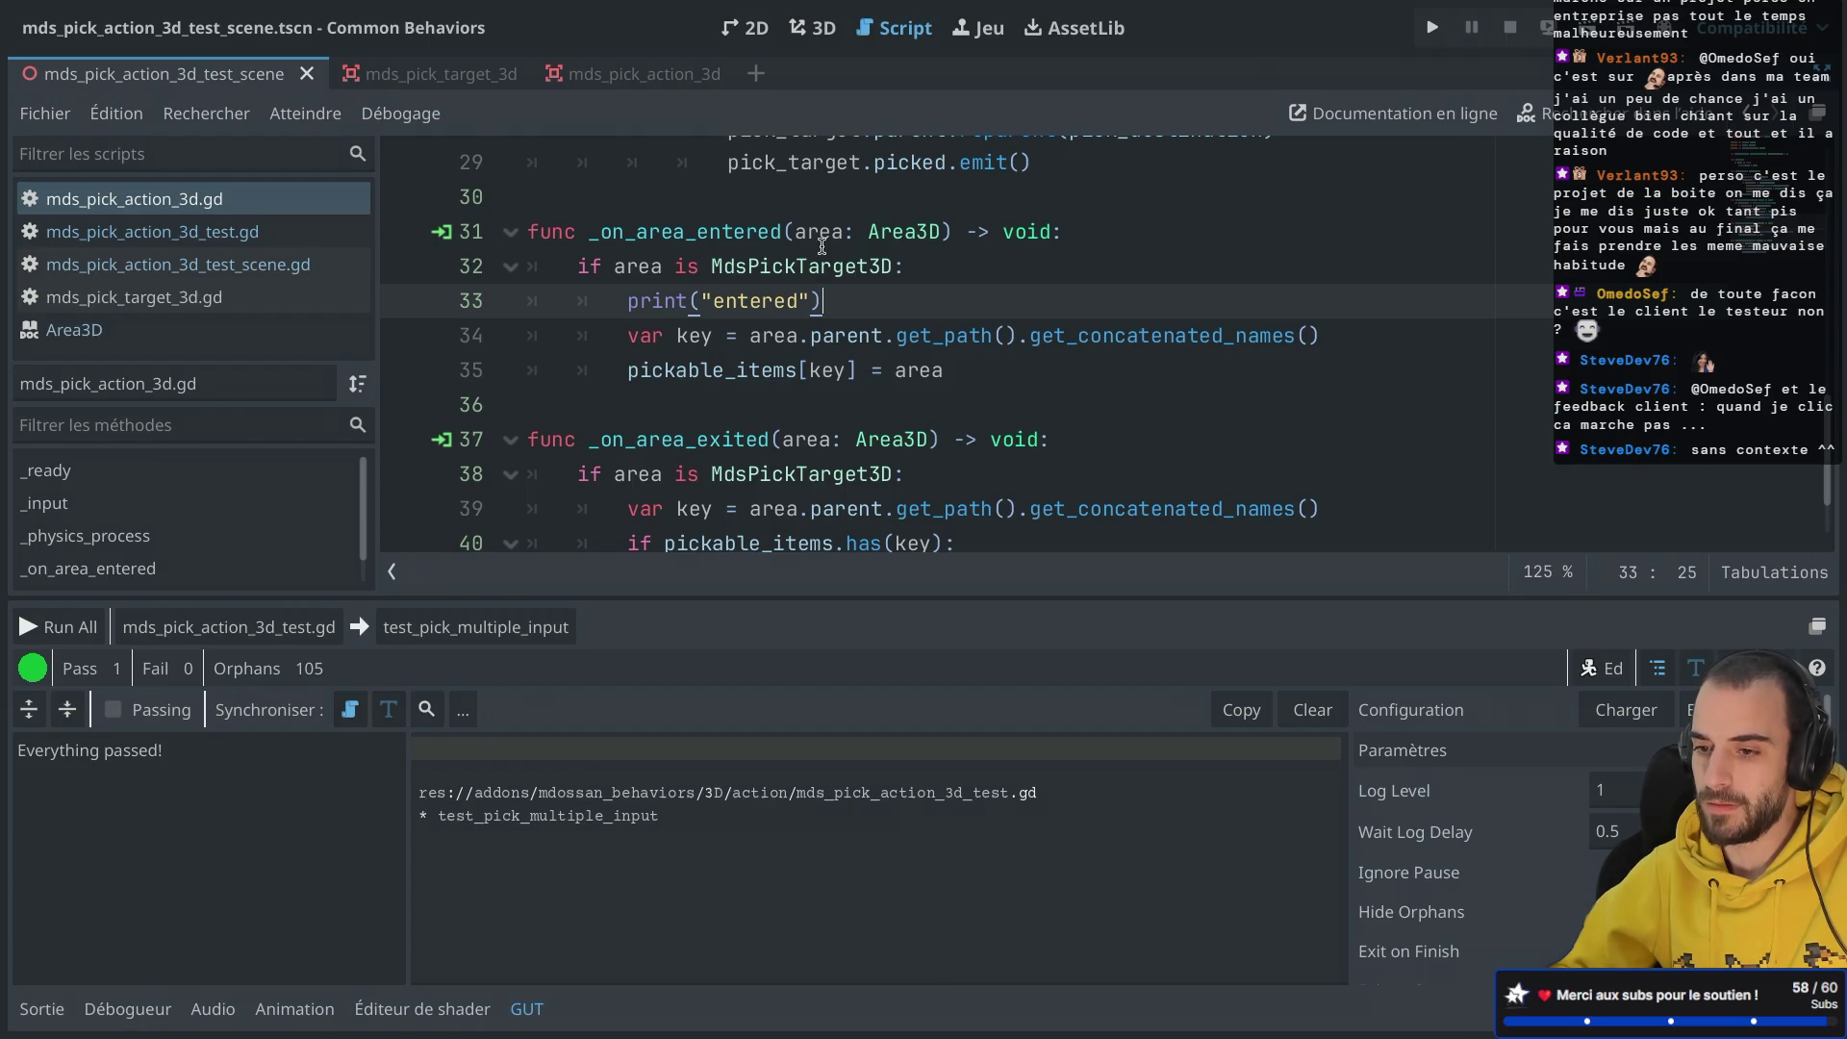
pyautogui.scroll(1, 822, 246)
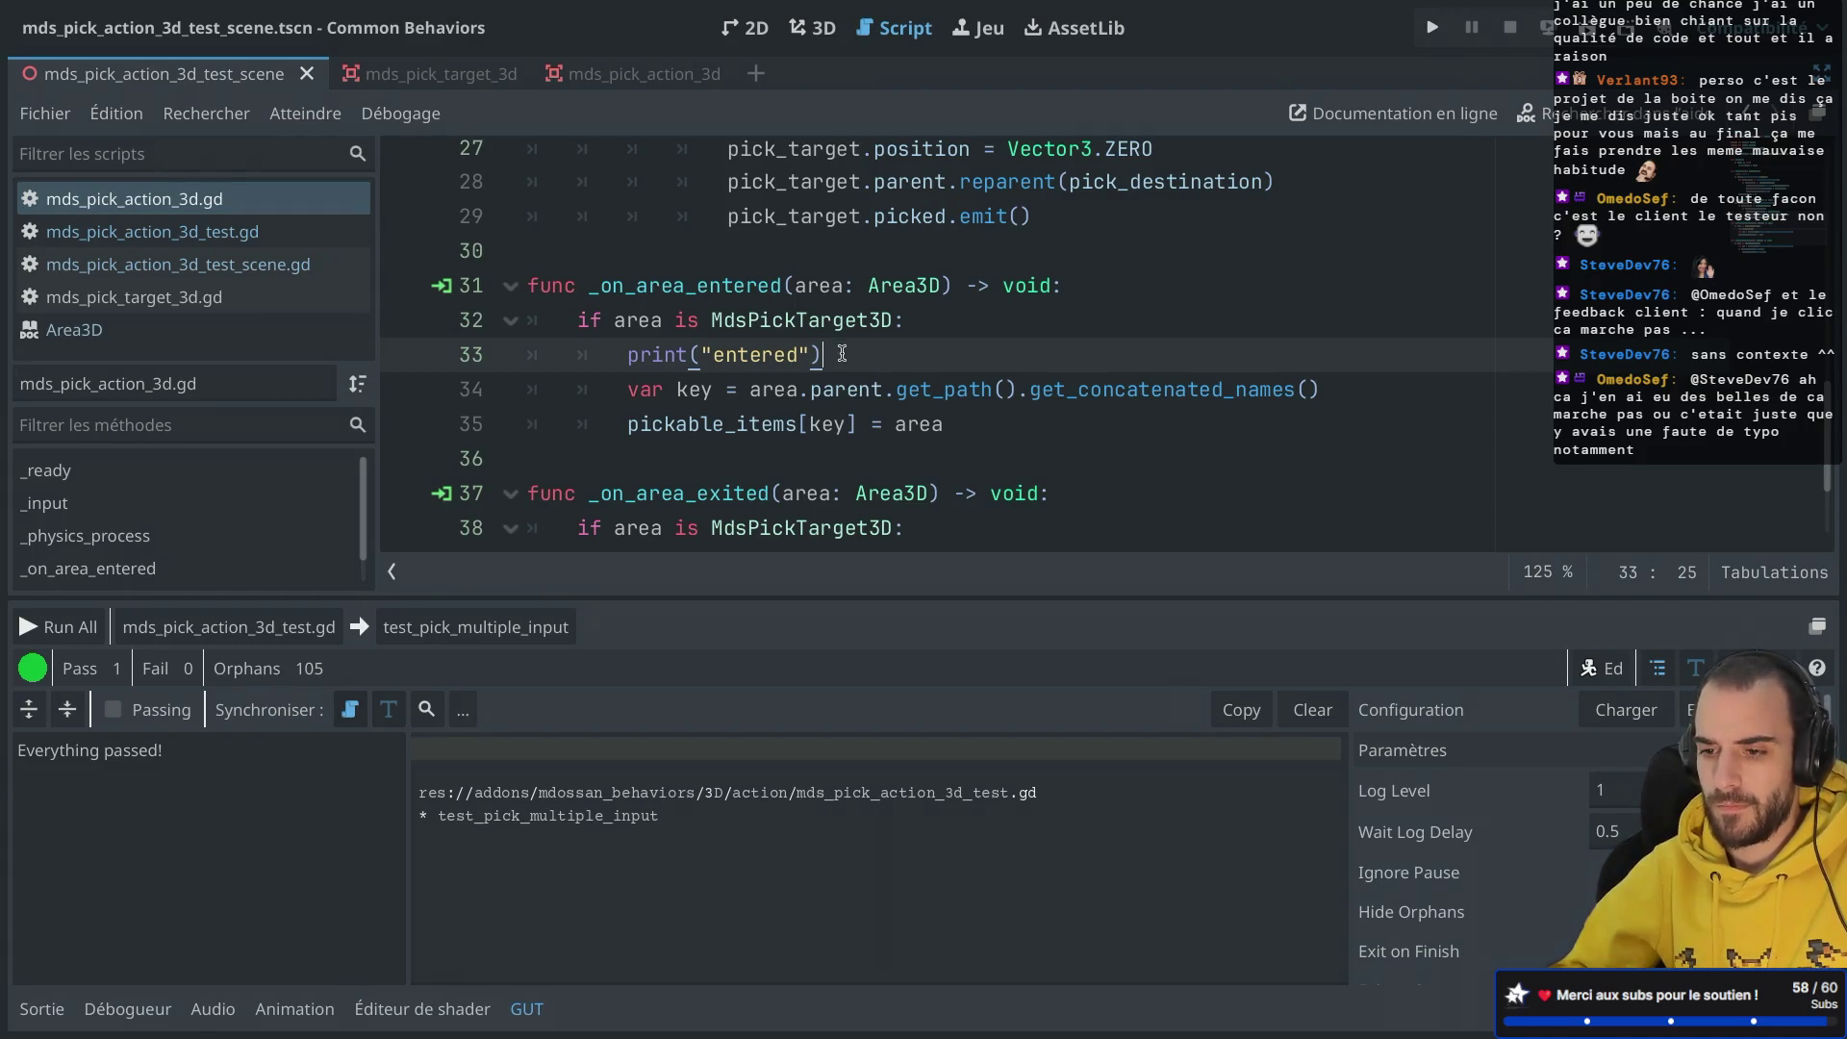
pyautogui.moveTo(854, 354); pyautogui.dragTo(919, 329)
pyautogui.scroll(-2, 928, 331)
# Step: Add print("exited") inside _on_area_exited's MdsPickTarget3D check, save, and rerun test_pick_multiple_input
pyautogui.hotkey('ctrl', 'c')
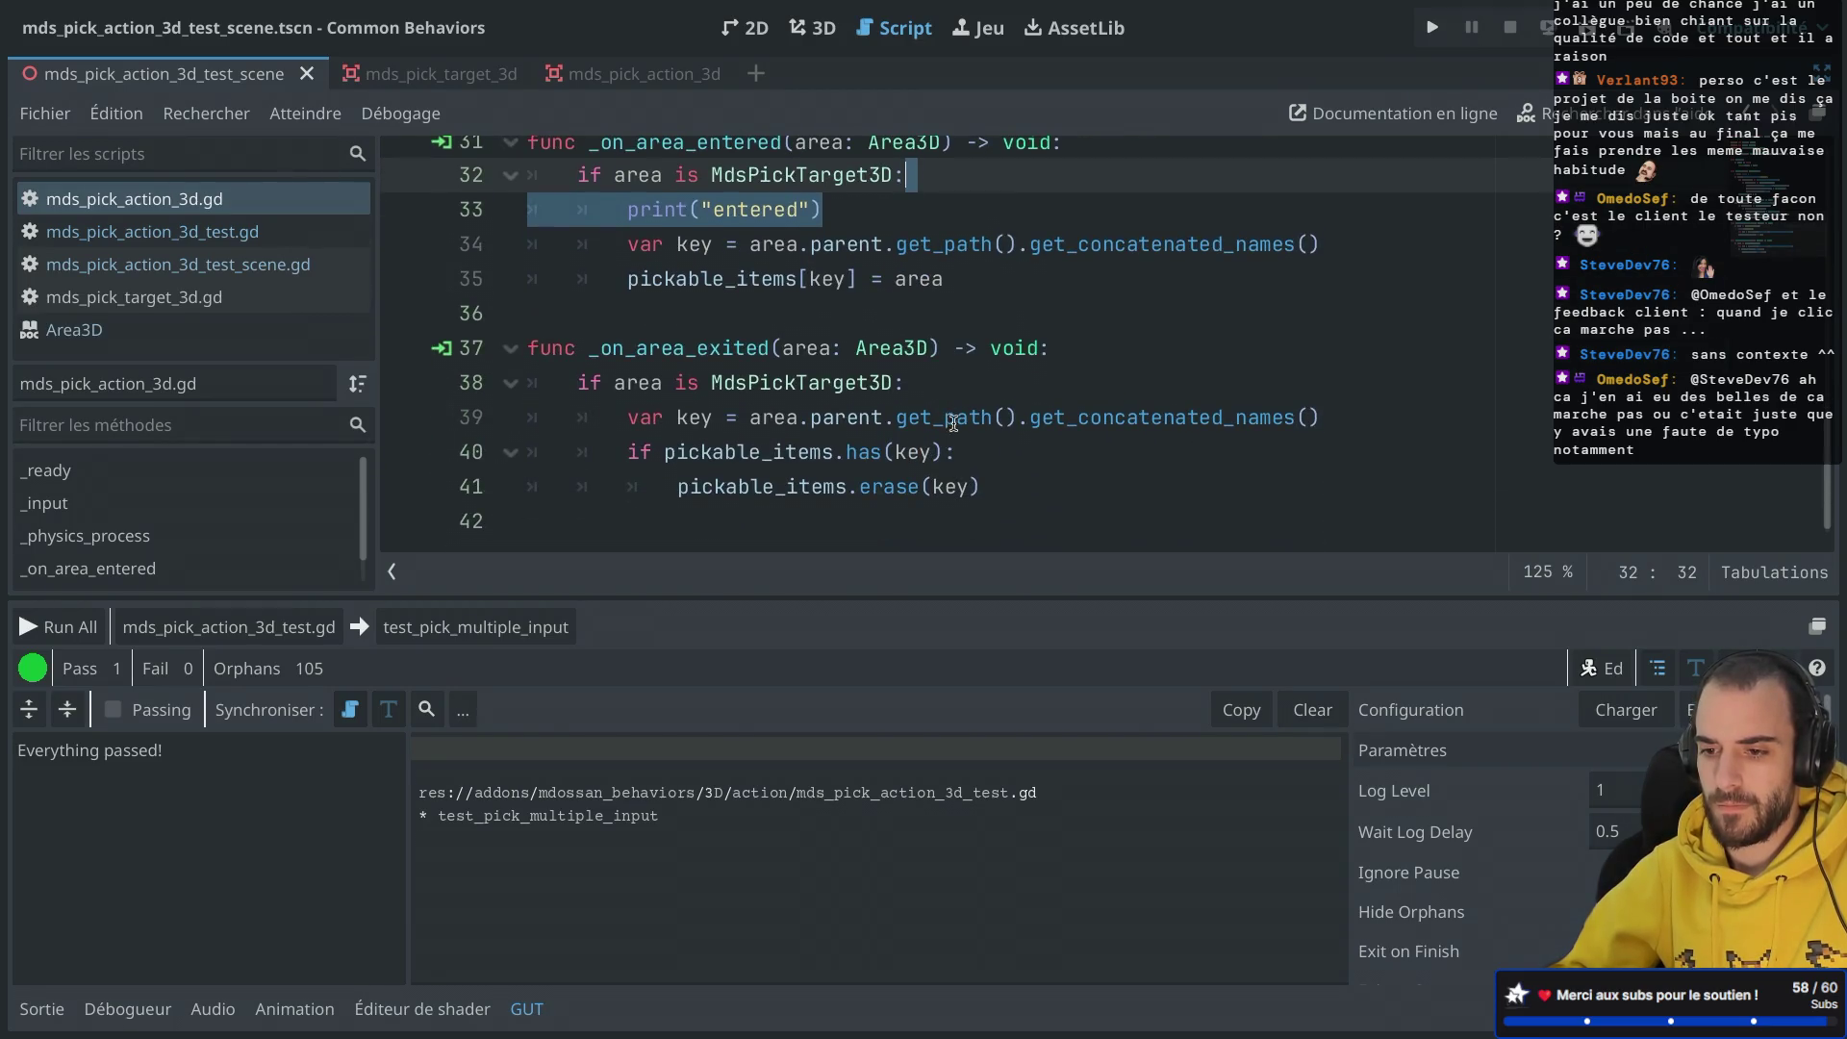
pyautogui.click(950, 384)
pyautogui.press('Return')
pyautogui.hotkey('ctrl', 'v')
pyautogui.doubleClick(736, 452)
pyautogui.write('exited')
pyautogui.hotkey('ctrl', 's')
pyautogui.press('Up')
pyautogui.press('BackSpace')
pyautogui.press('BackSpace')
pyautogui.press('BackSpace')
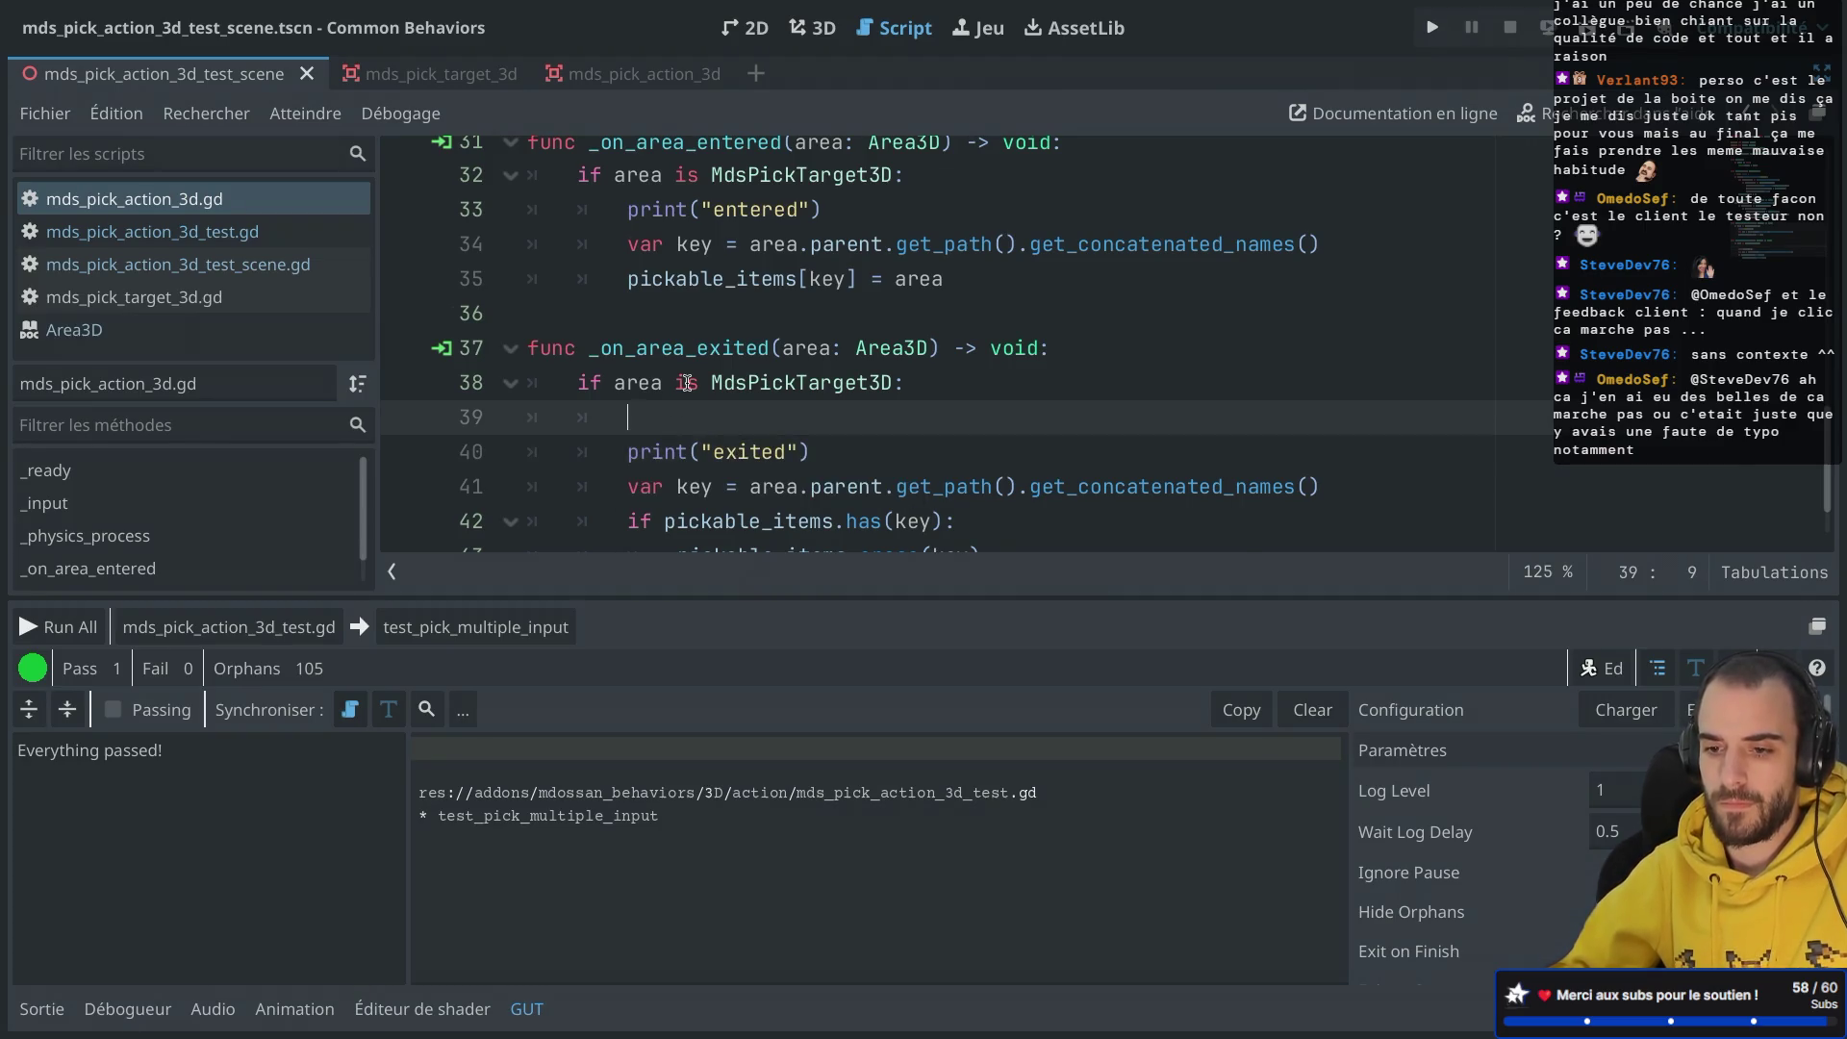
pyautogui.hotkey('ctrl', 's')
pyautogui.click(292, 621)
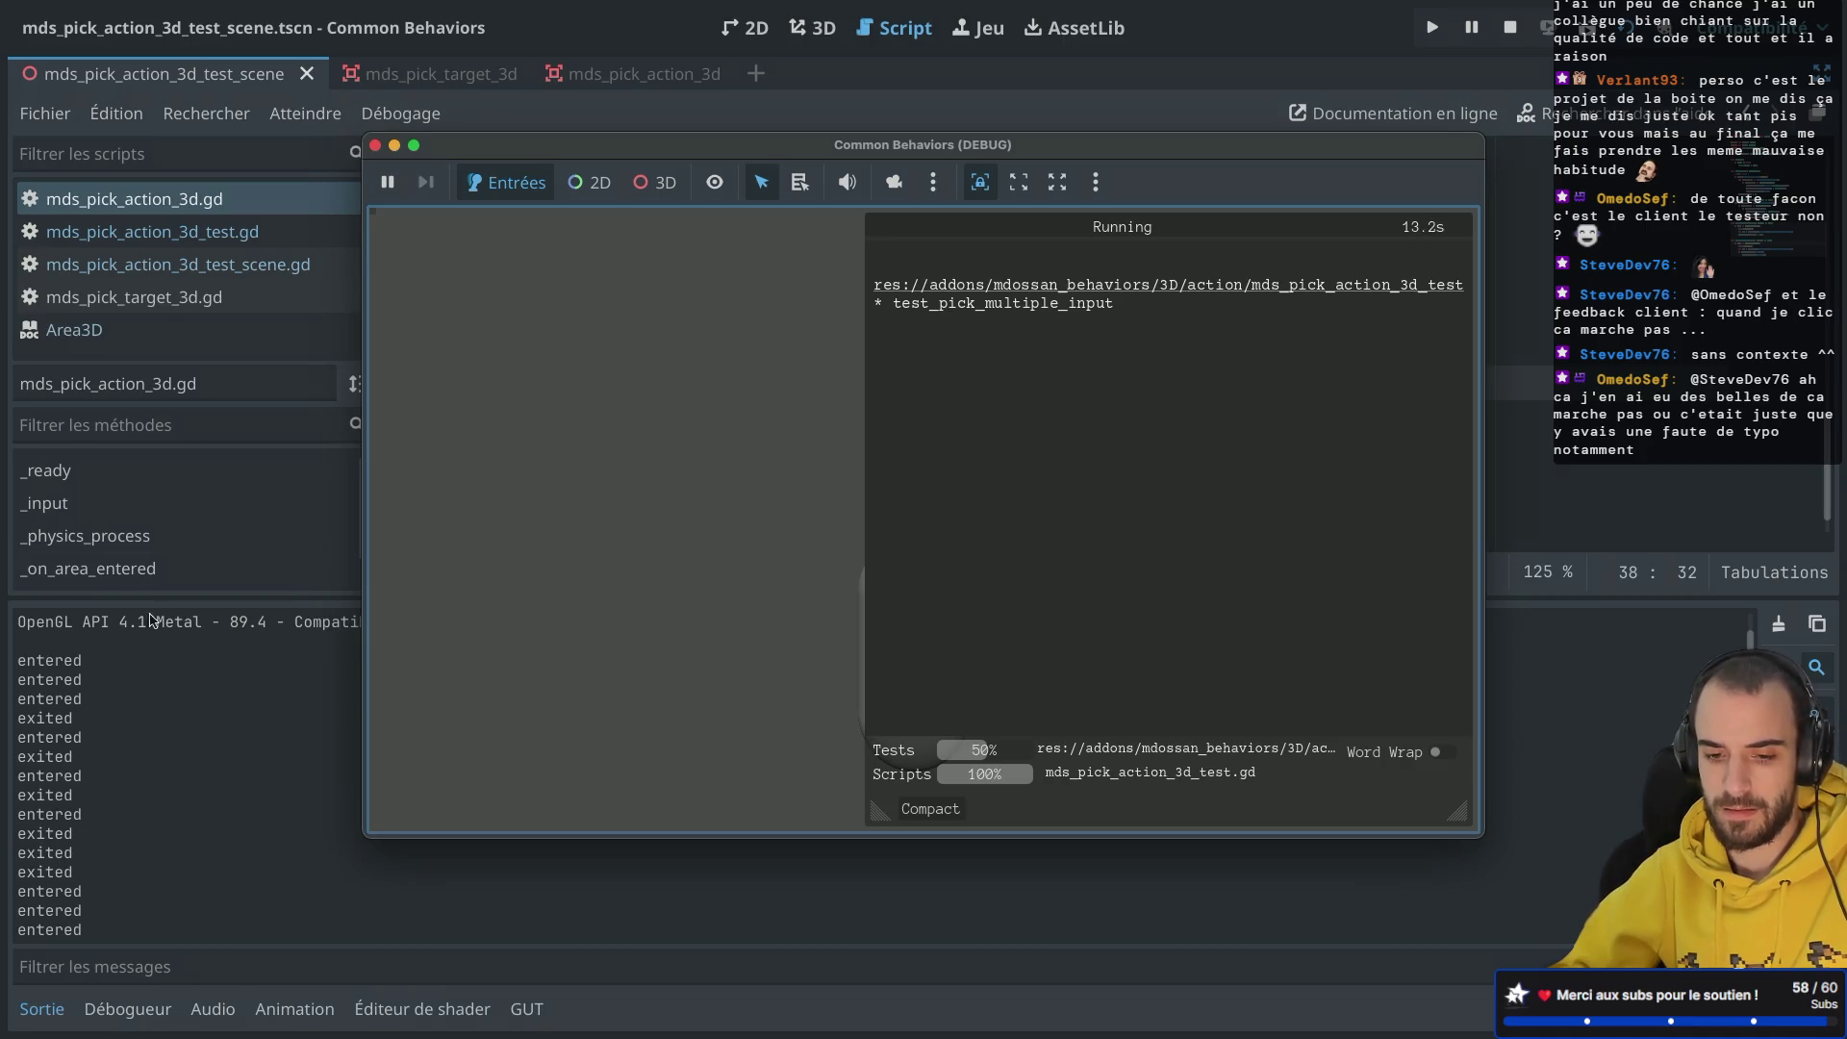
pyautogui.click(376, 148)
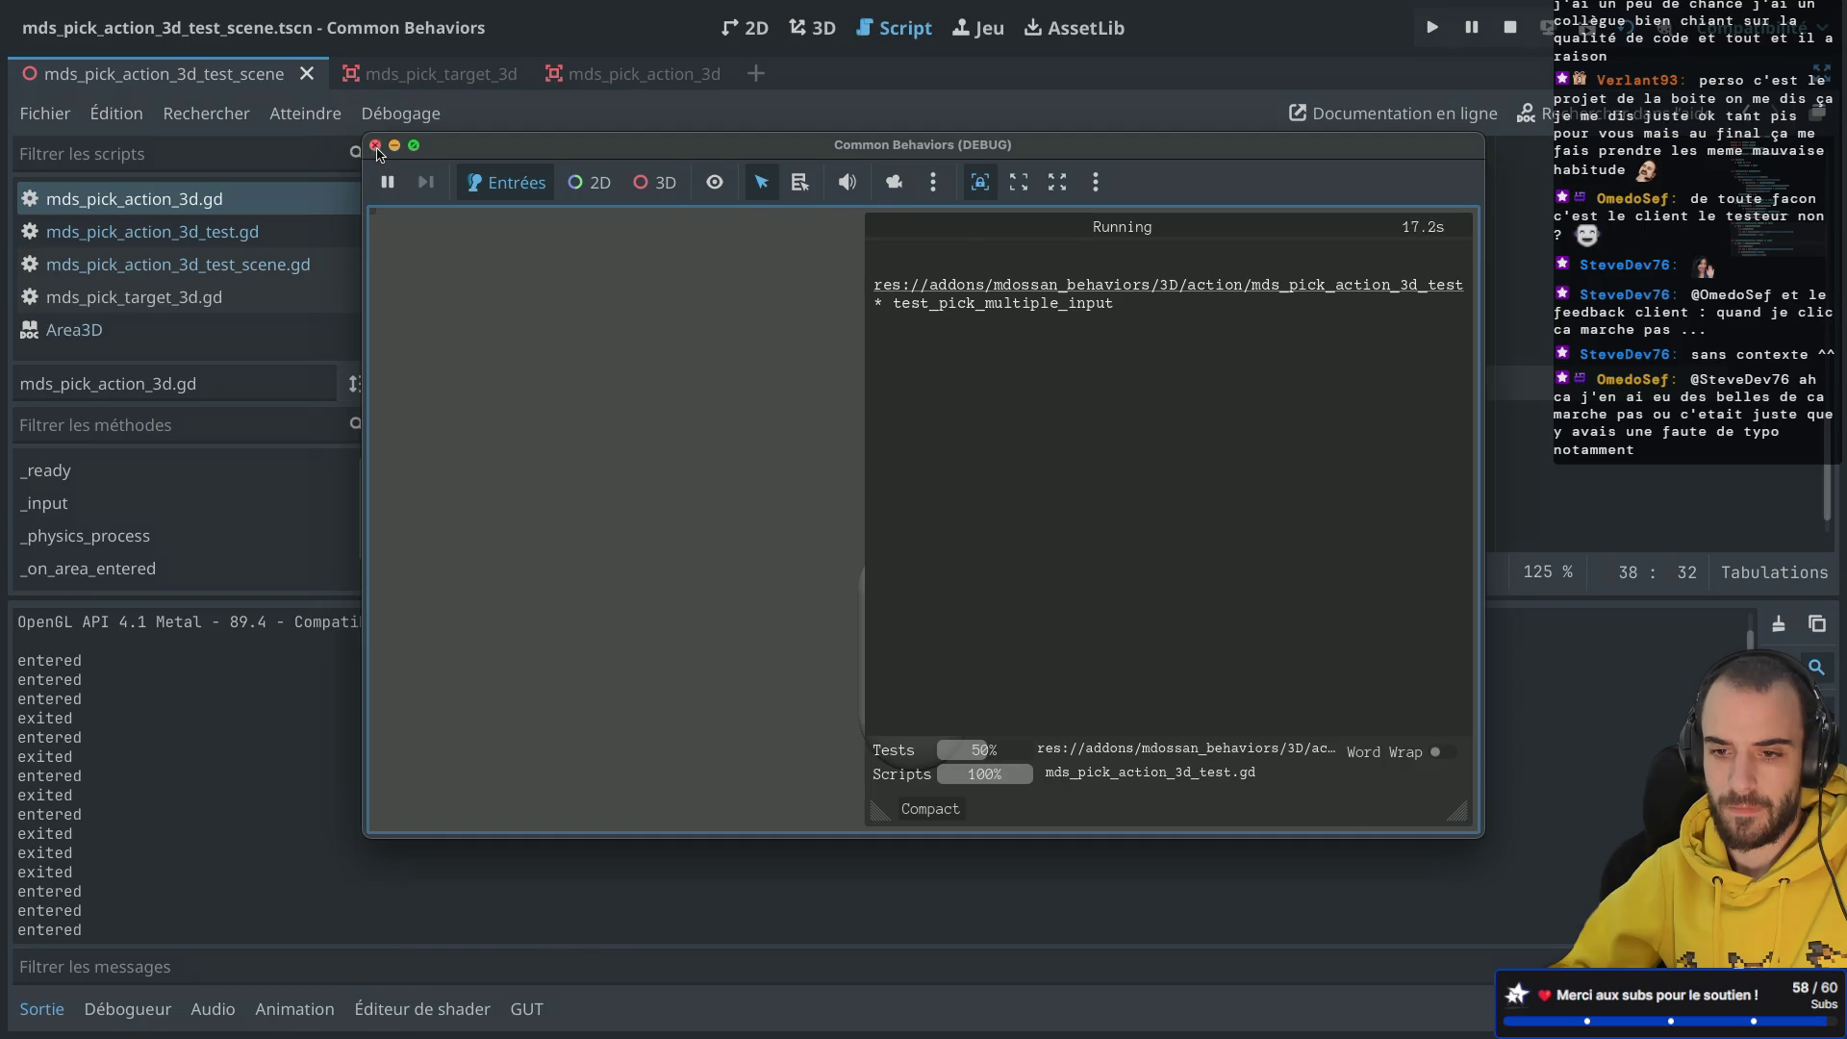
# Step: Select the Inventory node under Player and drag it about 1.85 units up Y in the 3D view
pyautogui.hotkey('ctrl', 'shift', 'F11')
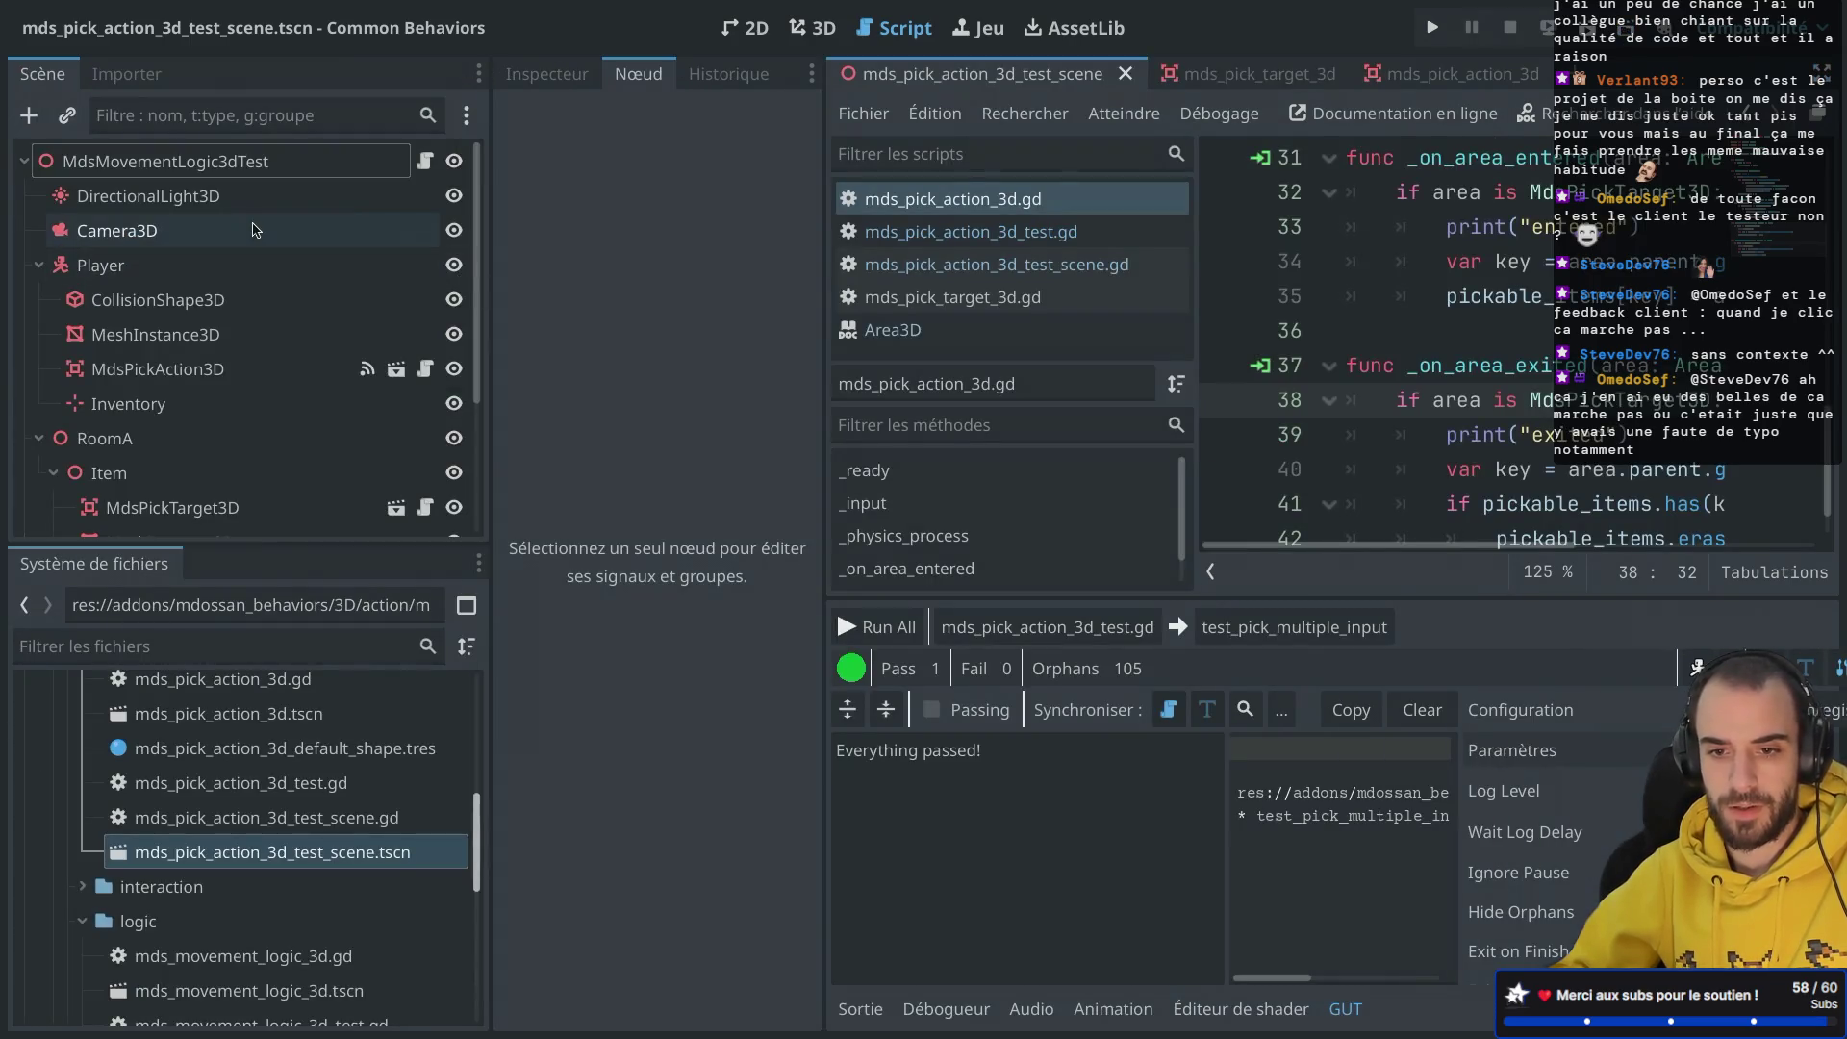
pyautogui.click(167, 412)
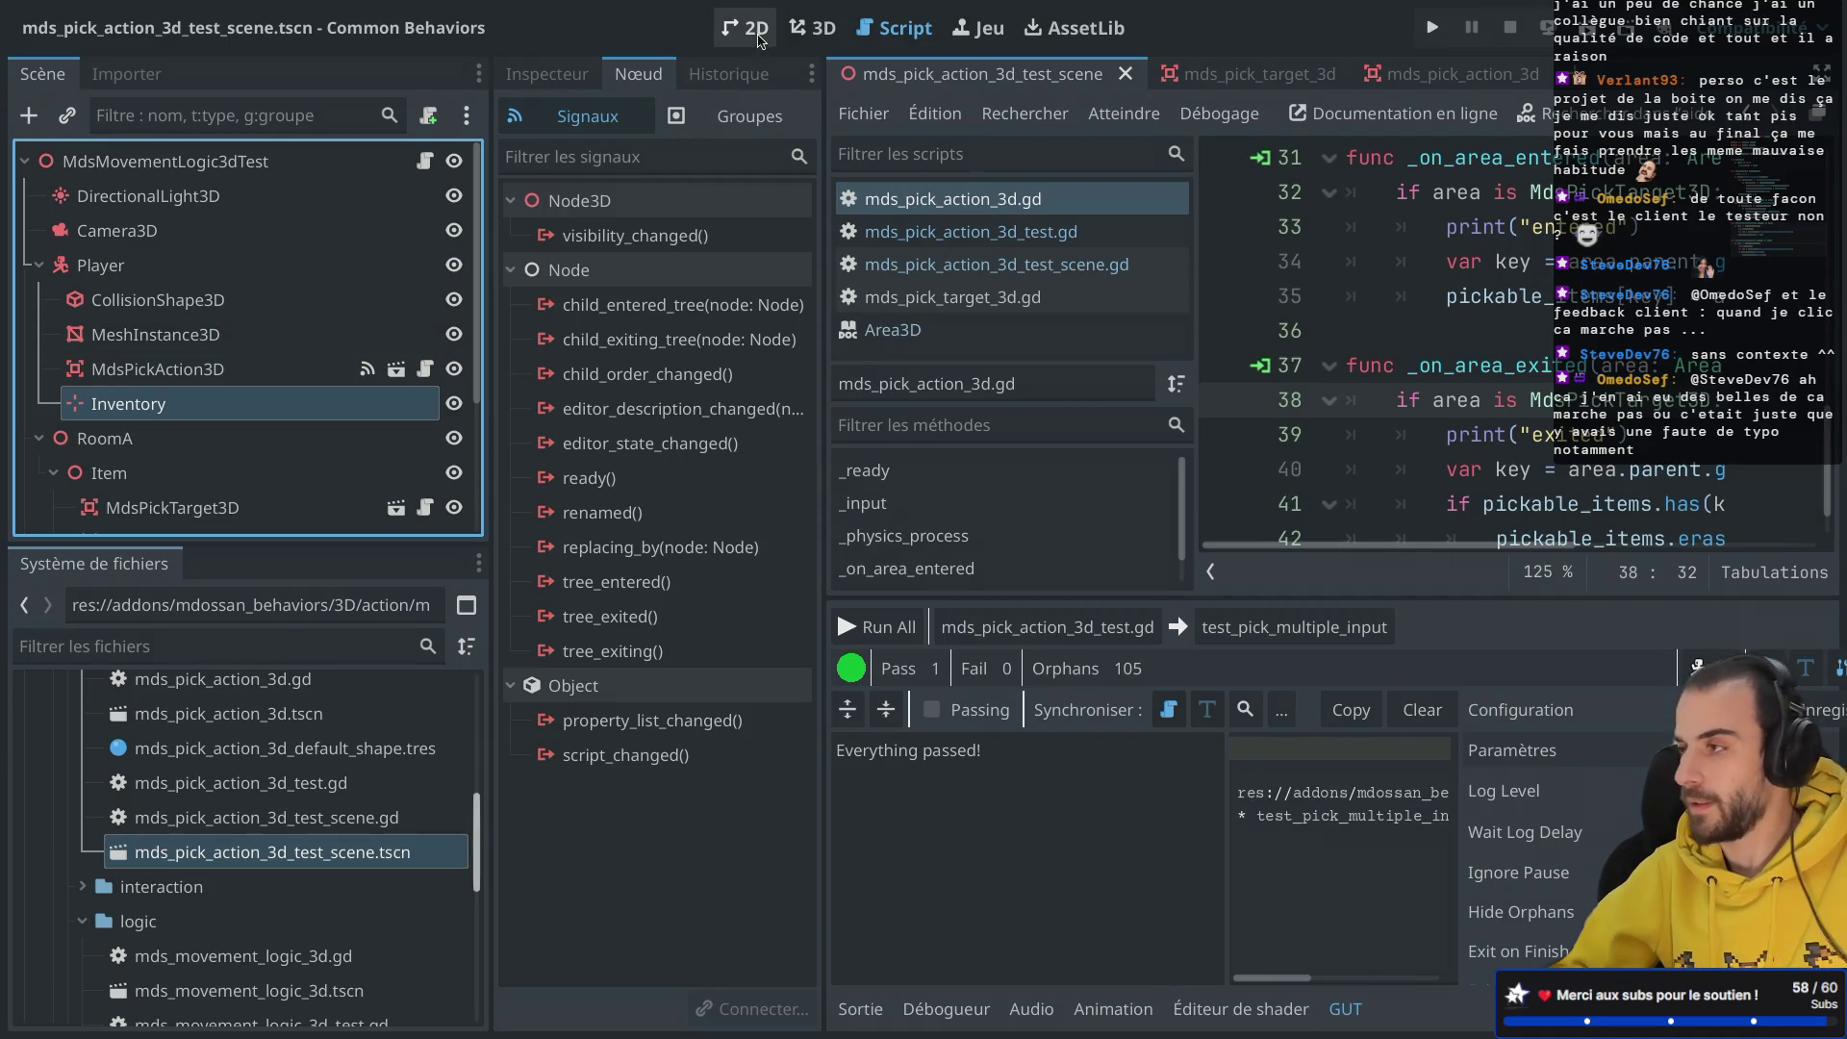
pyautogui.click(806, 32)
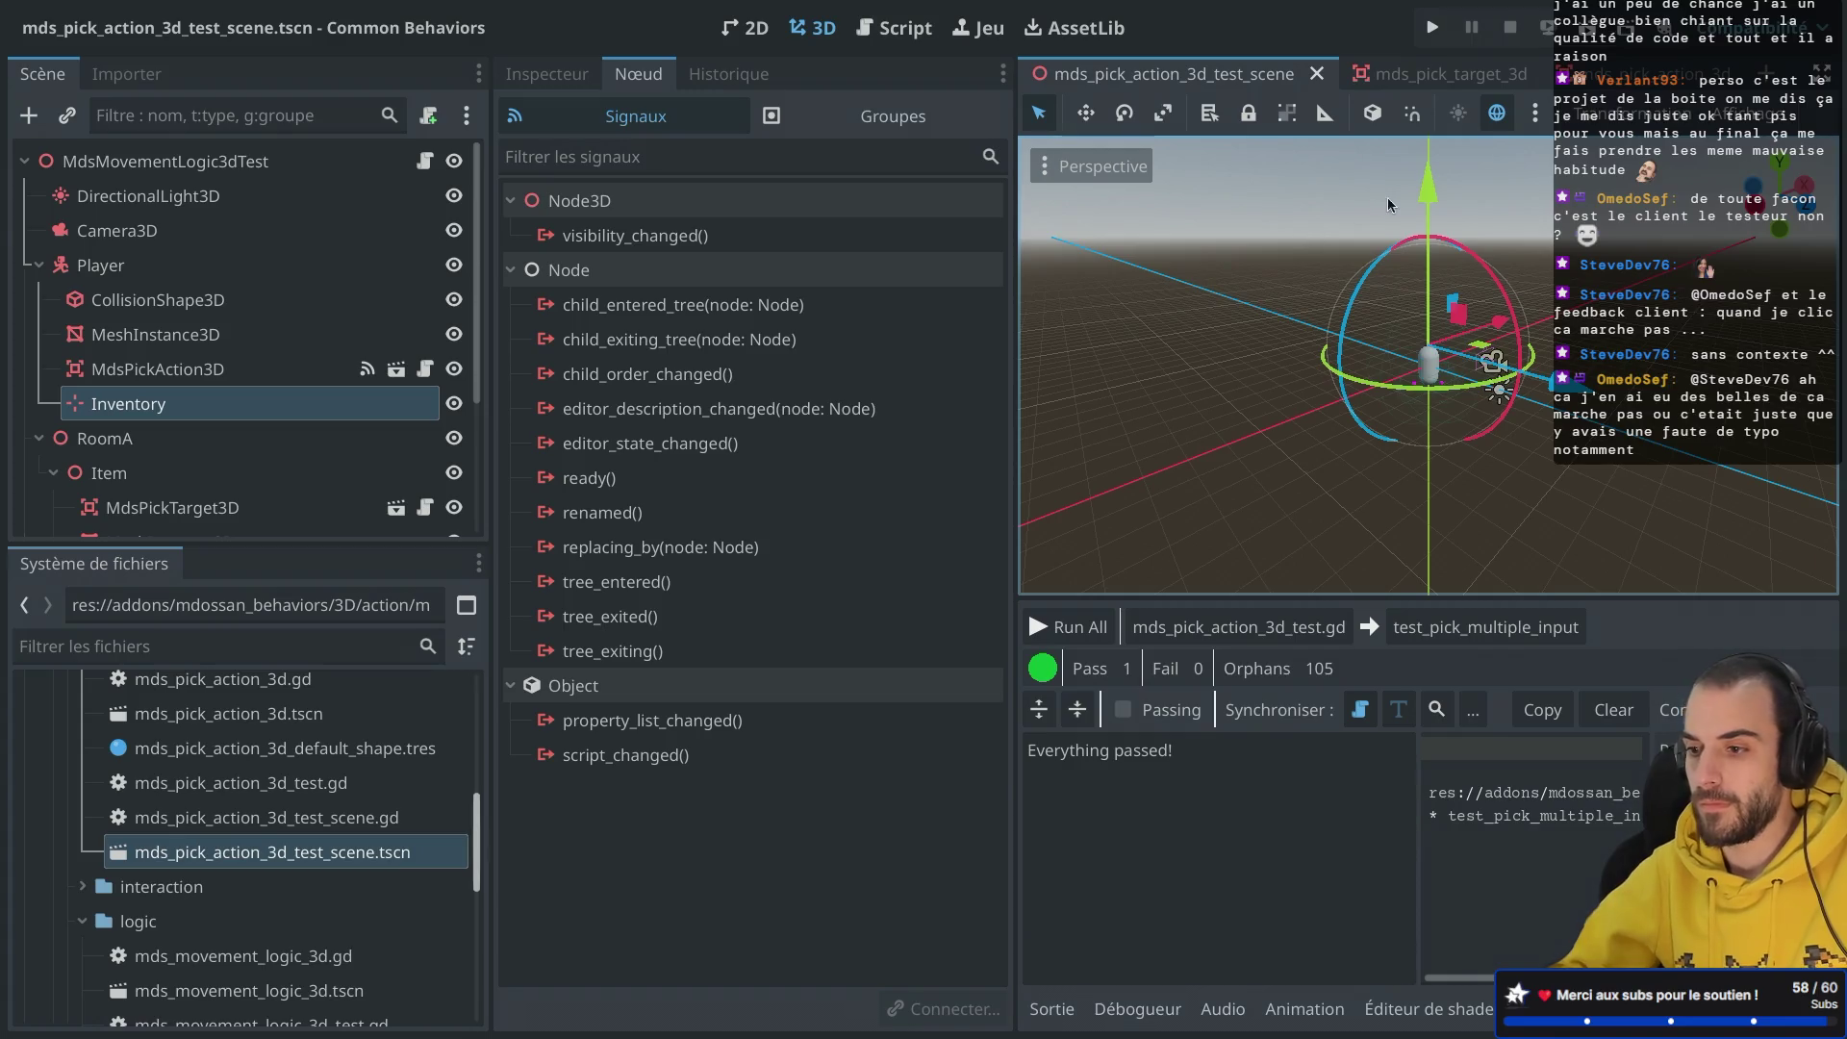
pyautogui.moveTo(1418, 191); pyautogui.dragTo(1422, 106)
pyautogui.scroll(3, 1411, 341)
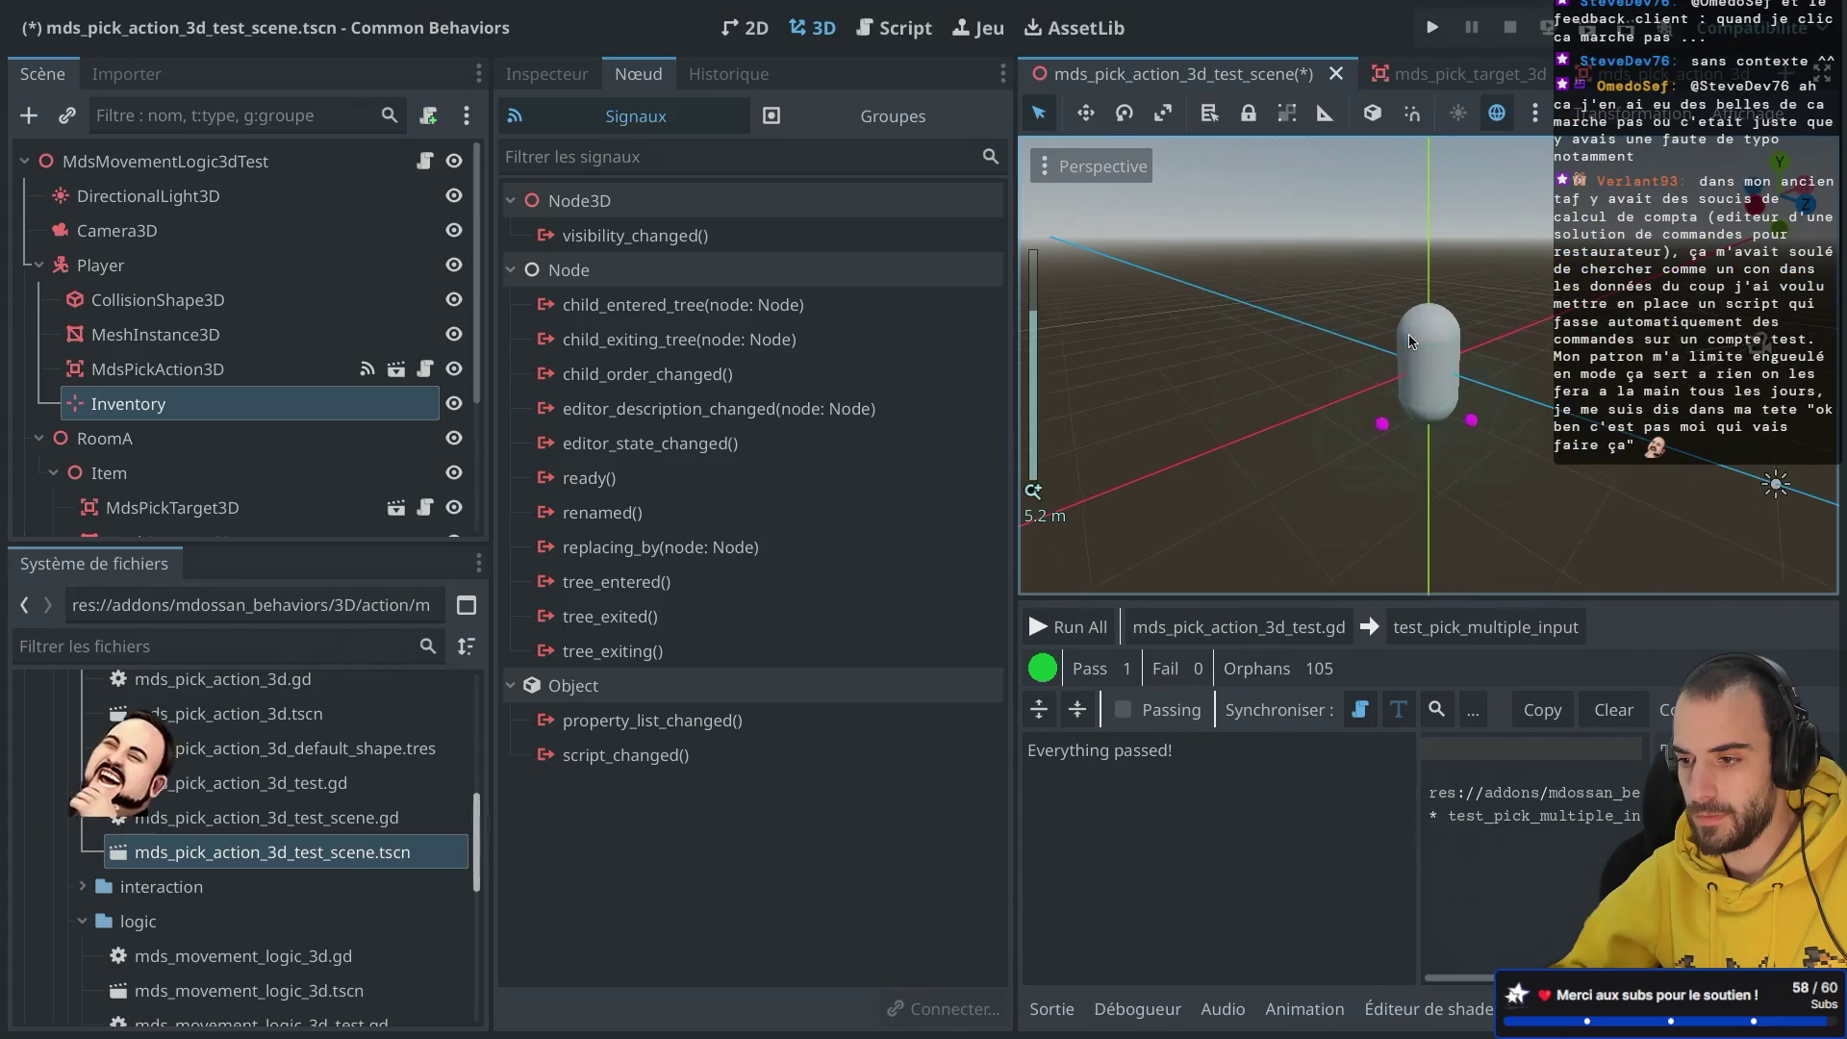
pyautogui.scroll(-1, 1412, 341)
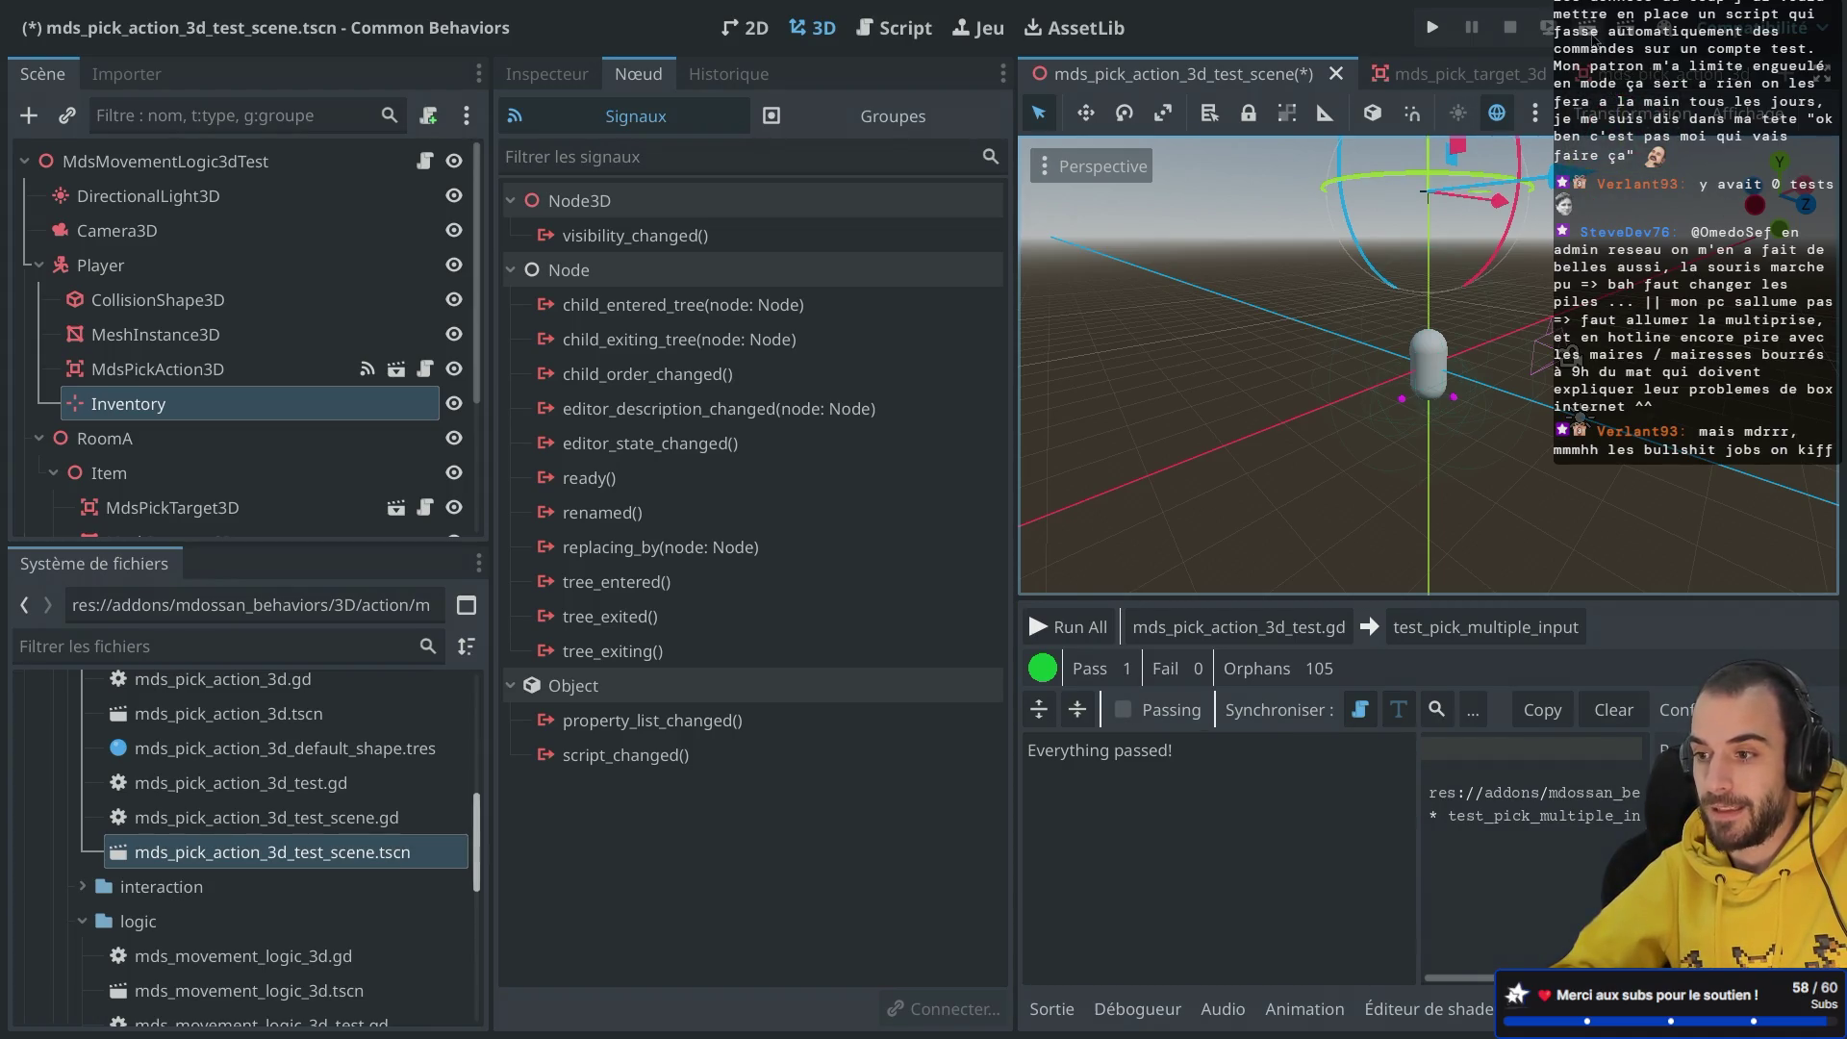
# Step: Test-run the scene, raise the Inventory node higher along Y, and save the test scene
pyautogui.click(1592, 39)
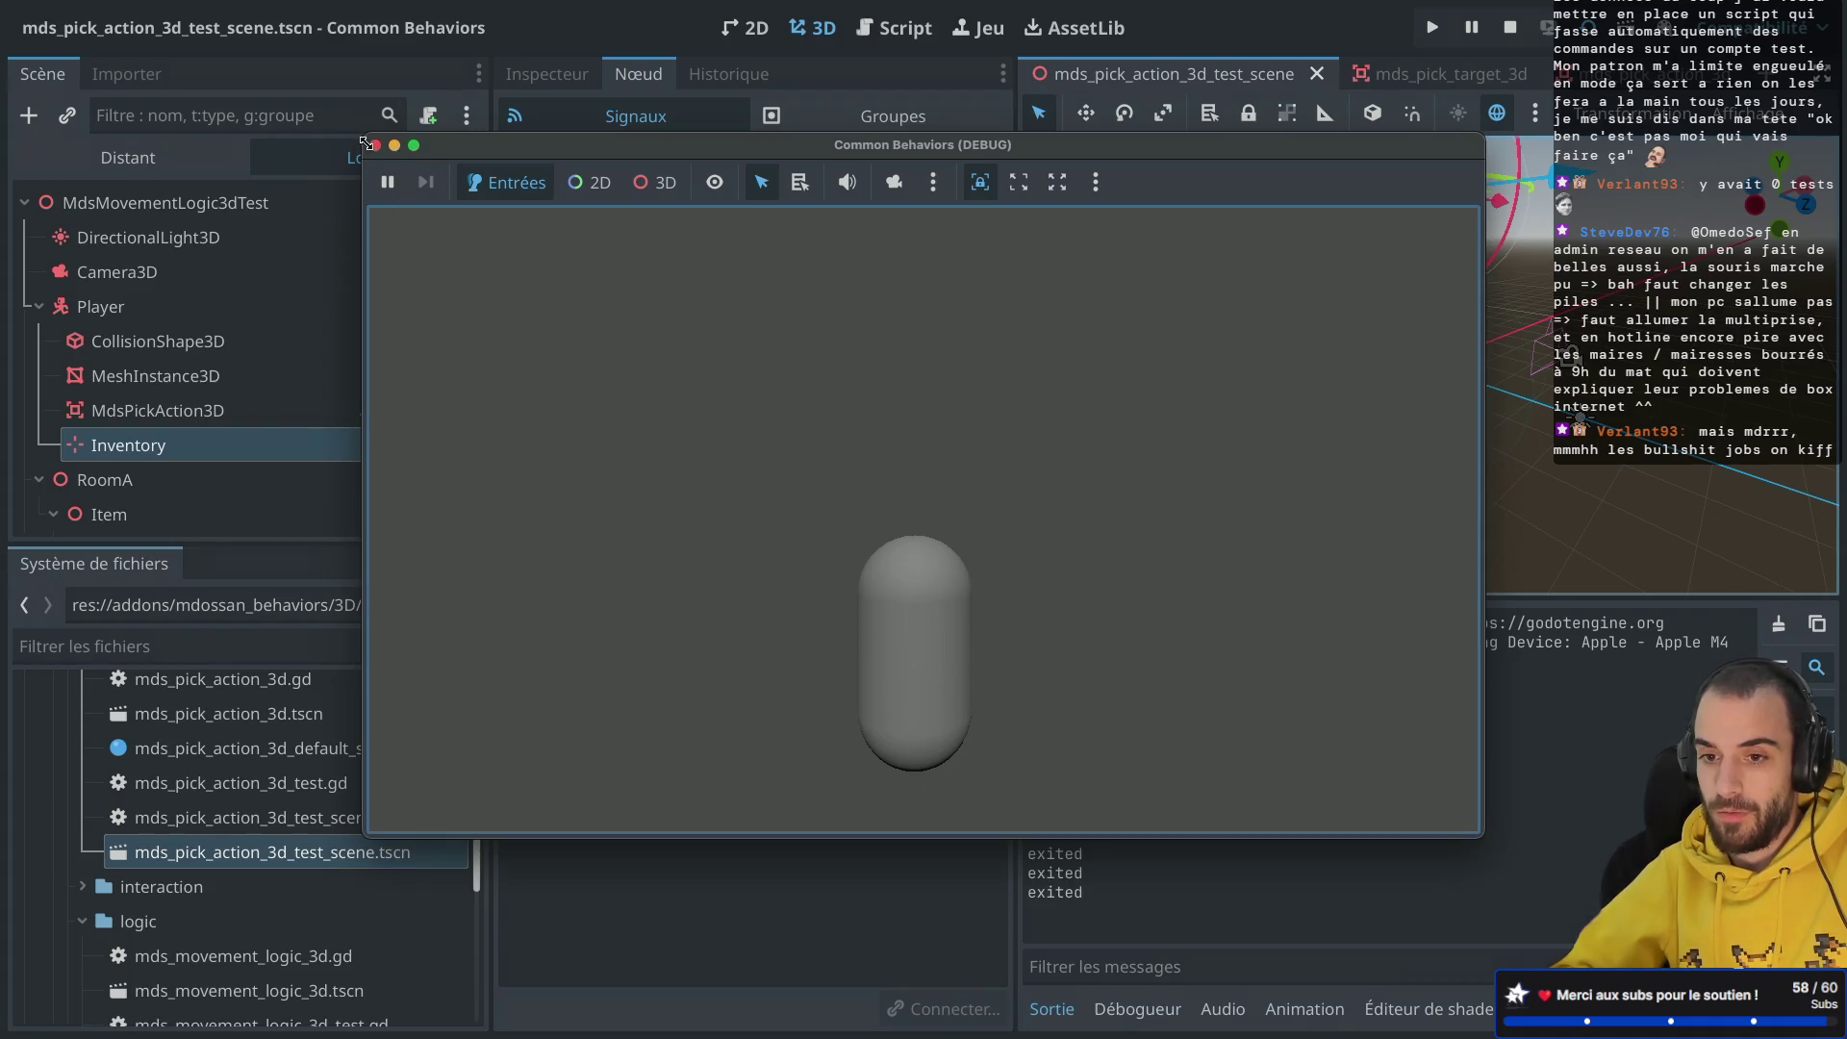
pyautogui.click(376, 146)
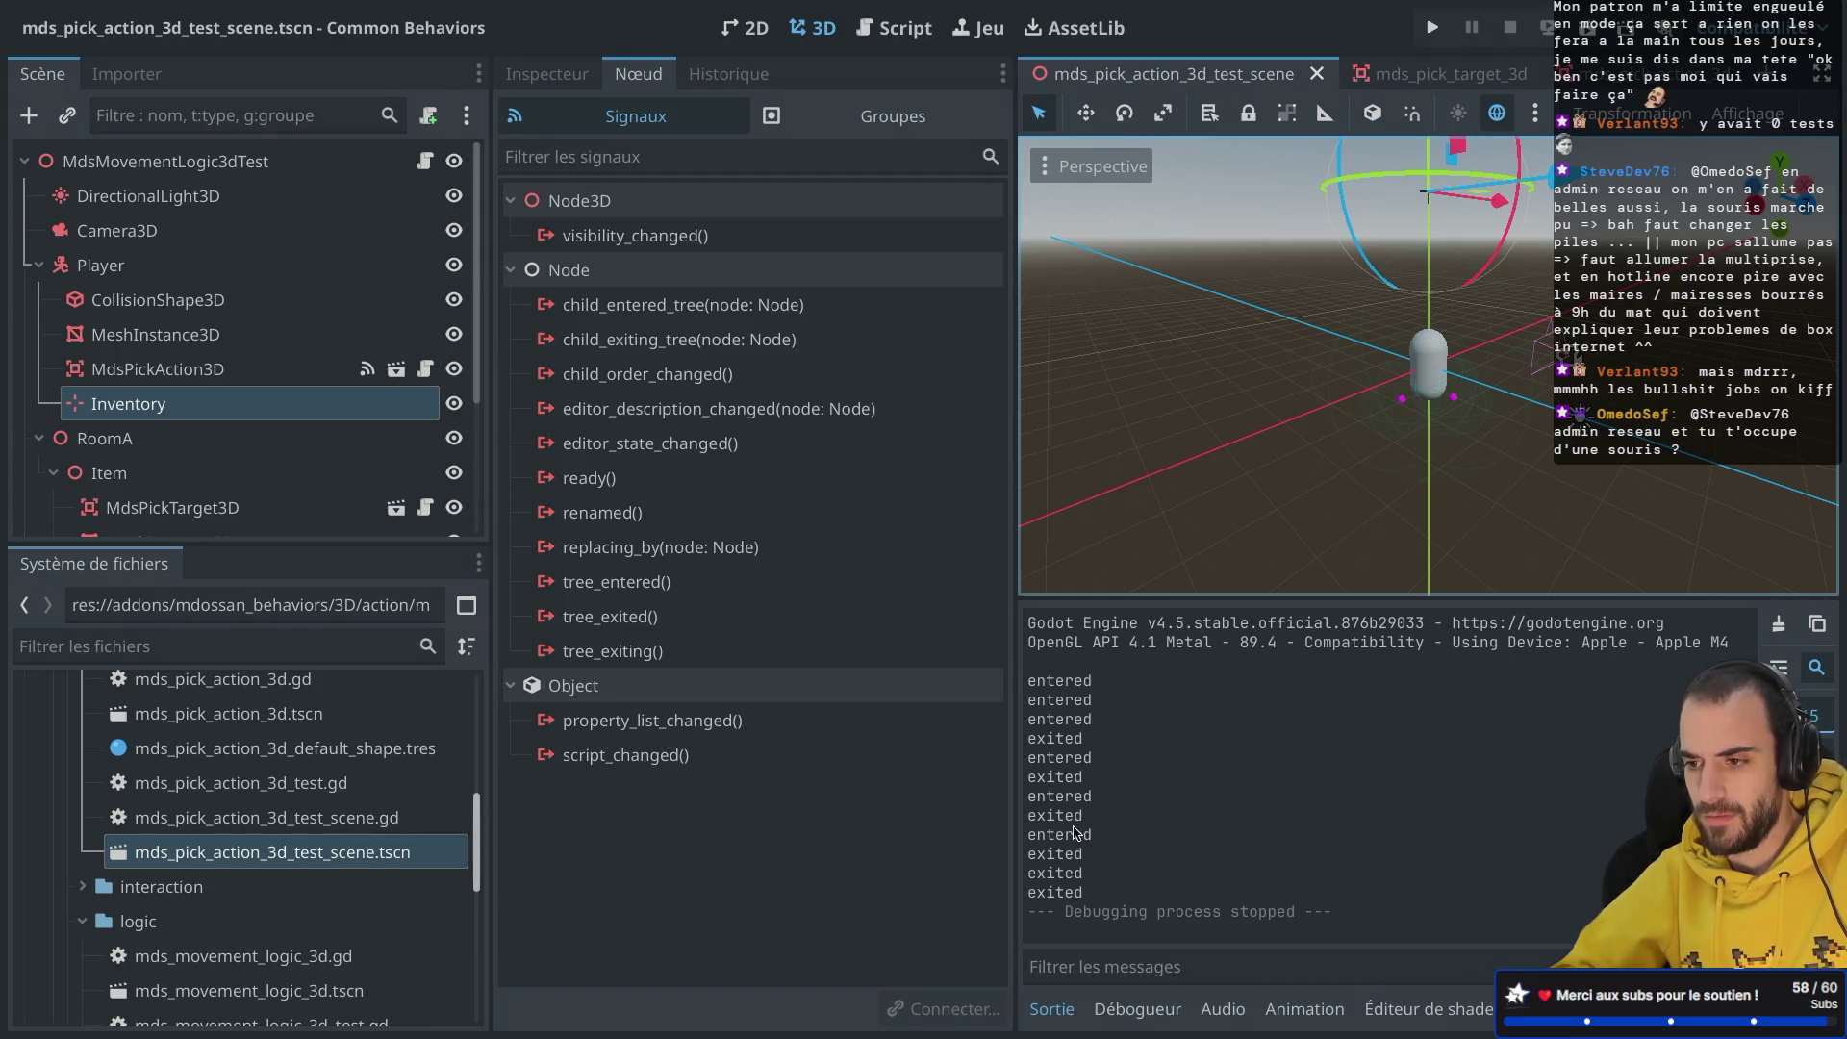
pyautogui.scroll(-5, 1353, 470)
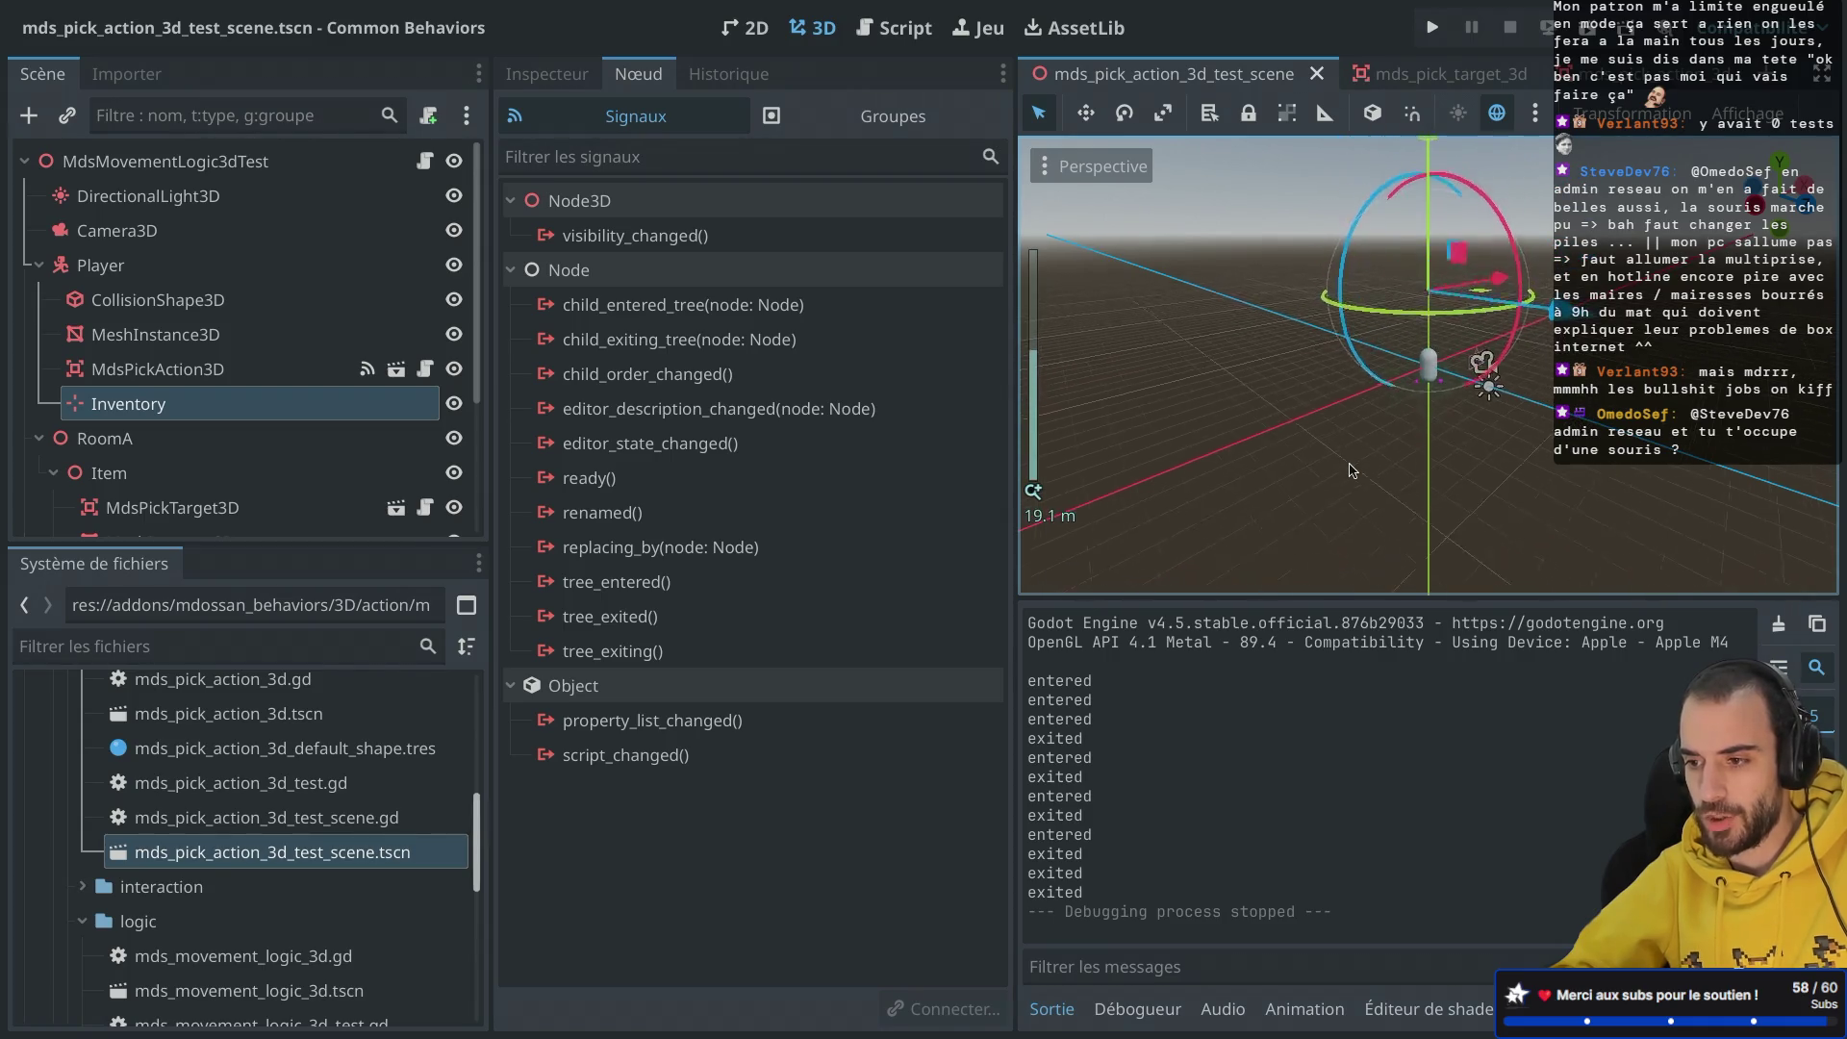
pyautogui.moveTo(1426, 149); pyautogui.dragTo(1426, 93)
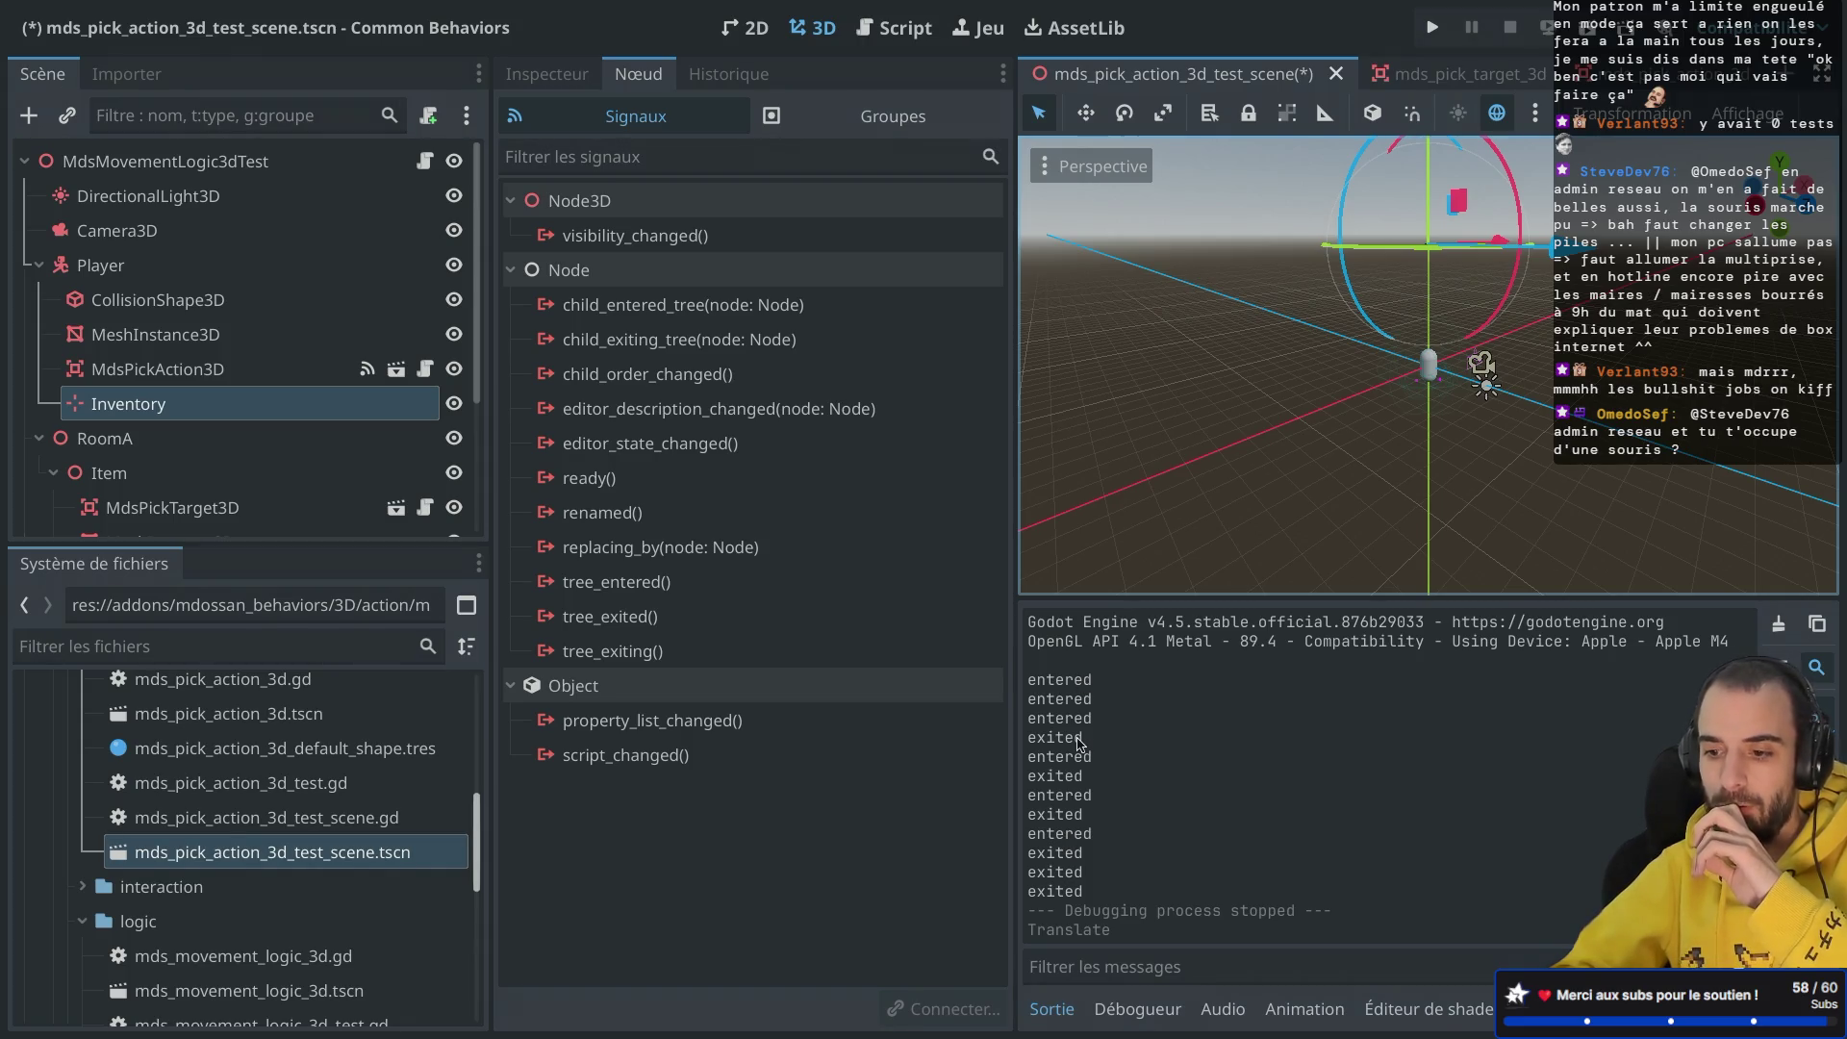
pyautogui.hotkey('ctrl', 's')
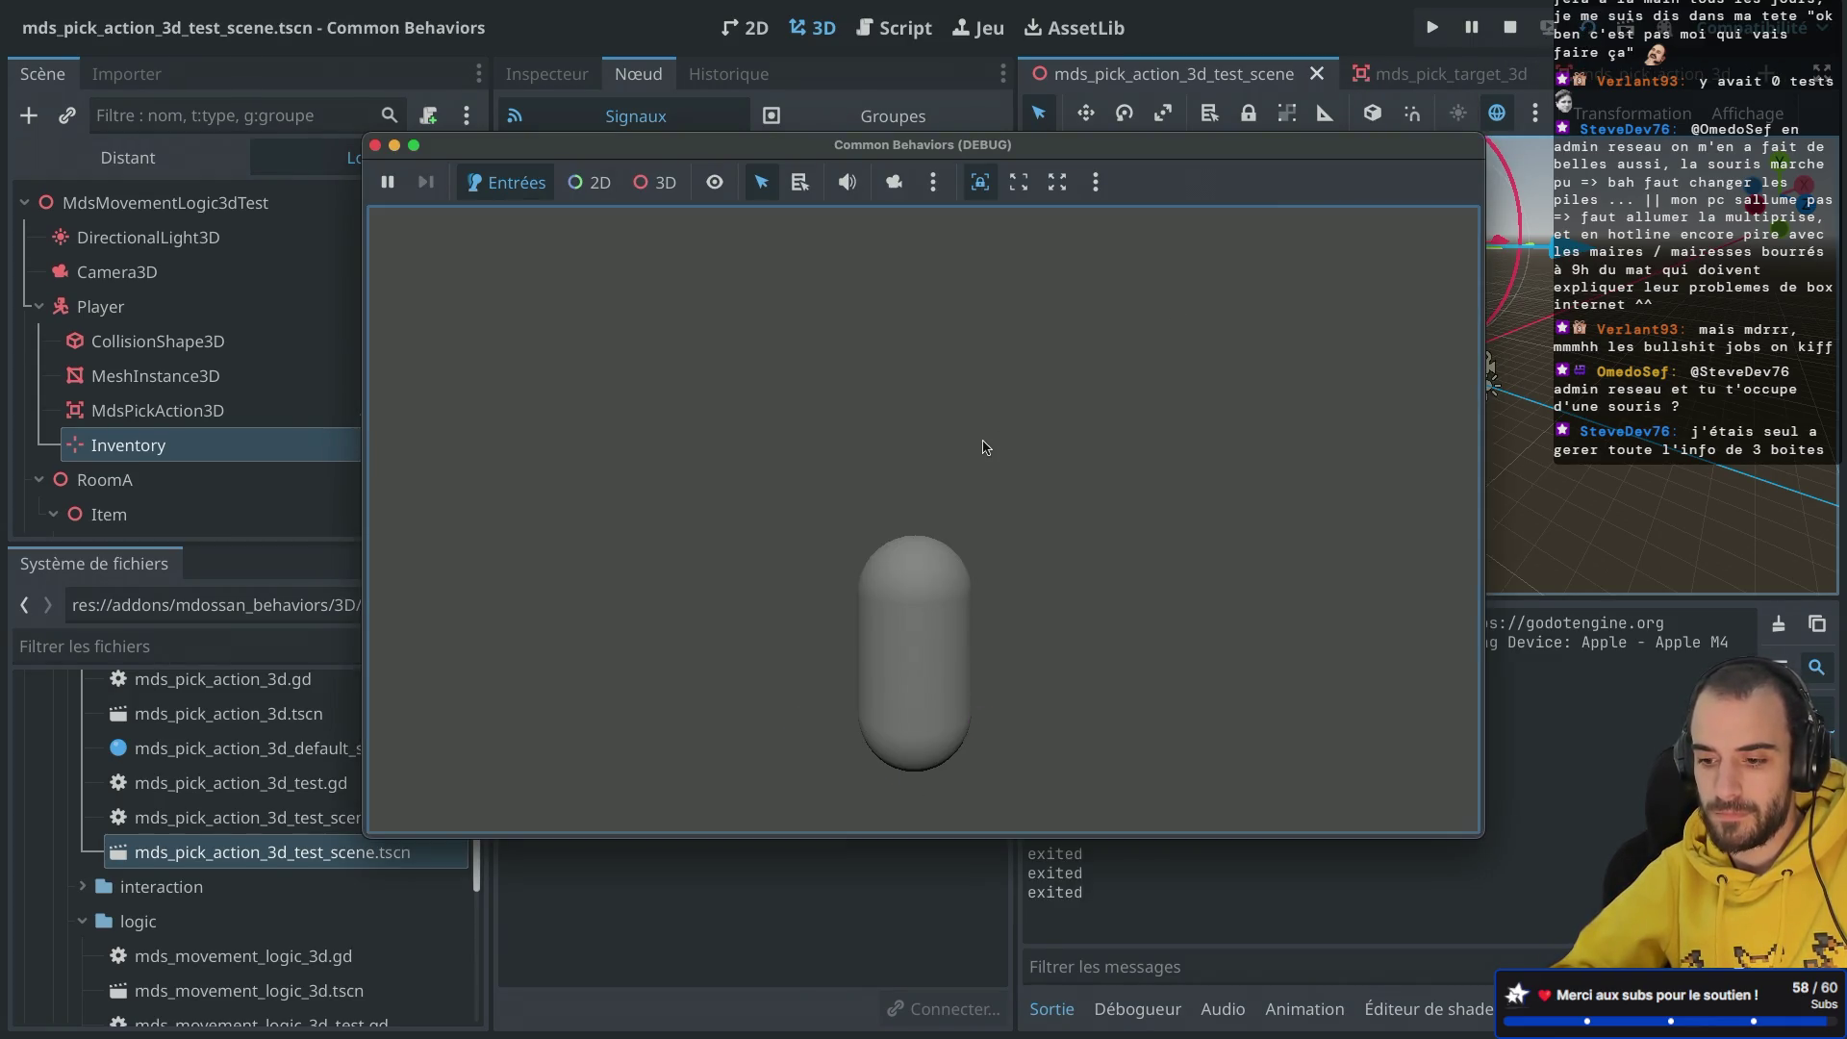
# Step: Close the debug game window, toggle 3D viewport snapping, and switch to the mds_pick_target_3d scene
pyautogui.moveTo(949, 166)
pyautogui.mouseDown()
pyautogui.moveTo(777, 64)
pyautogui.moveTo(1722, 306)
pyautogui.moveTo(1801, 301)
pyautogui.mouseUp()
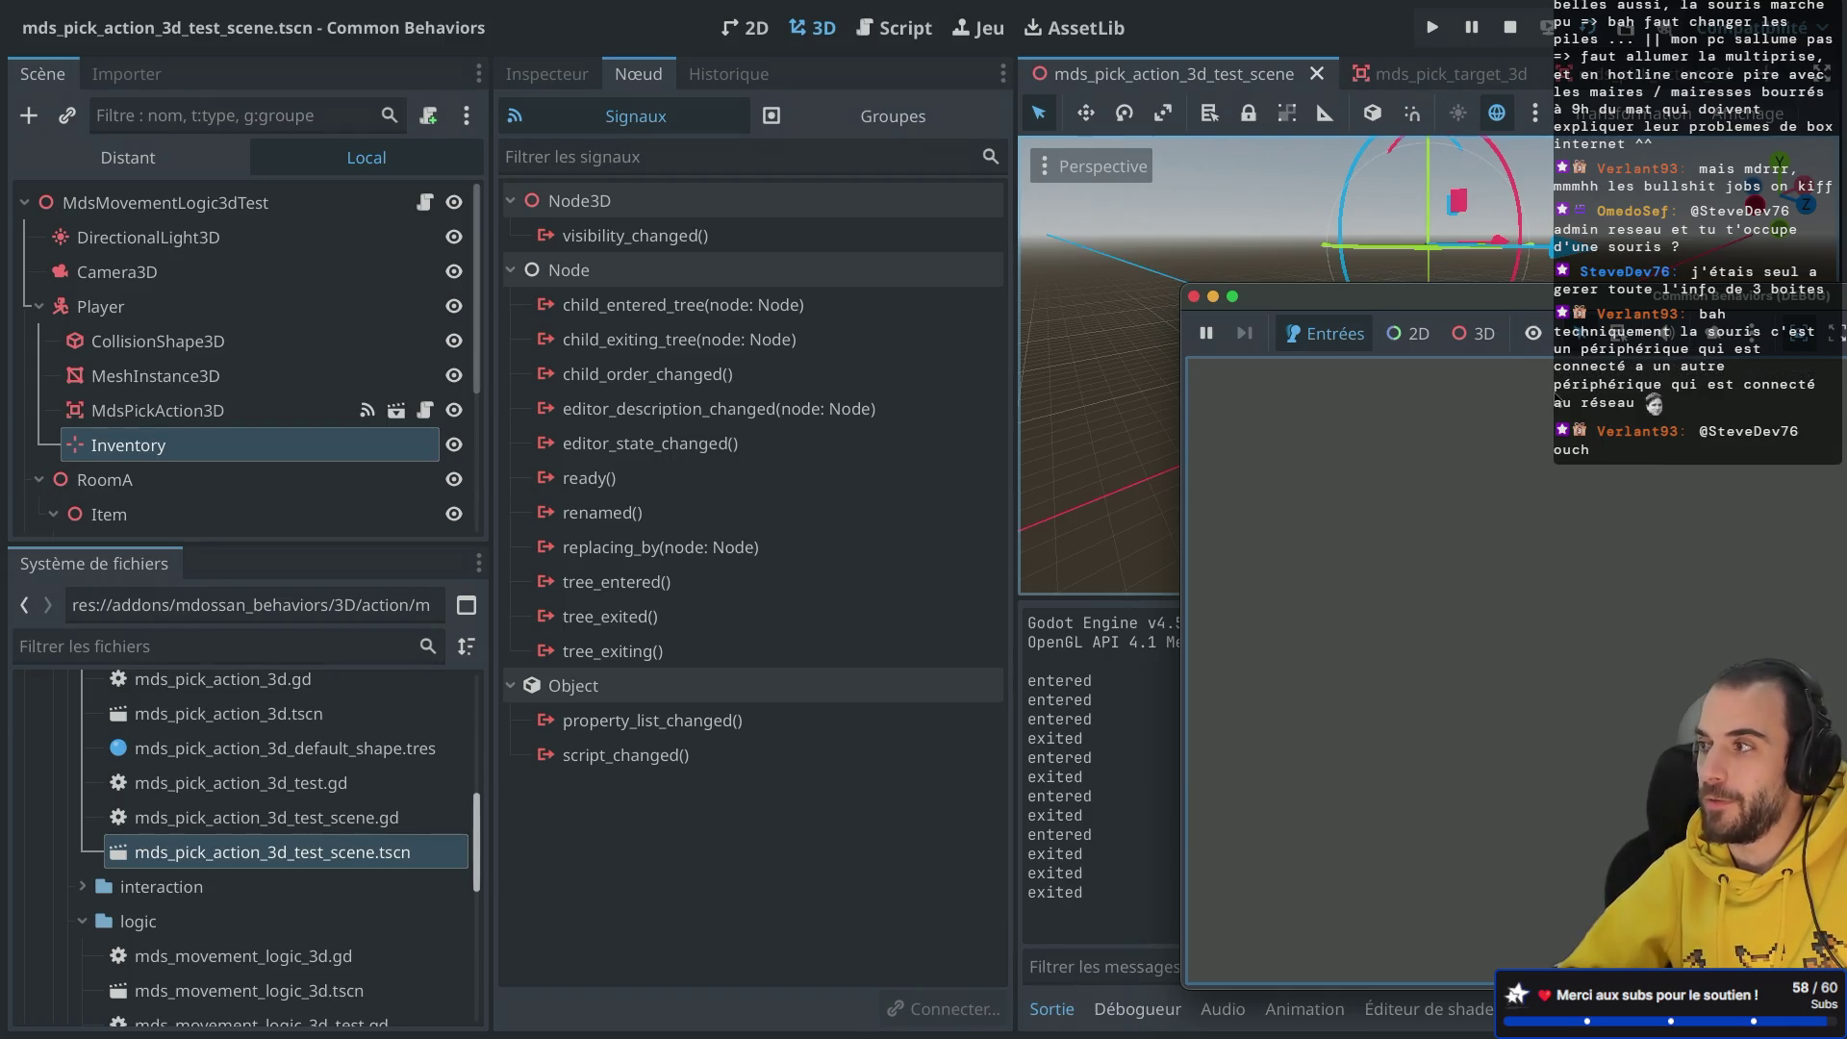
pyautogui.moveTo(1391, 308); pyautogui.dragTo(1210, 300)
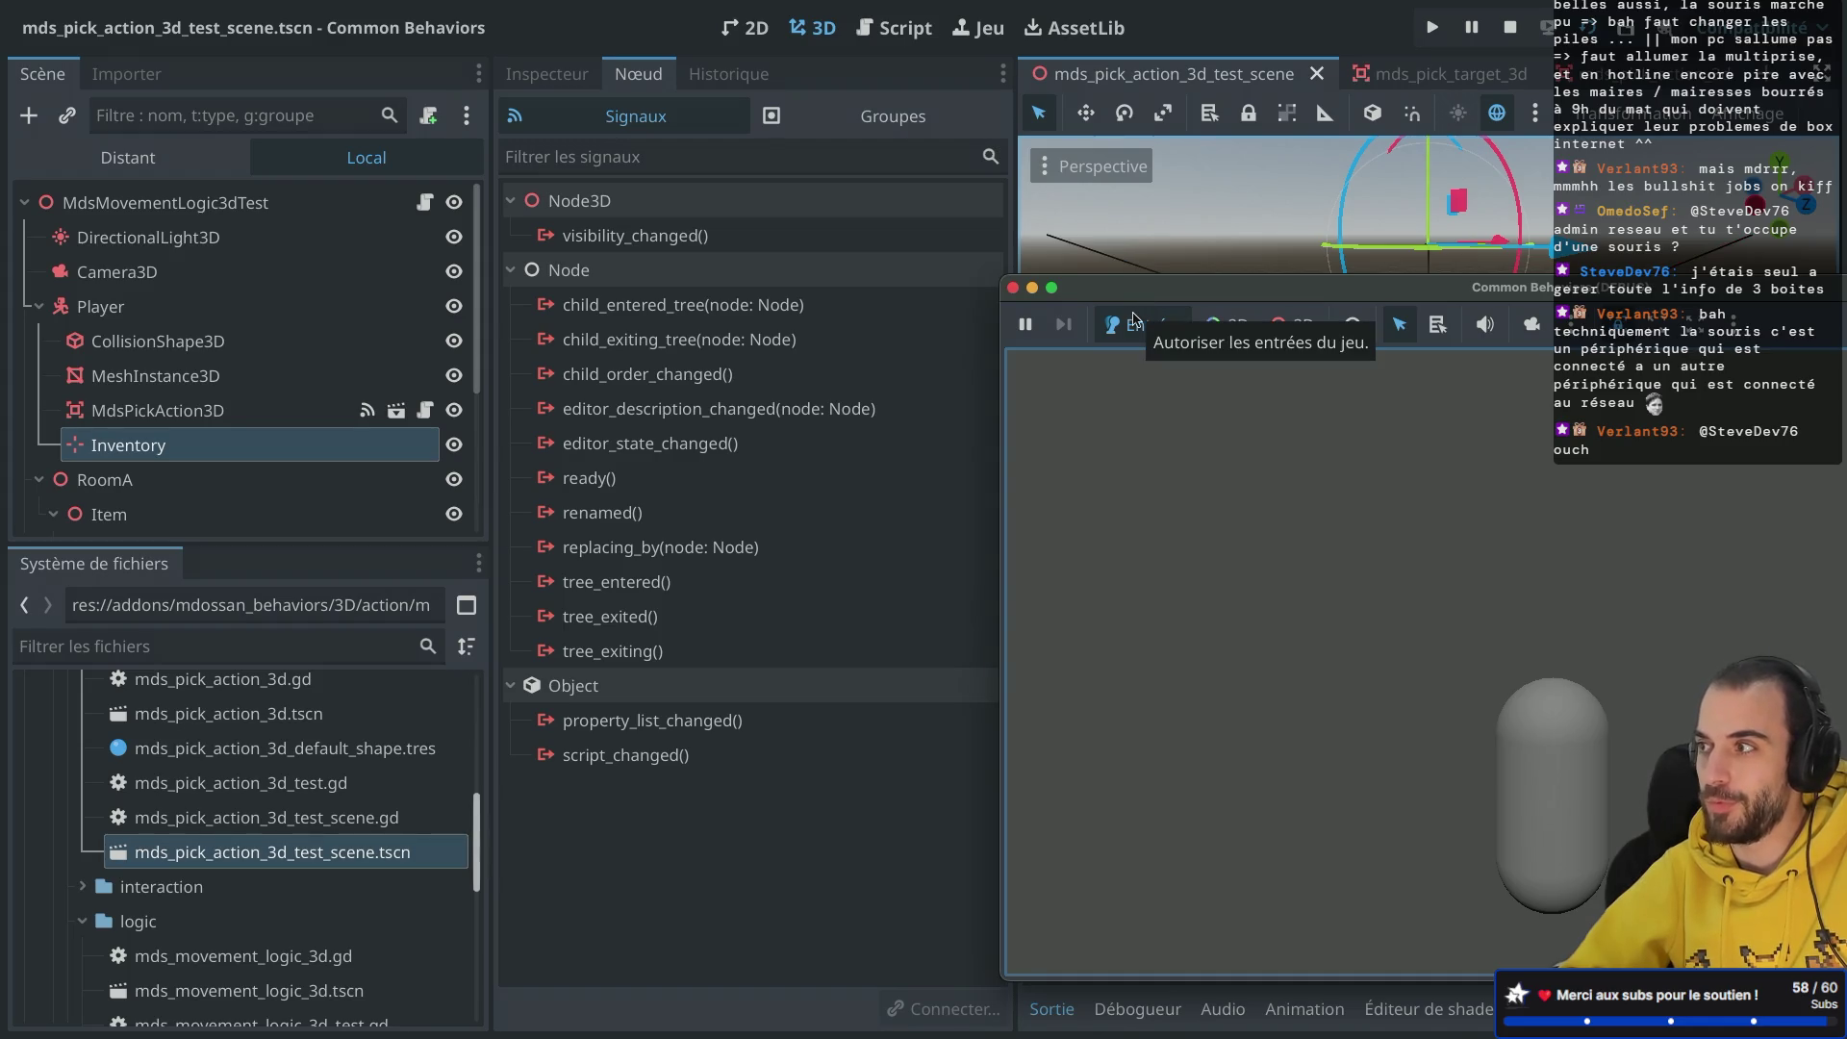
pyautogui.click(1013, 291)
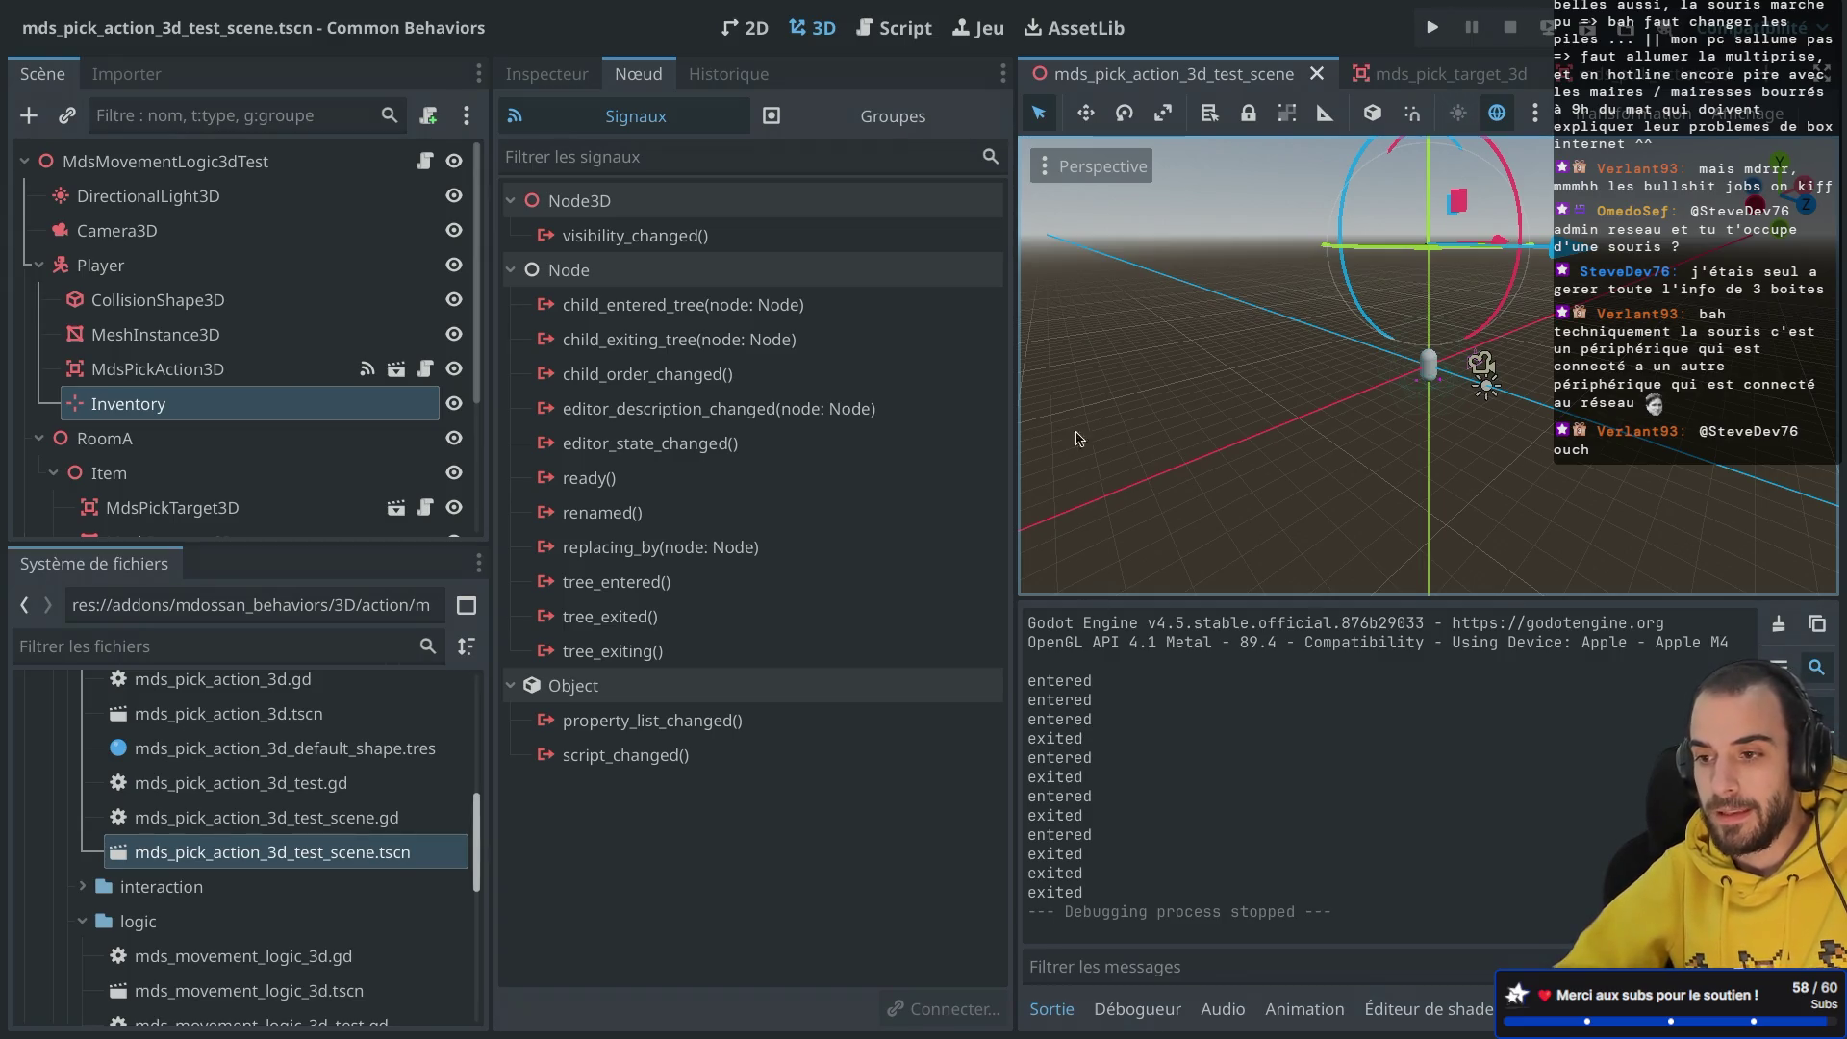
pyautogui.click(1410, 117)
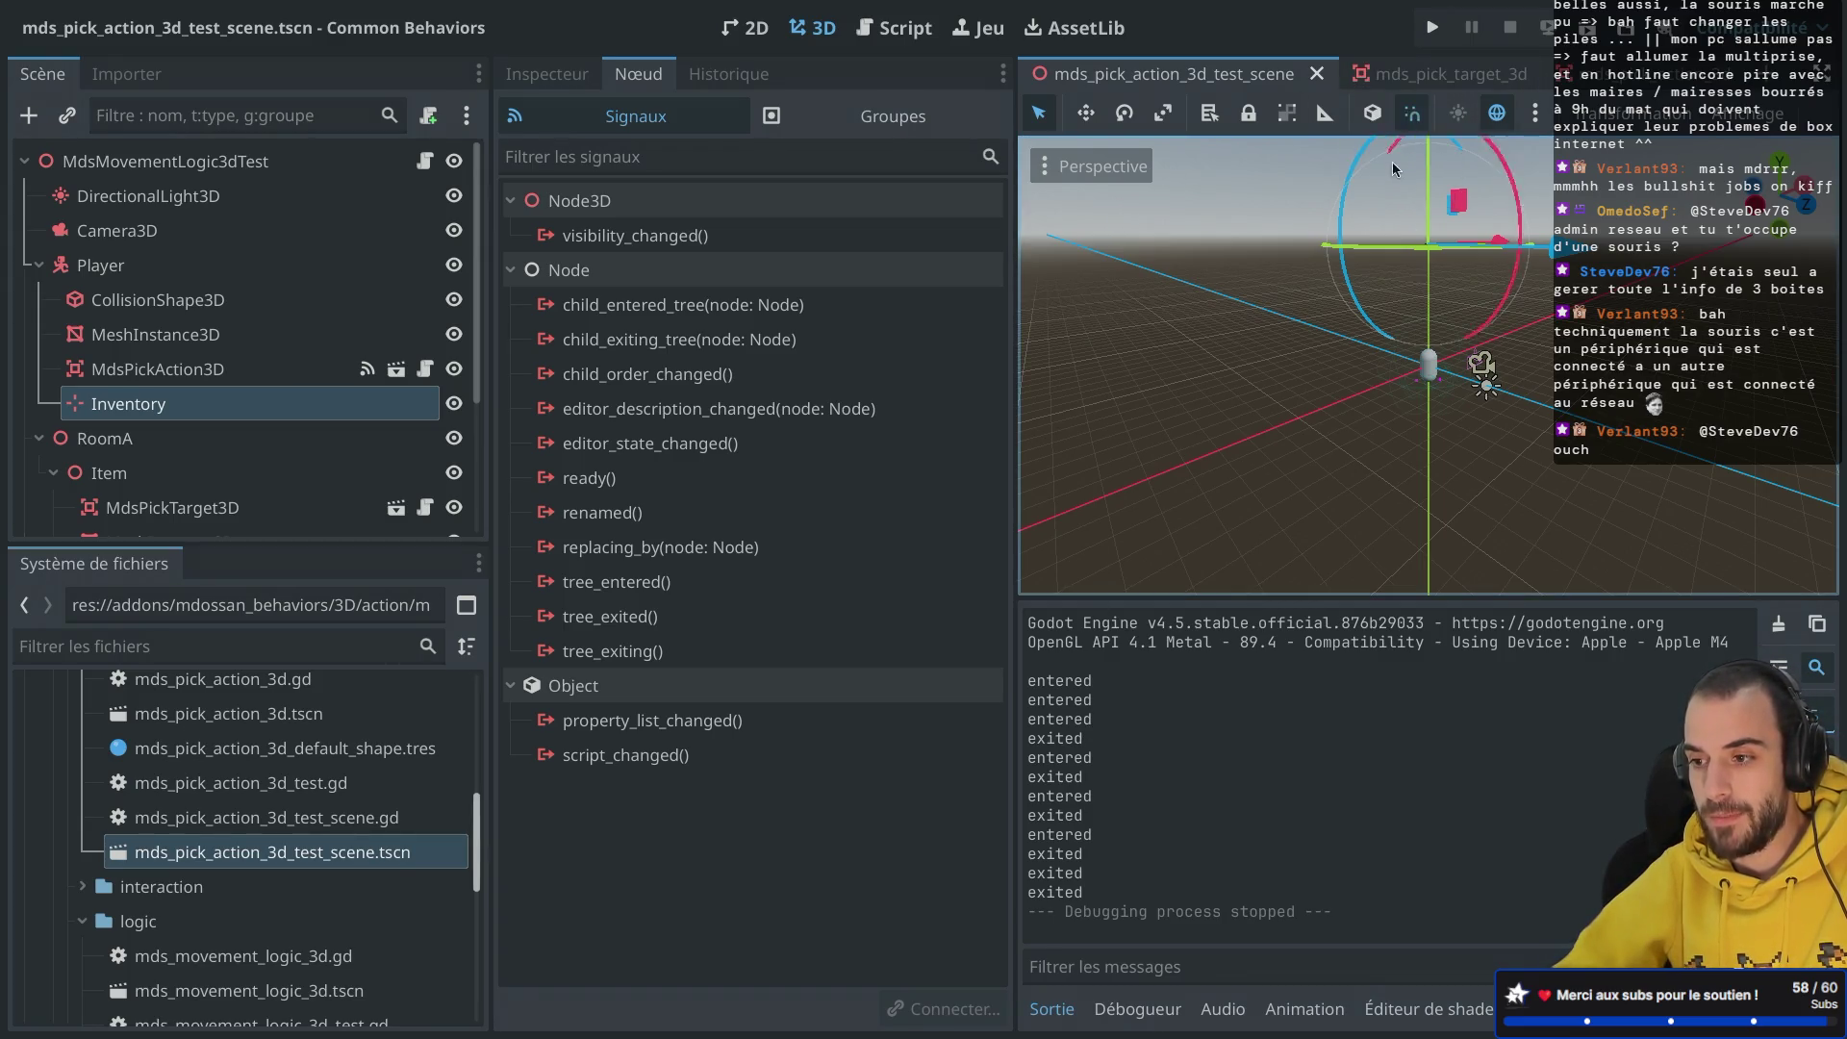
pyautogui.click(1413, 73)
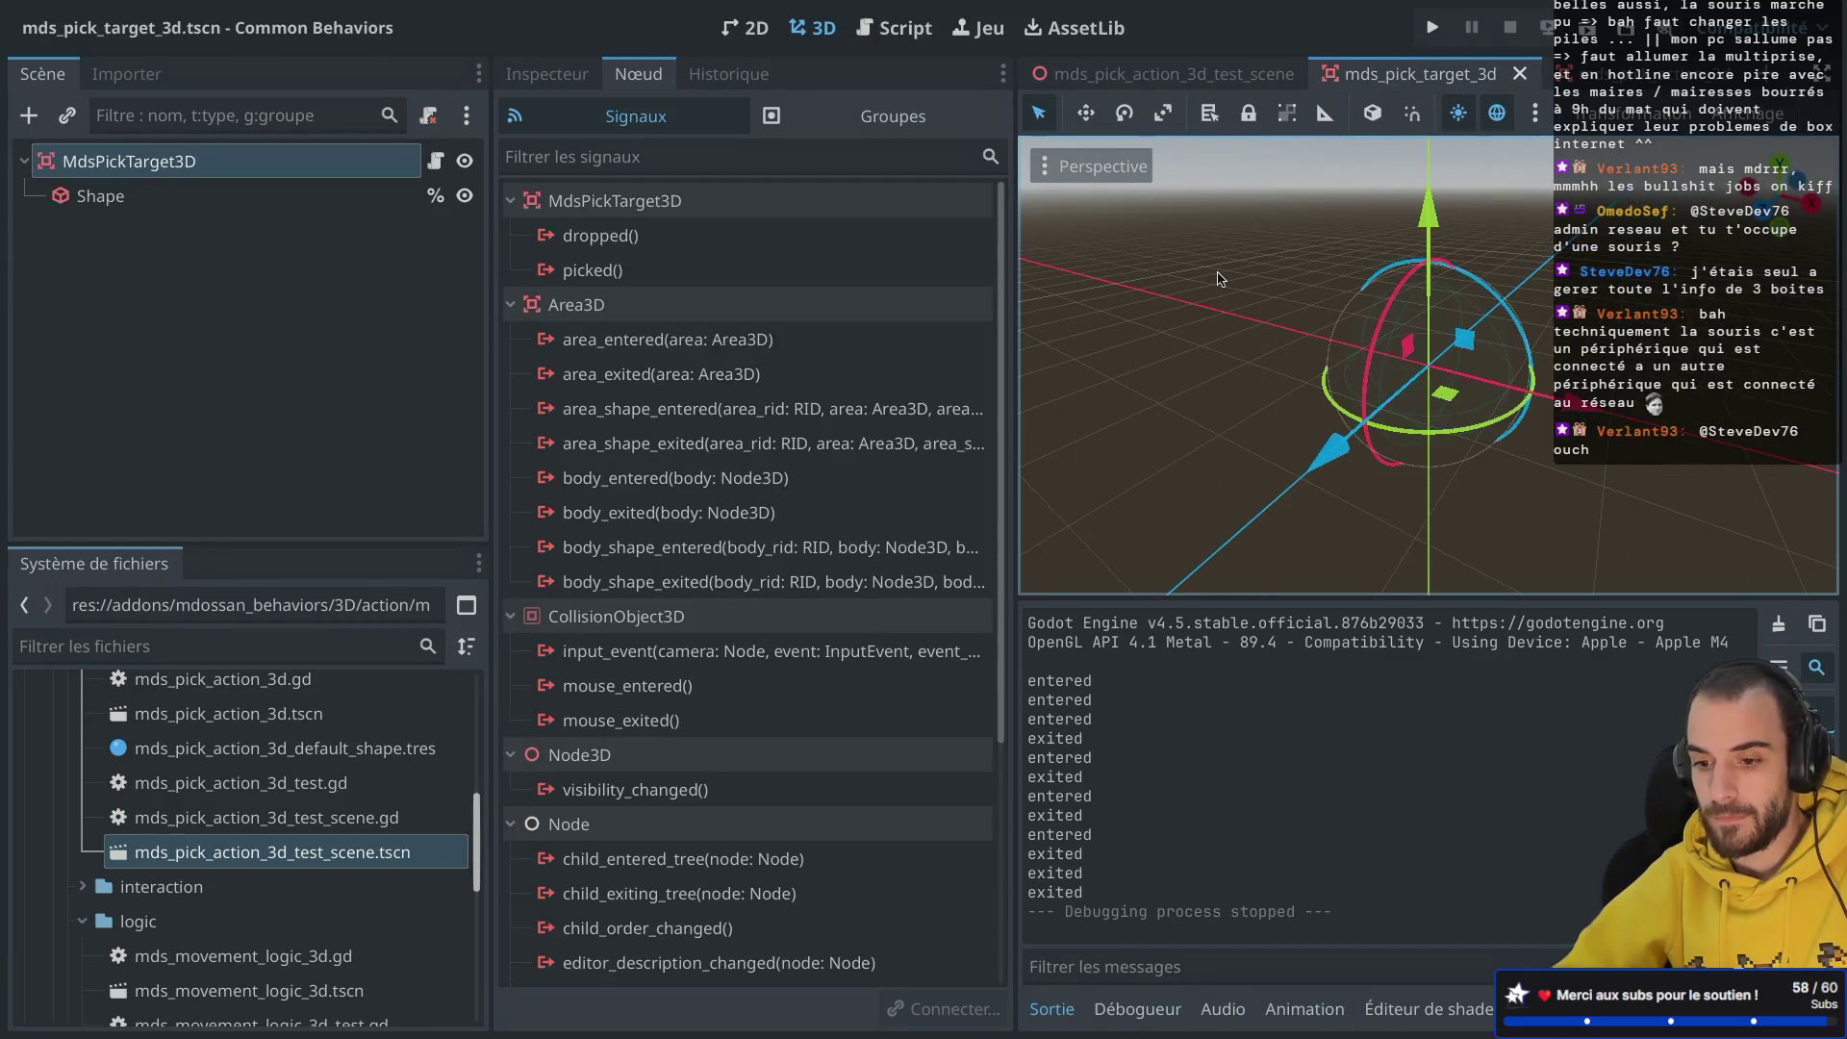
# Step: Return to the test scene and open mds_pick_action_3d.gd in the script editor
pyautogui.click(1221, 69)
pyautogui.click(902, 34)
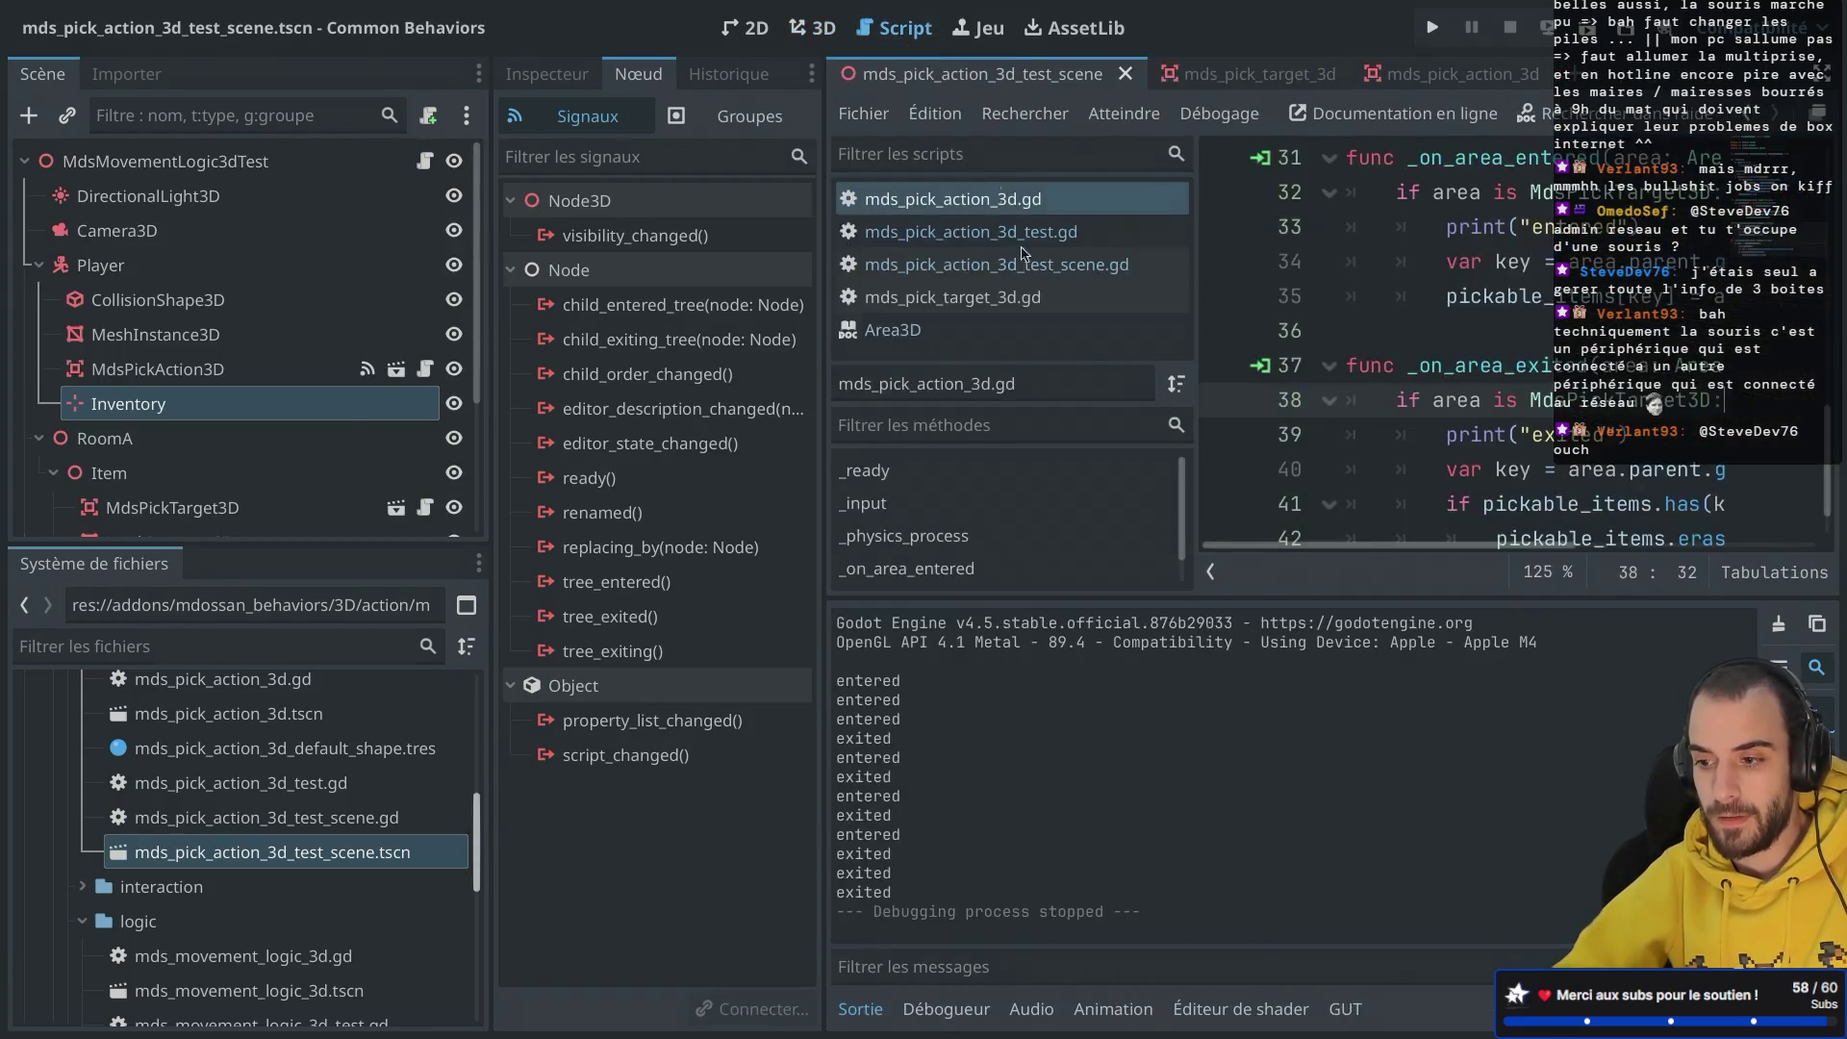
pyautogui.scroll(-1, 804, 436)
pyautogui.moveTo(640, 388); pyautogui.dragTo(787, 396)
pyautogui.scroll(3, 804, 380)
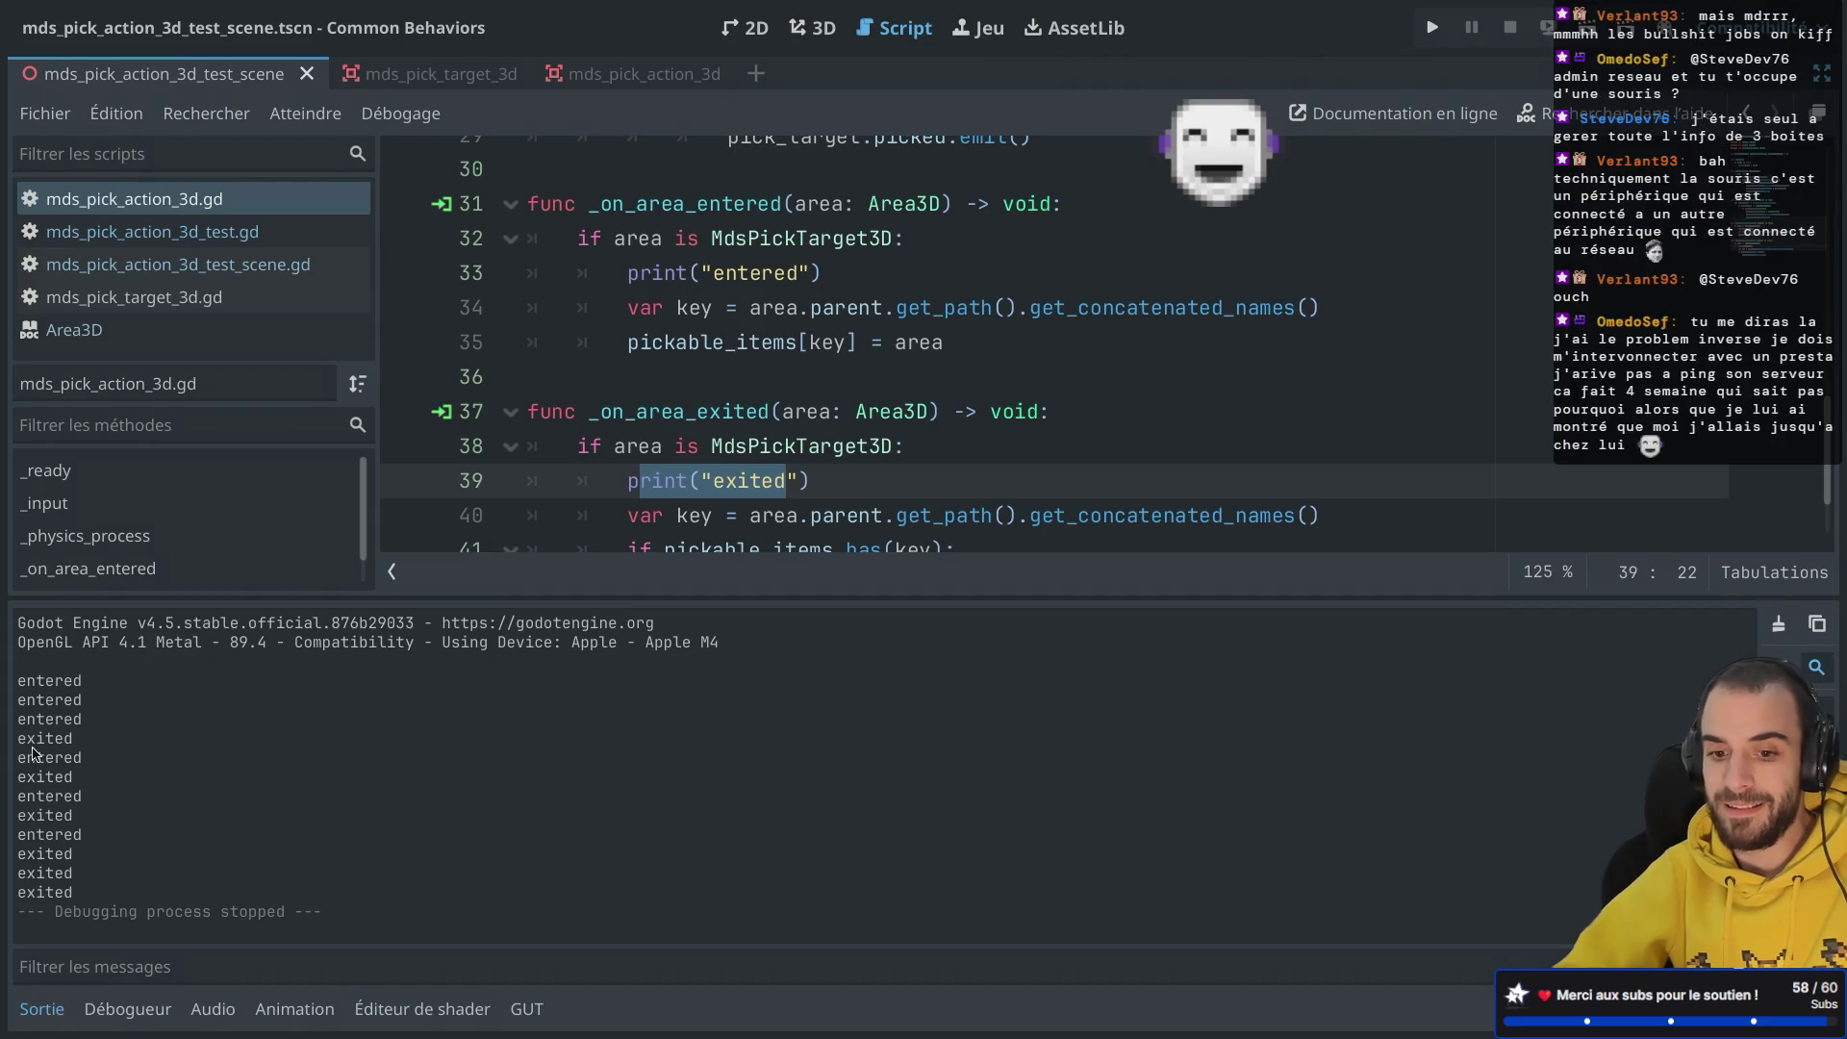
pyautogui.scroll(-3, 635, 520)
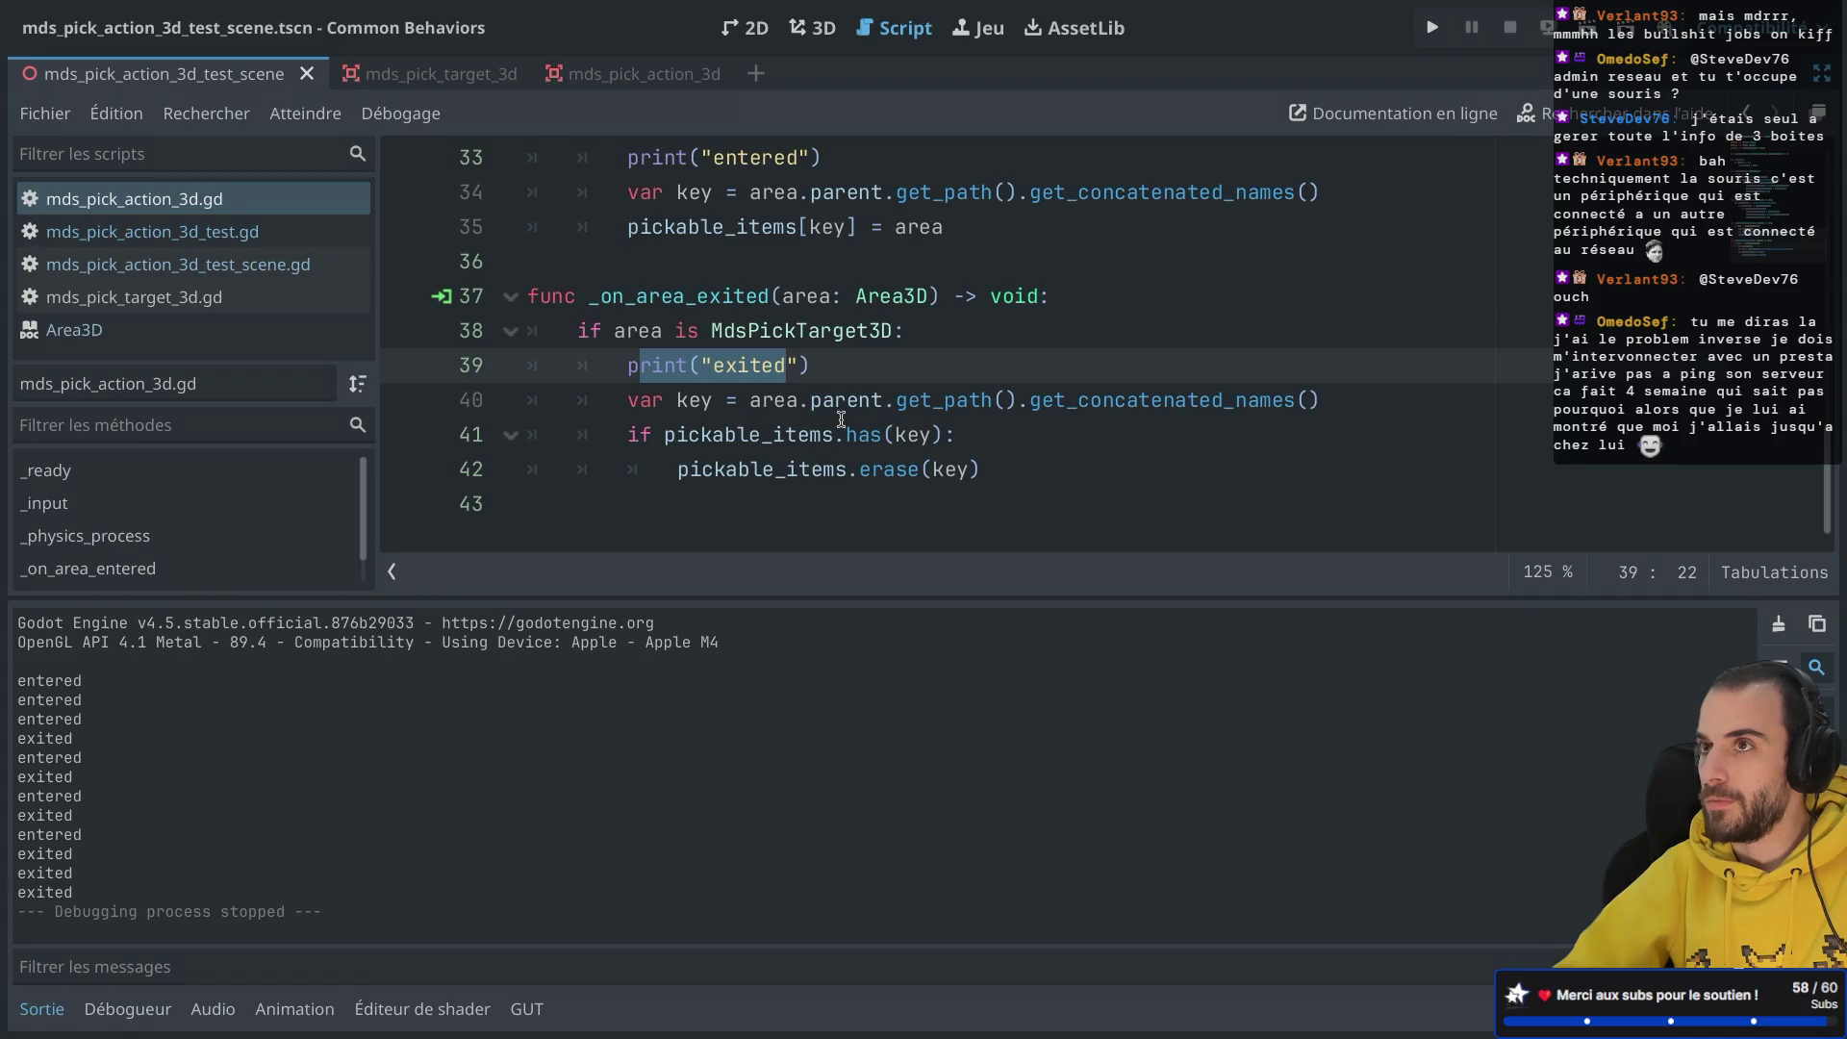
# Step: Select the trailing 'exited' lines in the output log, then scroll the code to _input
pyautogui.doubleClick(60, 874)
pyautogui.moveTo(55, 855); pyautogui.dragTo(60, 890)
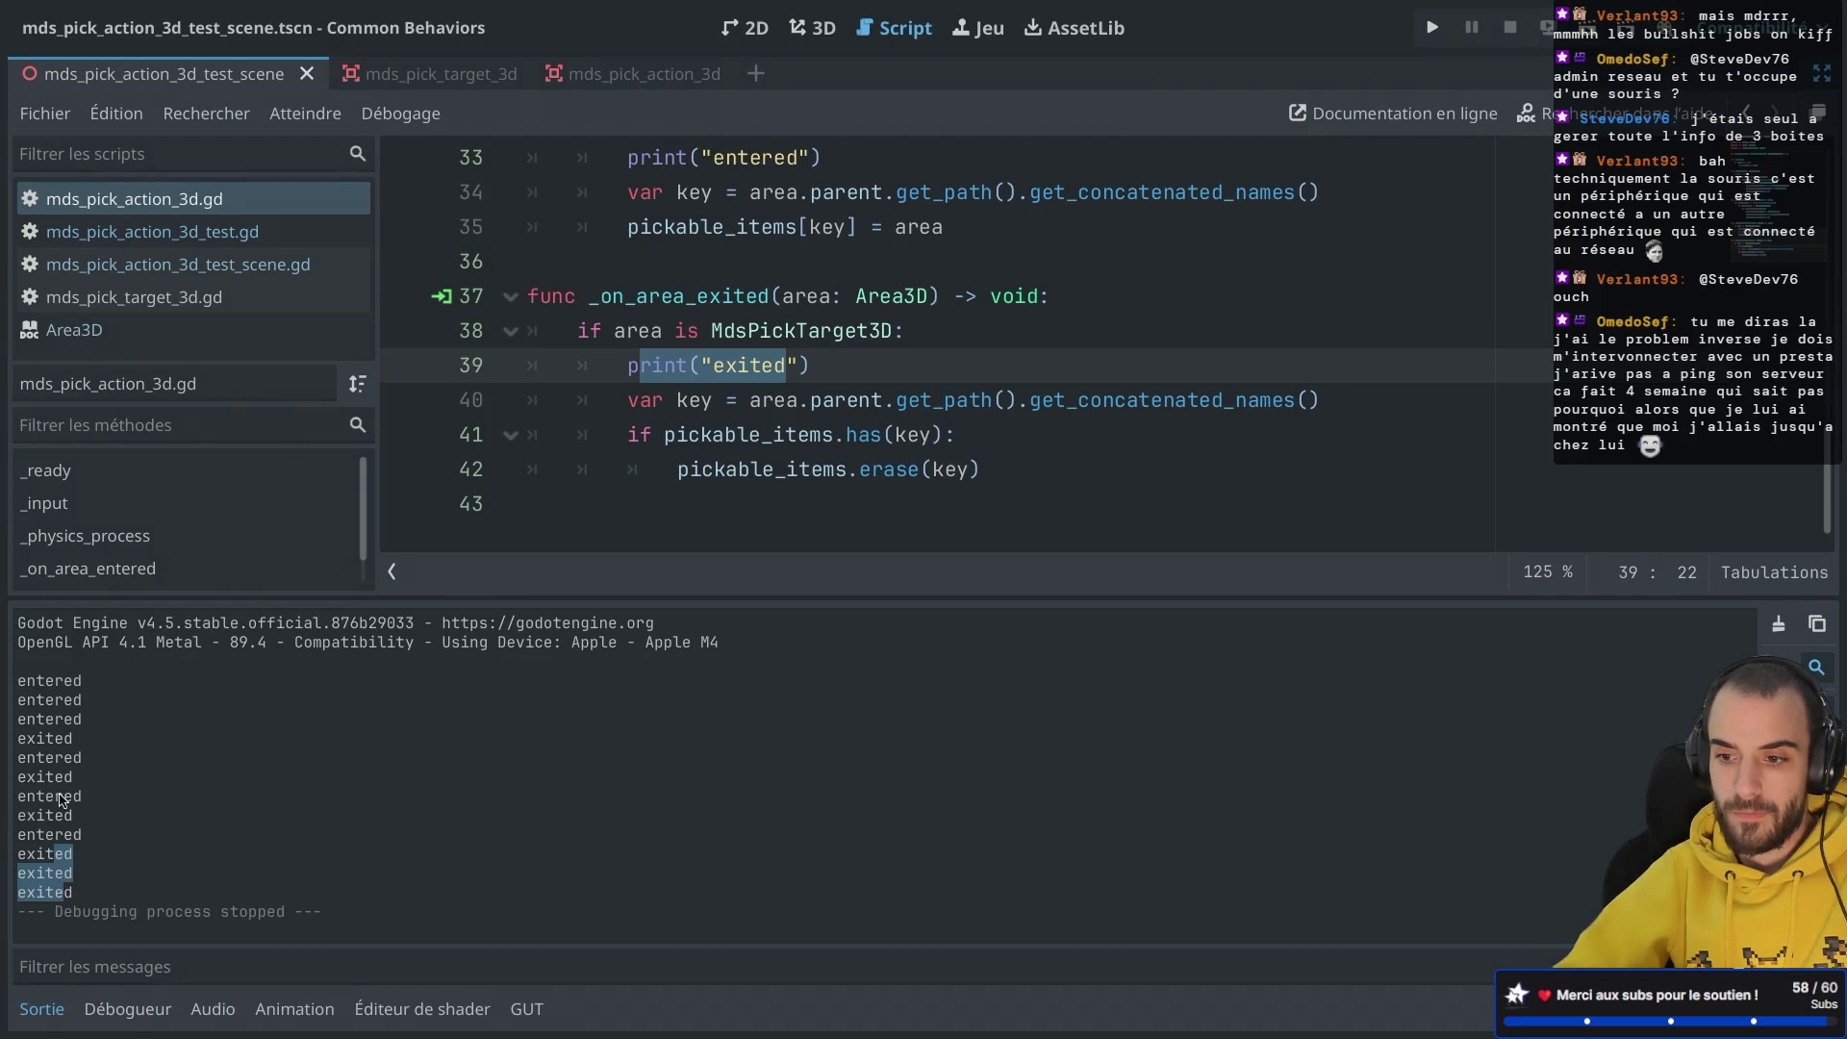
pyautogui.scroll(3, 610, 291)
pyautogui.scroll(6, 610, 292)
pyautogui.scroll(8, 610, 292)
pyautogui.scroll(6, 609, 292)
pyautogui.scroll(-10, 610, 291)
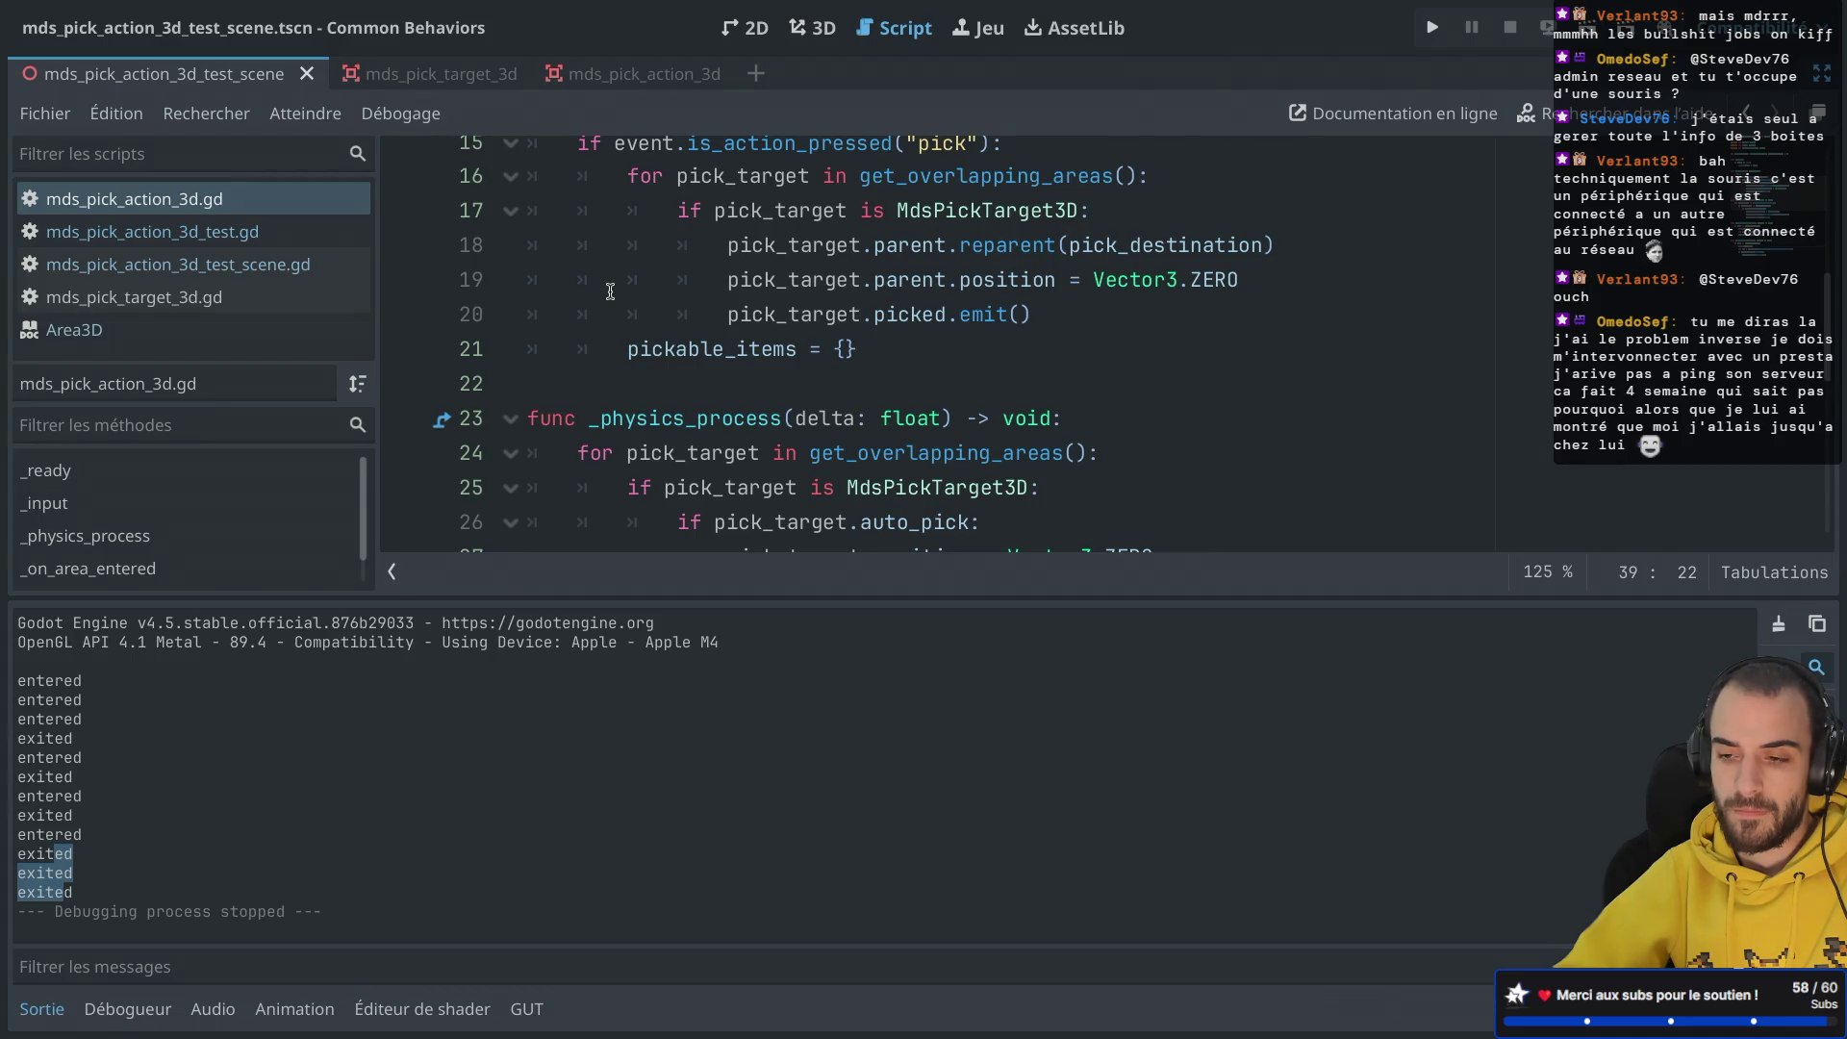
# Step: Comment out line 19, which resets pick_target.parent.position to Vector3.ZERO
pyautogui.doubleClick(1006, 249)
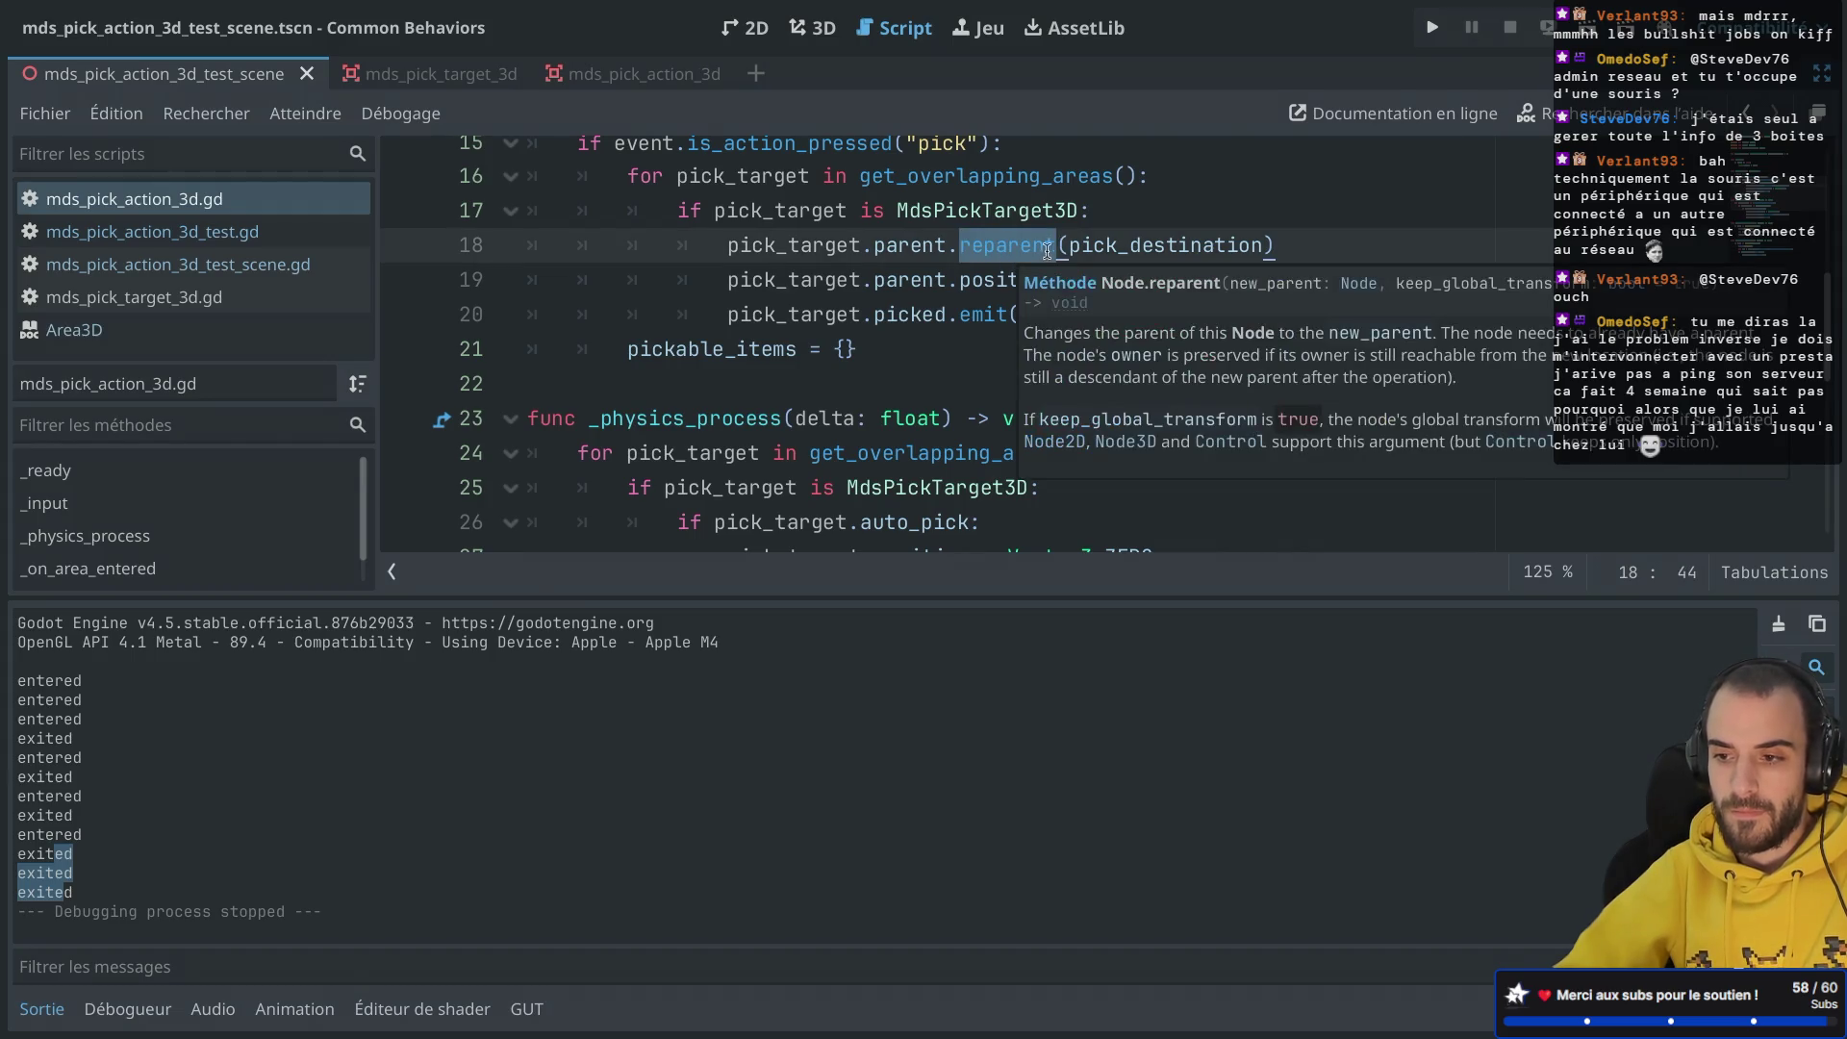
pyautogui.click(1124, 176)
pyautogui.doubleClick(1051, 277)
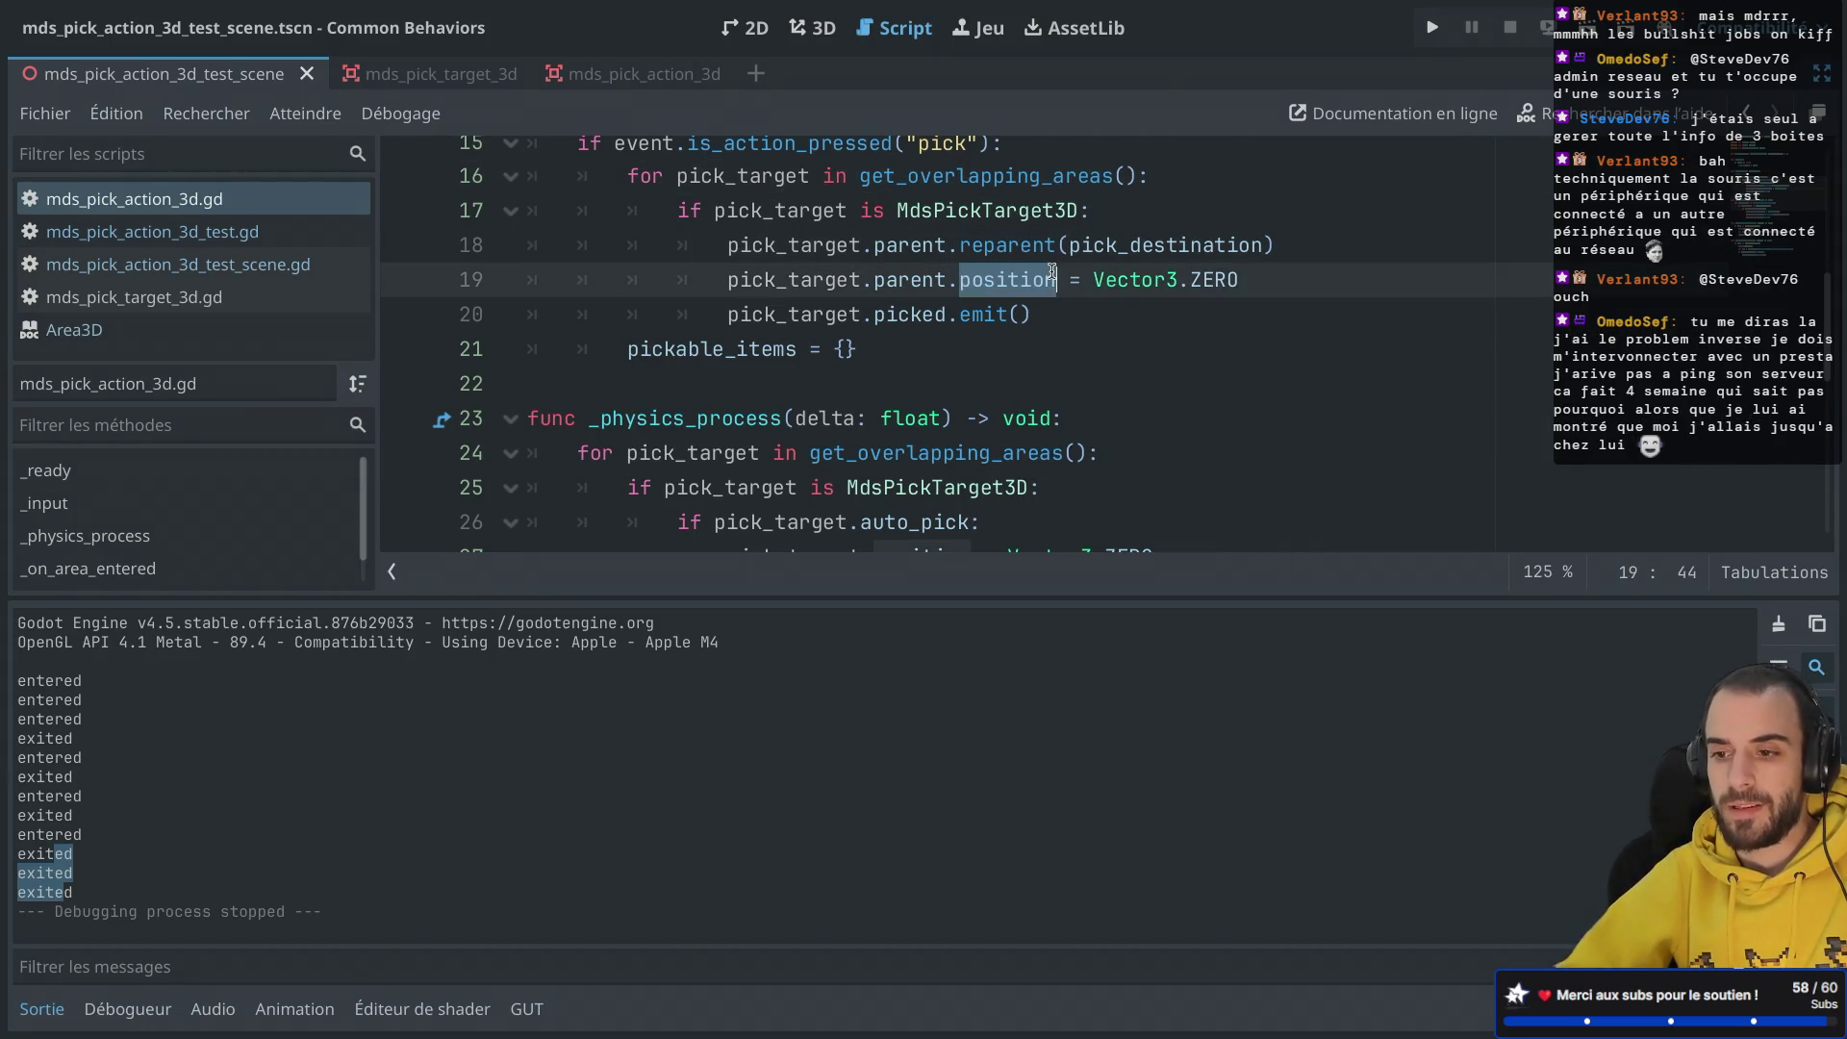
pyautogui.click(730, 281)
pyautogui.write('#')
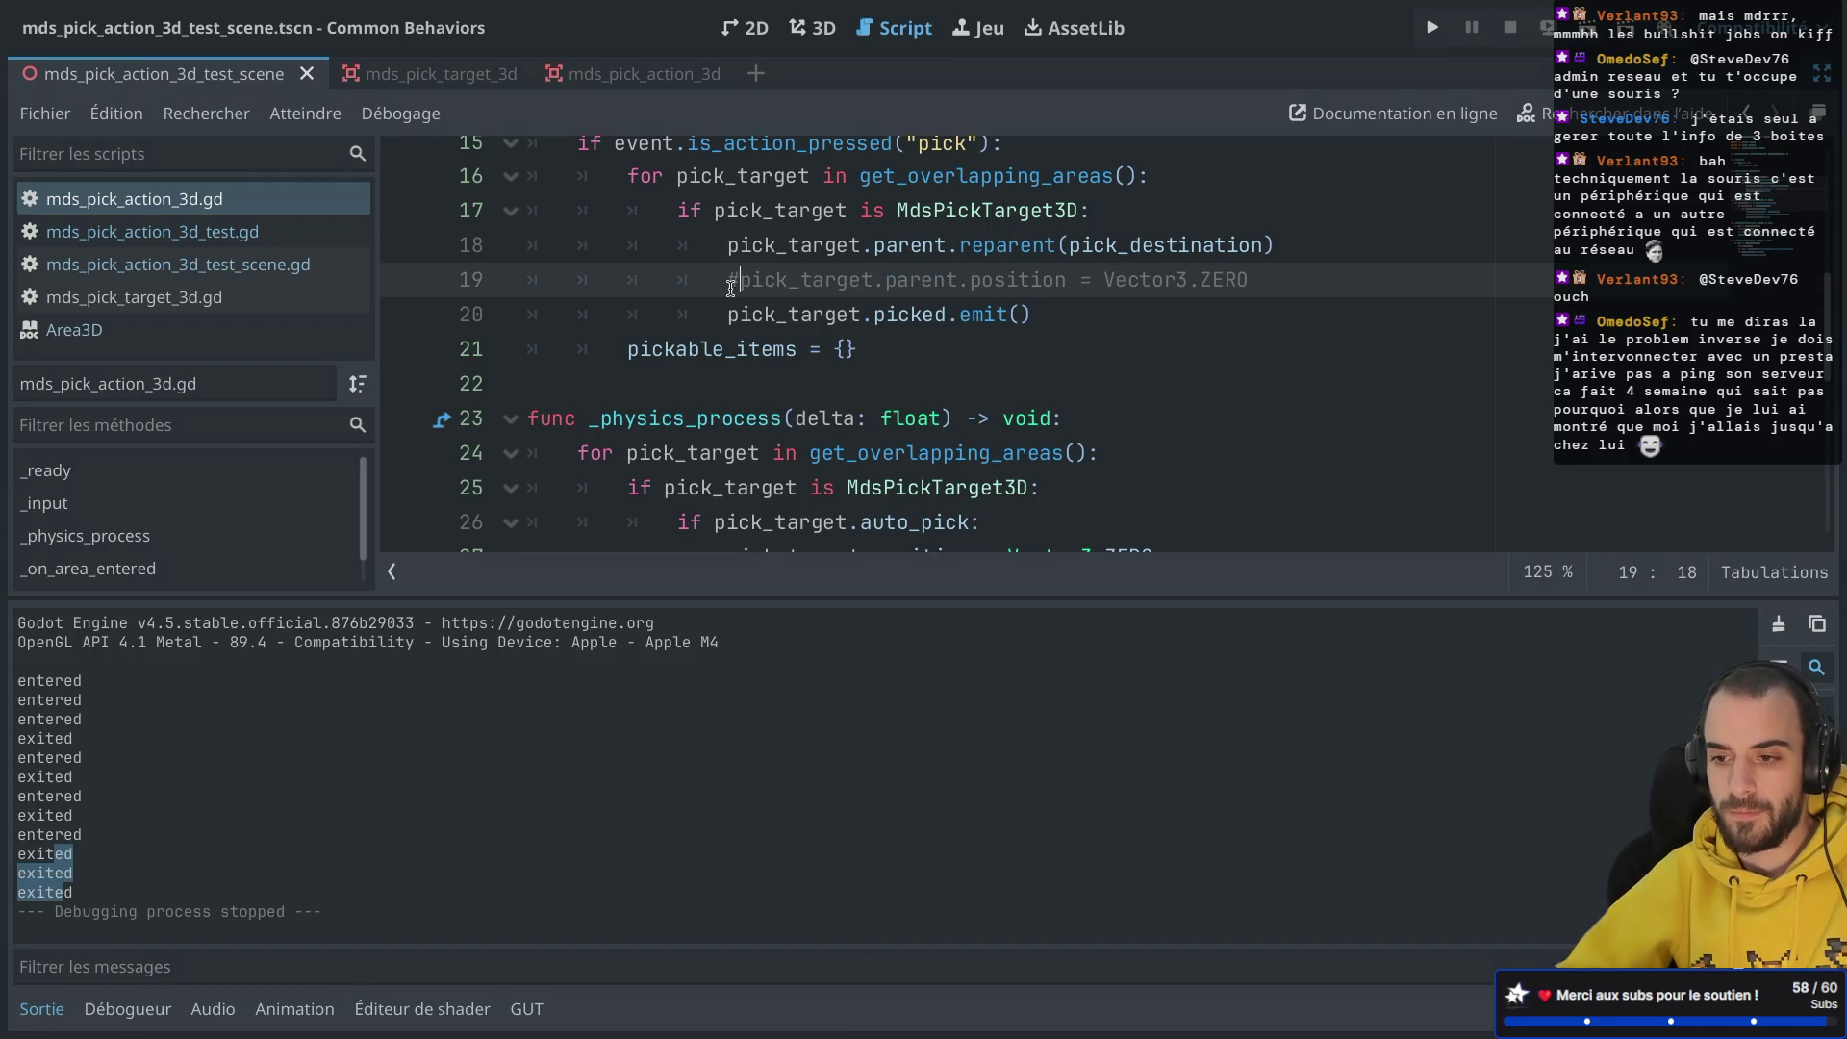
# Step: Run the project to test the change, then close the debug game window
pyautogui.press('super+r')
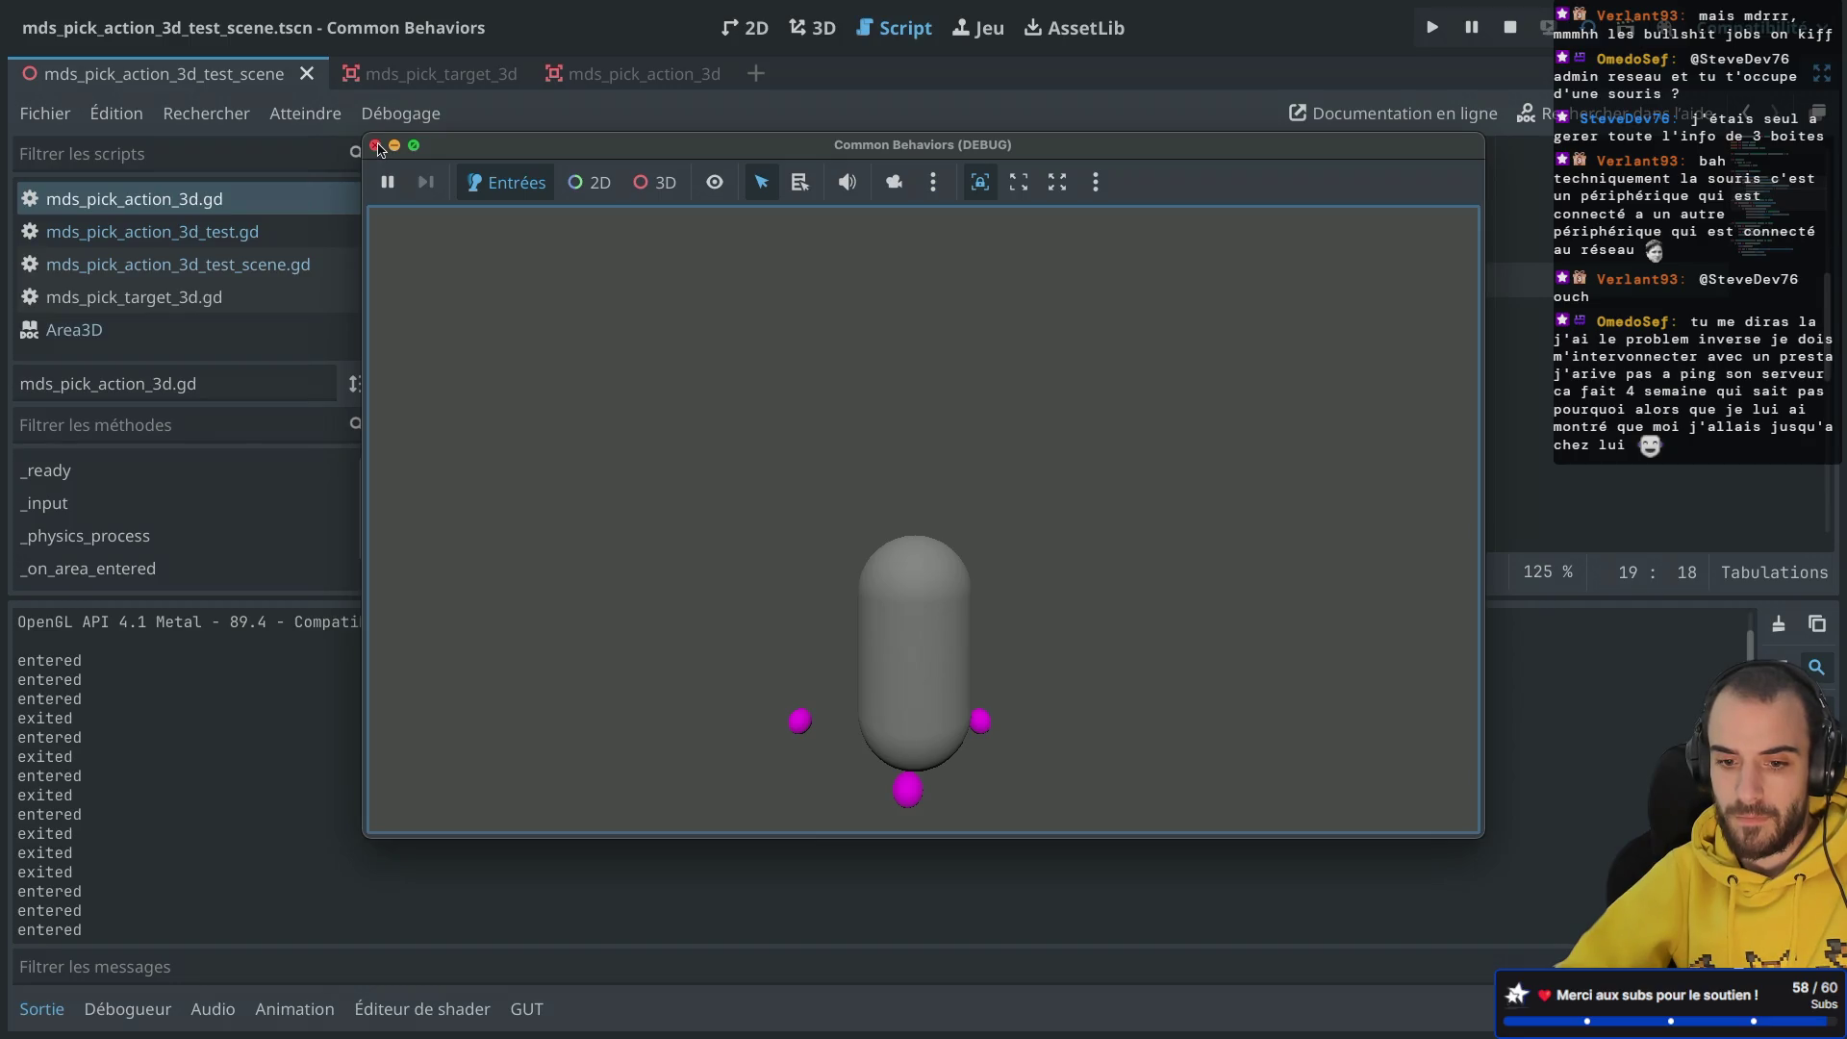
pyautogui.click(375, 146)
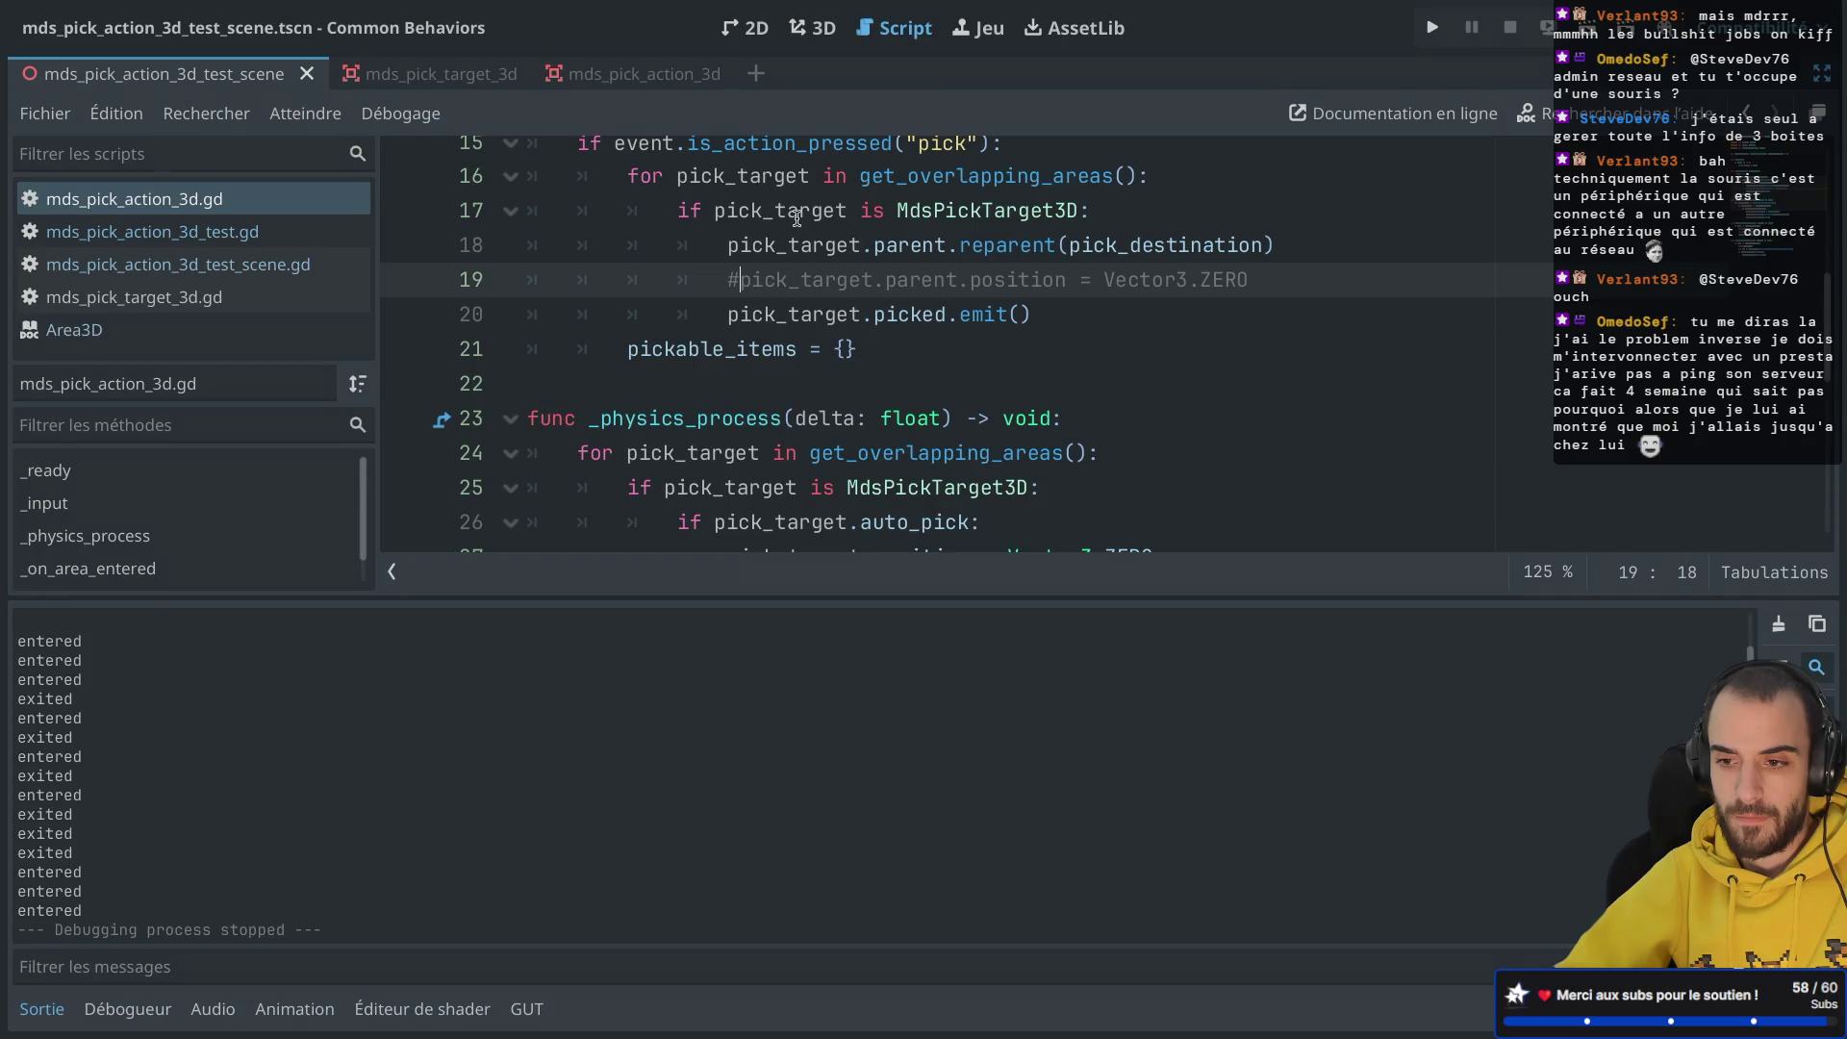
pyautogui.scroll(2, 796, 219)
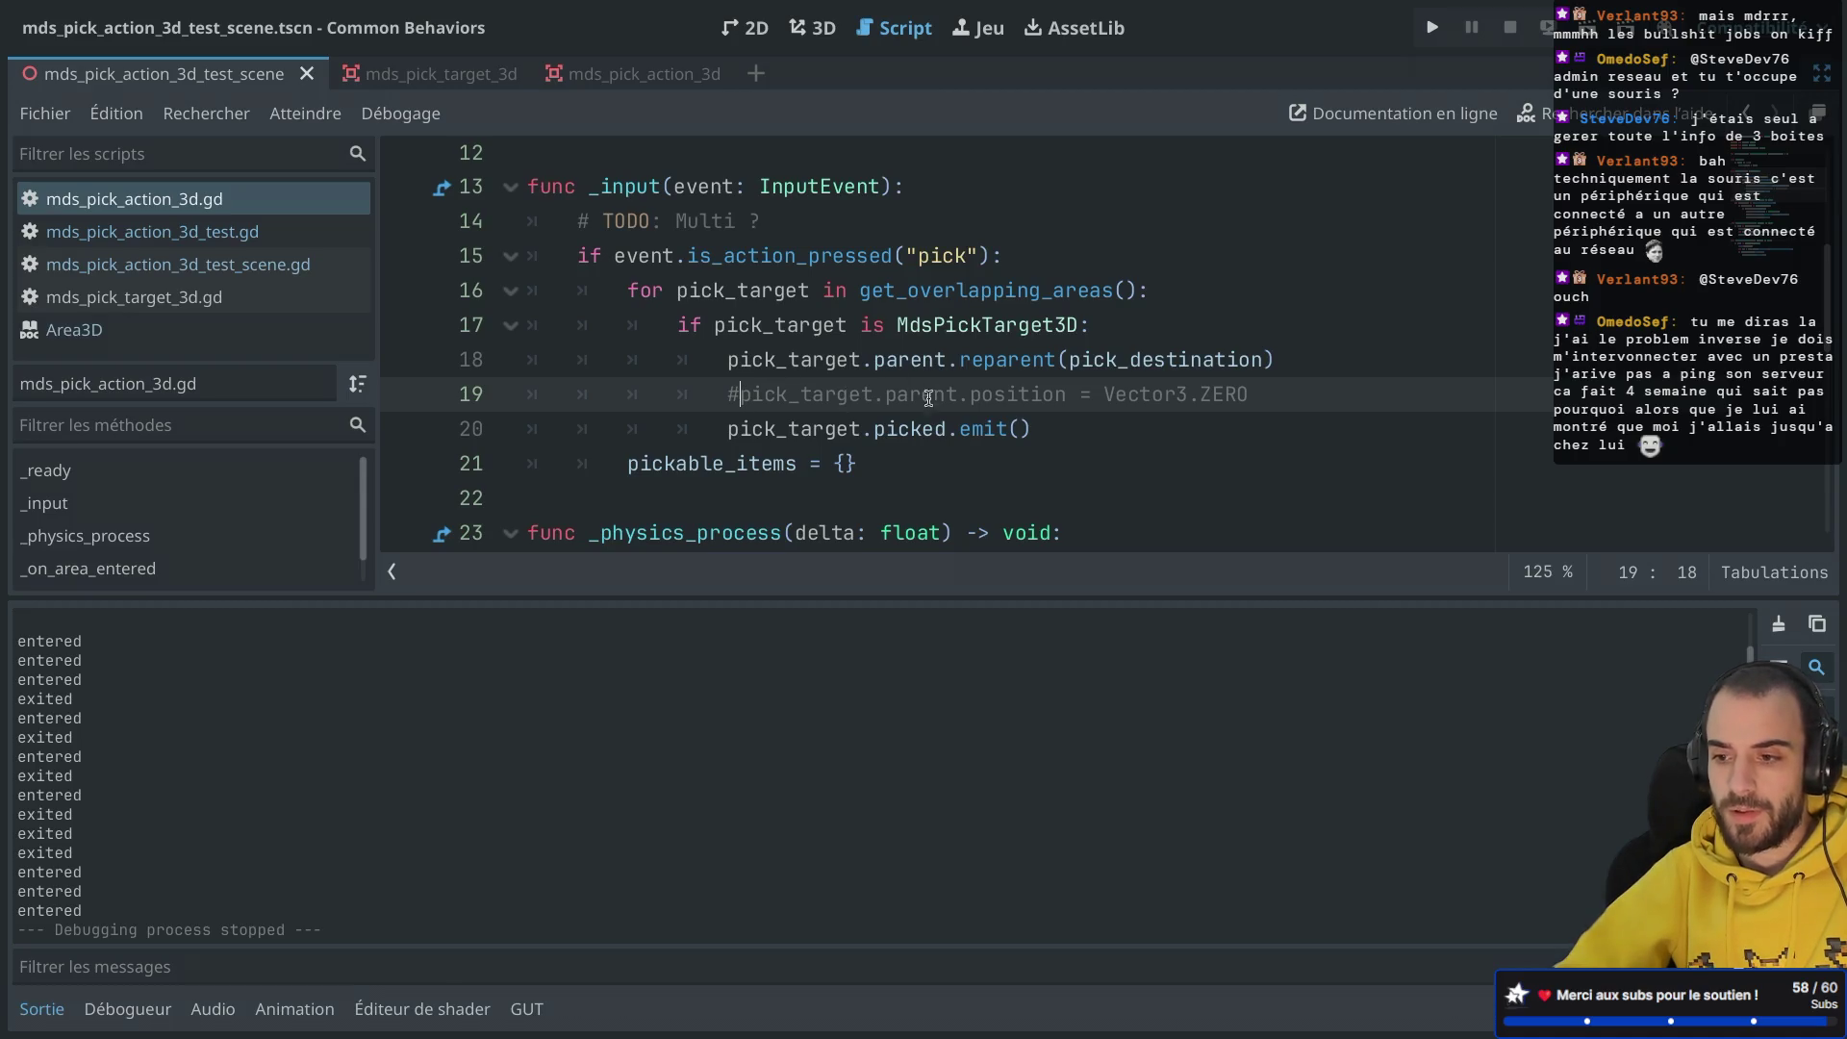
pyautogui.moveTo(1100, 412)
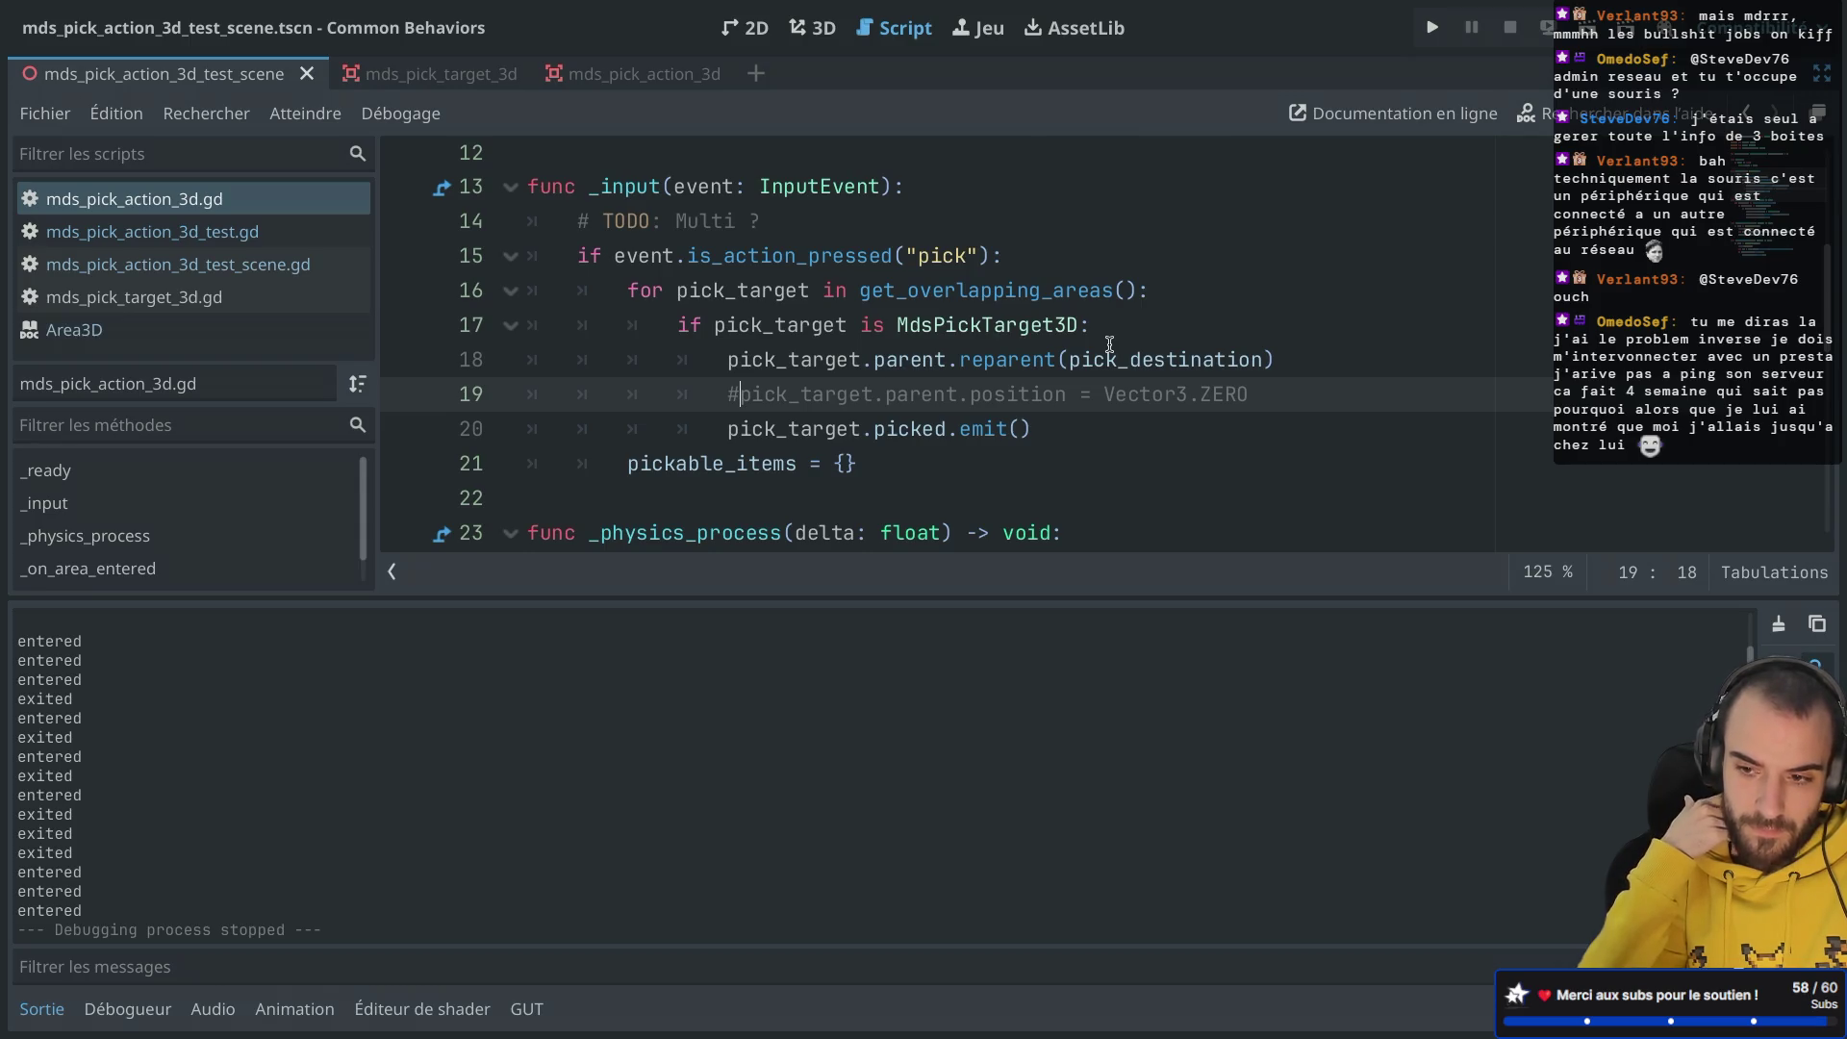
# Step: Uncomment line 19's position reset and open mds_pick_action_3d_test.gd from the script list
pyautogui.press('BackSpace')
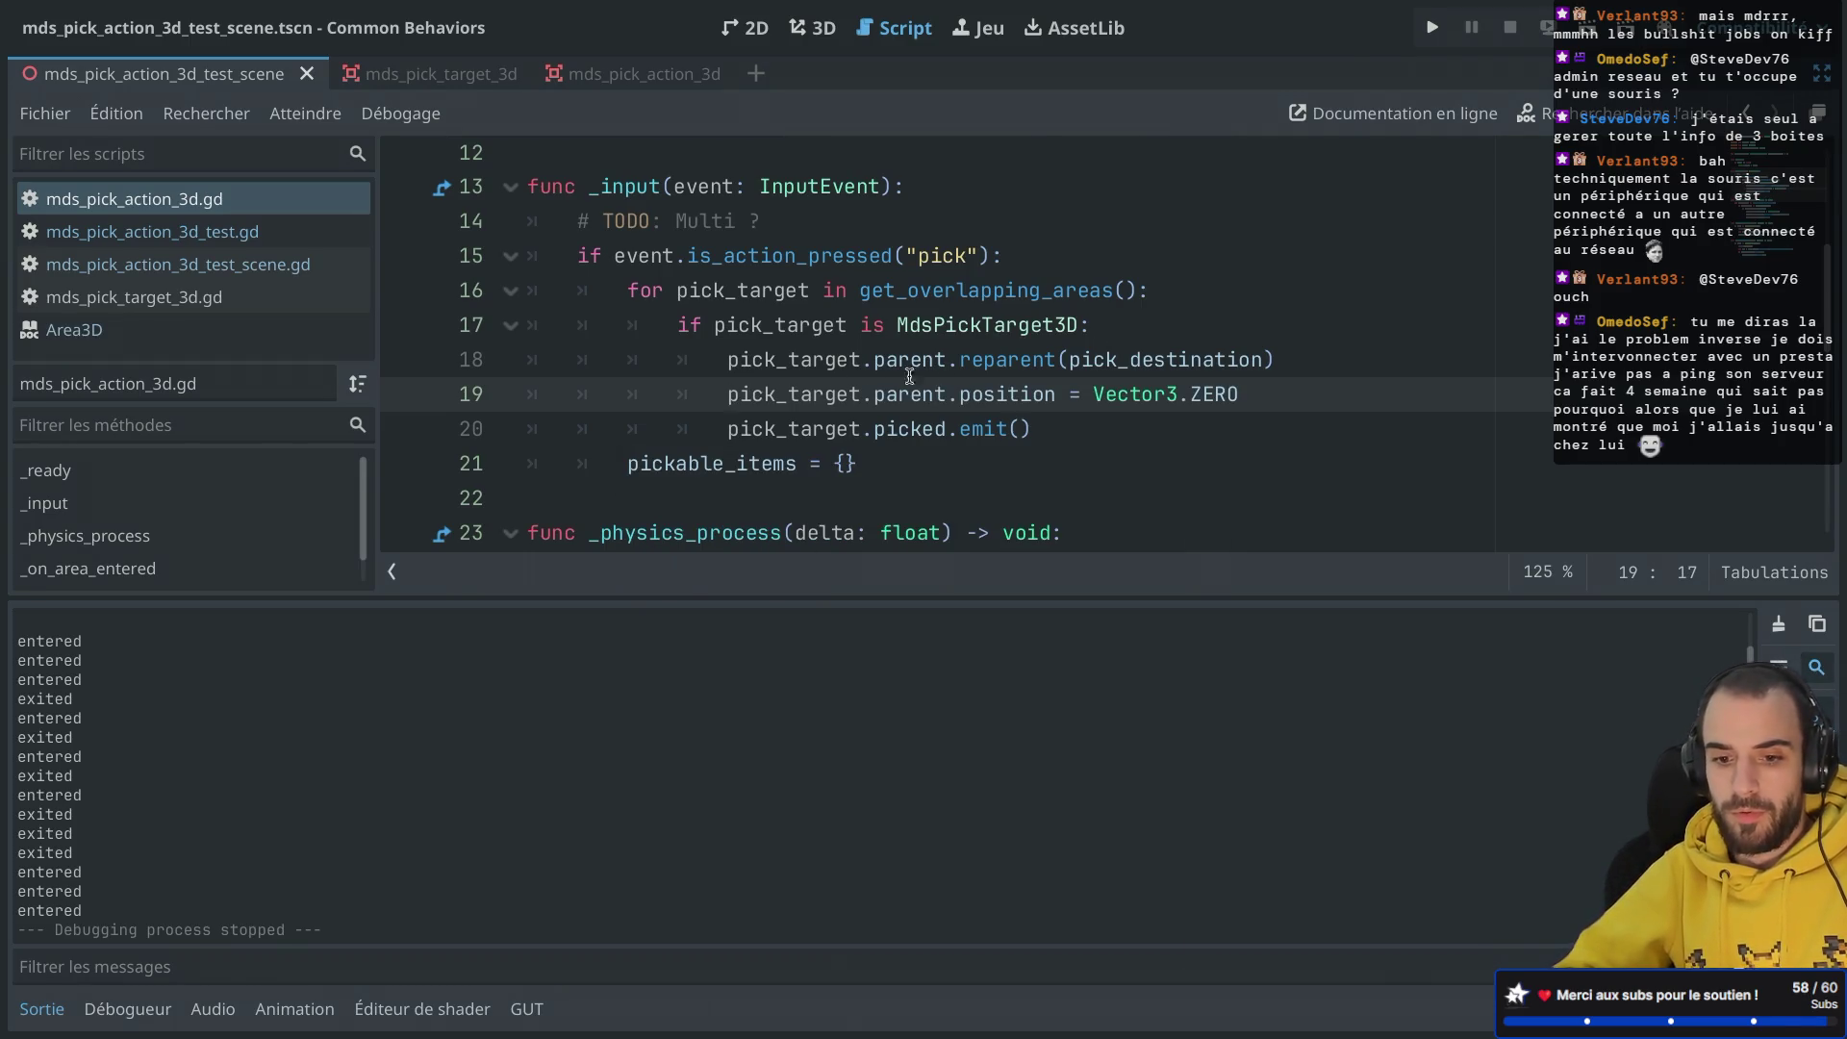
pyautogui.click(462, 80)
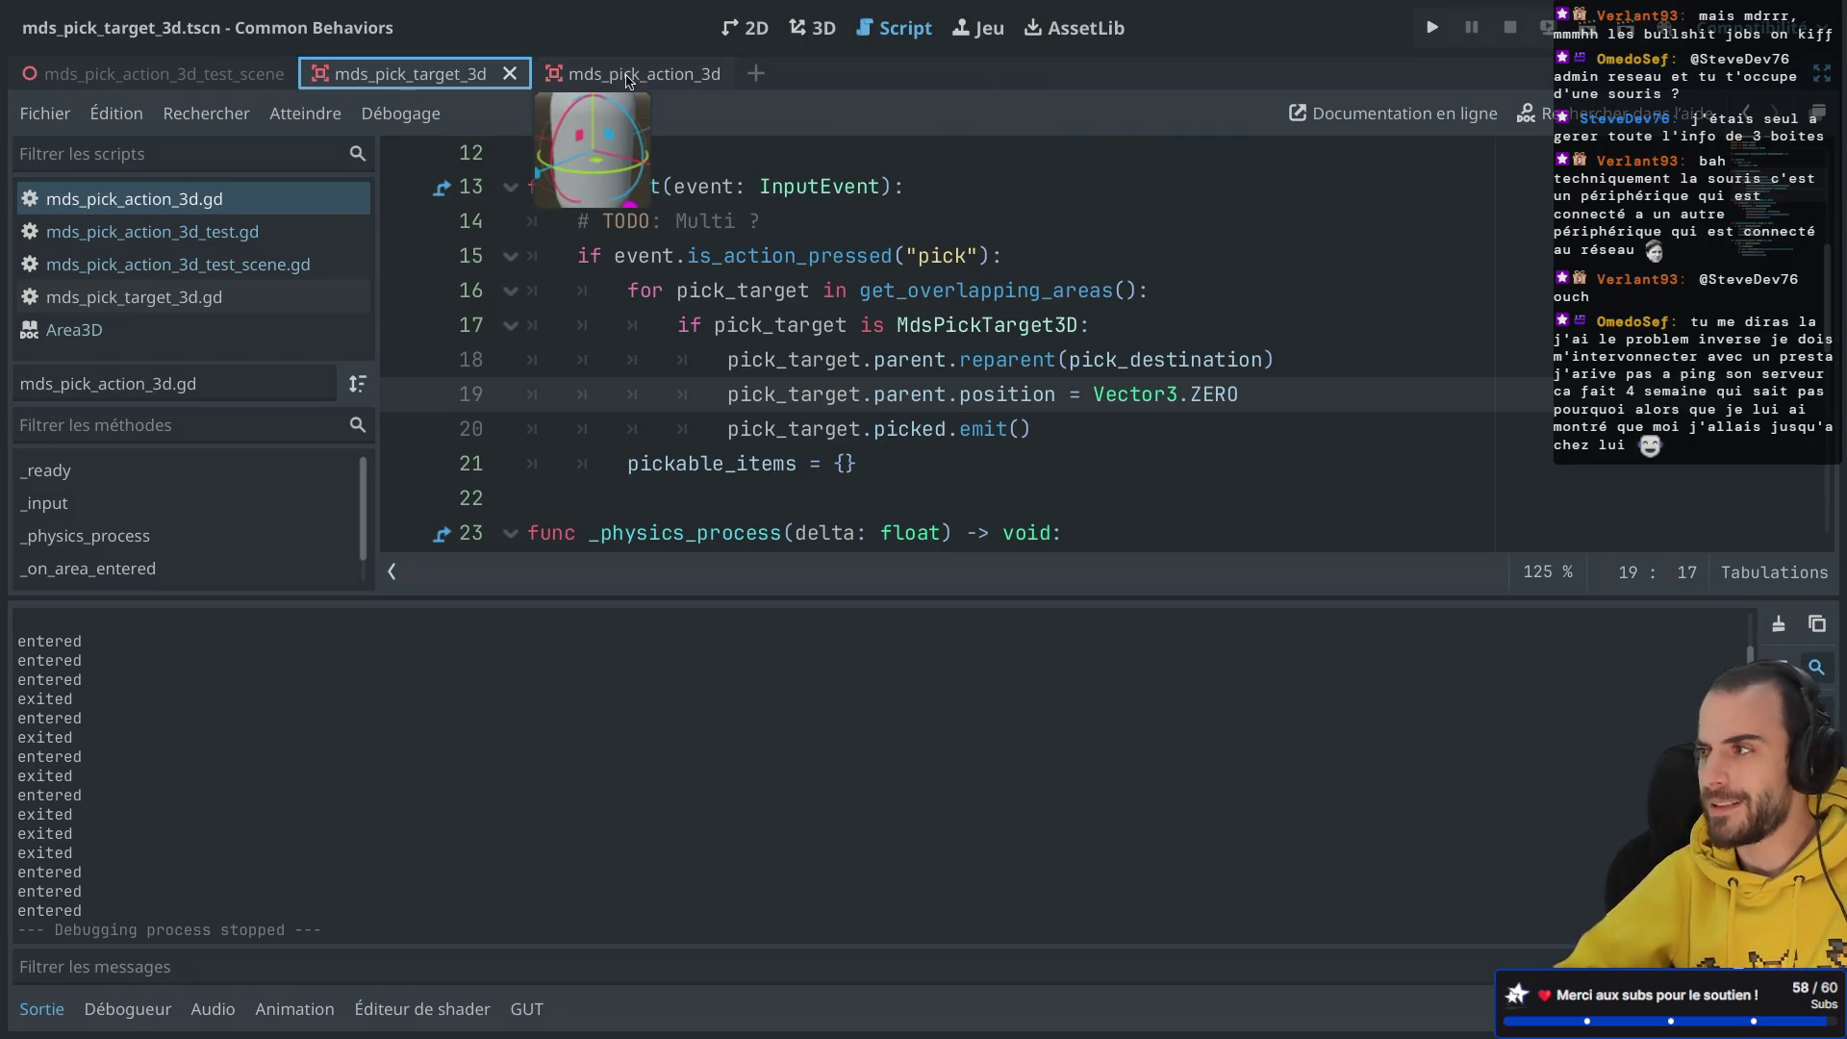
pyautogui.click(231, 77)
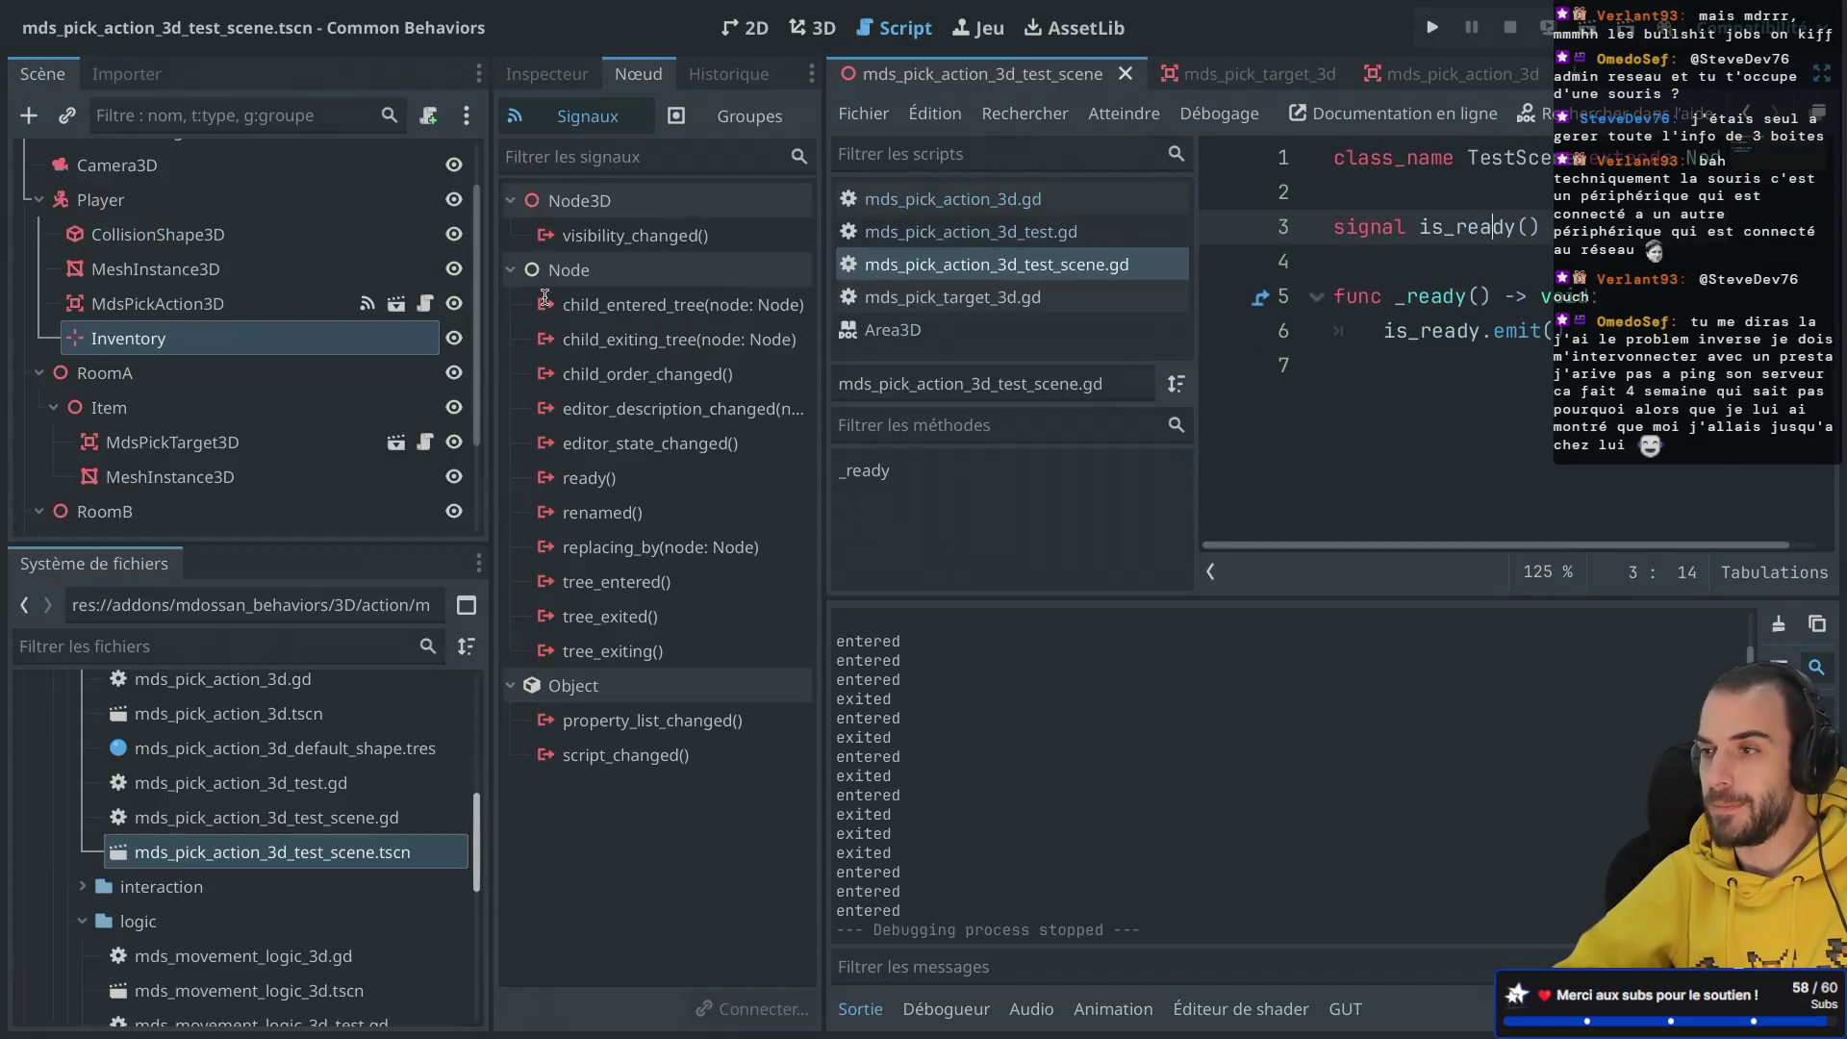
pyautogui.click(154, 231)
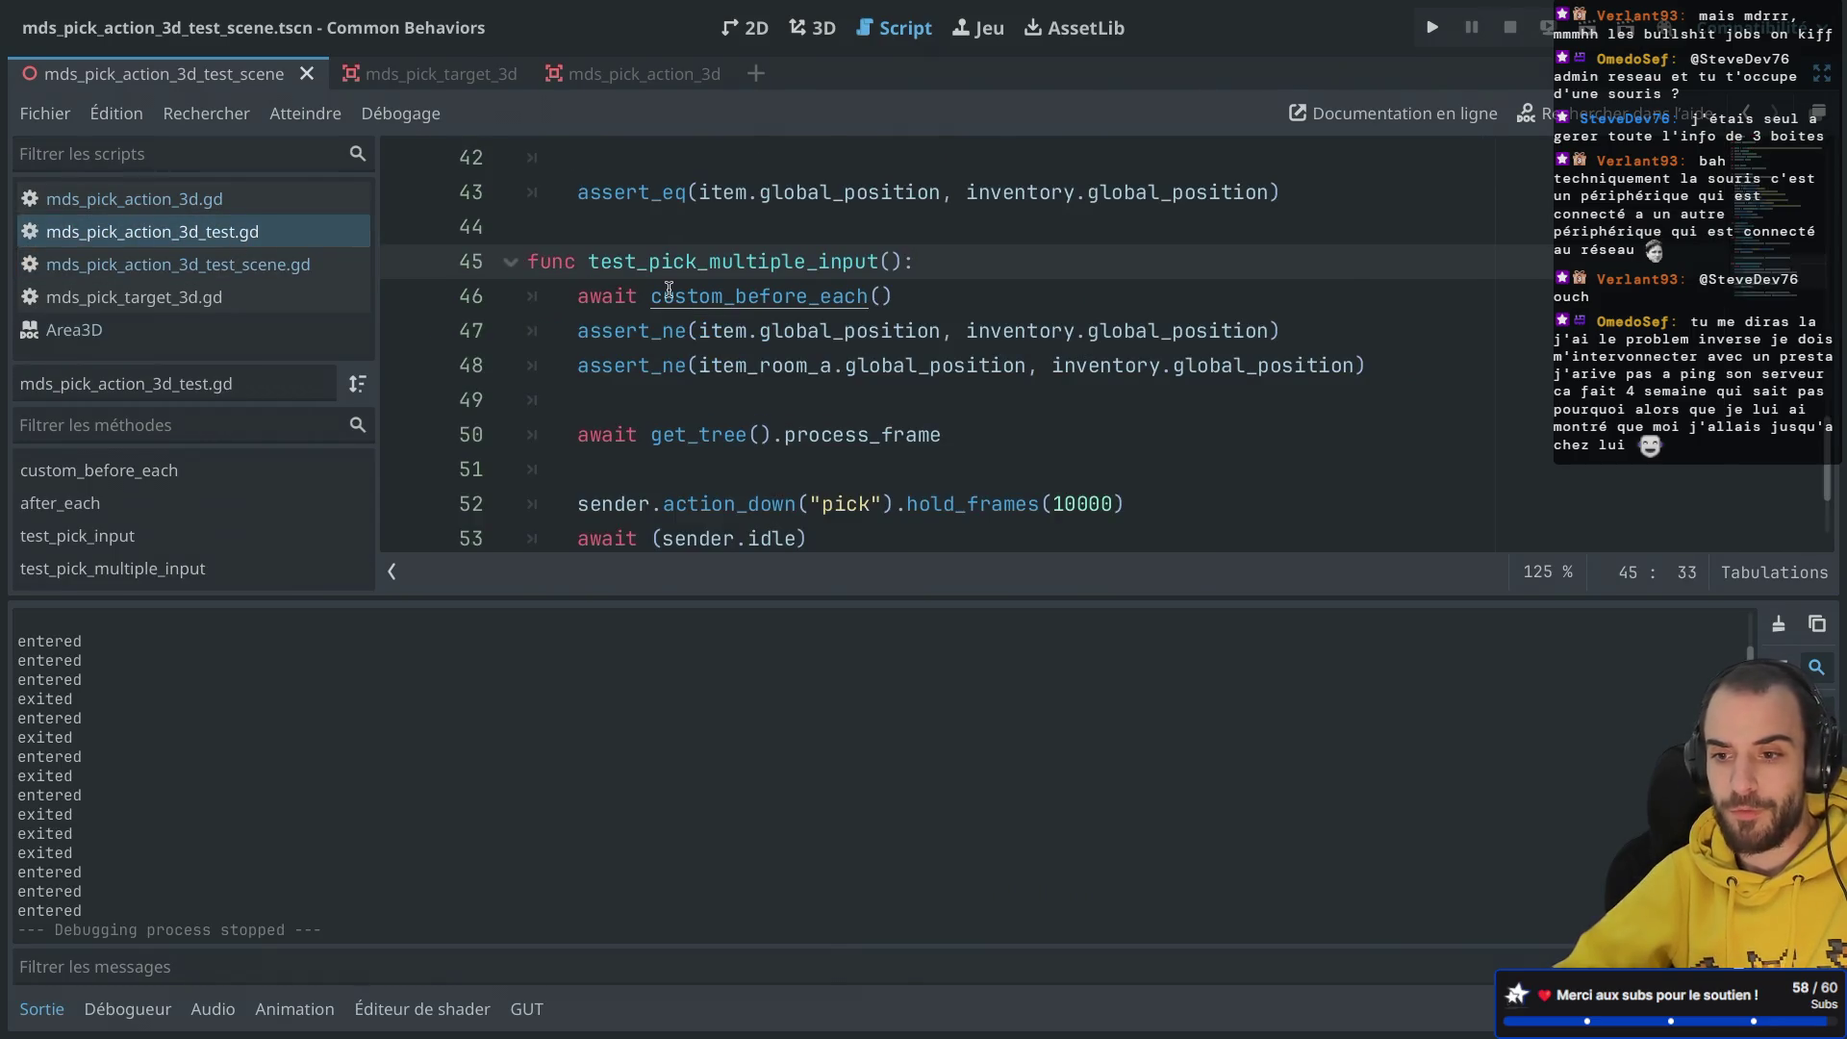
# Step: Hide the side docks and collapse the output log to enlarge the test code
pyautogui.hotkey('ctrl', 'shift', 'F11')
pyautogui.hotkey('ctrl', 'shift', 'F11')
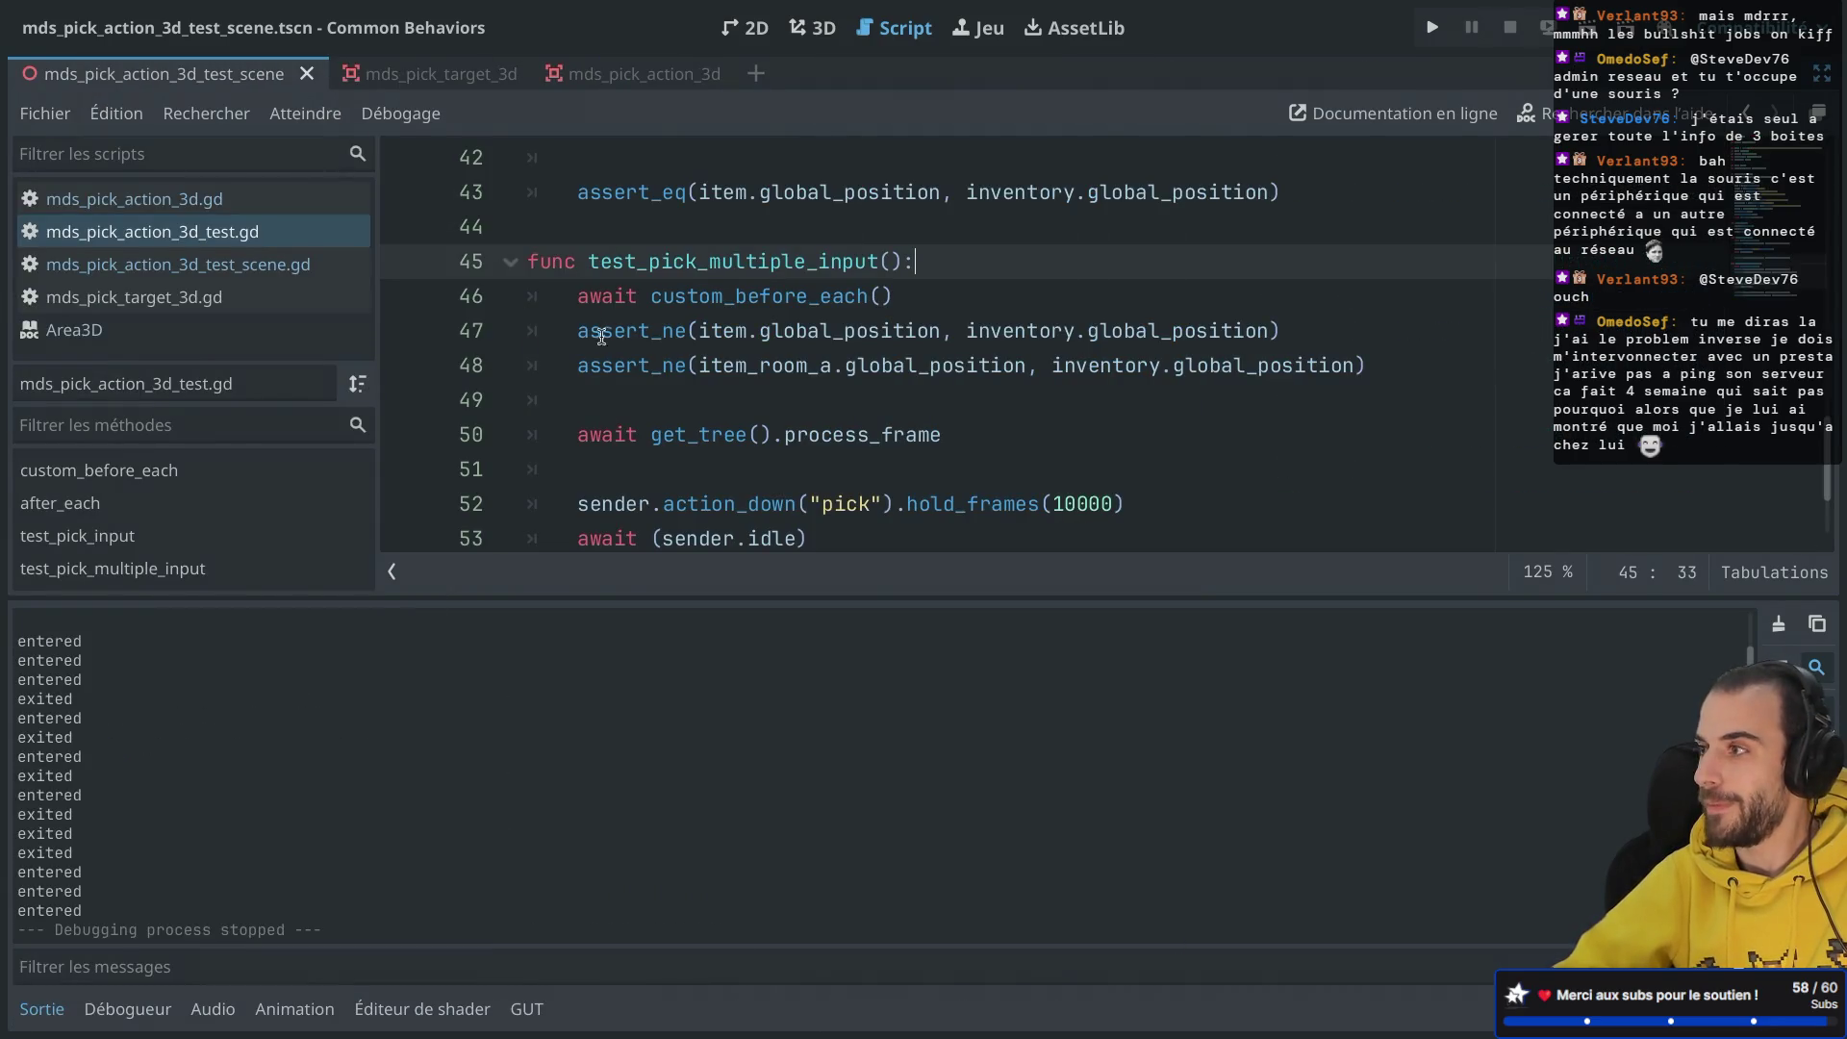
pyautogui.click(67, 1010)
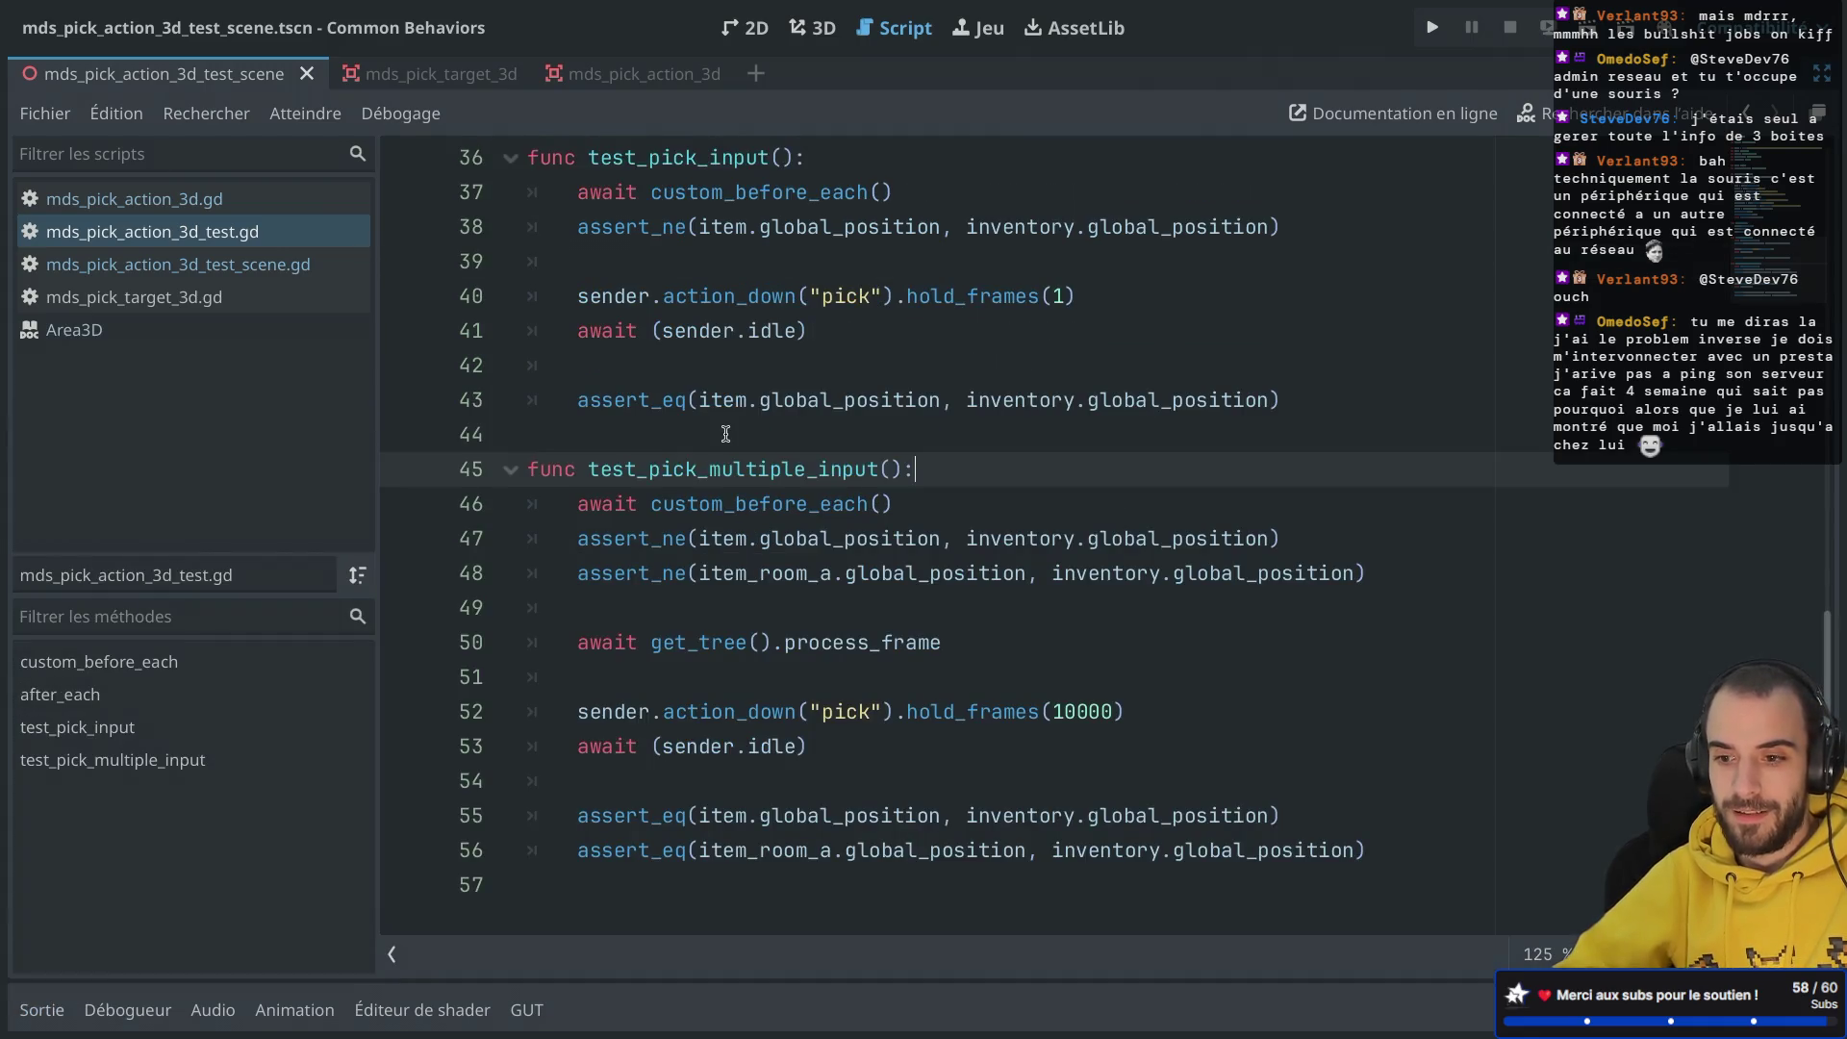
pyautogui.scroll(1, 723, 433)
pyautogui.click(664, 577)
pyautogui.click(695, 543)
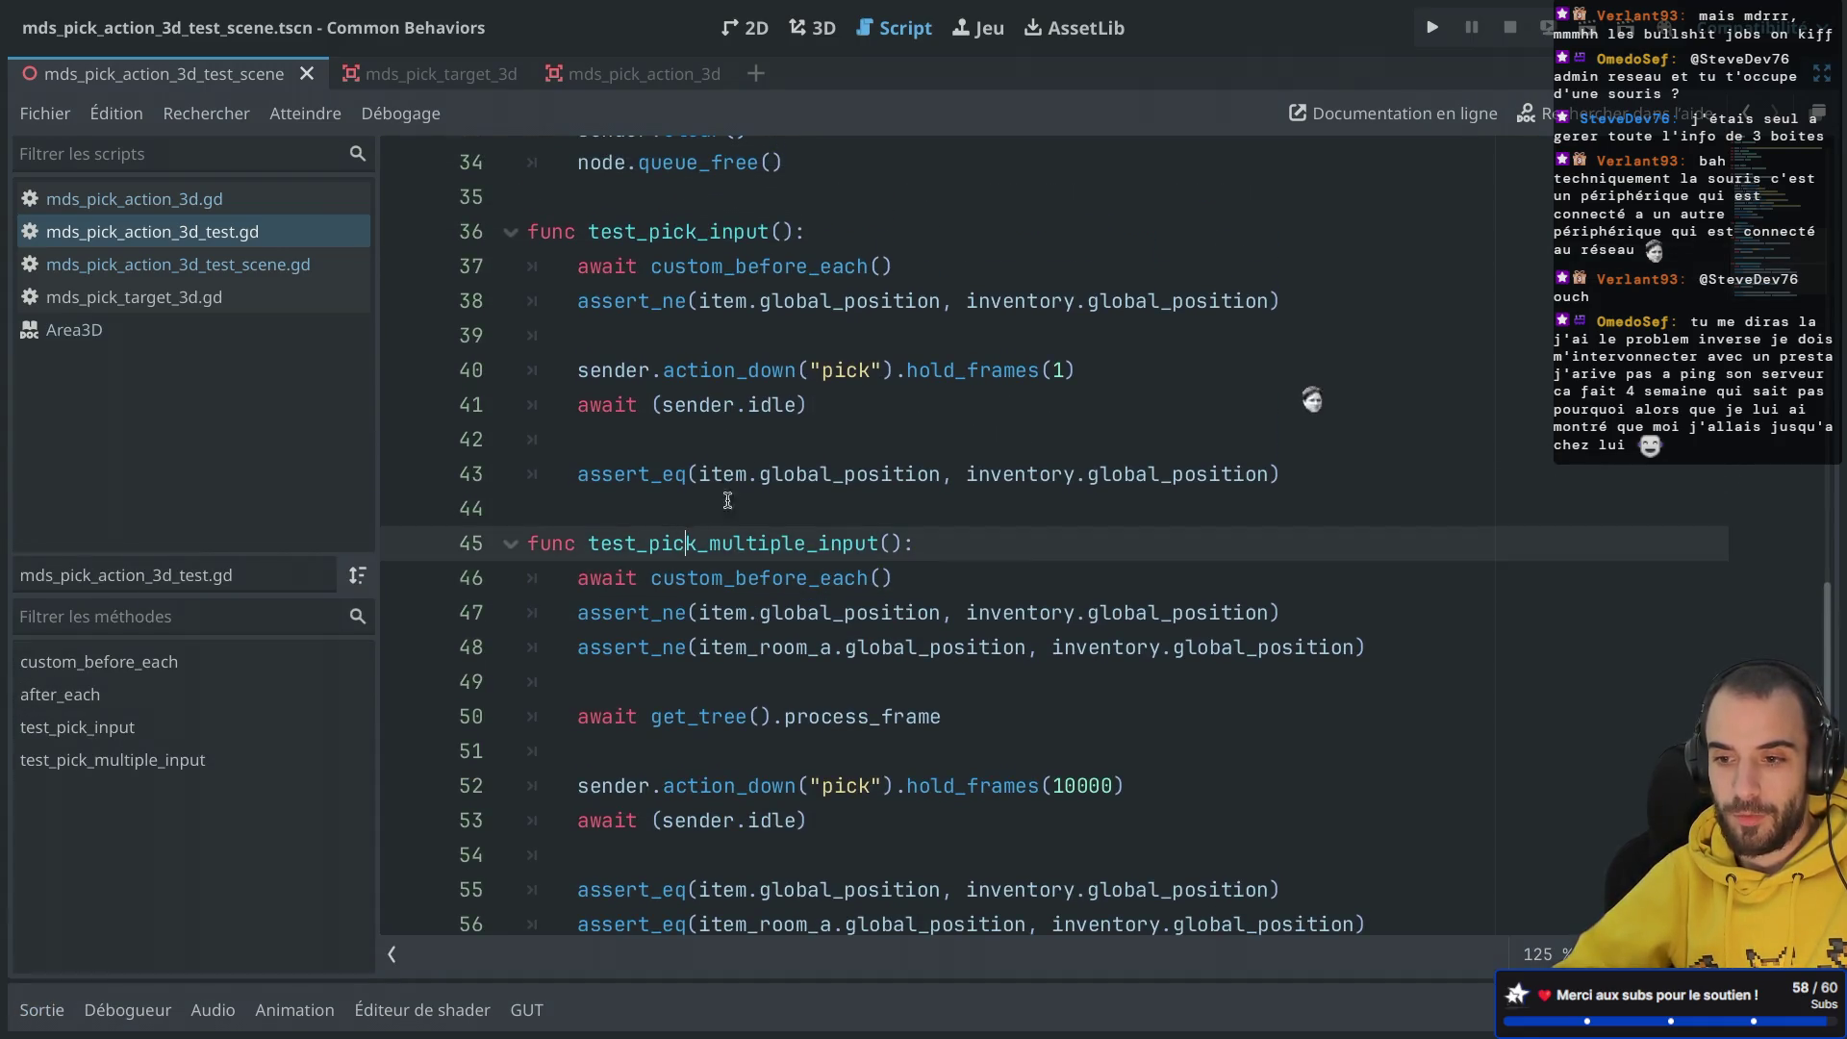
# Step: Scroll through the script to review test_pick_input and test_pick_multiple_input
pyautogui.scroll(1, 800, 440)
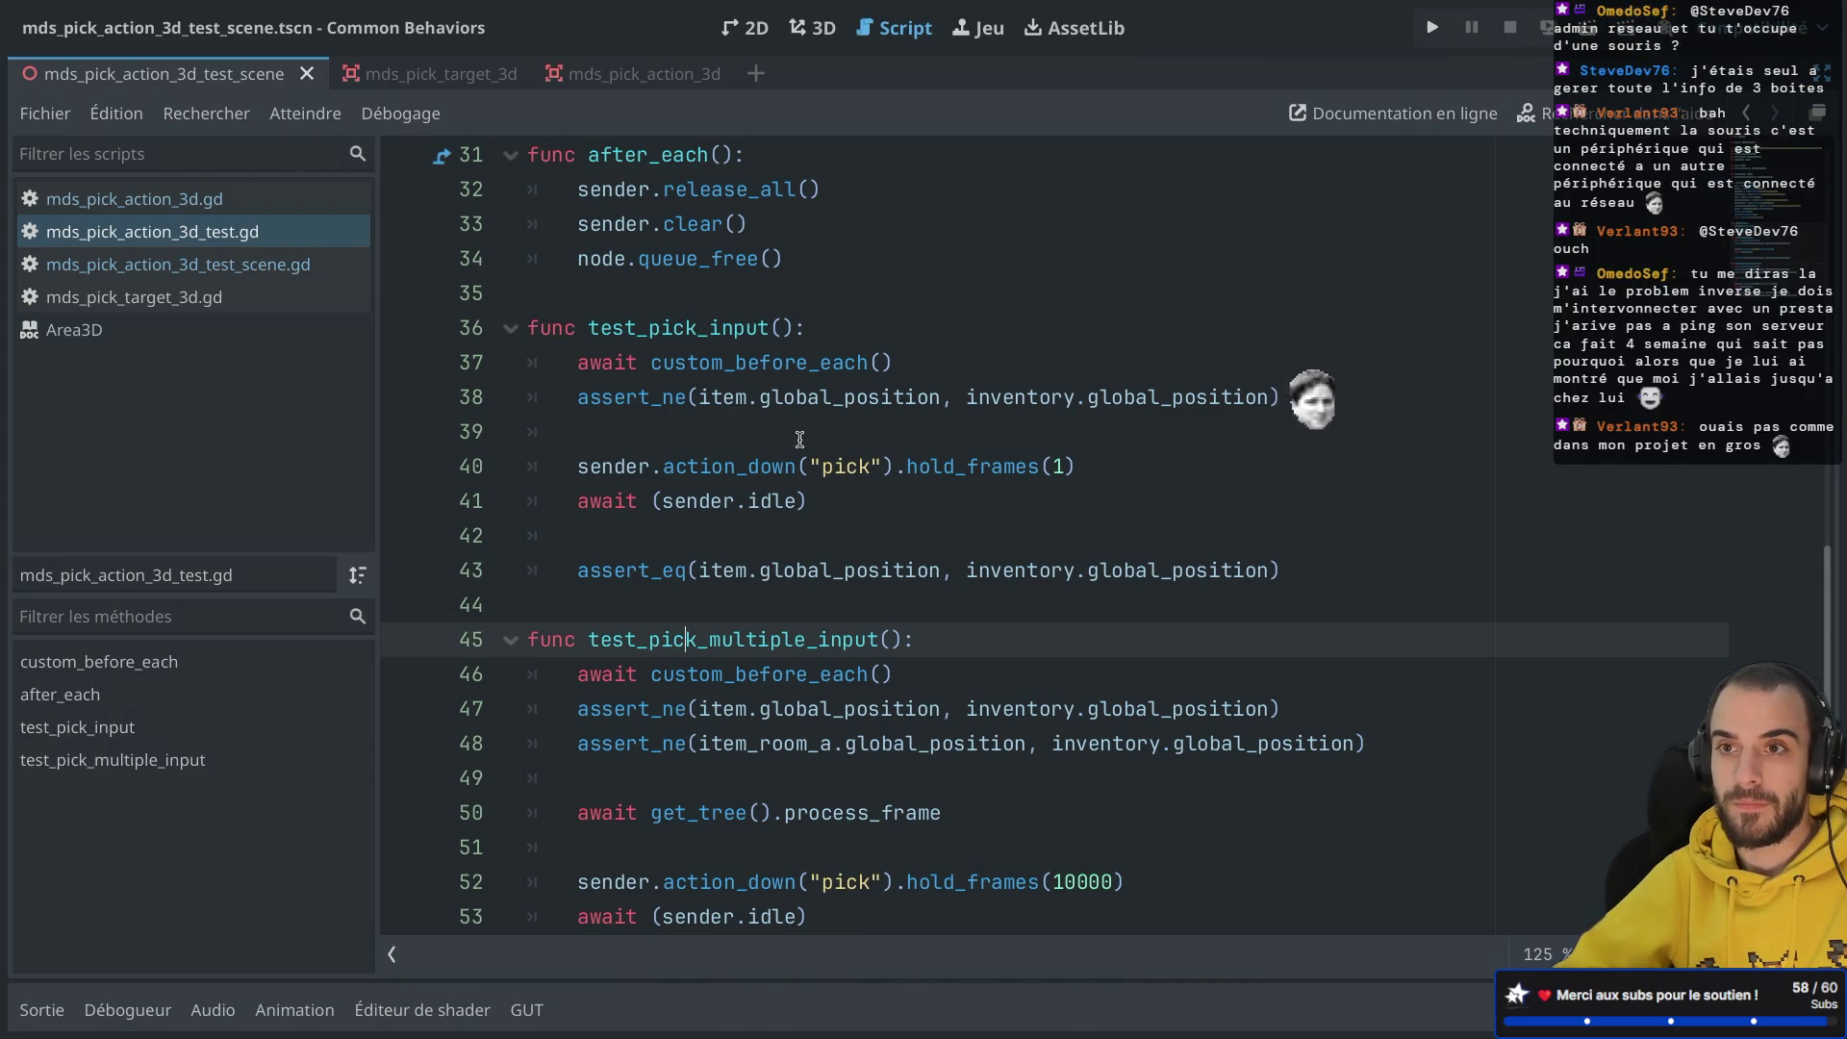
pyautogui.scroll(-2, 799, 439)
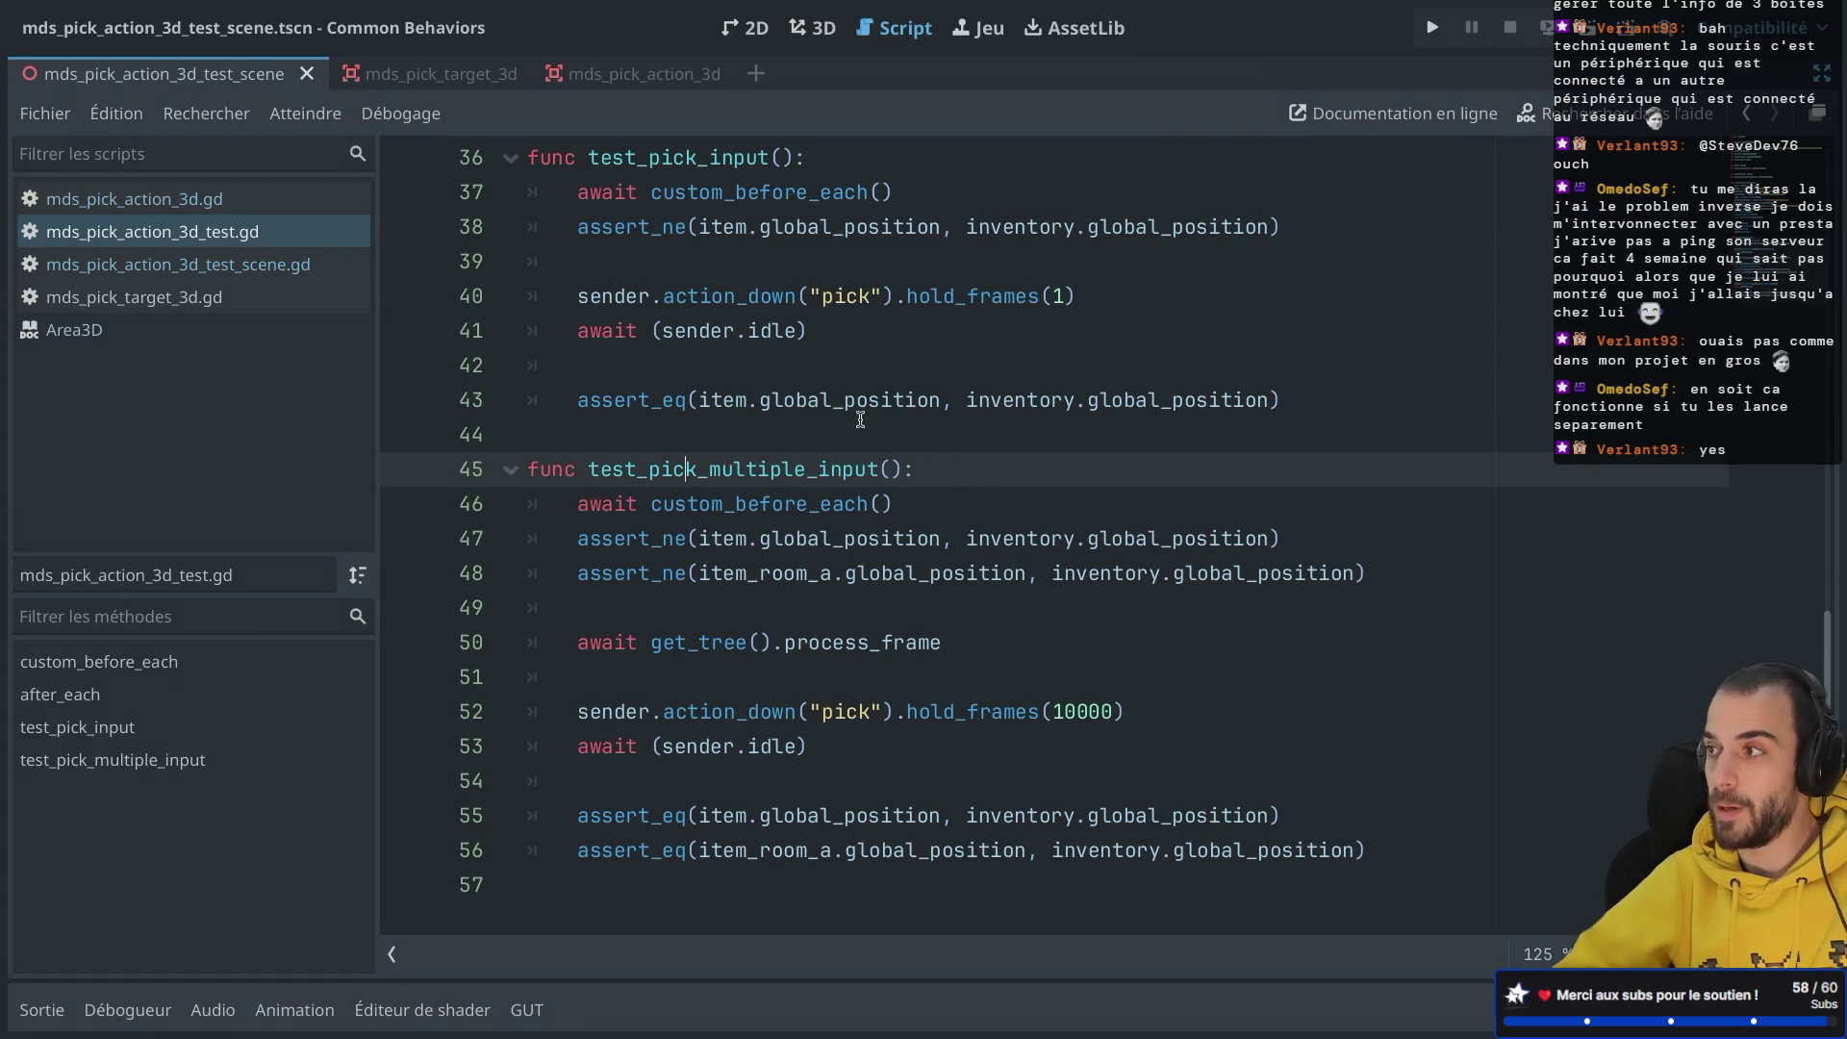
pyautogui.scroll(2, 915, 438)
pyautogui.scroll(6, 915, 440)
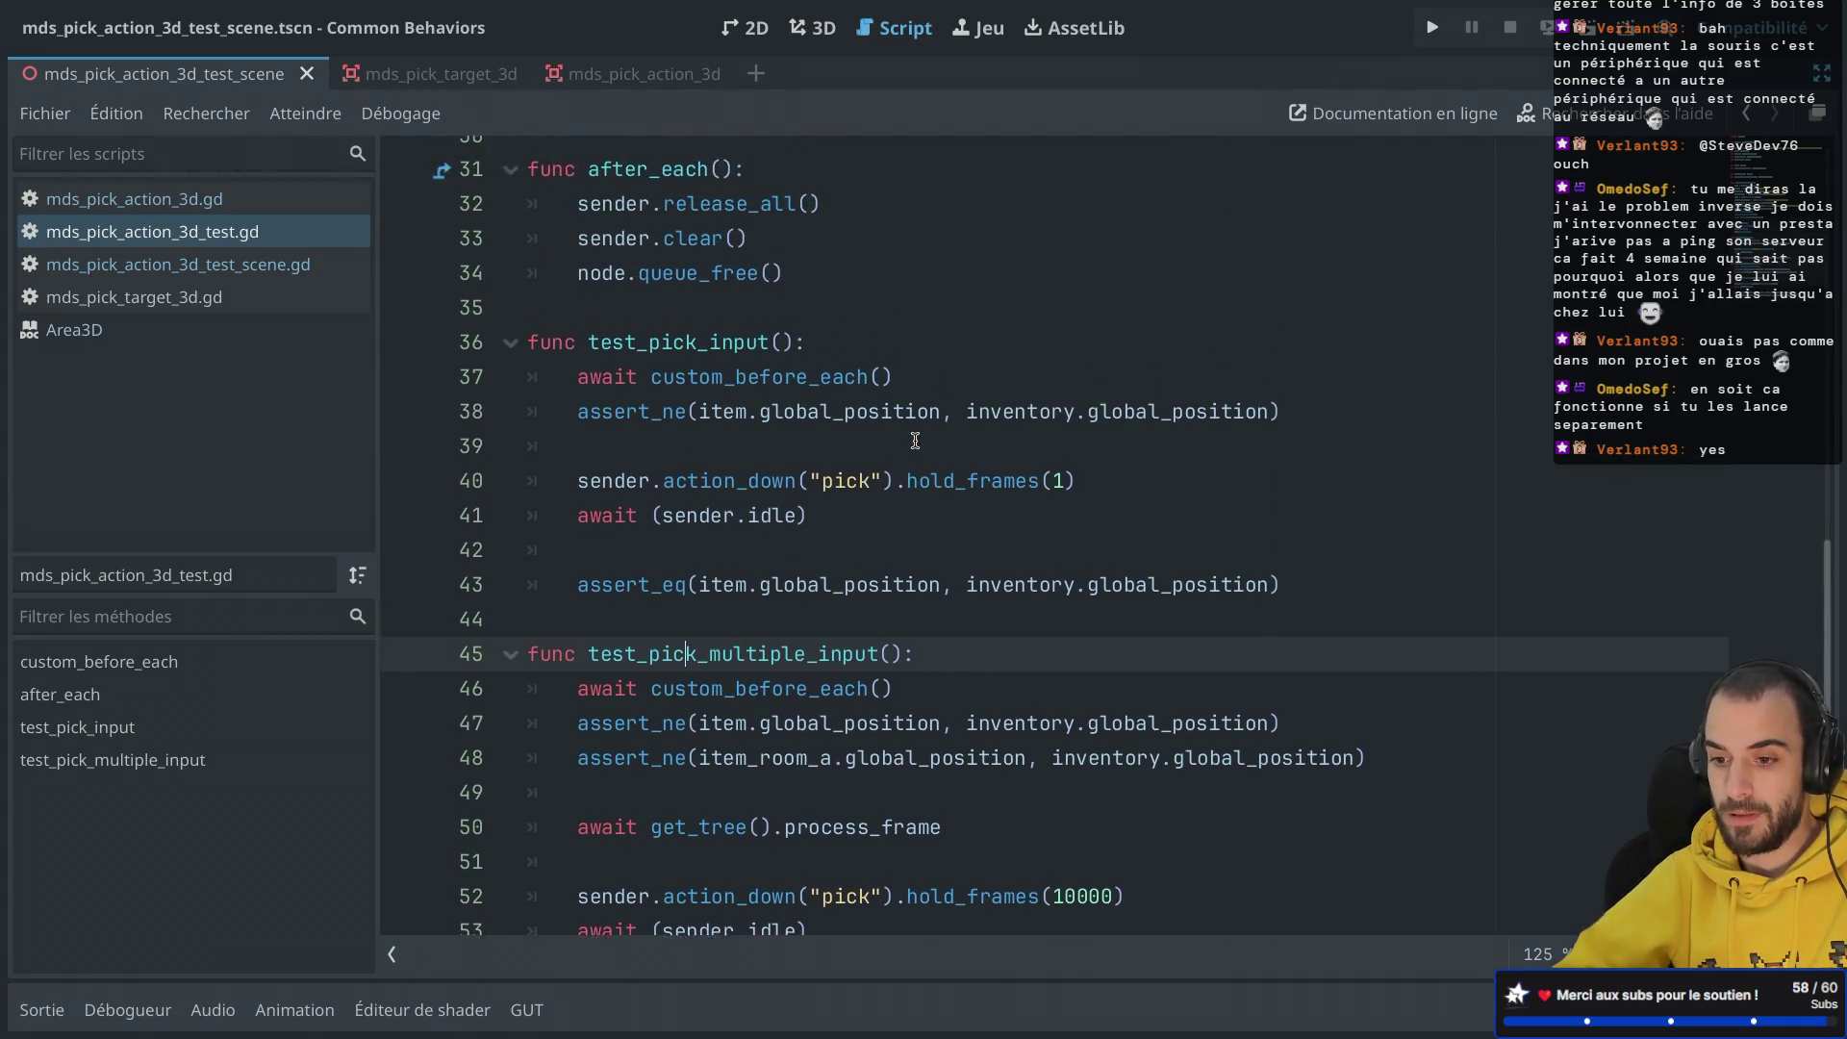
pyautogui.scroll(8, 915, 440)
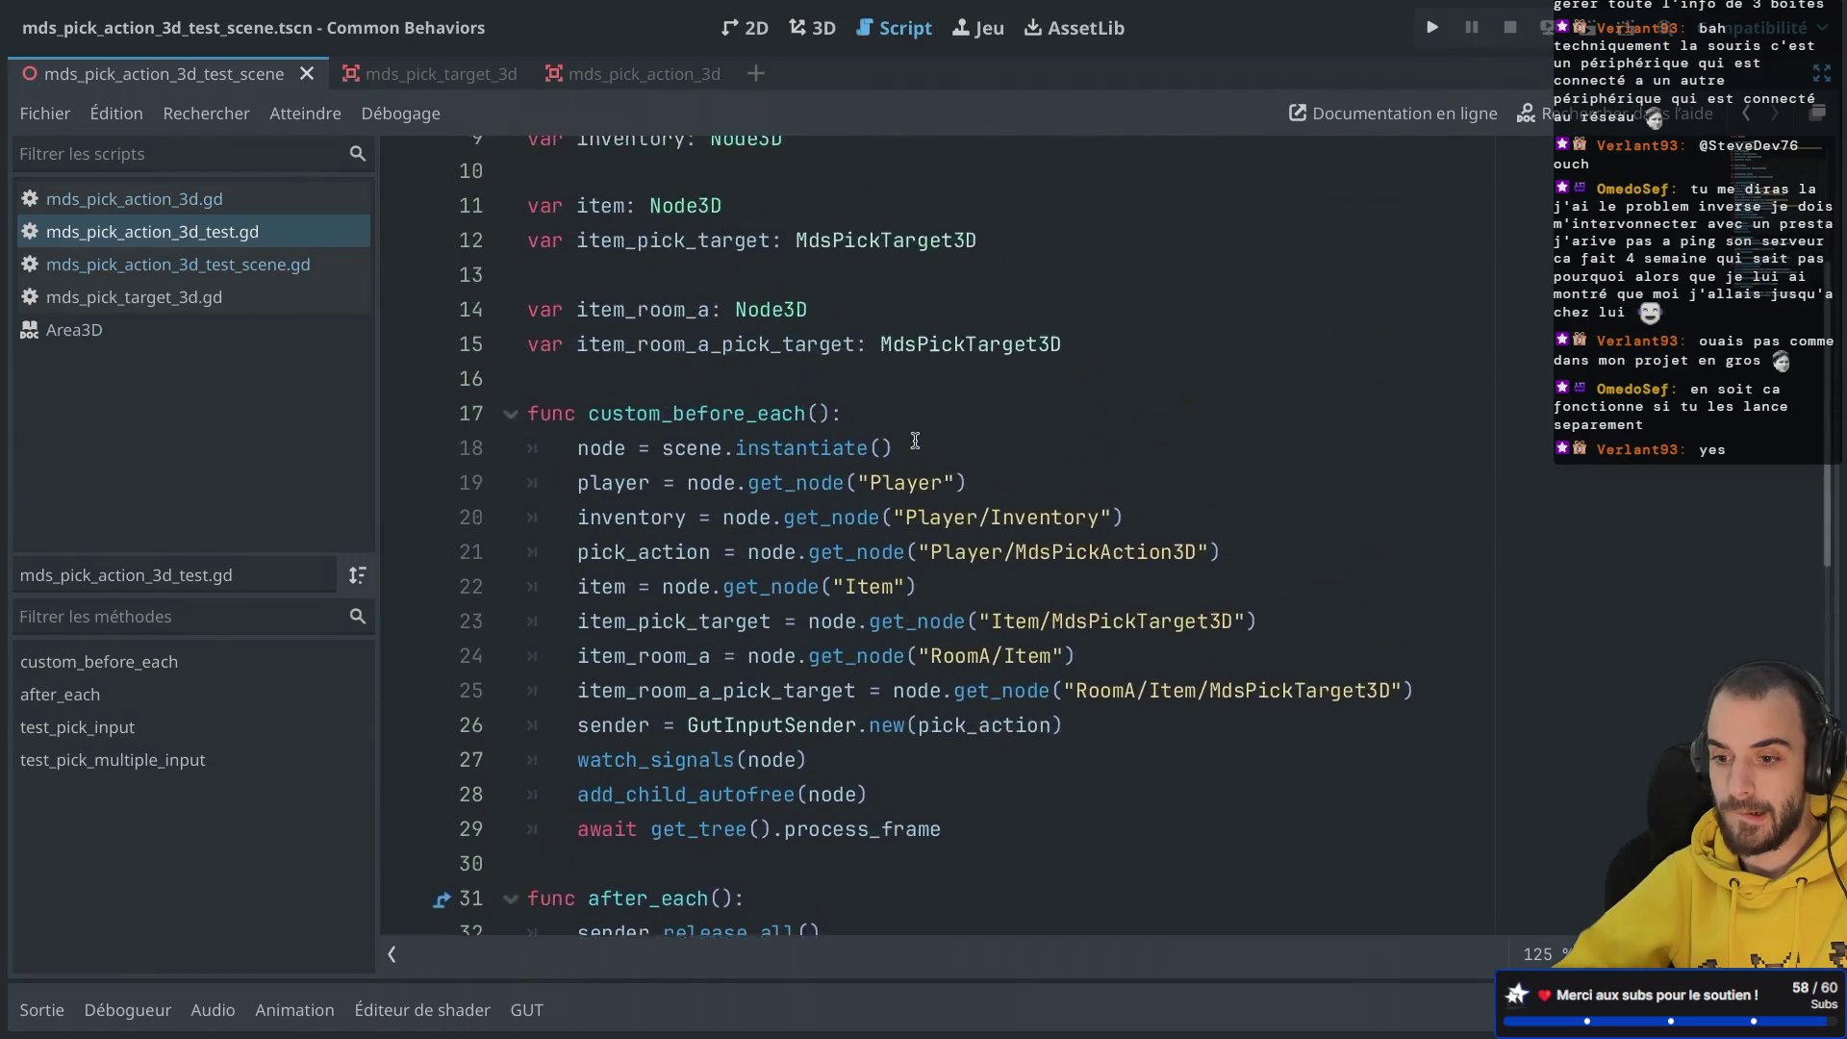
pyautogui.scroll(-10, 915, 440)
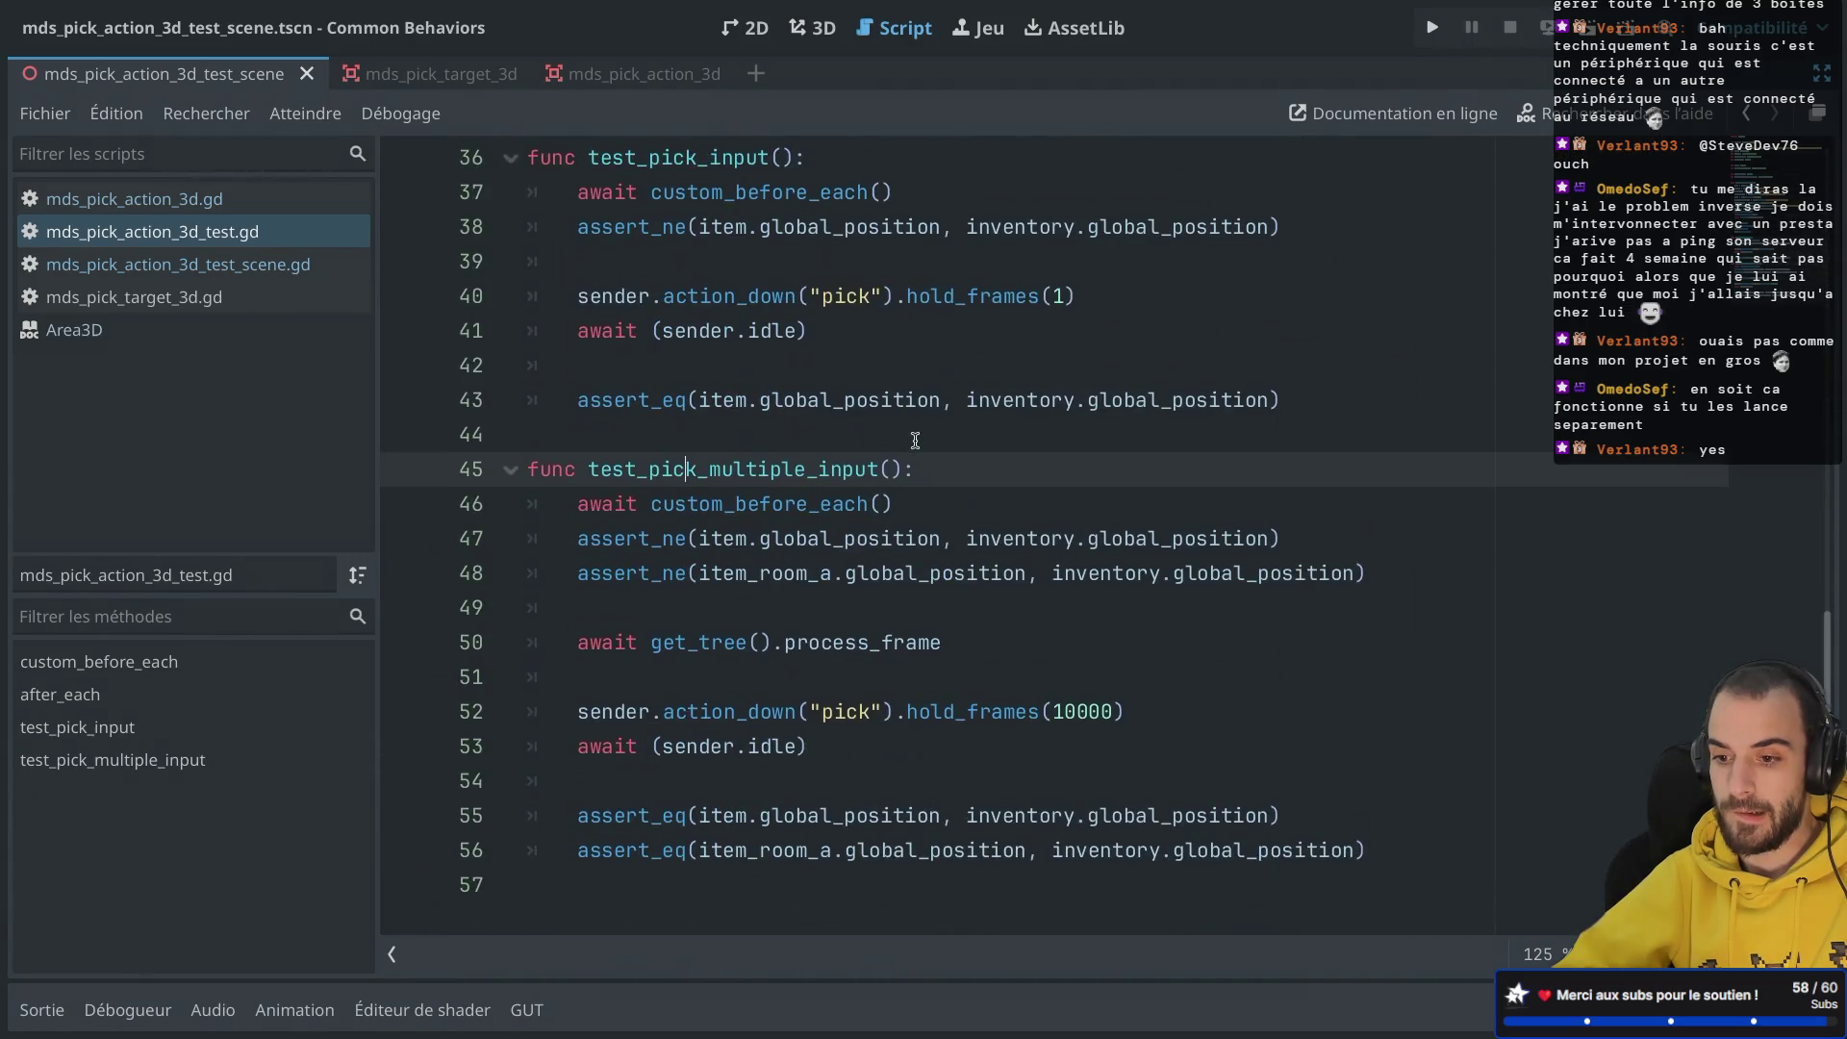
pyautogui.scroll(1, 915, 440)
pyautogui.scroll(-1, 914, 440)
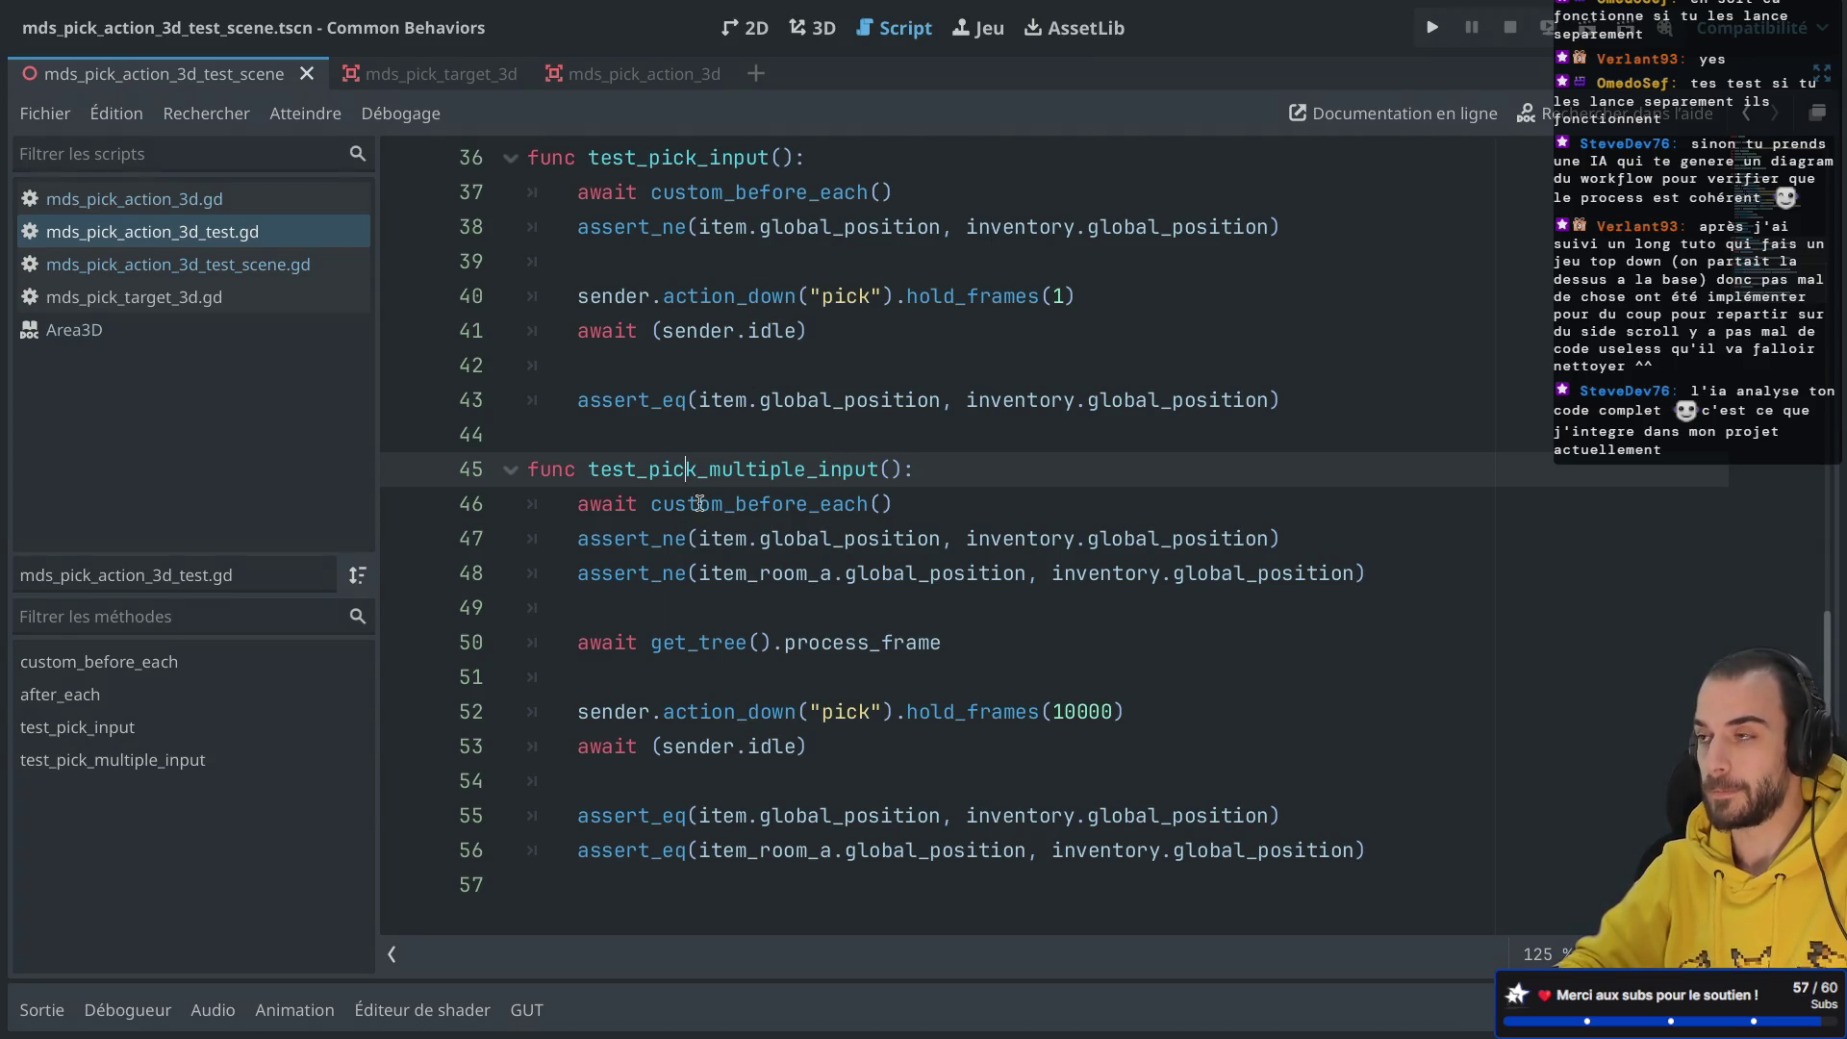
pyautogui.moveTo(740, 547)
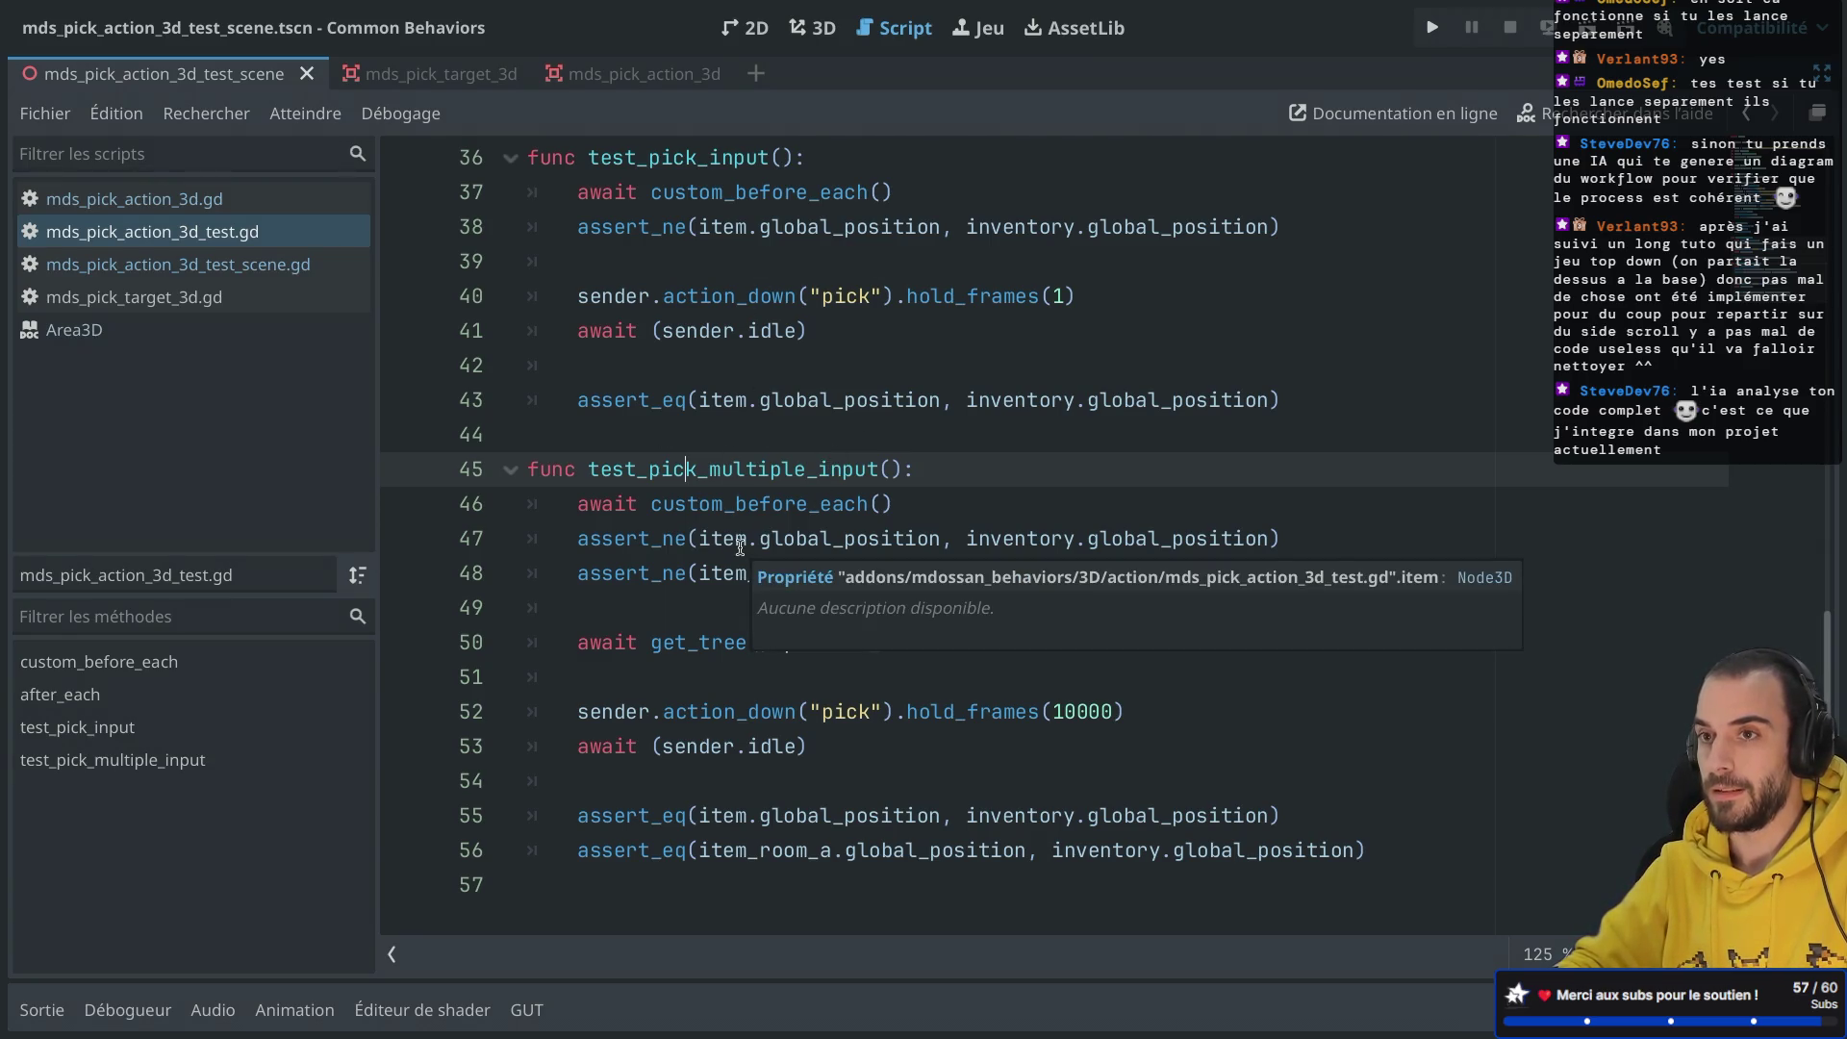
pyautogui.moveTo(690, 682)
pyautogui.mouseDown()
pyautogui.moveTo(664, 154)
pyautogui.moveTo(670, 520)
pyautogui.mouseUp()
pyautogui.moveTo(671, 520)
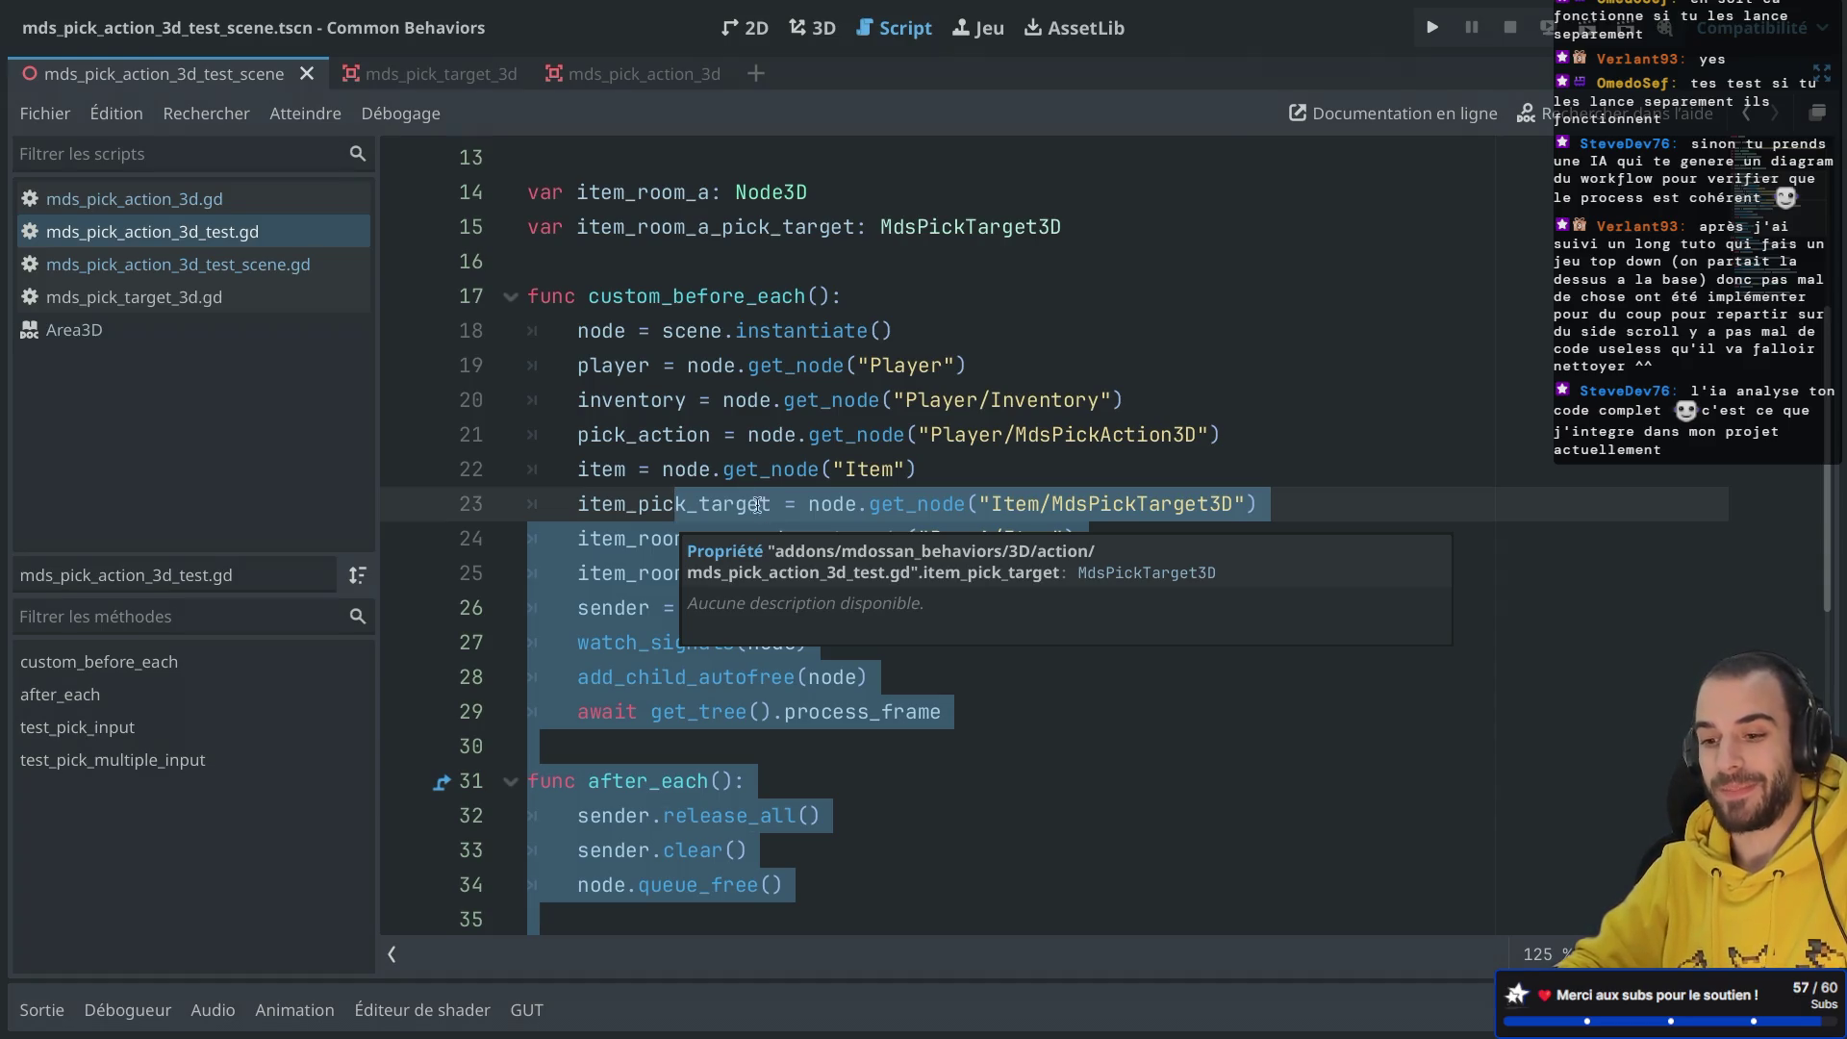
pyautogui.click(748, 437)
pyautogui.scroll(-3, 748, 651)
pyautogui.scroll(1, 748, 652)
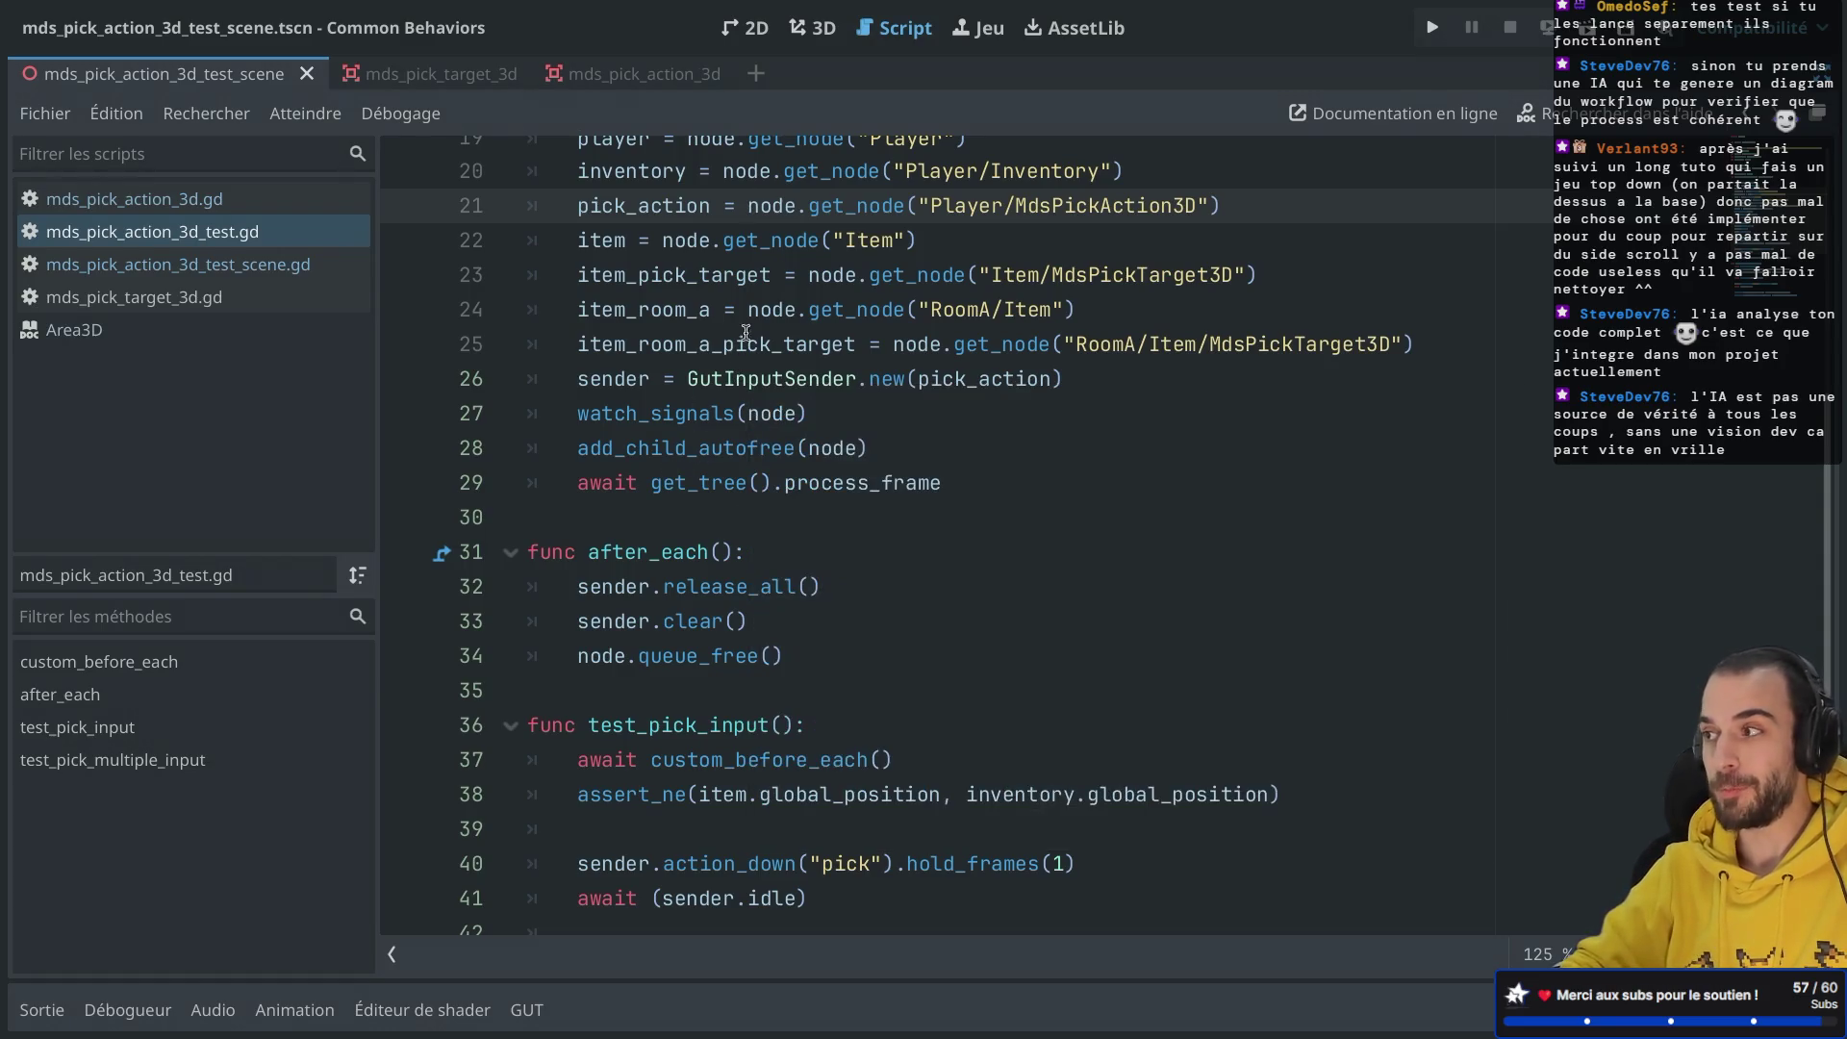
pyautogui.moveTo(853, 474)
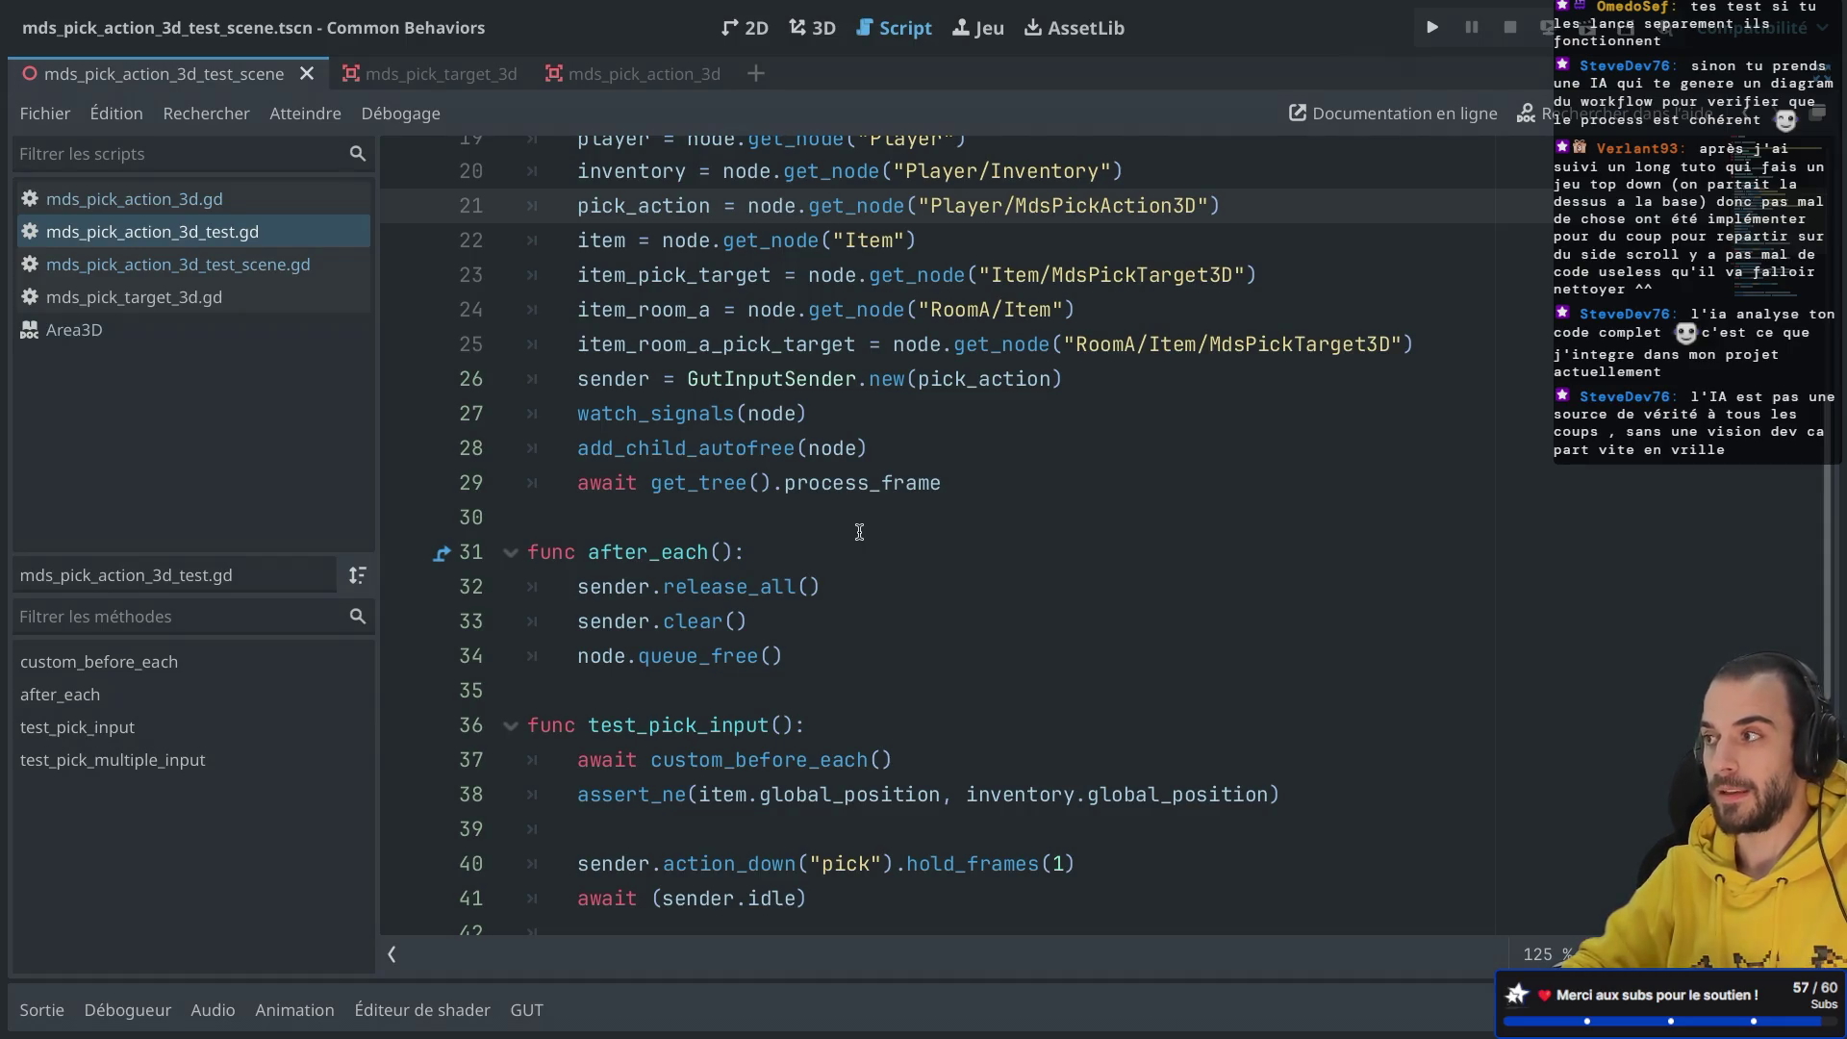
pyautogui.scroll(5, 865, 403)
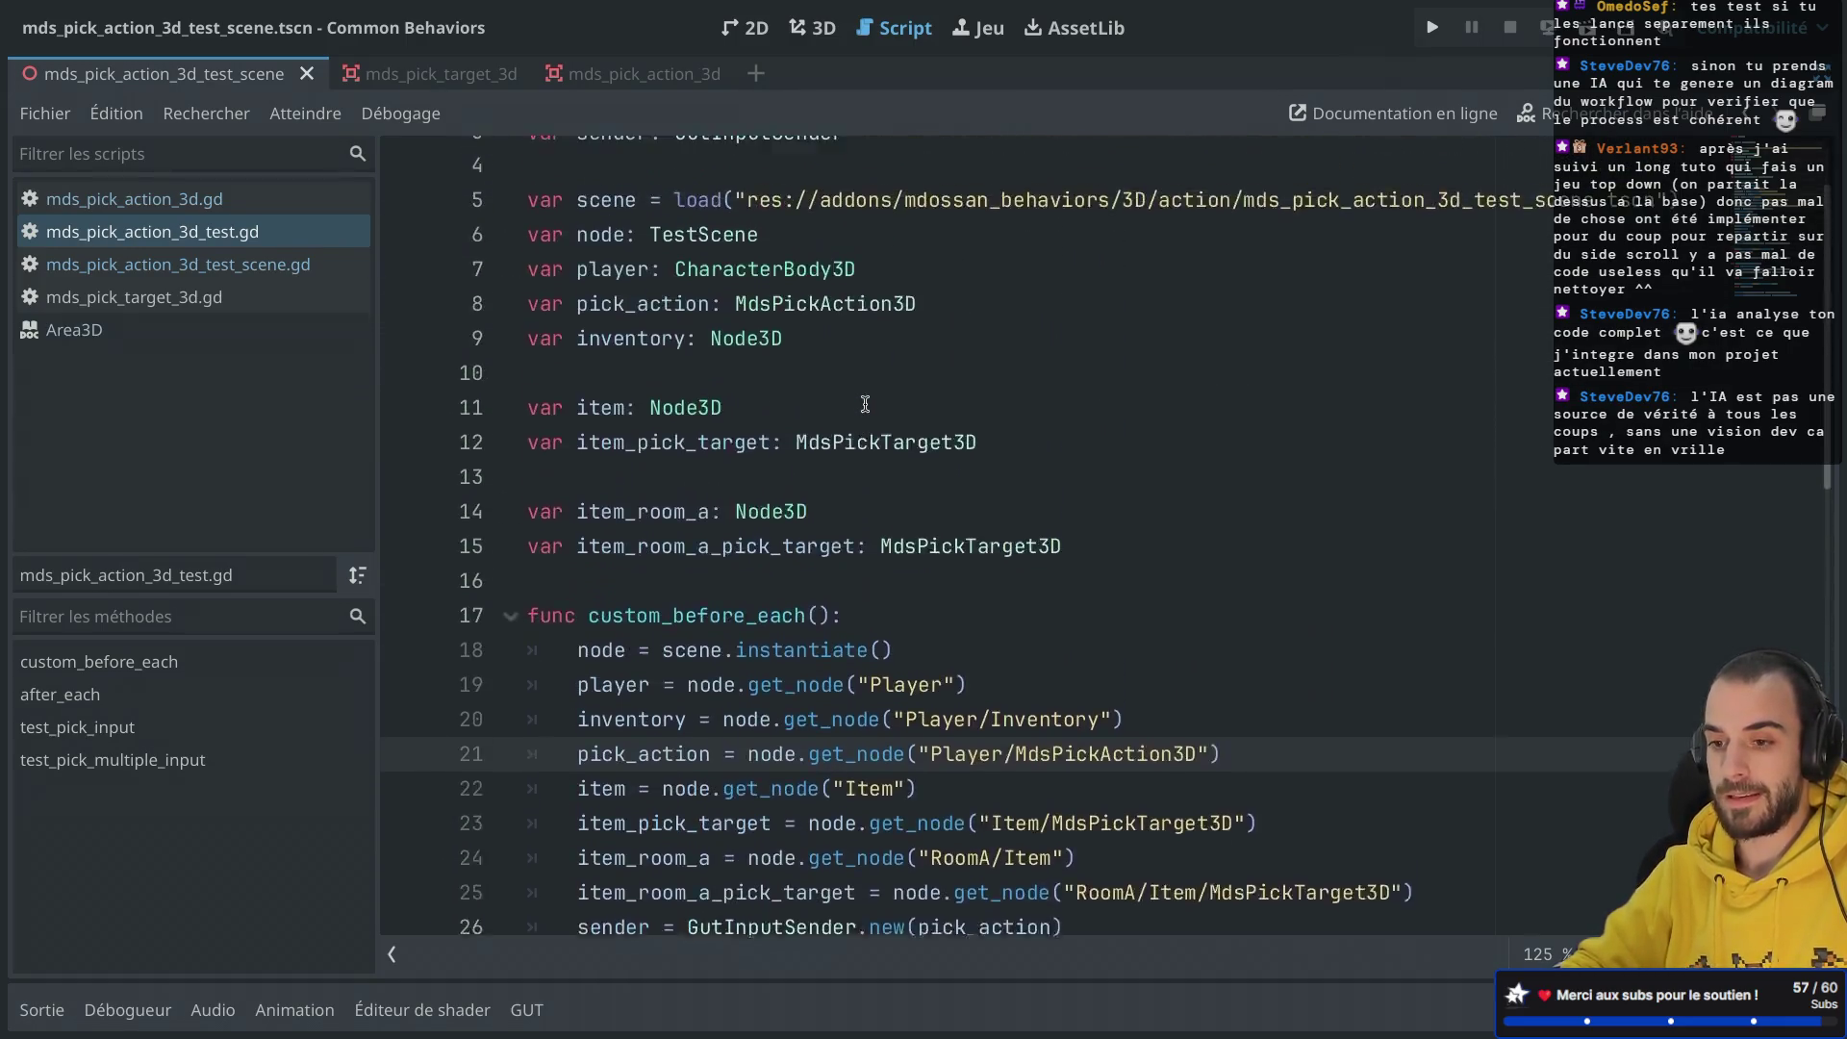
pyautogui.scroll(1, 865, 403)
pyautogui.scroll(-11, 865, 403)
pyautogui.scroll(-1, 865, 403)
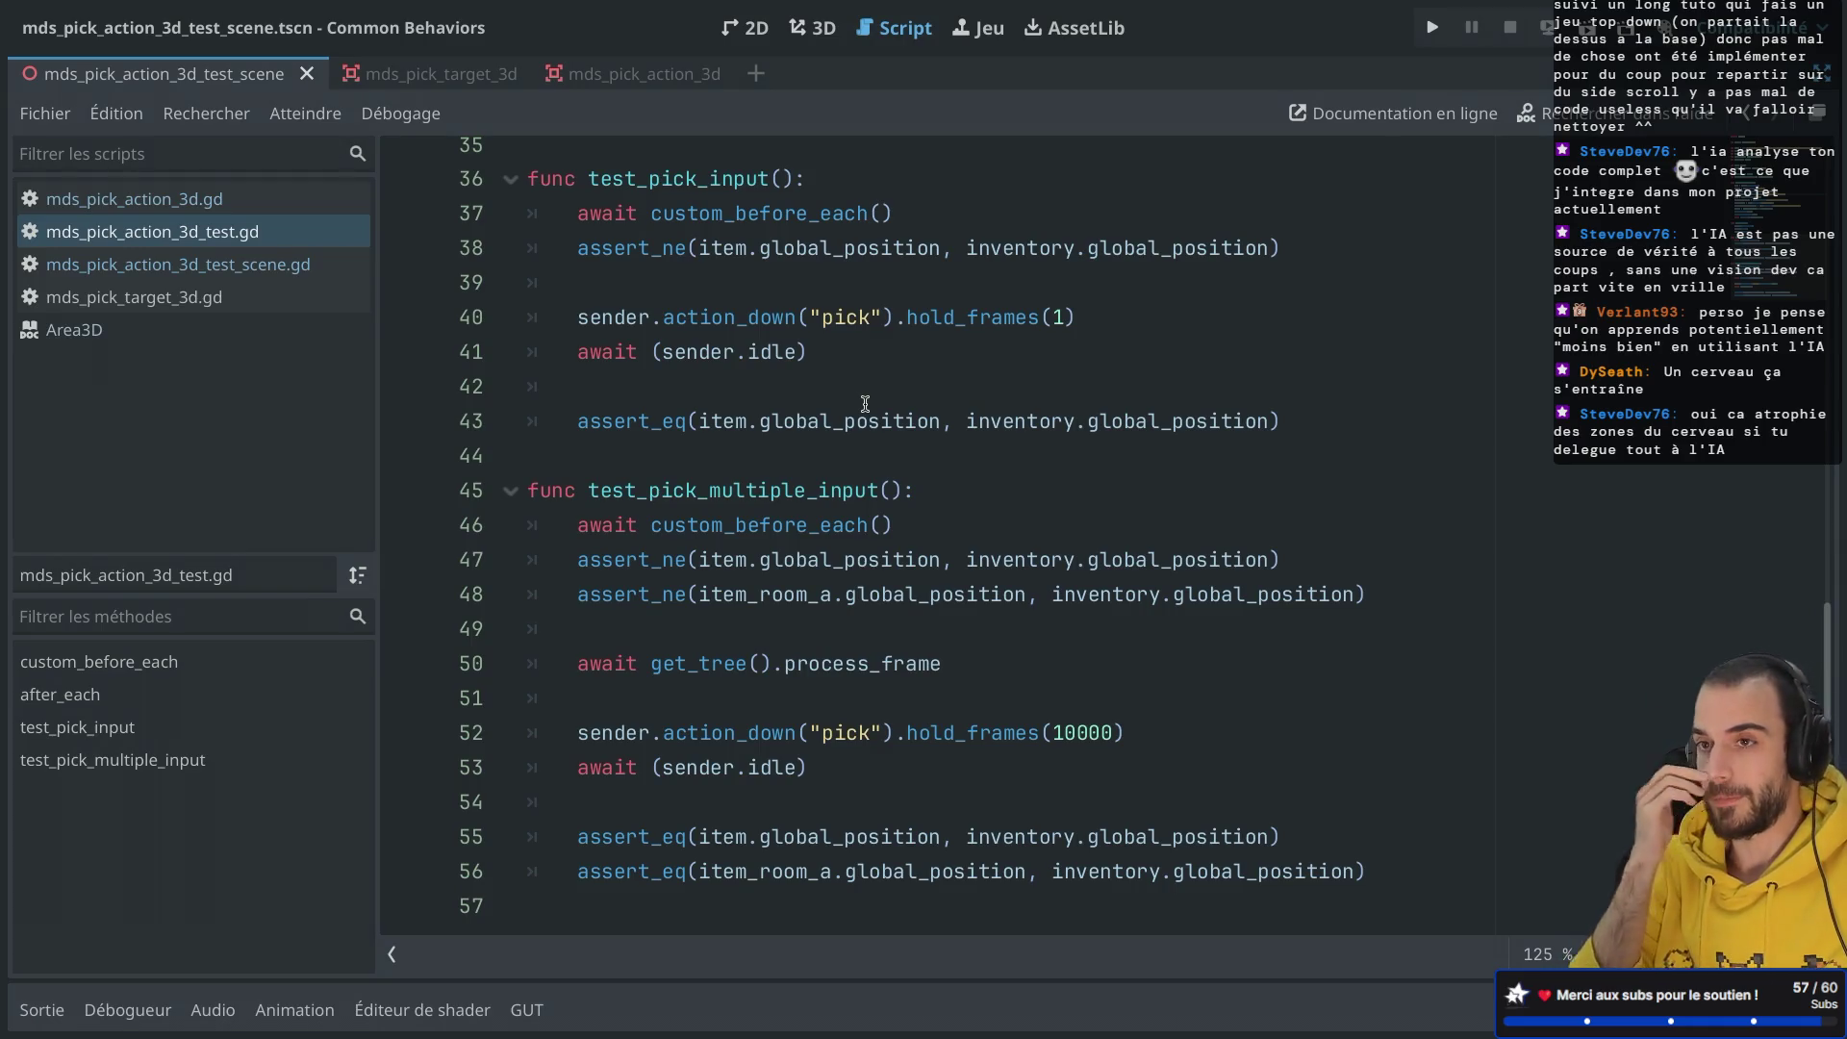
pyautogui.scroll(-1, 938, 545)
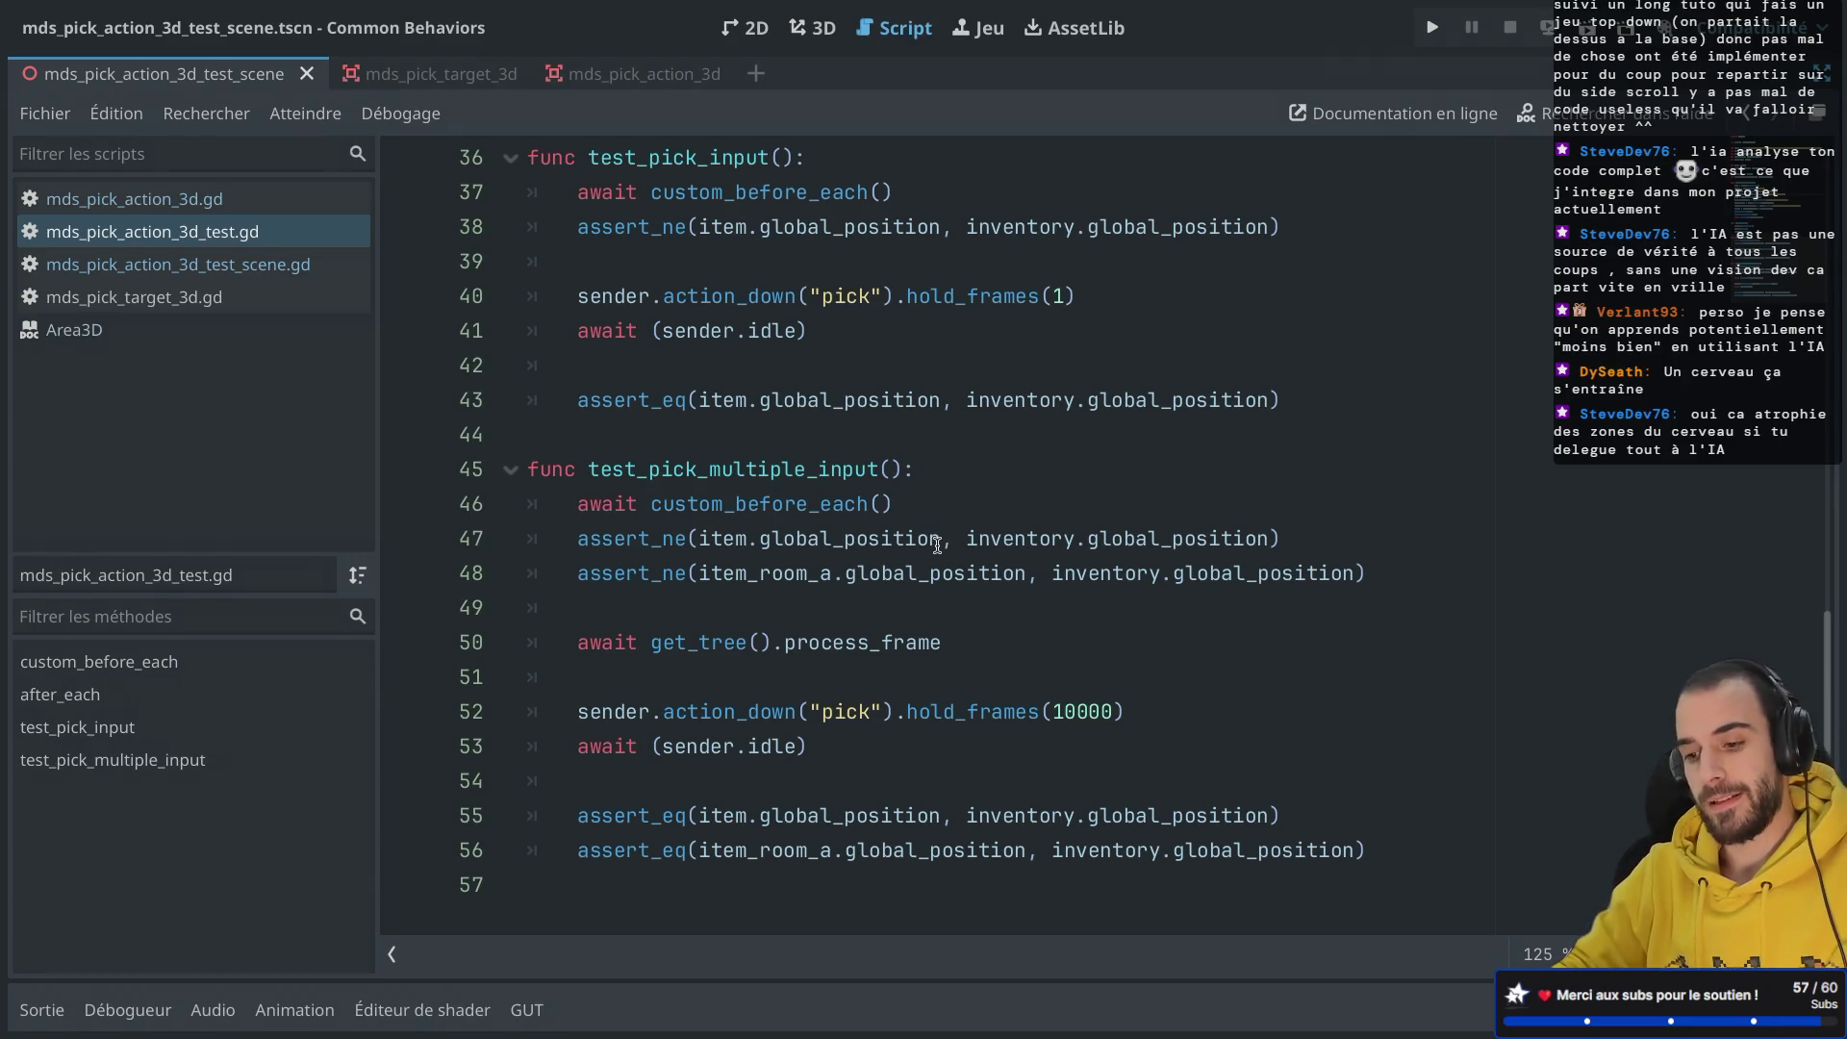
pyautogui.scroll(10, 950, 636)
pyautogui.scroll(-3, 950, 636)
pyautogui.scroll(-6, 949, 636)
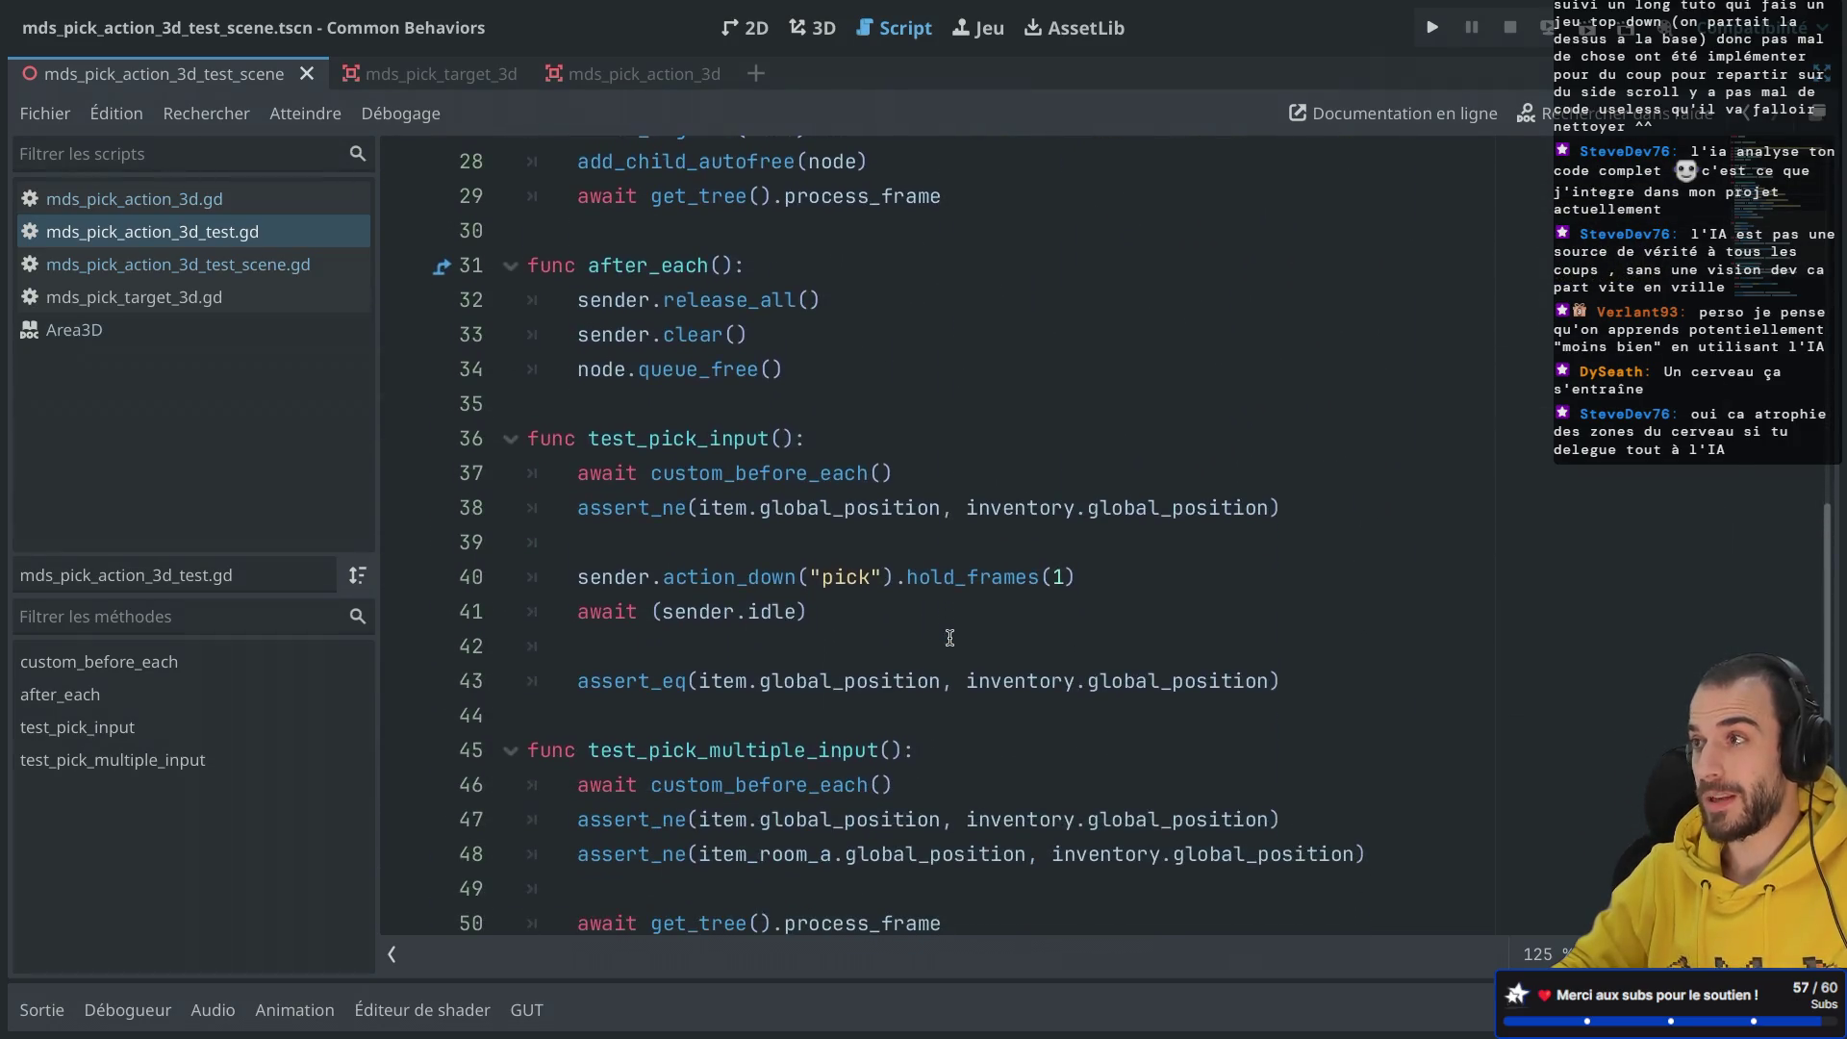
pyautogui.scroll(5, 950, 638)
pyautogui.scroll(2, 950, 638)
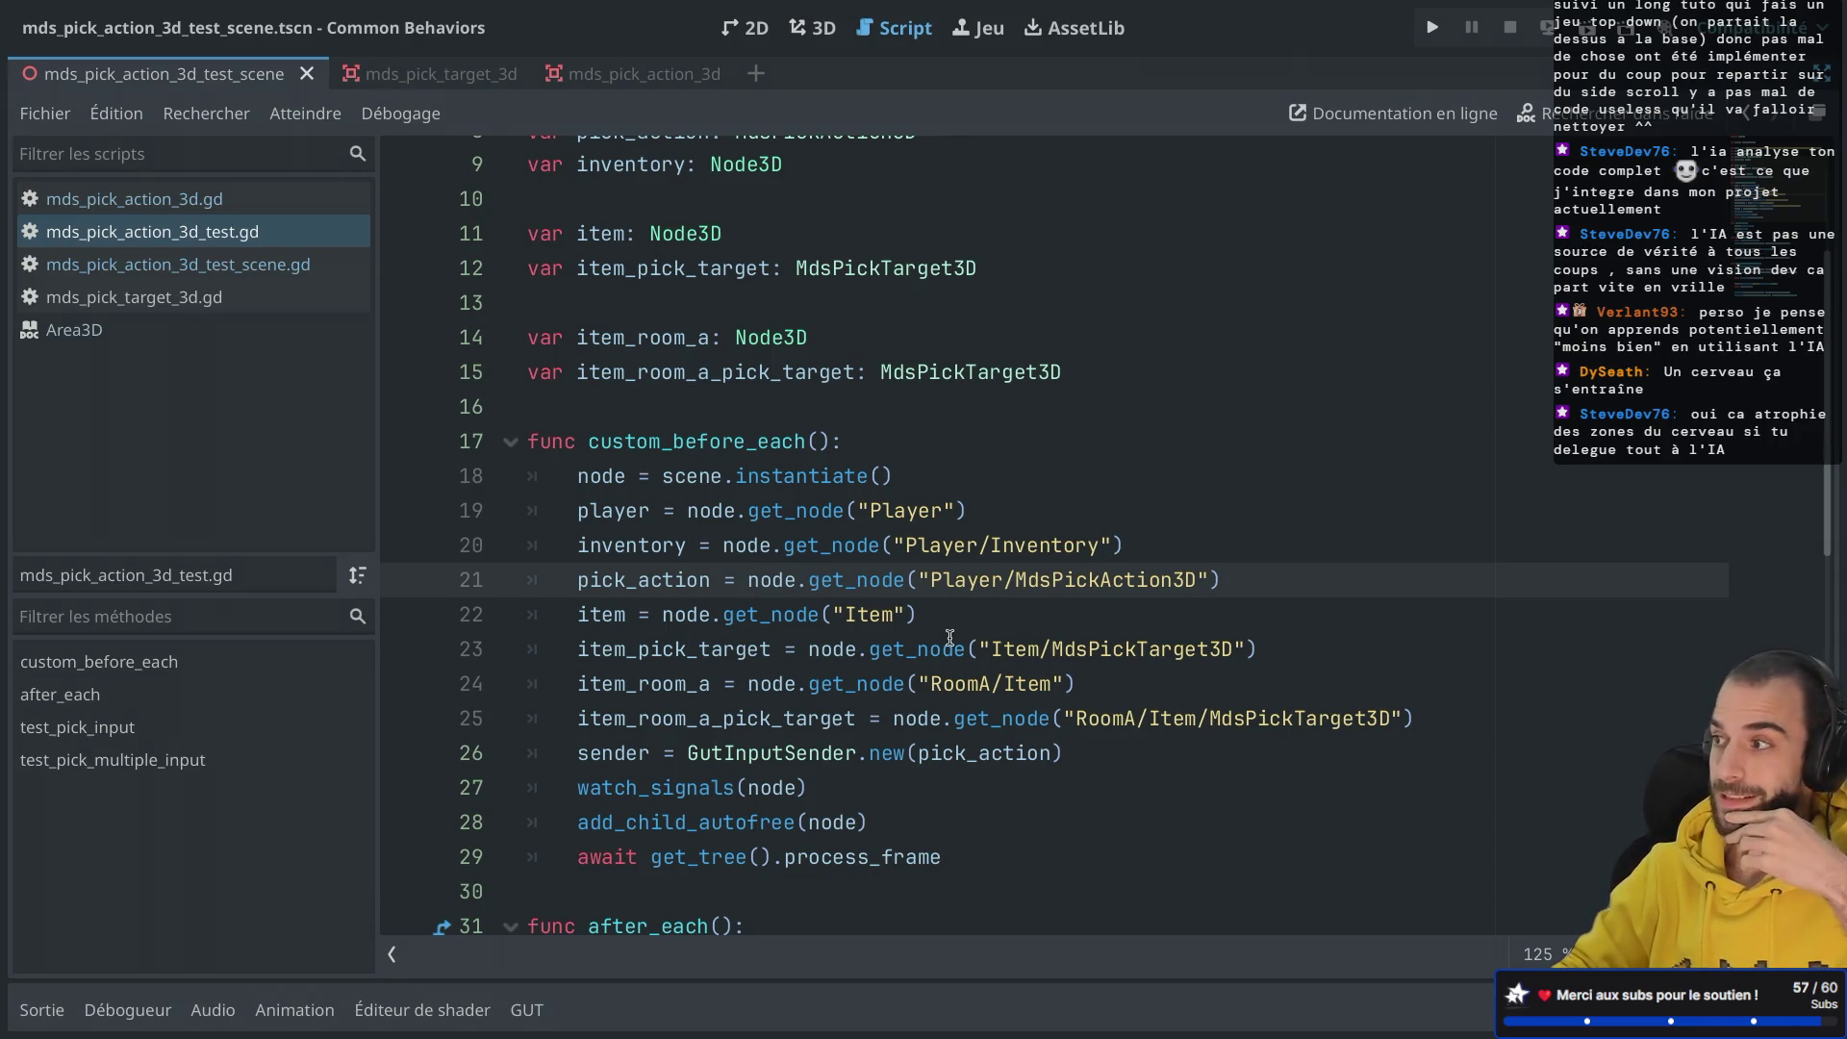
pyautogui.scroll(-5, 950, 638)
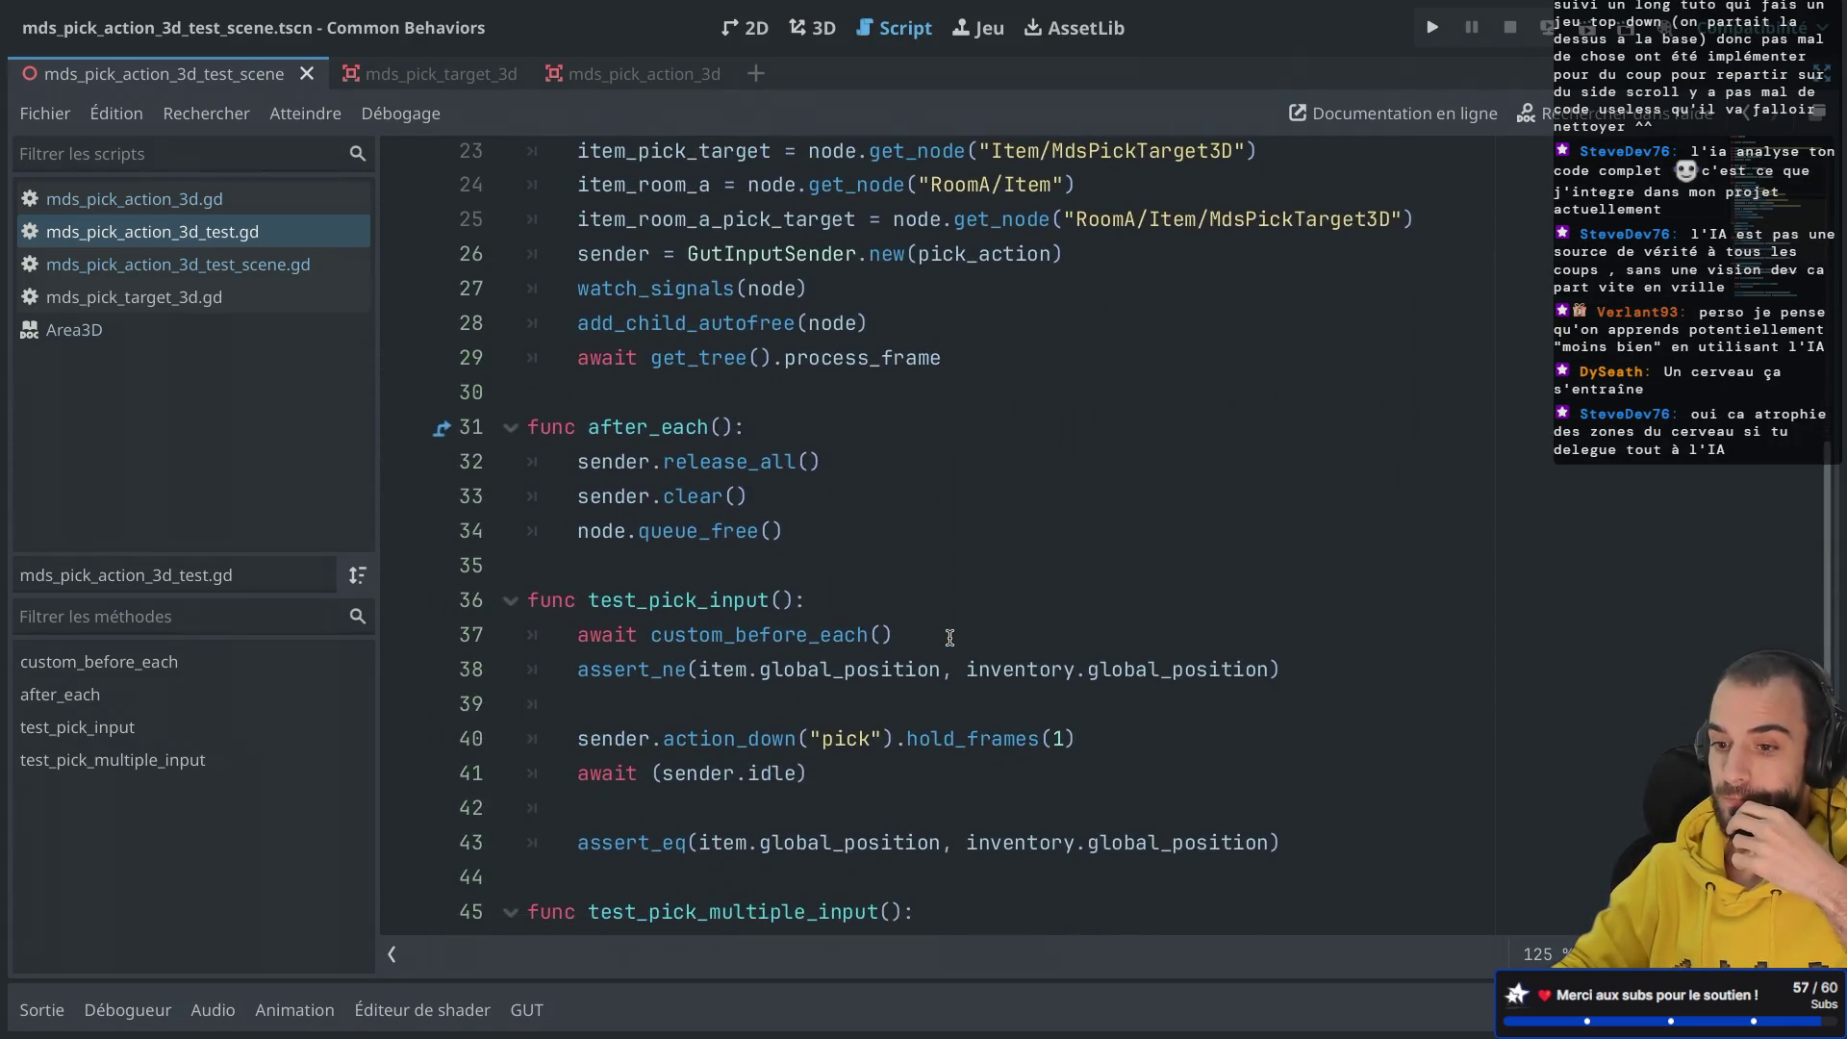
pyautogui.scroll(2, 890, 366)
pyautogui.scroll(-6, 885, 385)
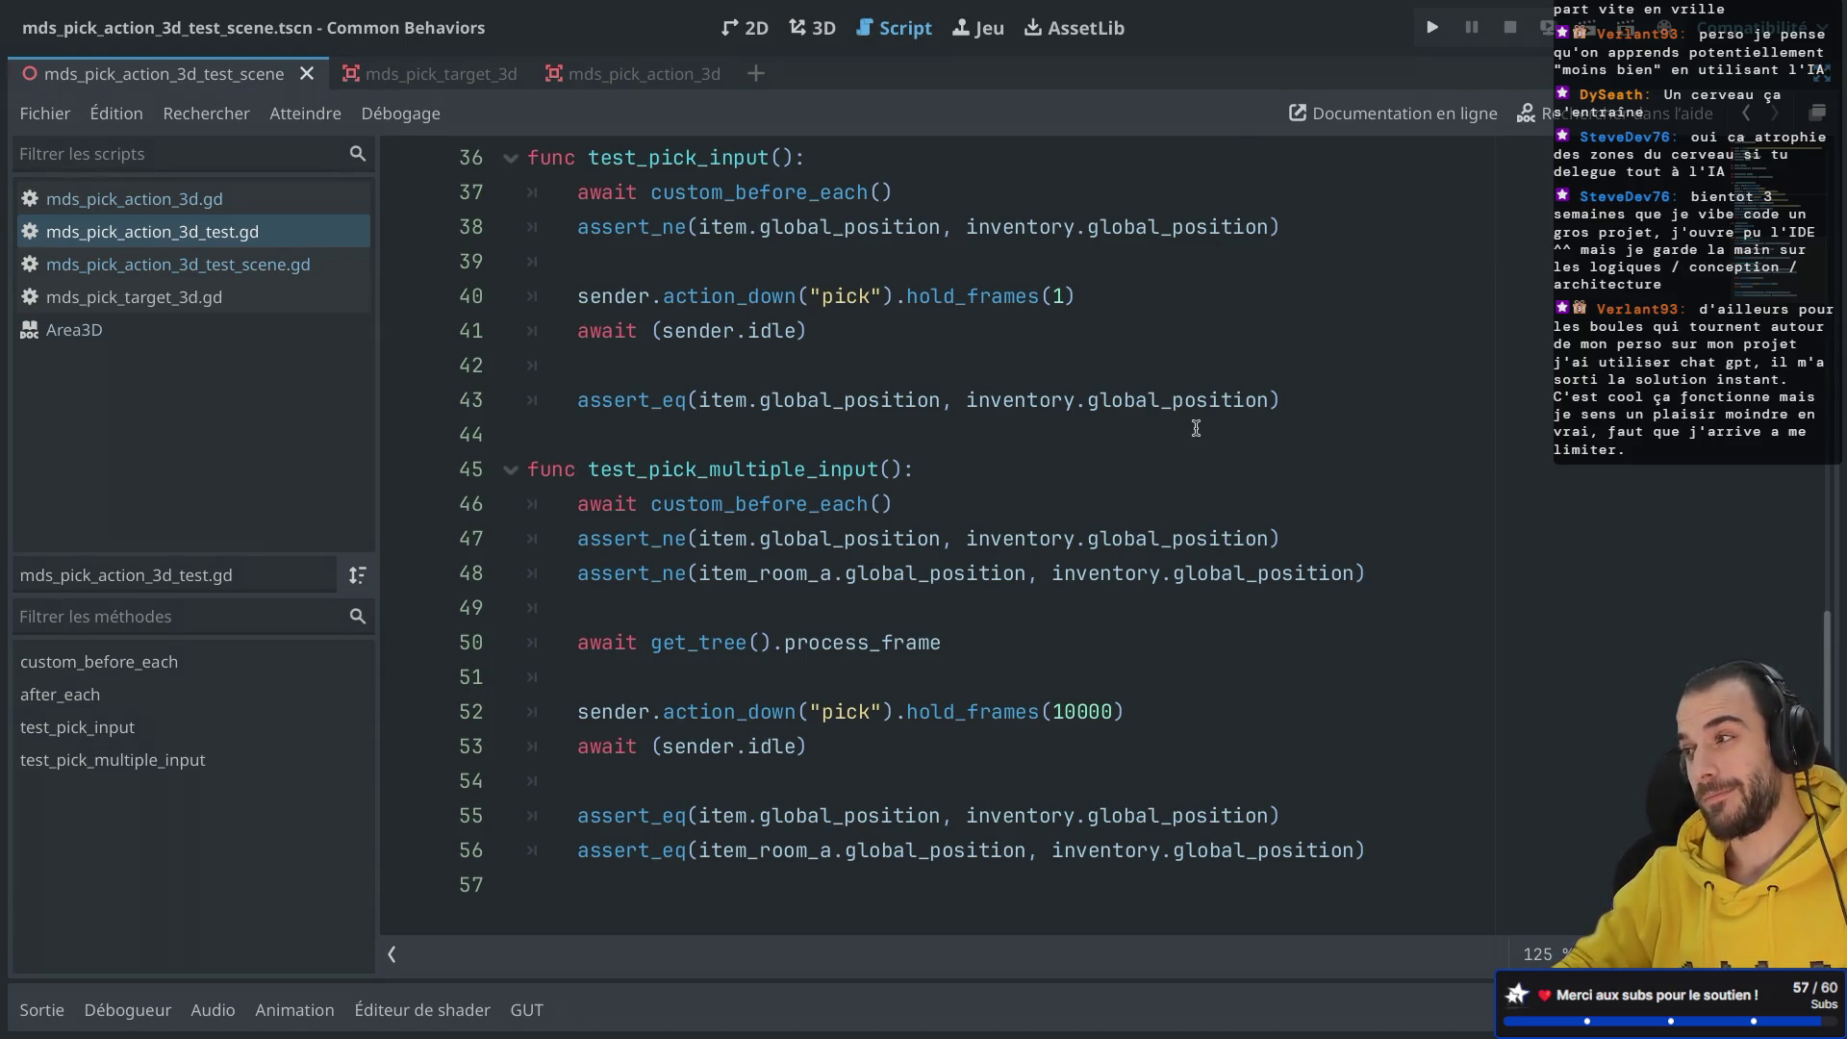
pyautogui.scroll(1, 1196, 428)
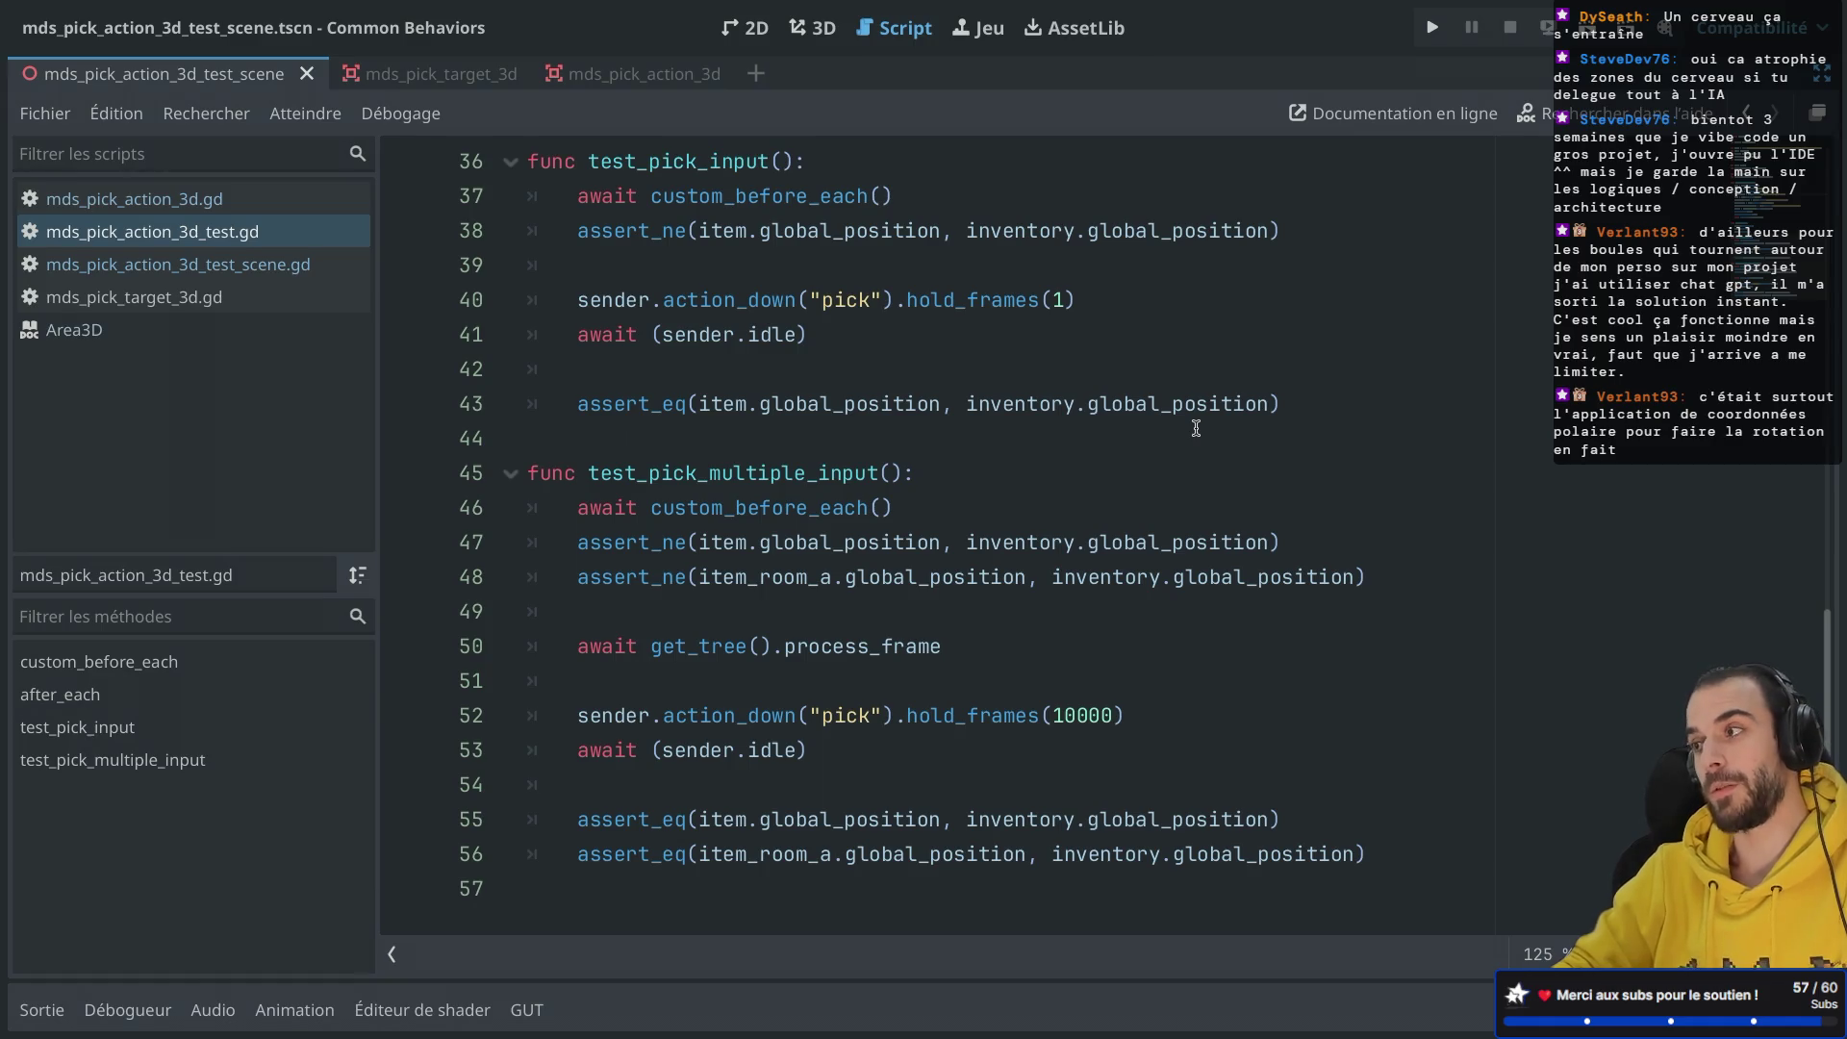
pyautogui.scroll(1, 1196, 428)
pyautogui.scroll(-1, 1071, 501)
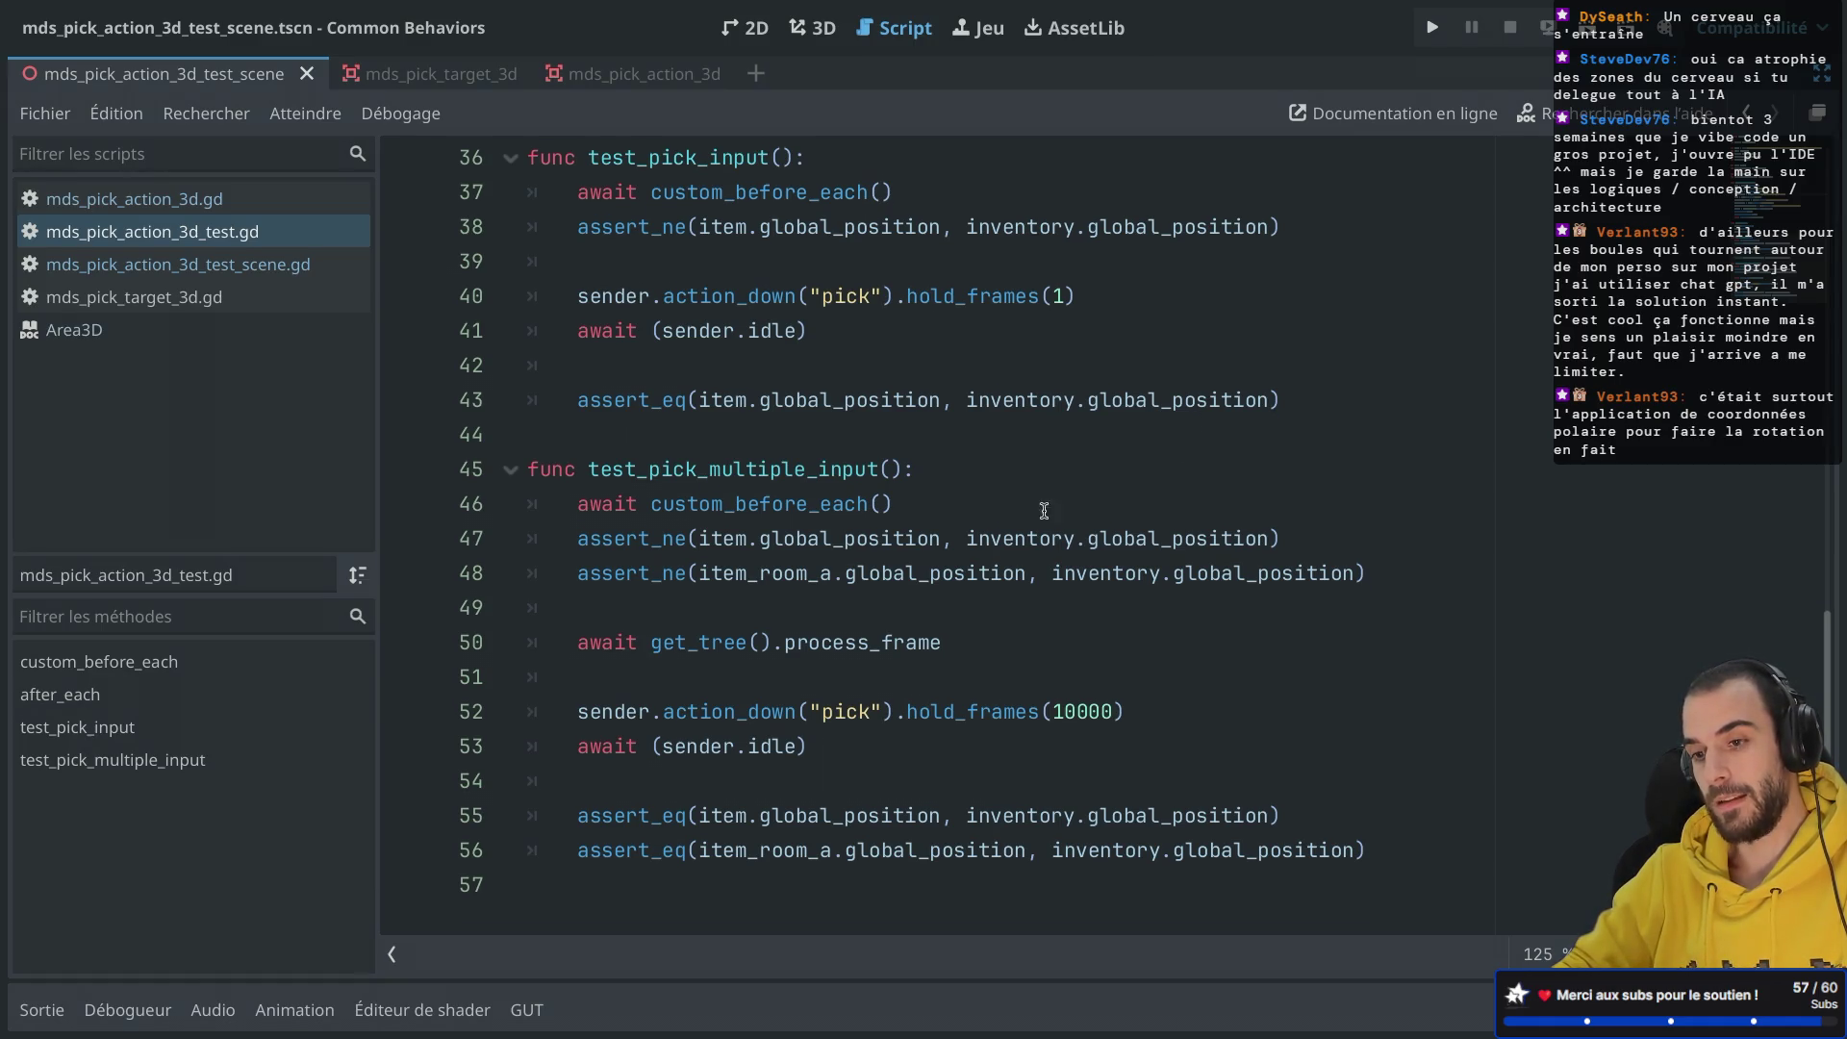
pyautogui.scroll(2, 971, 547)
pyautogui.scroll(-2, 971, 547)
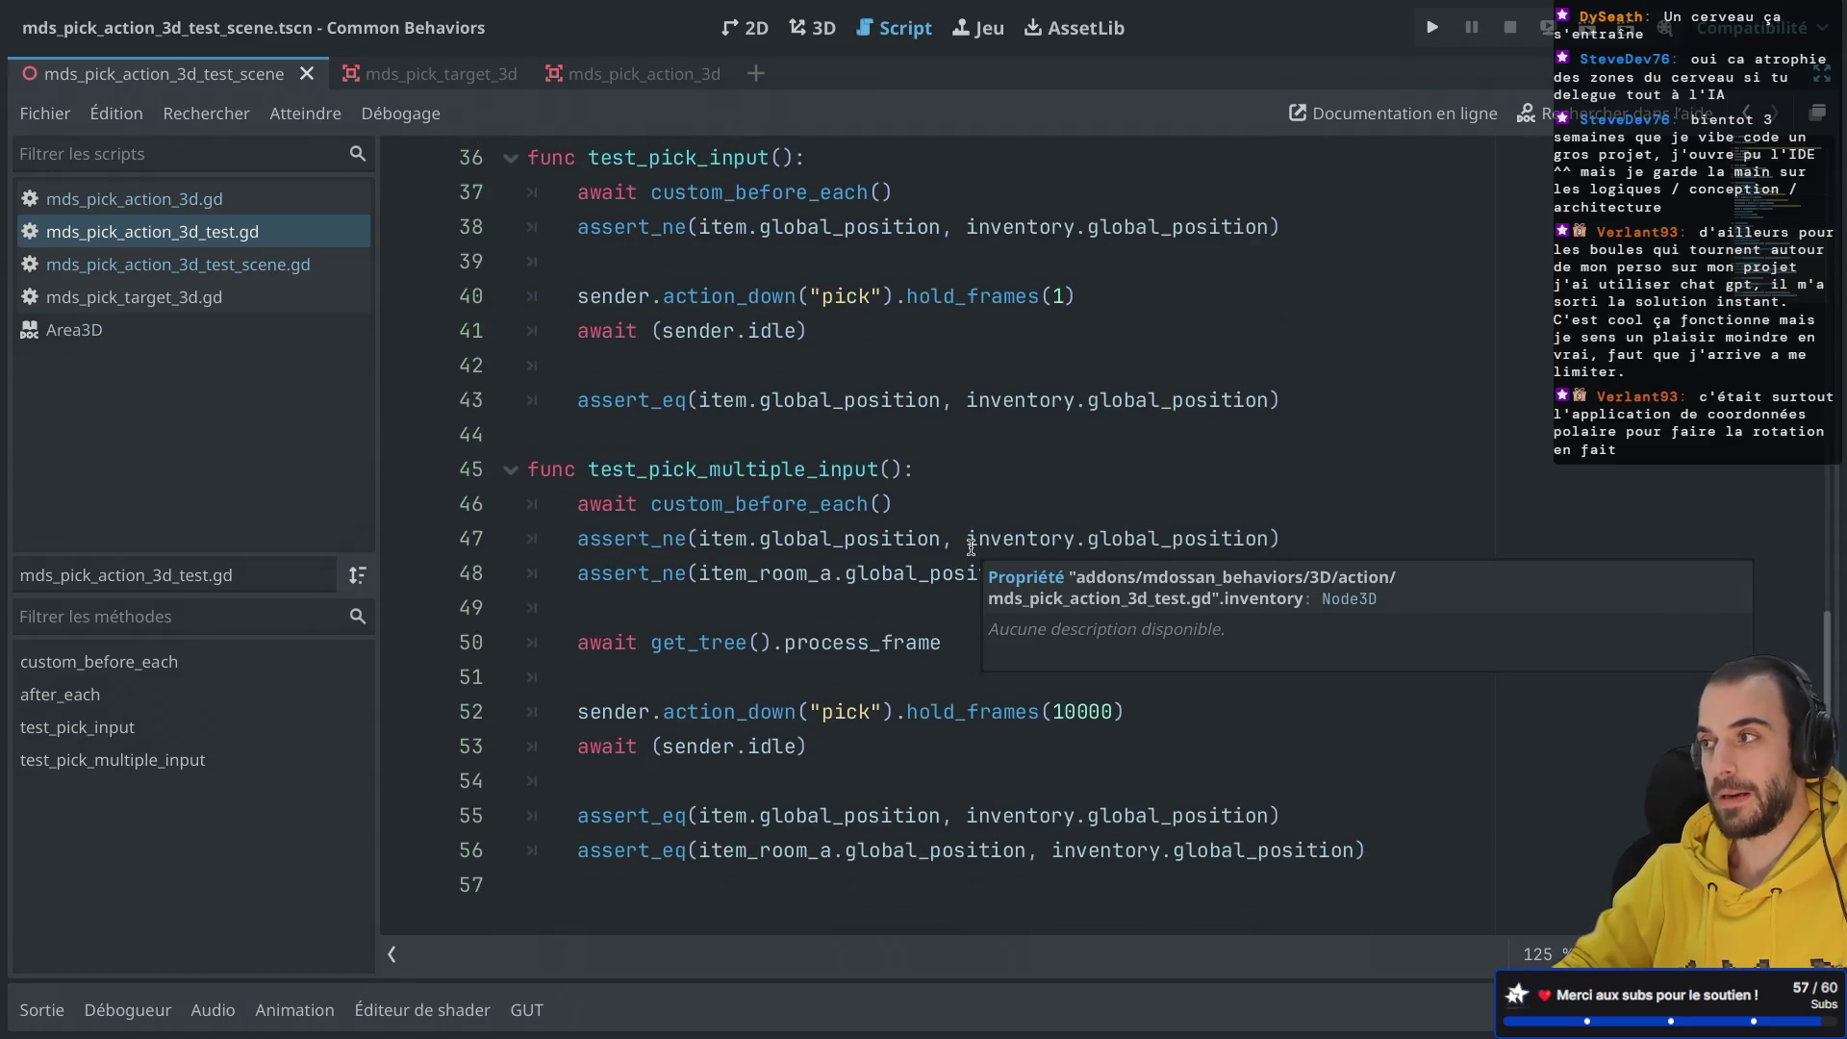
pyautogui.click(902, 574)
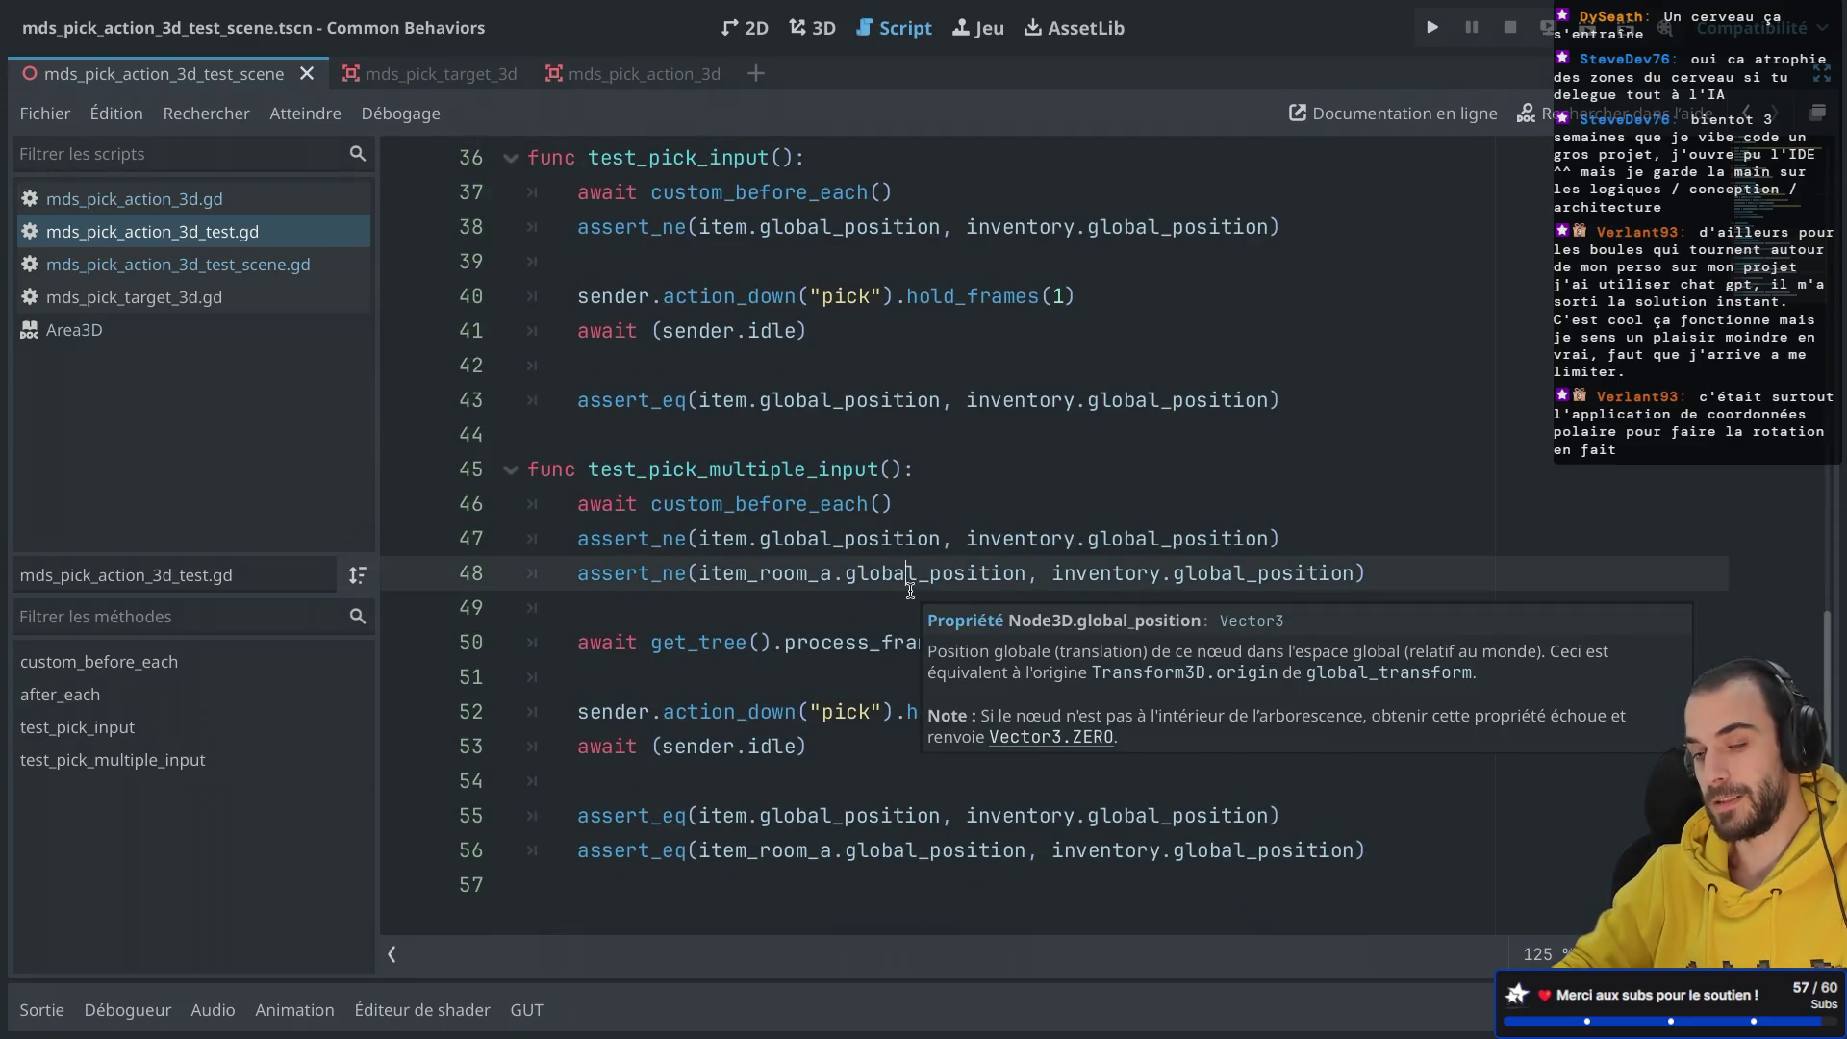
pyautogui.click(853, 795)
pyautogui.click(846, 744)
pyautogui.click(845, 710)
pyautogui.click(826, 642)
pyautogui.click(826, 587)
pyautogui.click(826, 535)
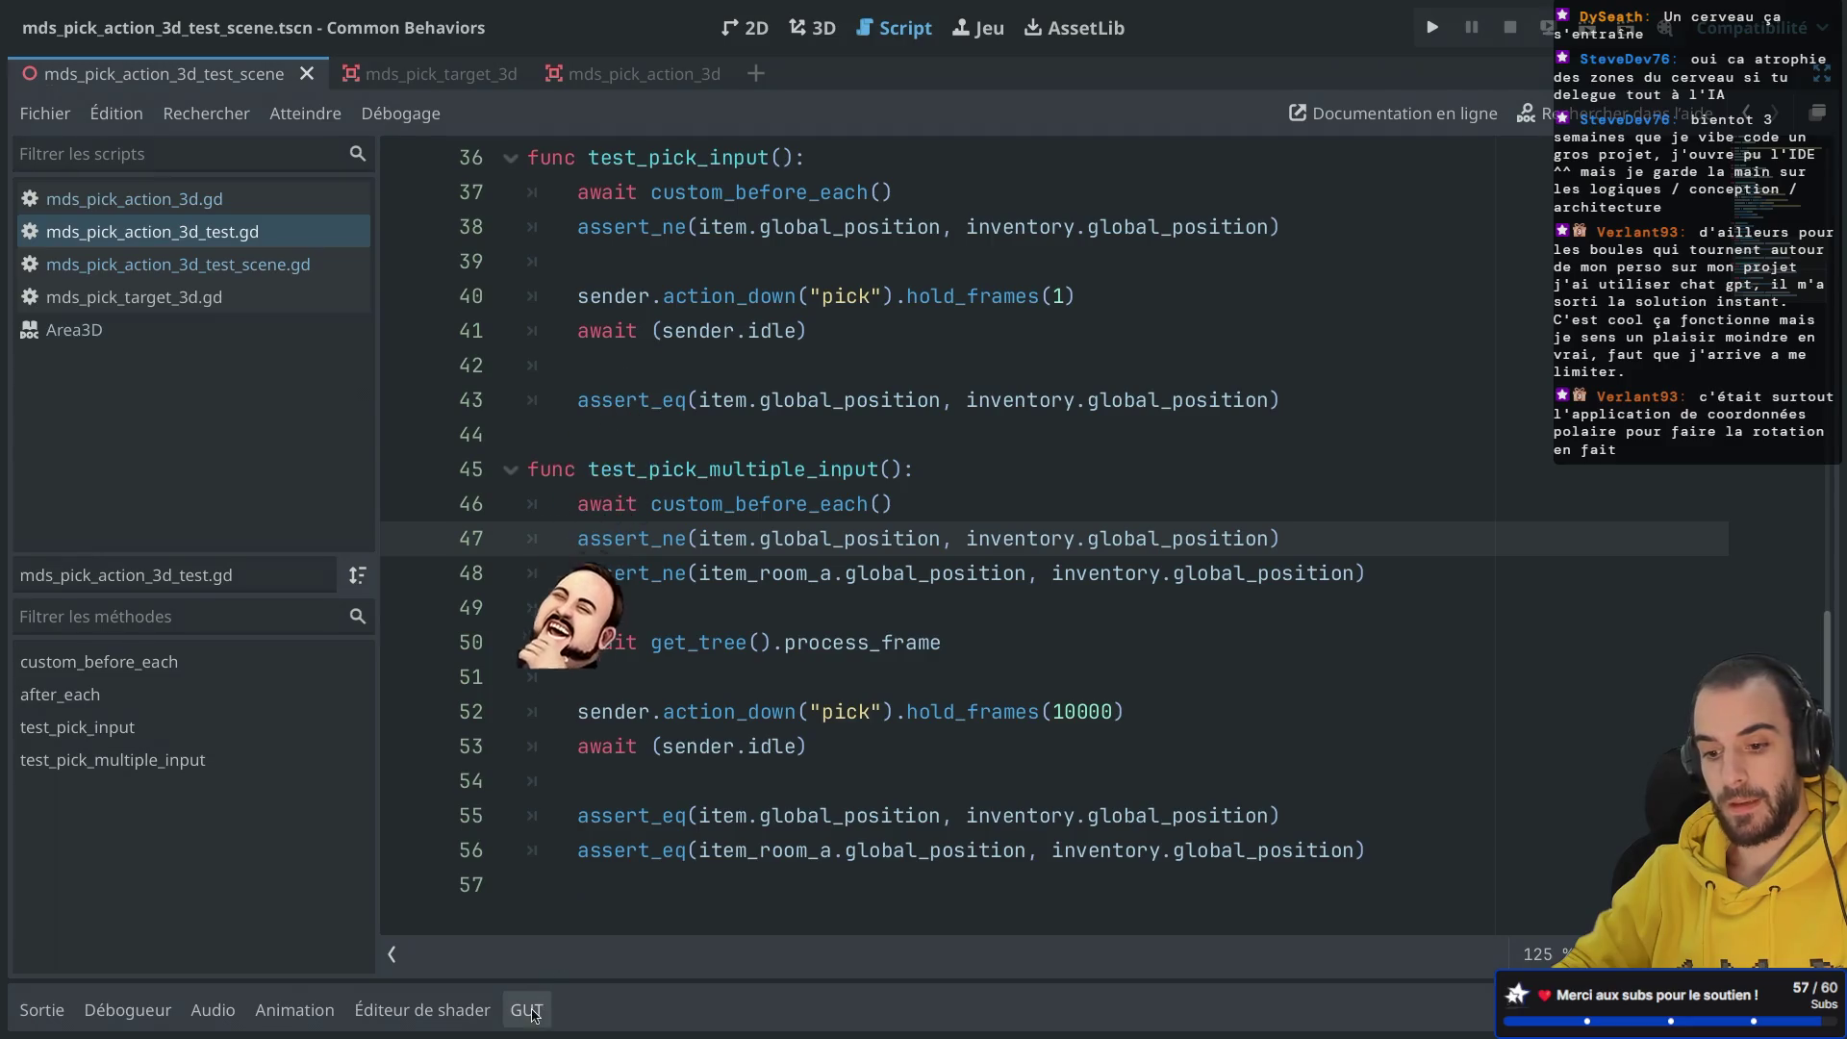
# Step: Run test_pick_multiple_input and then the whole test script in GUT, and clear the output log
pyautogui.hotkey('ctrl', 'shift', 'F5')
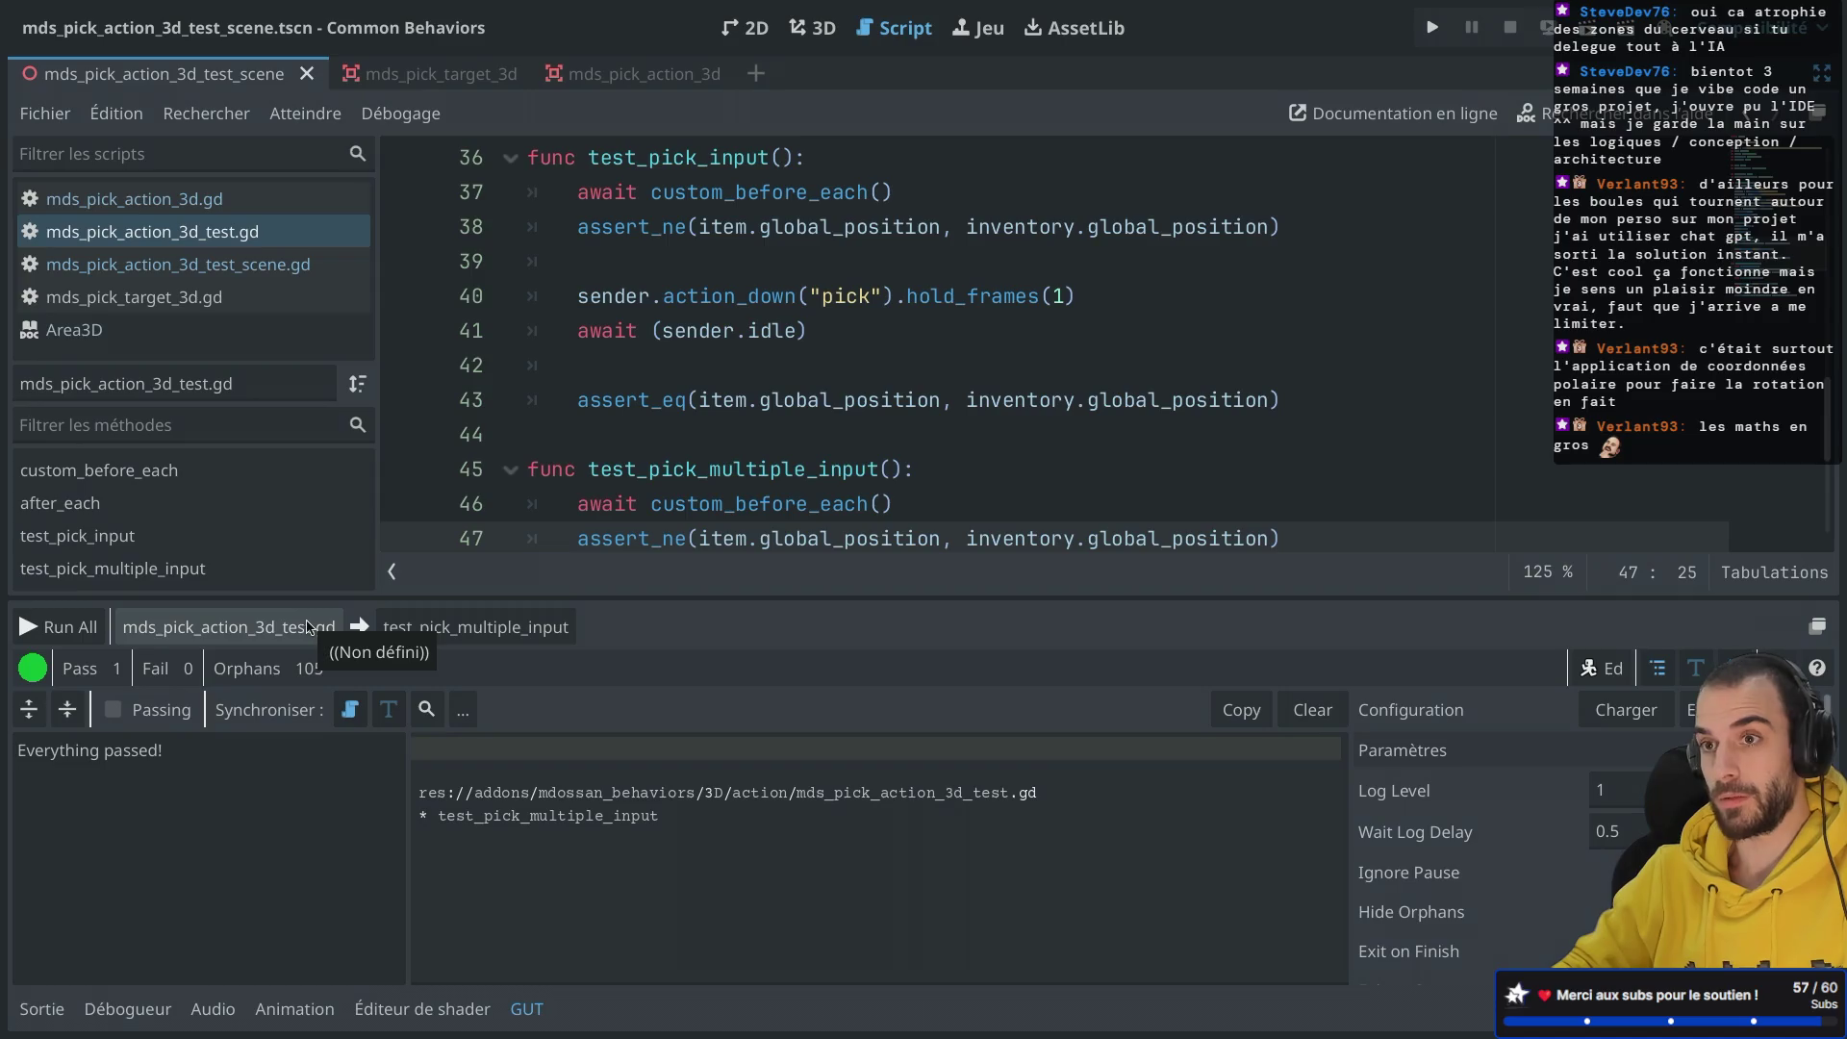
pyautogui.click(306, 627)
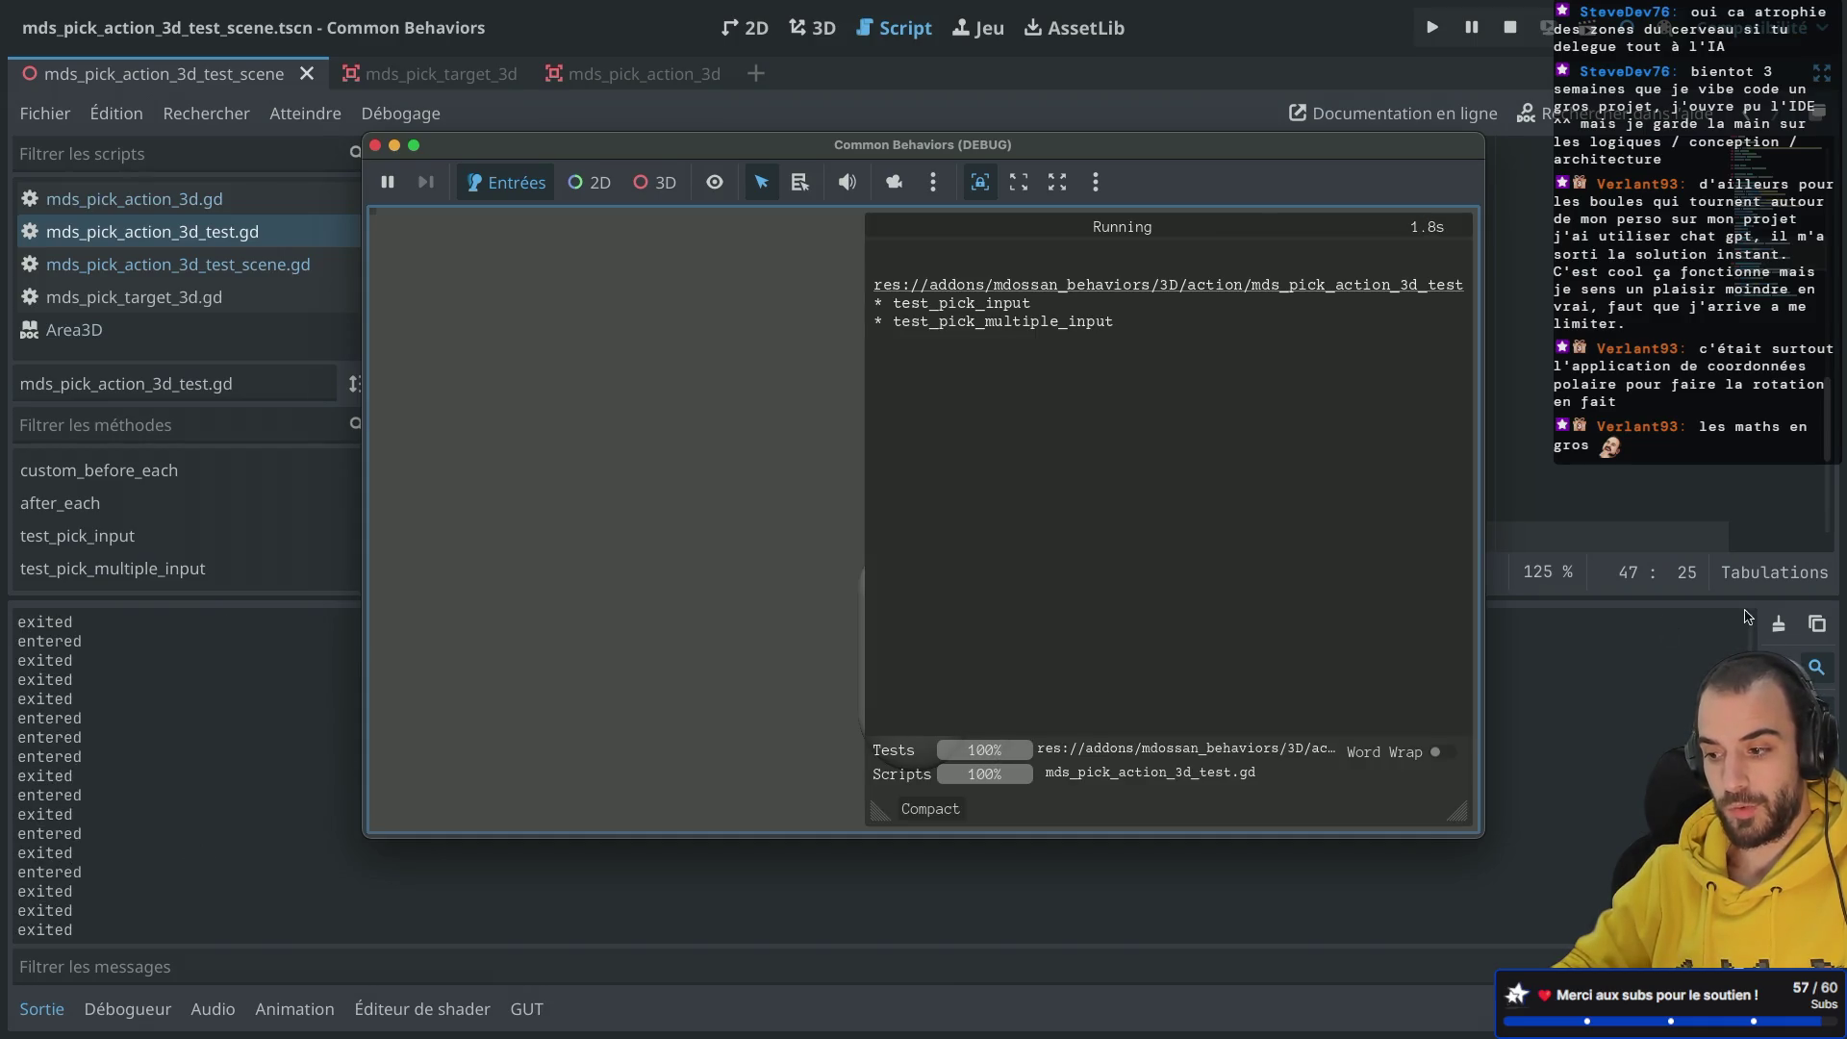
pyautogui.click(1779, 624)
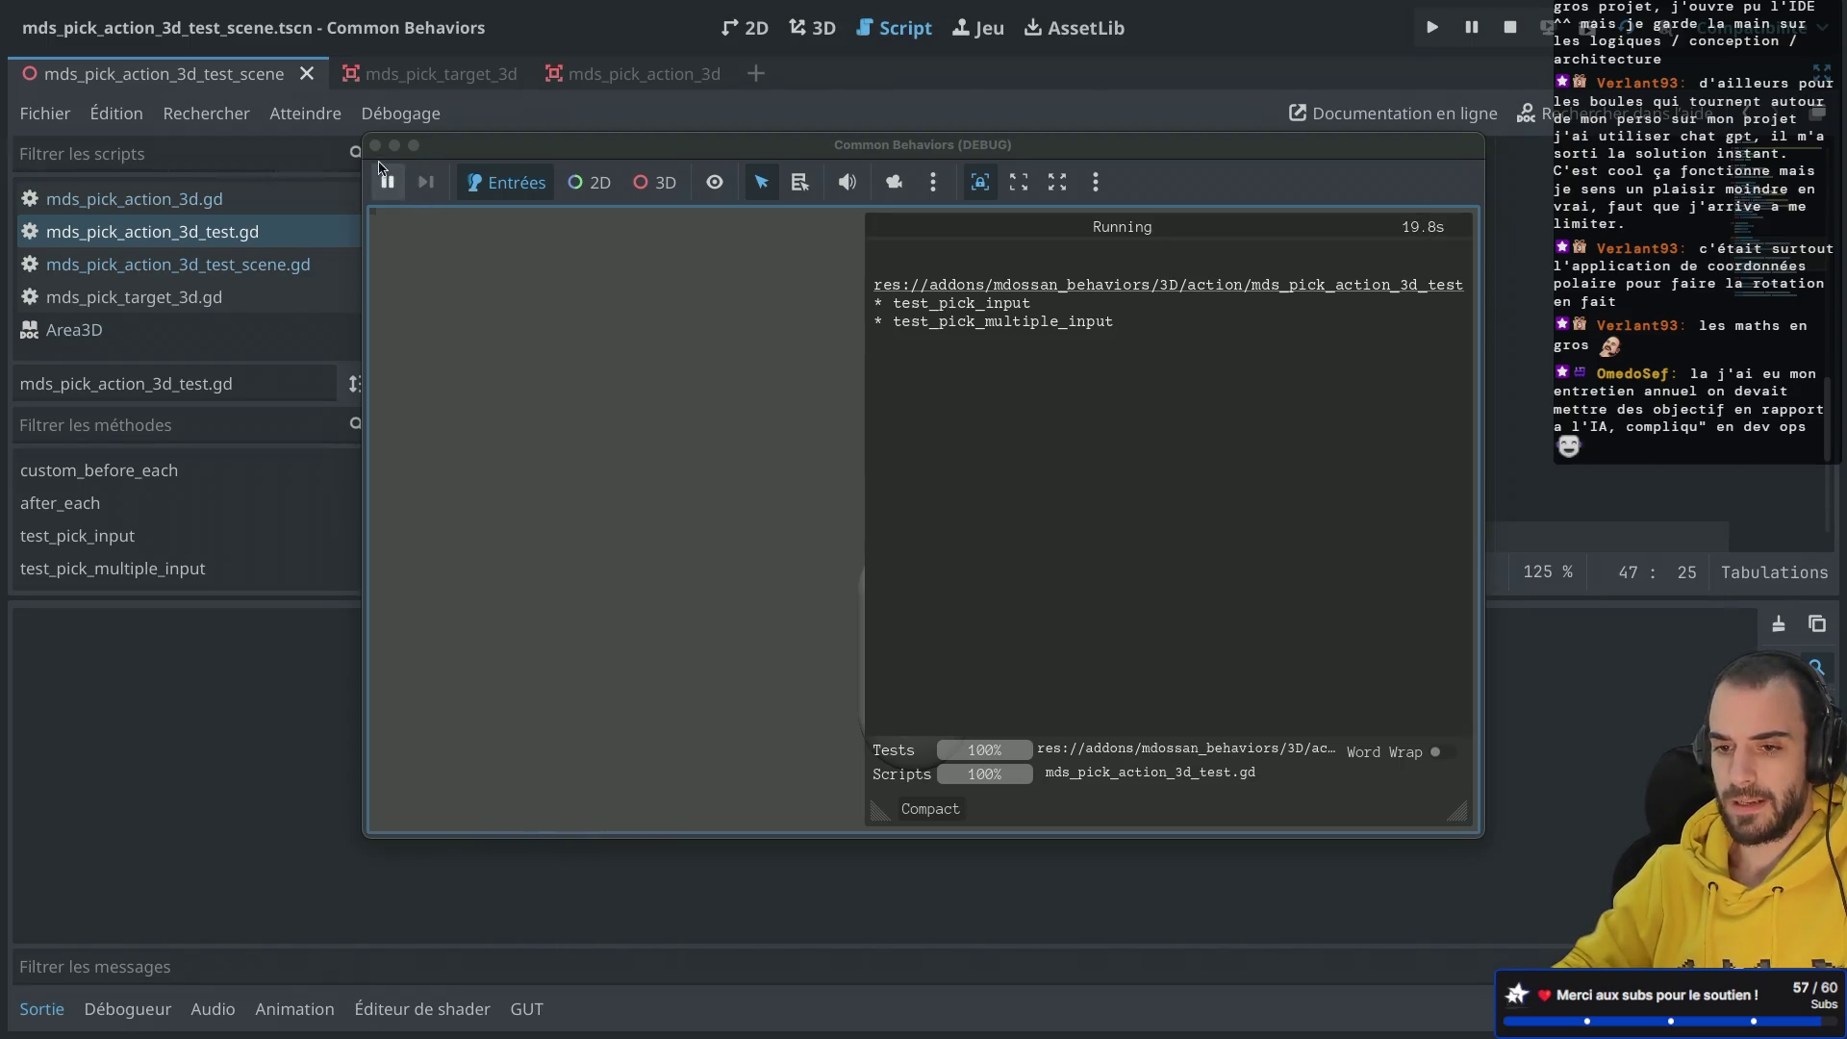
# Step: Shorten the frame count in hold_frames(10000) and rerun the test script
pyautogui.scroll(-4, 979, 368)
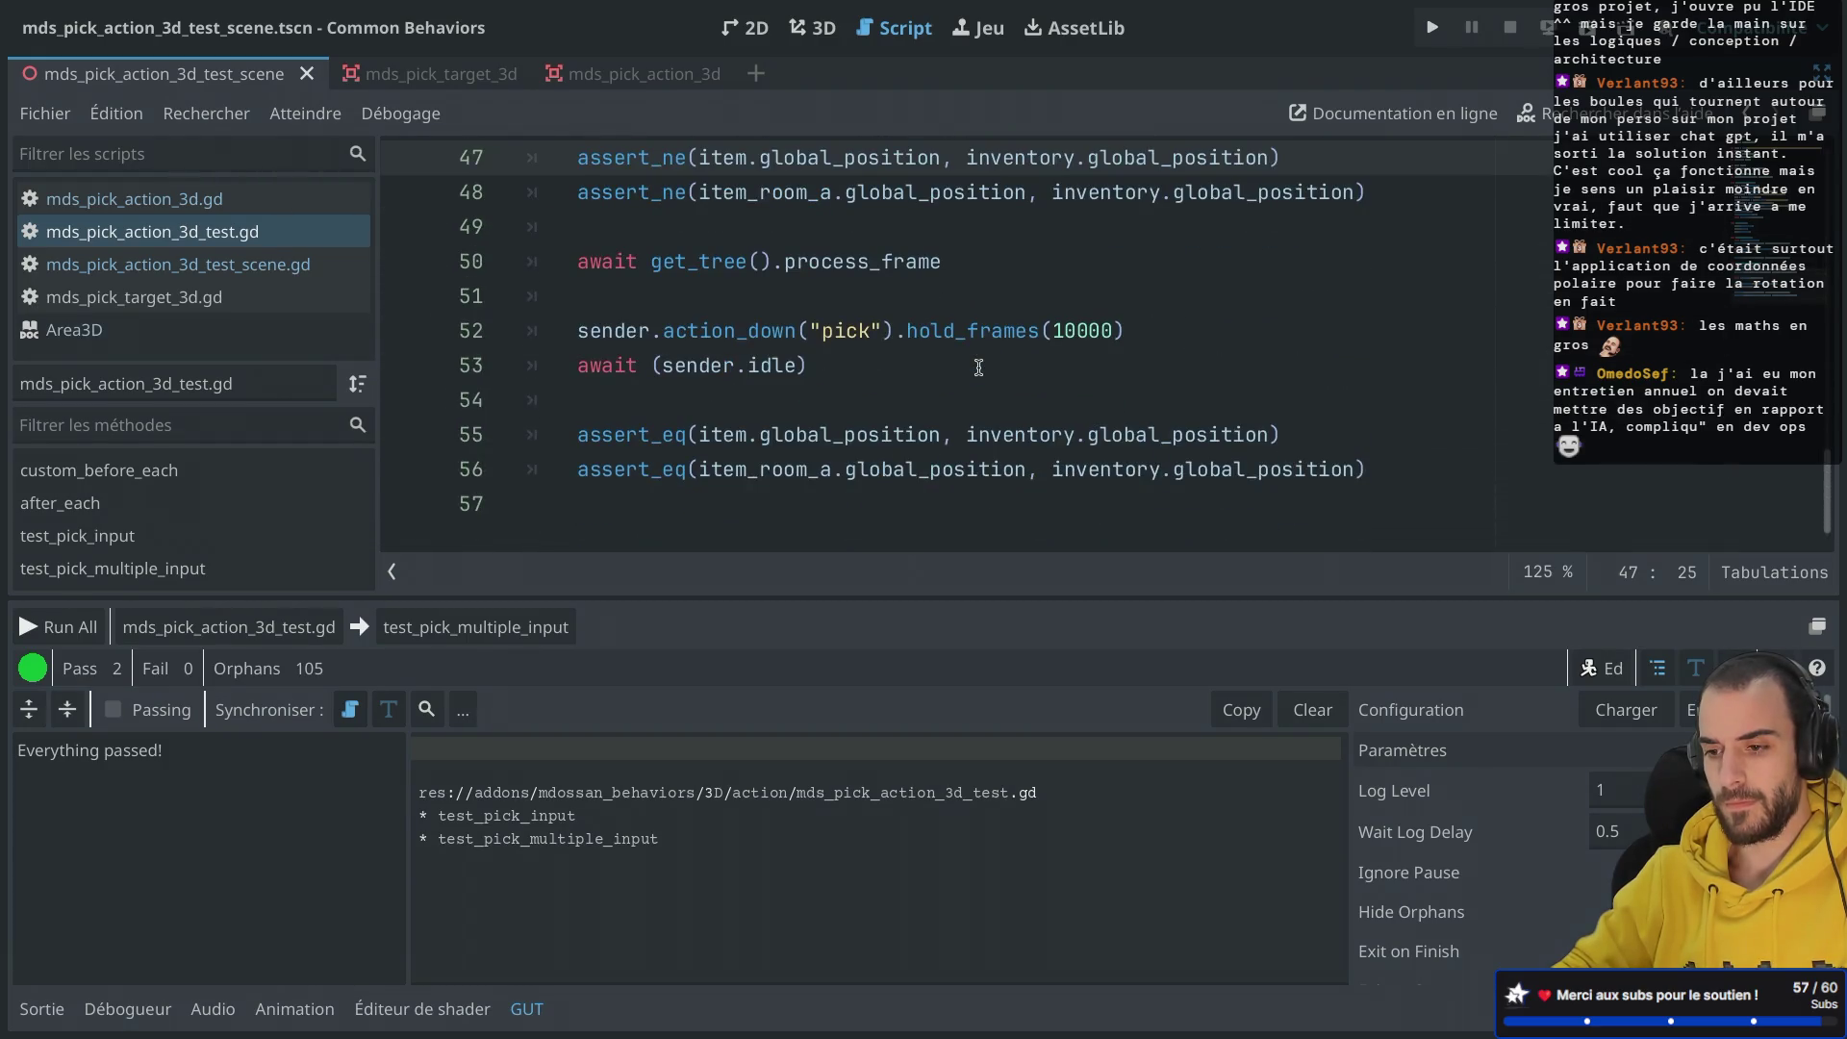
pyautogui.click(1115, 326)
pyautogui.press('BackSpace')
pyautogui.press('BackSpace')
pyautogui.press('BackSpace')
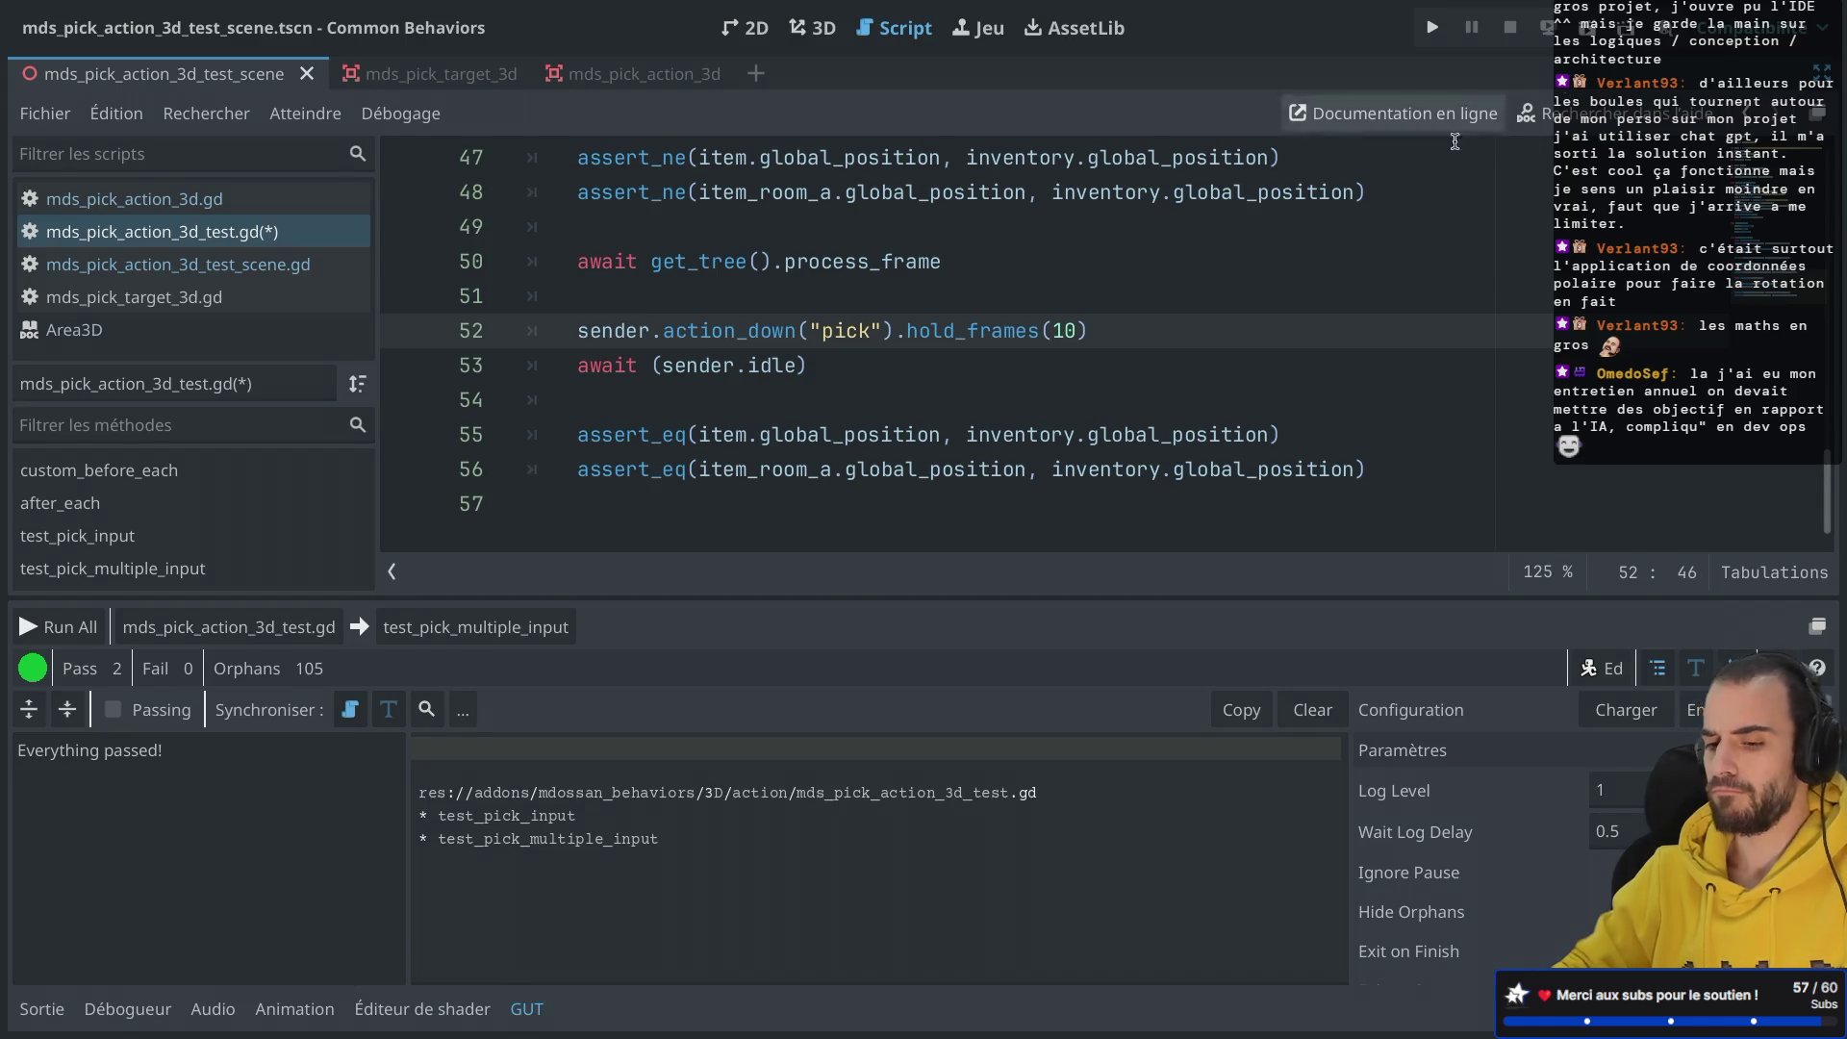
pyautogui.click(229, 628)
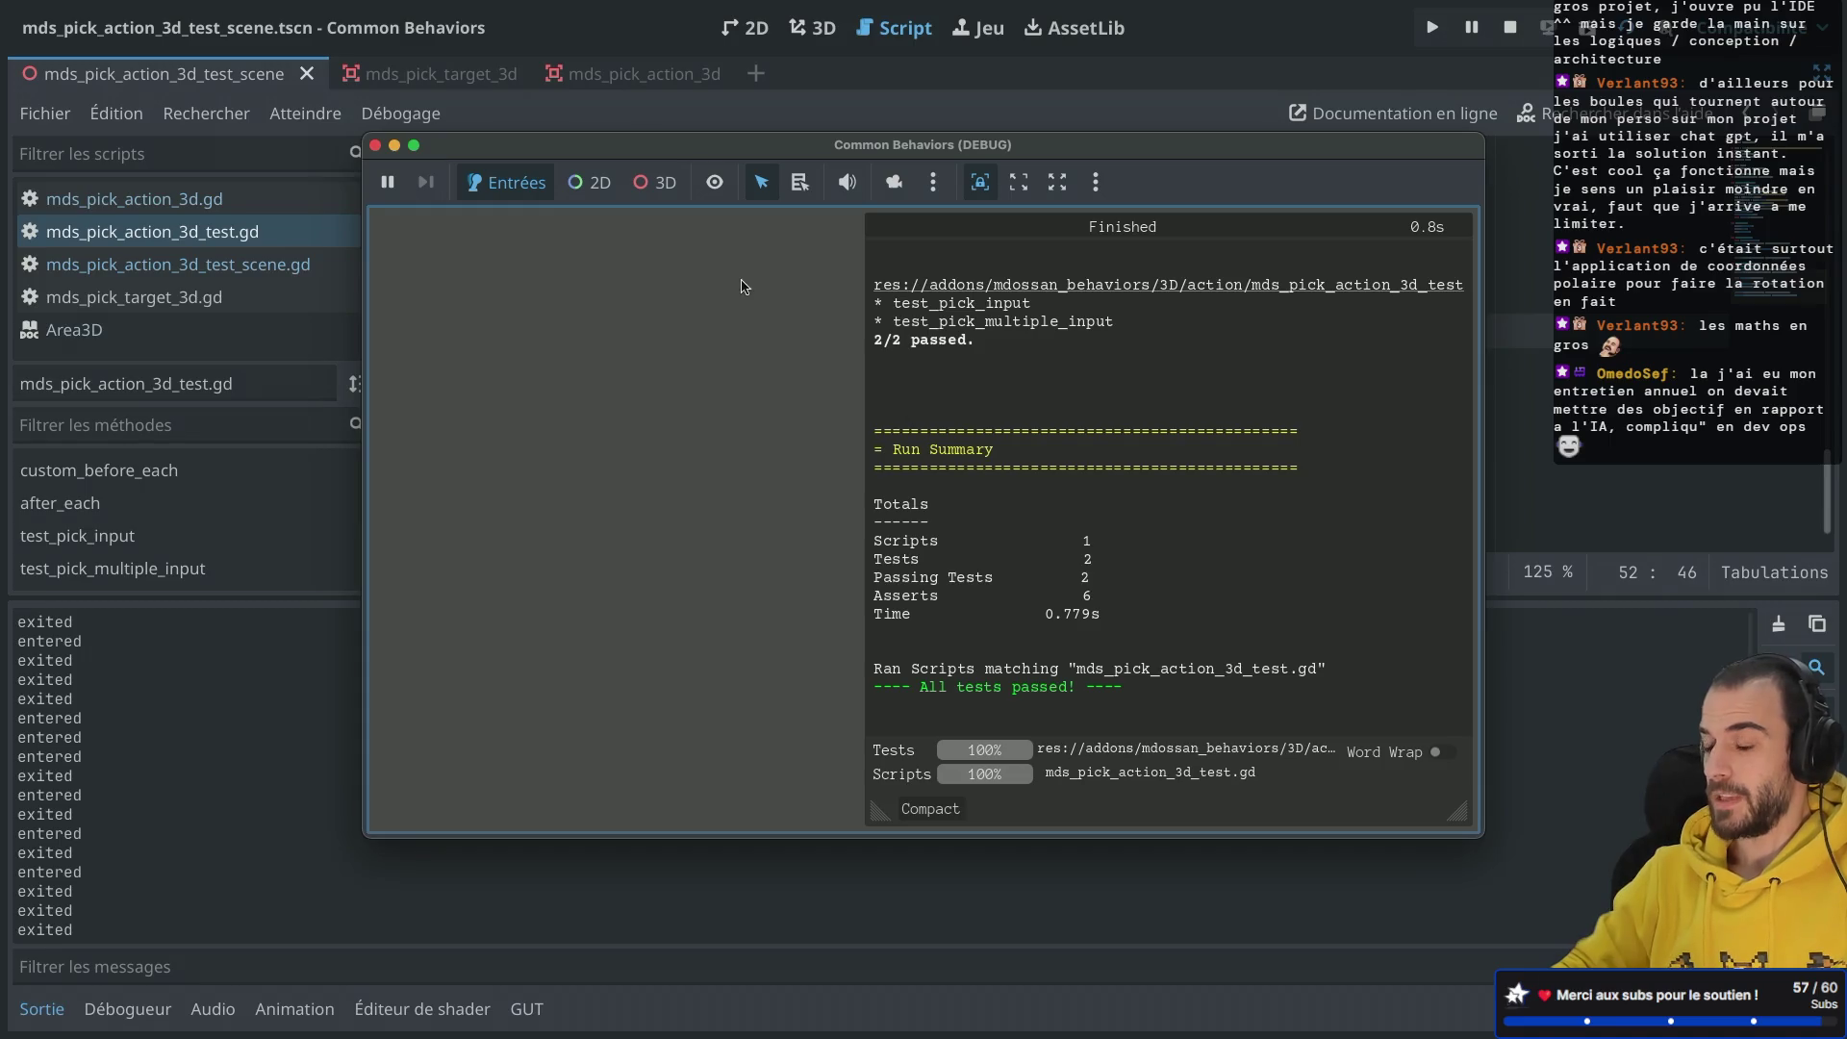
pyautogui.click(376, 145)
# Step: Reduce the hold to hold_frames(1) and rerun, with both pick tests passing
pyautogui.press('BackSpace')
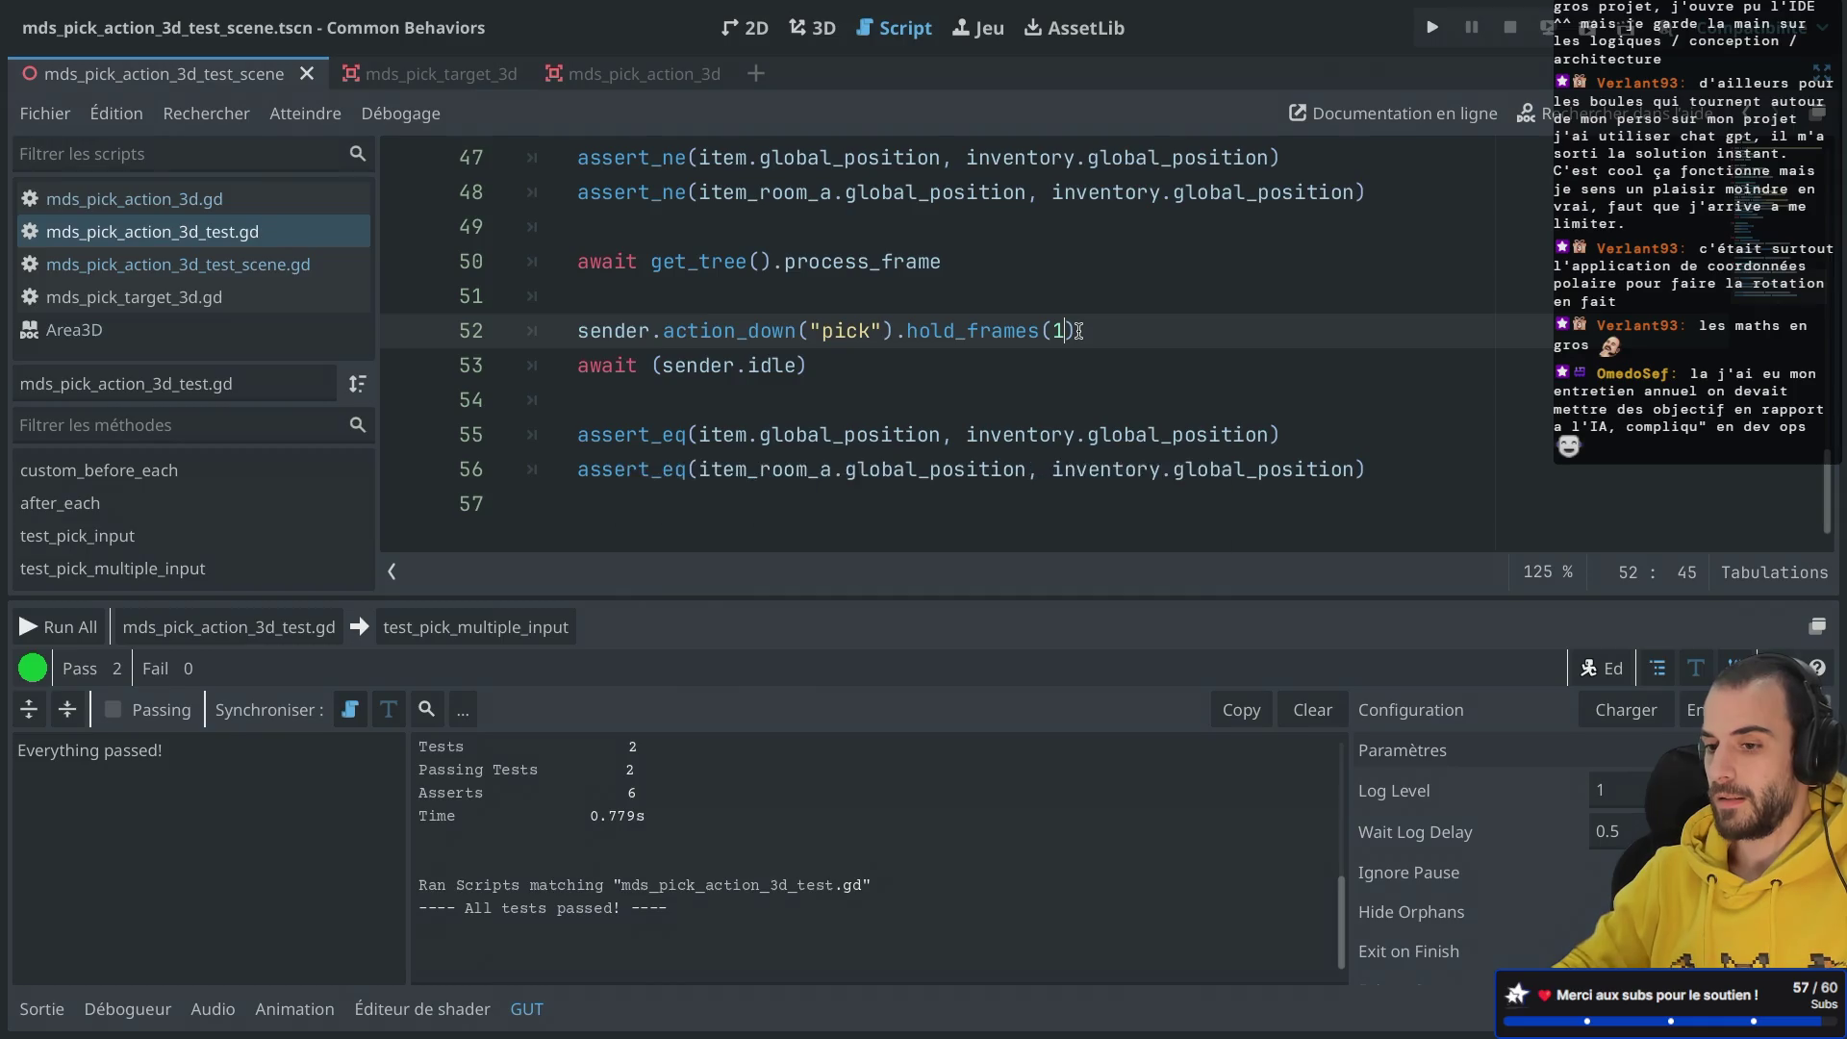
pyautogui.scroll(5, 1079, 331)
pyautogui.scroll(-5, 1078, 331)
pyautogui.click(289, 624)
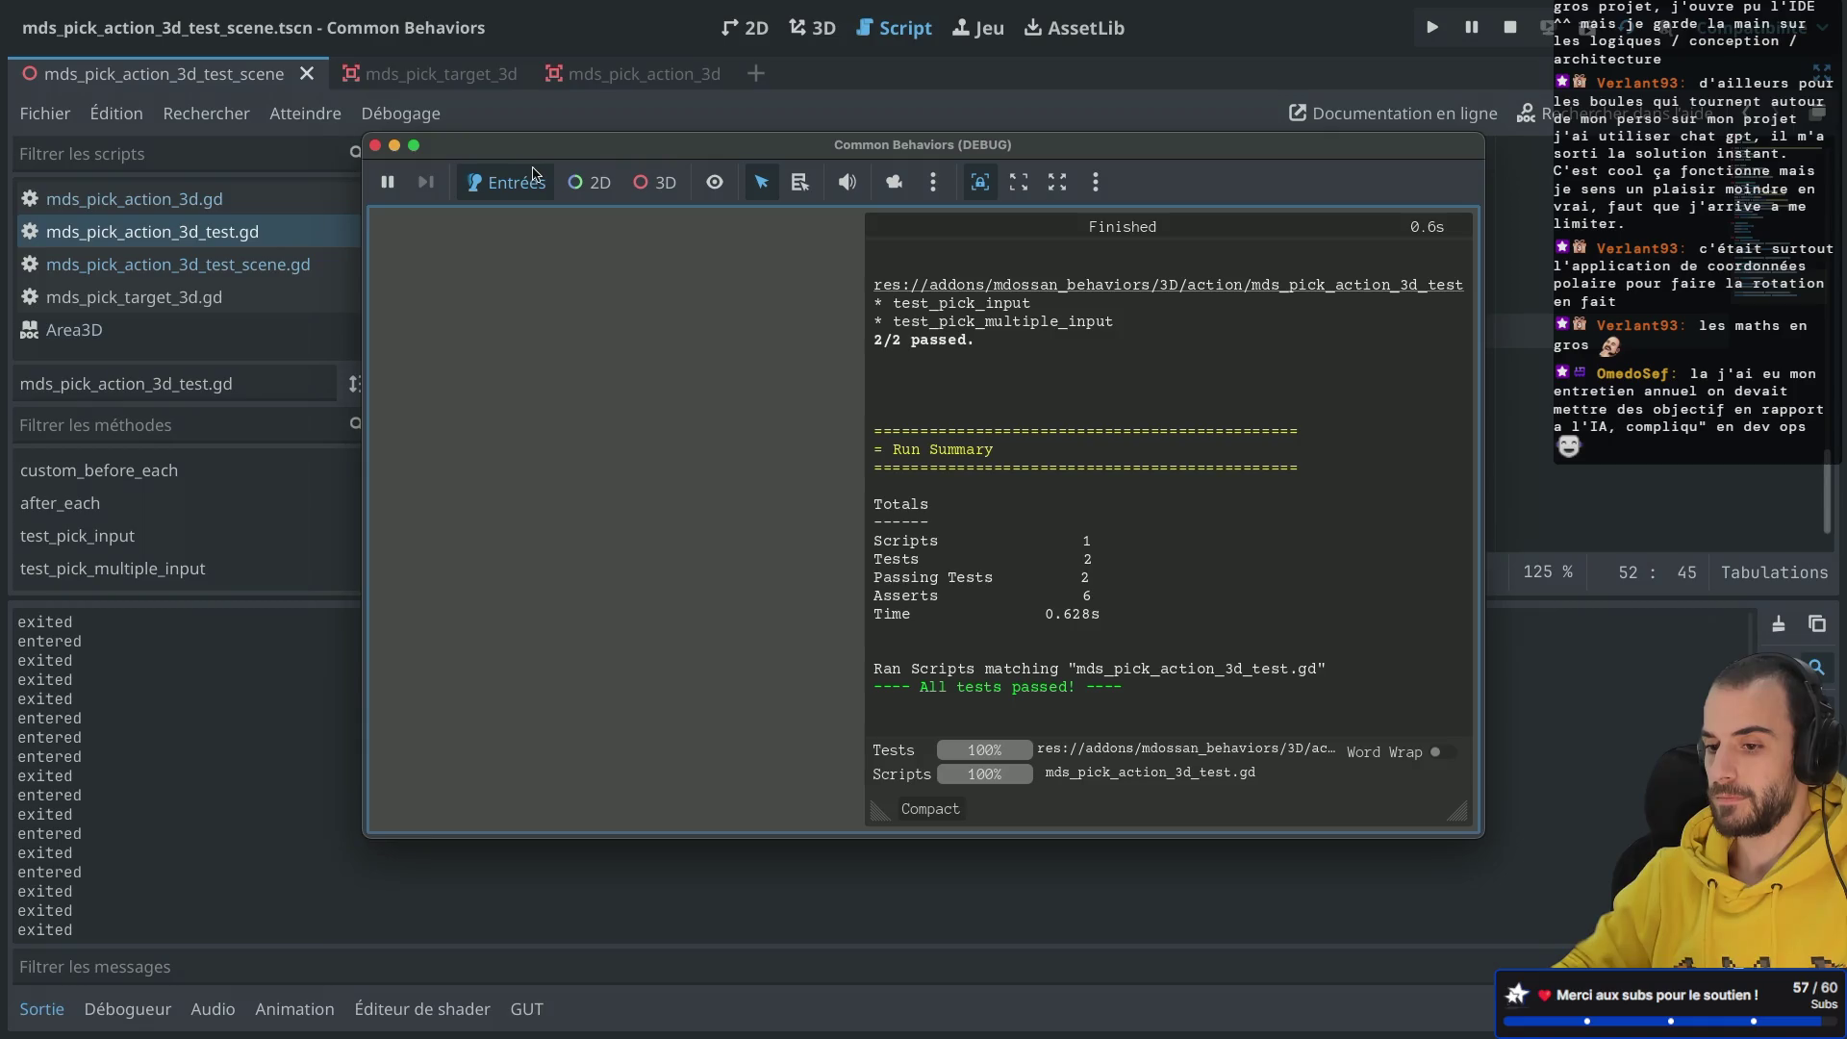
pyautogui.click(376, 145)
pyautogui.scroll(3, 736, 321)
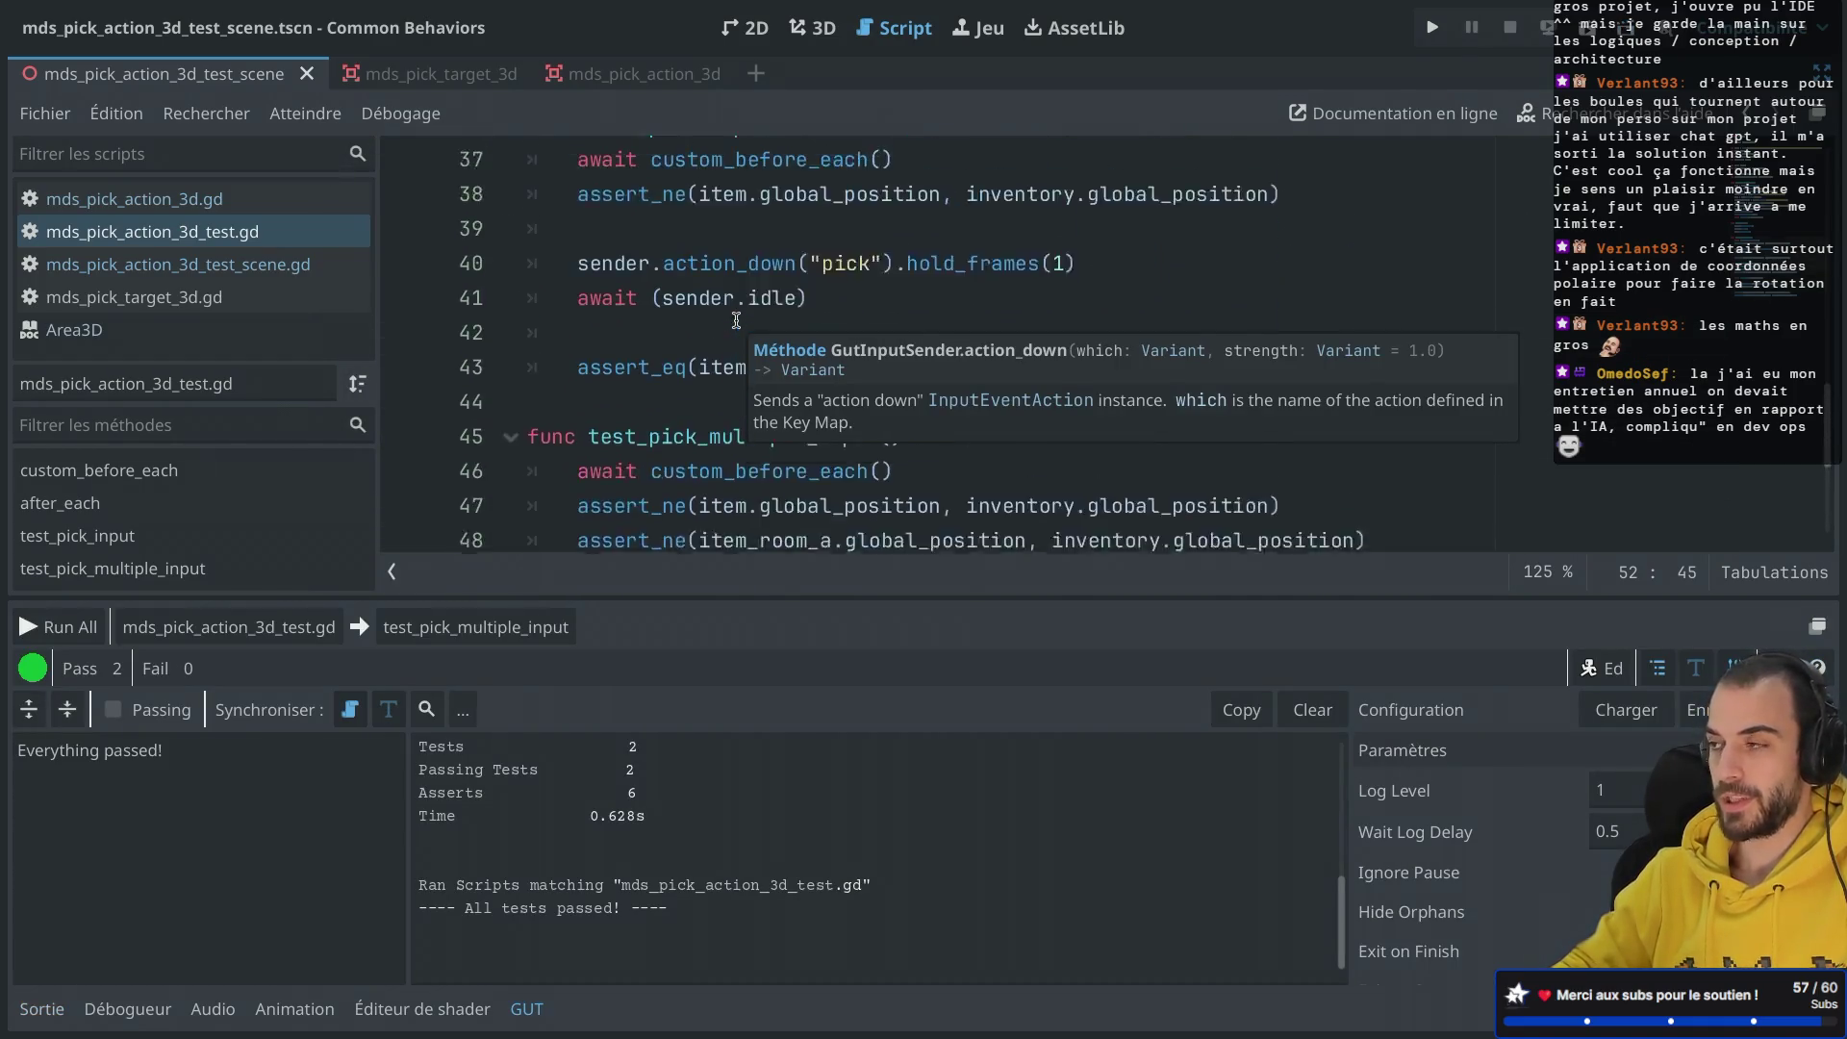
# Step: Check that the GUT output shows 2/2 passed, then open mds_pick_action_3d.gd
pyautogui.scroll(1, 736, 320)
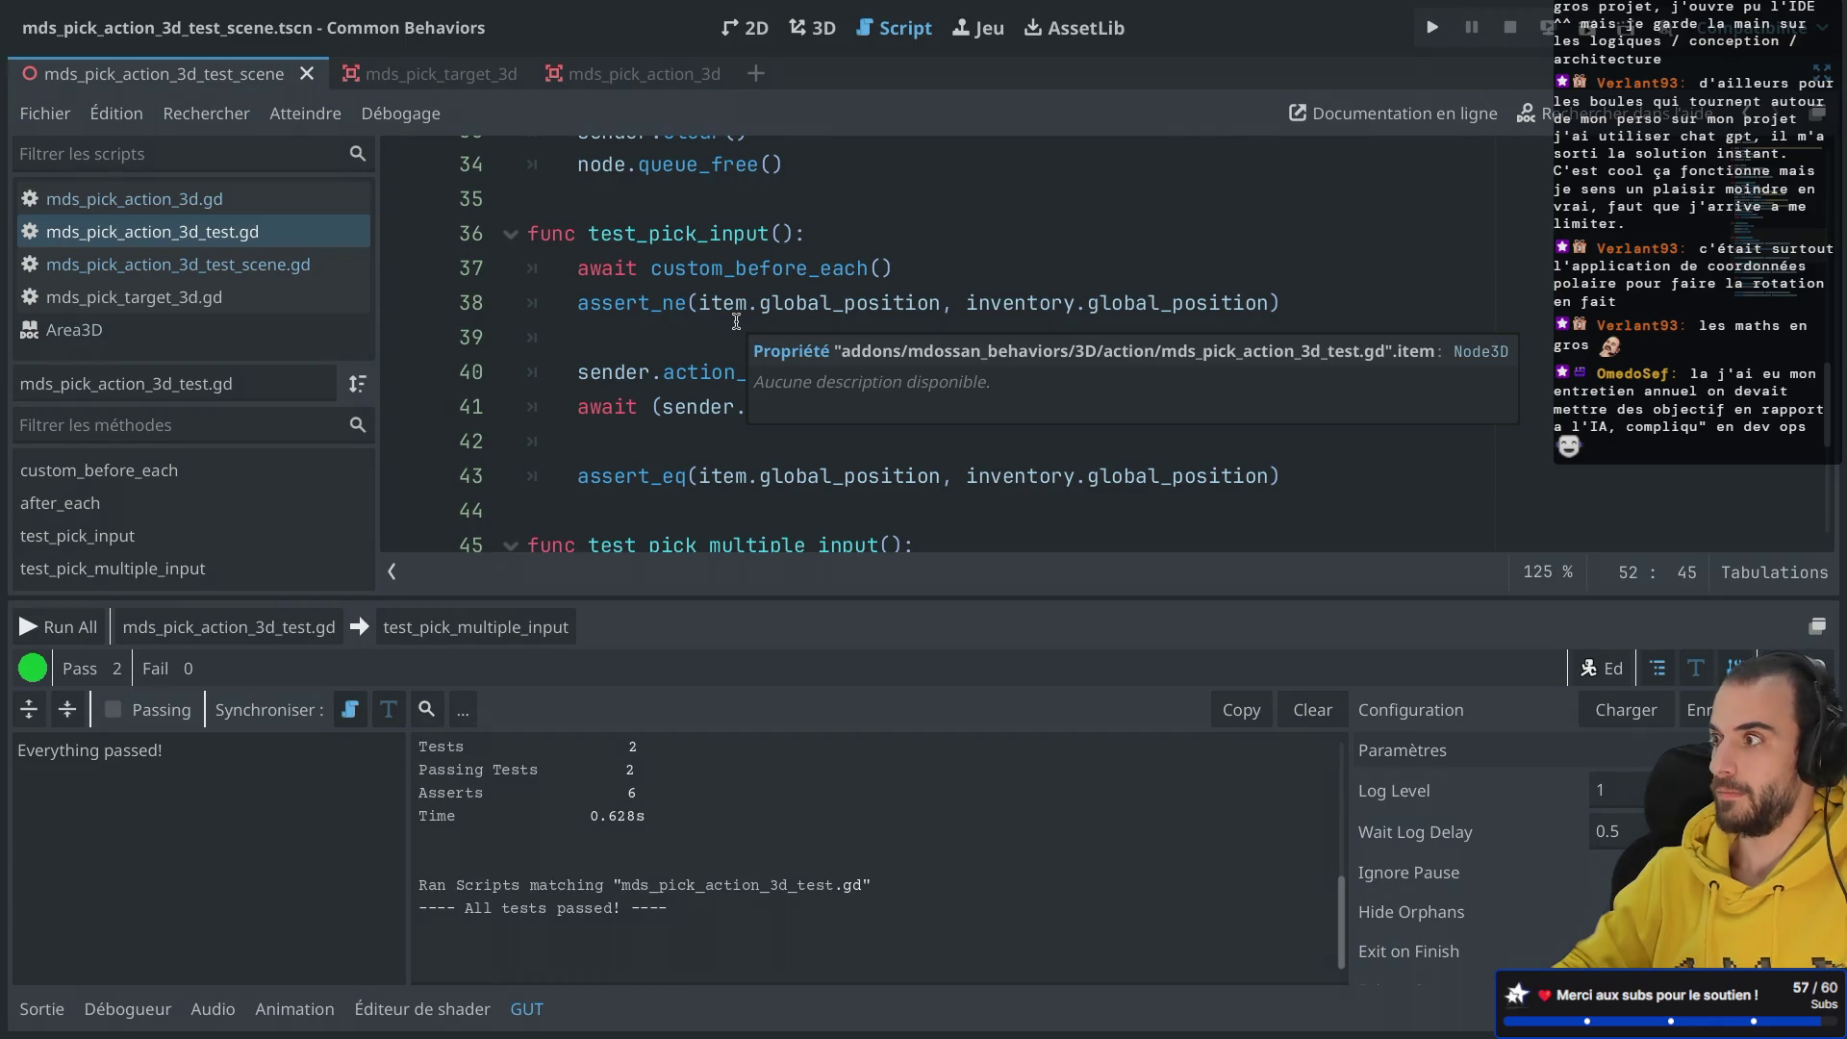
pyautogui.scroll(3, 736, 320)
pyautogui.scroll(-2, 736, 320)
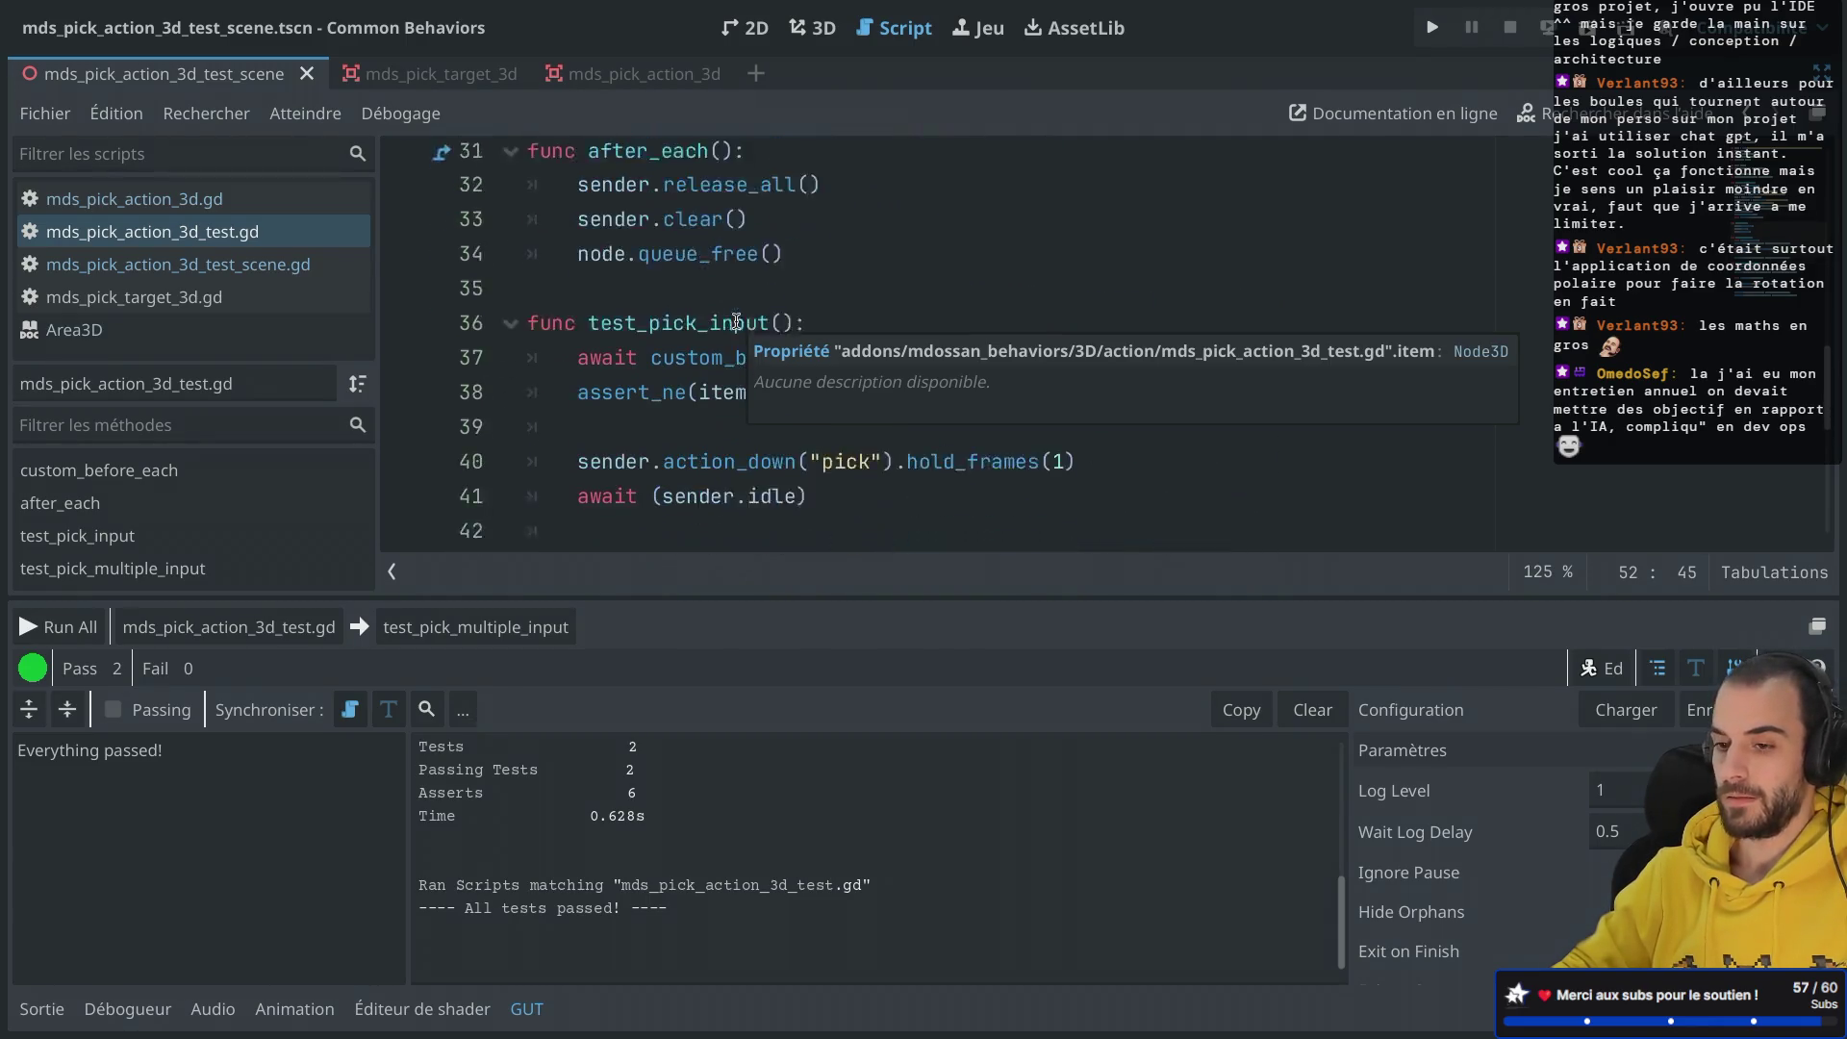
pyautogui.click(265, 271)
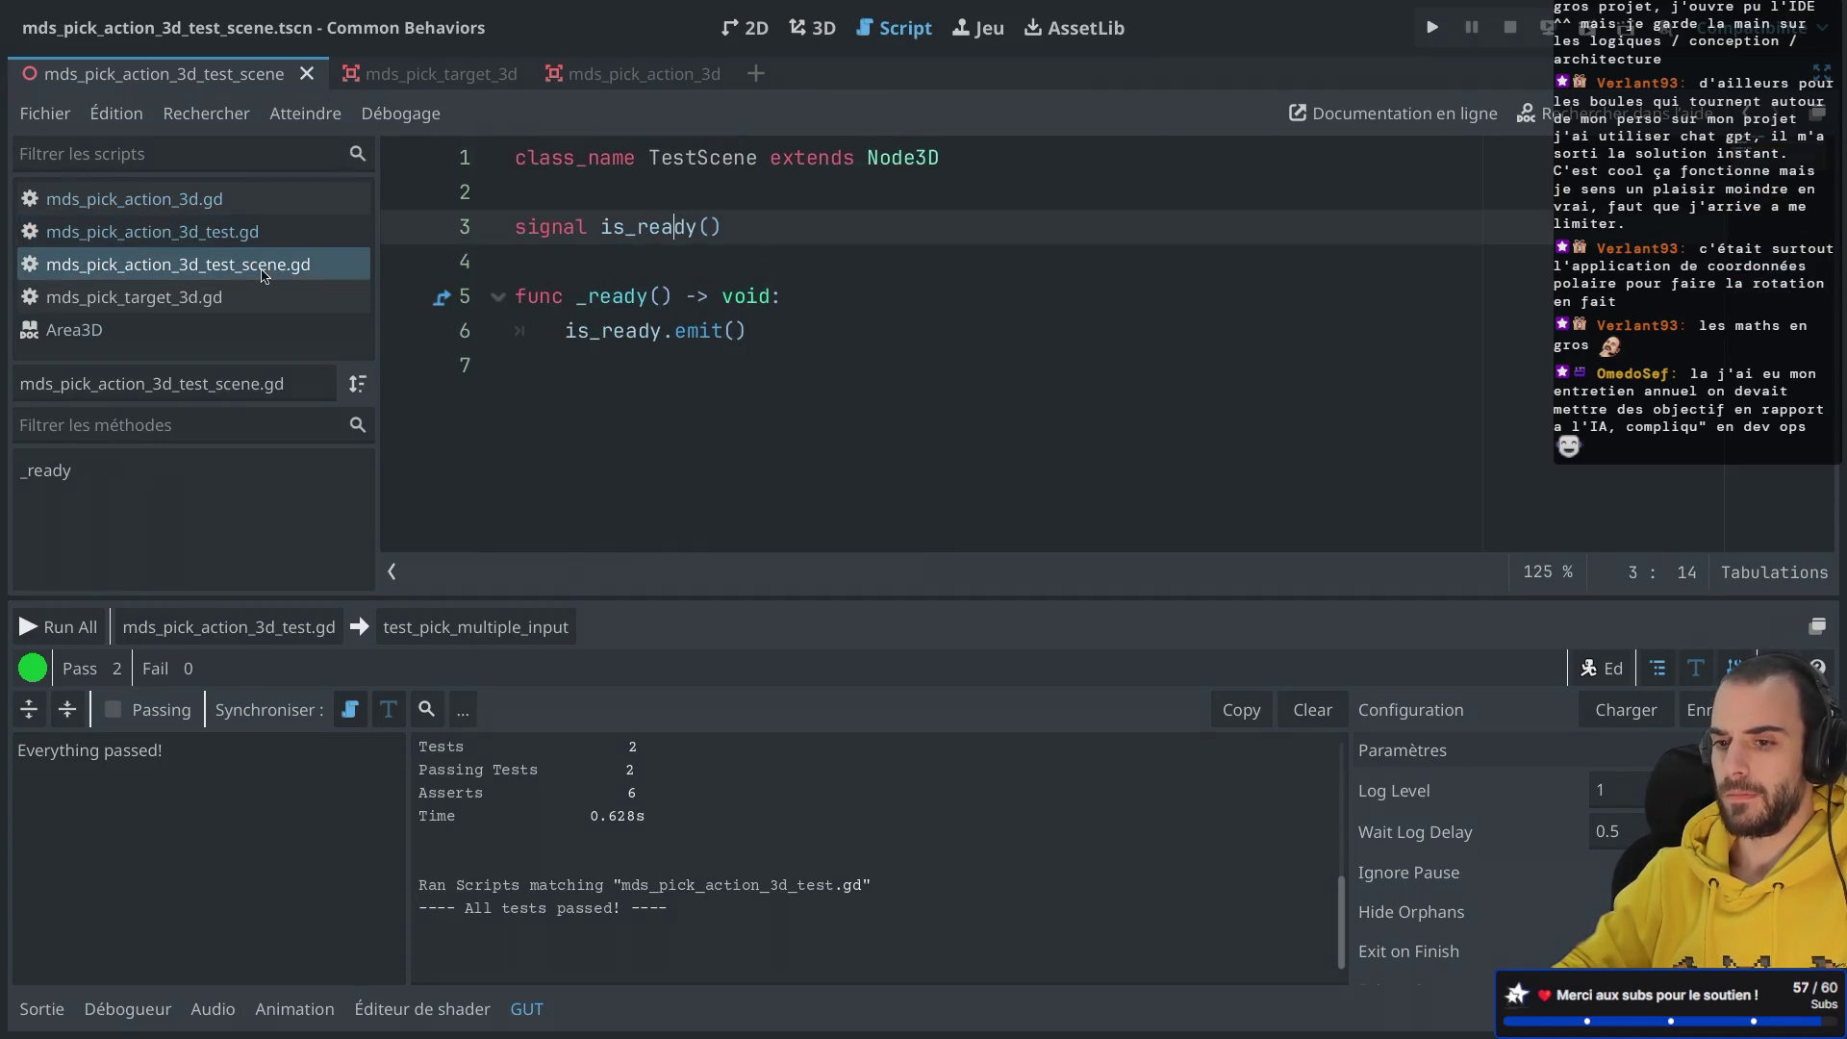
pyautogui.click(248, 232)
pyautogui.click(248, 202)
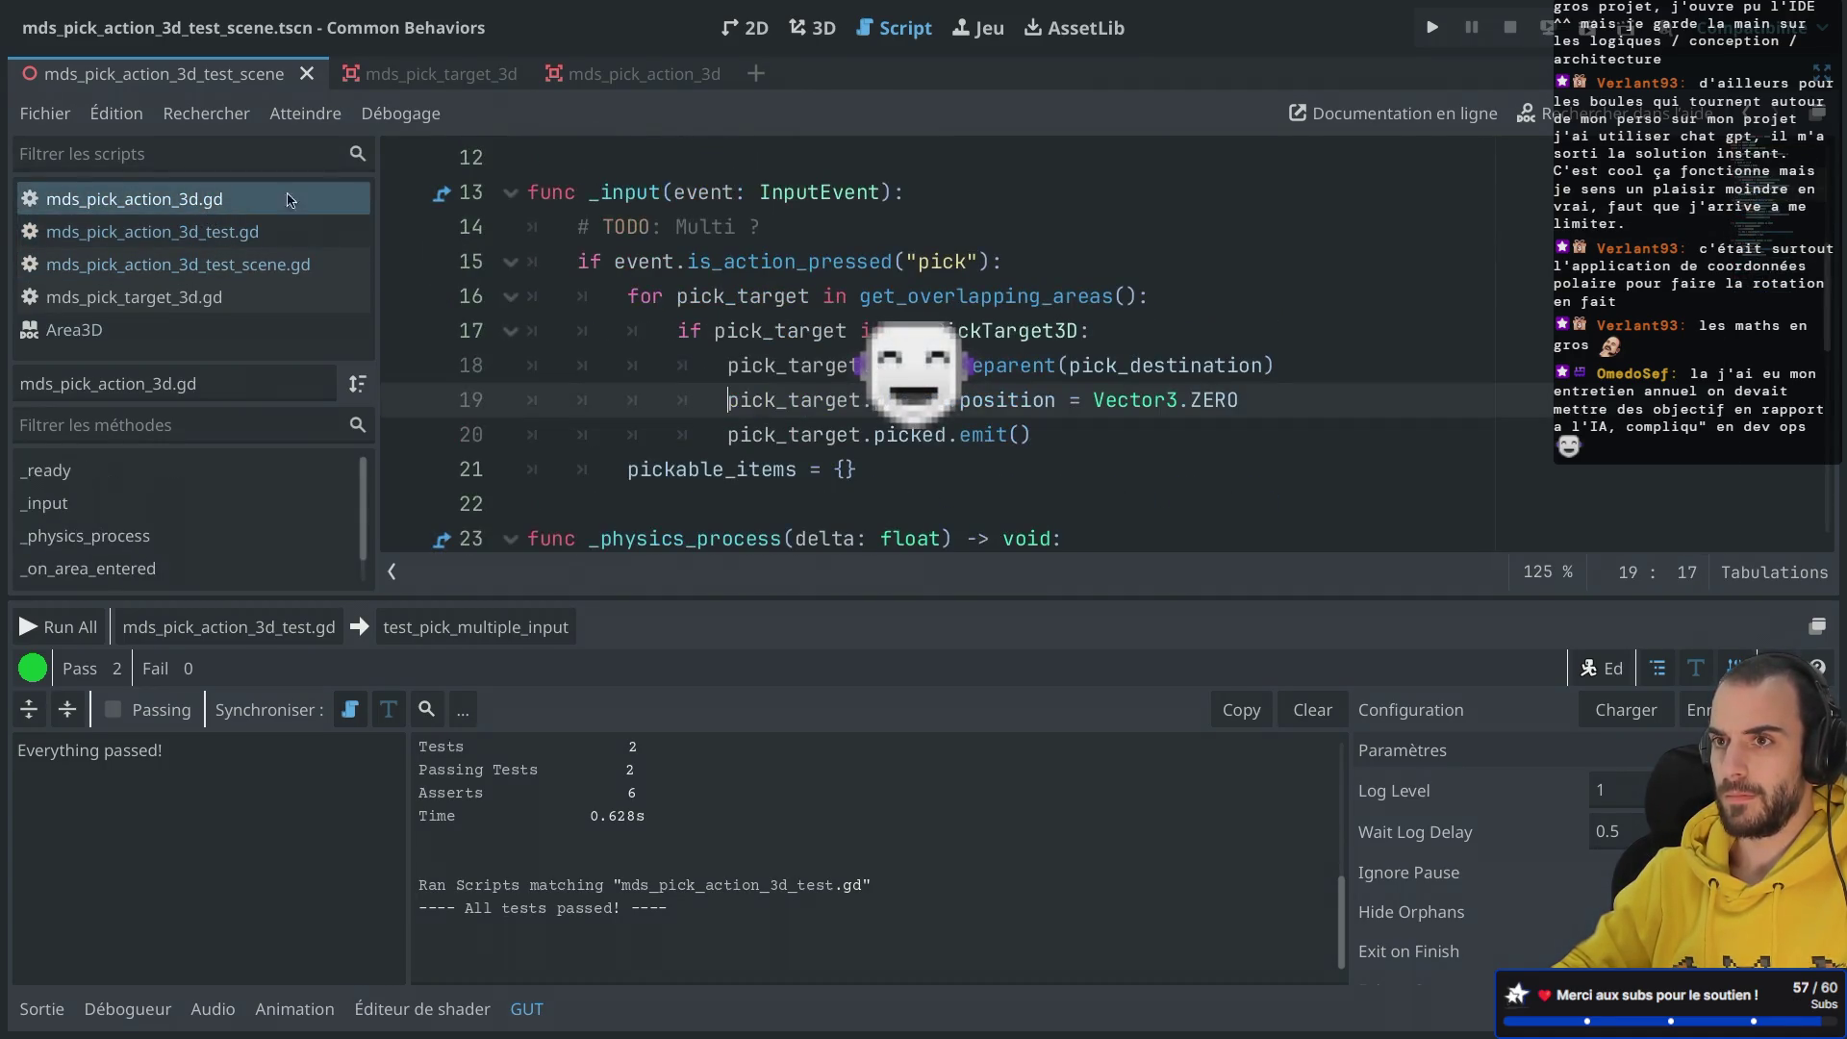
# Step: Comment out the exited and entered debug print calls in mds_pick_action_3d.gd
pyautogui.scroll(-2, 674, 289)
pyautogui.click(901, 227)
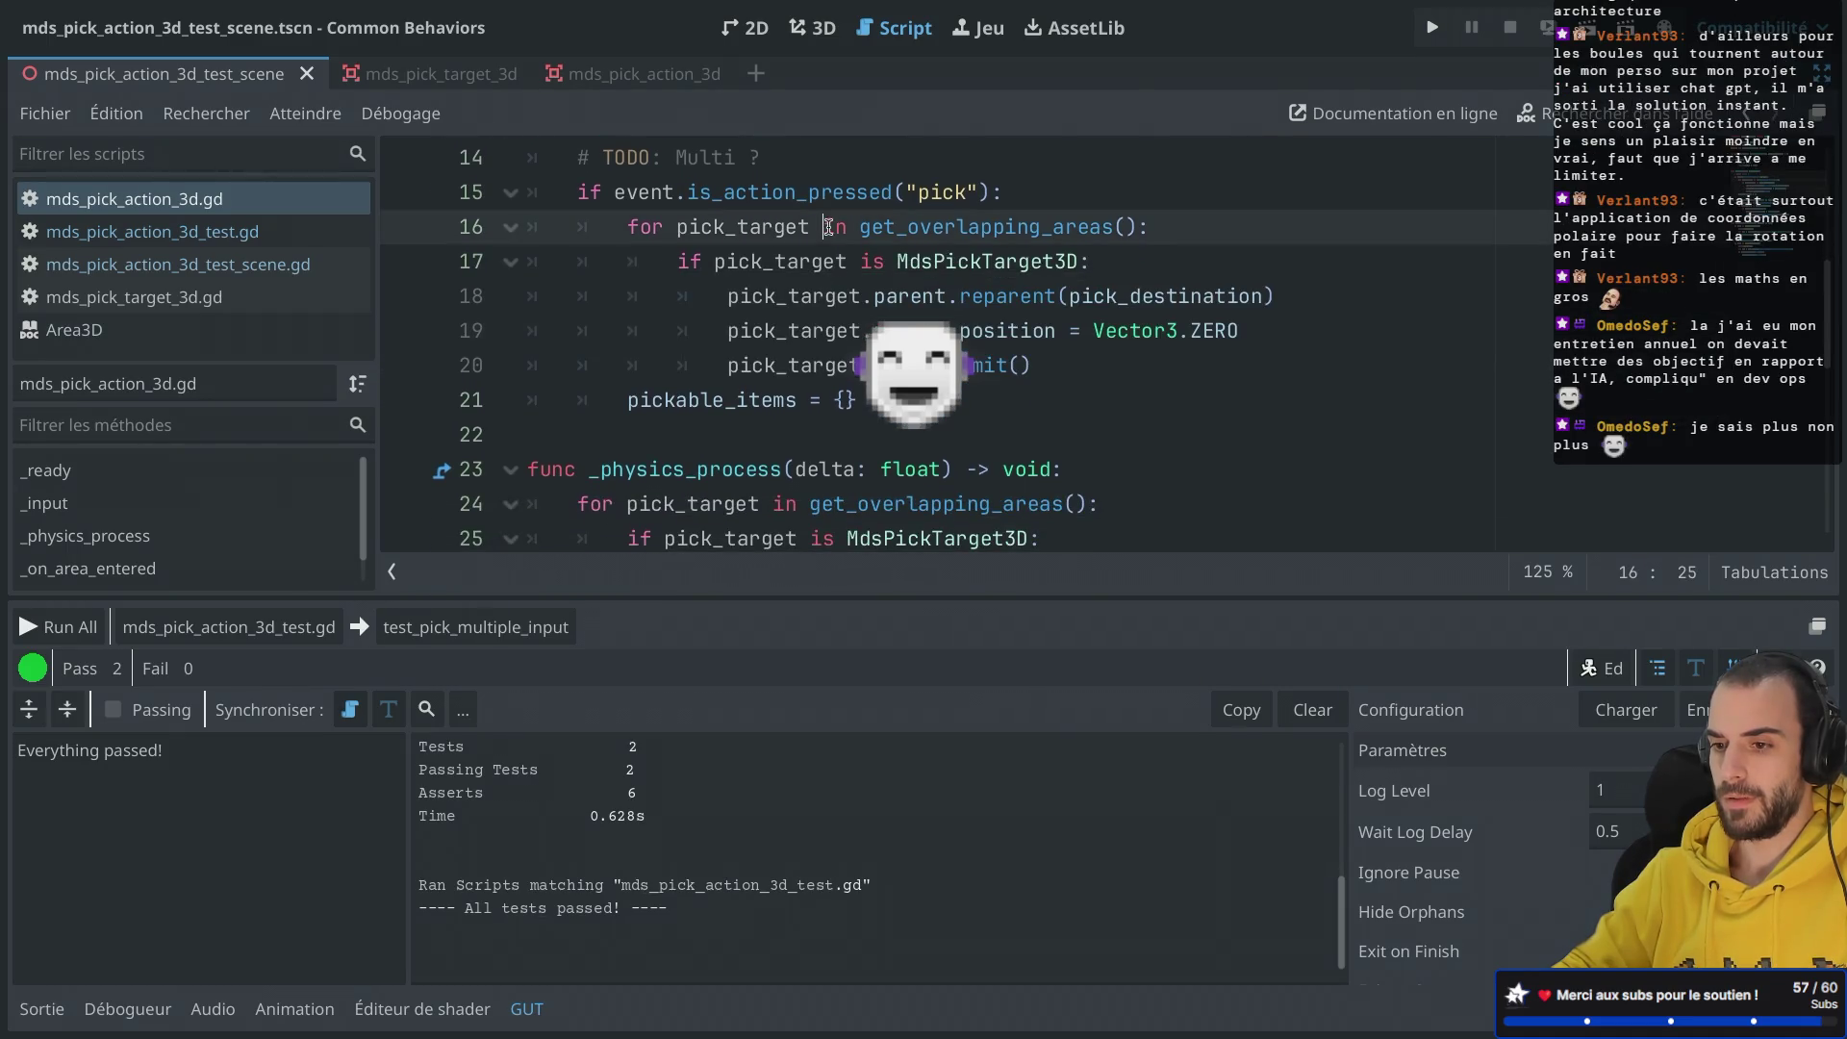
pyautogui.scroll(-6, 902, 227)
pyautogui.click(626, 368)
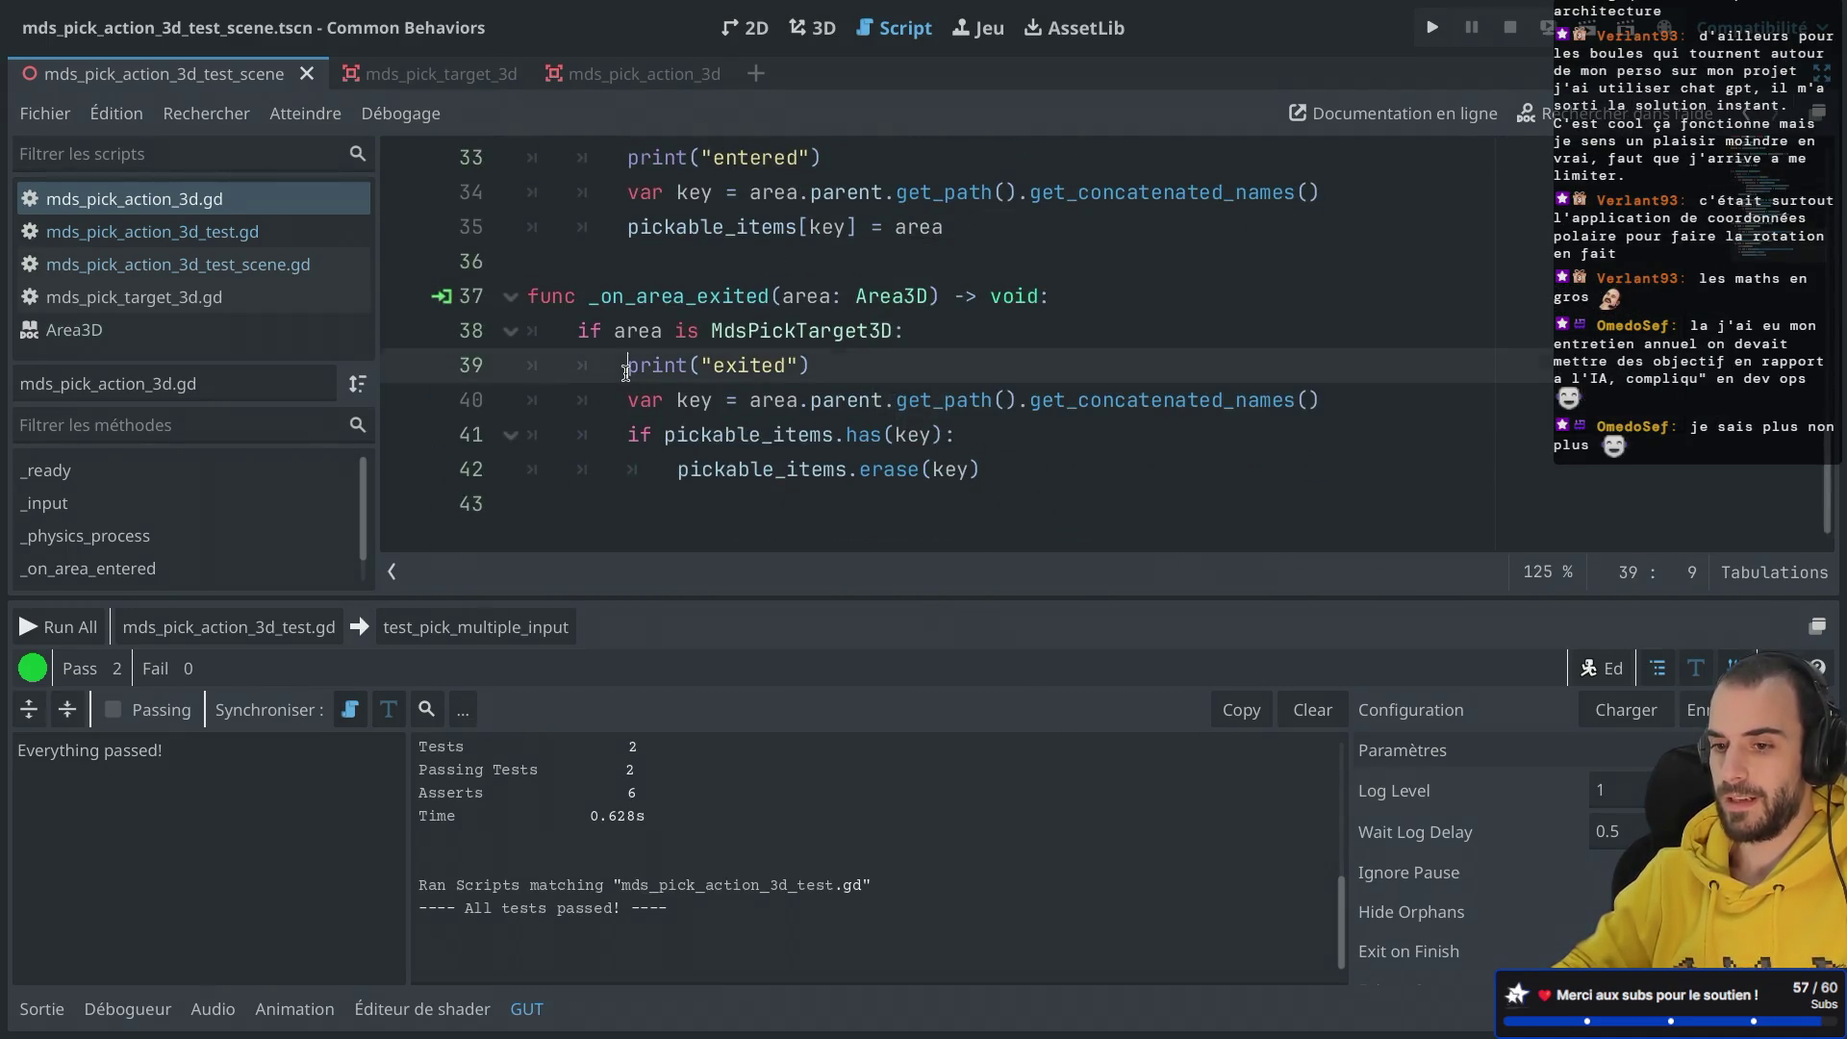
pyautogui.write('#')
pyautogui.scroll(1, 626, 368)
pyautogui.click(627, 262)
pyautogui.write('#')
pyautogui.press('BackSpace')
pyautogui.press('Escape')
pyautogui.write('#')
# Step: Save the script and rerun the tests, passing 2/2 in 0.637s
pyautogui.hotkey('ctrl', 's')
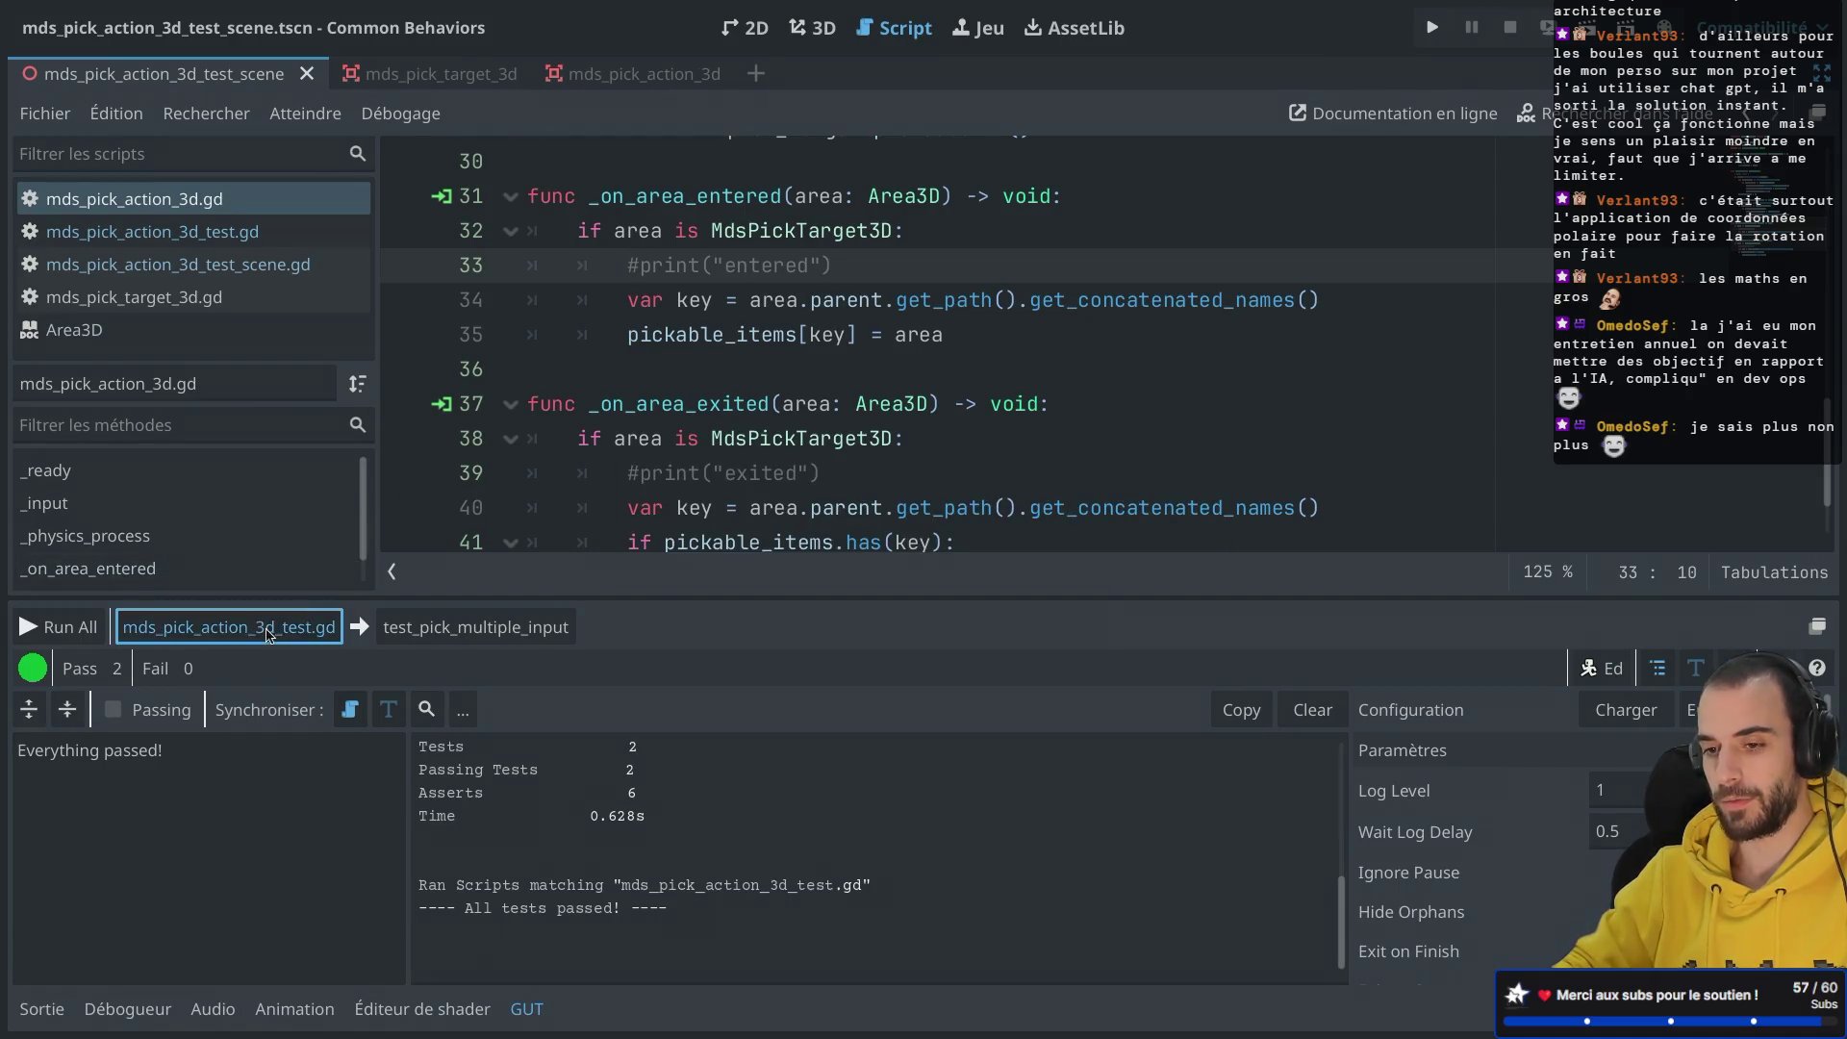
pyautogui.click(268, 636)
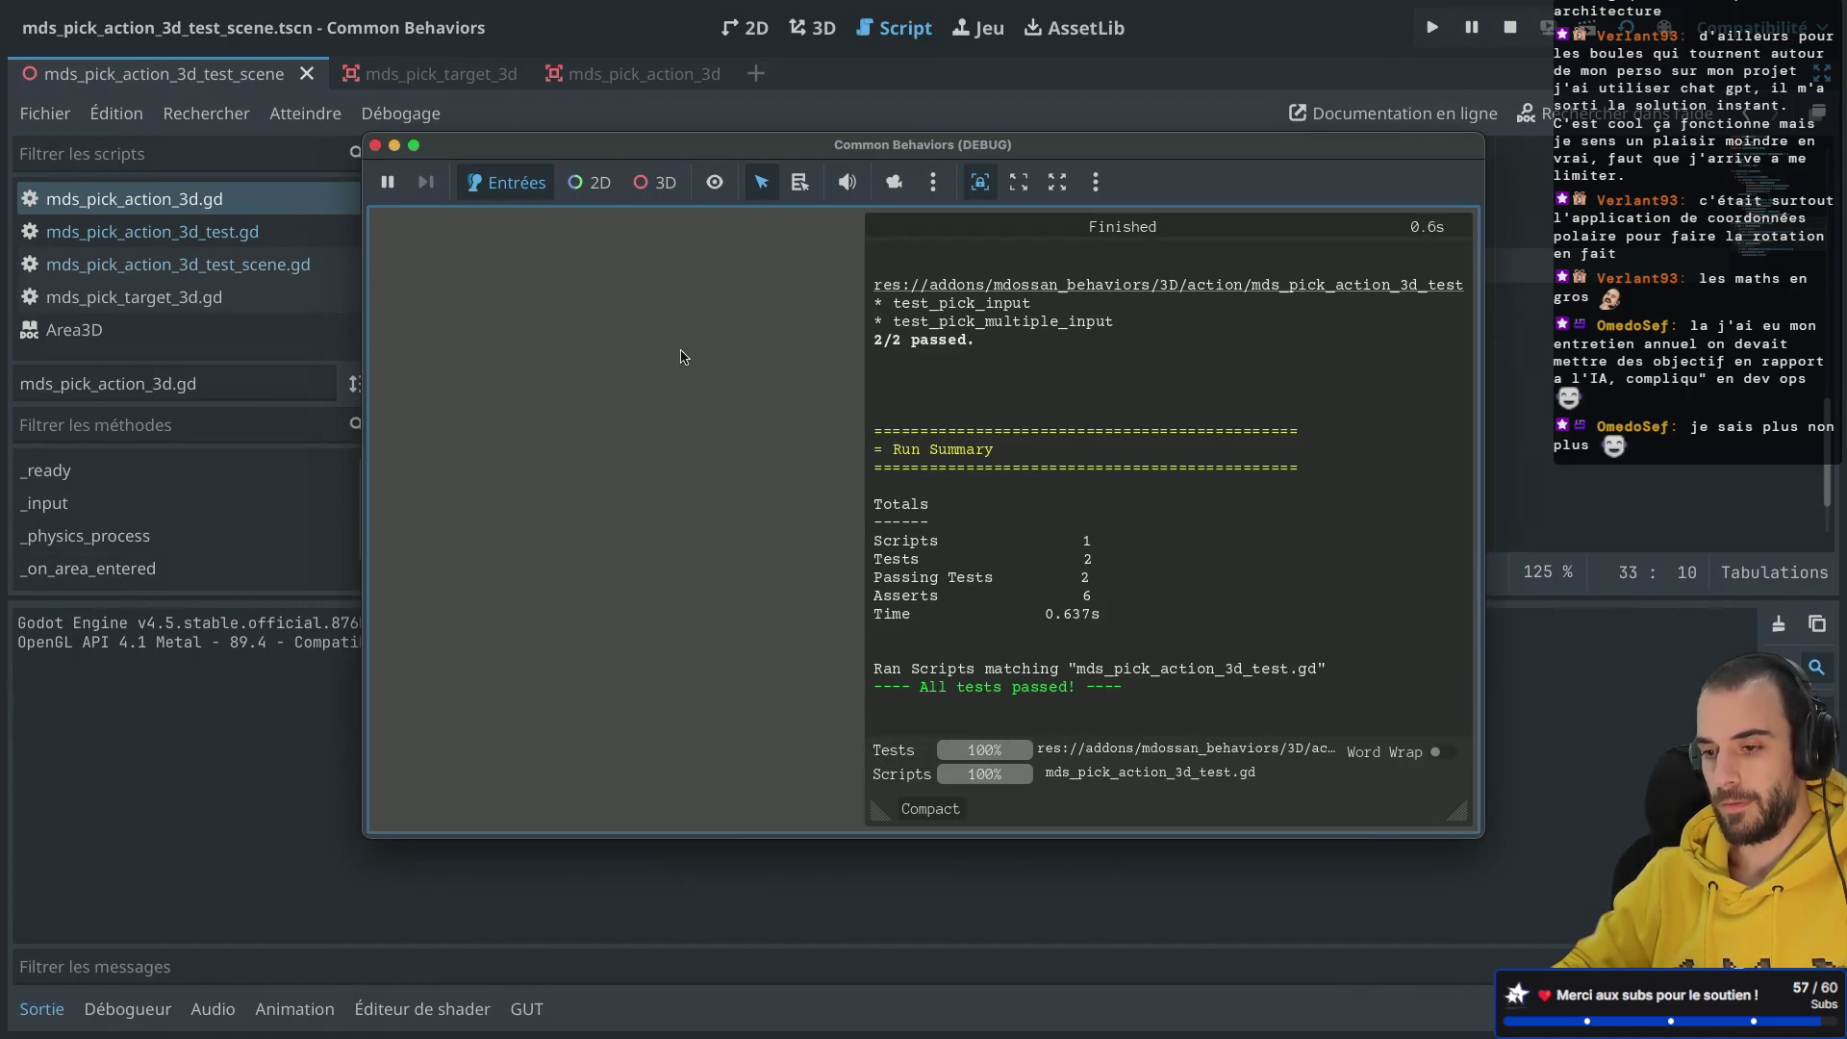
pyautogui.click(375, 145)
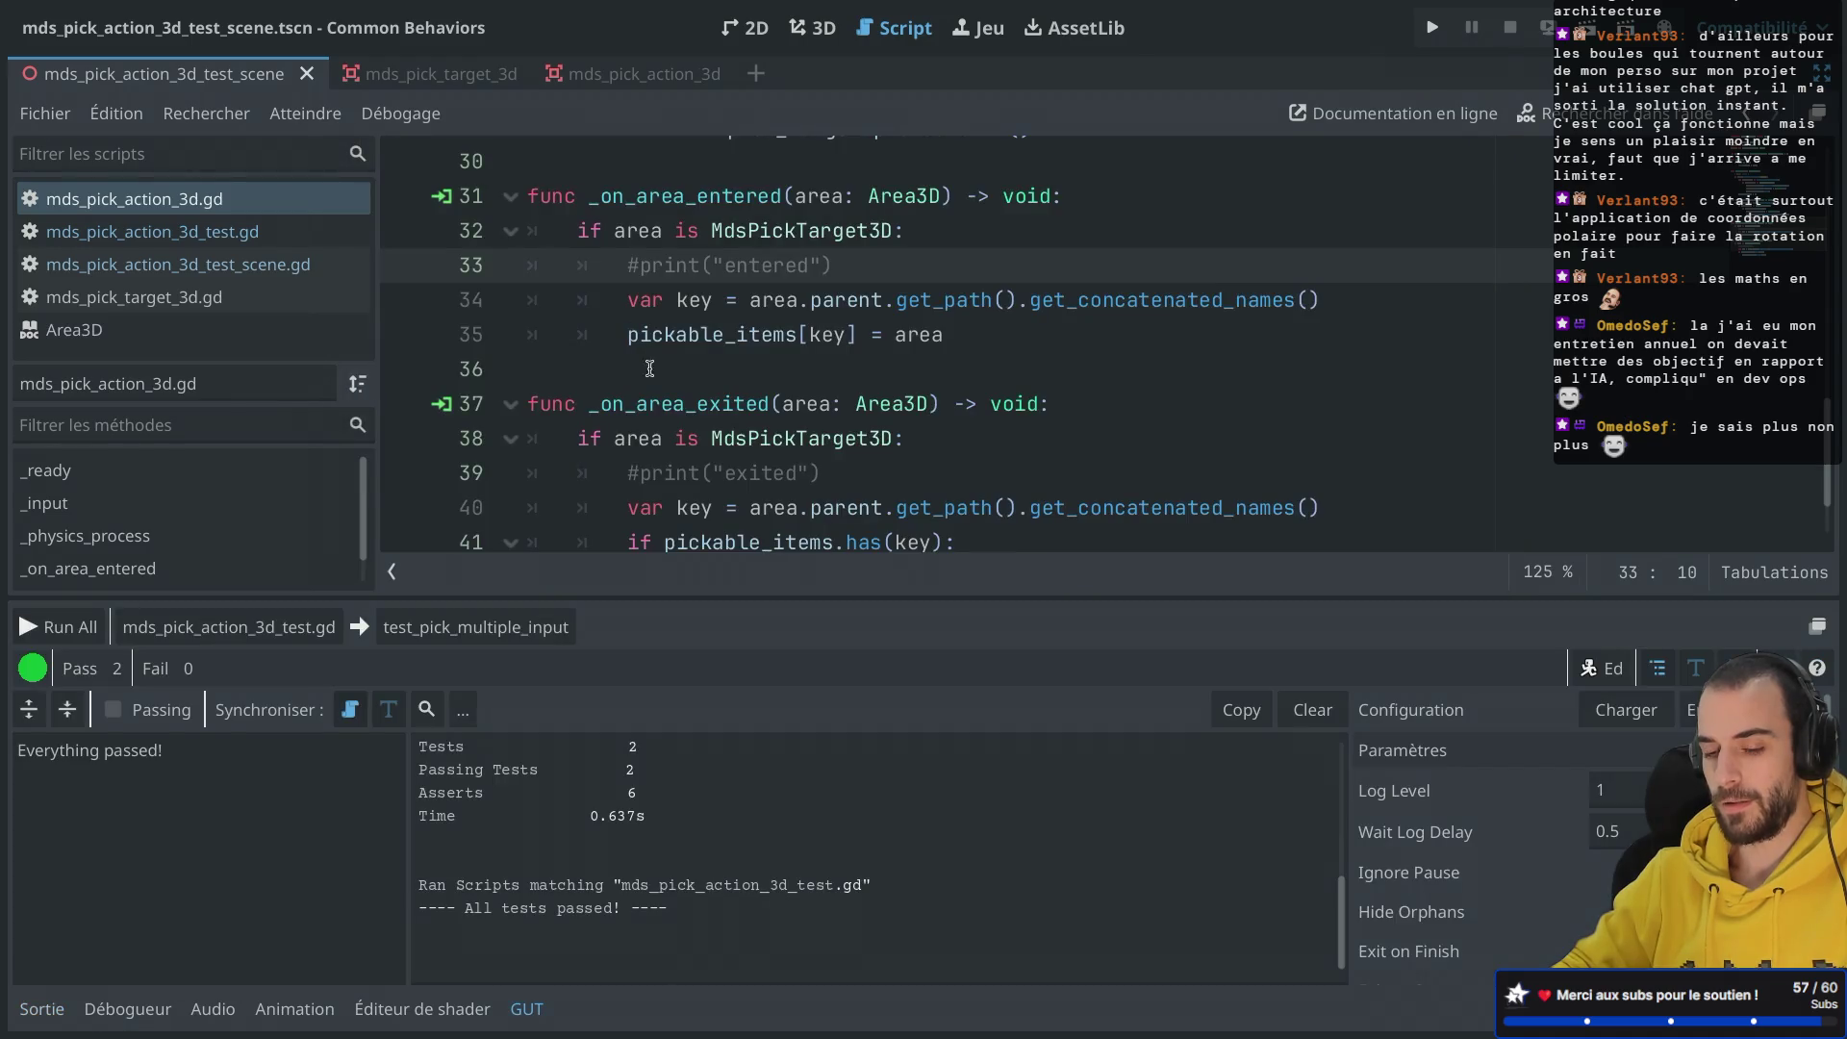
# Step: Uncomment the exited and entered print calls on lines 39 and 33, and save
pyautogui.click(642, 459)
pyautogui.press('BackSpace')
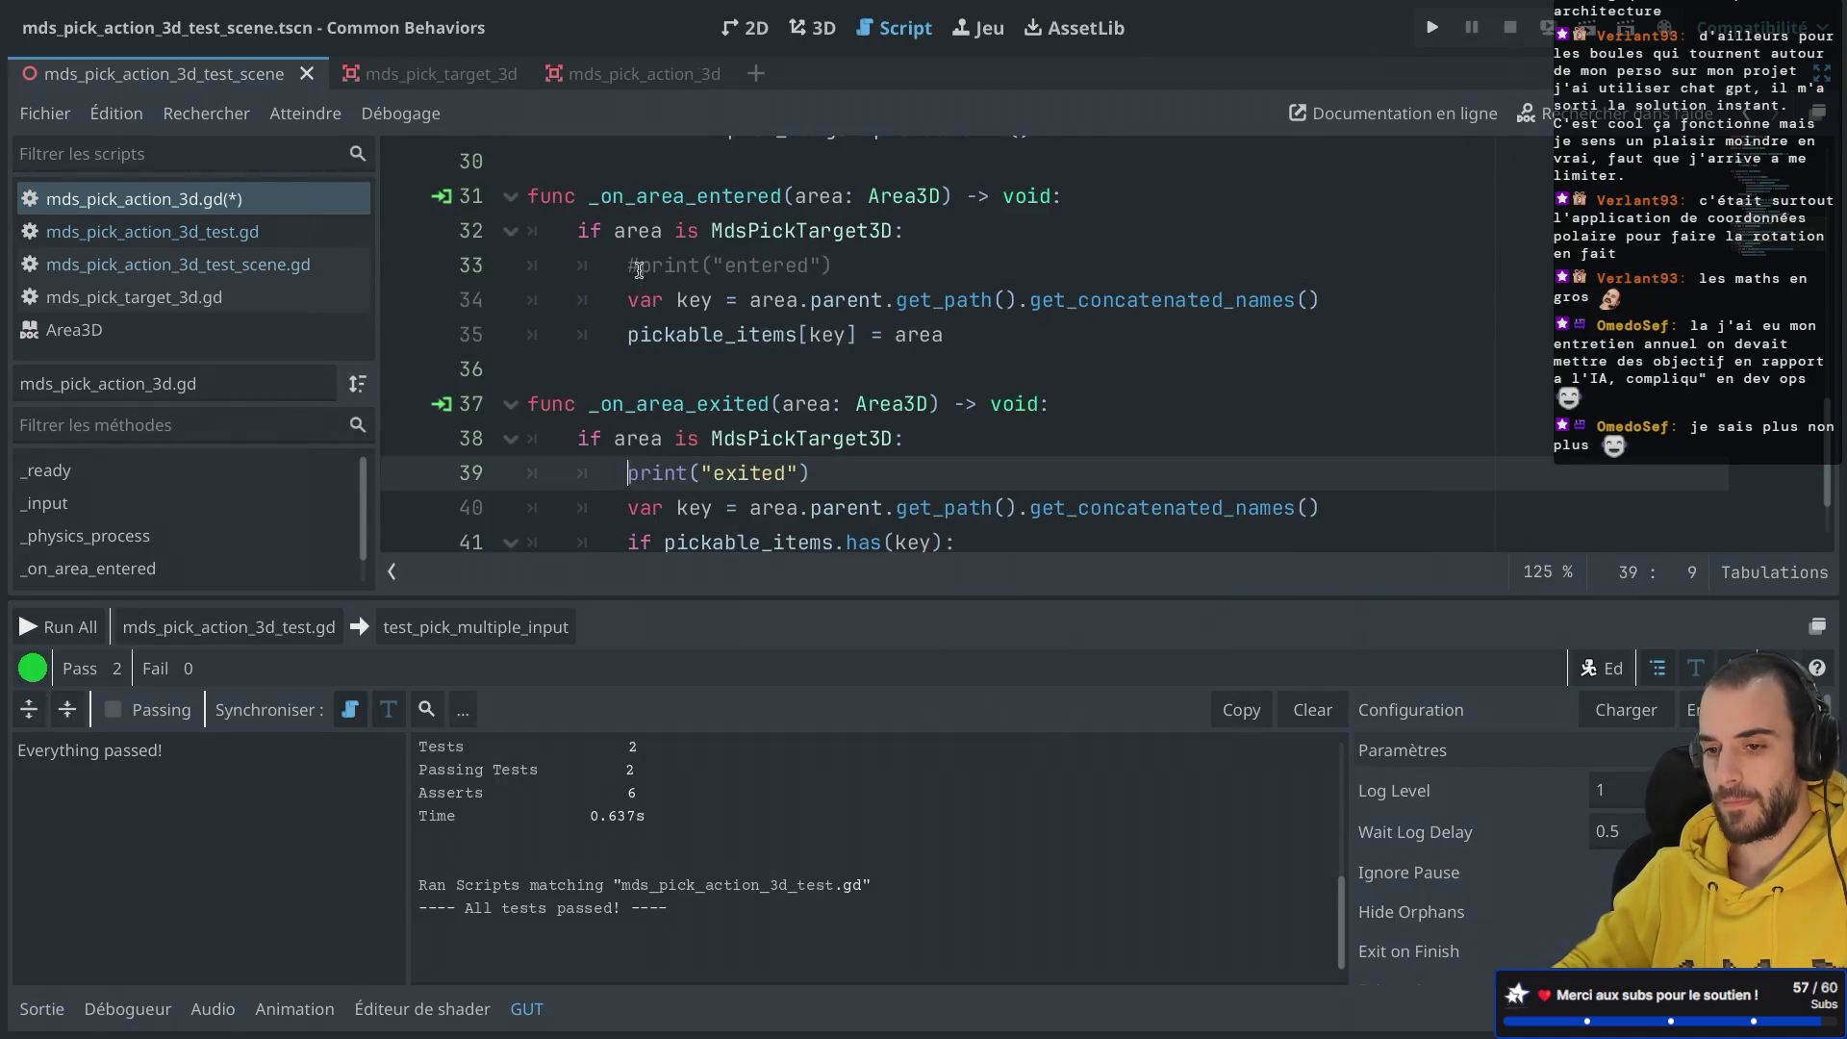
pyautogui.click(640, 268)
pyautogui.press('BackSpace')
pyautogui.hotkey('ctrl', 's')
# Step: Scroll through mds_pick_action_3d.gd to review its code
pyautogui.scroll(6, 656, 237)
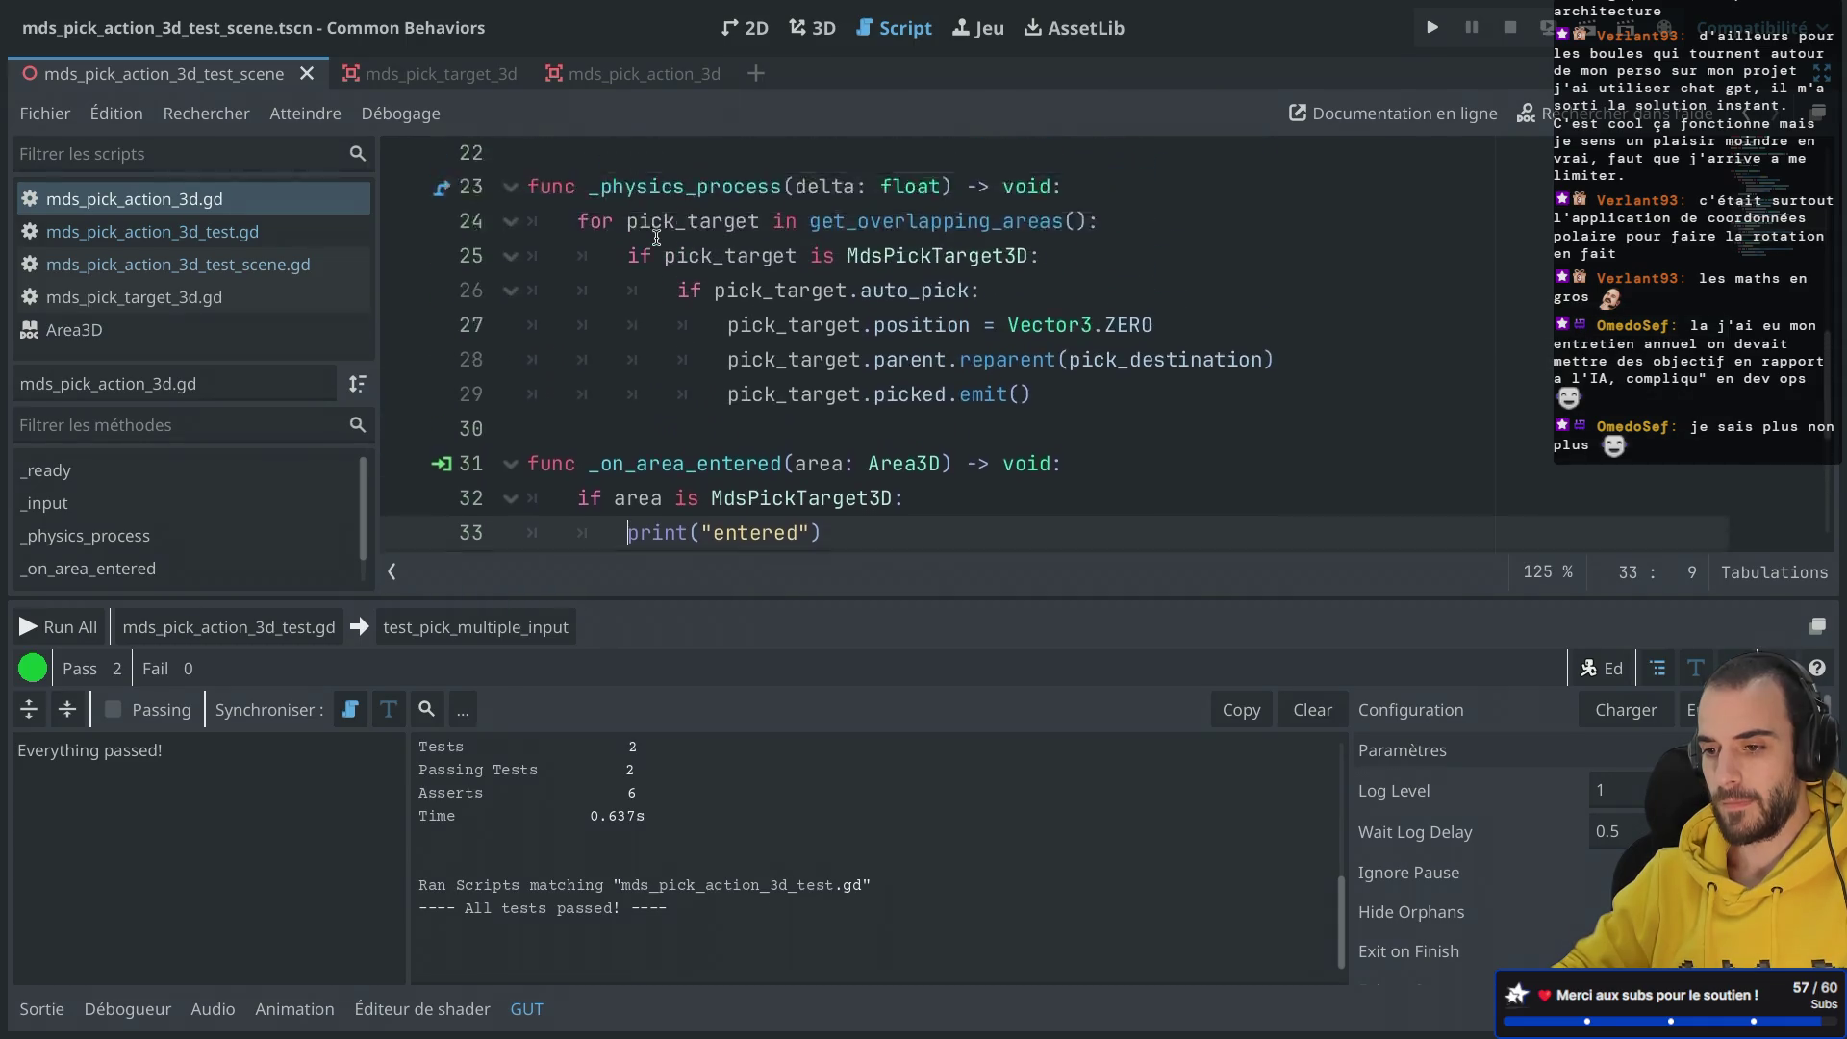
pyautogui.scroll(1, 656, 237)
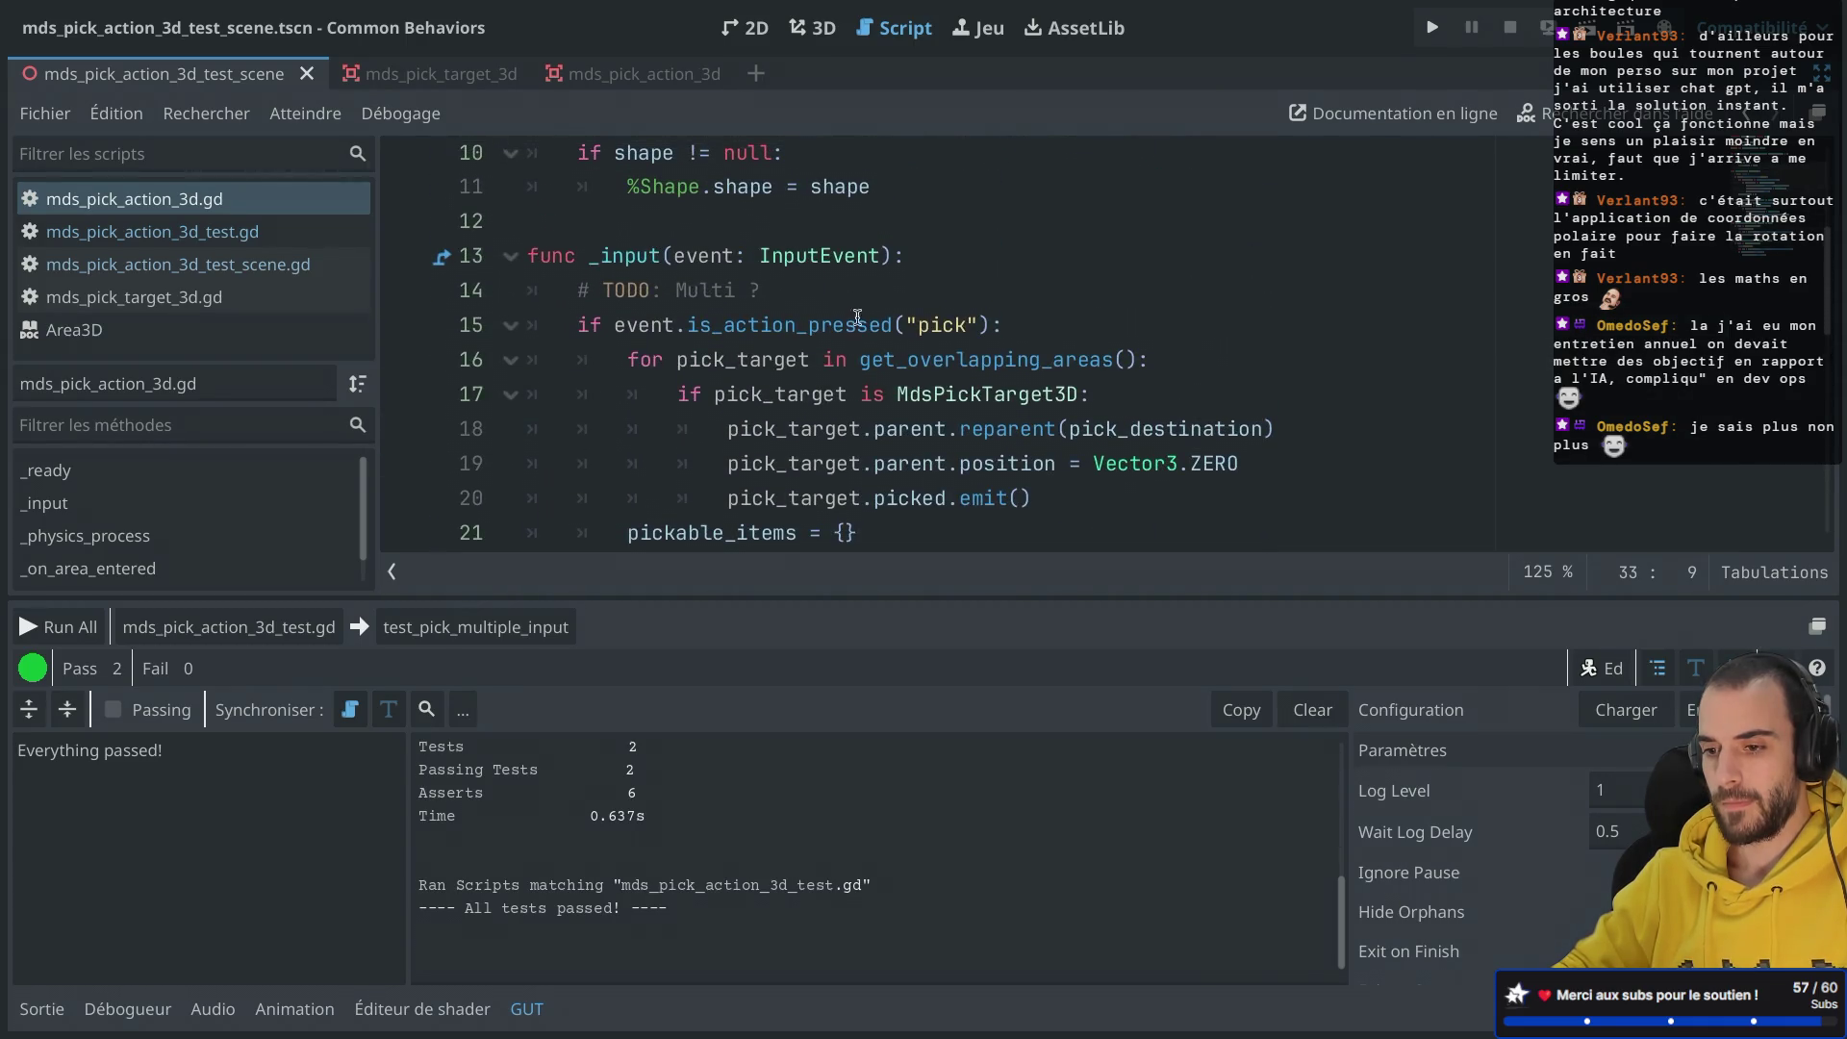
pyautogui.moveTo(864, 359); pyautogui.dragTo(1030, 359)
pyautogui.scroll(2, 1030, 357)
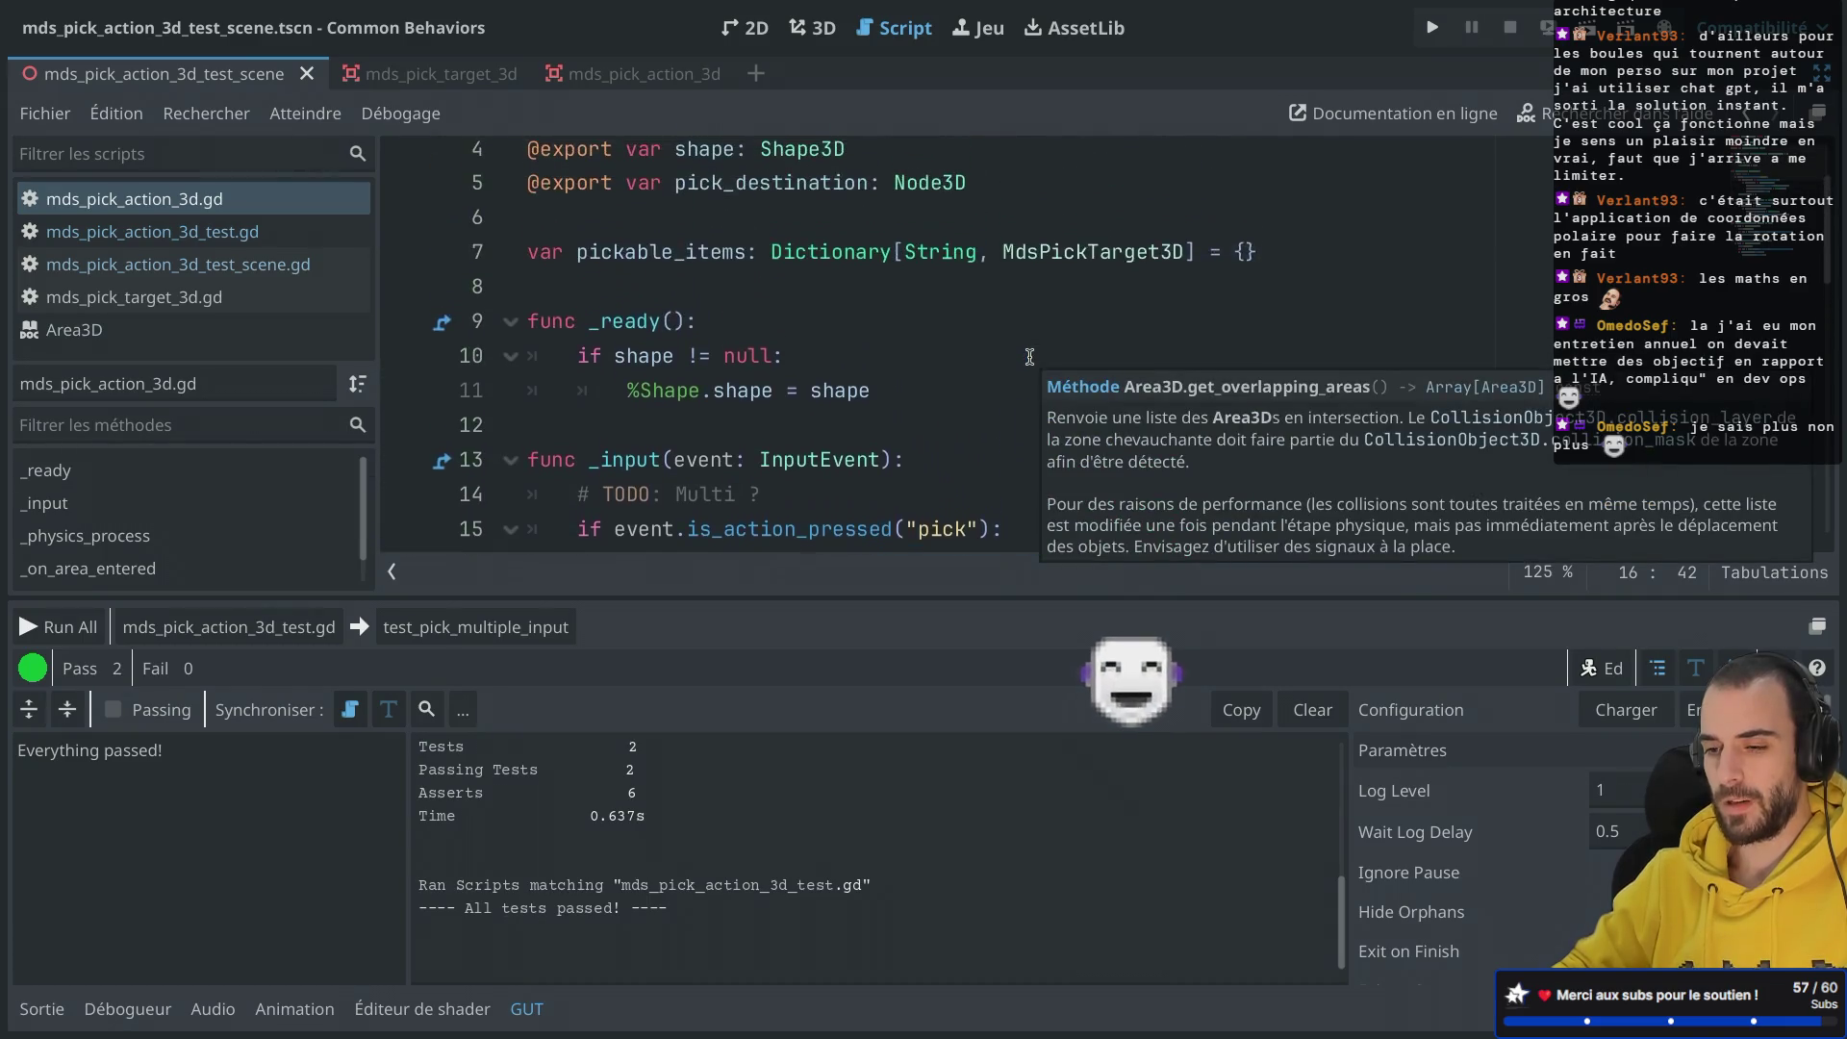
pyautogui.scroll(1, 1029, 357)
pyautogui.scroll(-3, 1029, 357)
pyautogui.scroll(-3, 1029, 357)
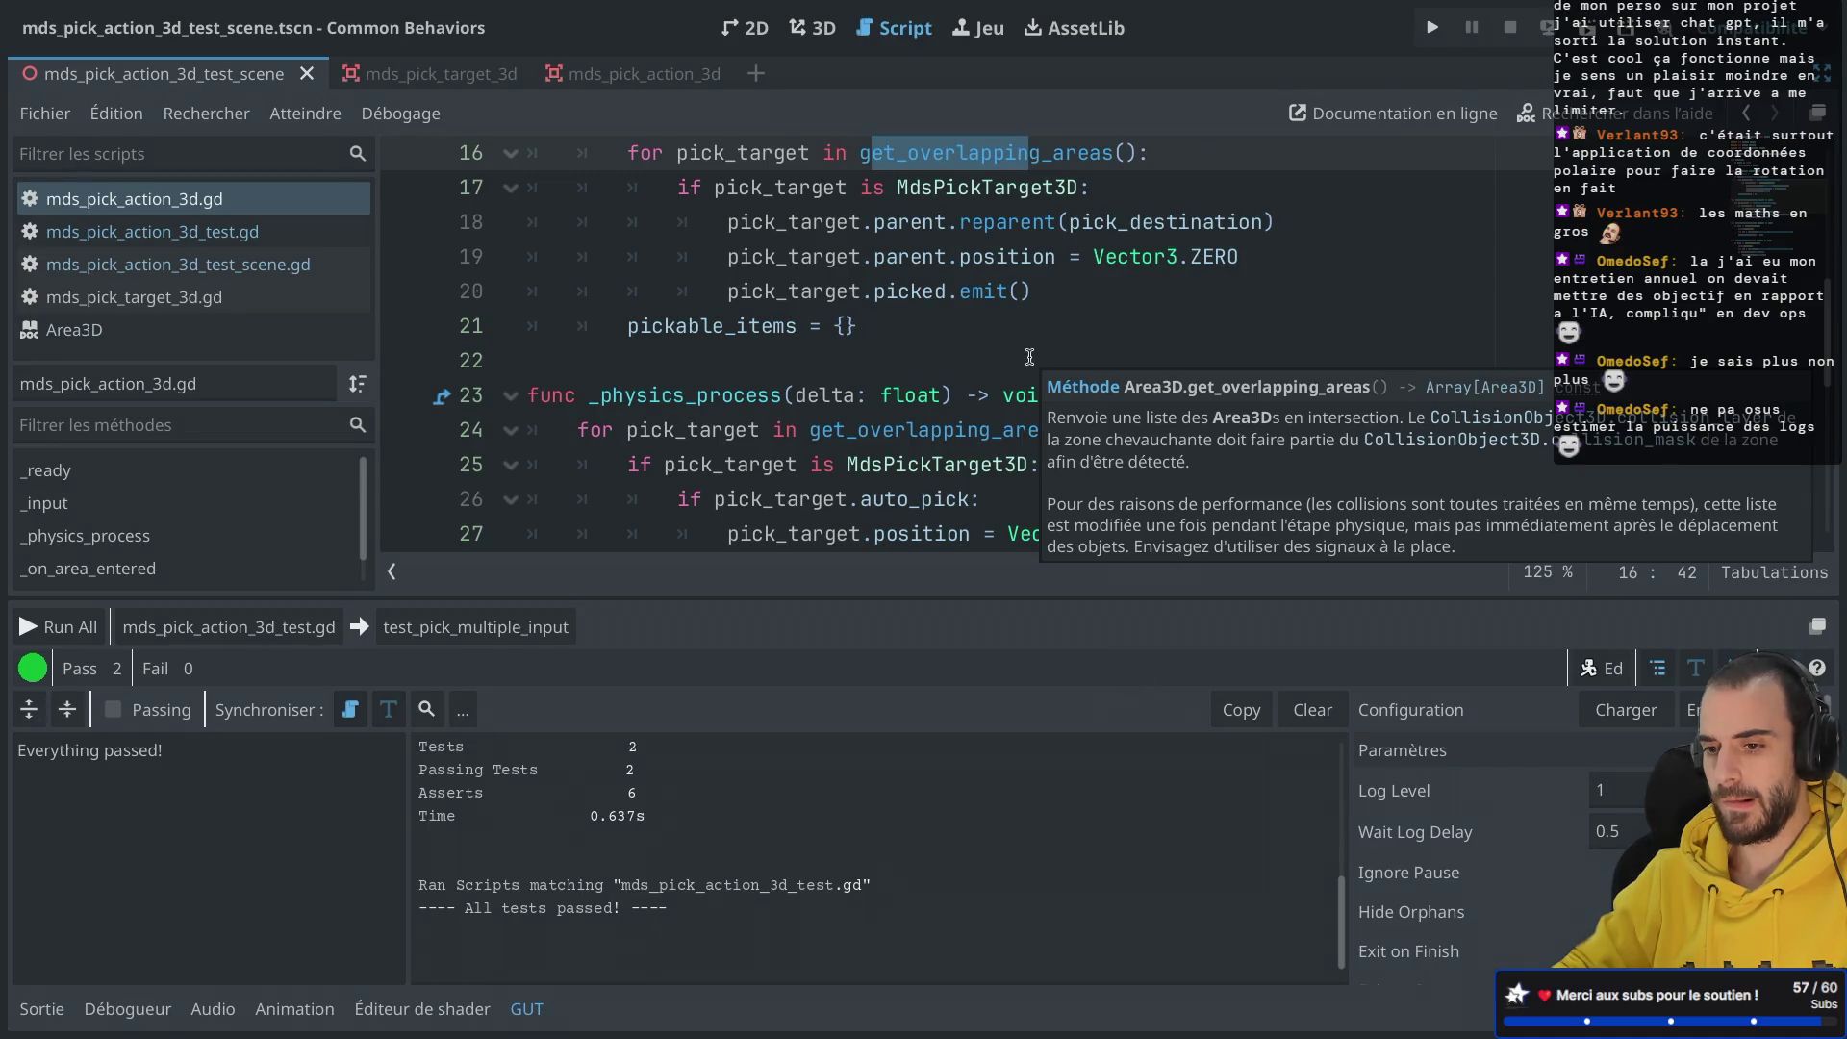
pyautogui.scroll(1, 1030, 357)
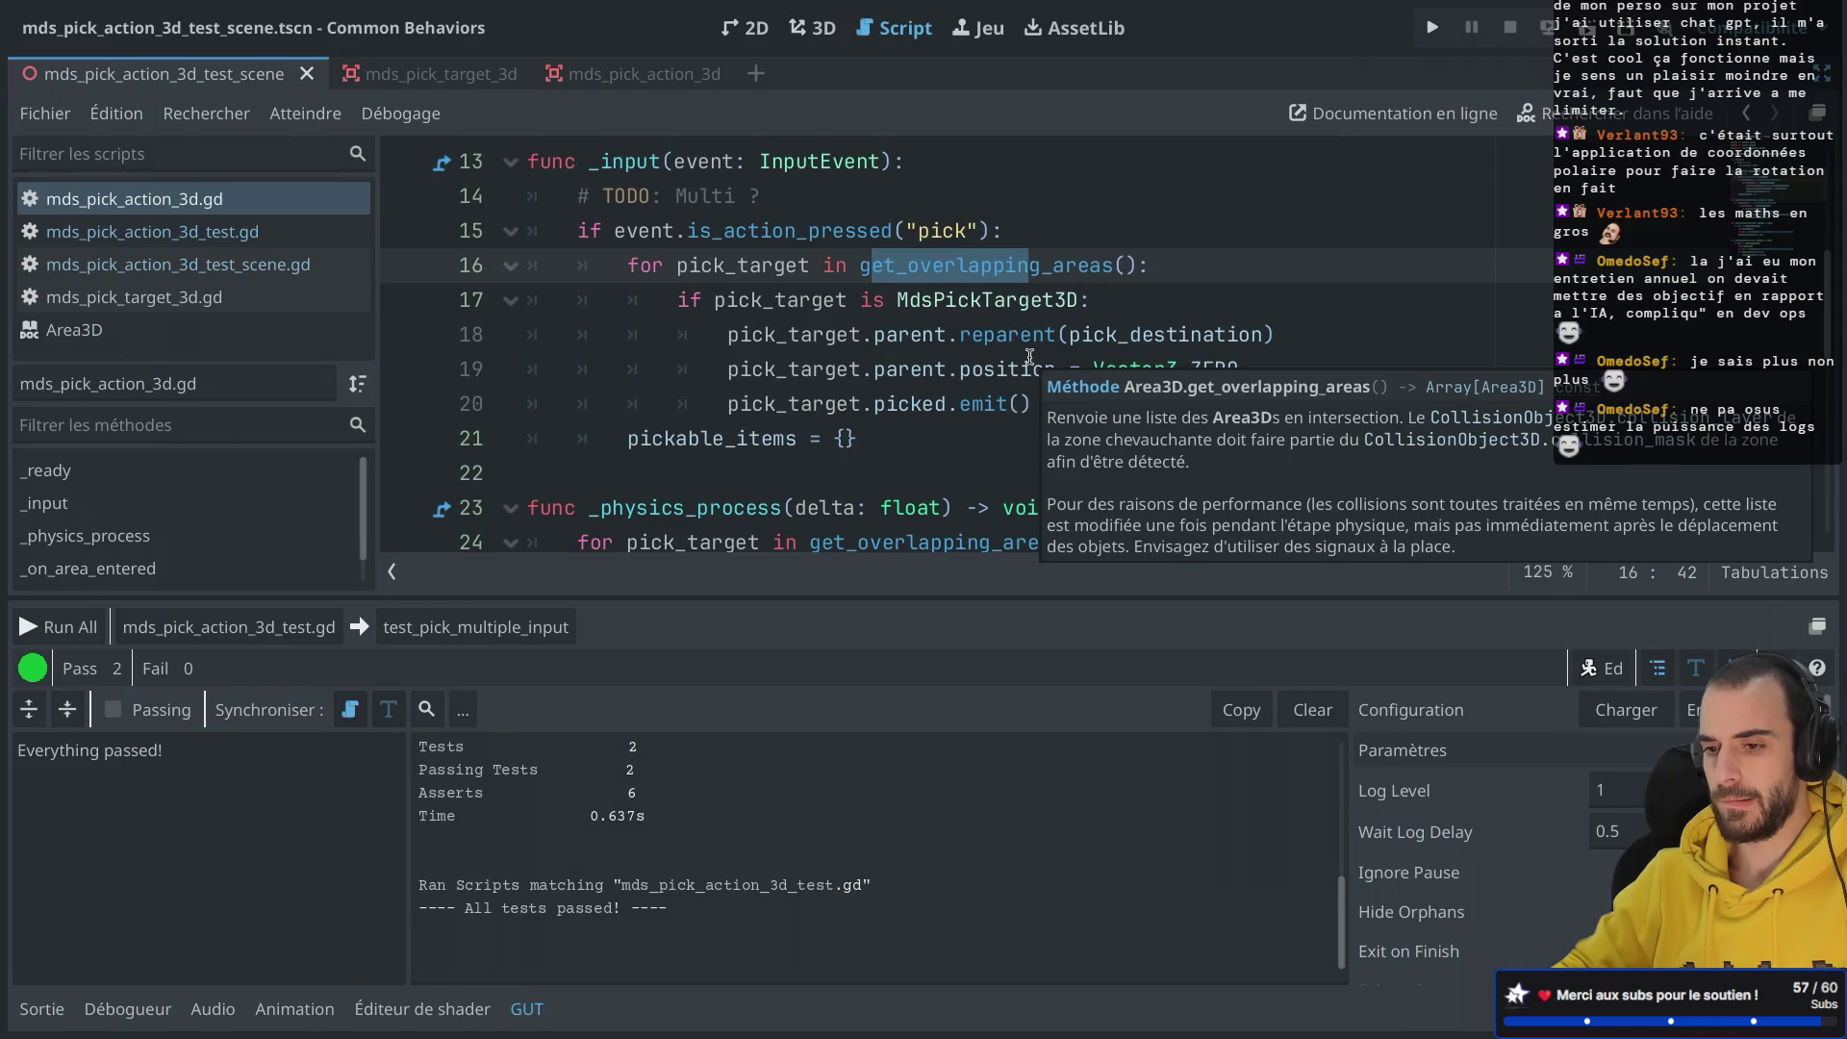
pyautogui.scroll(-3, 1030, 357)
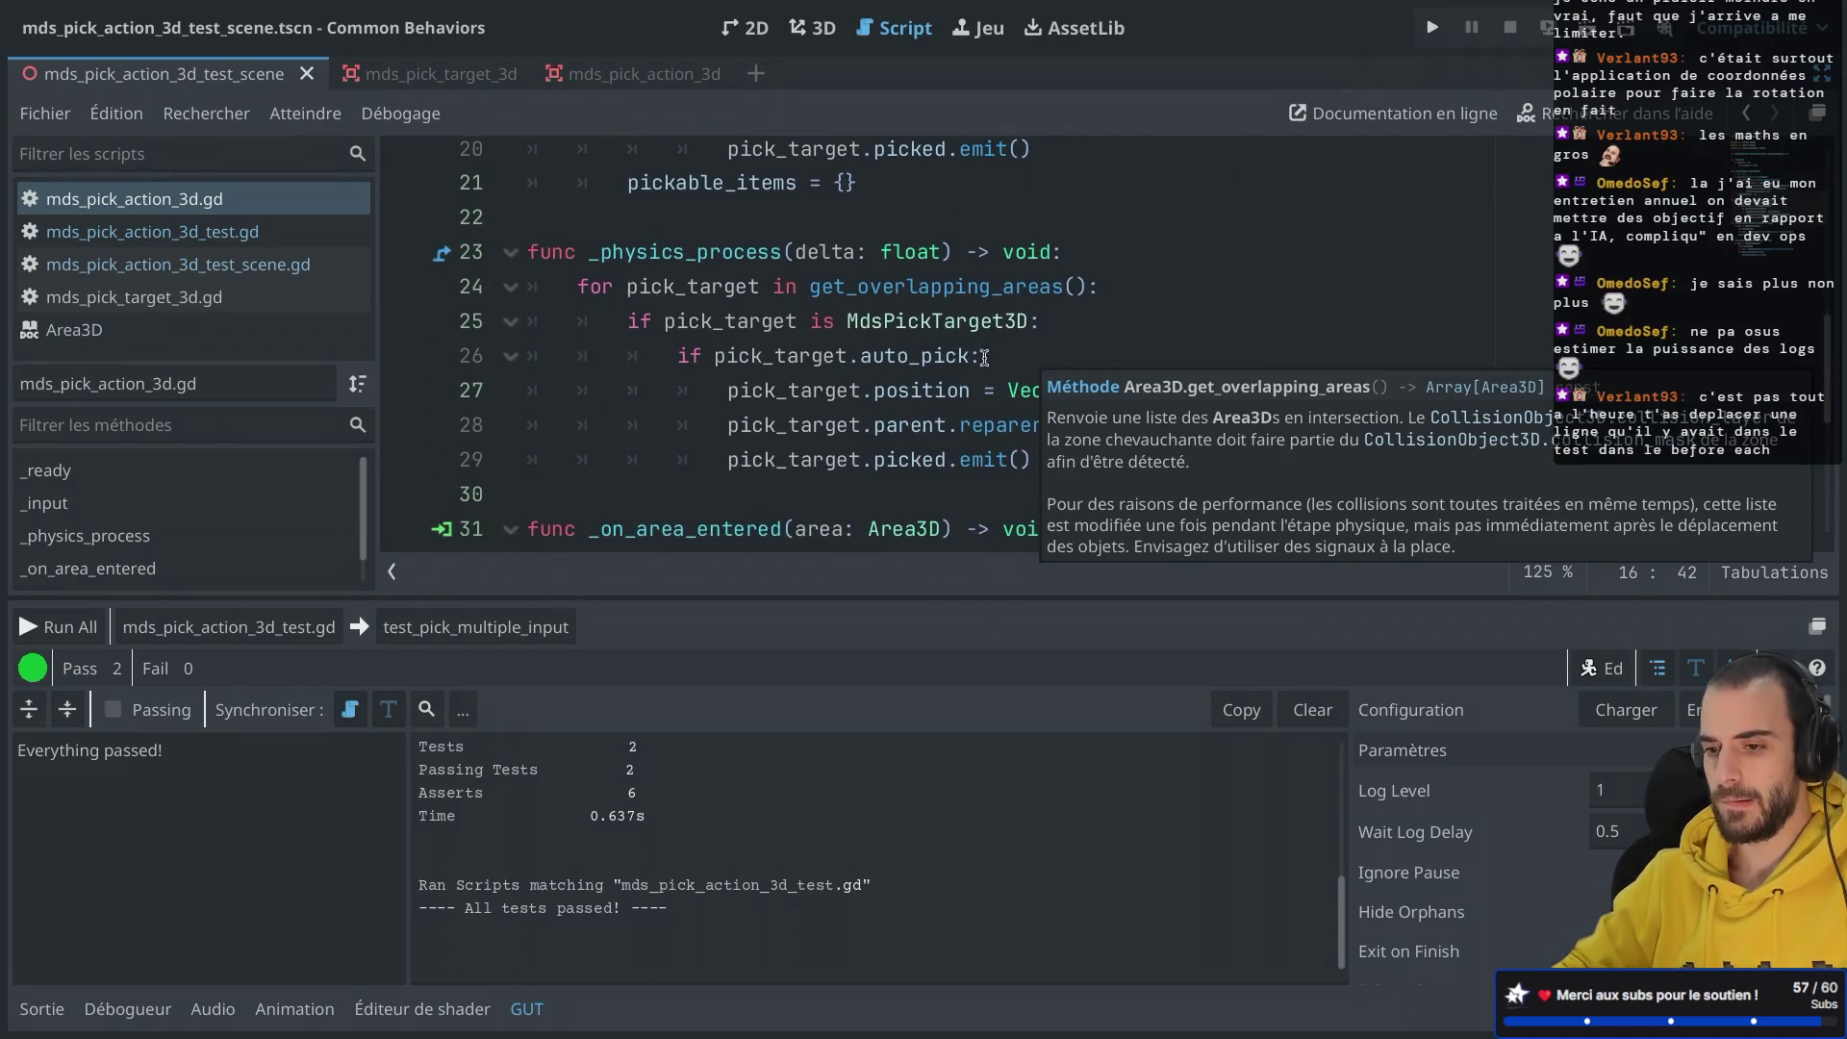
pyautogui.scroll(3, 959, 353)
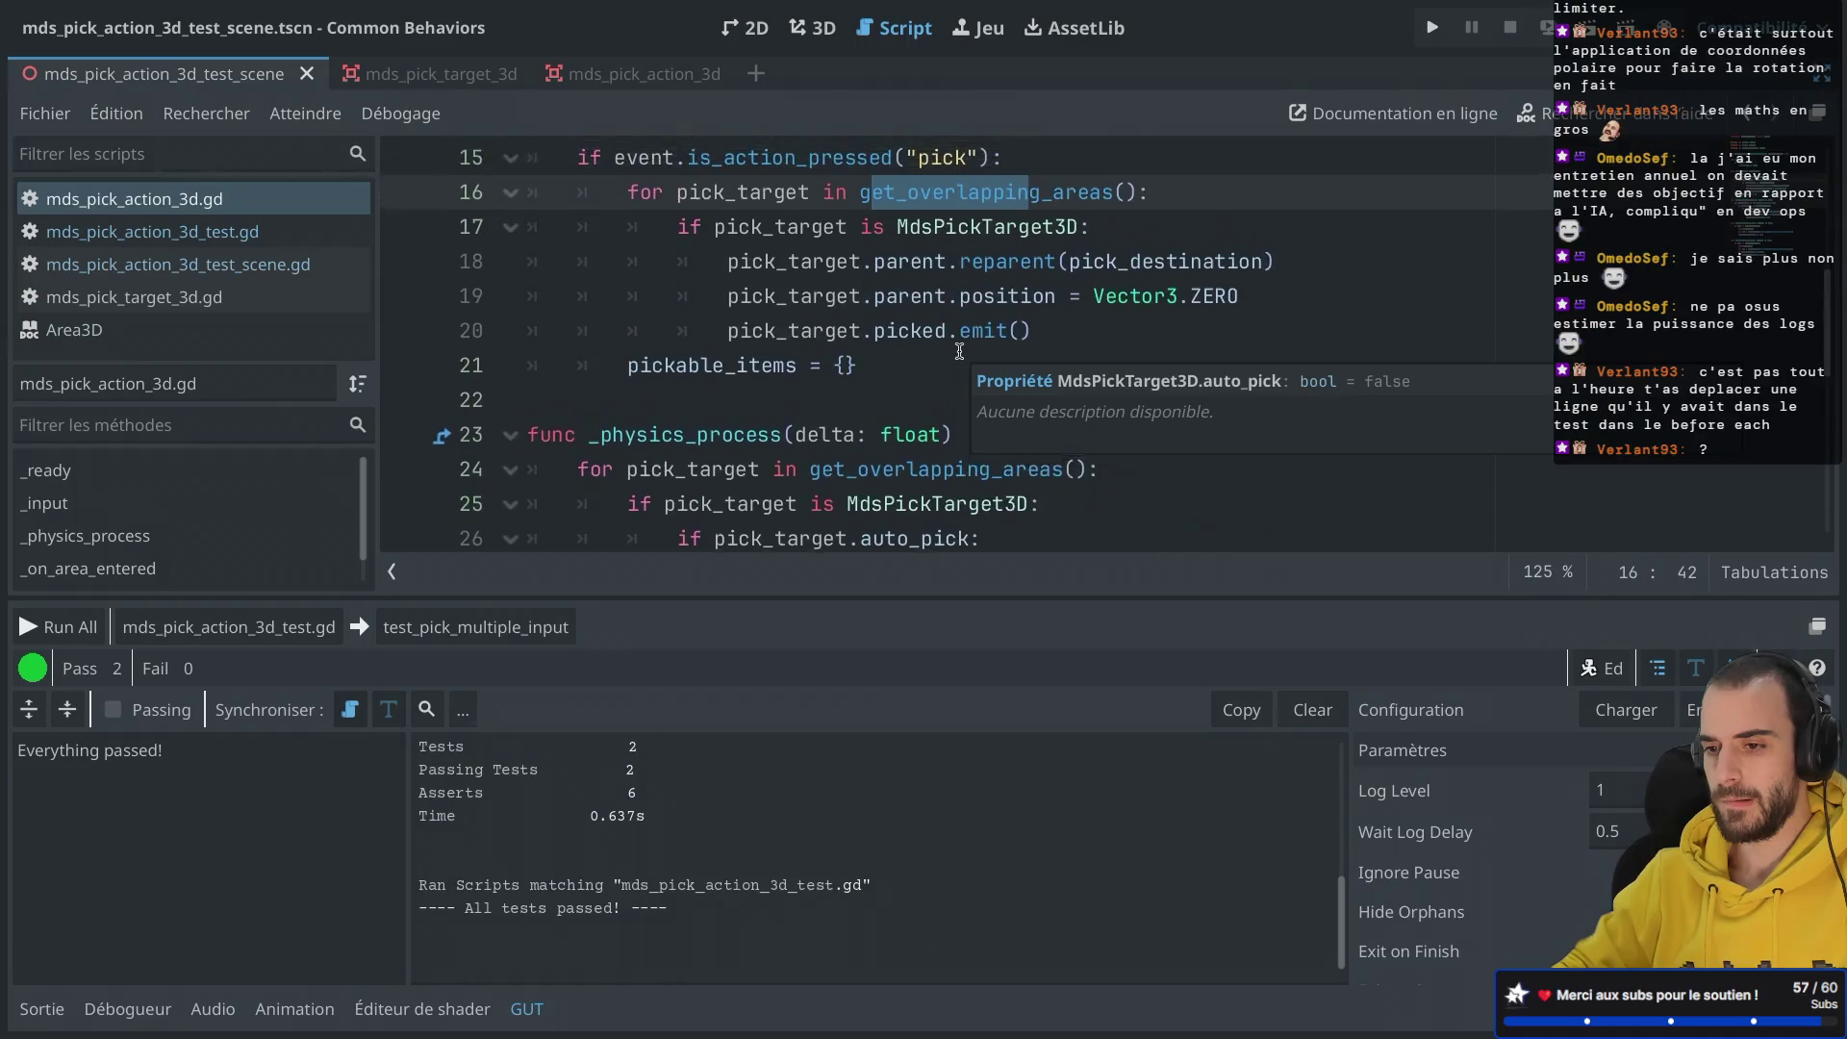
pyautogui.moveTo(967, 318)
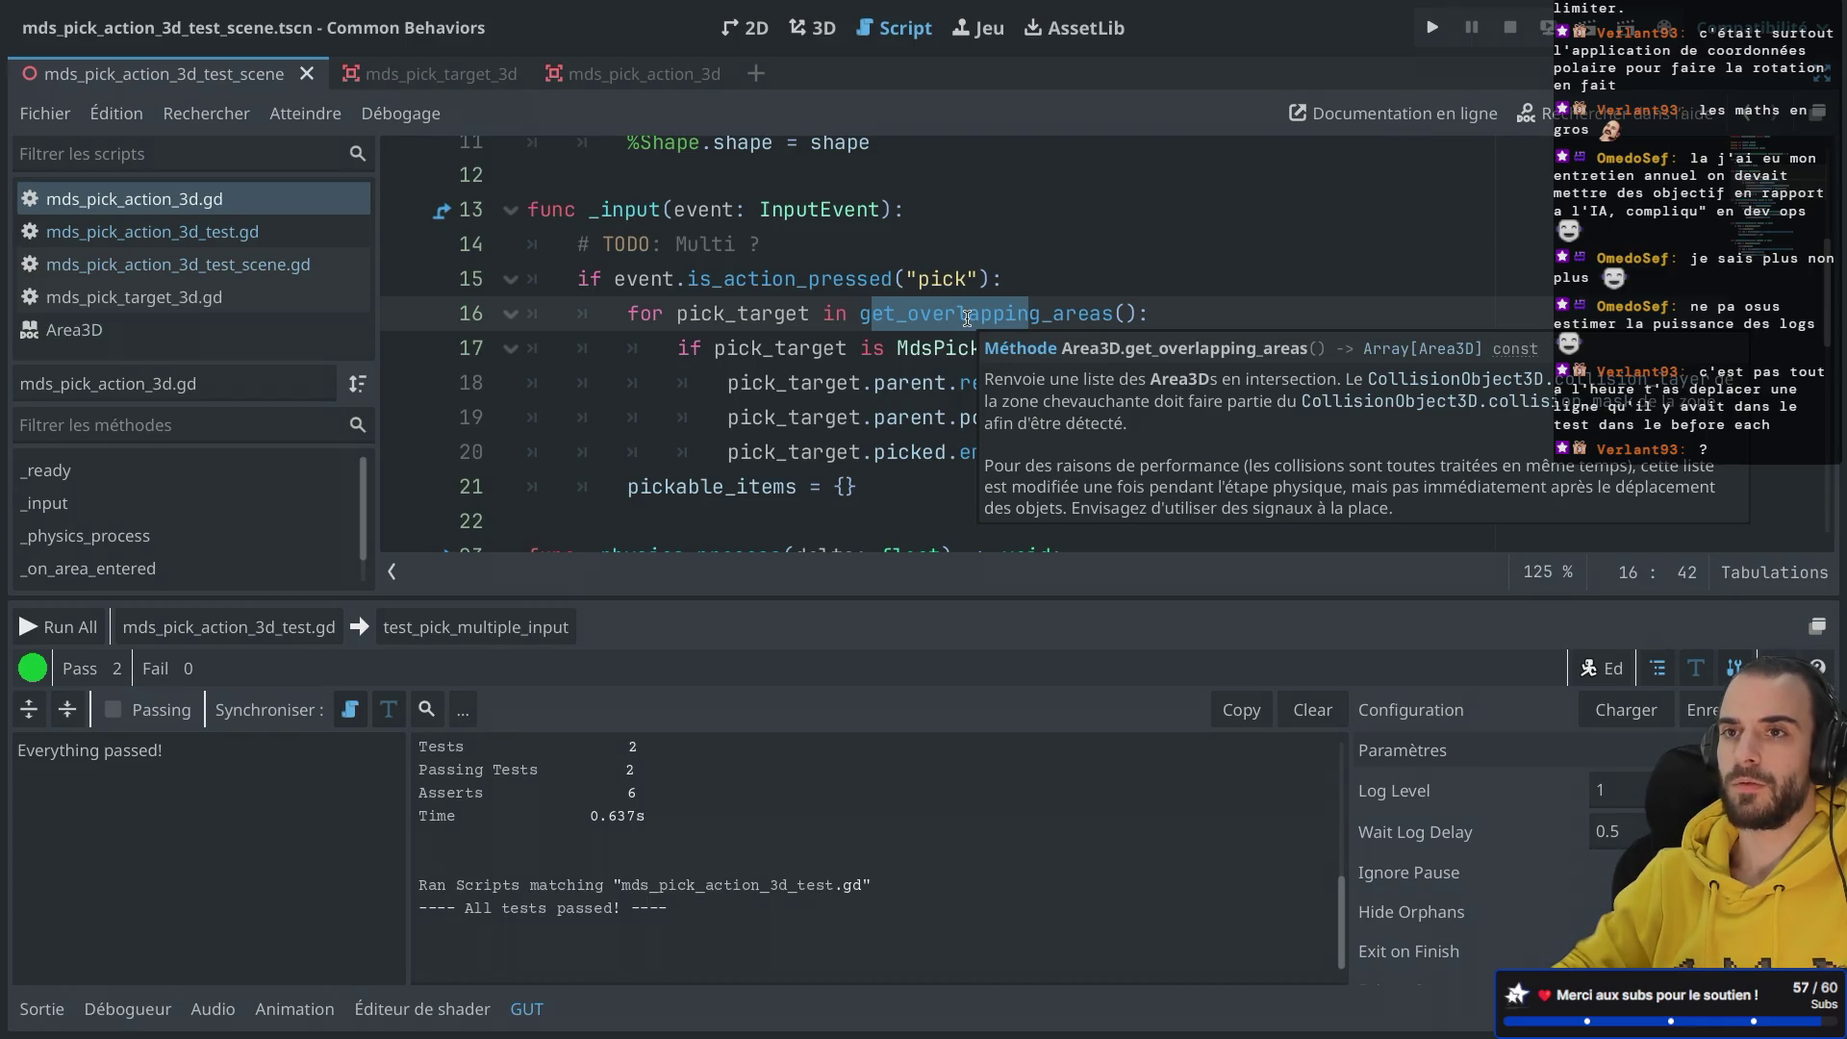
pyautogui.scroll(2, 967, 319)
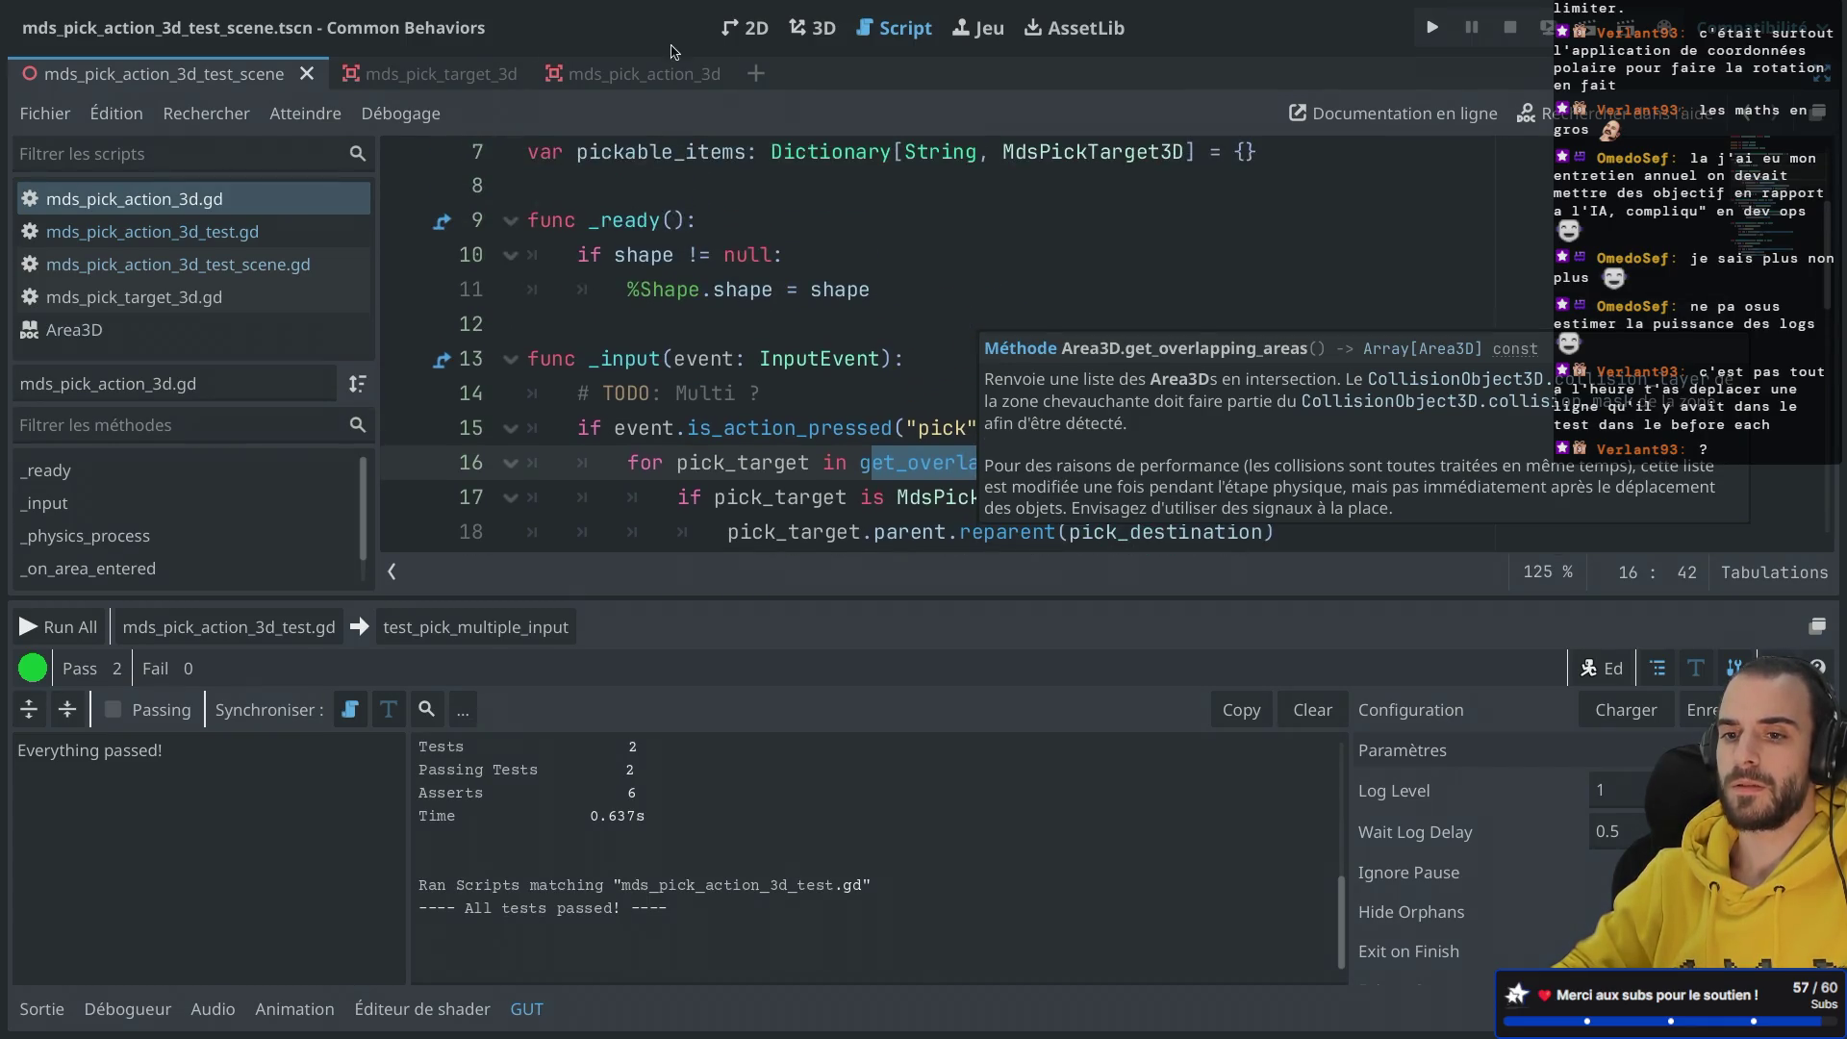
# Step: In mds_pick_action_3d_test.gd, comment out the process_frame await on line 29 and save
pyautogui.click(325, 295)
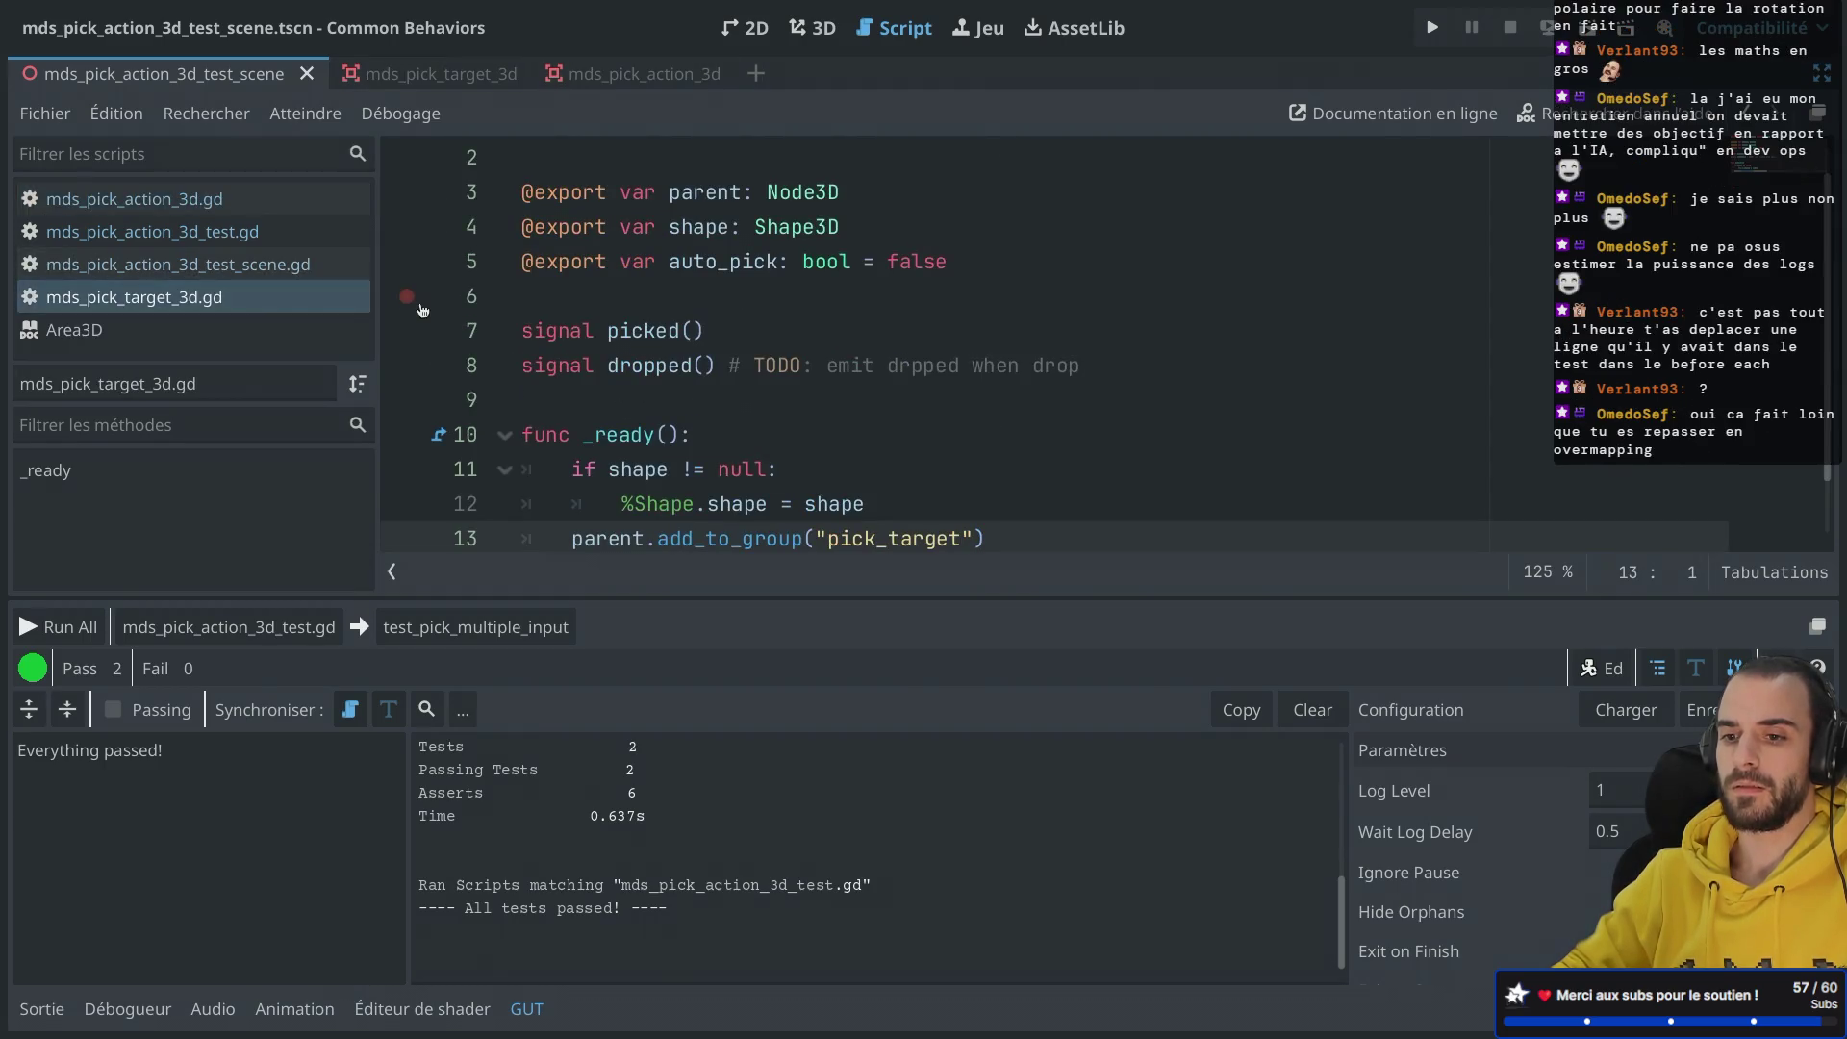
pyautogui.click(231, 255)
pyautogui.click(233, 235)
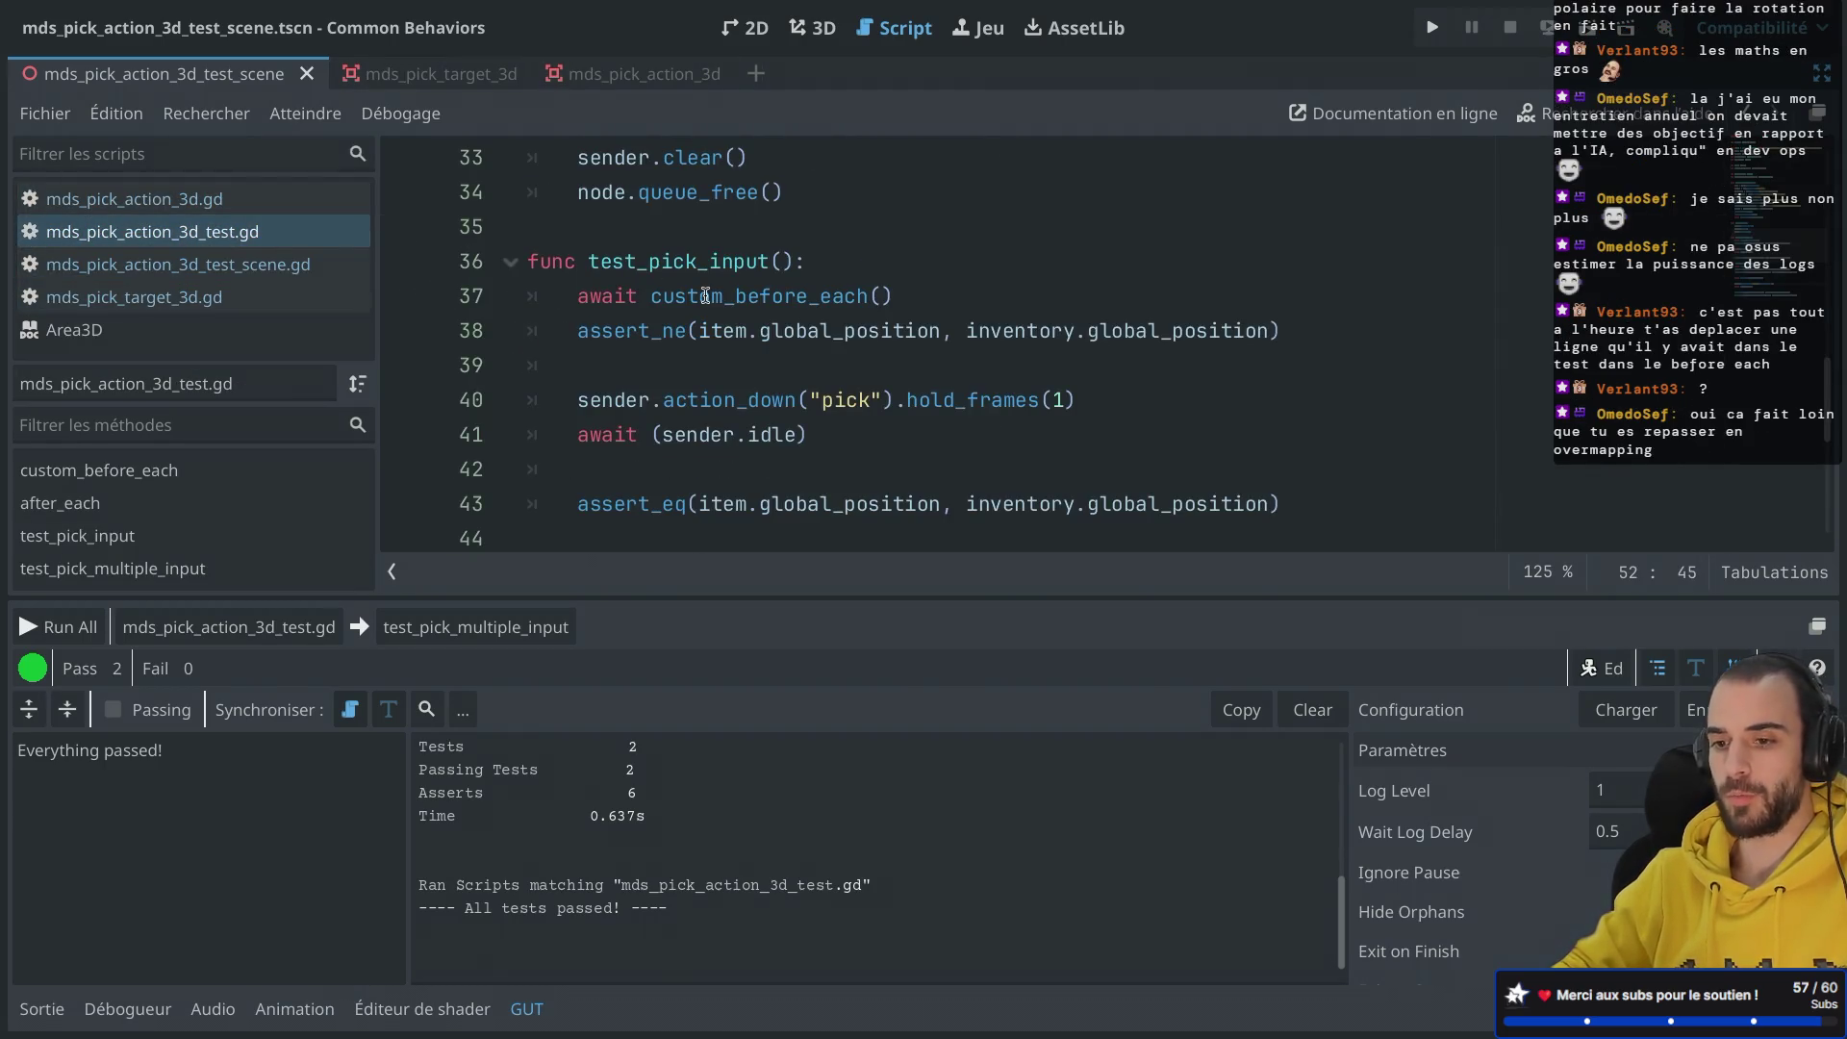
pyautogui.scroll(-1, 705, 296)
pyautogui.scroll(1, 732, 293)
pyautogui.scroll(3, 789, 286)
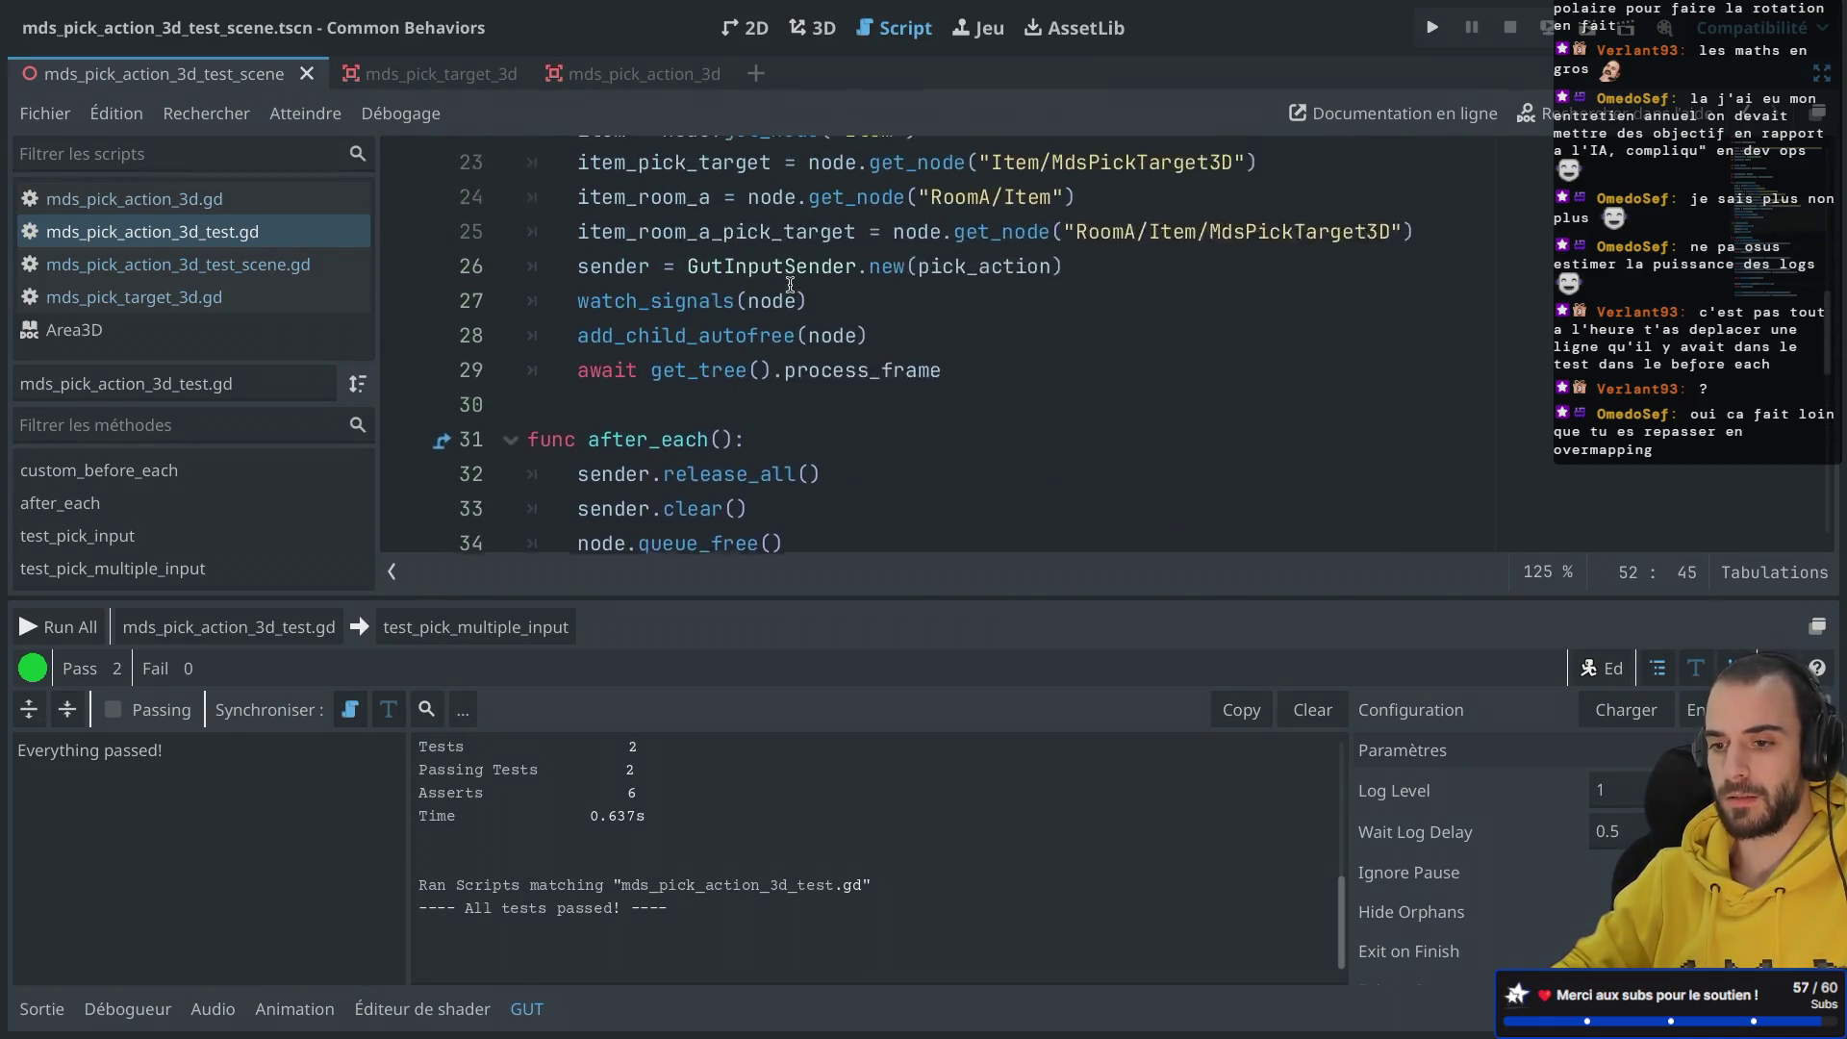
pyautogui.scroll(1, 790, 286)
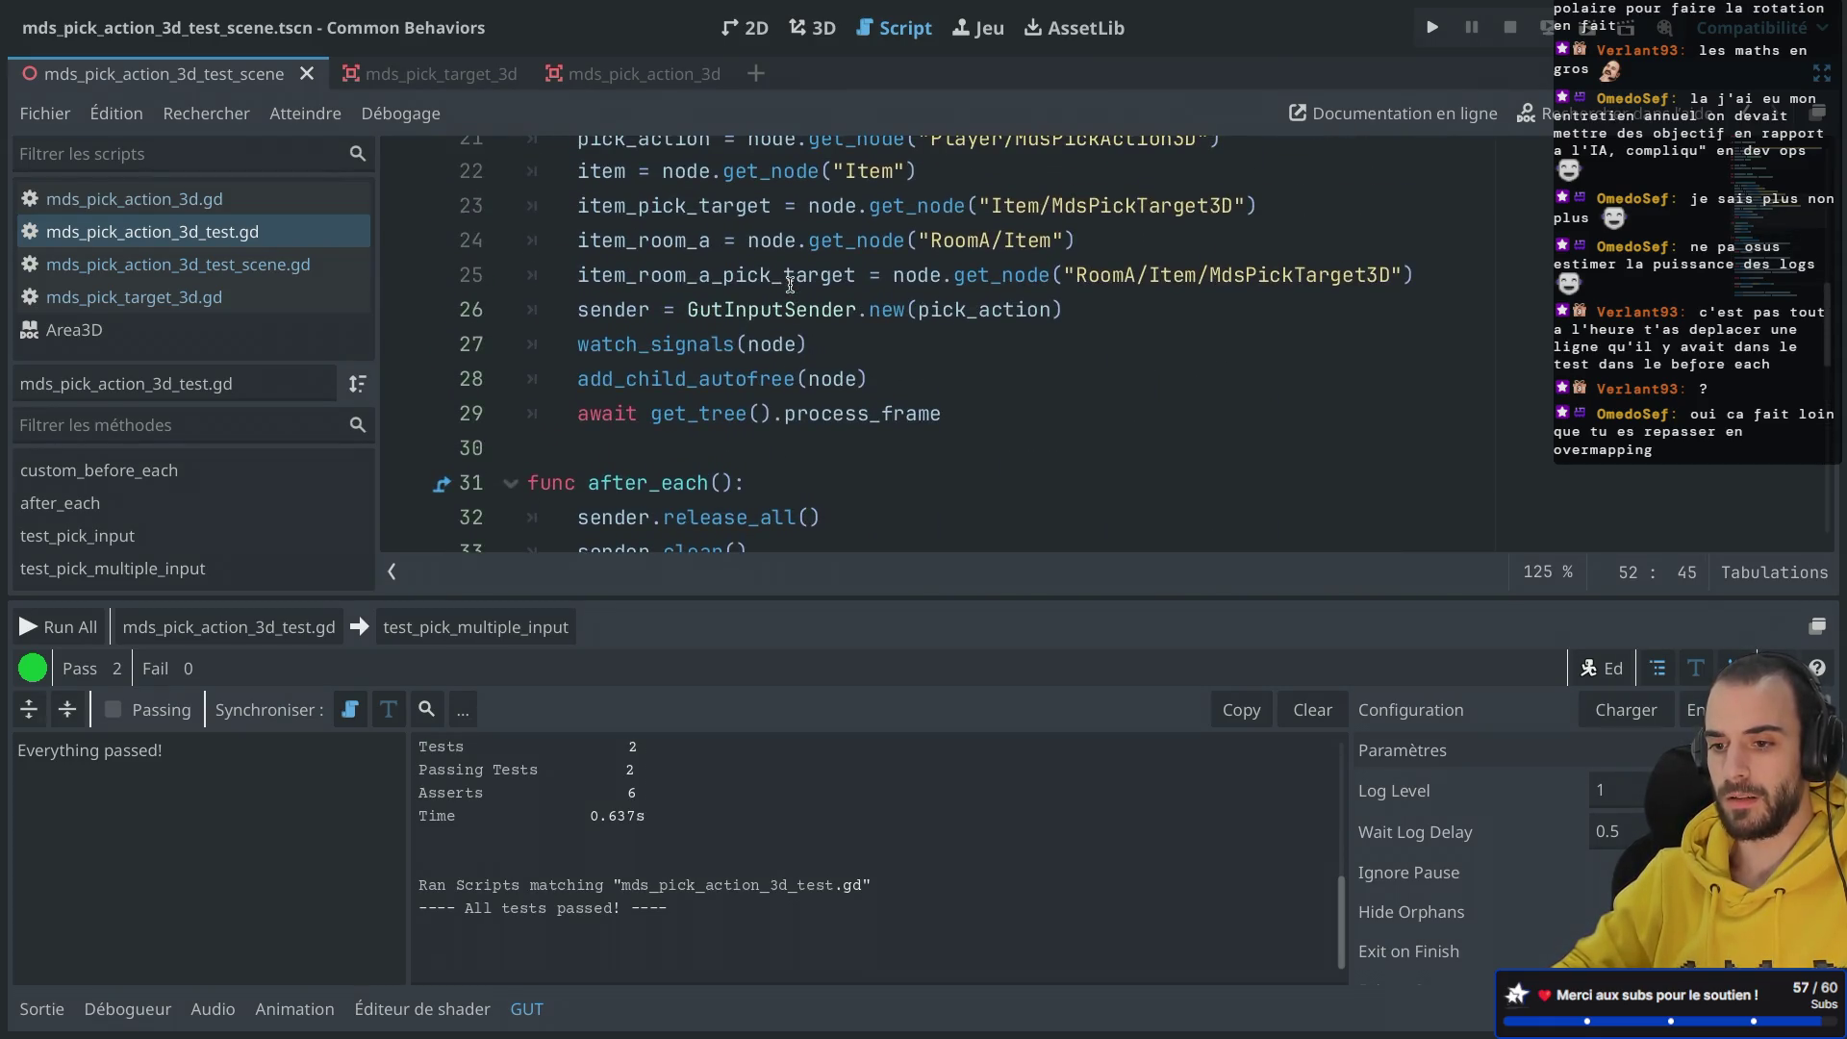
pyautogui.click(582, 414)
pyautogui.write('#')
pyautogui.hotkey('ctrl', 's')
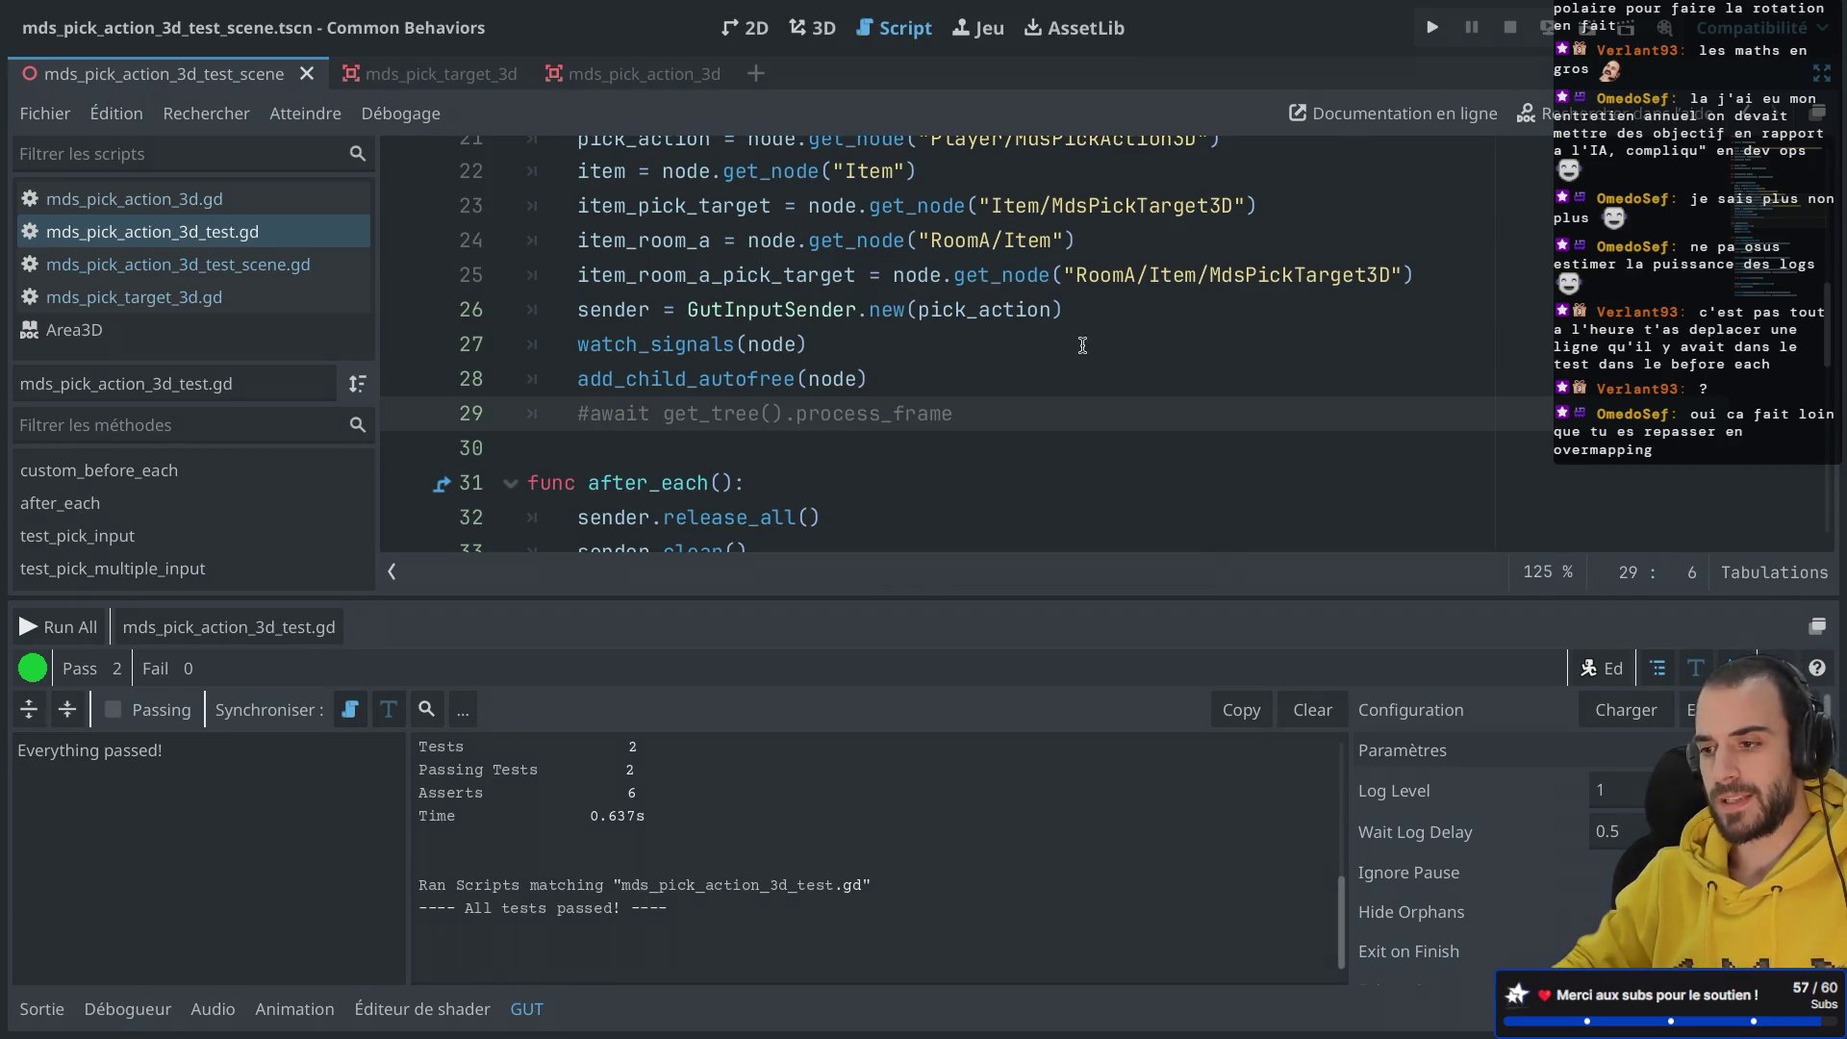
# Step: Run the pick action tests without the await and see only 1/2 pass
pyautogui.click(229, 627)
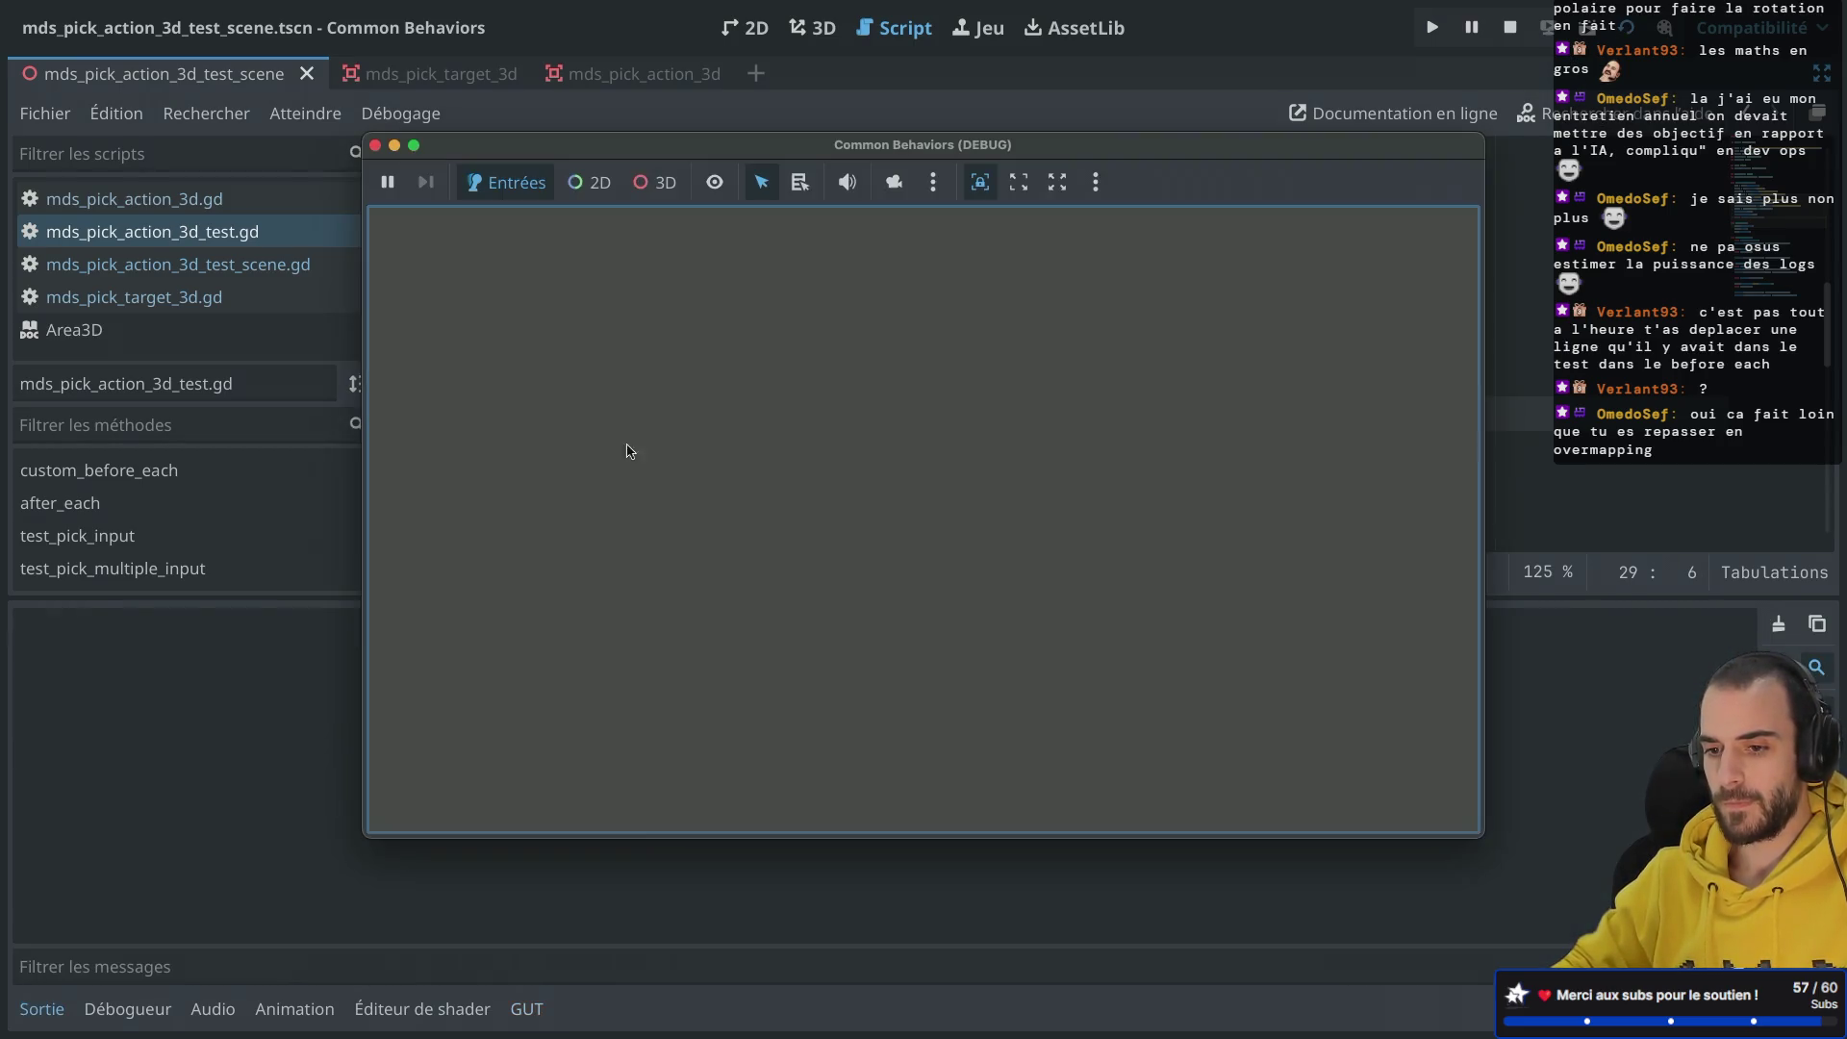
pyautogui.scroll(3, 1051, 441)
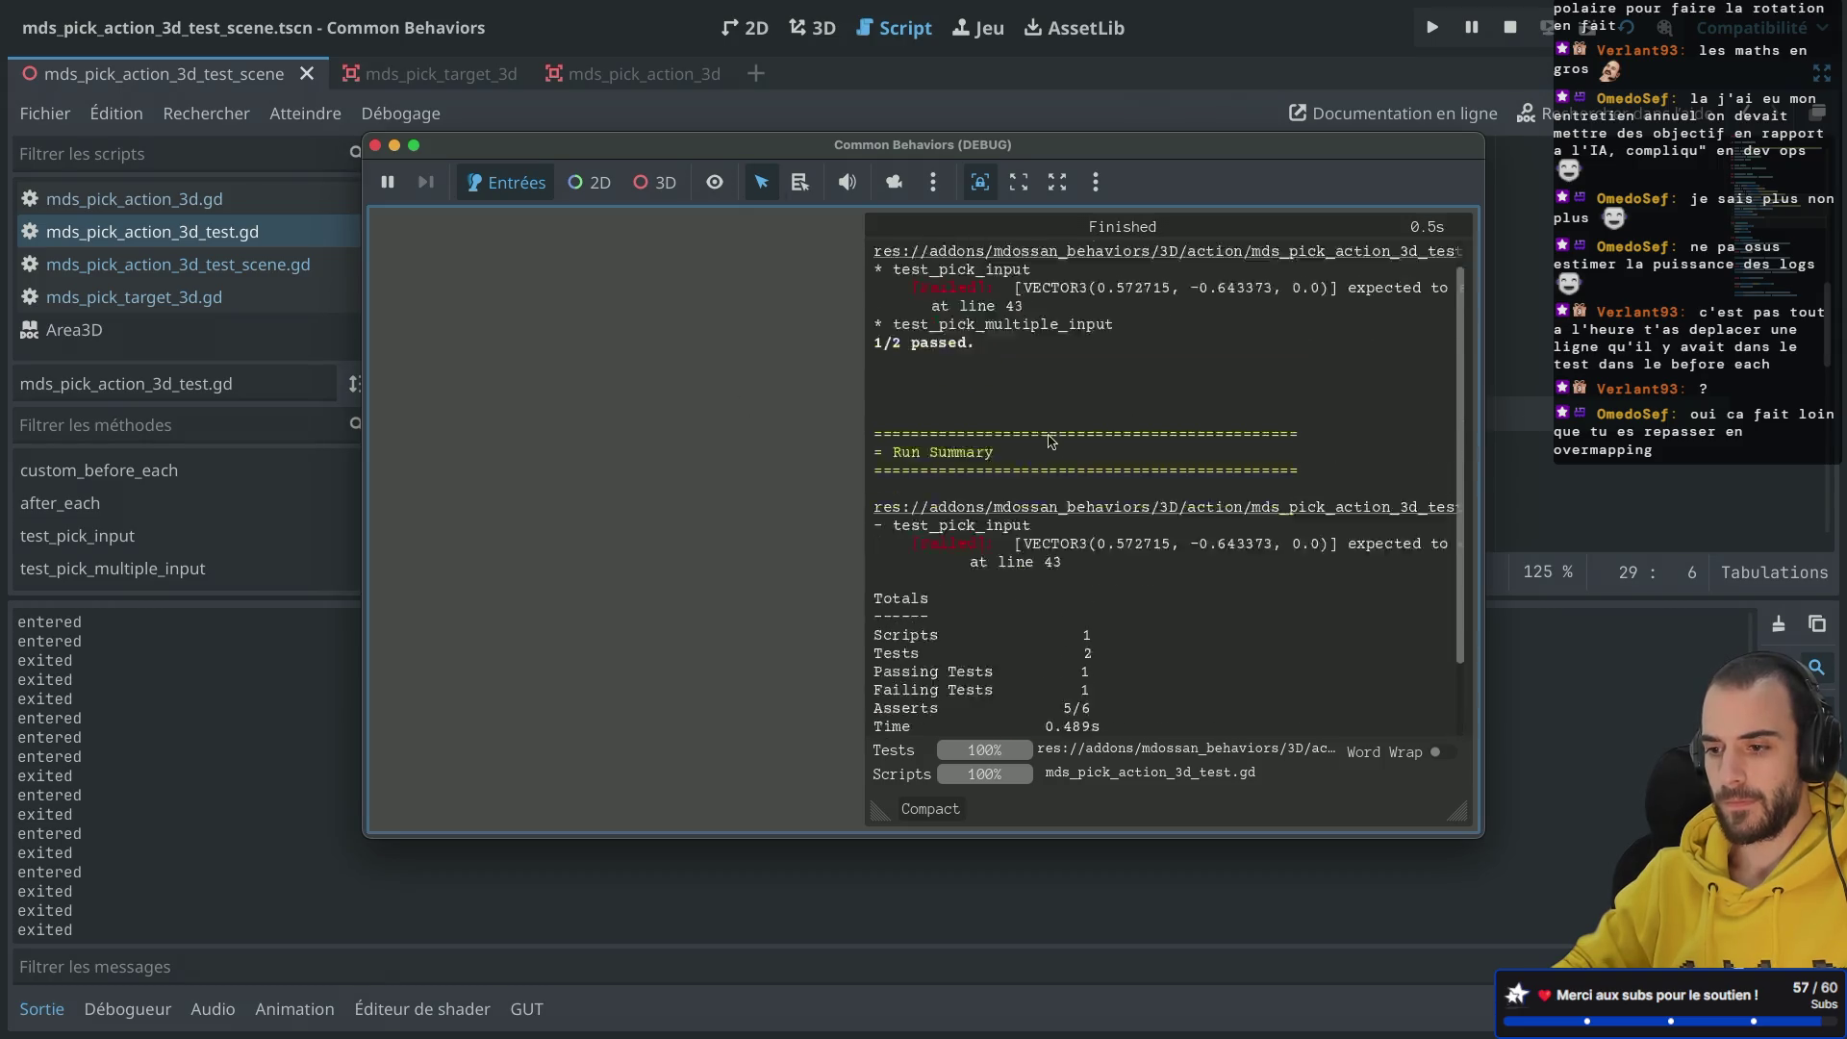
pyautogui.scroll(2, 1050, 440)
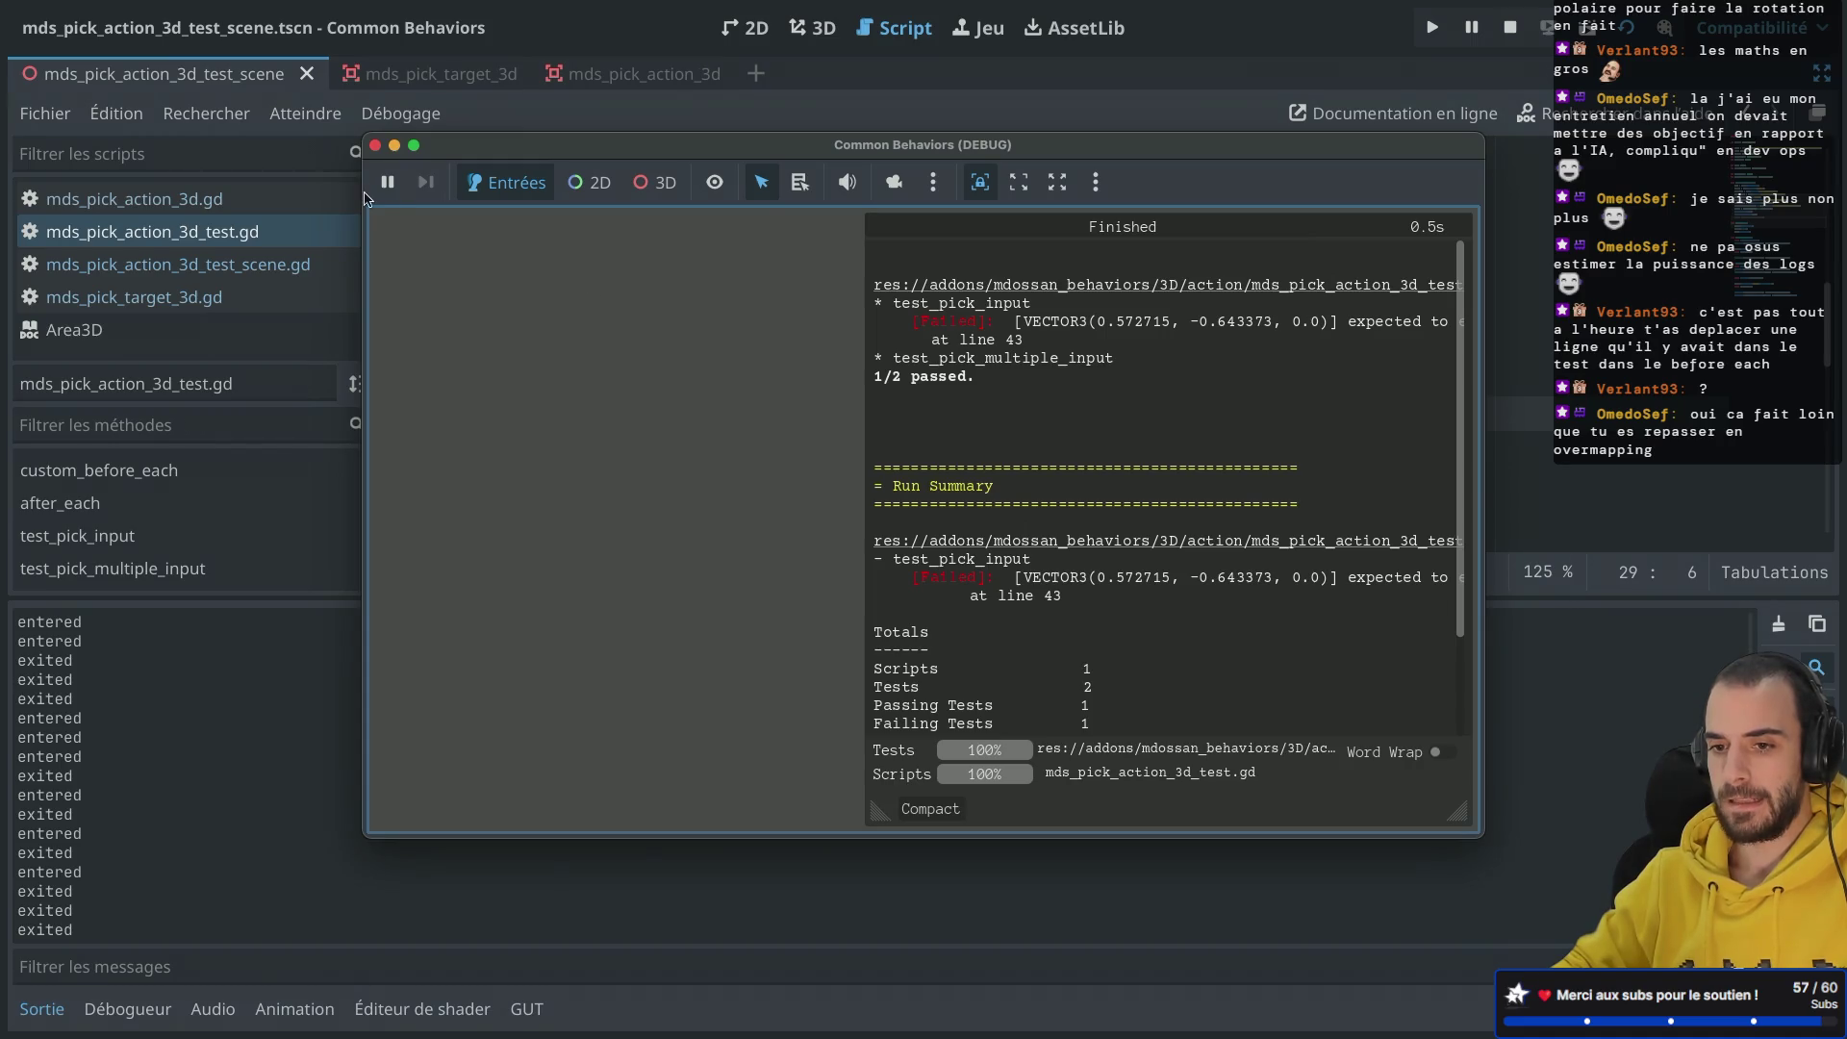
pyautogui.click(375, 146)
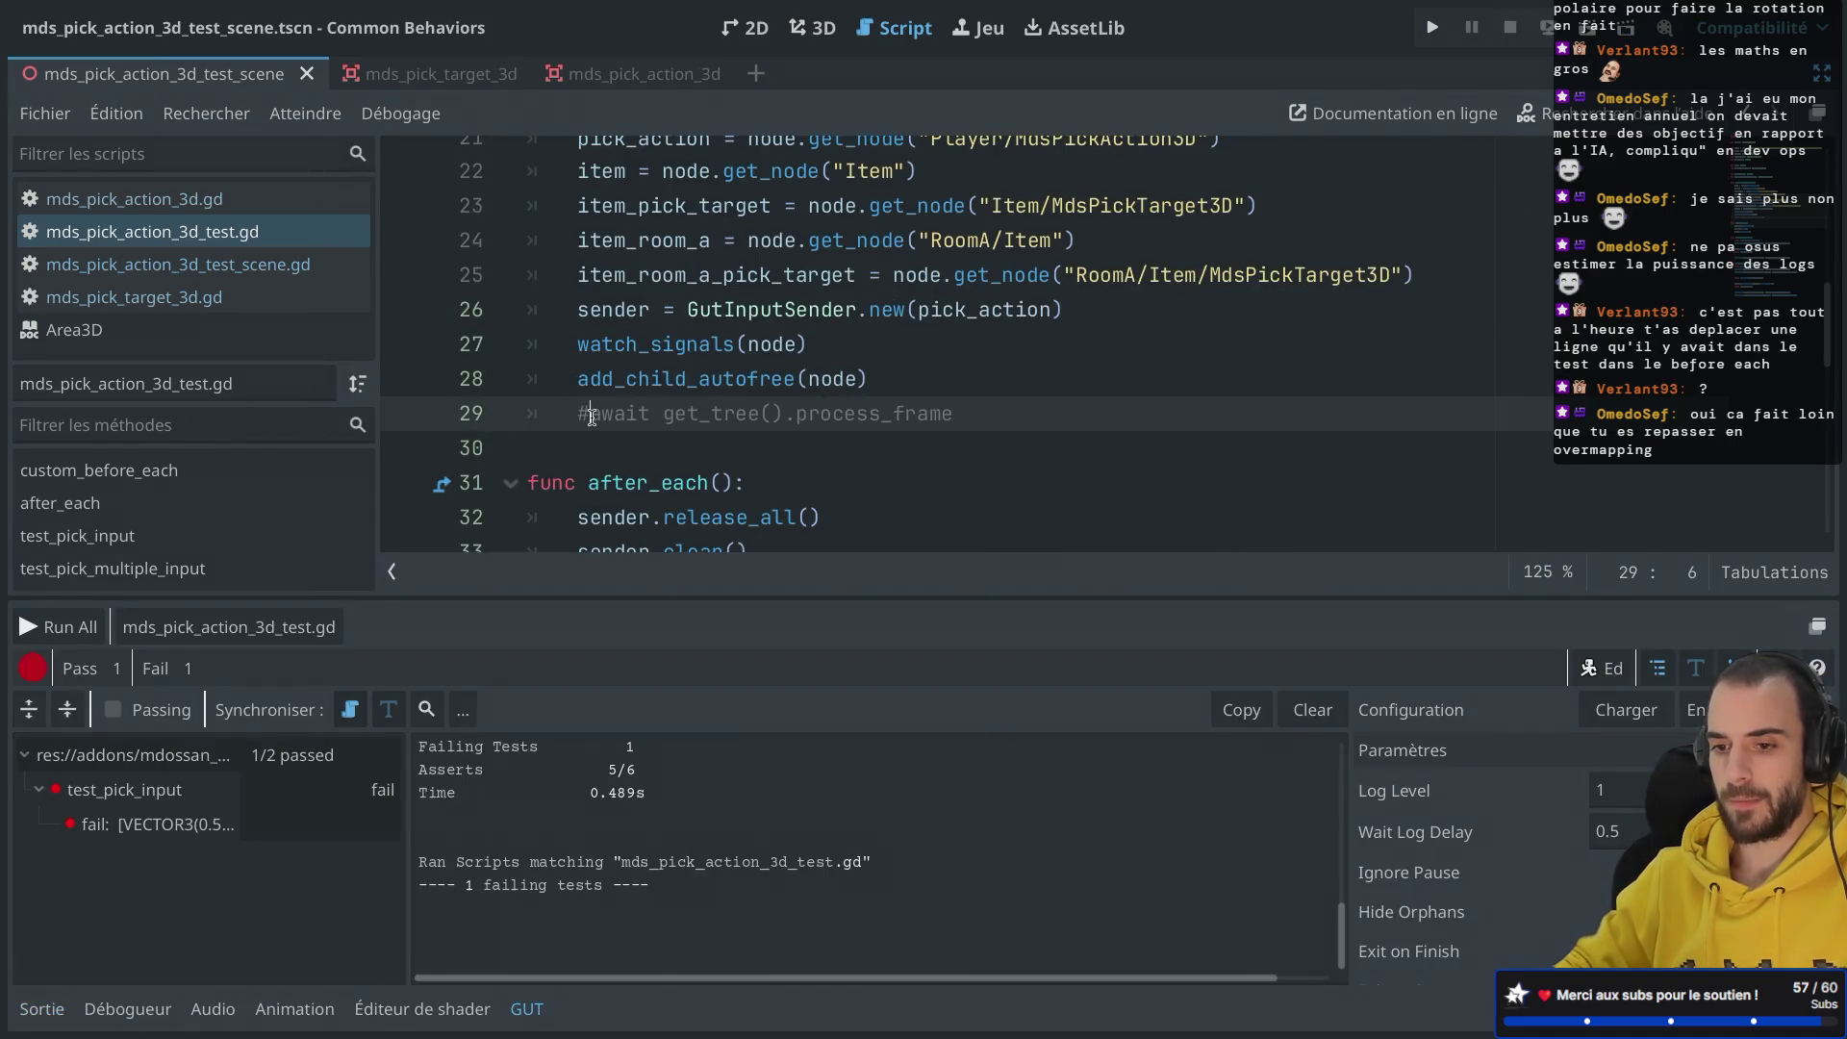
# Step: Restore the process_frame await on line 29 and rerun: 2 passes, 6 asserts in 0.637s
pyautogui.press('BackSpace')
pyautogui.click(240, 626)
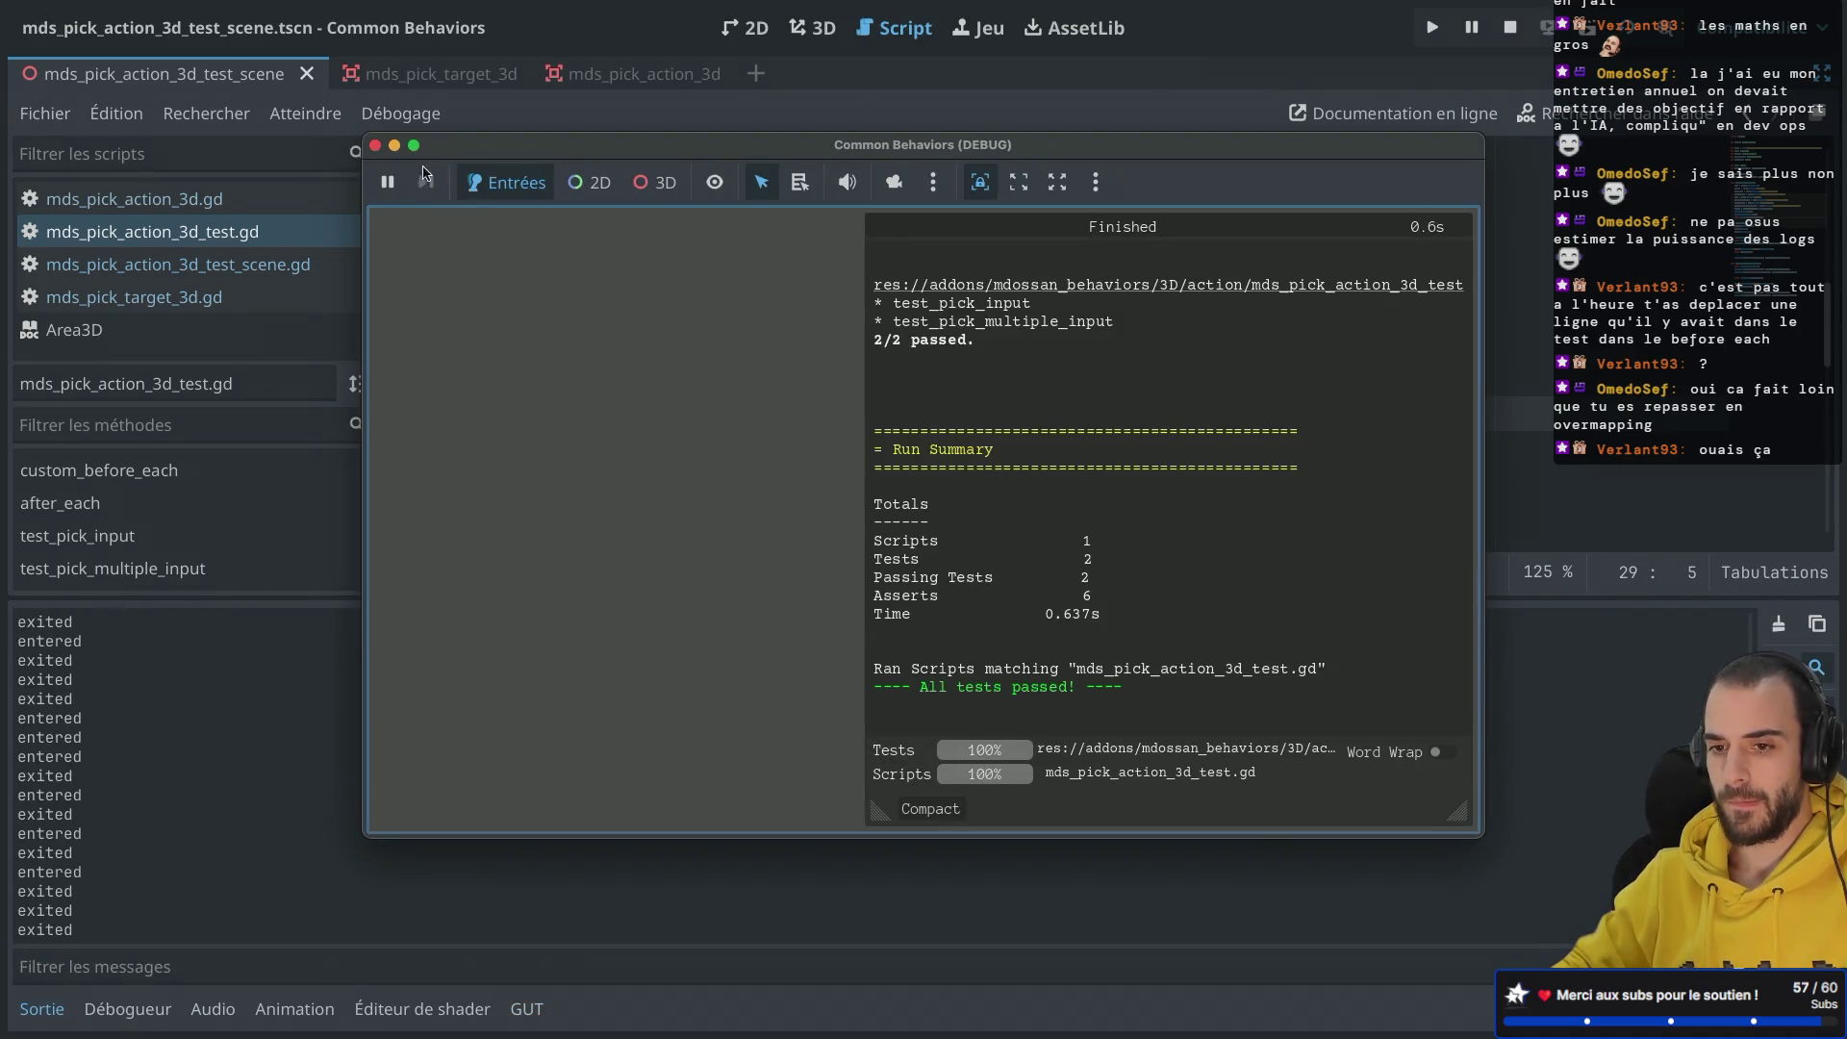
pyautogui.click(375, 146)
pyautogui.scroll(-9, 794, 437)
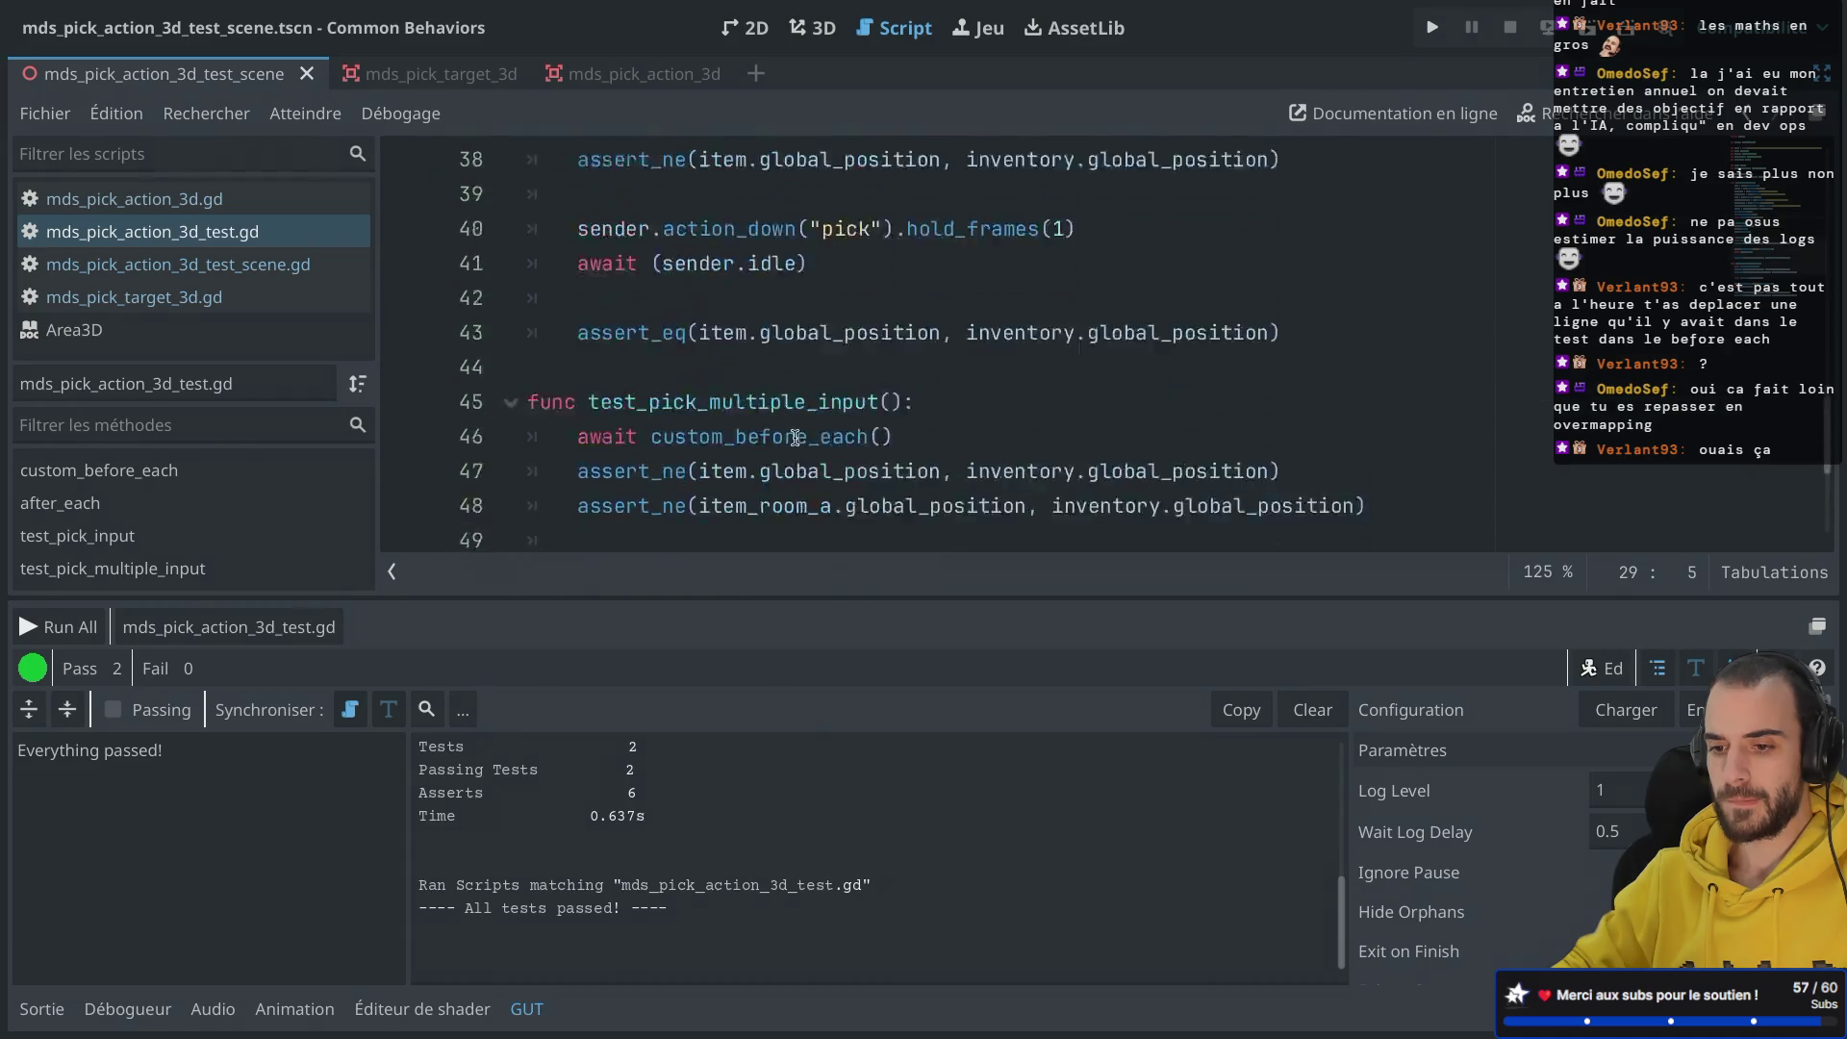
# Step: Rename the custom_before_each setup function to before_each
pyautogui.scroll(2, 794, 438)
pyautogui.scroll(-1, 795, 437)
pyautogui.scroll(2, 795, 423)
pyautogui.click(581, 345)
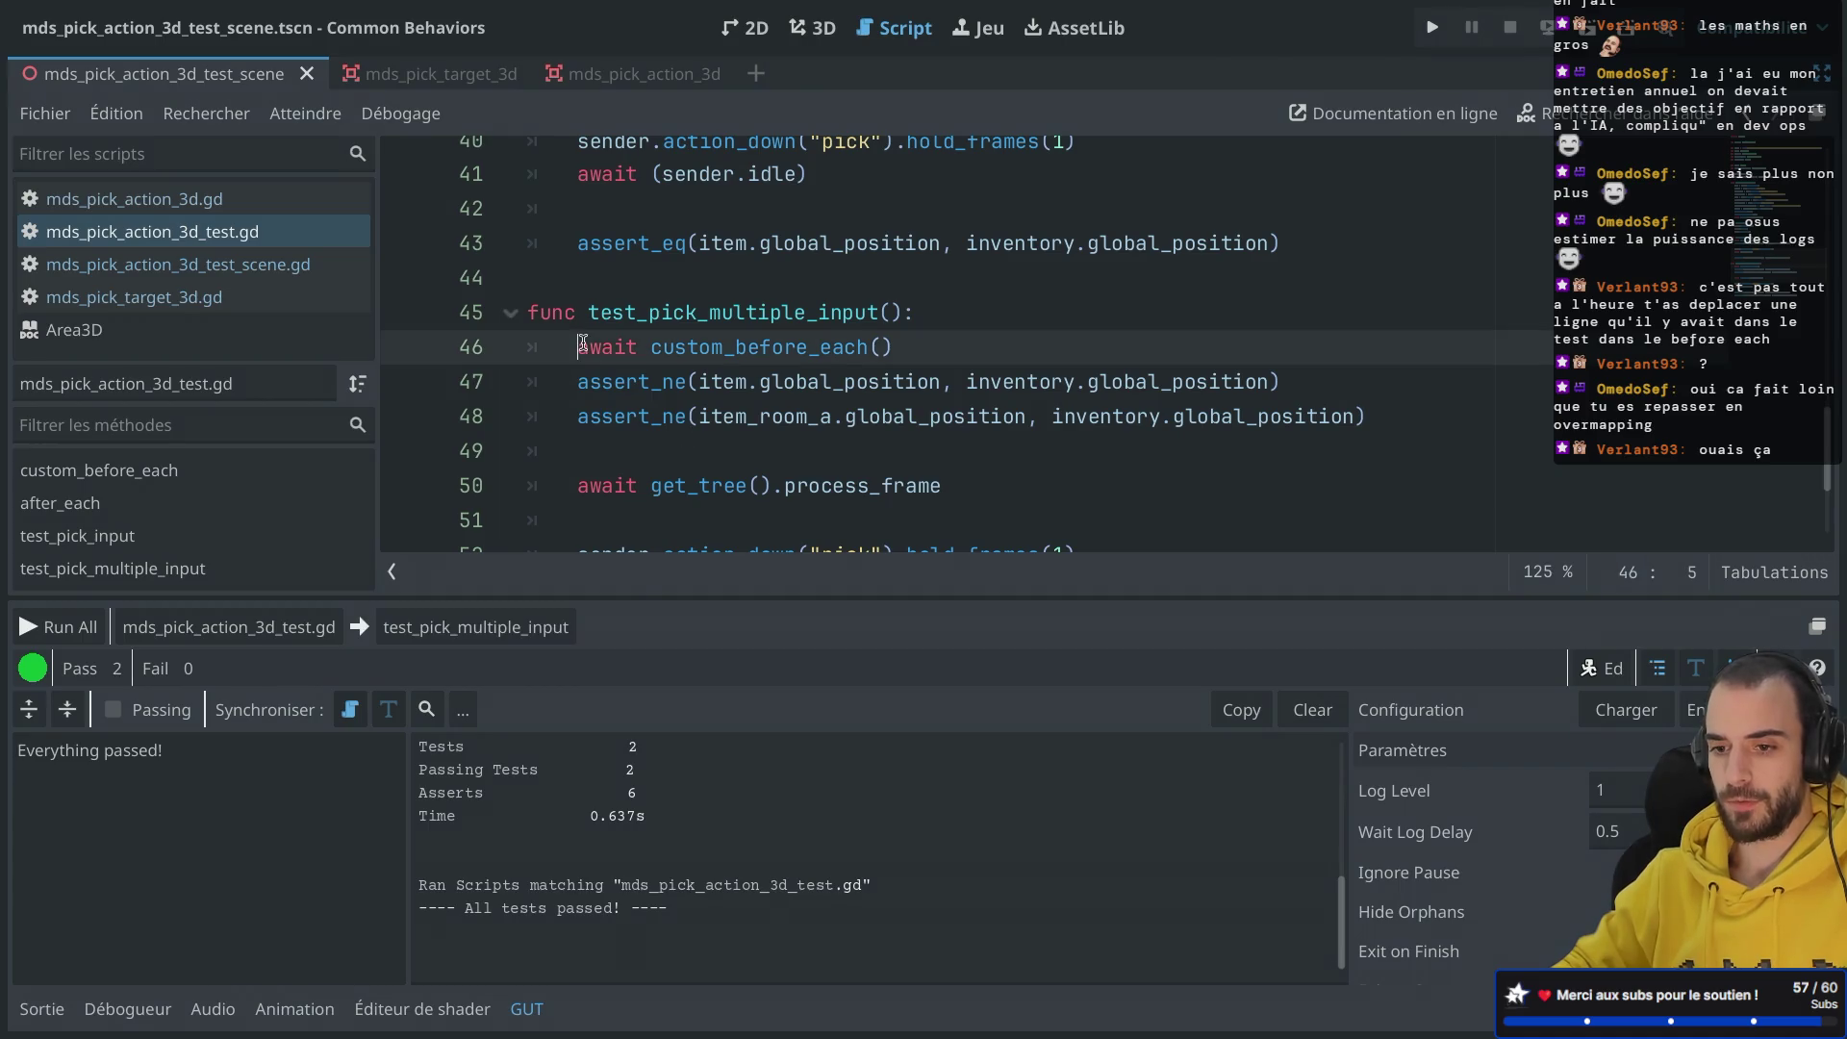
pyautogui.scroll(8, 582, 343)
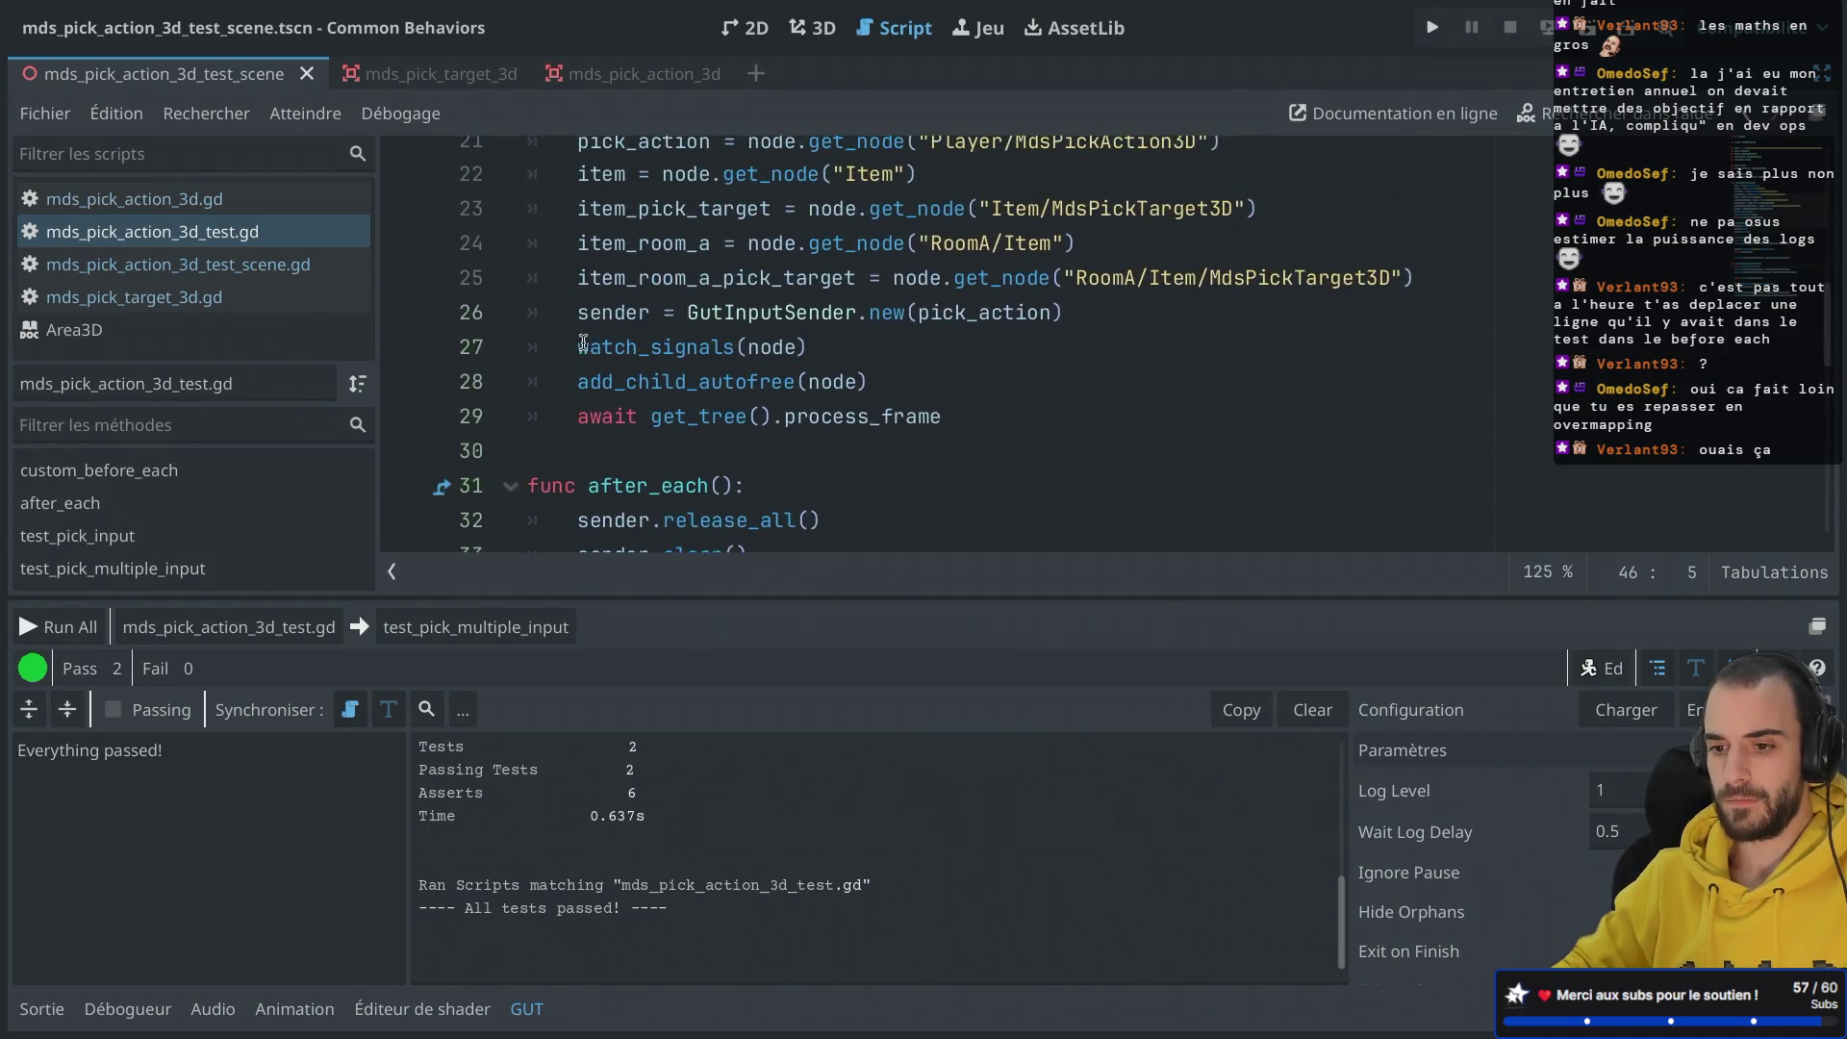
pyautogui.scroll(2, 583, 343)
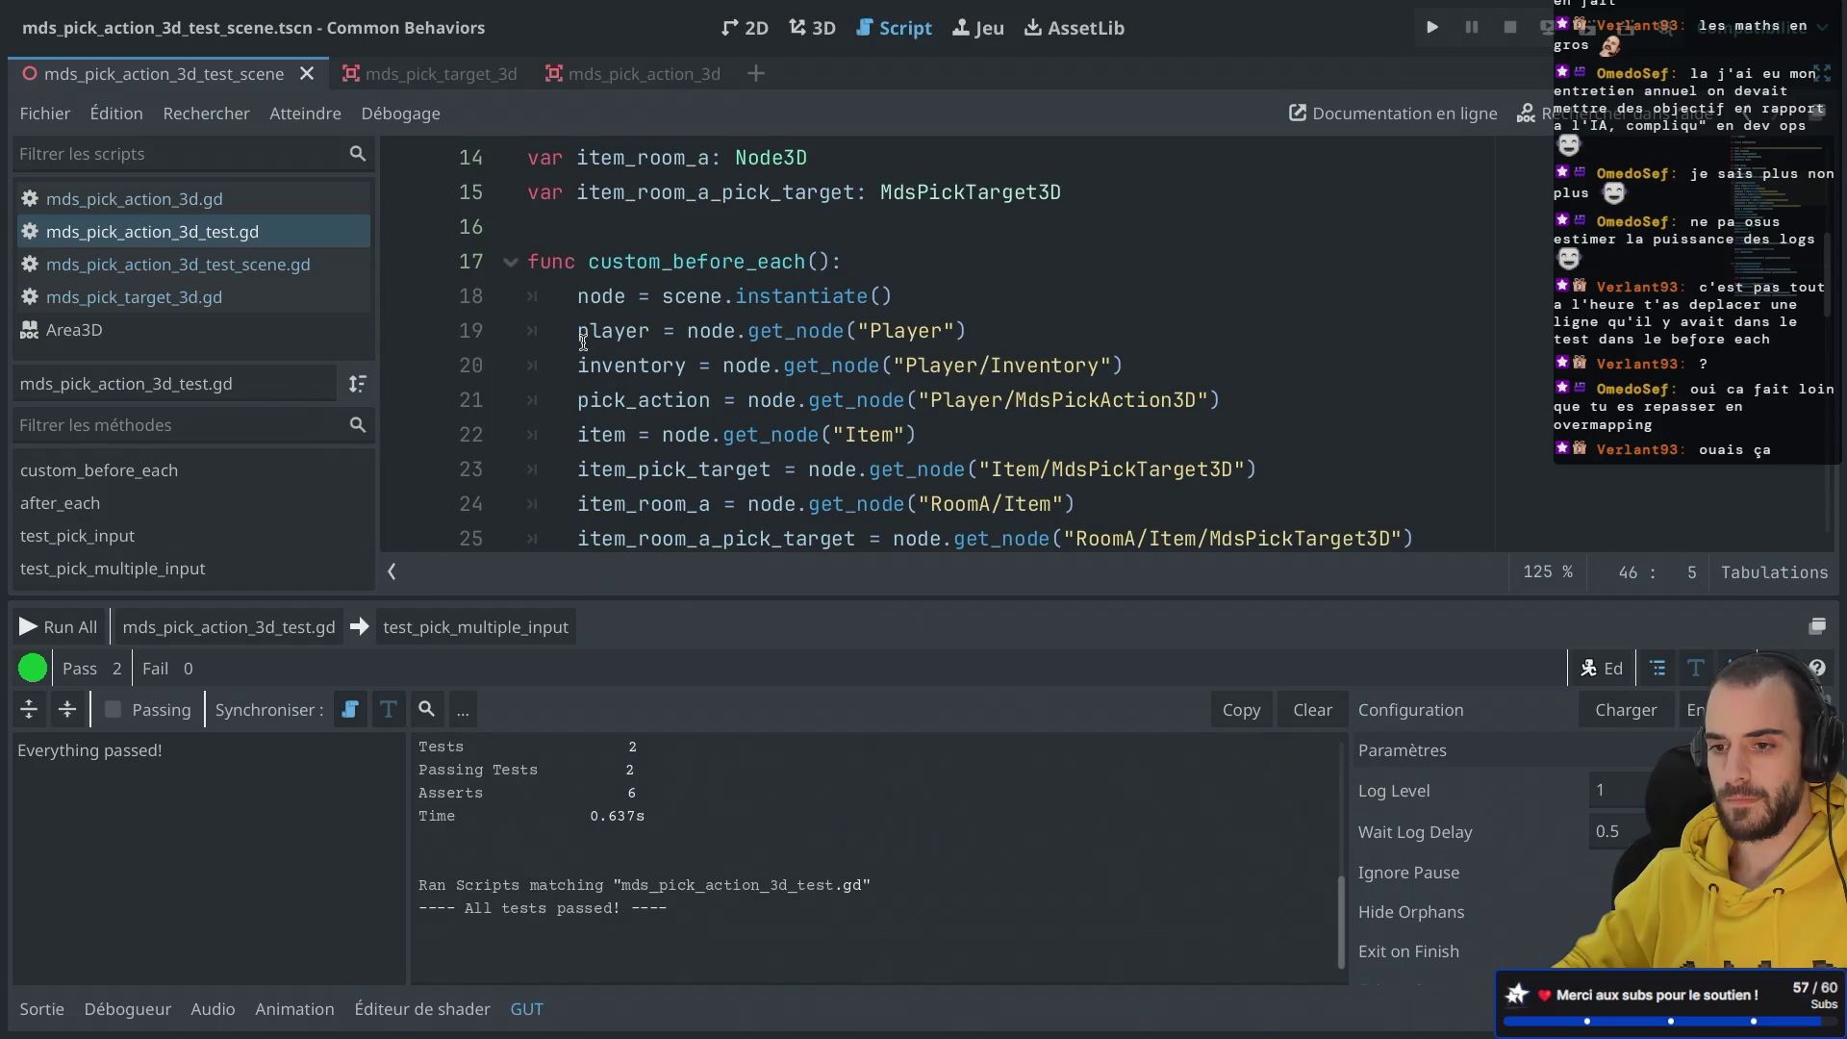
pyautogui.click(676, 262)
pyautogui.press('BackSpace')
pyautogui.press('BackSpace')
pyautogui.press('BackSpace')
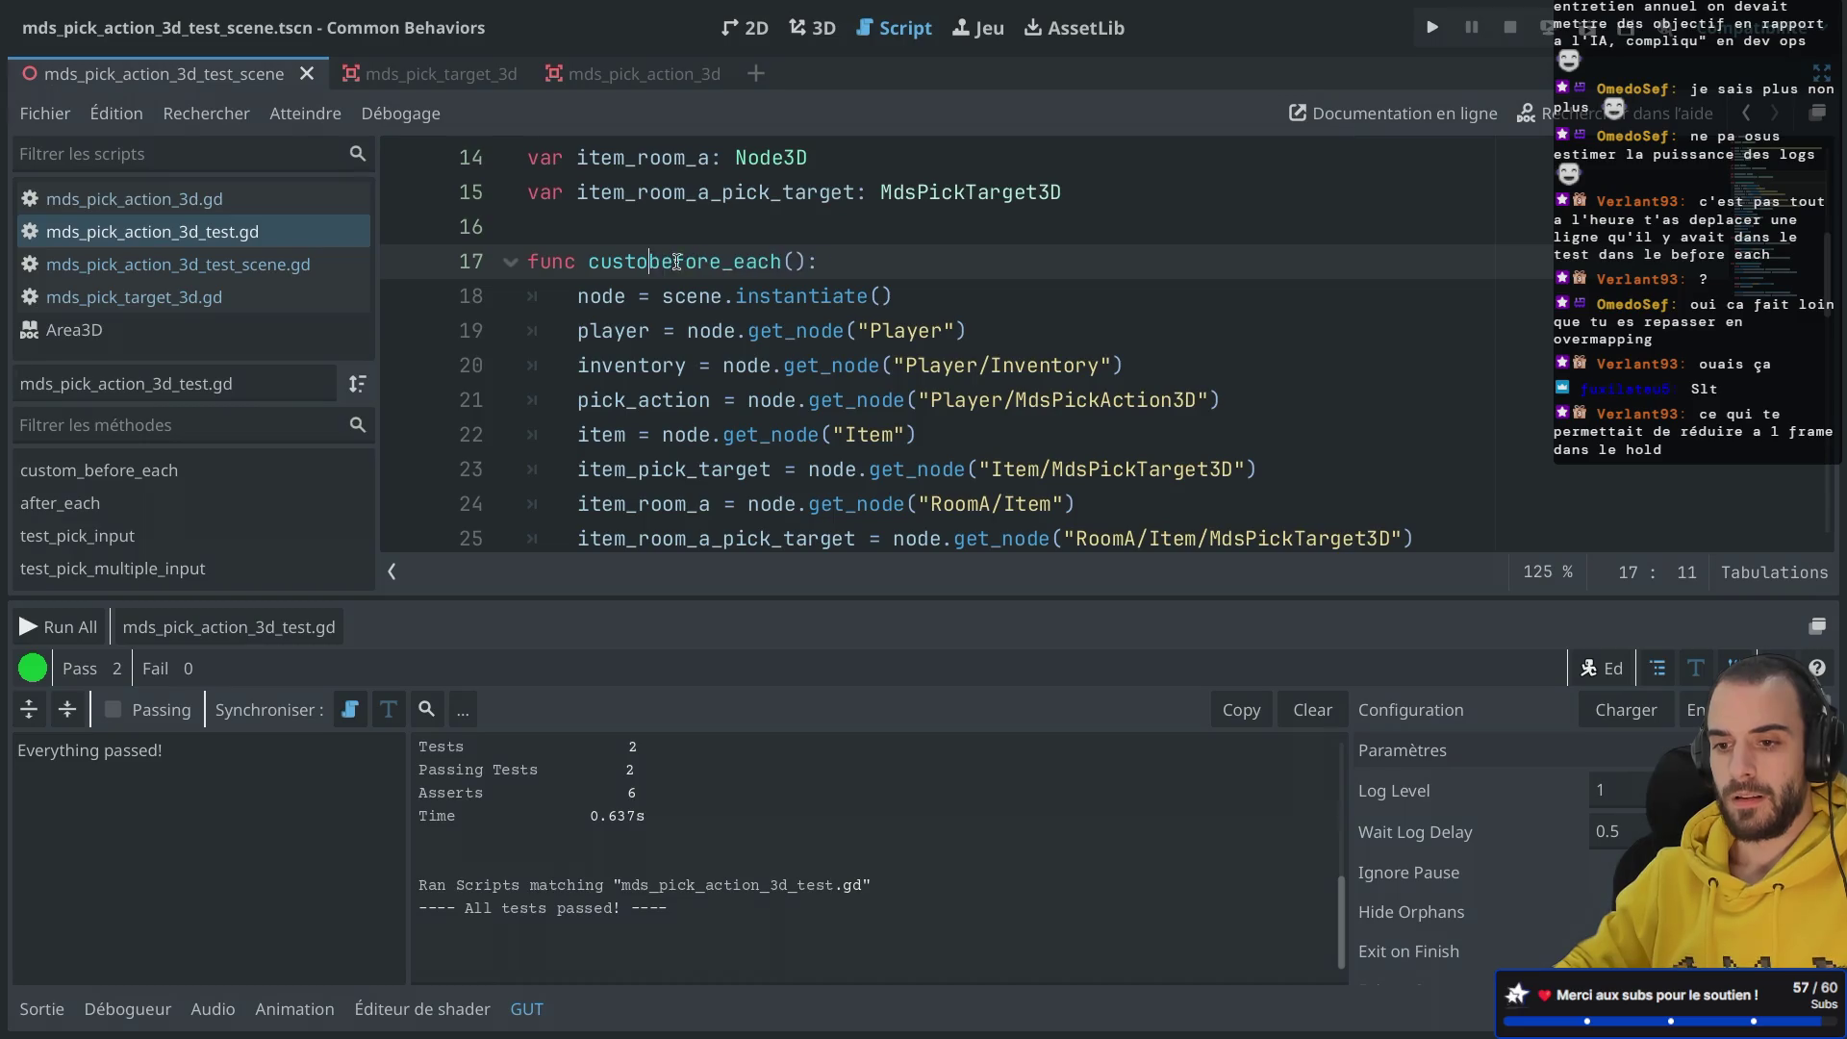
pyautogui.click(681, 261)
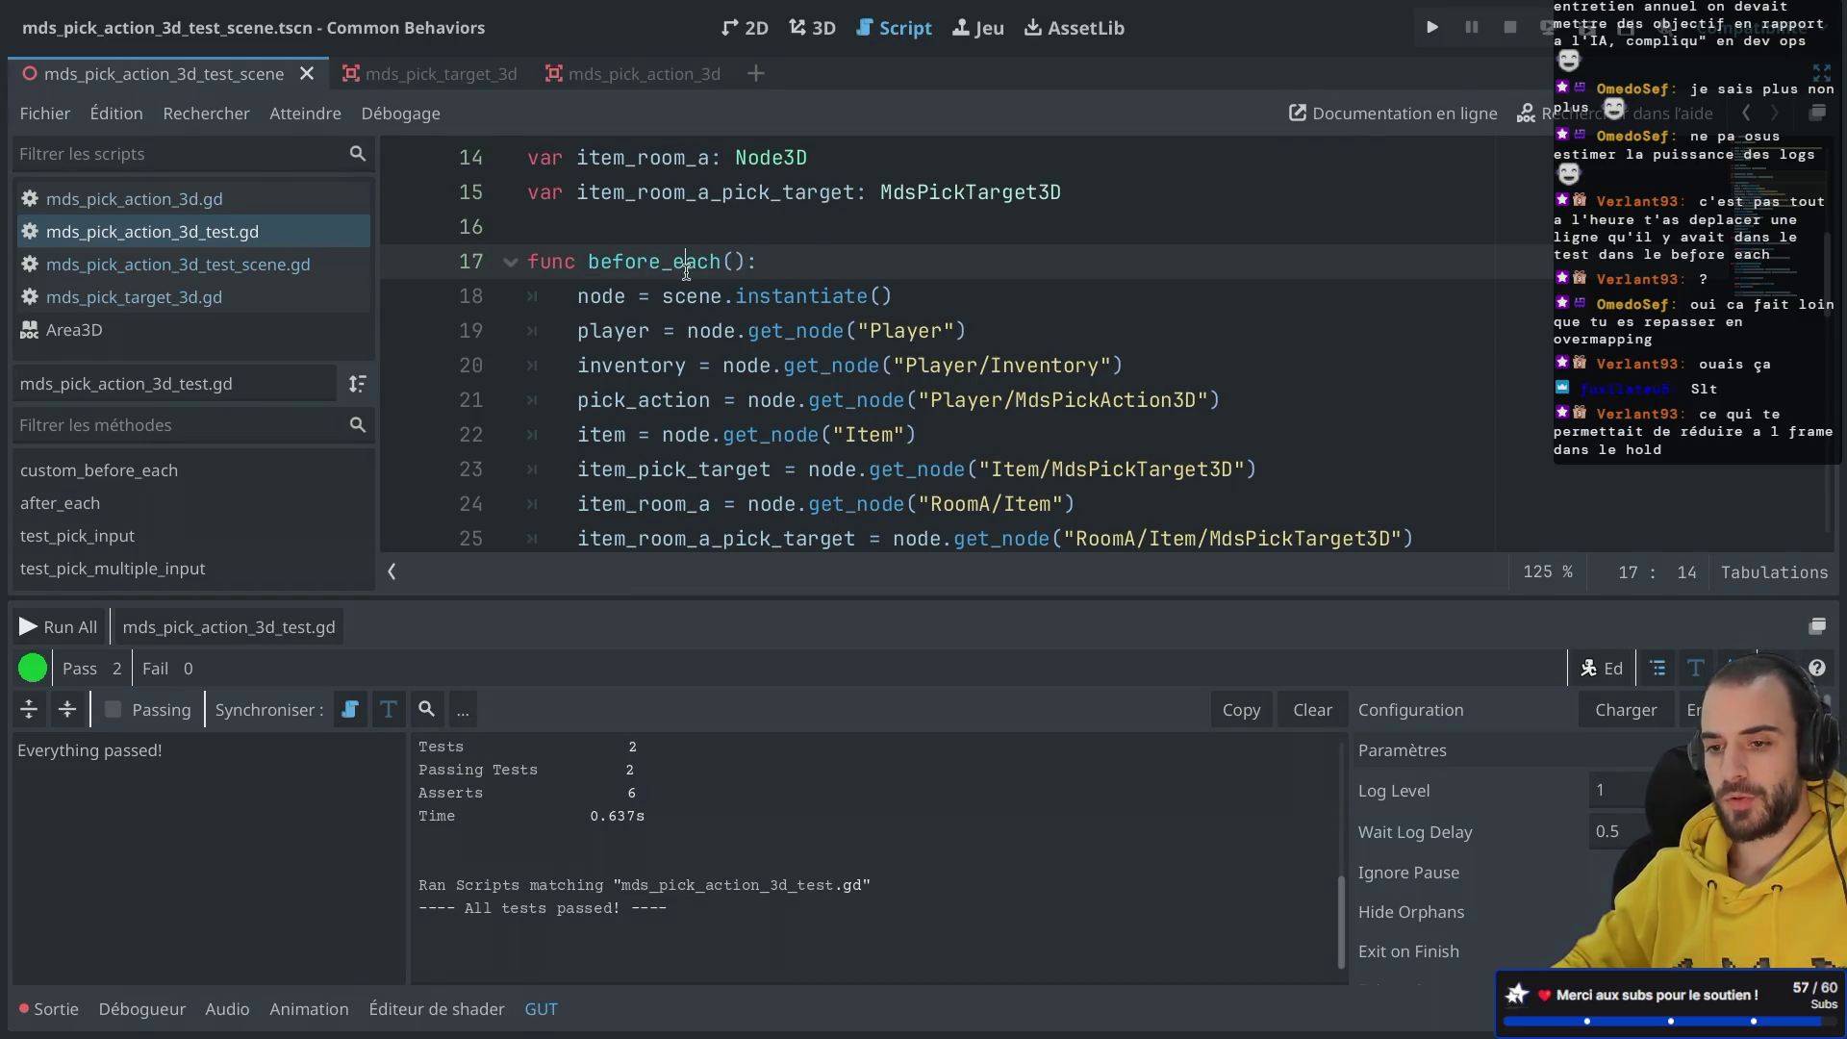
# Step: Comment out the custom_before_each calls on lines 46 and 37, save, and run the script
pyautogui.scroll(-8, 689, 386)
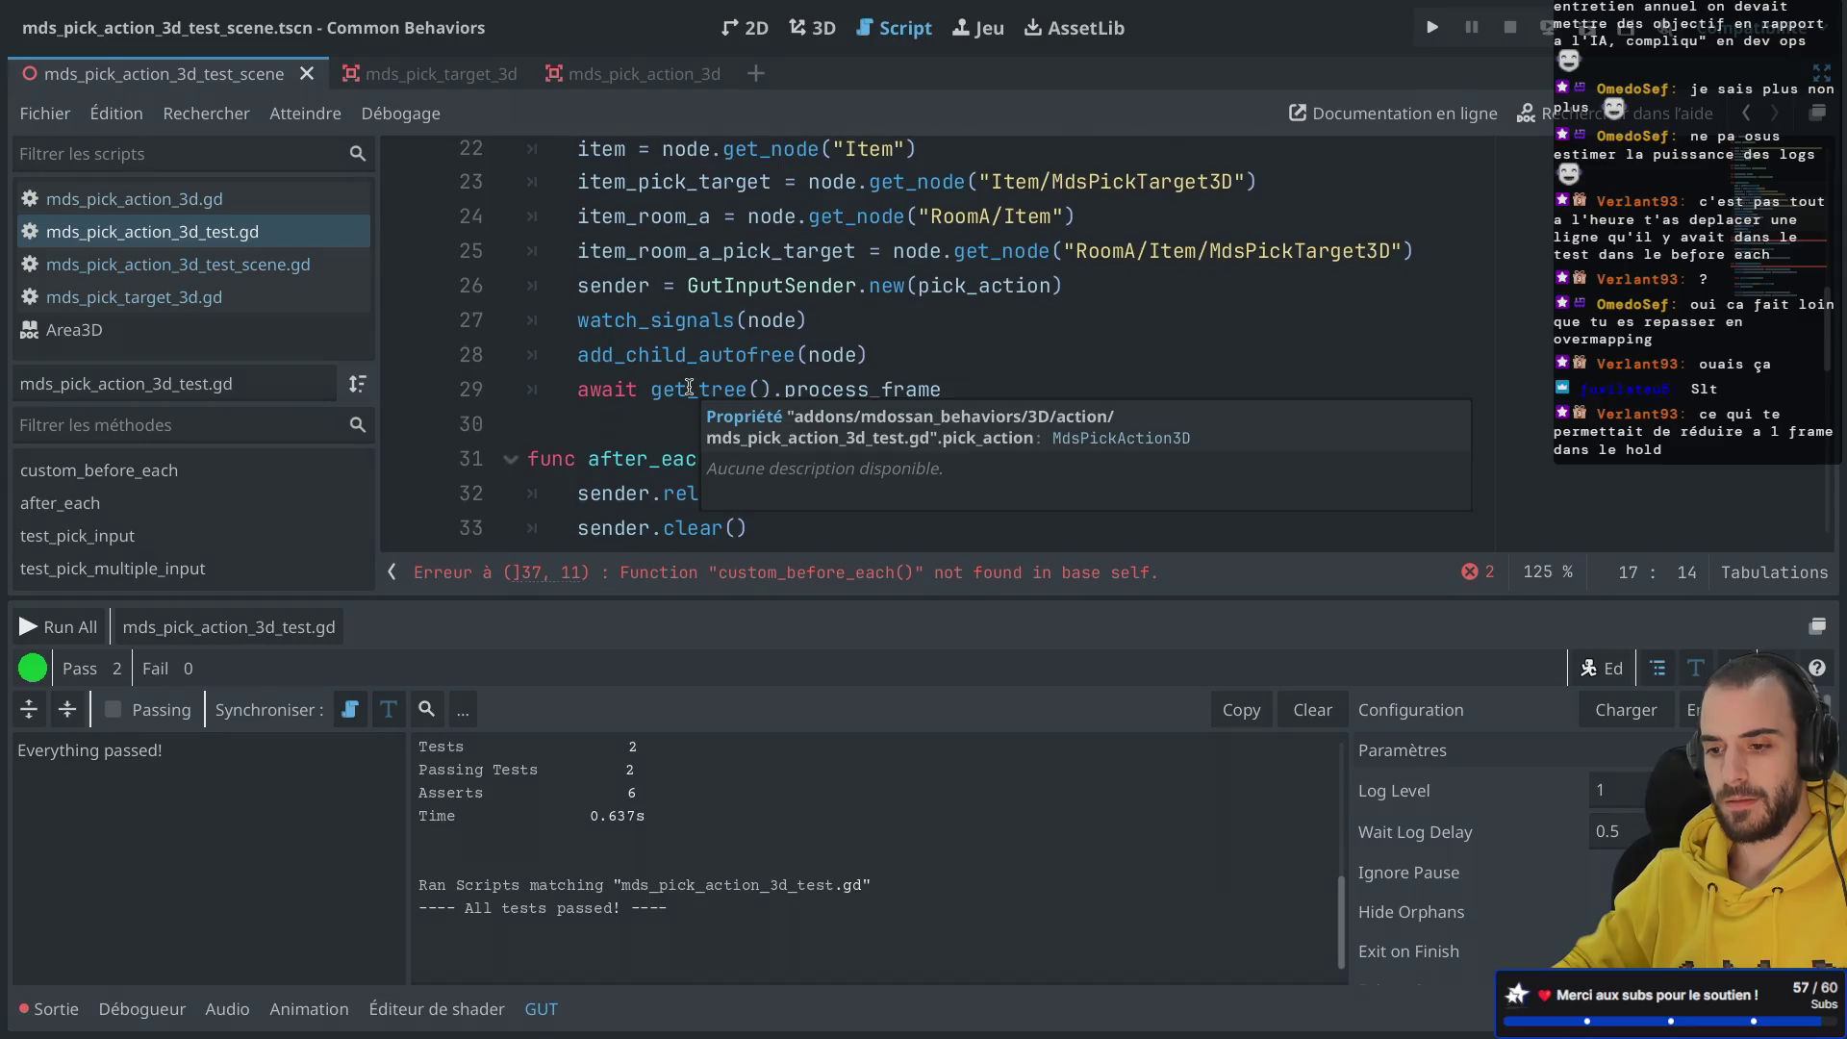
pyautogui.click(585, 446)
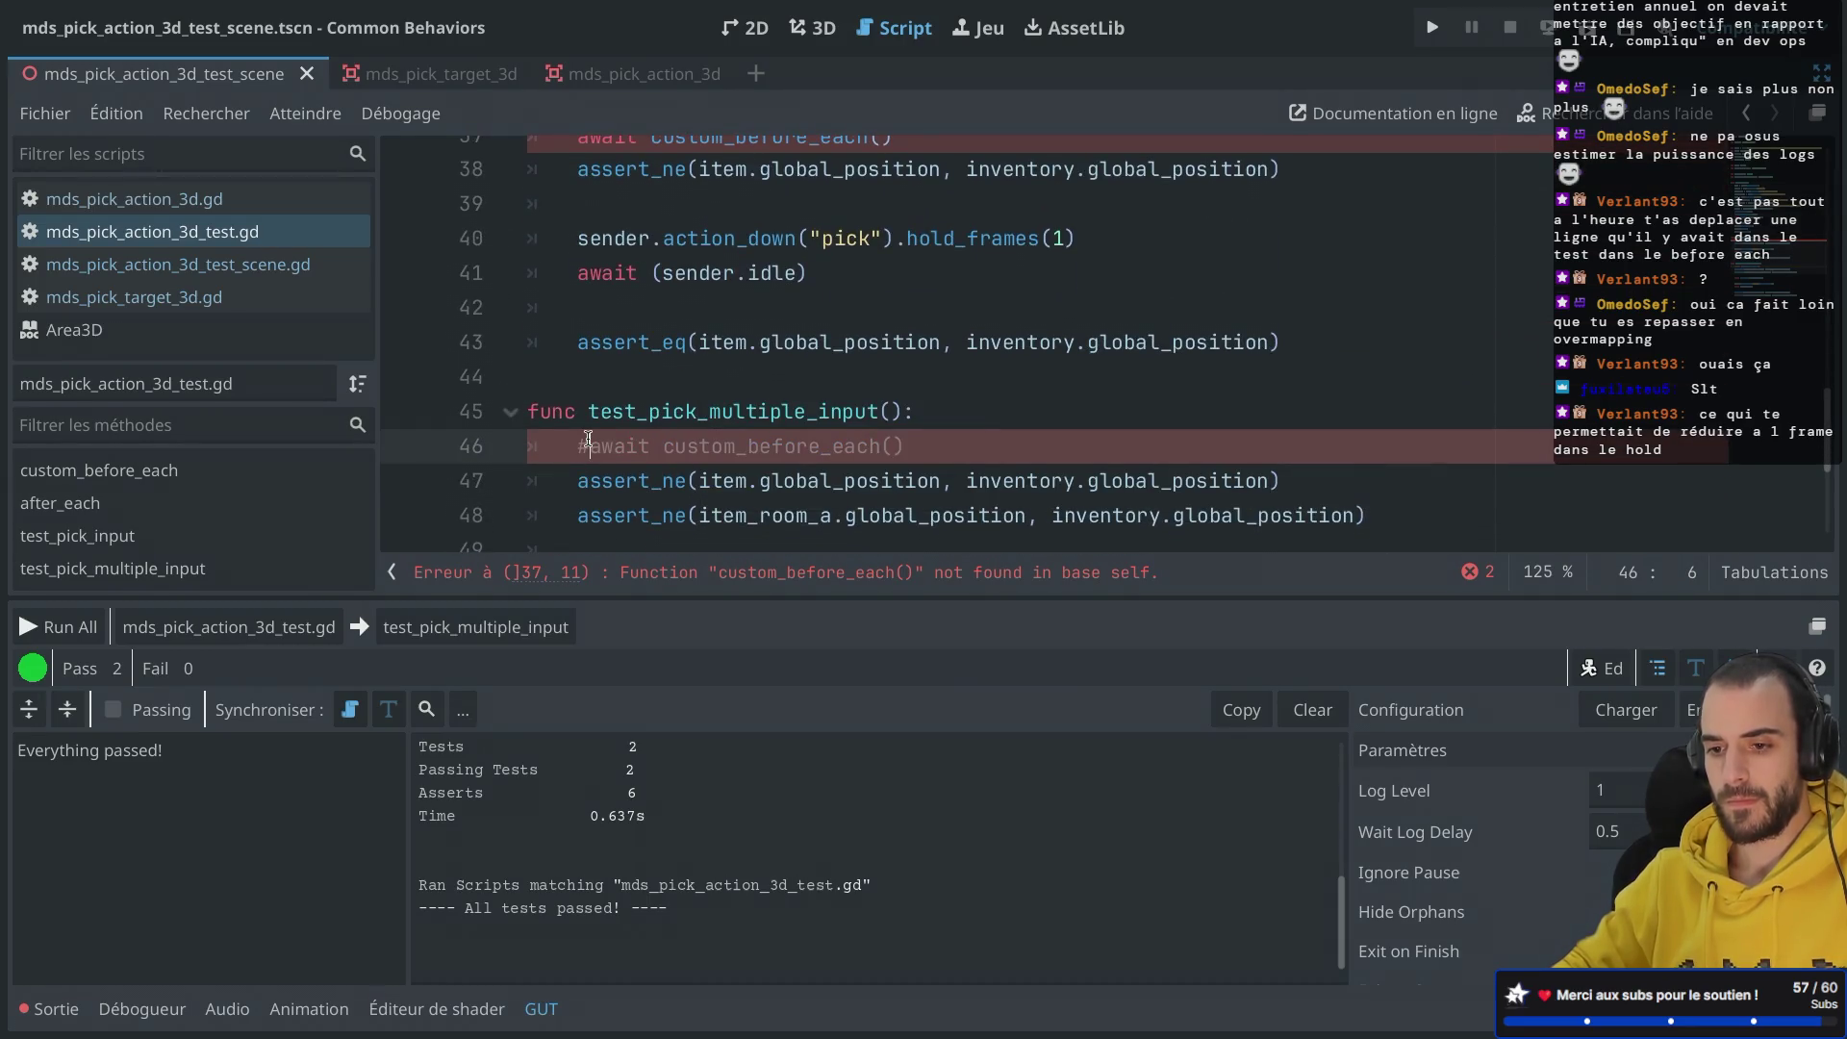
pyautogui.hotkey('ctrl', 'x')
pyautogui.scroll(2, 586, 443)
pyautogui.click(592, 264)
pyautogui.hotkey('ctrl', 'k')
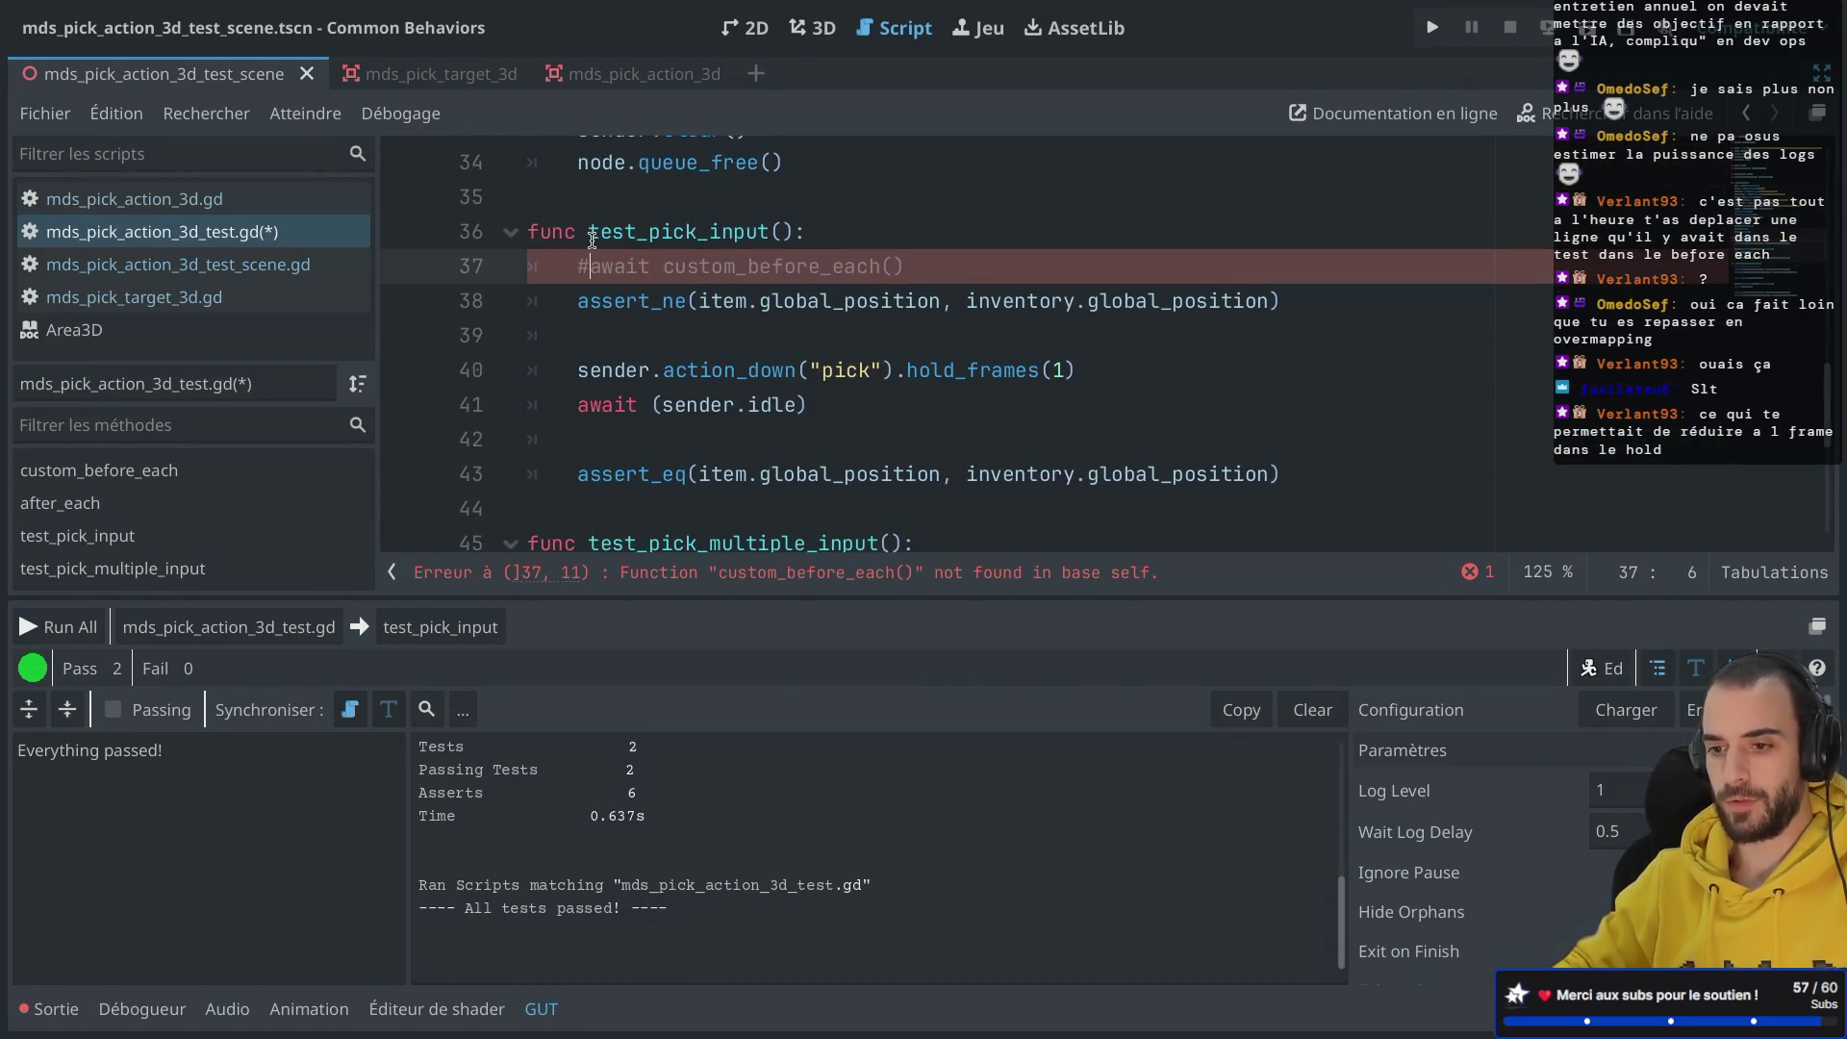
pyautogui.hotkey('ctrl', 's')
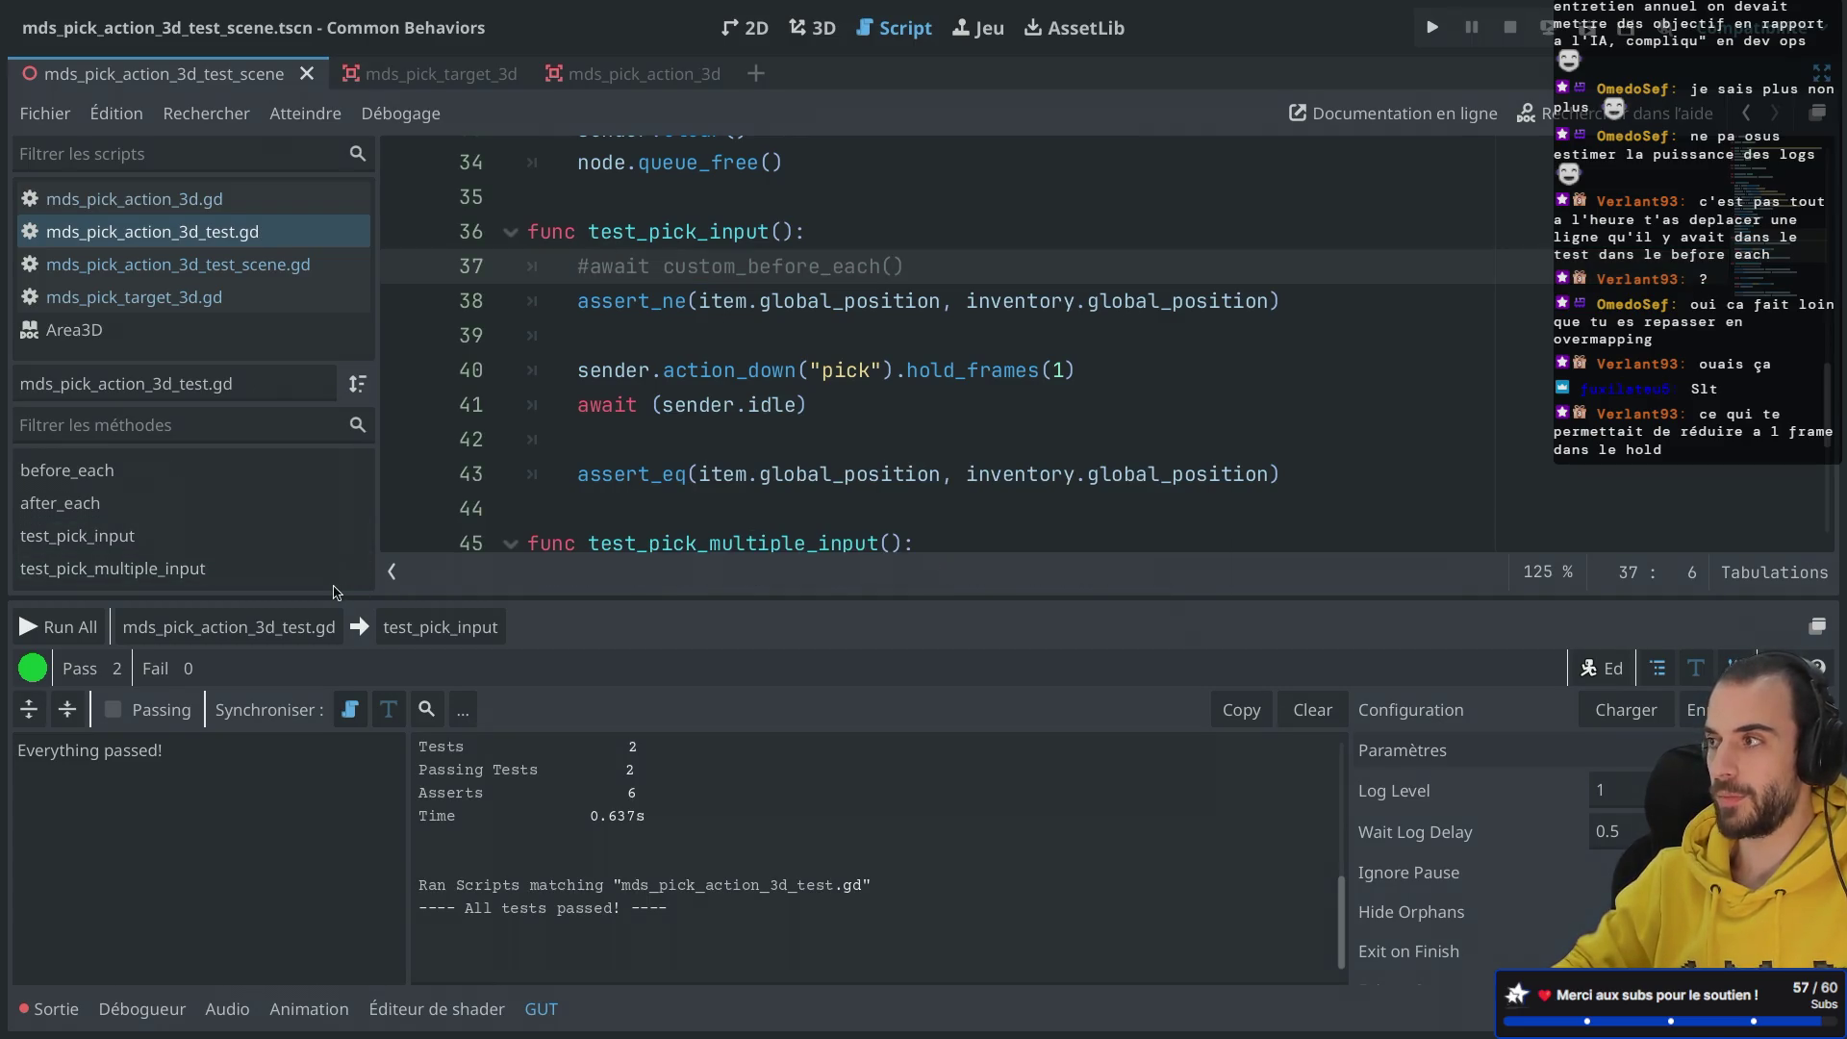
pyautogui.click(318, 627)
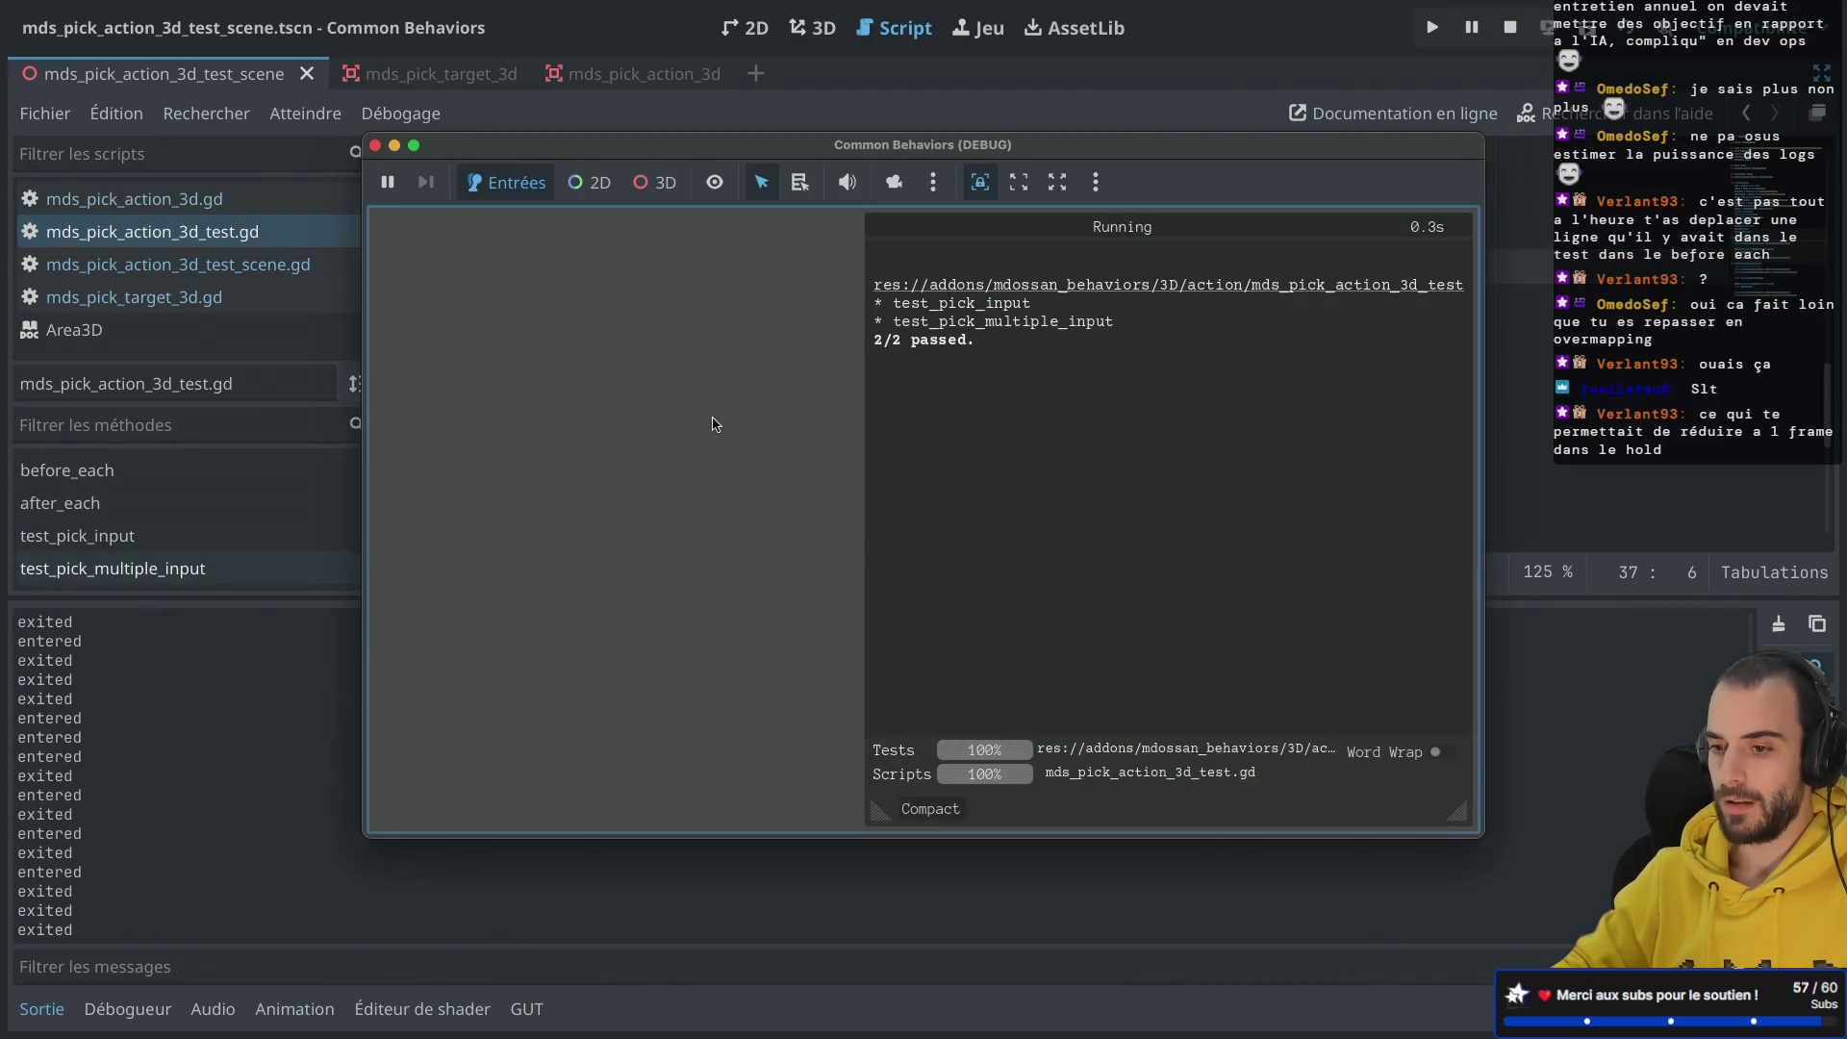
# Step: Delete the commented custom_before_each line and the watch_signals(node) line, then save
pyautogui.click(376, 145)
pyautogui.moveTo(944, 279); pyautogui.dragTo(943, 252)
pyautogui.press('BackSpace')
pyautogui.scroll(6, 944, 235)
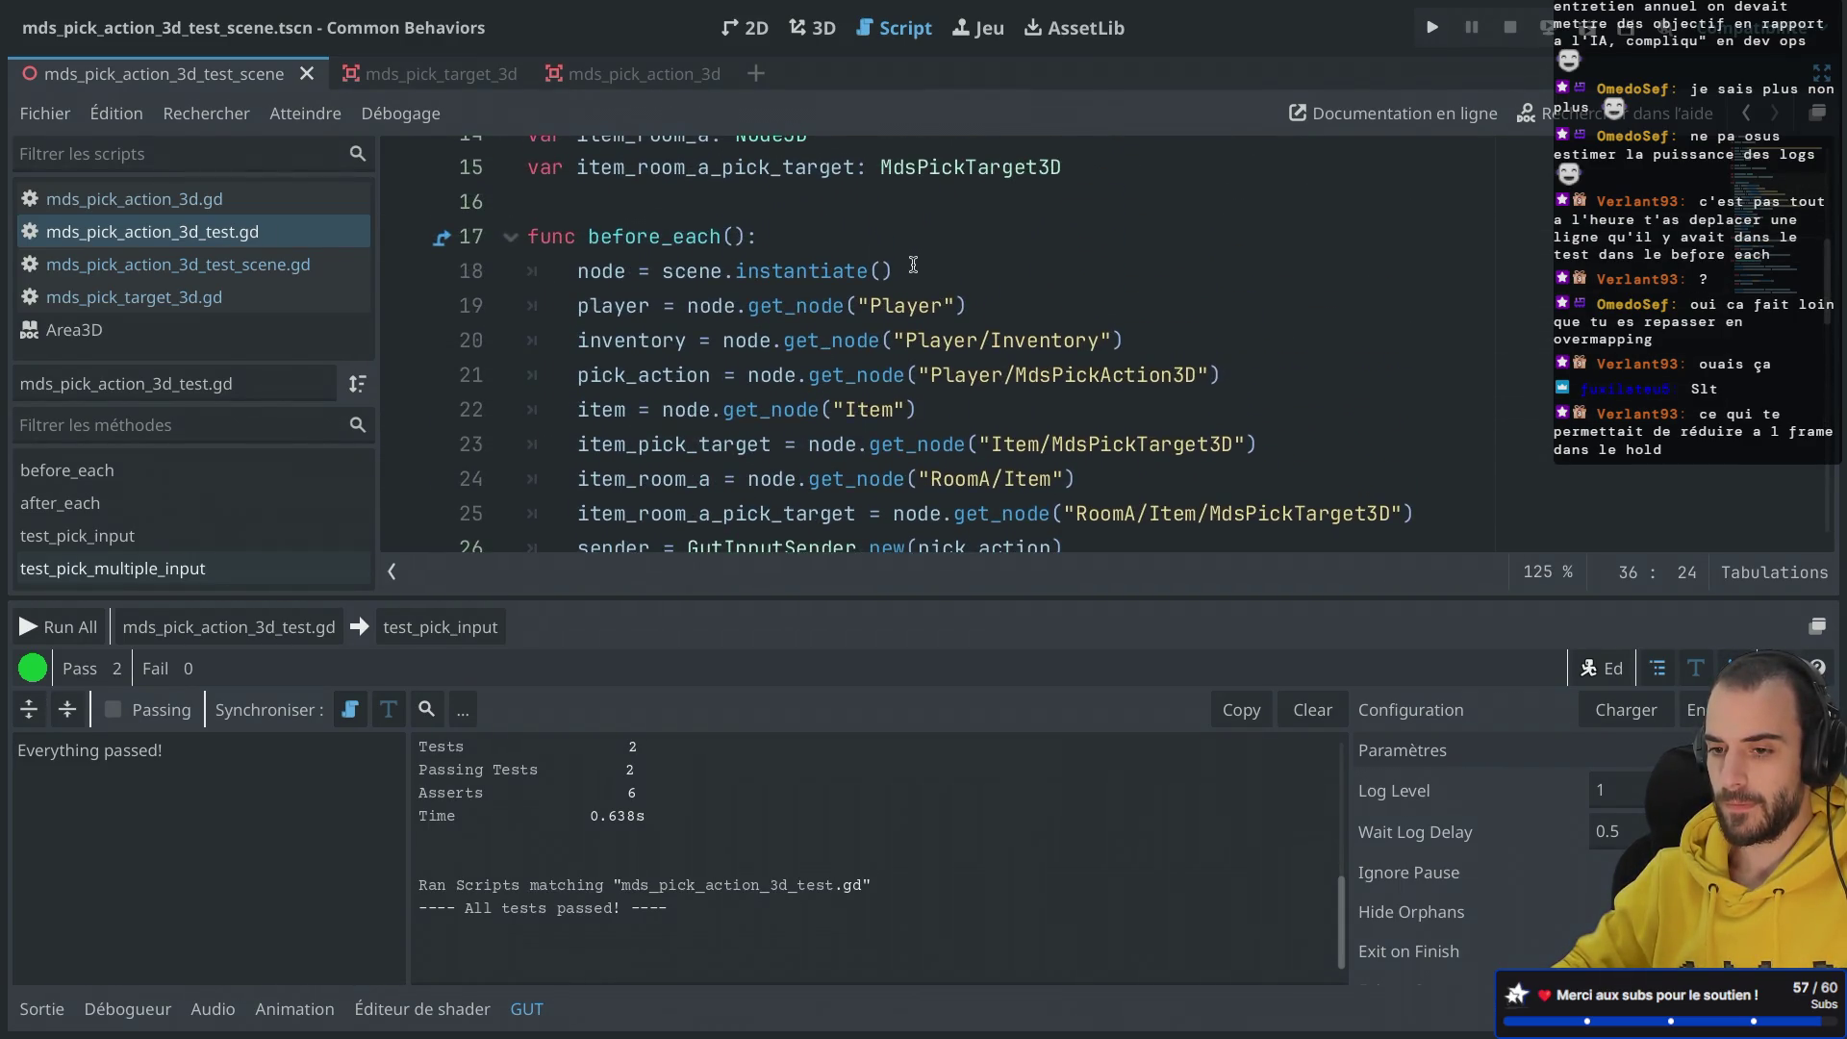
pyautogui.scroll(-2, 913, 264)
pyautogui.moveTo(865, 373); pyautogui.dragTo(1135, 342)
pyautogui.press('Delete')
pyautogui.hotkey('ctrl', 's')
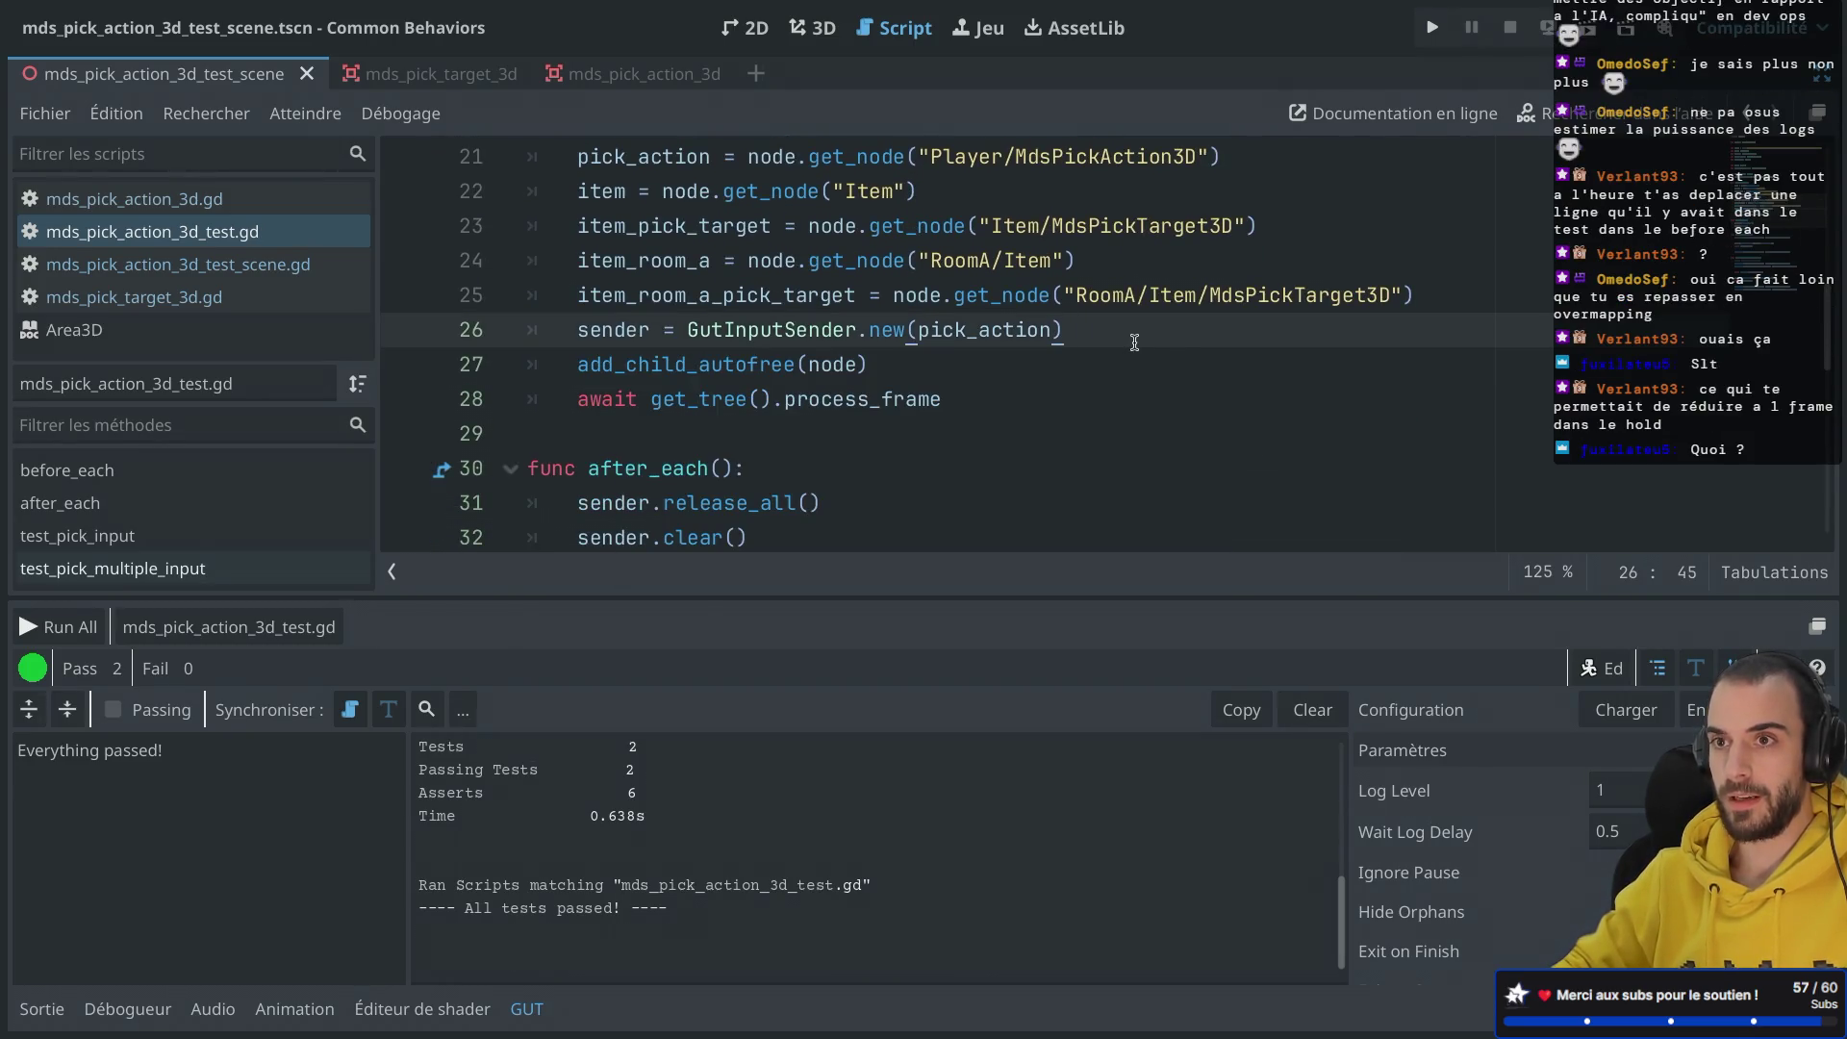
# Step: Remove the commented await in test_pick_multiple_input and run all GUT tests (6/6 pass)
pyautogui.moveTo(1006, 329)
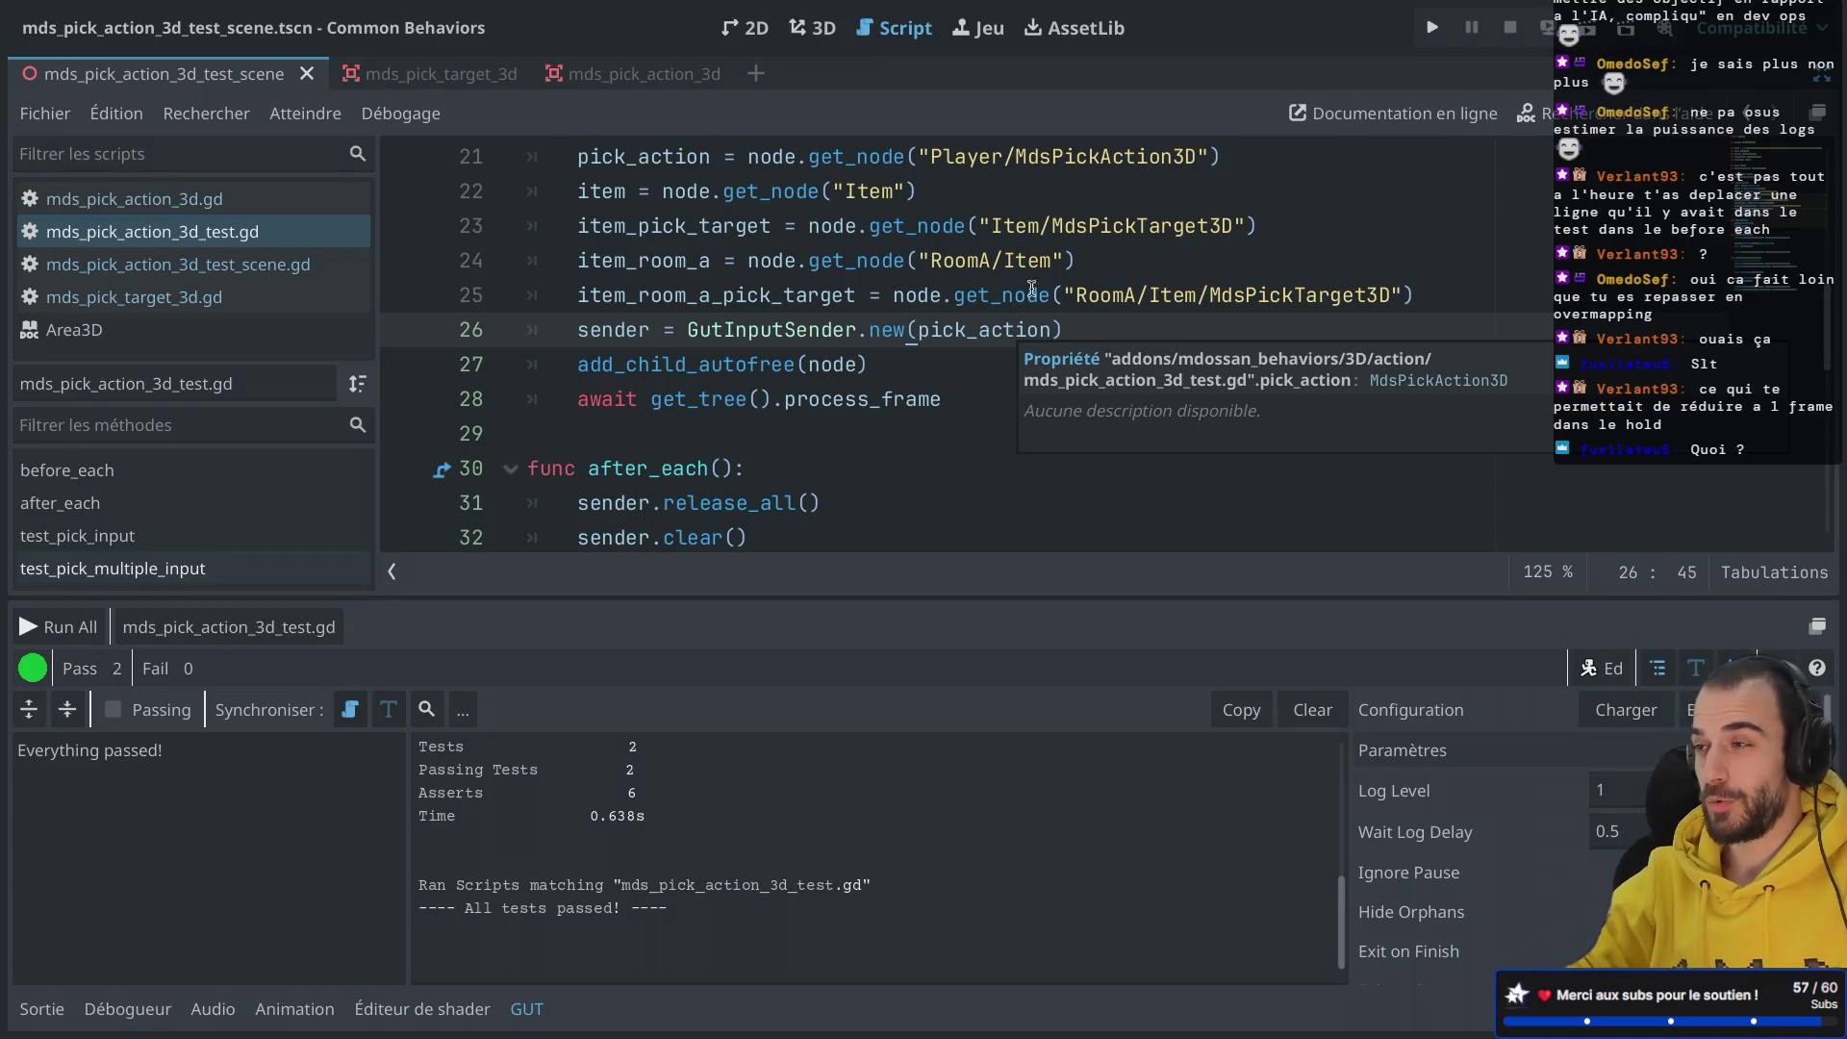
pyautogui.scroll(-5, 897, 442)
pyautogui.click(748, 292)
pyautogui.click(713, 458)
pyautogui.moveTo(940, 424); pyautogui.dragTo(939, 393)
pyautogui.press('BackSpace')
pyautogui.click(57, 627)
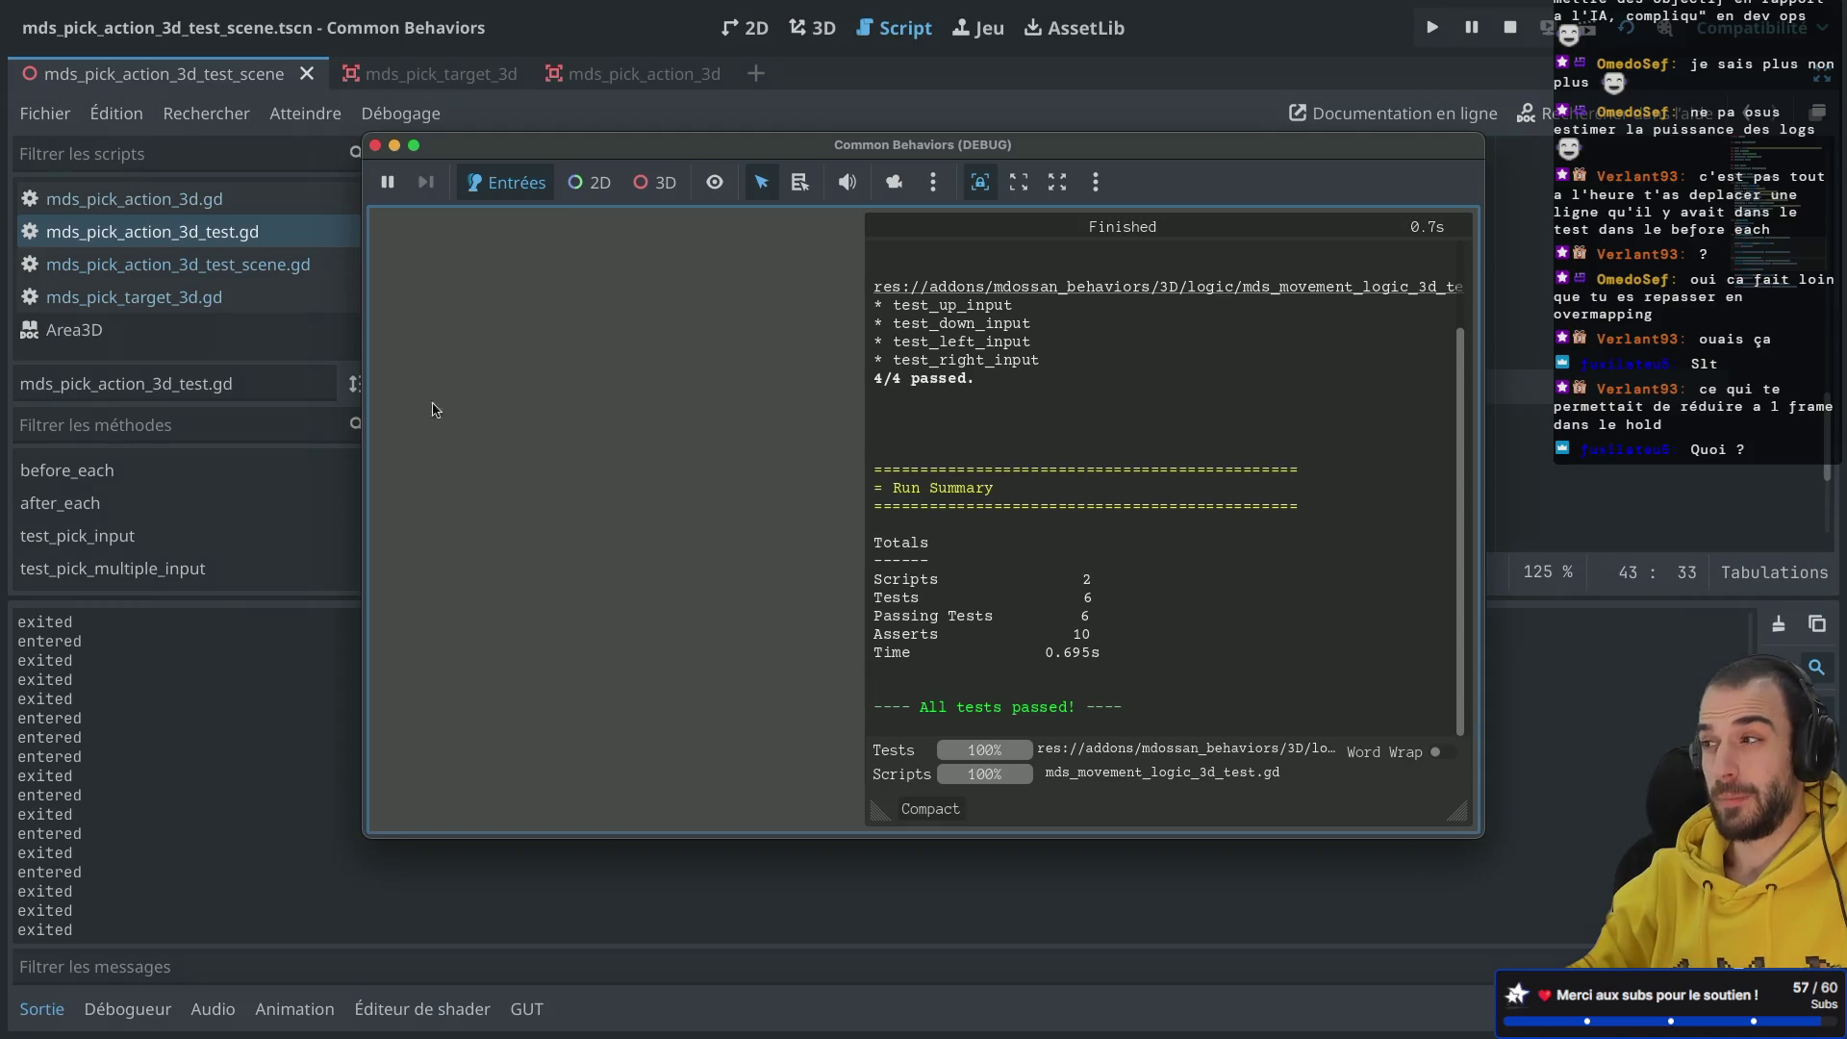
# Step: Close the test results and save the script with the before_each await line in view
pyautogui.click(375, 145)
pyautogui.scroll(10, 813, 369)
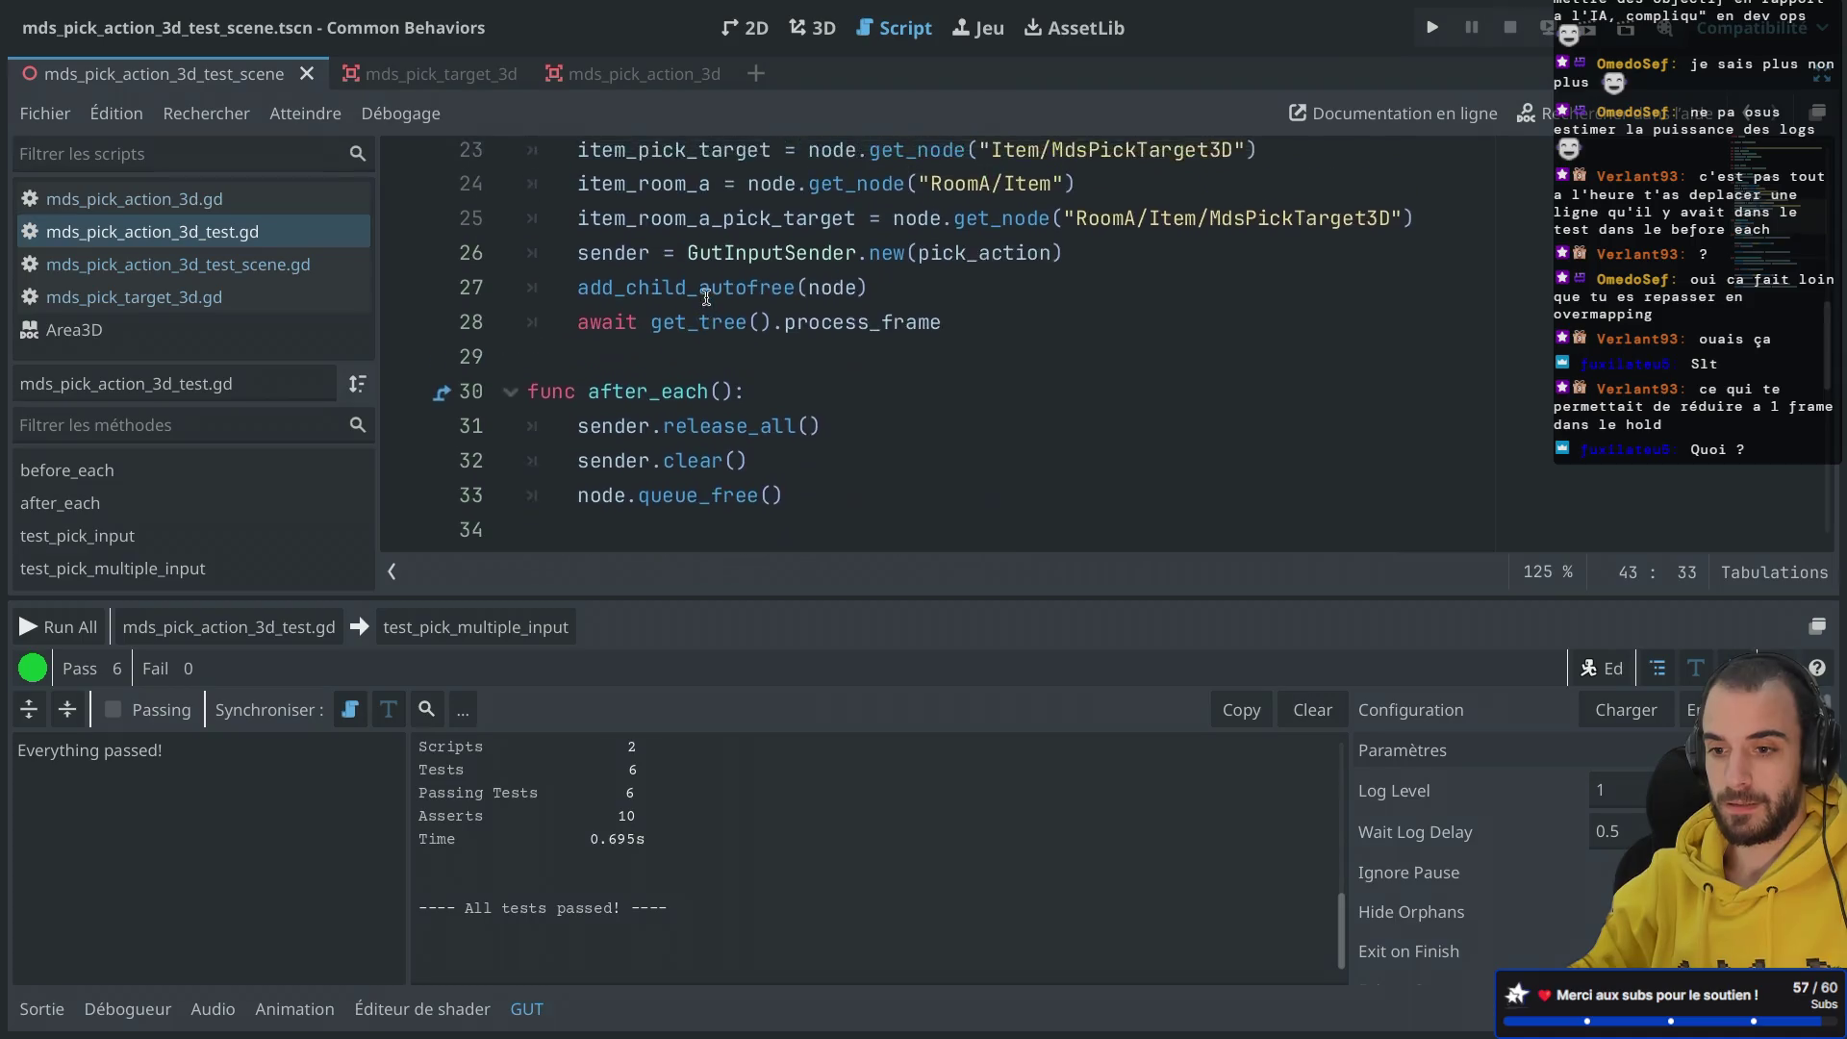
pyautogui.moveTo(573, 375)
pyautogui.mouseDown()
pyautogui.moveTo(939, 374)
pyautogui.moveTo(617, 373)
pyautogui.moveTo(910, 353)
pyautogui.moveTo(809, 372)
pyautogui.moveTo(963, 370)
pyautogui.mouseUp()
pyautogui.click(964, 369)
pyautogui.hotkey('ctrl', 's')
# Step: Replace get_tree with sender on line 28's await and drop process_frame, starting a new member
pyautogui.scroll(3, 964, 369)
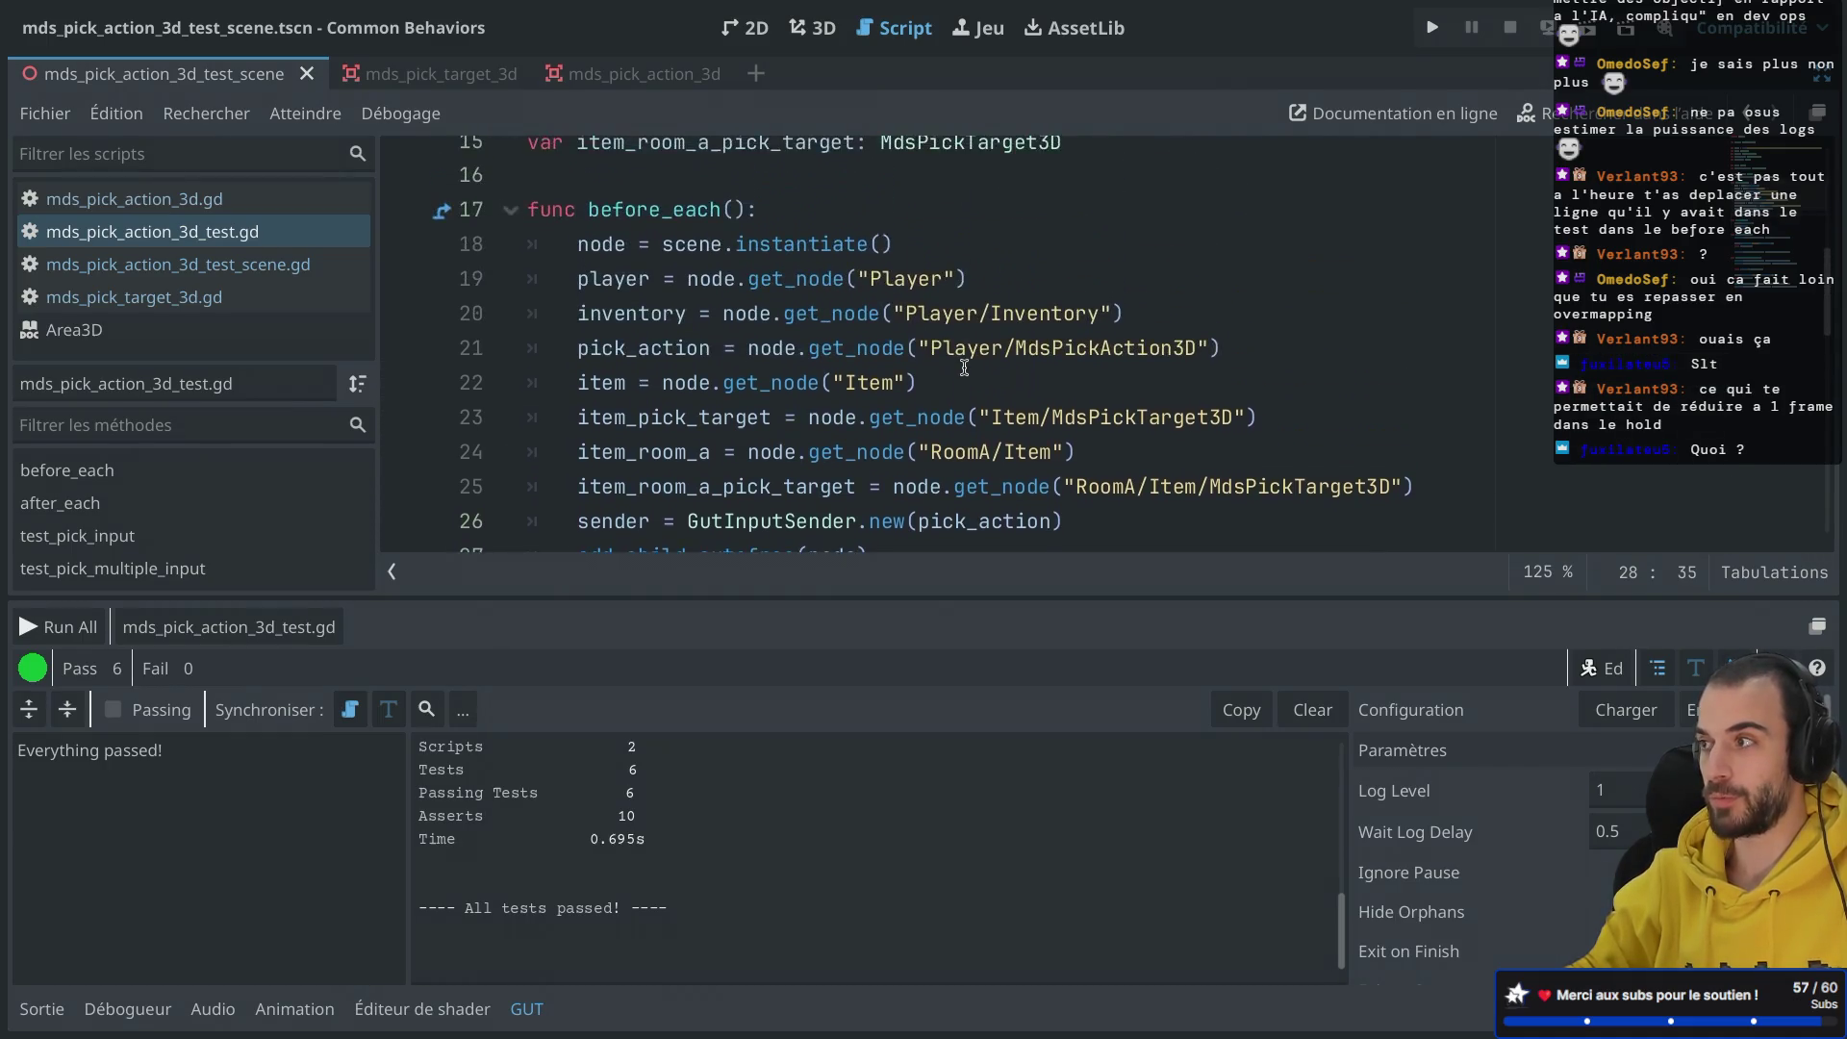
pyautogui.scroll(-3, 964, 368)
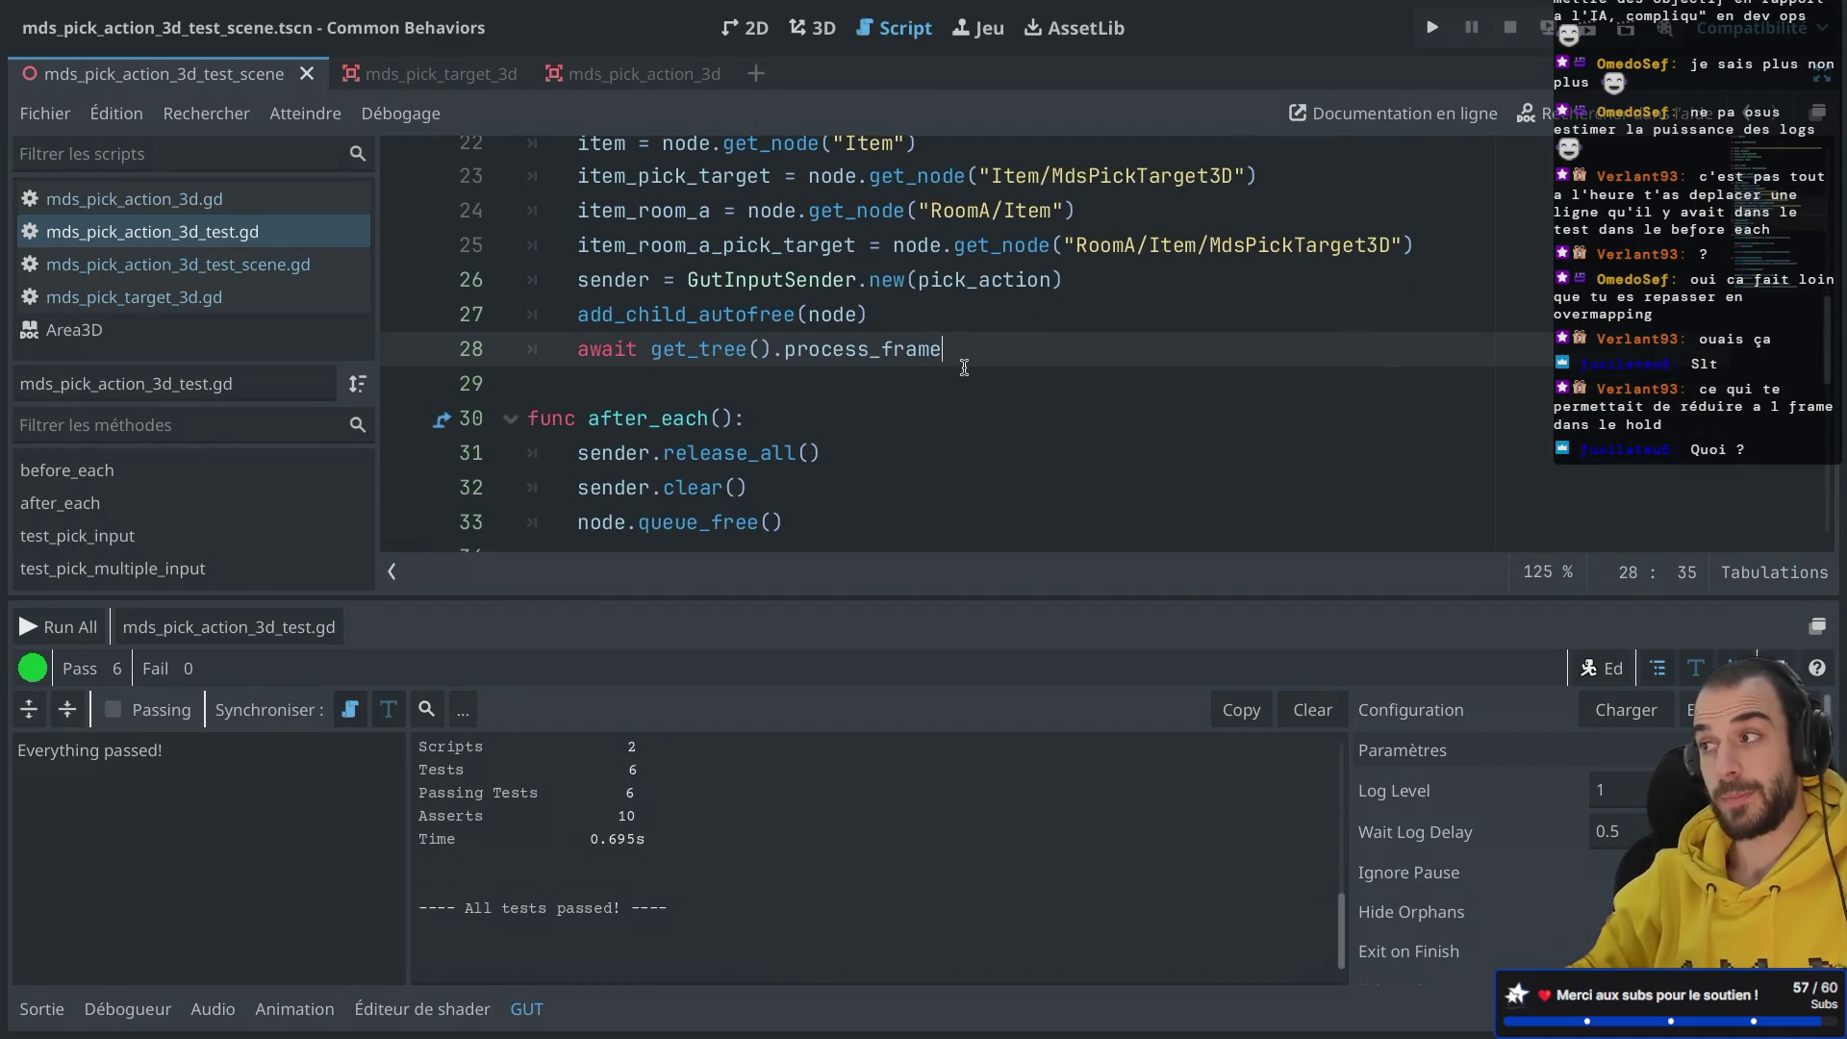
pyautogui.scroll(1, 964, 366)
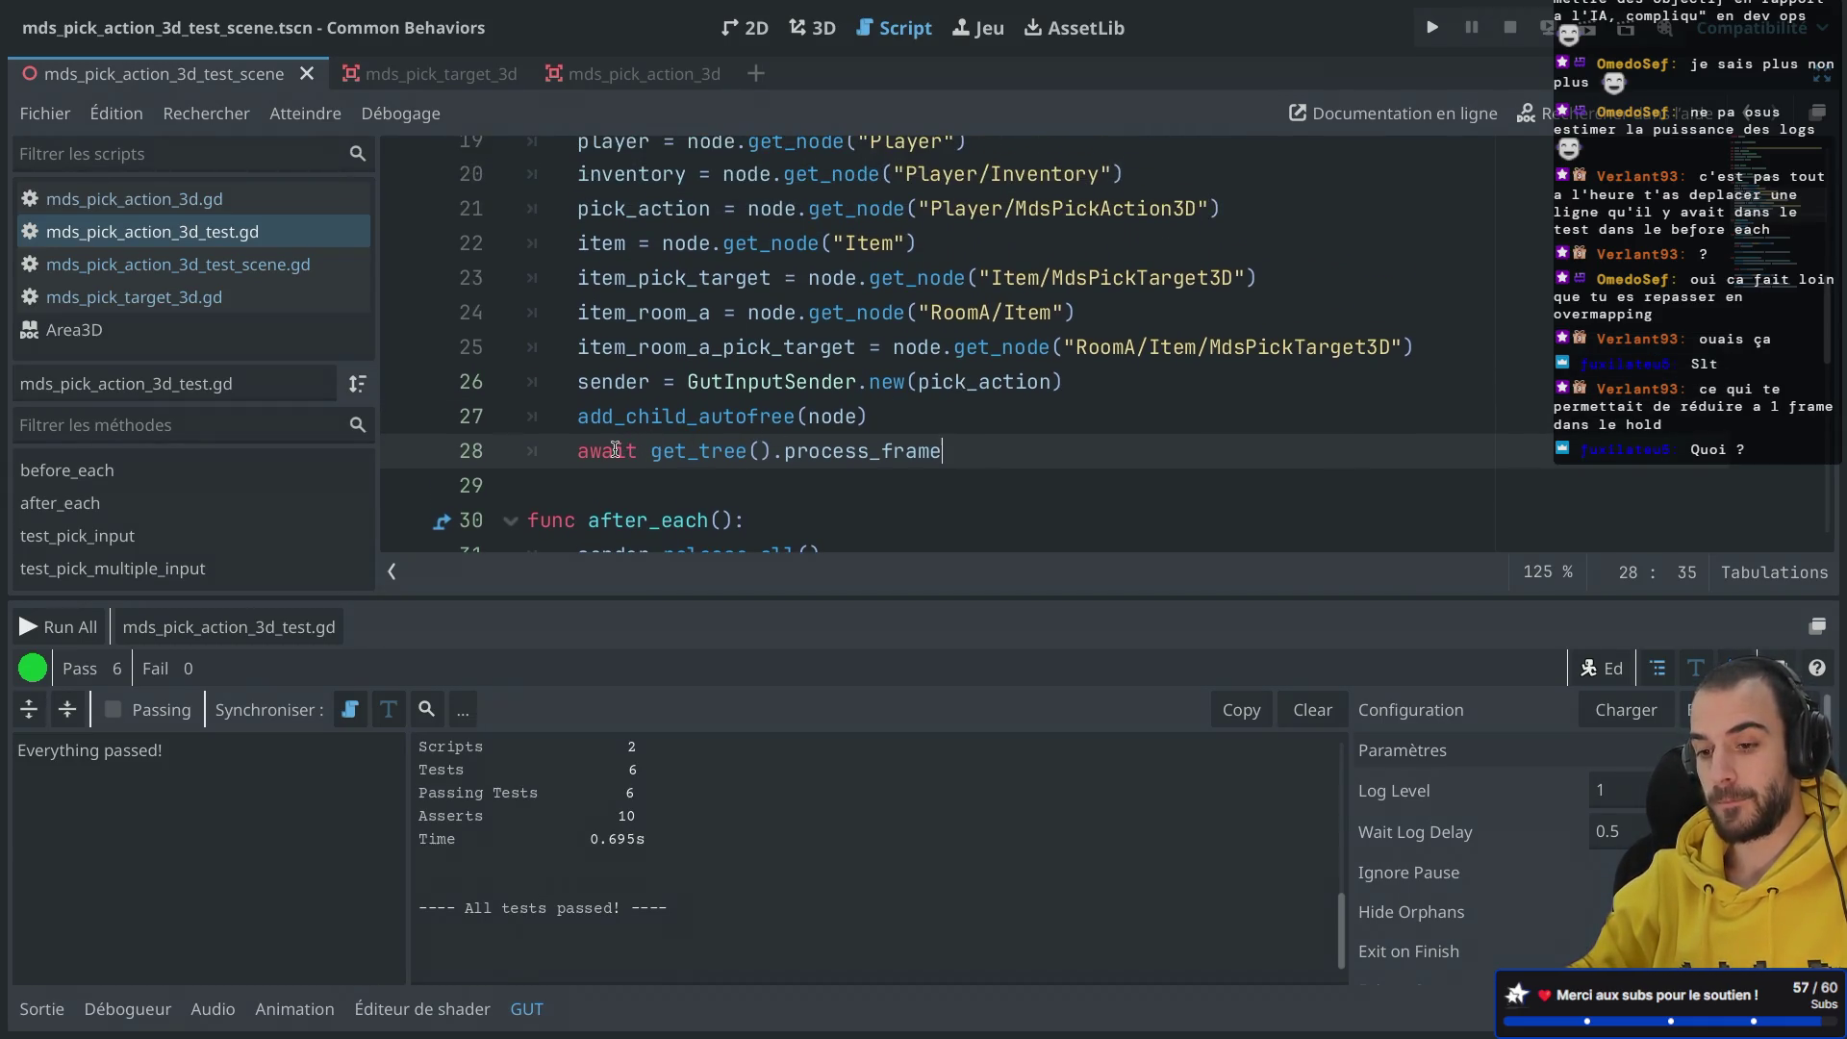
pyautogui.scroll(1, 616, 450)
pyautogui.doubleClick(613, 429)
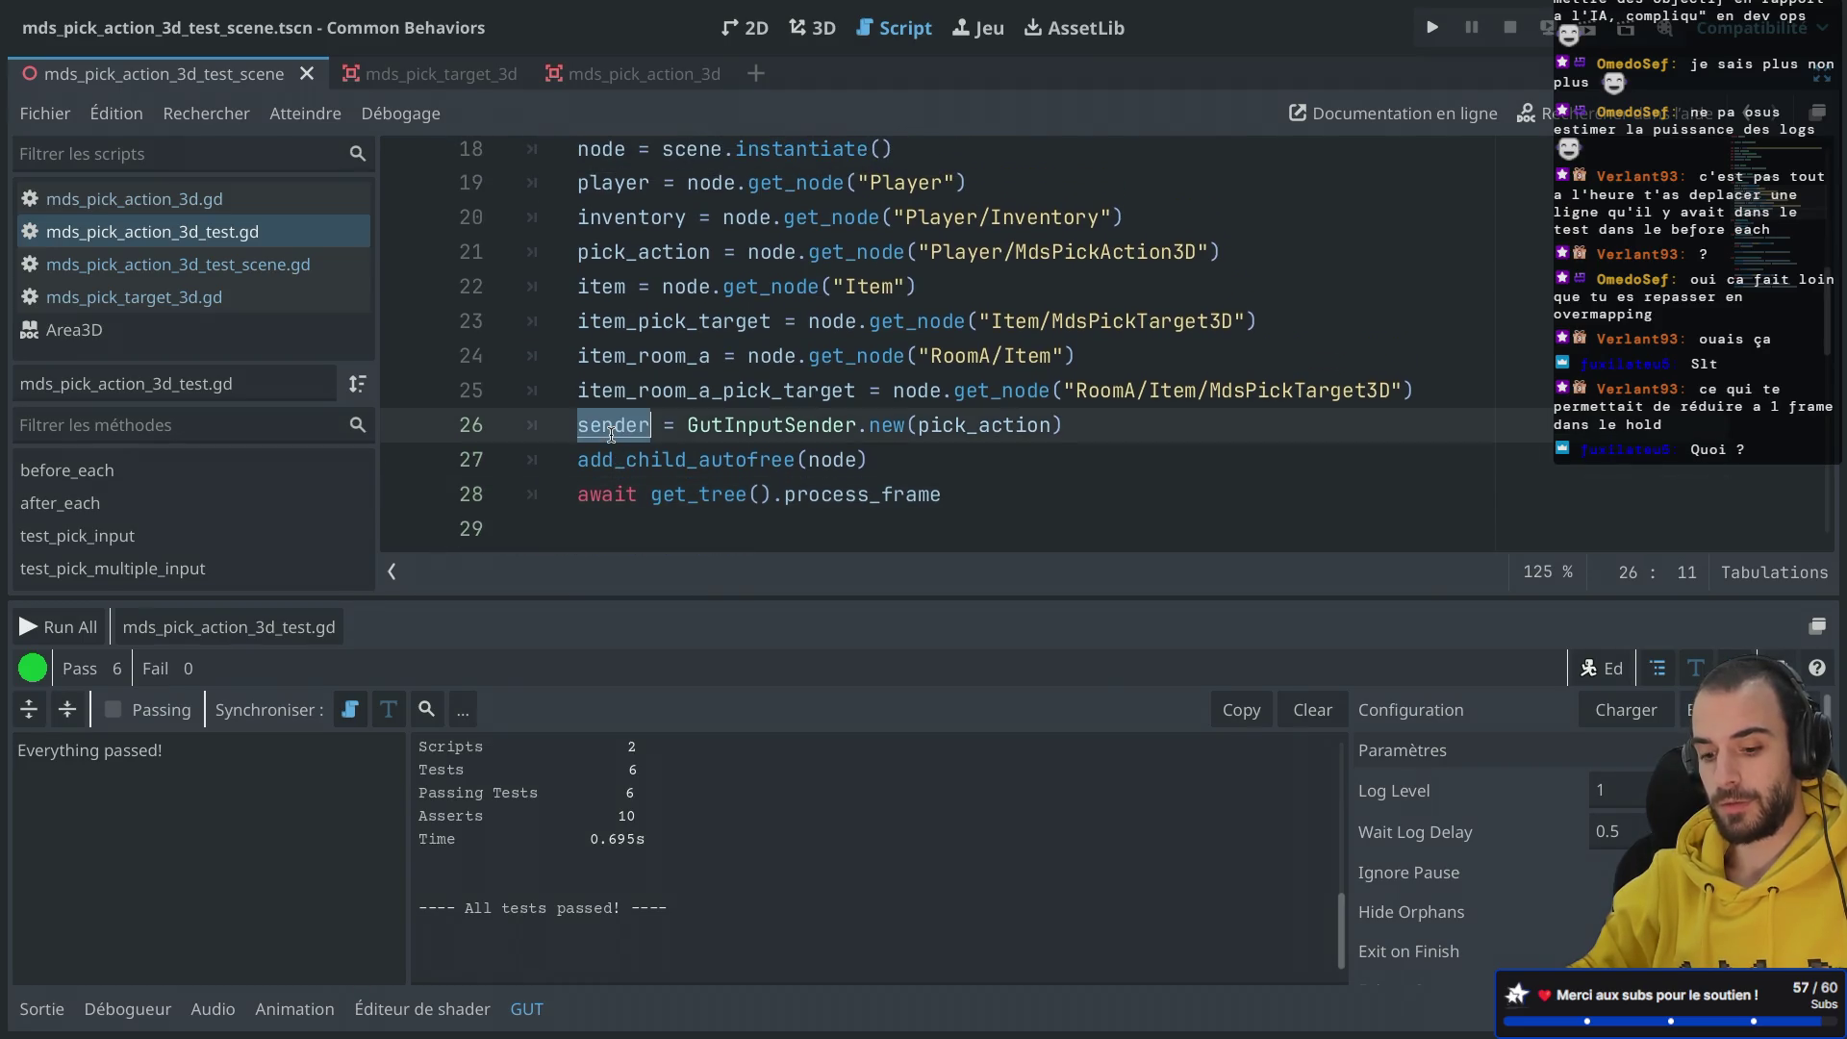
pyautogui.doubleClick(715, 499)
pyautogui.write('sender')
pyautogui.doubleClick(782, 486)
pyautogui.press('BackSpace')
pyautogui.write('w')
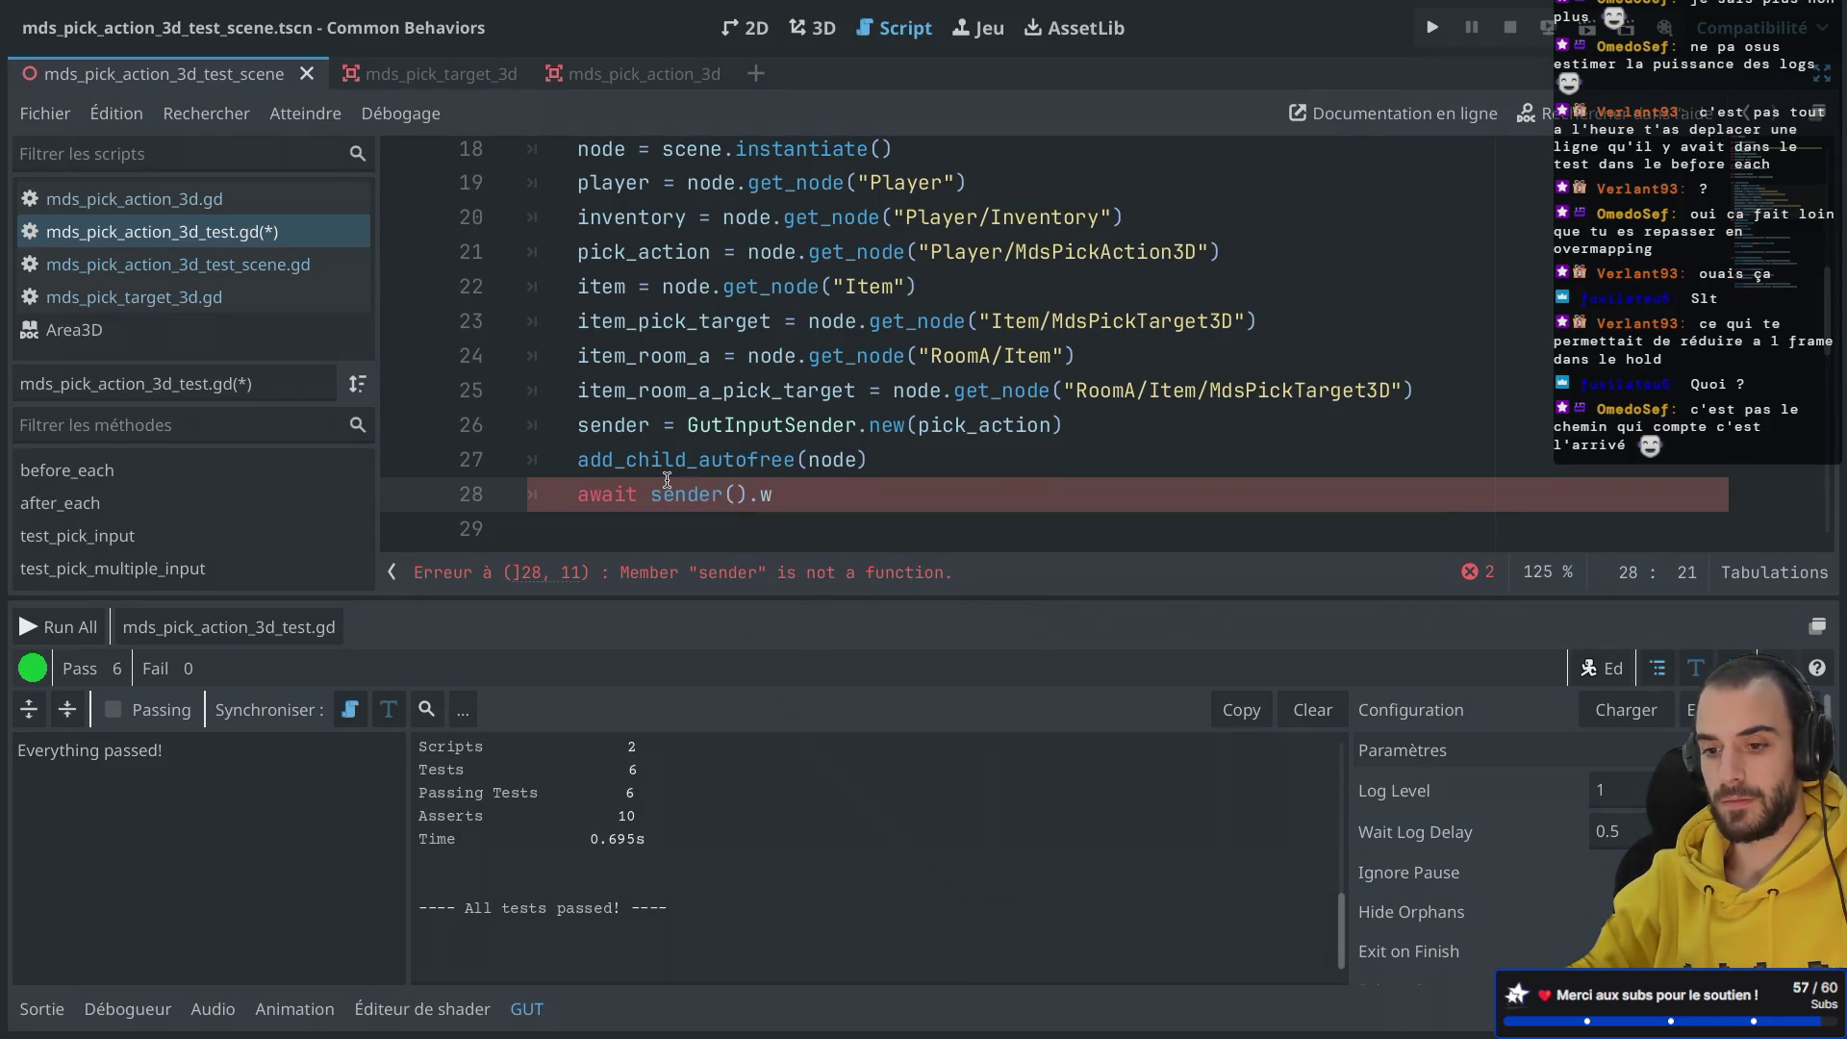
# Step: Undo the partial await edit and add sender.wait_frames(1) after add_child_autofree
pyautogui.hotkey('ctrl', 'z')
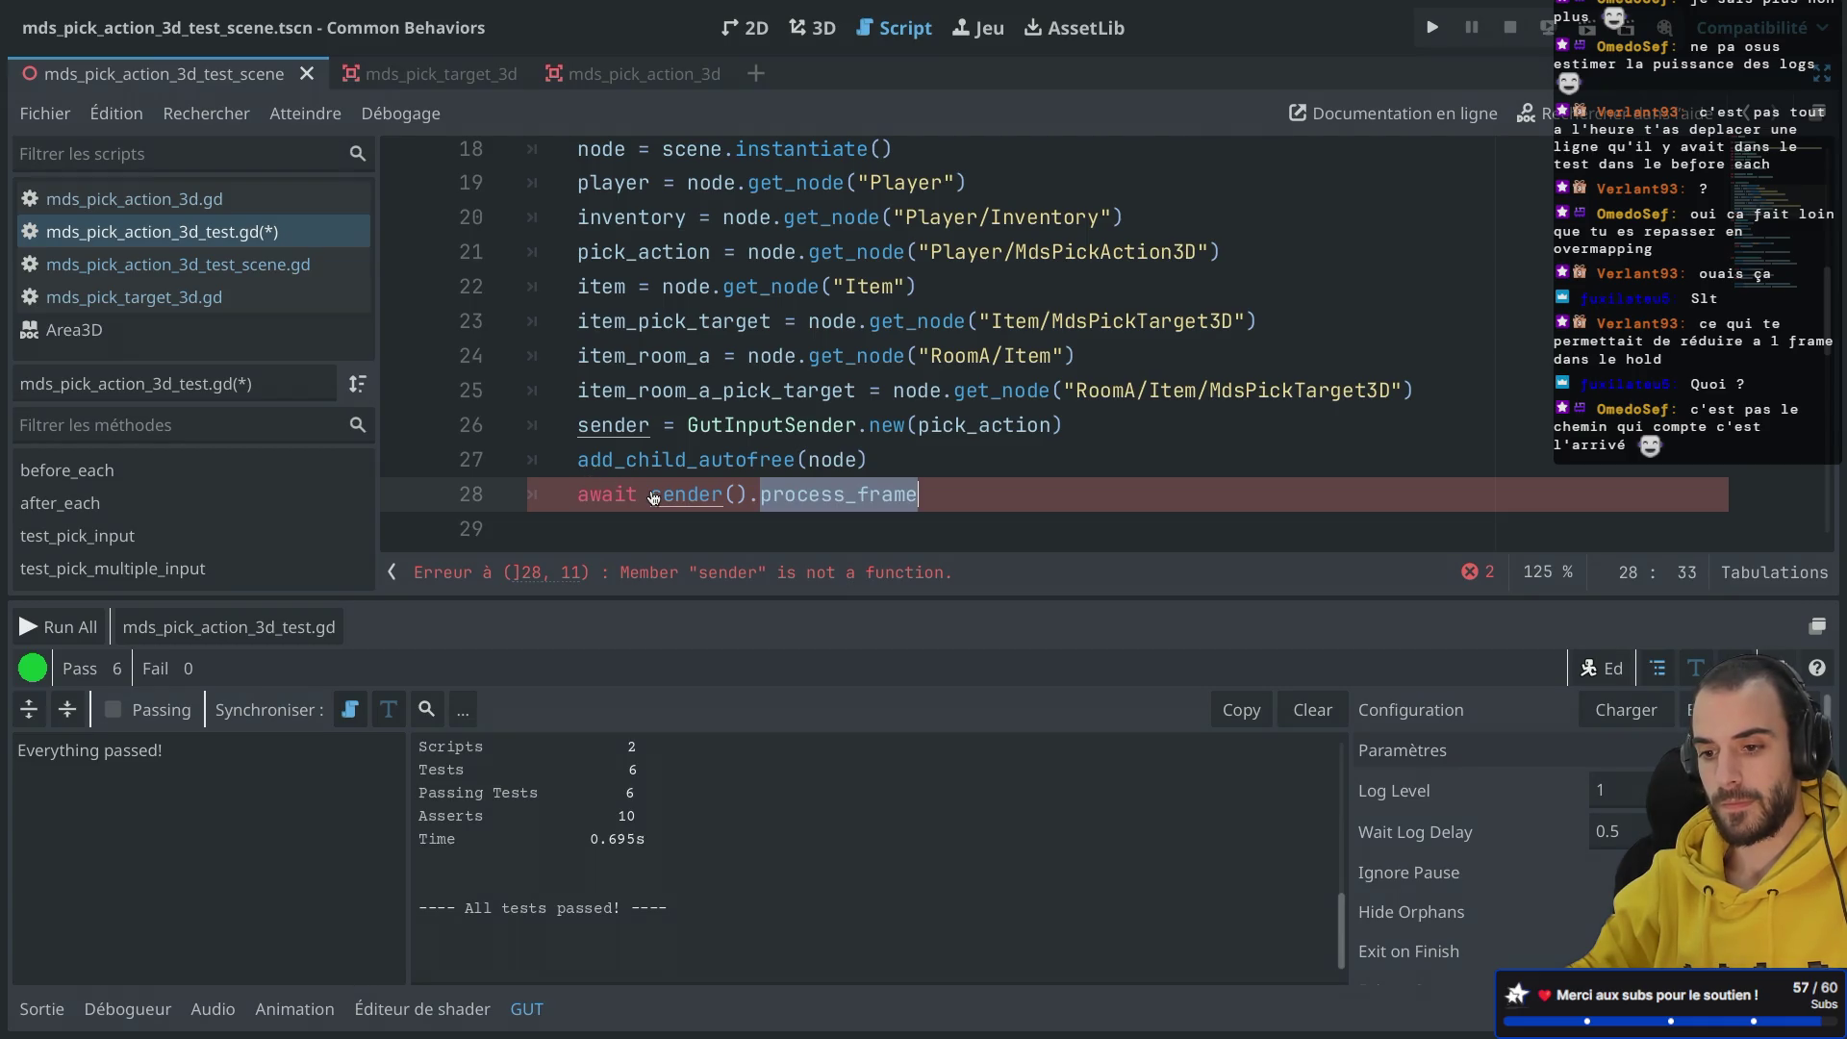
pyautogui.hotkey('ctrl', 'z')
pyautogui.hotkey('ctrl', 'z')
pyautogui.click(693, 429)
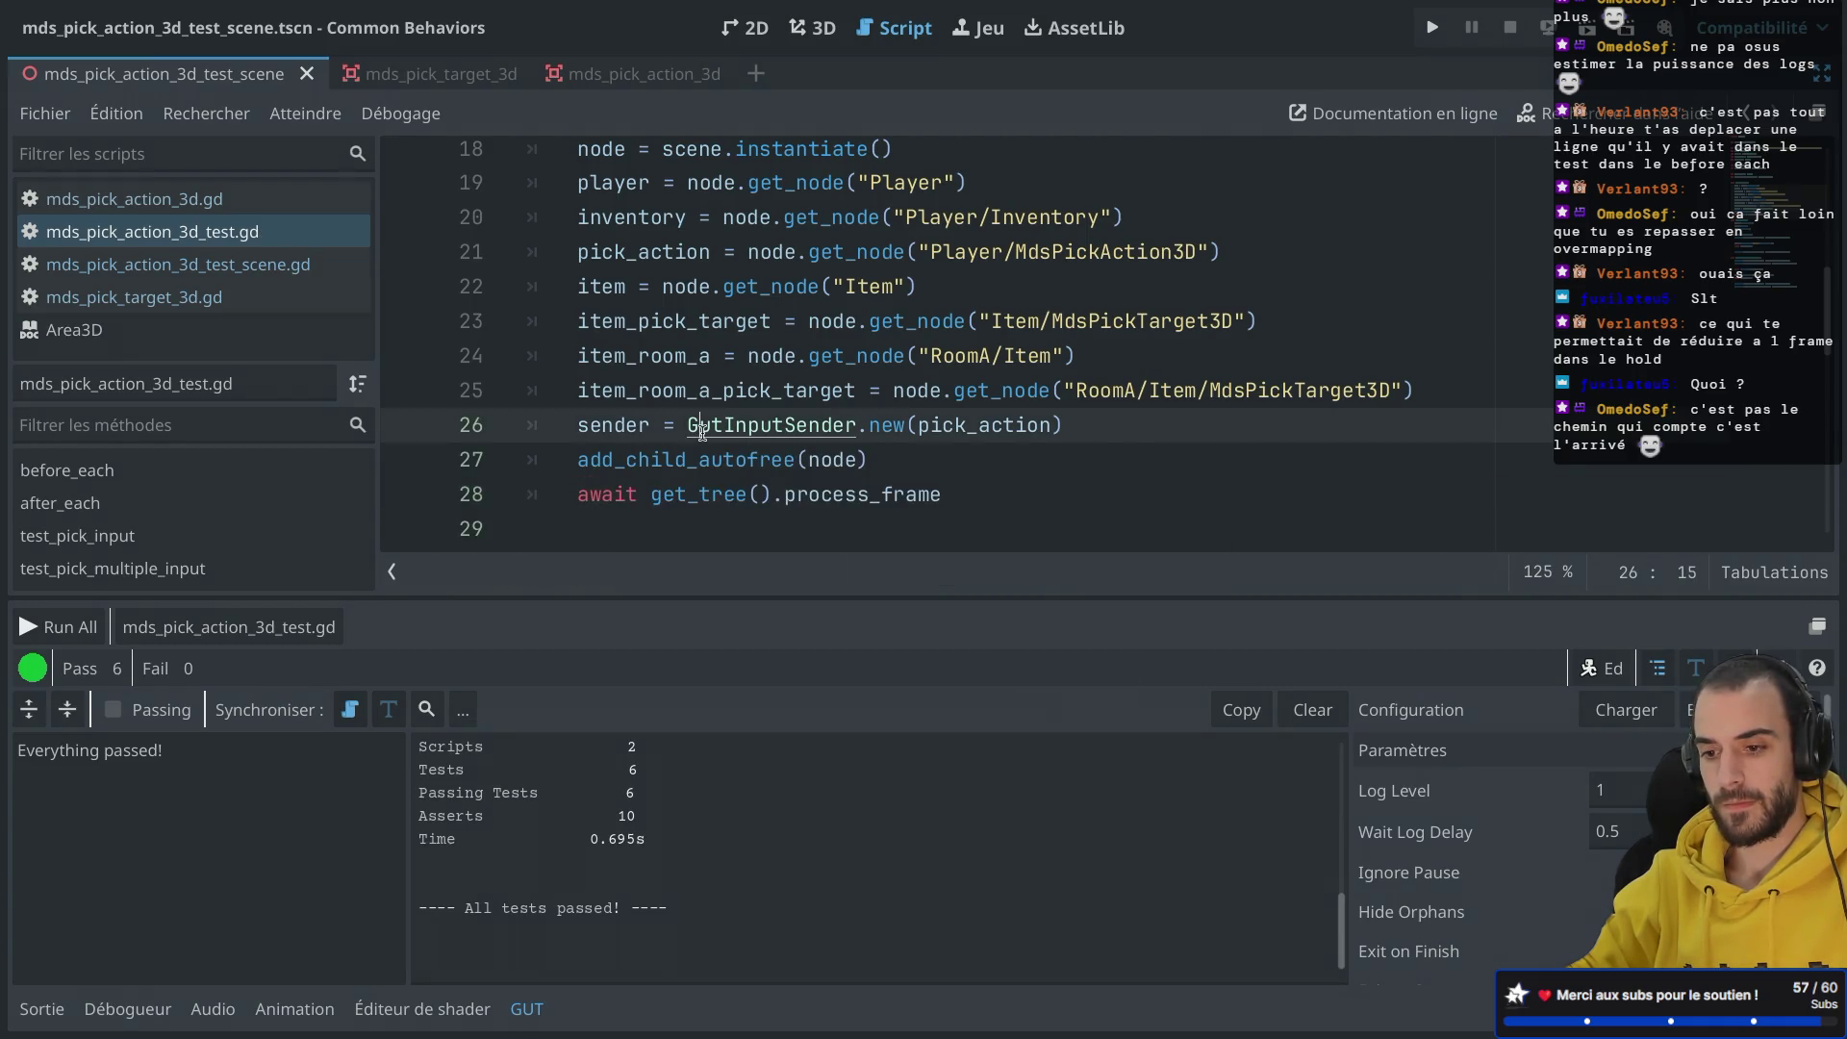
pyautogui.scroll(-2, 660, 444)
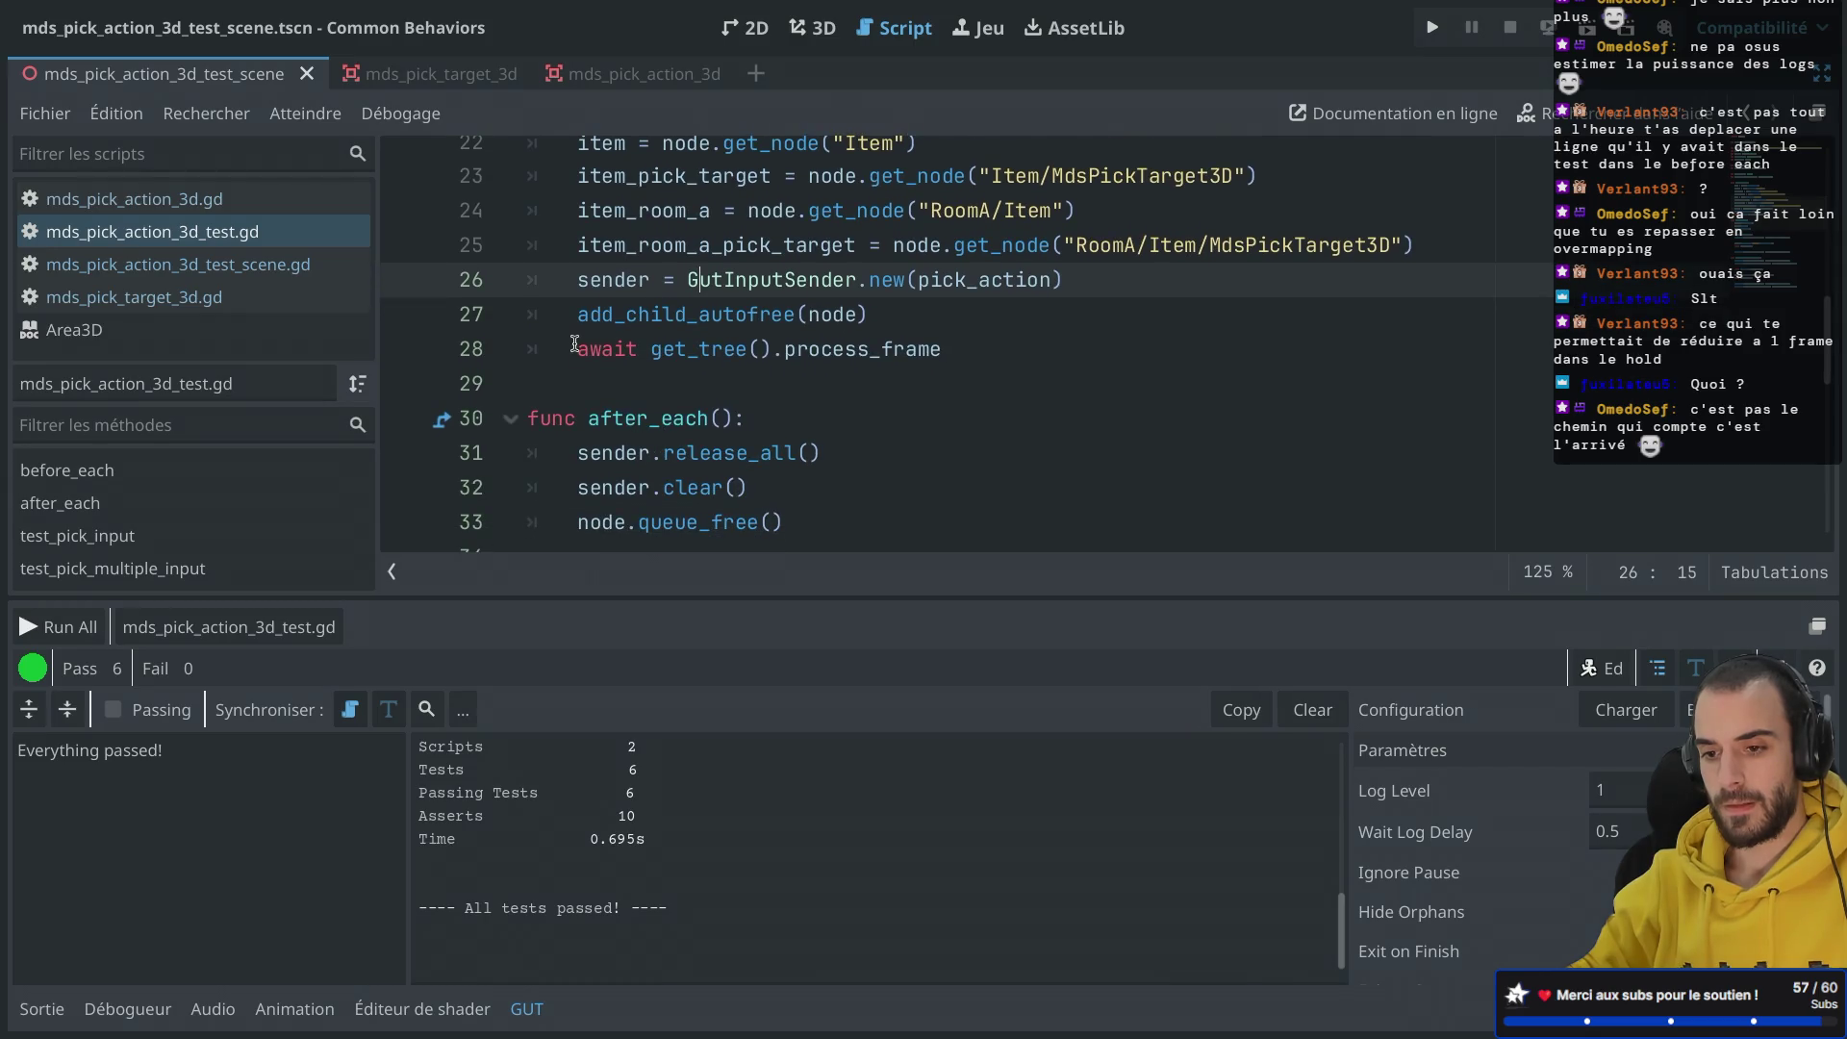
pyautogui.click(904, 315)
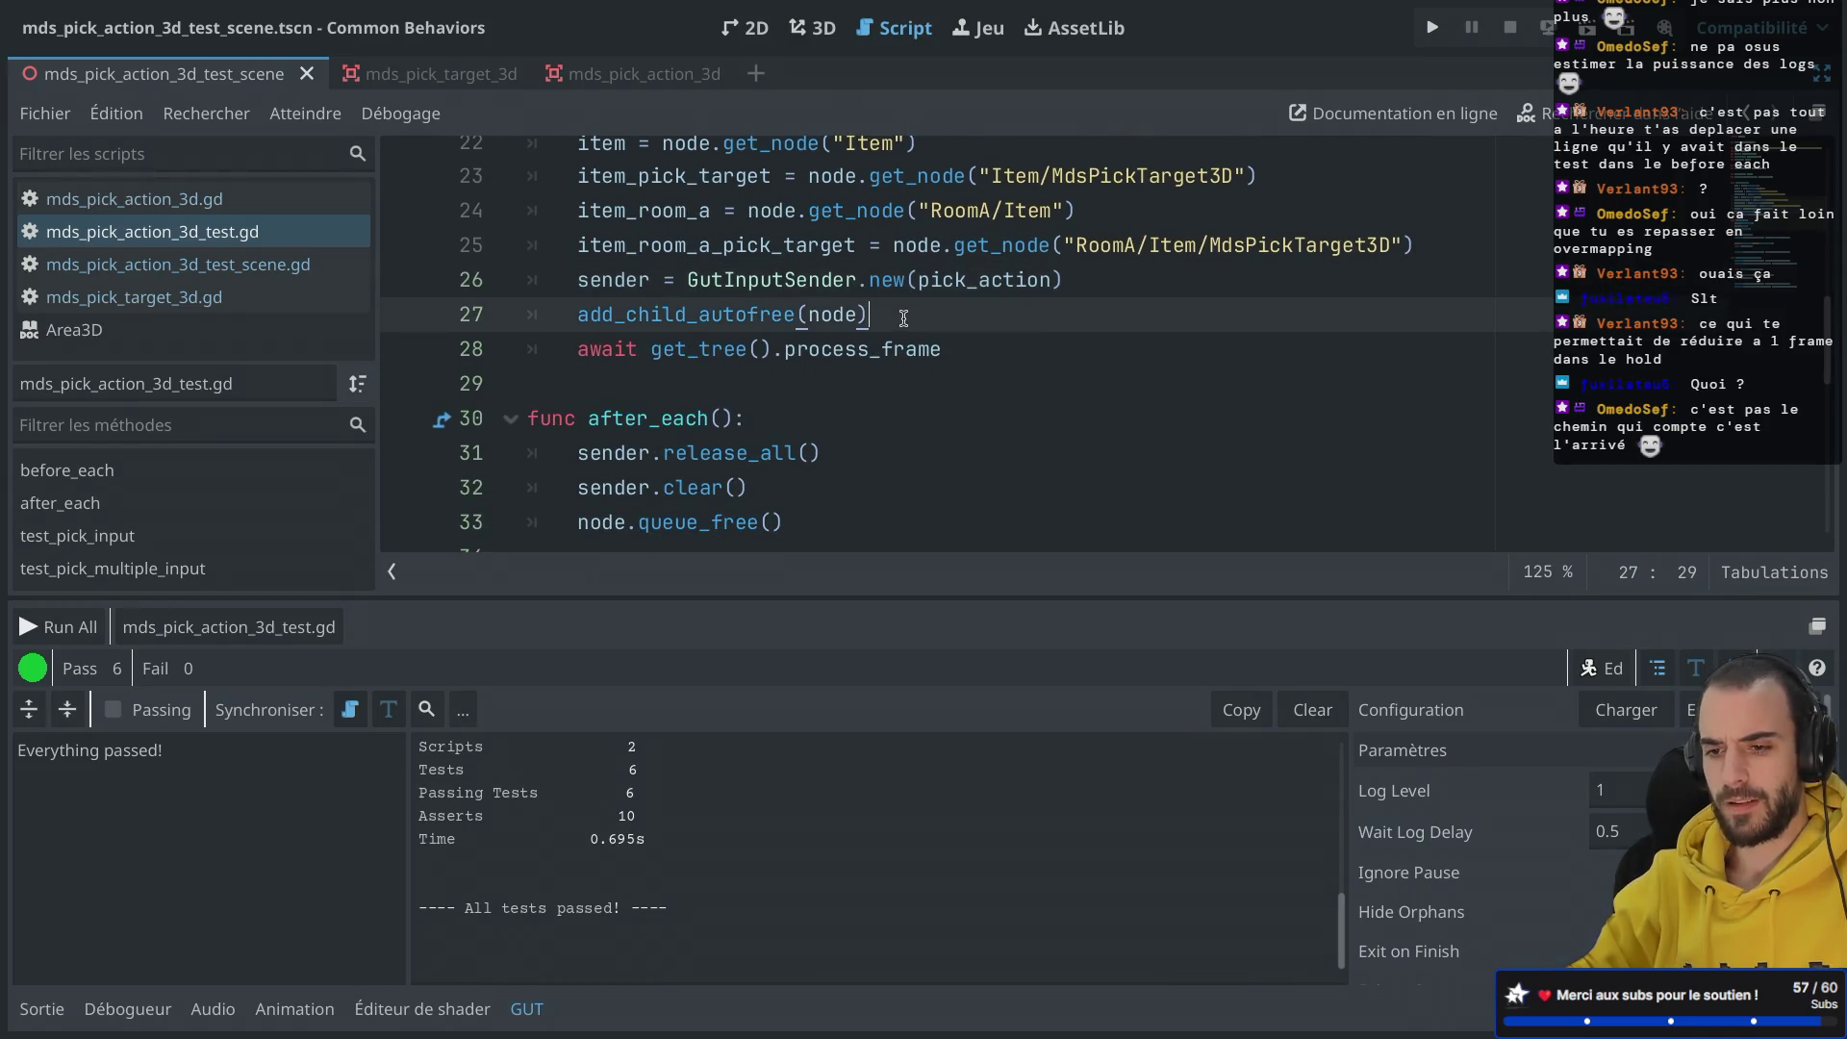
pyautogui.press('Return')
pyautogui.write('sender.wai')
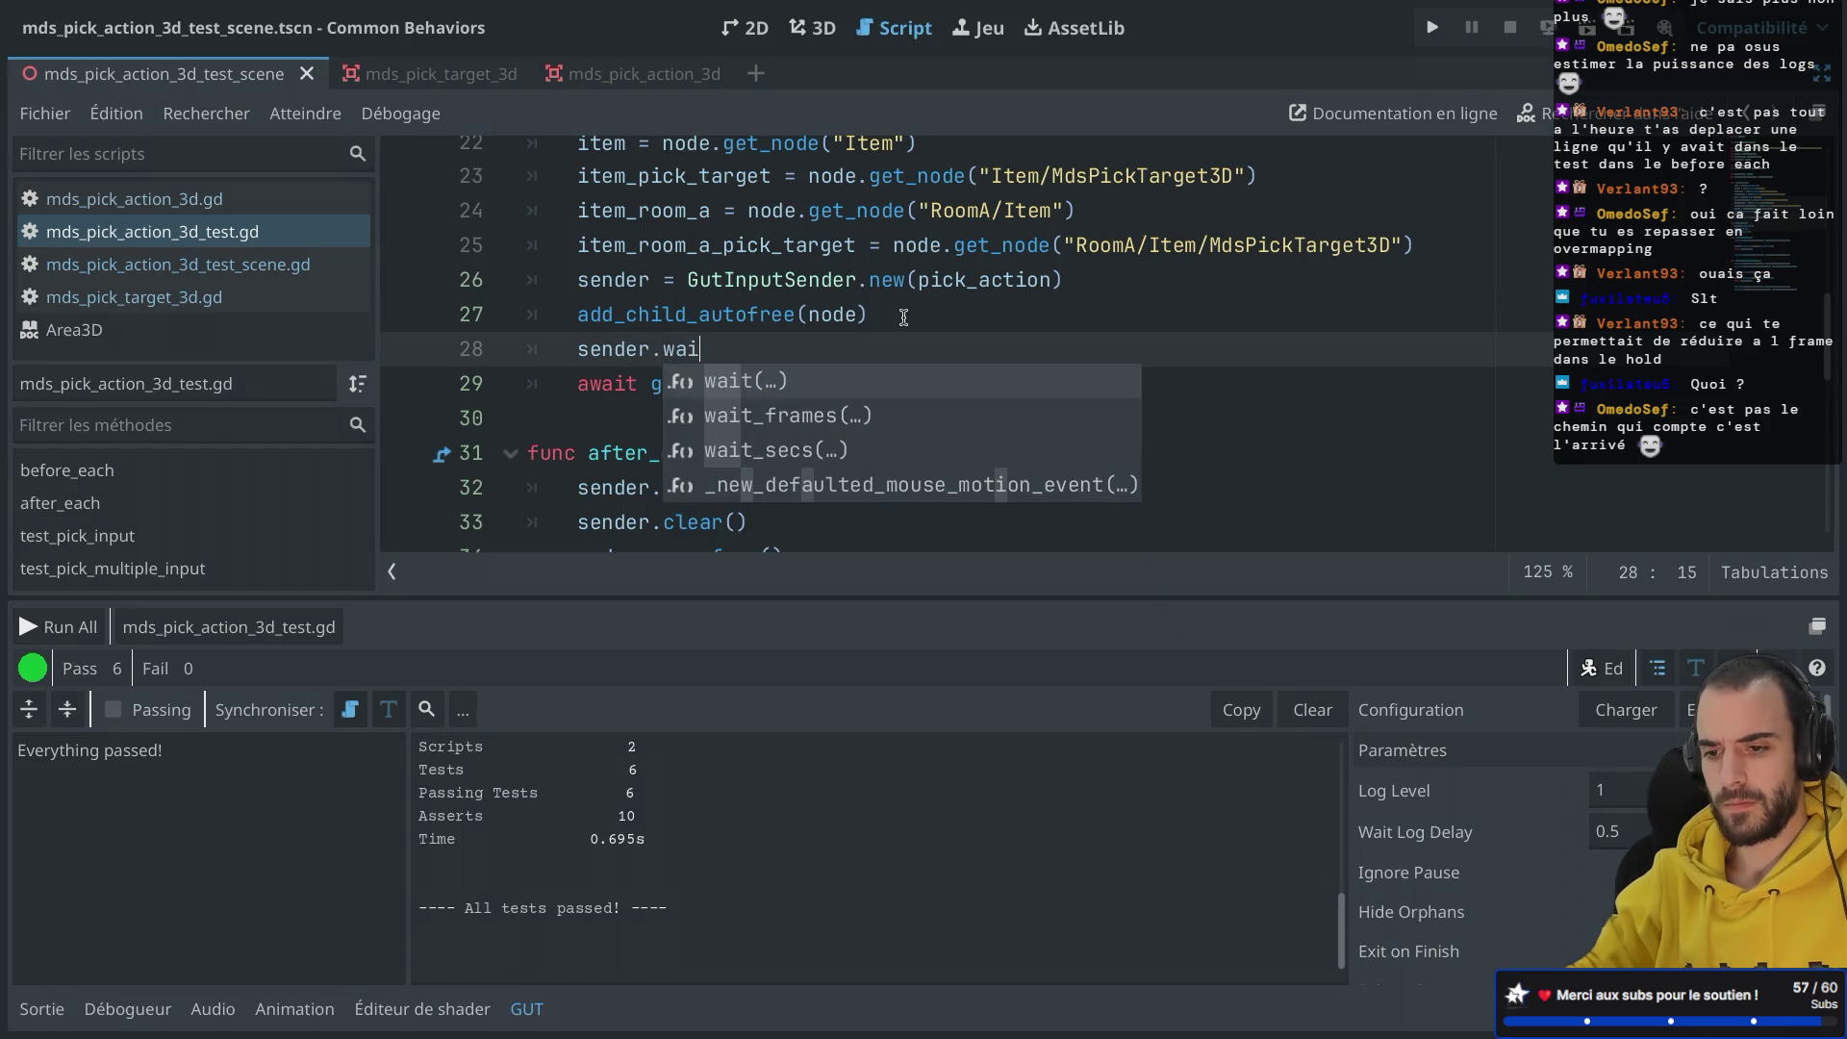
pyautogui.press('Return')
pyautogui.write('1')
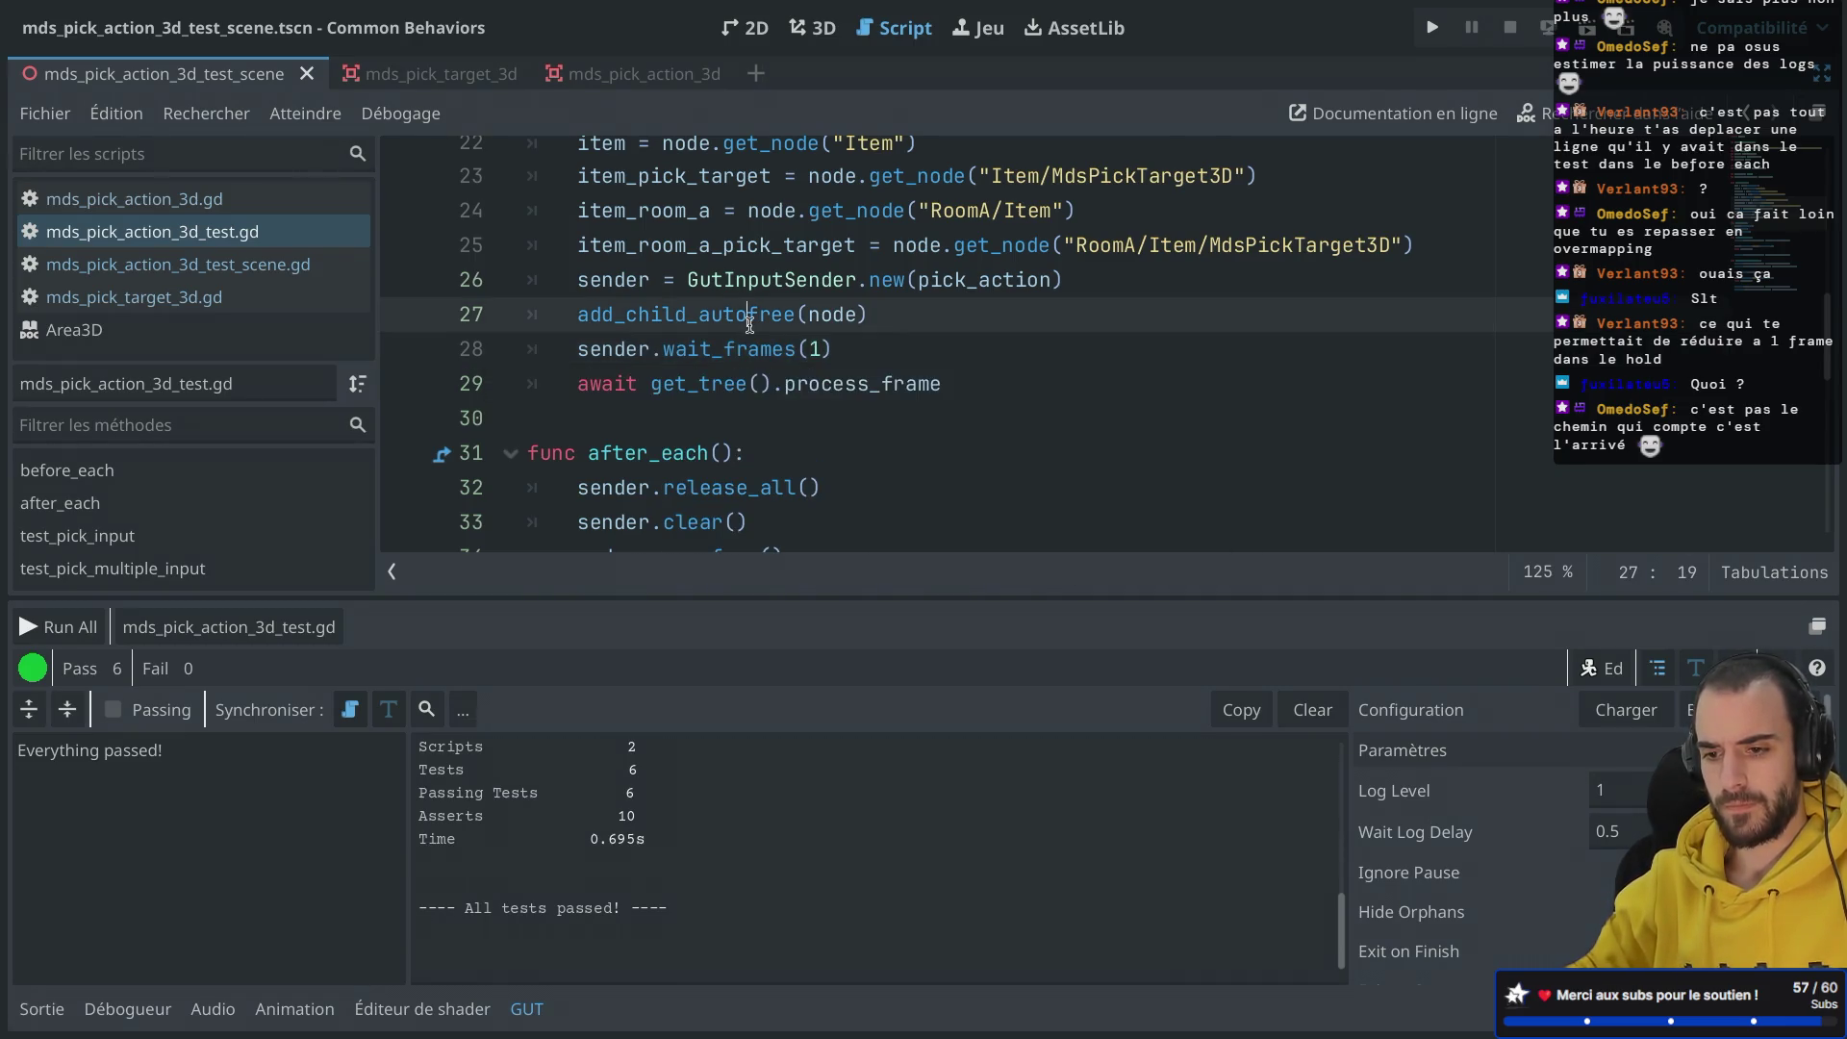
# Step: Replace get_tree().process_frame on the await line with (sender.idle)
pyautogui.click(655, 384)
pyautogui.moveTo(659, 387); pyautogui.dragTo(1008, 389)
pyautogui.press('BackSpace')
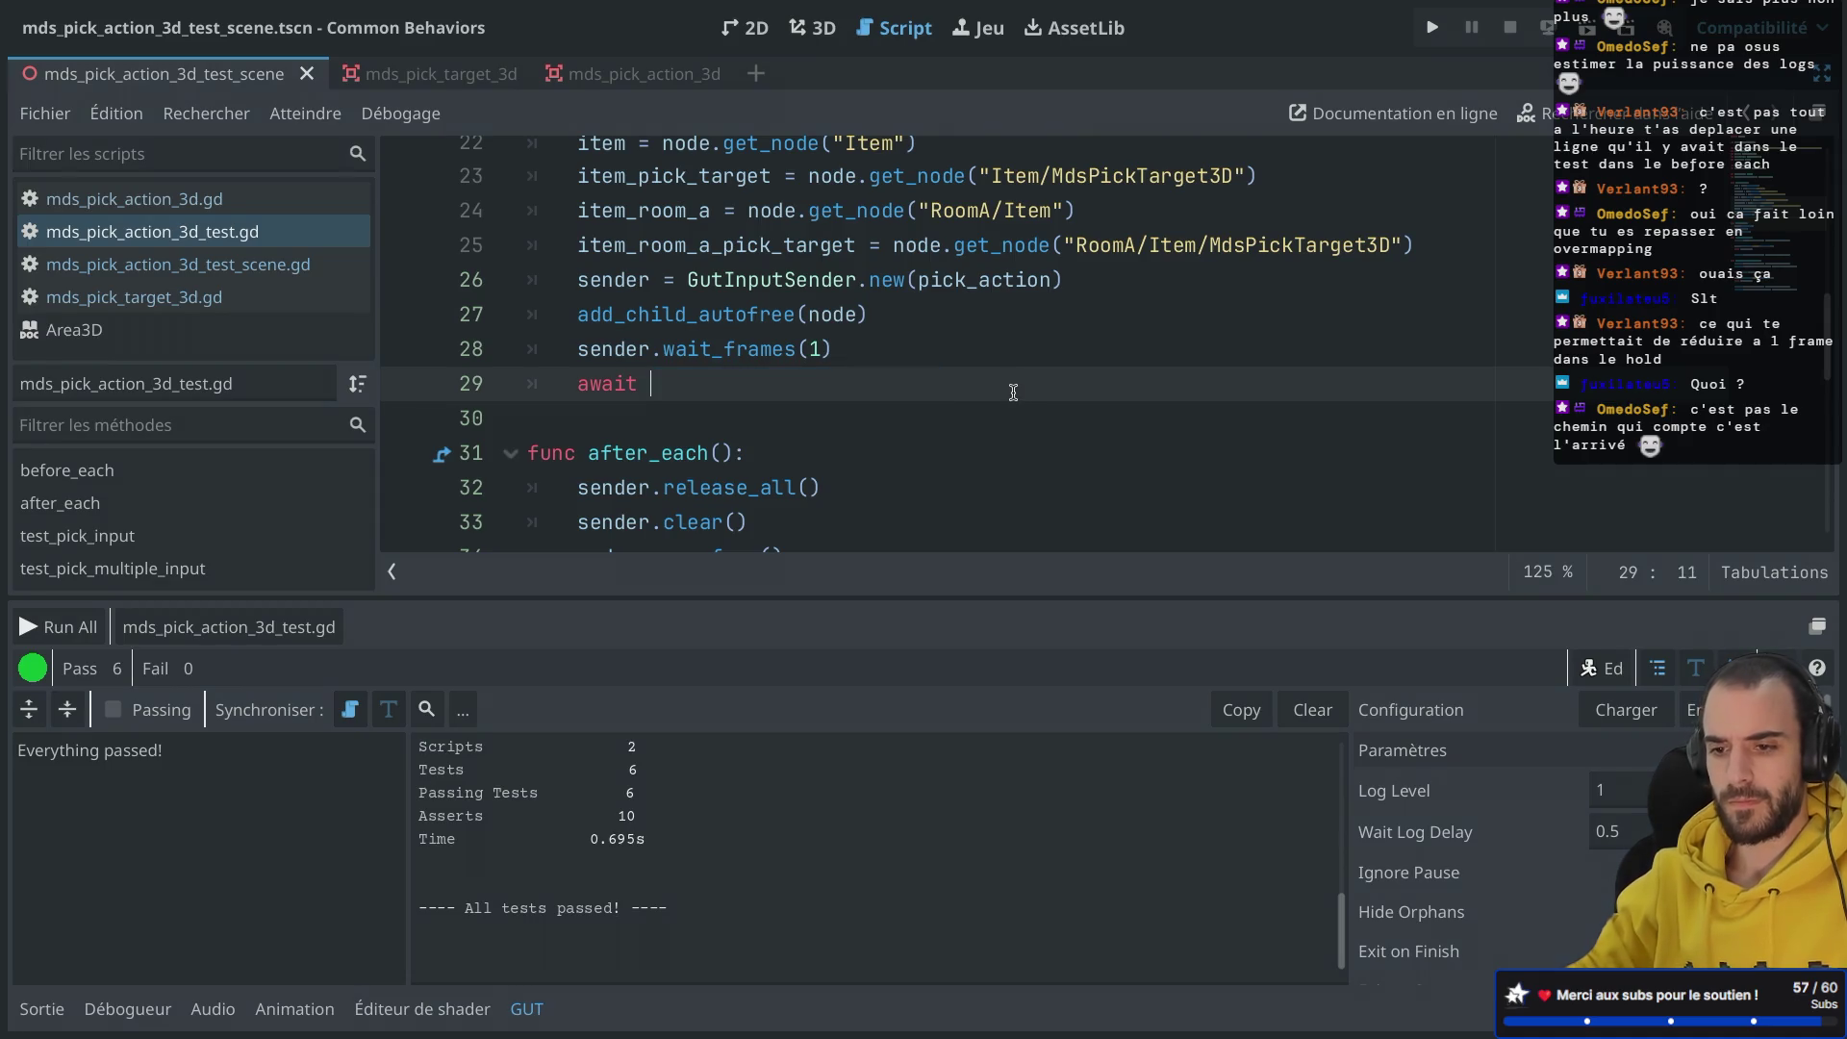
pyautogui.write('(sender.idle')
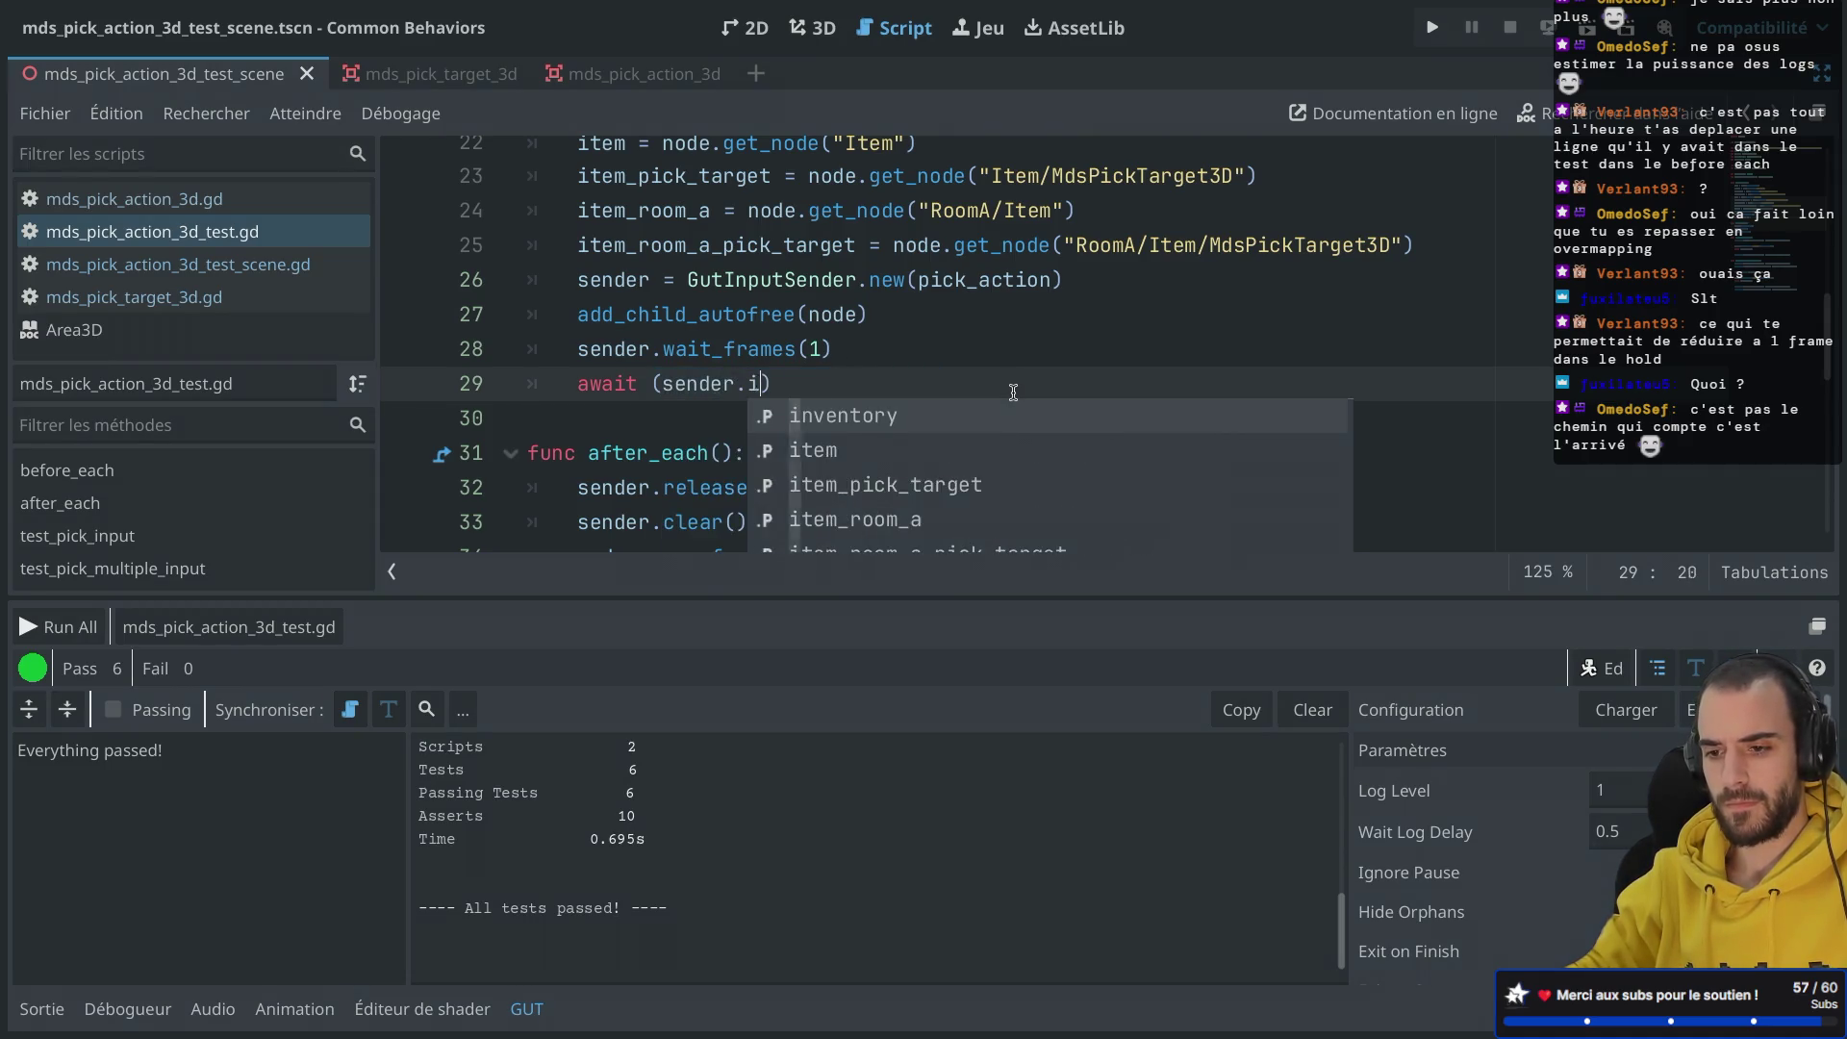
pyautogui.click(886, 462)
pyautogui.click(813, 384)
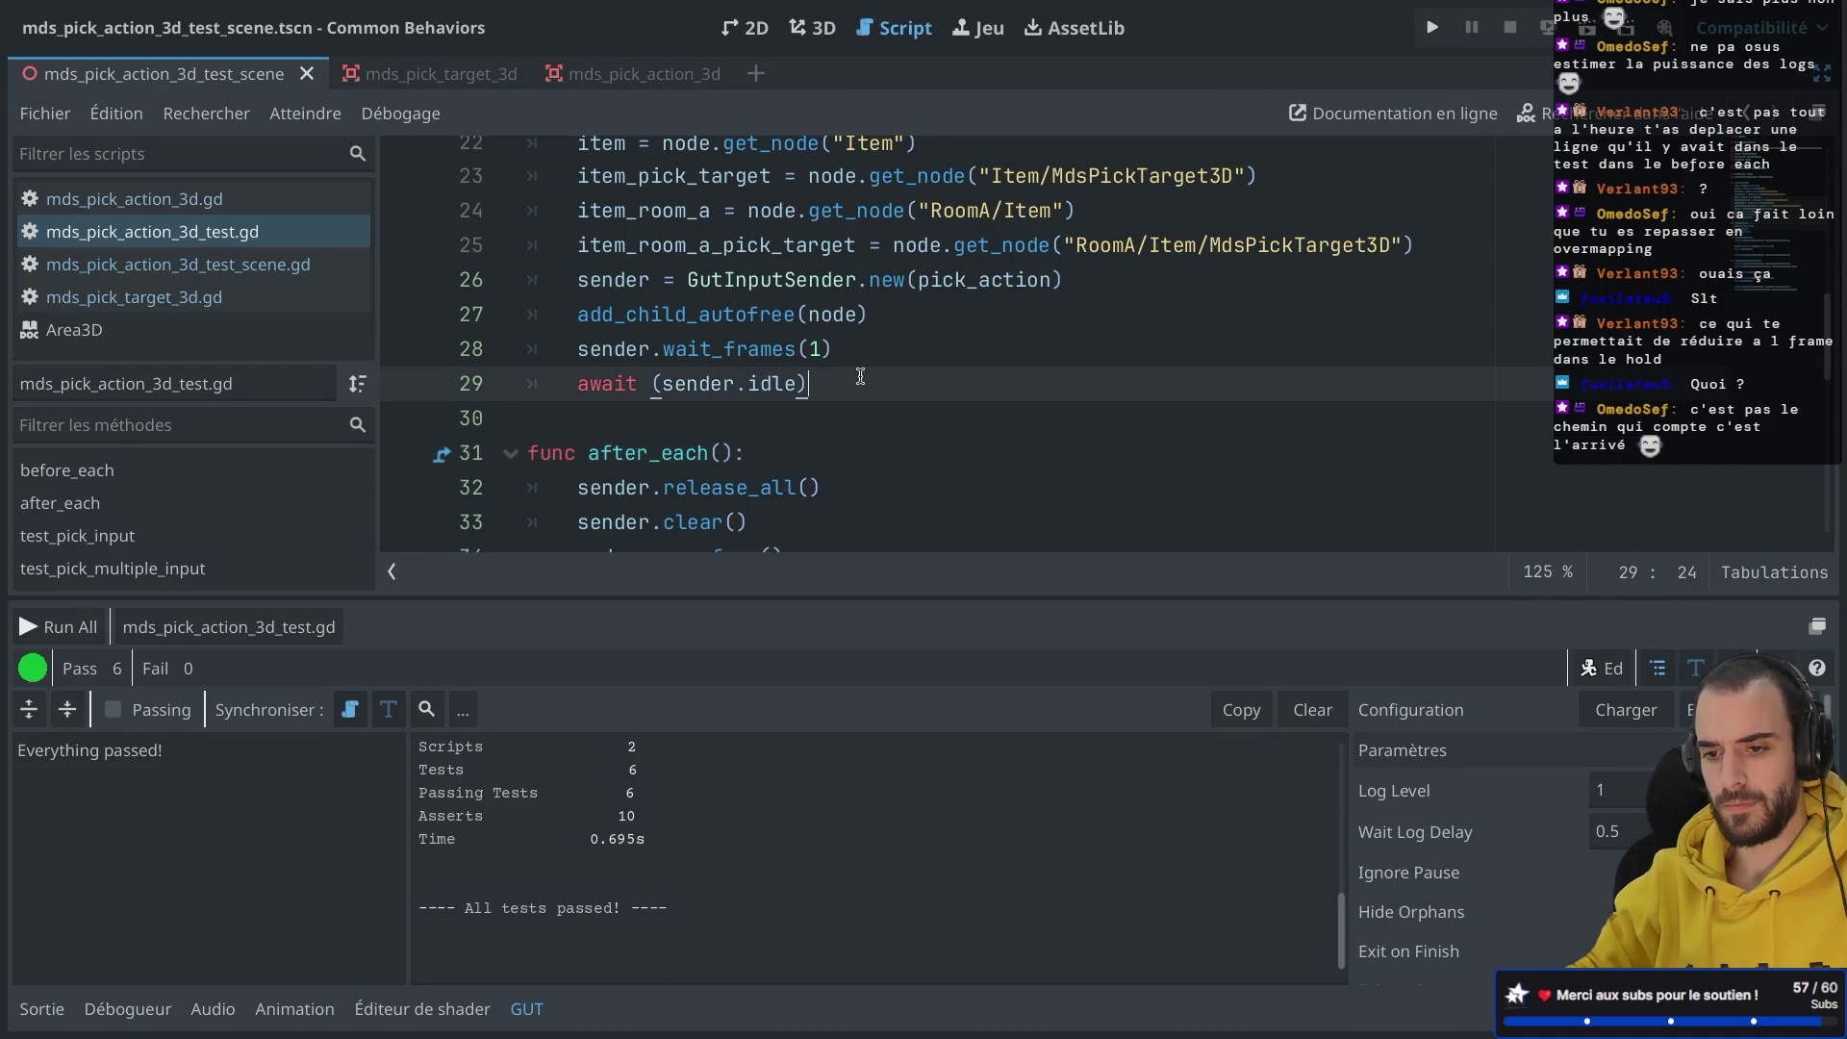
# Step: Rerun the pick action script (2 passes, 6 asserts) and review the sender and wait_frames lines
pyautogui.click(241, 635)
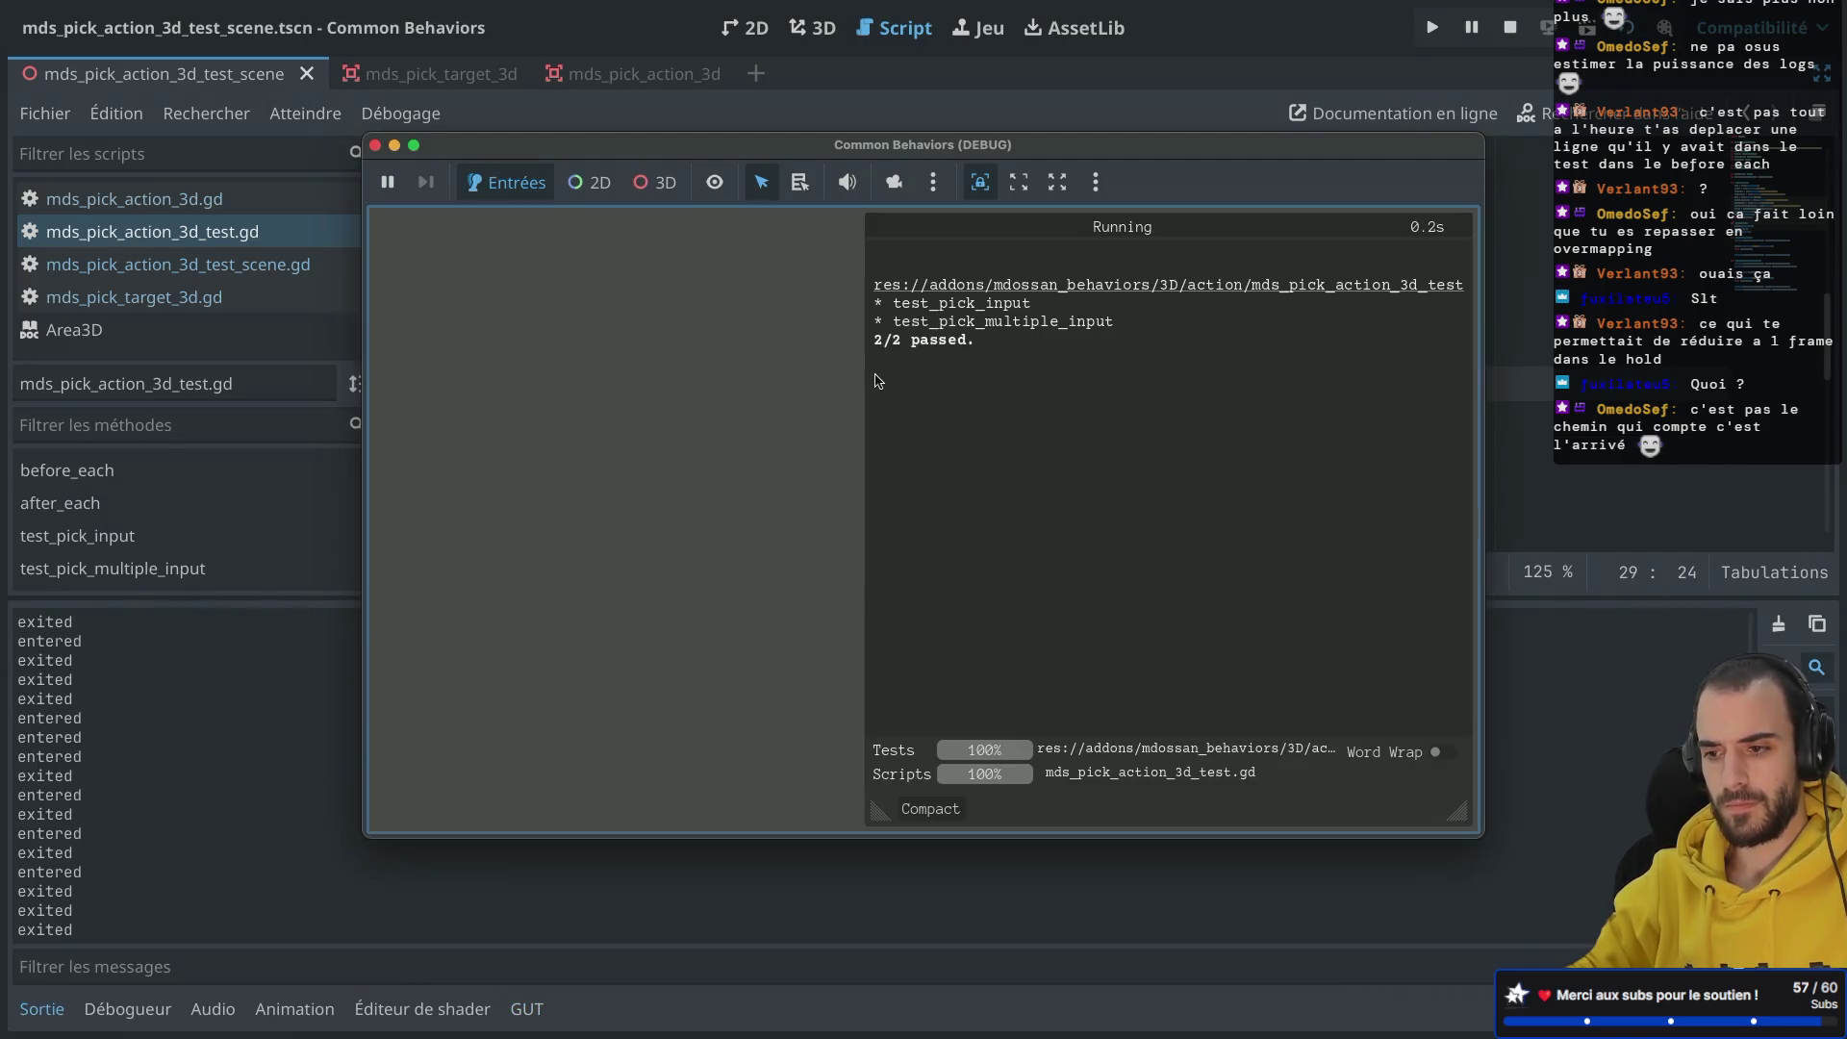
pyautogui.click(375, 145)
pyautogui.scroll(-2, 649, 334)
pyautogui.scroll(-2, 649, 334)
pyautogui.scroll(3, 649, 334)
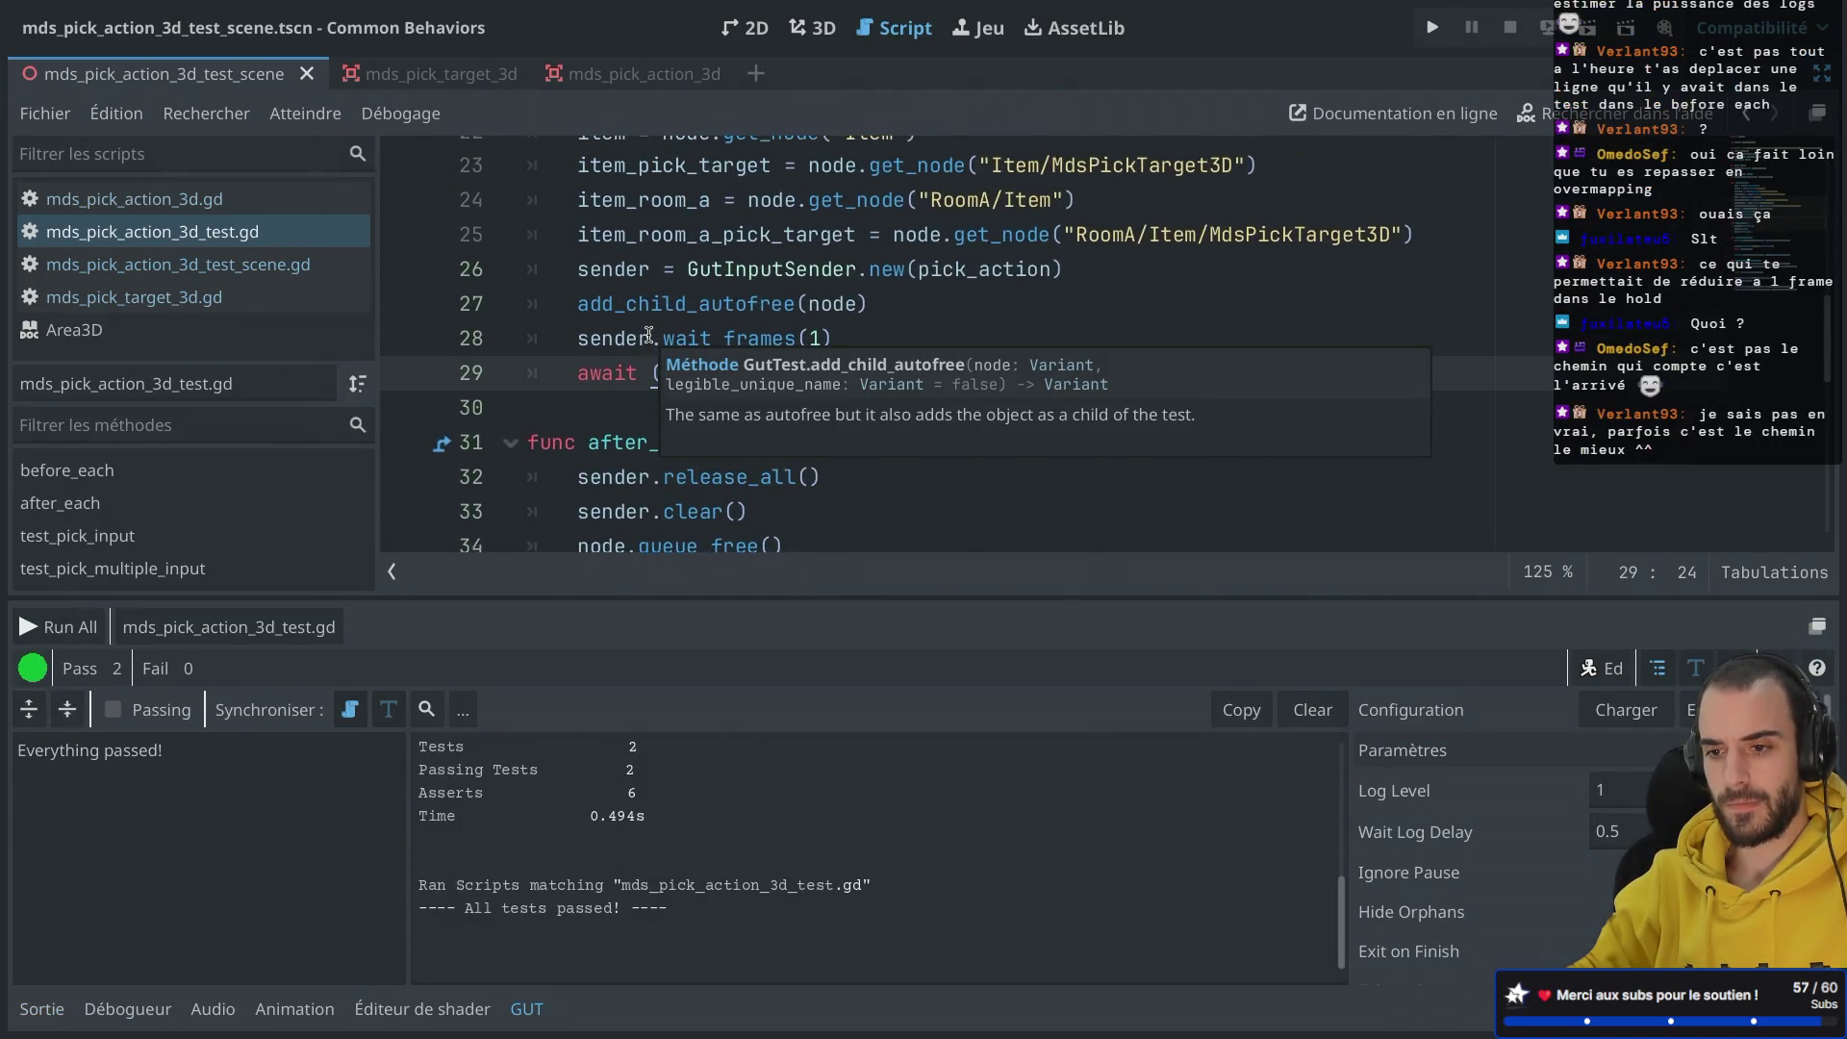
pyautogui.click(712, 281)
pyautogui.click(703, 339)
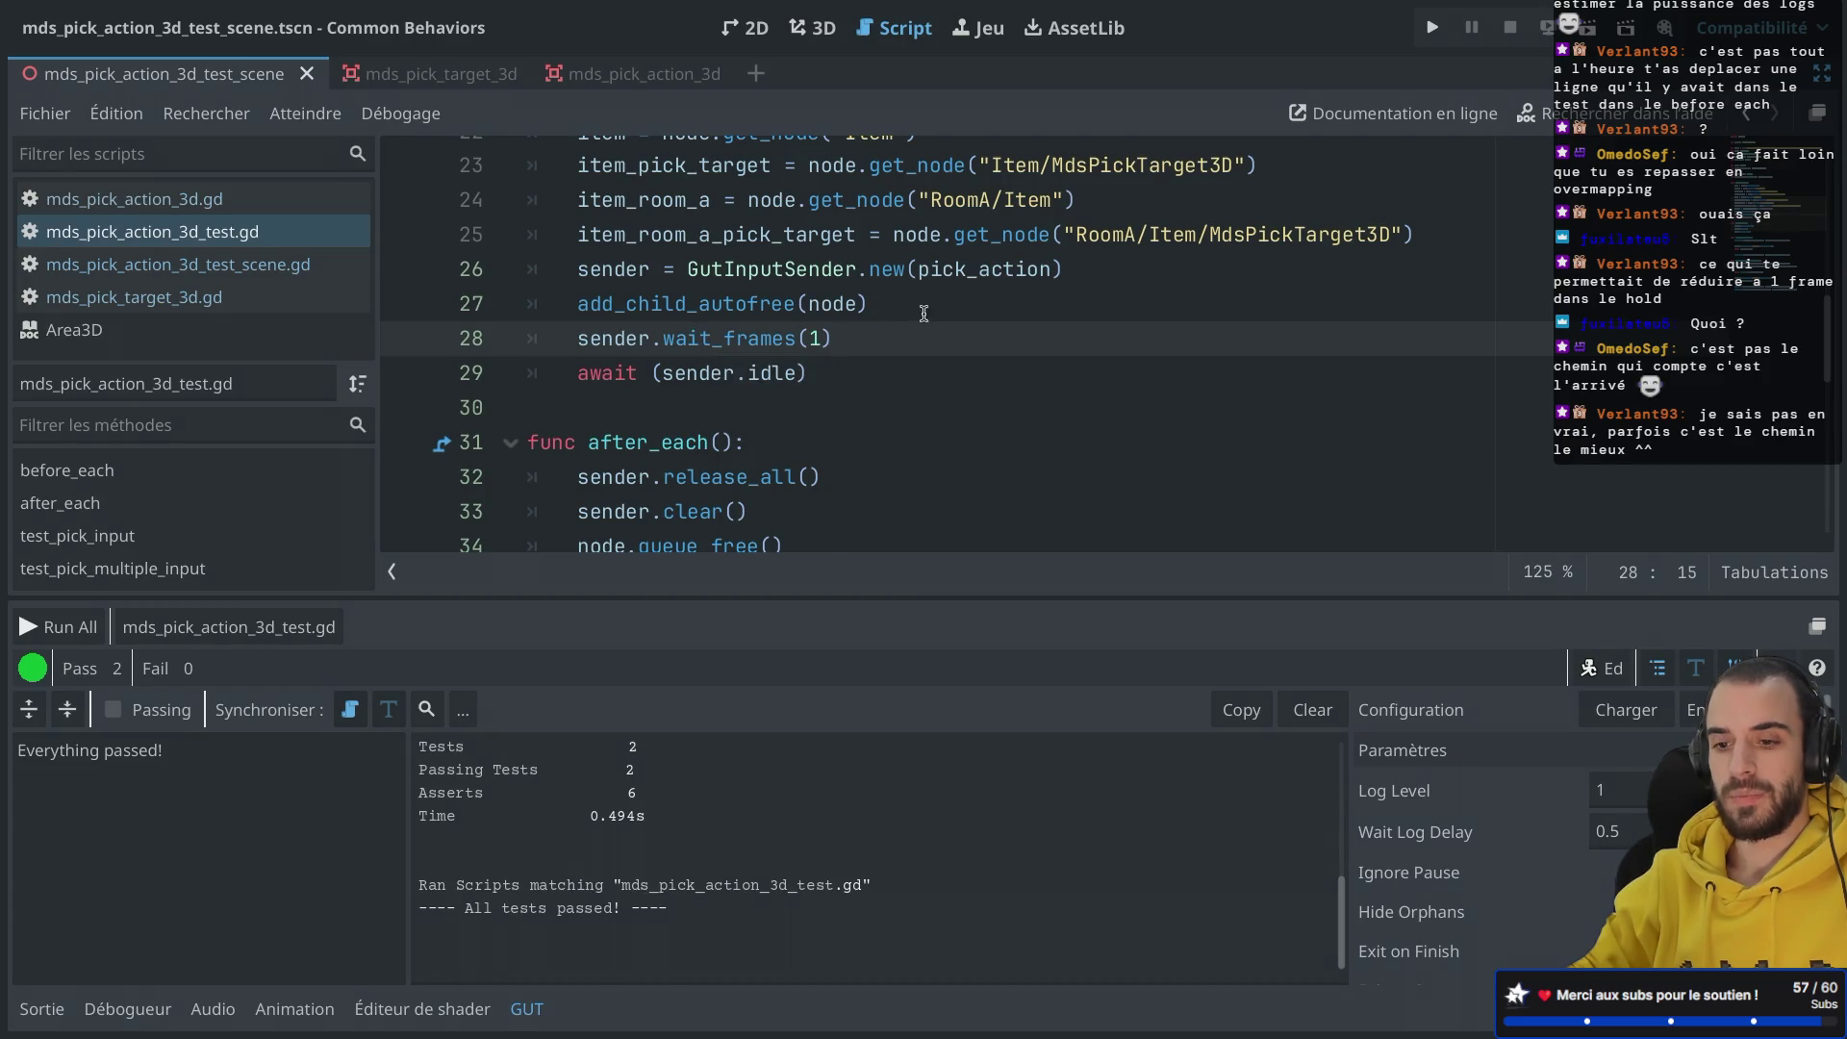
# Step: Inspect item_room_a, item_room_a_pick_target and pick_action types, then select the add_child_autofree line
pyautogui.scroll(1, 894, 320)
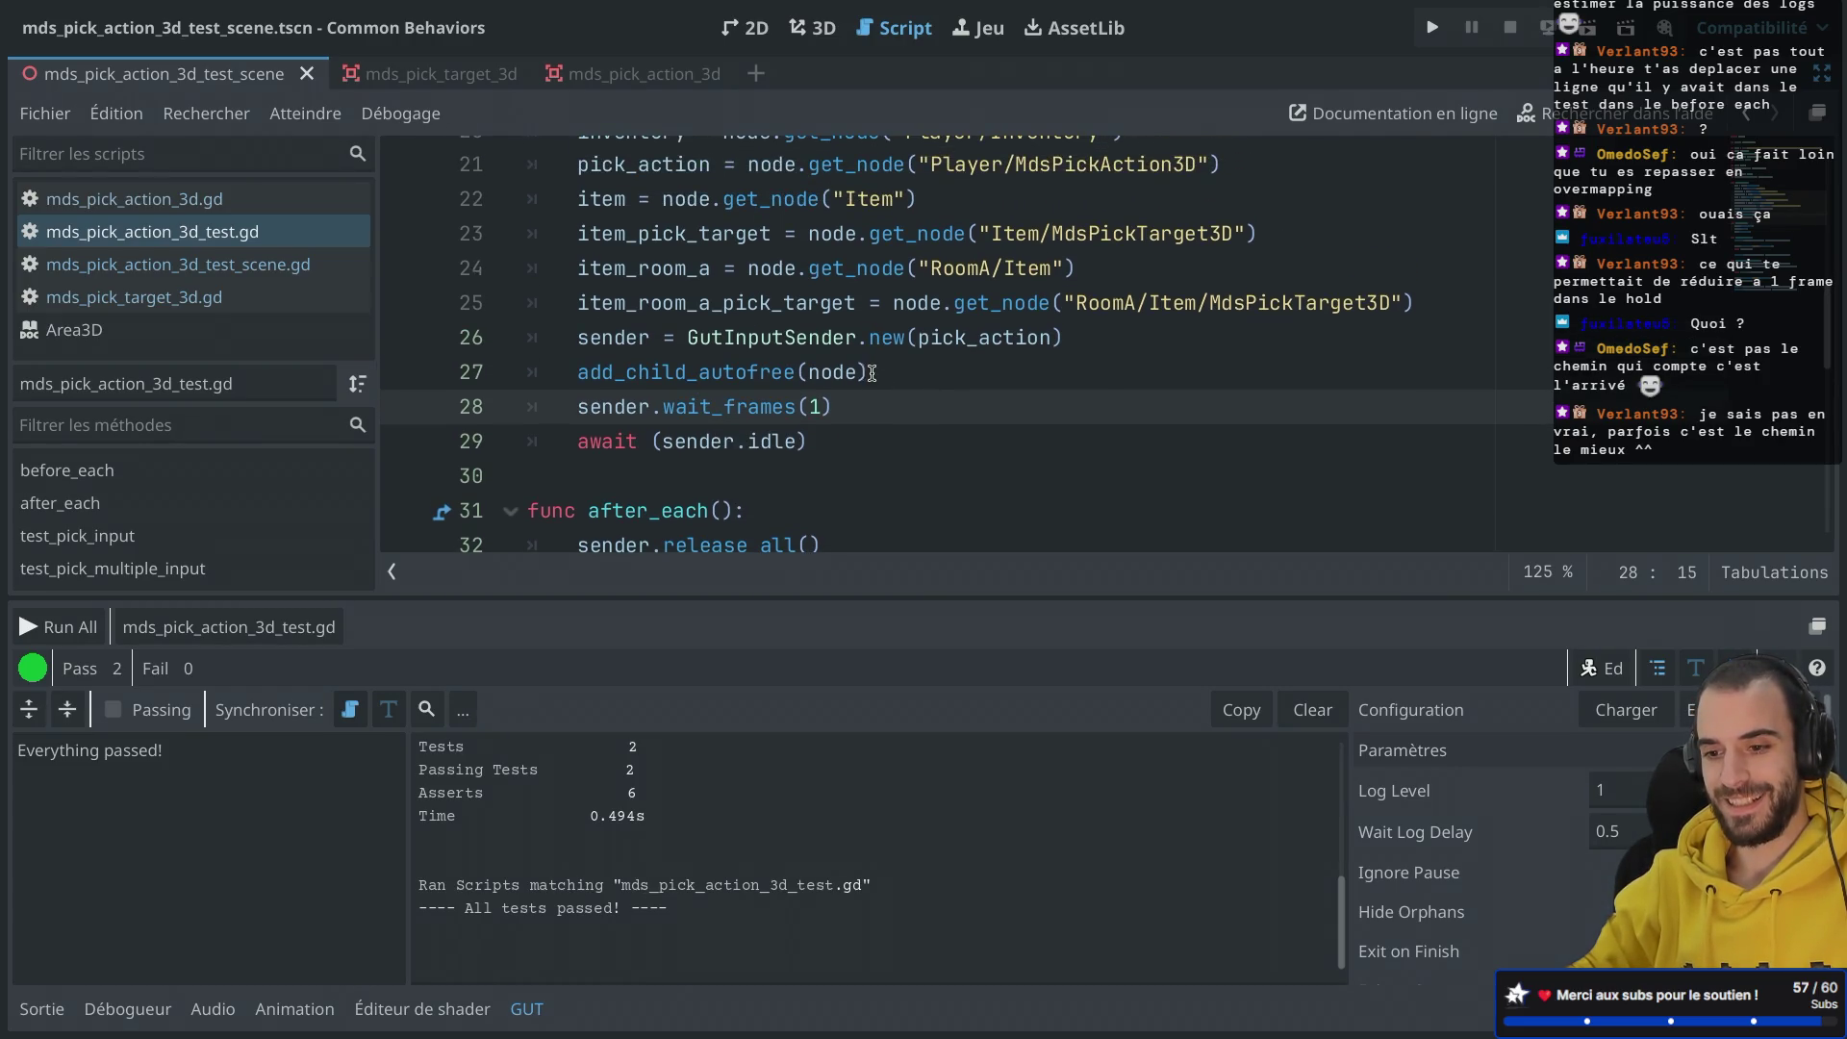
pyautogui.moveTo(870, 372); pyautogui.dragTo(518, 378)
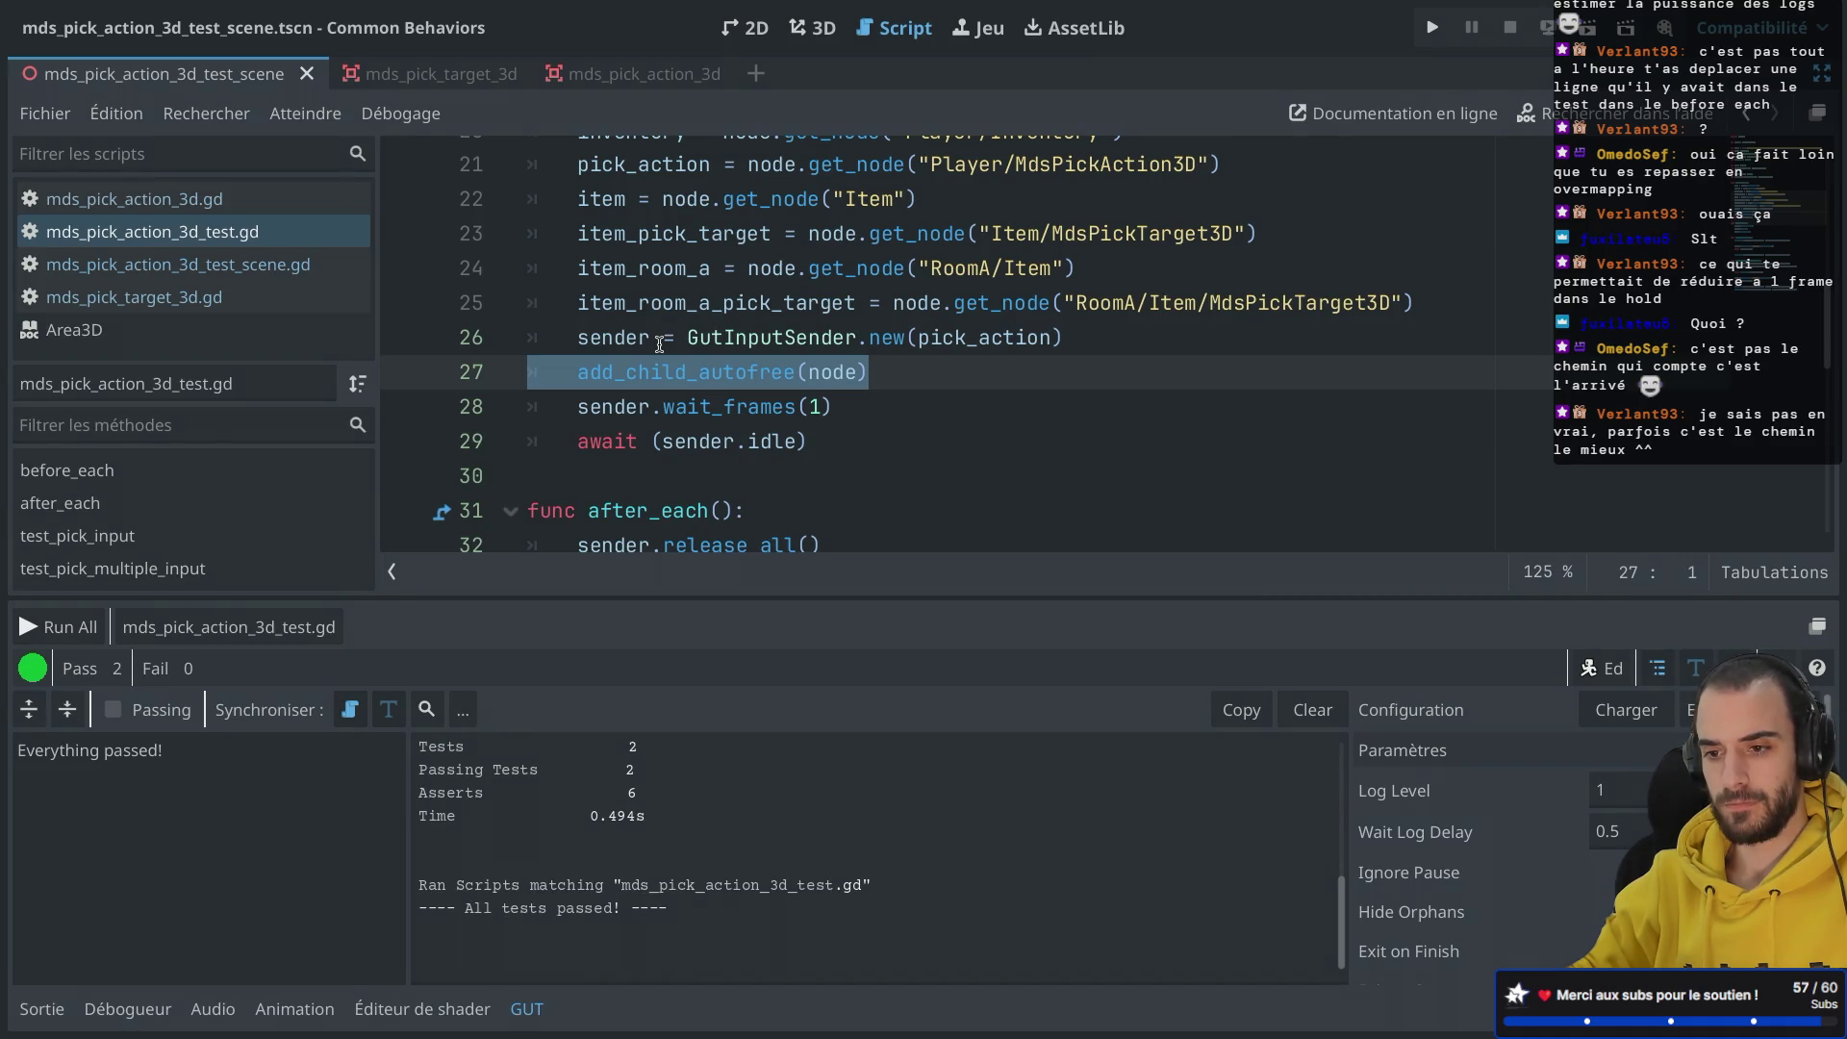
pyautogui.click(705, 278)
pyautogui.scroll(-1, 705, 278)
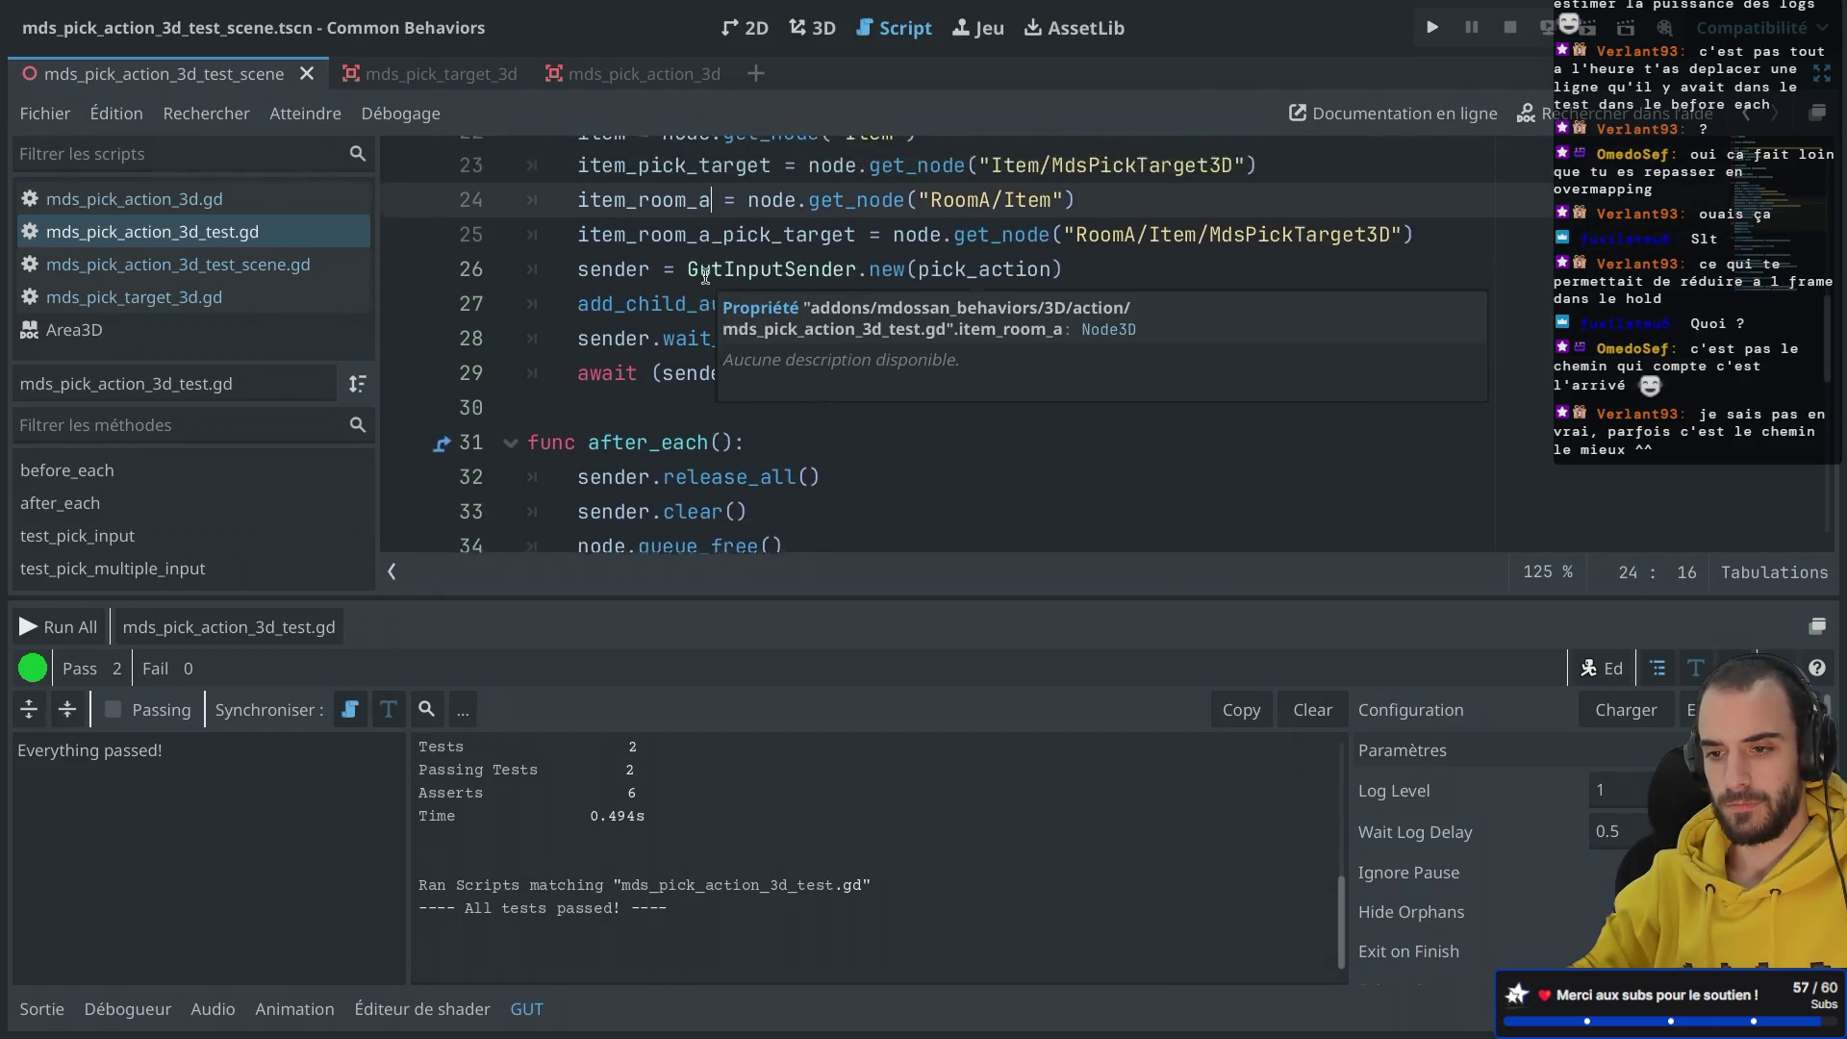
pyautogui.scroll(2, 705, 278)
pyautogui.click(661, 346)
pyautogui.scroll(1, 661, 347)
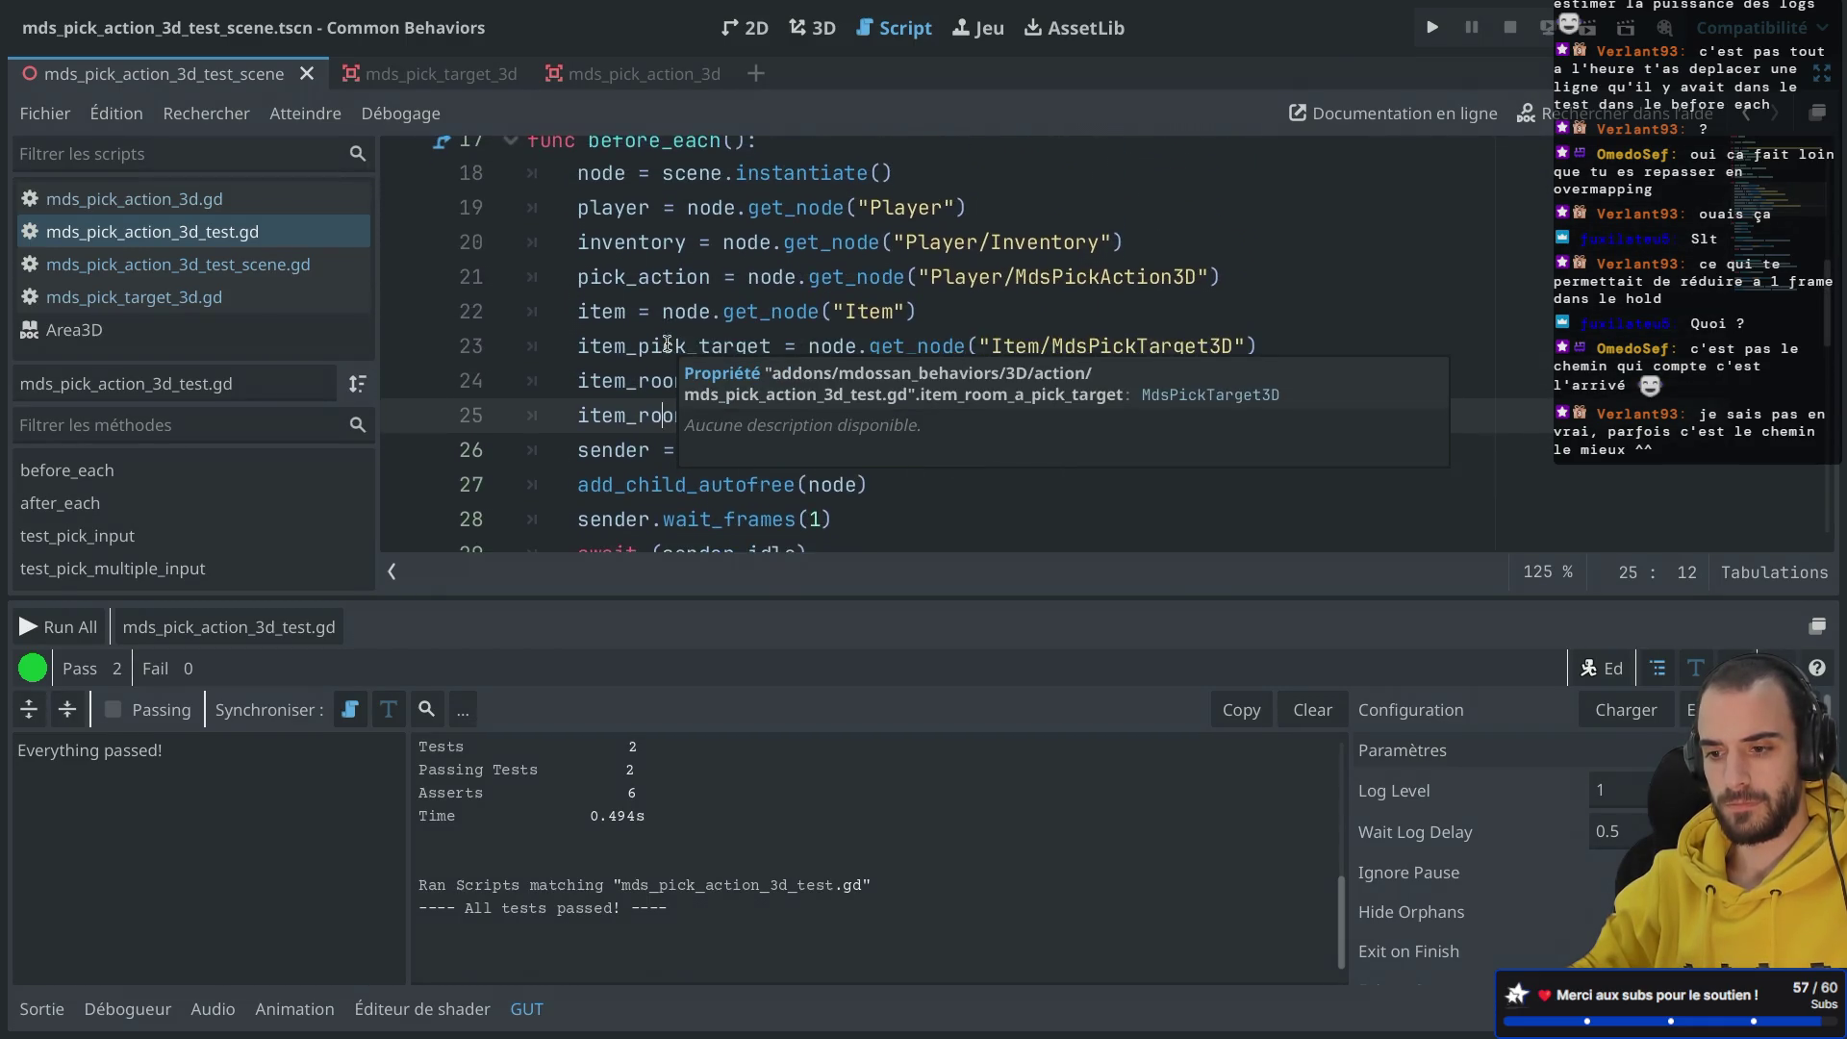
pyautogui.scroll(1, 1016, 476)
pyautogui.doubleClick(991, 470)
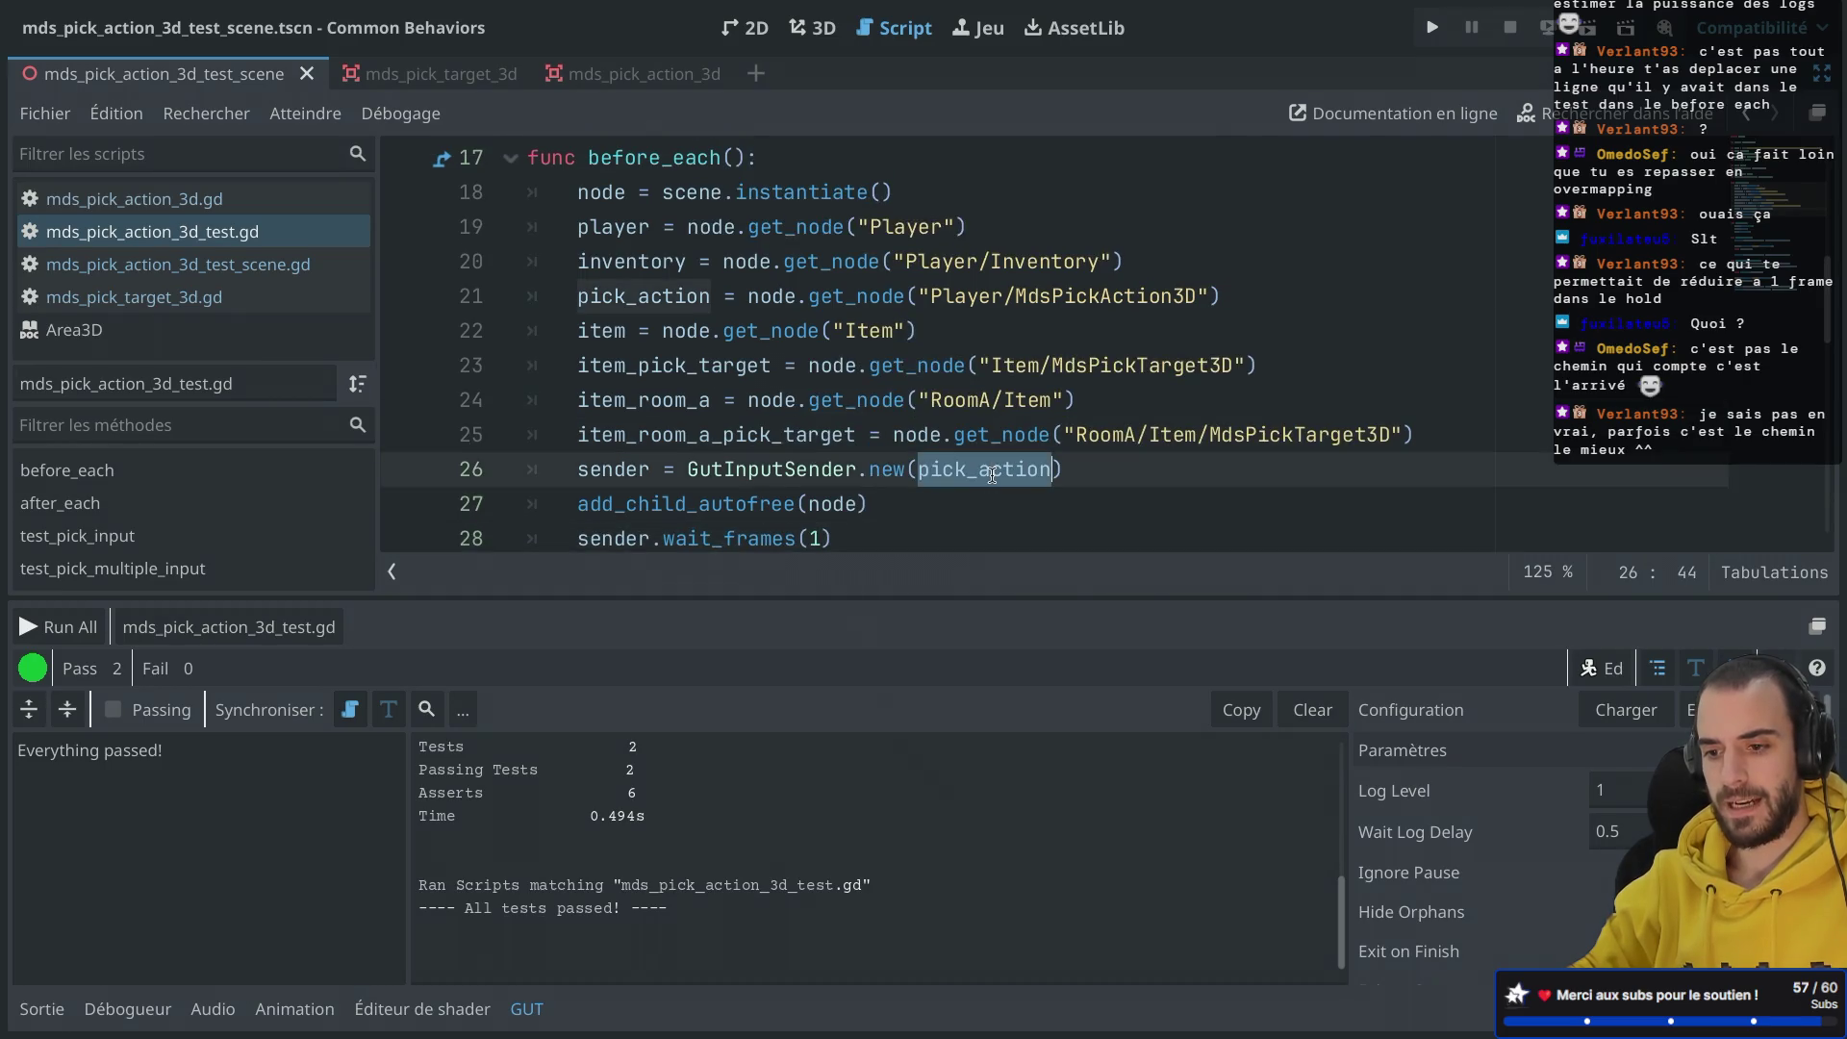
pyautogui.scroll(-2, 925, 469)
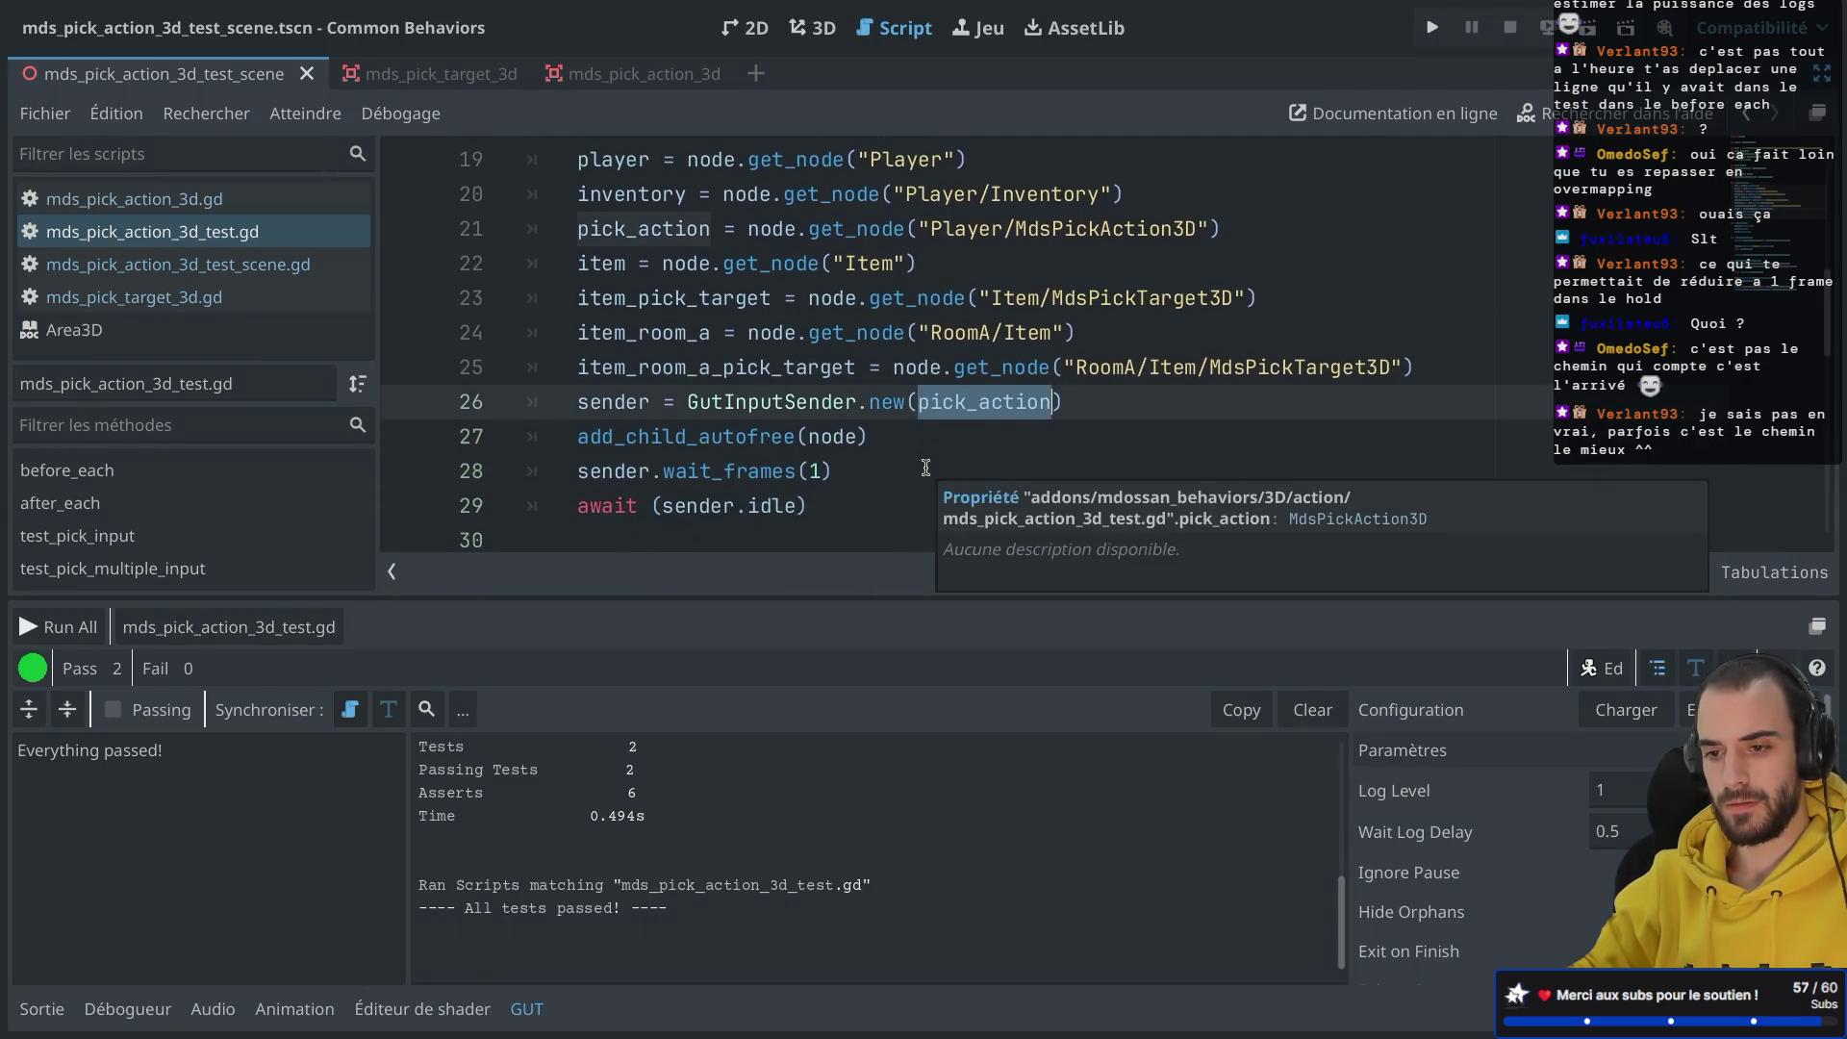
pyautogui.moveTo(871, 437)
pyautogui.mouseDown()
pyautogui.moveTo(577, 405)
pyautogui.moveTo(504, 440)
pyautogui.mouseUp()
pyautogui.hotkey('ctrl', 'c')
# Step: Move add_child_autofree(node) right after scene.instantiate(), fix line 19's indent, save, and add a blank line
pyautogui.press('BackSpace')
pyautogui.scroll(2, 504, 440)
pyautogui.click(894, 294)
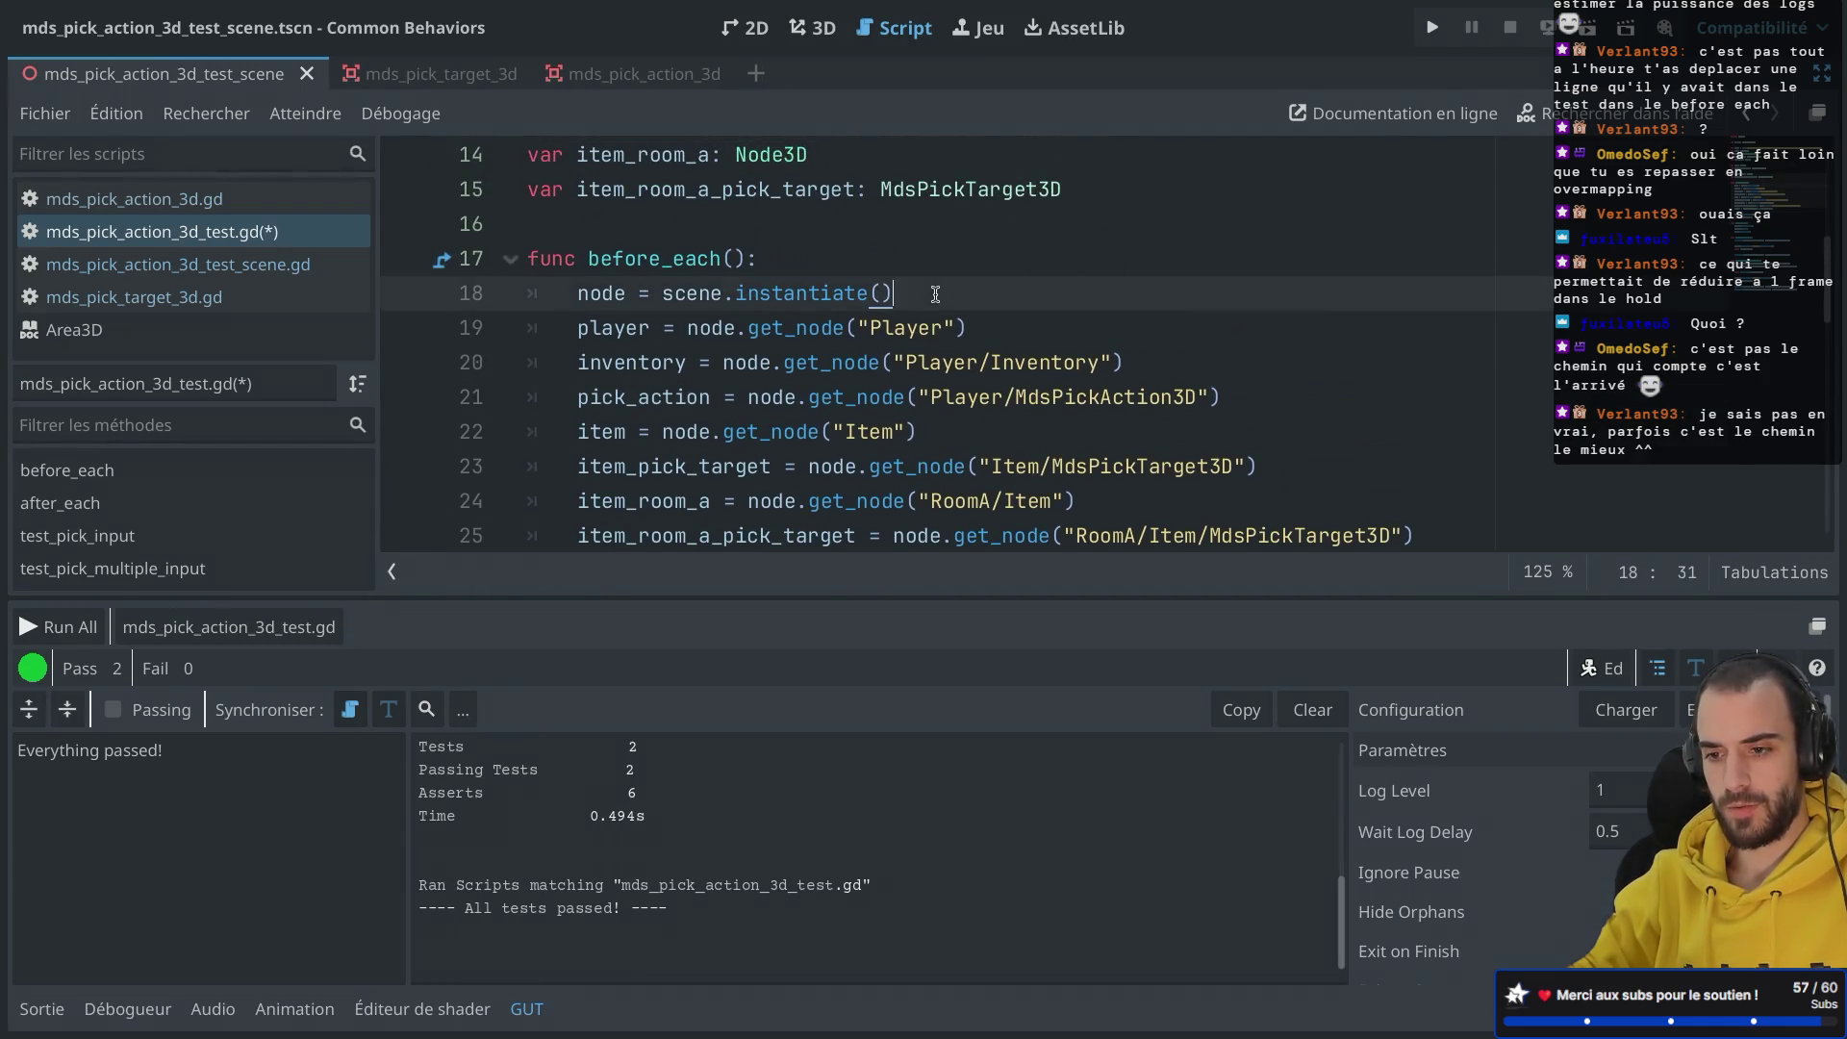
pyautogui.press('Return')
pyautogui.hotkey('ctrl', 'v')
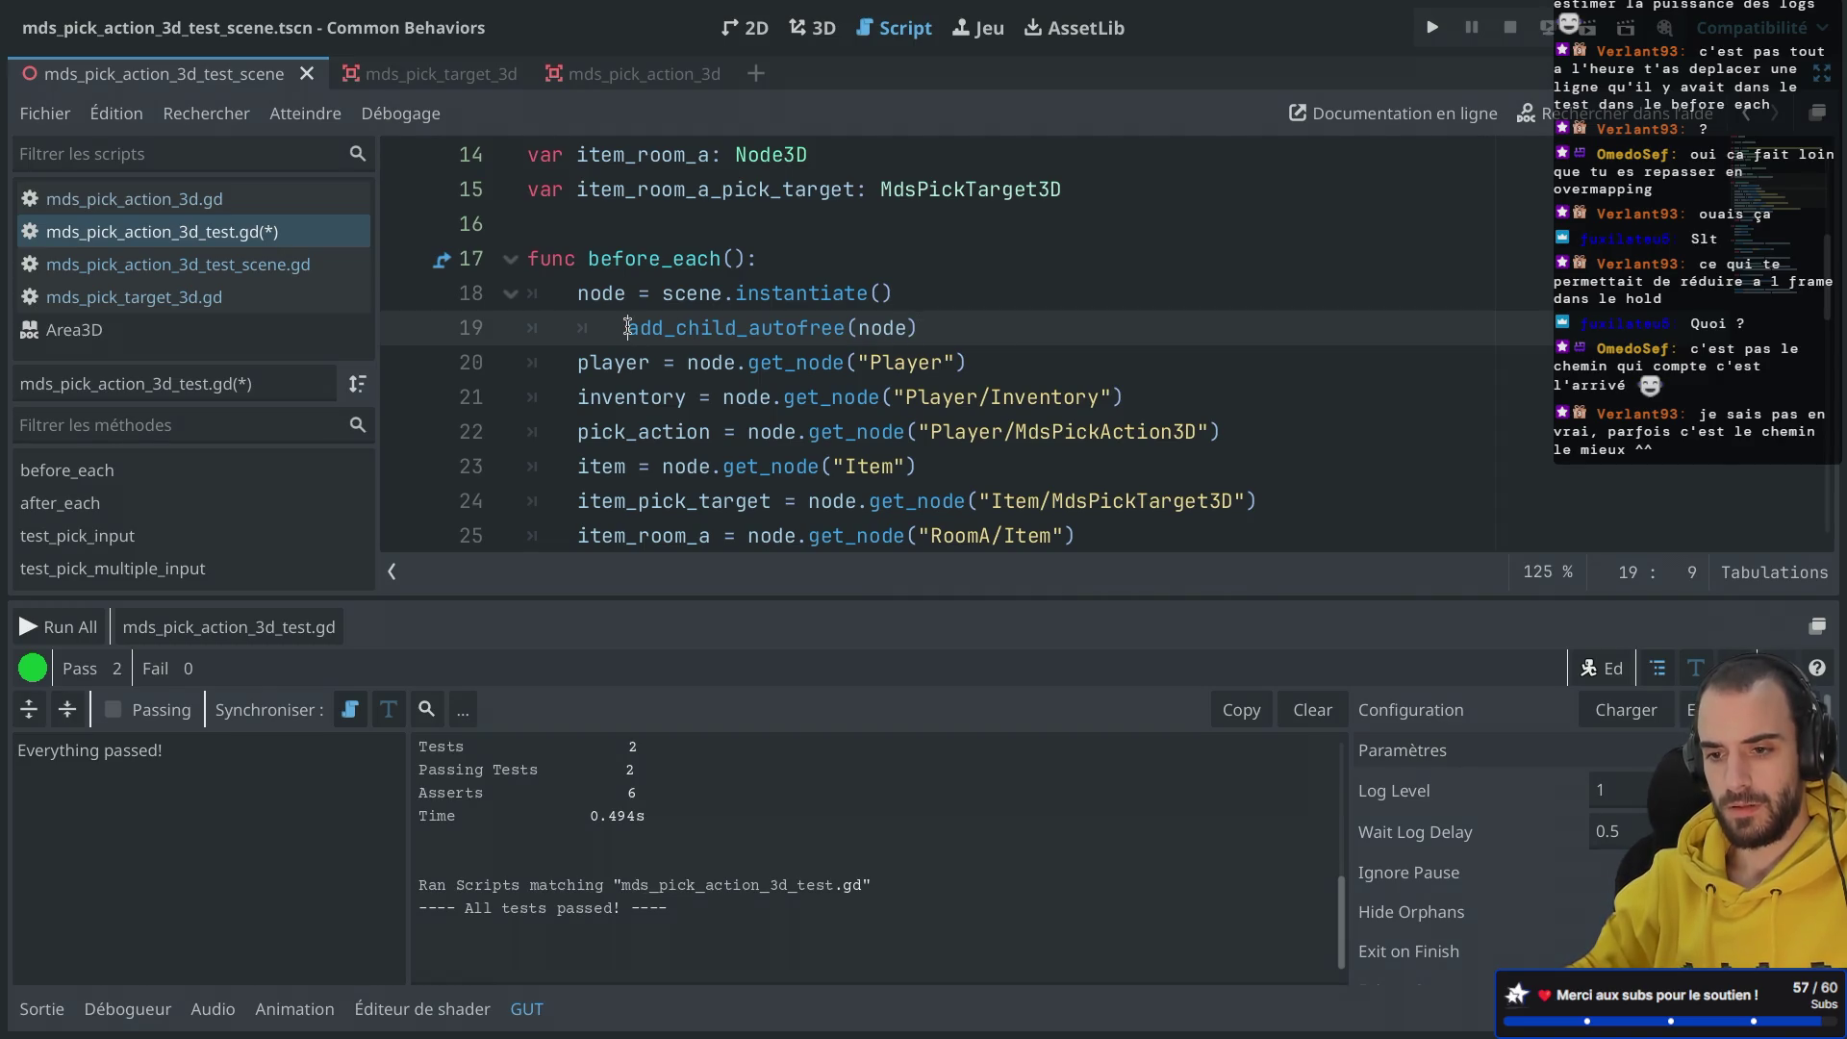
pyautogui.hotkey('shift', 'Tab')
pyautogui.hotkey('ctrl', 's')
pyautogui.press('Return')
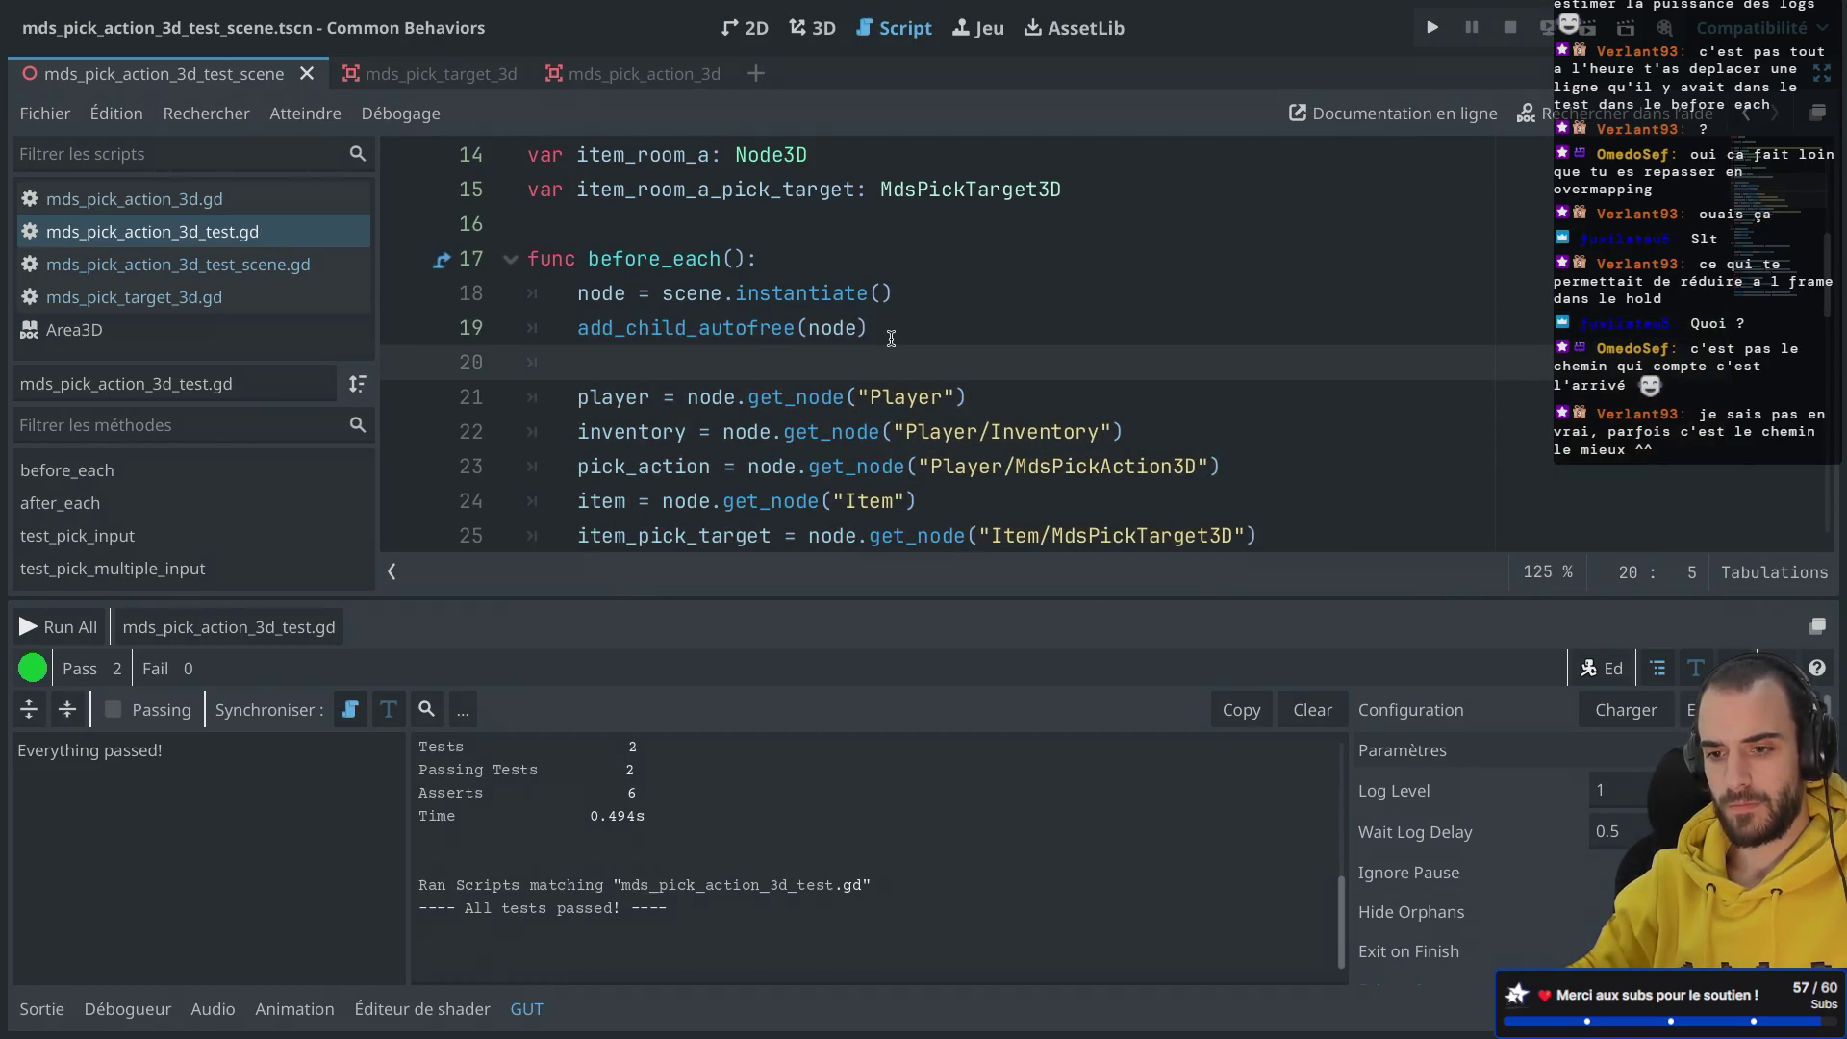
# Step: Delete the empty line 29 and insert a blank line before the sender setup block
pyautogui.moveTo(870, 328); pyautogui.dragTo(809, 279)
pyautogui.click(809, 327)
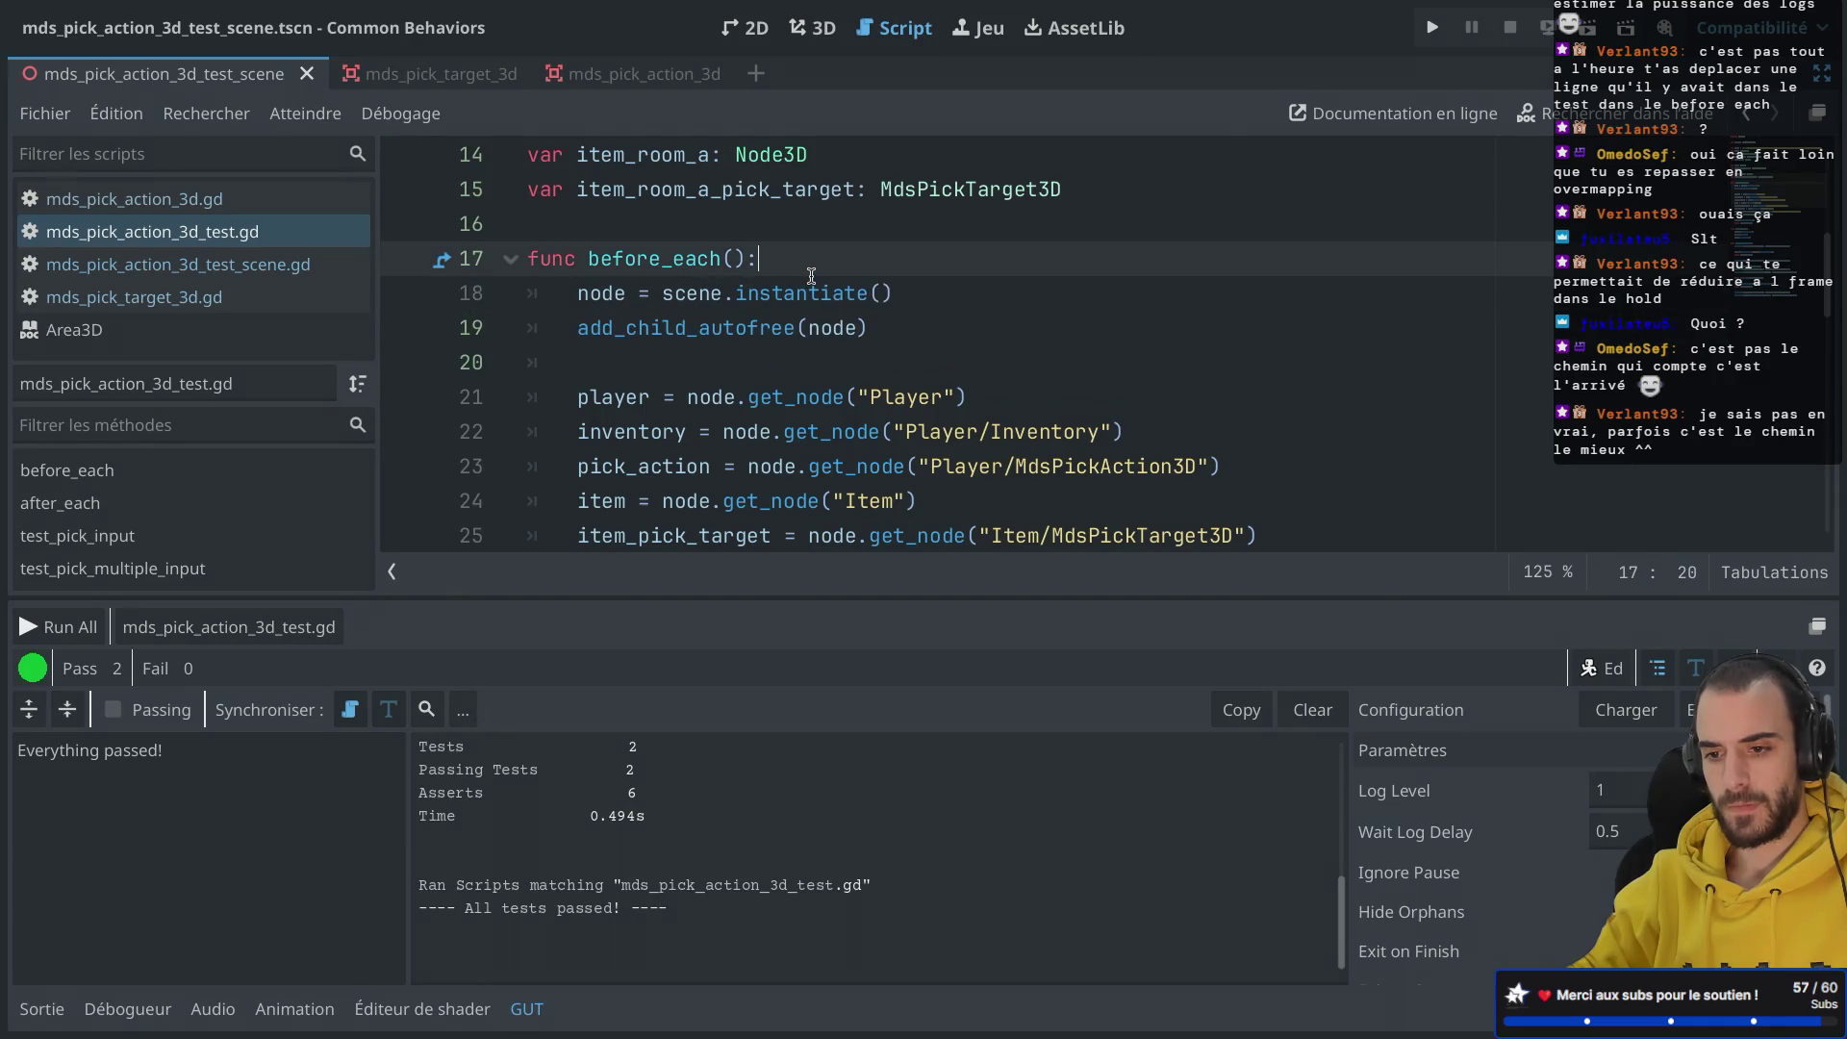
pyautogui.scroll(-2, 731, 308)
pyautogui.moveTo(662, 189); pyautogui.dragTo(736, 327)
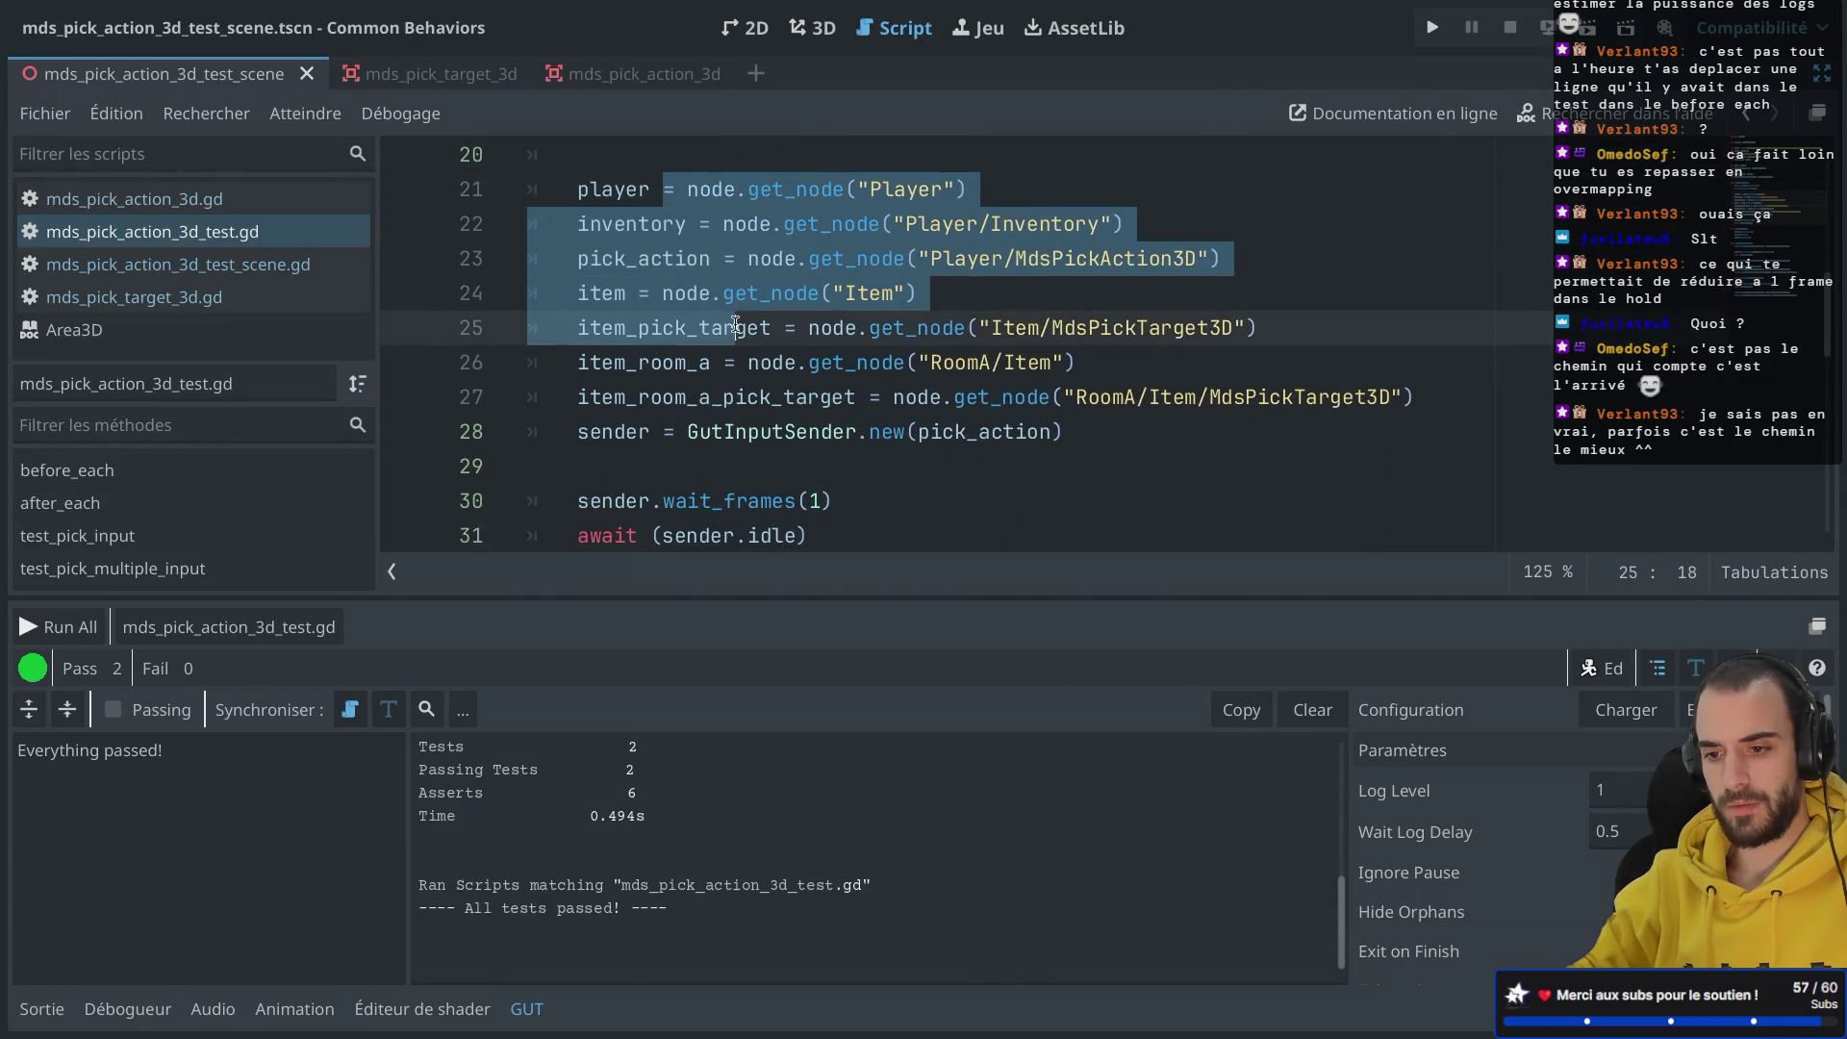
pyautogui.click(586, 471)
pyautogui.press('BackSpace')
pyautogui.click(1412, 397)
pyautogui.press('Return')
pyautogui.press('BackSpace')
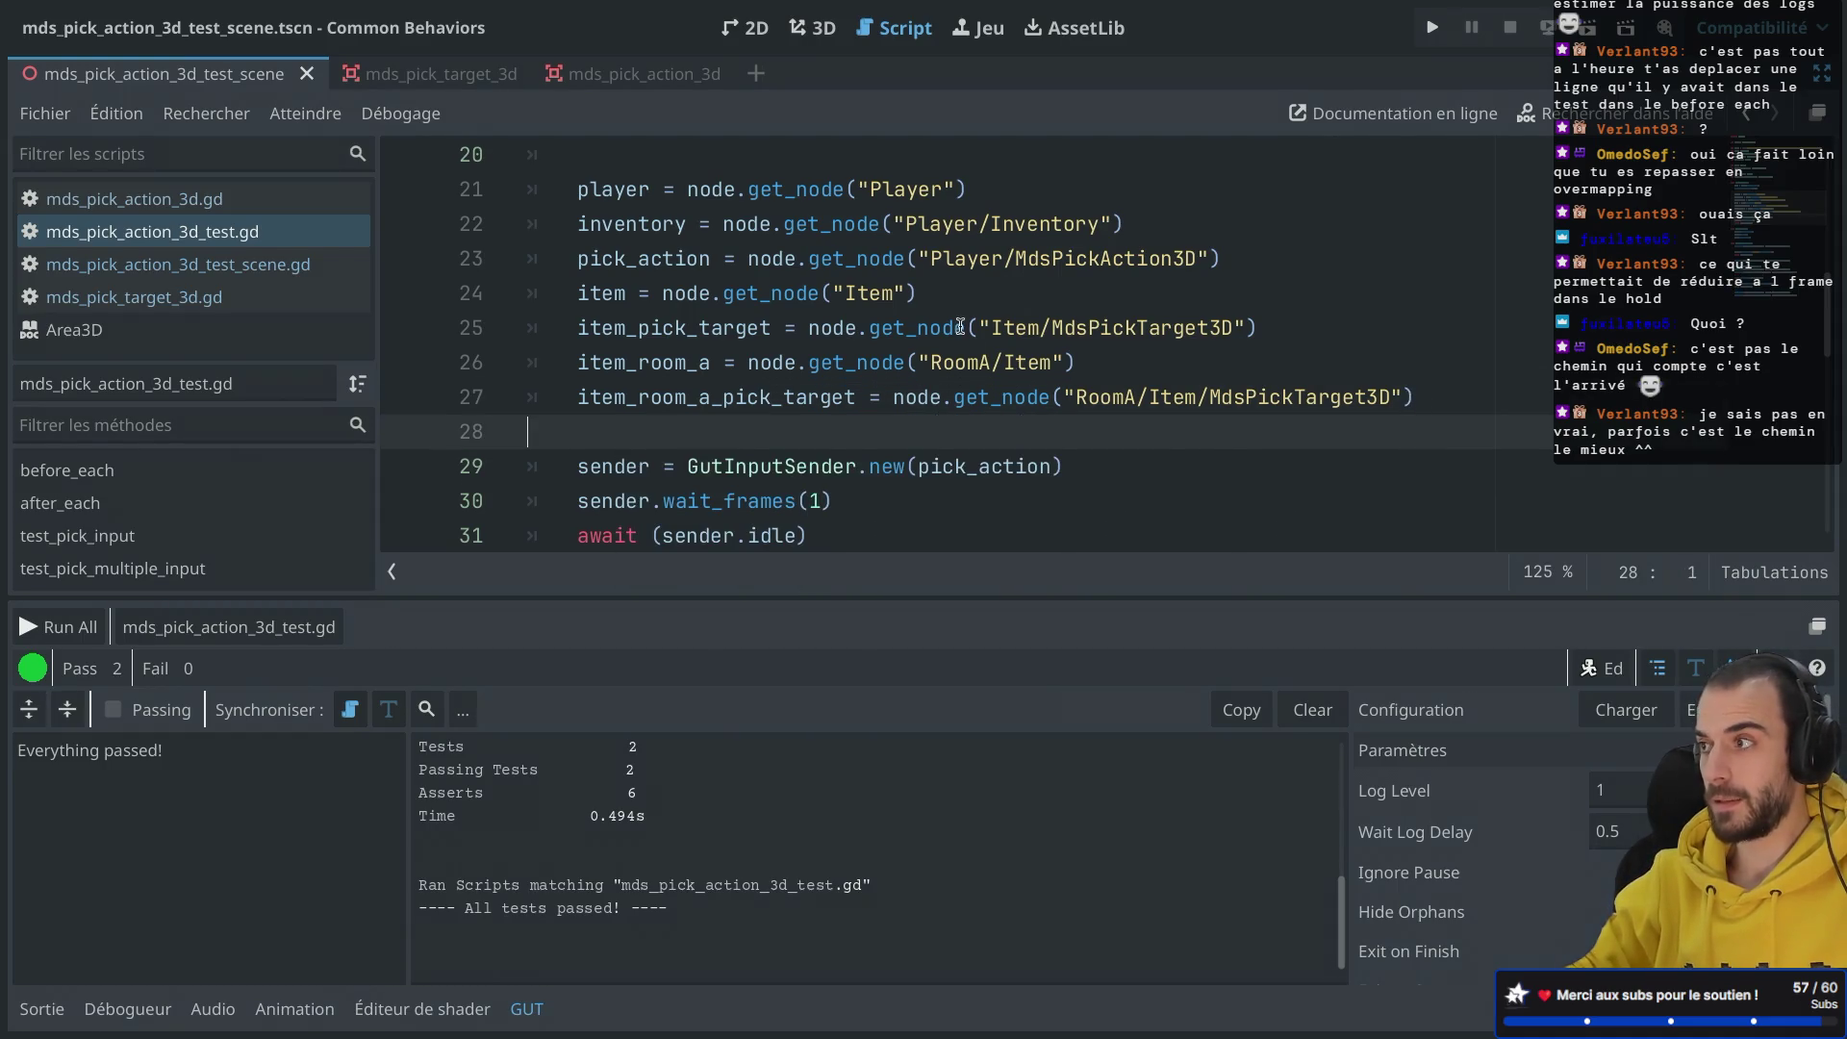
pyautogui.scroll(-1, 960, 327)
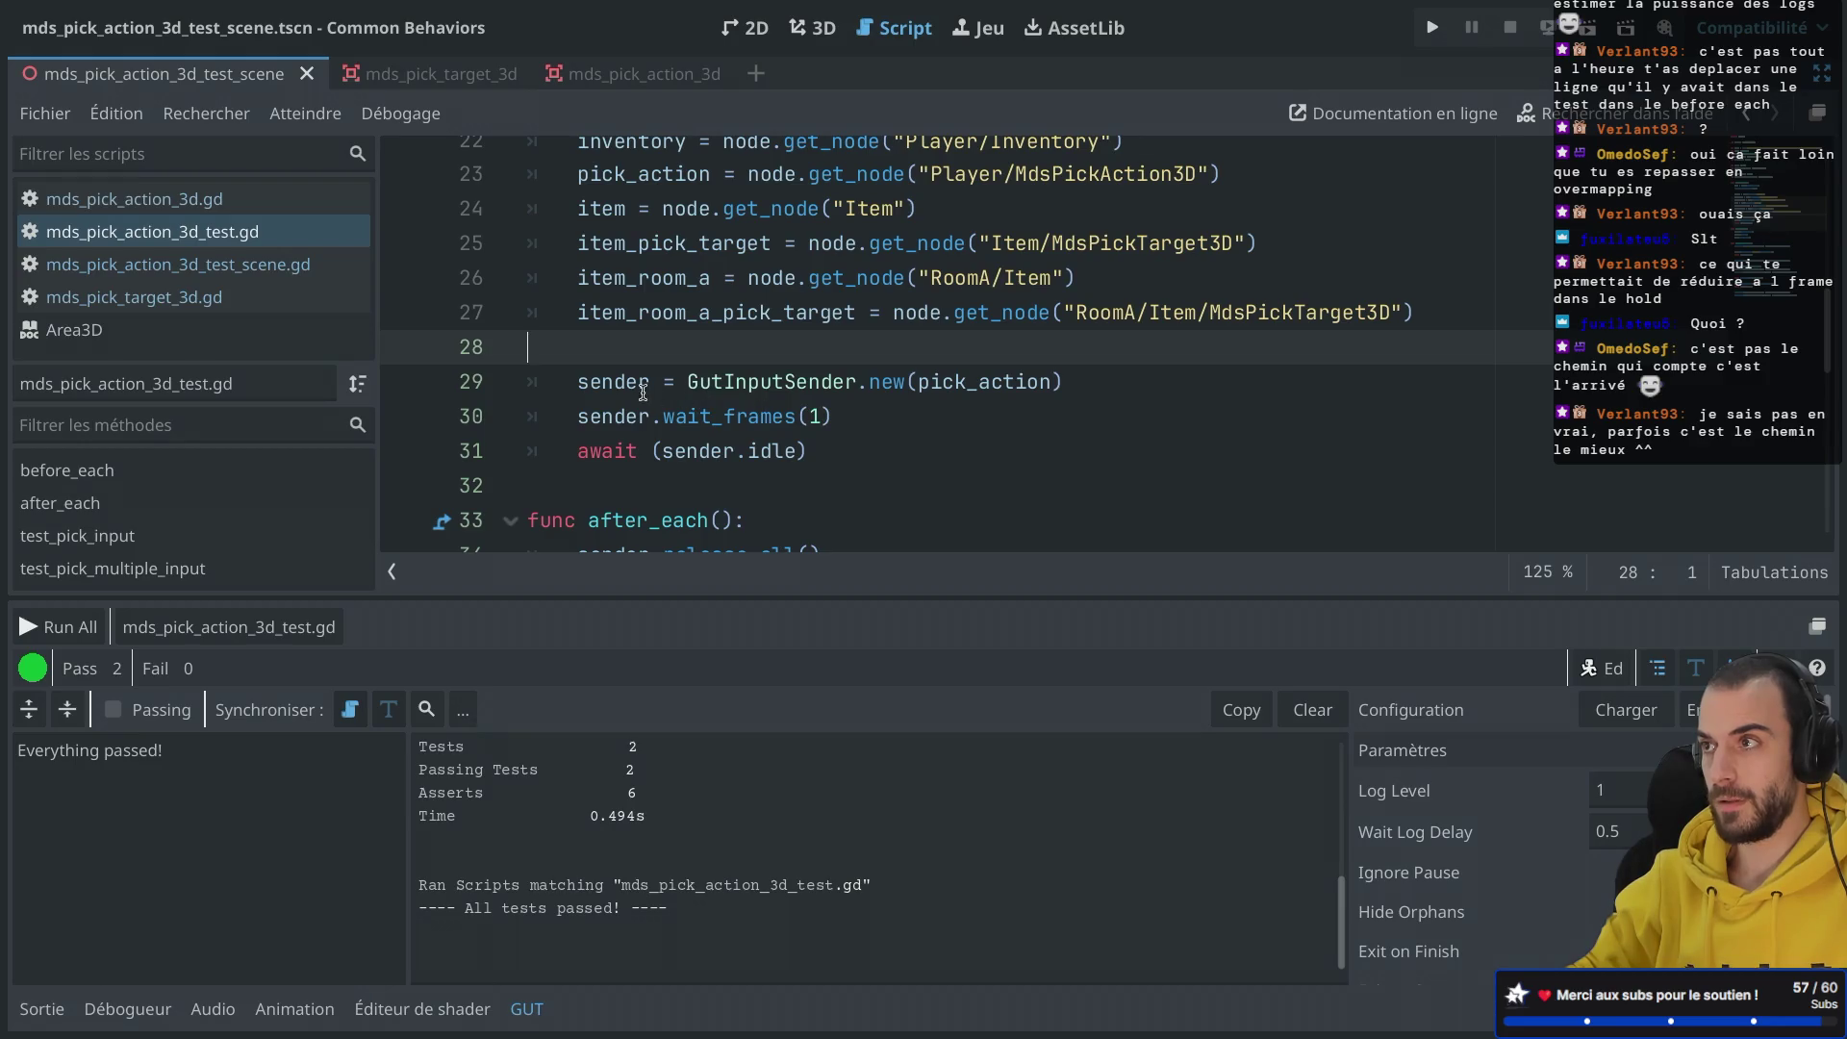
# Step: Append the comment '# Wait frame' to the sender.wait_frames(1) line
pyautogui.click(904, 414)
pyautogui.write('ait frame')
pyautogui.moveTo(862, 436); pyautogui.dragTo(996, 417)
pyautogui.click(1043, 414)
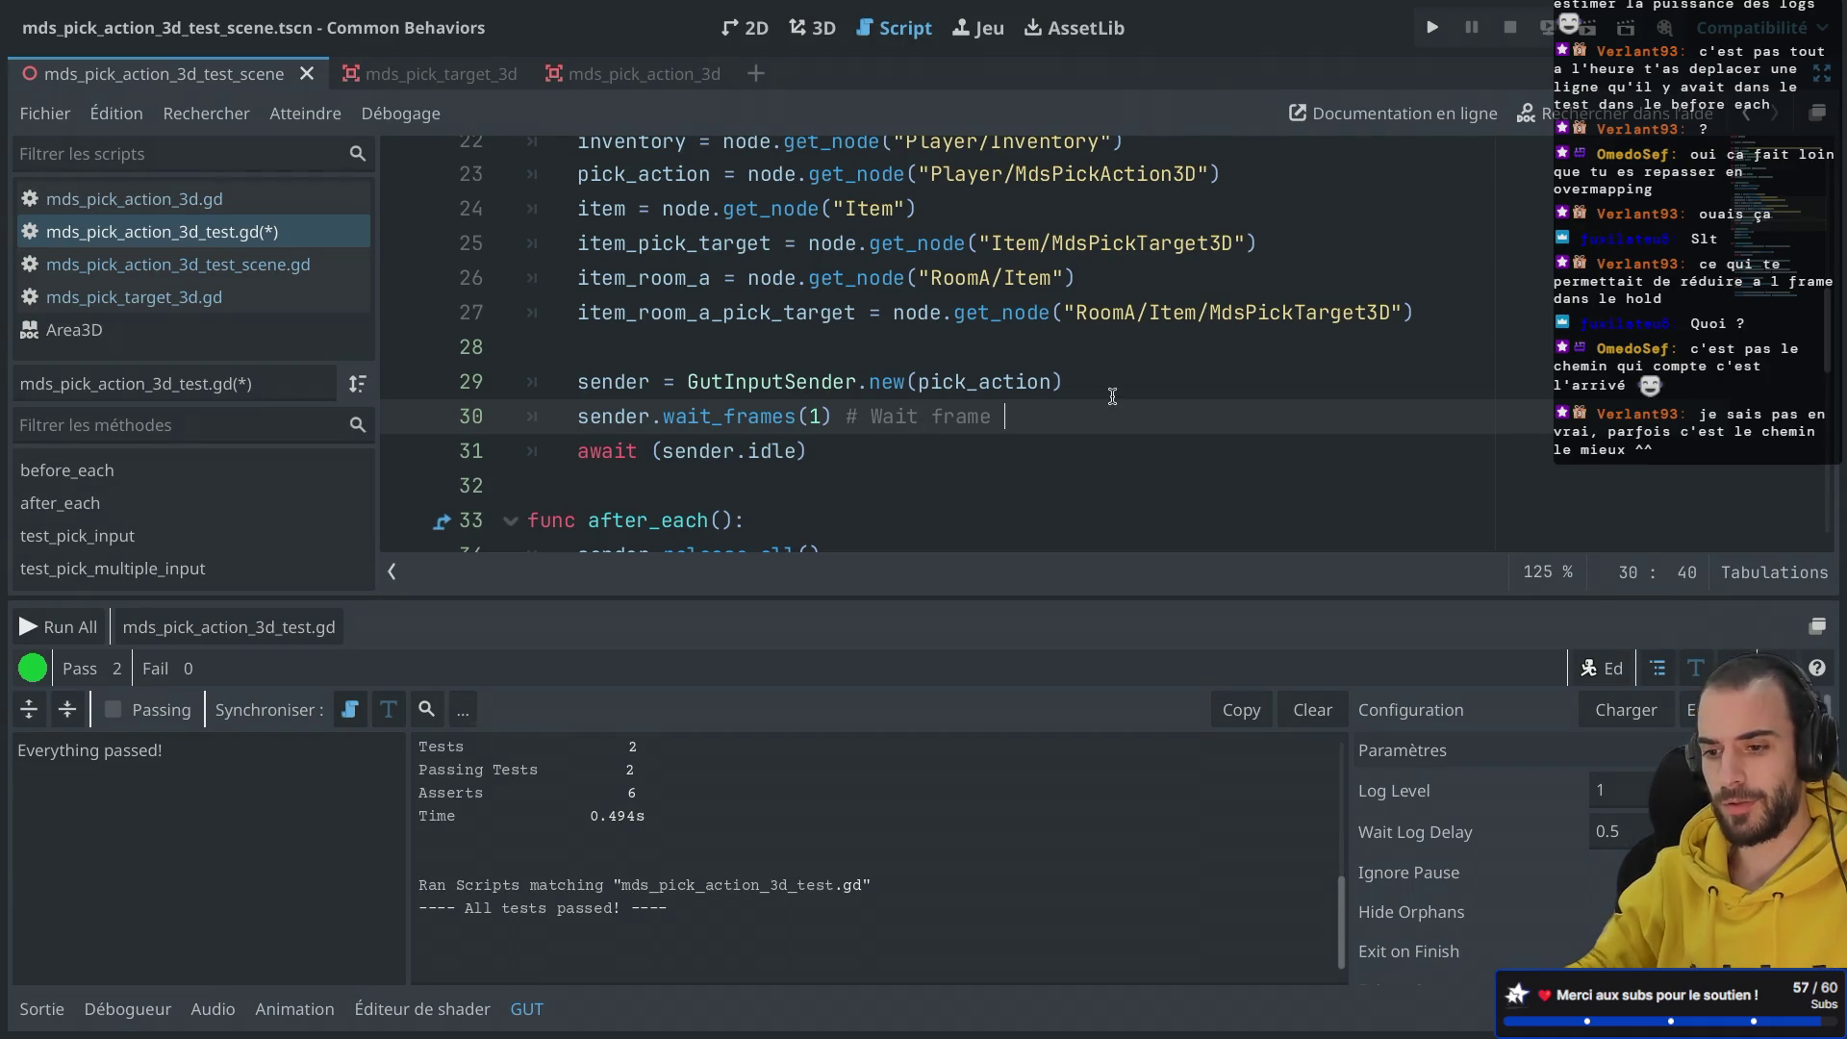
pyautogui.scroll(-4, 1112, 397)
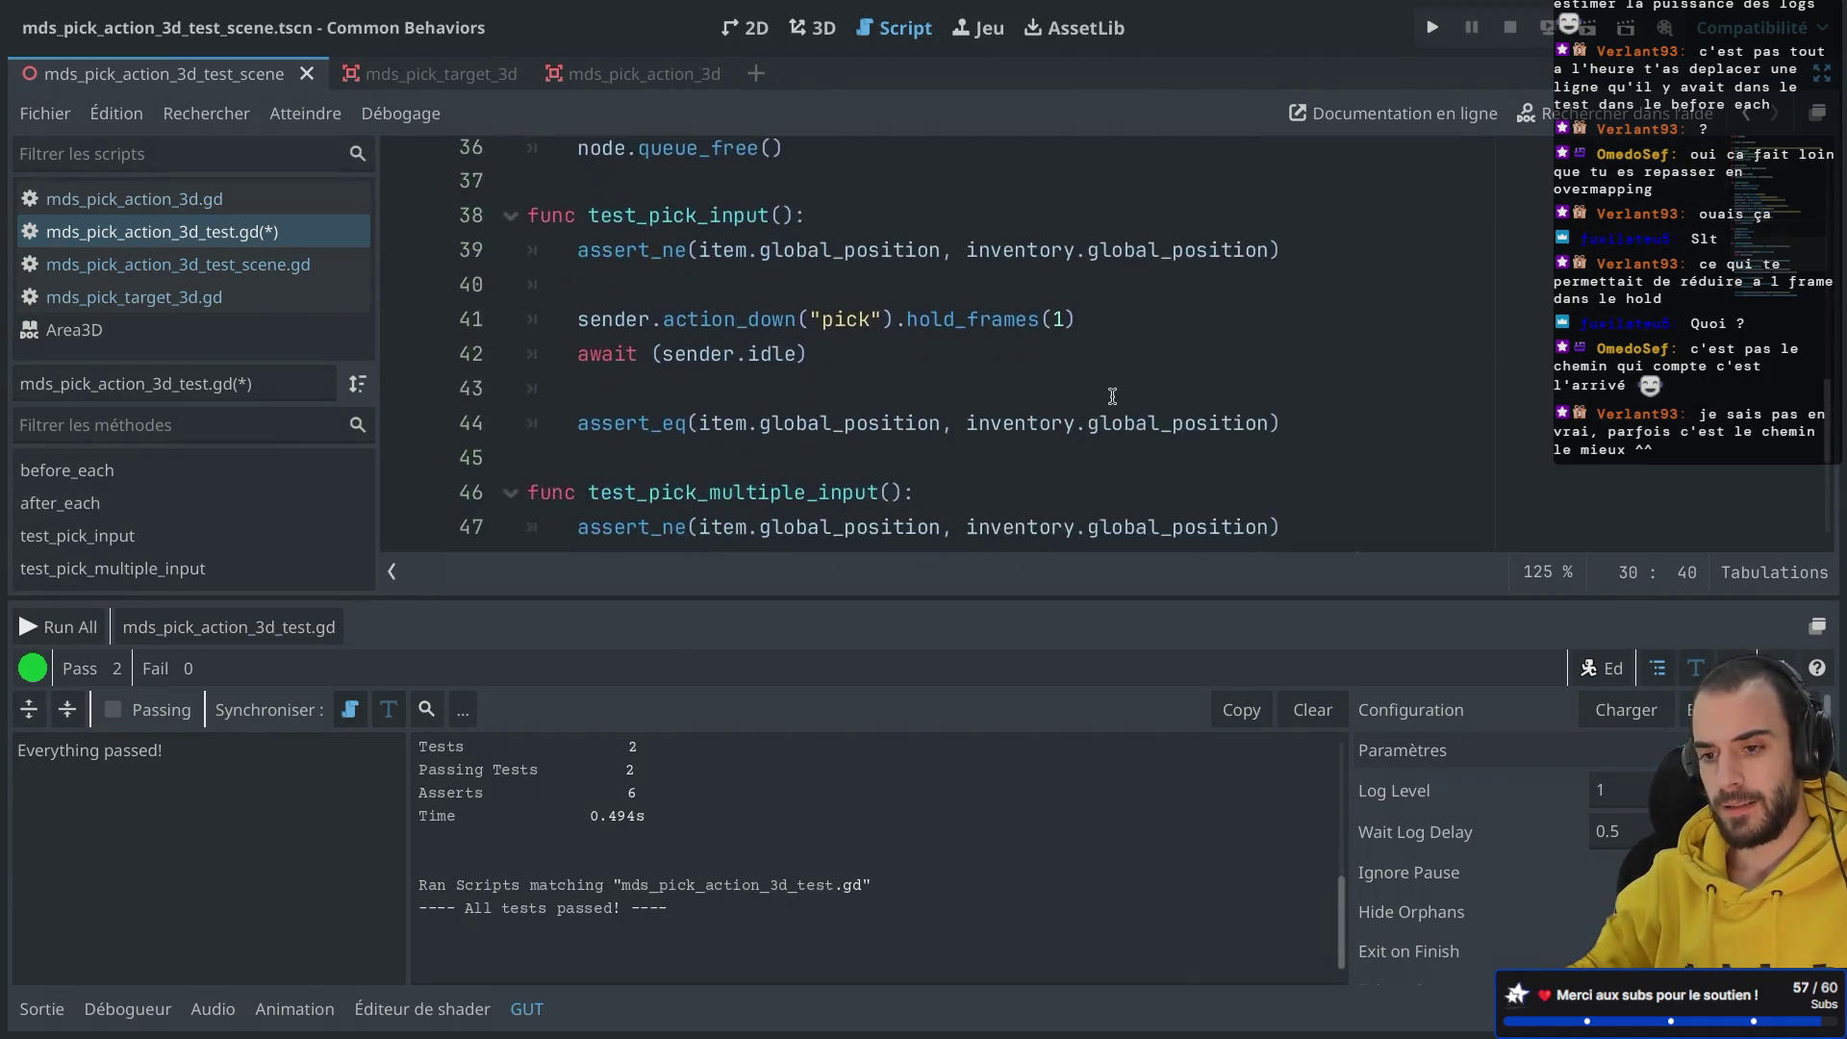
# Step: Delete the node.queue_free() line from after_each and save the script
pyautogui.scroll(1, 1112, 396)
pyautogui.click(813, 304)
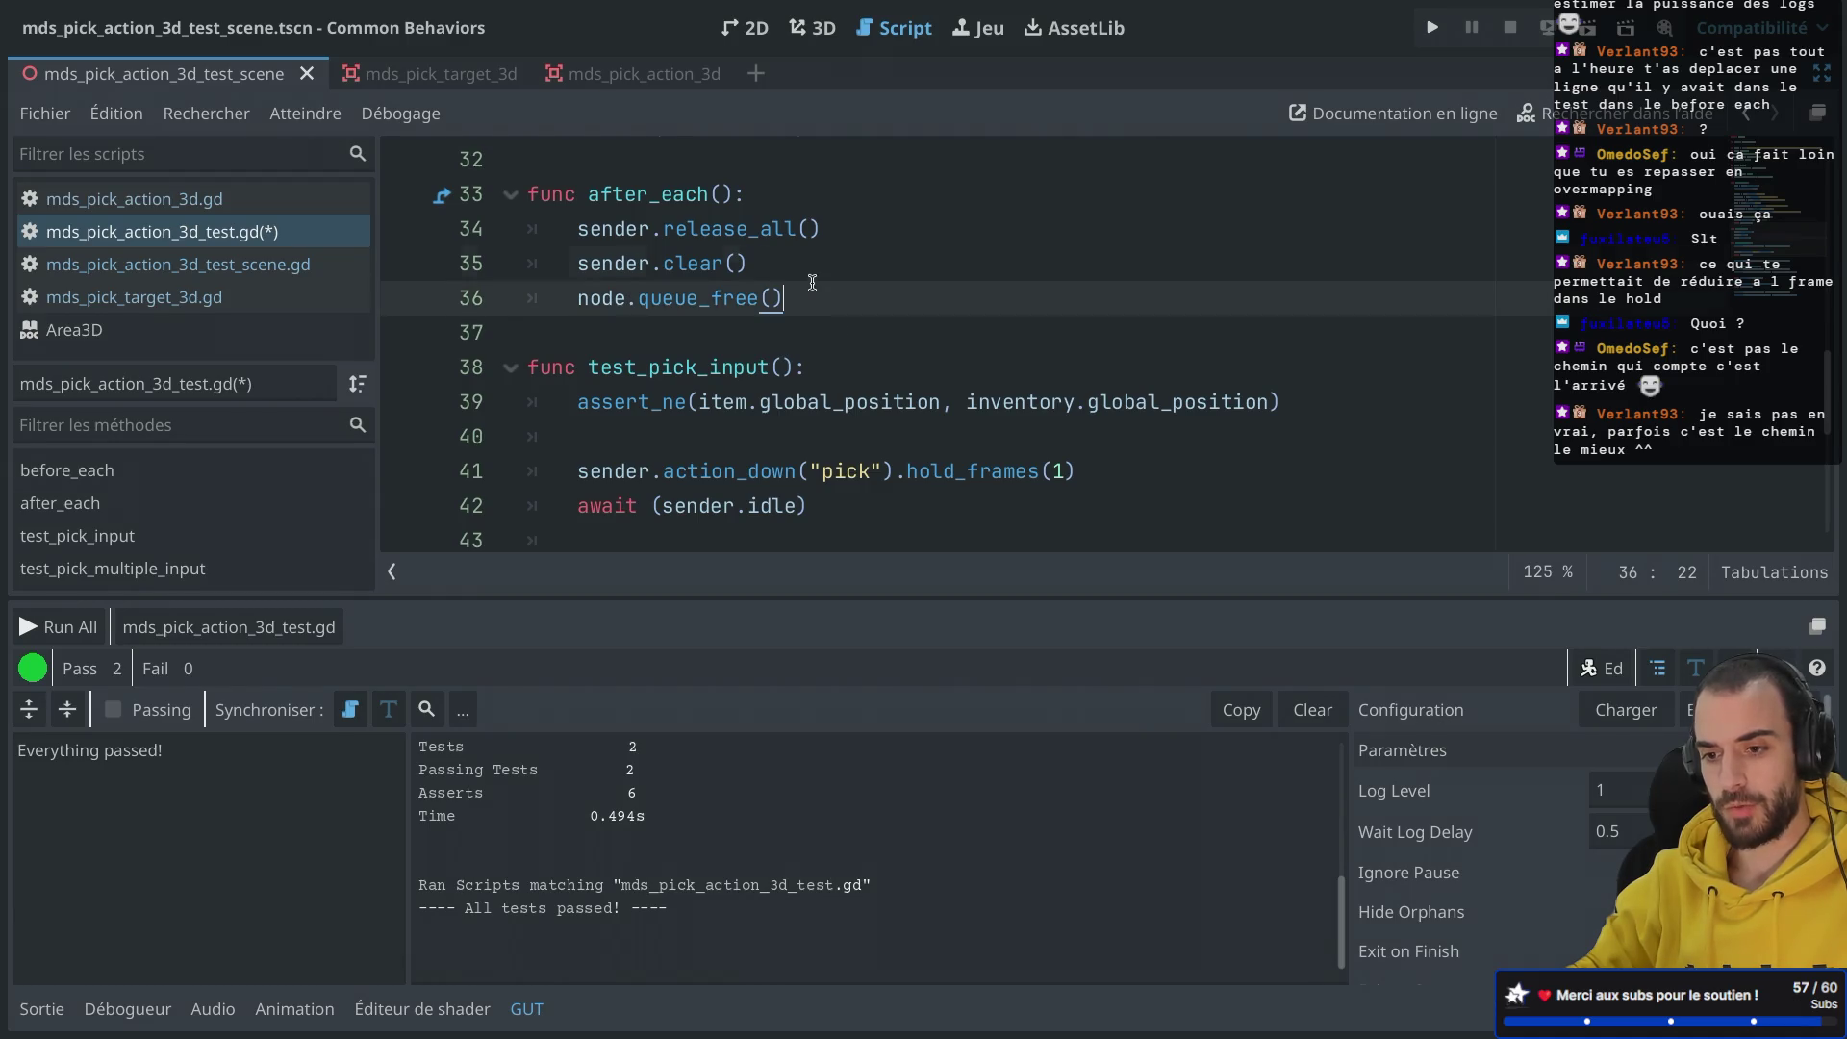
pyautogui.hotkey('ctrl', 'shift', 'k')
pyautogui.hotkey('ctrl', 's')
pyautogui.scroll(-2, 813, 279)
pyautogui.scroll(-3, 813, 274)
pyautogui.scroll(2, 813, 274)
pyautogui.scroll(3, 813, 274)
pyautogui.scroll(-3, 813, 275)
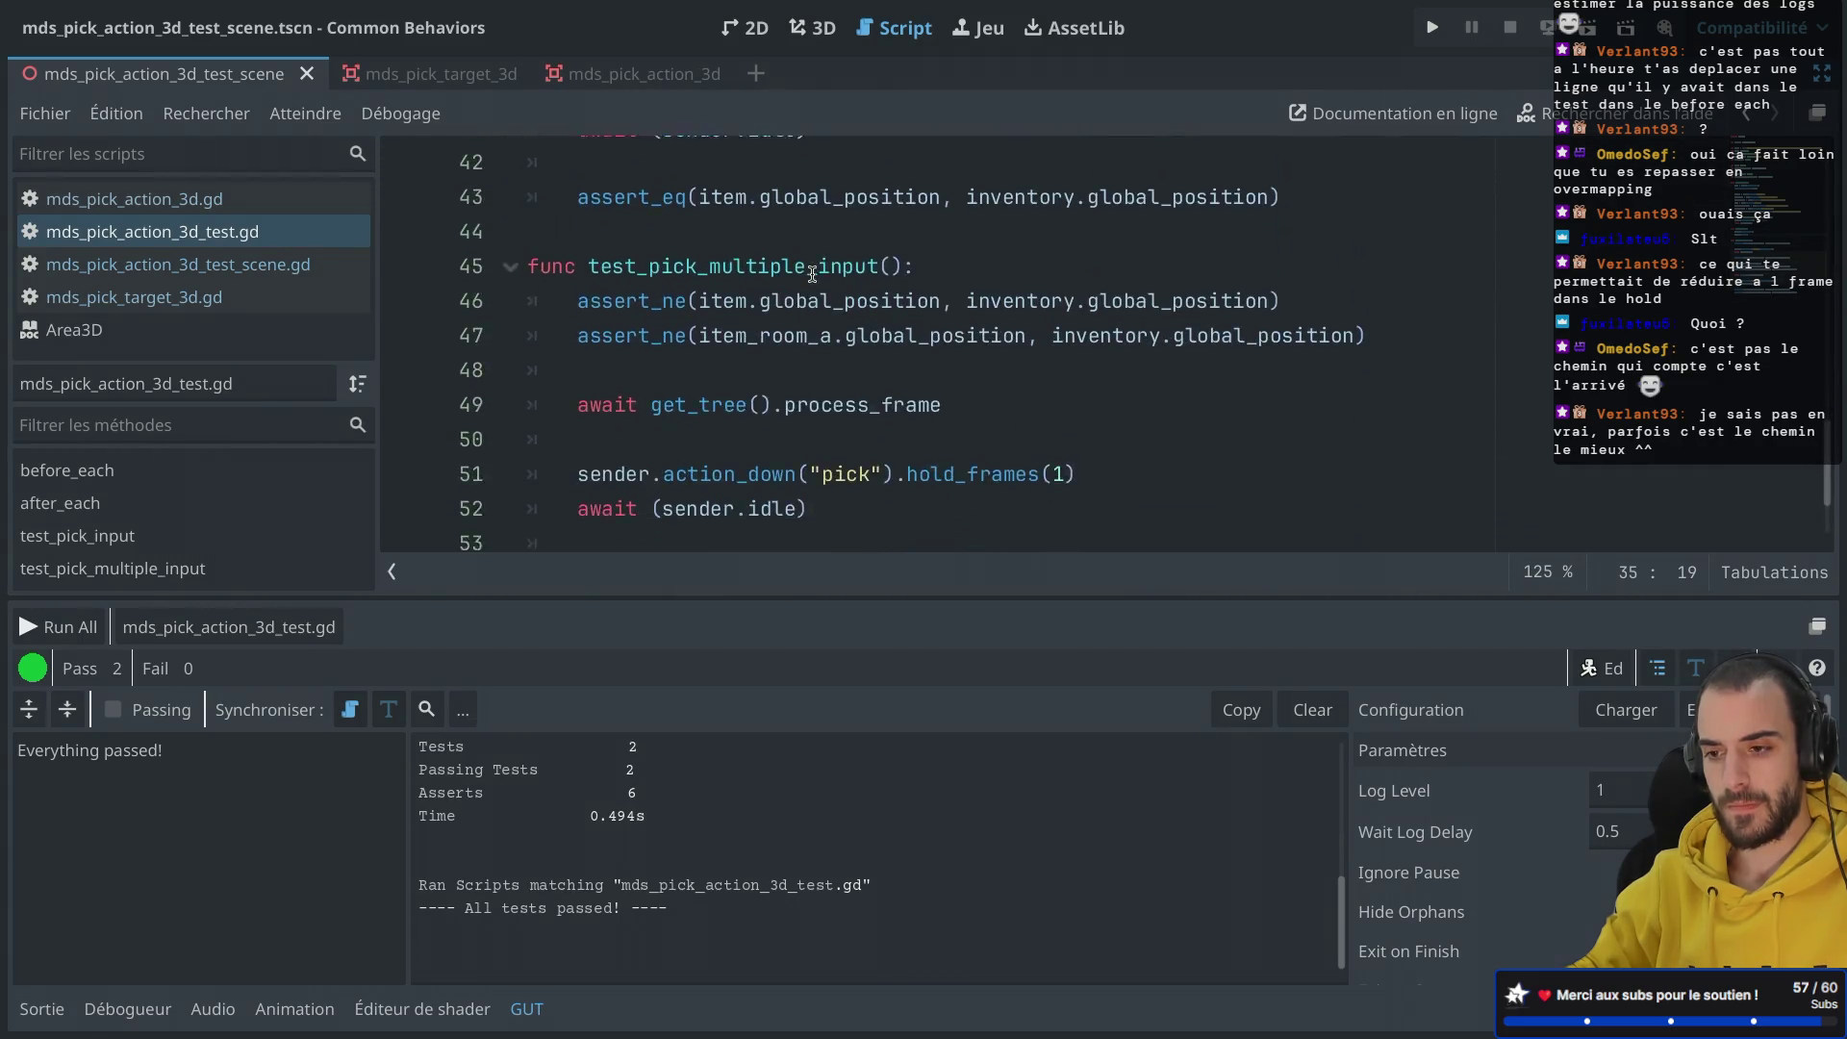
pyautogui.scroll(-2, 813, 274)
# Step: Run all GUT tests (6/6 pass, 10 asserts in 0.488s) and close the results window
pyautogui.click(1069, 331)
pyautogui.click(1073, 312)
pyautogui.scroll(9, 1054, 355)
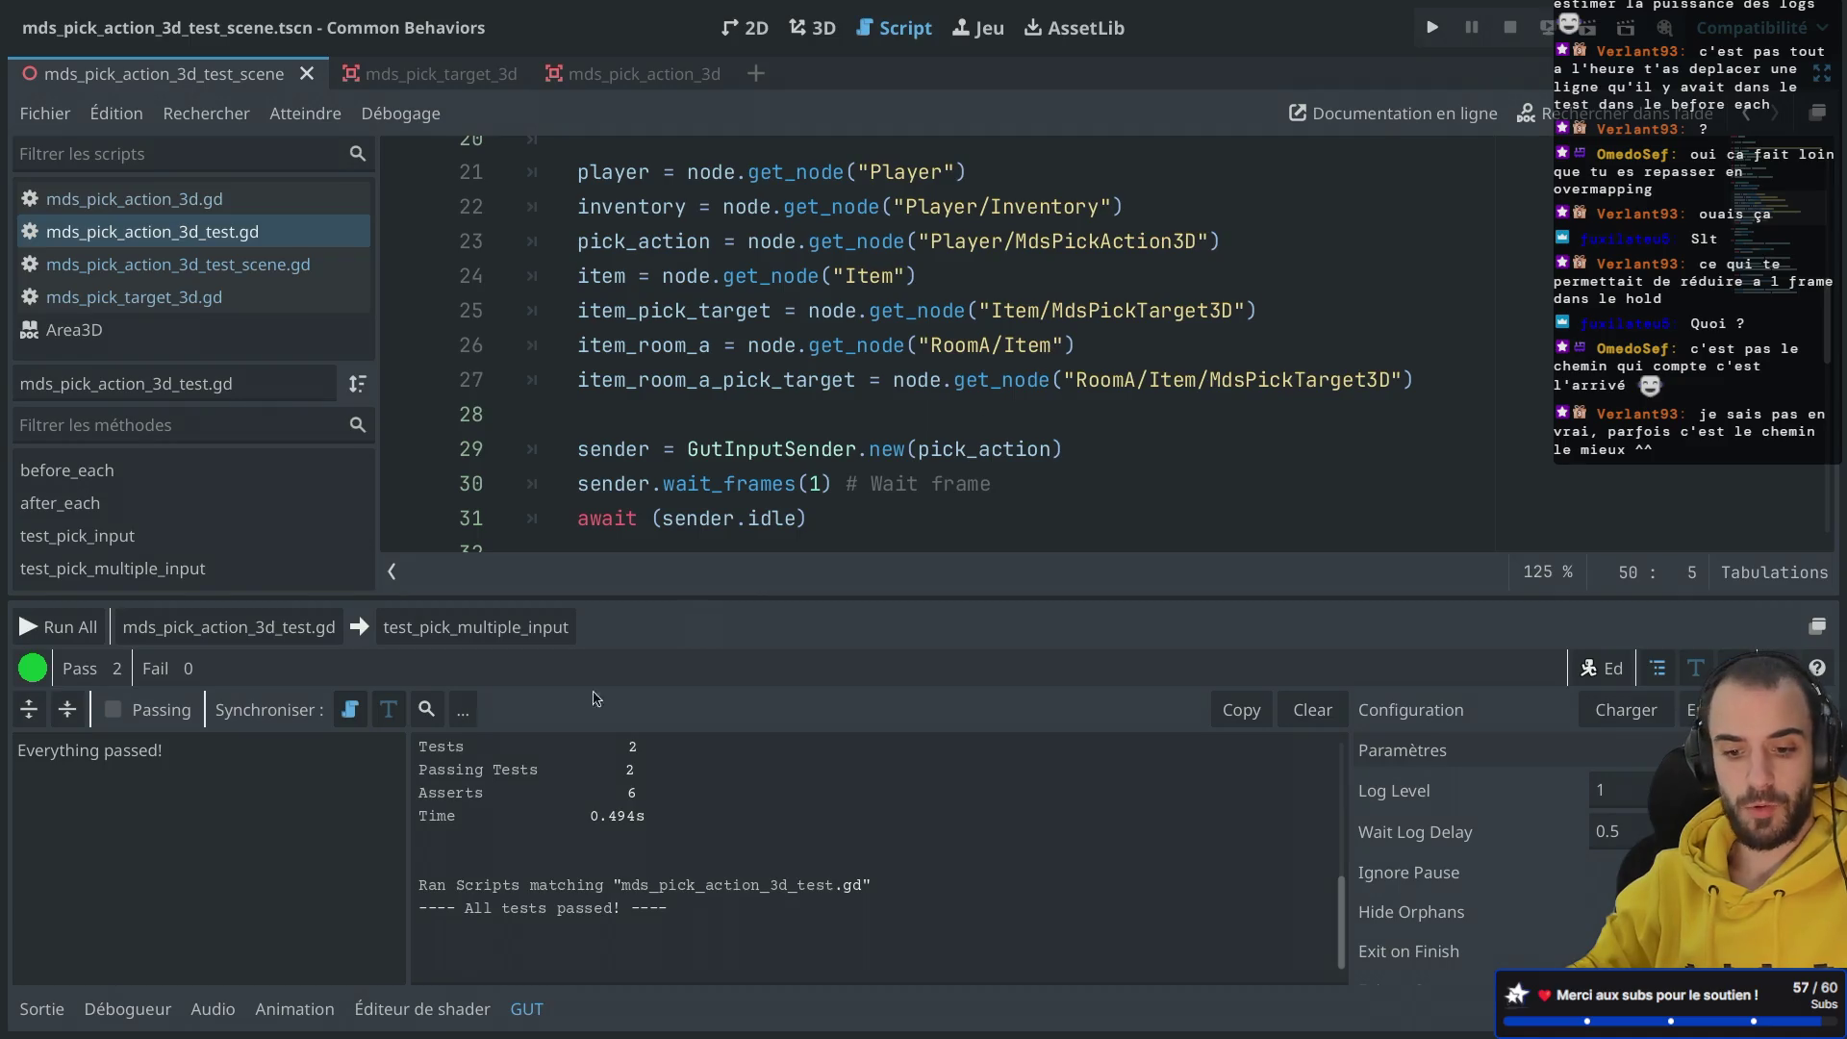
pyautogui.scroll(1, 811, 376)
pyautogui.scroll(-2, 811, 376)
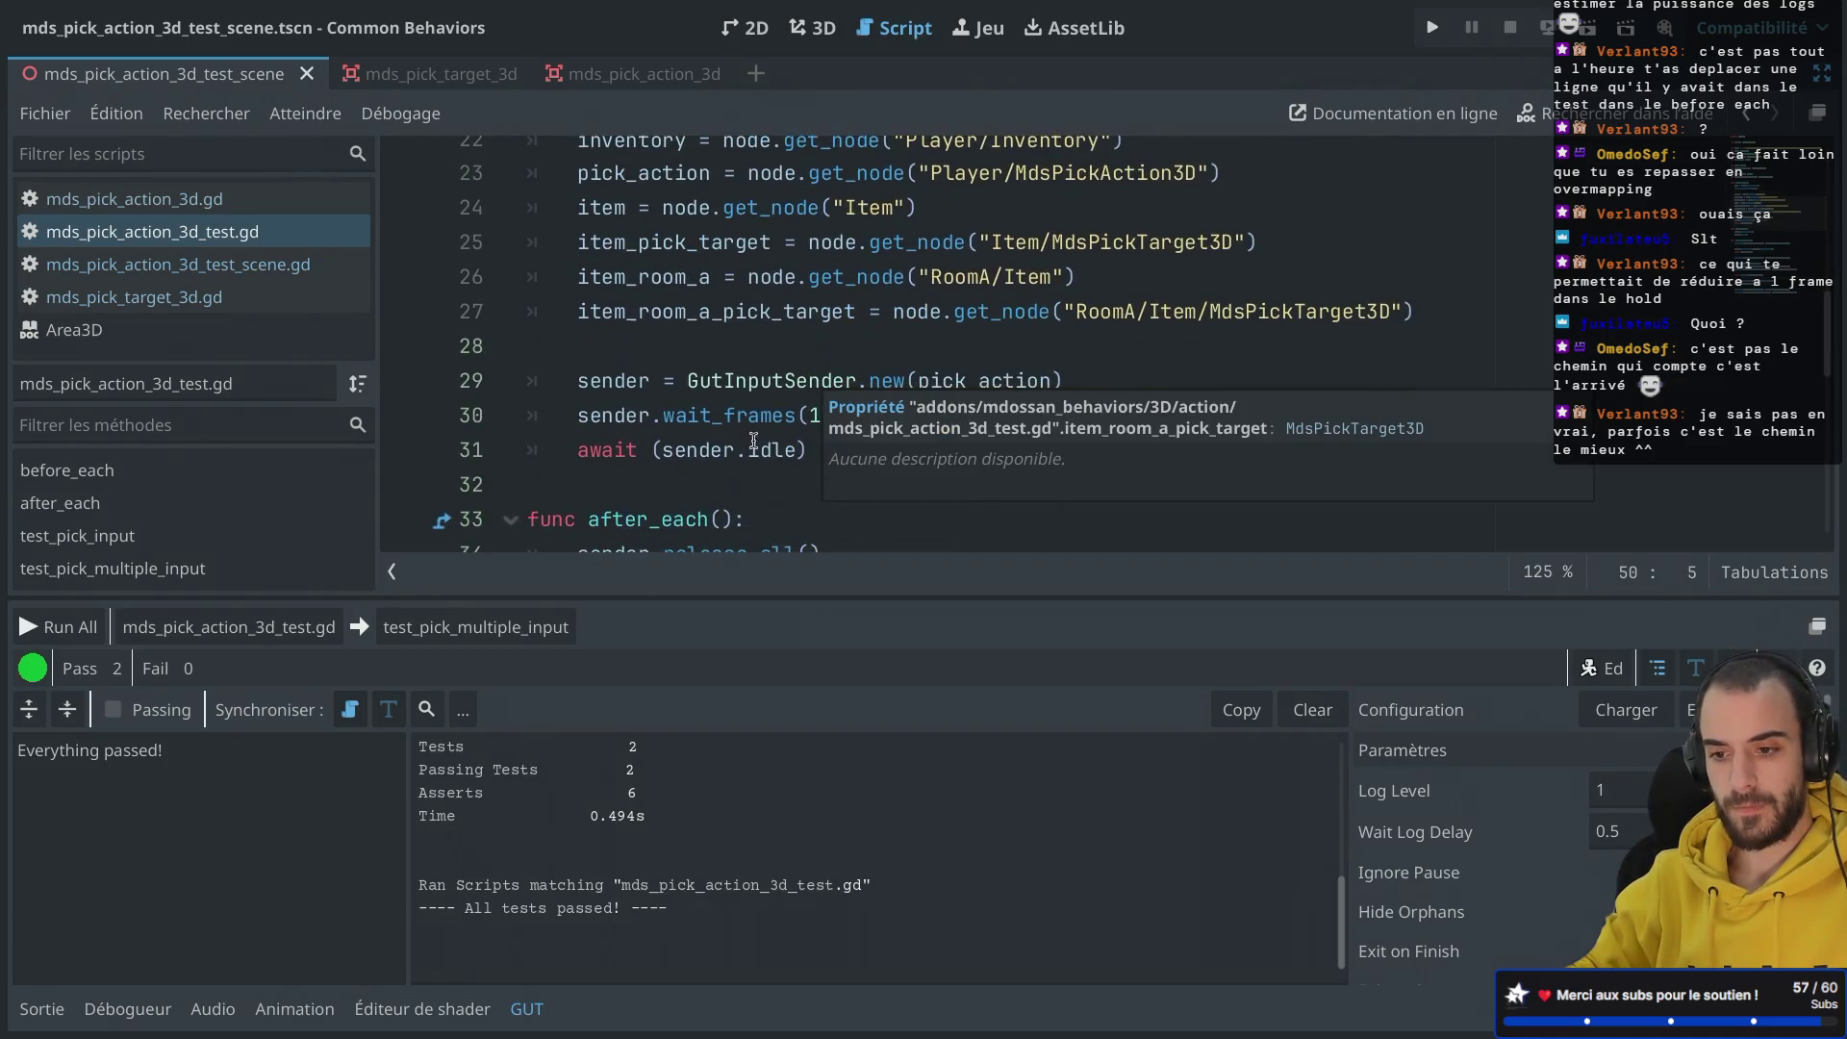
pyautogui.click(58, 627)
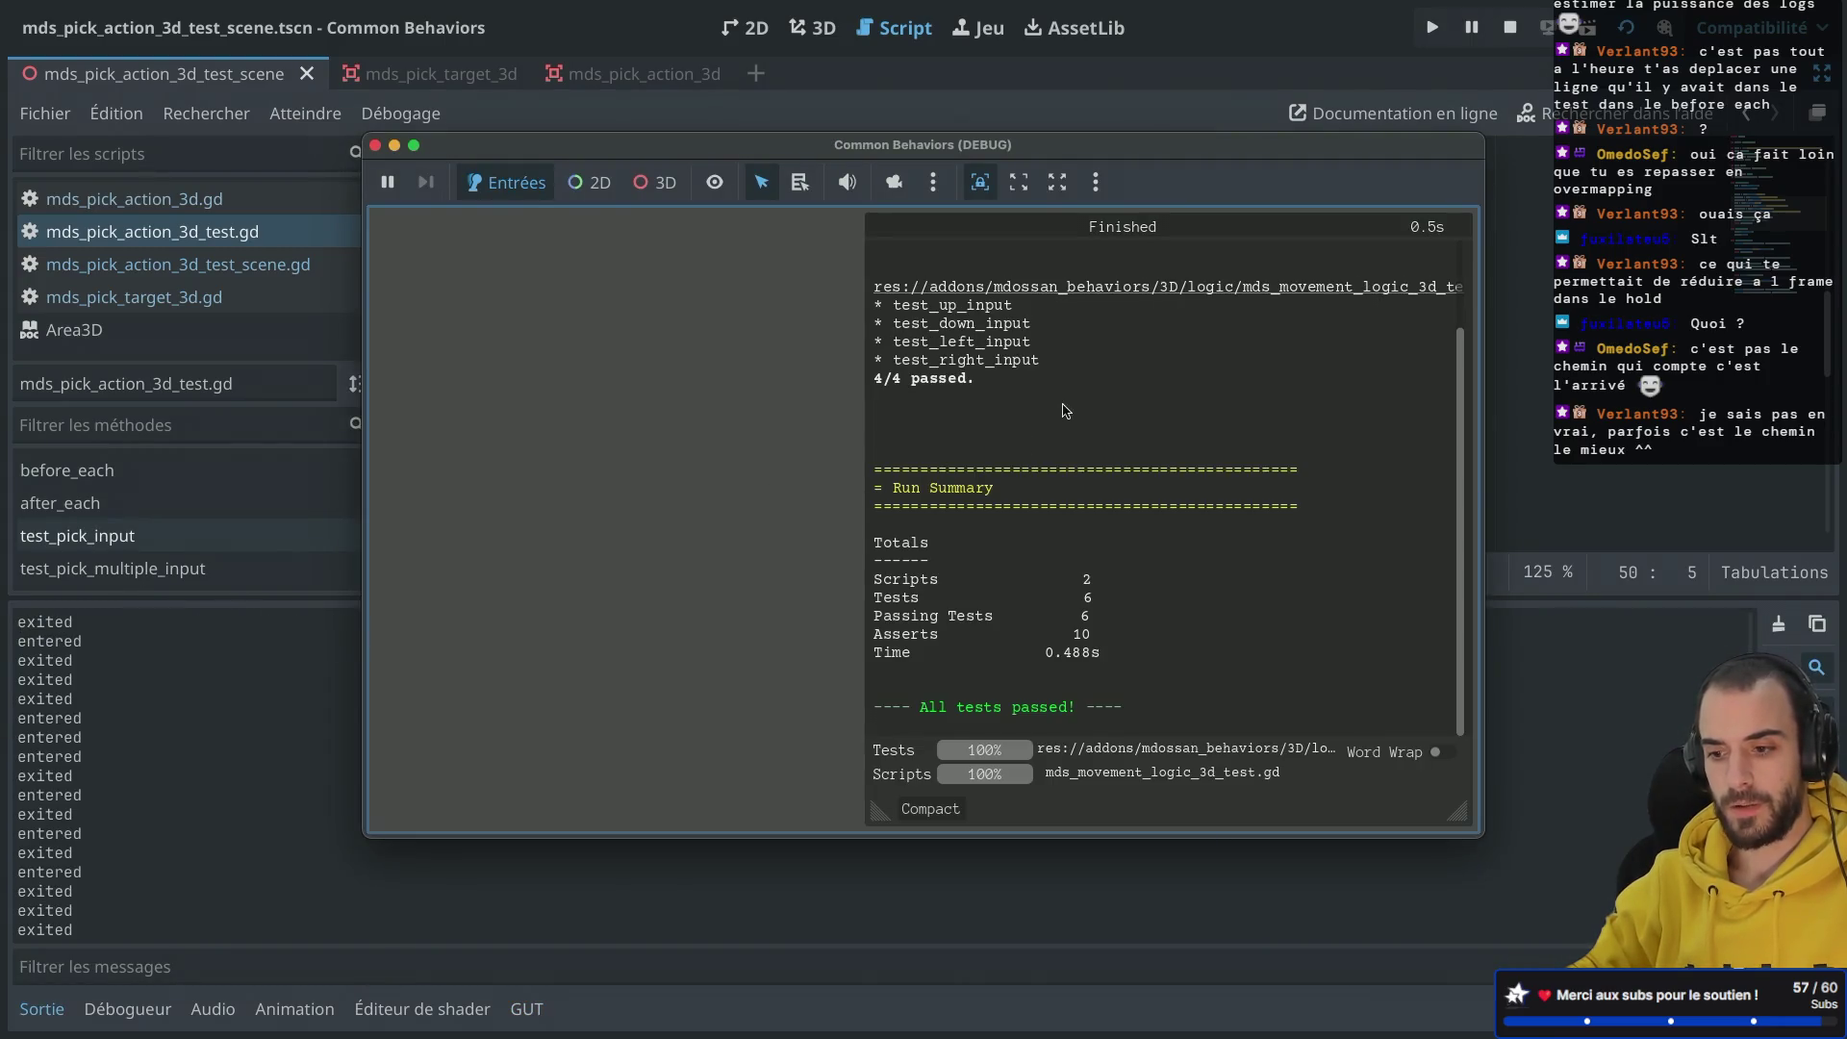
pyautogui.click(375, 145)
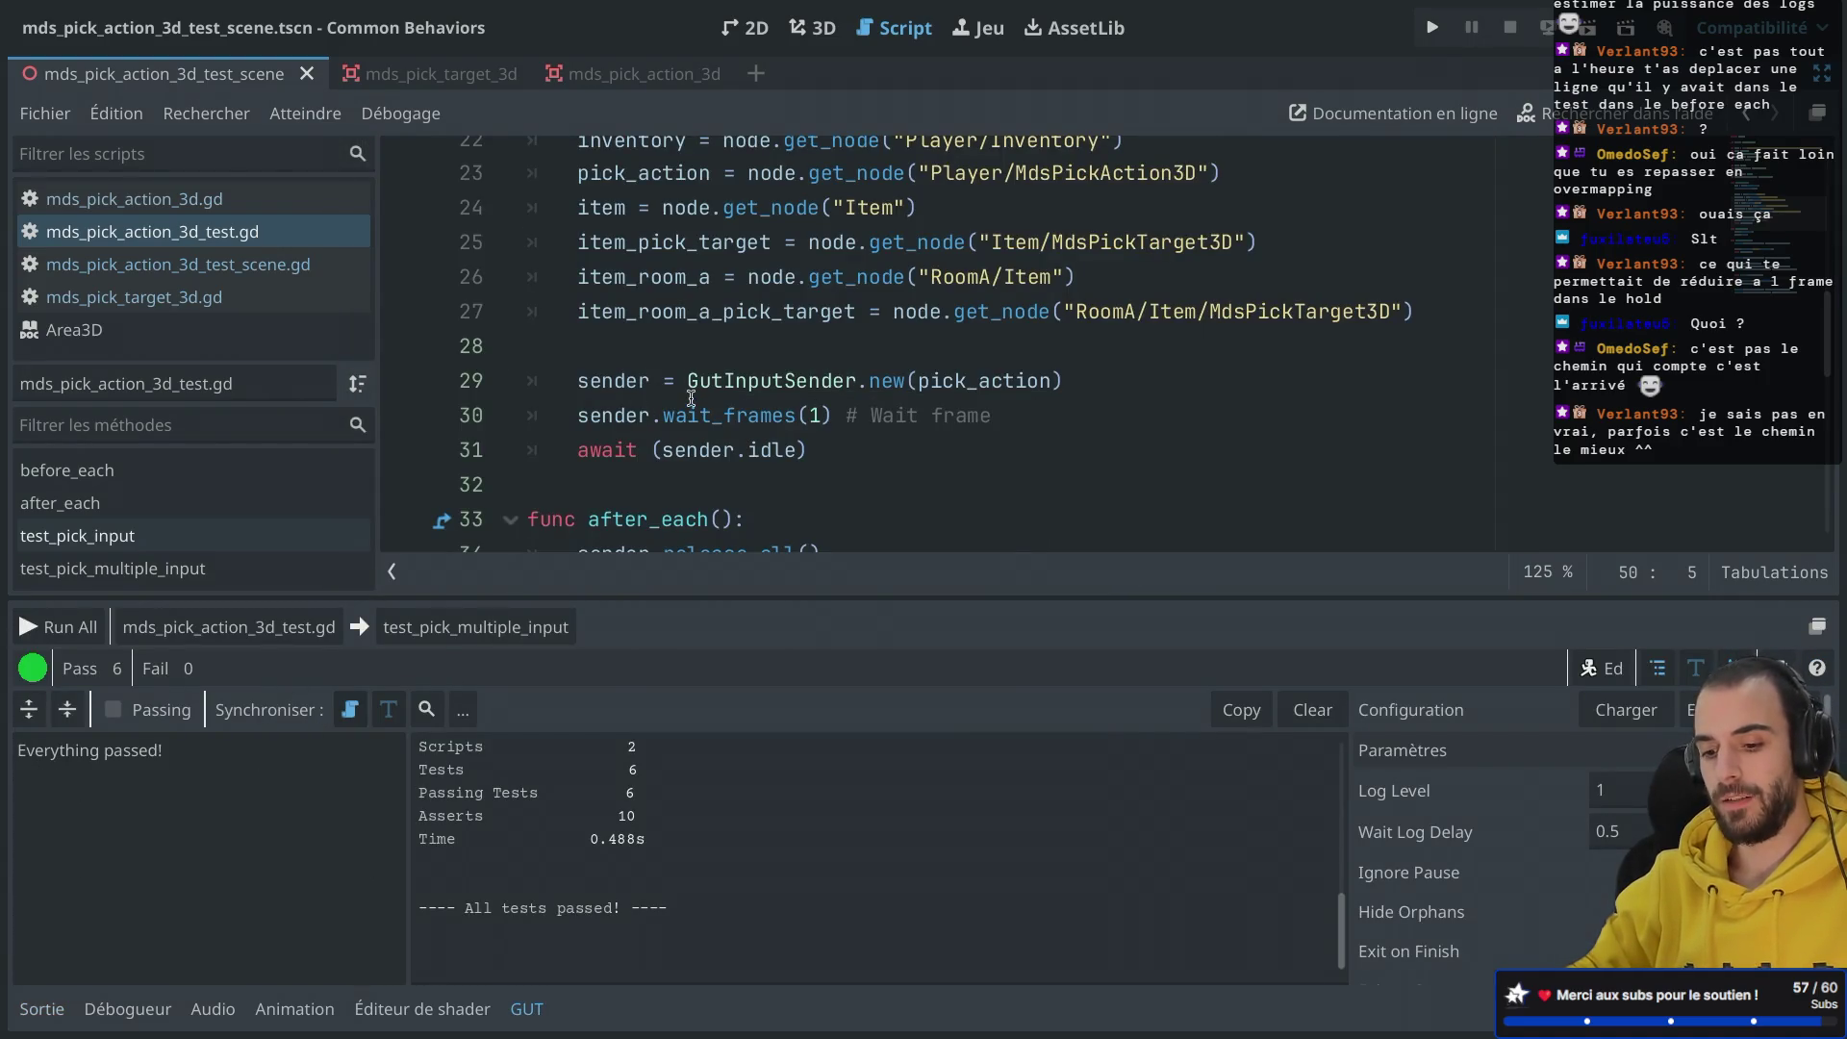
pyautogui.click(742, 352)
# Step: Save the scene and script, toggling distraction-free mode to show and hide the side docks
pyautogui.hotkey('ctrl', 'shift', 'F11')
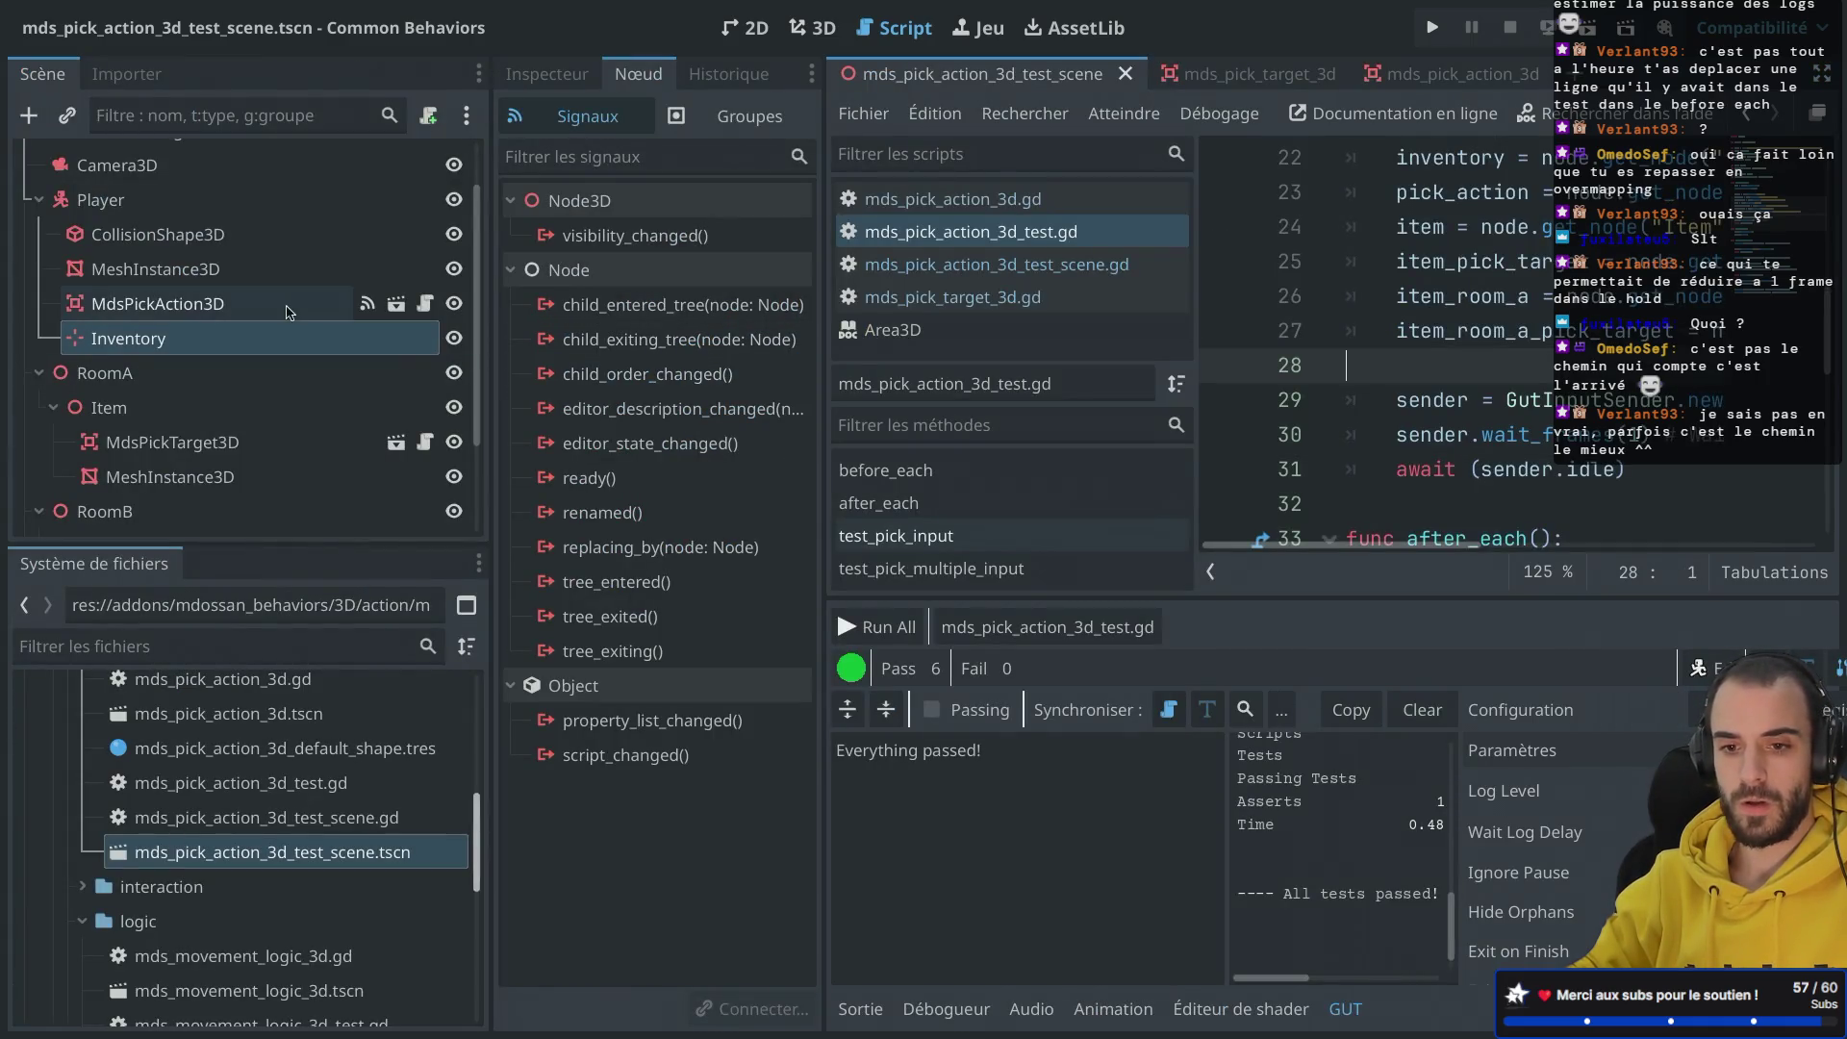
pyautogui.click(1508, 262)
pyautogui.hotkey('ctrl', 's')
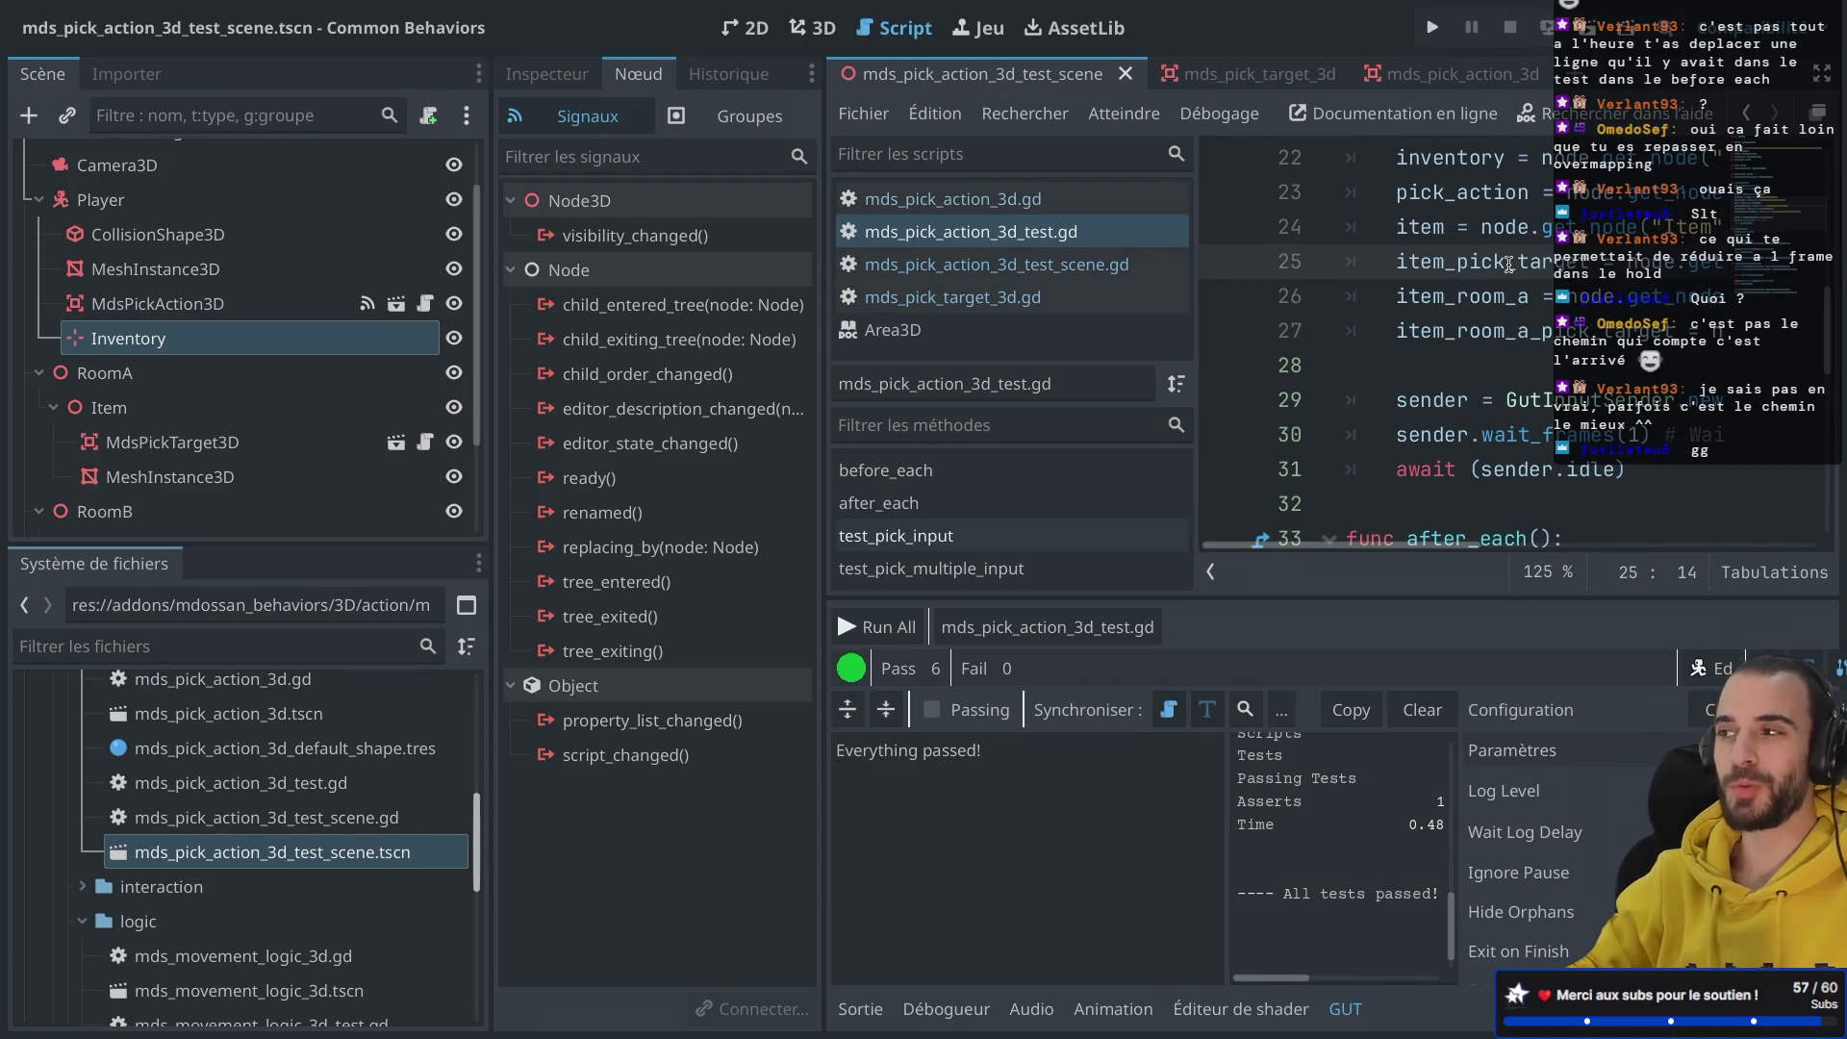
pyautogui.hotkey('ctrl', 'shift', 'F11')
pyautogui.scroll(-6, 1283, 284)
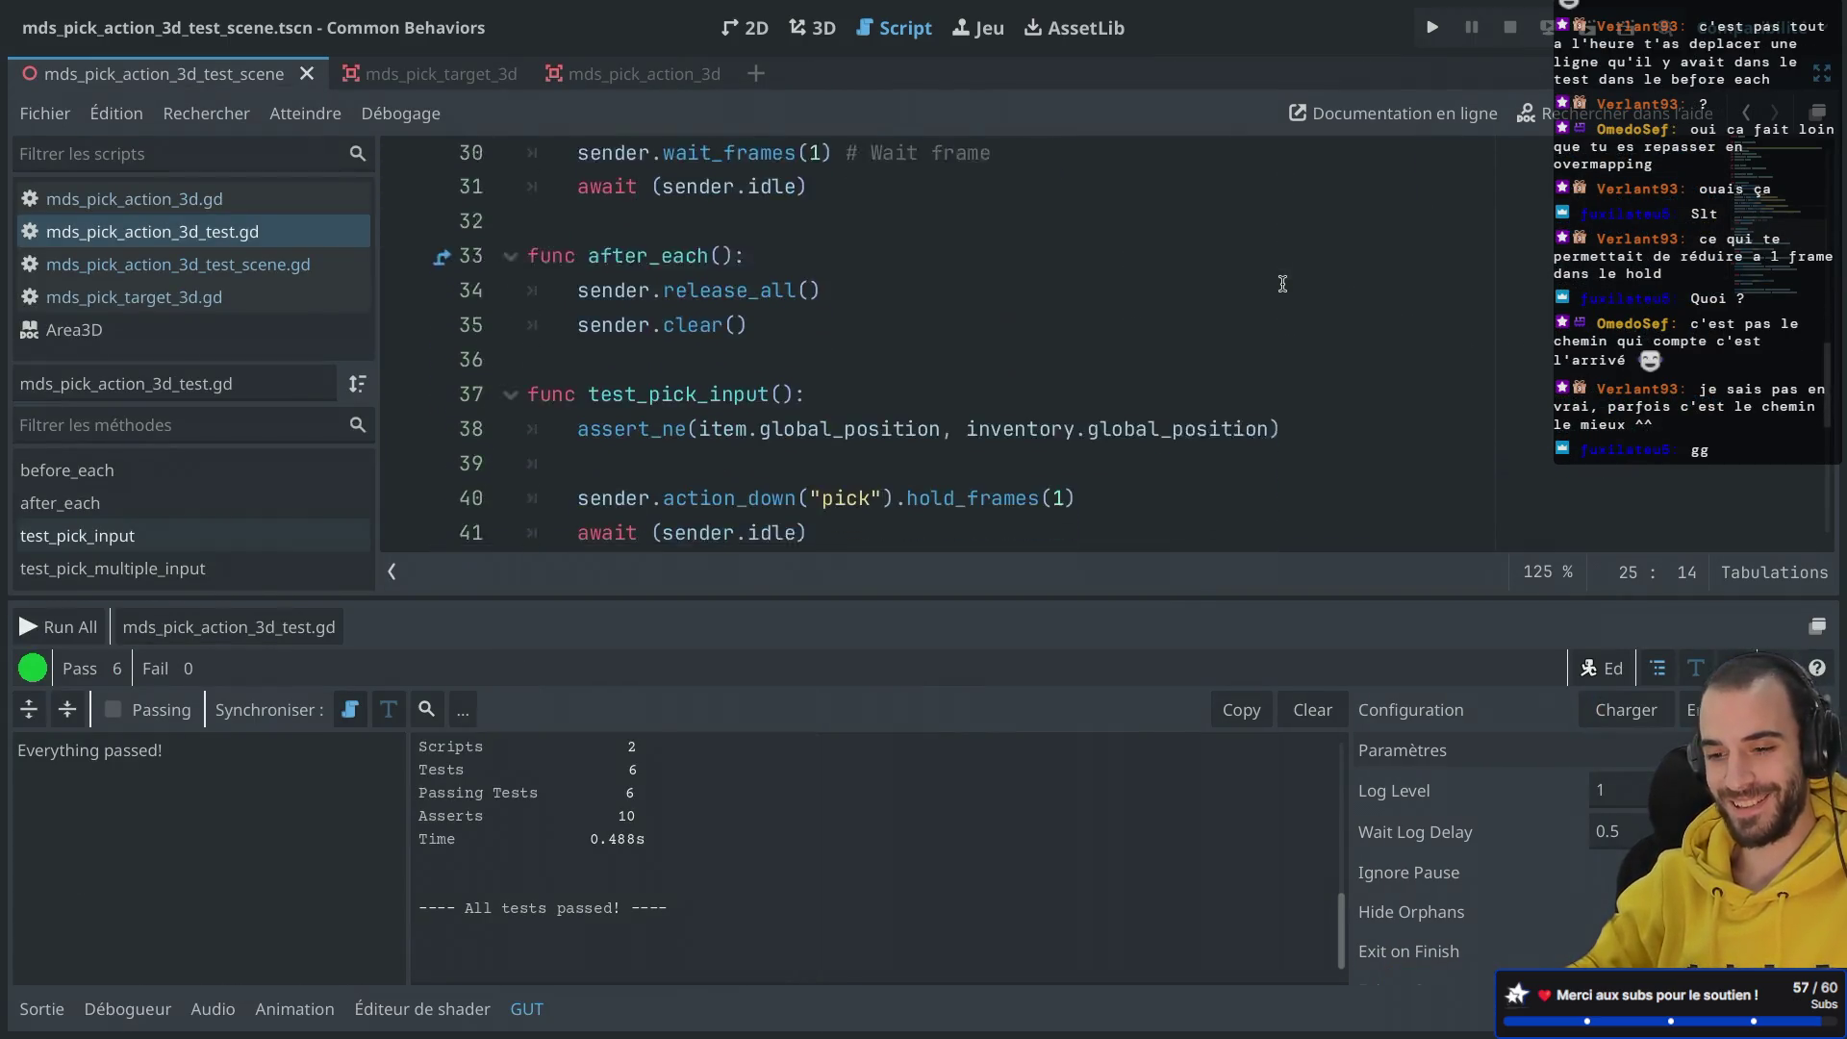
pyautogui.scroll(-2, 1283, 284)
pyautogui.scroll(15, 1283, 284)
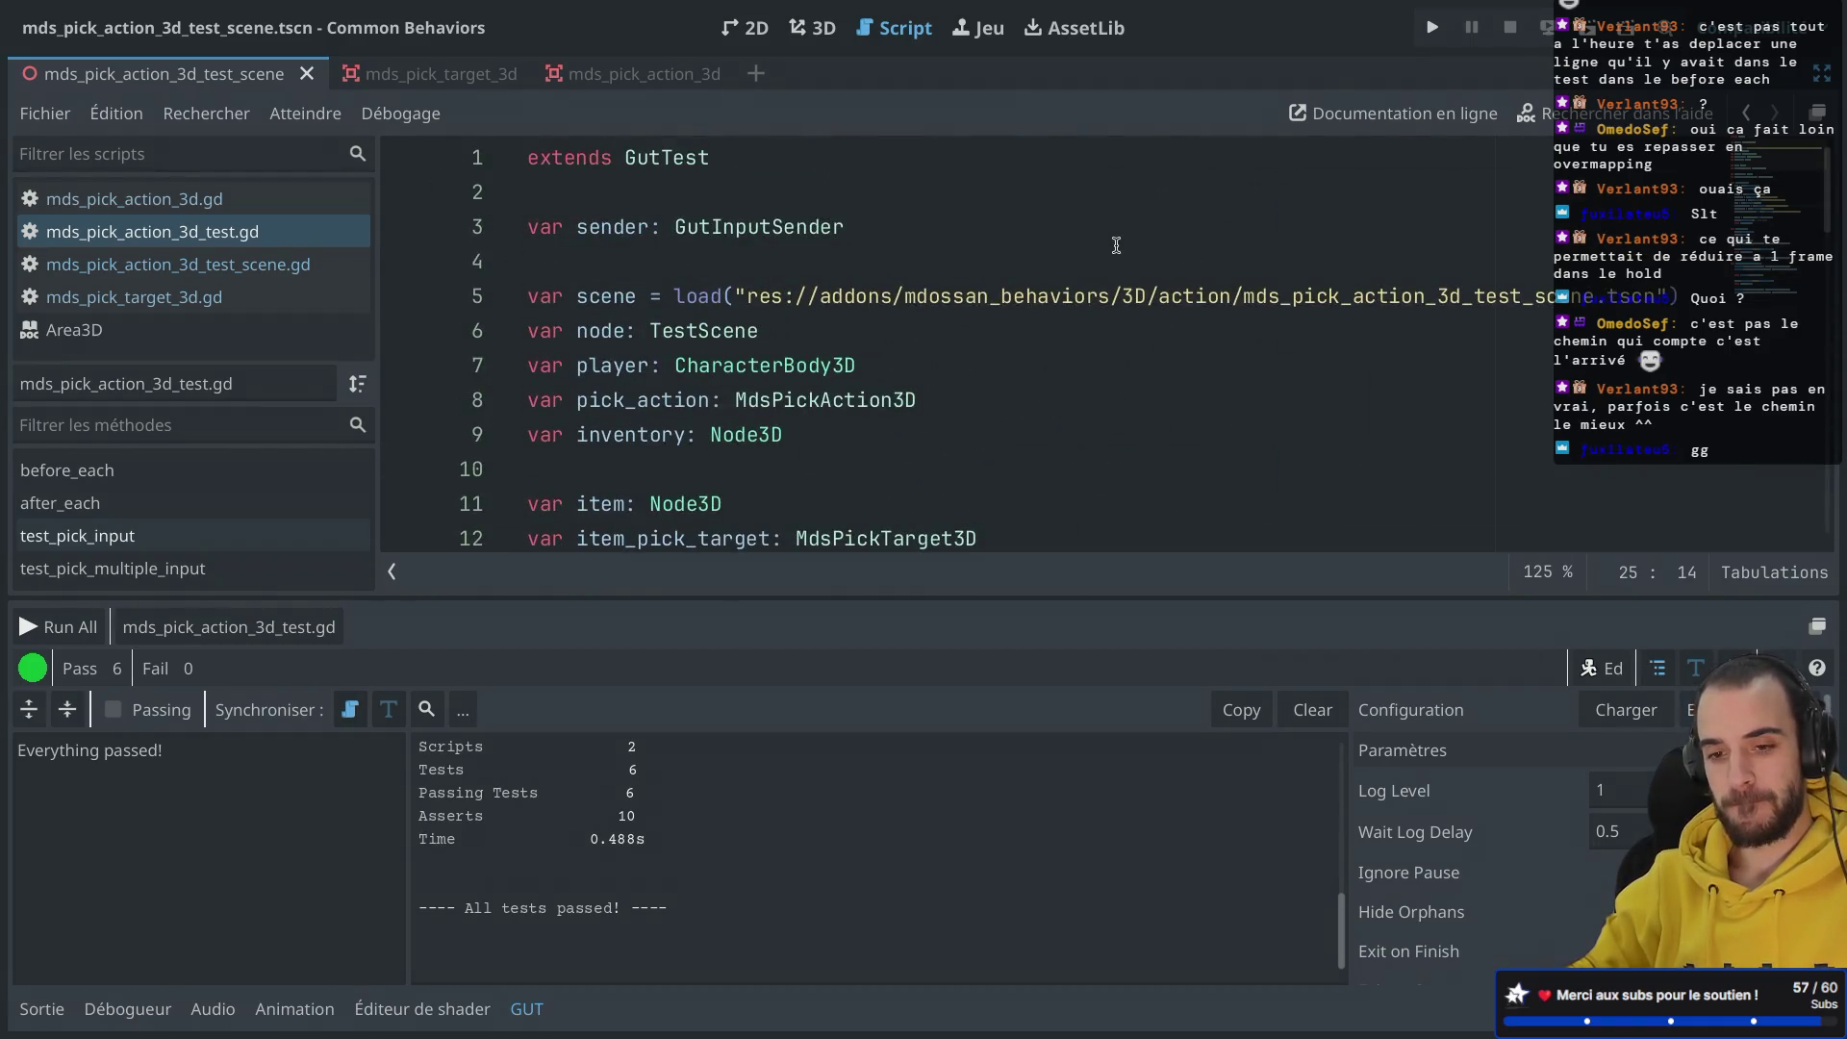
# Step: Restore the side docks and select mds_pick_action_3d_test_scene.gd in the FileSystem dock
pyautogui.hotkey('ctrl', 'shift', 'F11')
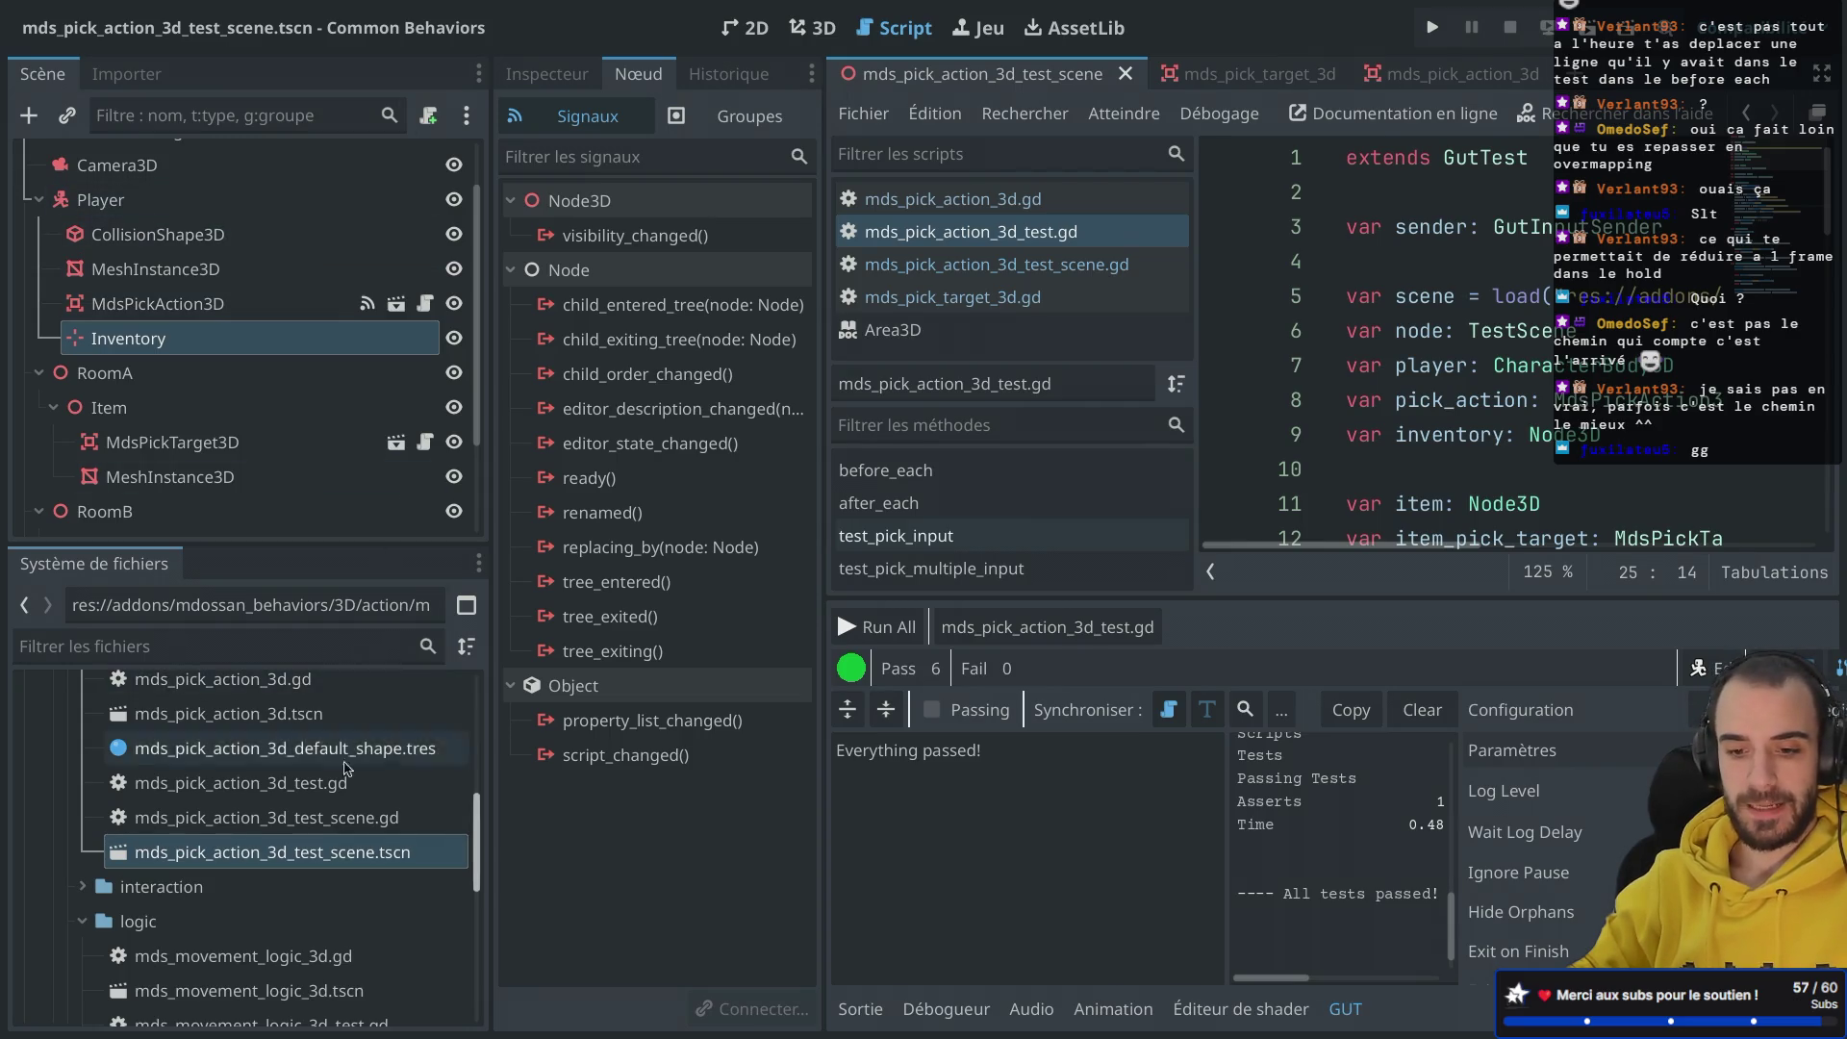
pyautogui.scroll(2, 327, 827)
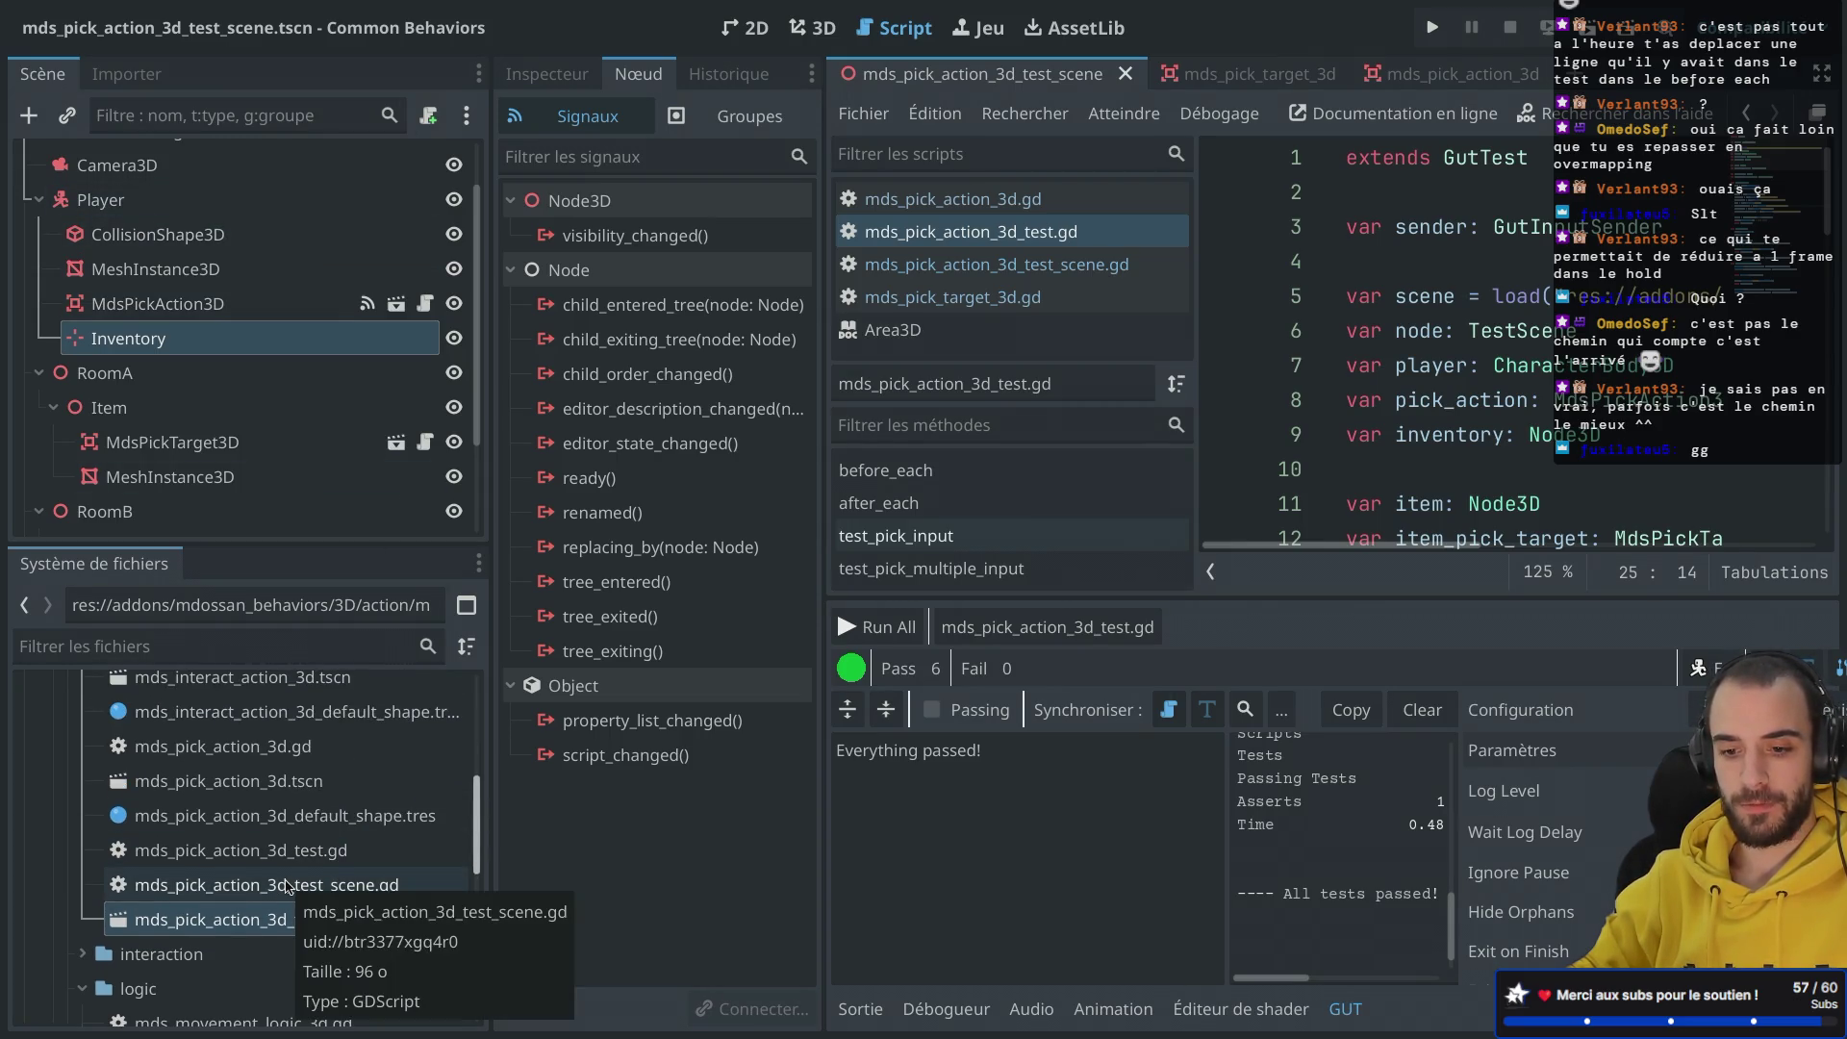
pyautogui.scroll(2, 276, 824)
pyautogui.scroll(5, 276, 825)
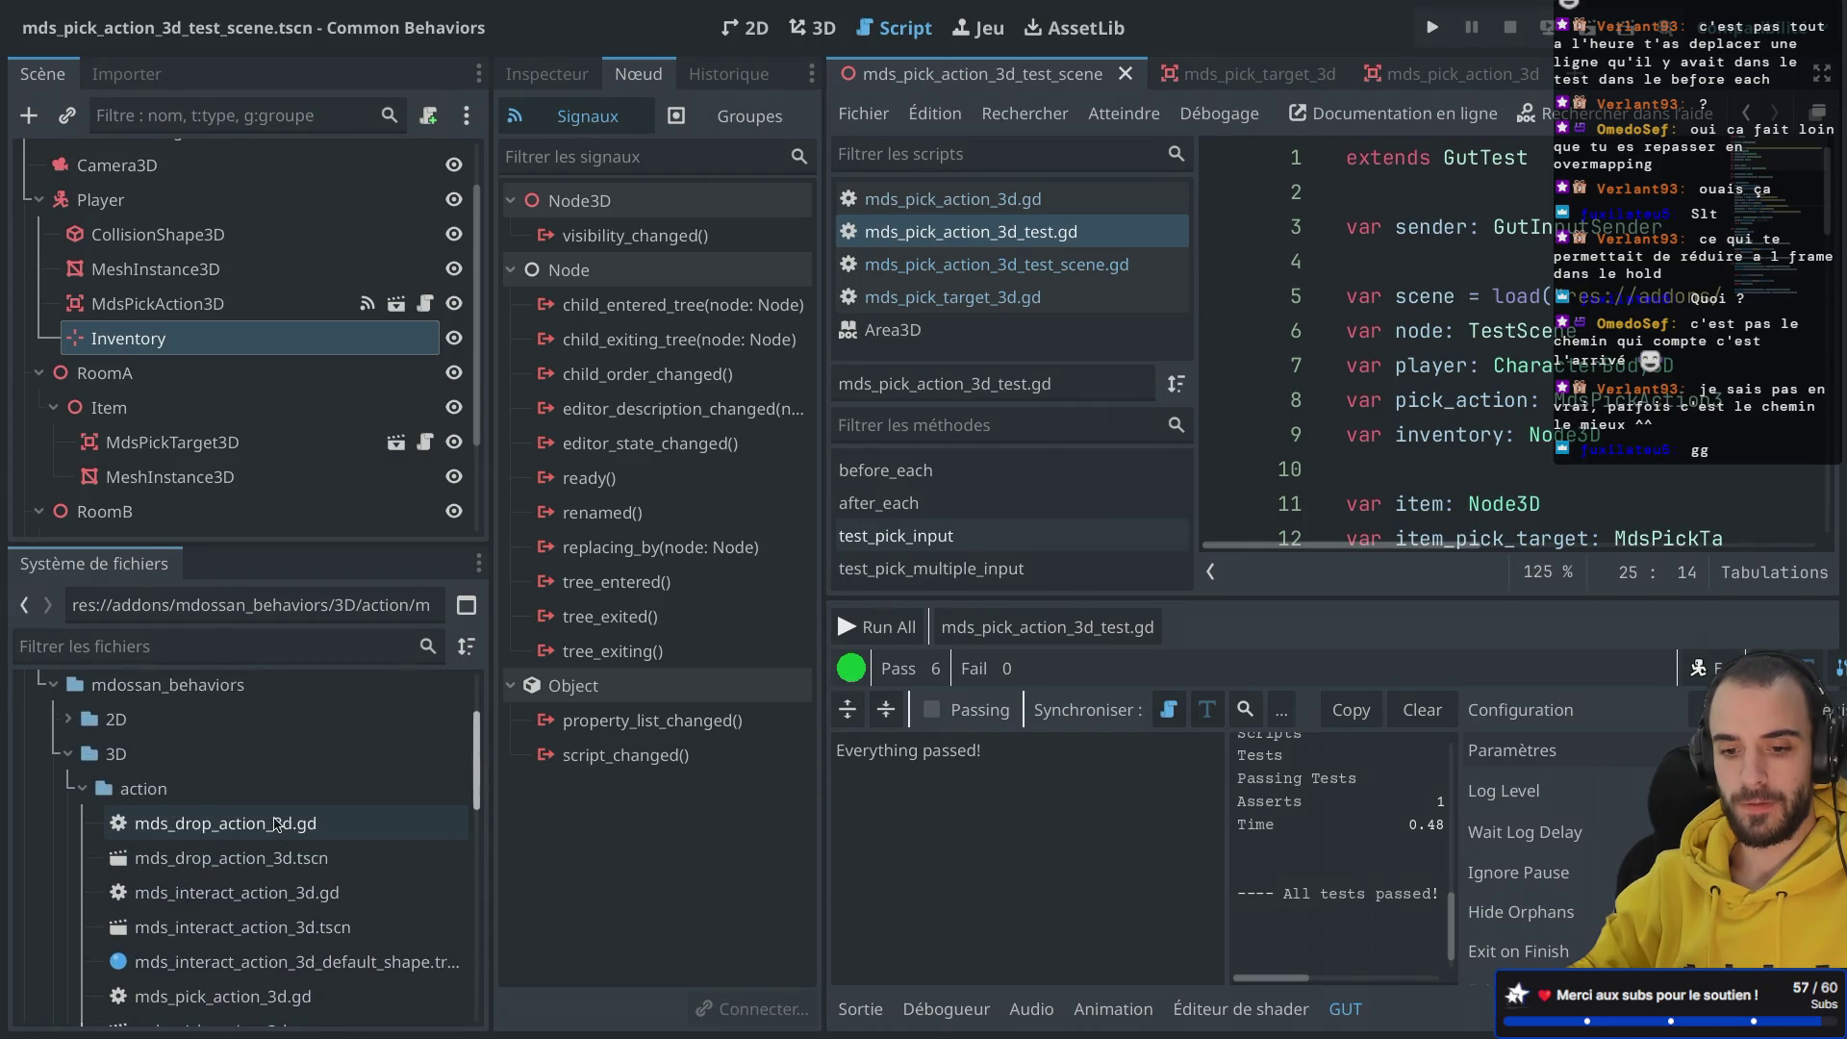
pyautogui.scroll(-8, 274, 819)
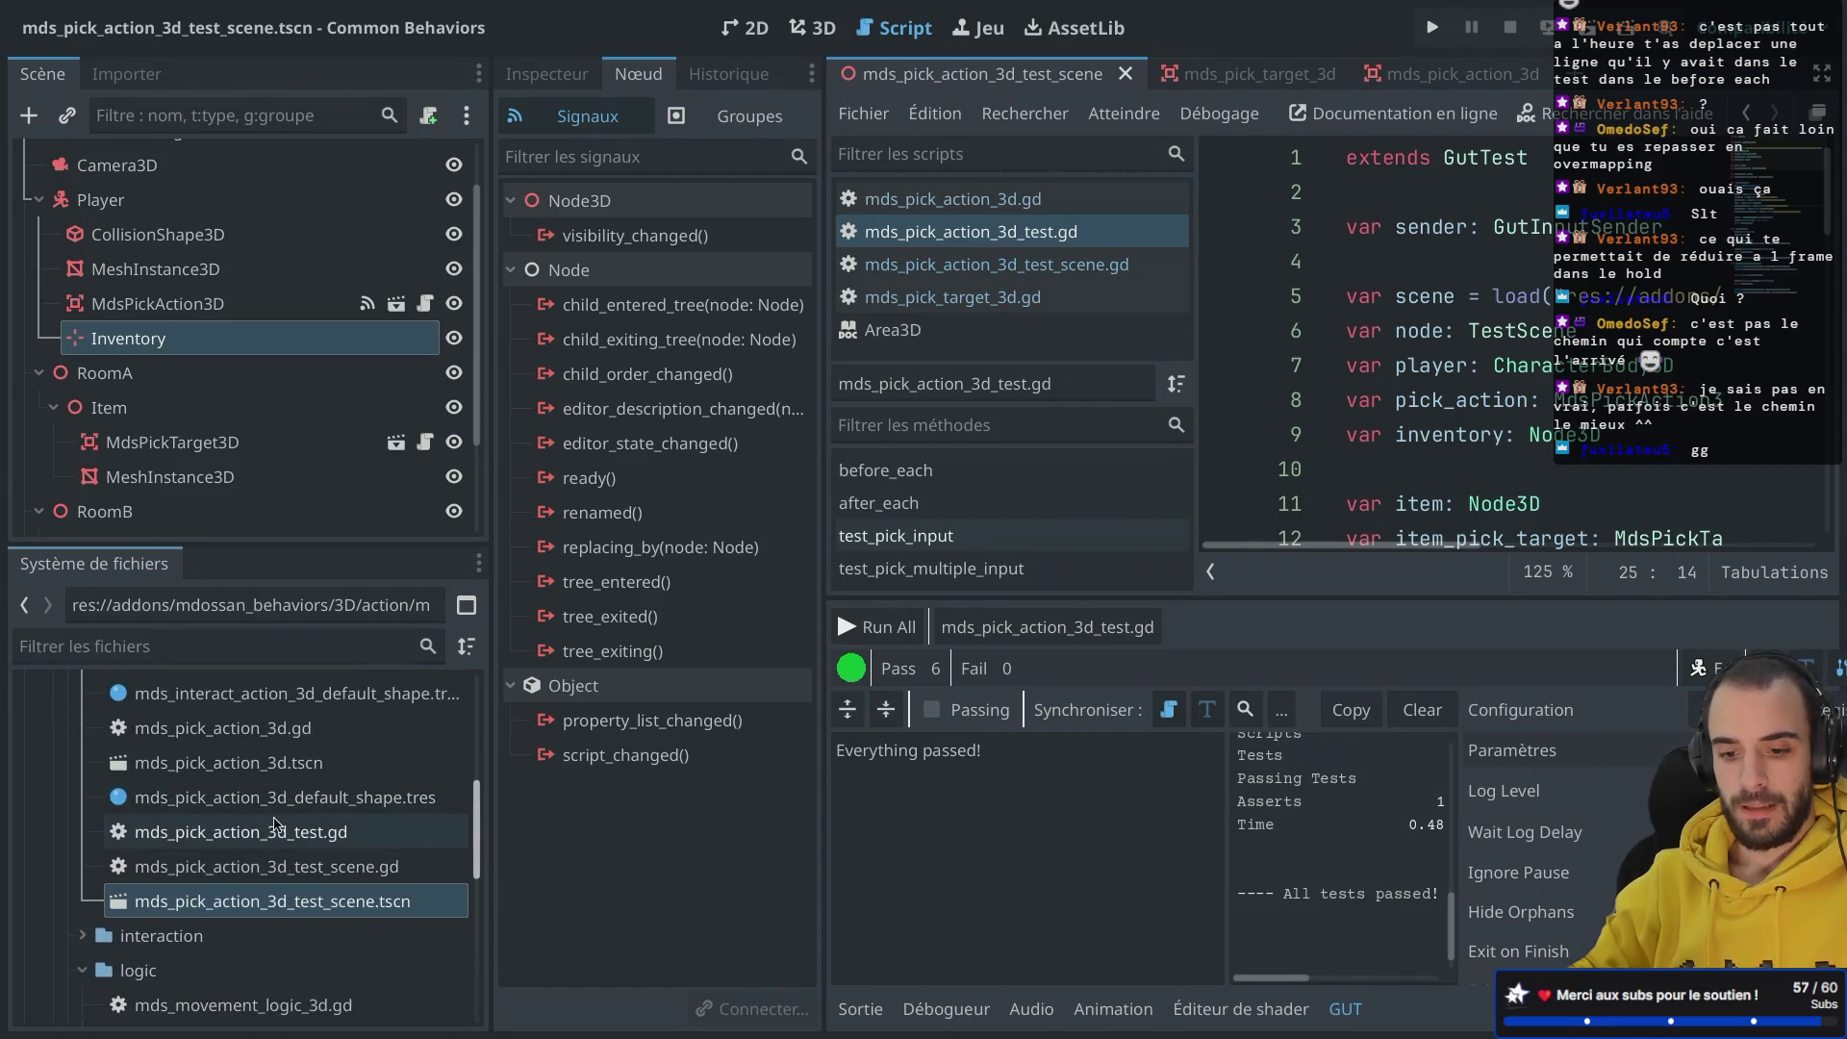
pyautogui.click(267, 876)
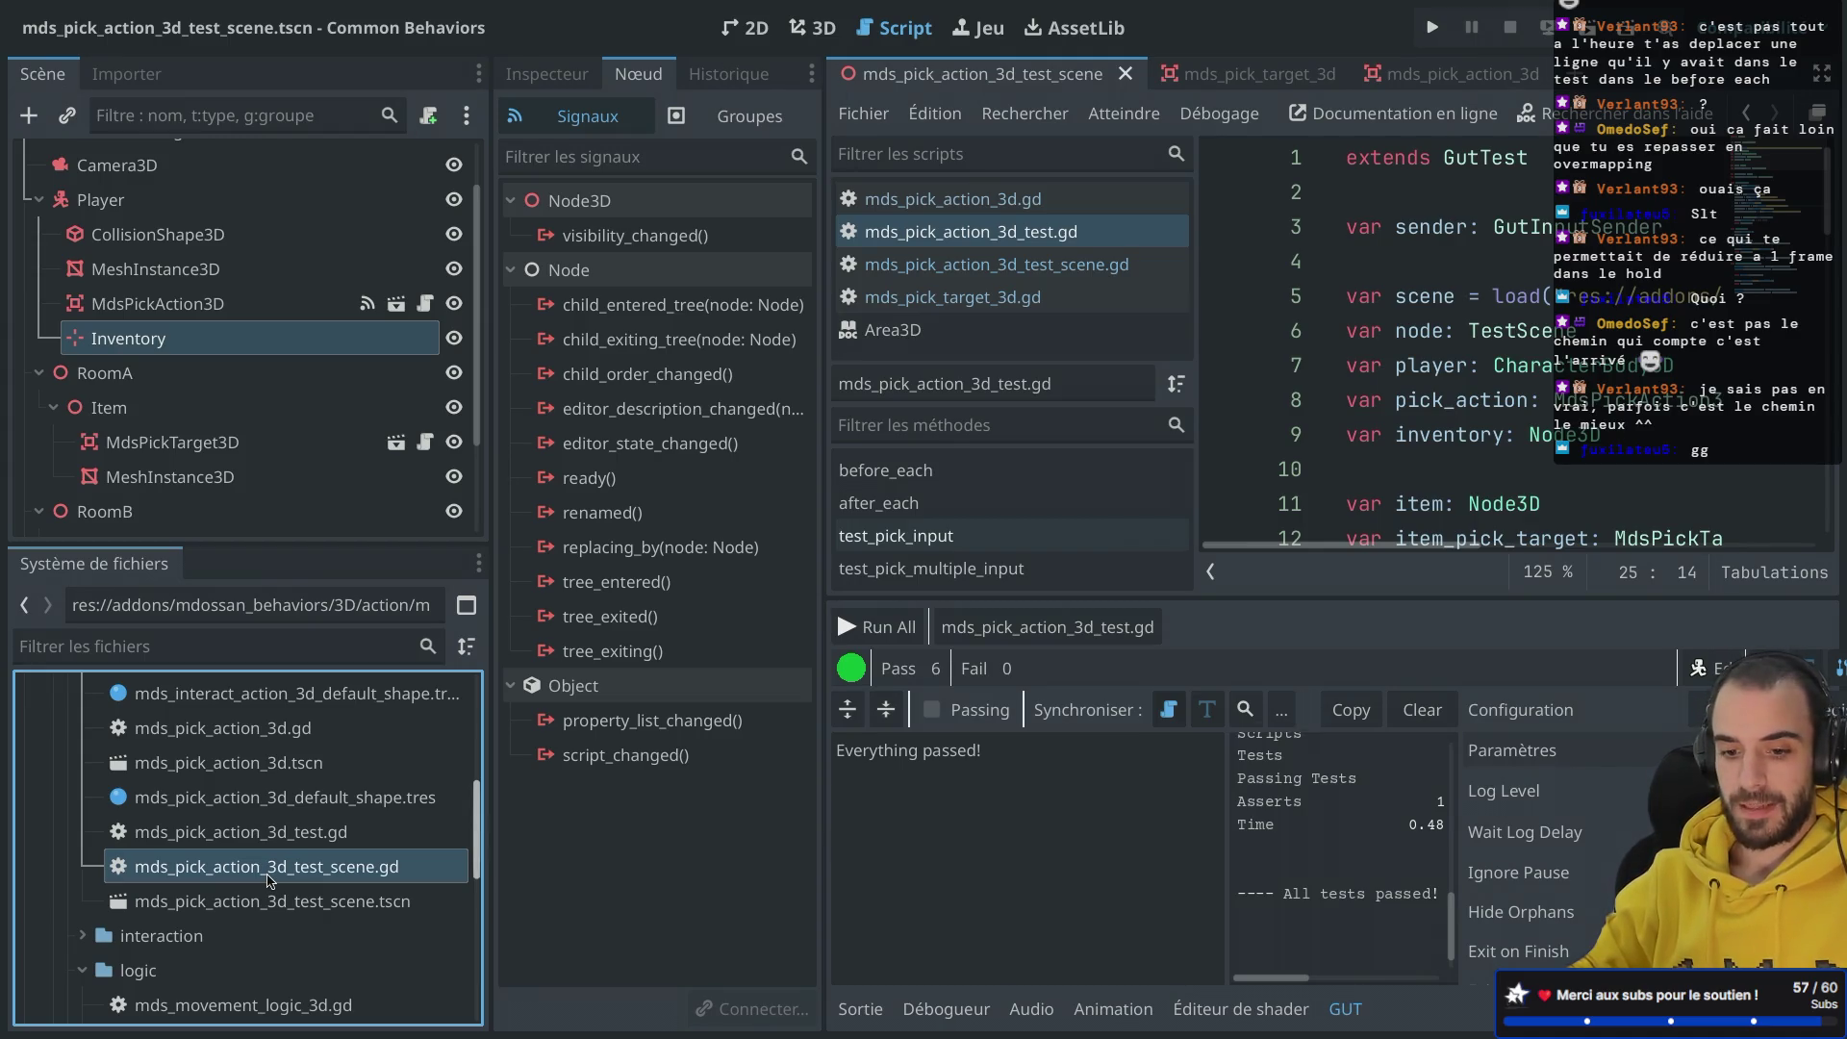
pyautogui.click(262, 899)
pyautogui.click(268, 878)
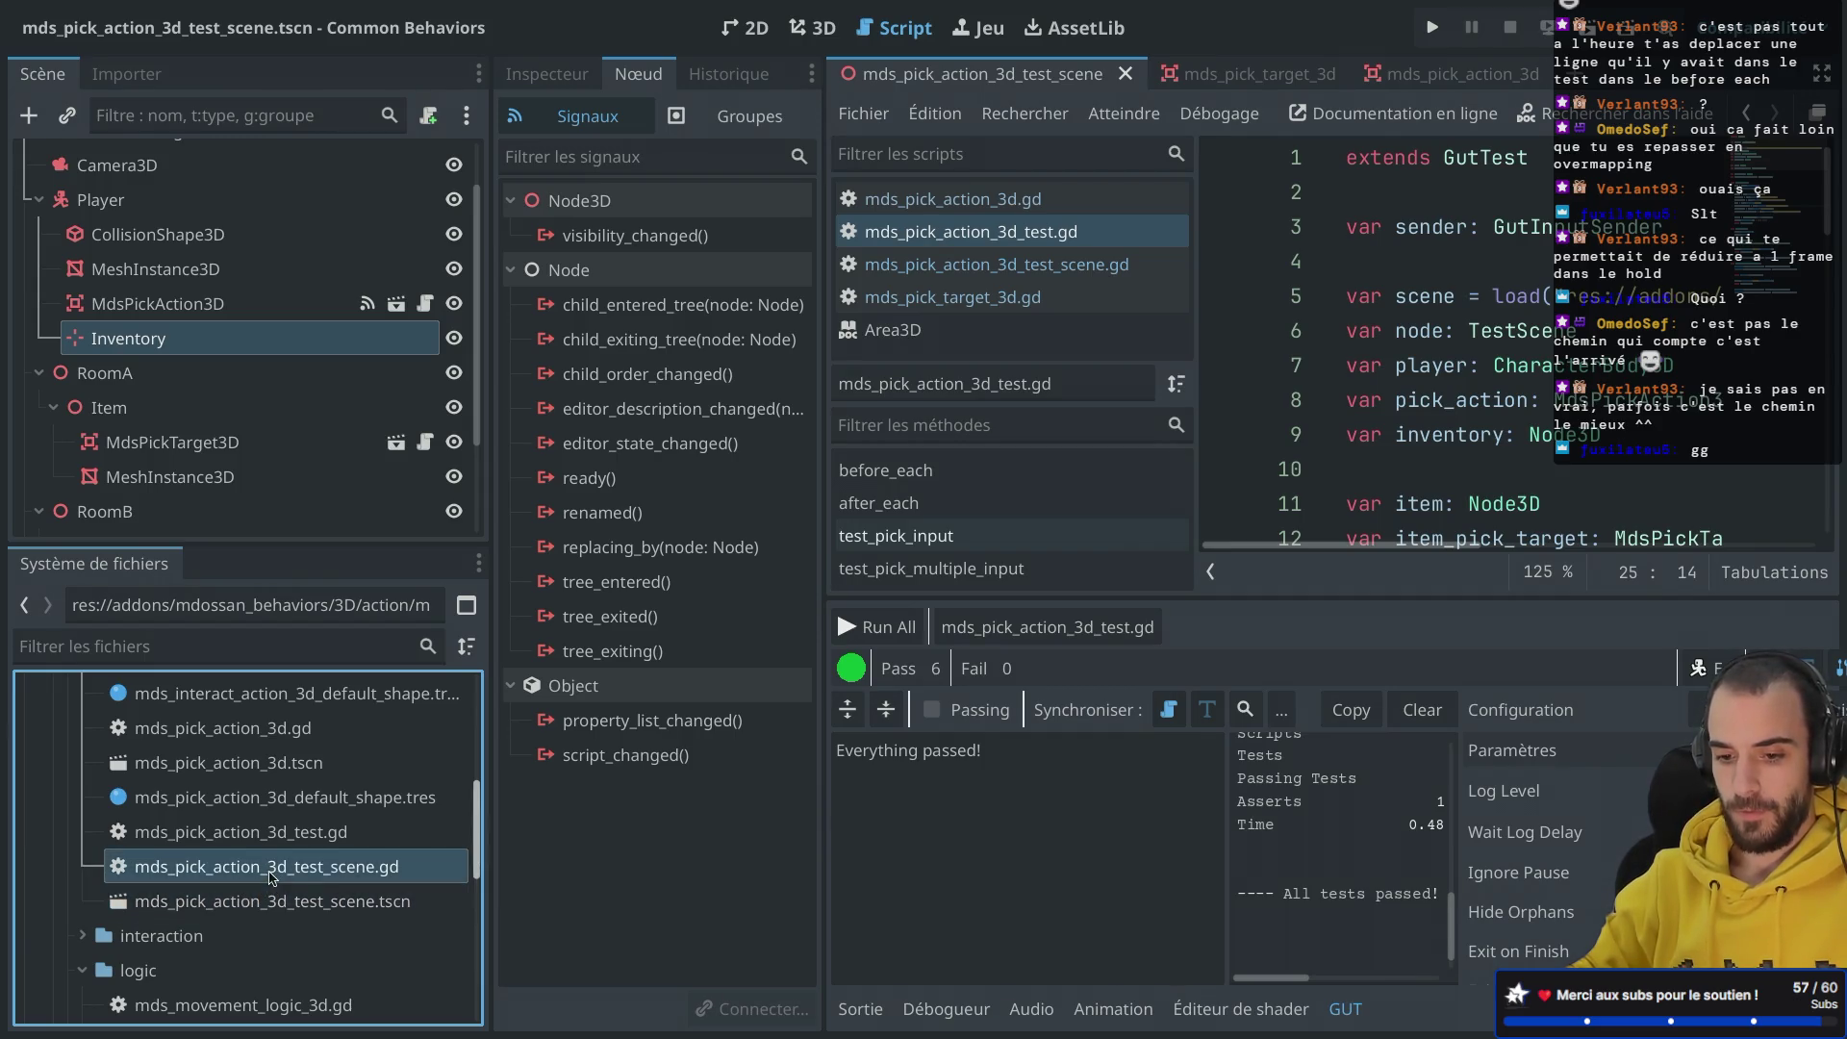
pyautogui.click(275, 877)
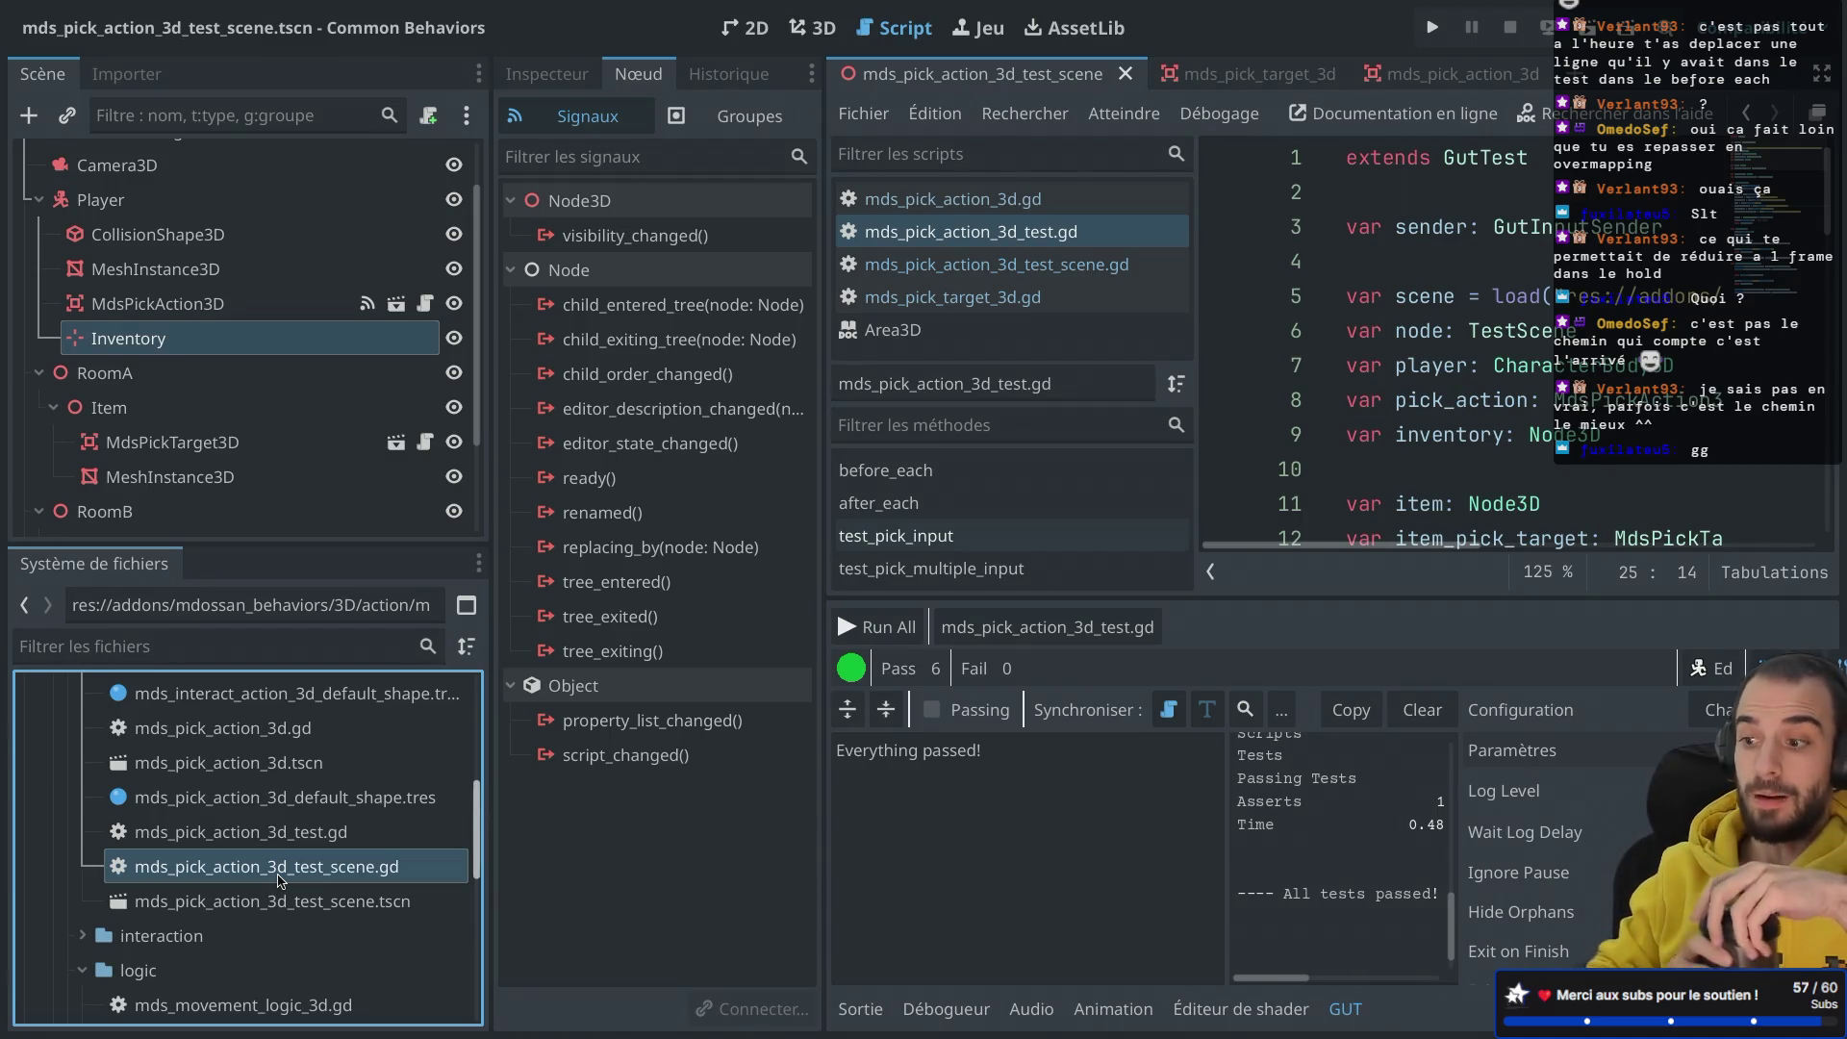
# Step: Review the before_each code in distraction-free mode, then restore the side docks
pyautogui.scroll(-2, 1472, 396)
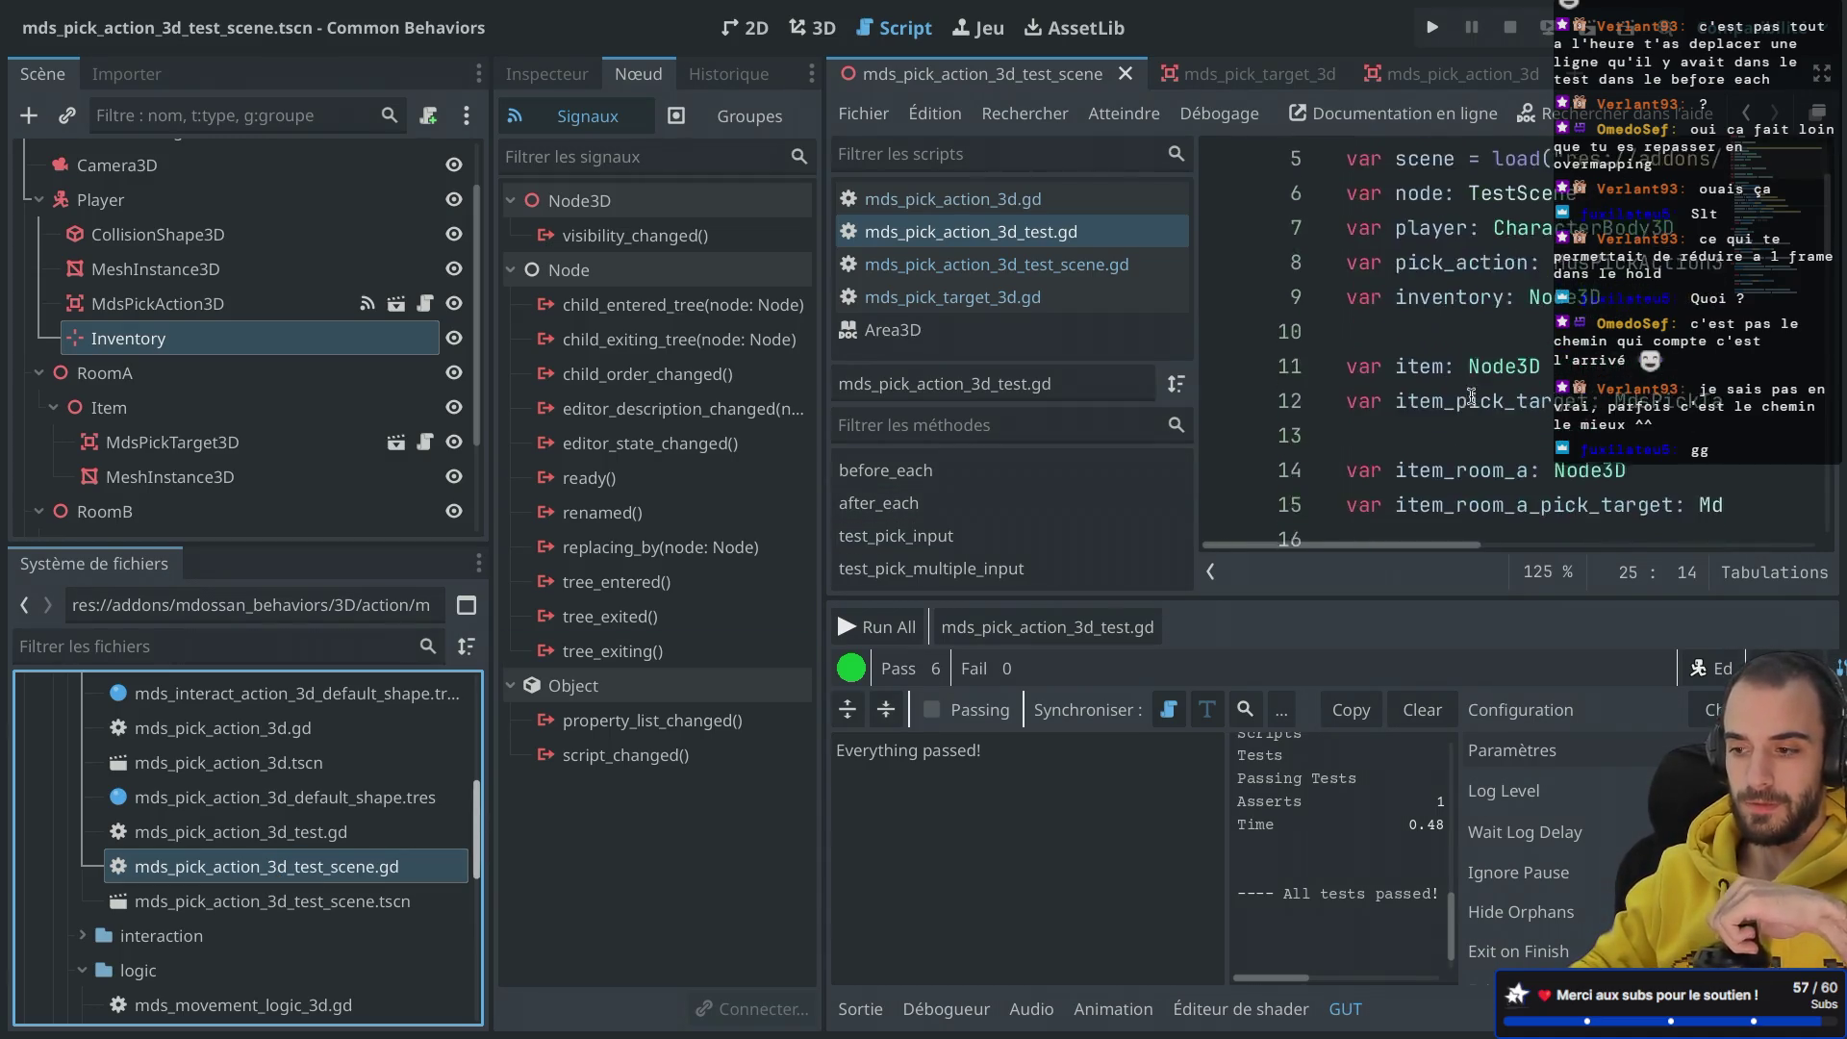
pyautogui.scroll(1, 1472, 396)
pyautogui.hotkey('ctrl', 'shift', 'F11')
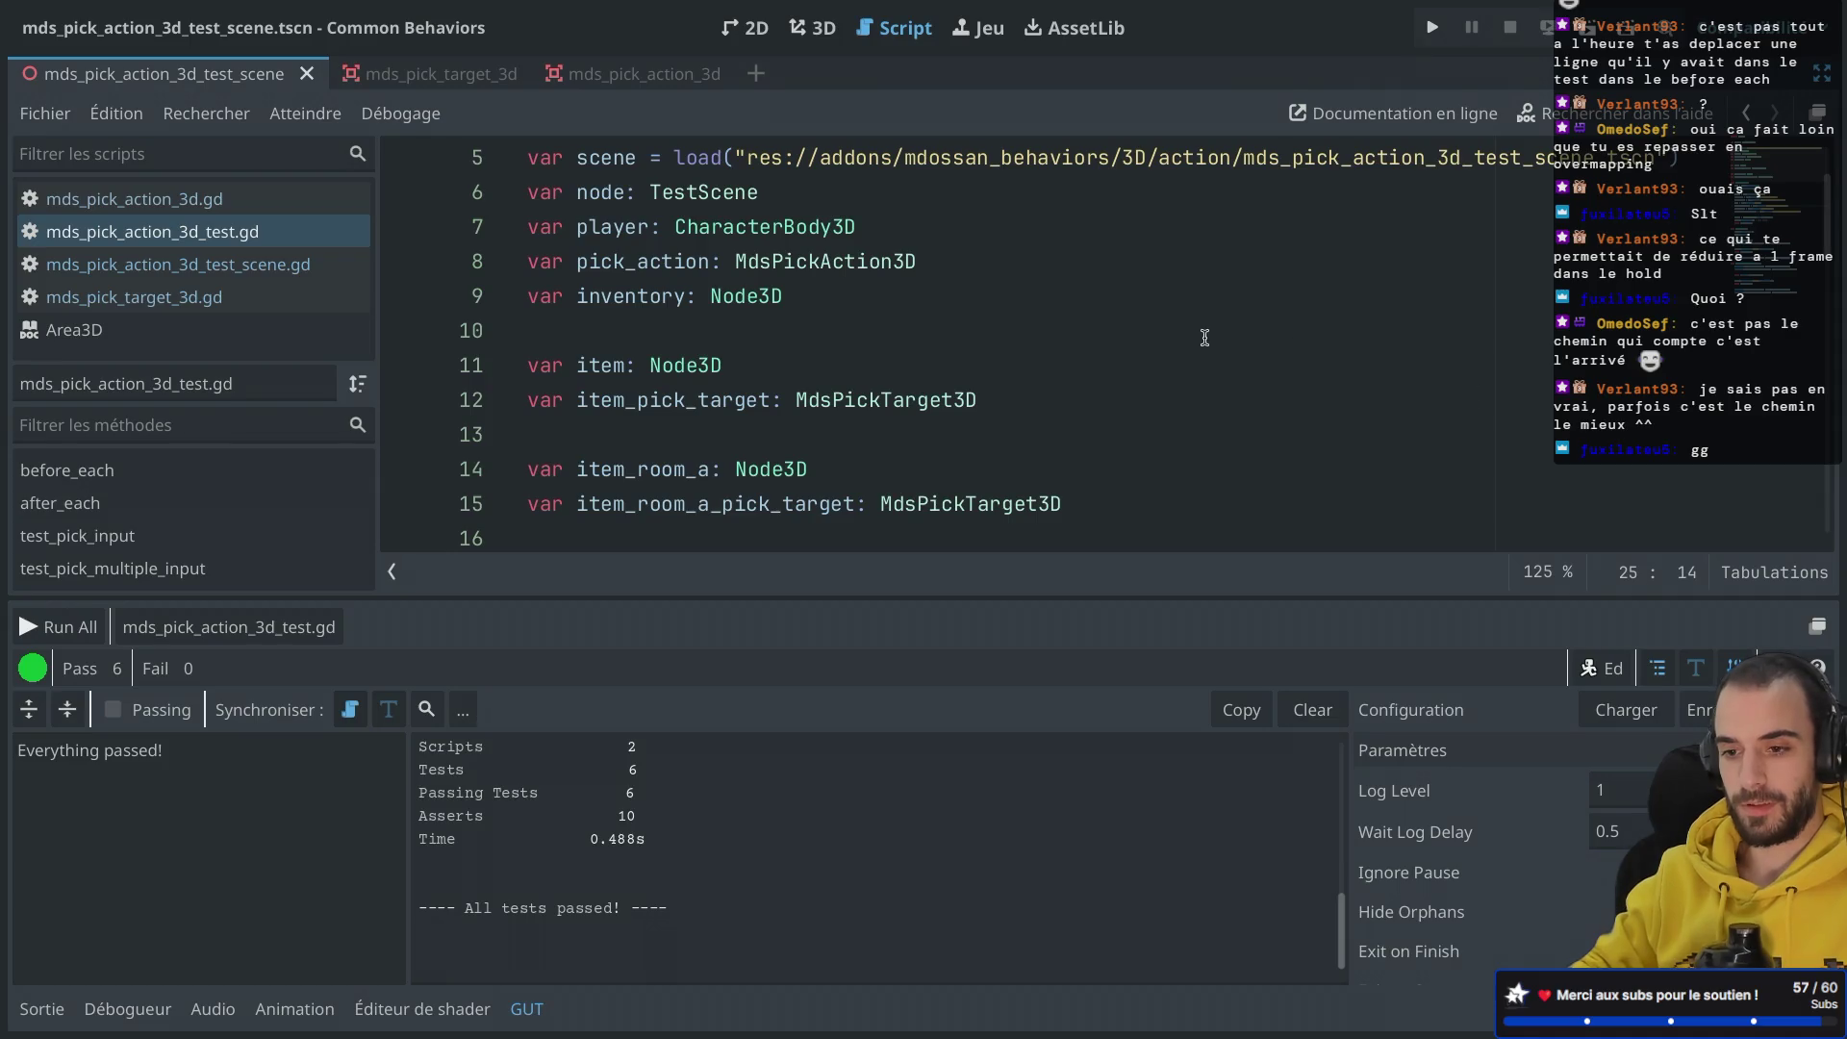
pyautogui.scroll(2, 1205, 338)
pyautogui.scroll(-6, 1205, 338)
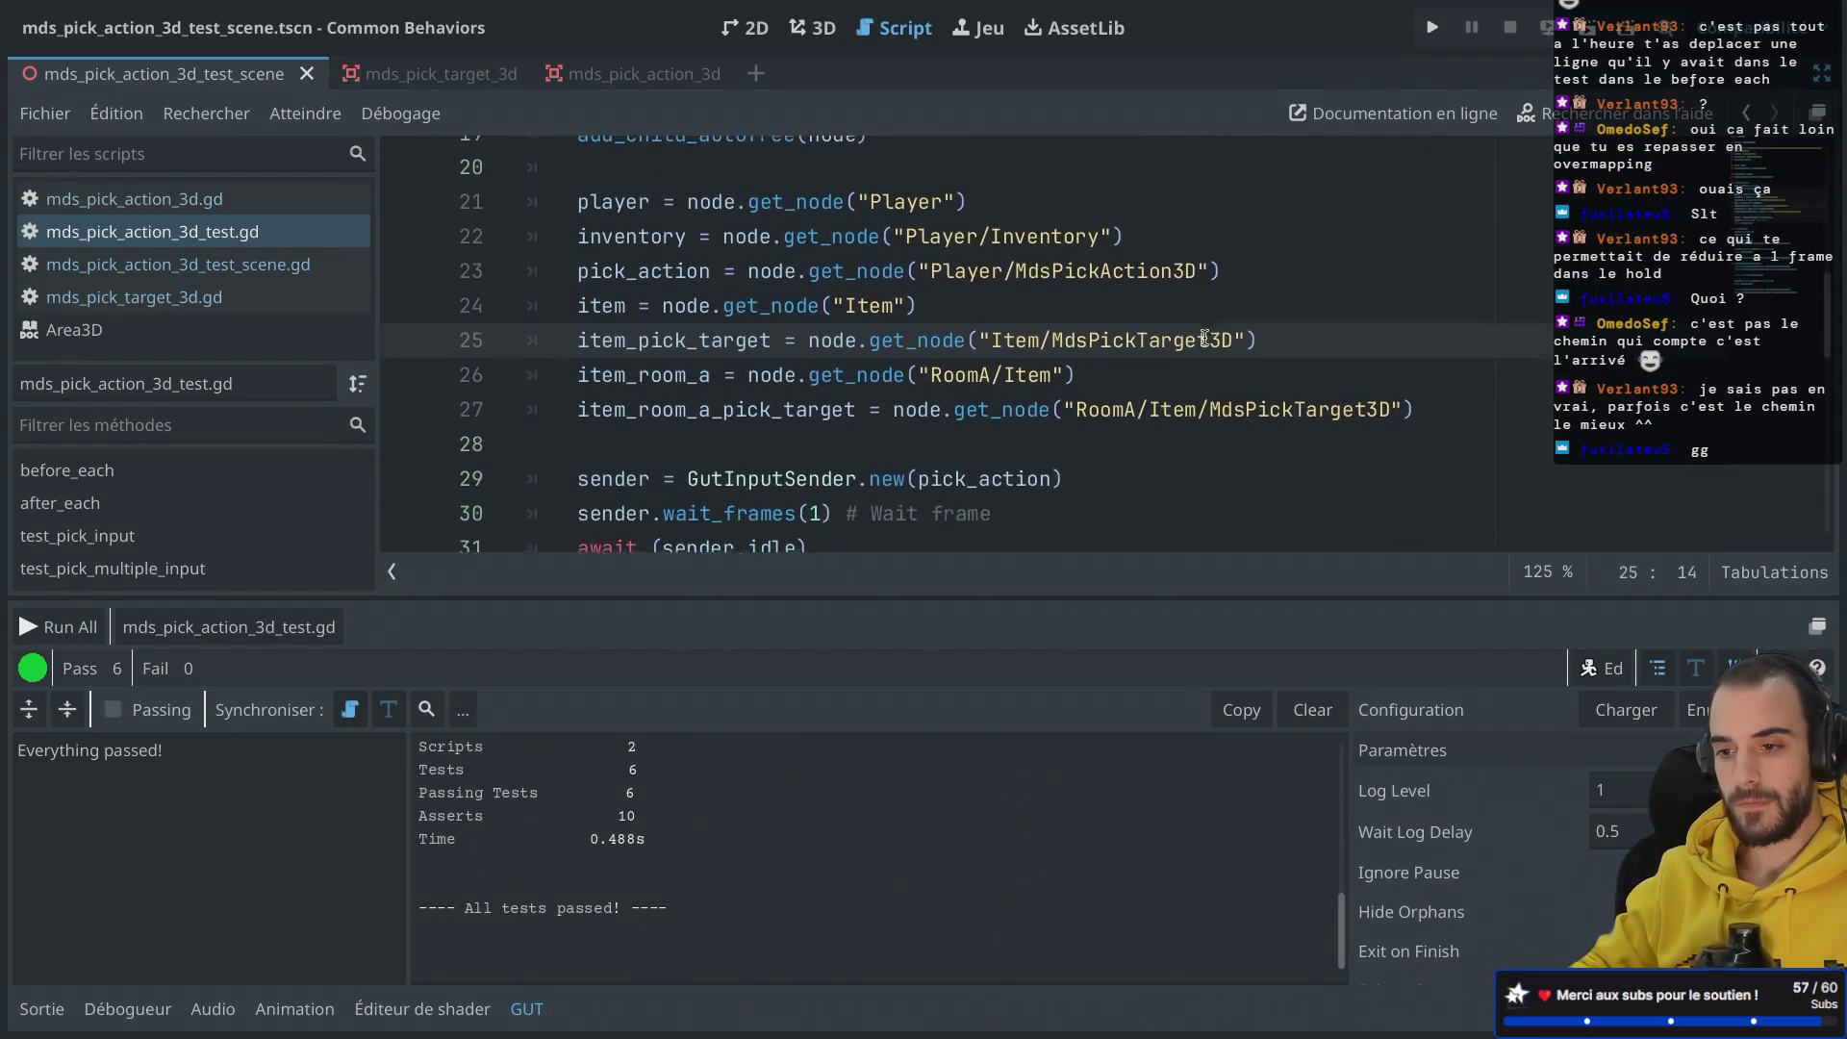
pyautogui.scroll(1, 1204, 337)
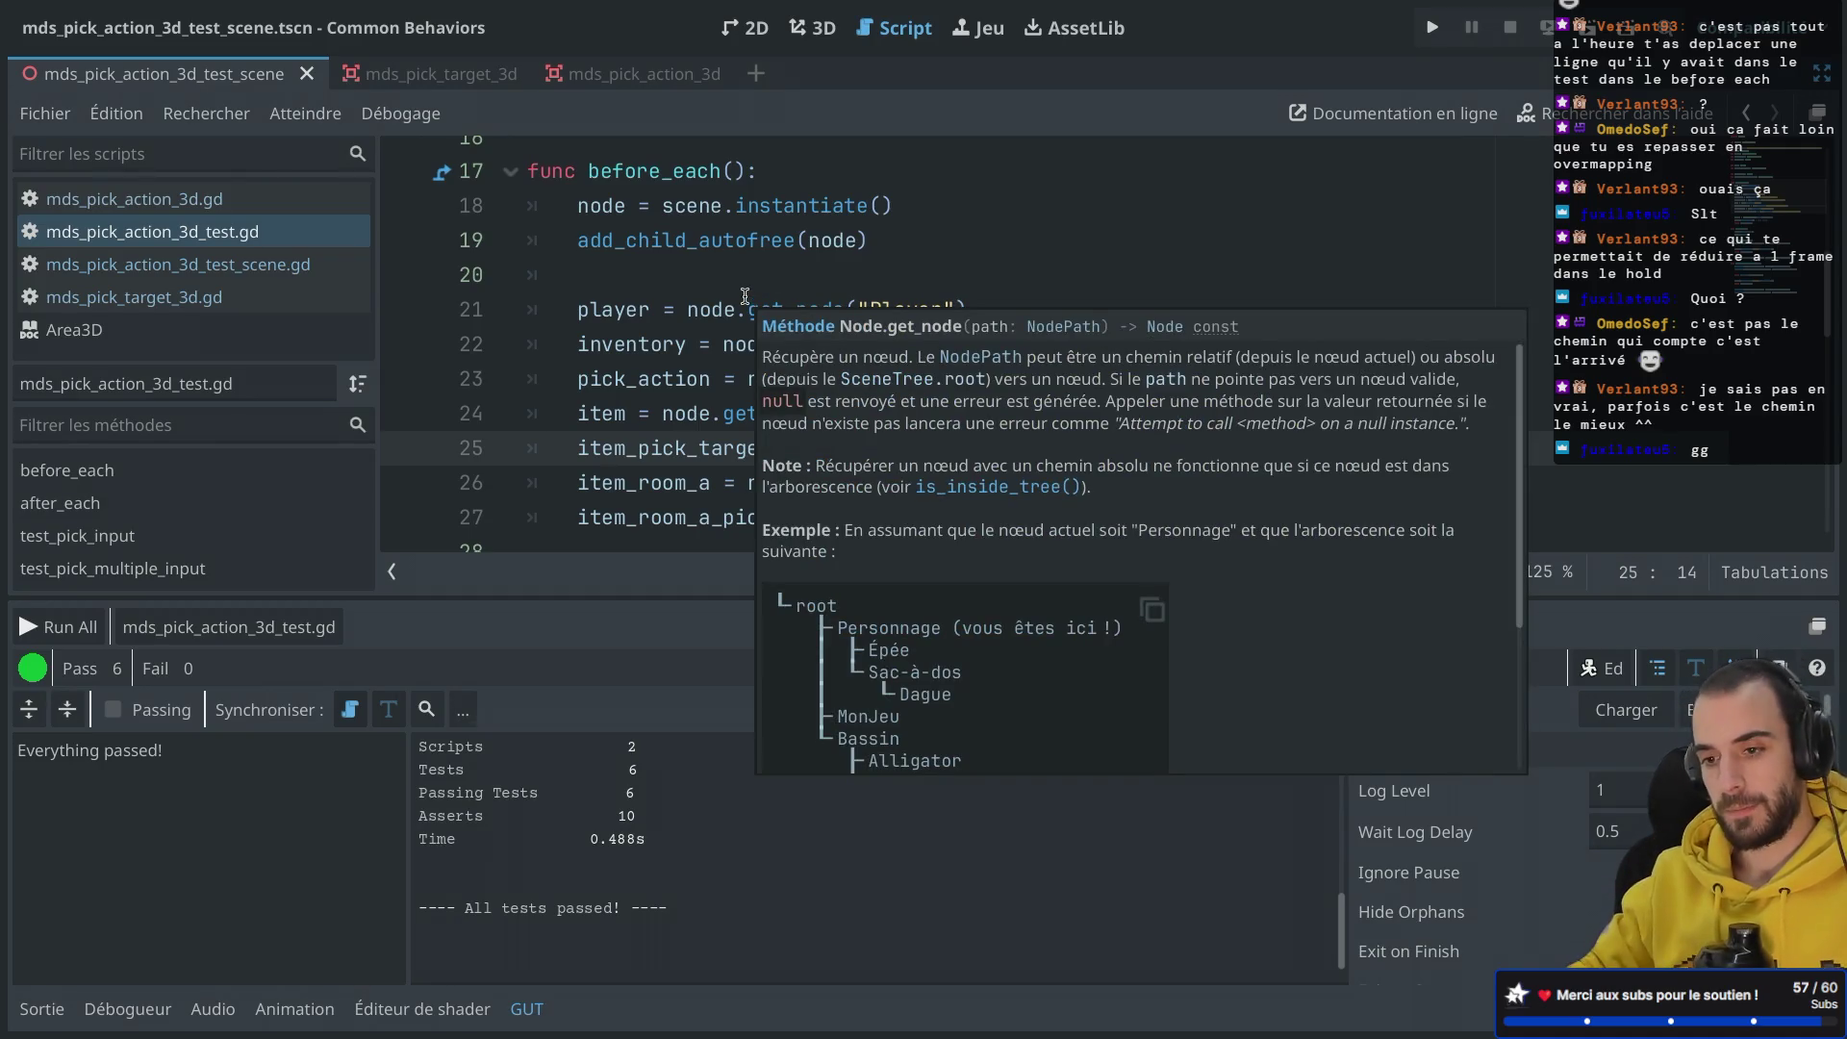
pyautogui.click(745, 289)
pyautogui.hotkey('ctrl', 'shift', 'F11')
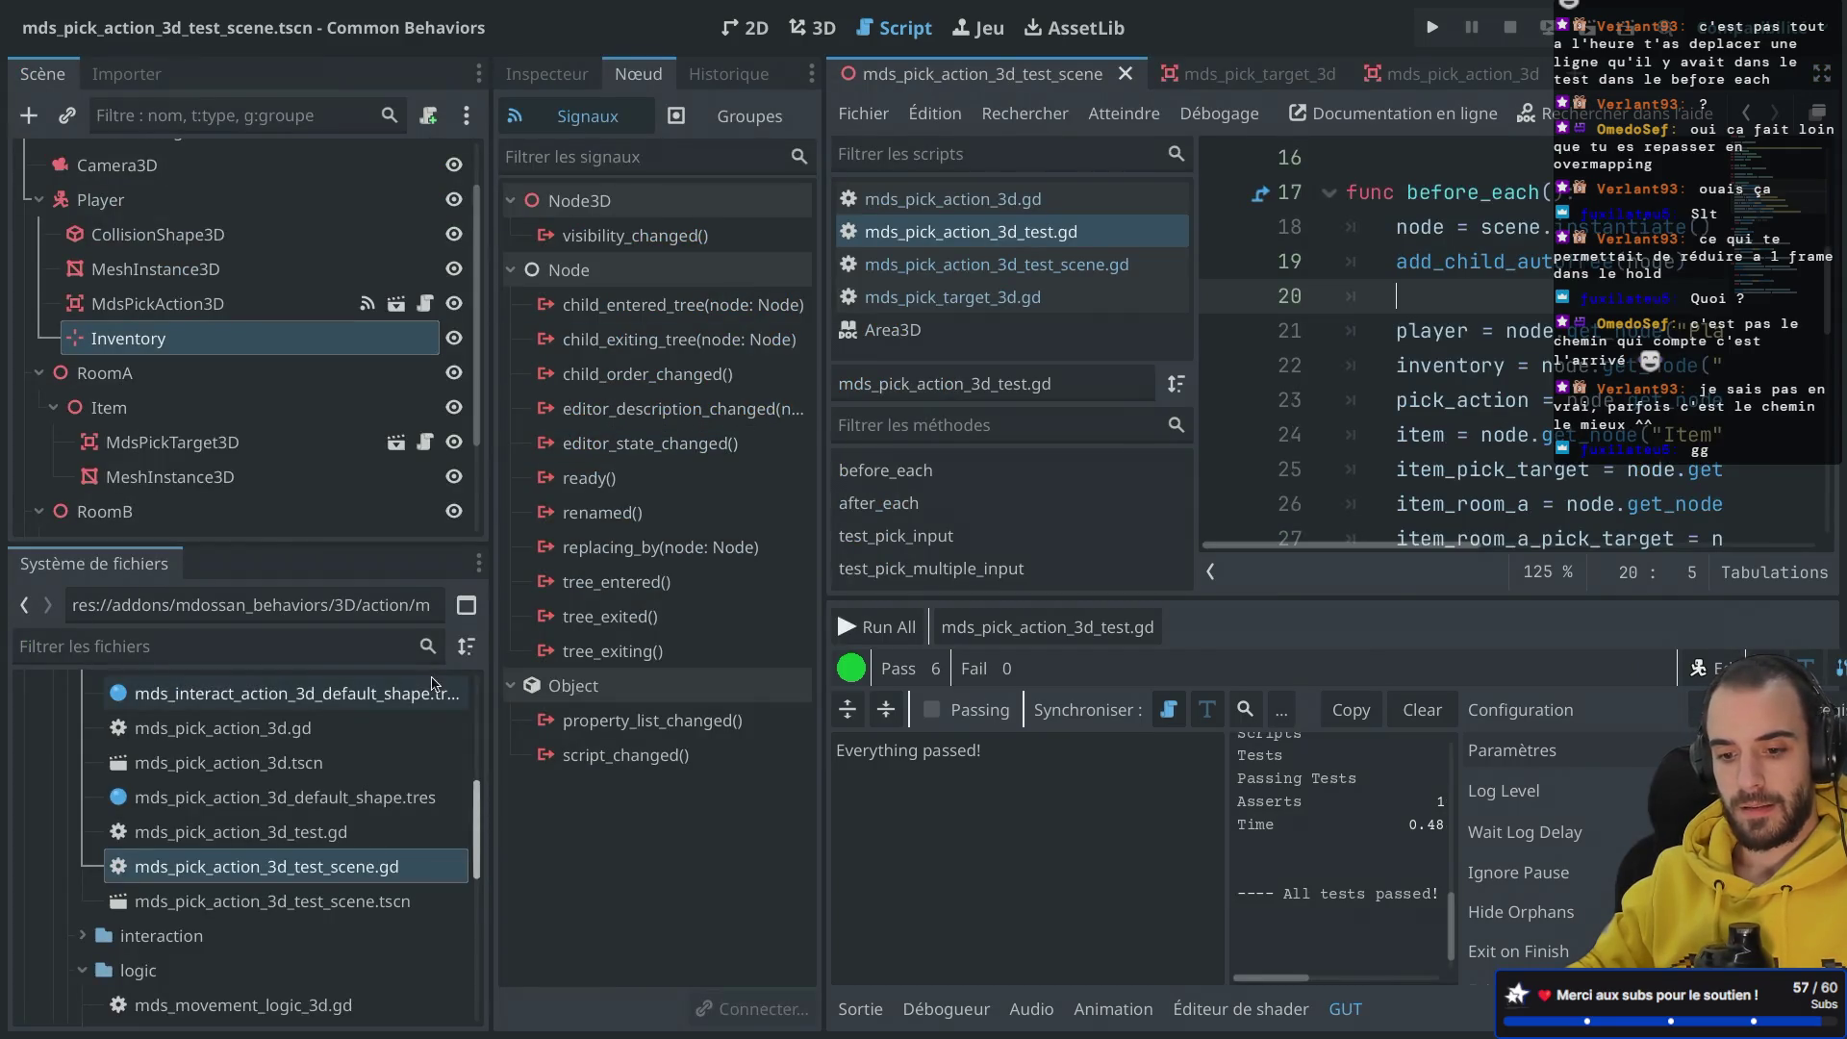
# Step: Open mds_pick_action_3d_test_scene.gd from the FileSystem dock in the script editor
pyautogui.click(368, 910)
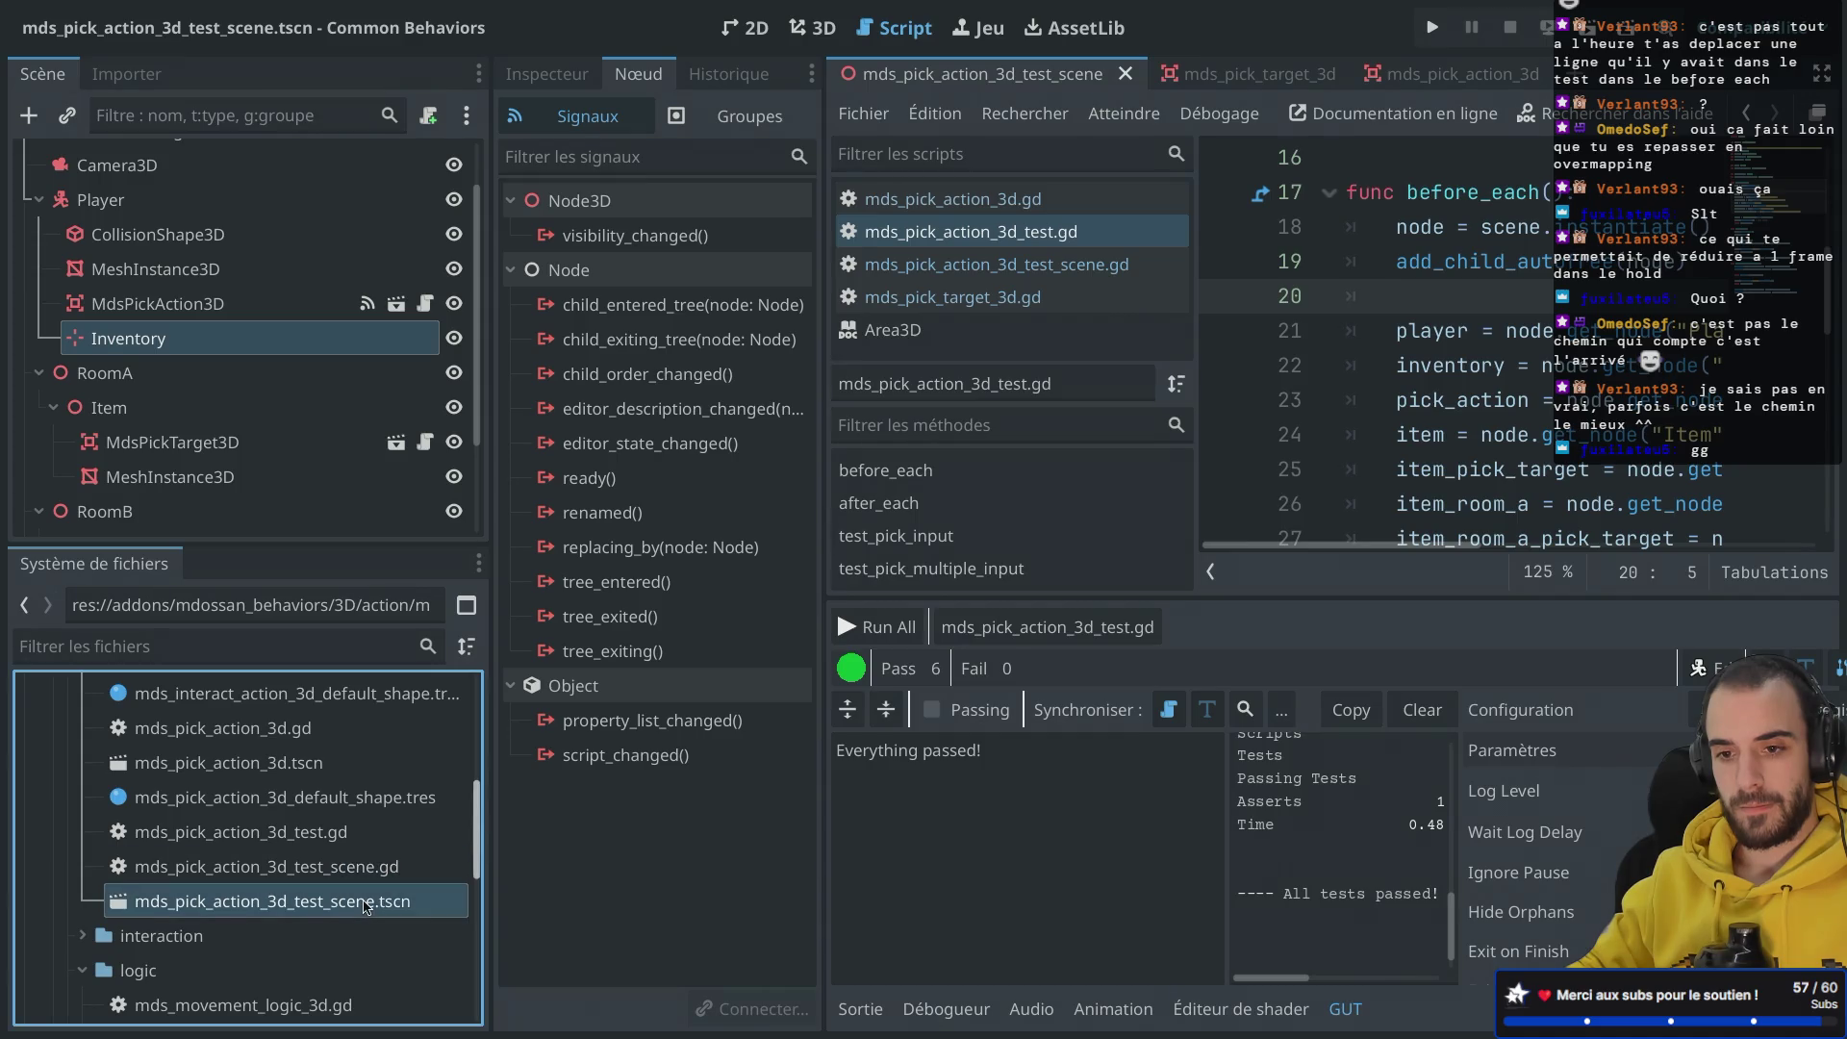
pyautogui.doubleClick(366, 866)
pyautogui.click(367, 893)
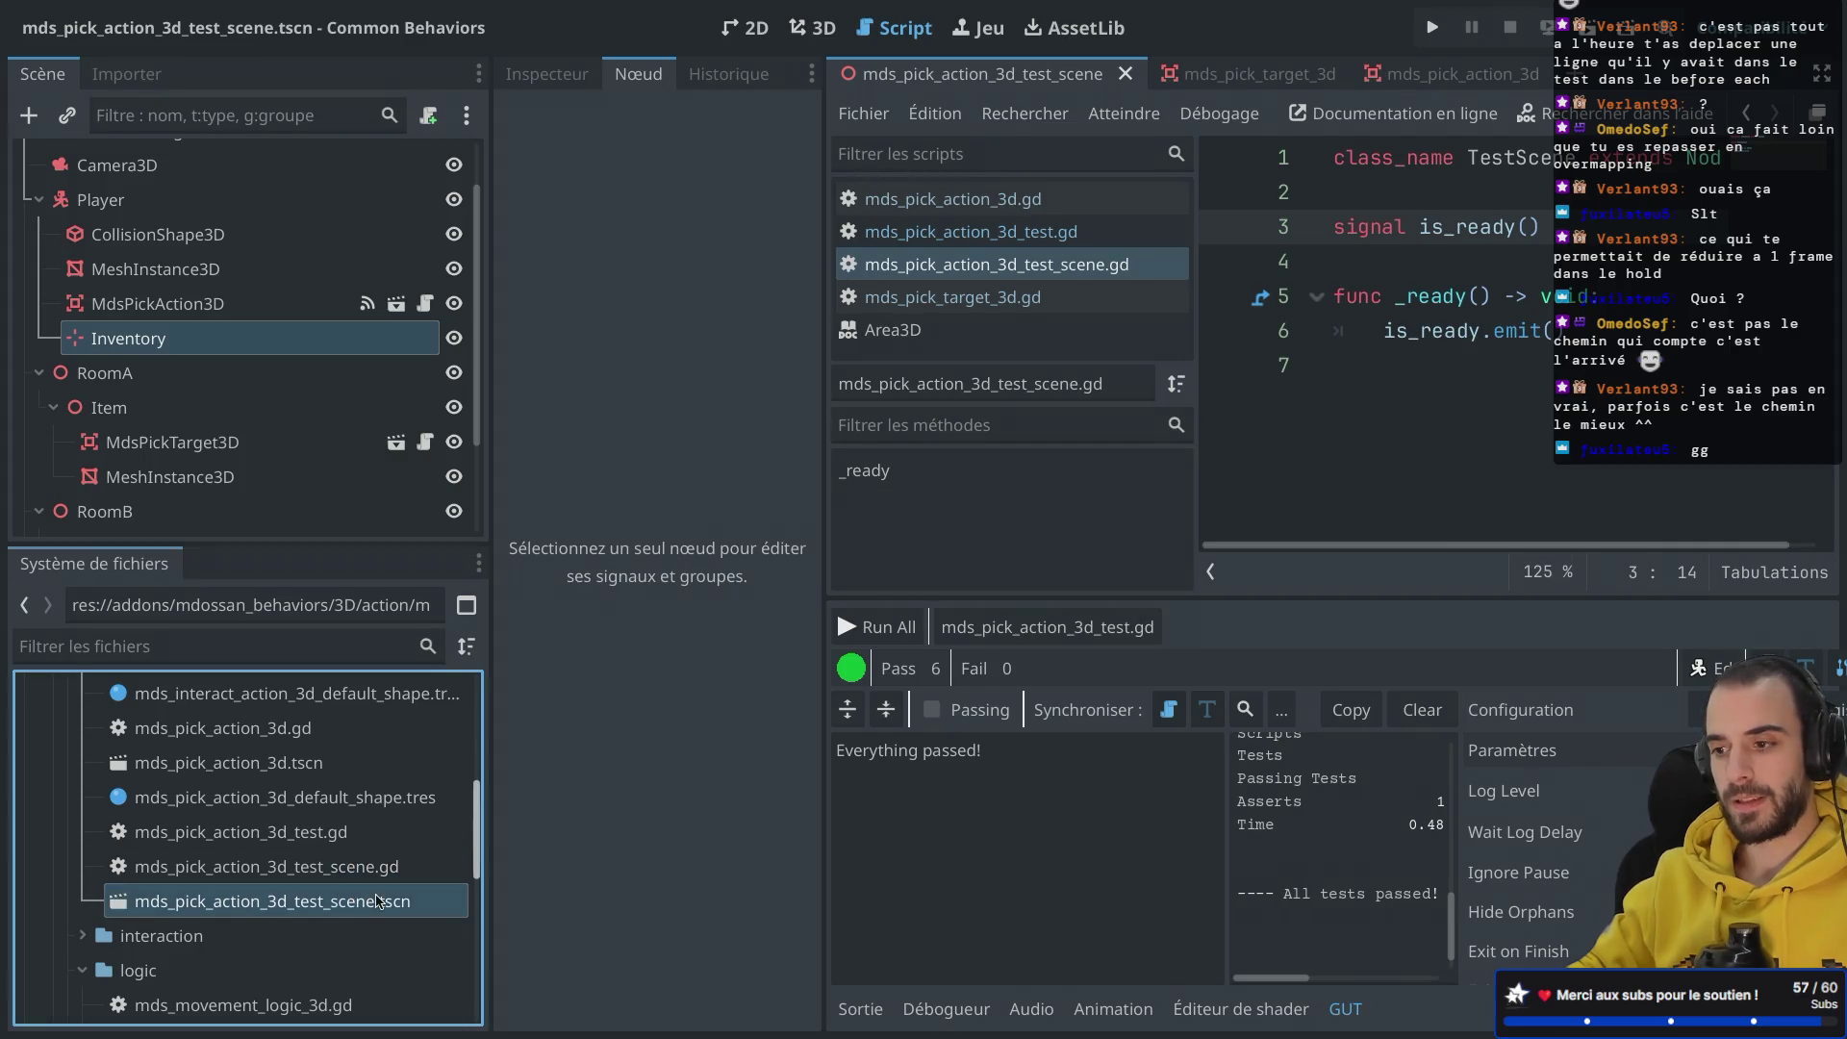
# Step: Append 'PickAction' to the line 1 class_name so it reads TestScenePickAction
pyautogui.click(1503, 160)
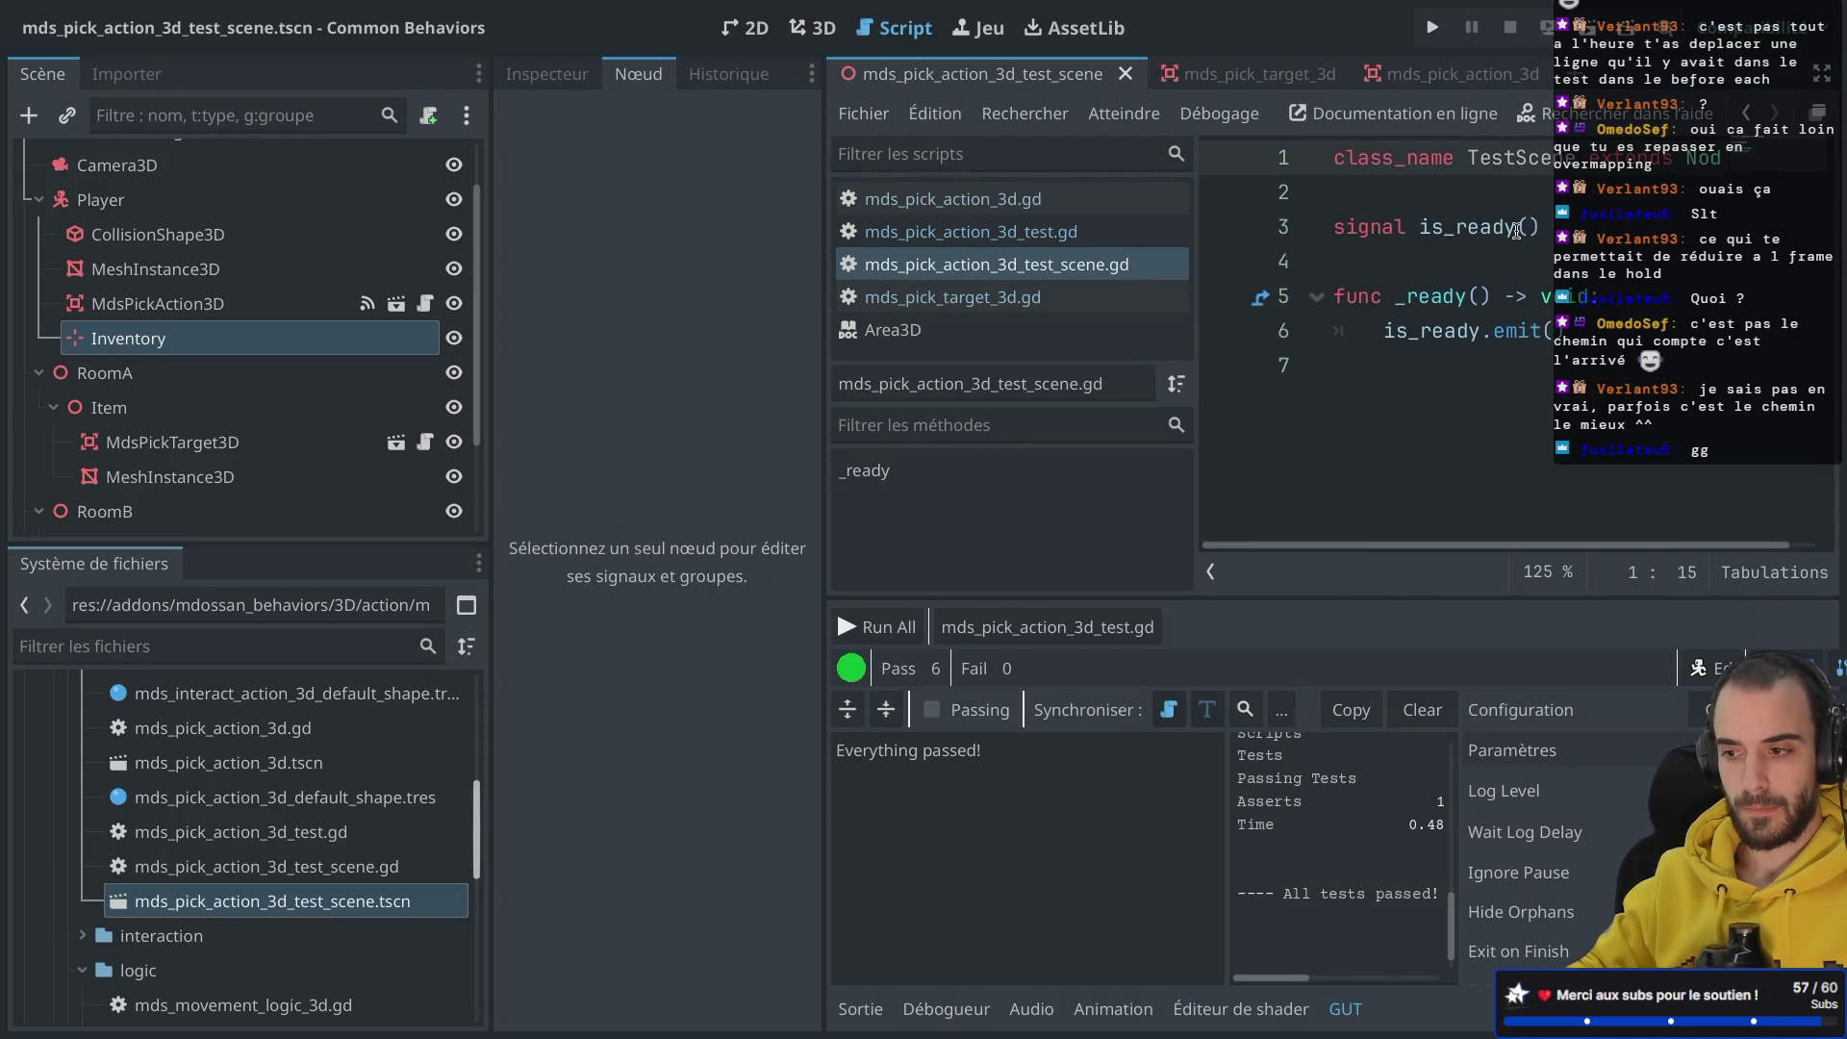
pyautogui.click(1578, 158)
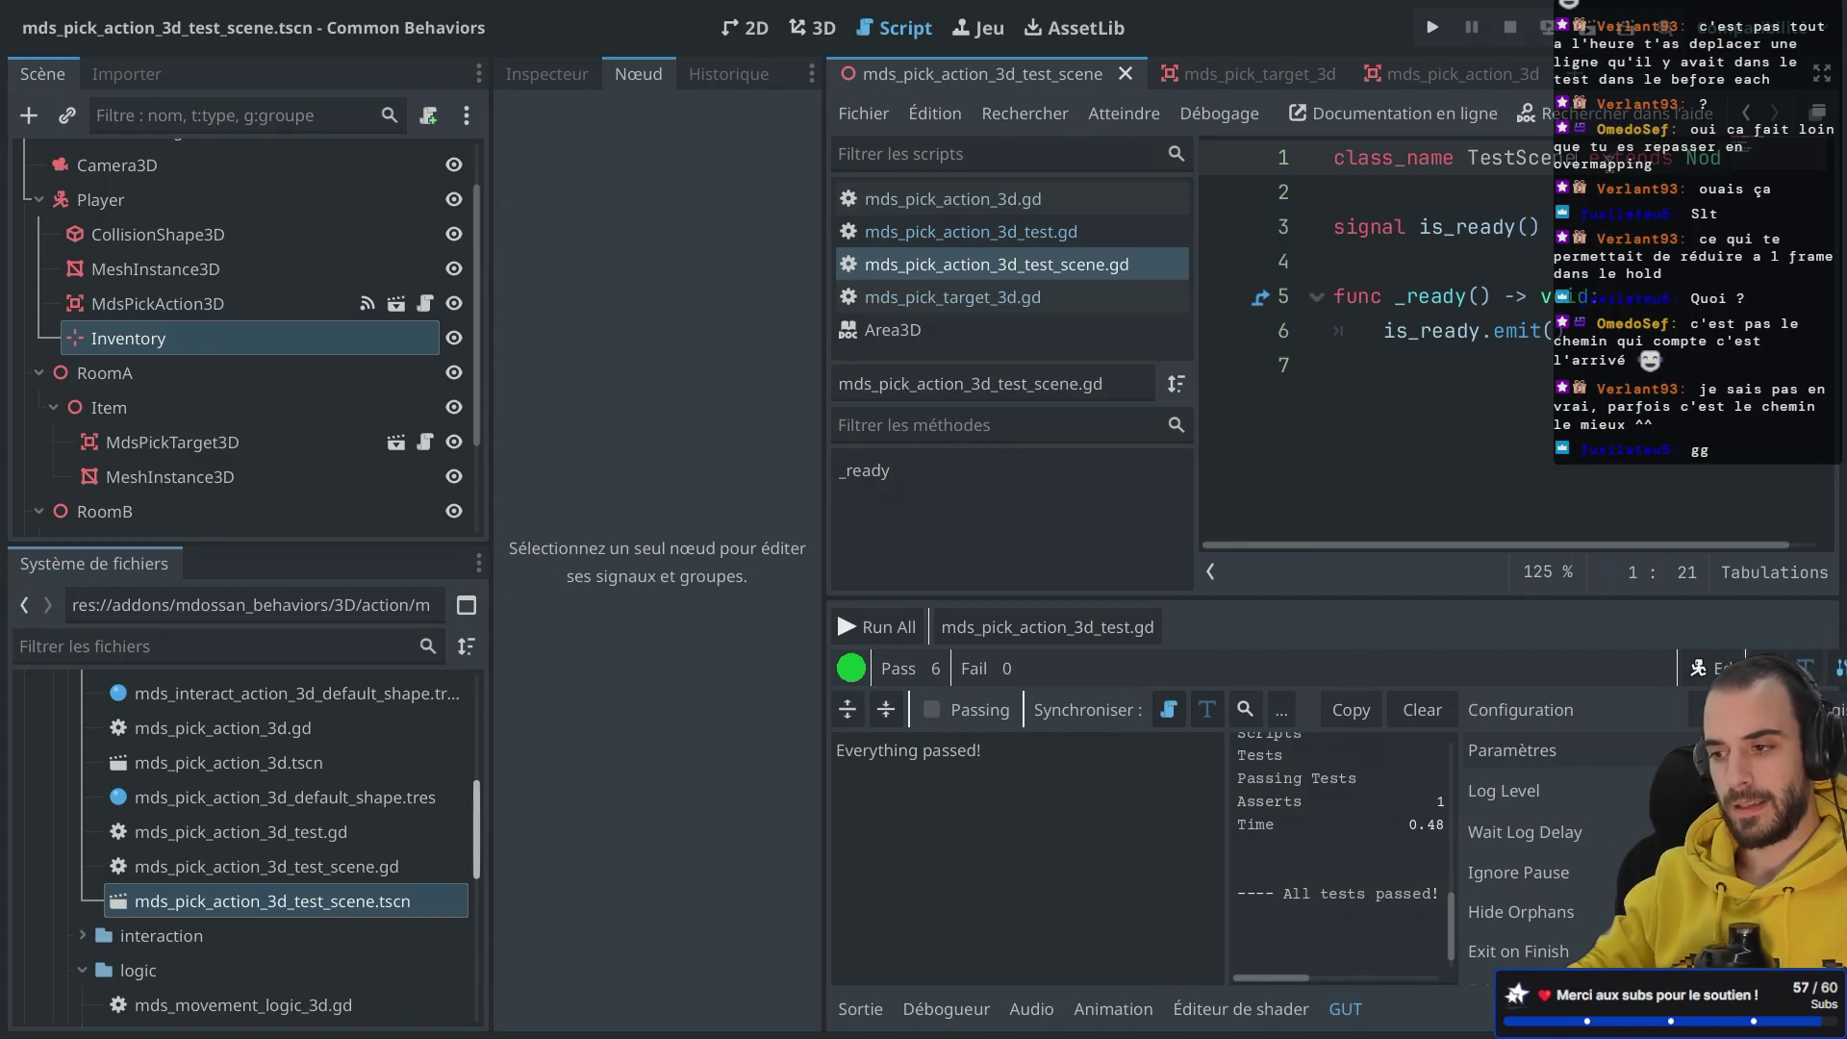
pyautogui.write('PickAction')
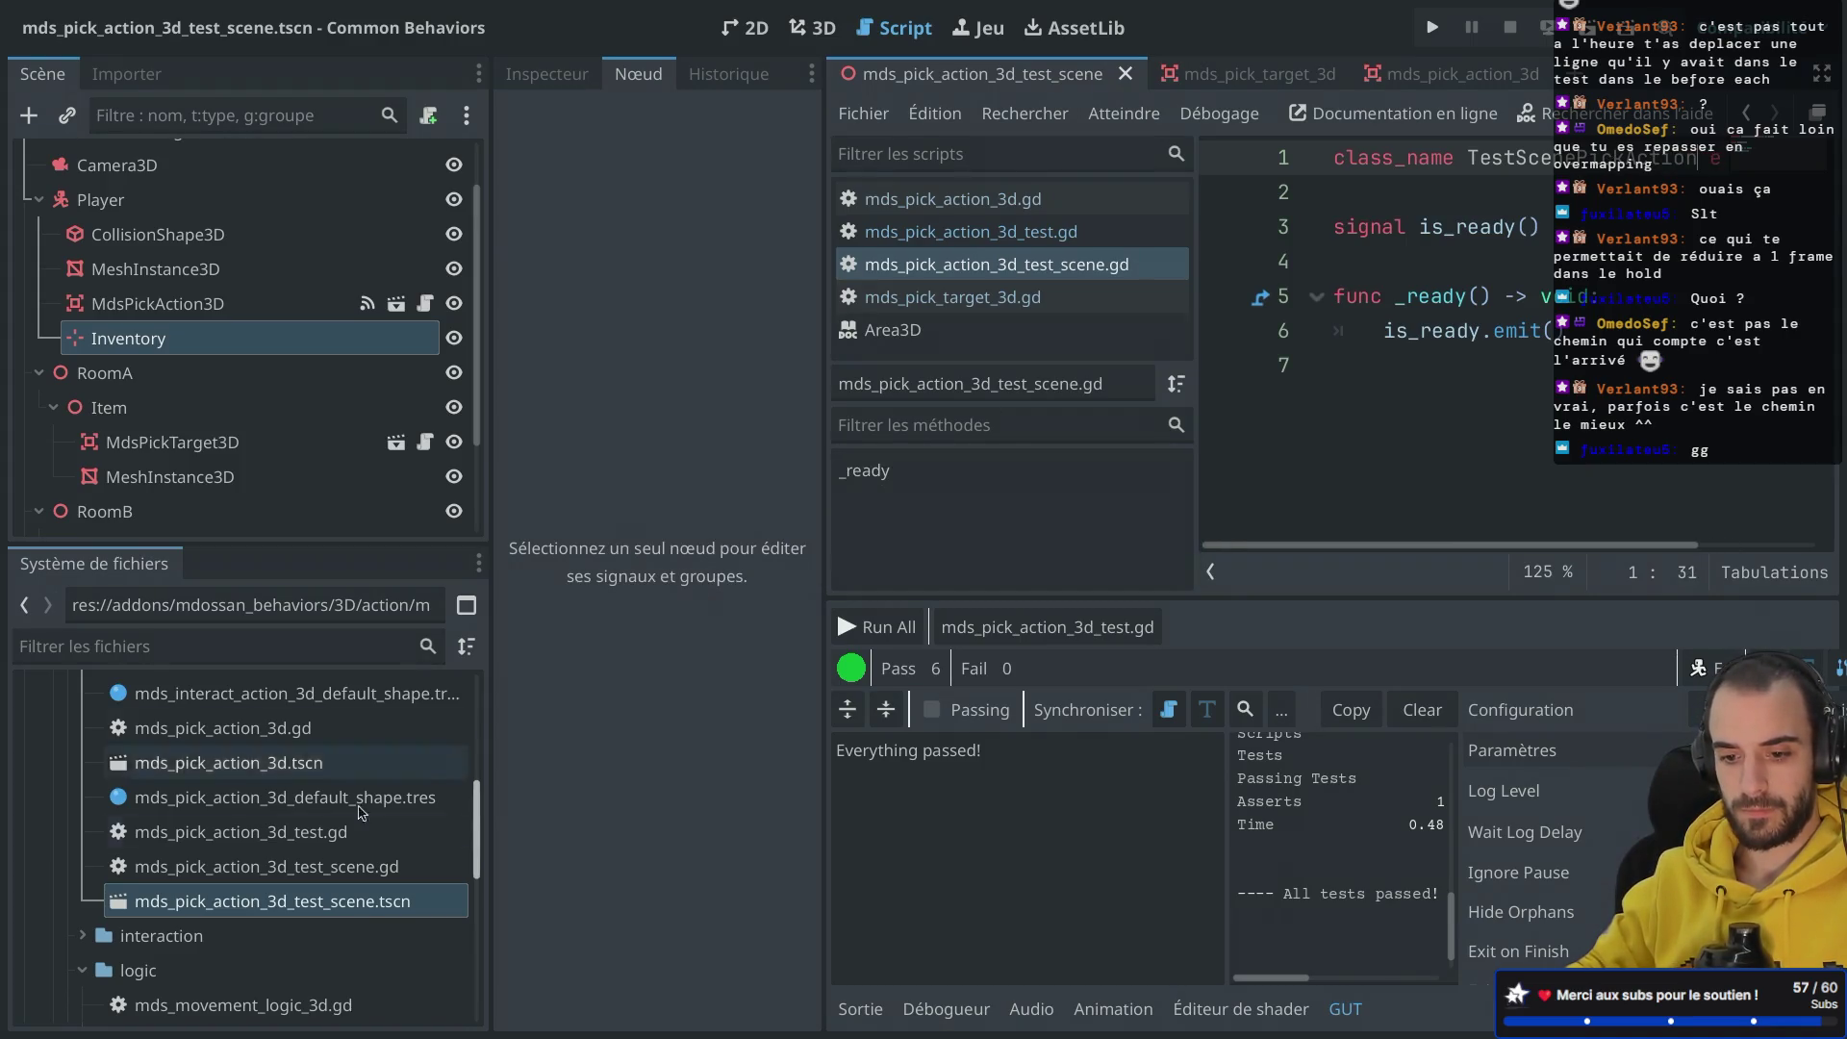
pyautogui.click(260, 911)
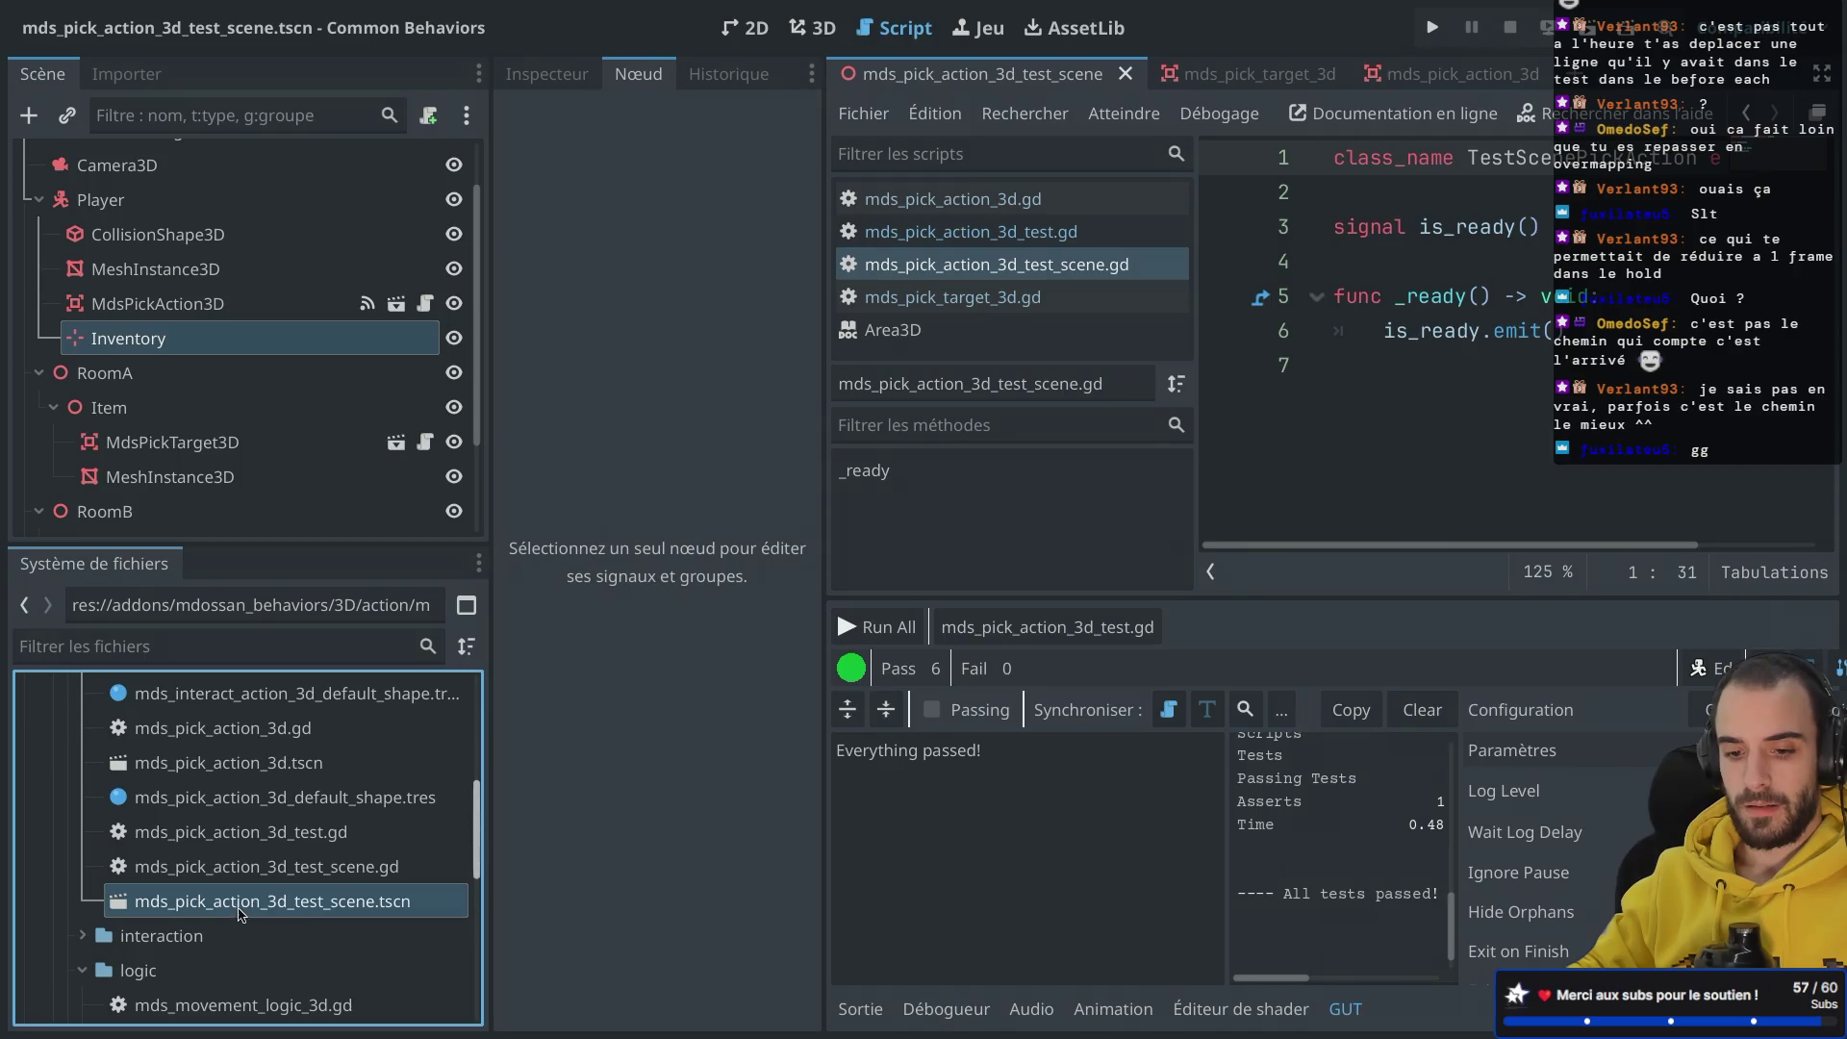
pyautogui.scroll(5, 248, 841)
pyautogui.scroll(-8, 248, 841)
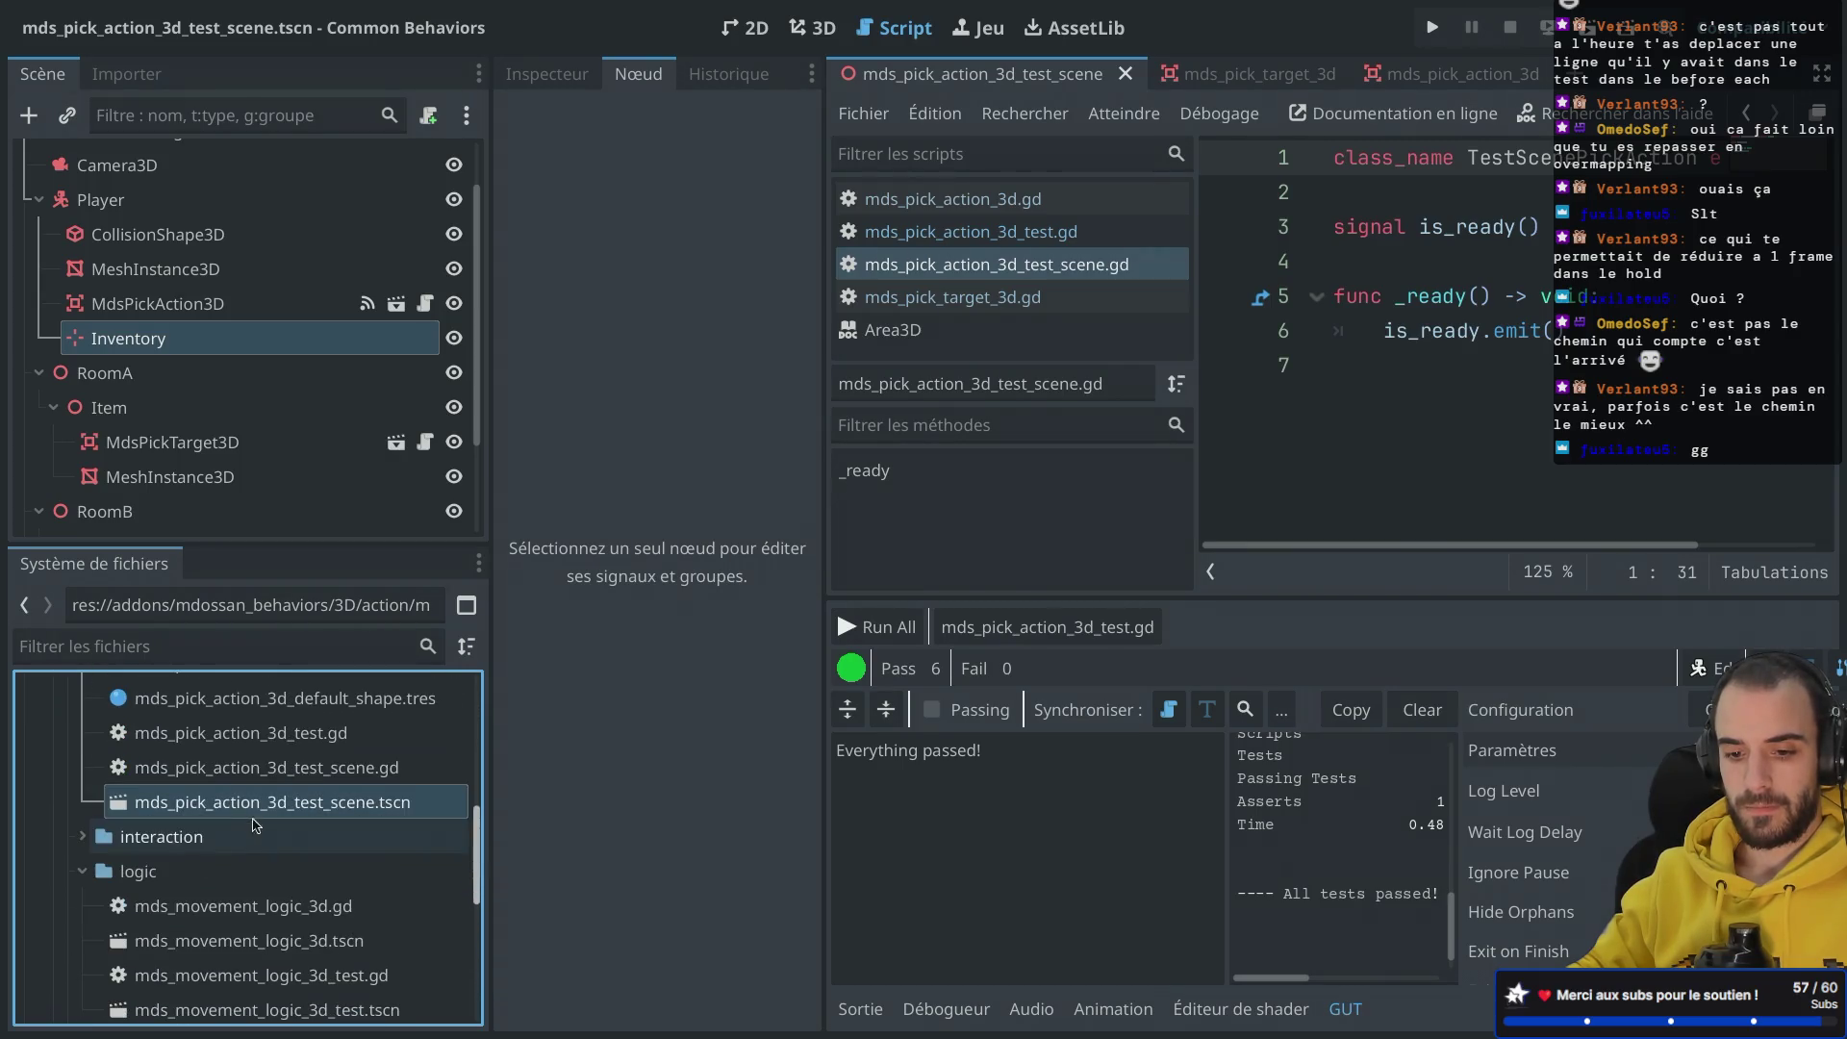
# Step: Rename the test scene file to test_scene_pick_action
pyautogui.rightClick(233, 804)
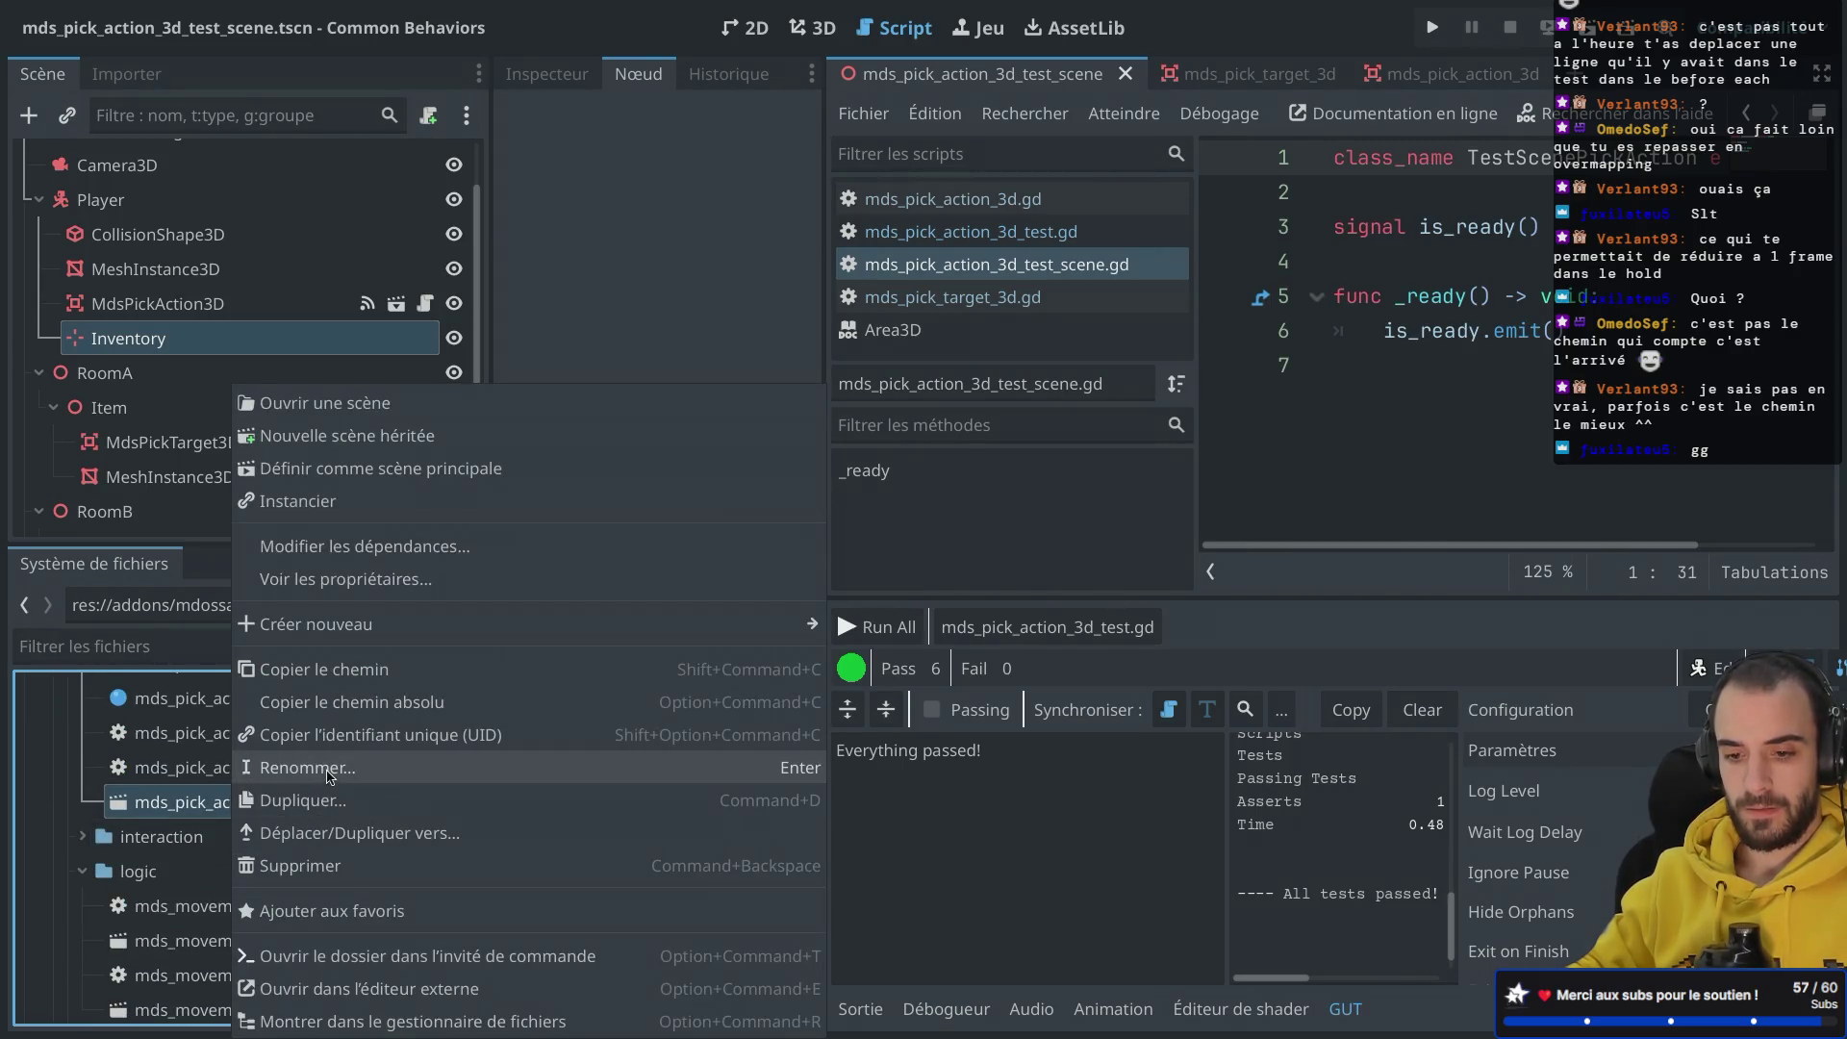
pyautogui.click(330, 773)
pyautogui.write('test')
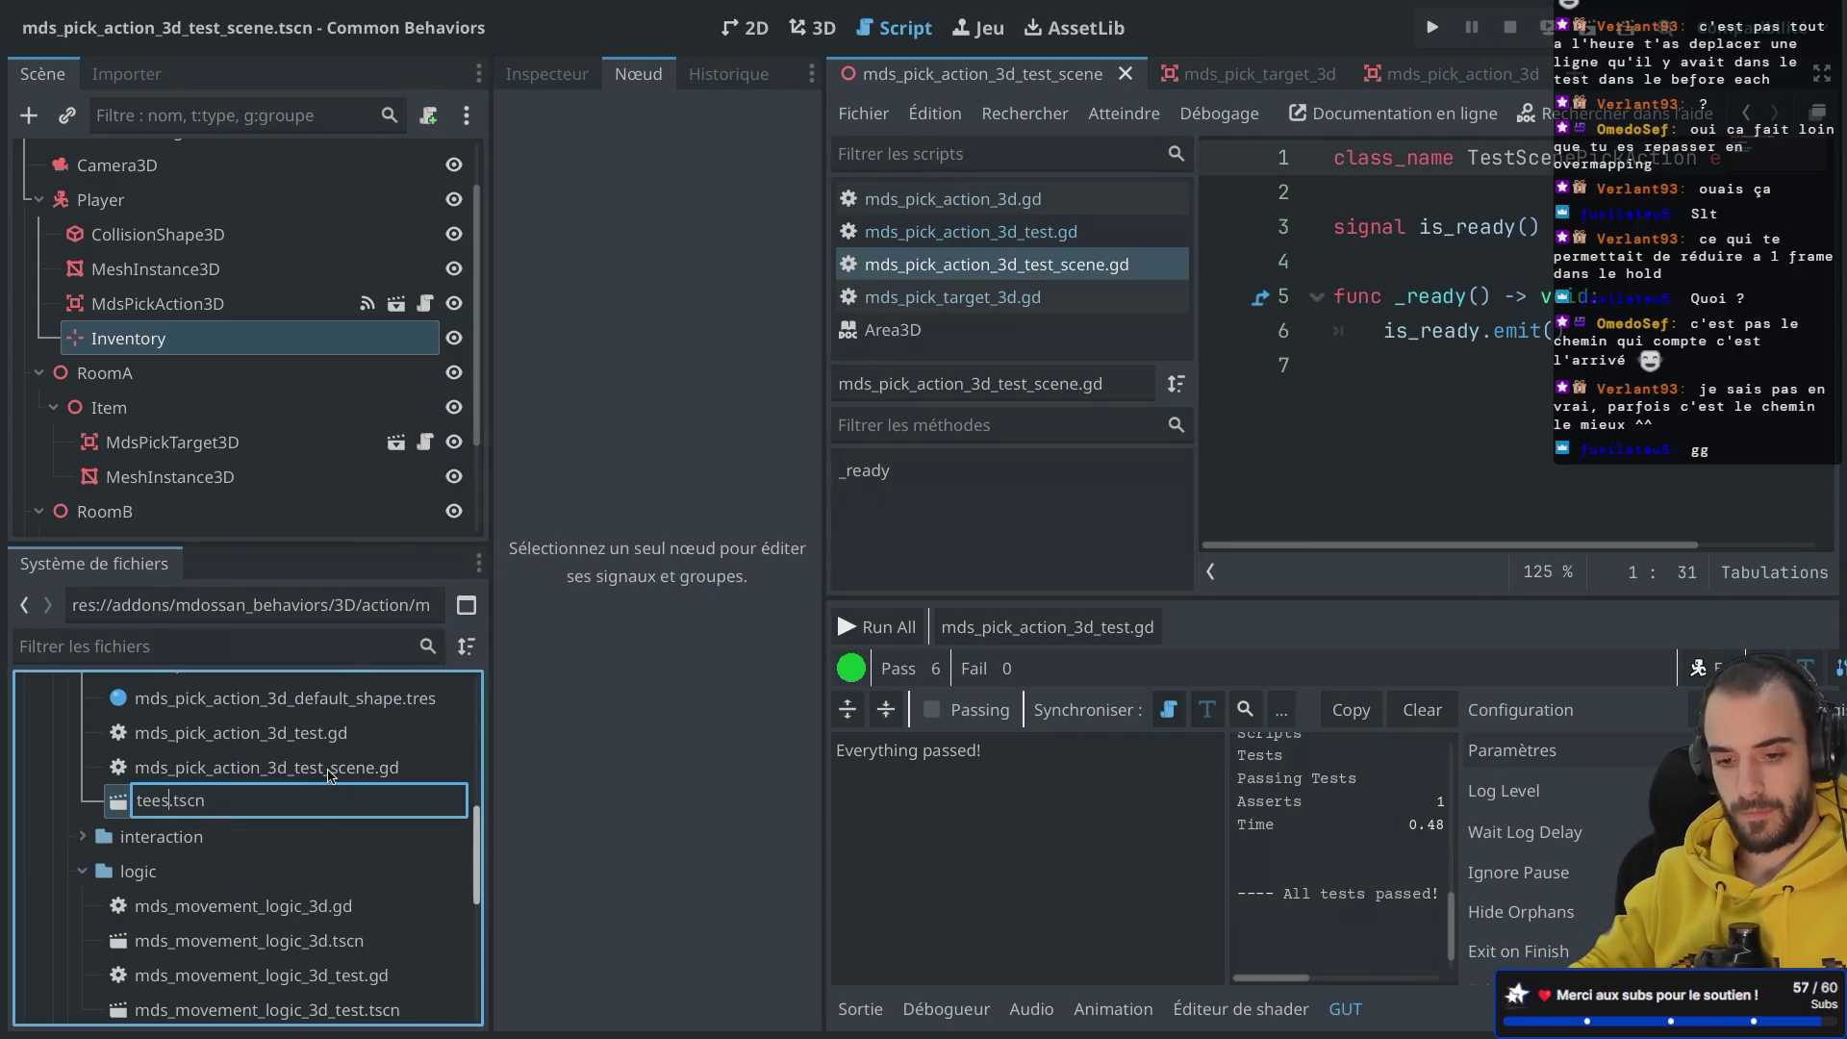
pyautogui.write('_scene_')
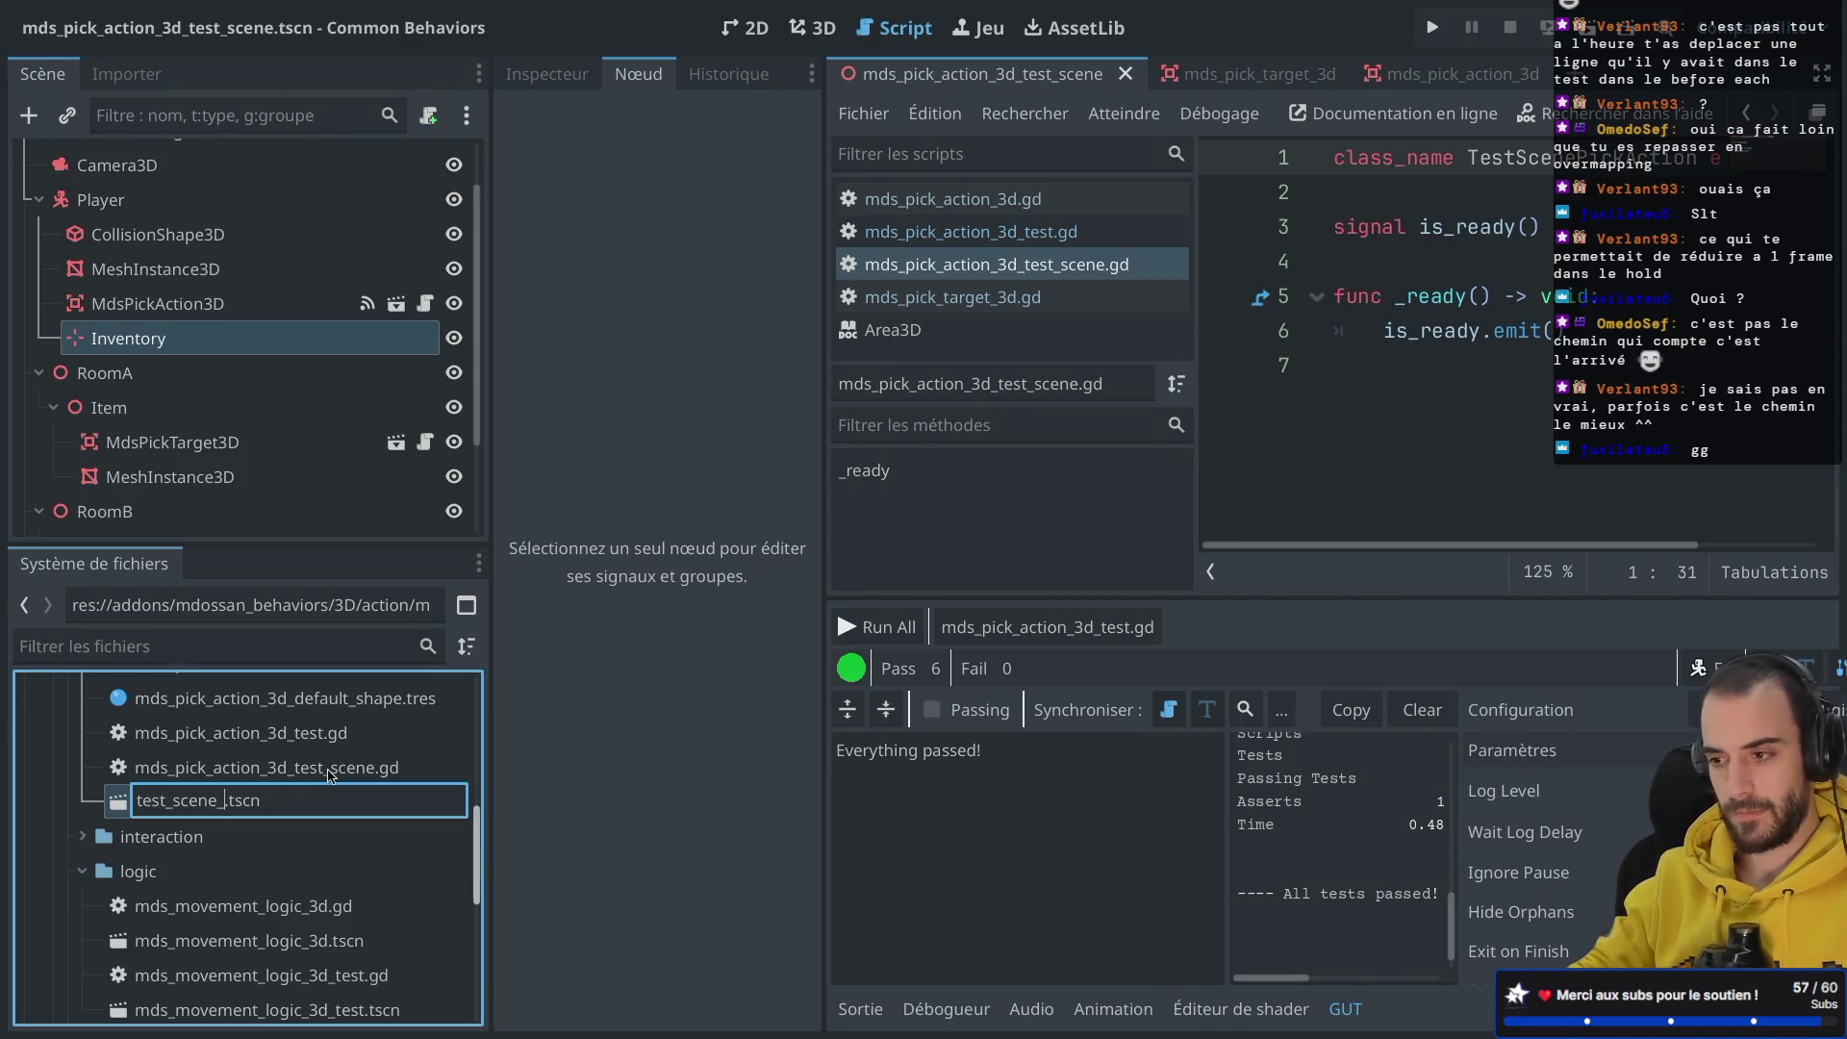
pyautogui.write('pick_action')
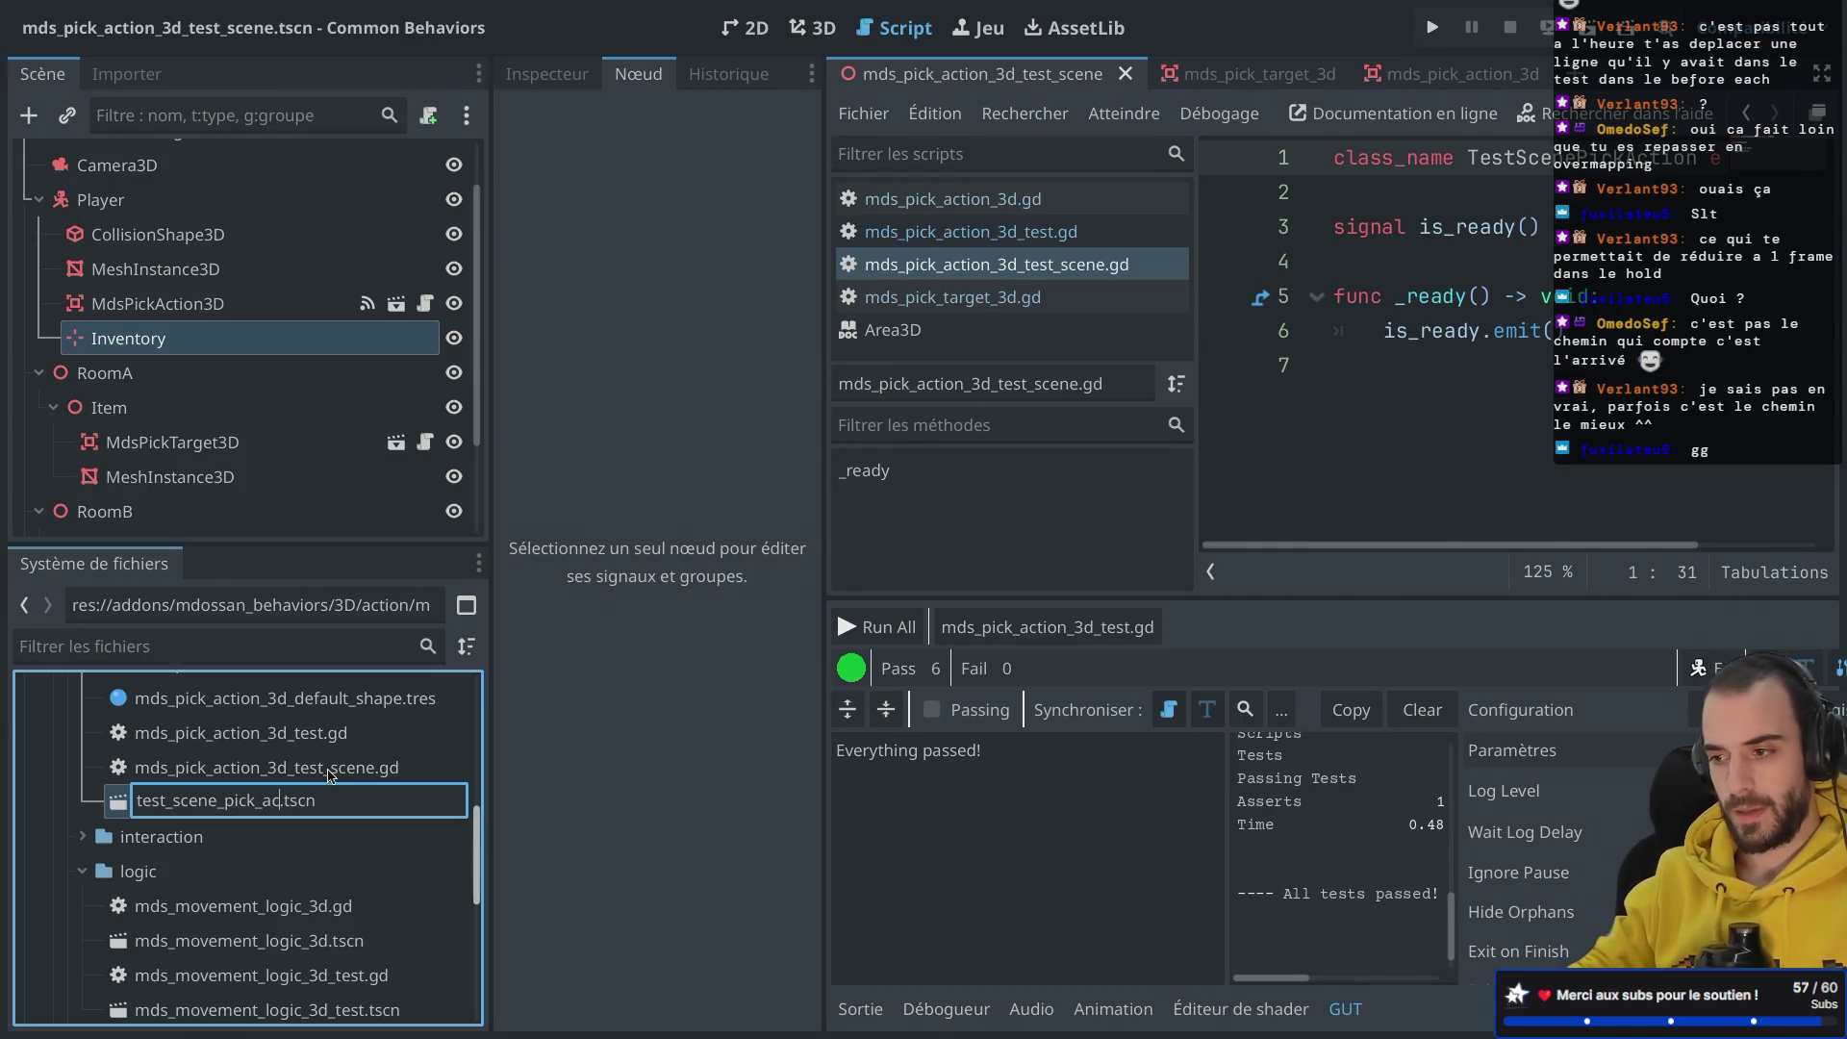
pyautogui.press('Return')
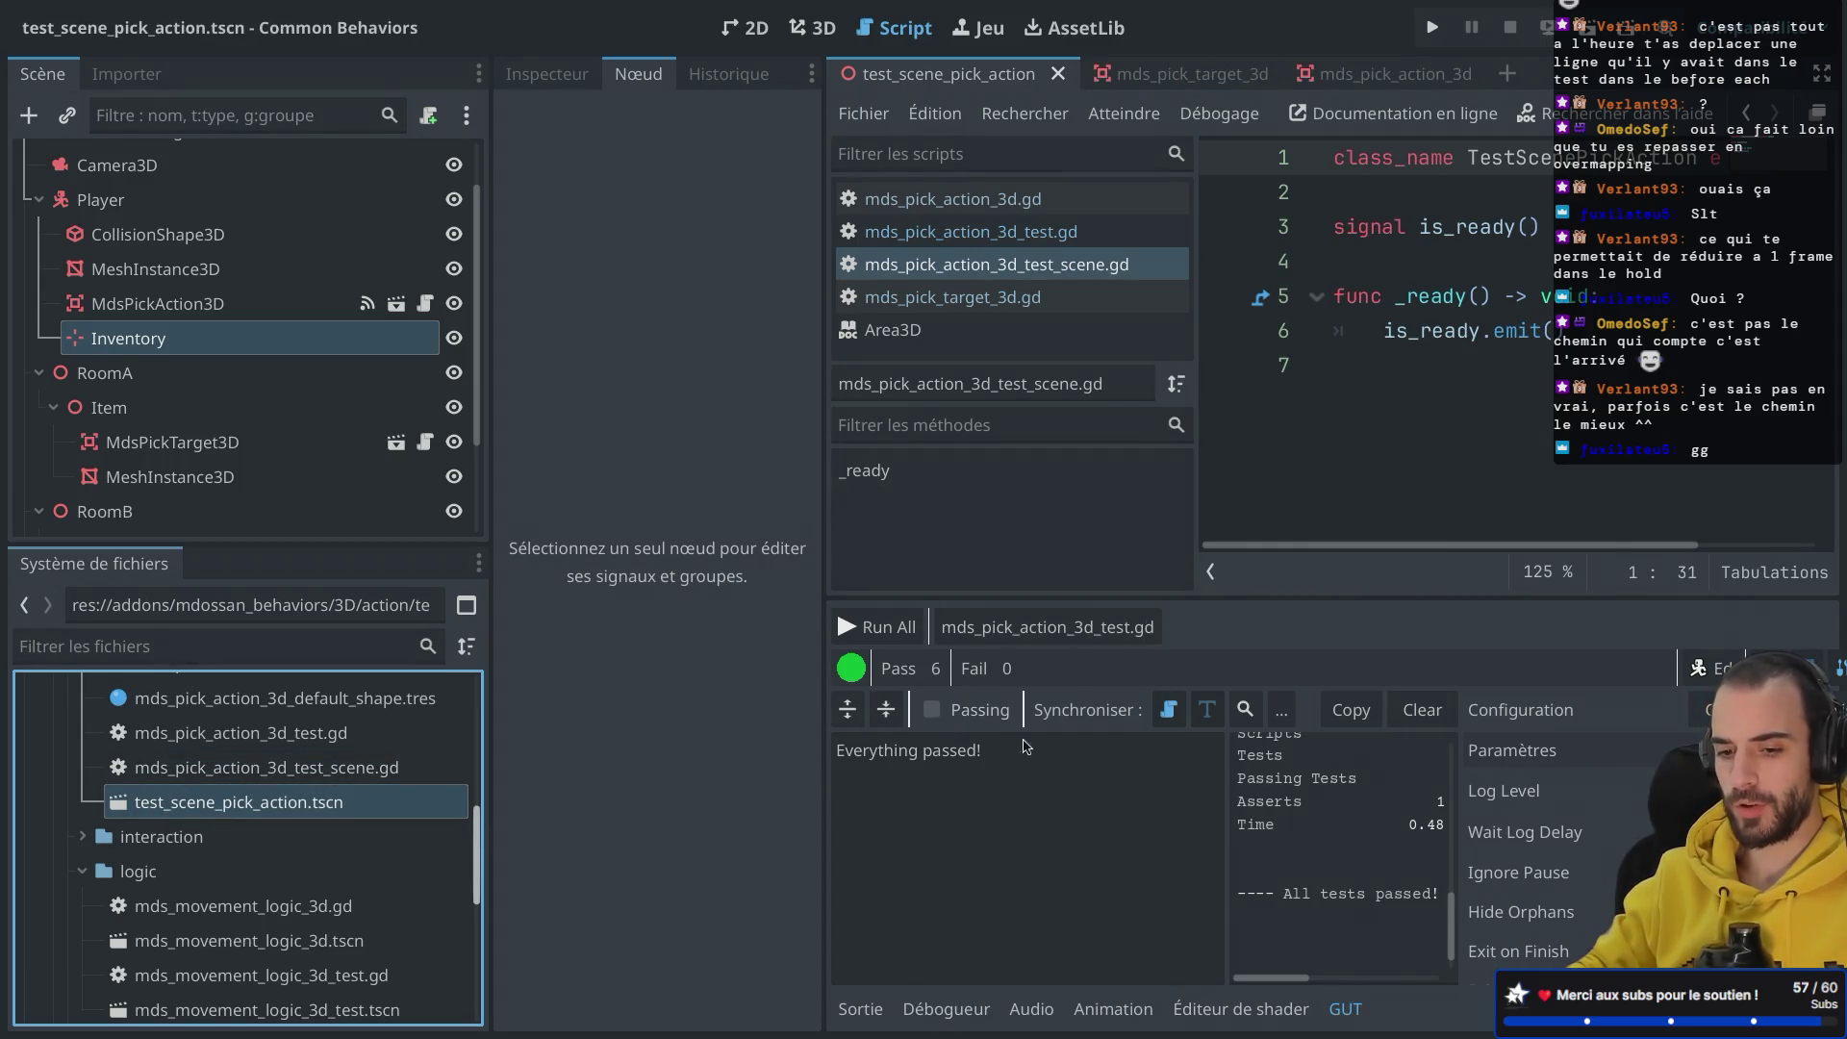
# Step: Rename the test scene script to test_scene_pick_action_3d.gd
pyautogui.rightClick(255, 771)
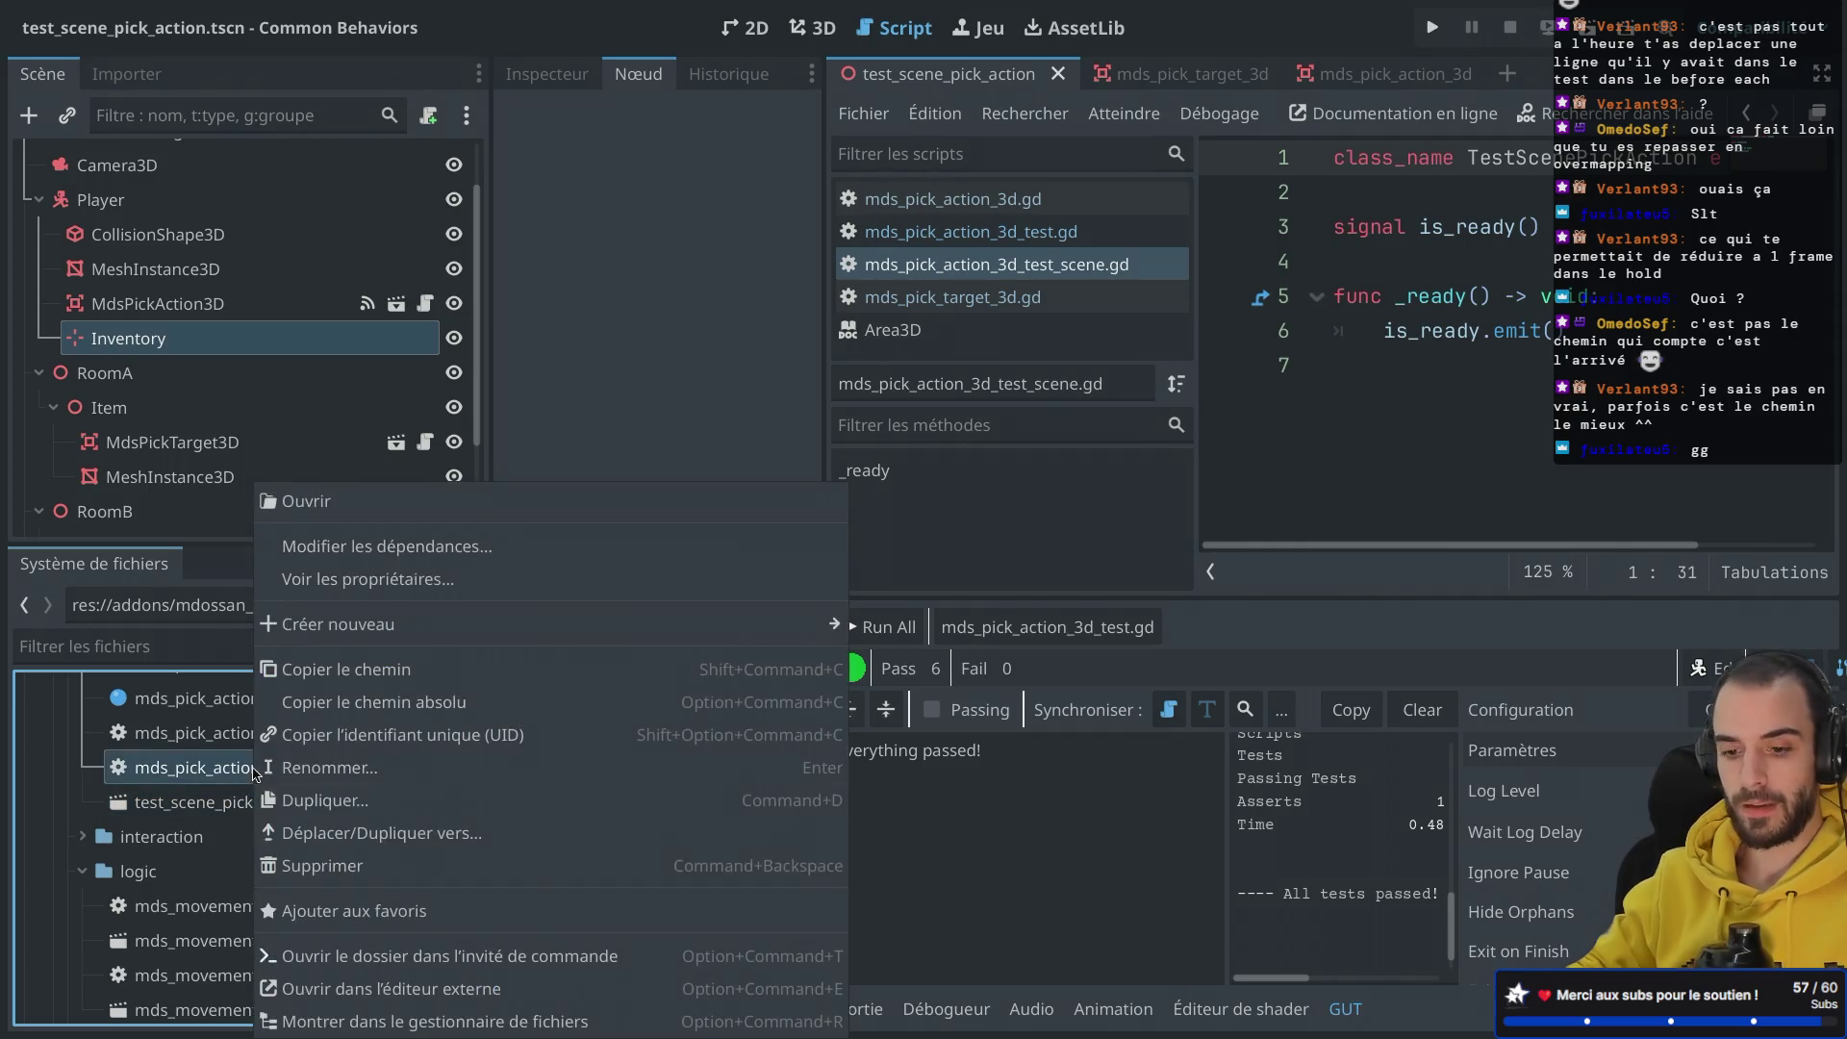
pyautogui.click(189, 786)
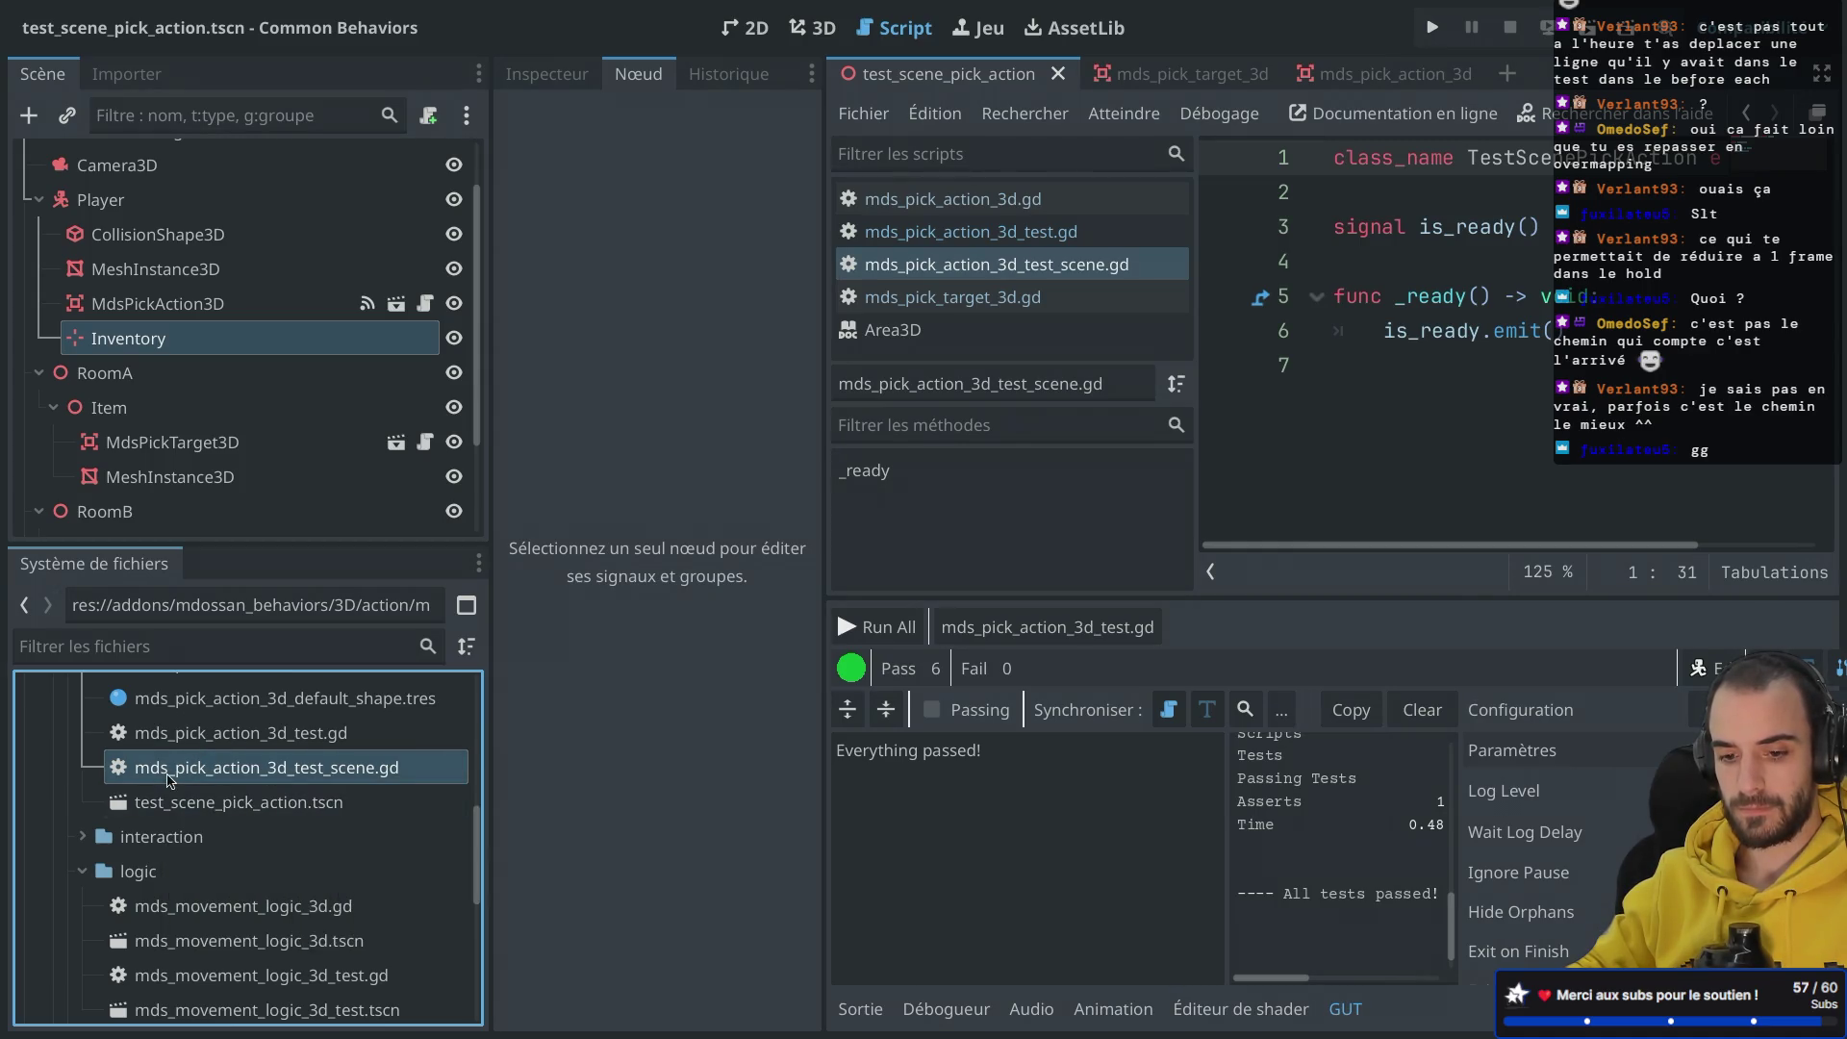
pyautogui.rightClick(168, 777)
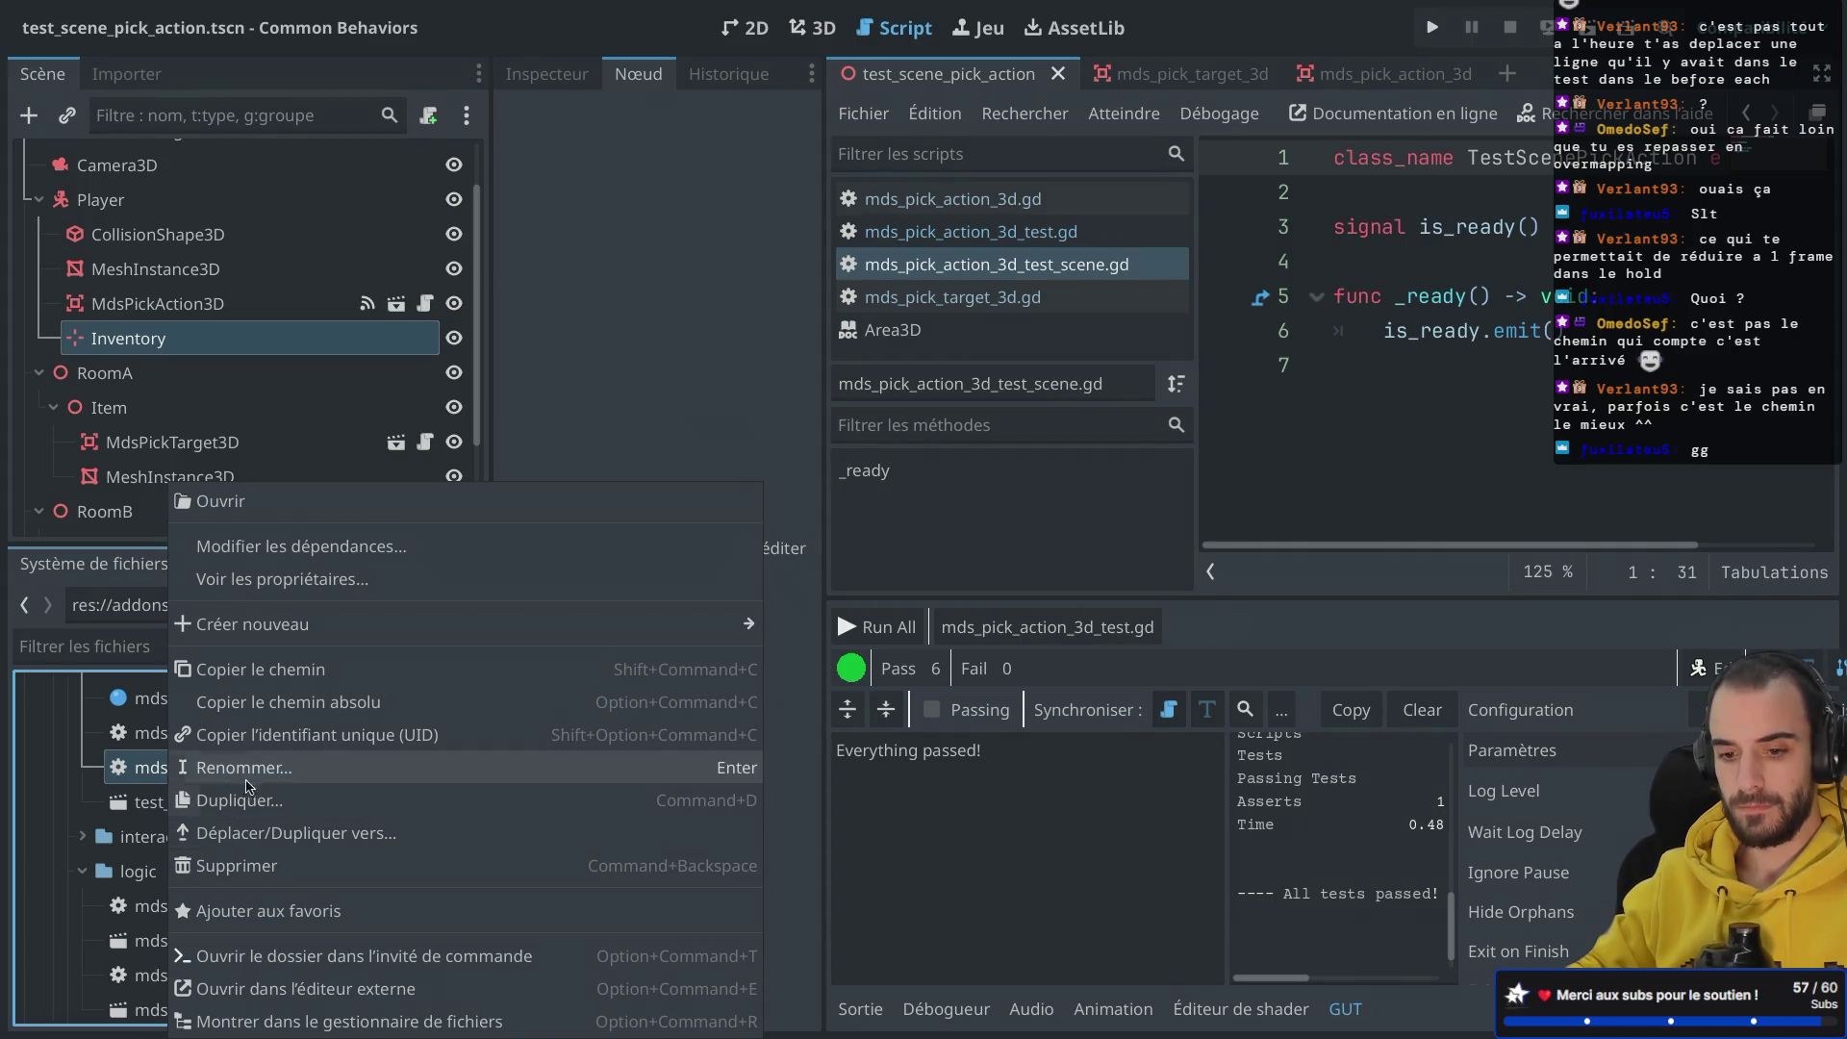
pyautogui.click(248, 768)
pyautogui.write('test_sche.gd')
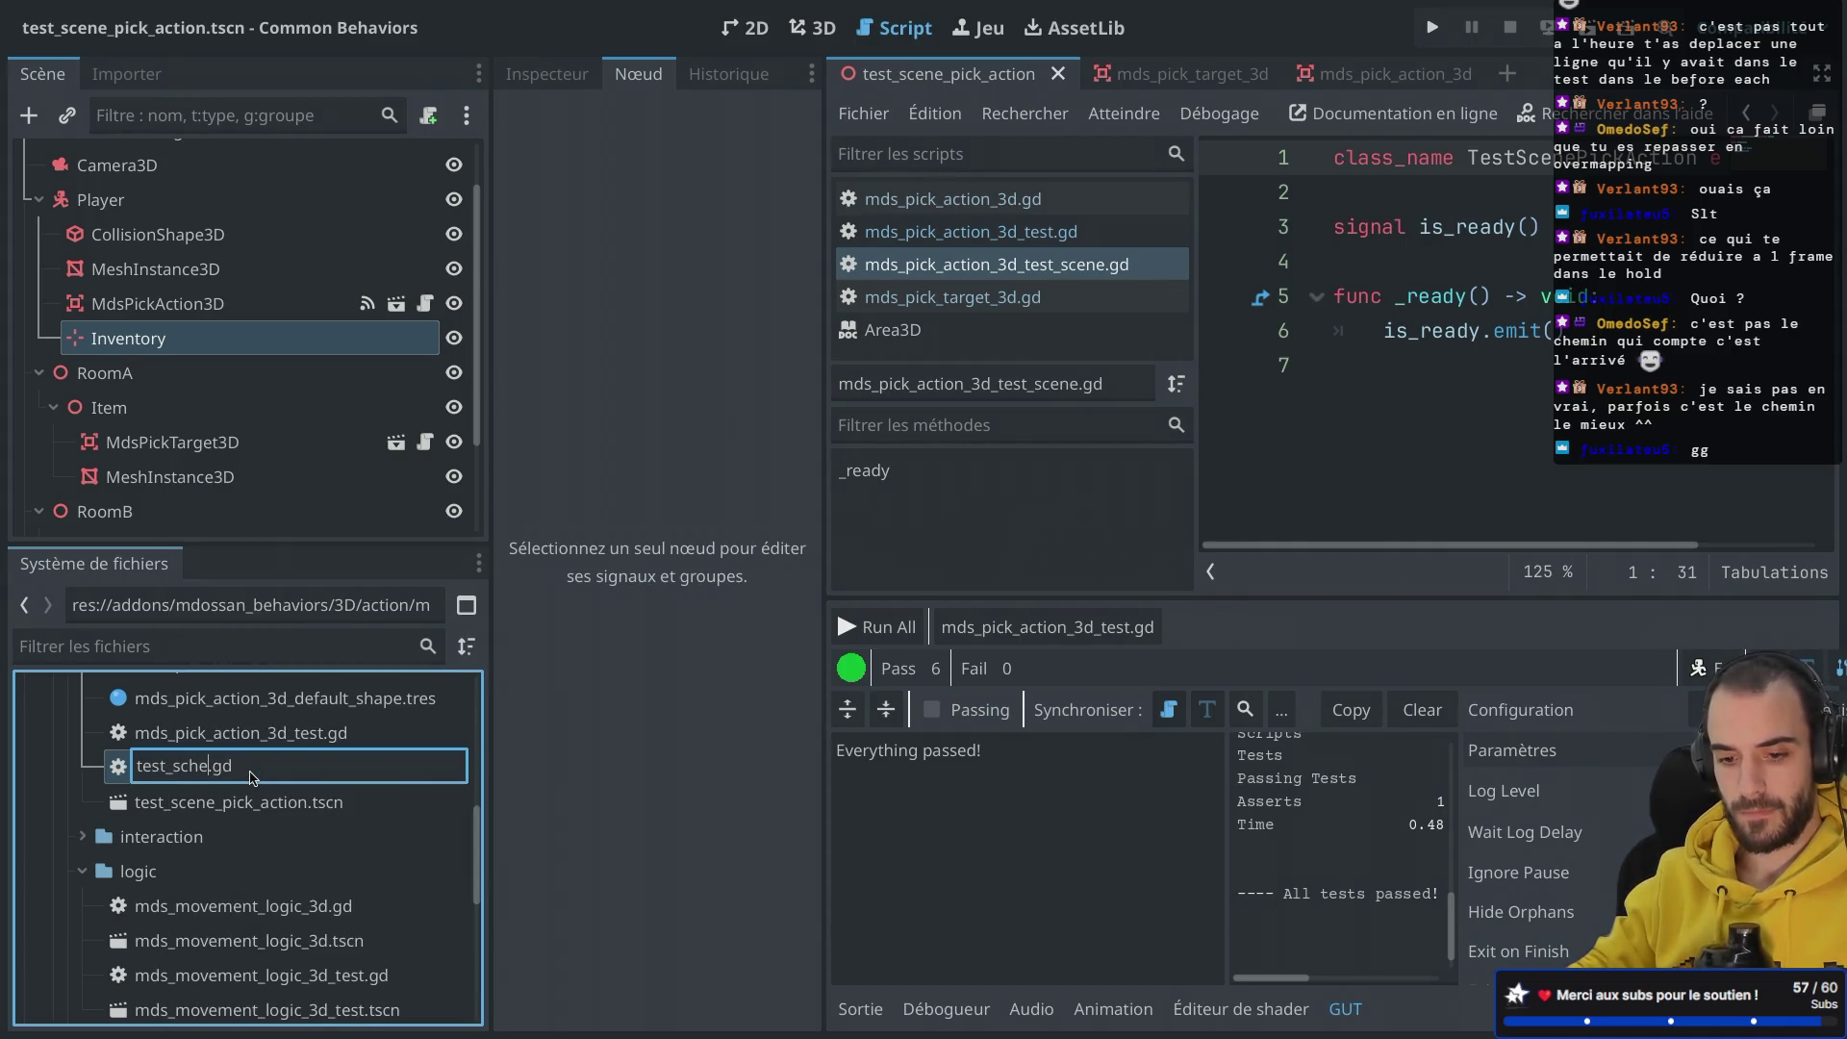
pyautogui.press('BackSpace')
pyautogui.write('ene_pick_action_3d')
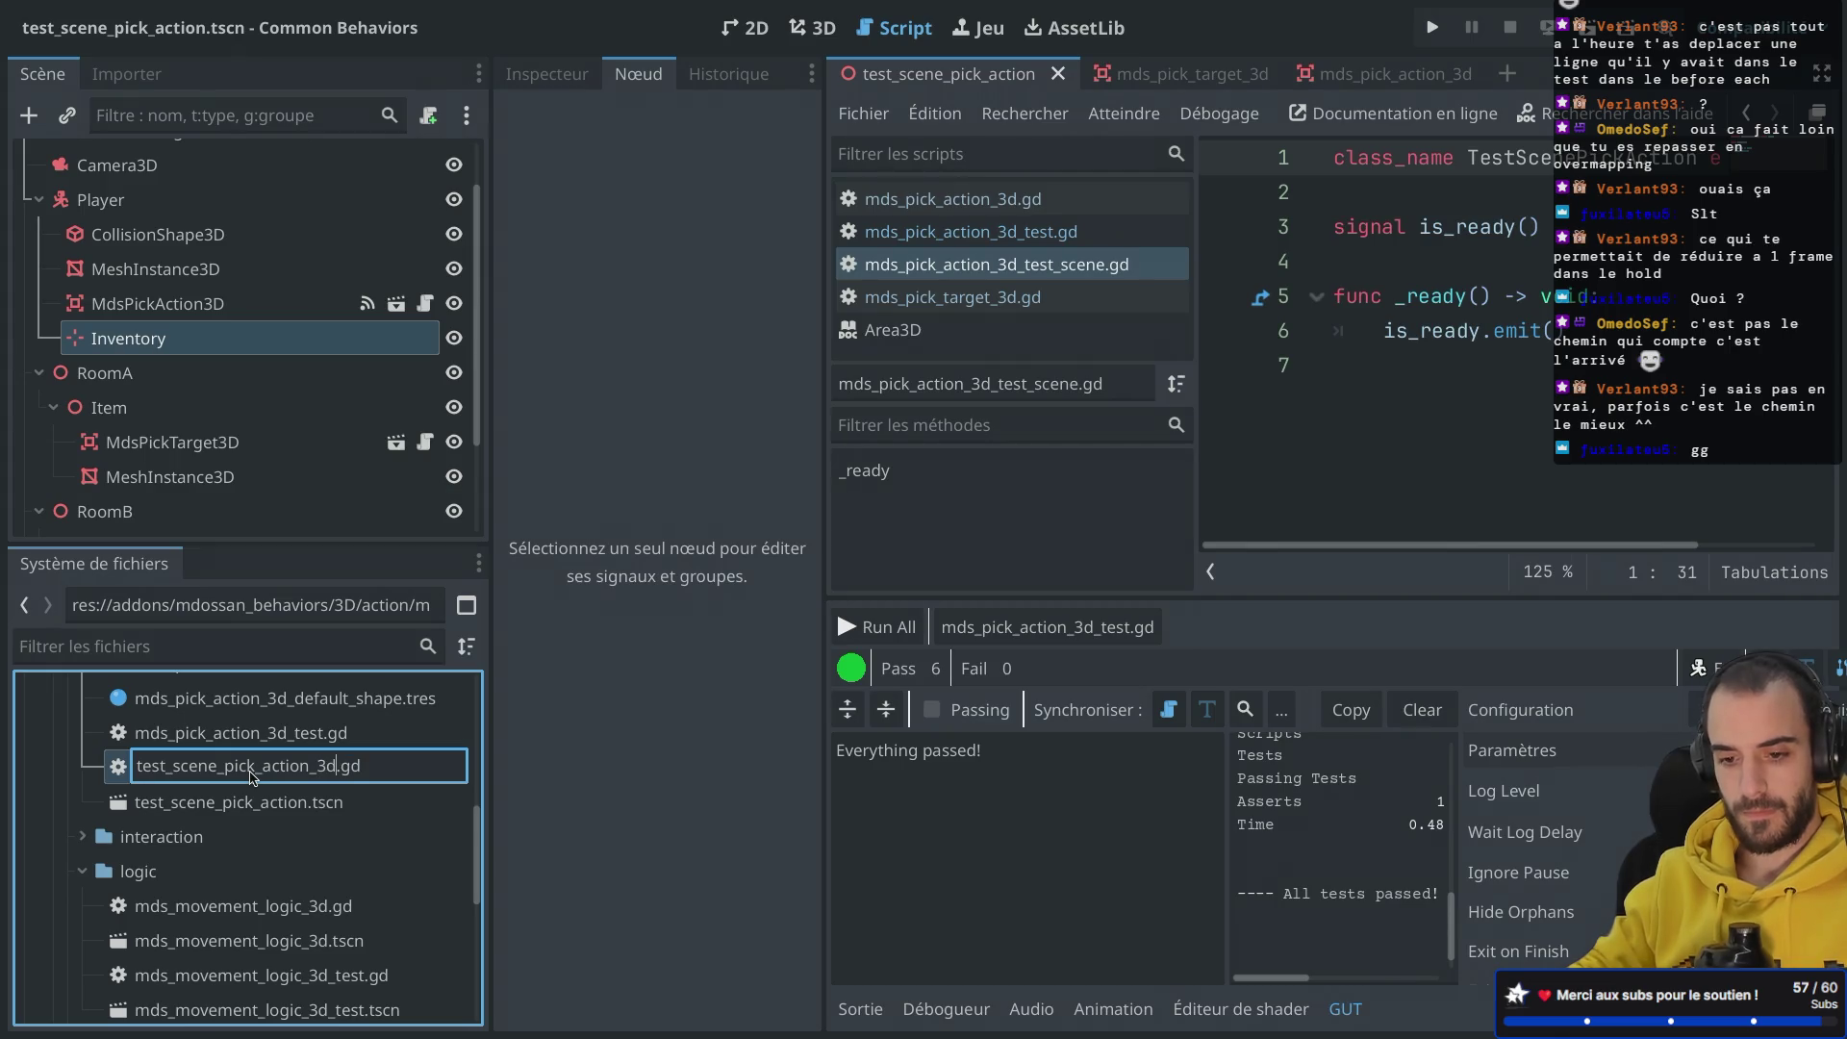
pyautogui.press('Return')
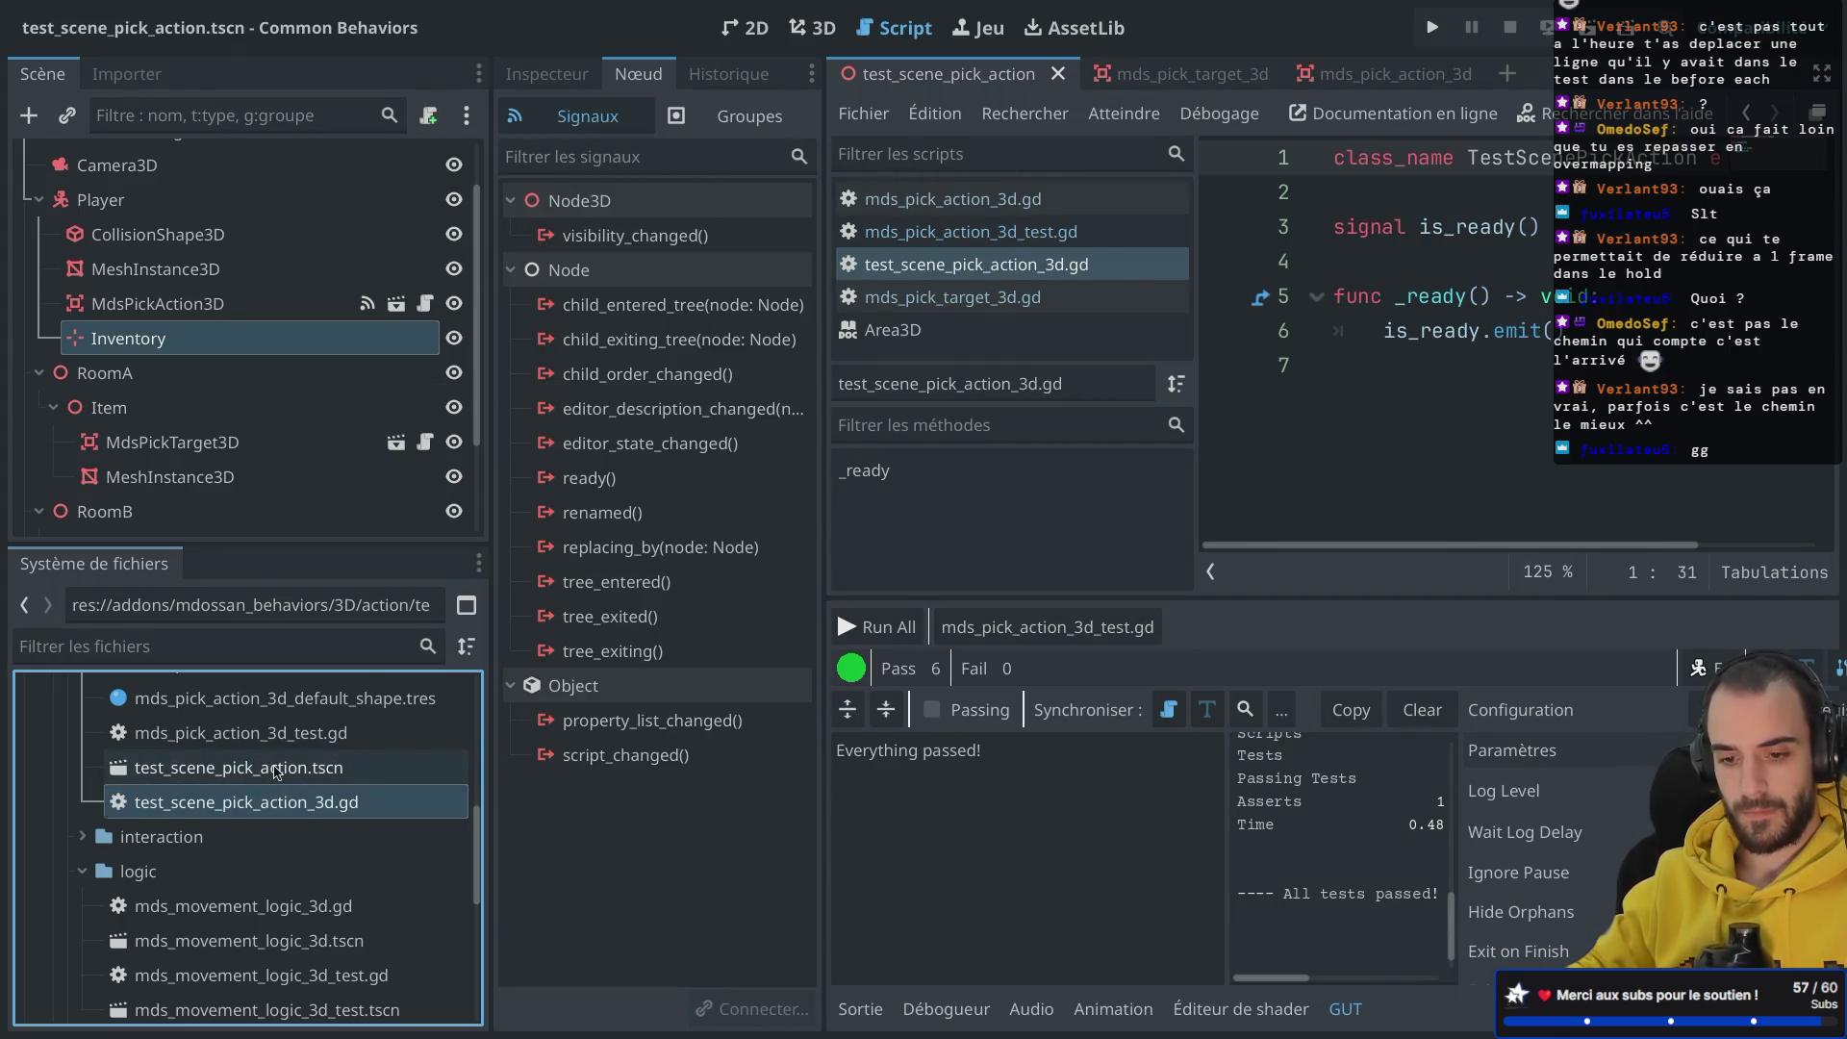
# Step: Add the _3d suffix so the scene becomes test_scene_pick_action_3d.tscn, then widen the script editor
pyautogui.rightClick(277, 770)
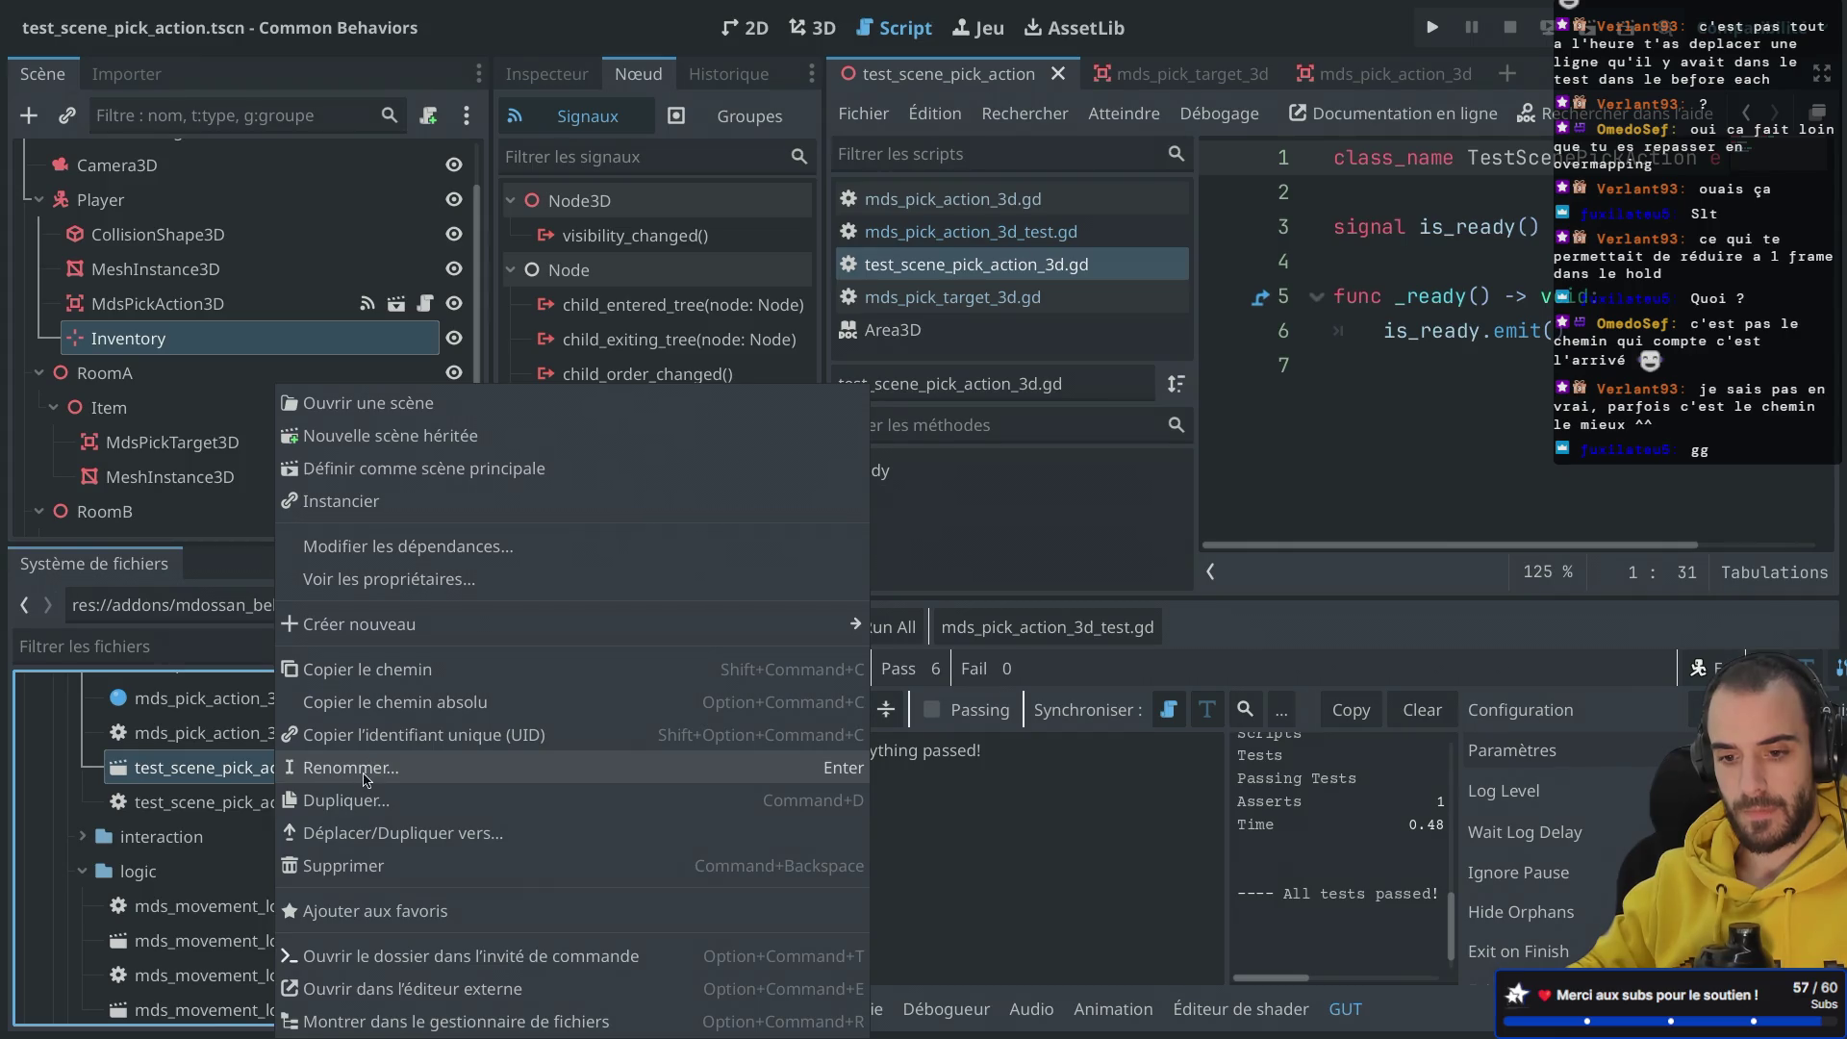
pyautogui.click(369, 778)
pyautogui.press('Right')
pyautogui.write('_3d')
pyautogui.press('Return')
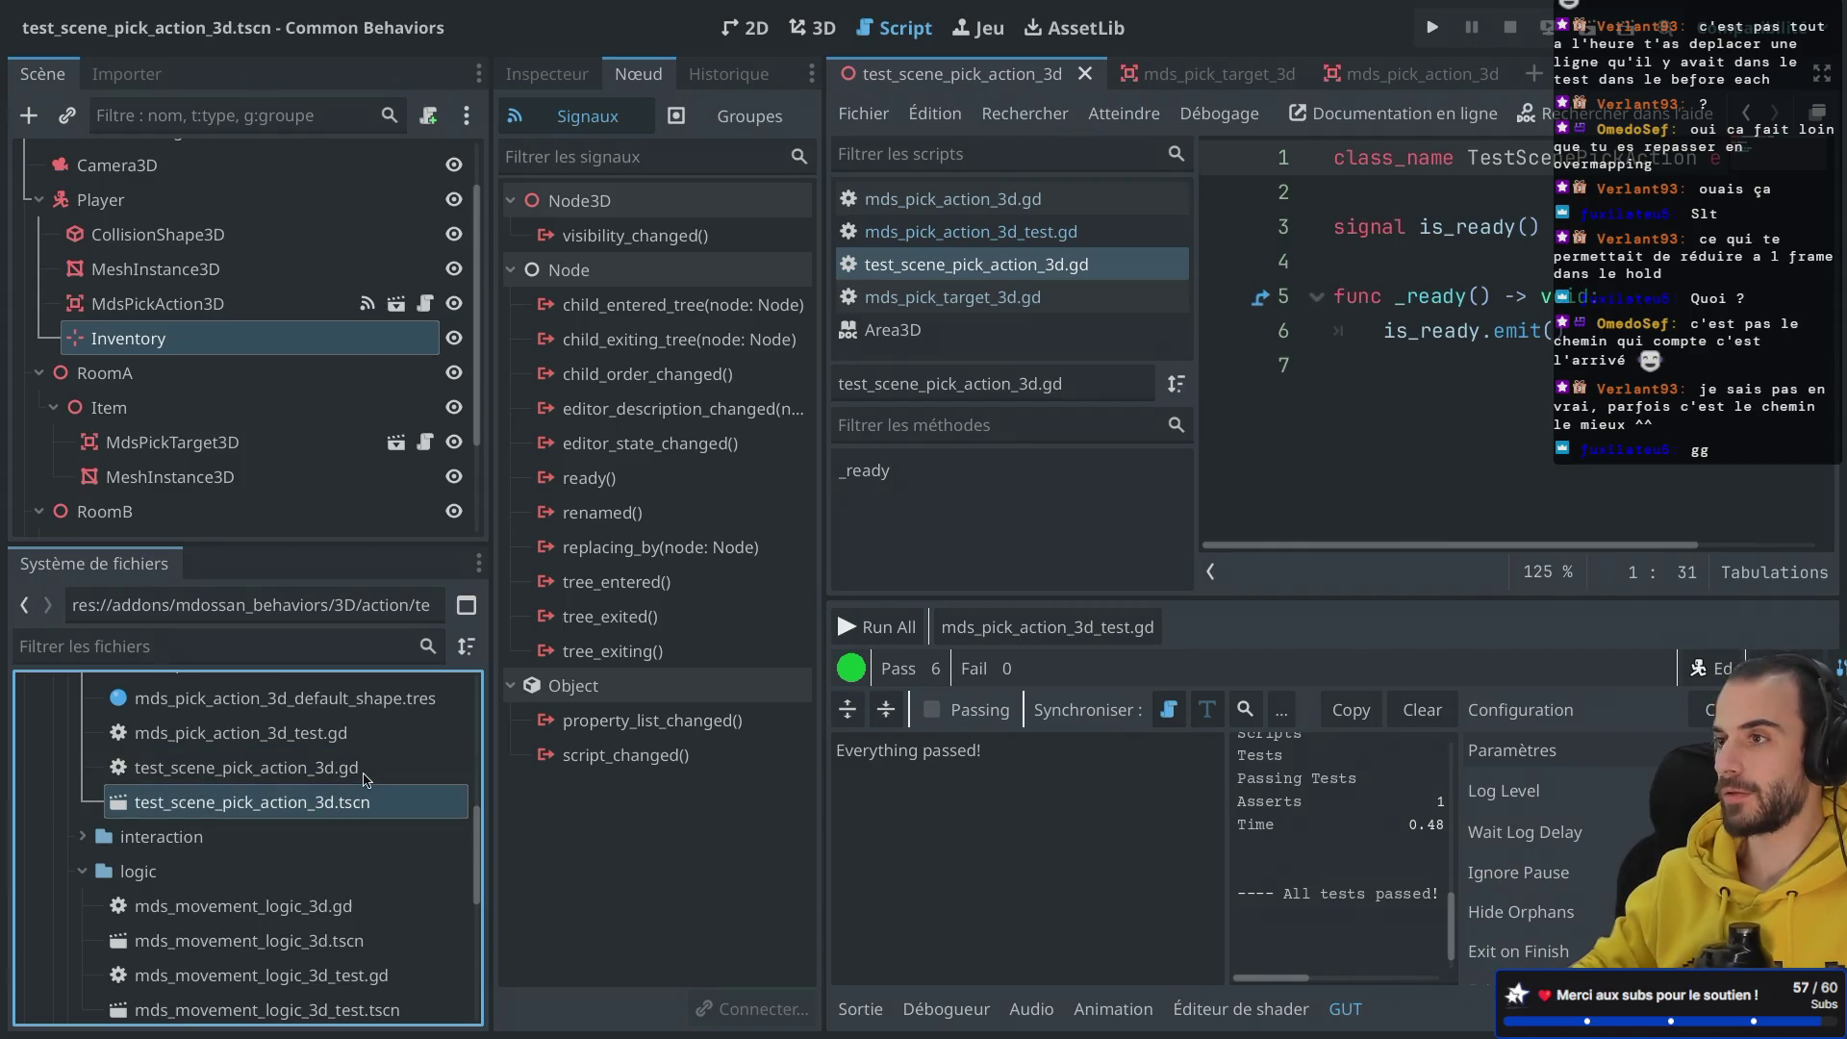
pyautogui.click(331, 767)
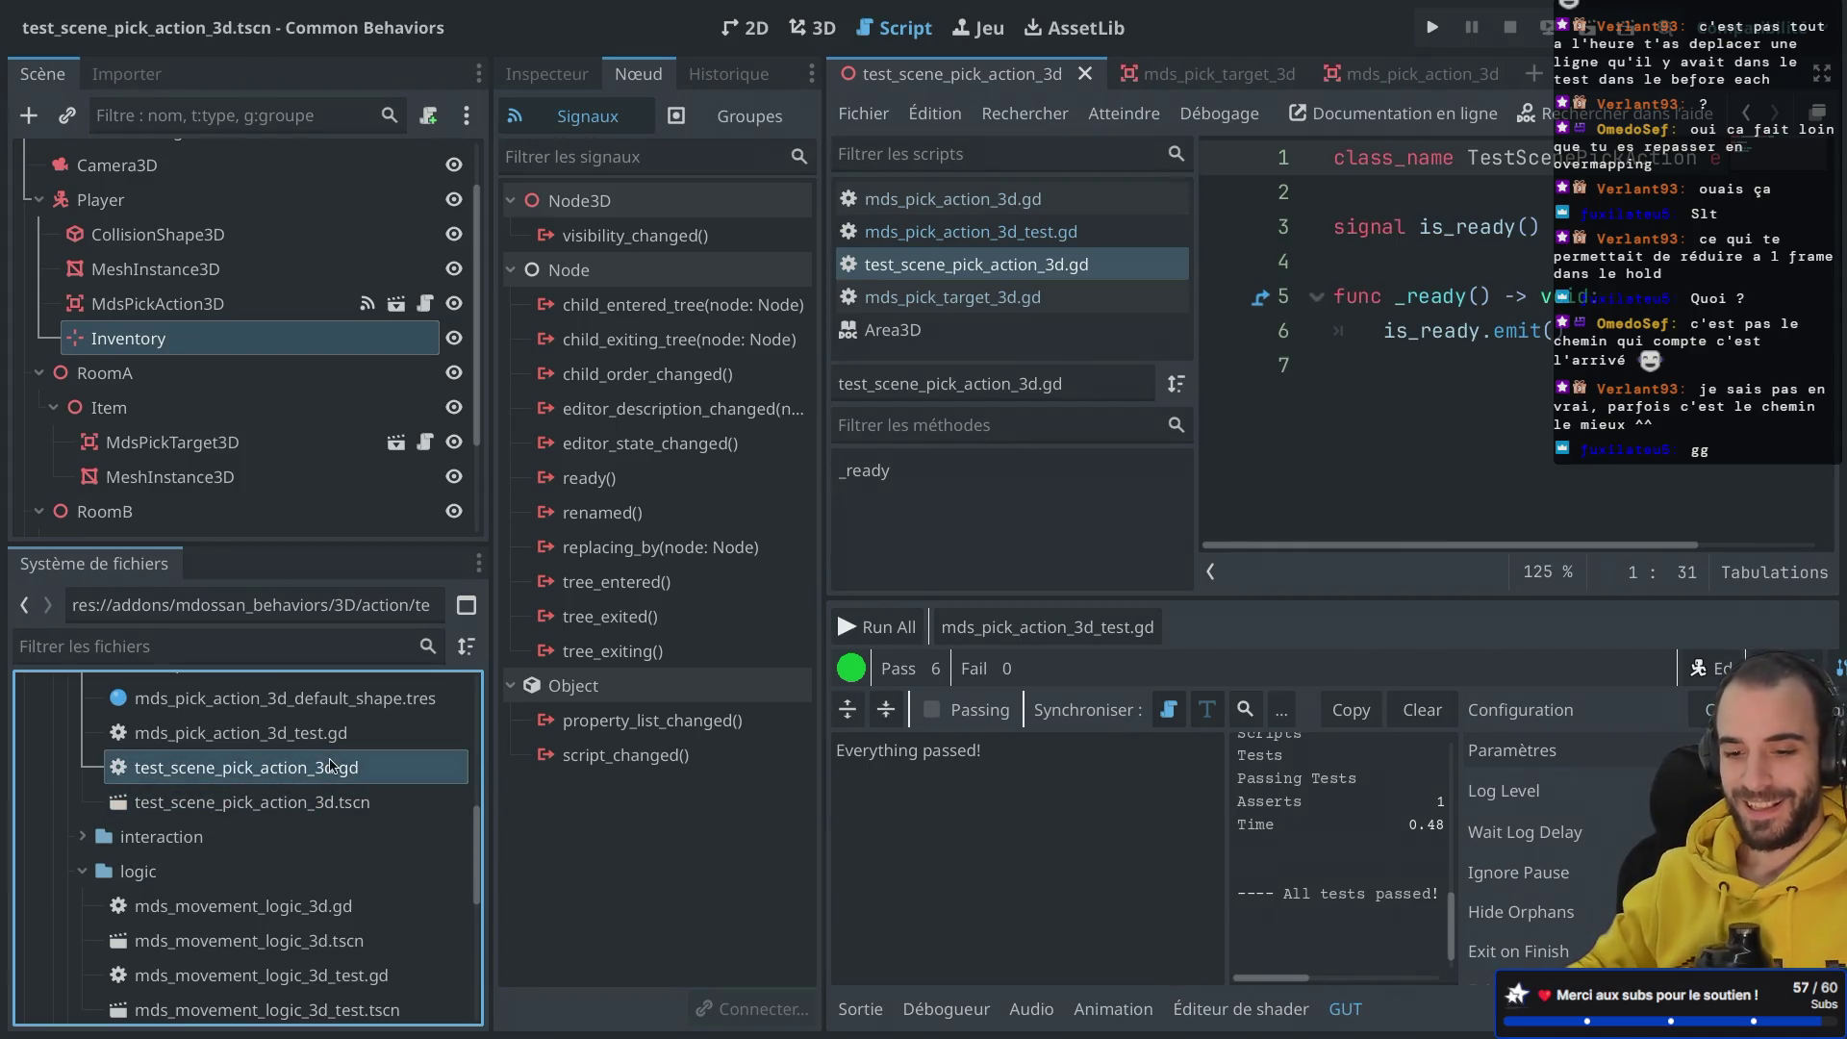
pyautogui.hotkey('ctrl', 'shift', 'F11')
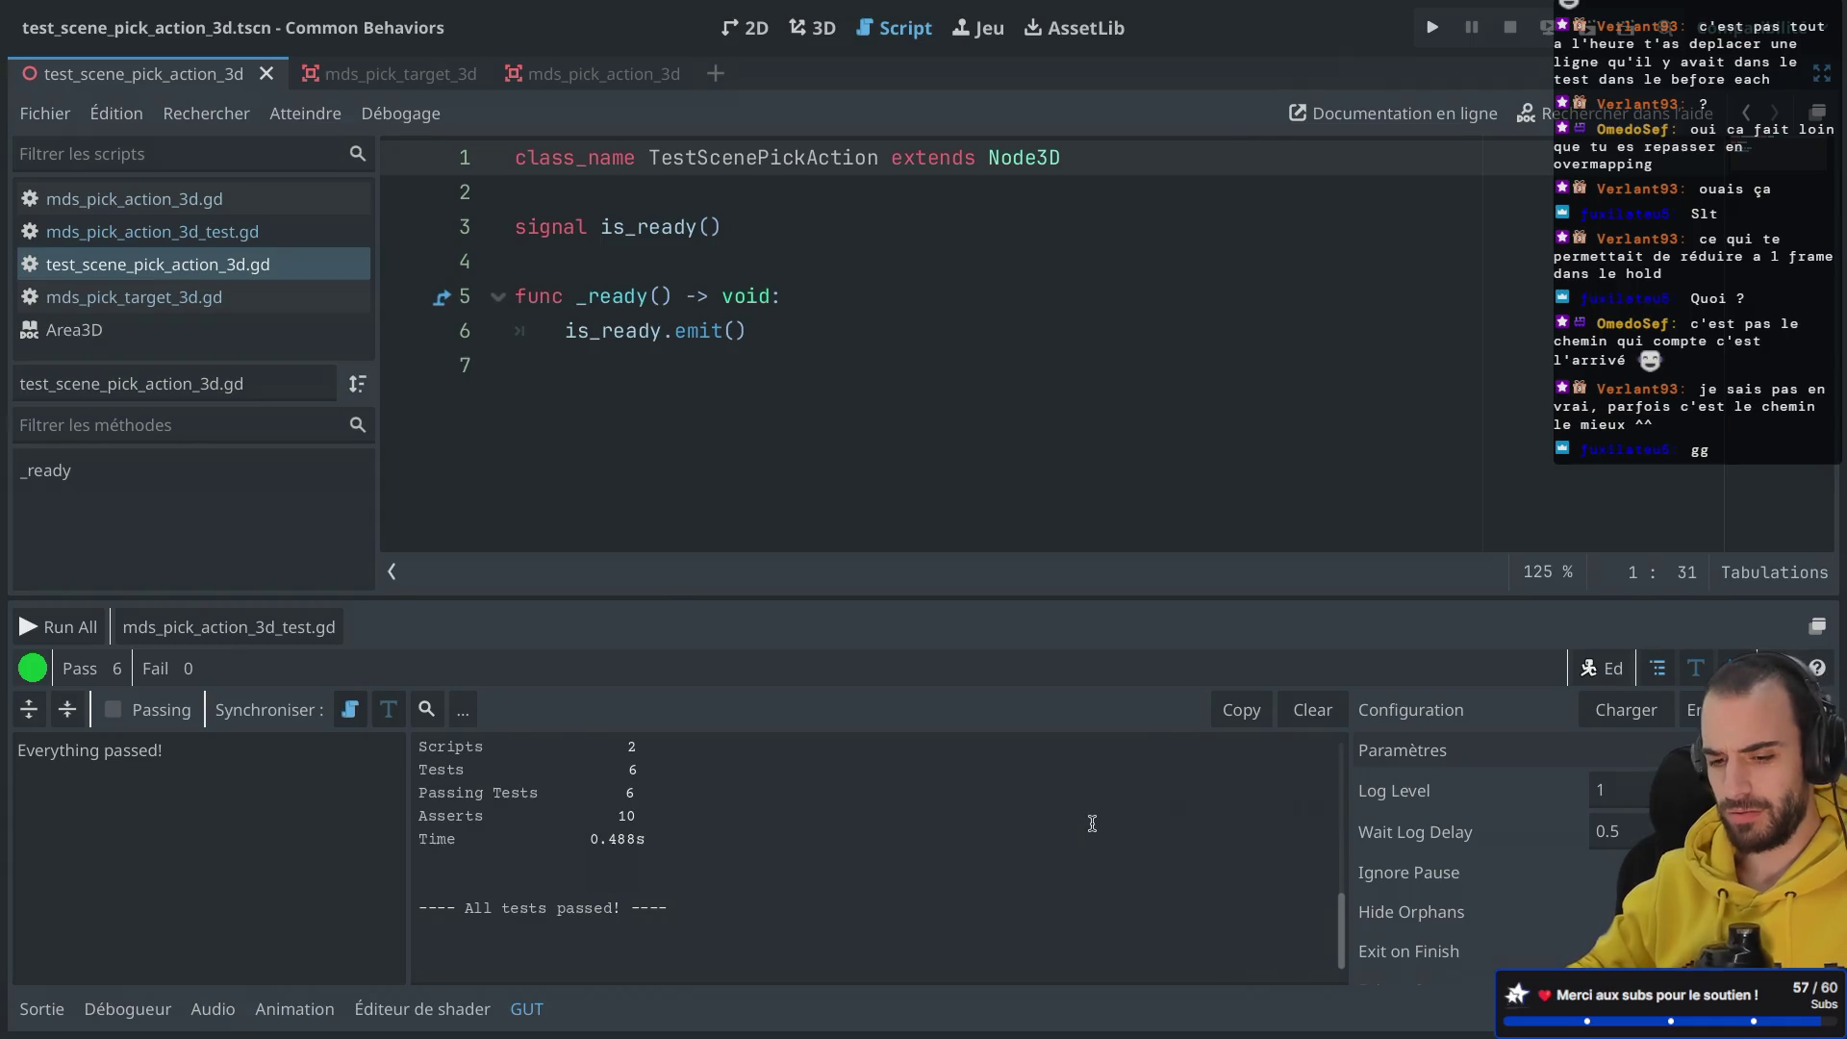
# Step: Check the GUT Script Prefix and Suffix settings under Hooks/Divers, then restore the side docks
pyautogui.scroll(-5, 1448, 869)
pyautogui.scroll(-5, 1448, 869)
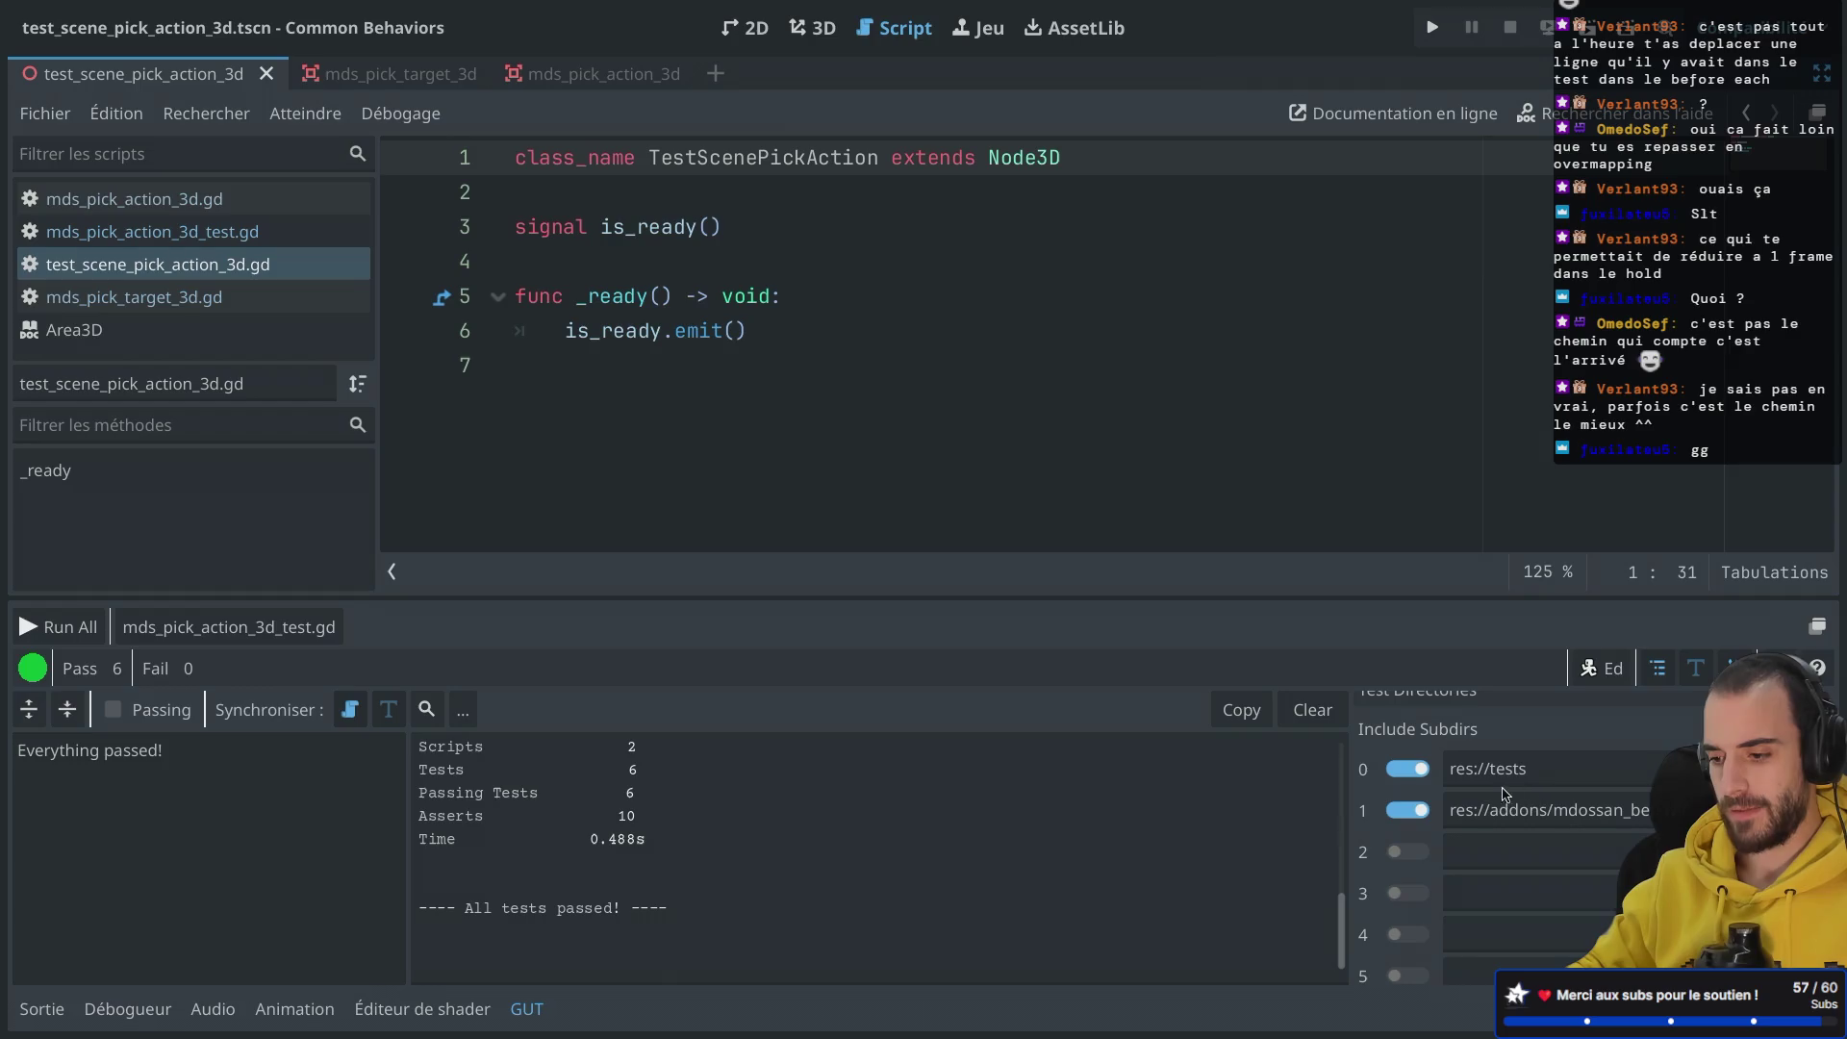
pyautogui.scroll(-5, 1508, 794)
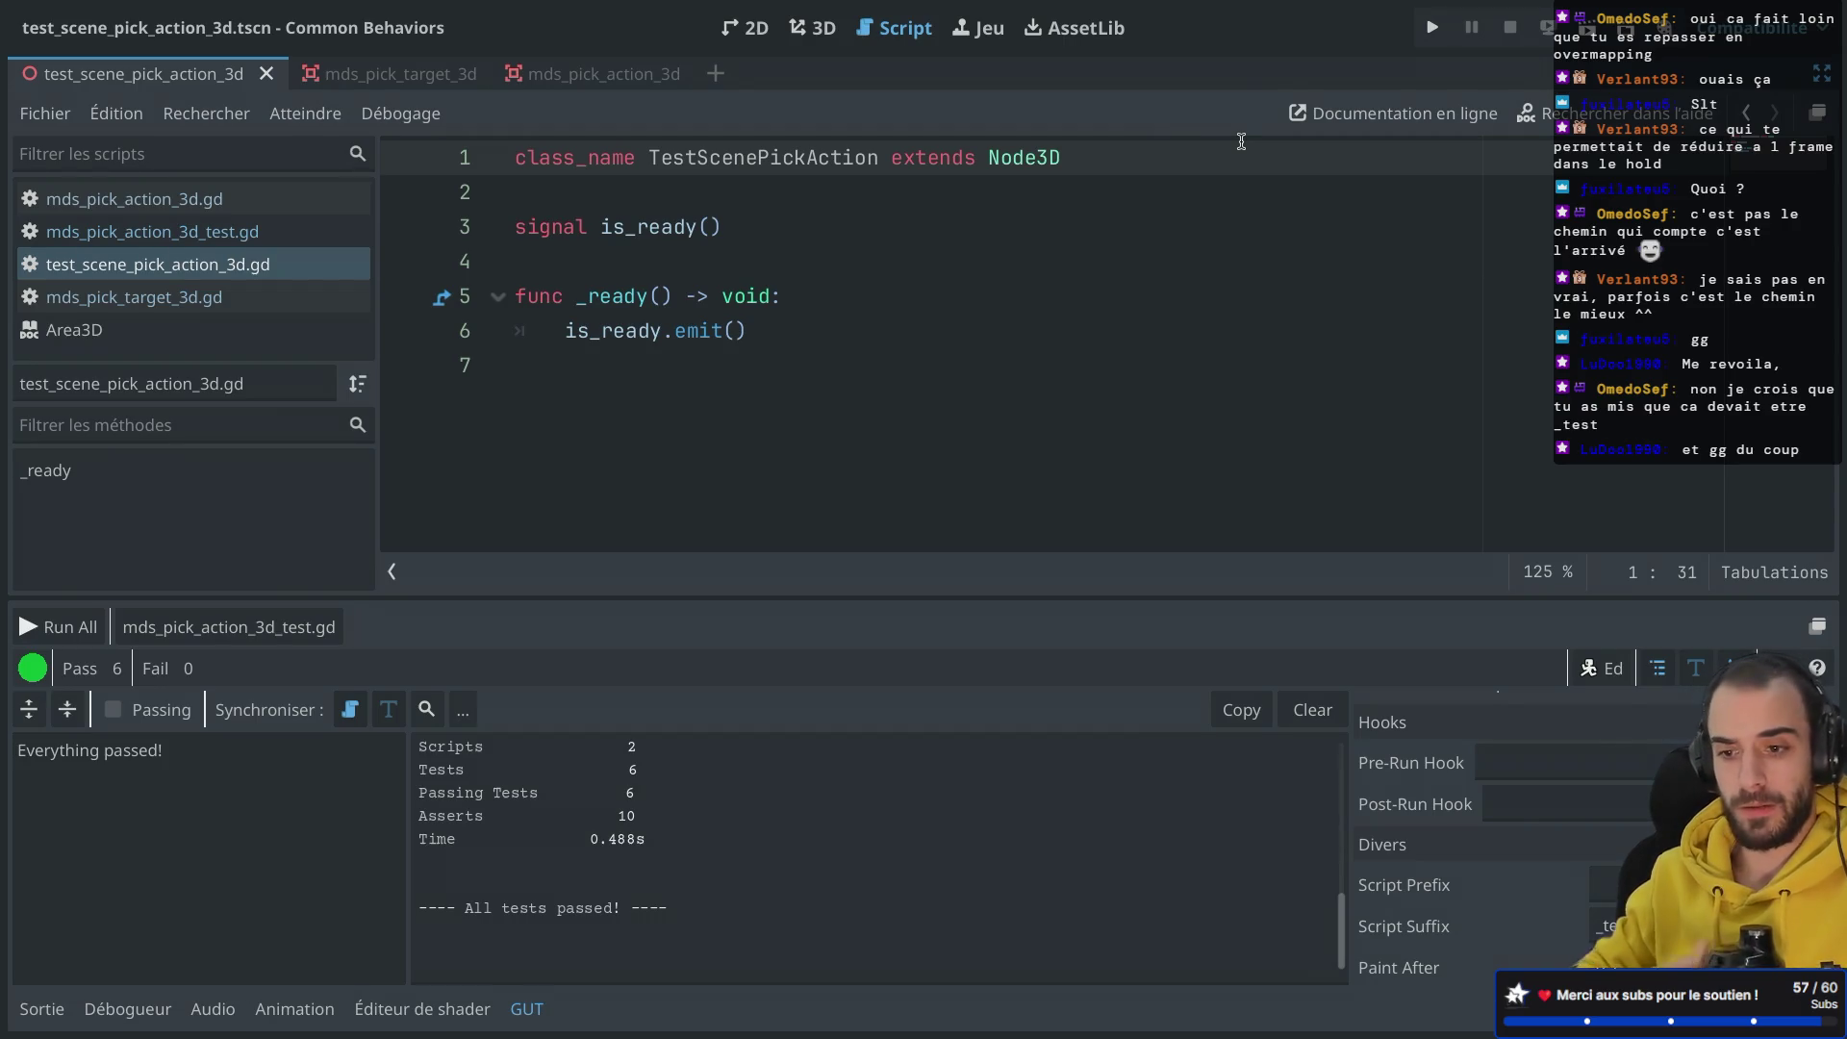
pyautogui.click(713, 375)
pyautogui.hotkey('ctrl', 'shift', 'F11')
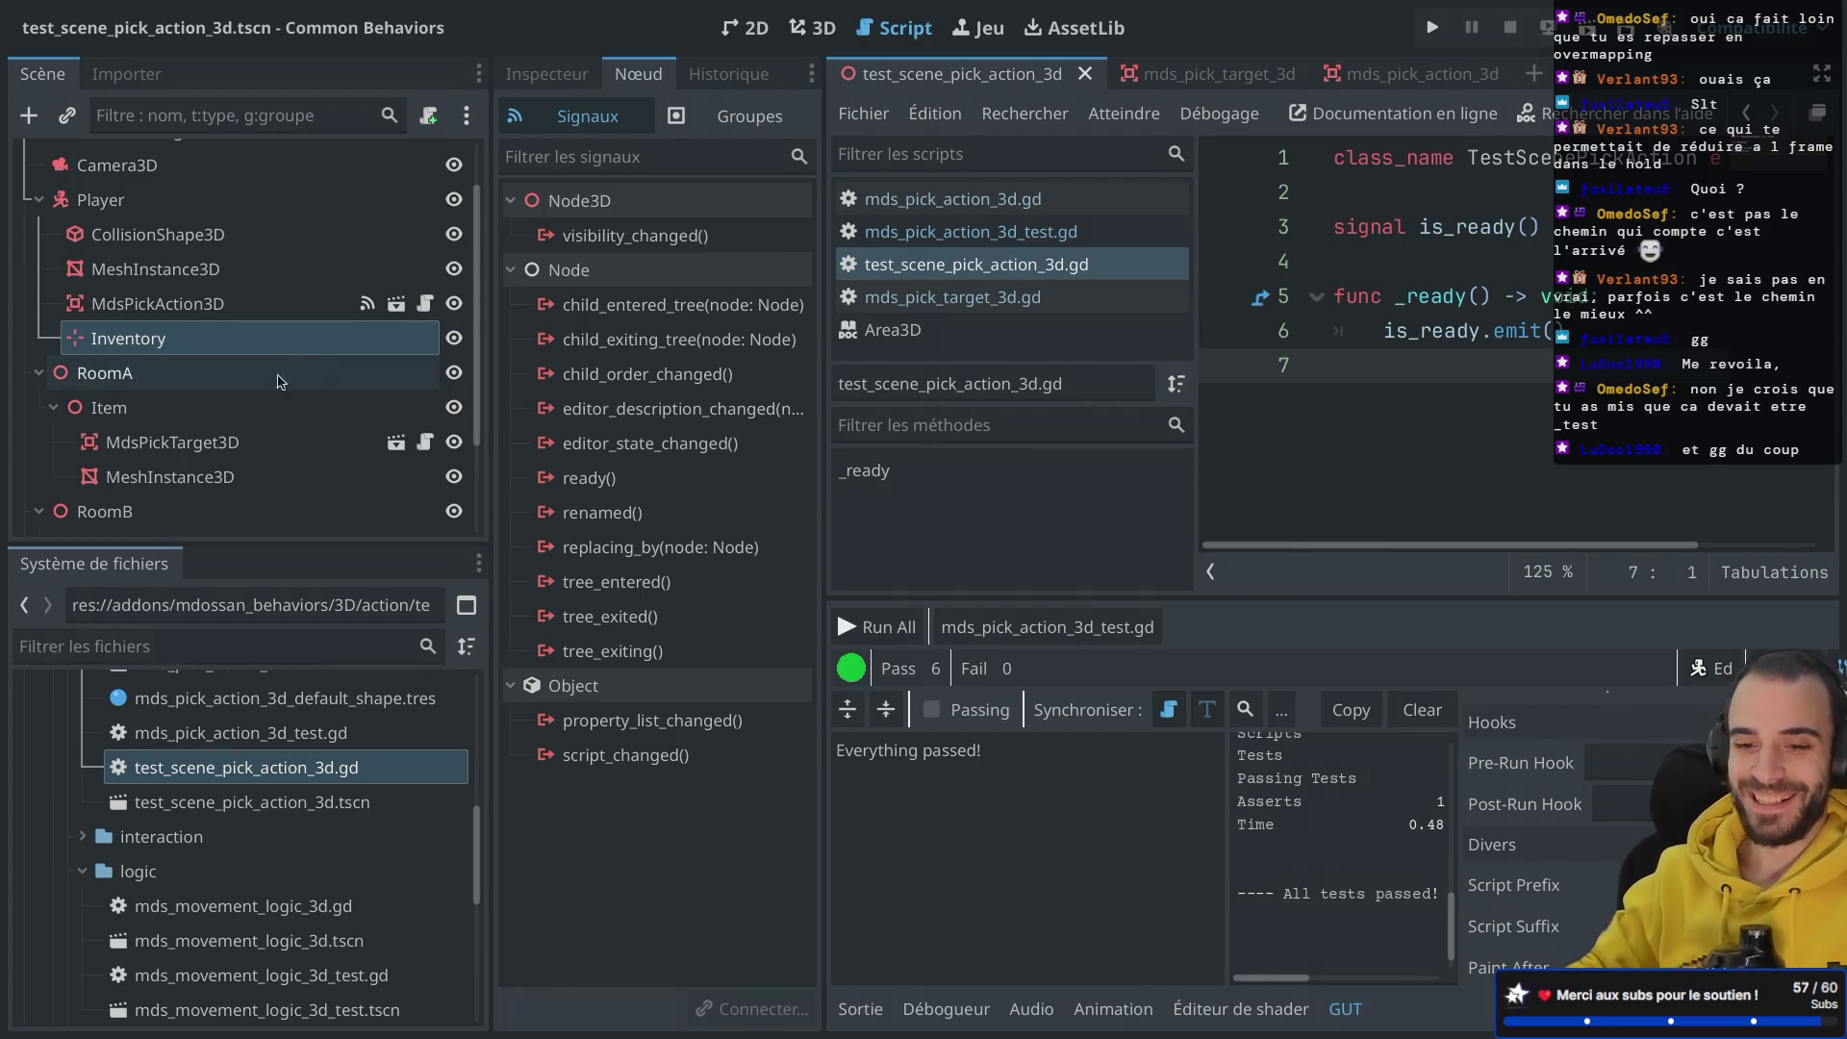
# Step: Collapse Item, RoomA and RoomB in the Scene tree and open test_scene_pick_action_3d.gd
pyautogui.click(53, 408)
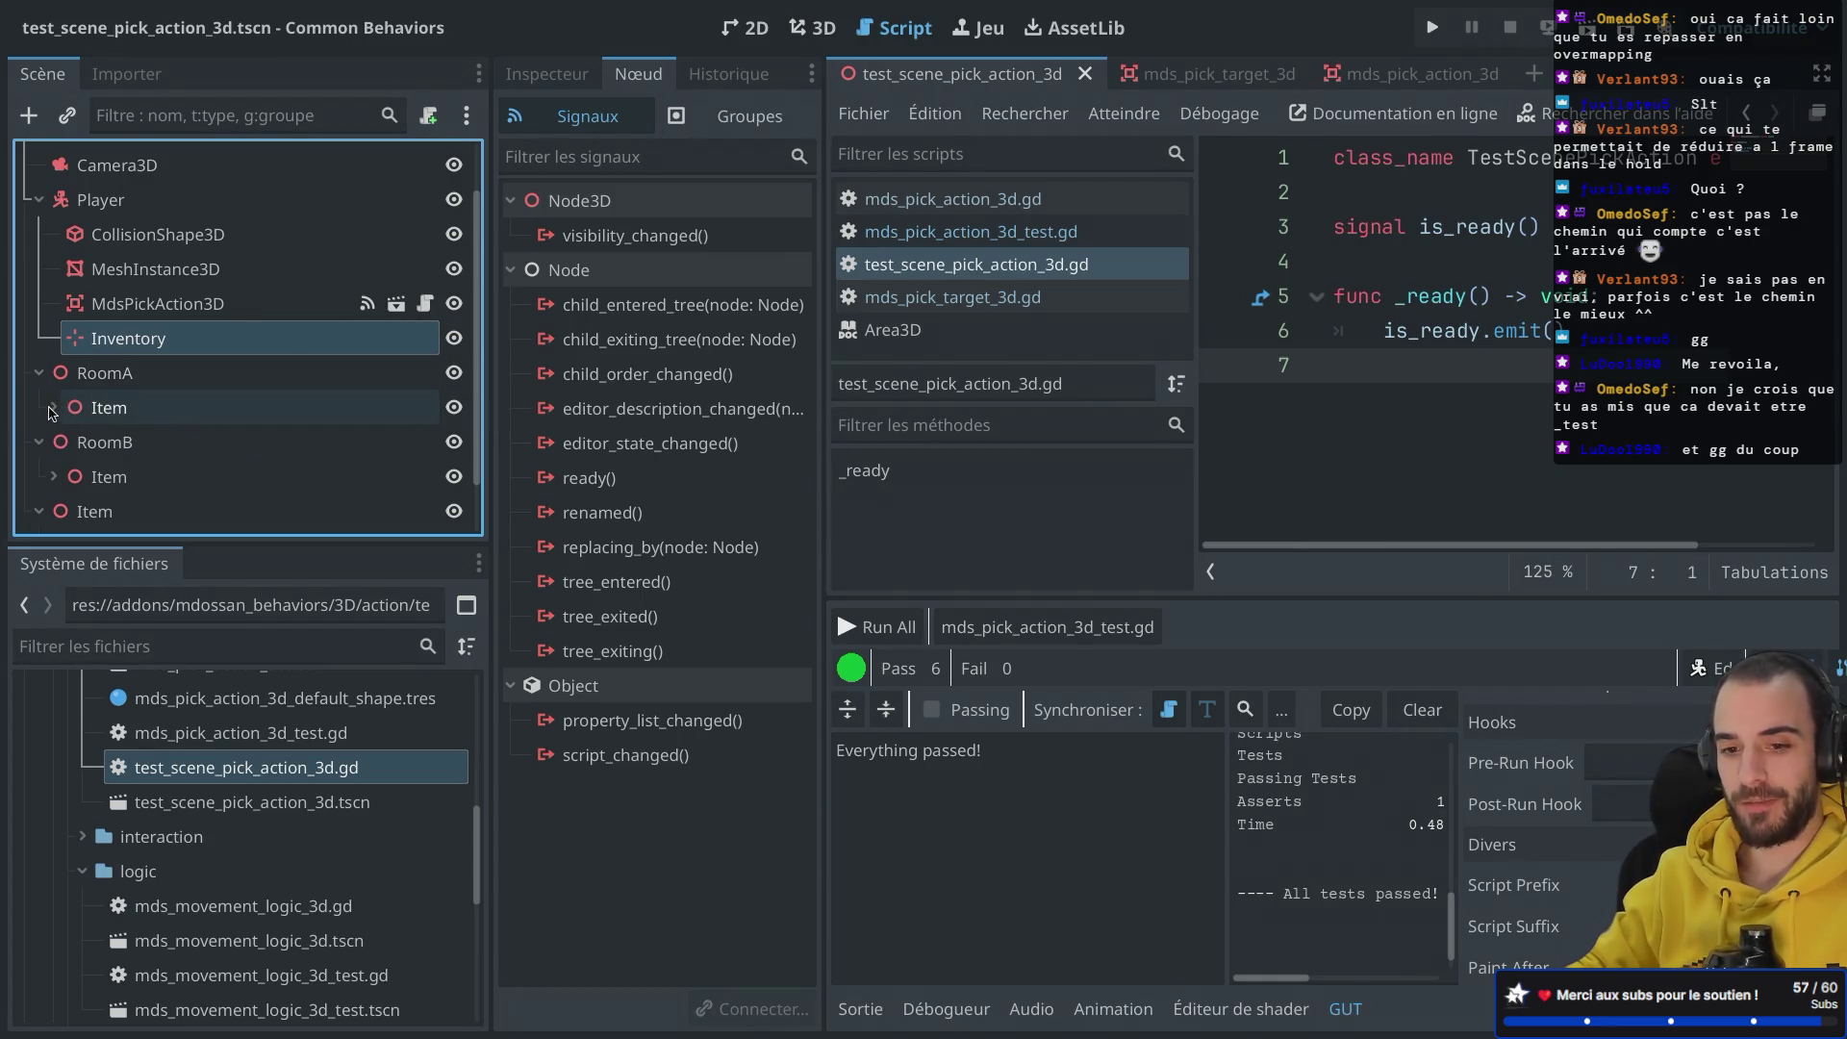
pyautogui.click(39, 442)
pyautogui.click(39, 374)
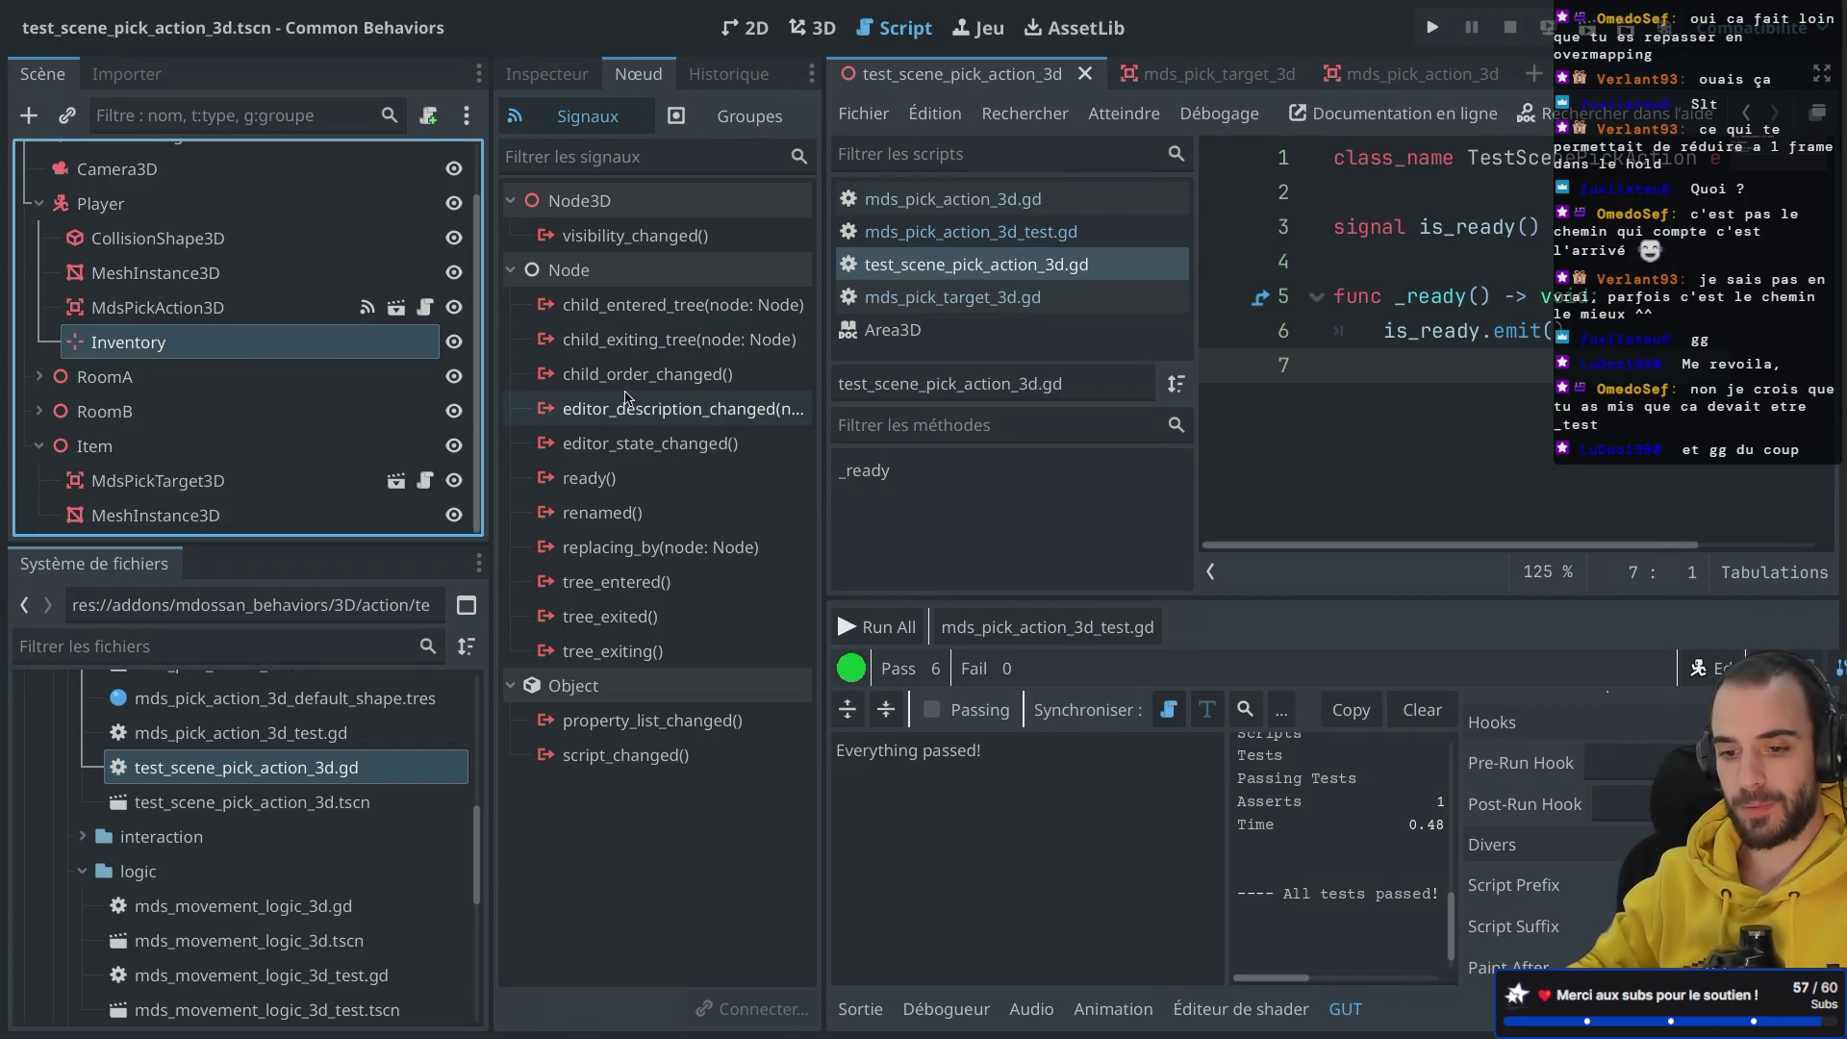
pyautogui.scroll(1, 279, 799)
pyautogui.click(281, 825)
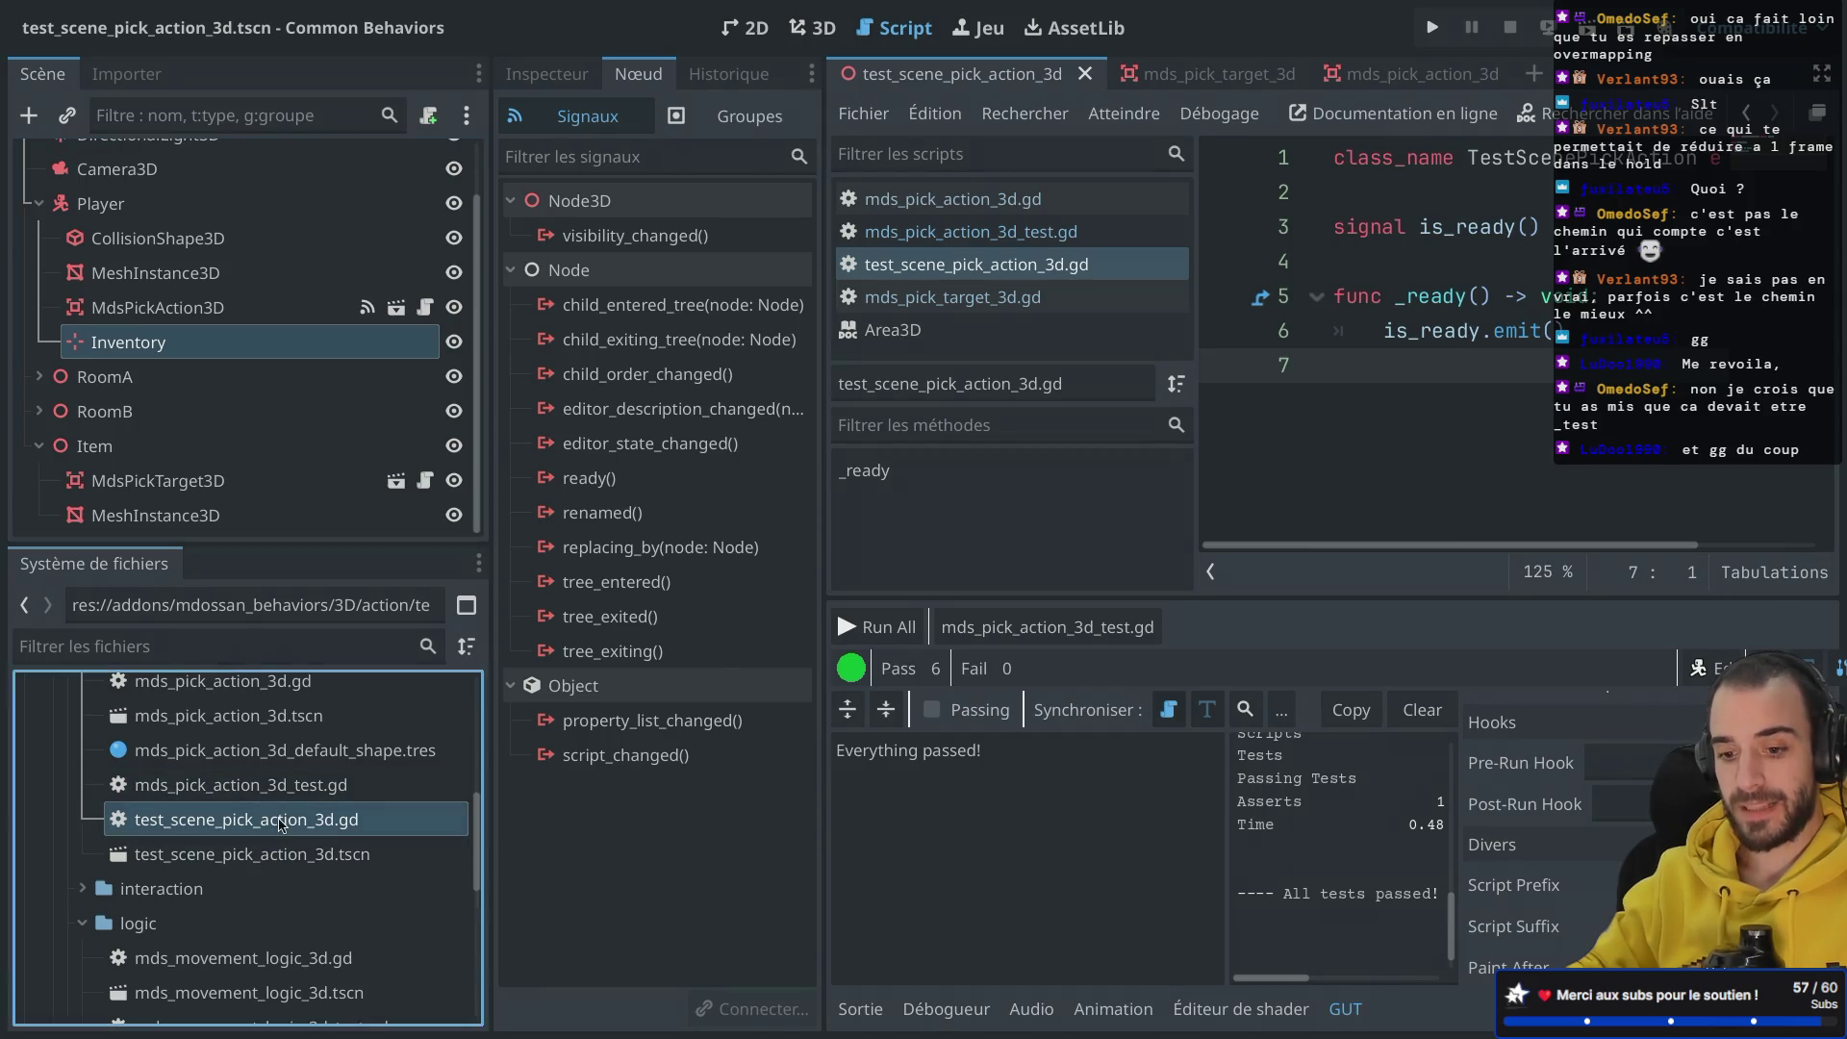
pyautogui.doubleClick(281, 825)
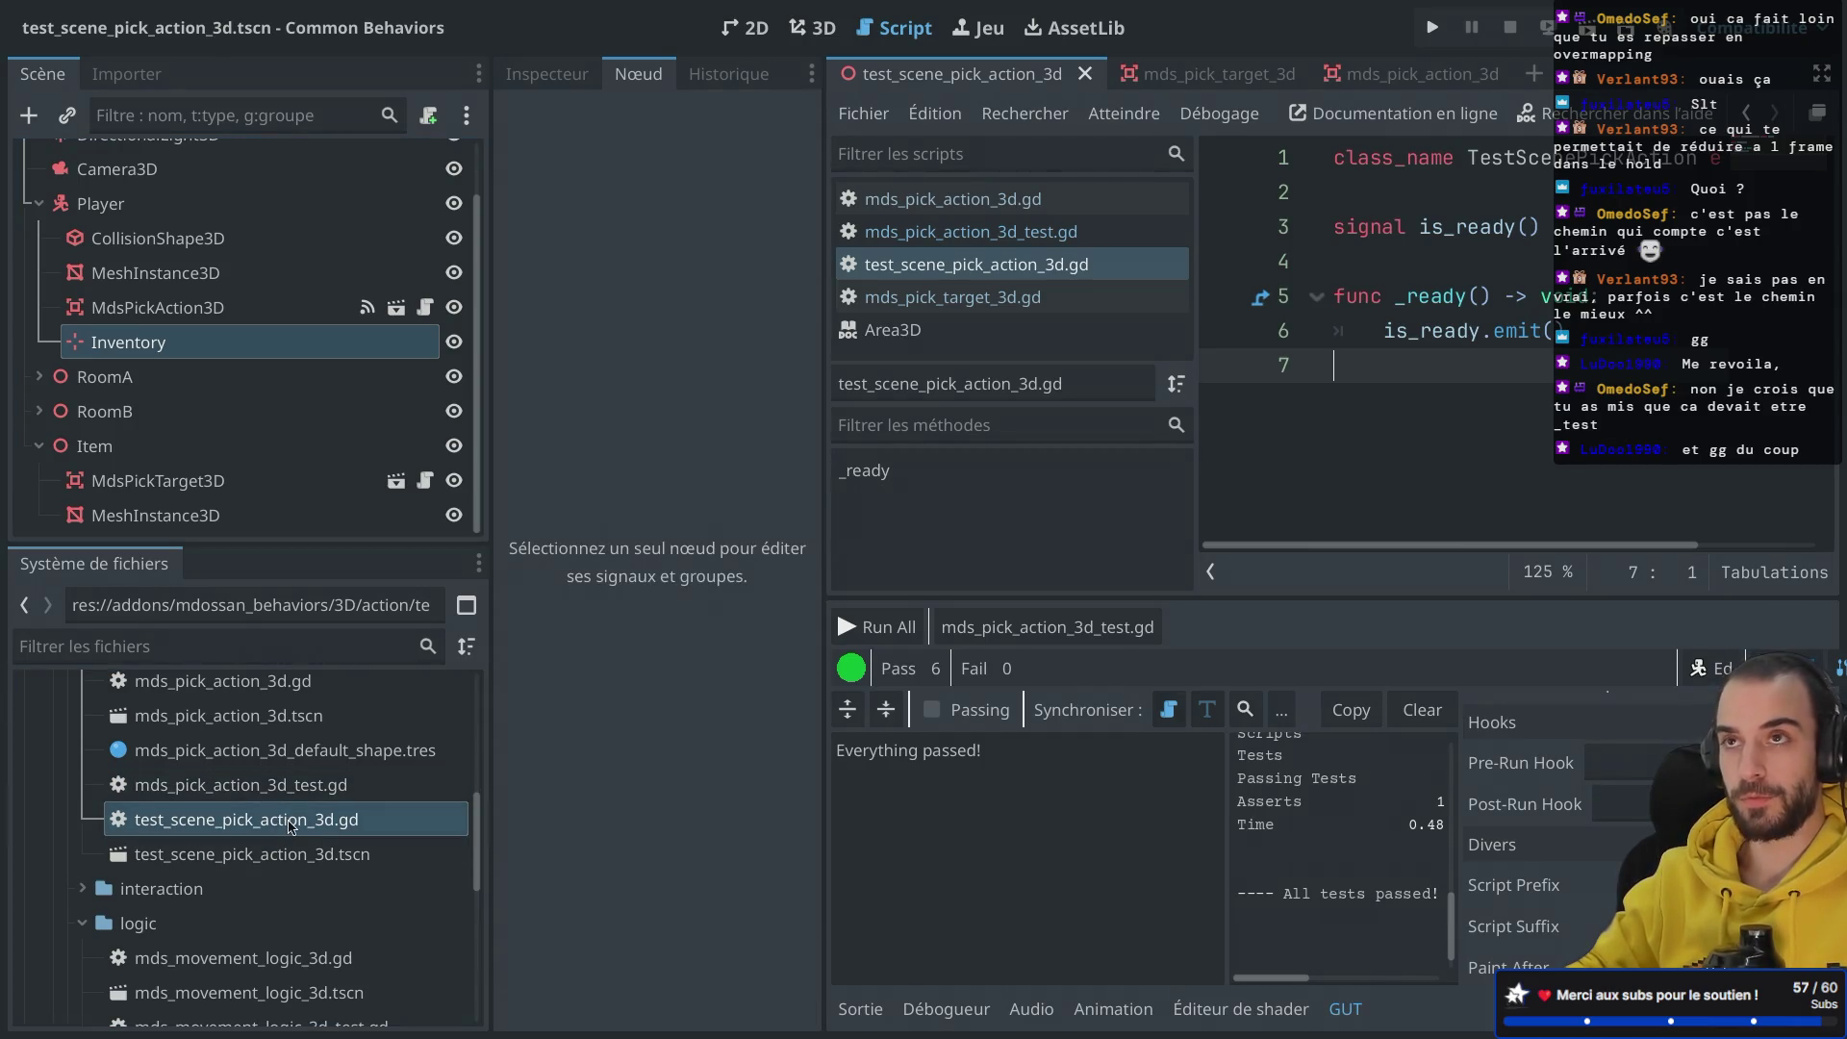
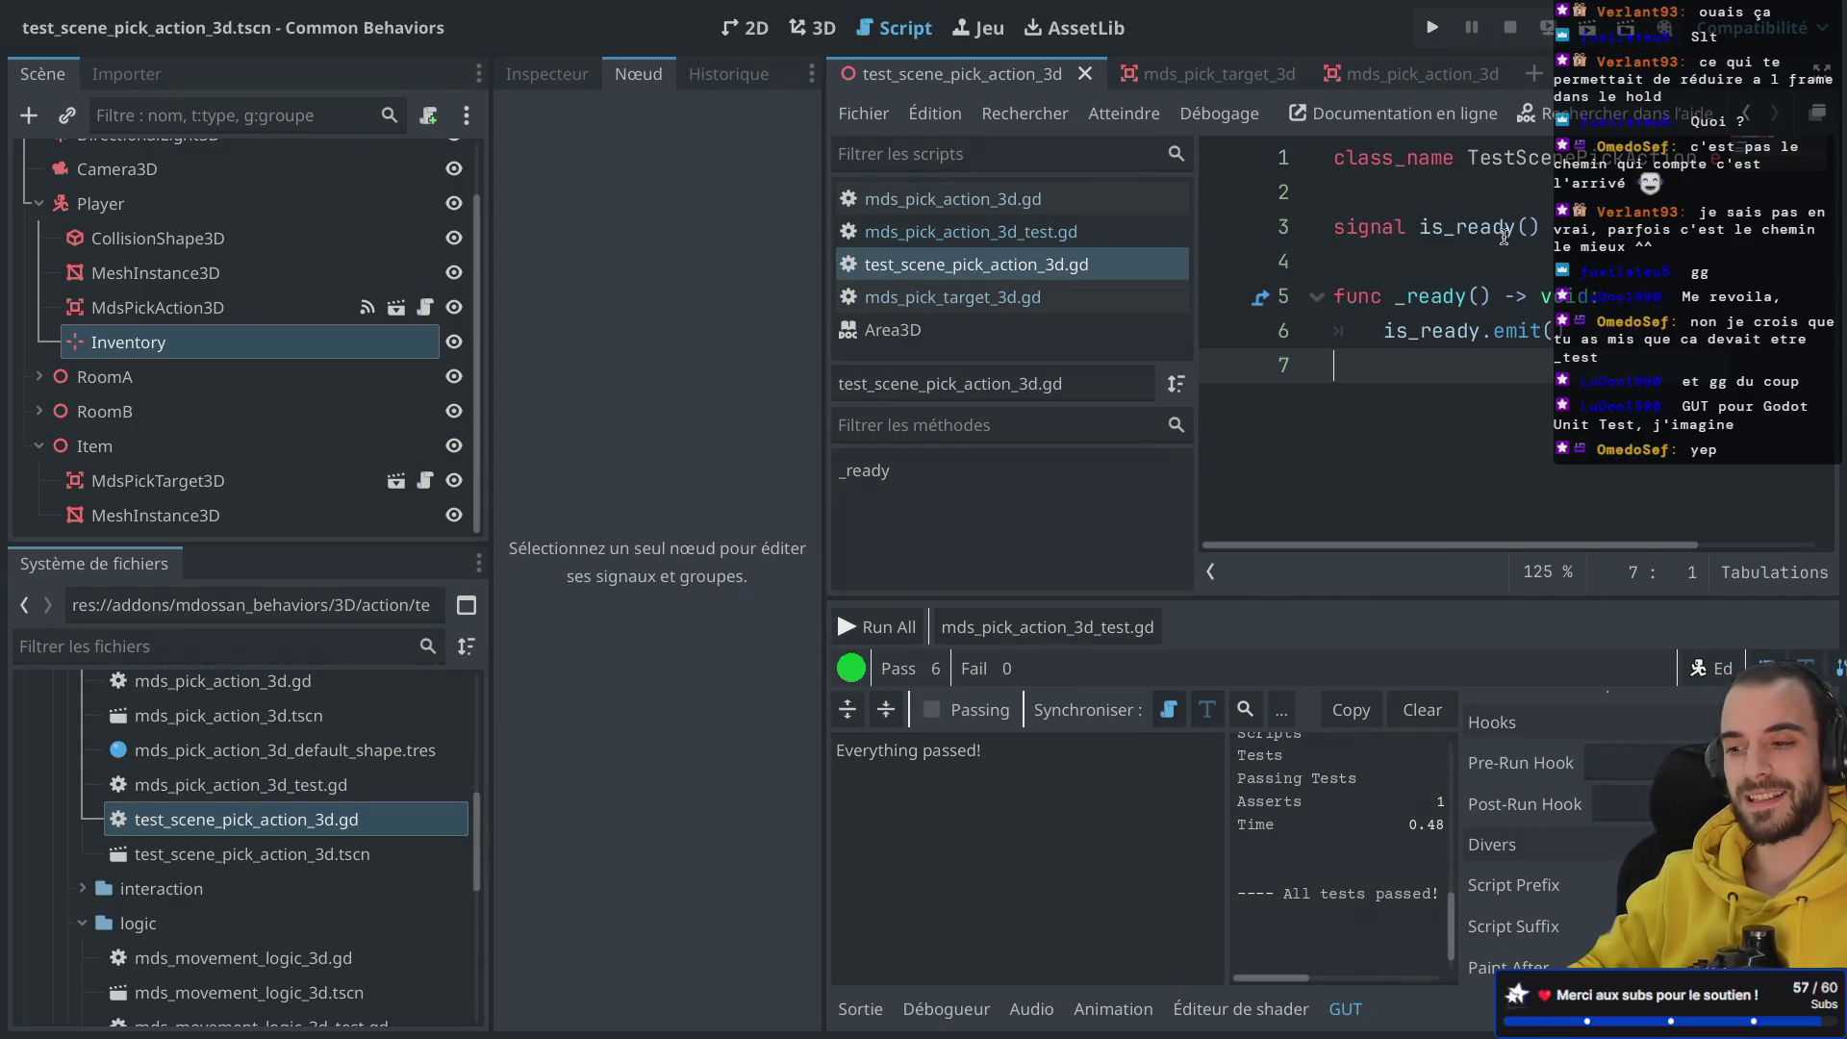
# Step: In the pick action test script, change the TestScene type on line 6 to TestScenePickAction3D and save
pyautogui.hotkey('ctrl', 'shift', 'F11')
pyautogui.hotkey('ctrl', 'shift', 'F11')
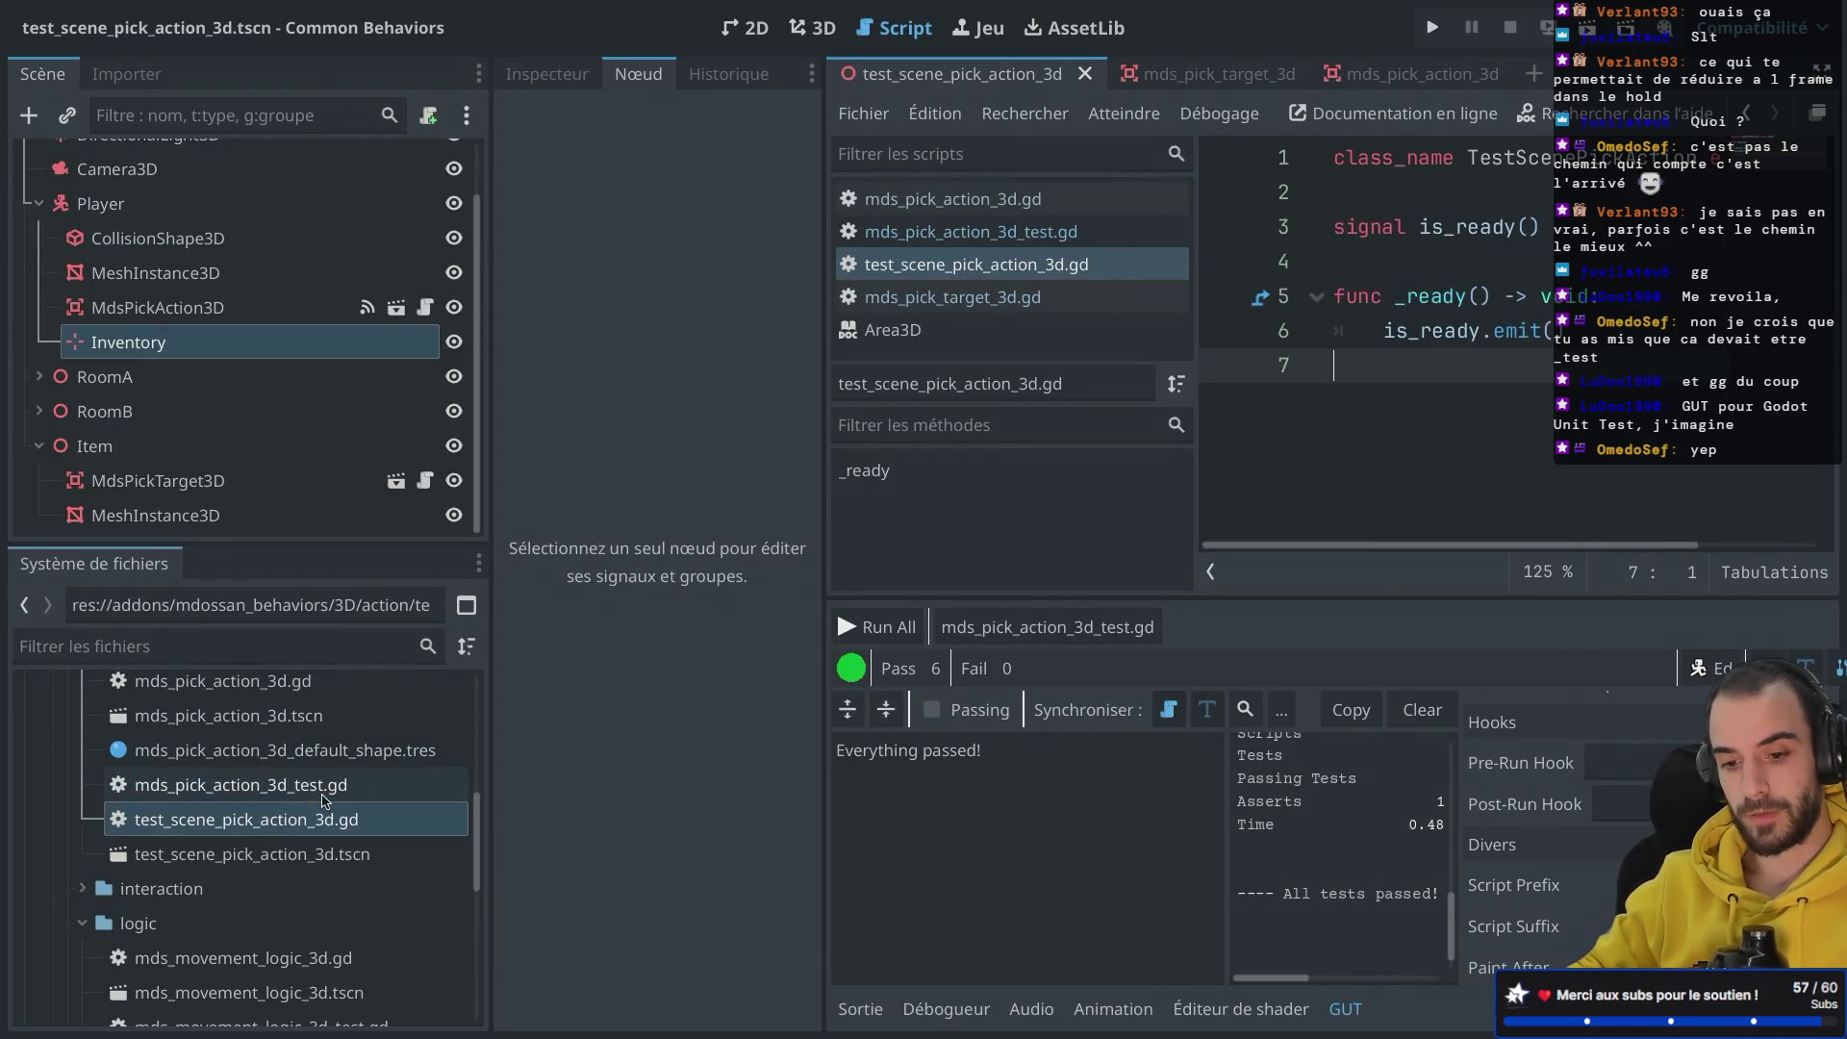
pyautogui.scroll(1, 322, 800)
pyautogui.doubleClick(289, 823)
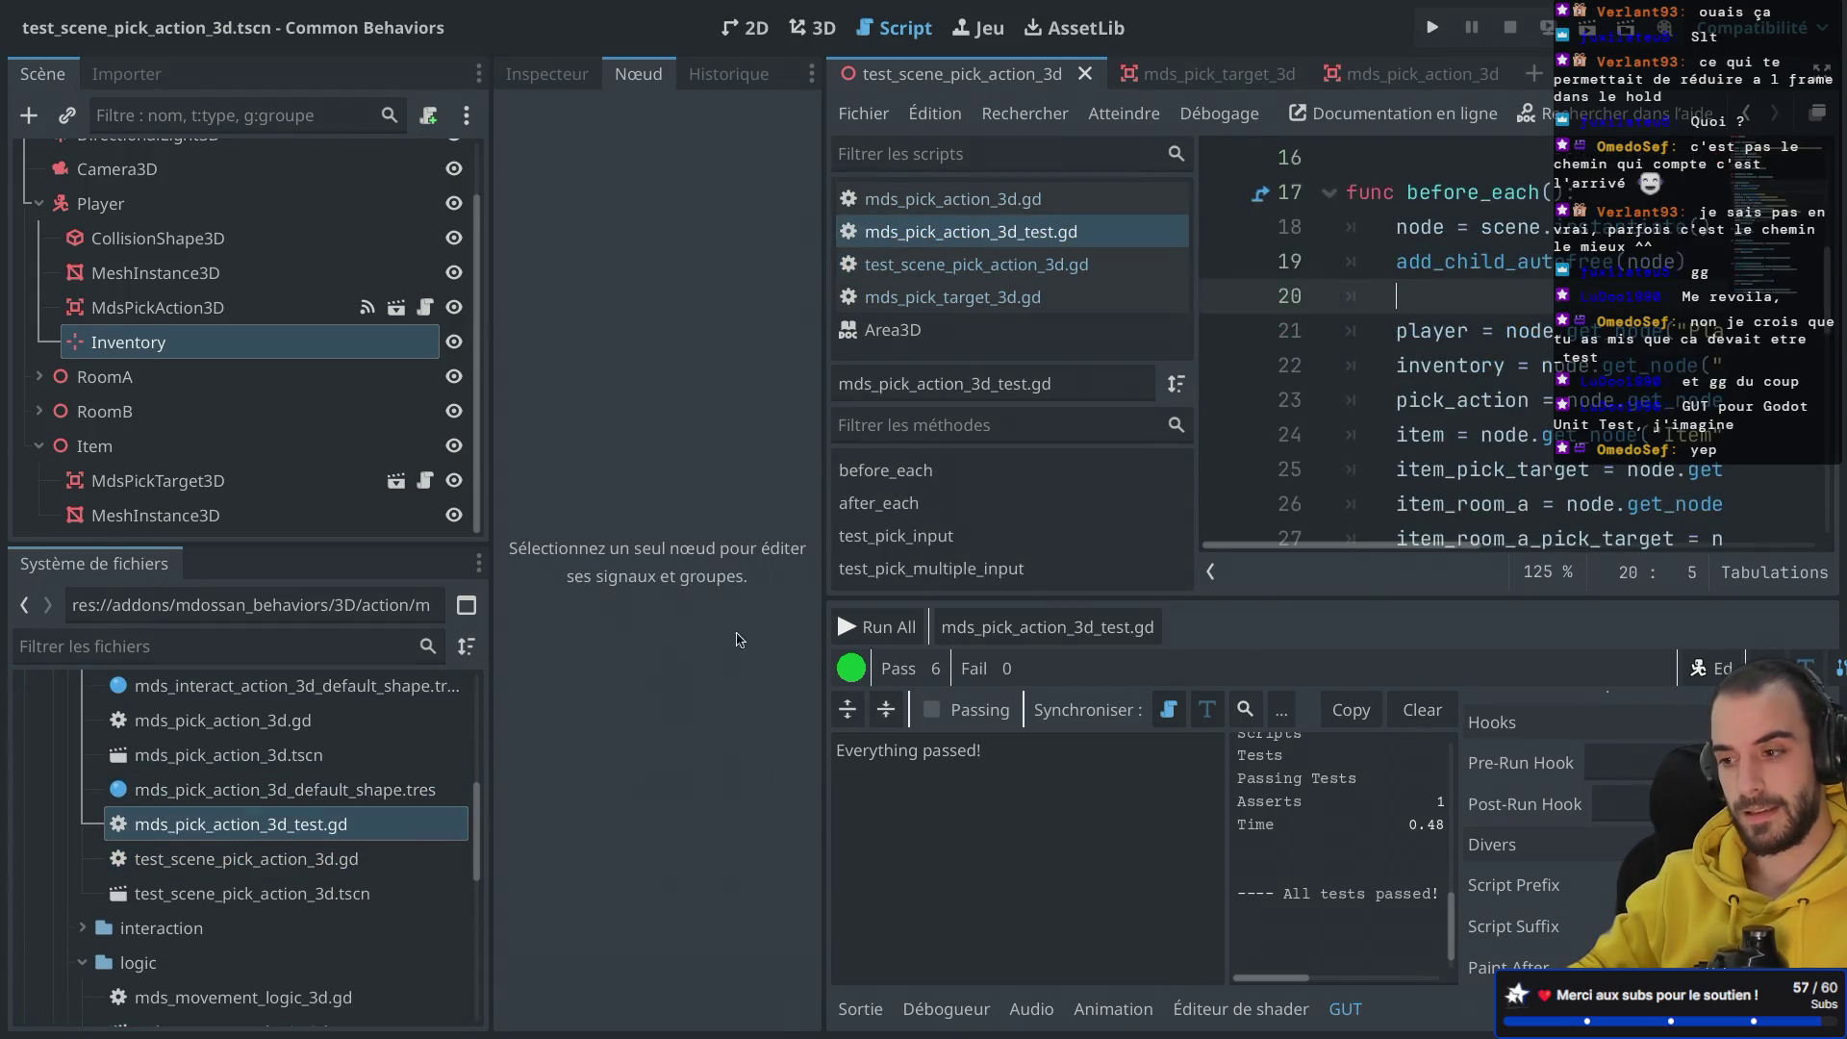
pyautogui.hotkey('ctrl', 'shift', 'F11')
pyautogui.scroll(5, 875, 443)
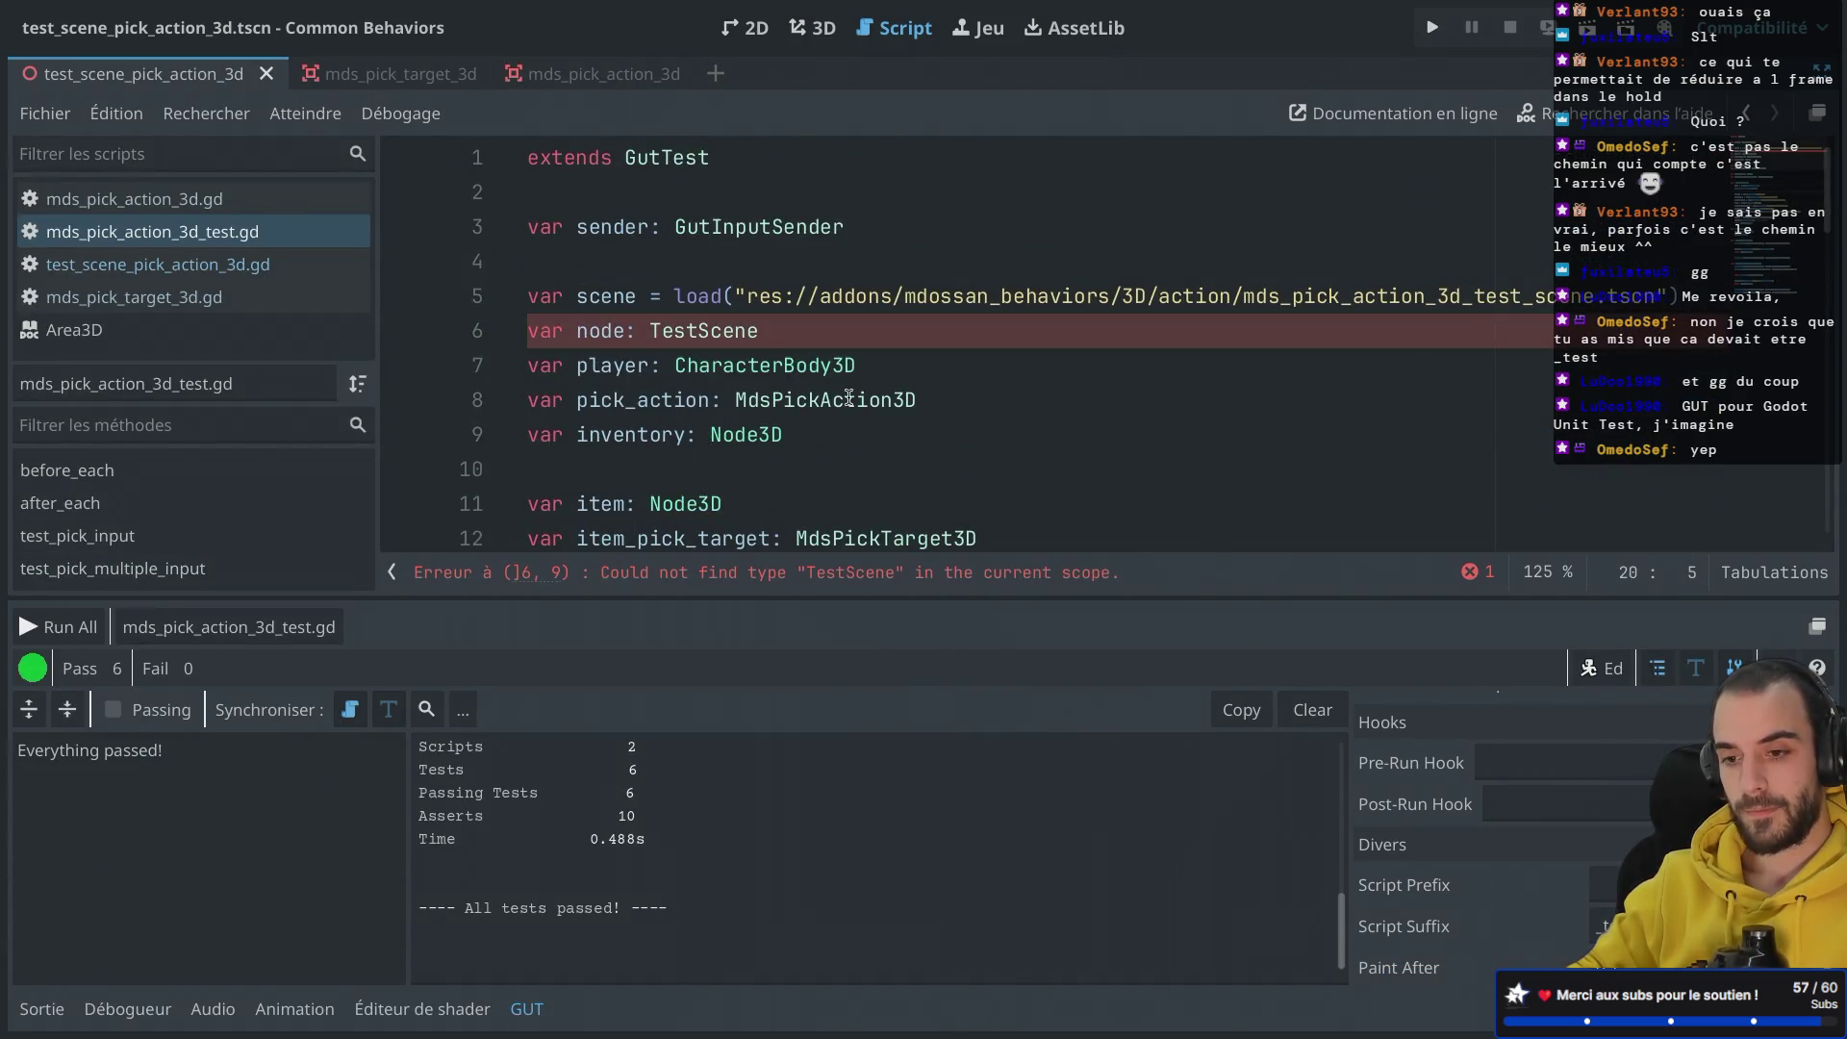
pyautogui.doubleClick(660, 330)
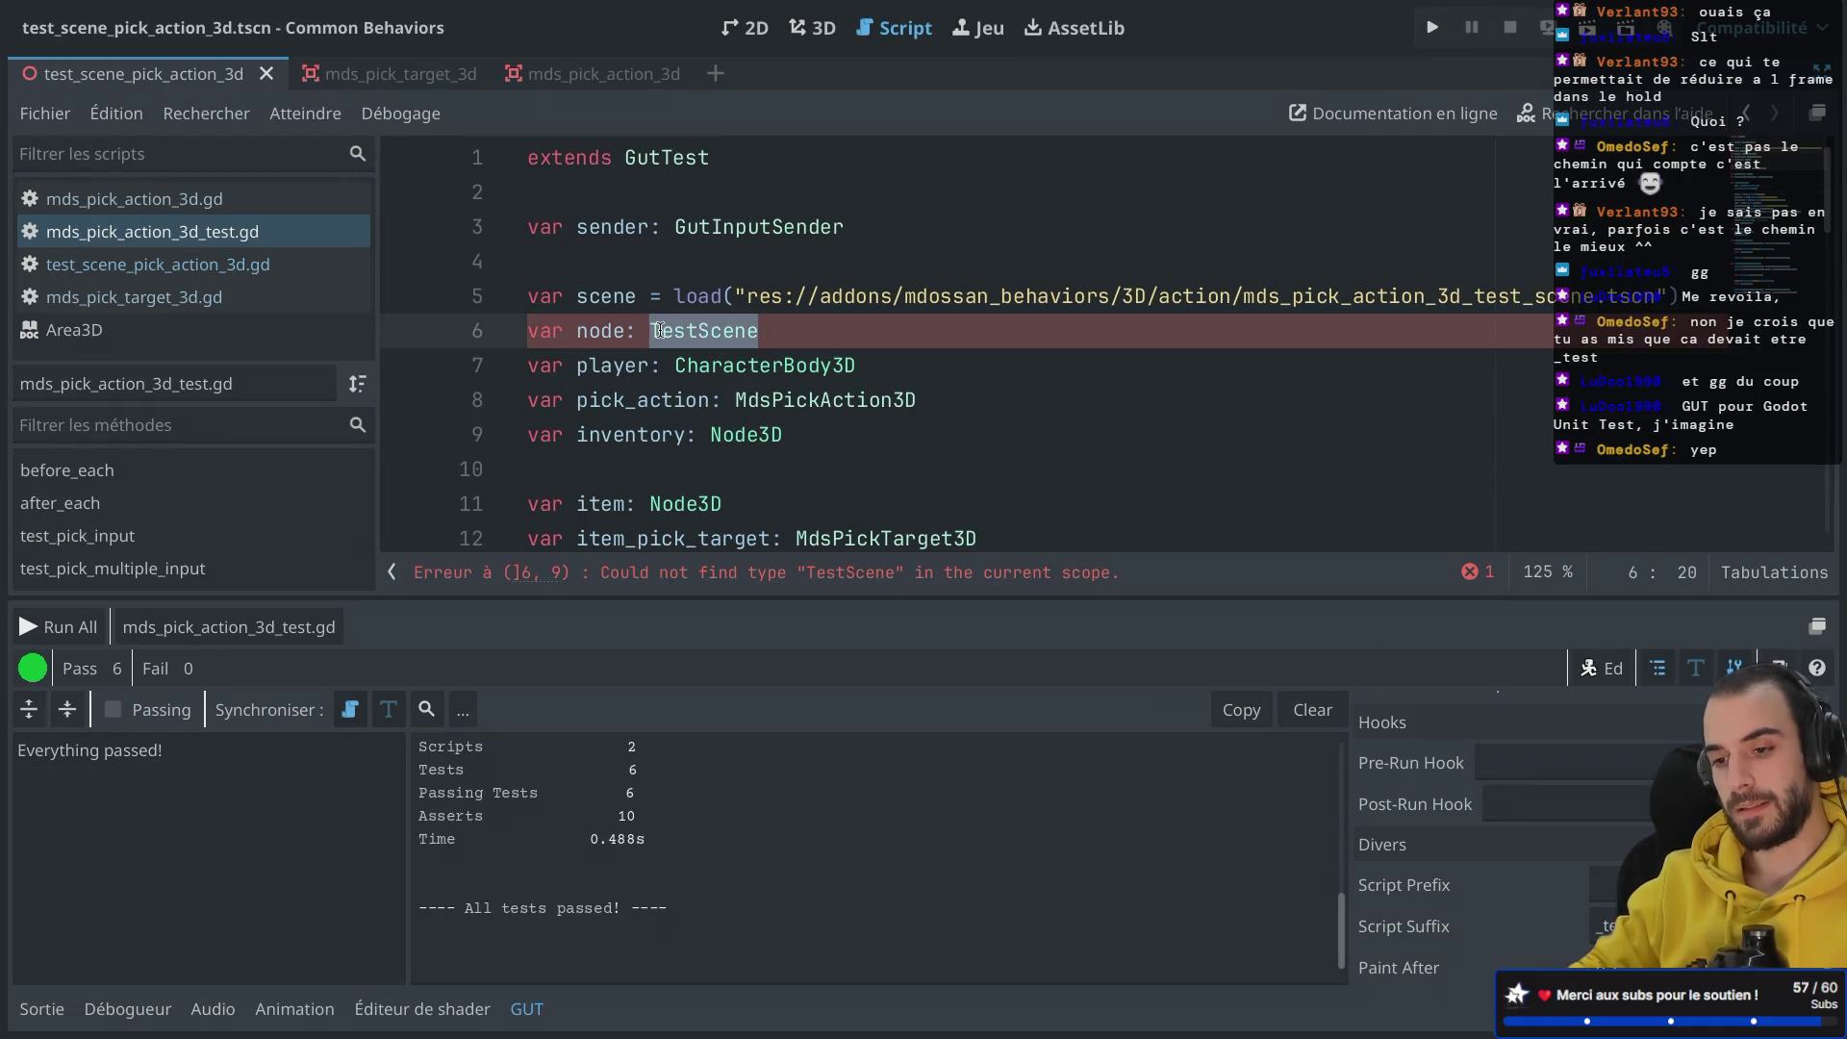
pyautogui.write('Test')
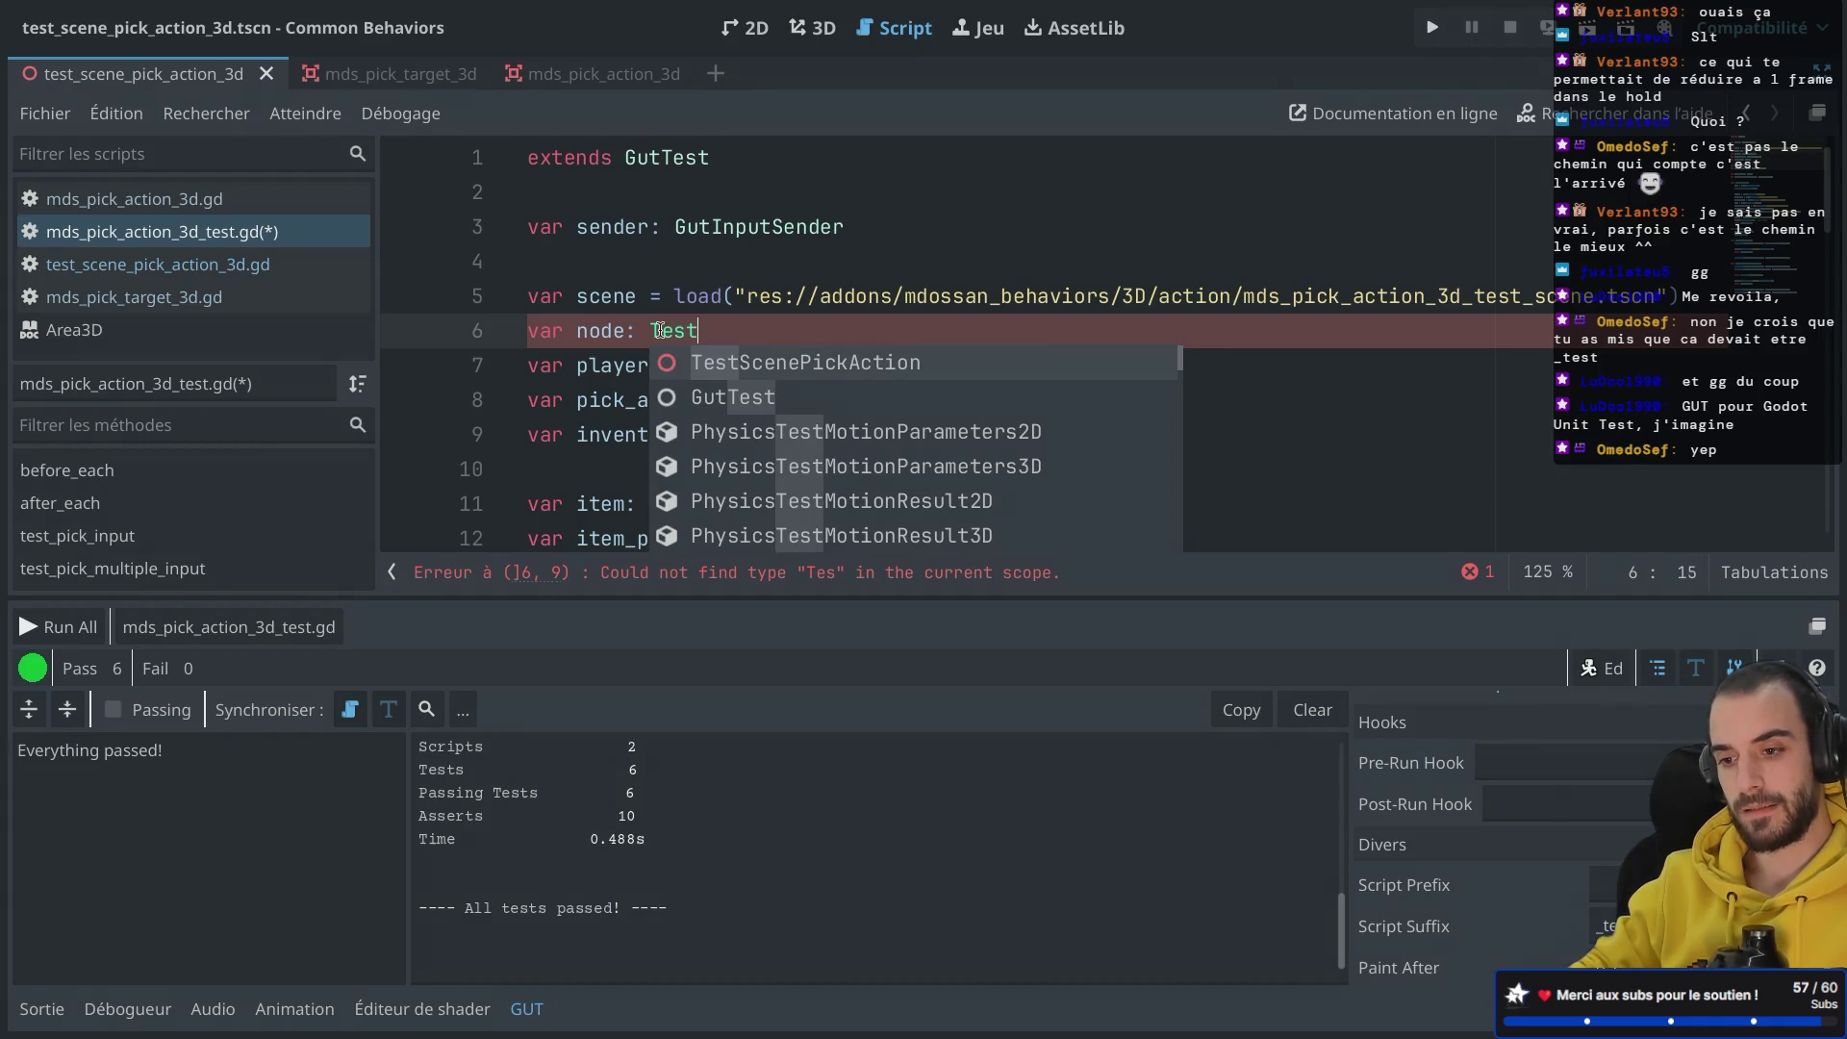
pyautogui.press('Return')
pyautogui.hotkey('ctrl', 's')
pyautogui.write('3D')
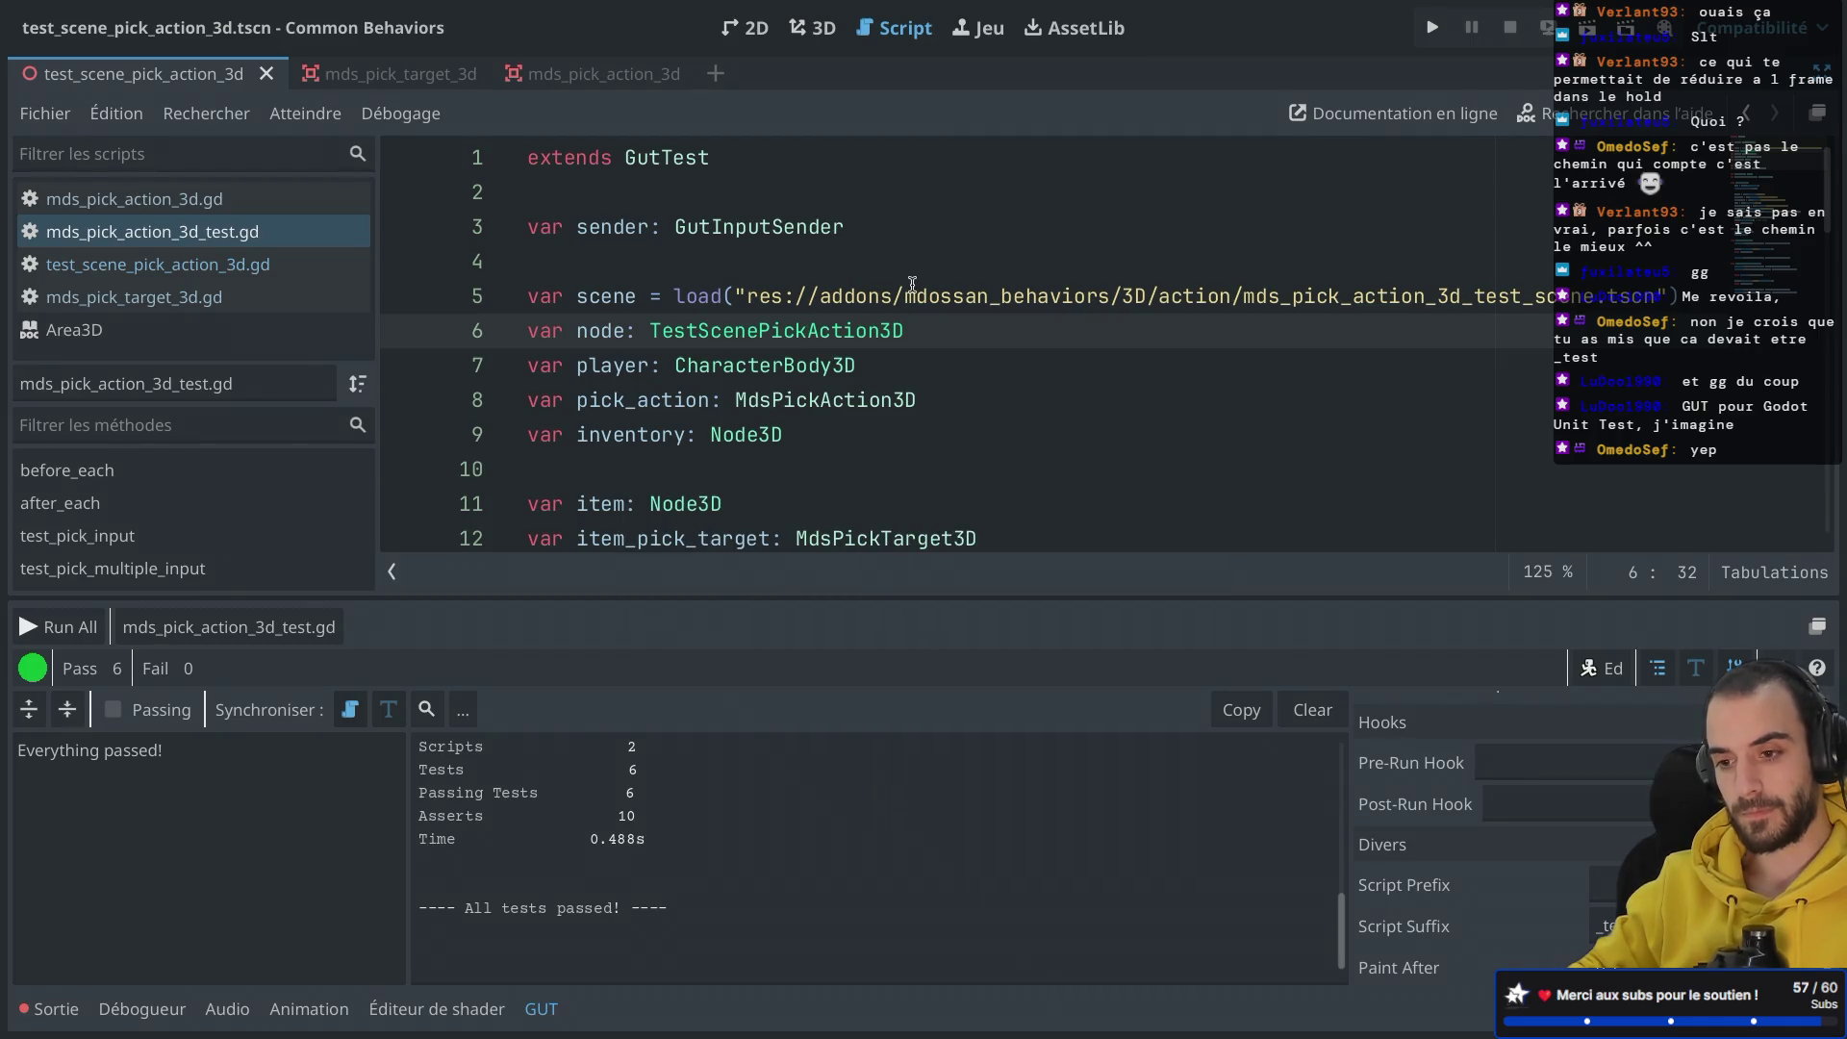
pyautogui.click(848, 330)
# Step: In test_scene_pick_action_3d.gd, rename the class_name to TestScenePickAction3D
pyautogui.hotkey('ctrl', 'shift', 'F11')
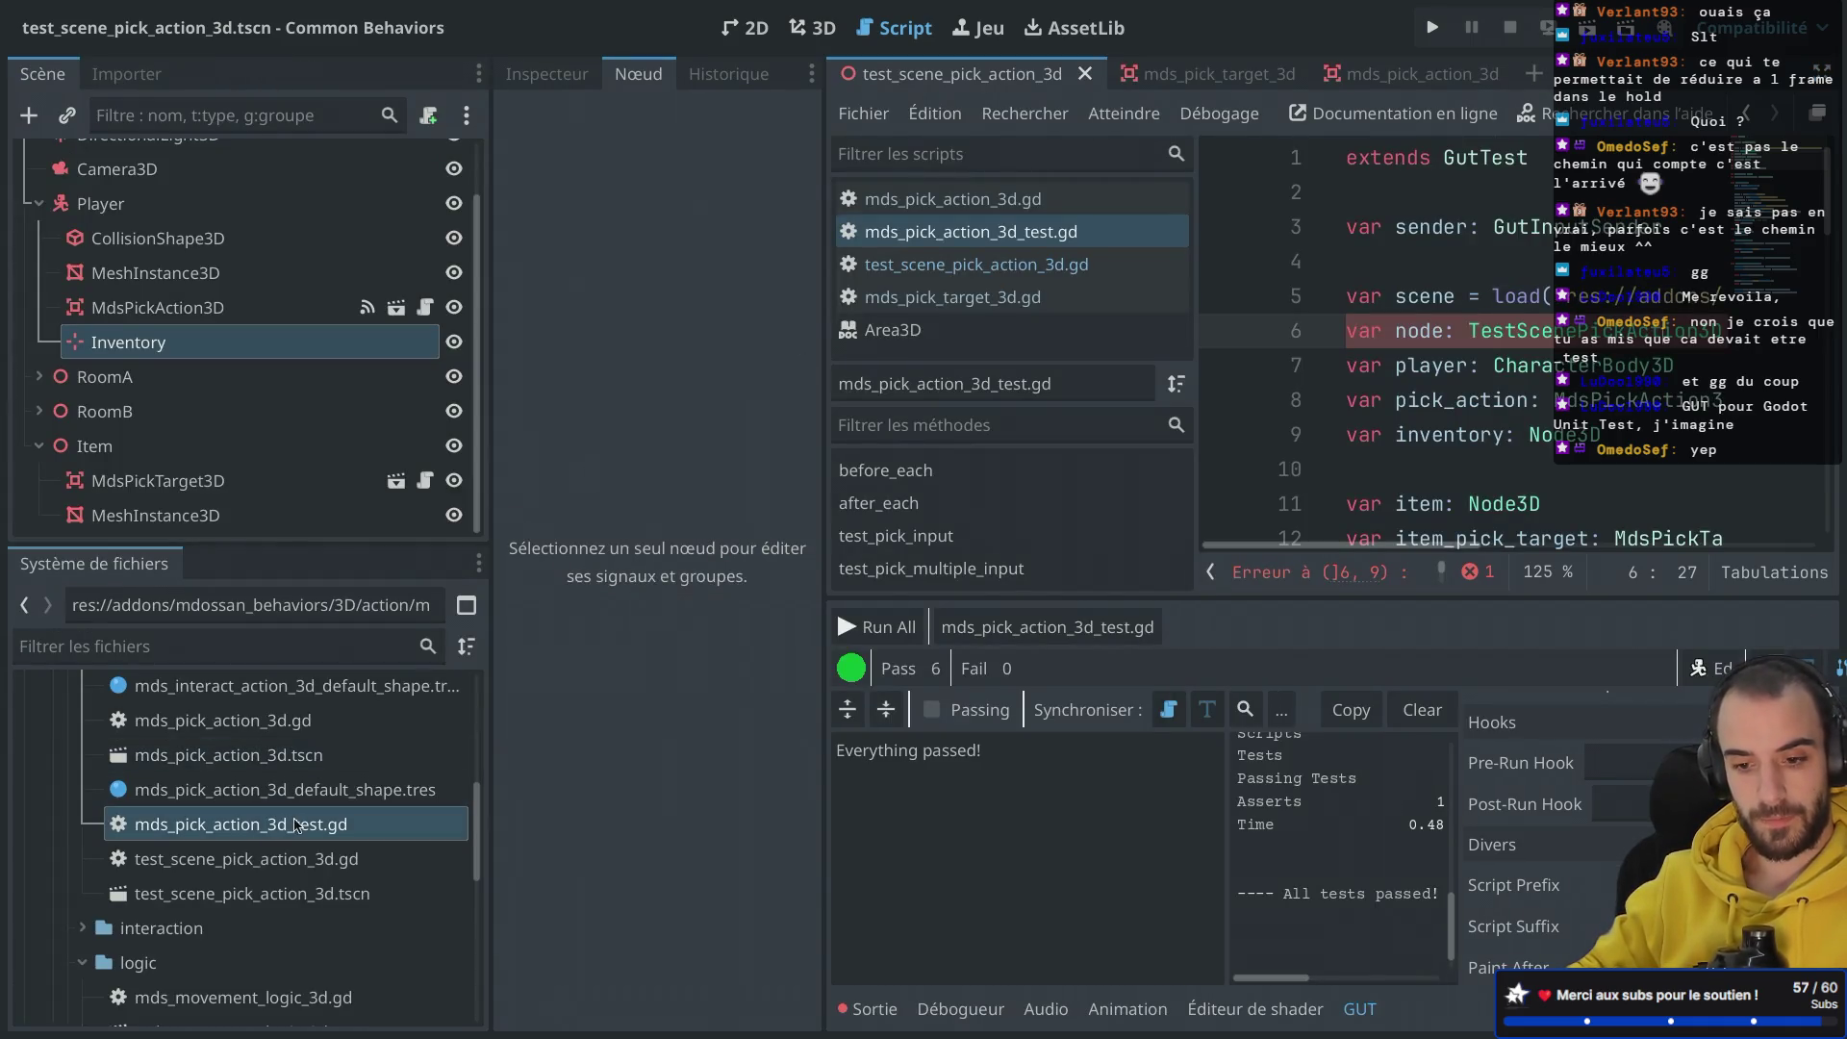
pyautogui.click(276, 863)
pyautogui.doubleClick(276, 863)
pyautogui.hotkey('ctrl', 'shift', 'F11')
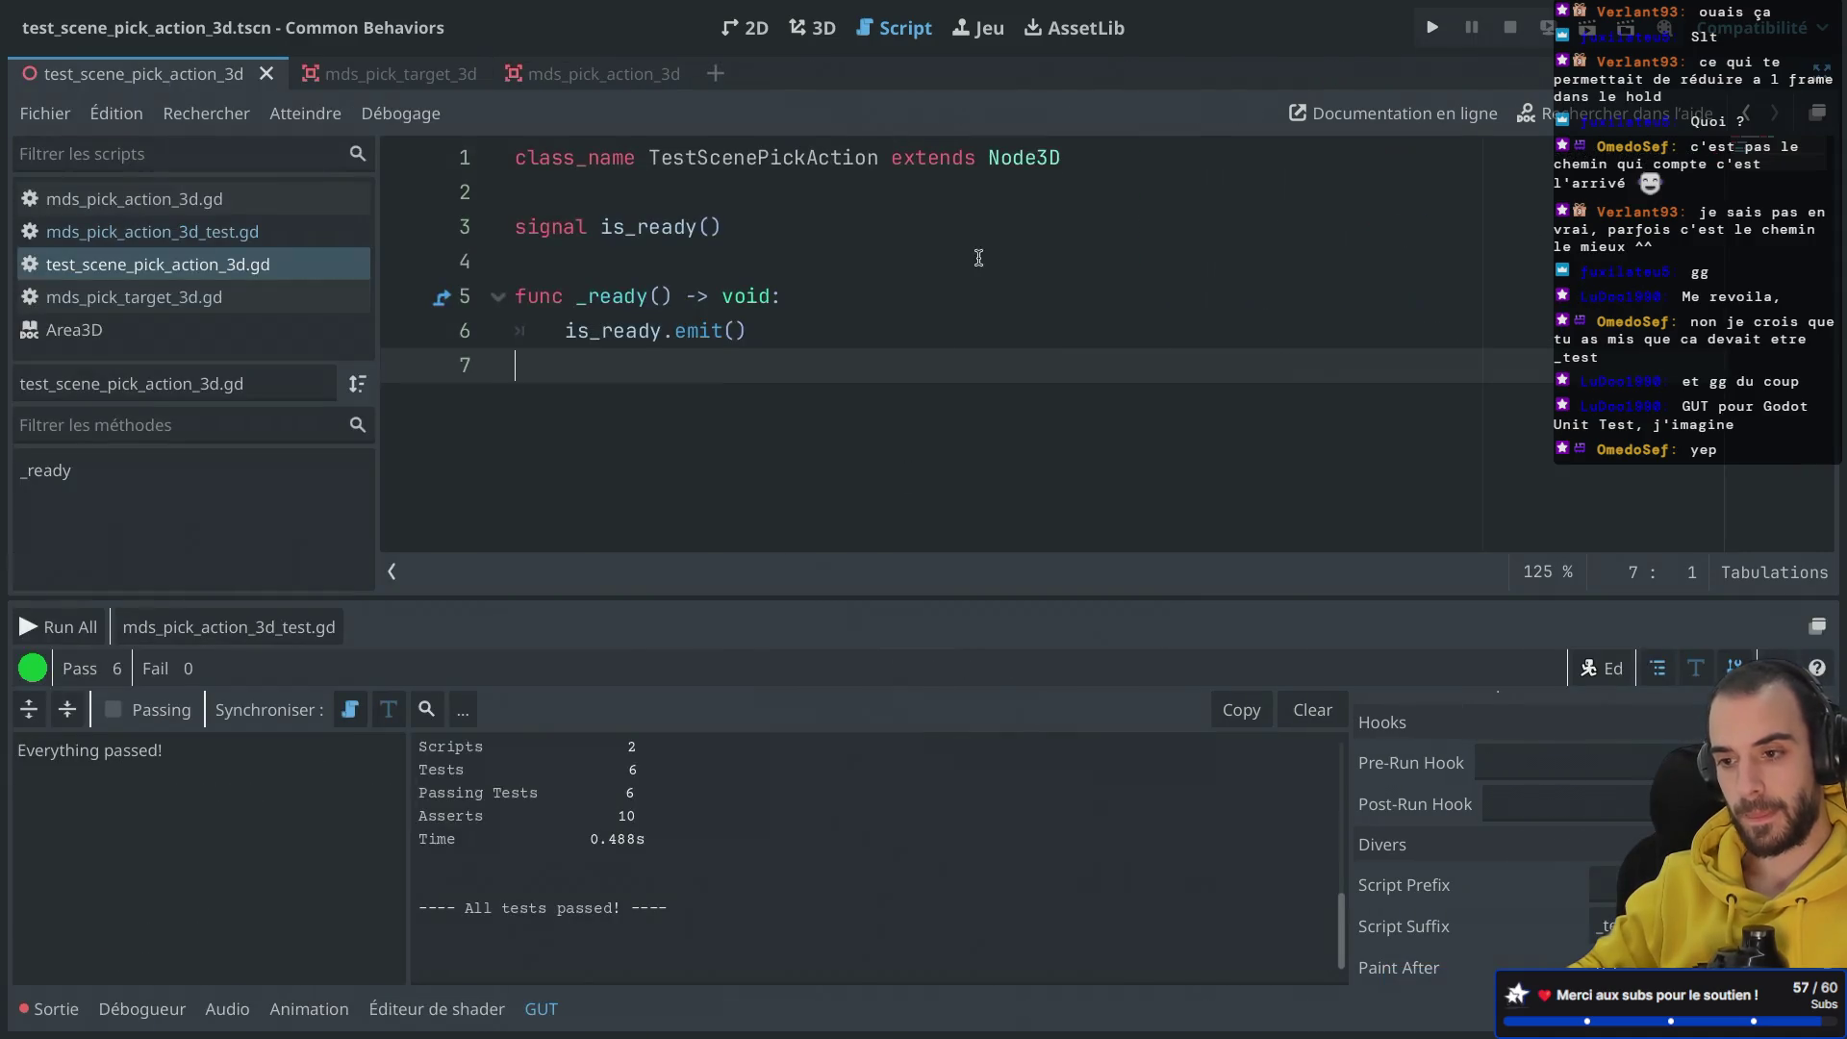
pyautogui.click(878, 157)
pyautogui.write('D')
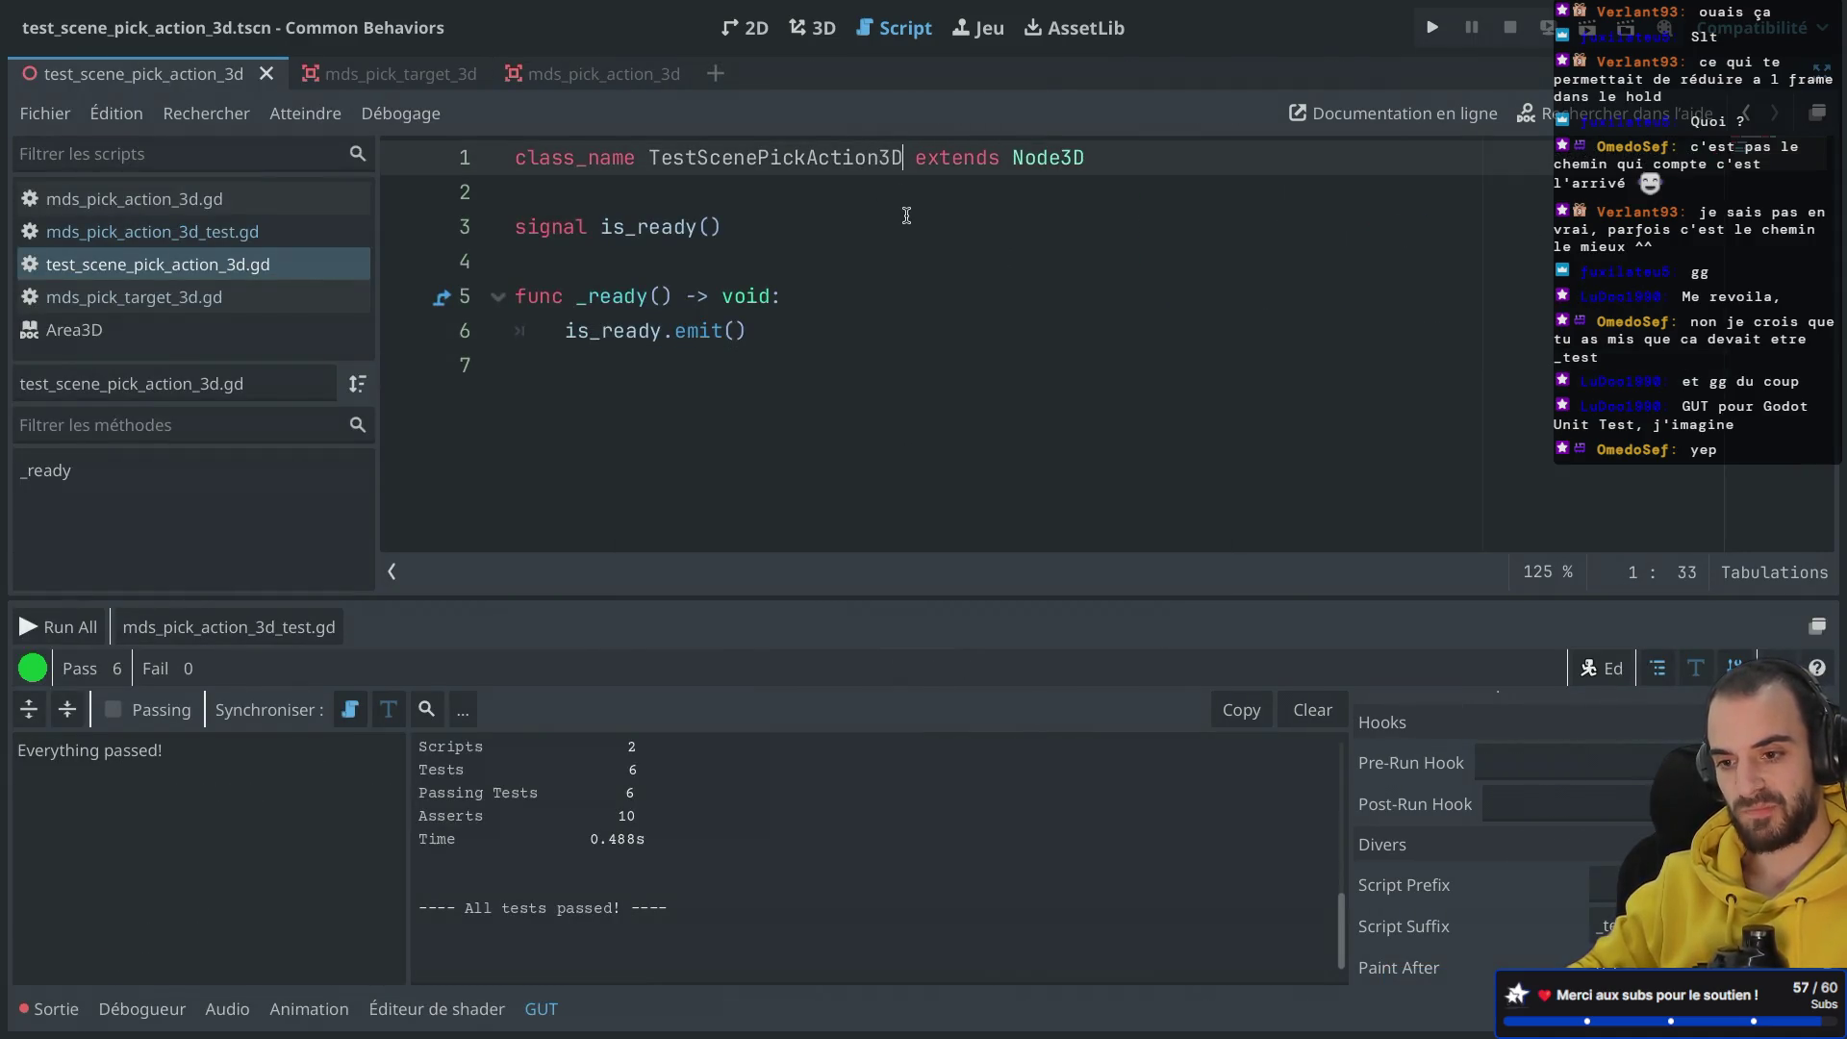
# Step: Delete the signal and _ready function so only the class_name line remains, and save
pyautogui.hotkey('ctrl', 'shift', 'F11')
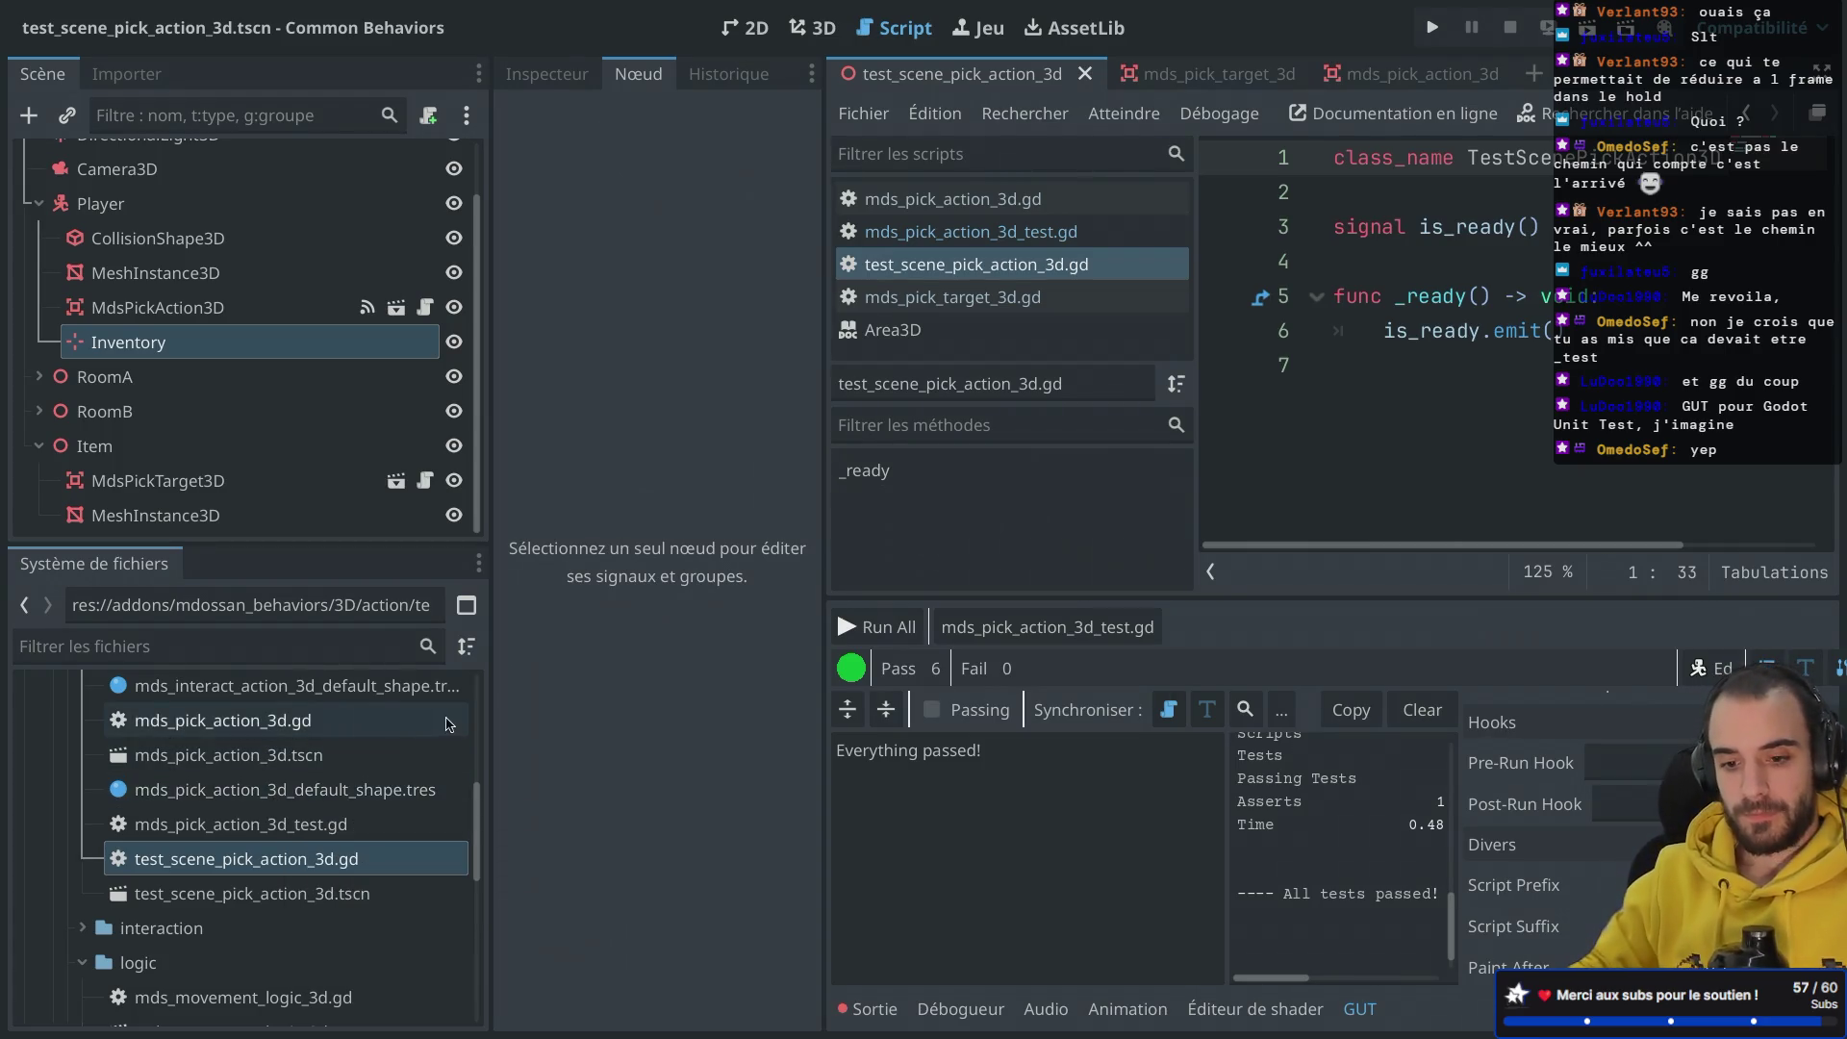
pyautogui.click(1515, 288)
pyautogui.moveTo(1352, 370); pyautogui.dragTo(1315, 229)
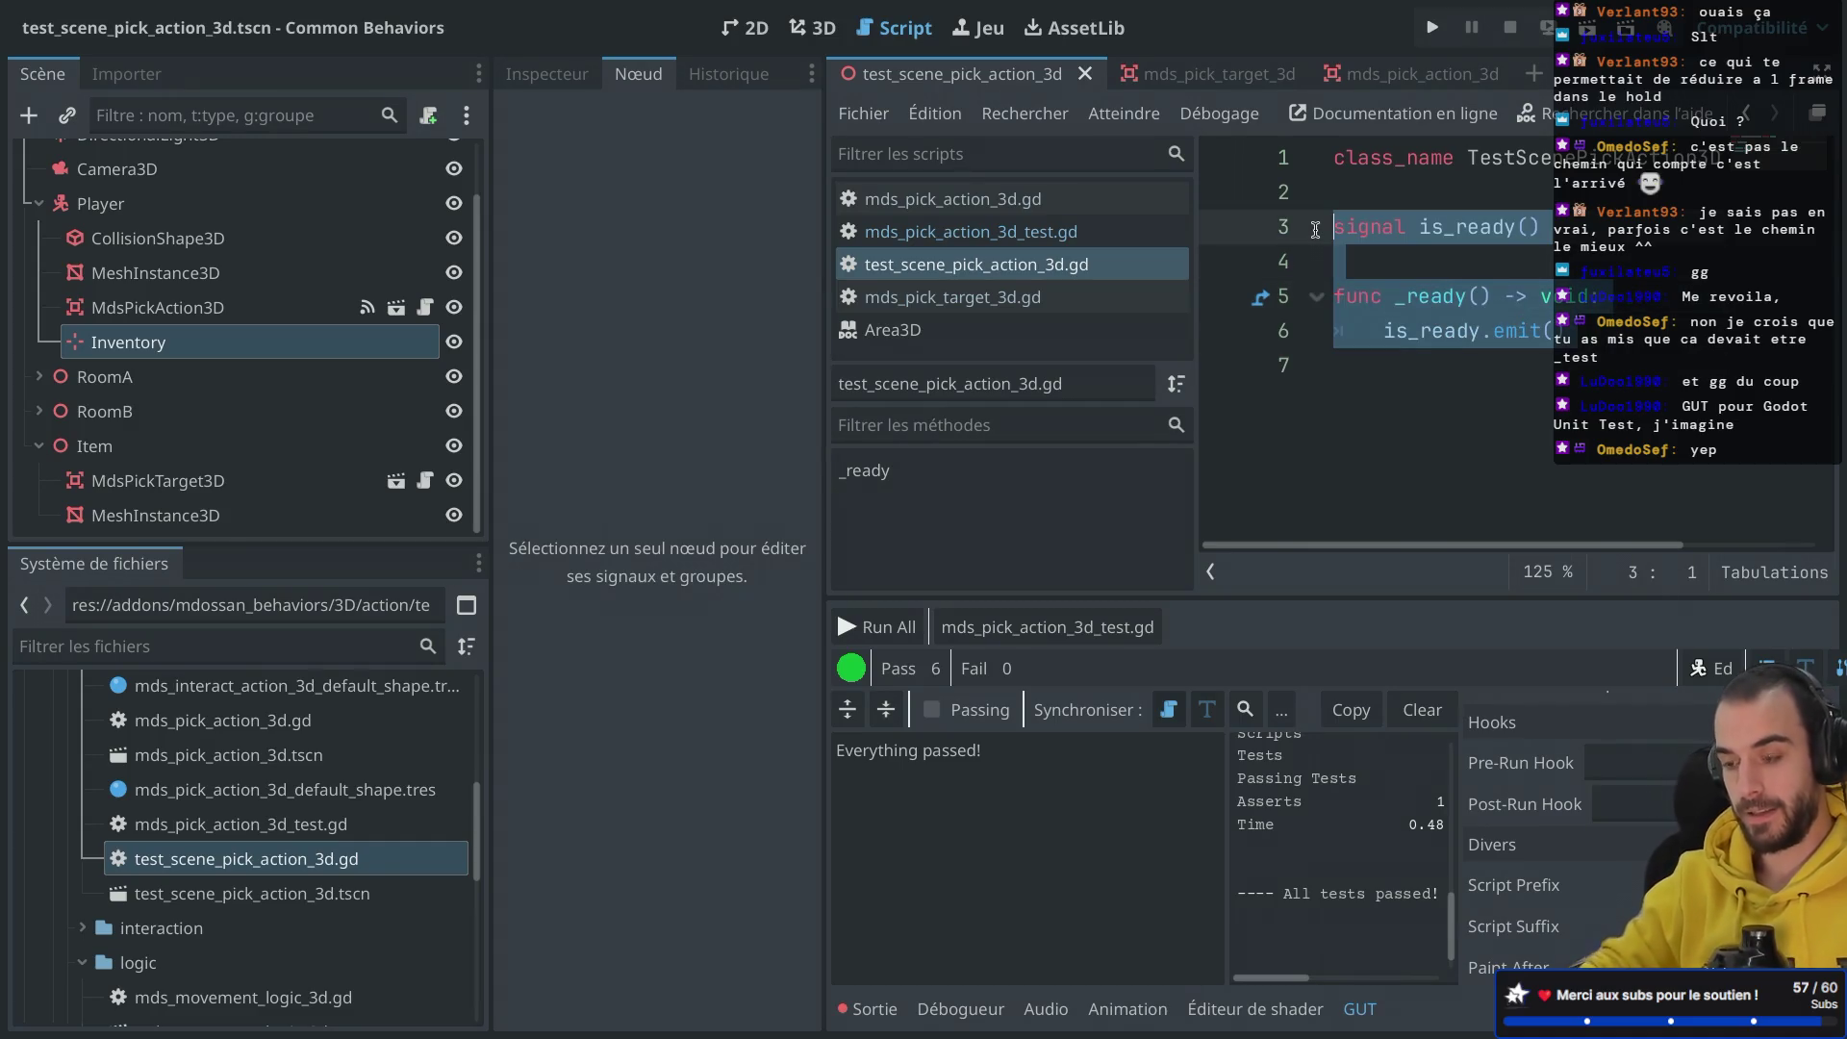
pyautogui.press('BackSpace')
pyautogui.press('BackSpace')
pyautogui.press('BackSpace')
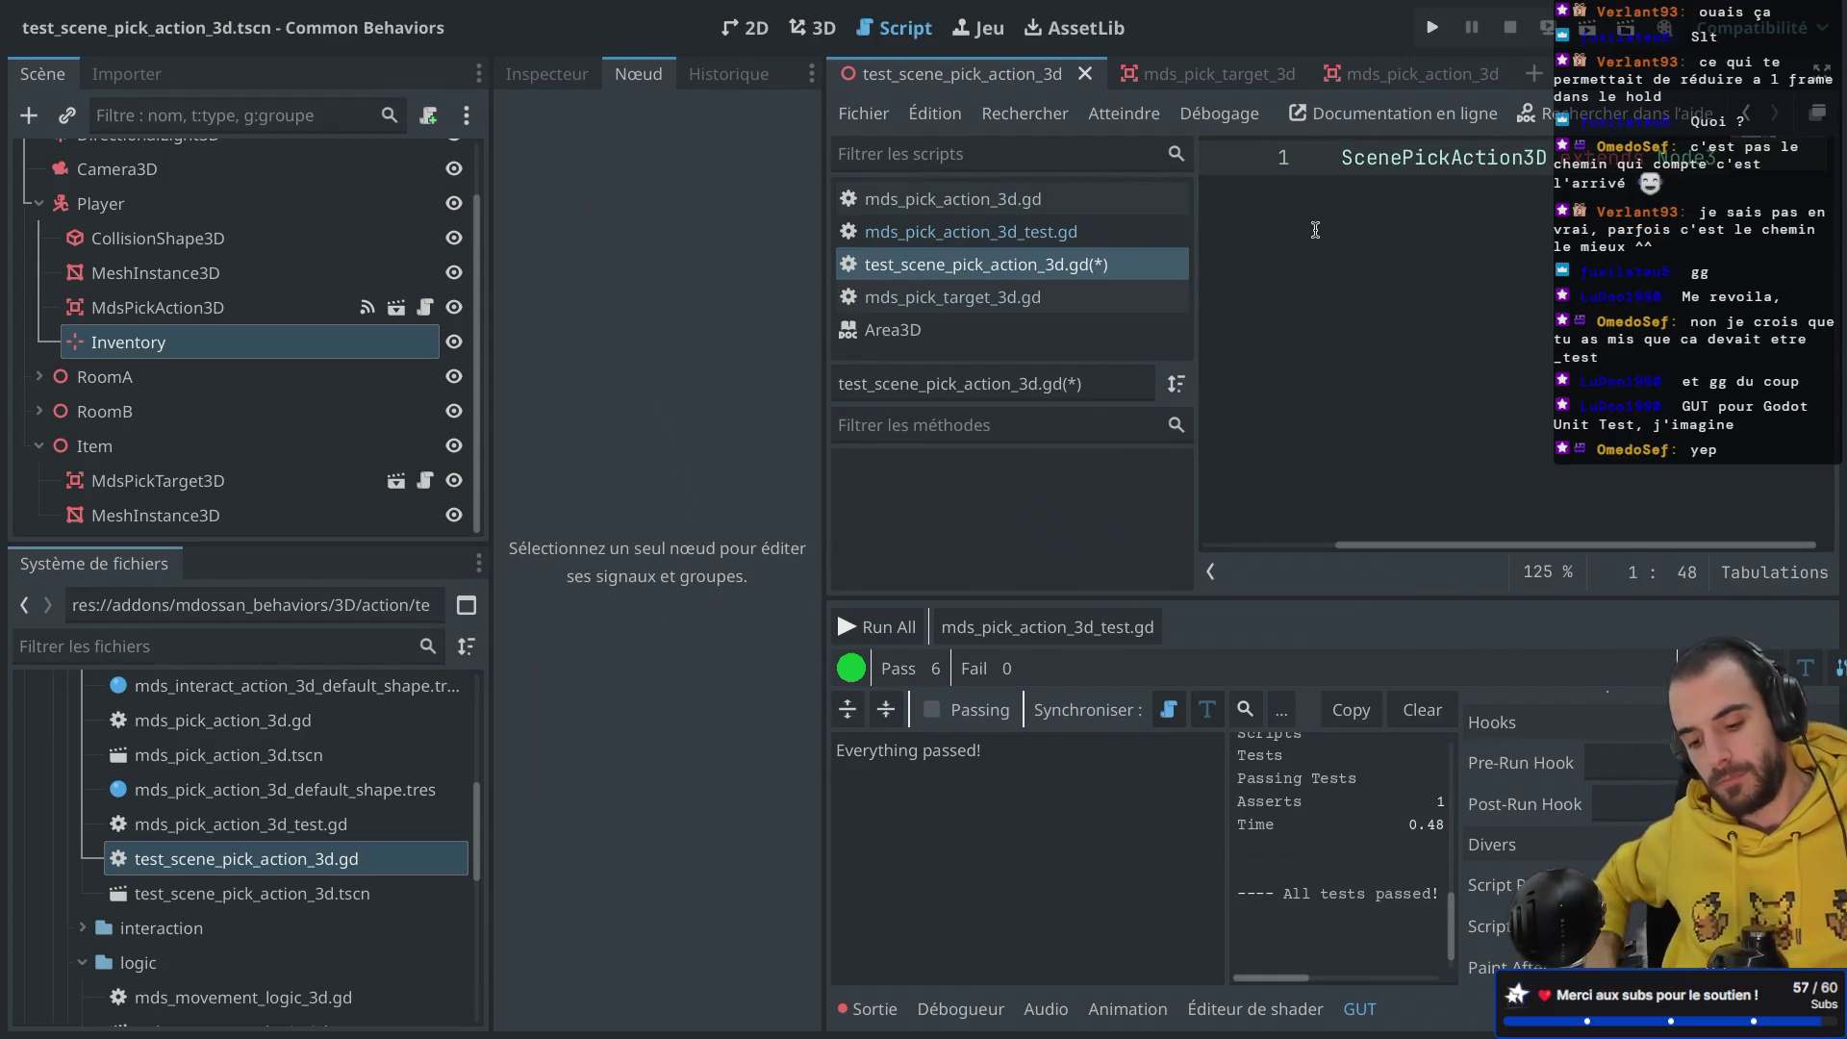
pyautogui.hotkey('ctrl', 'shift', 'F11')
pyautogui.hotkey('ctrl', 's')
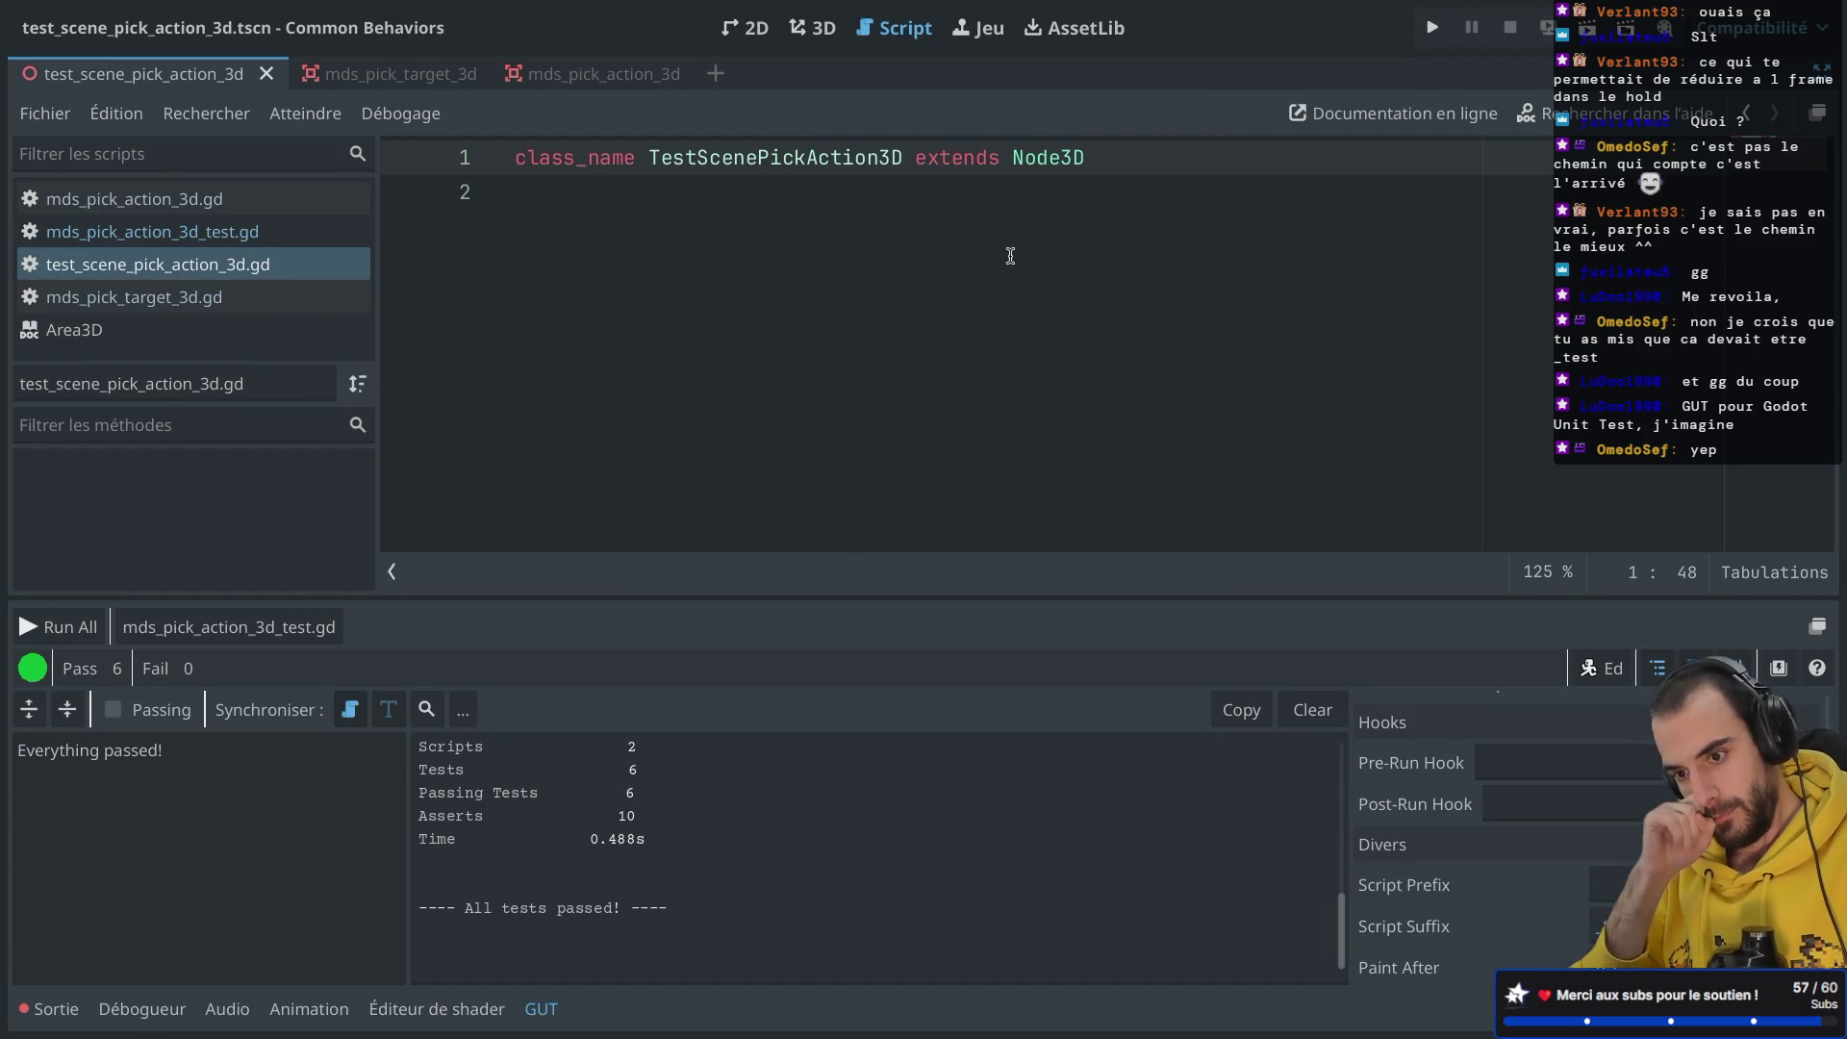
pyautogui.hotkey('ctrl', 'shift', 'F11')
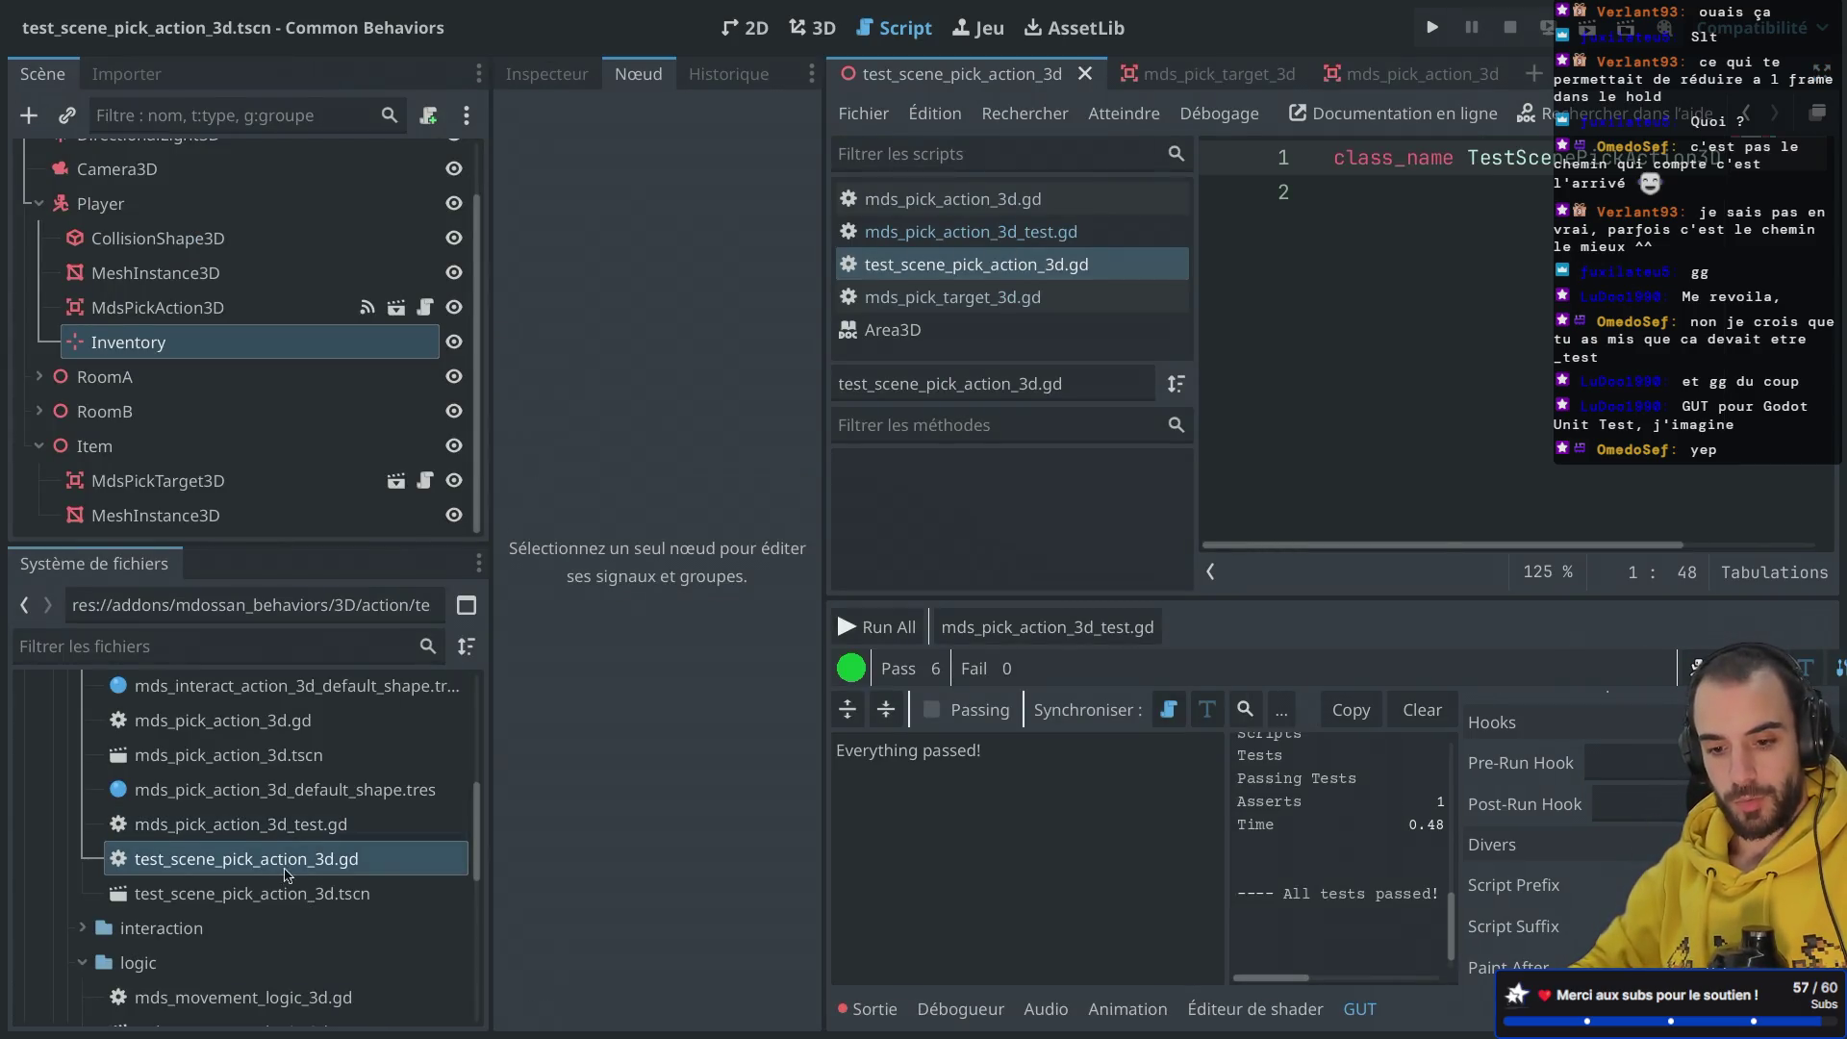
# Step: Delete the test_scene_pick_action_3d.gd script file from the project
pyautogui.rightClick(279, 870)
pyautogui.click(336, 861)
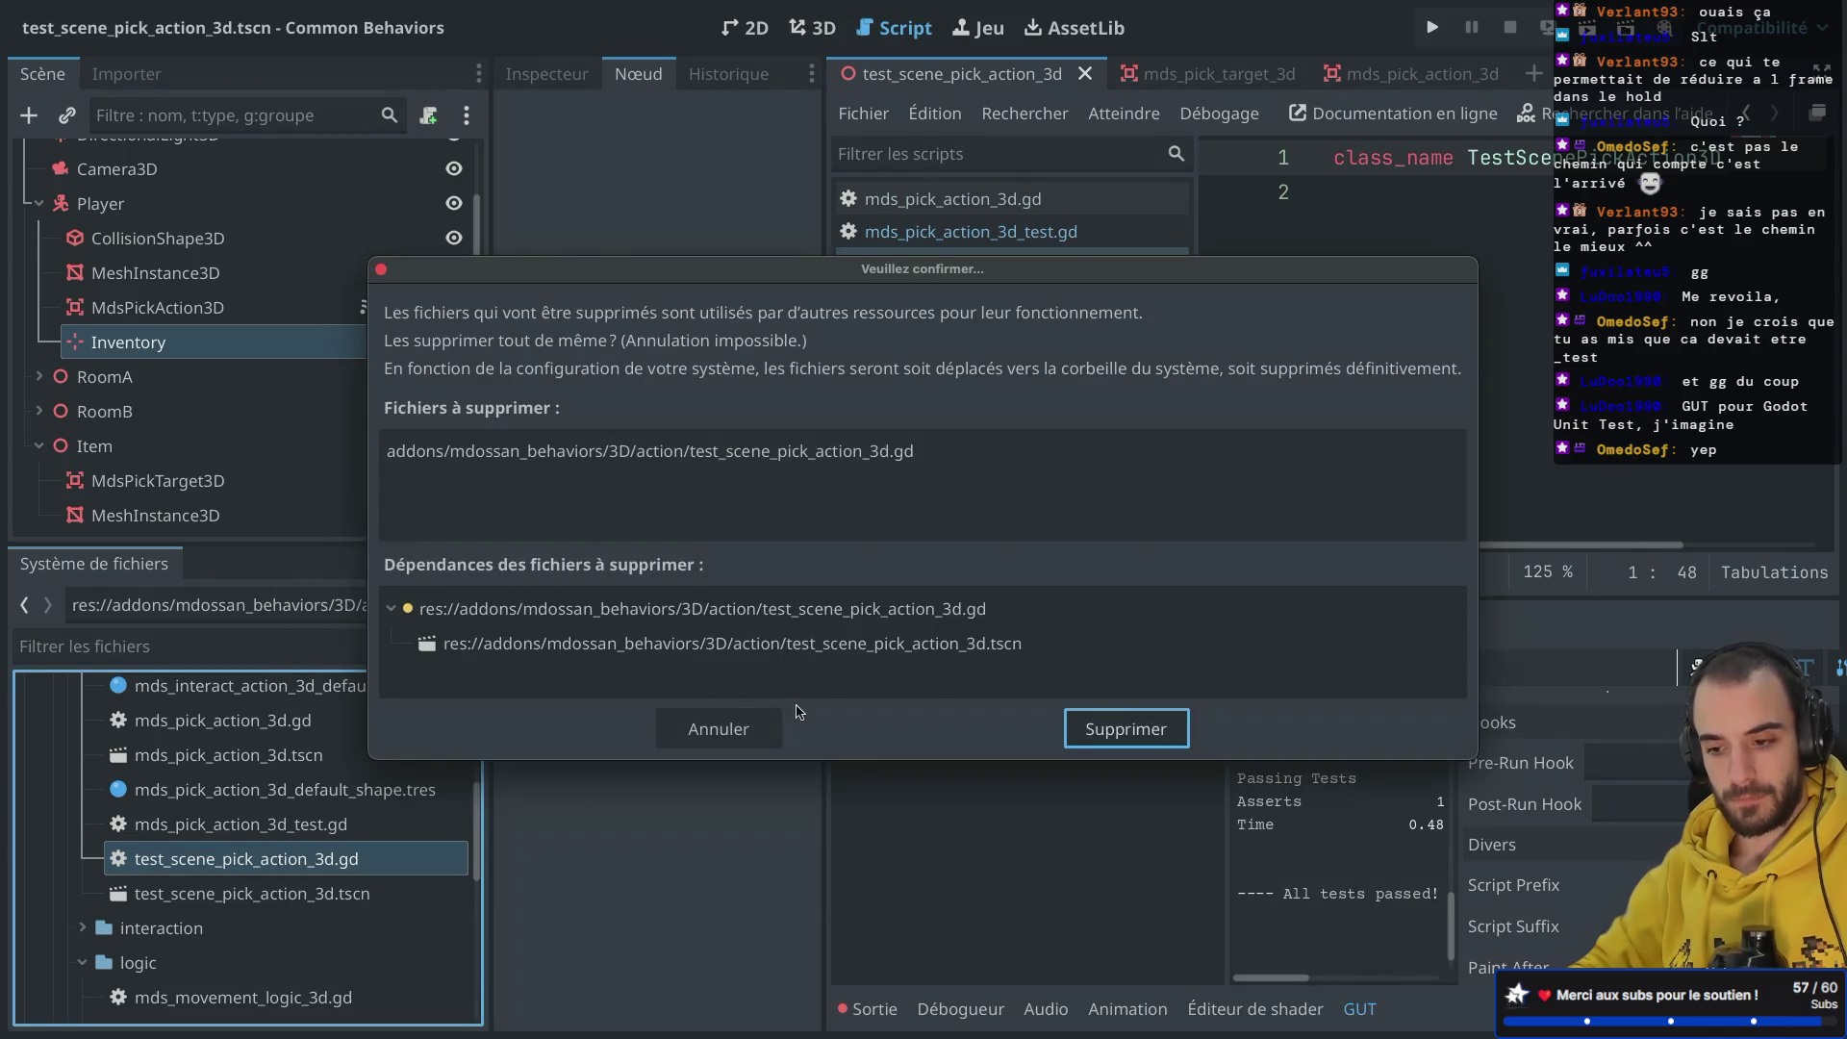
pyautogui.click(1085, 737)
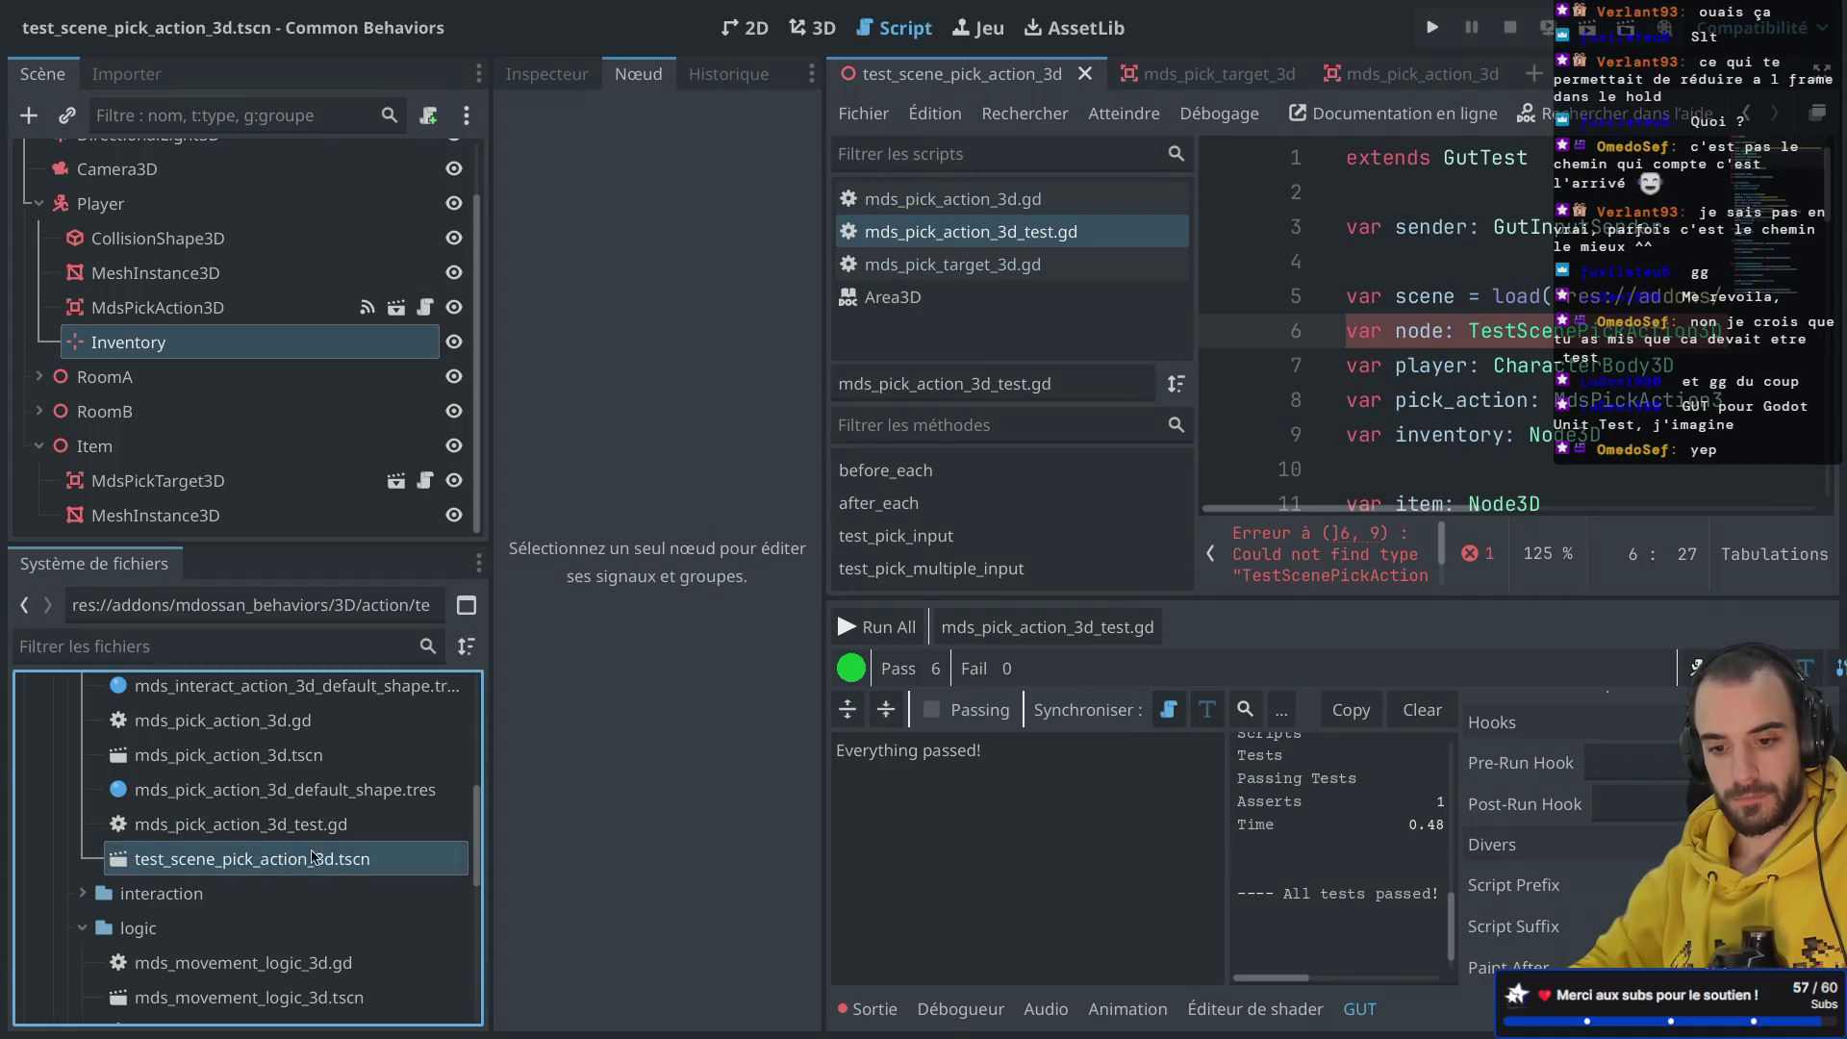
# Step: In the 3D scene, rename the root node to TestScenePickAction3D
pyautogui.click(812, 27)
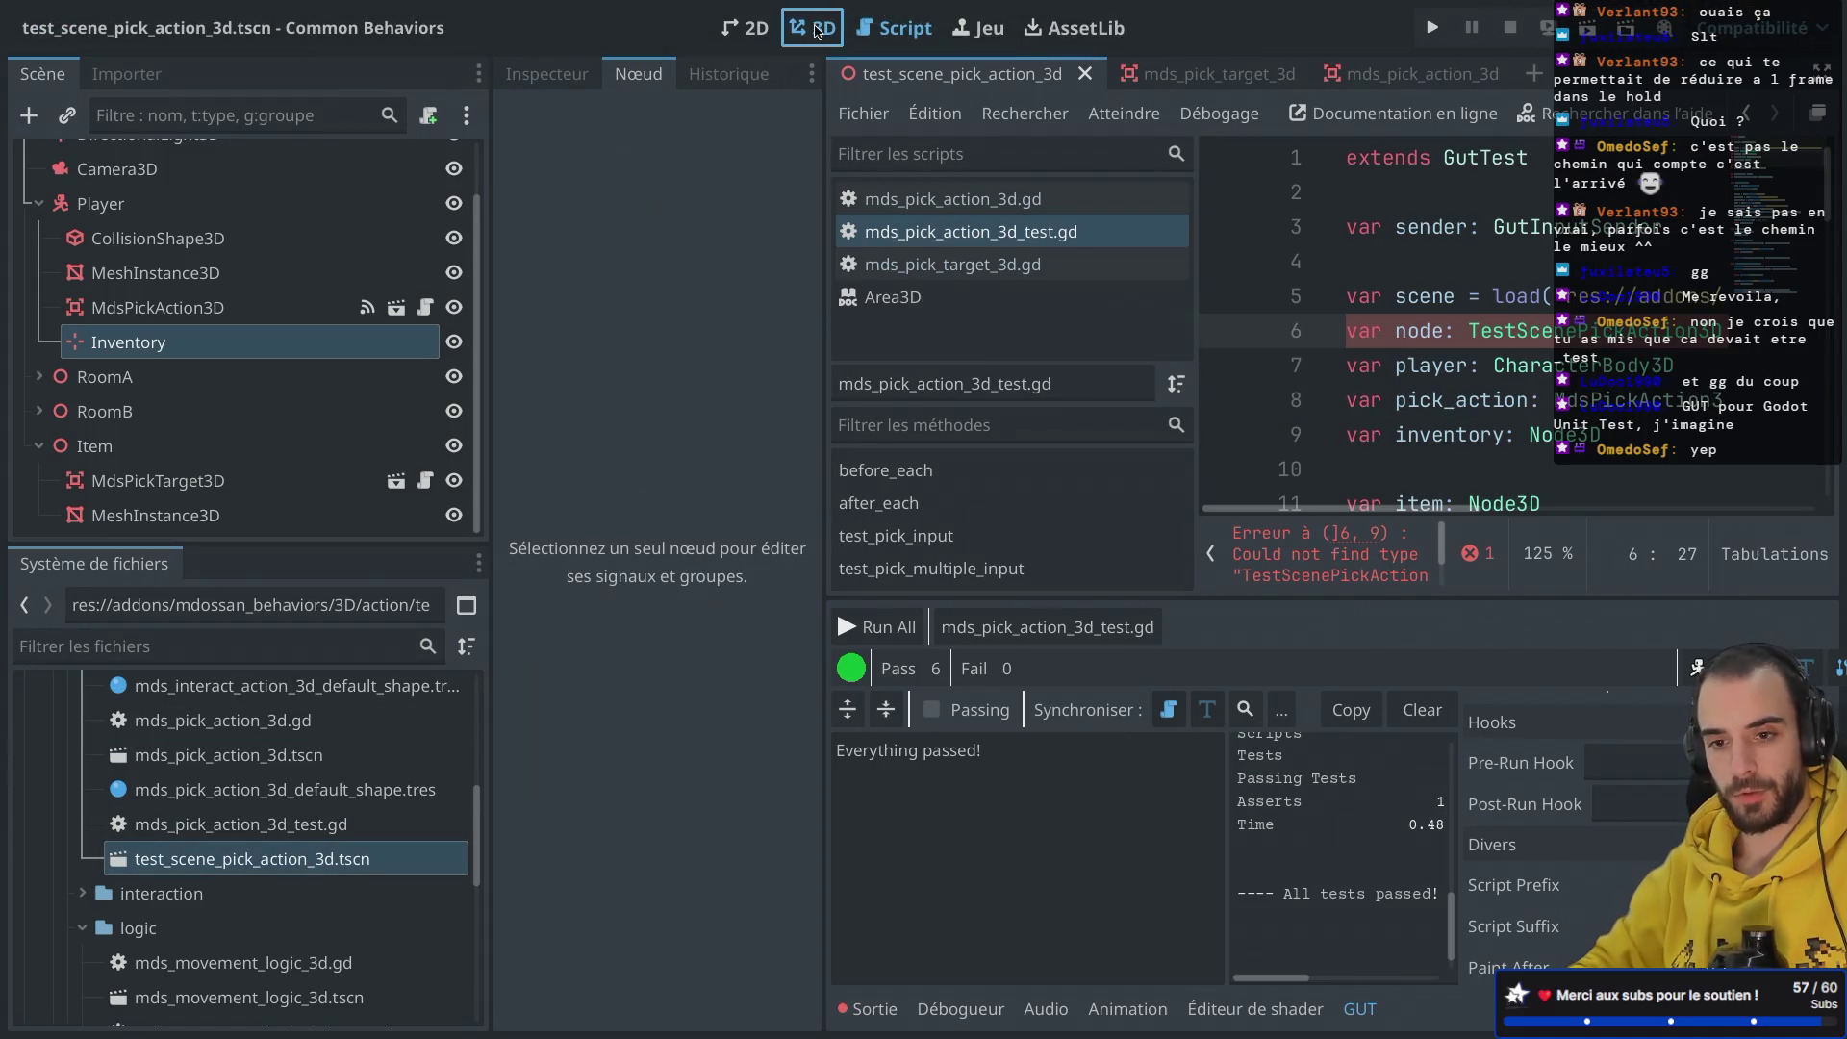
pyautogui.scroll(3, 408, 203)
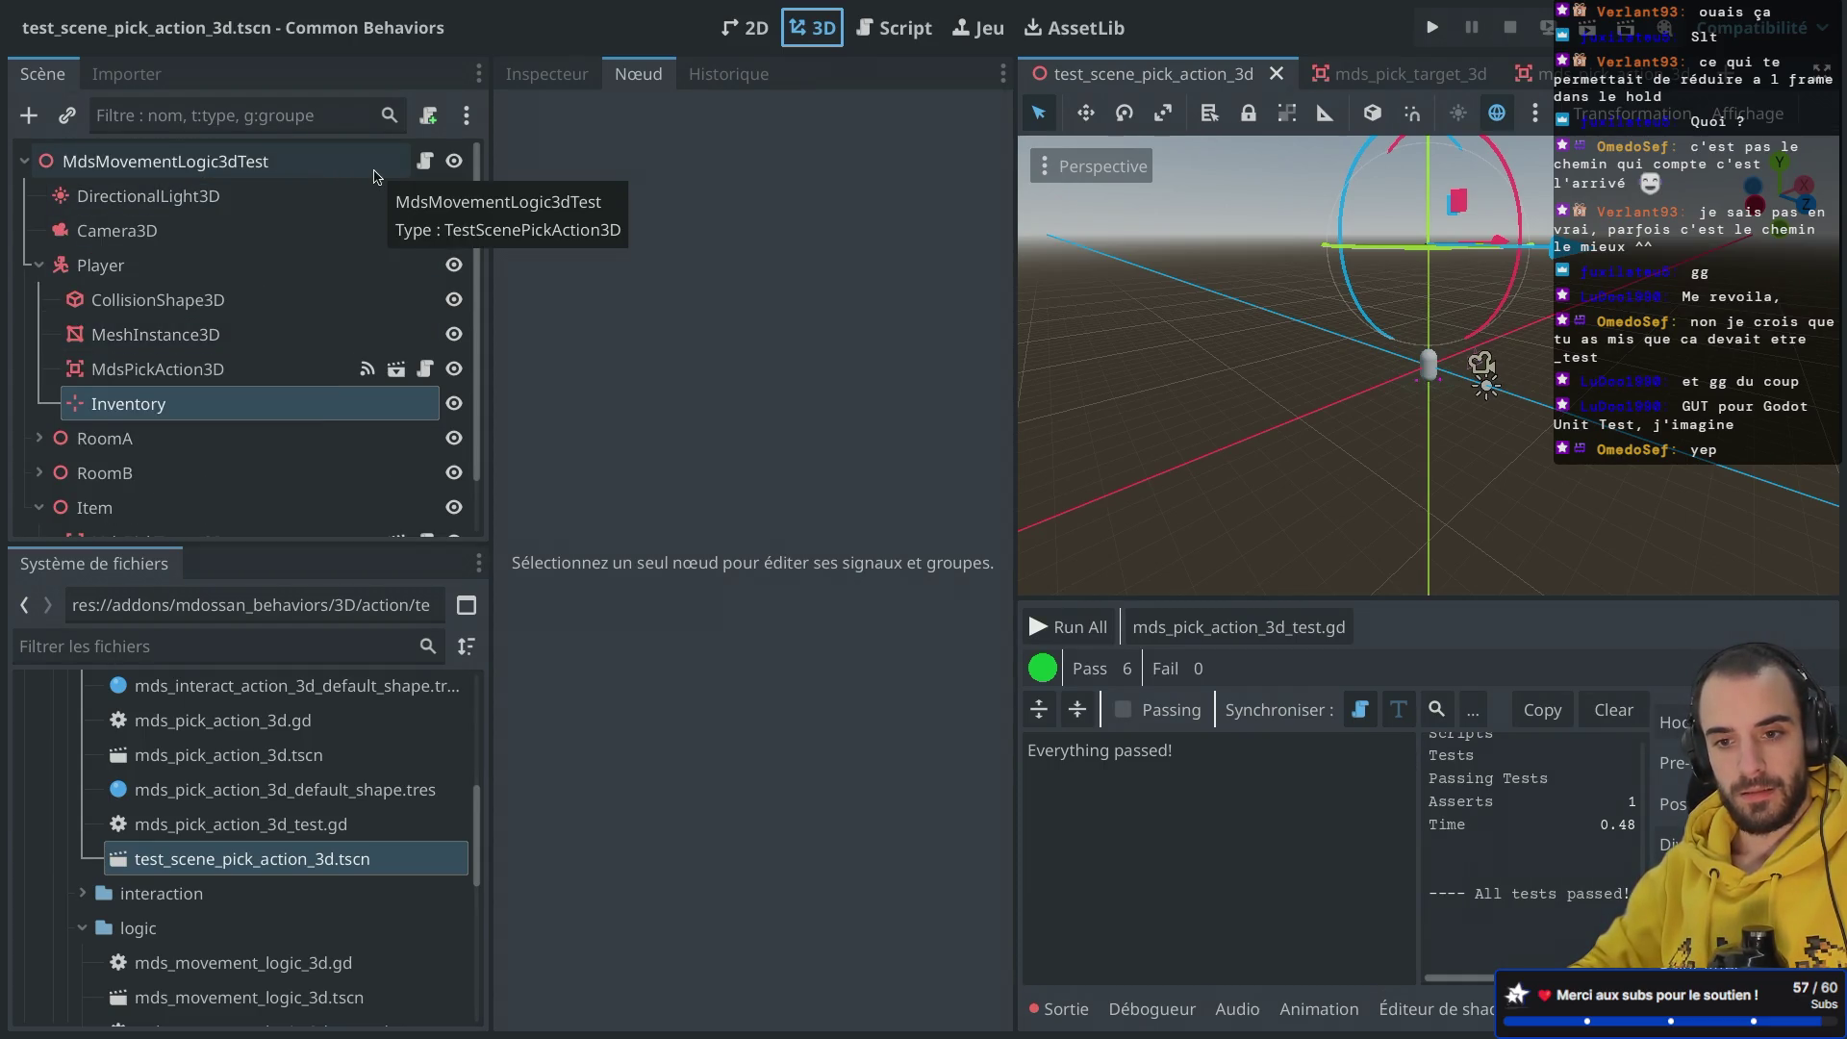
pyautogui.click(38, 265)
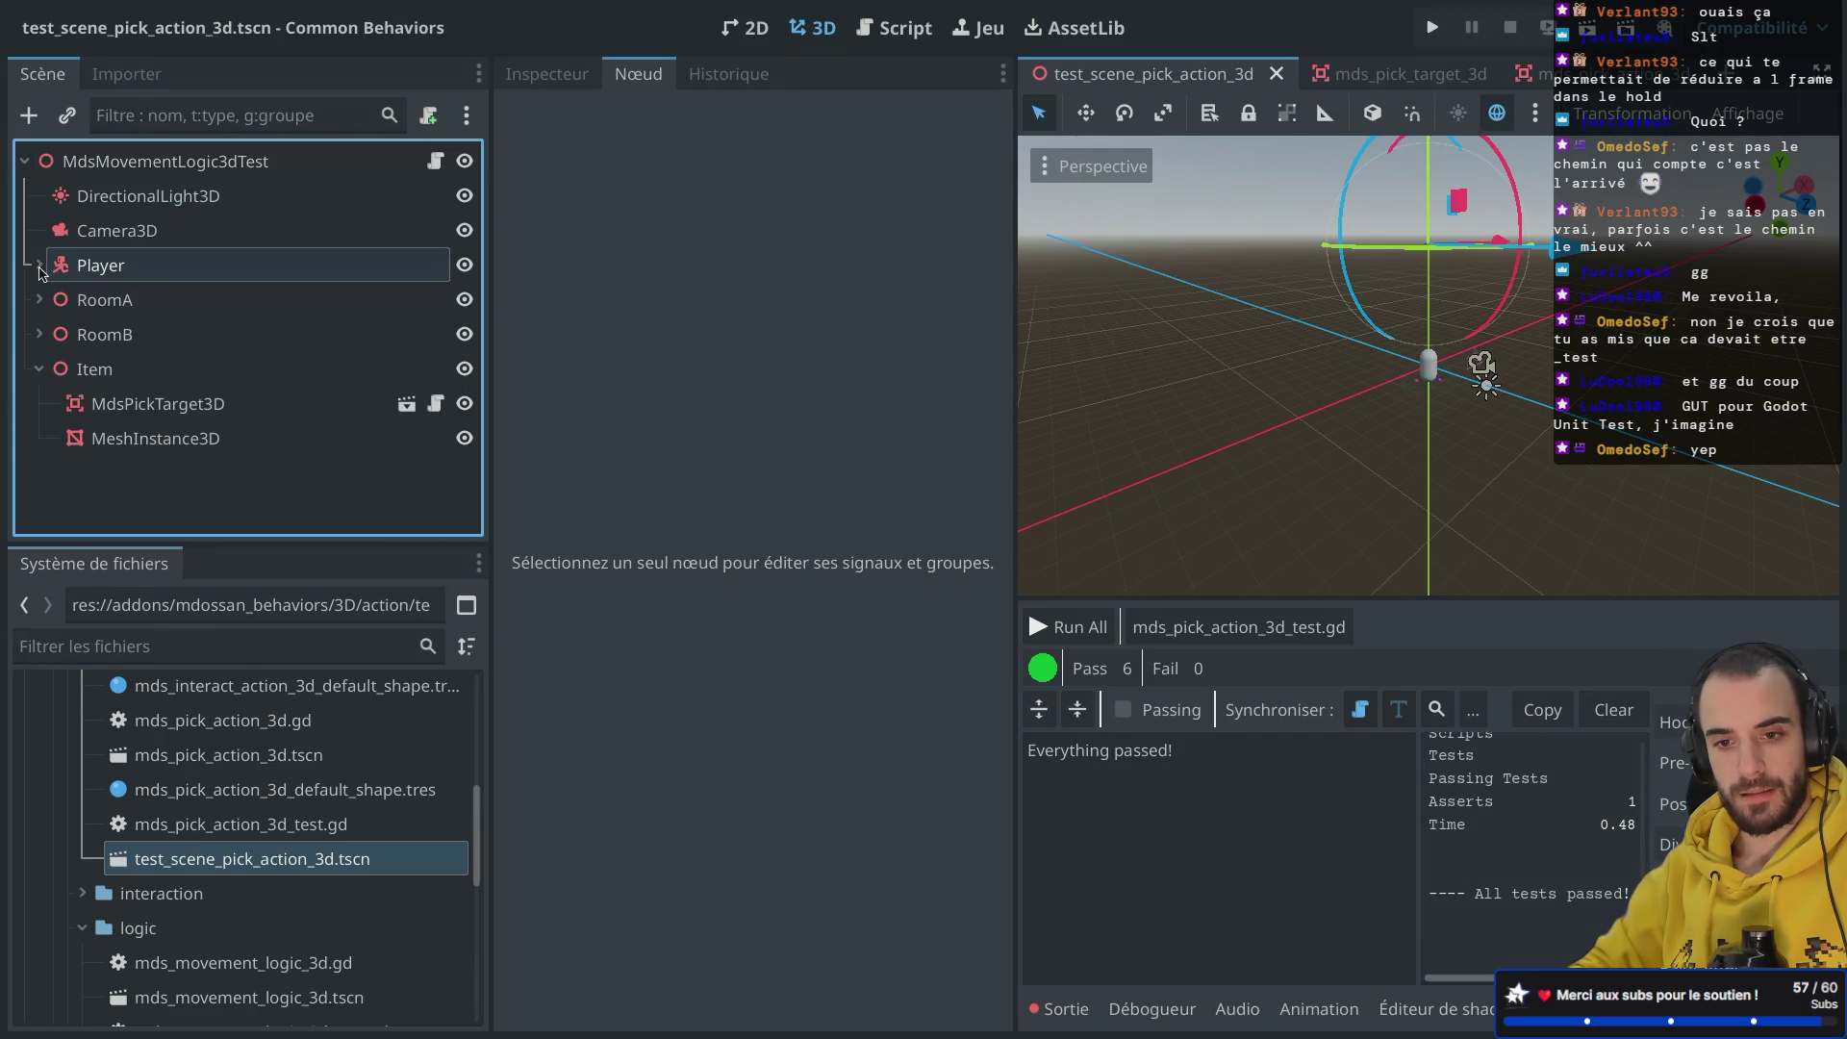
pyautogui.click(40, 370)
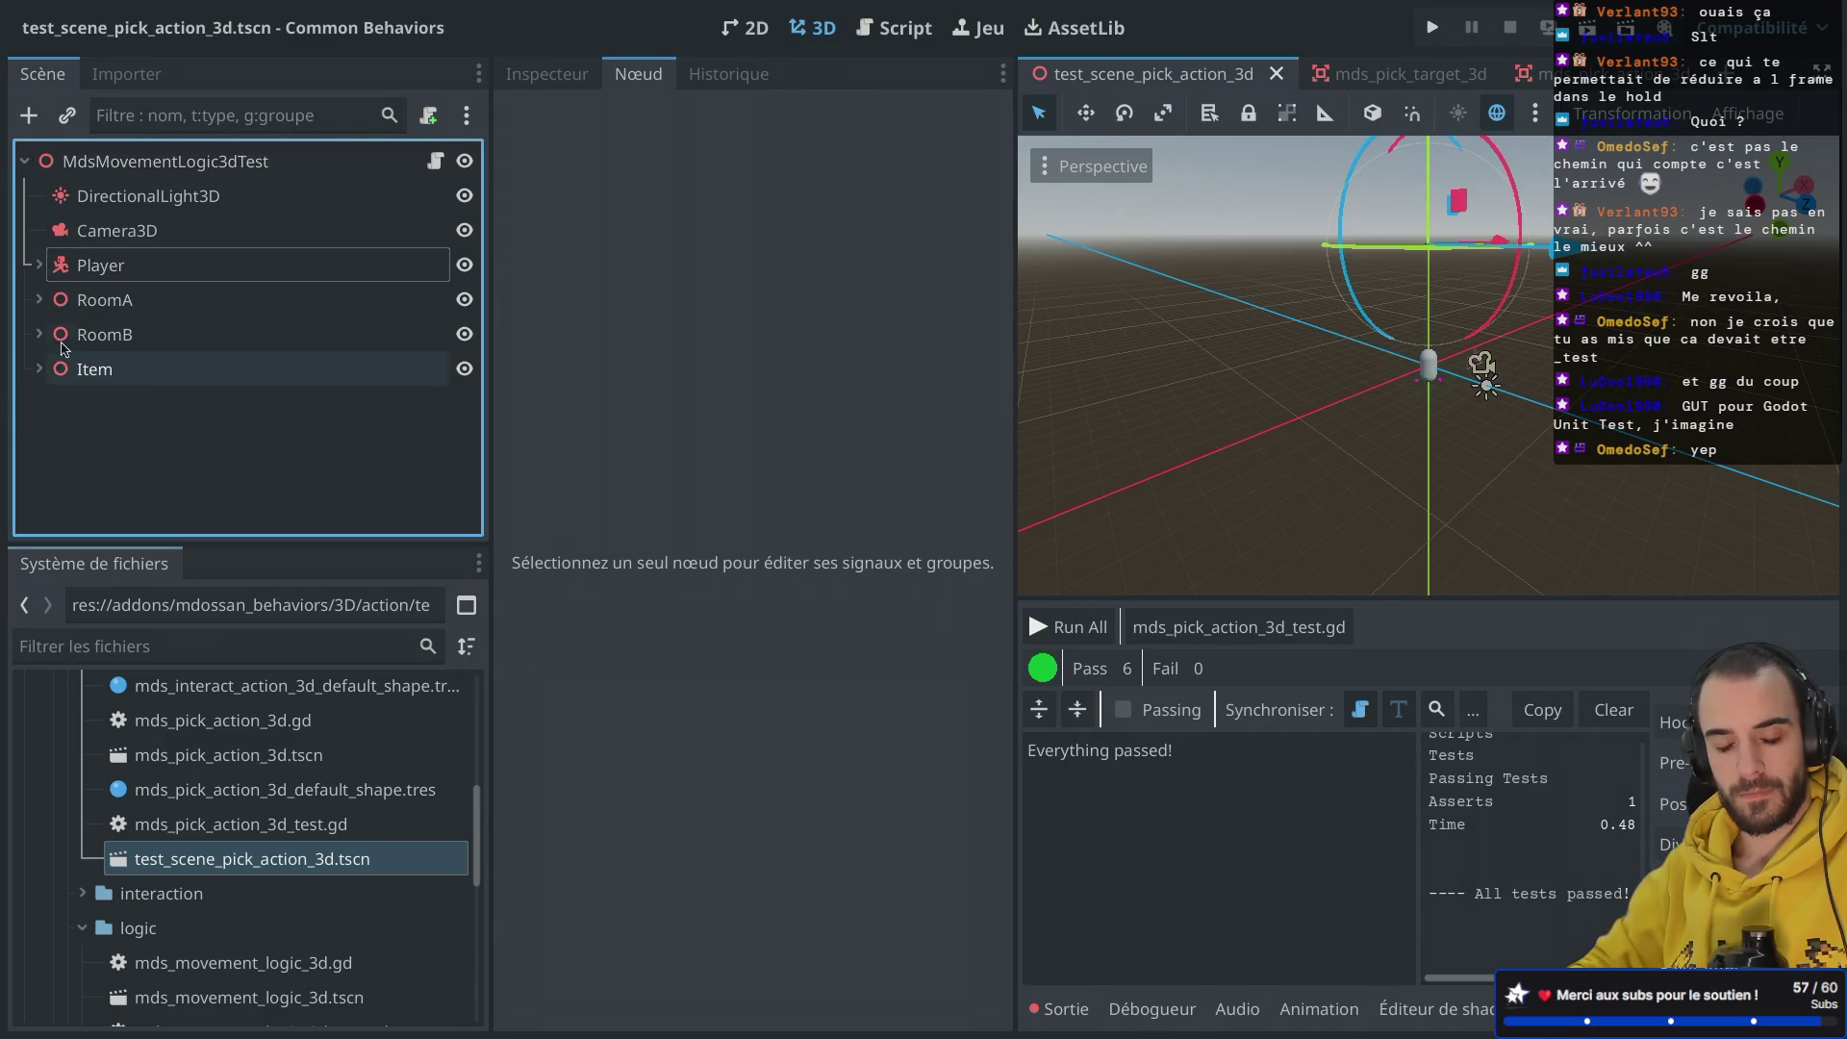
pyautogui.doubleClick(234, 161)
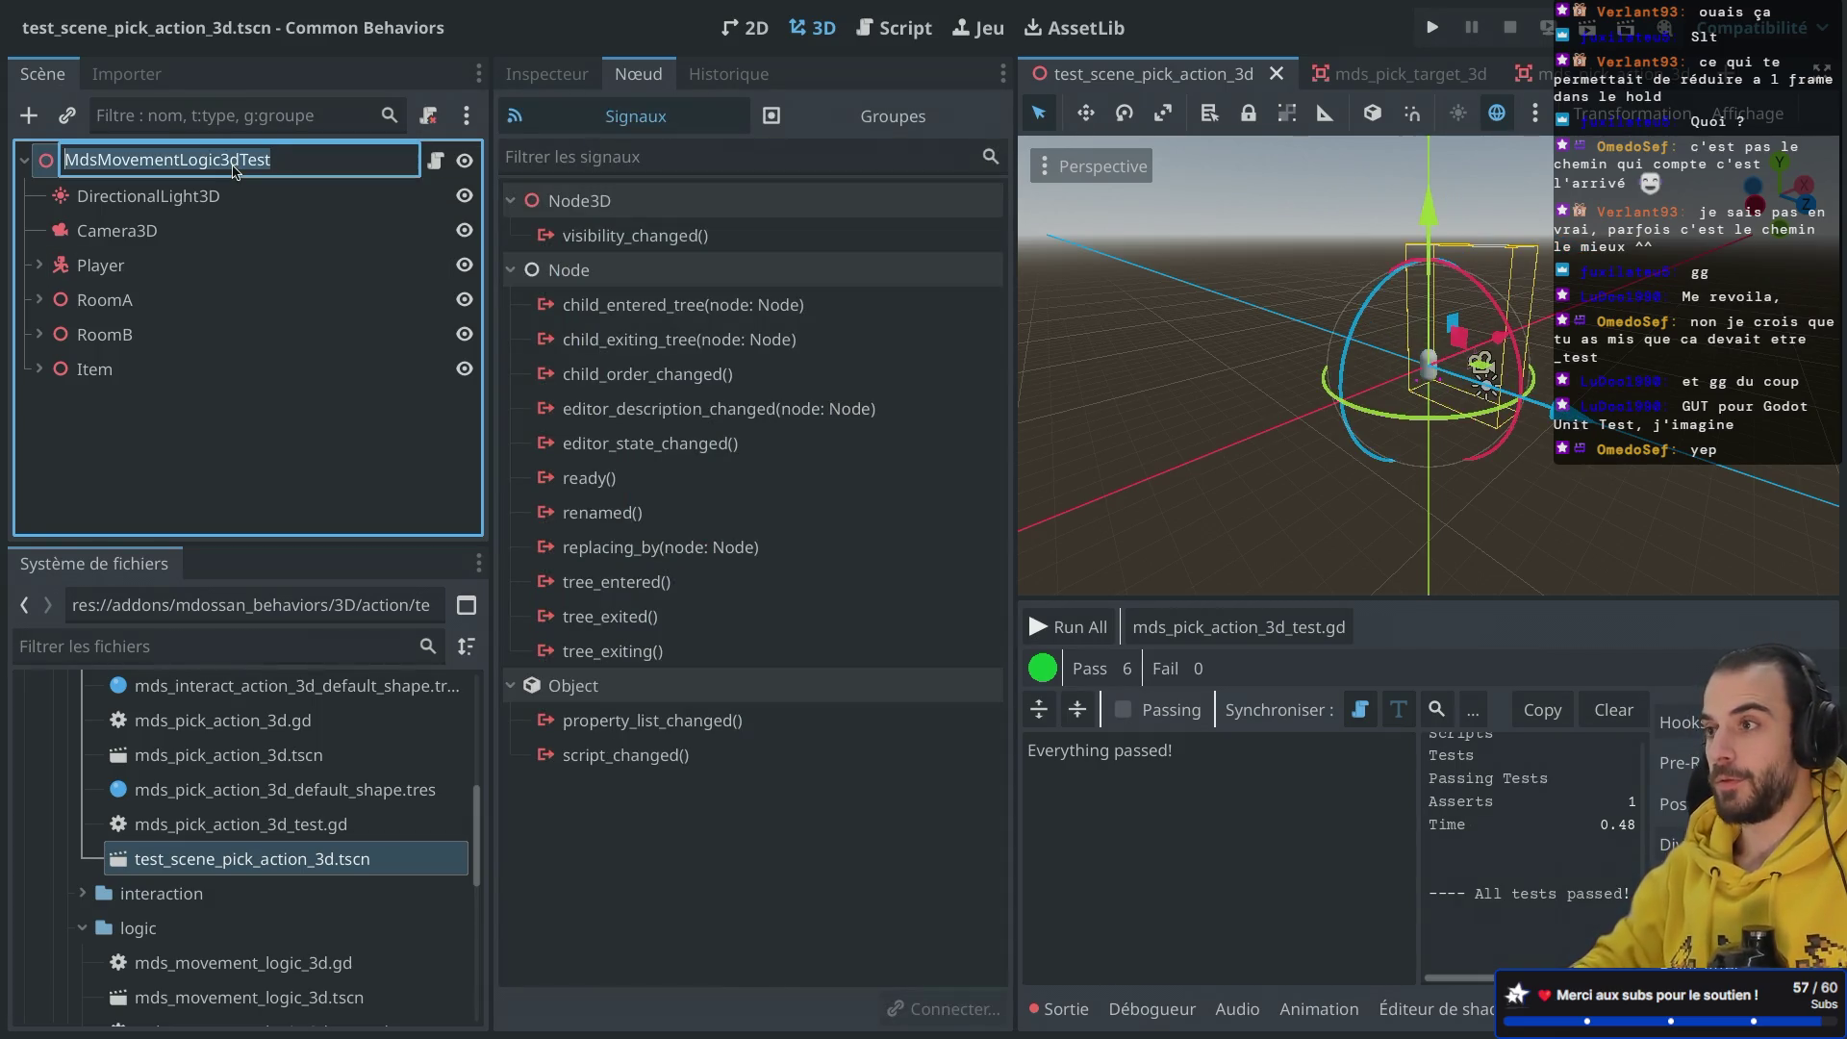
pyautogui.write('TestScene')
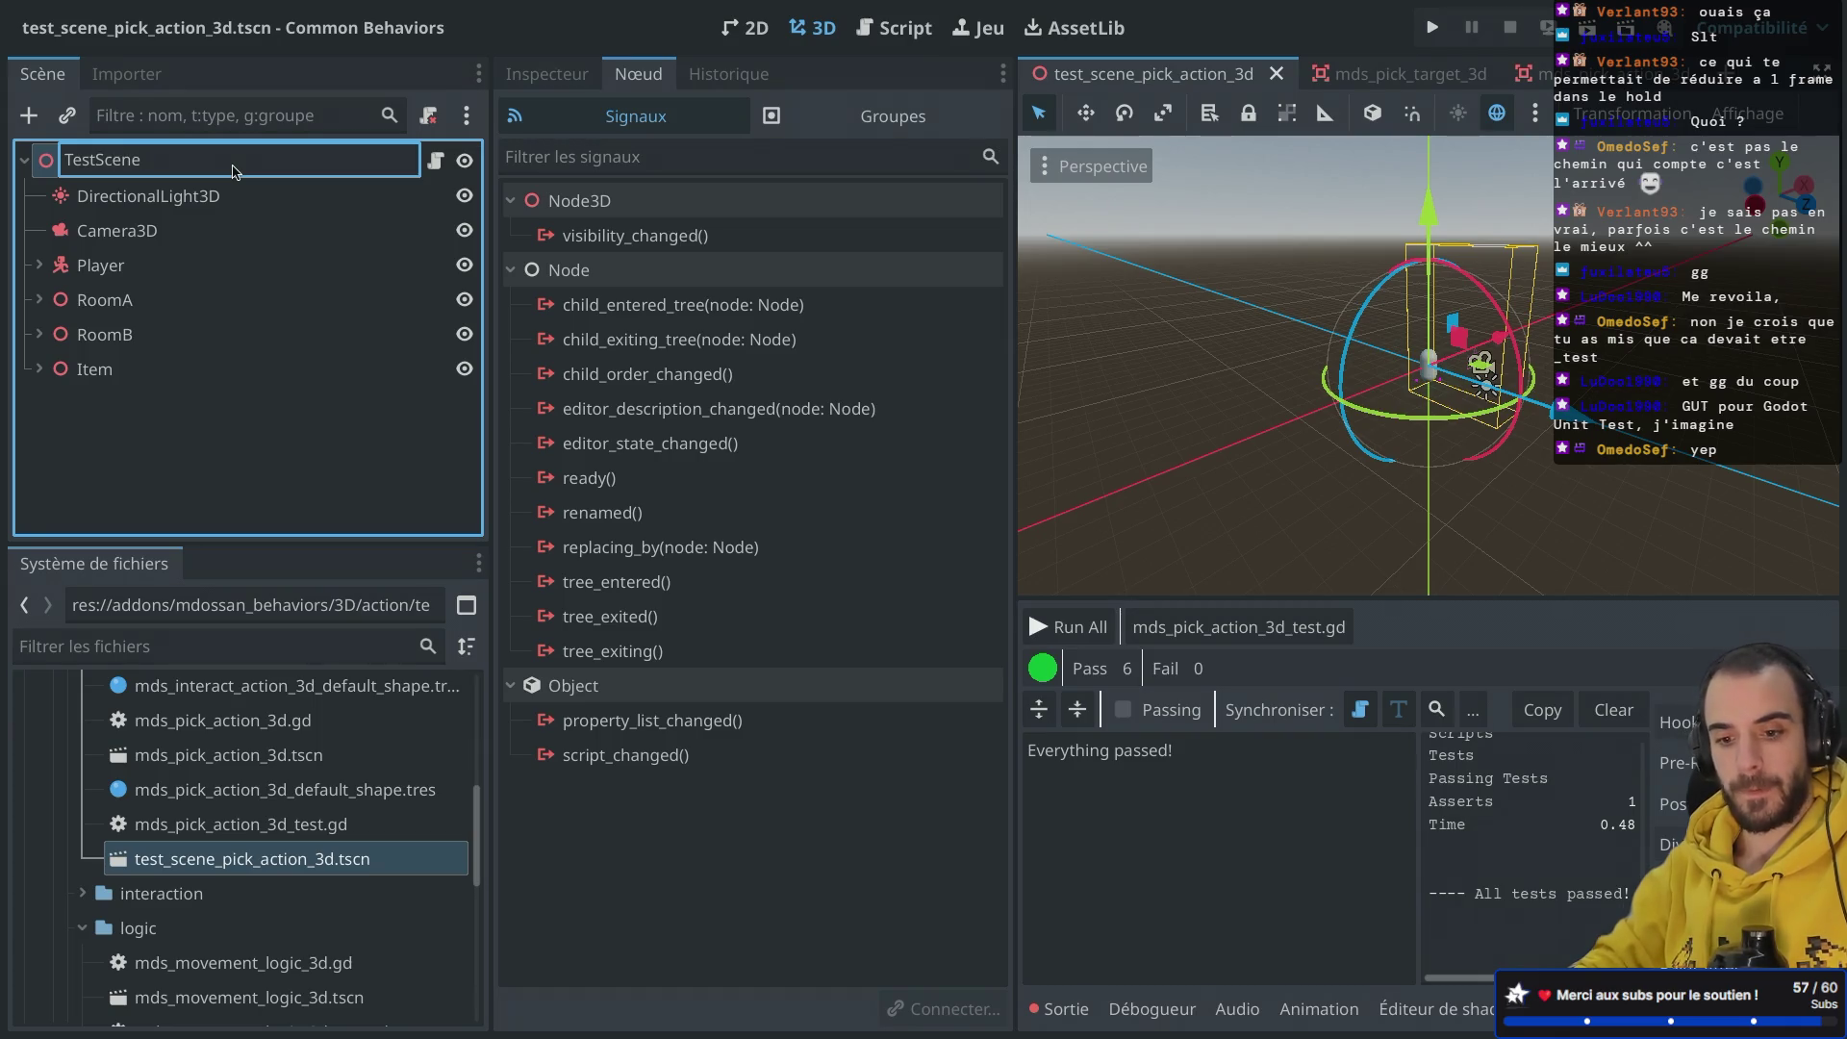
pyautogui.write('PickAction3d')
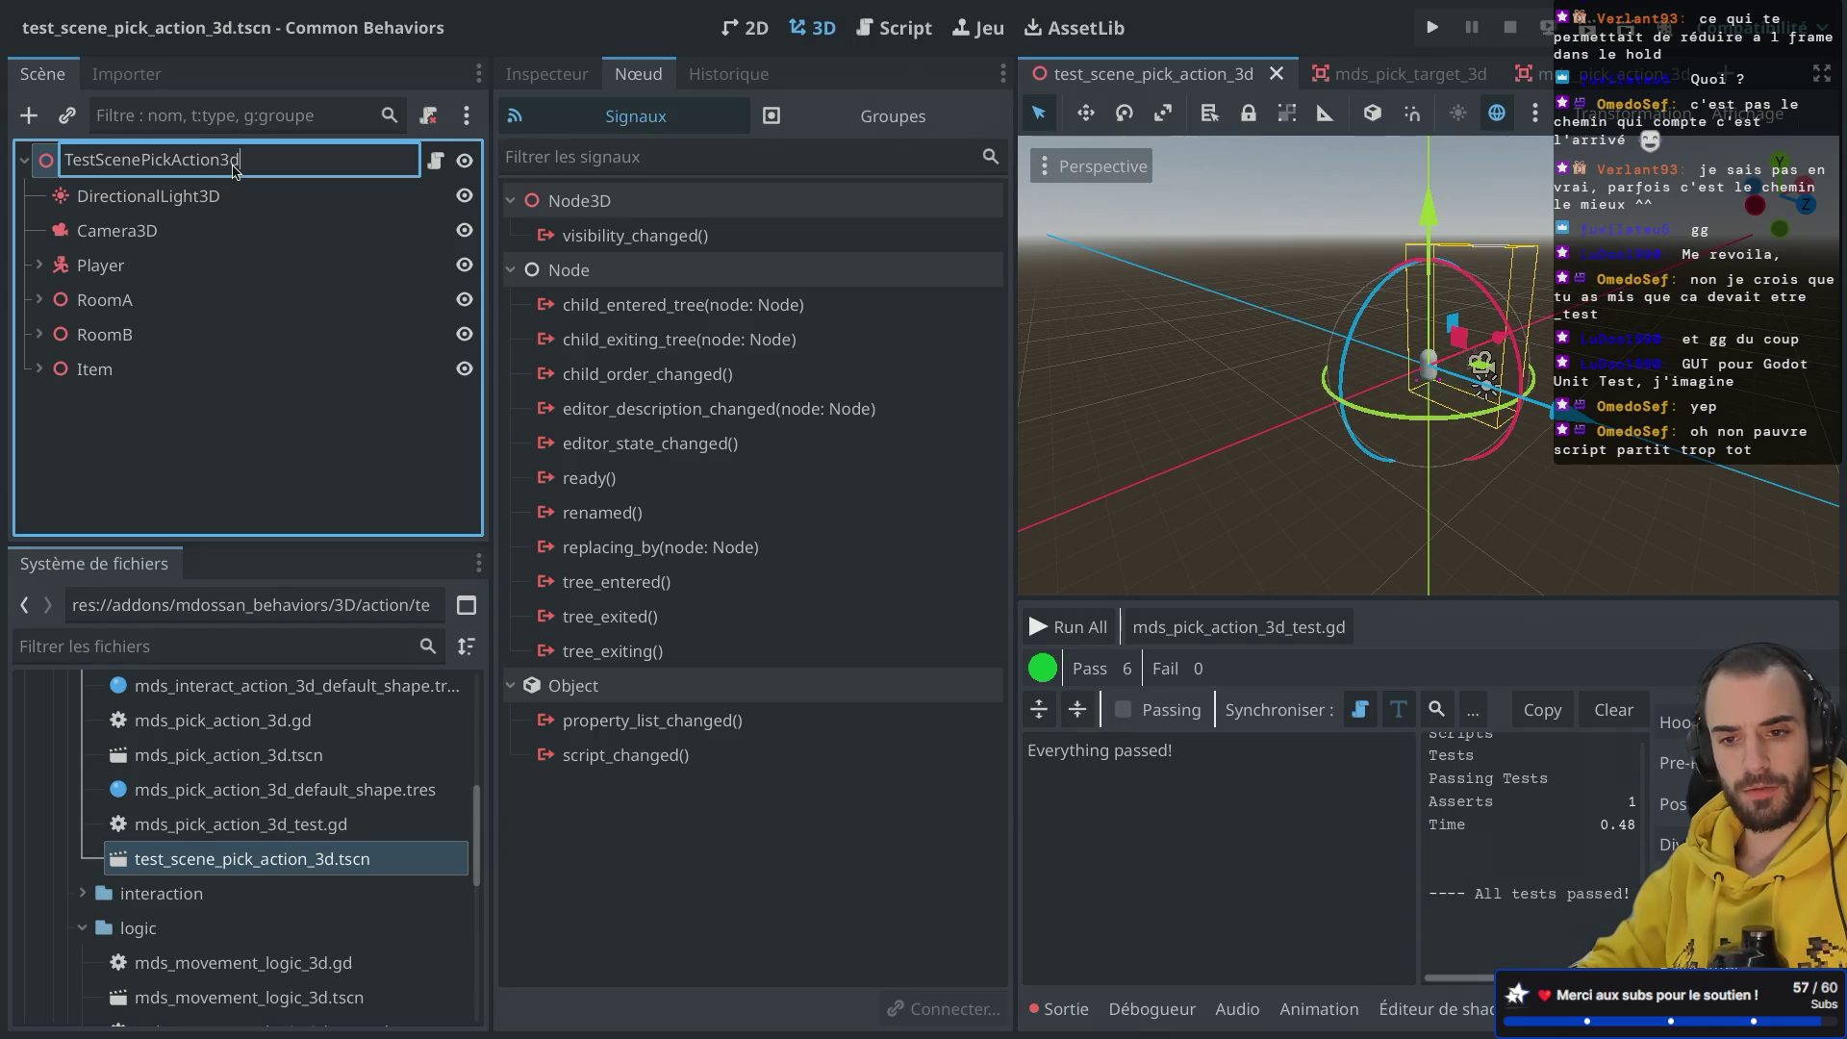
pyautogui.press('Return')
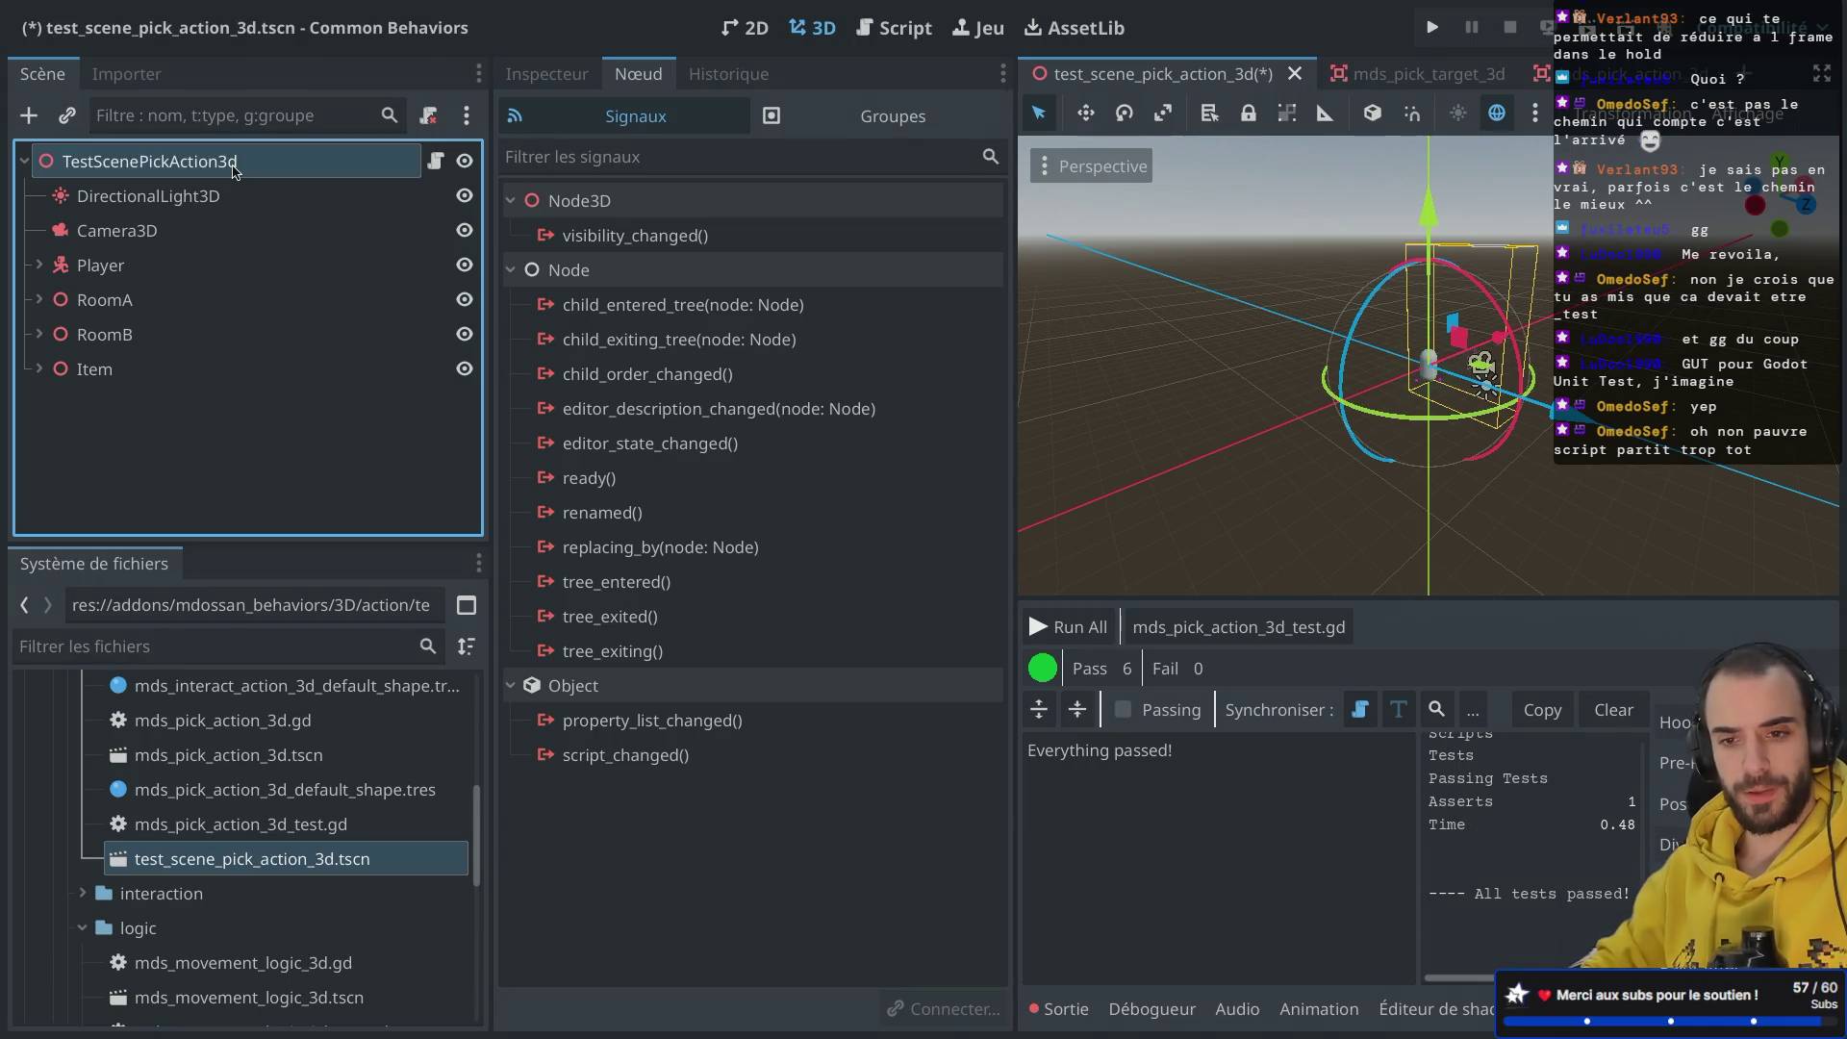
pyautogui.doubleClick(266, 176)
pyautogui.click(265, 175)
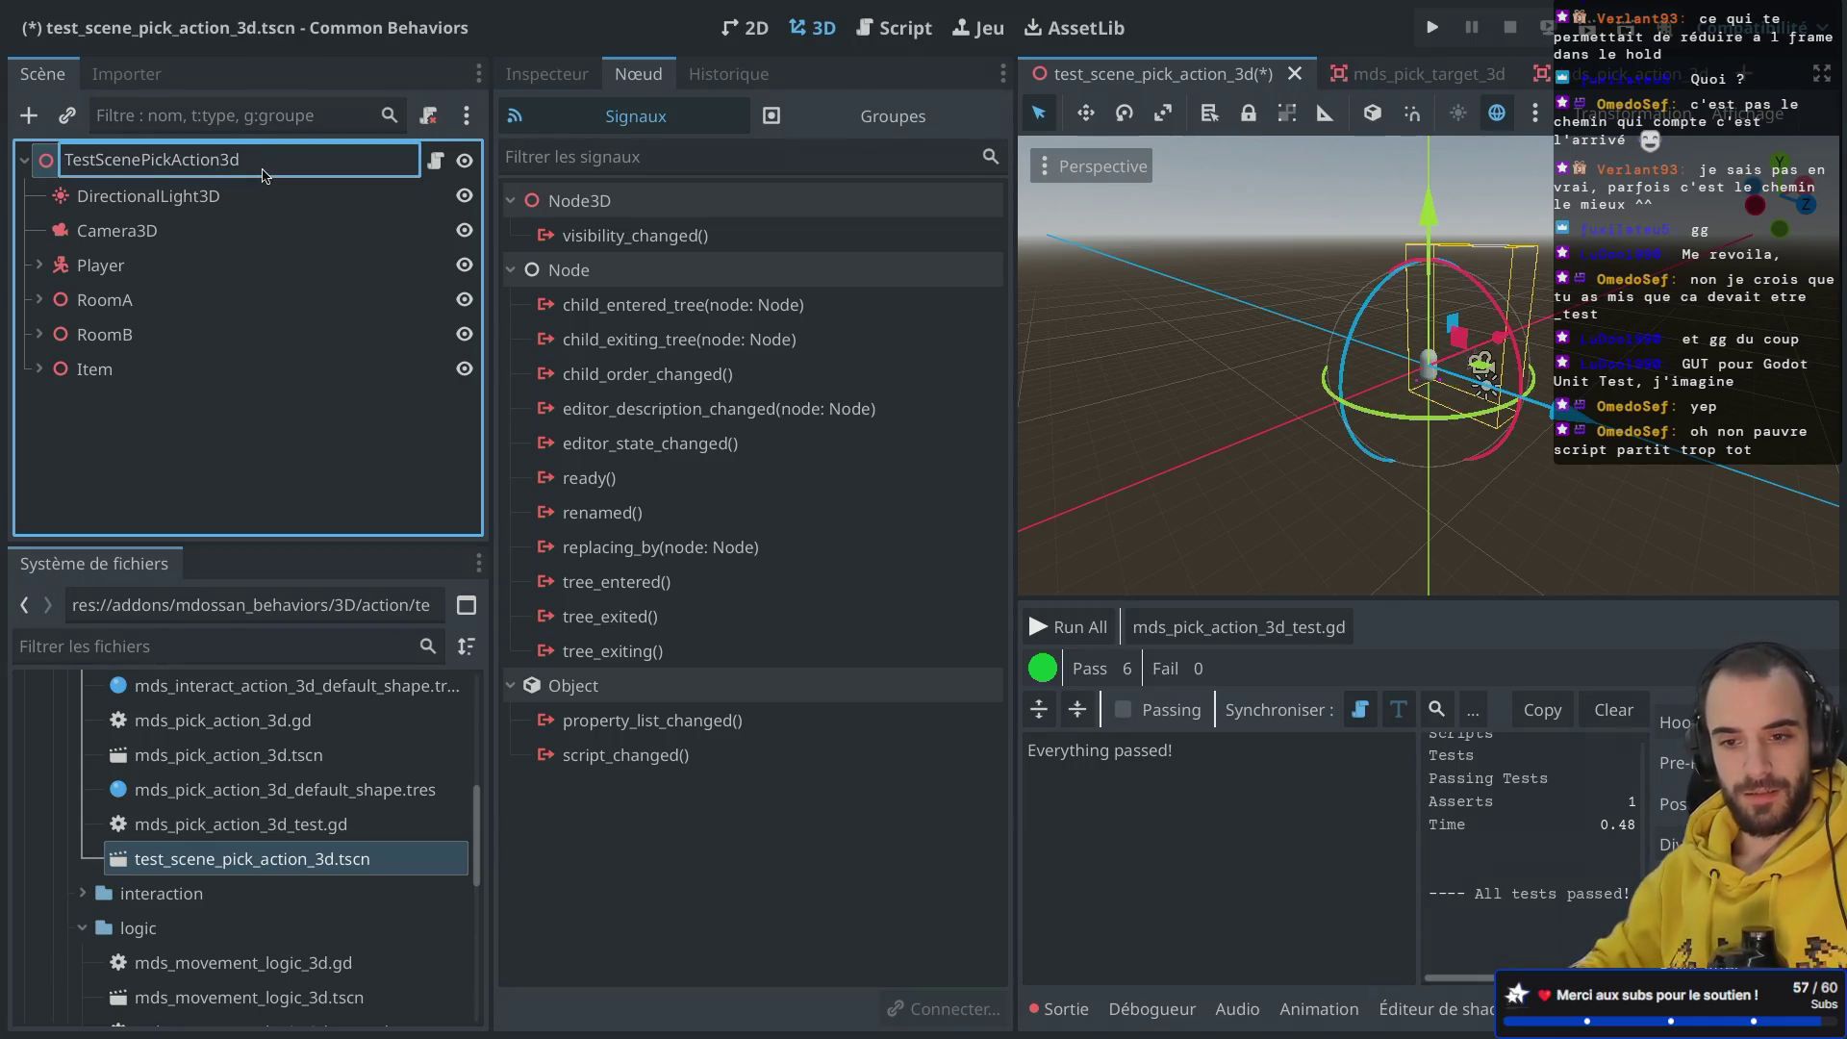
pyautogui.write('D')
pyautogui.press('Return')
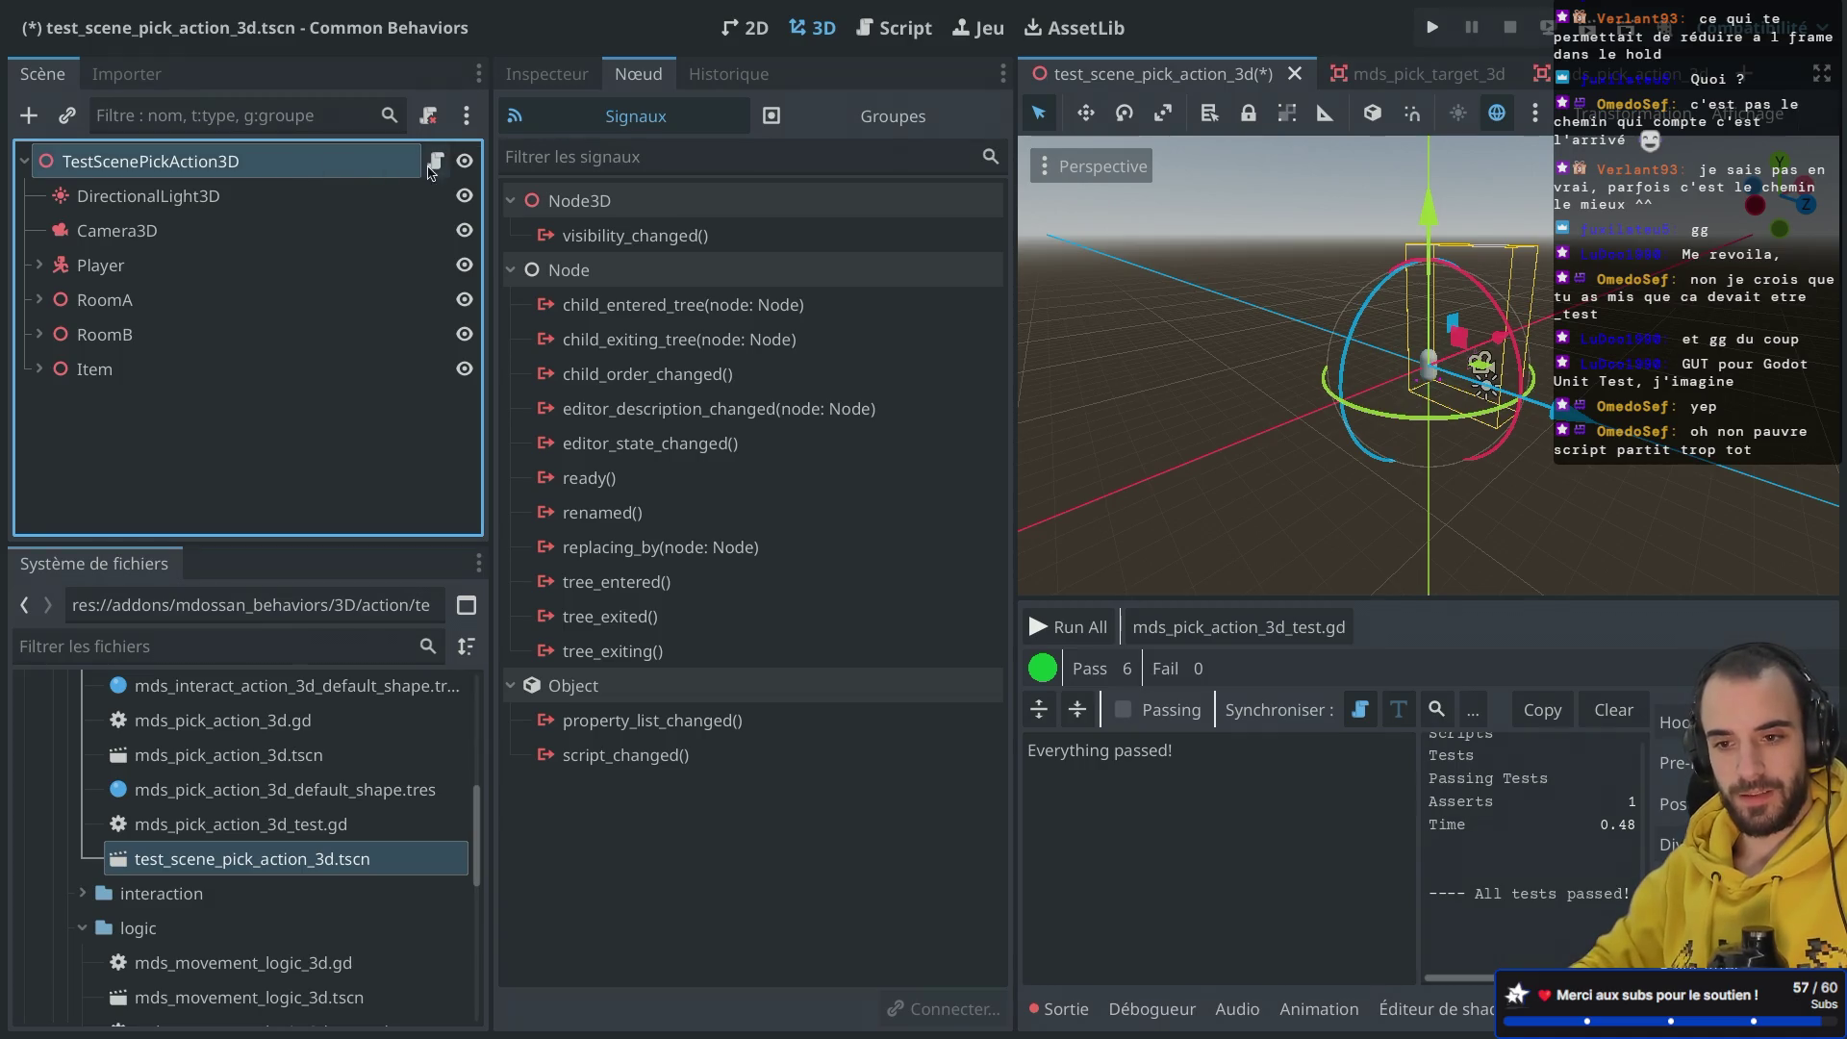
# Step: Detach the script from the root node and save the scene
pyautogui.rightClick(373, 166)
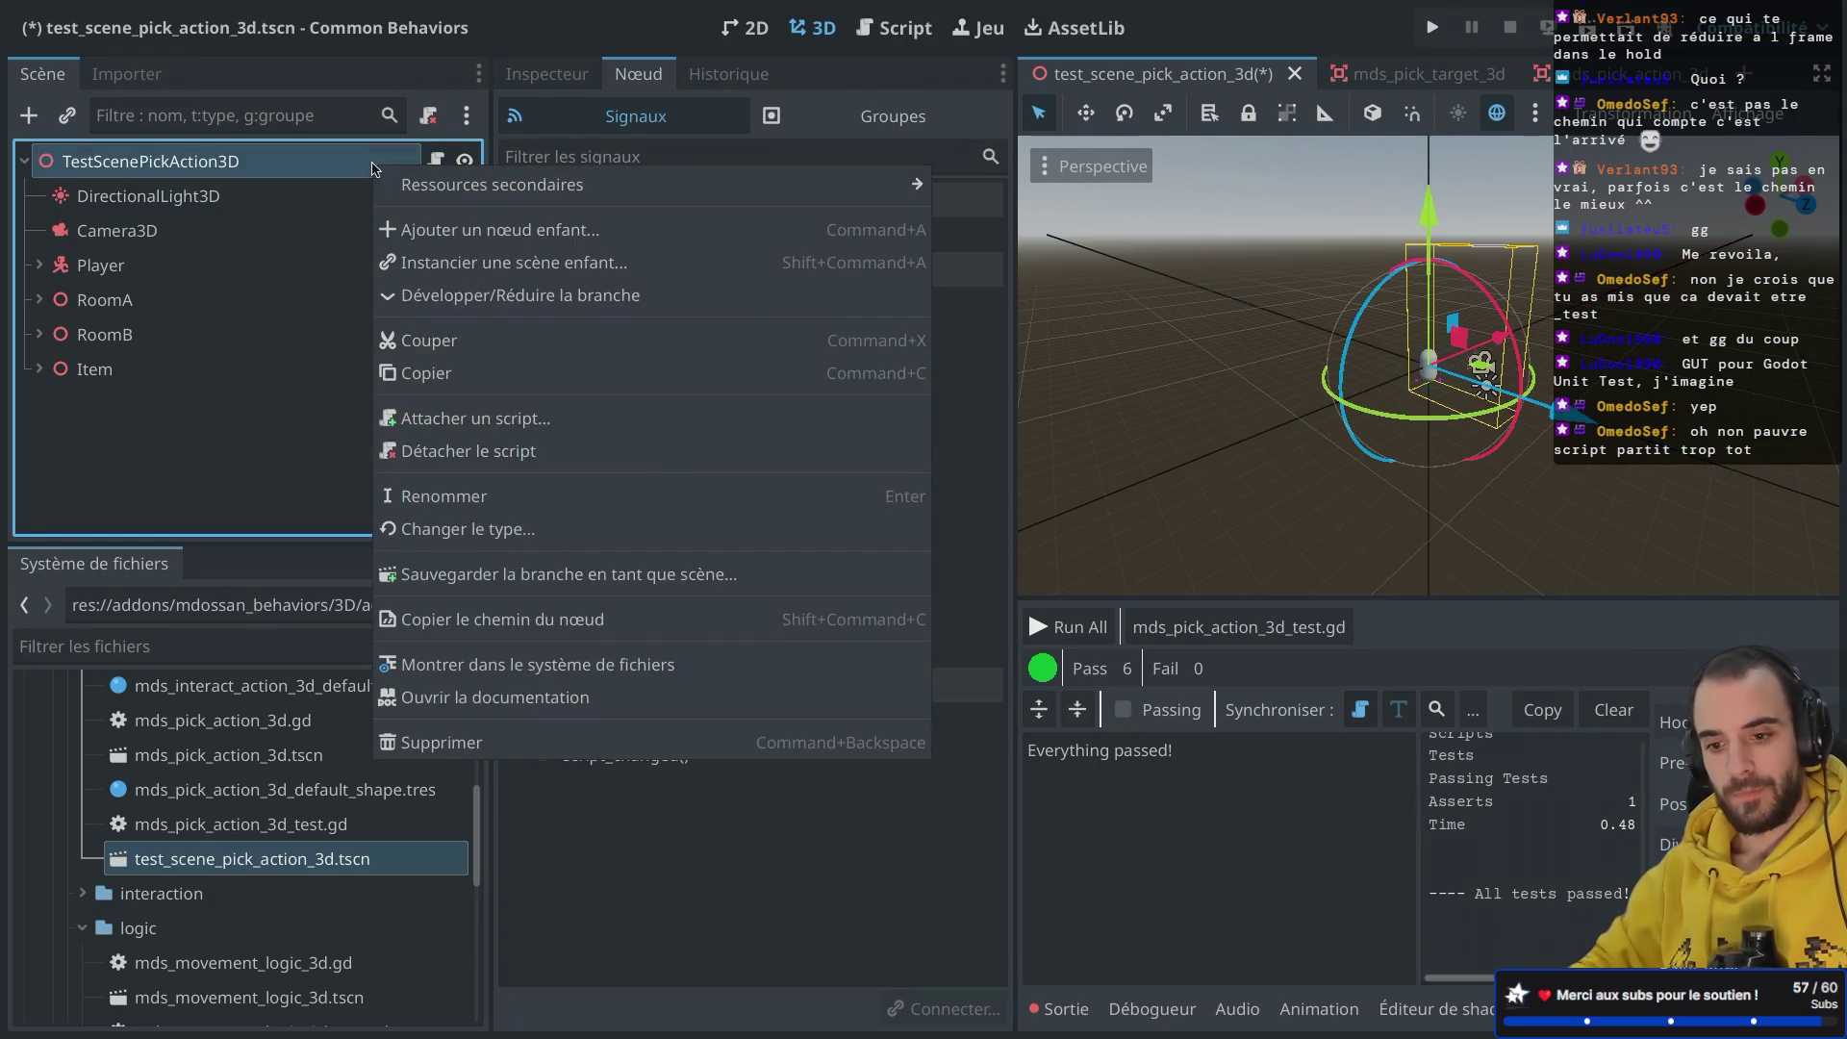
pyautogui.click(463, 451)
pyautogui.press('super+s')
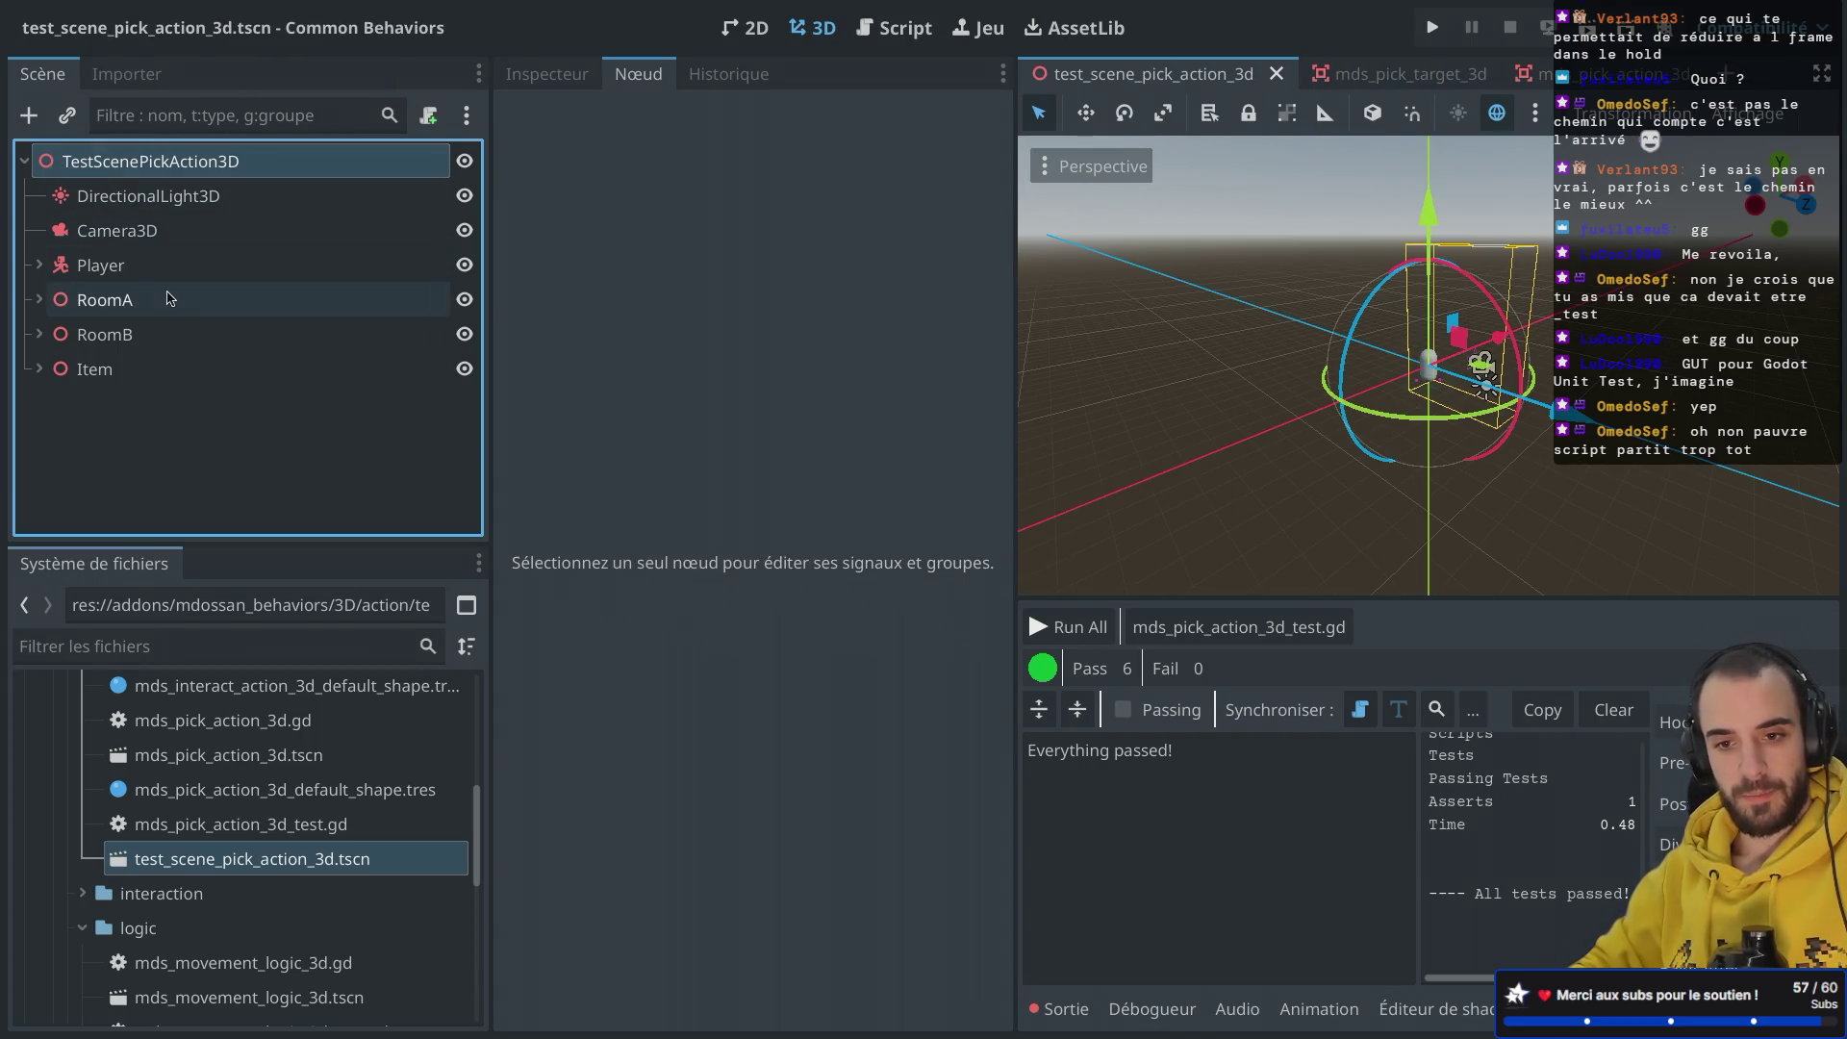
pyautogui.click(38, 334)
# Step: Duplicate test_scene_pick_action_3d.tscn as test_scene_interact_action_3d.tscn
pyautogui.click(38, 300)
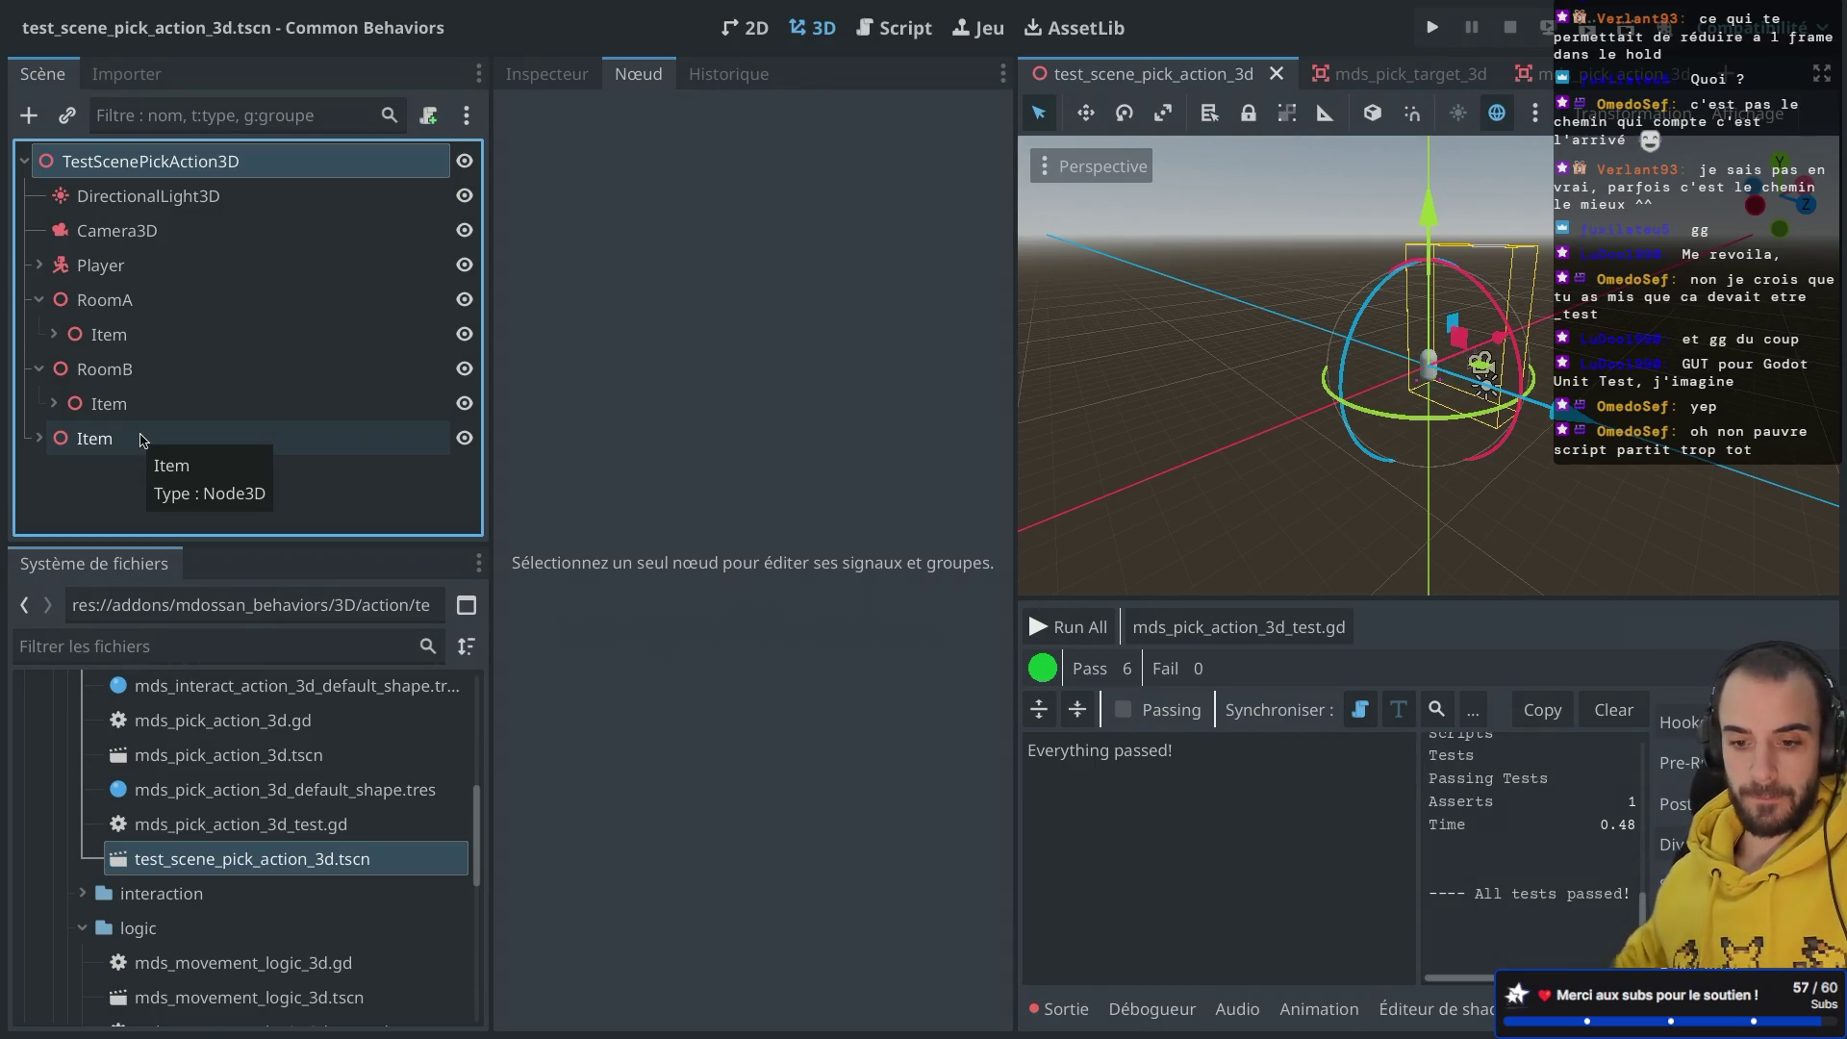
pyautogui.moveTo(272, 544); pyautogui.dragTo(272, 474)
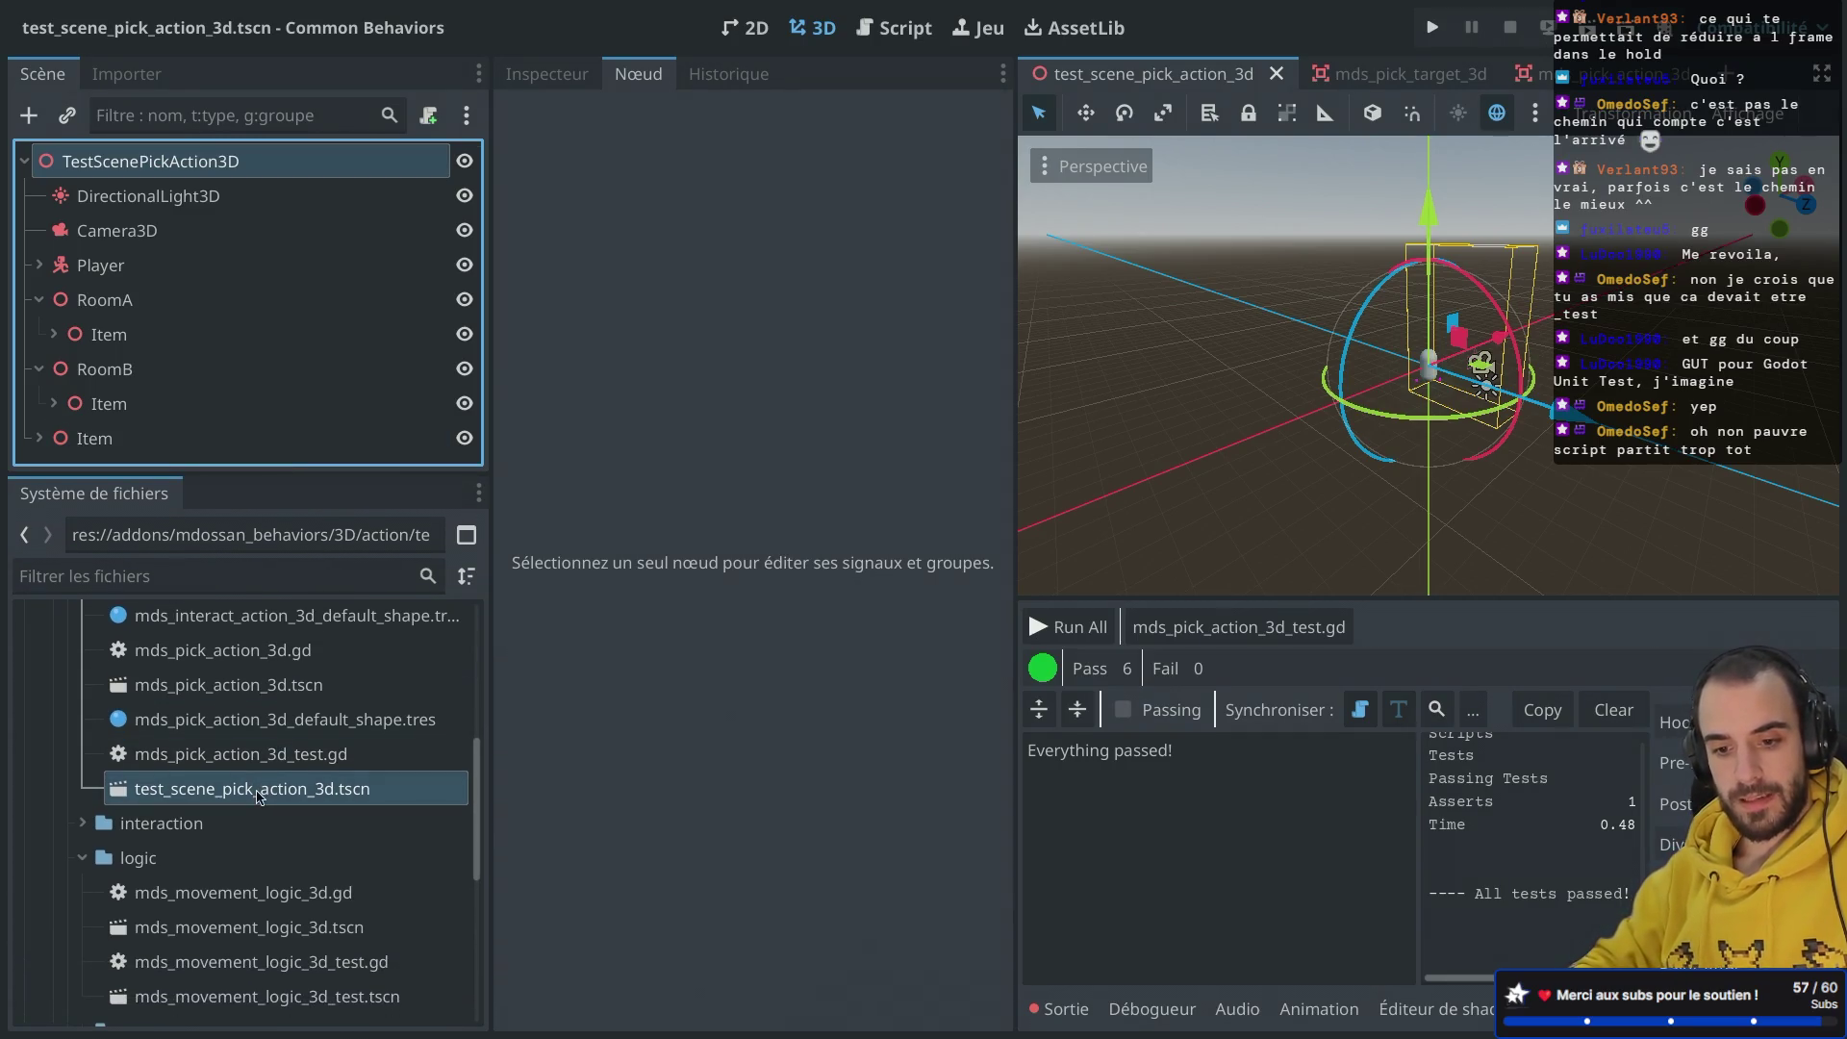
pyautogui.rightClick(257, 795)
pyautogui.click(304, 805)
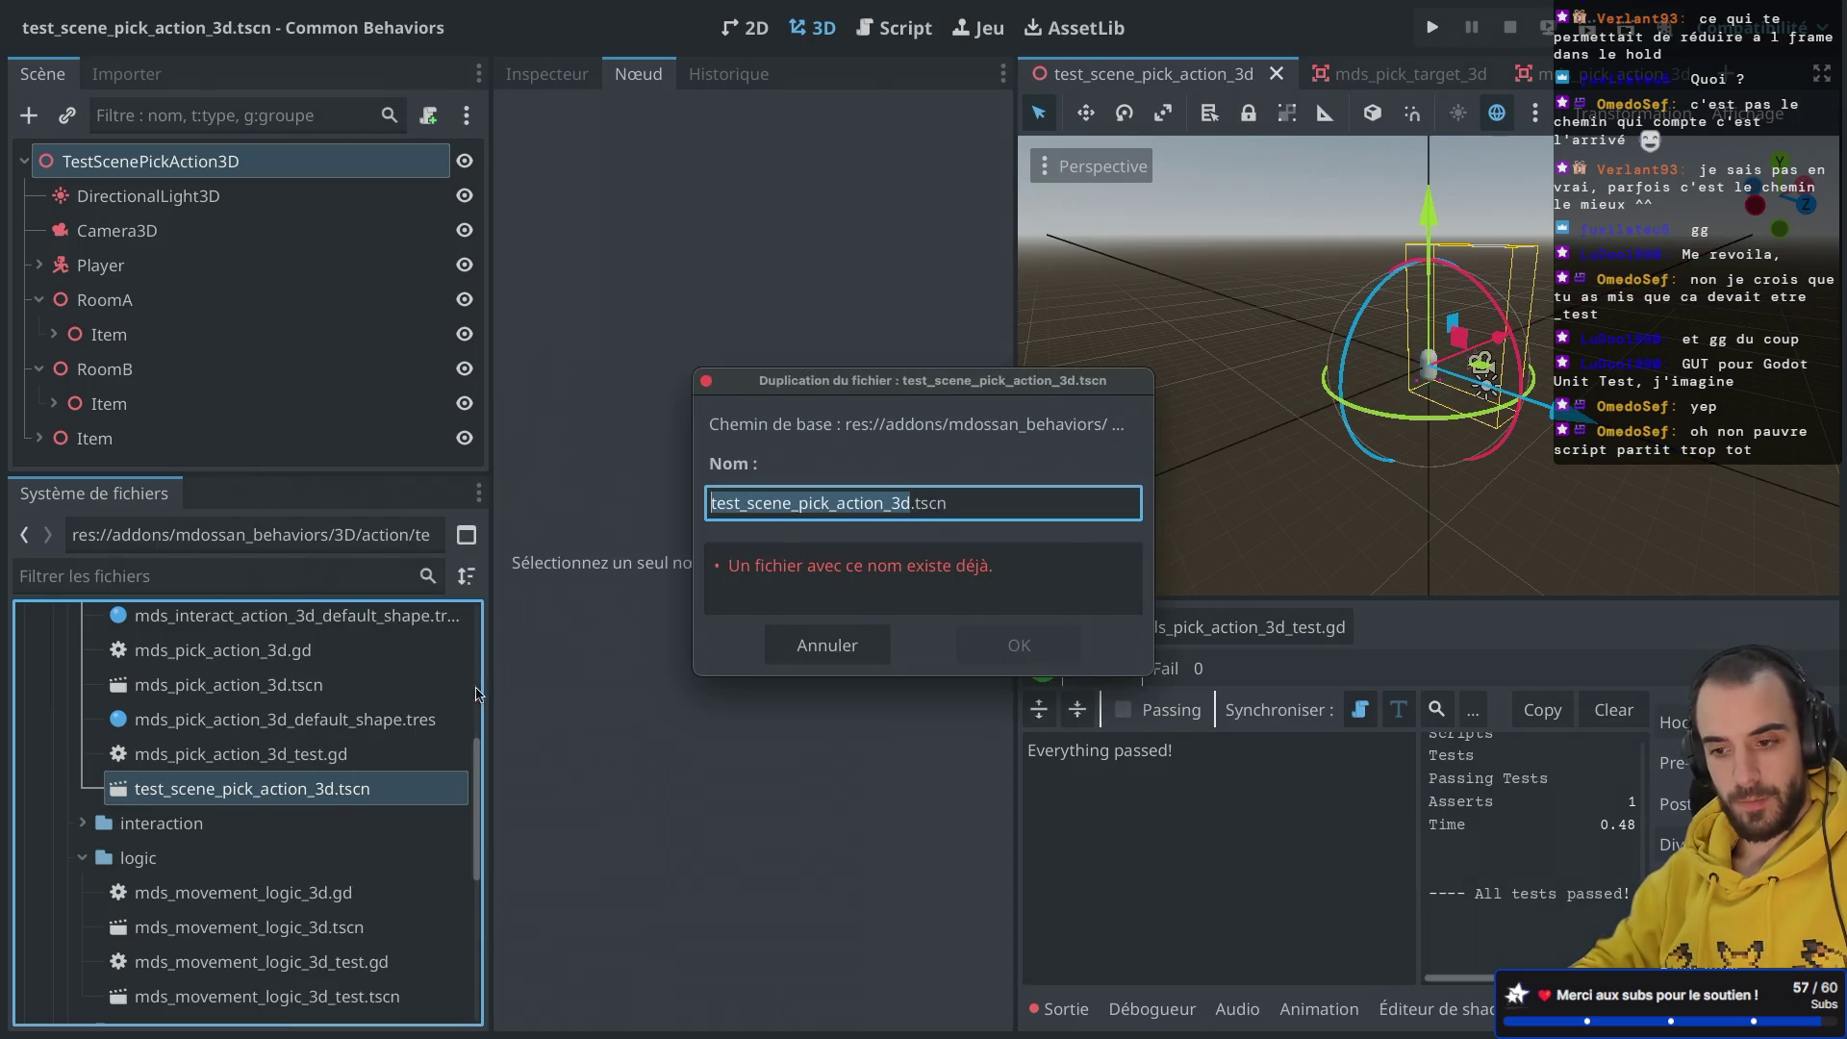
pyautogui.click(864, 504)
pyautogui.press('BackSpace')
pyautogui.press('BackSpace')
pyautogui.press('BackSpace')
pyautogui.write('interact_')
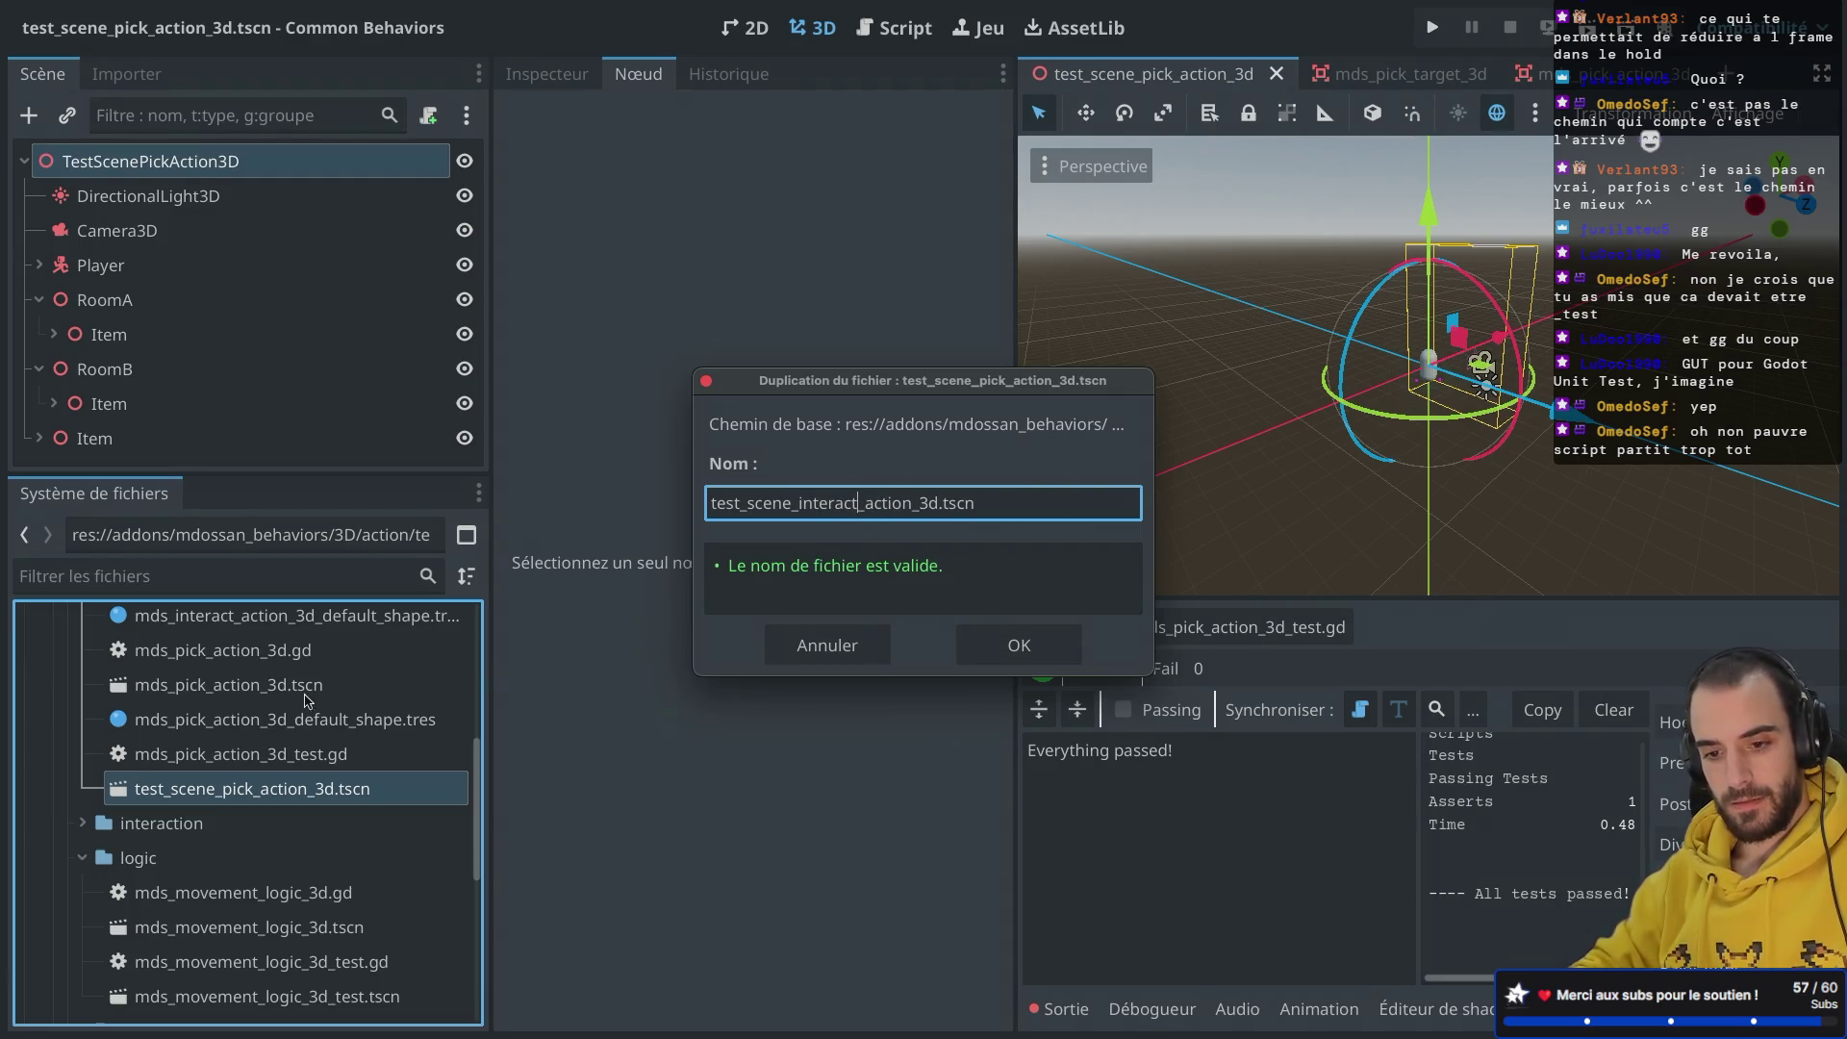
pyautogui.click(1019, 645)
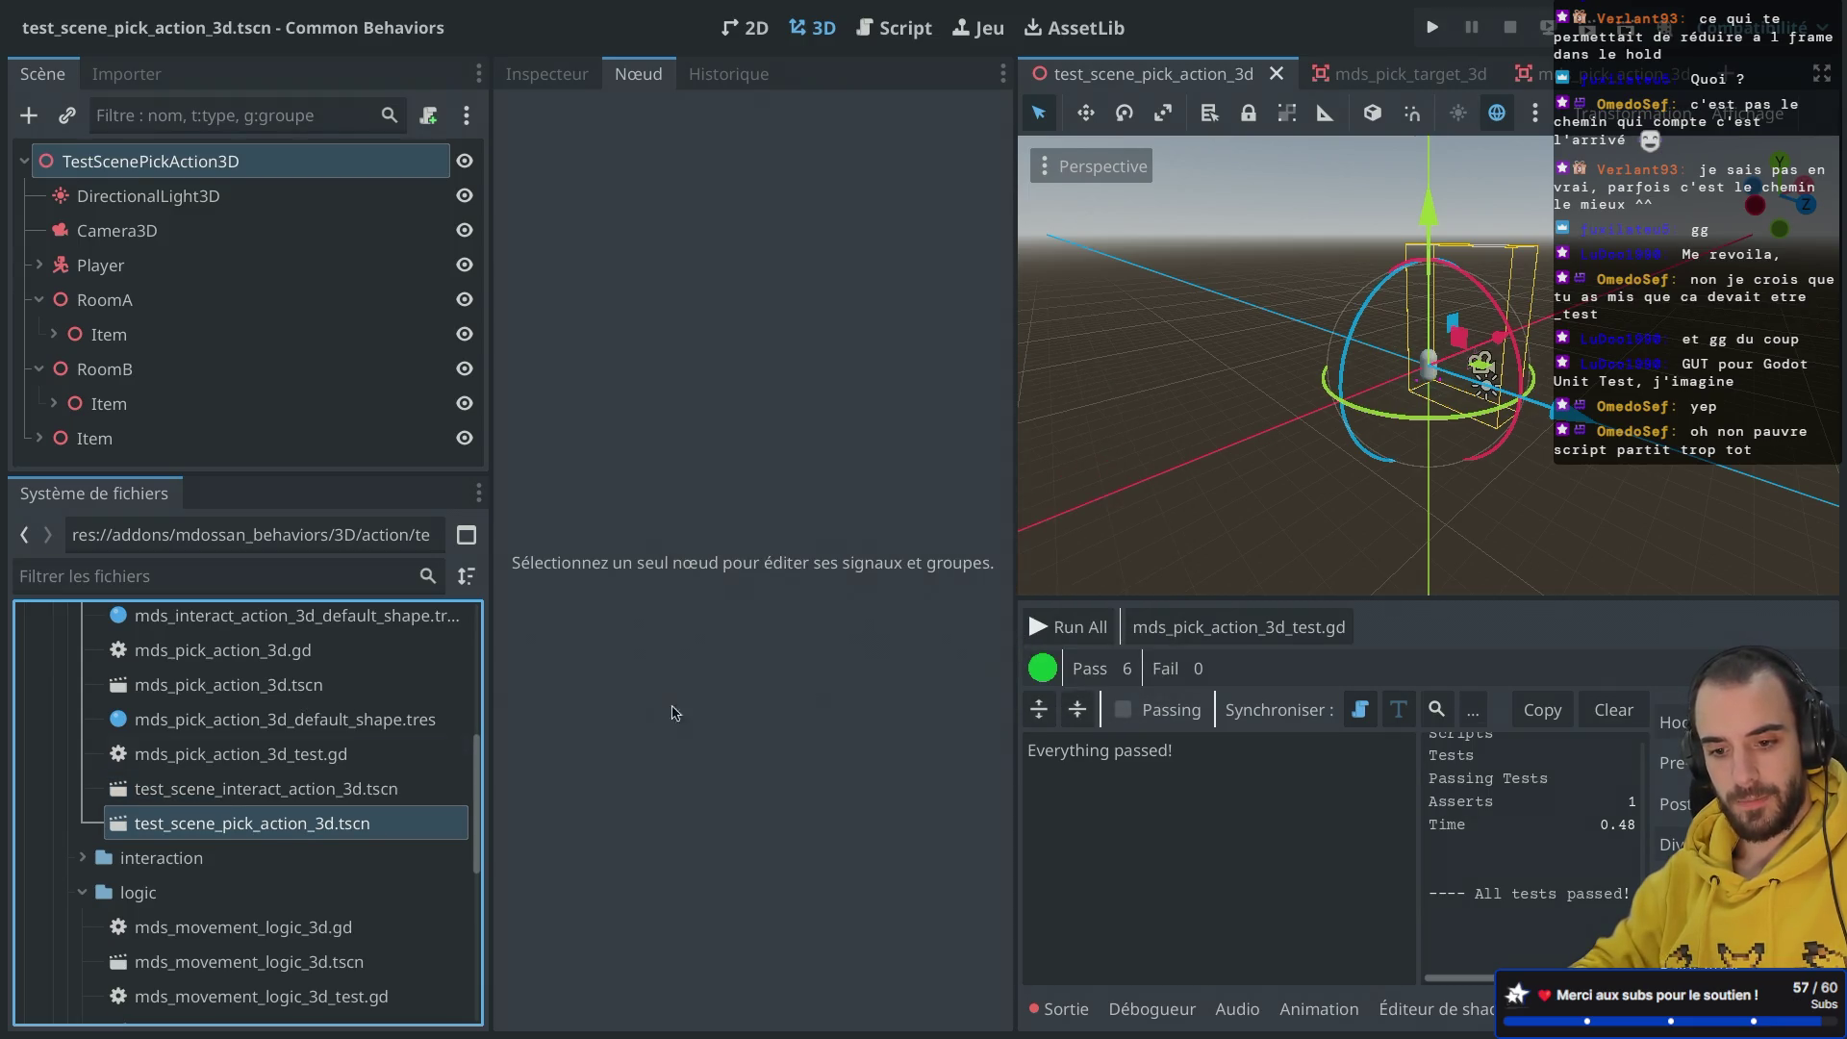
# Step: Open the new test_scene_interact_action_3d.tscn scene
pyautogui.scroll(5, 339, 787)
pyautogui.scroll(-5, 318, 774)
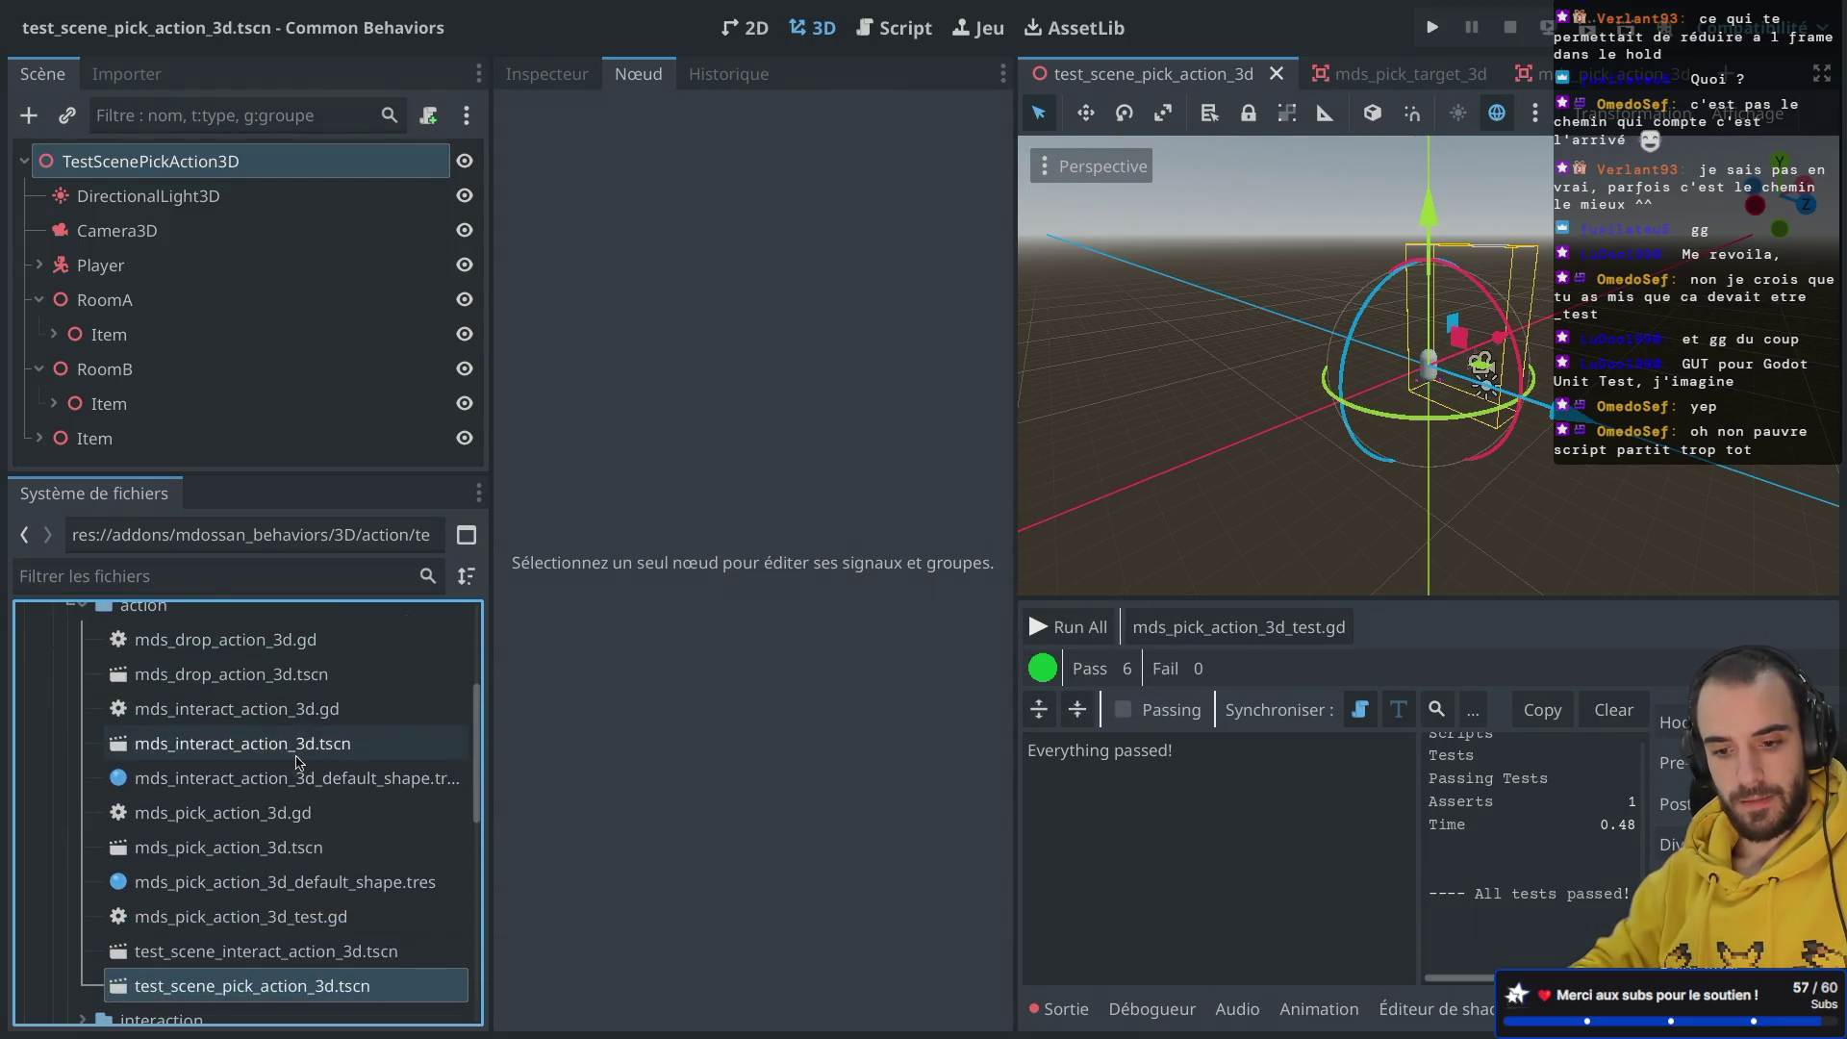
pyautogui.scroll(2, 289, 762)
pyautogui.doubleClick(255, 816)
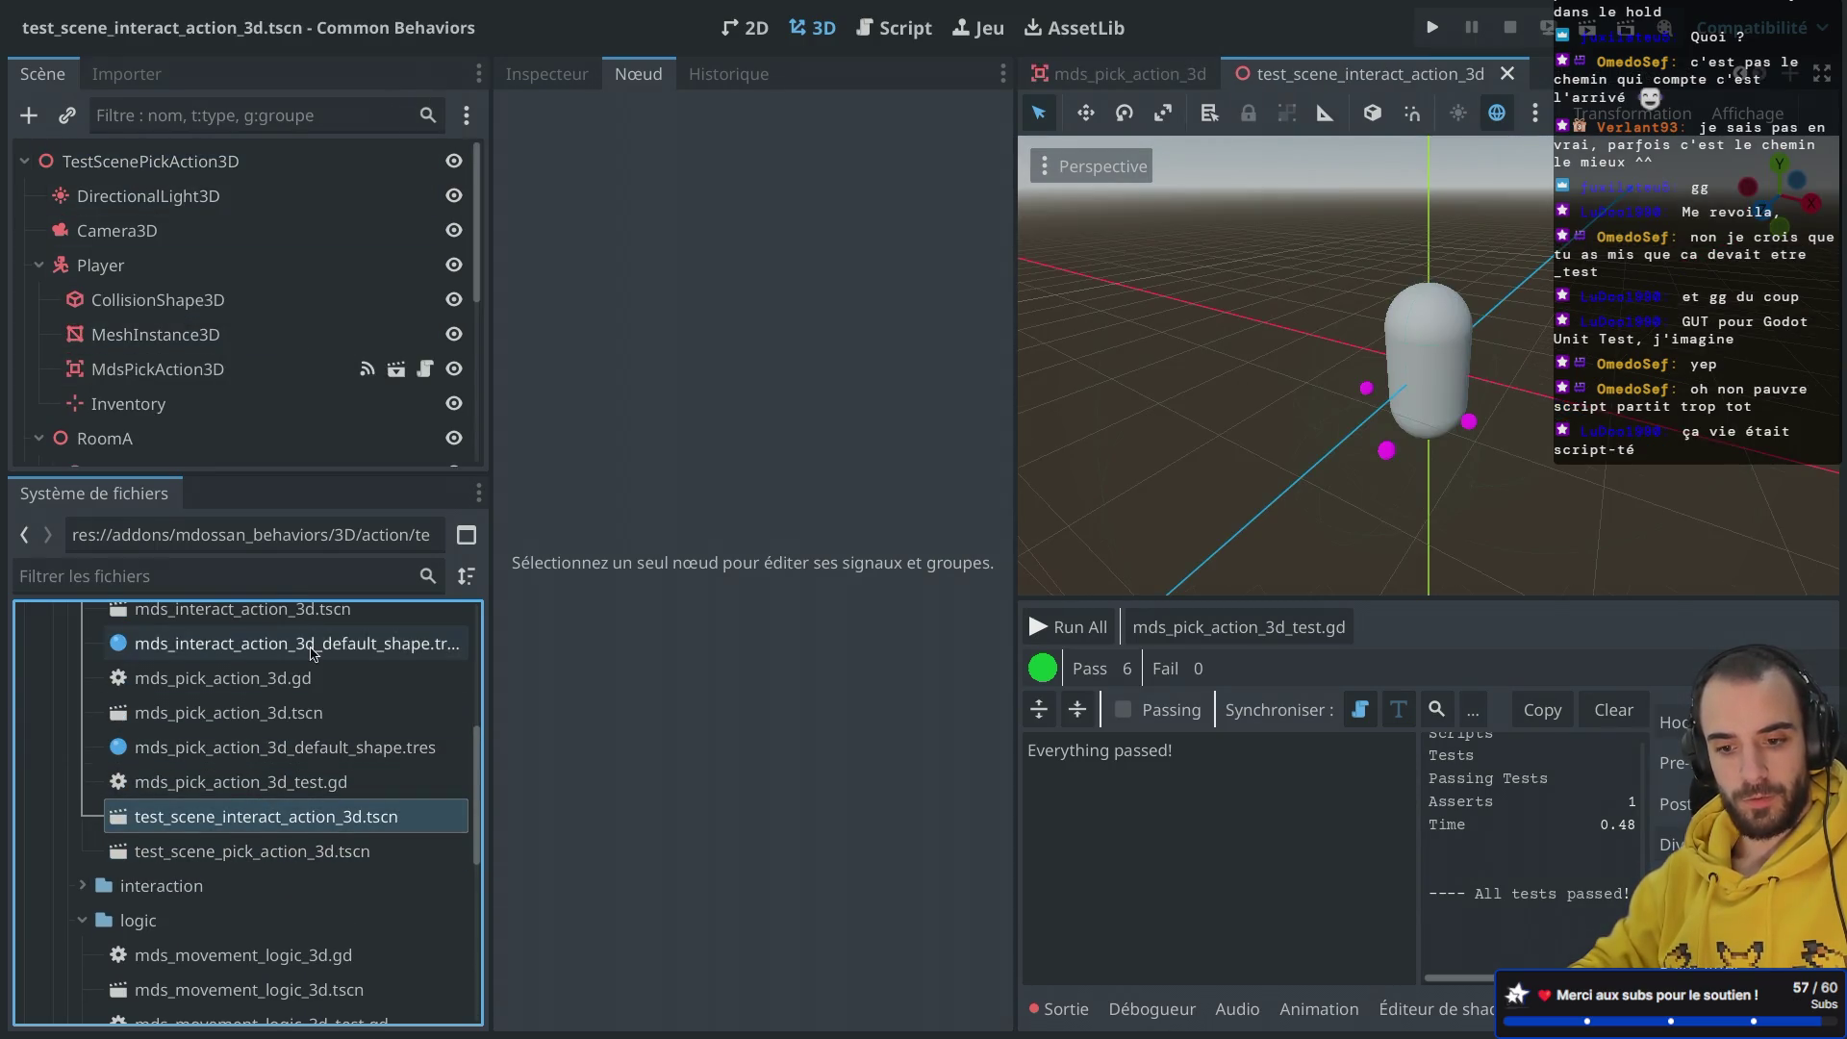
# Step: Rename the scene's root node to TestSceneInteractAction3D
pyautogui.doubleClick(142, 161)
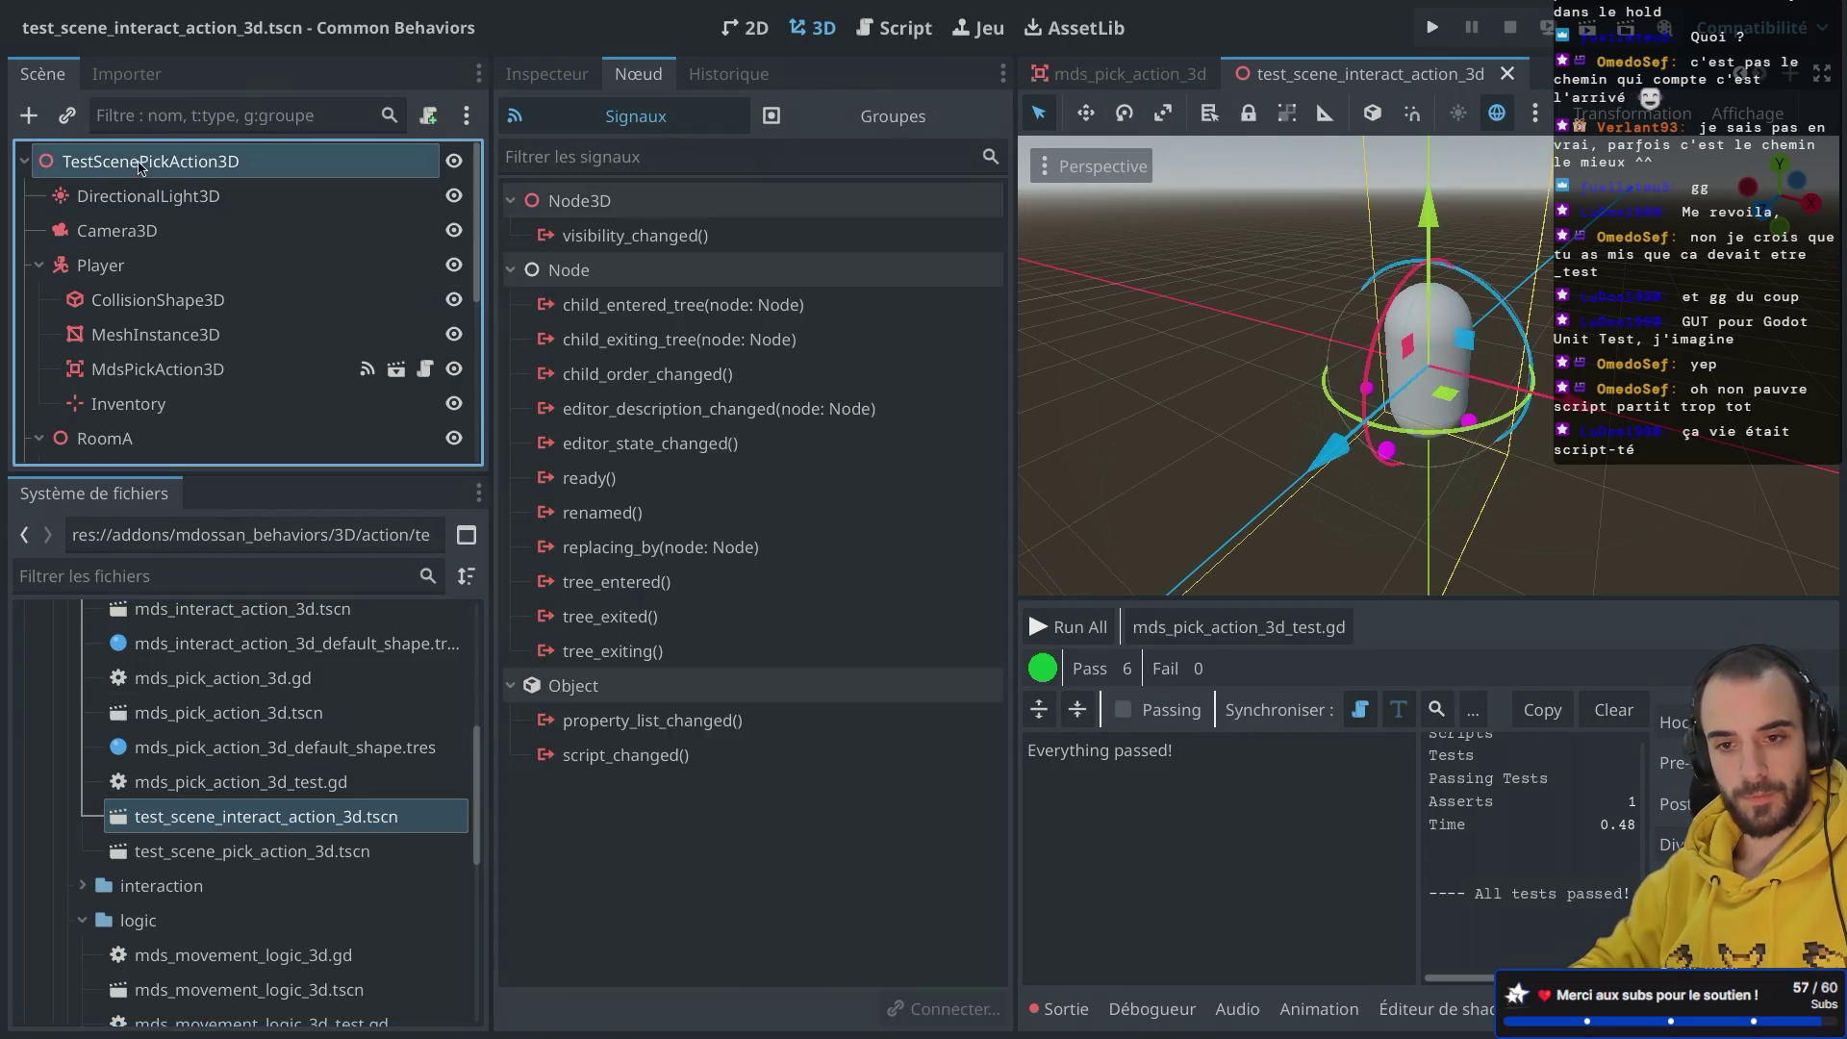
pyautogui.press('BackSpace')
pyautogui.press('BackSpace')
pyautogui.press('BackSpace')
pyautogui.write('InteractPickAction3D')
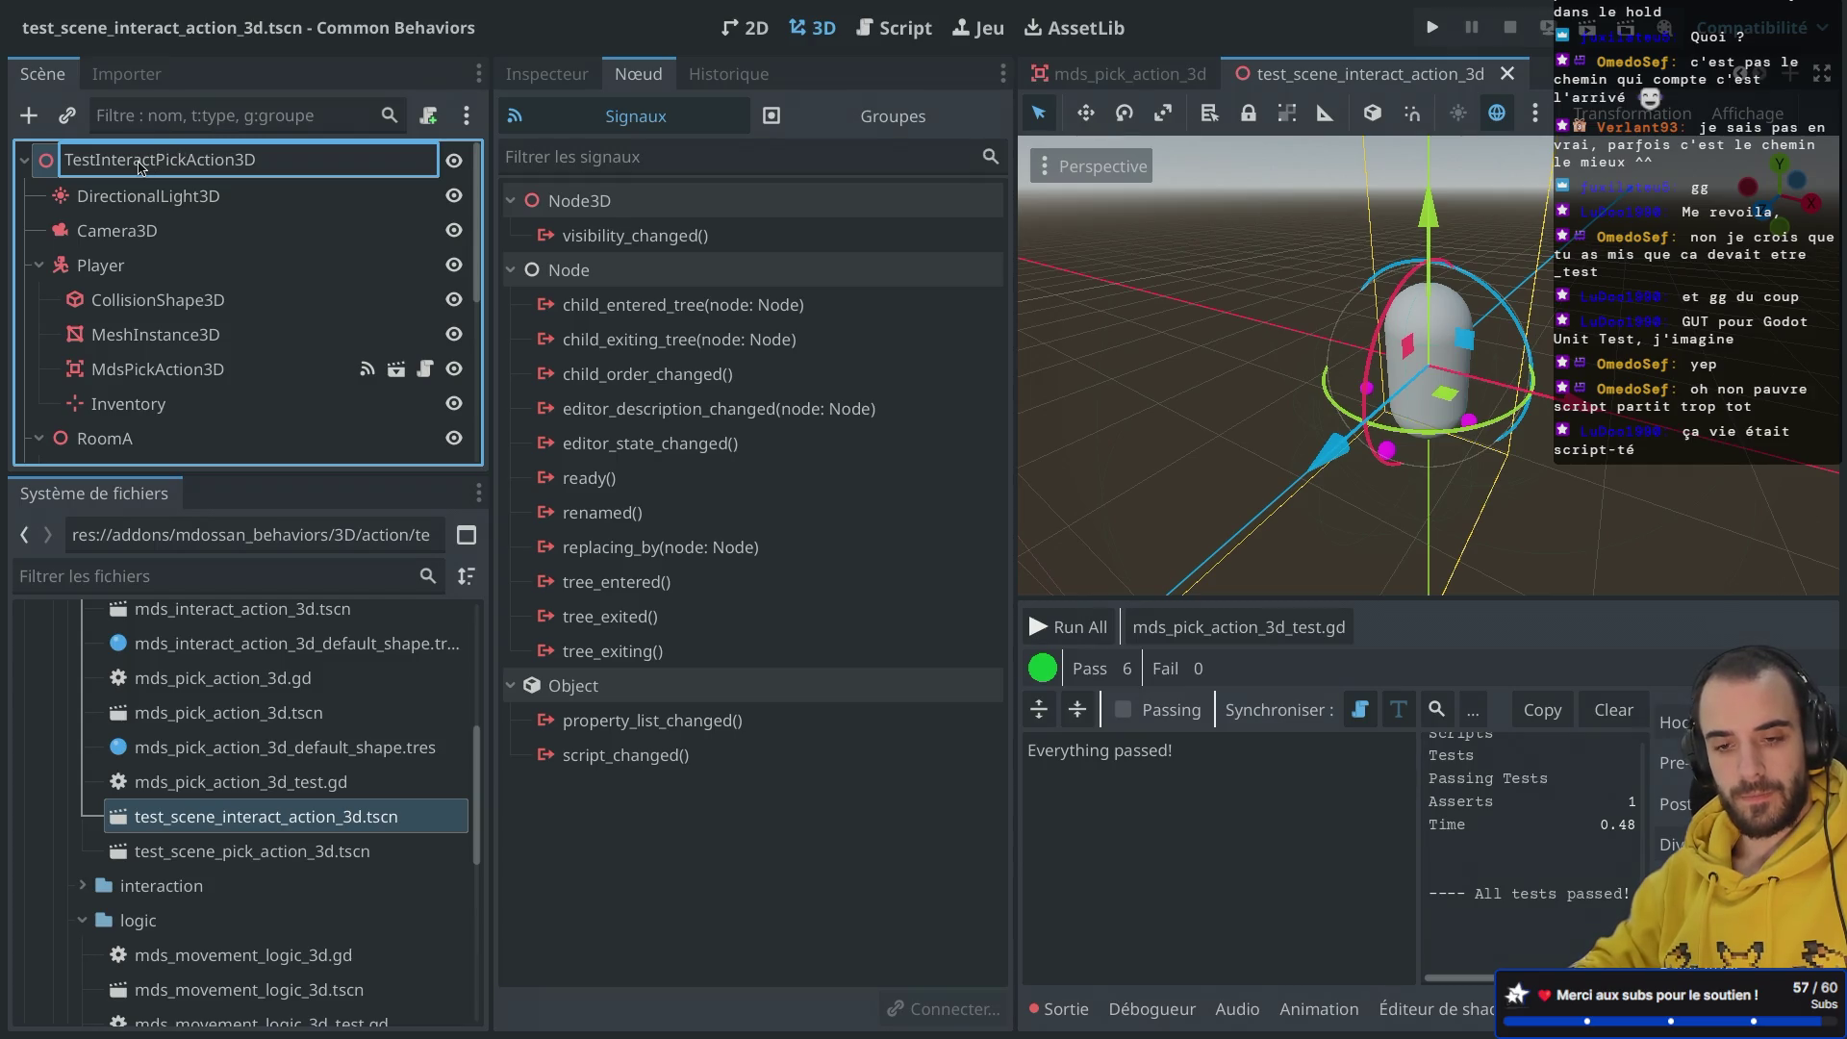
pyautogui.press('Delete')
pyautogui.press('Delete')
pyautogui.press('Delete')
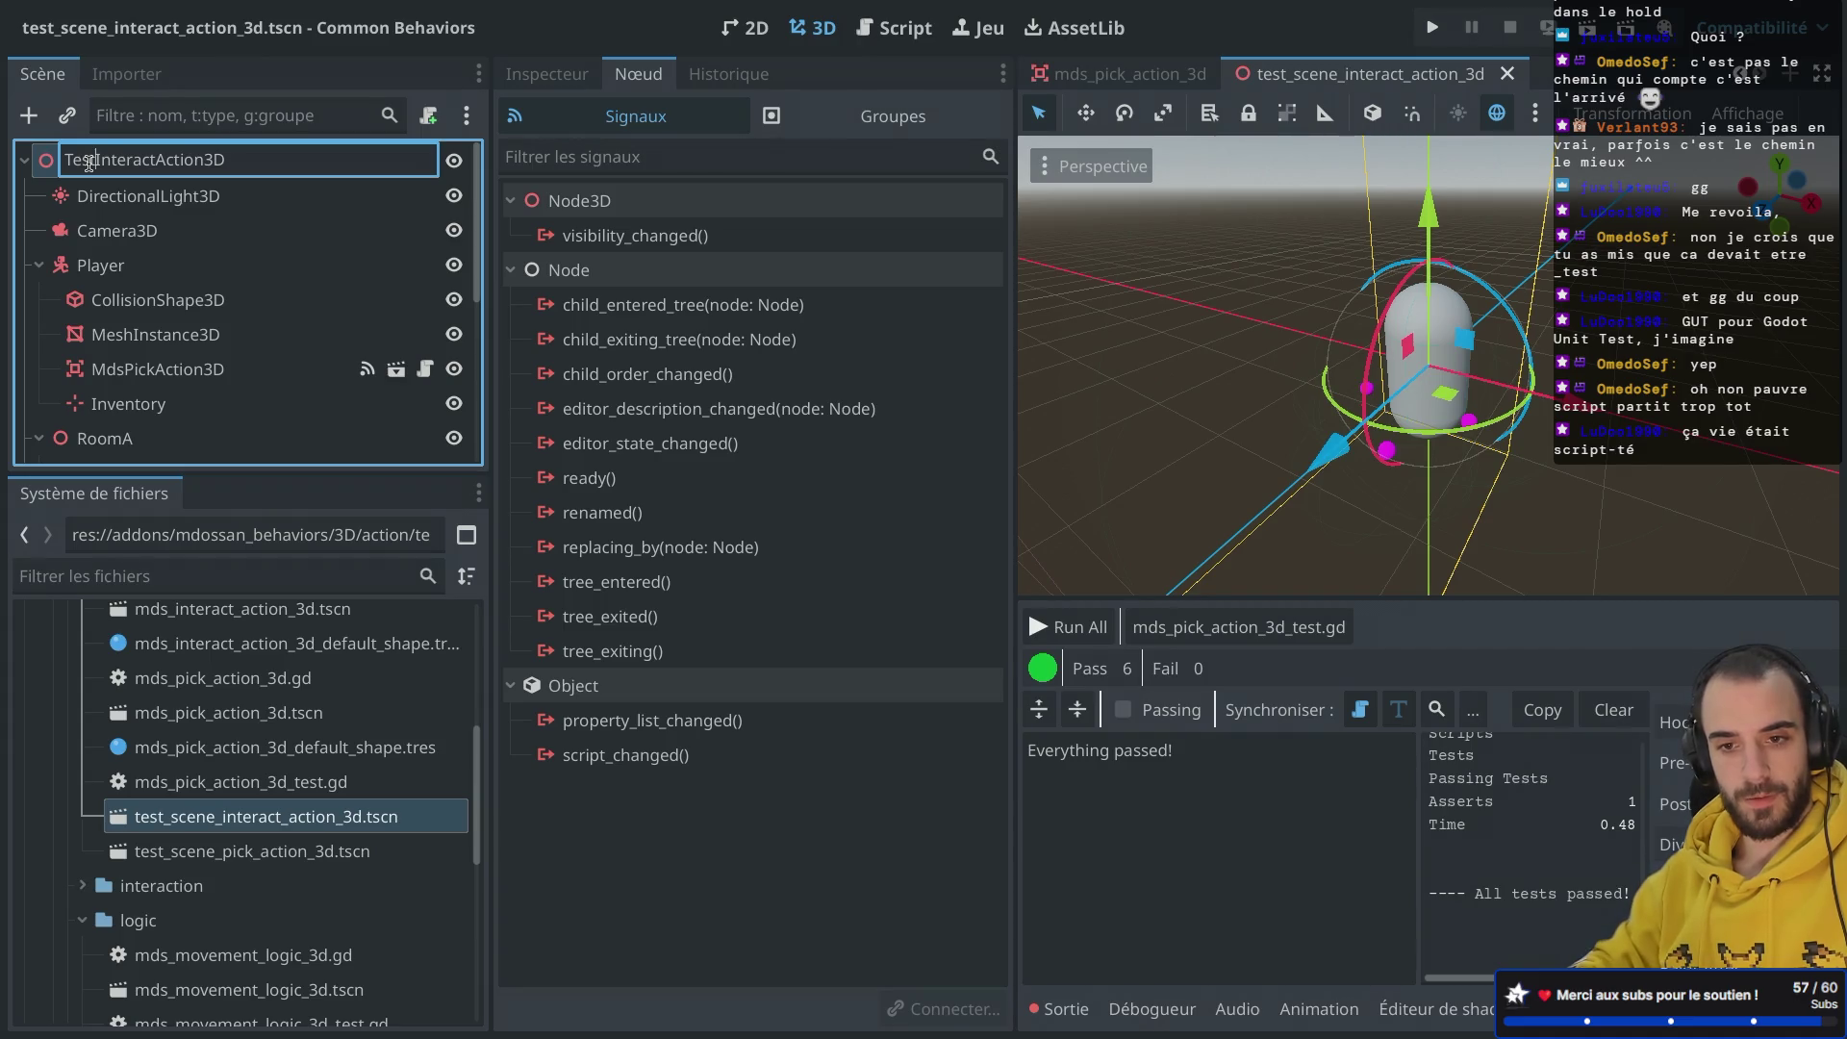
pyautogui.write('Scene')
pyautogui.press('Return')
# Step: Delete the player's MdsPickAction3D node plus the RoomA and RoomB nodes
pyautogui.scroll(-4, 168, 256)
pyautogui.scroll(2, 168, 256)
pyautogui.click(170, 261)
pyautogui.rightClick(170, 261)
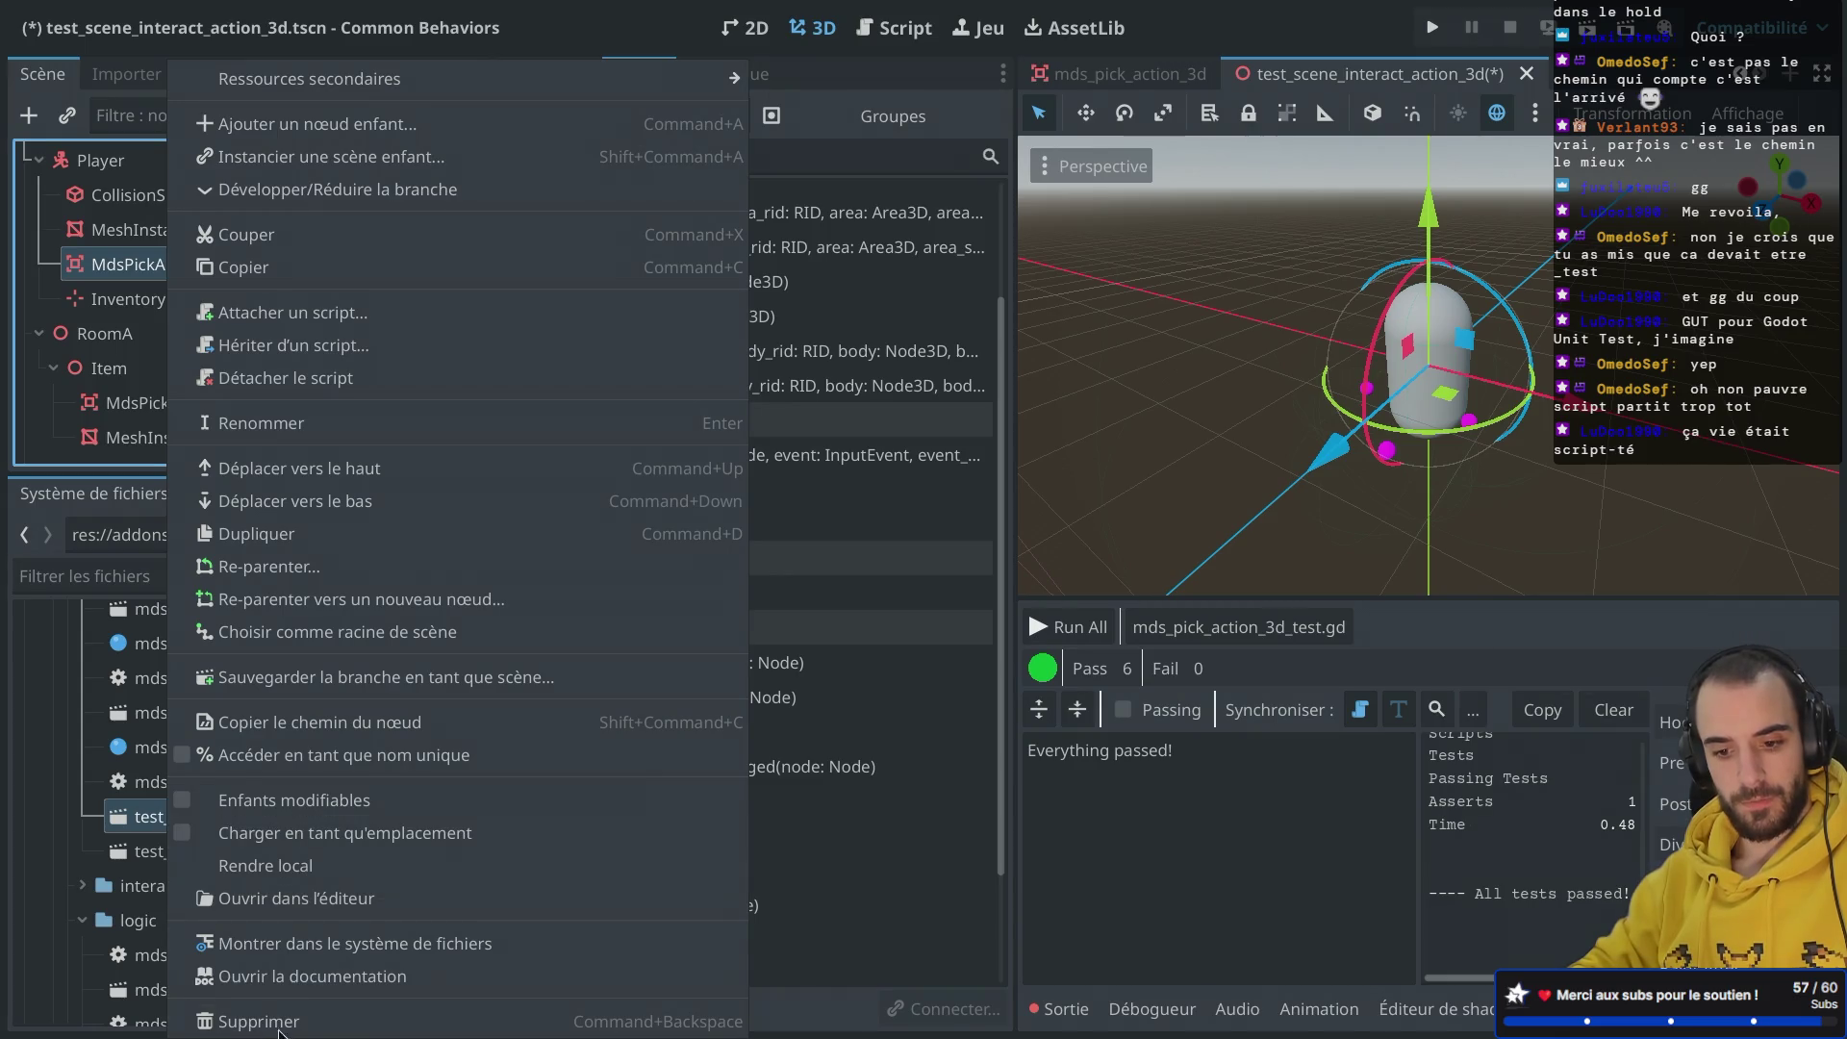
pyautogui.click(278, 1028)
pyautogui.click(995, 541)
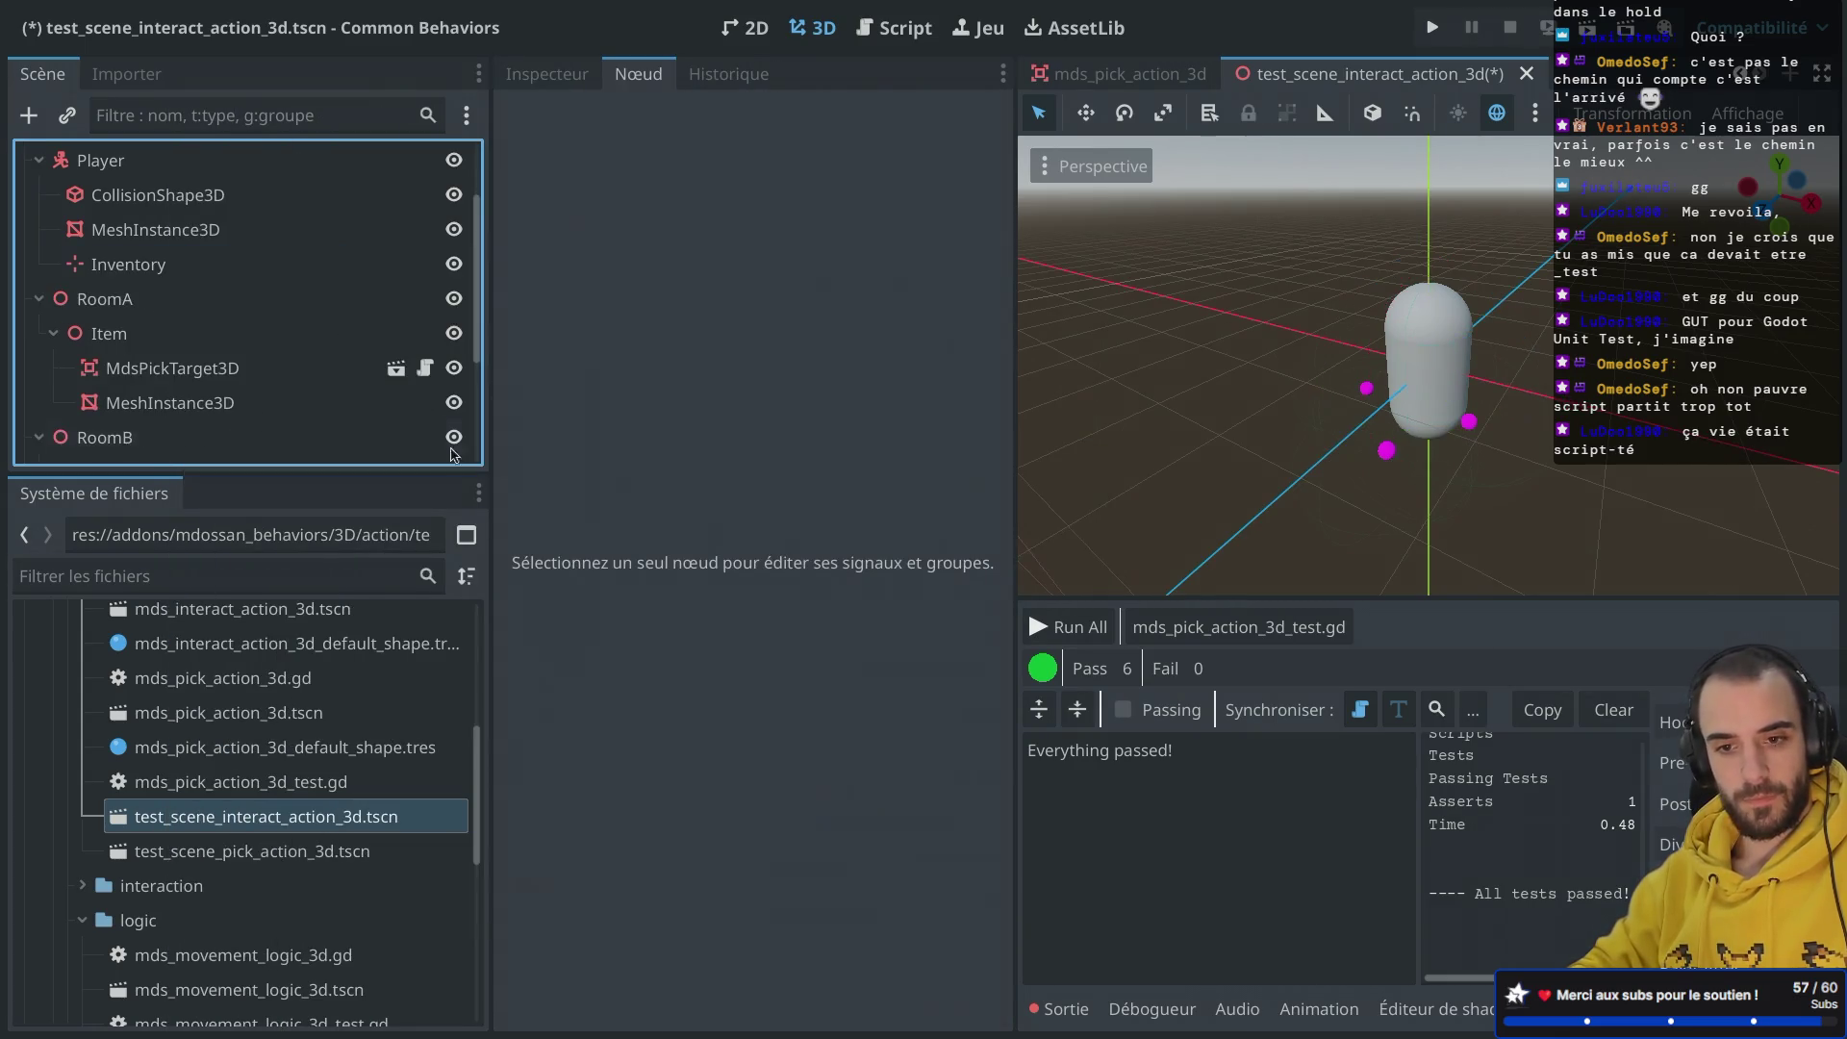
pyautogui.rightClick(202, 298)
pyautogui.click(361, 1004)
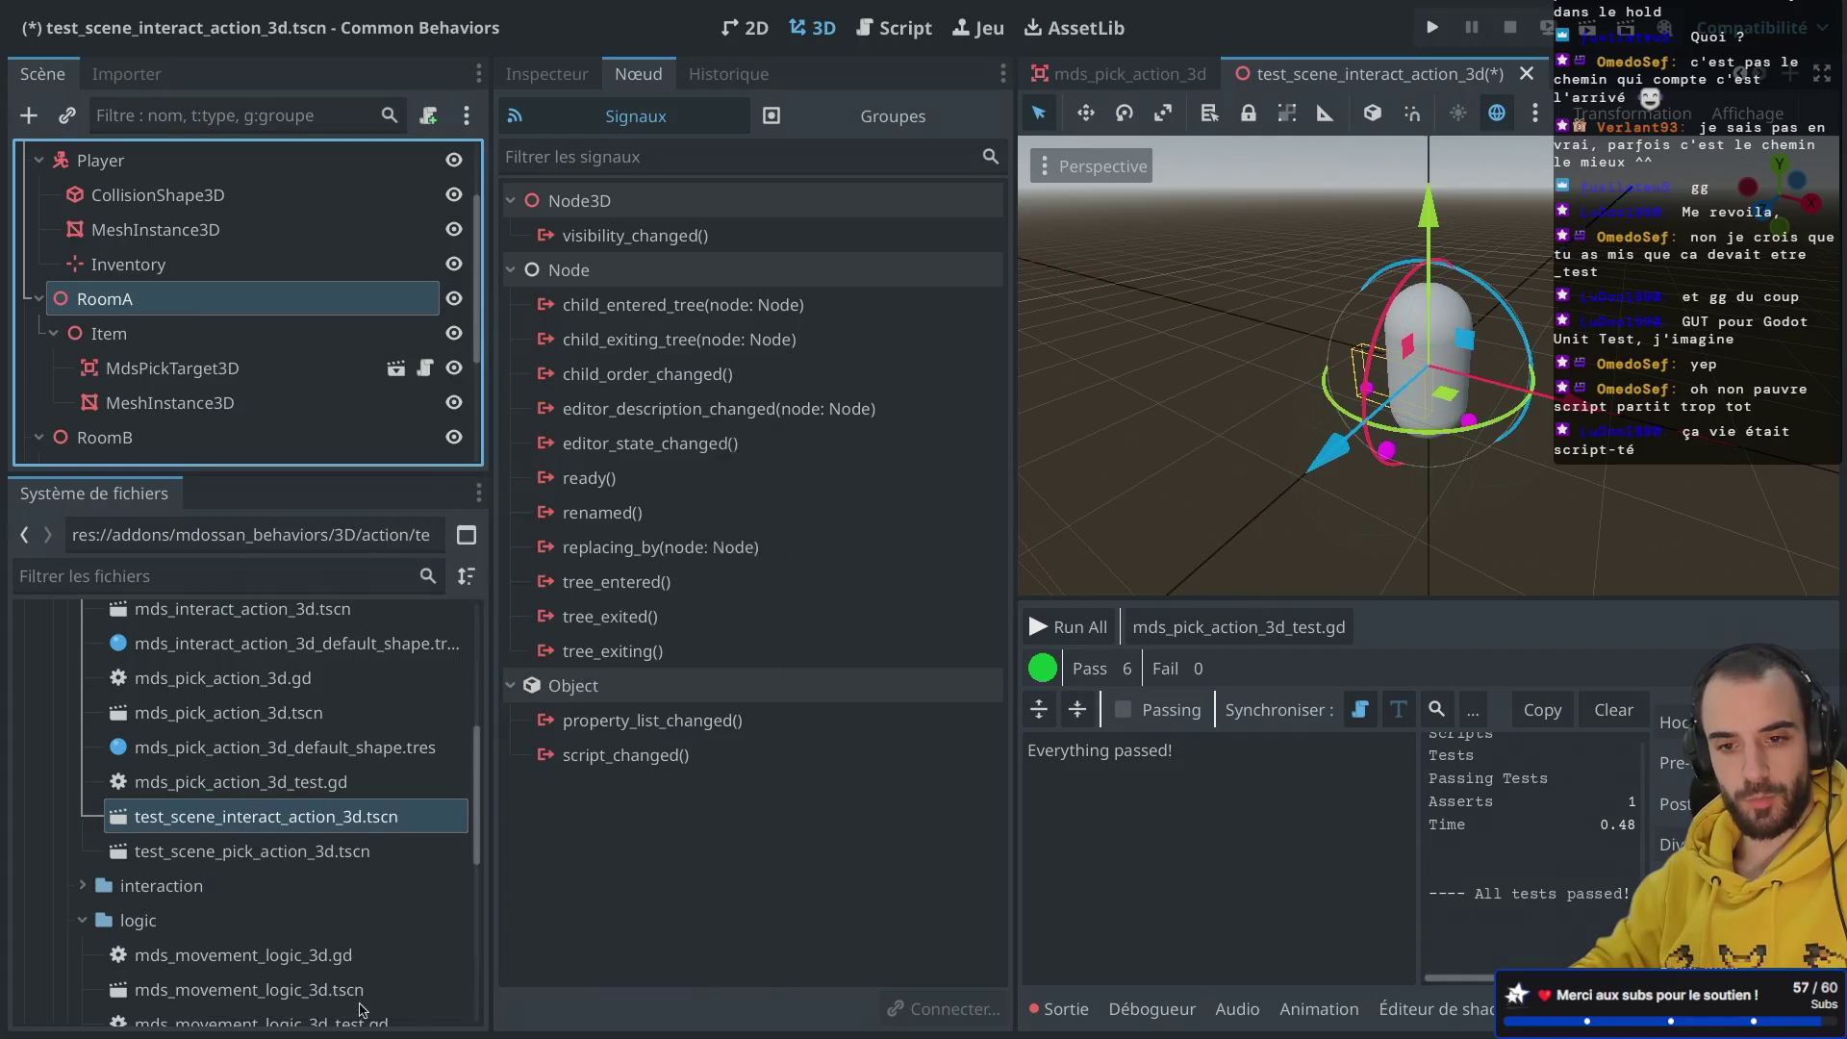
pyautogui.click(991, 542)
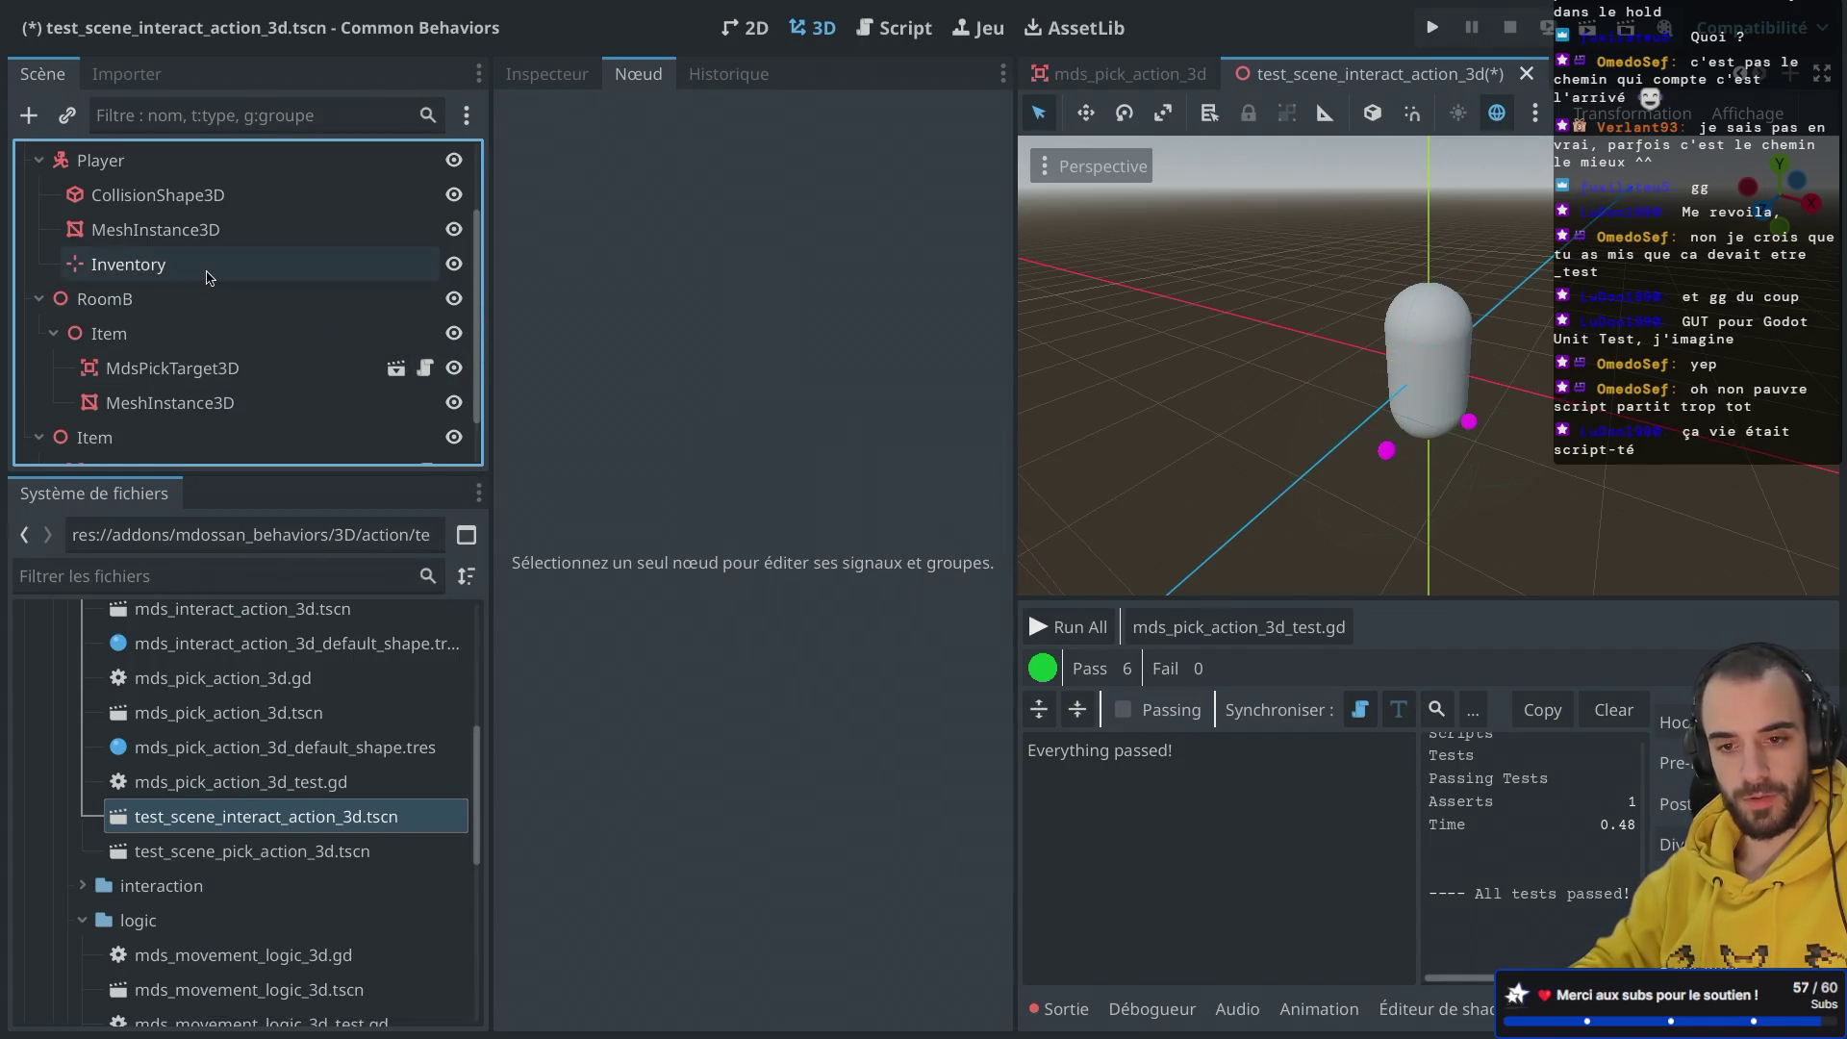
pyautogui.rightClick(173, 299)
pyautogui.click(281, 1006)
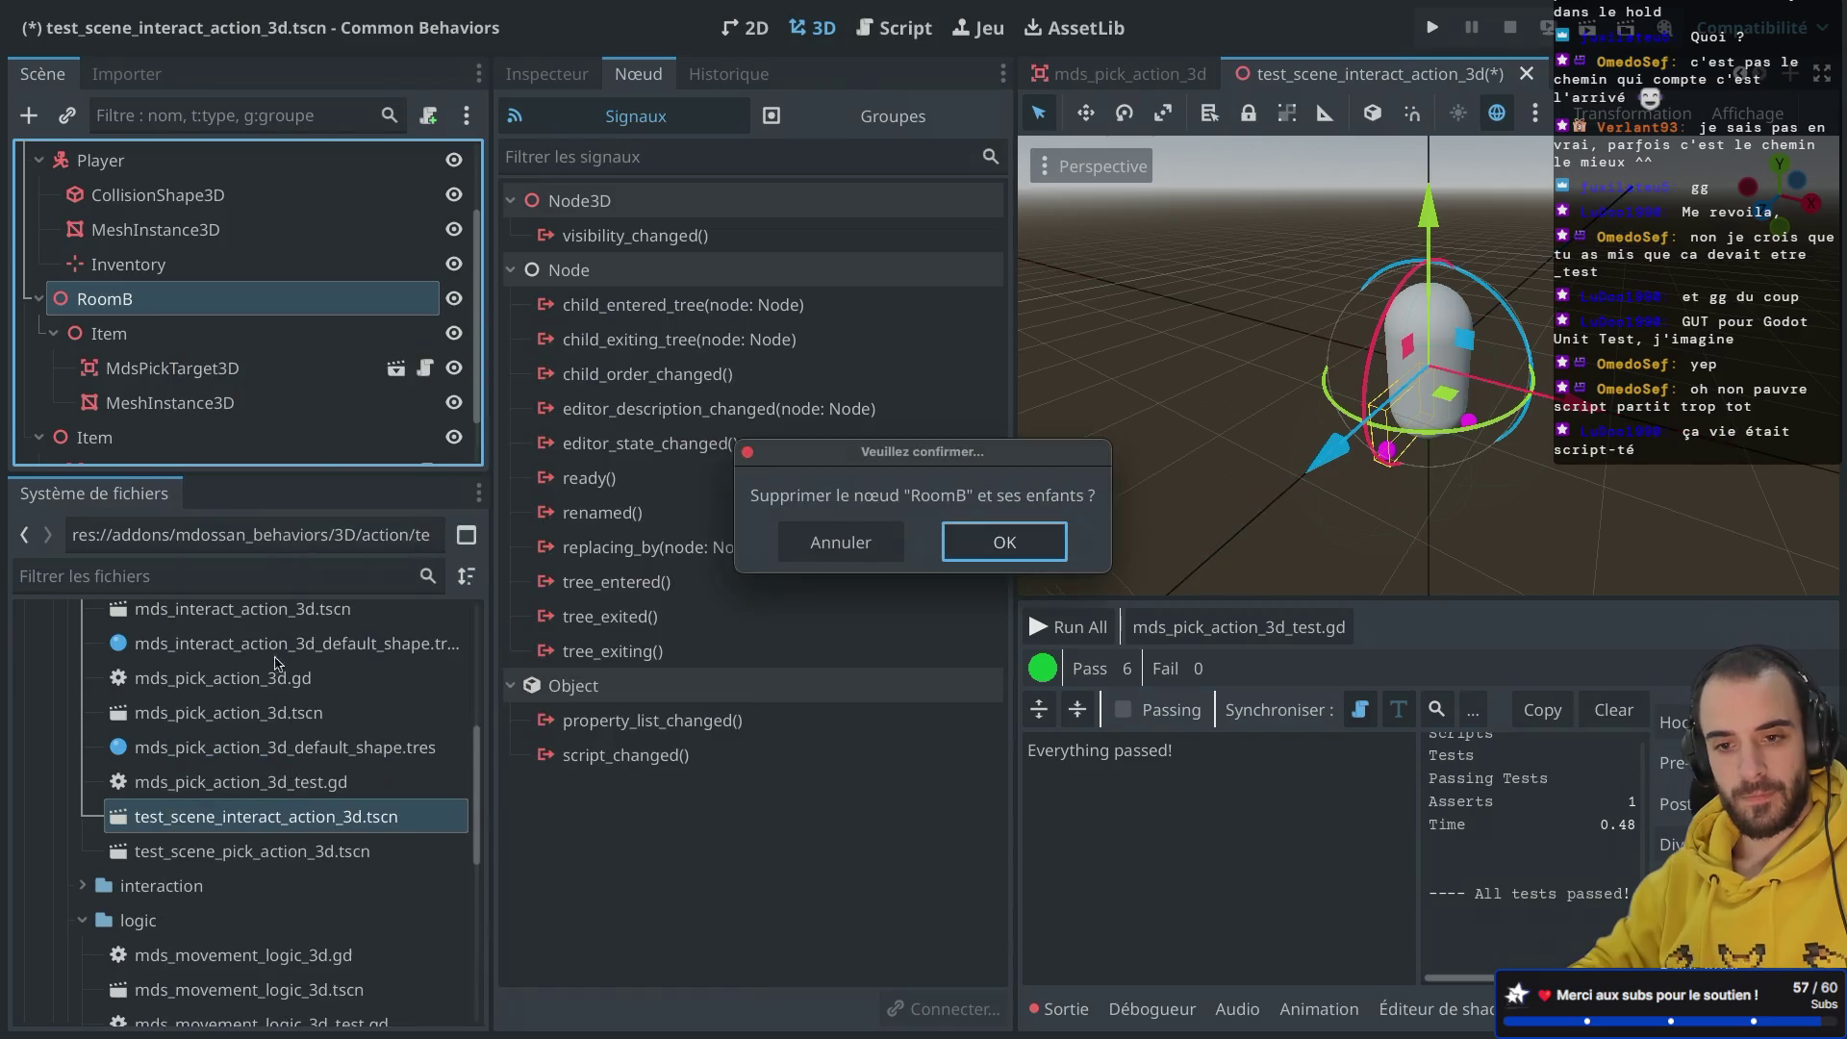
pyautogui.click(1005, 544)
# Step: Delete the Item's MdsPickTarget3D child
pyautogui.scroll(1, 198, 301)
pyautogui.scroll(-1, 165, 330)
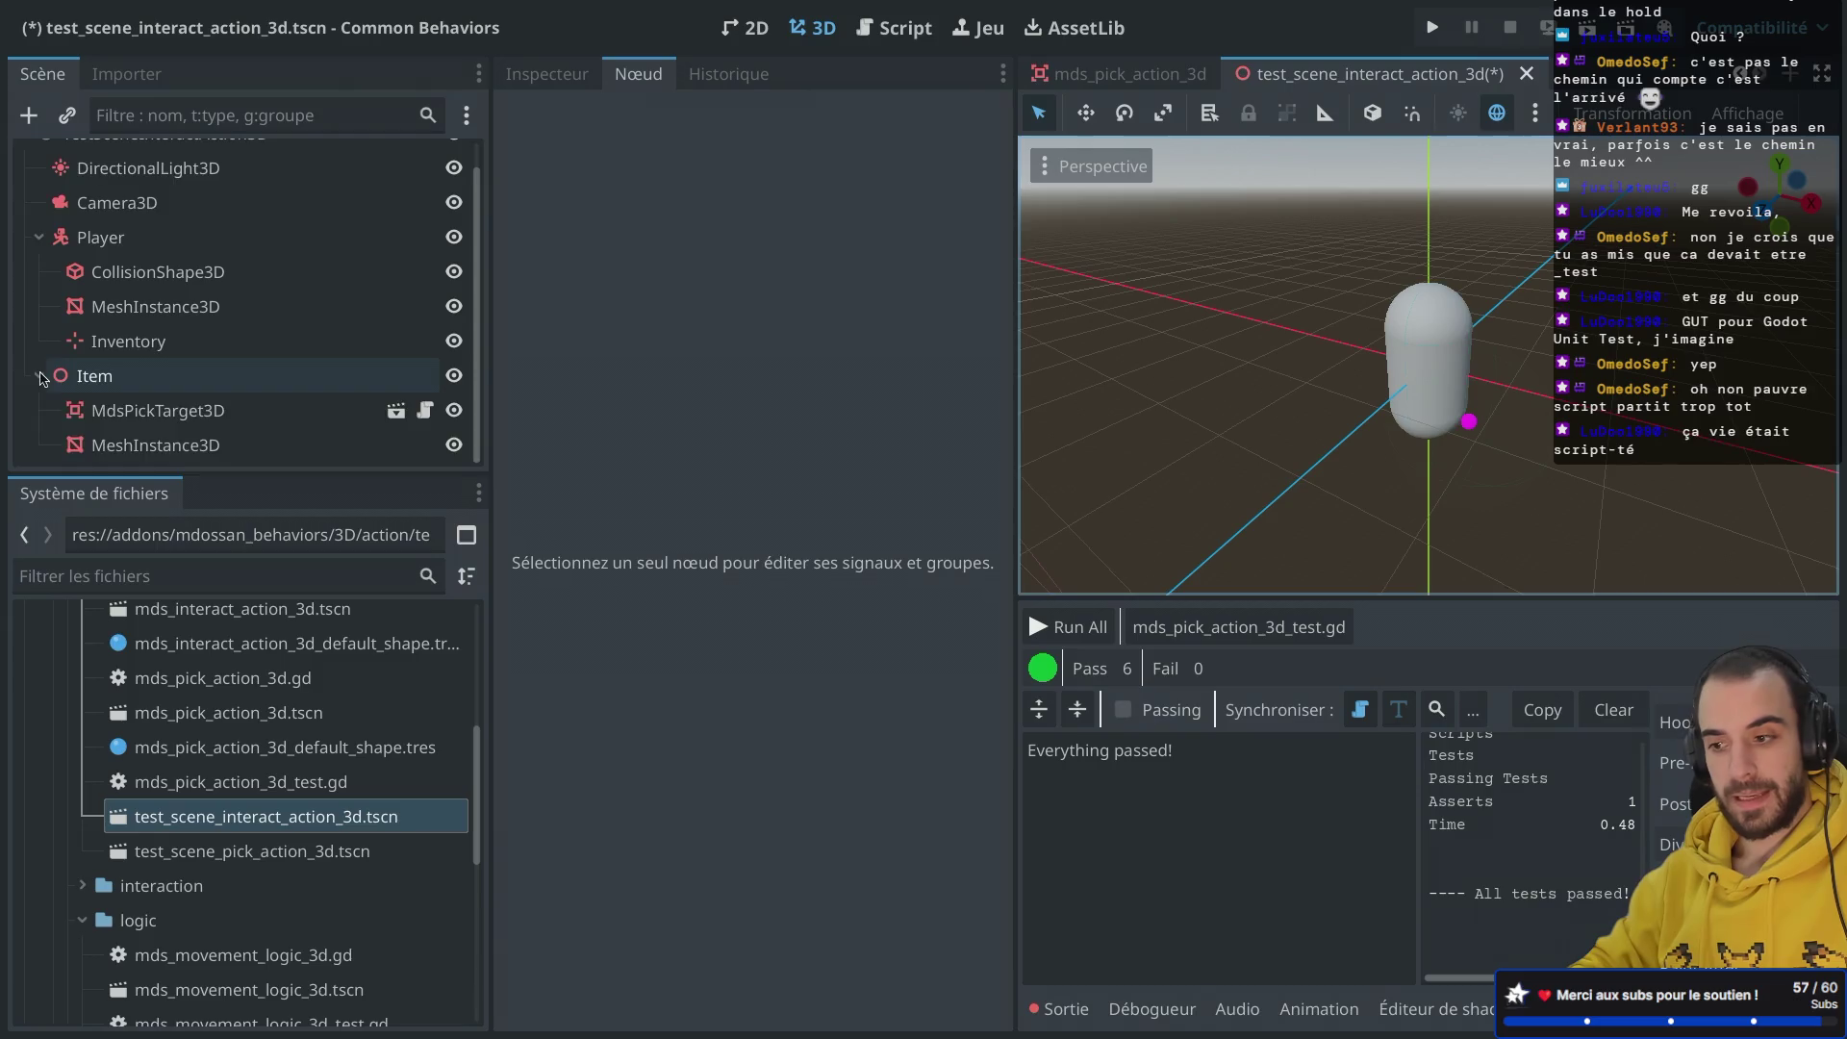
pyautogui.click(40, 376)
pyautogui.hotkey('ctrl', 'shift', 'F11')
pyautogui.hotkey('ctrl', 'shift', 'F11')
pyautogui.click(38, 402)
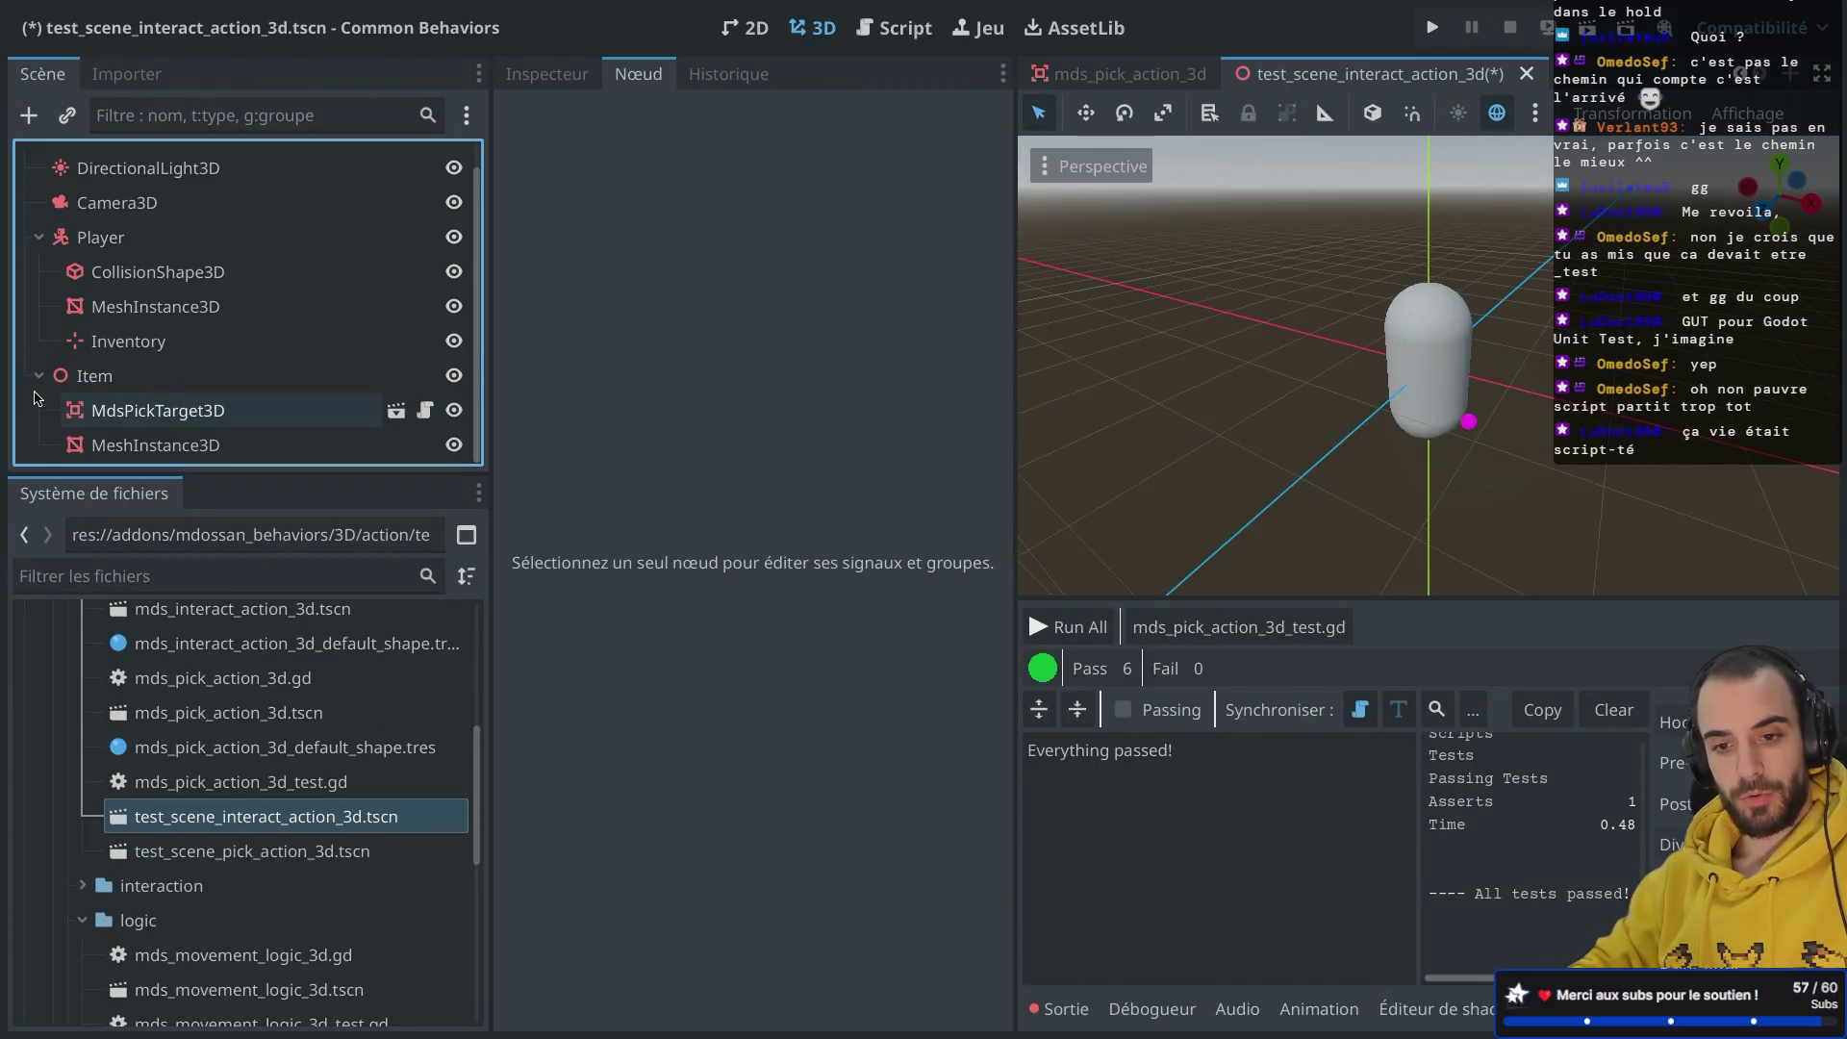
pyautogui.rightClick(181, 406)
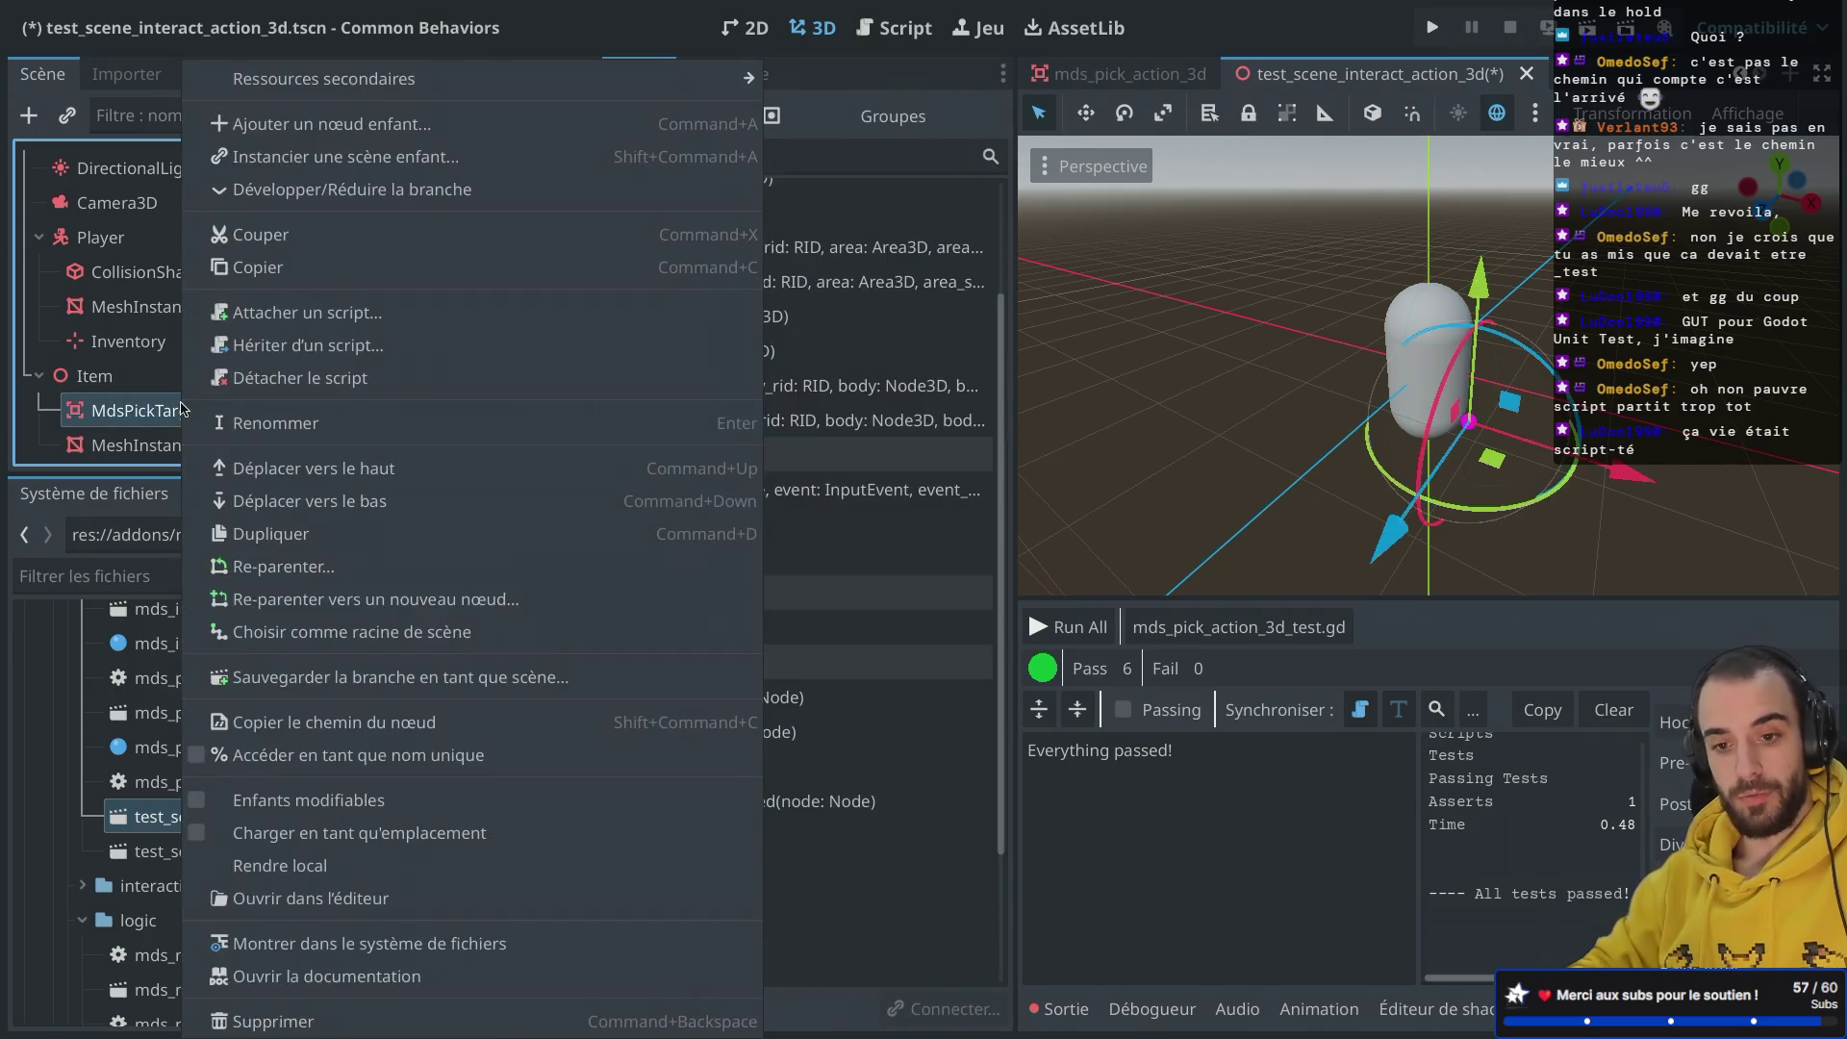
pyautogui.click(303, 1022)
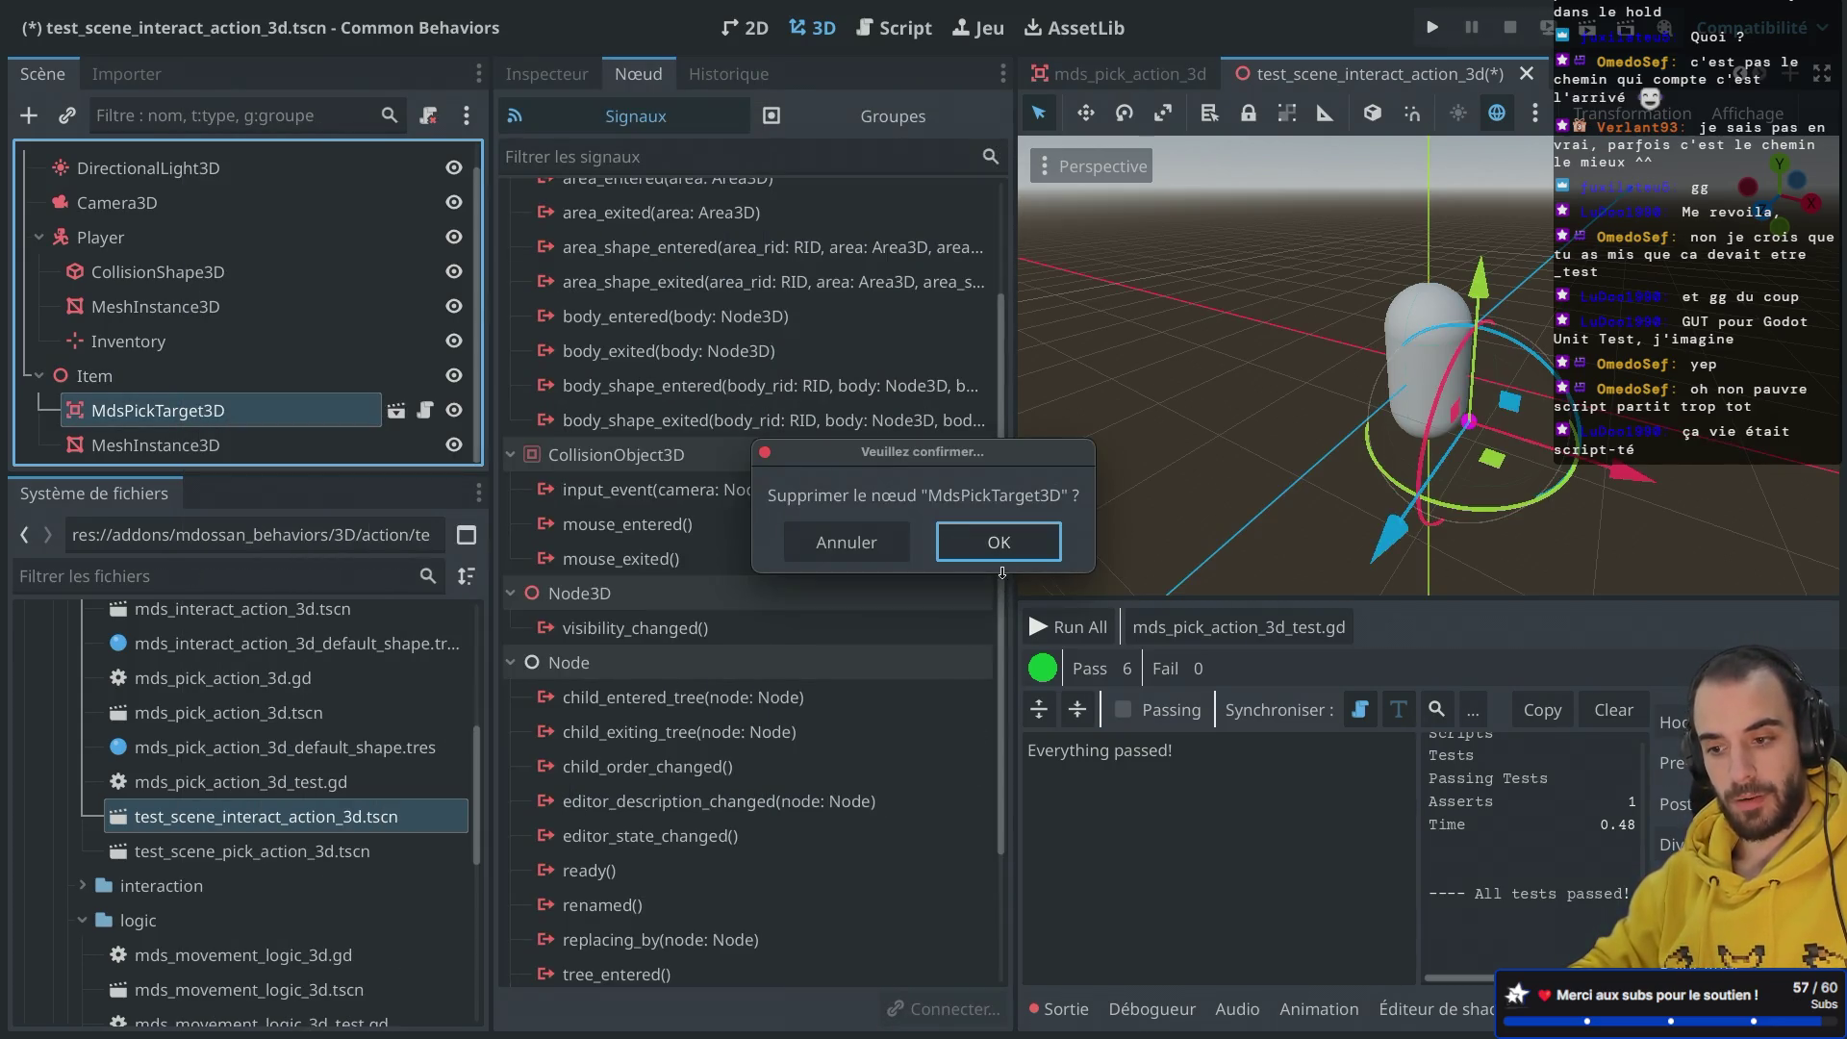
pyautogui.click(1002, 553)
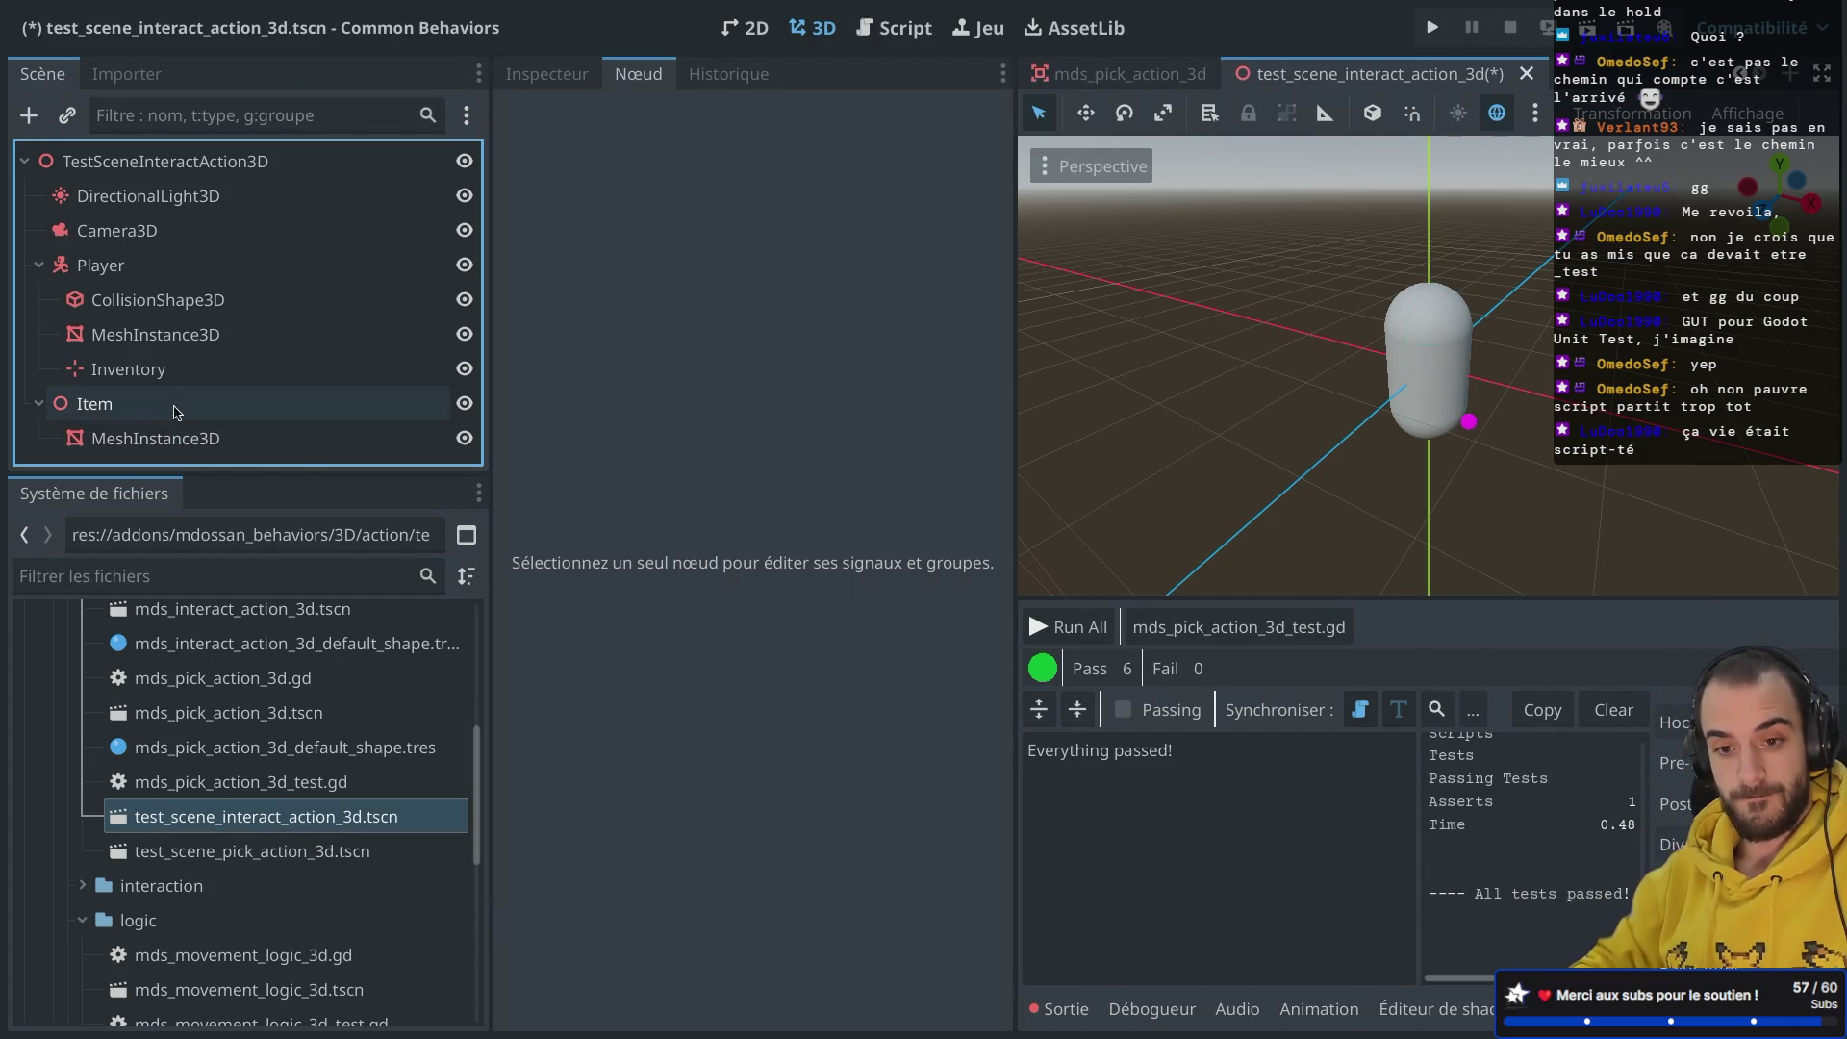
pyautogui.click(172, 412)
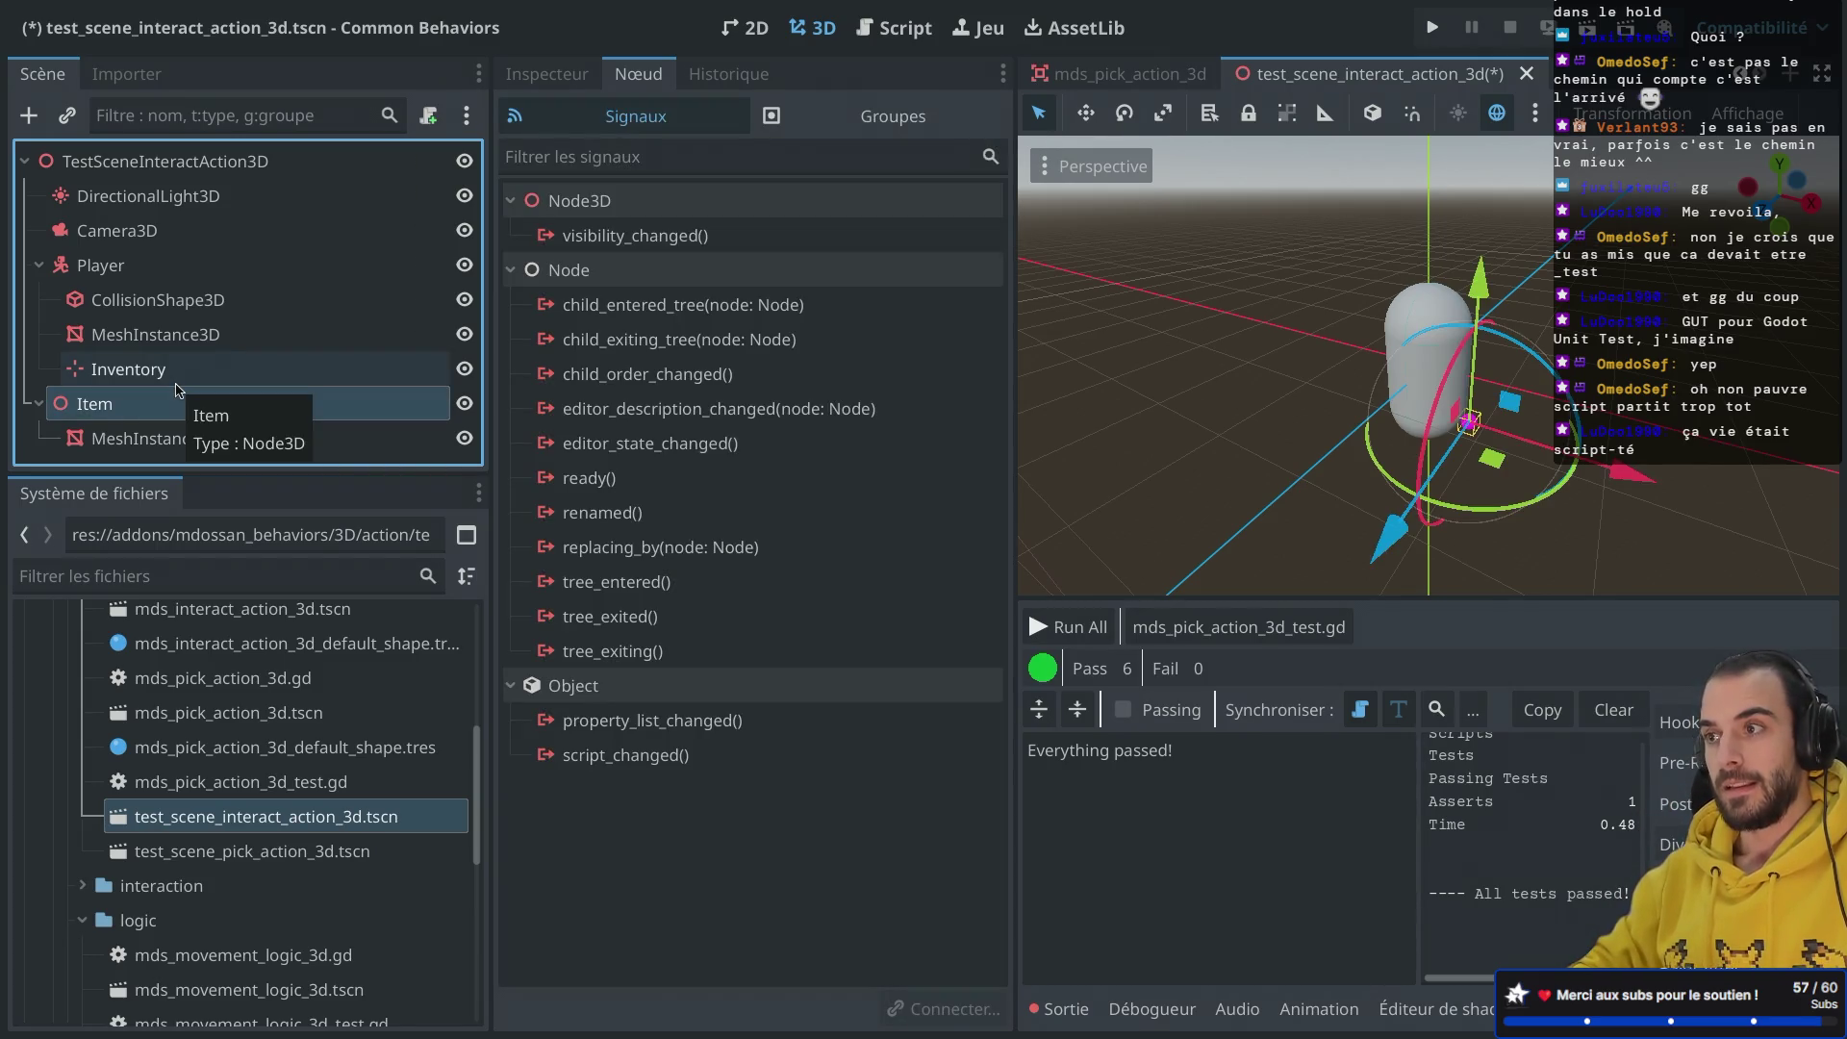
# Step: Instance mds_interact_target_3d.tscn as an MdsInteractTarget3D child of the Item node
pyautogui.click(175, 380)
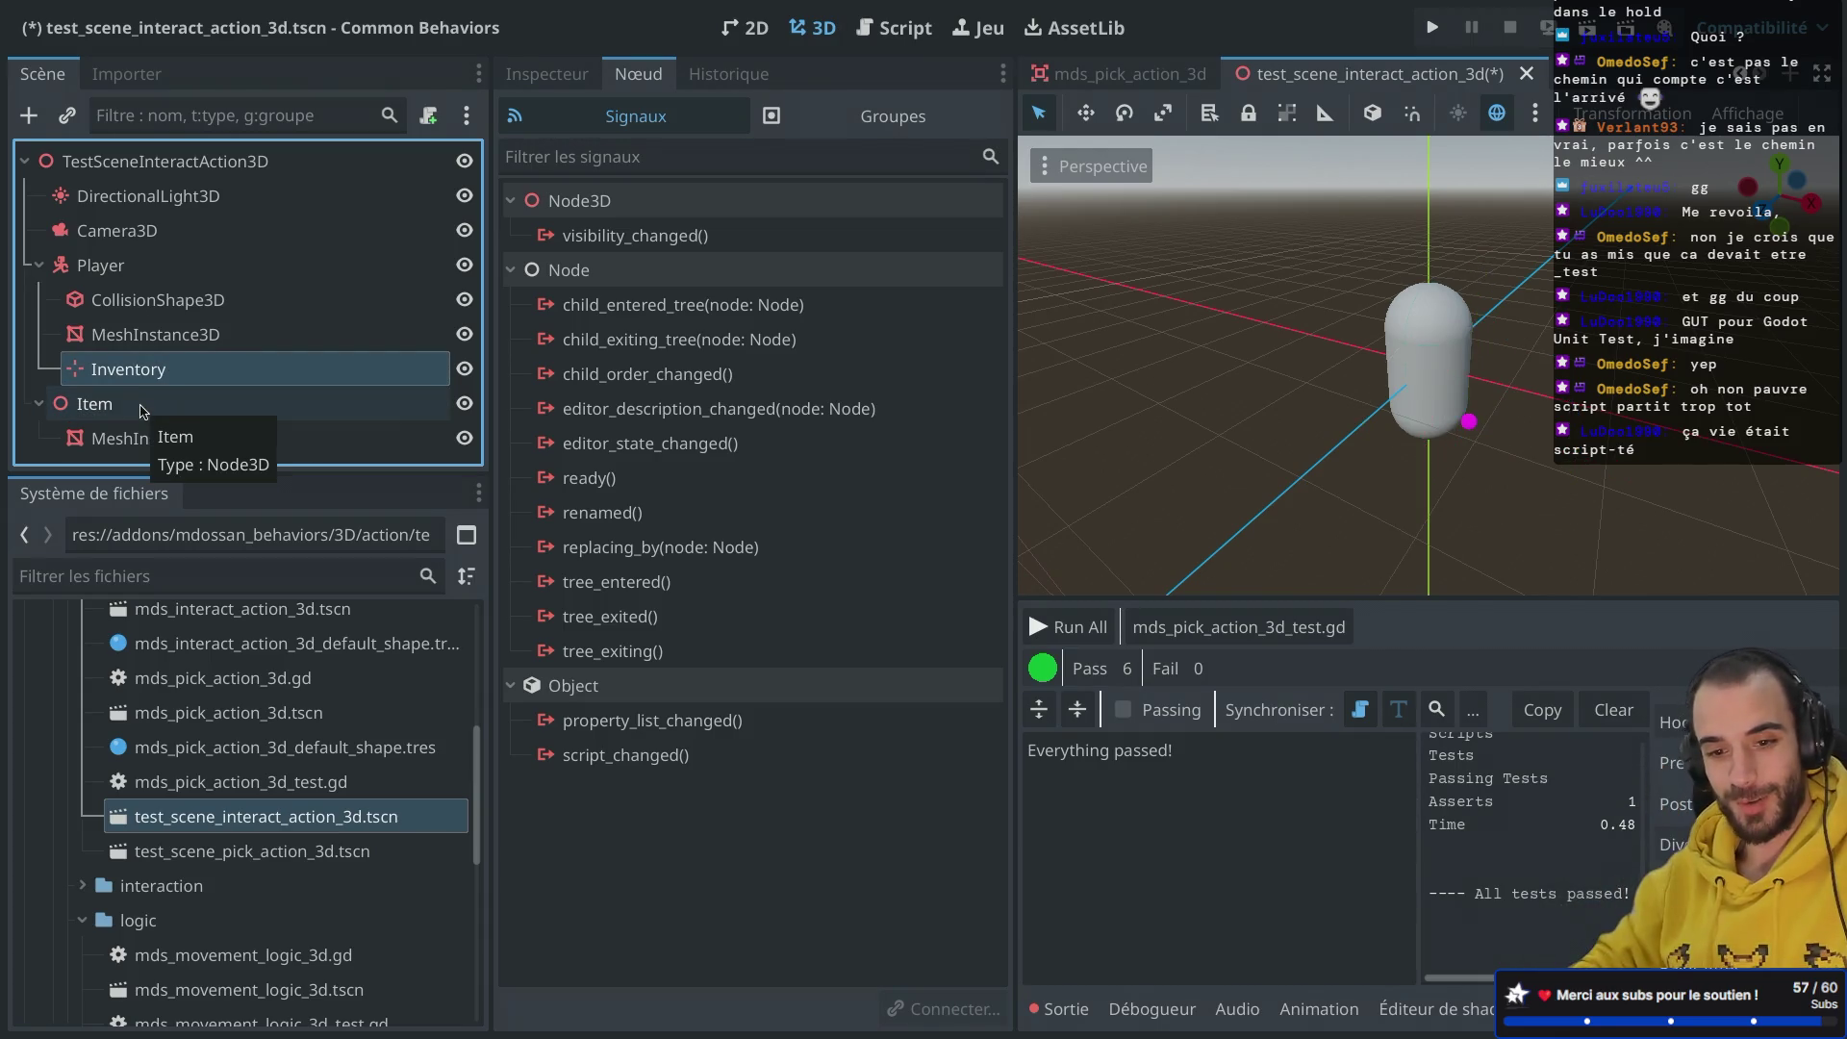
pyautogui.click(142, 412)
pyautogui.hotkey('ctrl', 'a')
pyautogui.press('Escape')
pyautogui.rightClick(144, 408)
pyautogui.press('Escape')
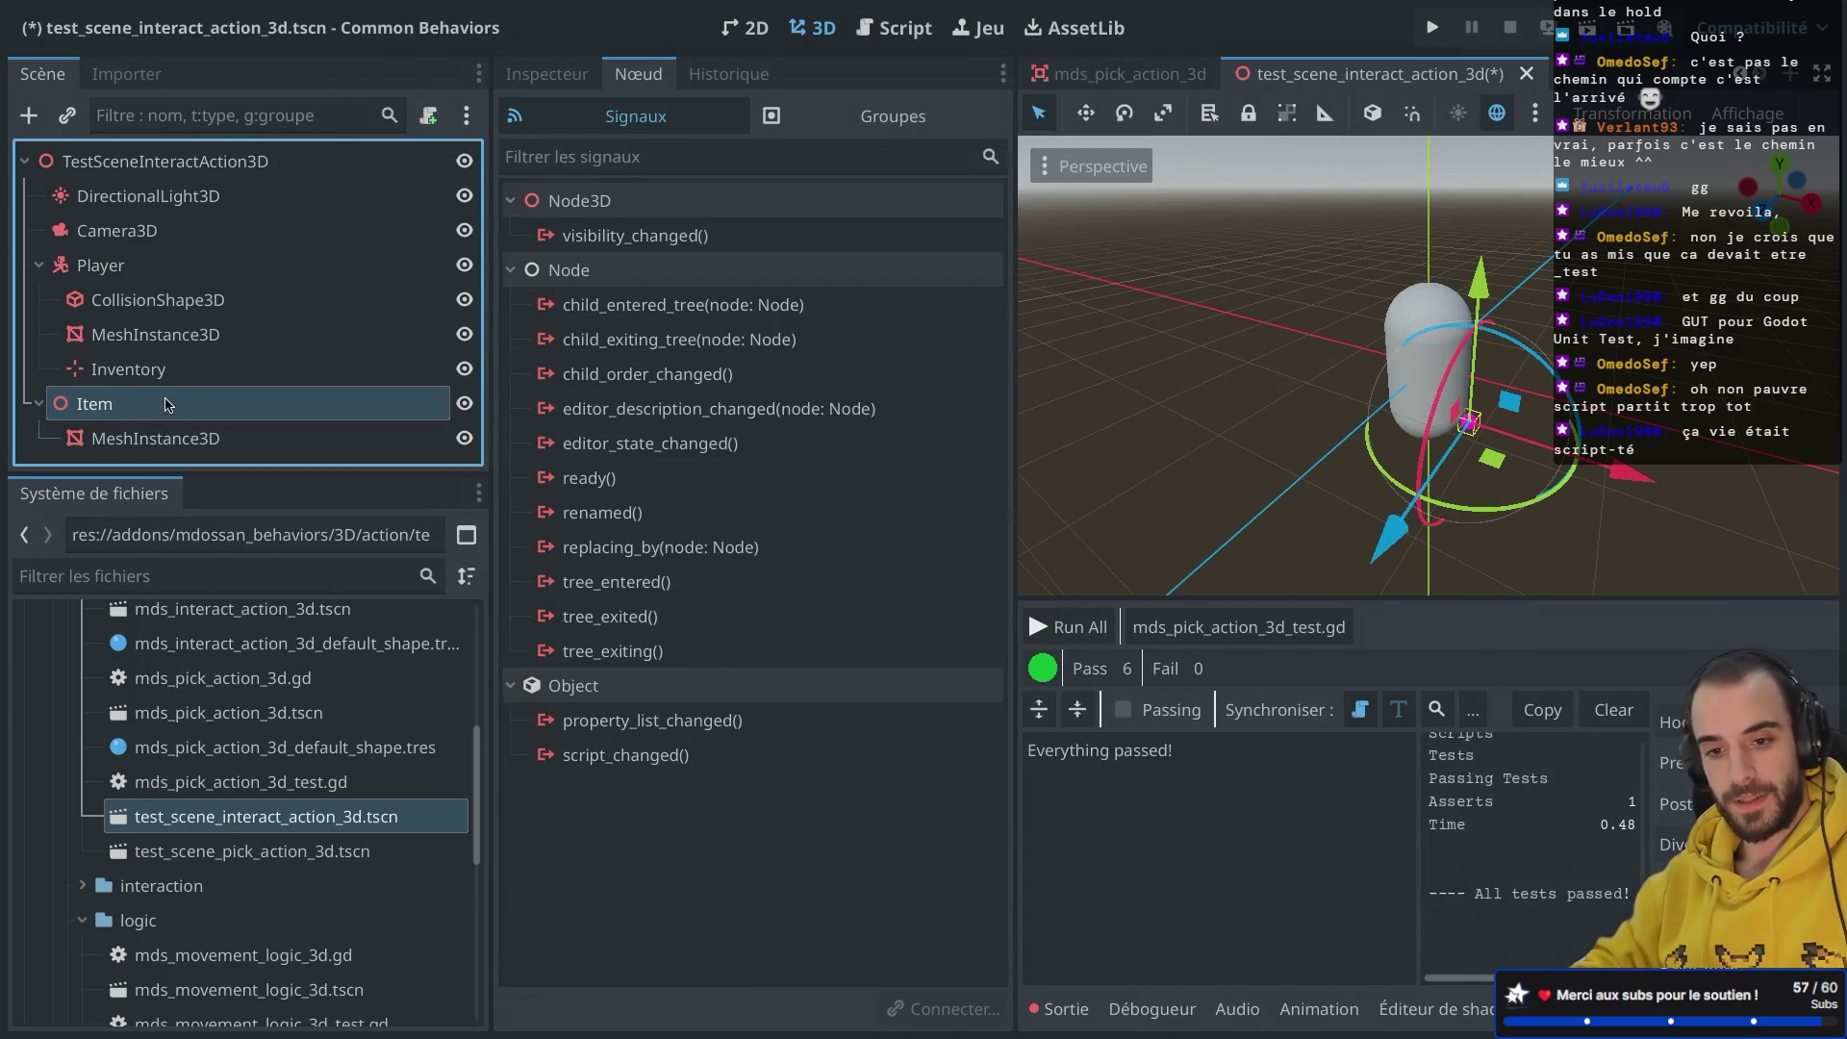
pyautogui.hotkey('ctrl', 'shift', 'a')
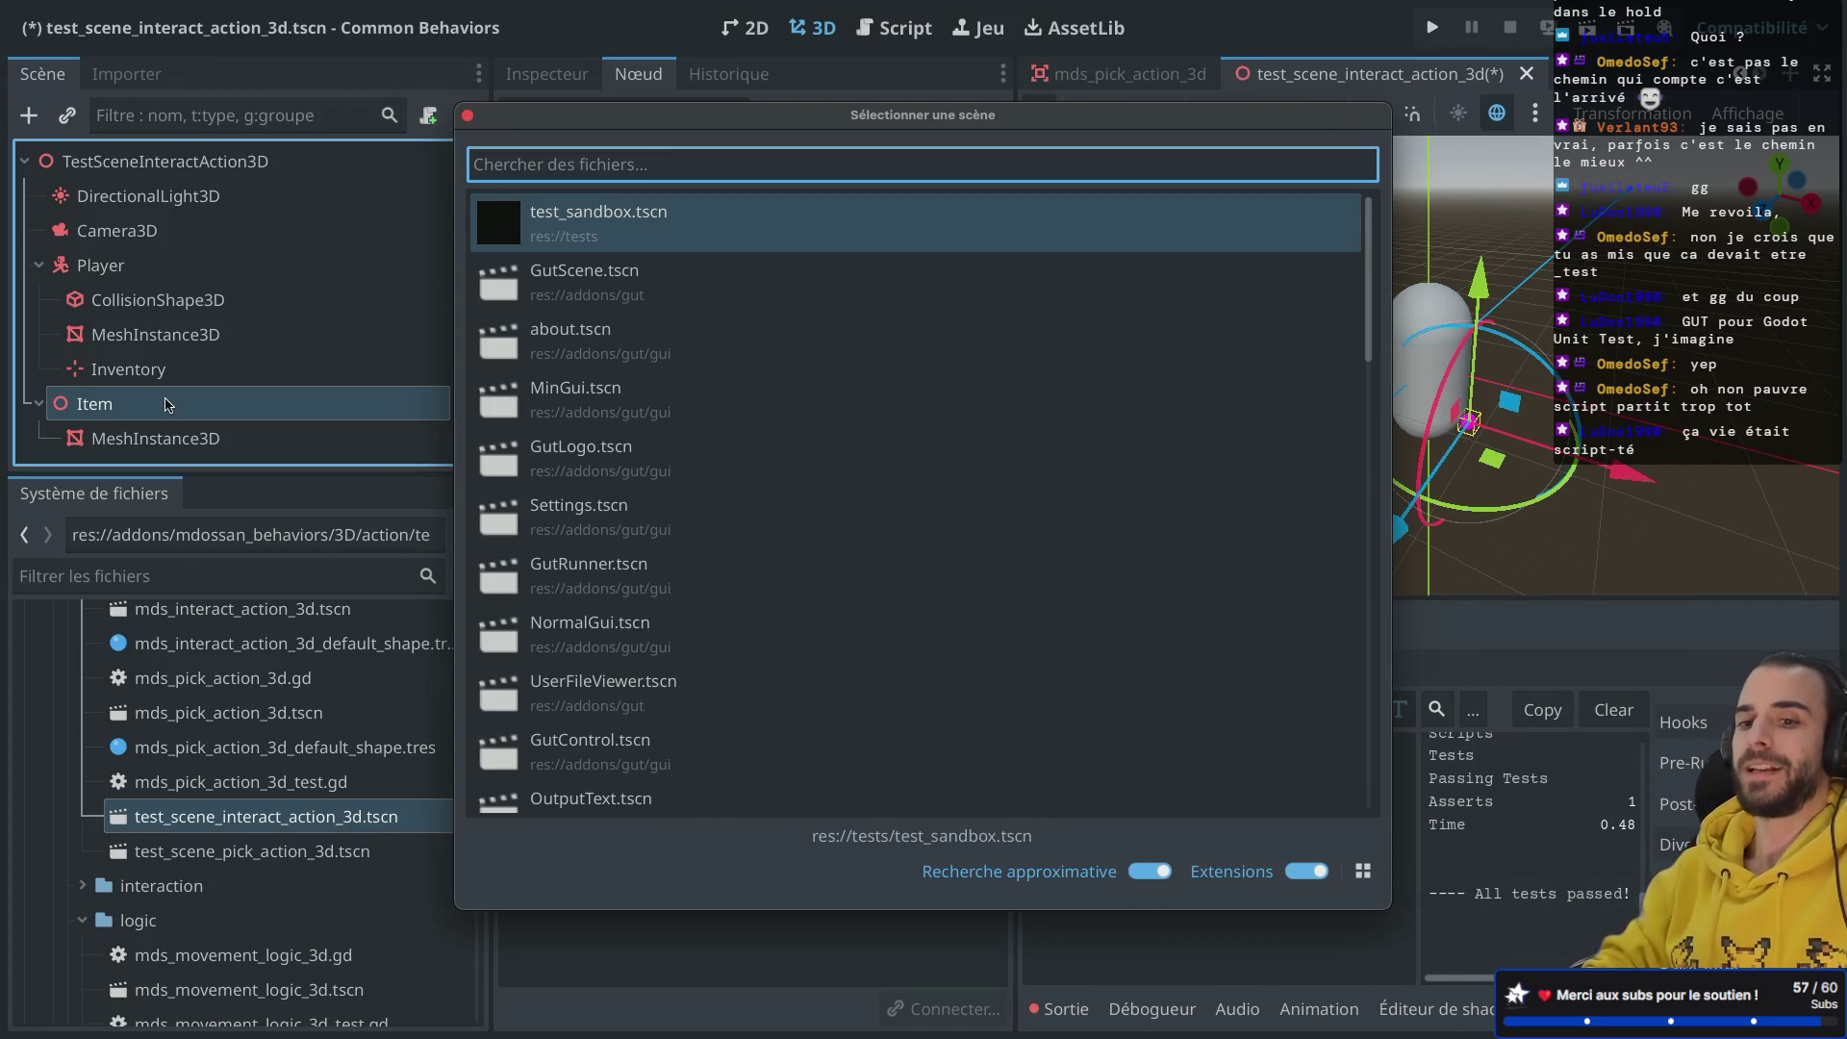
pyautogui.write('cus')
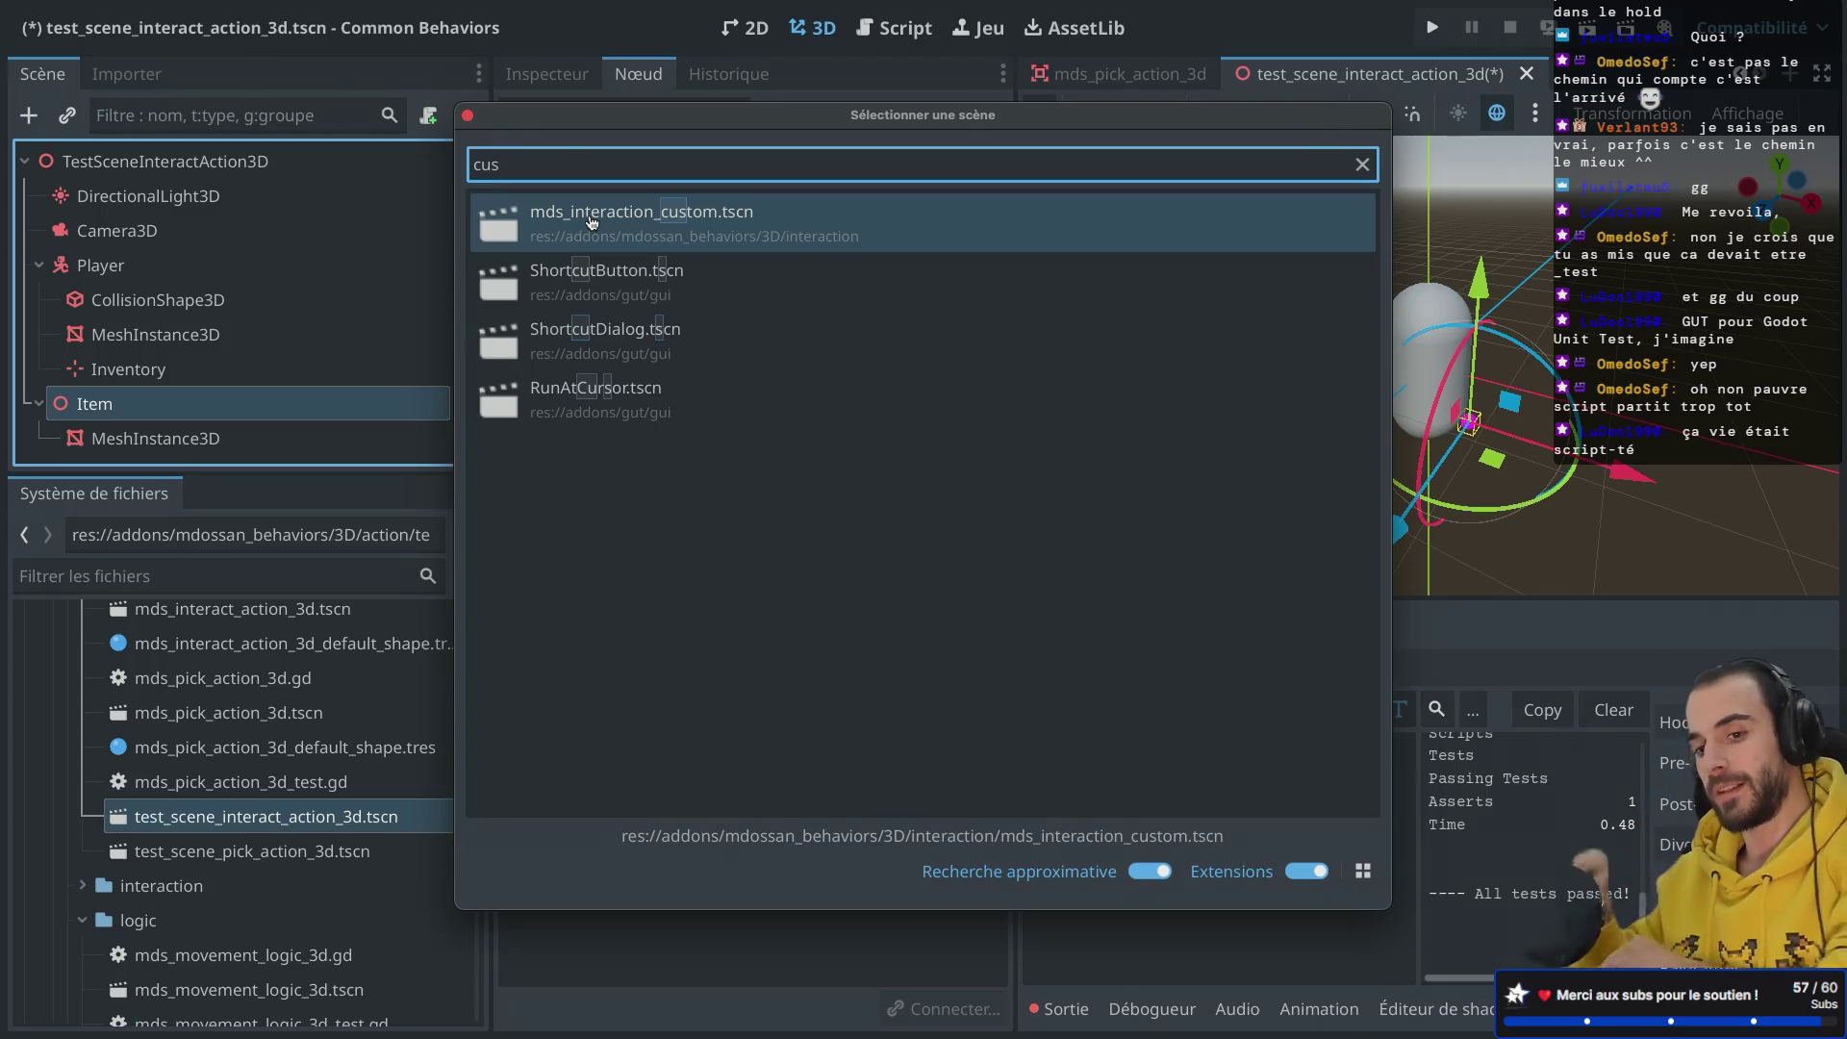
pyautogui.press('Escape')
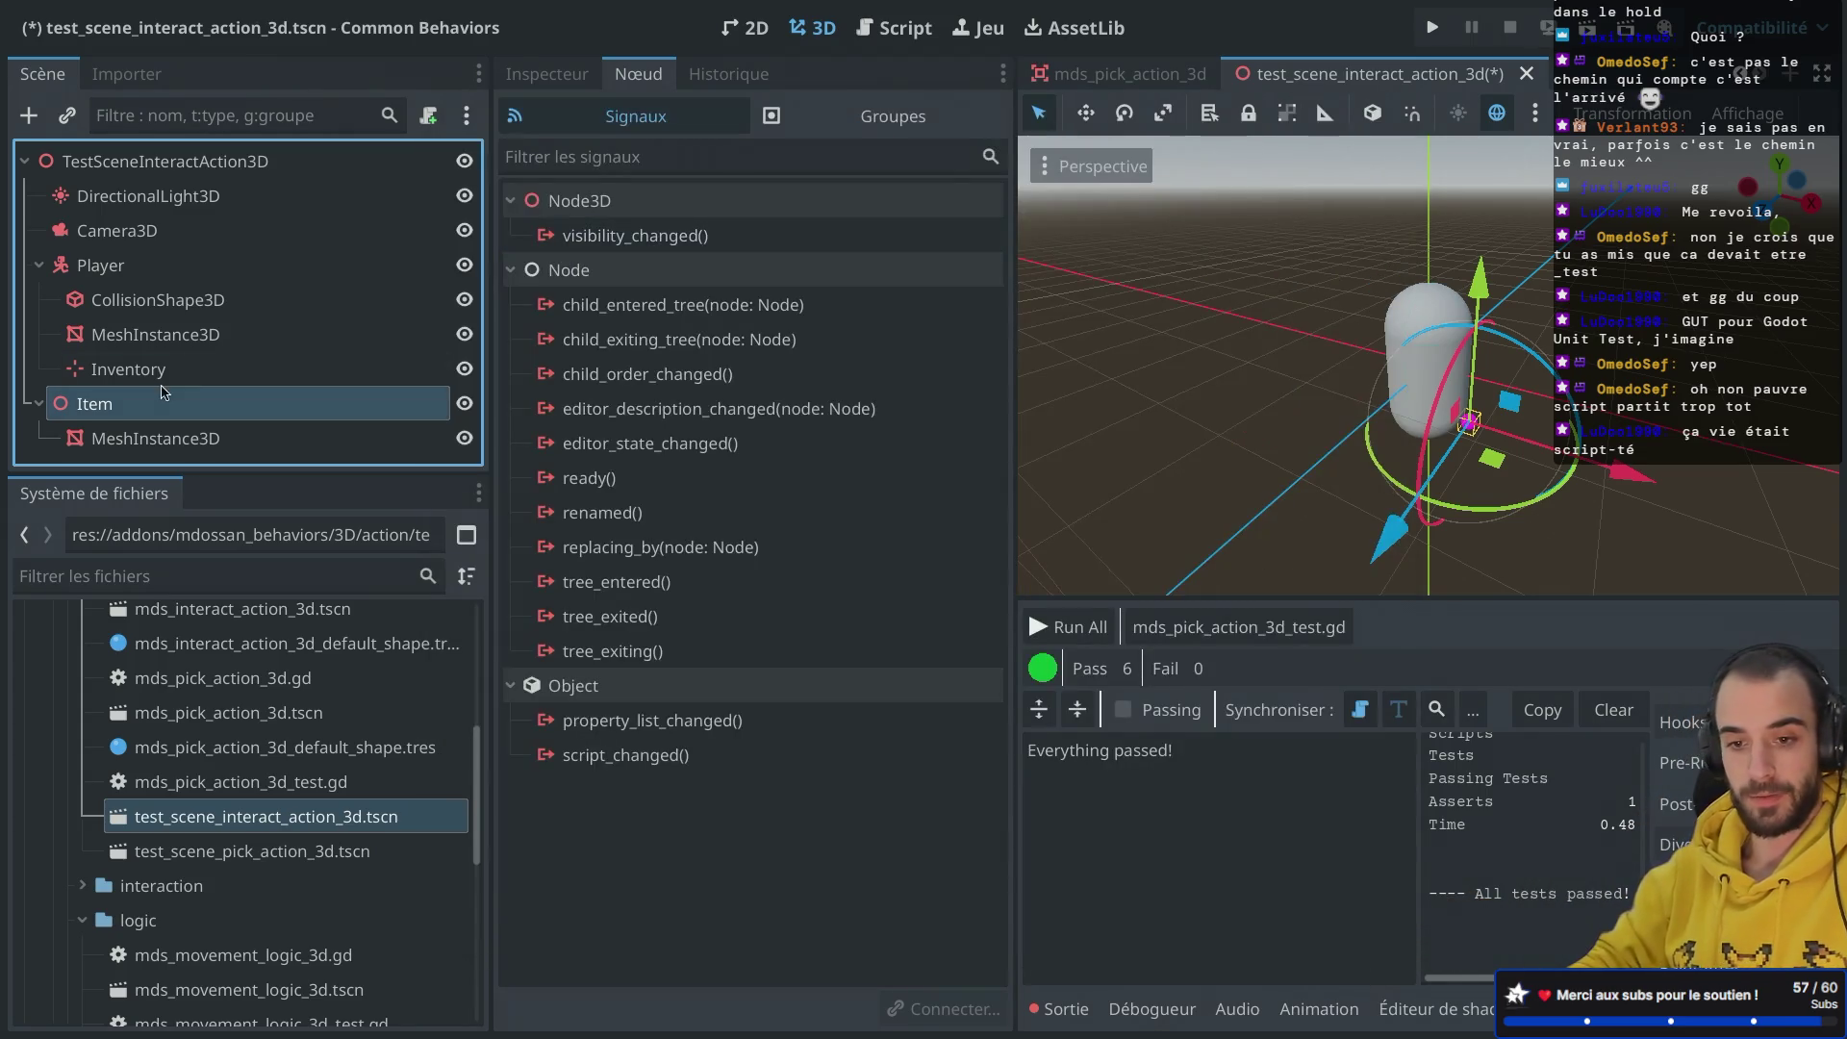
pyautogui.hotkey('ctrl', 'shift', 'a')
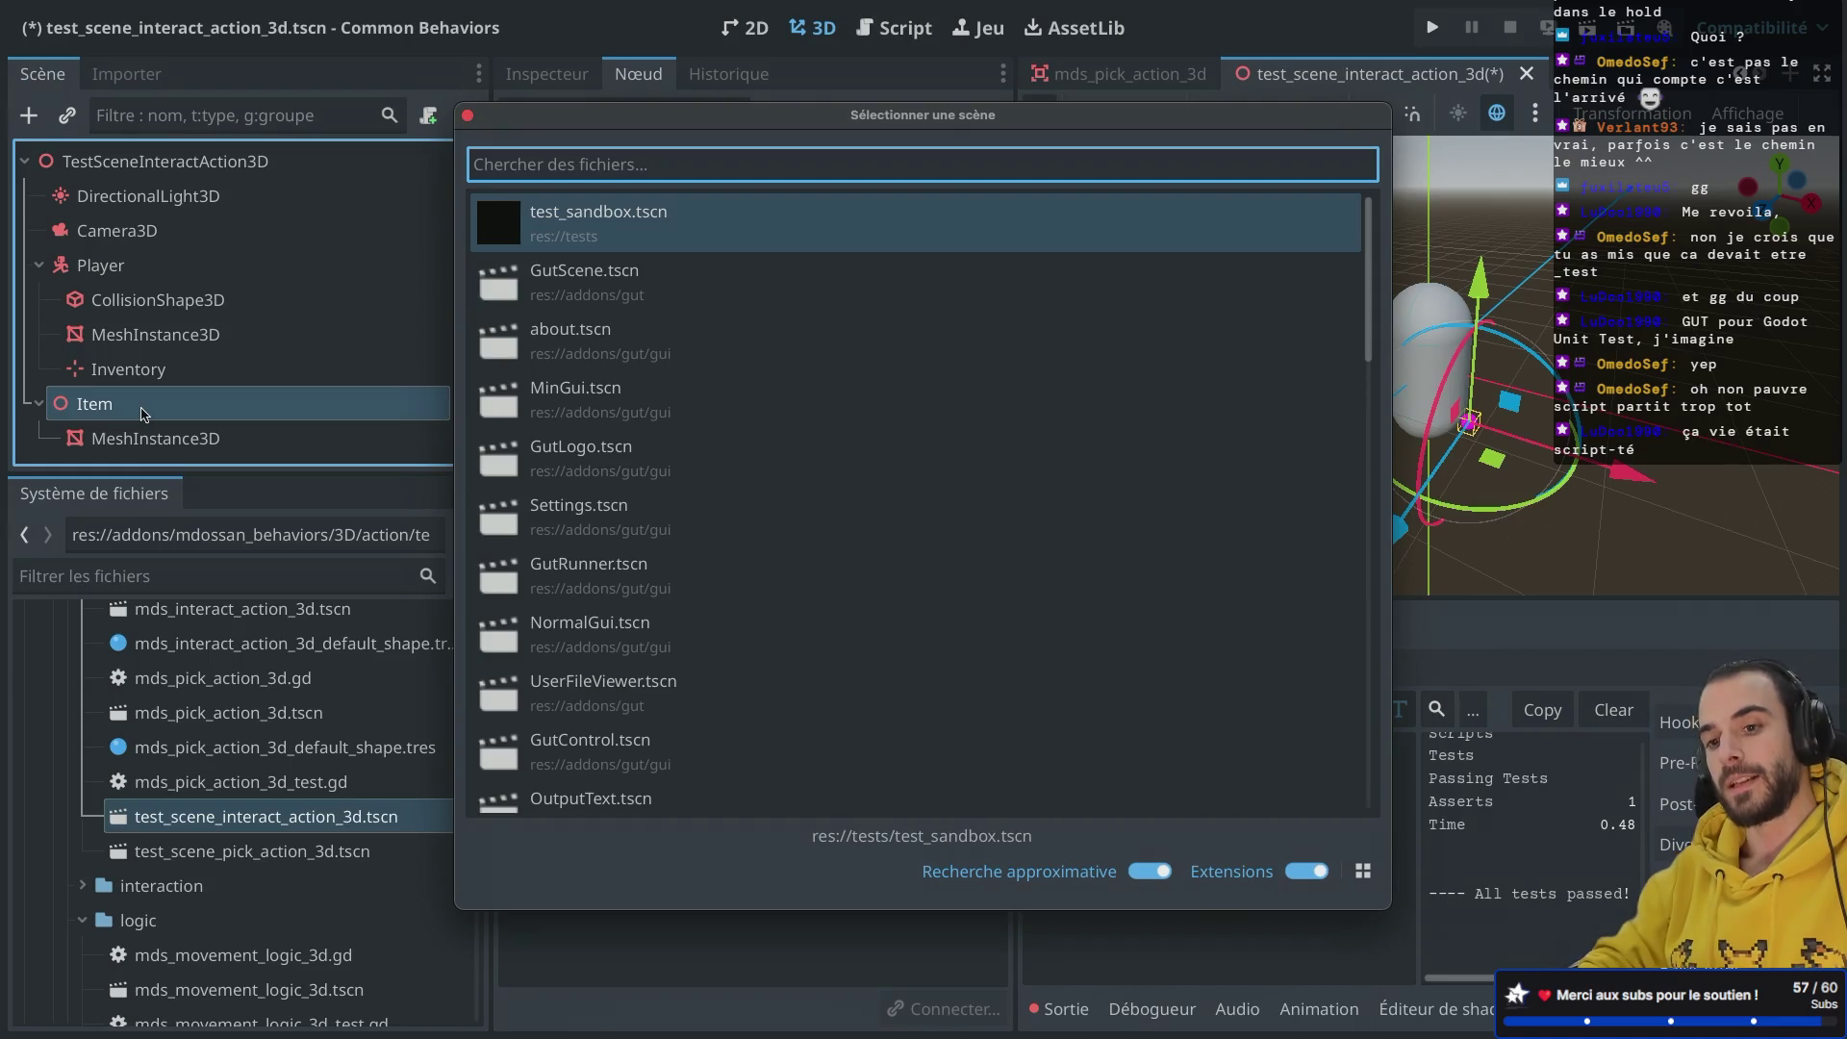
pyautogui.write('intera')
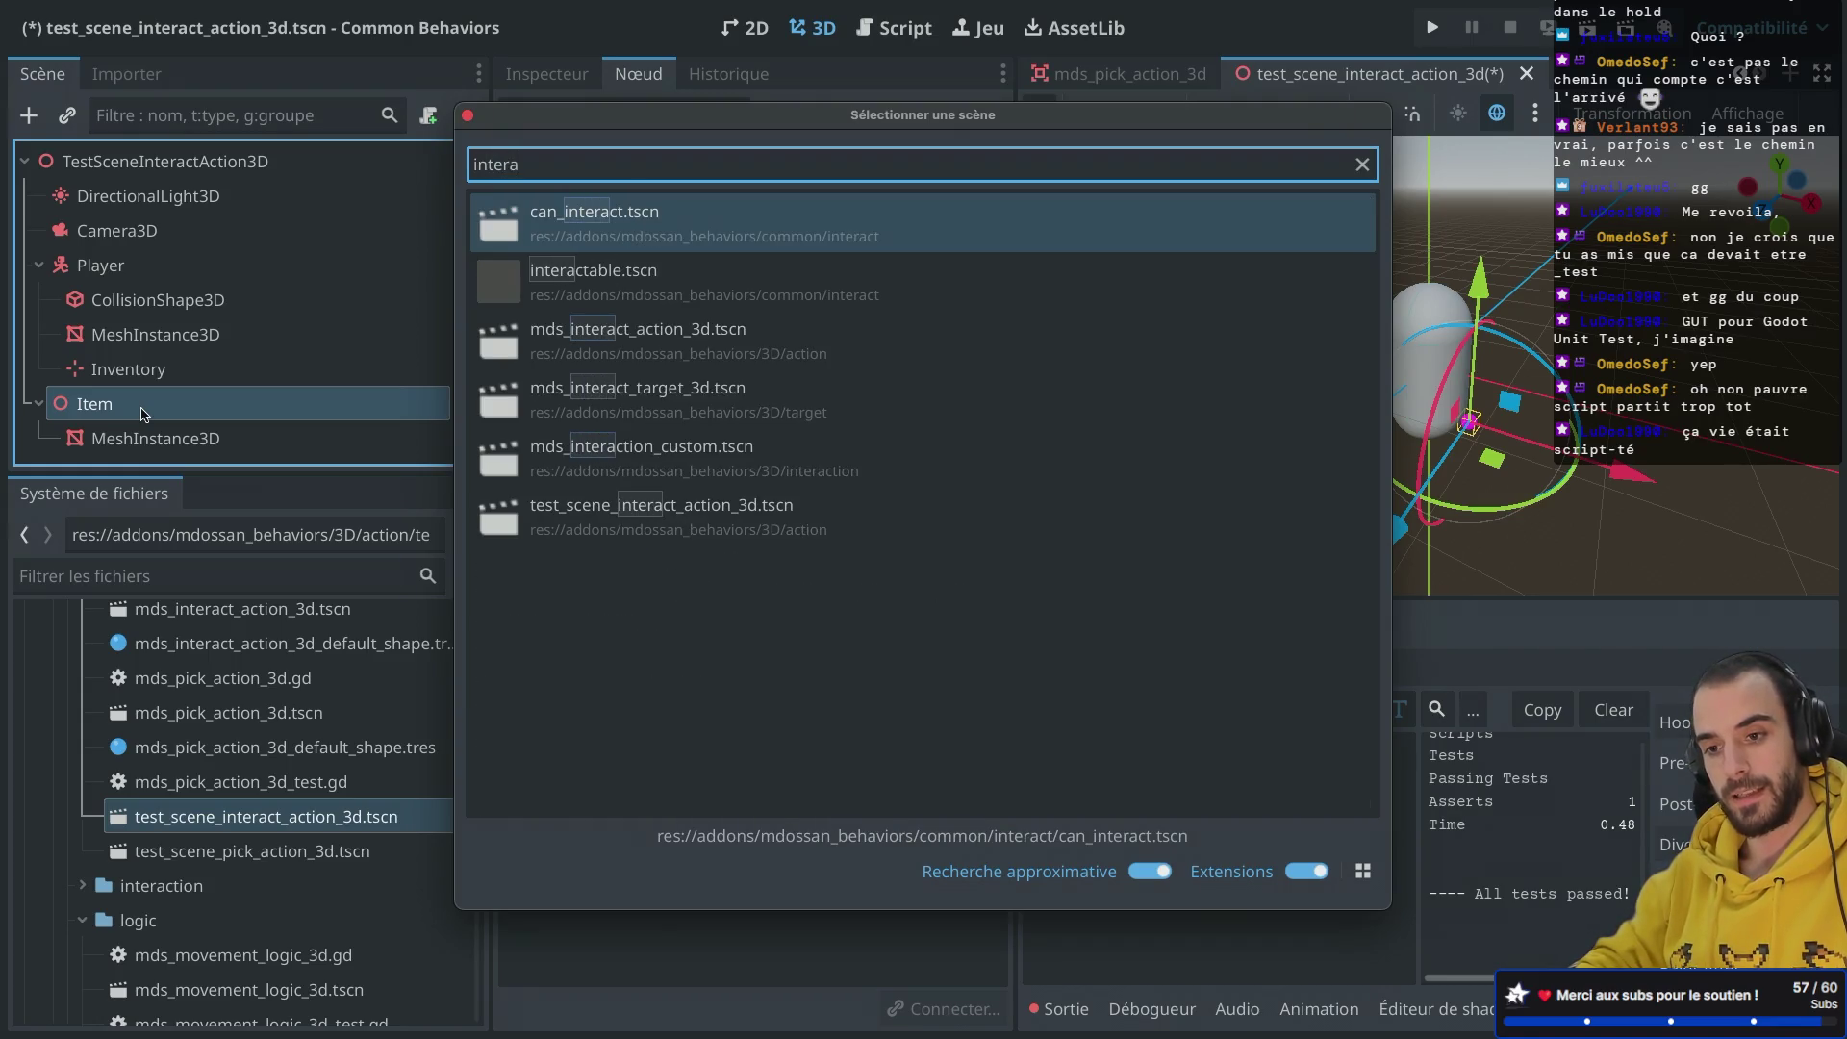
pyautogui.click(673, 398)
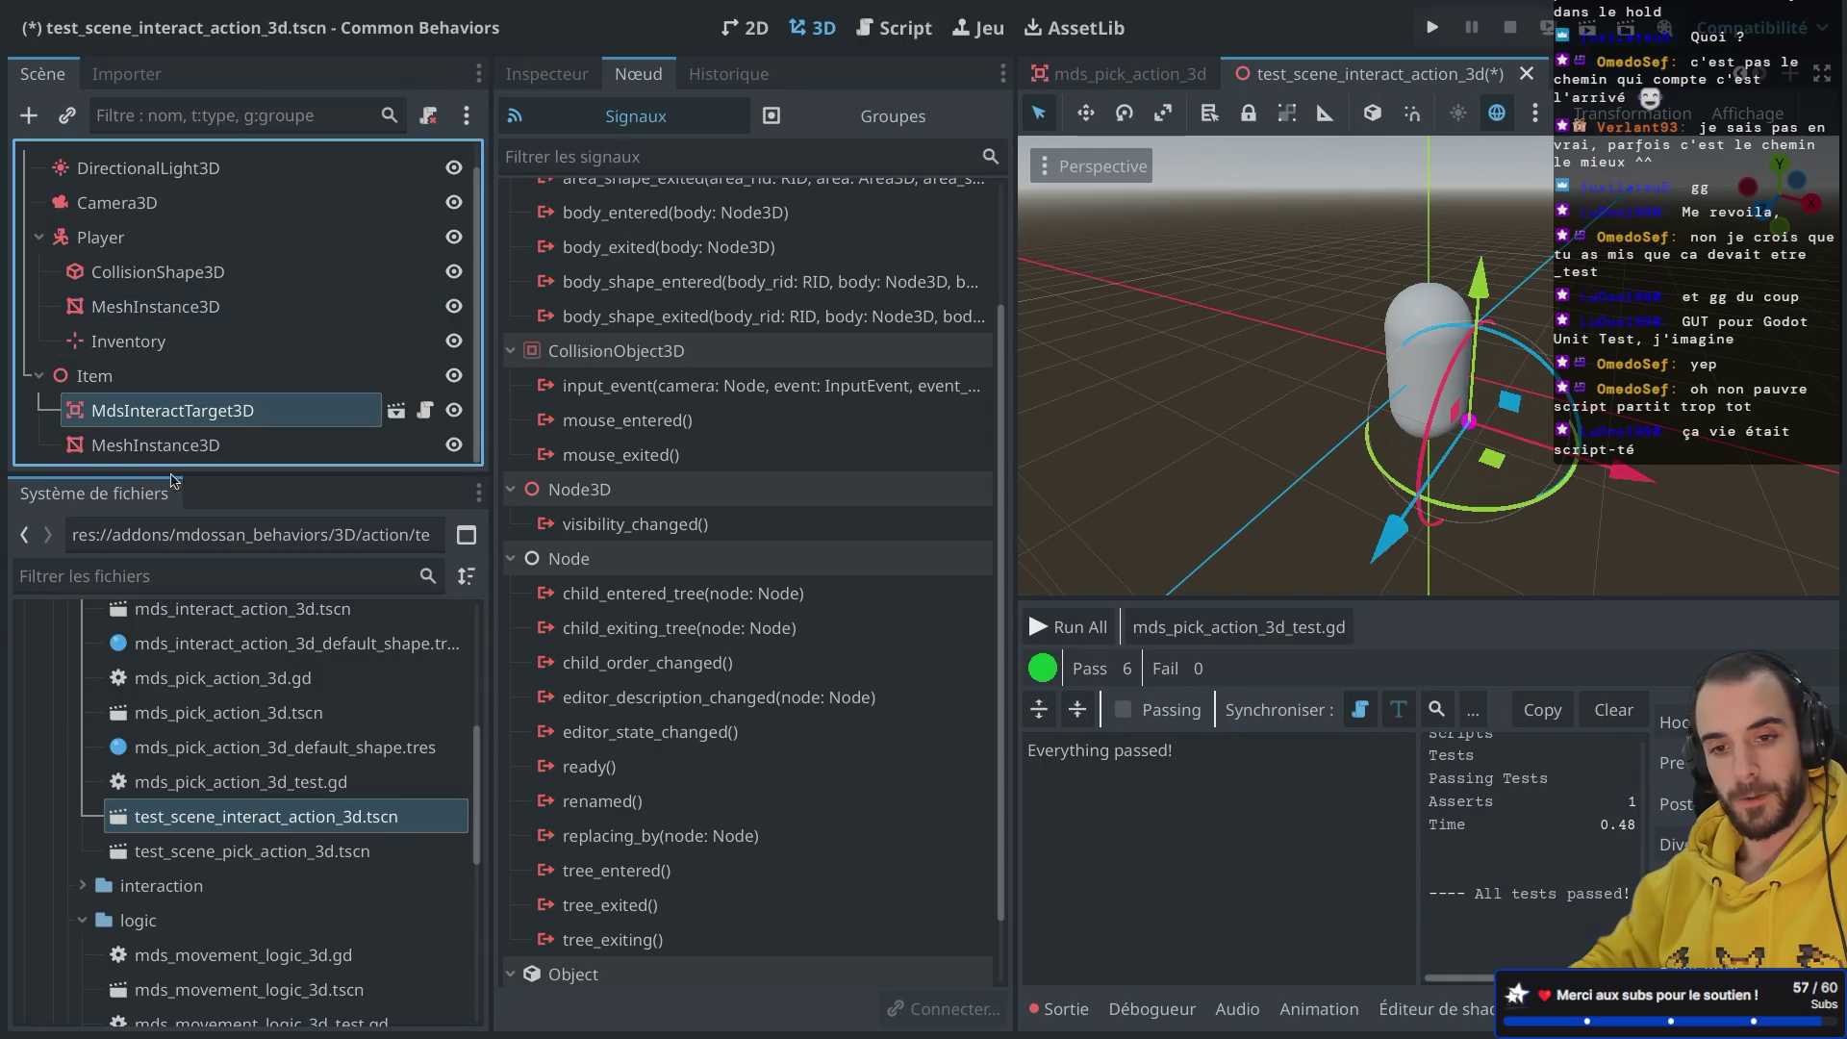
pyautogui.click(135, 240)
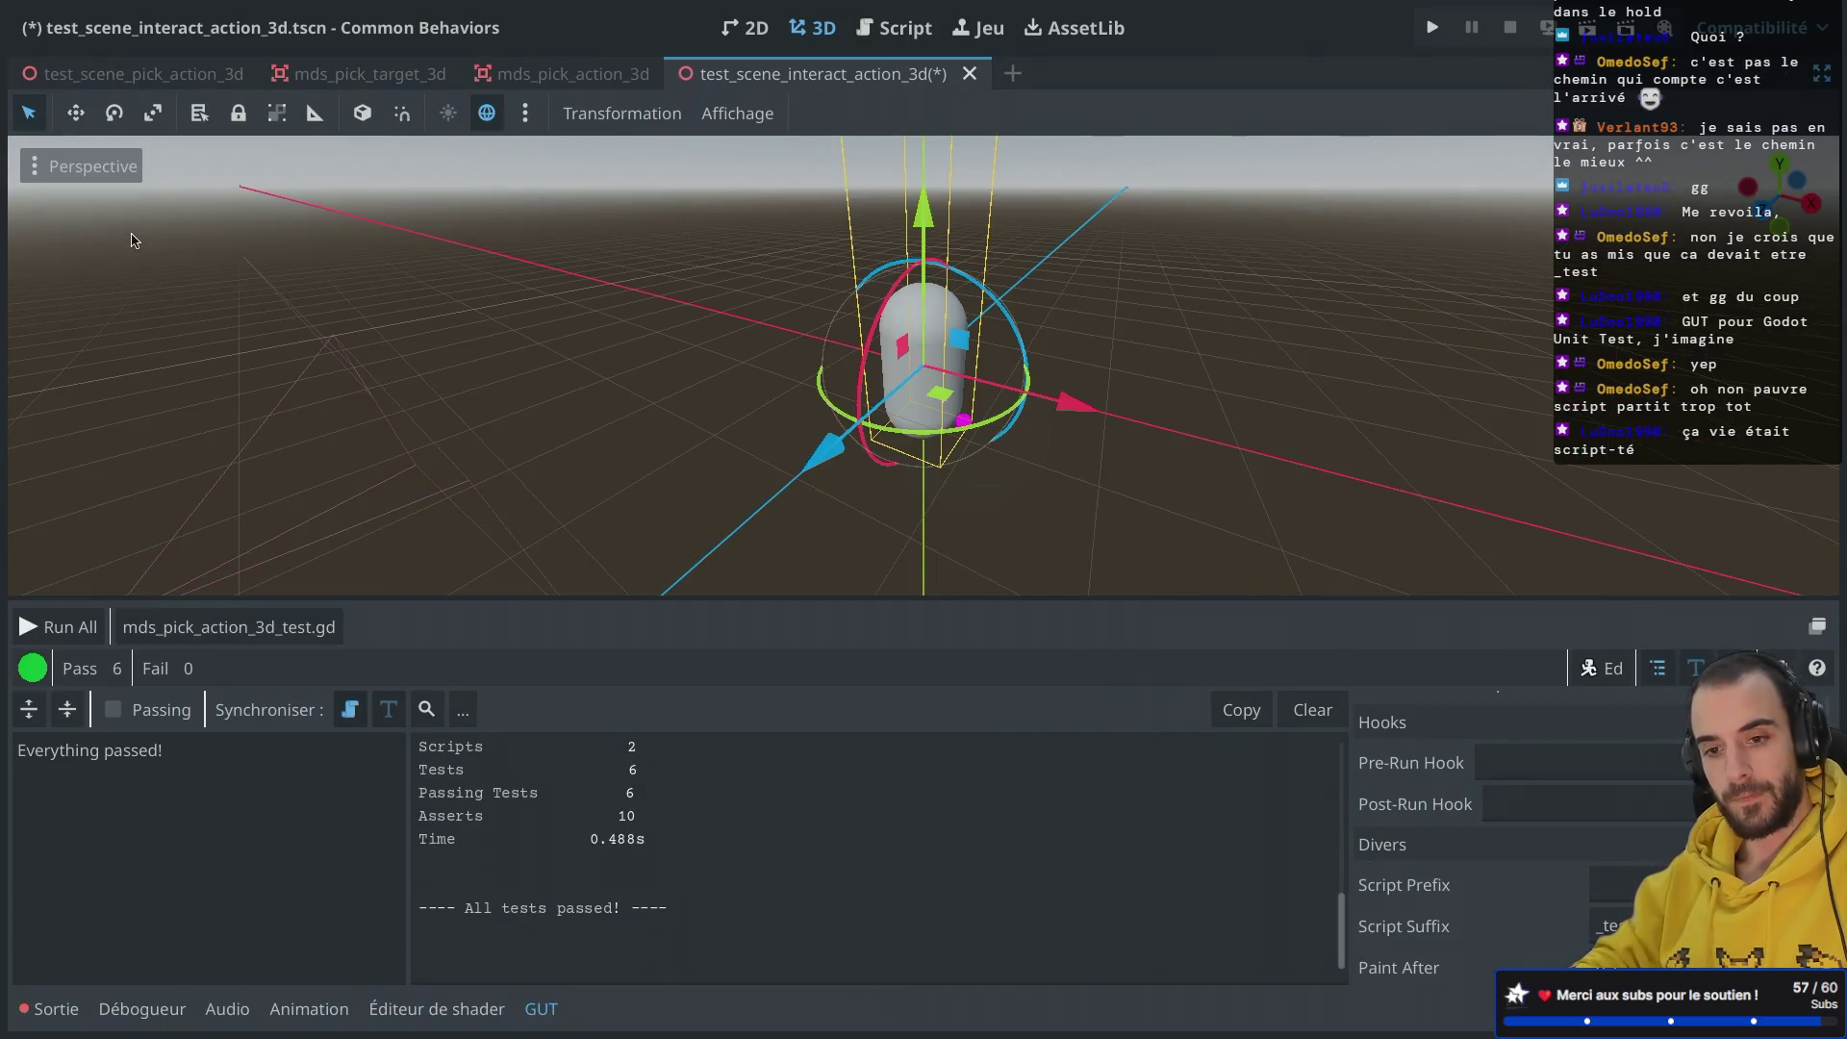
# Step: Instance mds_interact_action_3d.tscn as a child of the Player node
pyautogui.scroll(1, 134, 240)
pyautogui.hotkey('ctrl', 'shift', 'a')
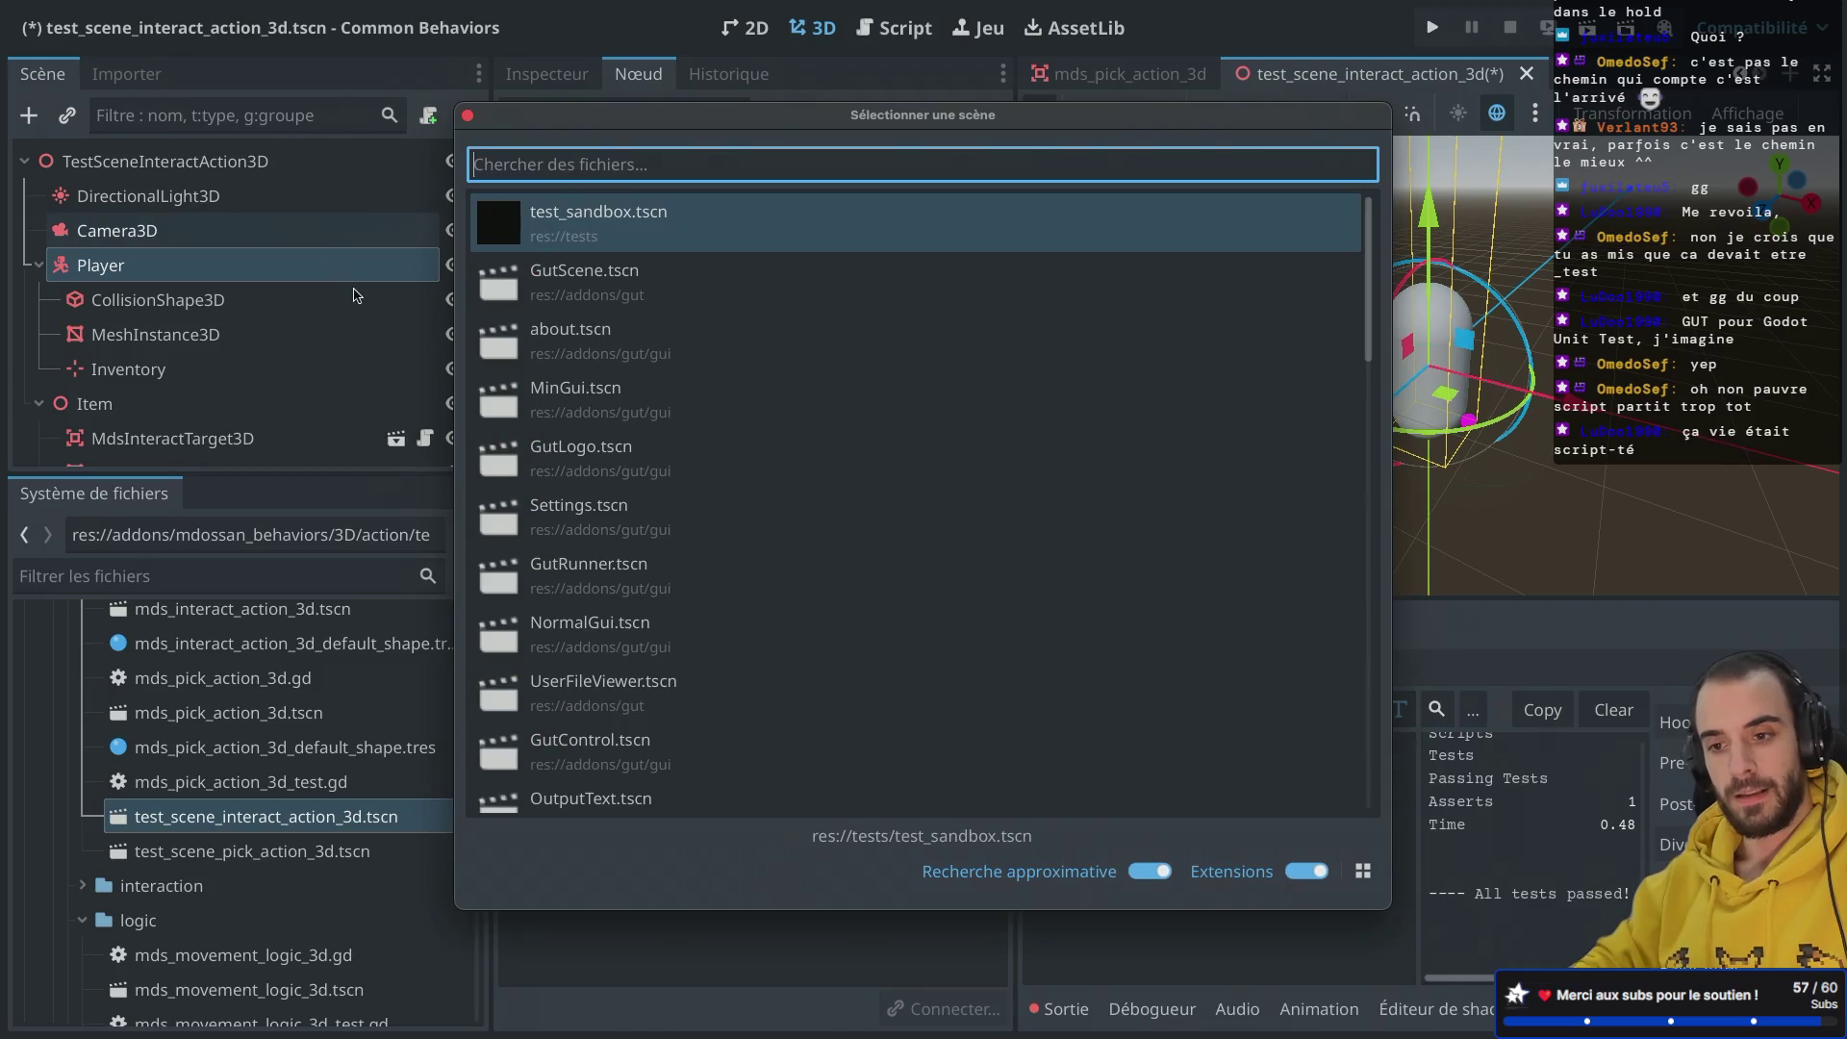
pyautogui.write('intaction')
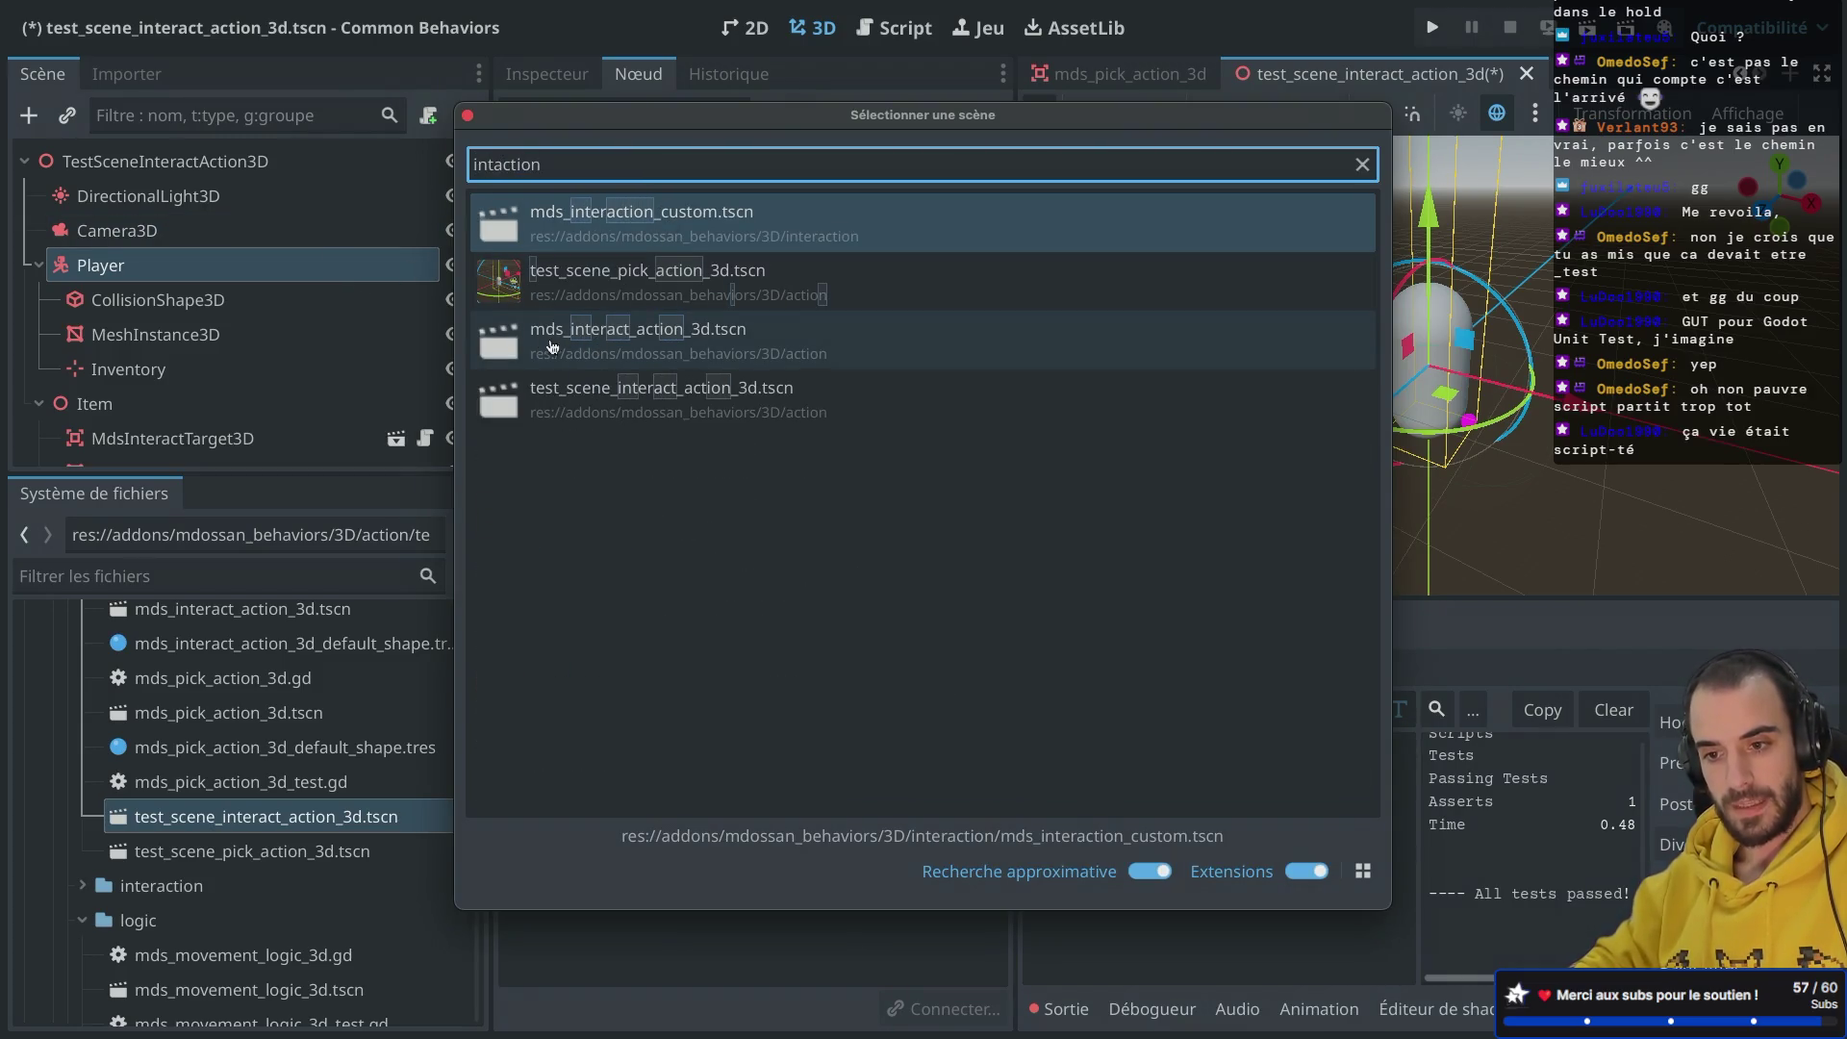
pyautogui.click(686, 350)
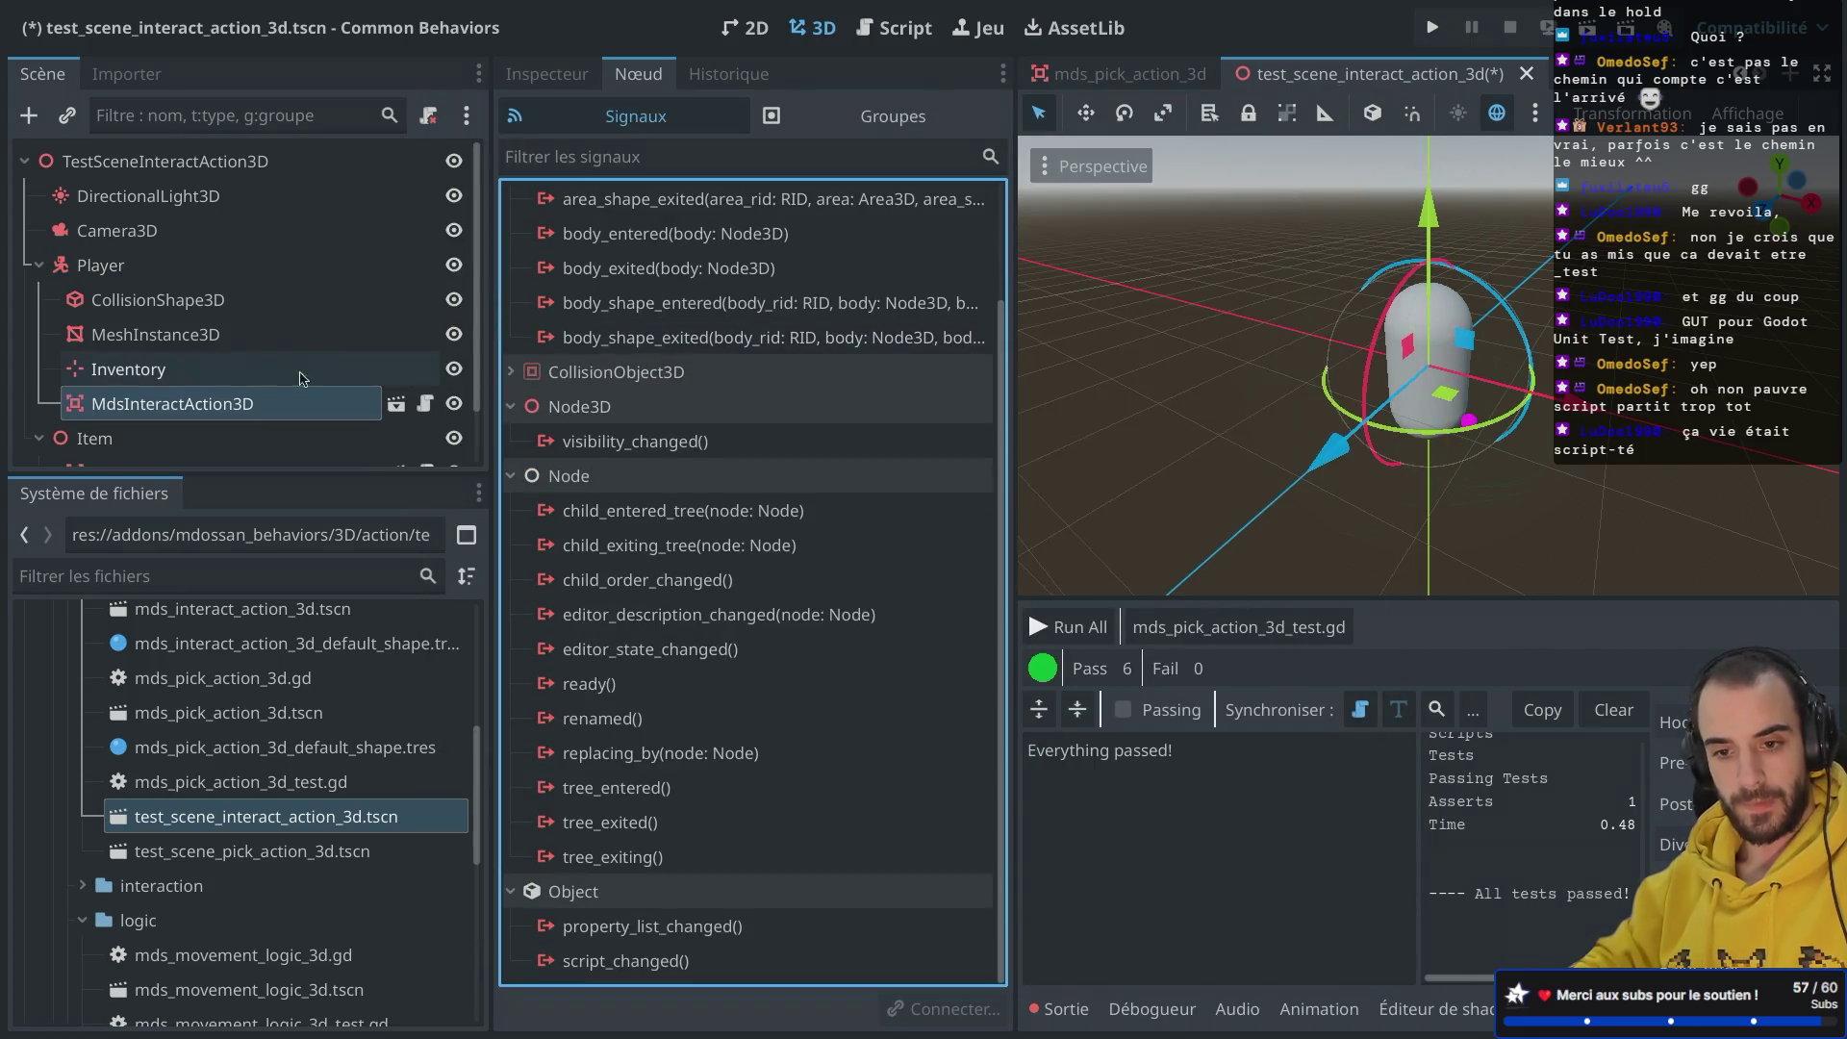
# Step: Set the MdsInteractAction3D Parent property to Player and move it first under Player
pyautogui.click(575, 64)
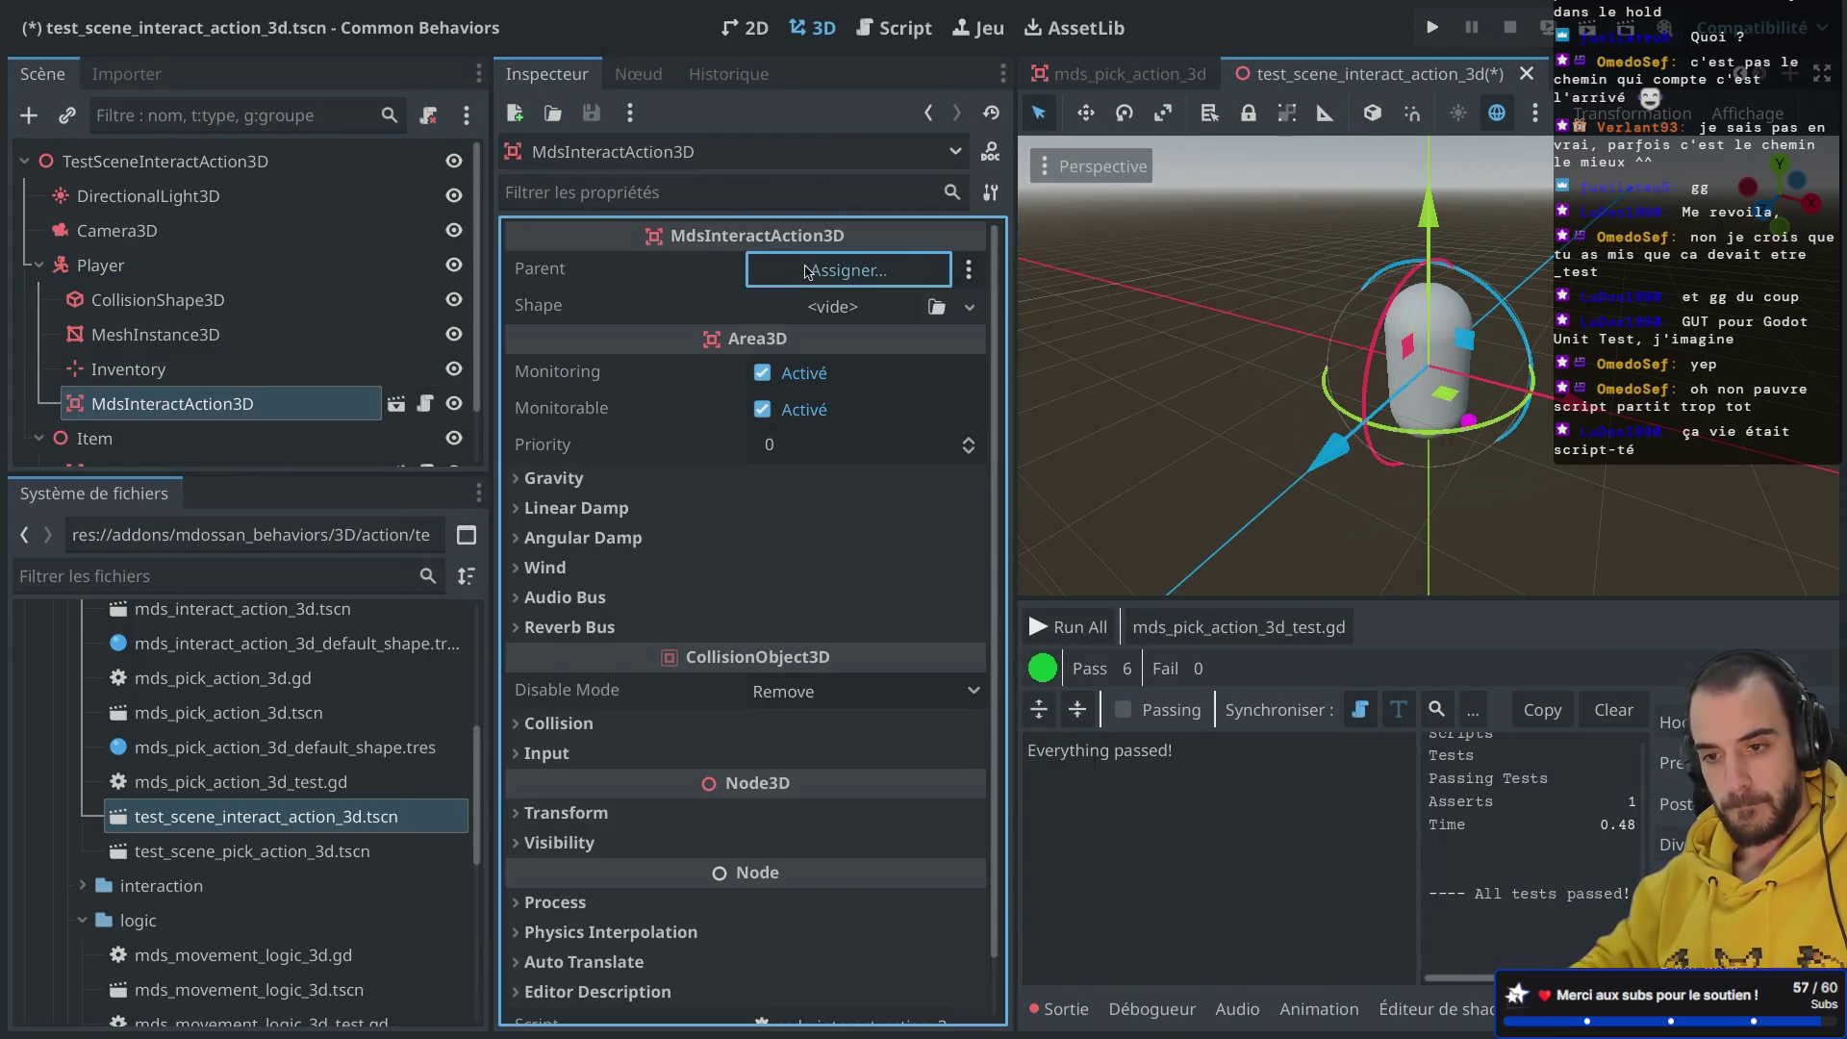
pyautogui.click(847, 265)
pyautogui.click(883, 356)
pyautogui.doubleClick(883, 358)
pyautogui.moveTo(173, 403); pyautogui.dragTo(119, 287)
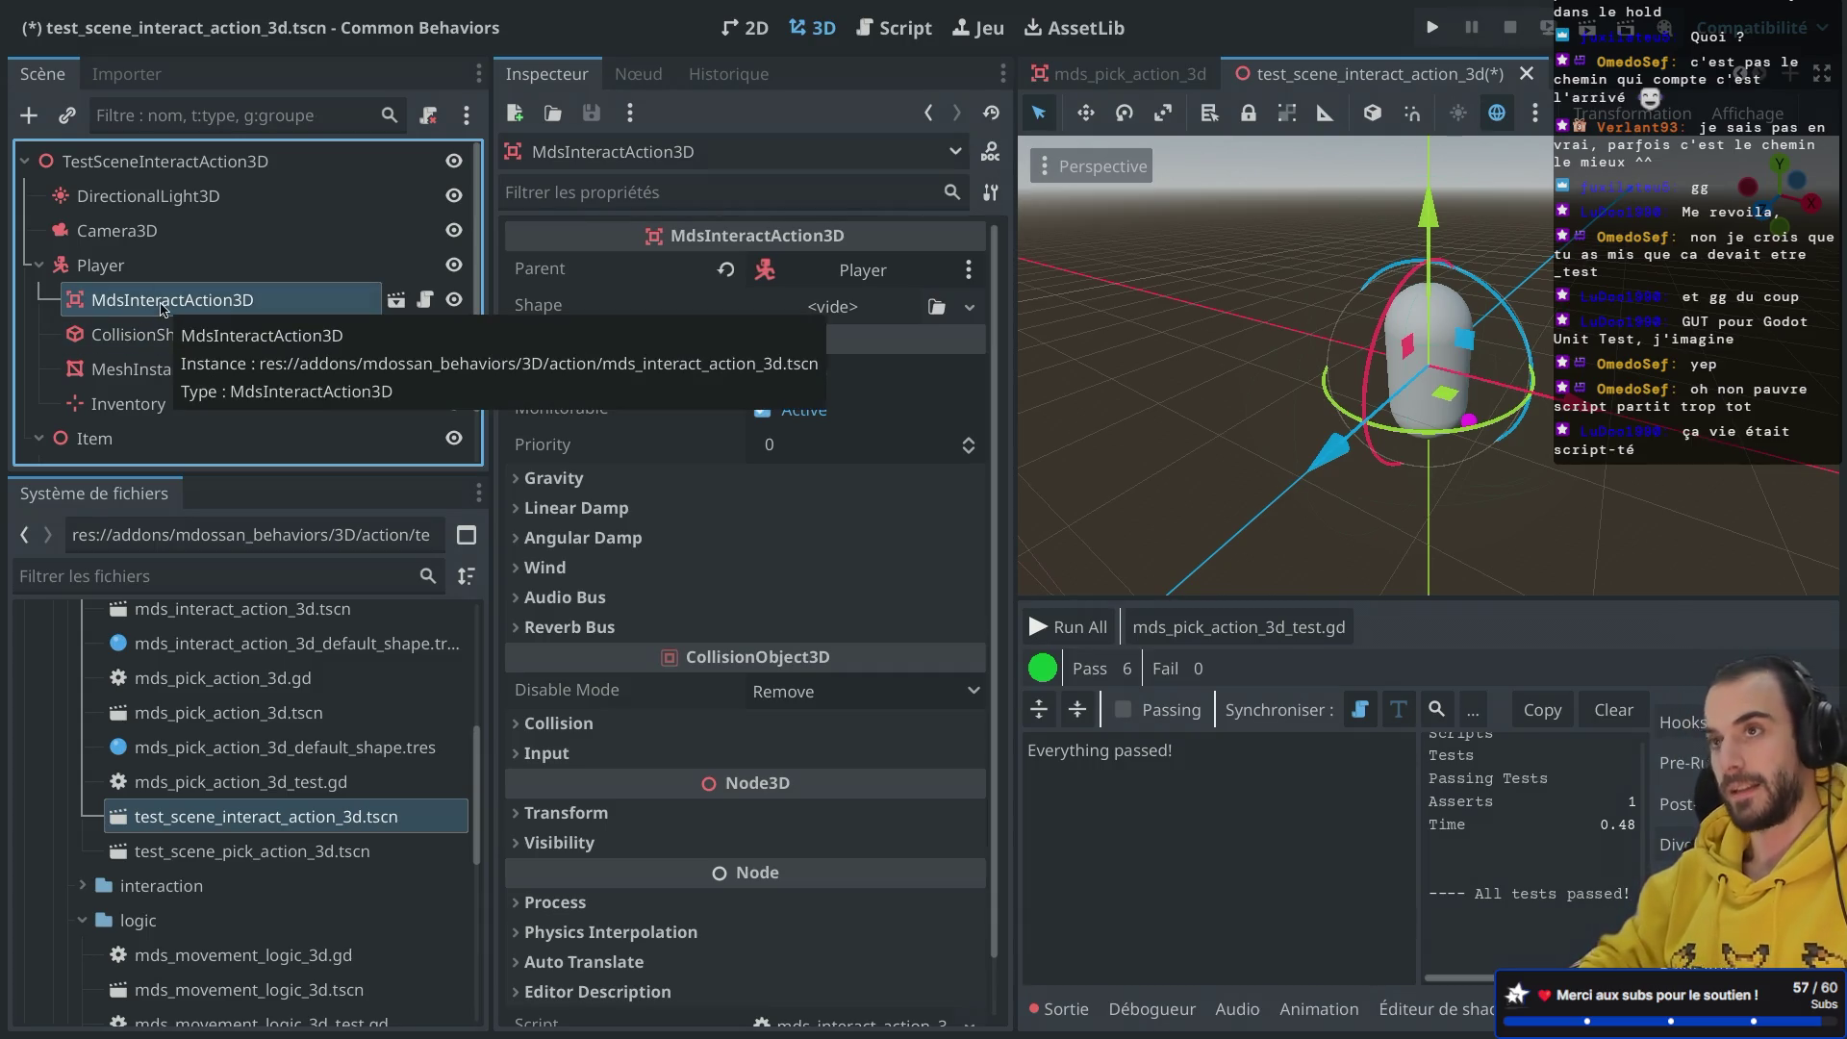
pyautogui.scroll(-2, 162, 318)
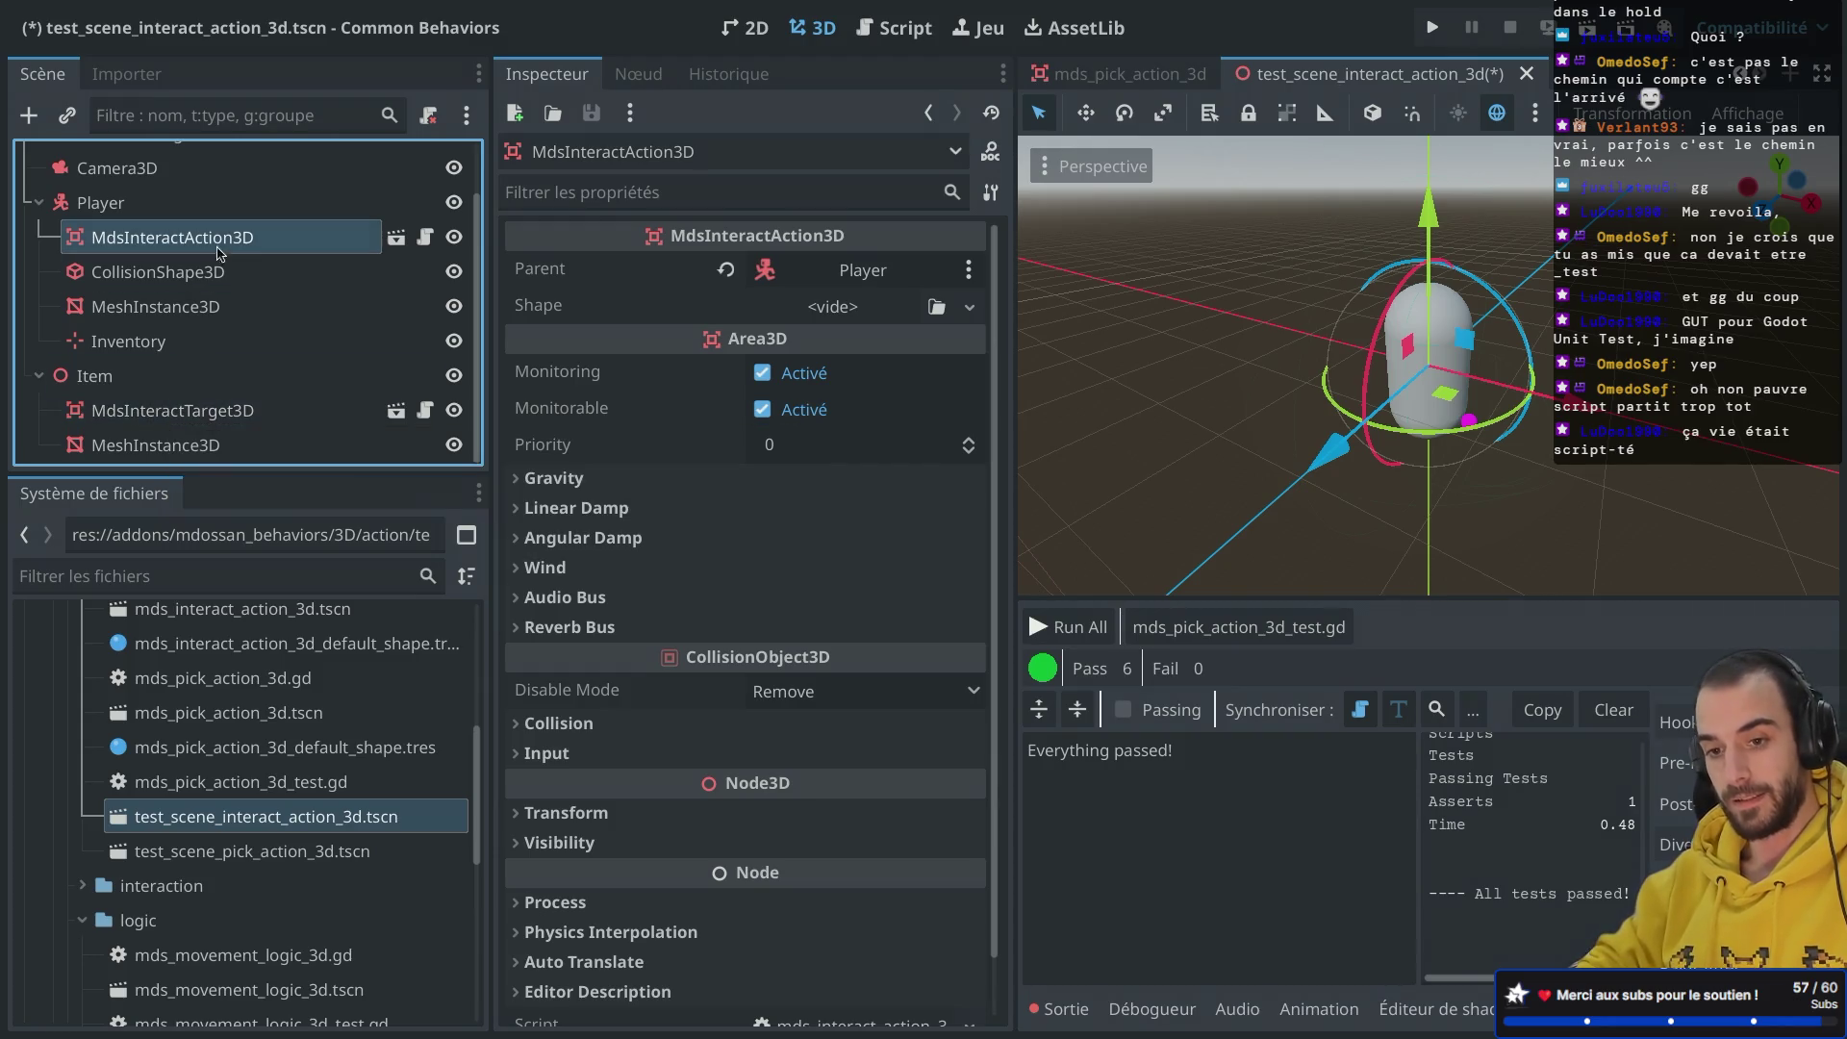
pyautogui.click(212, 427)
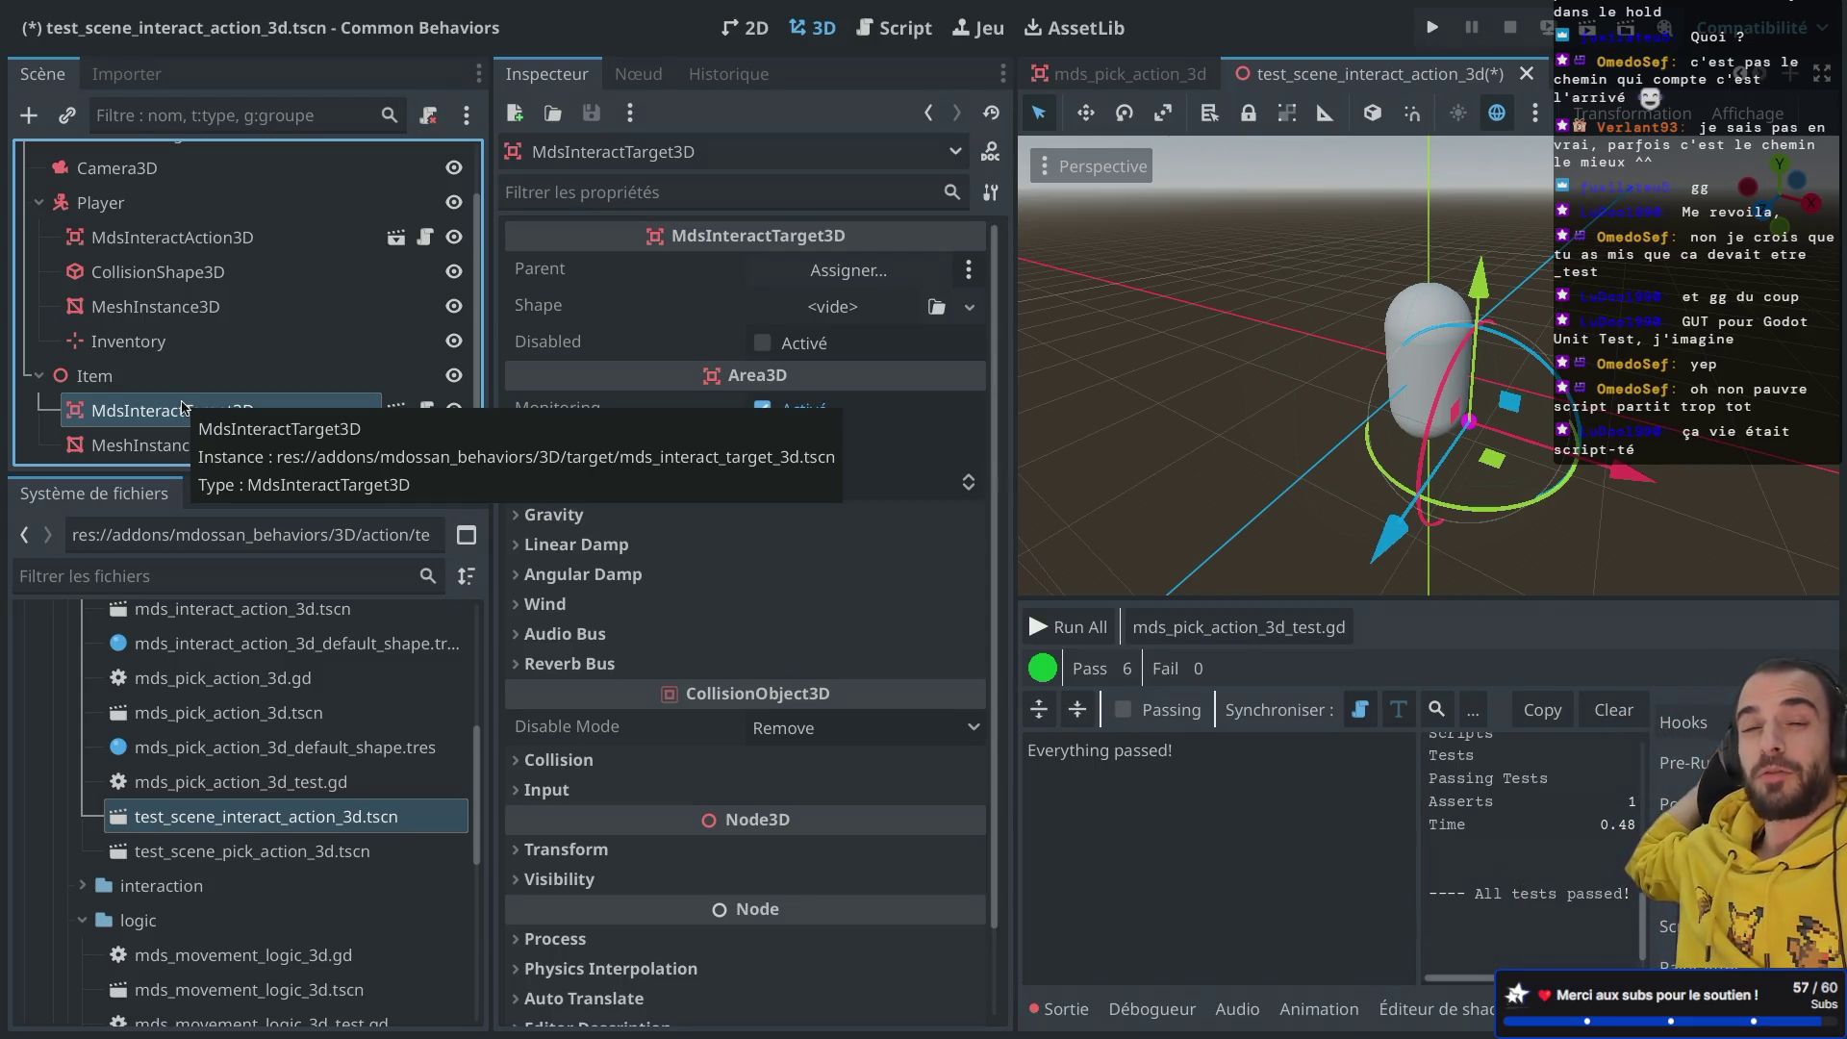
pyautogui.click(183, 375)
# Step: Instance mds_interaction_custom.tscn under MdsInteractTarget3D, keeping its Interaction Label as Interact
pyautogui.click(189, 411)
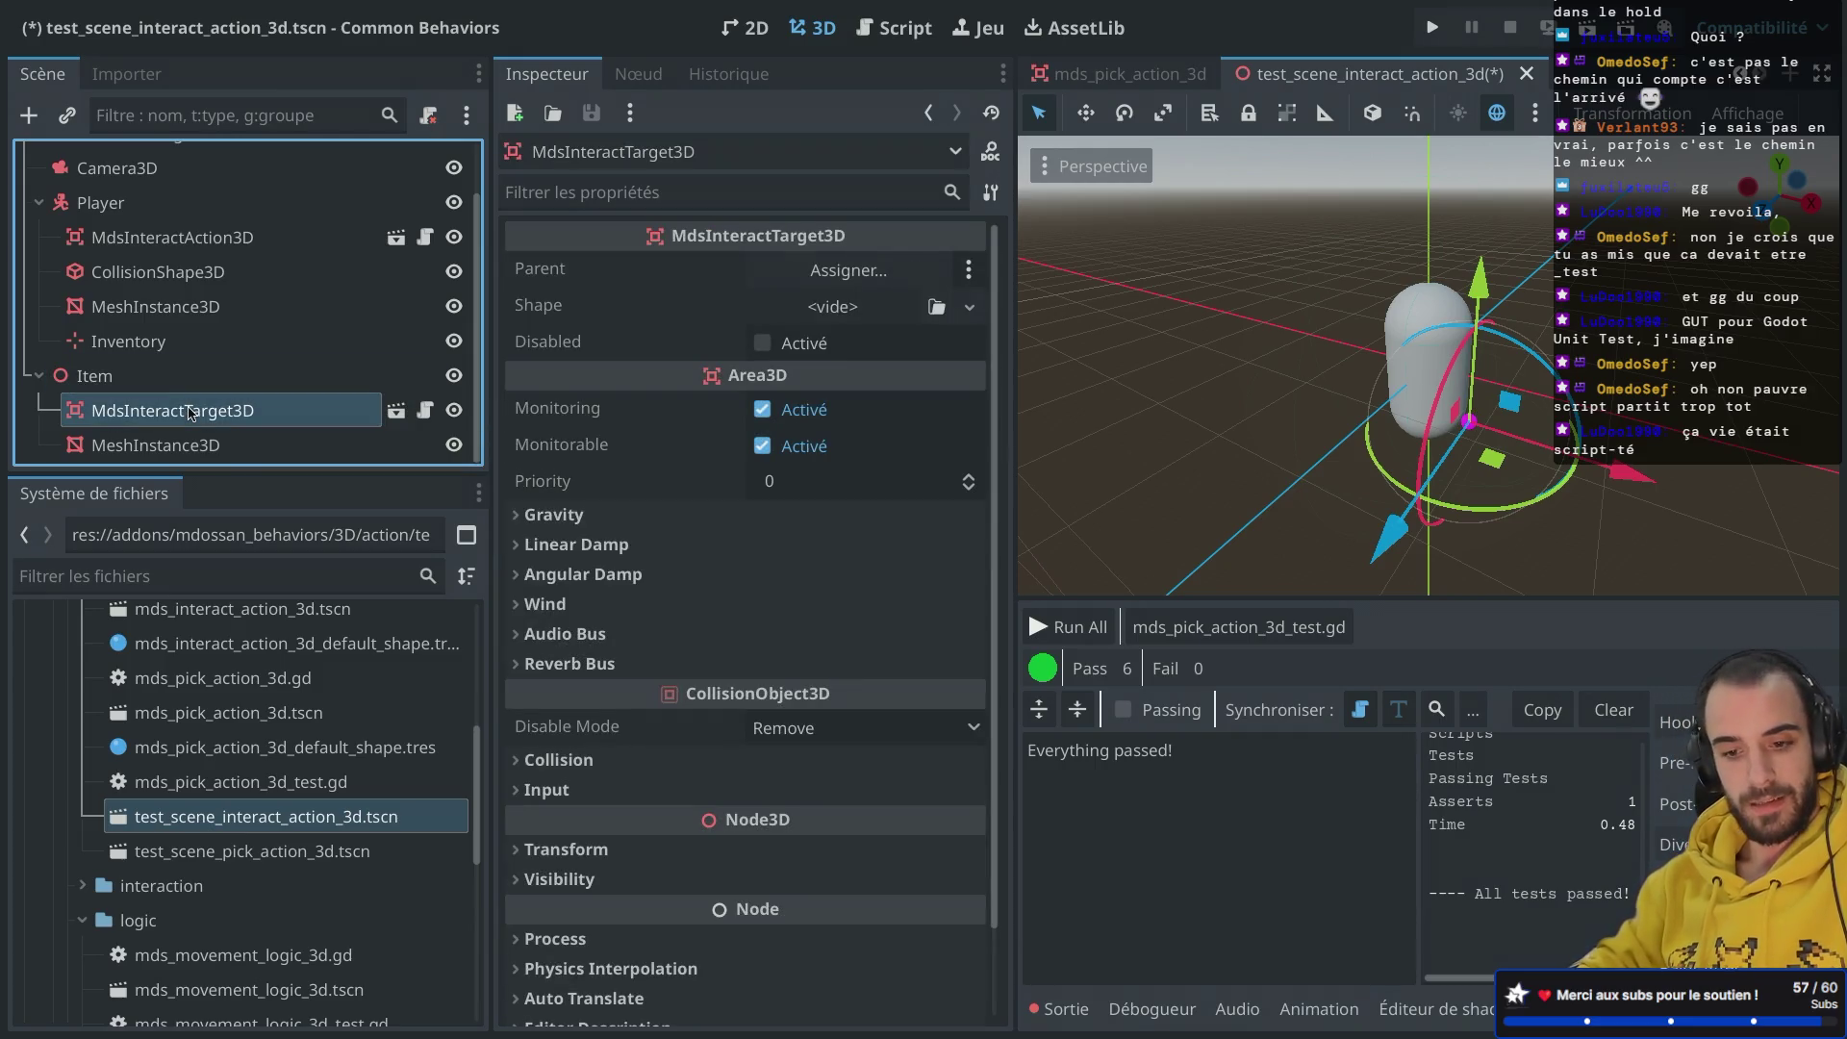
pyautogui.click(222, 412)
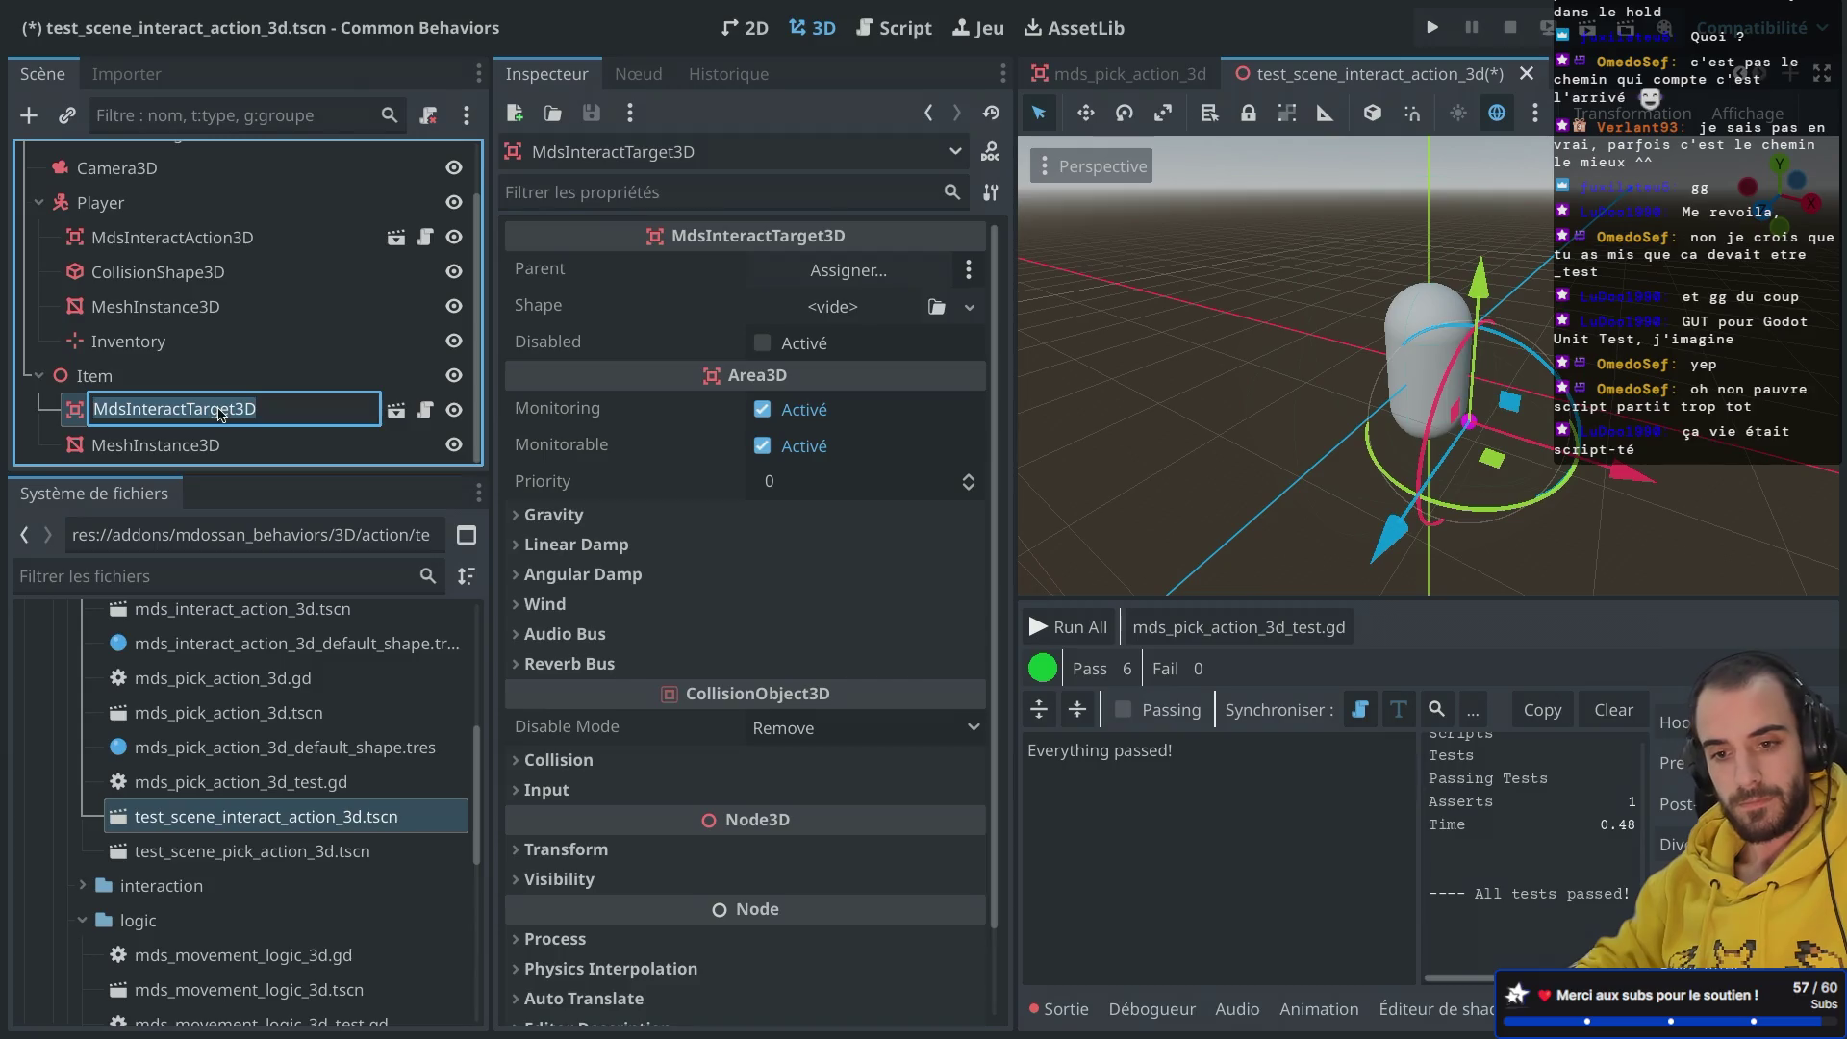
pyautogui.press('Escape')
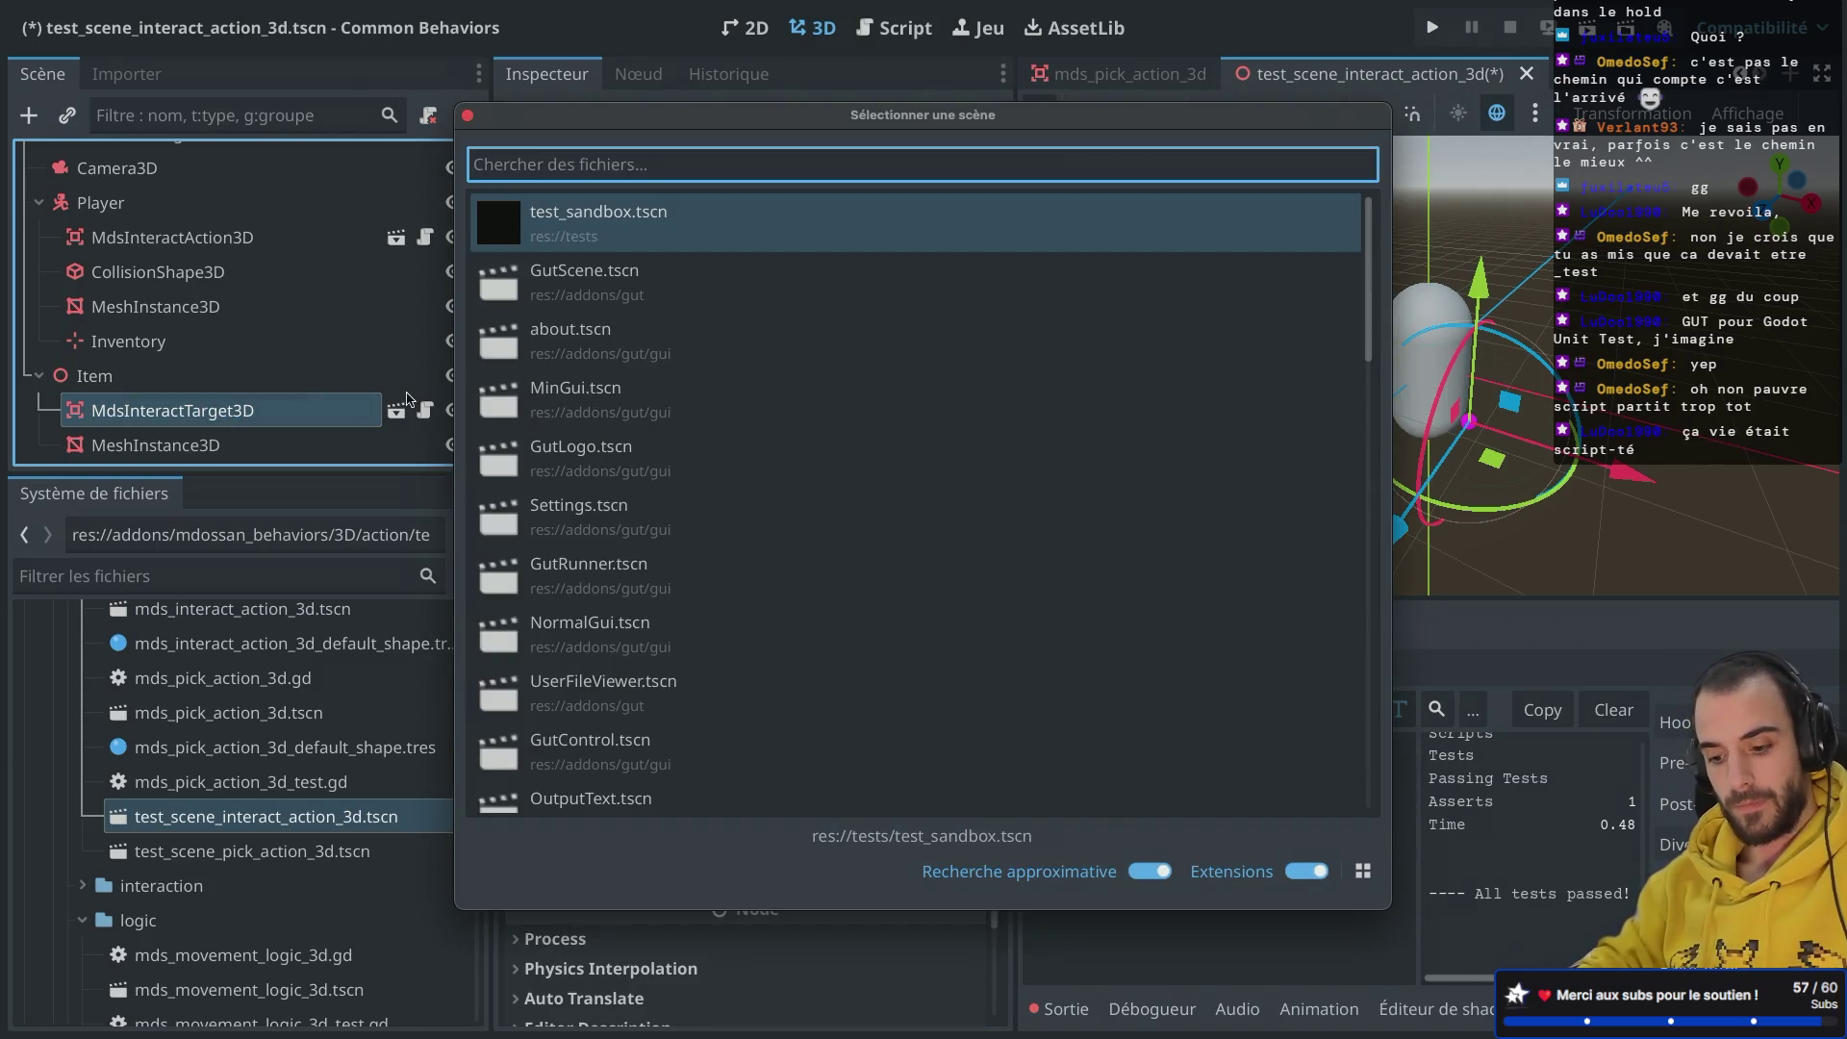
pyautogui.write('interaction')
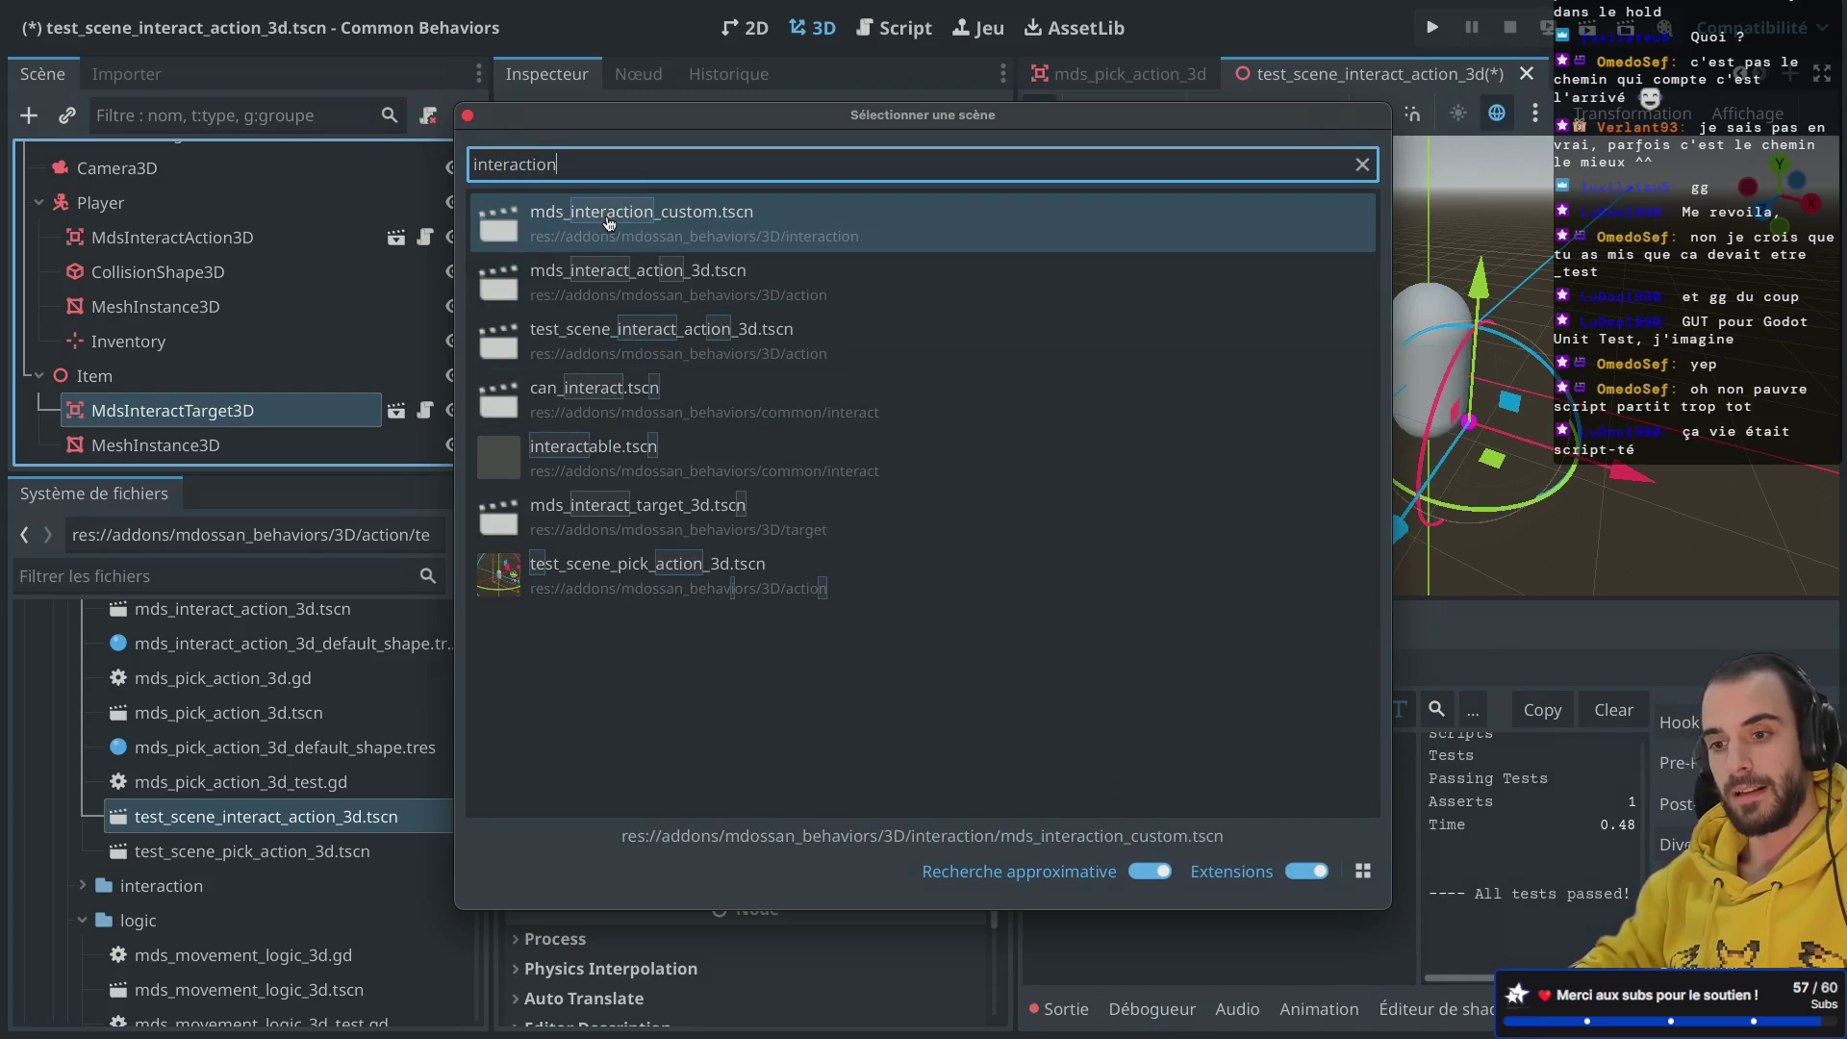
pyautogui.doubleClick(659, 228)
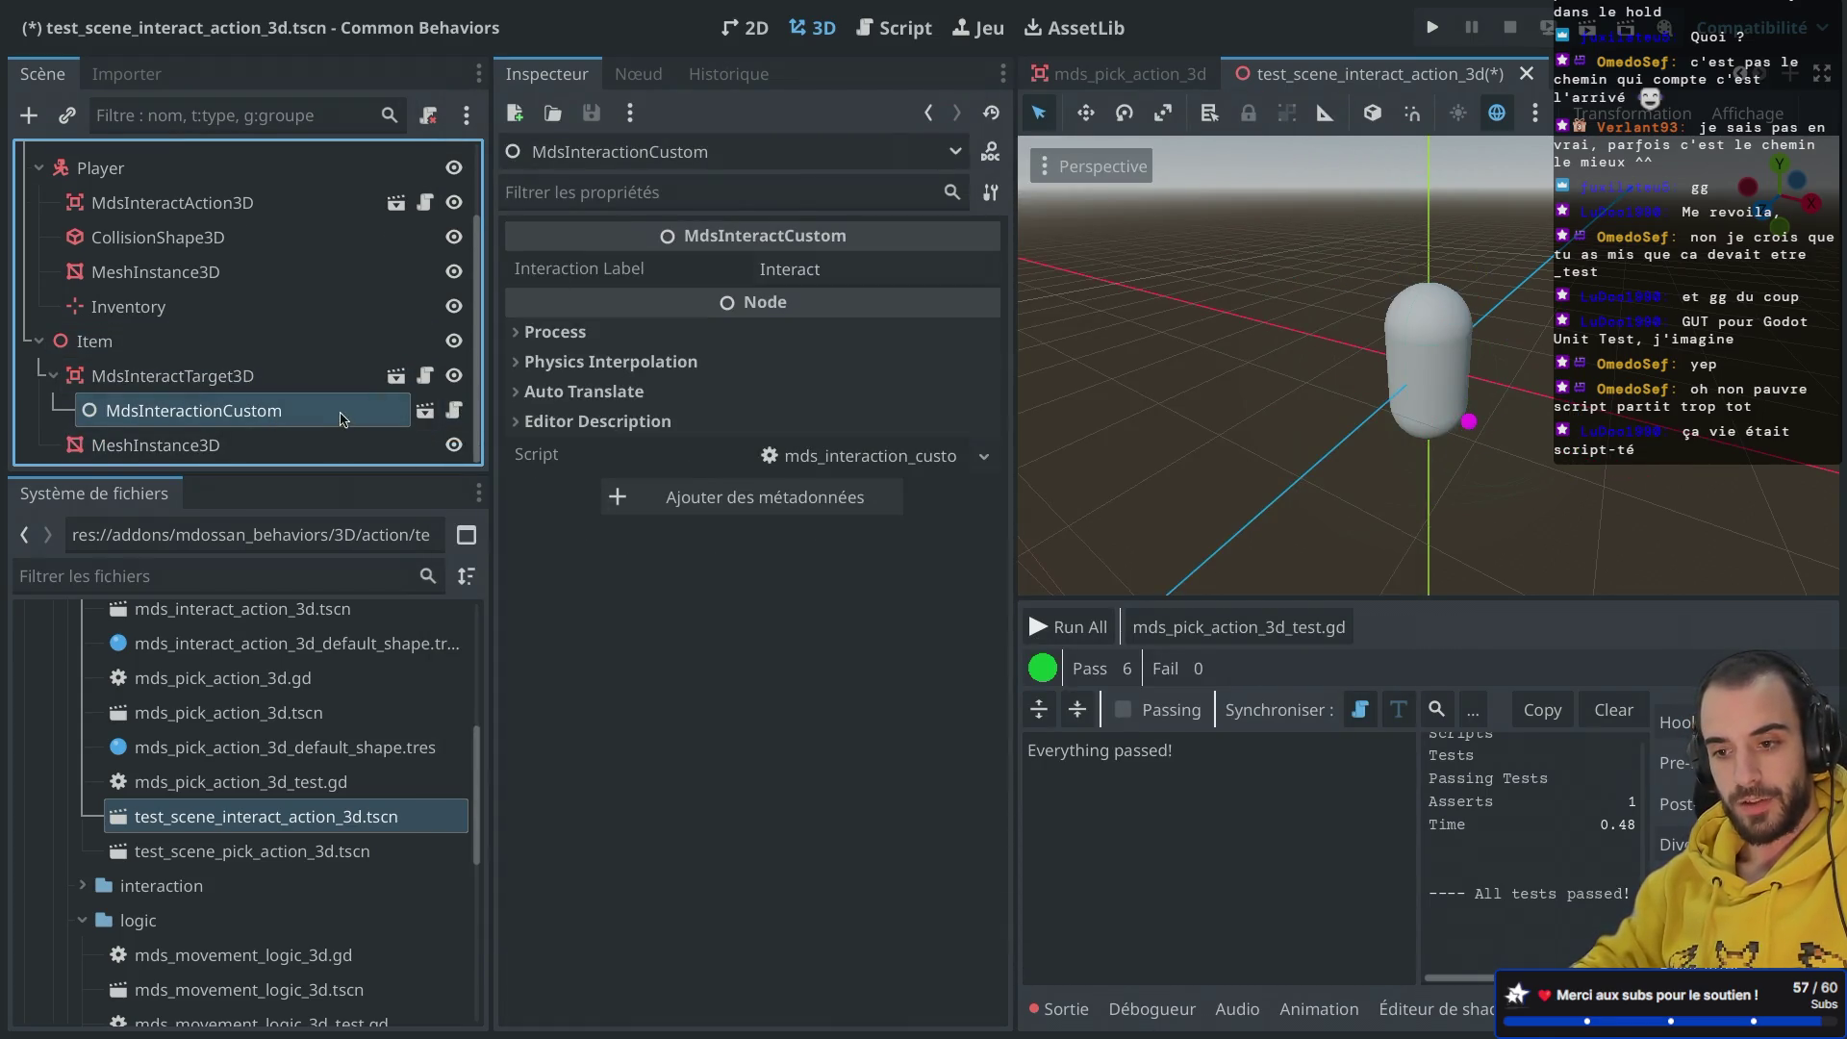
pyautogui.click(784, 269)
pyautogui.click(784, 268)
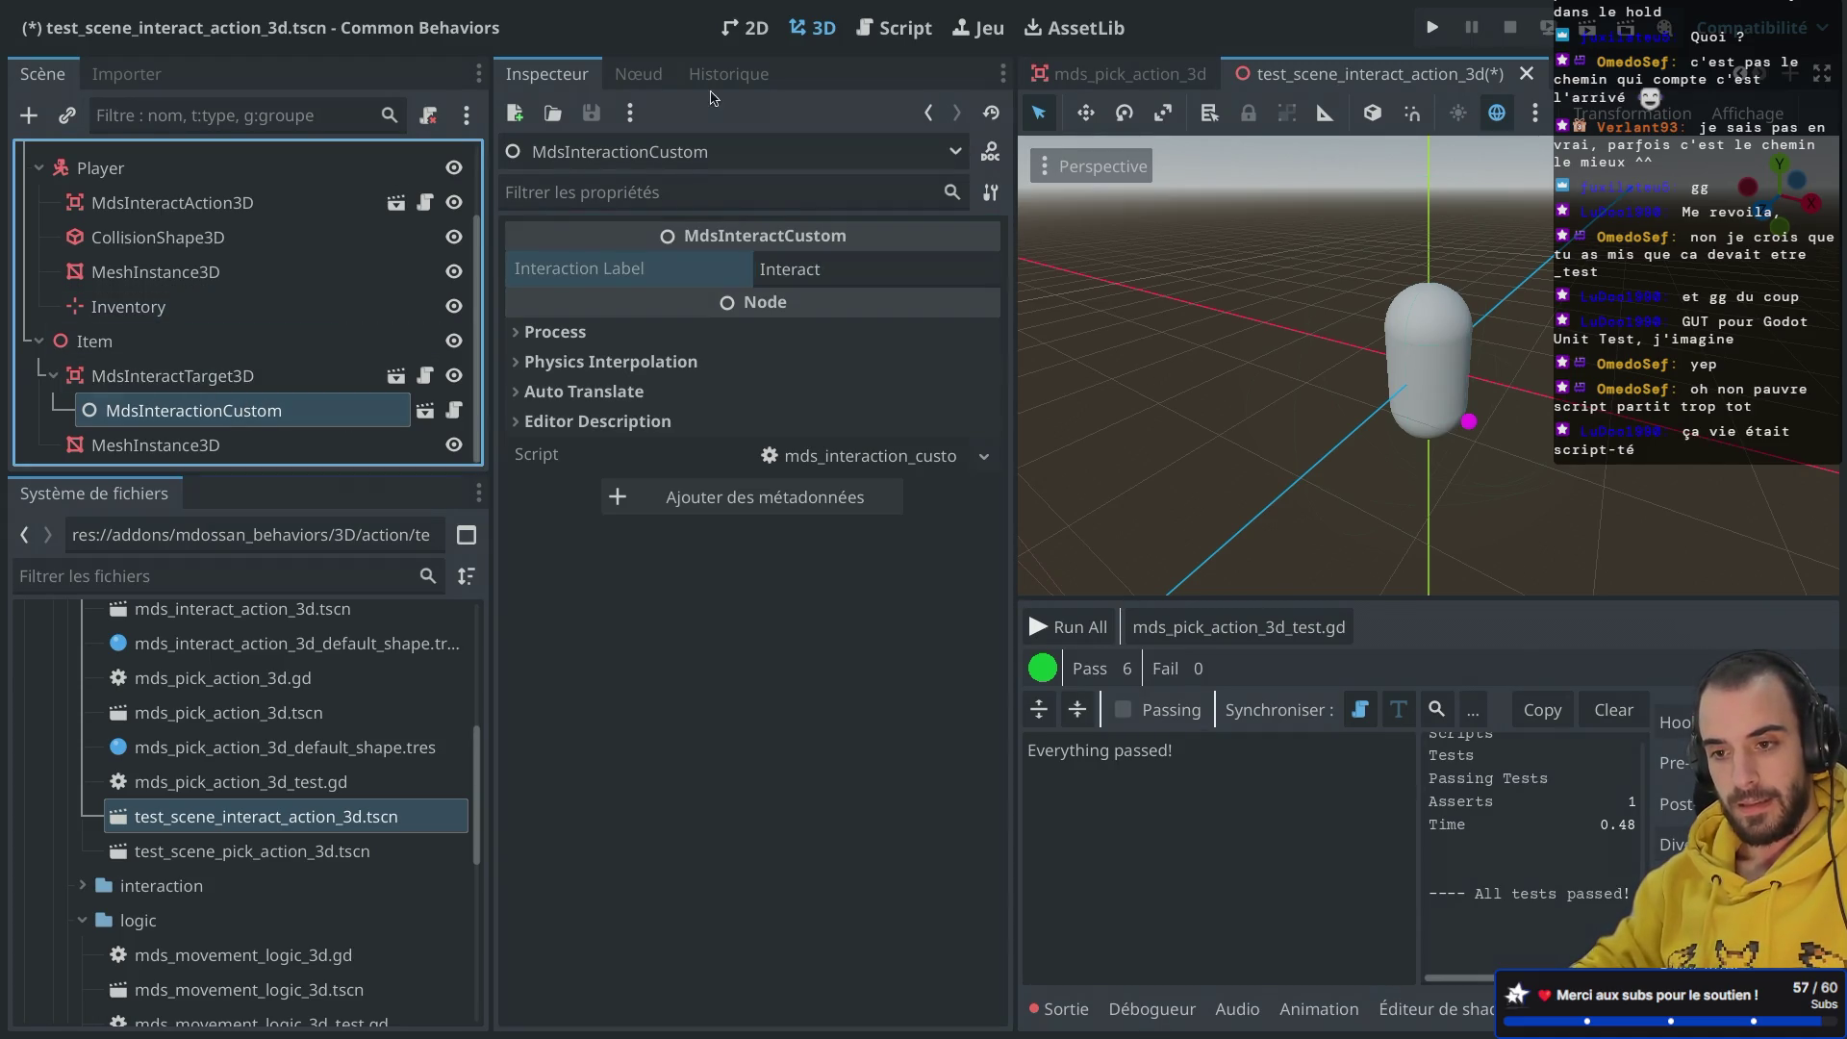
pyautogui.click(637, 75)
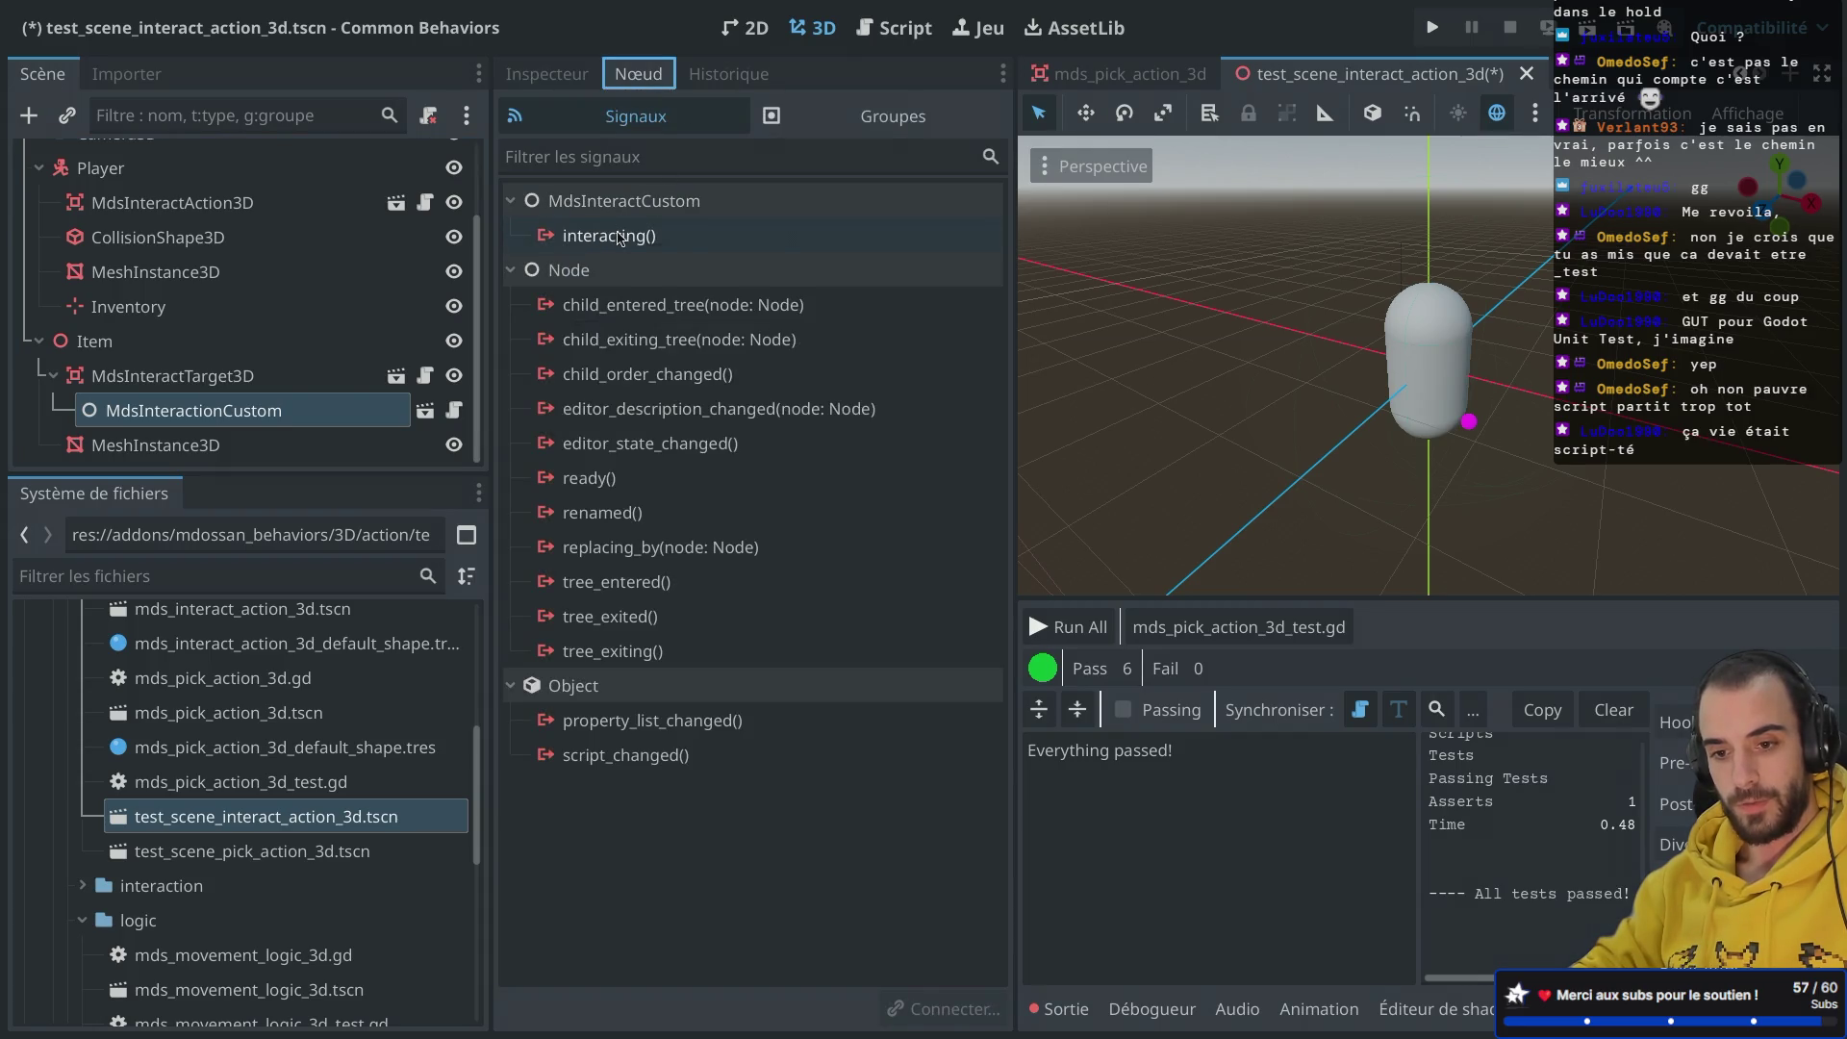
pyautogui.click(318, 343)
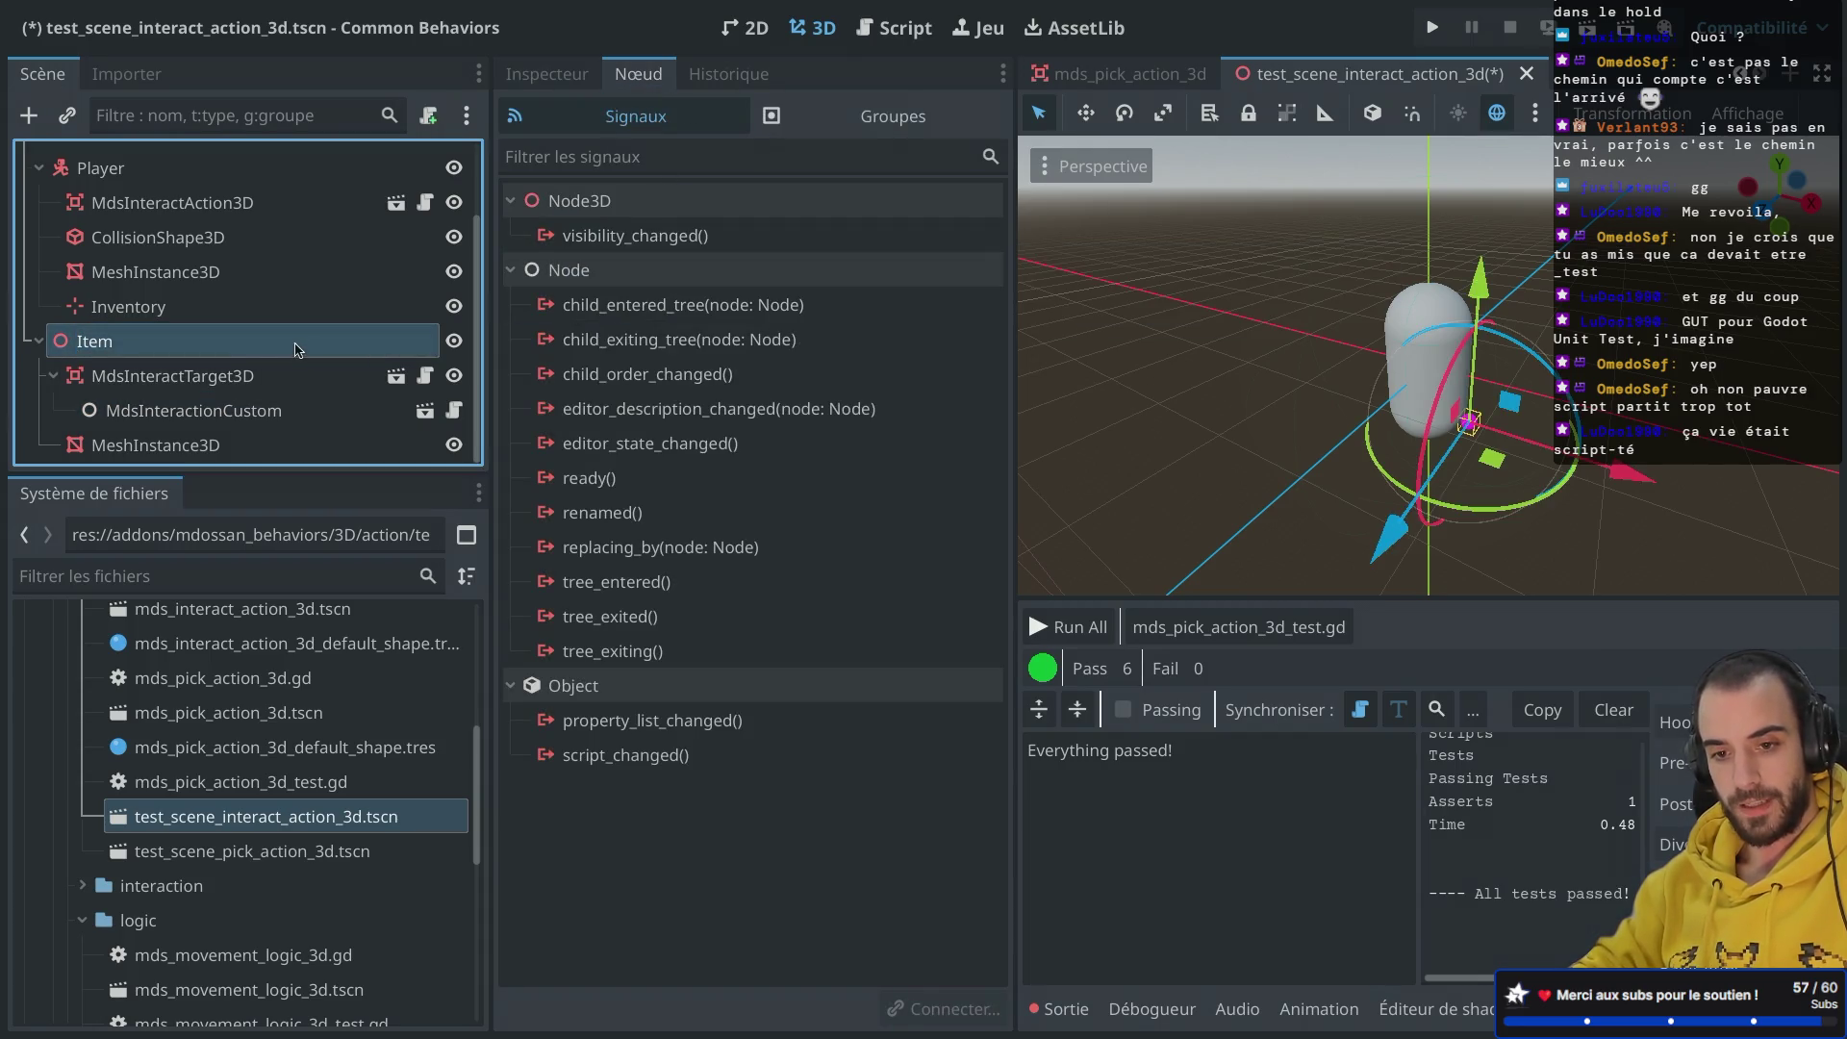
pyautogui.rightClick(217, 348)
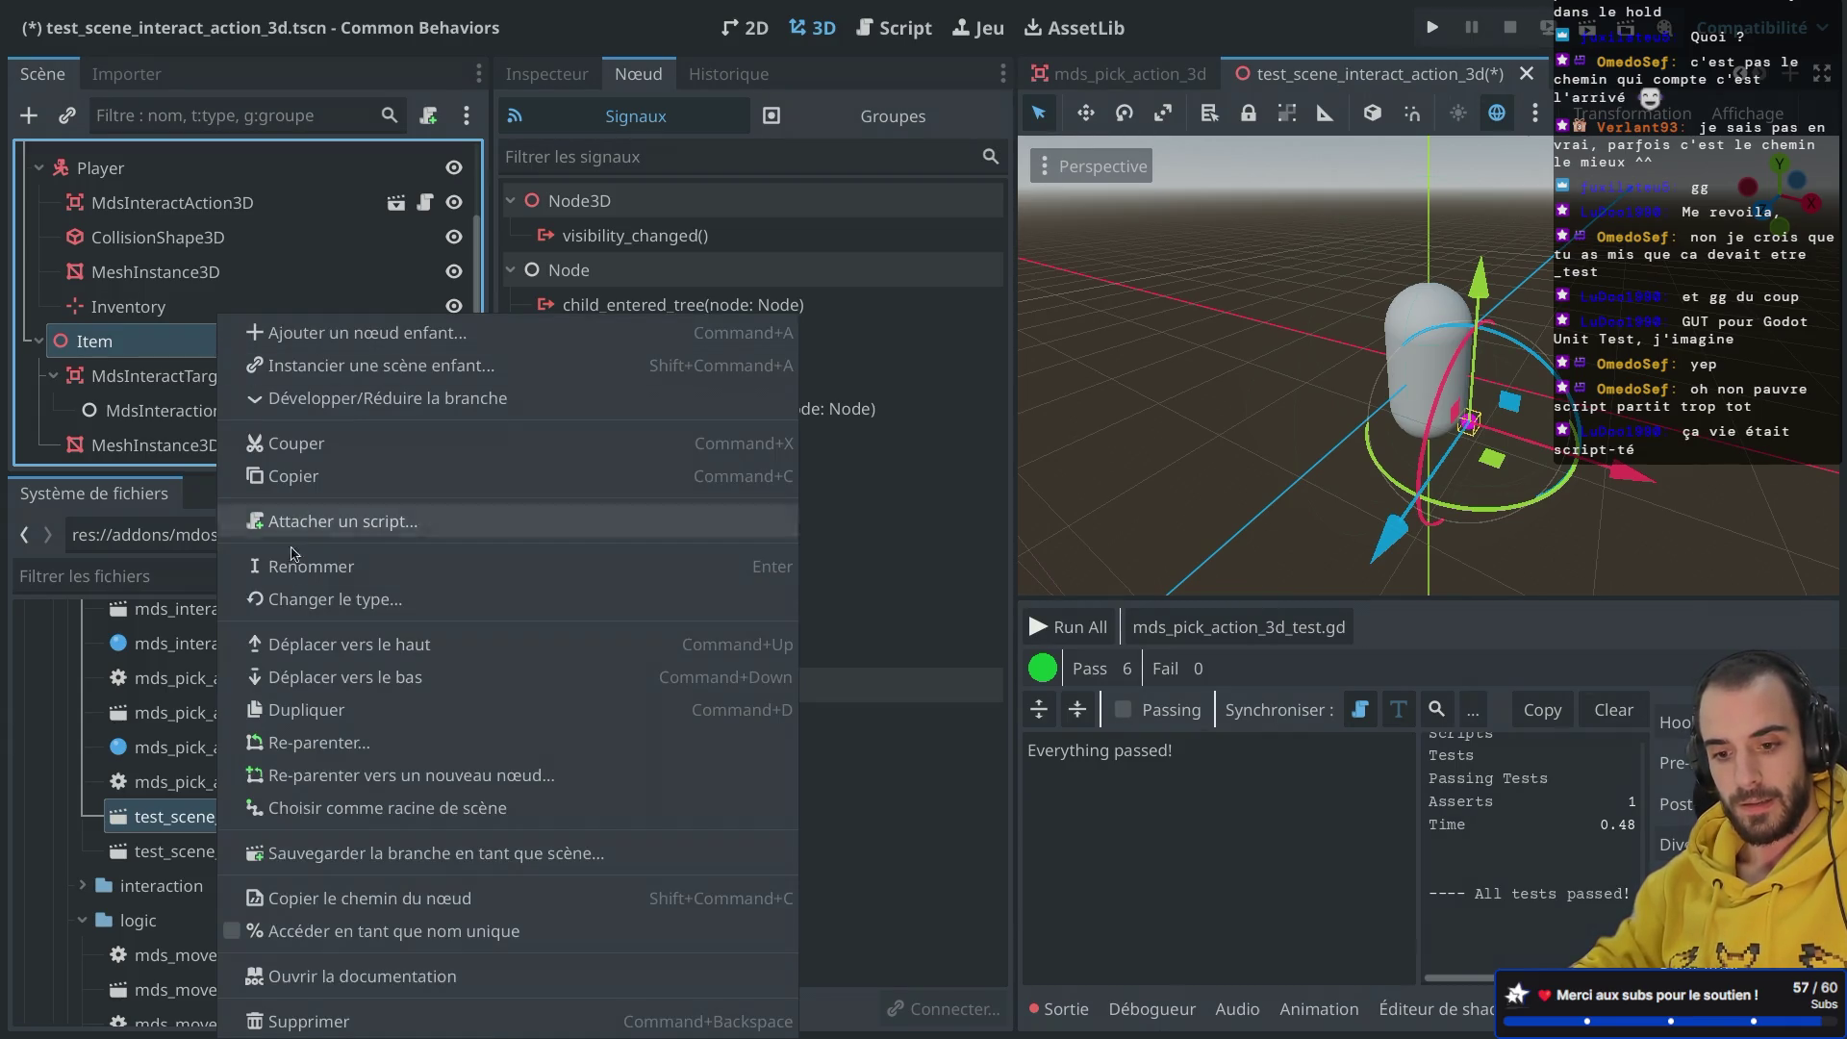
# Step: Attach a new script named test_item.gd to the Item node
pyautogui.press('Escape')
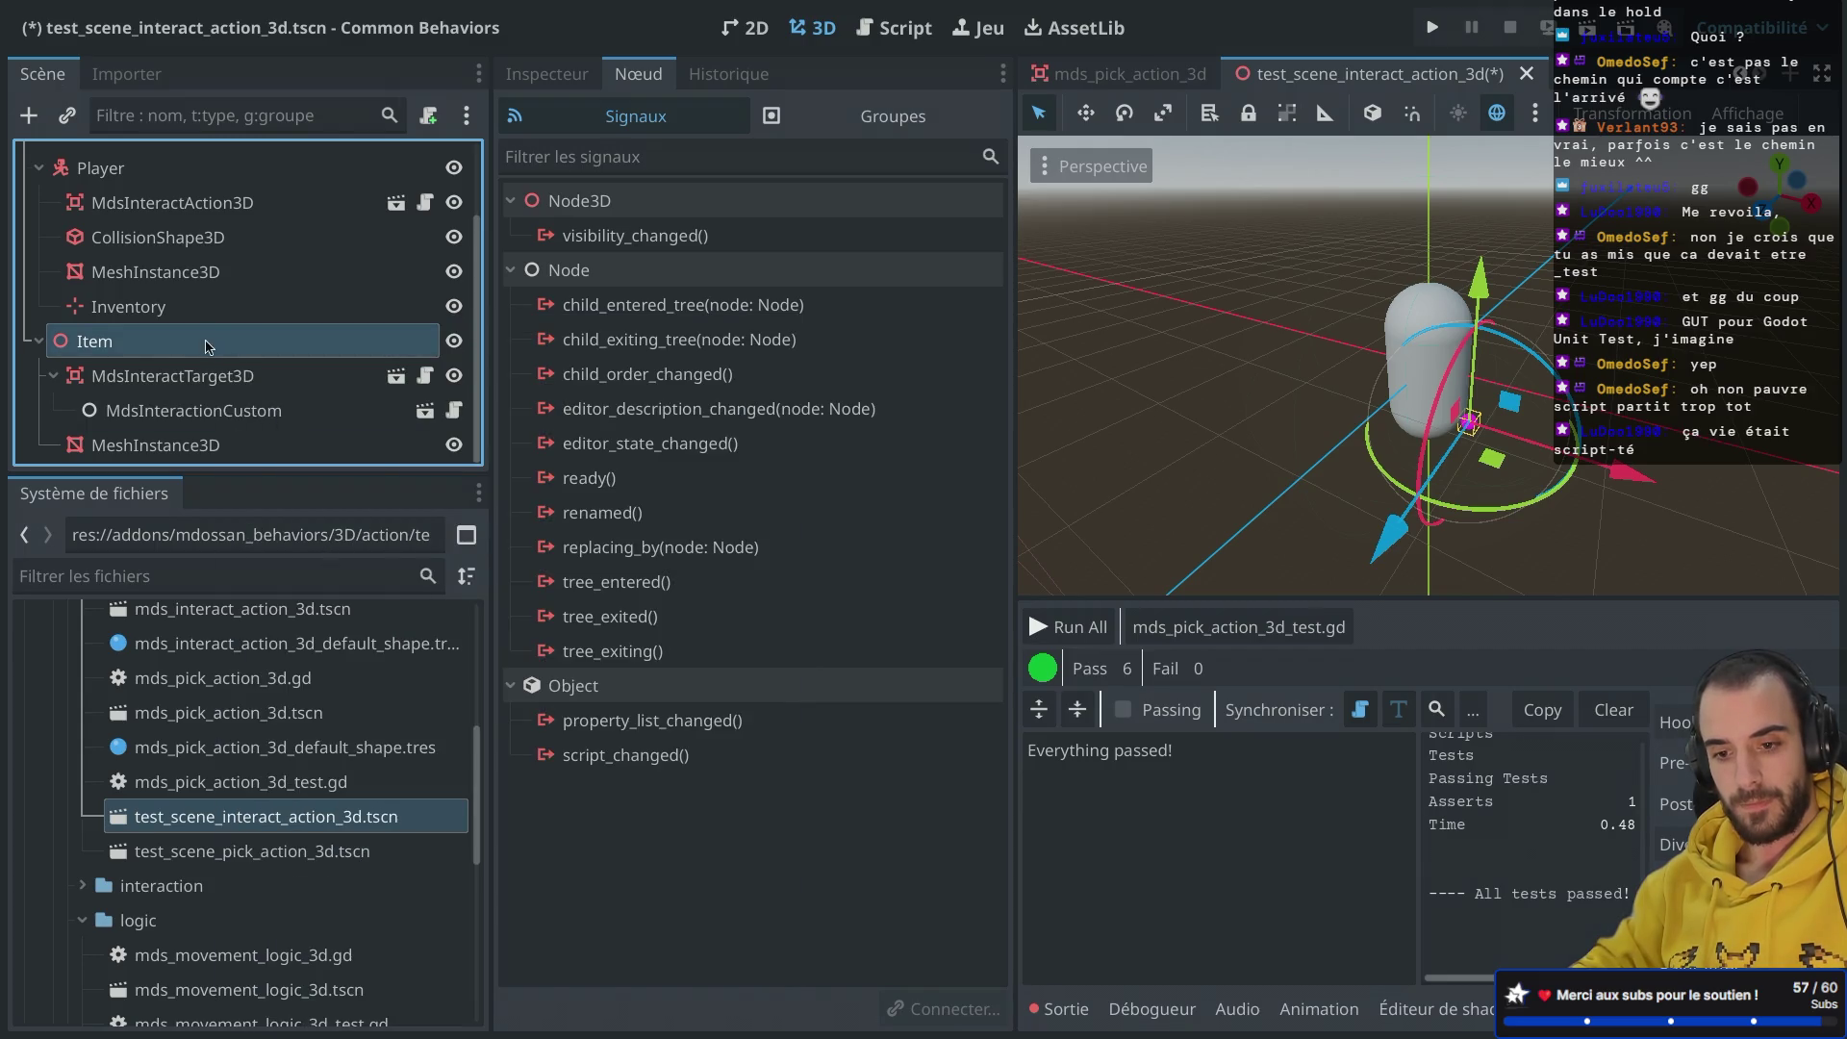
pyautogui.rightClick(209, 347)
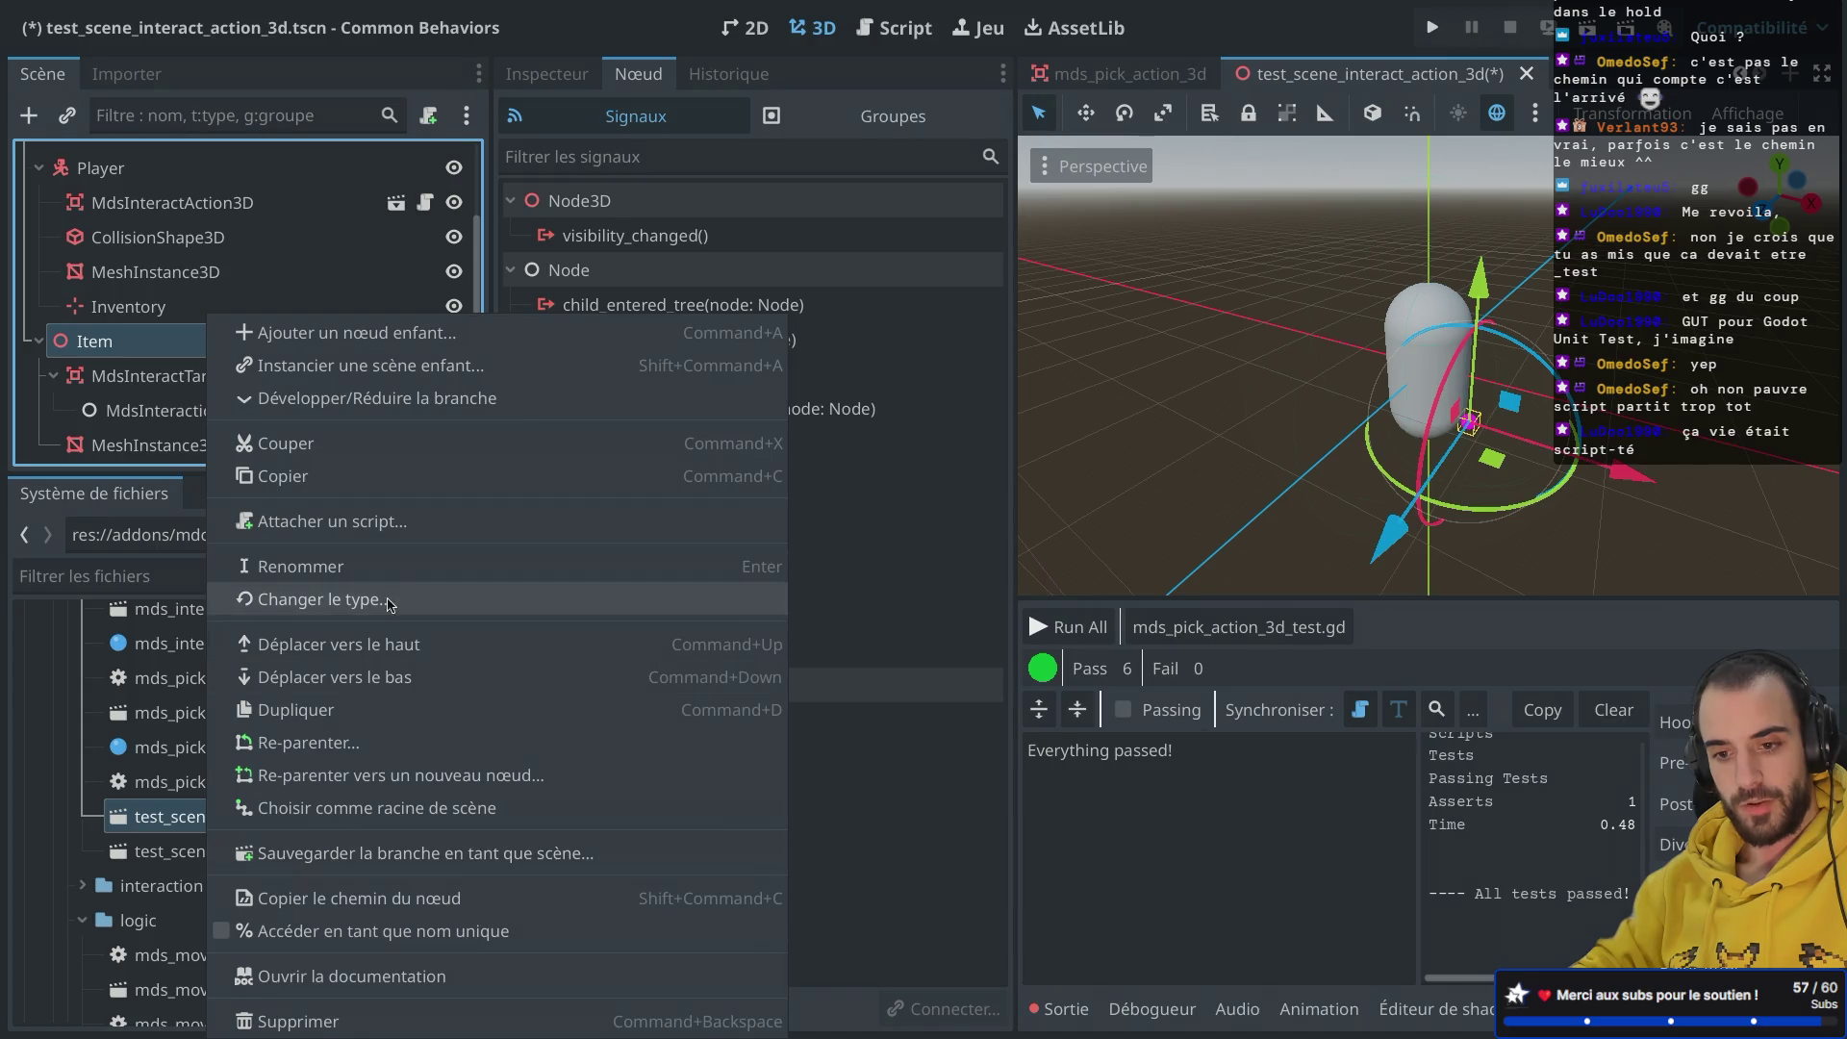
pyautogui.click(396, 524)
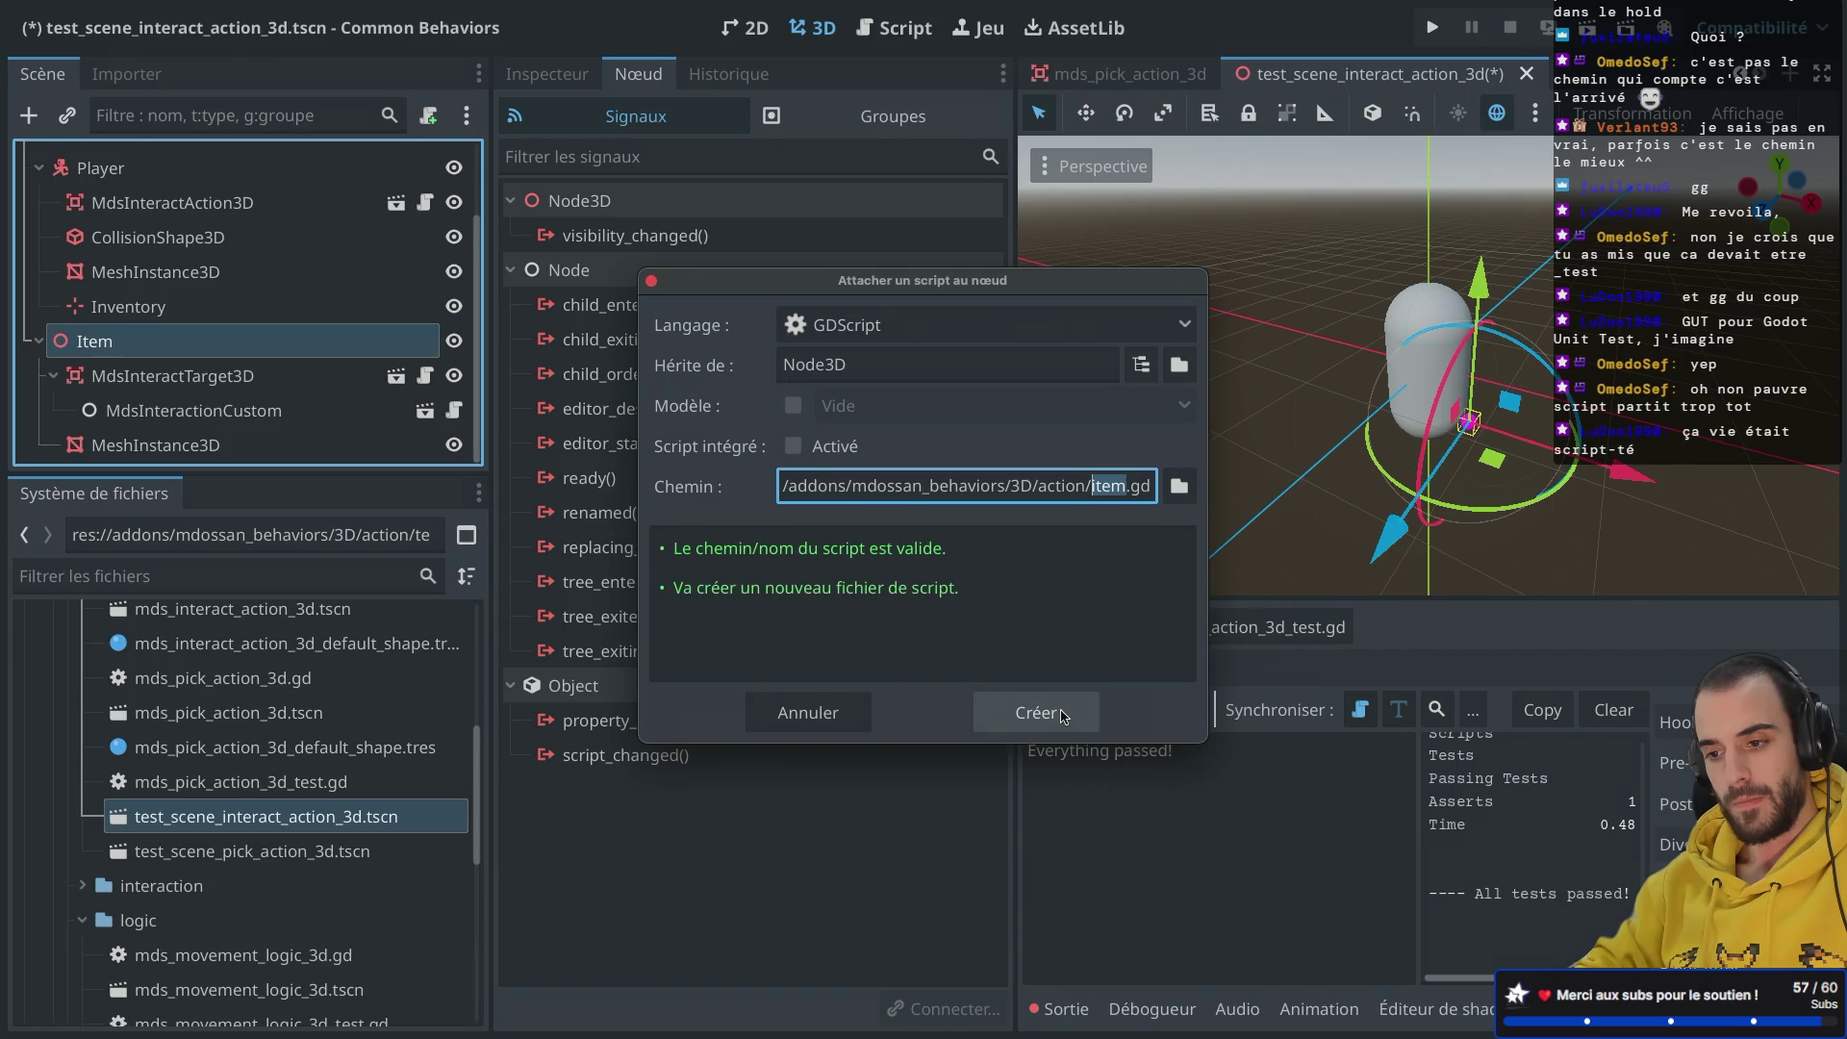
pyautogui.press('Left')
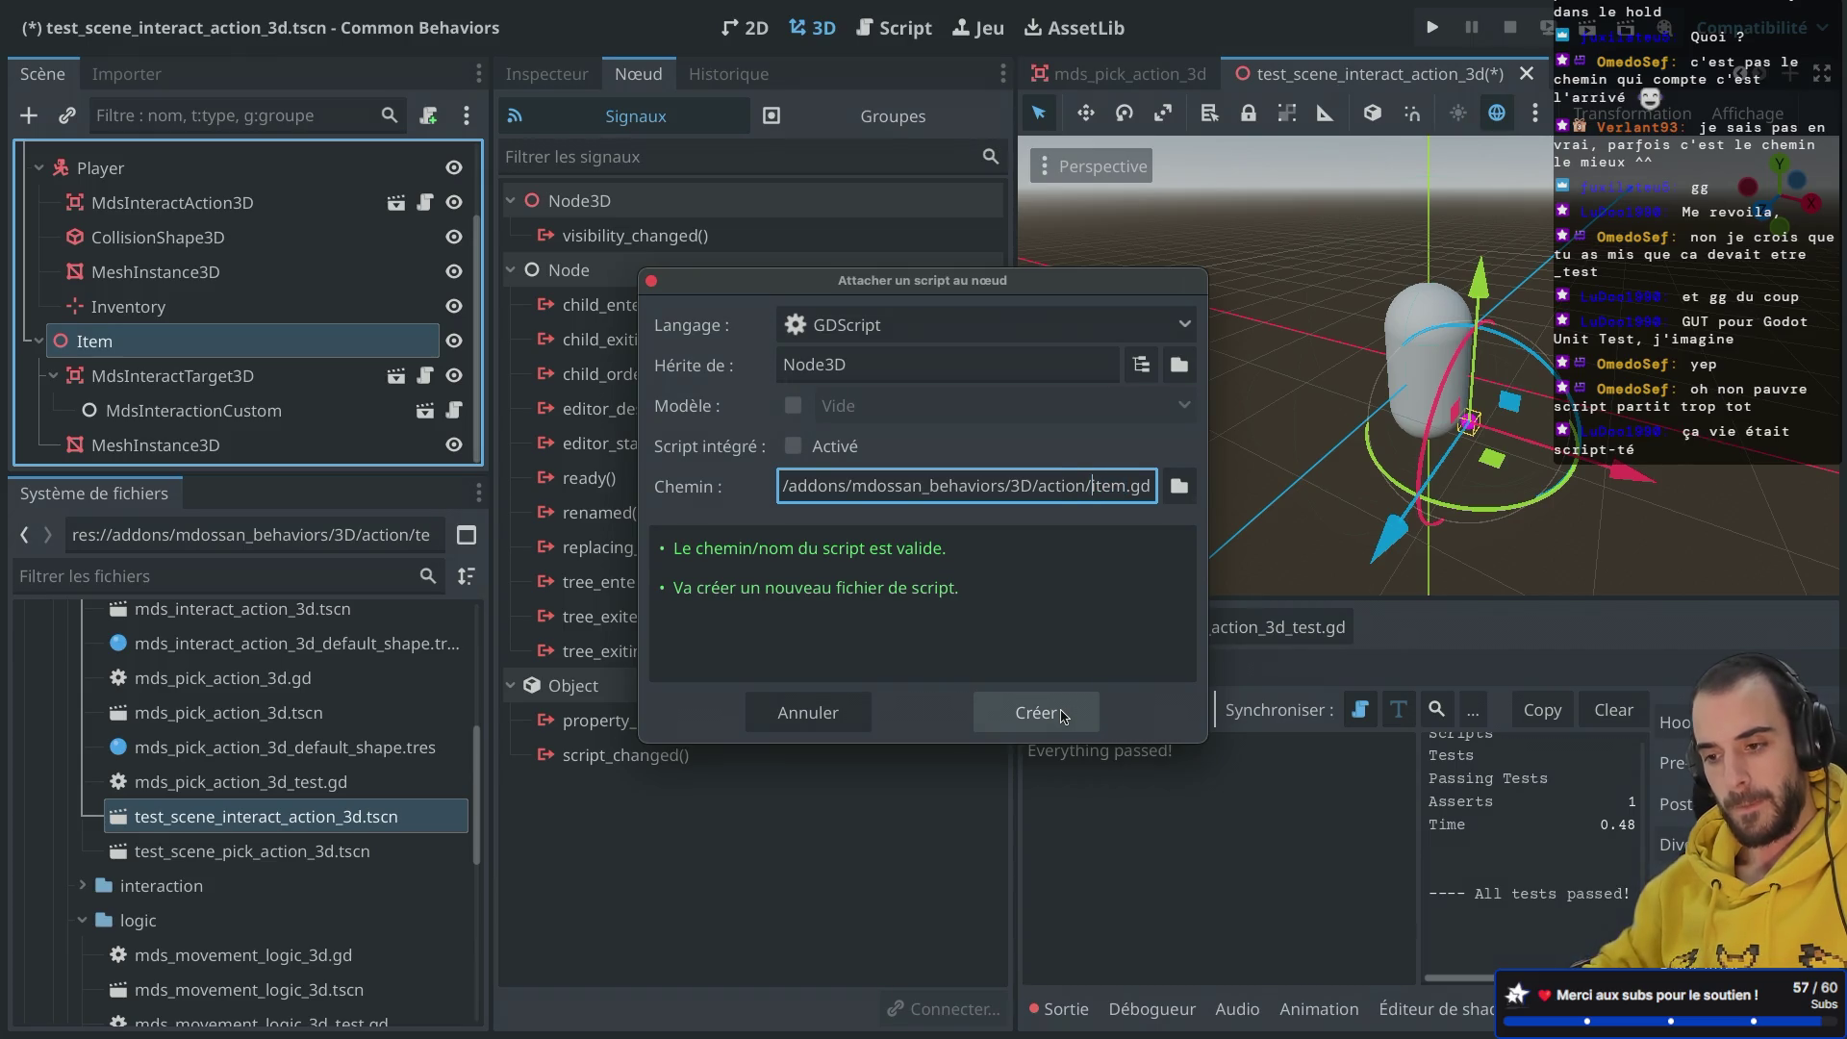
pyautogui.write('test_')
pyautogui.click(1065, 715)
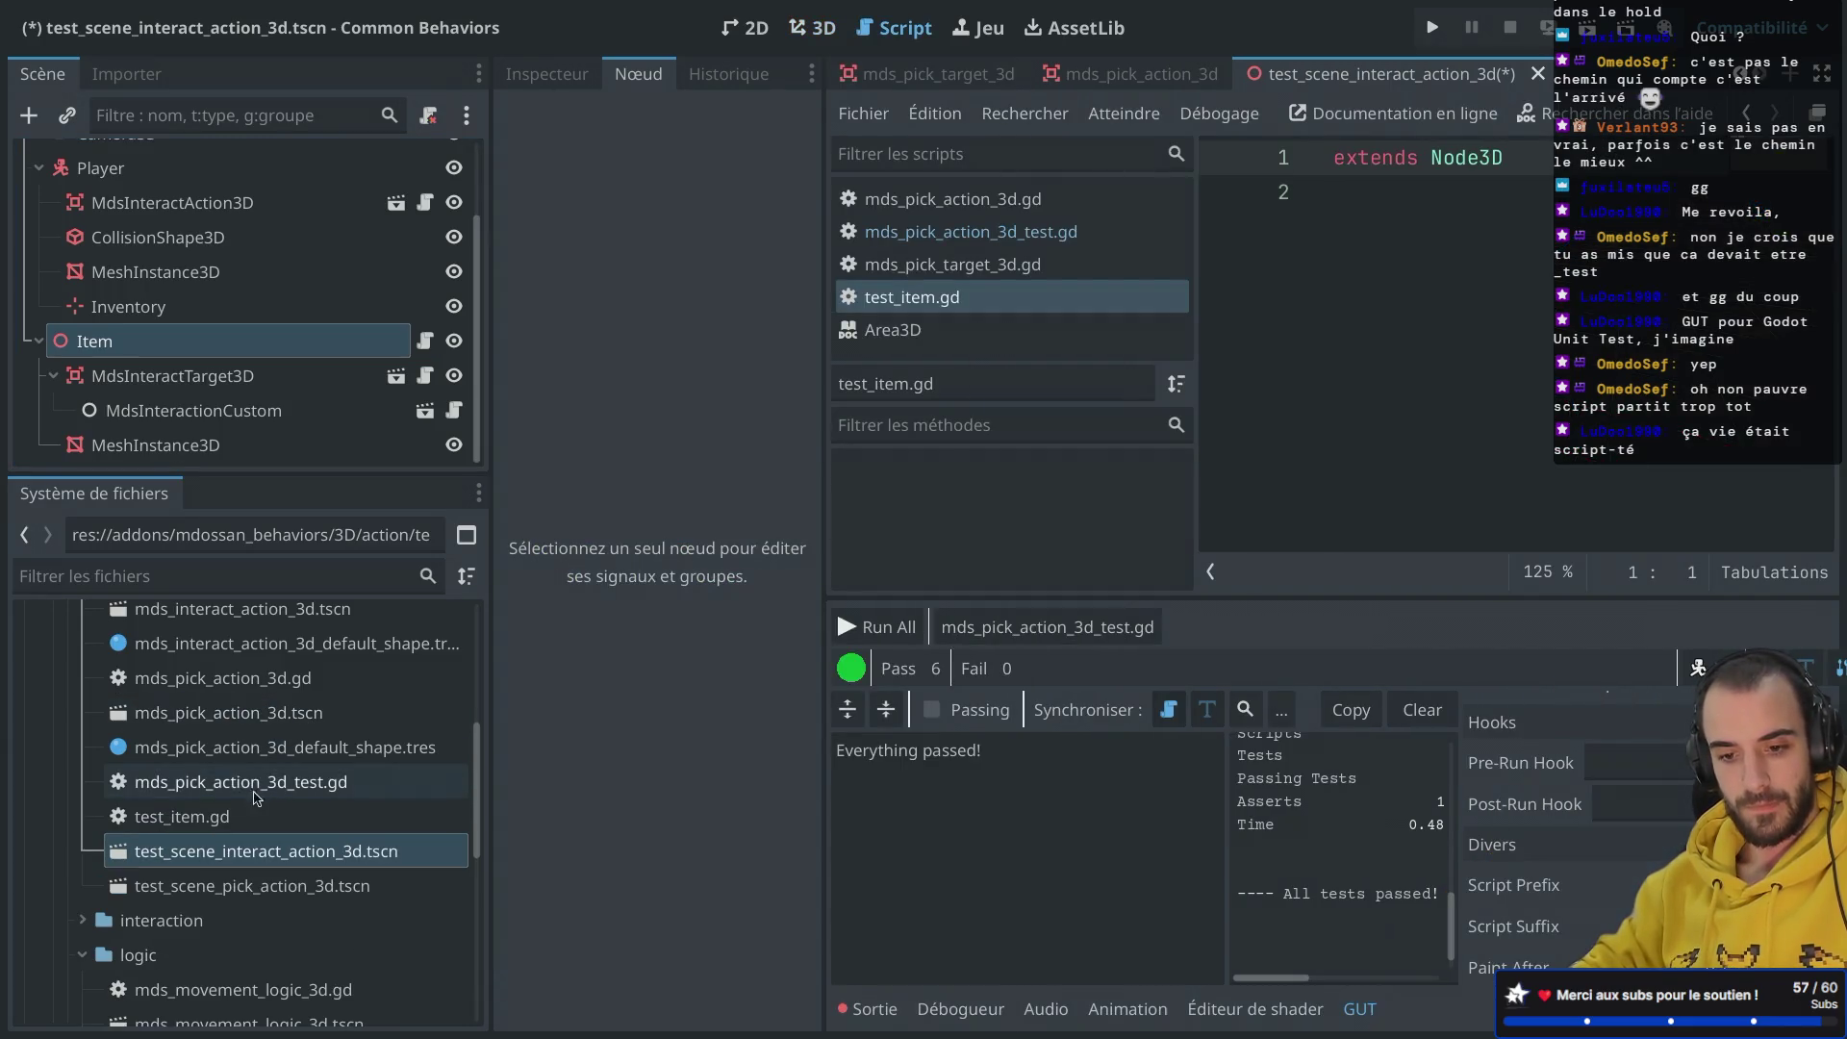
# Step: Add func move_up() with 'position.y += 10' to test_item.gd and save it
pyautogui.click(233, 818)
pyautogui.click(1359, 213)
pyautogui.press('Return')
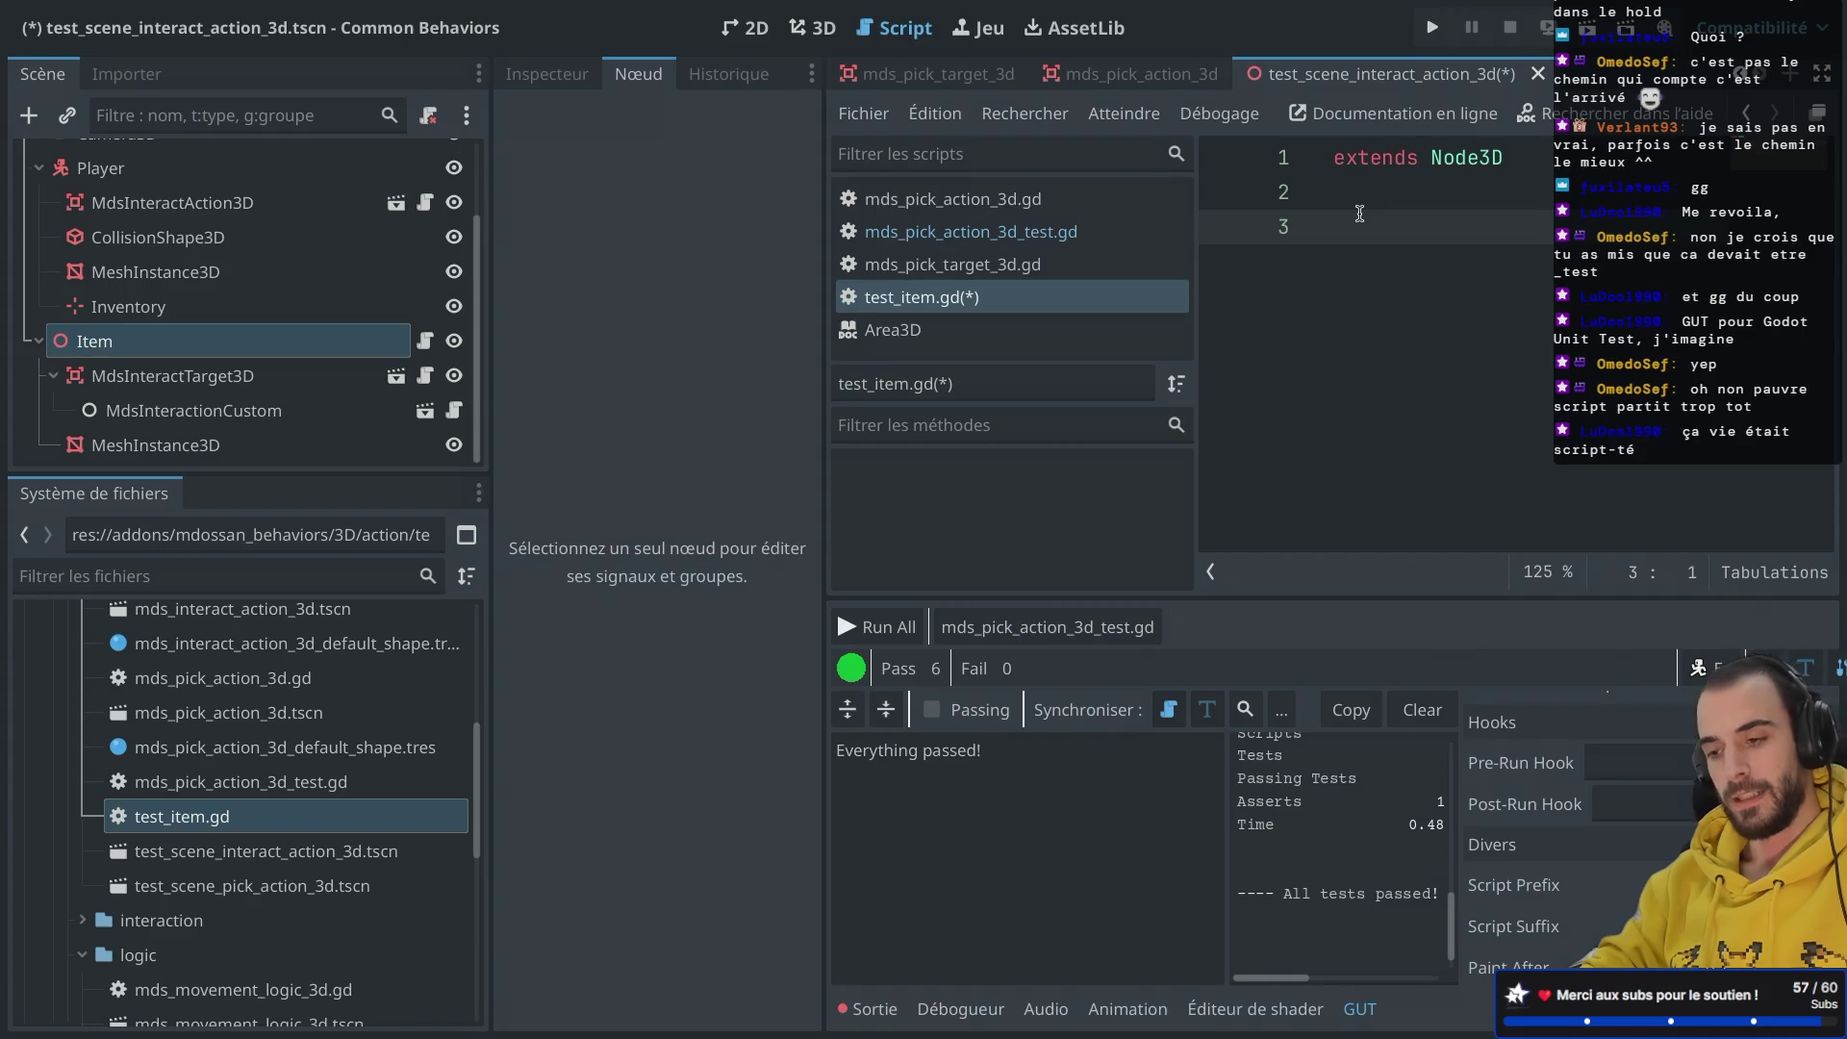
pyautogui.write('fun')
pyautogui.hotkey('ctrl', 'shift', 'F11')
pyautogui.write('c')
pyautogui.press('Escape')
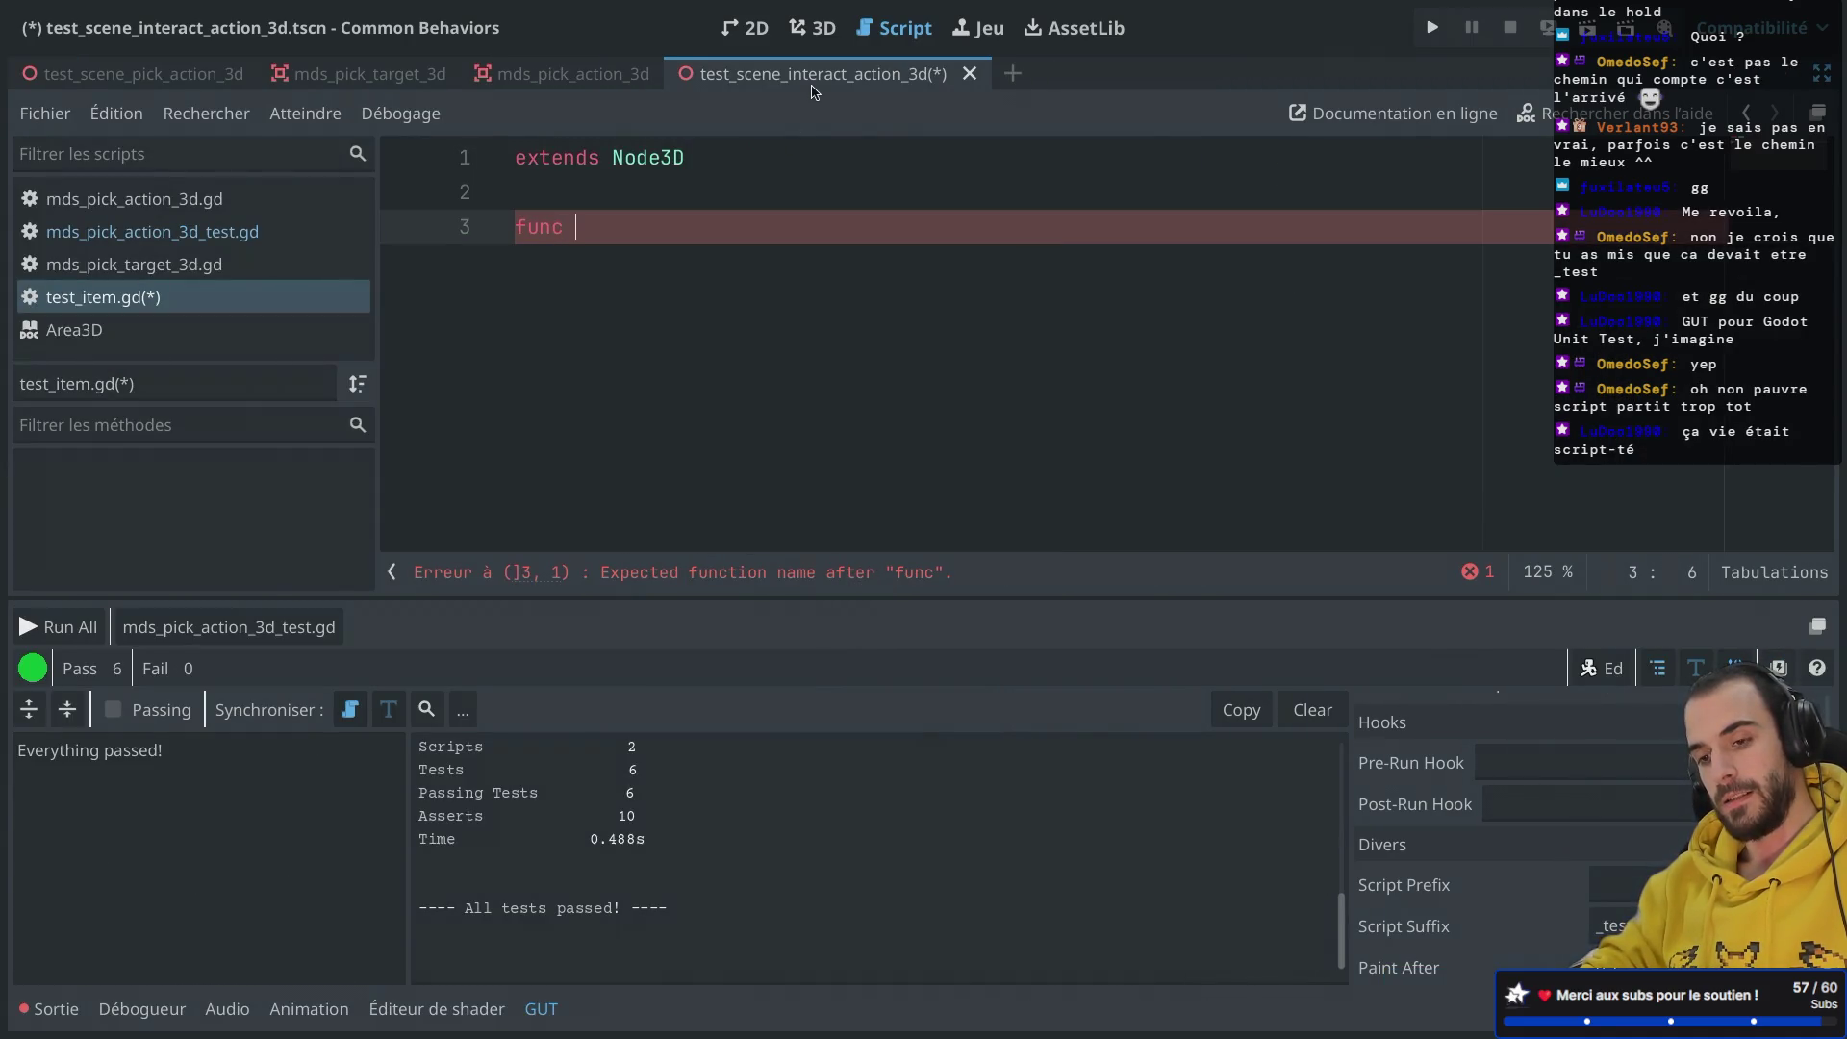
pyautogui.write('move_up():')
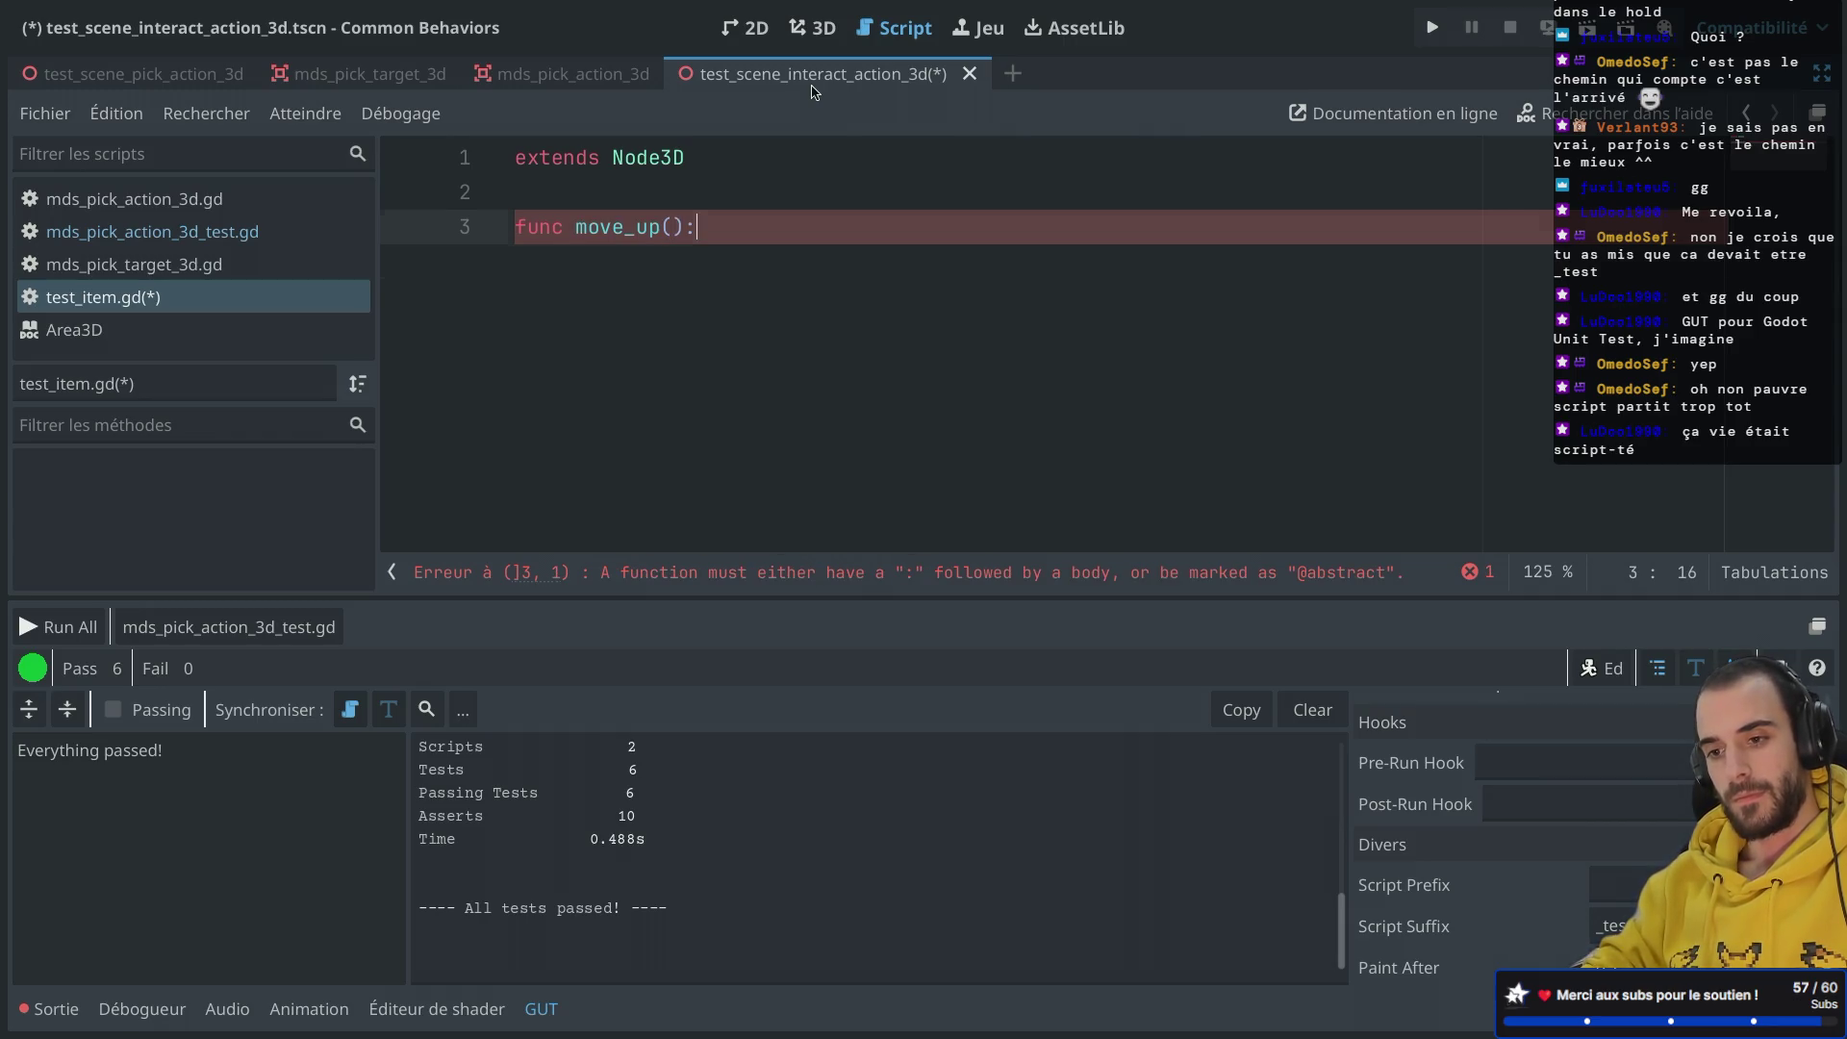
pyautogui.press('Return')
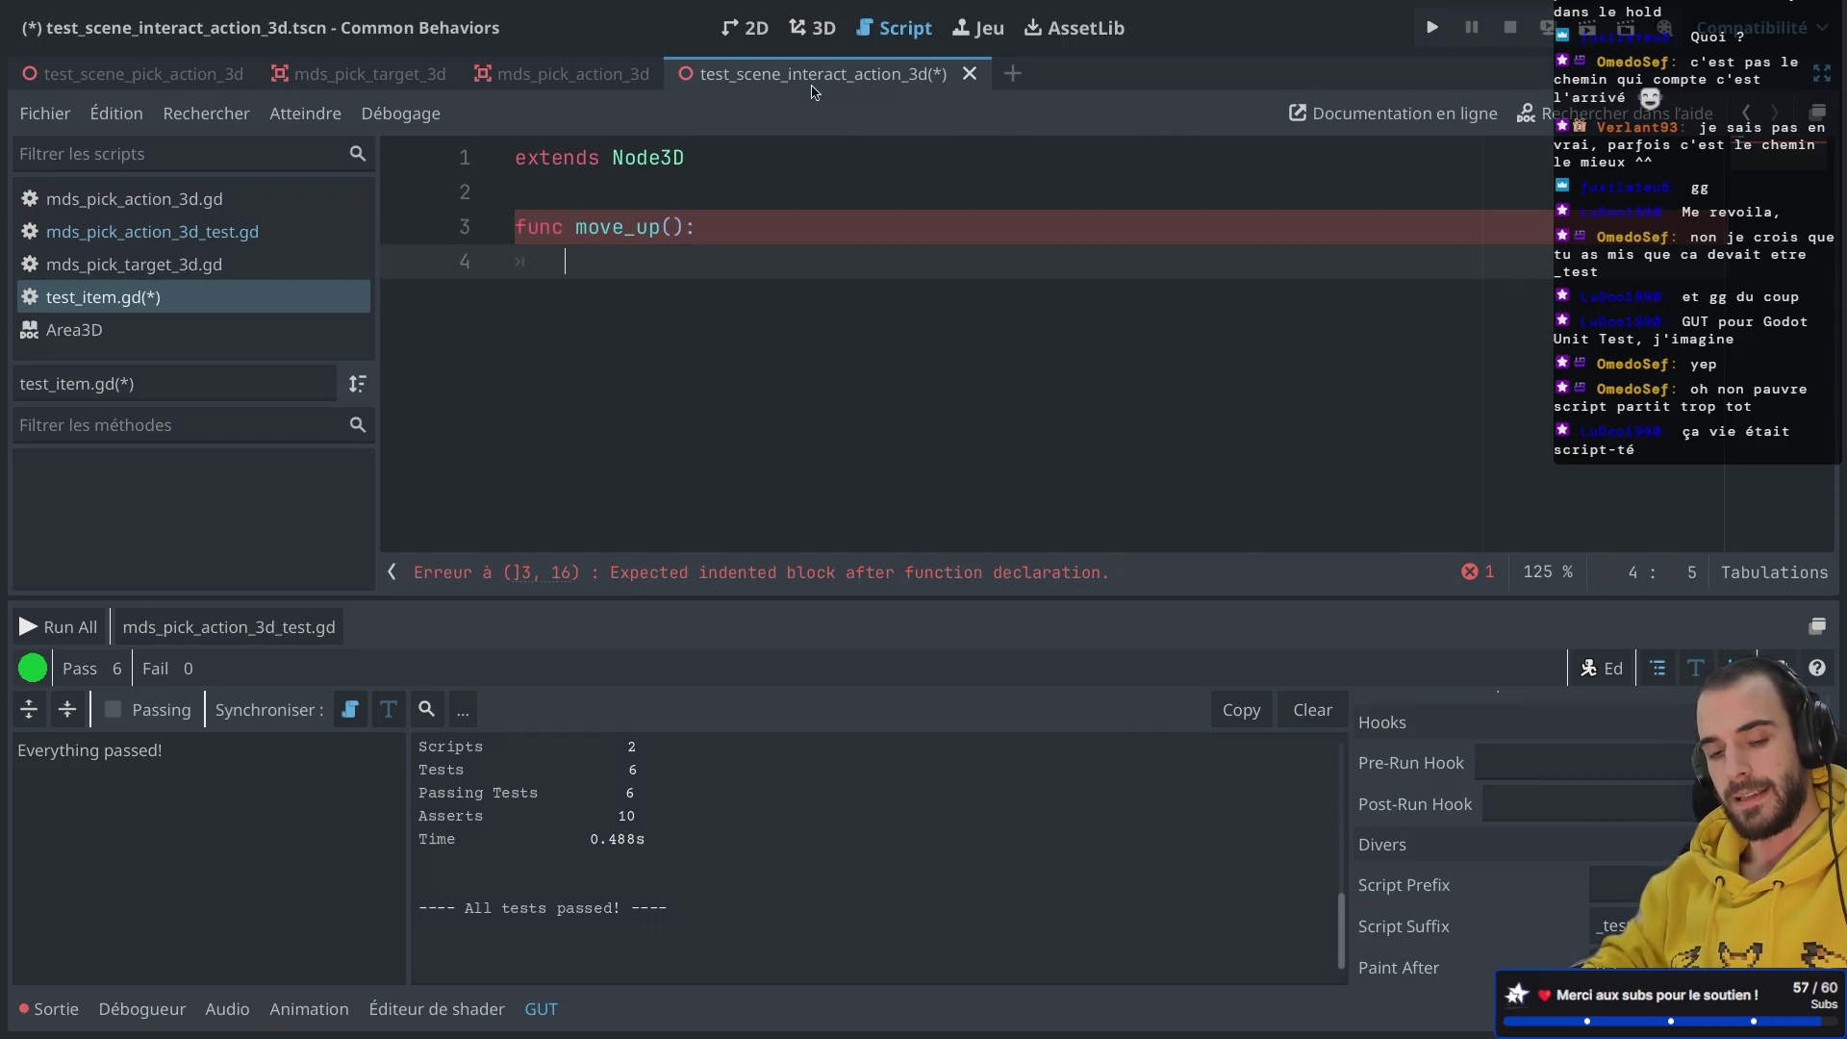
pyautogui.write('po')
pyautogui.press('Return')
pyautogui.write('.y ')
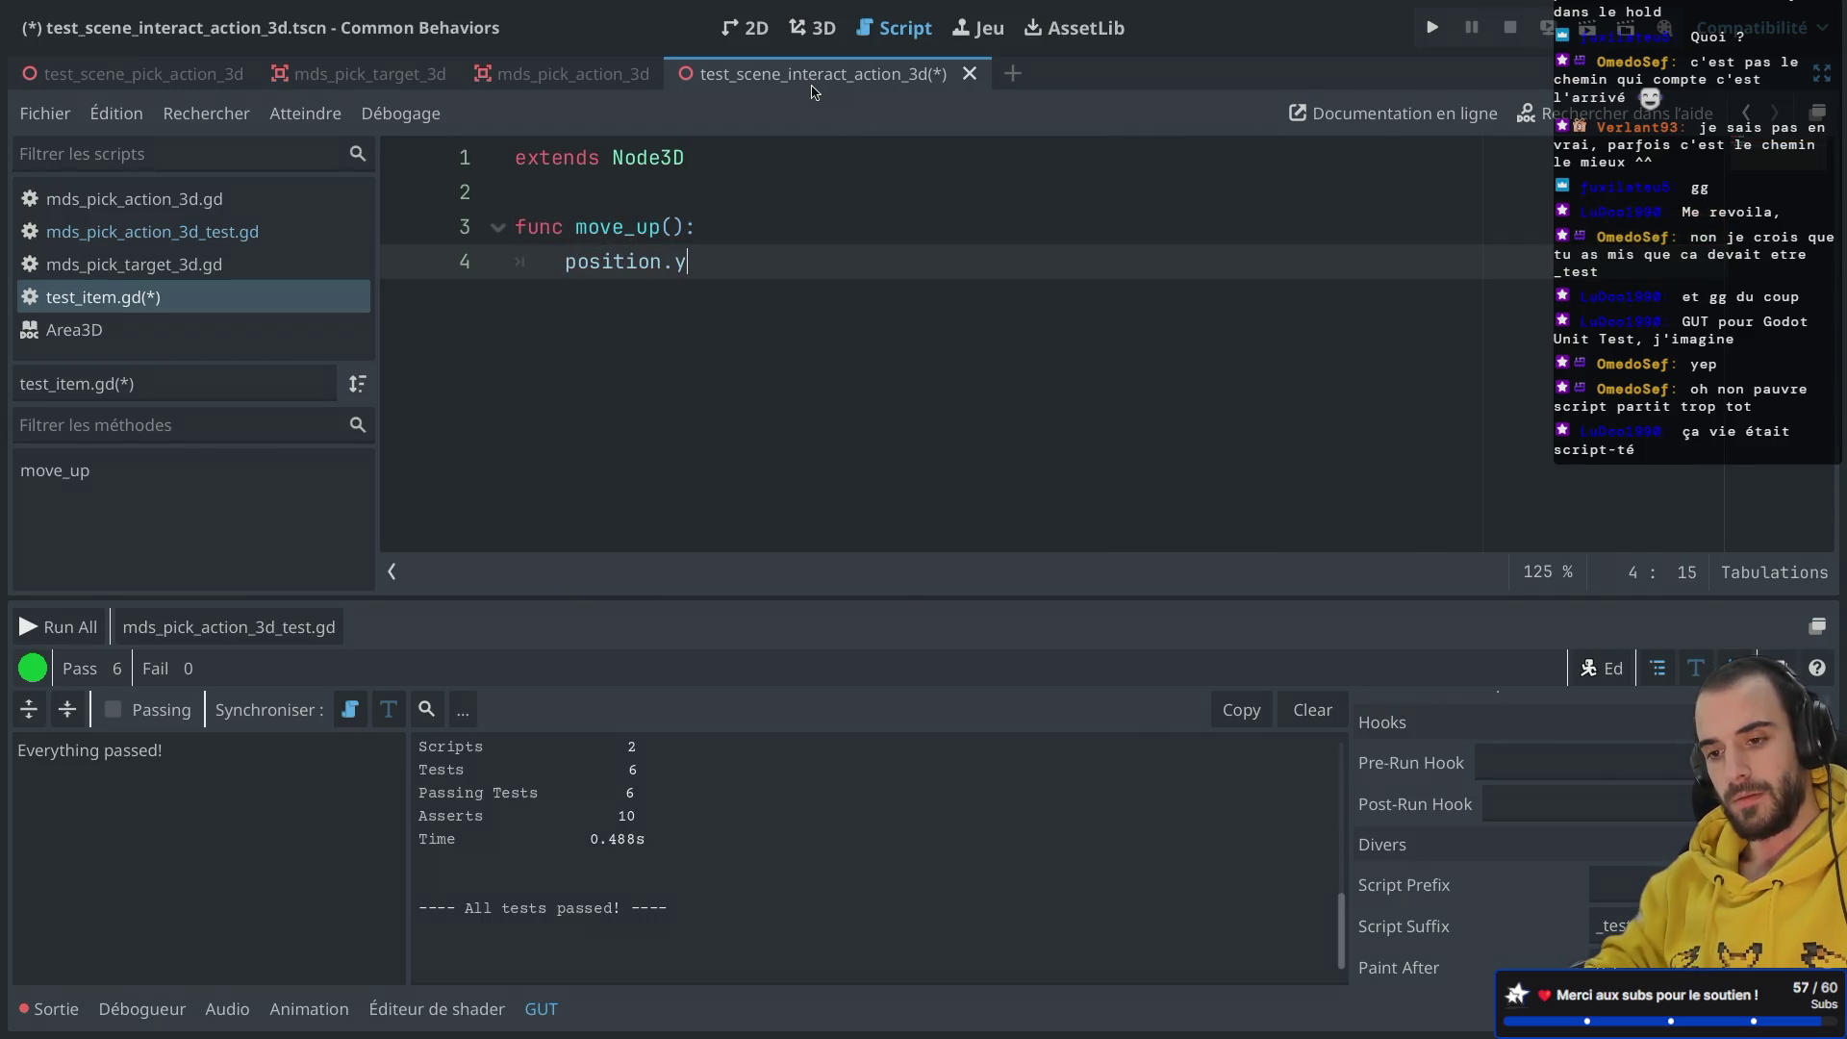
pyautogui.write('+=')
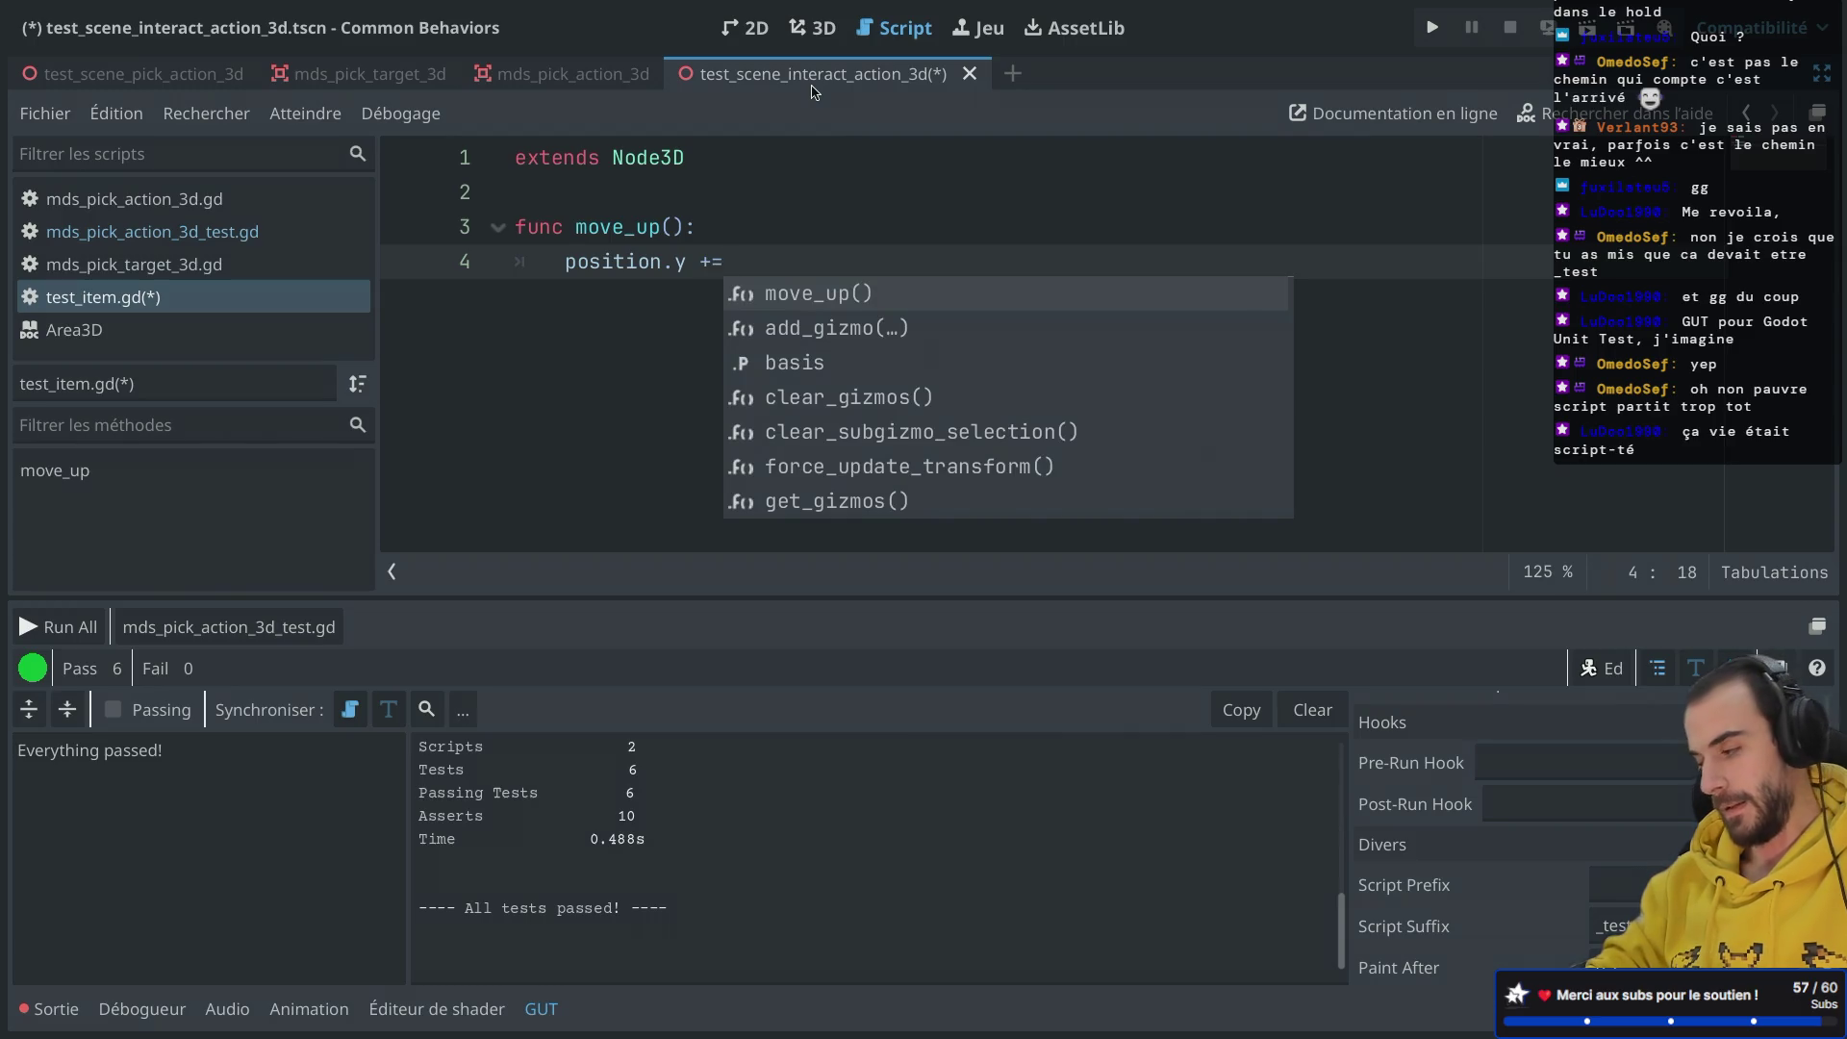
pyautogui.write(' 10')
pyautogui.hotkey('ctrl', 's')
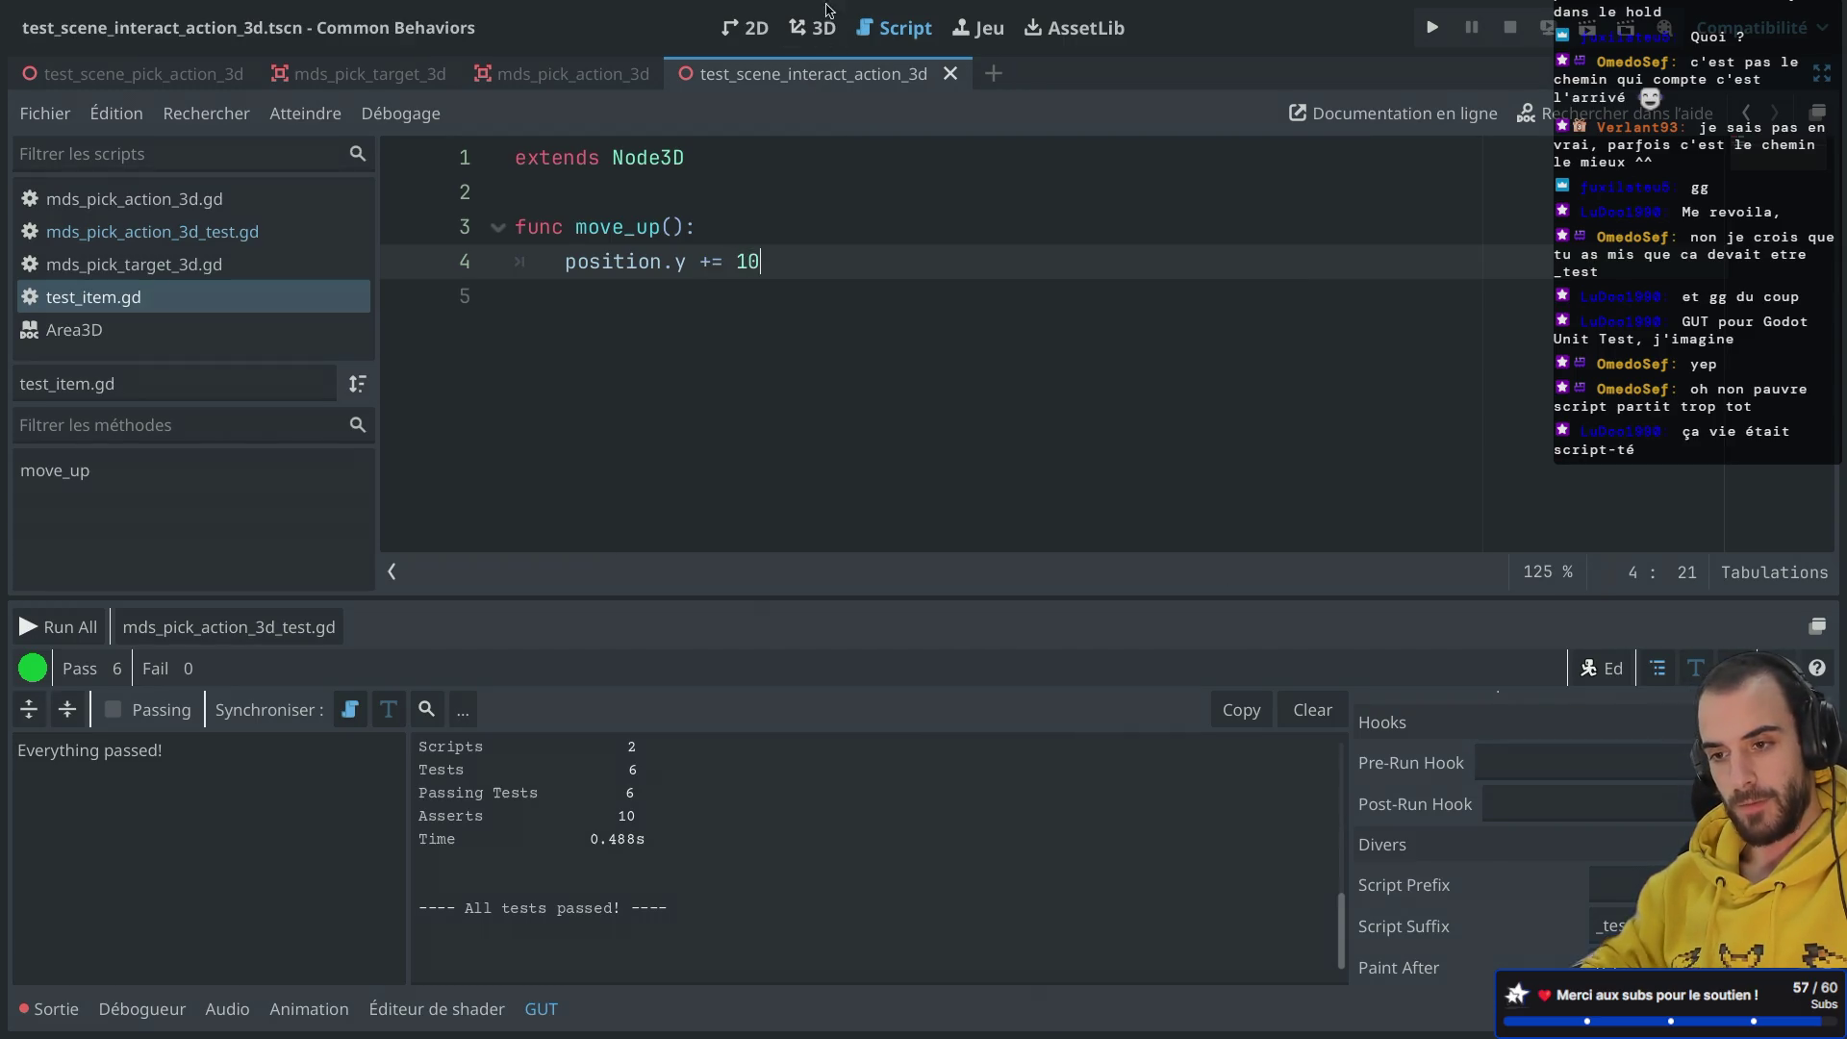
pyautogui.click(811, 38)
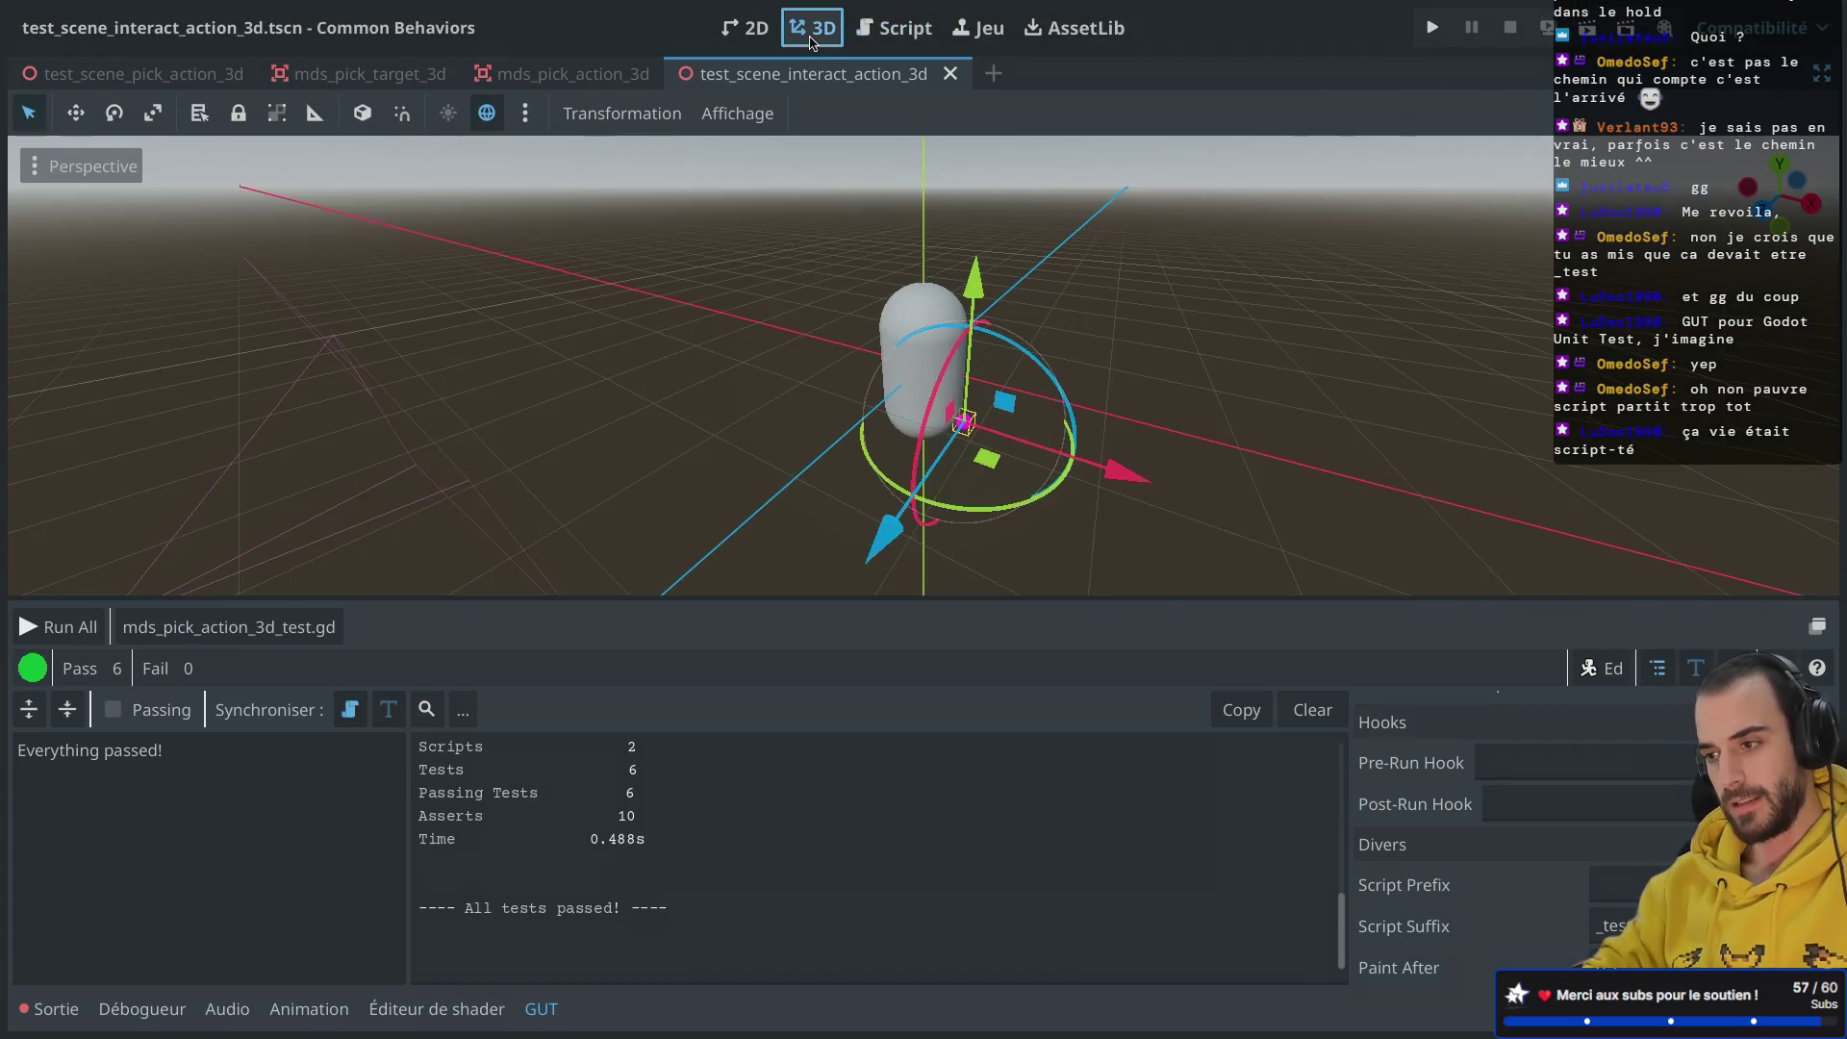
# Step: Move the Item node to position x 0.5, y 0 in its Transform and save the scene
pyautogui.click(894, 29)
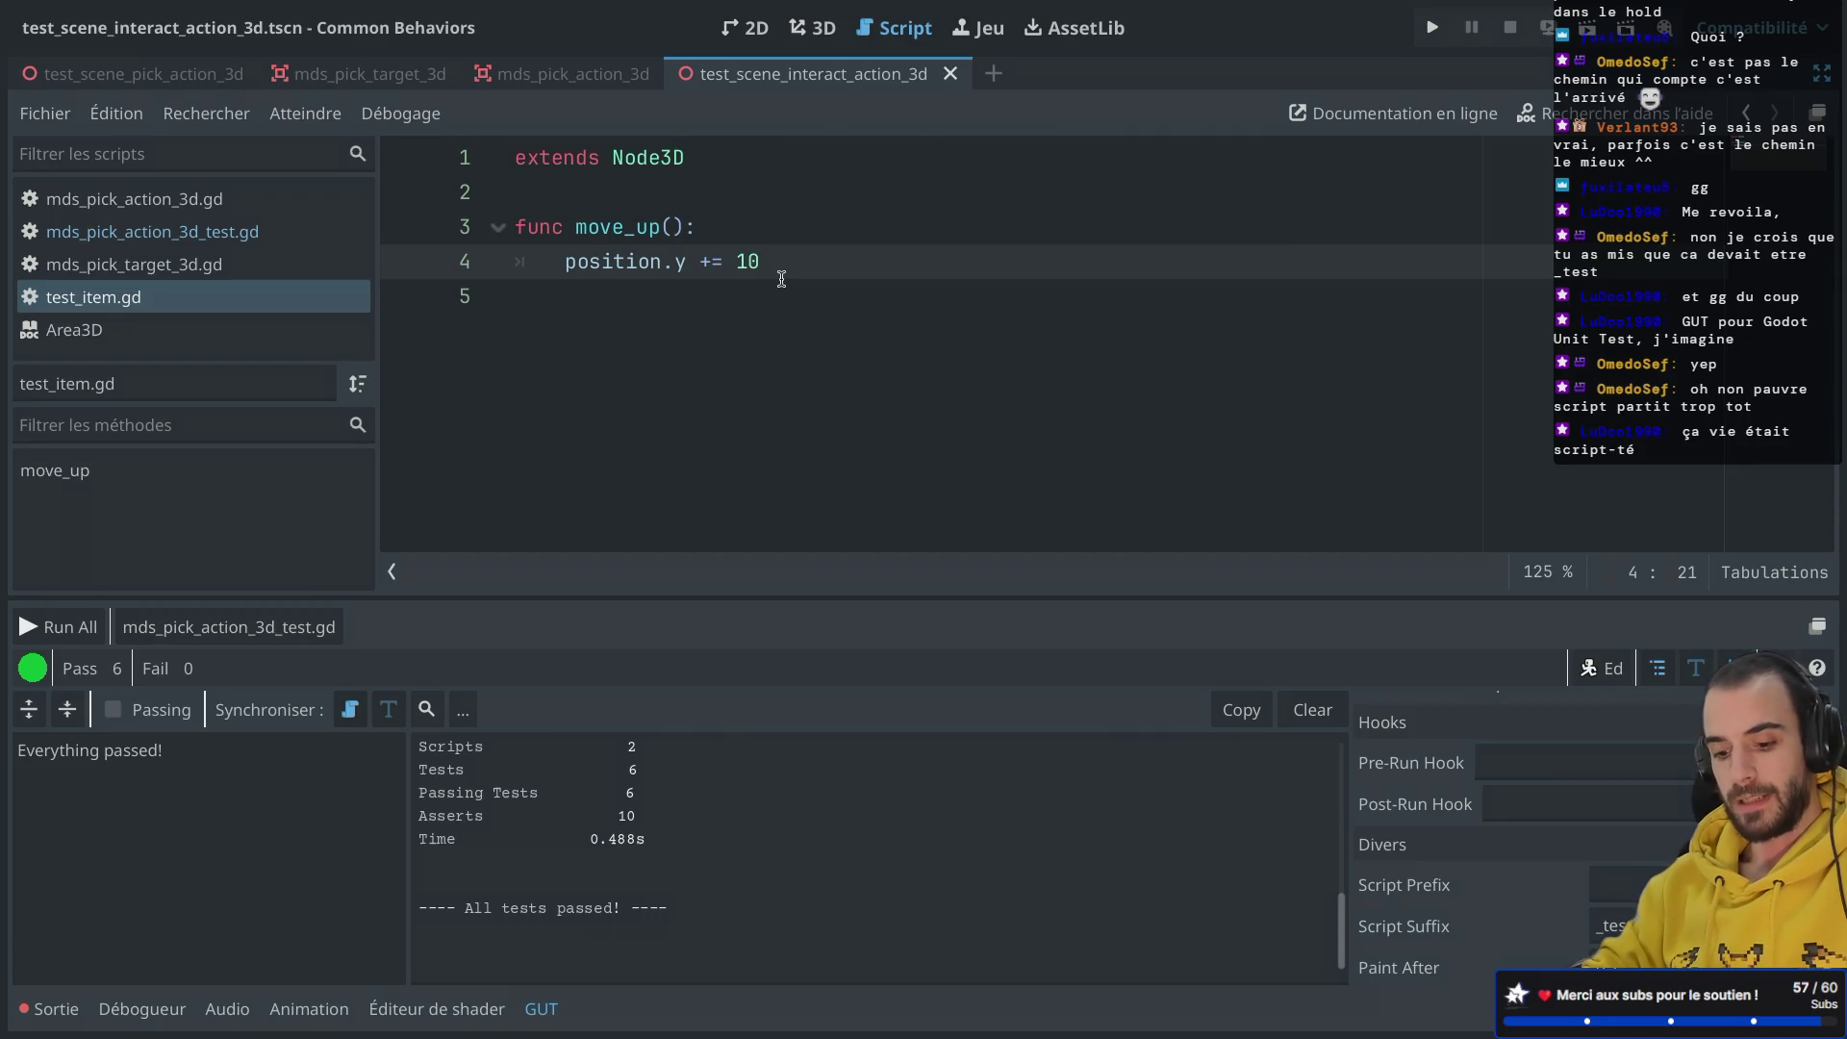
pyautogui.hotkey('ctrl', 'shift', 'F11')
pyautogui.click(199, 345)
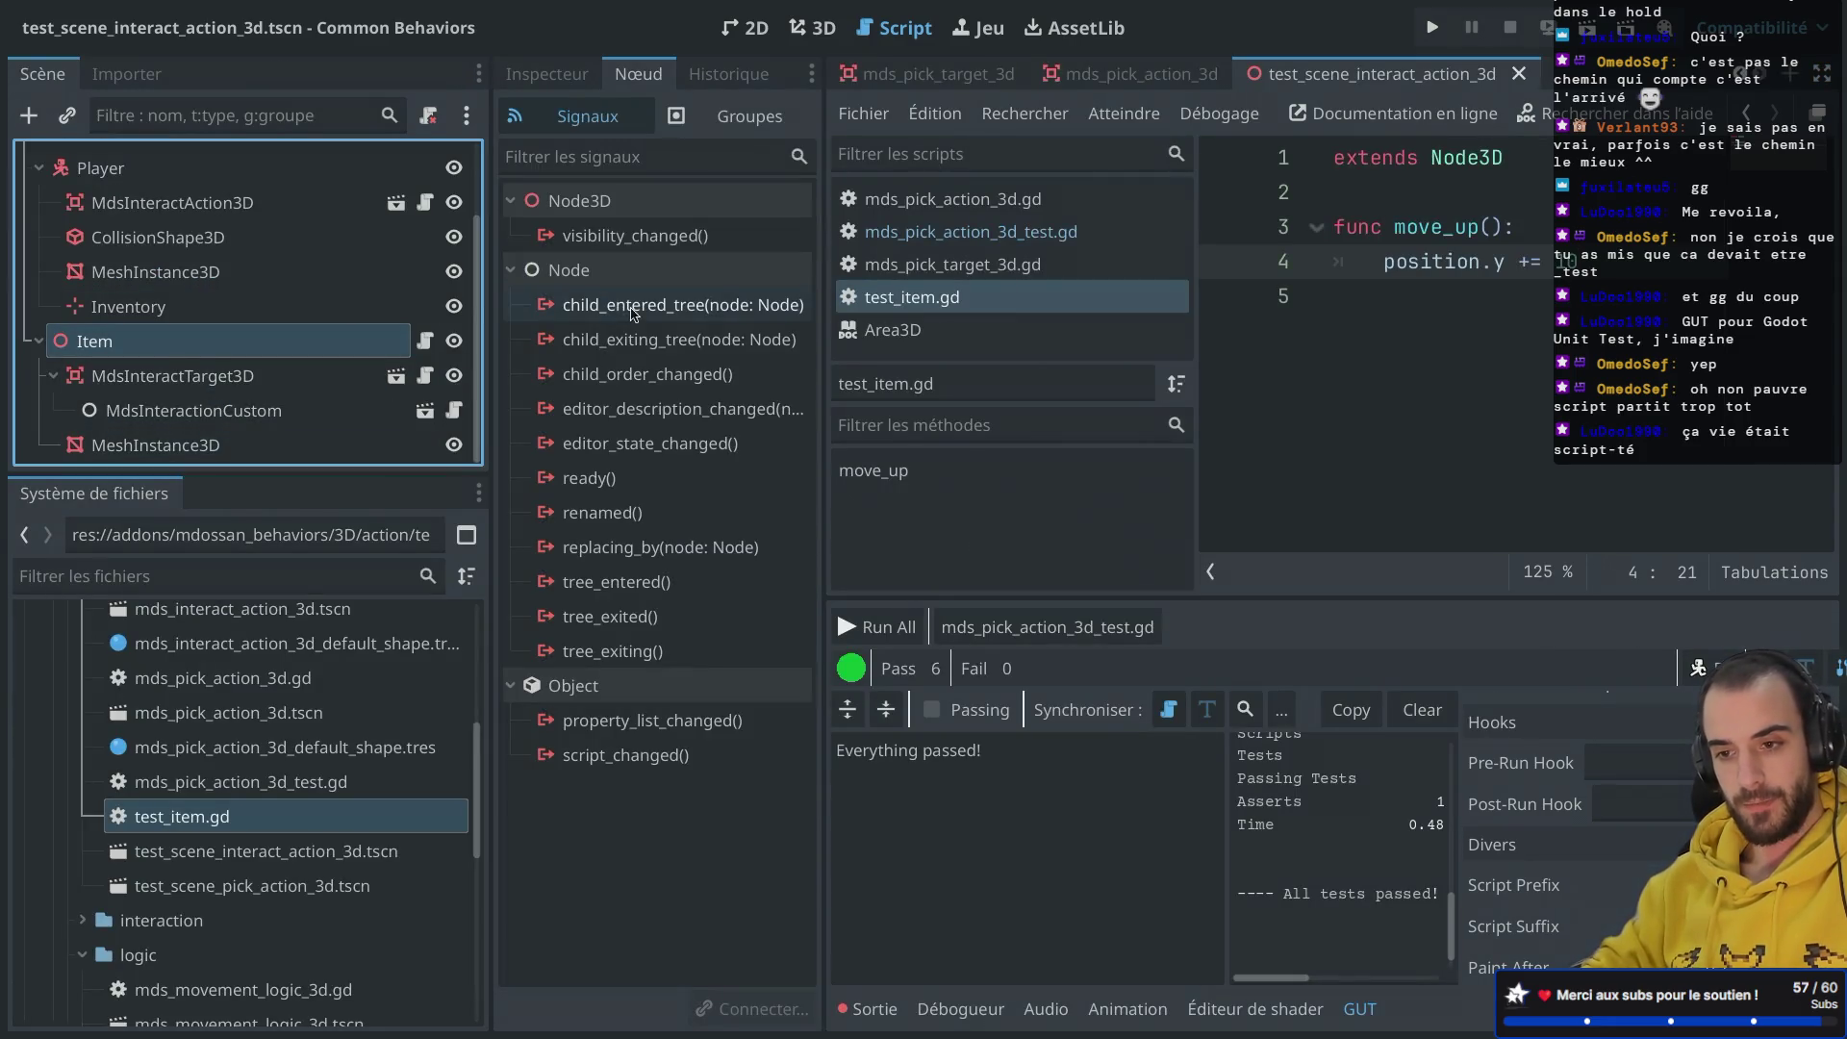
pyautogui.click(546, 74)
pyautogui.click(517, 265)
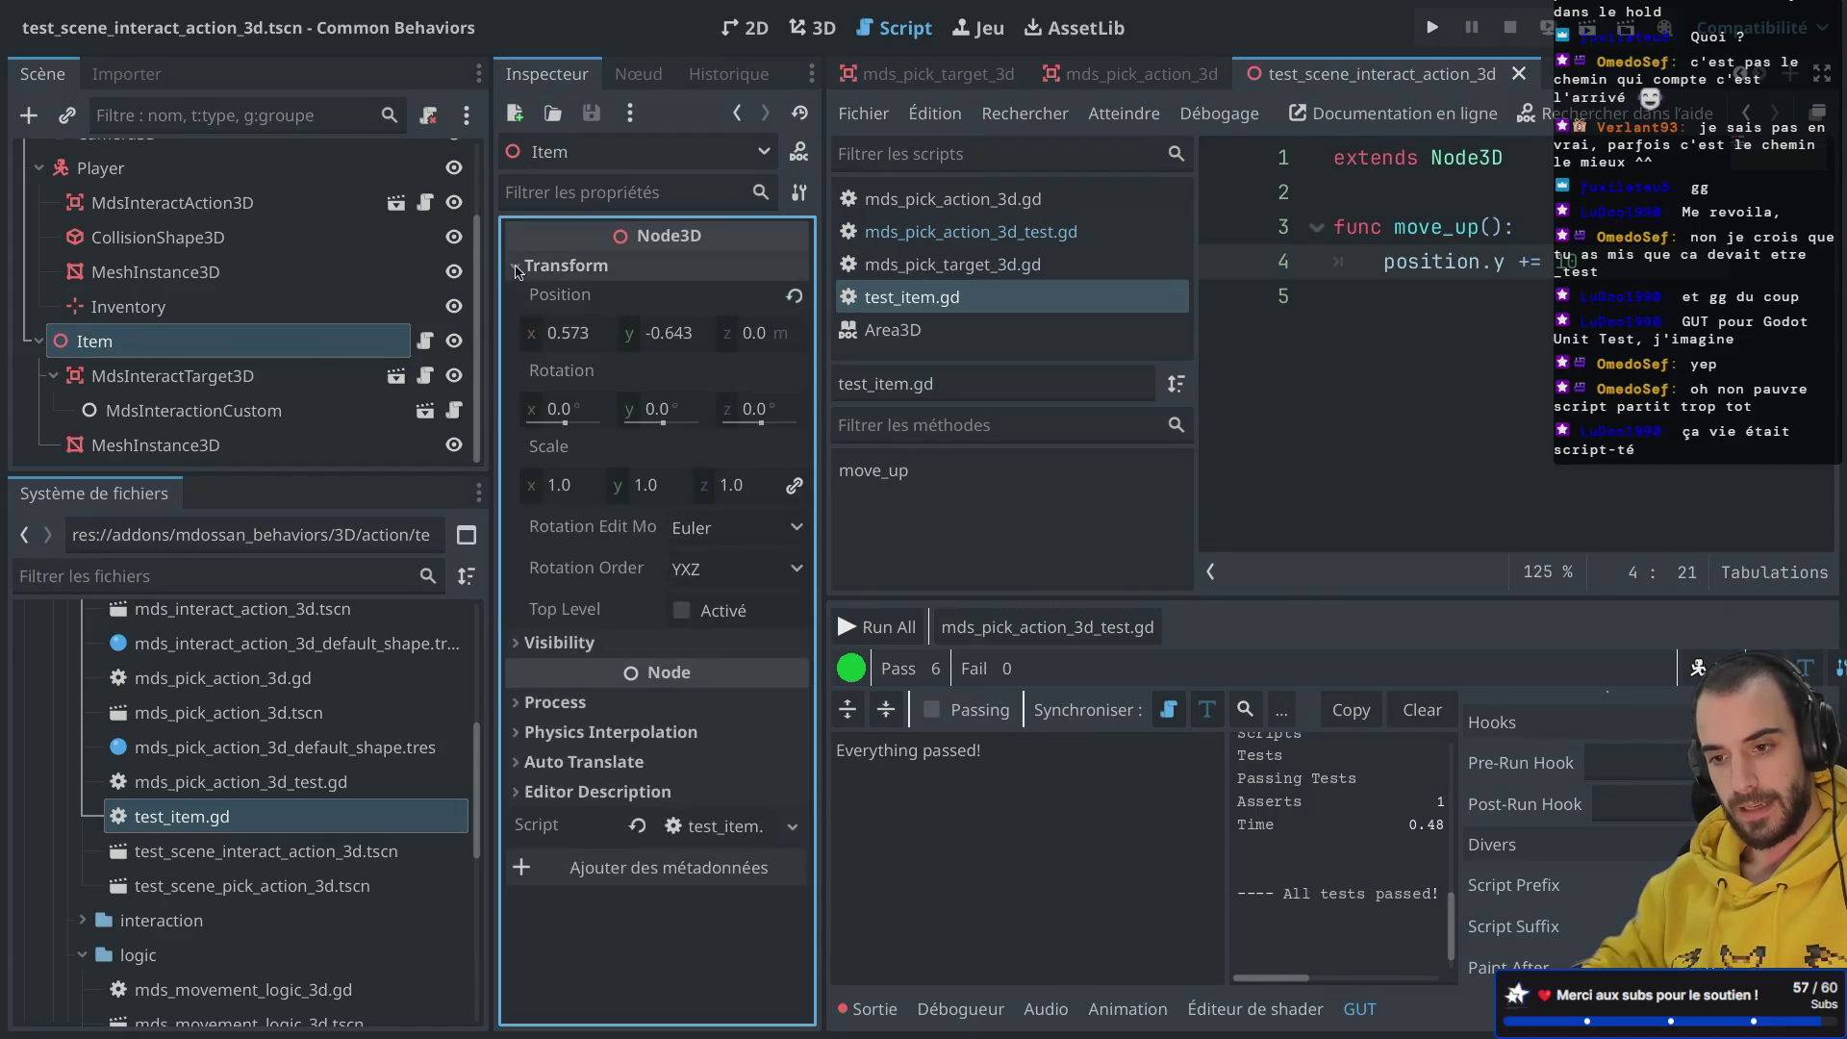
pyautogui.click(662, 333)
pyautogui.write('0')
pyautogui.press('Return')
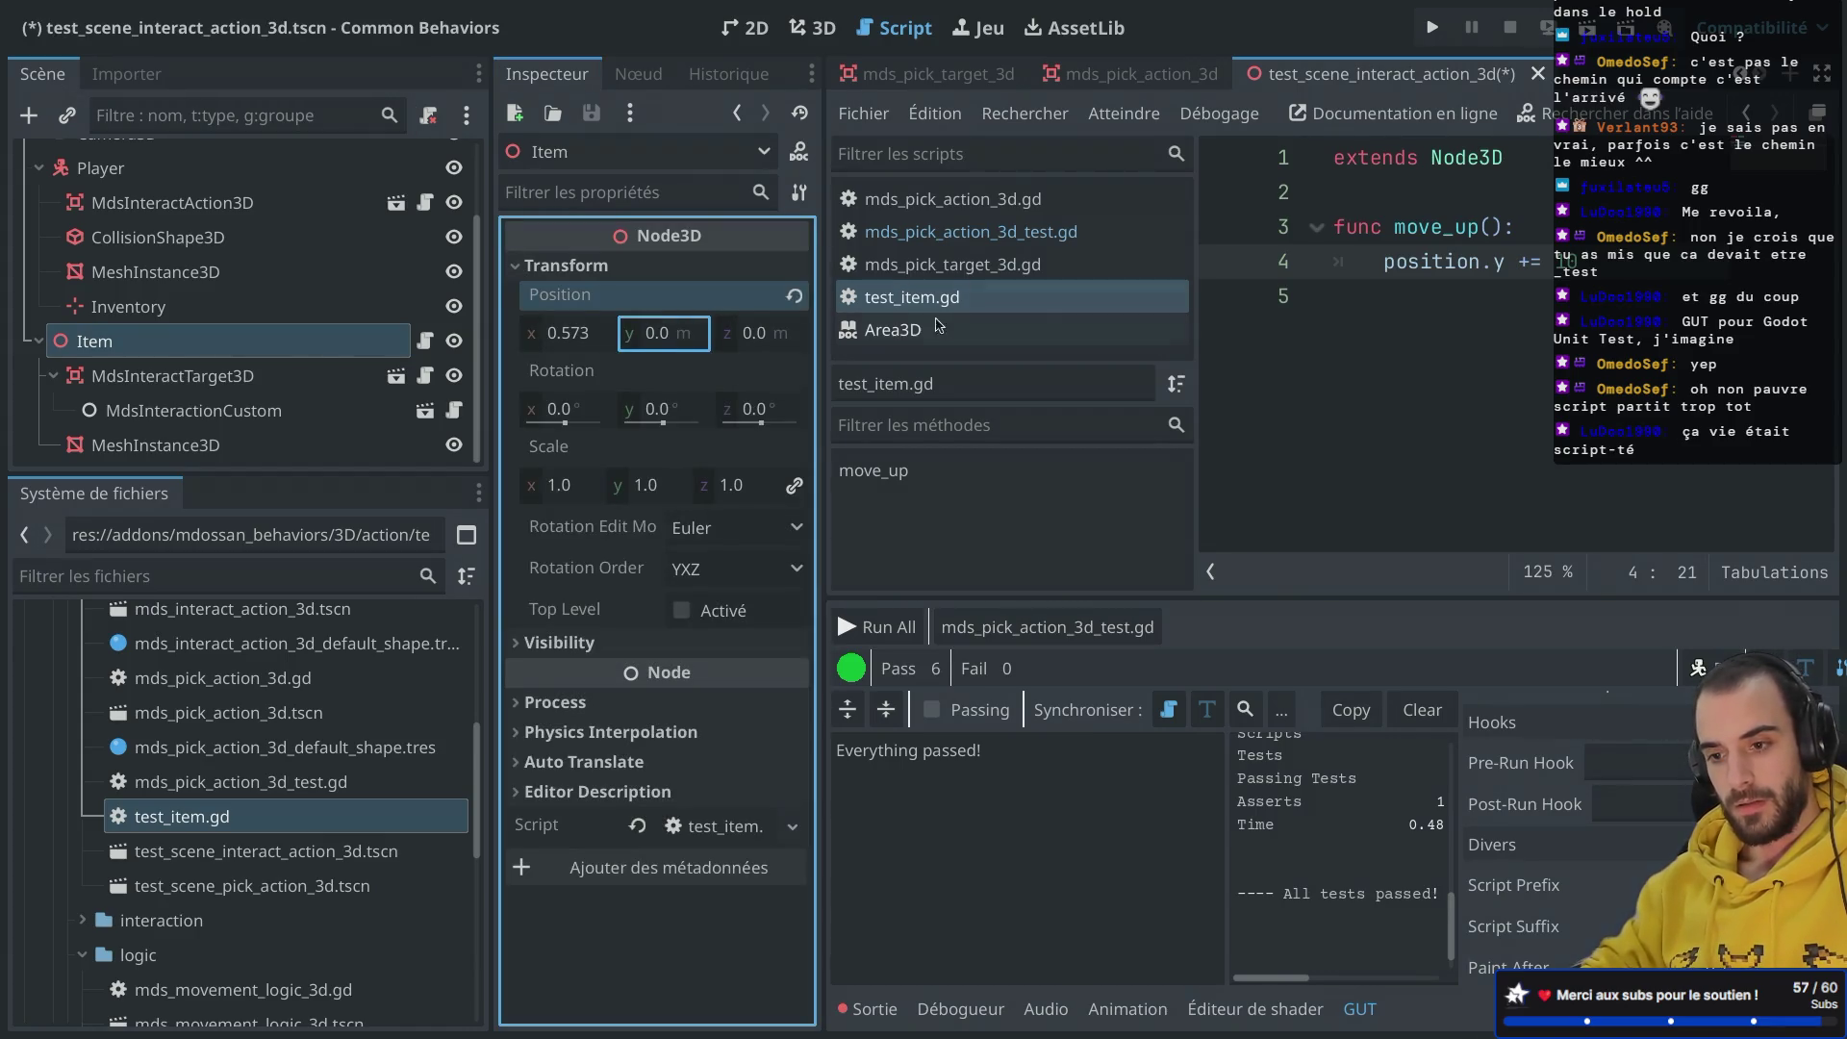
pyautogui.click(590, 346)
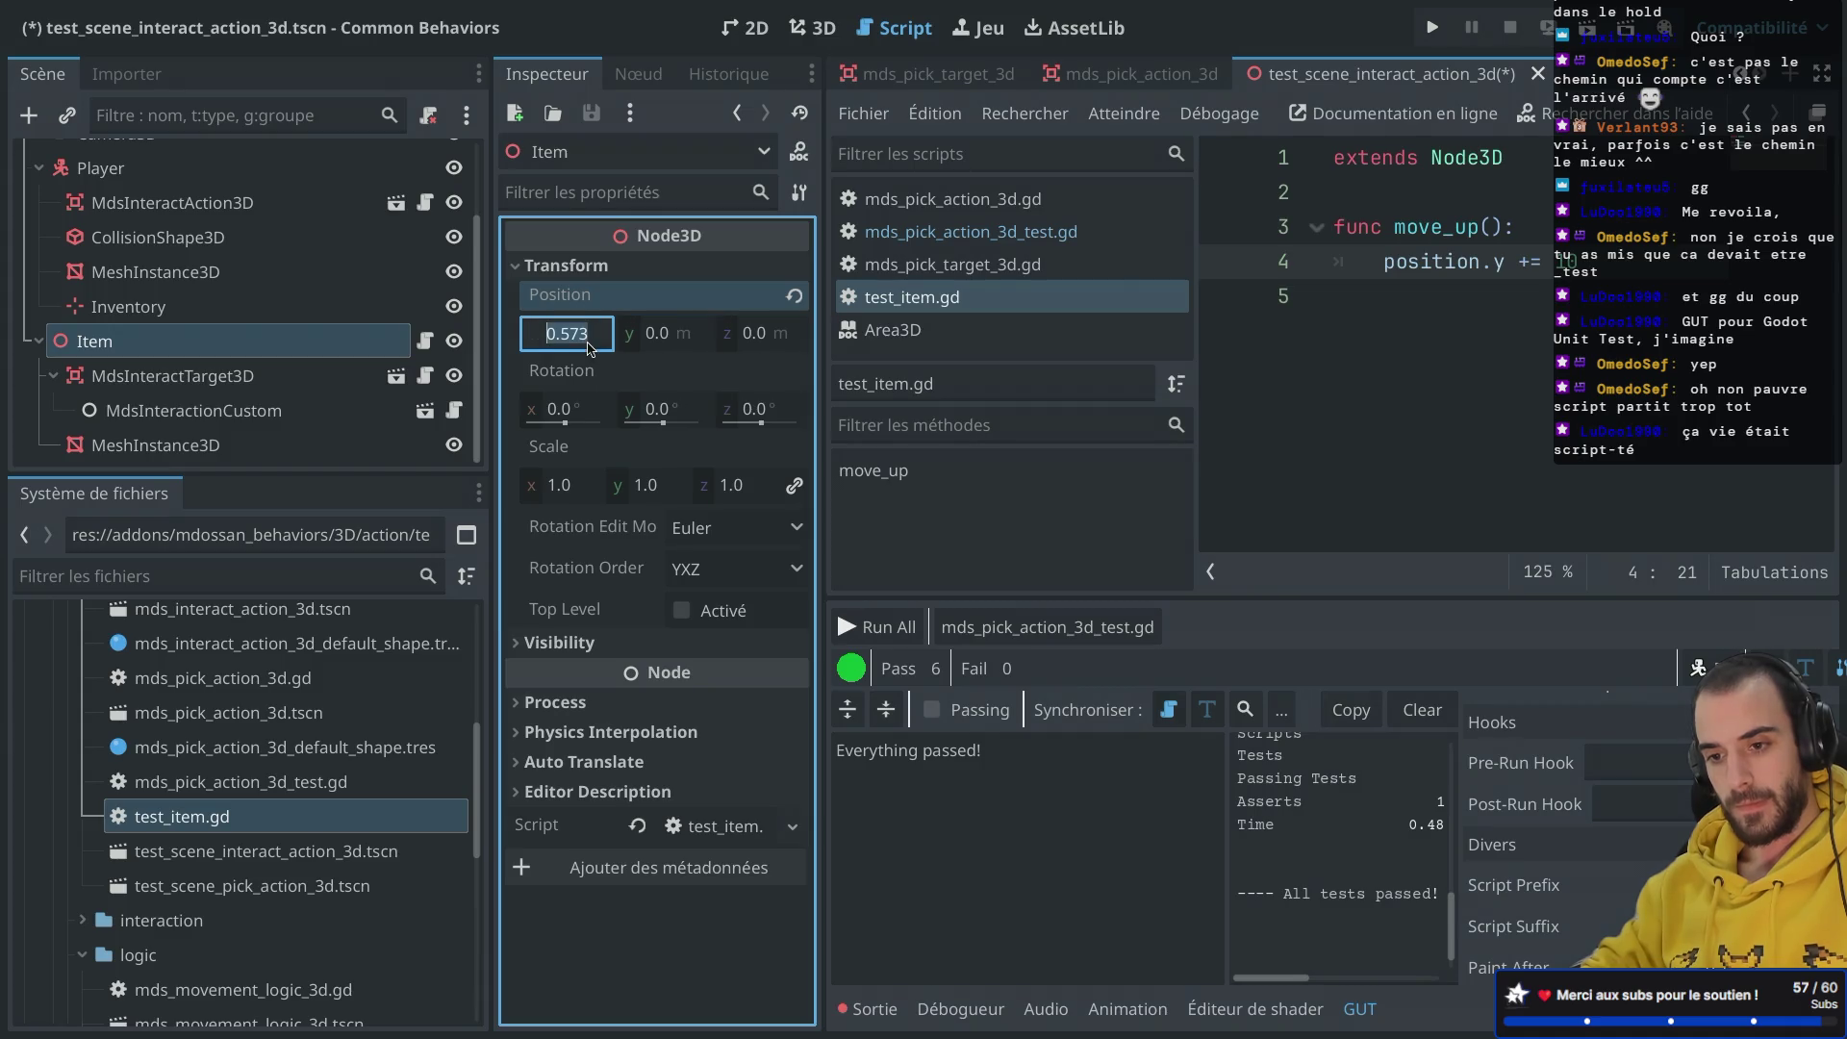
pyautogui.write('0.5')
pyautogui.press('Return')
pyautogui.hotkey('ctrl', 's')
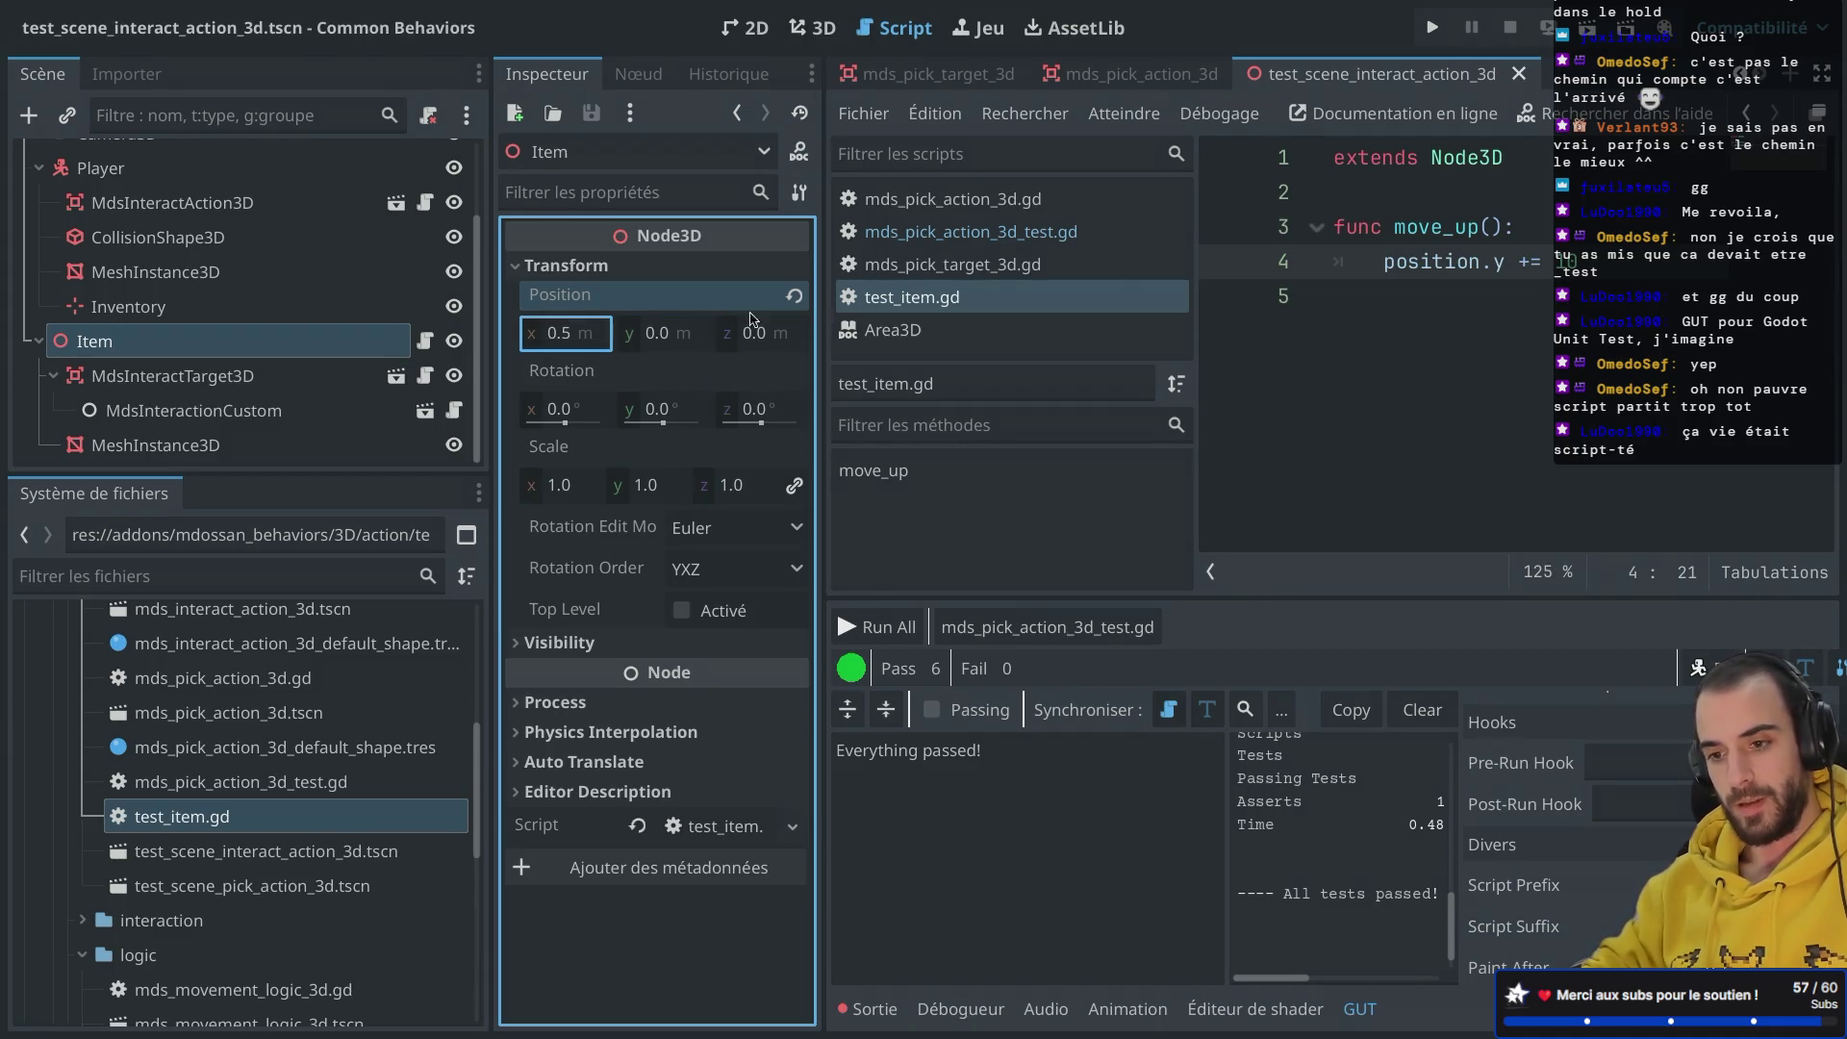
# Step: Check the repositioned Item in the 3D view and run the current scene
pyautogui.click(813, 27)
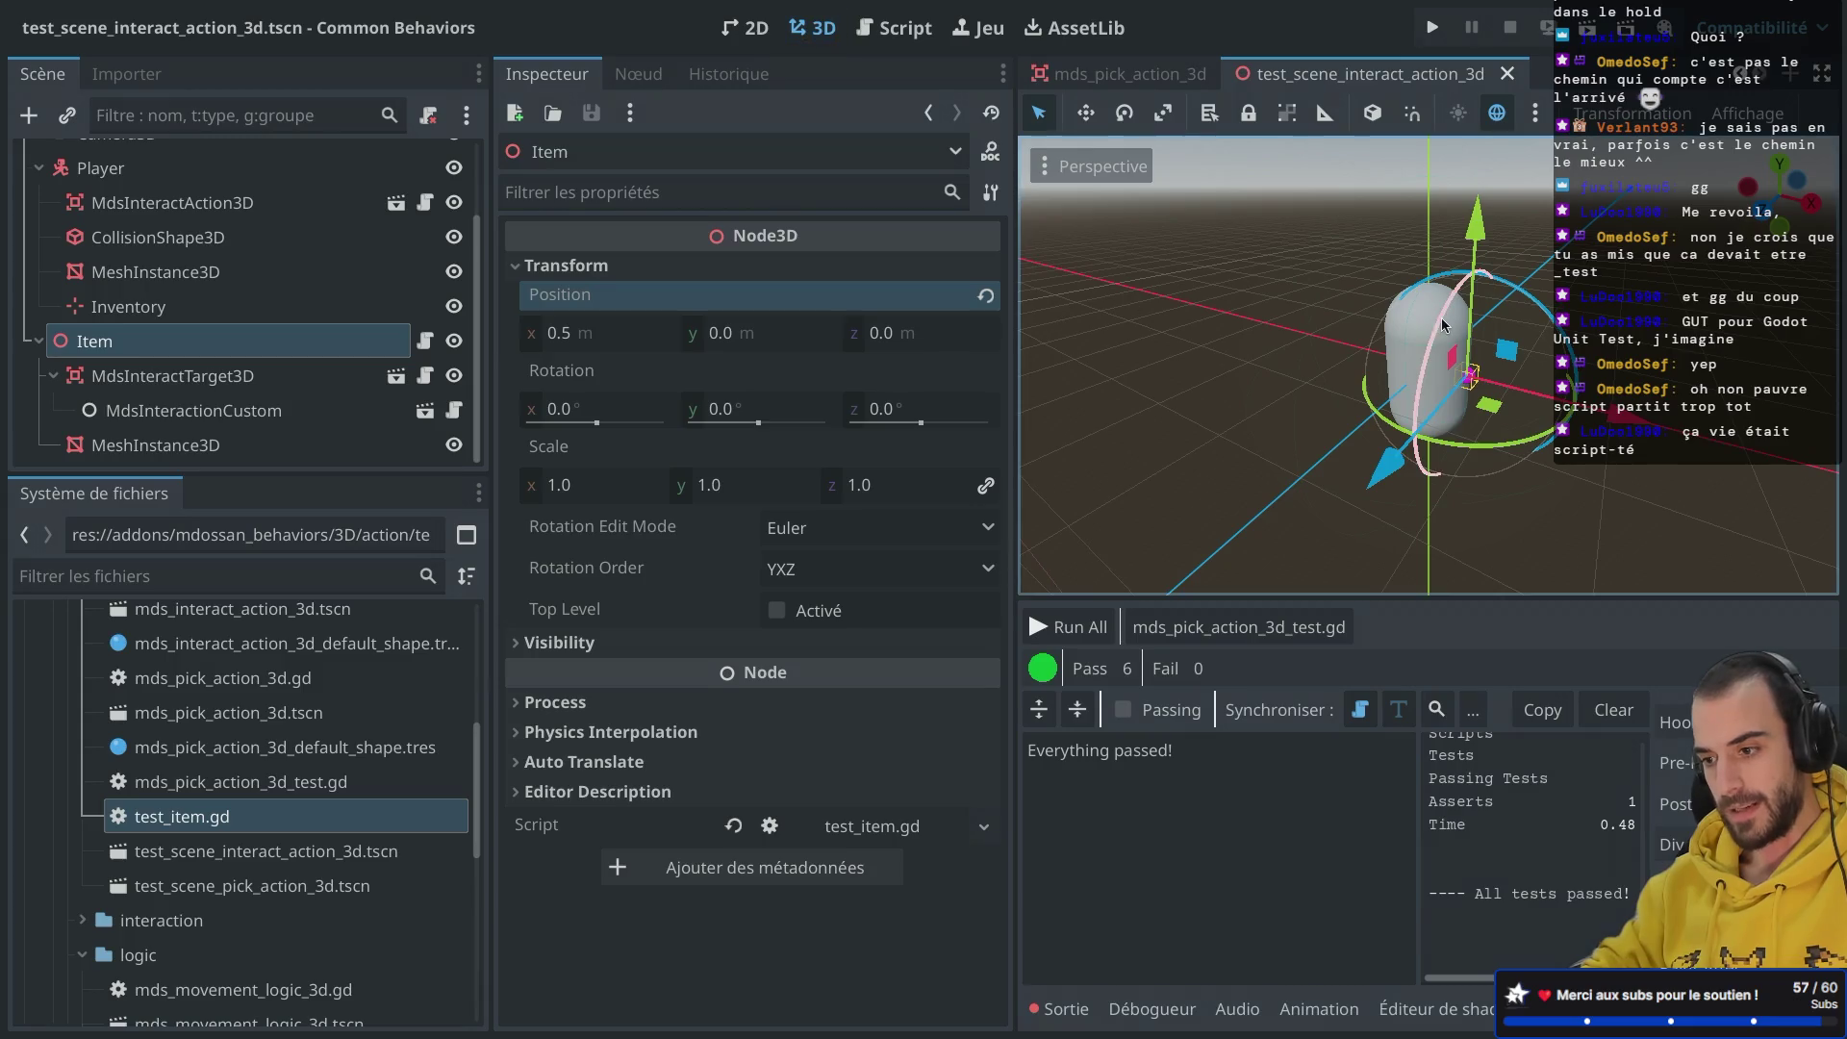
pyautogui.scroll(5, 1441, 318)
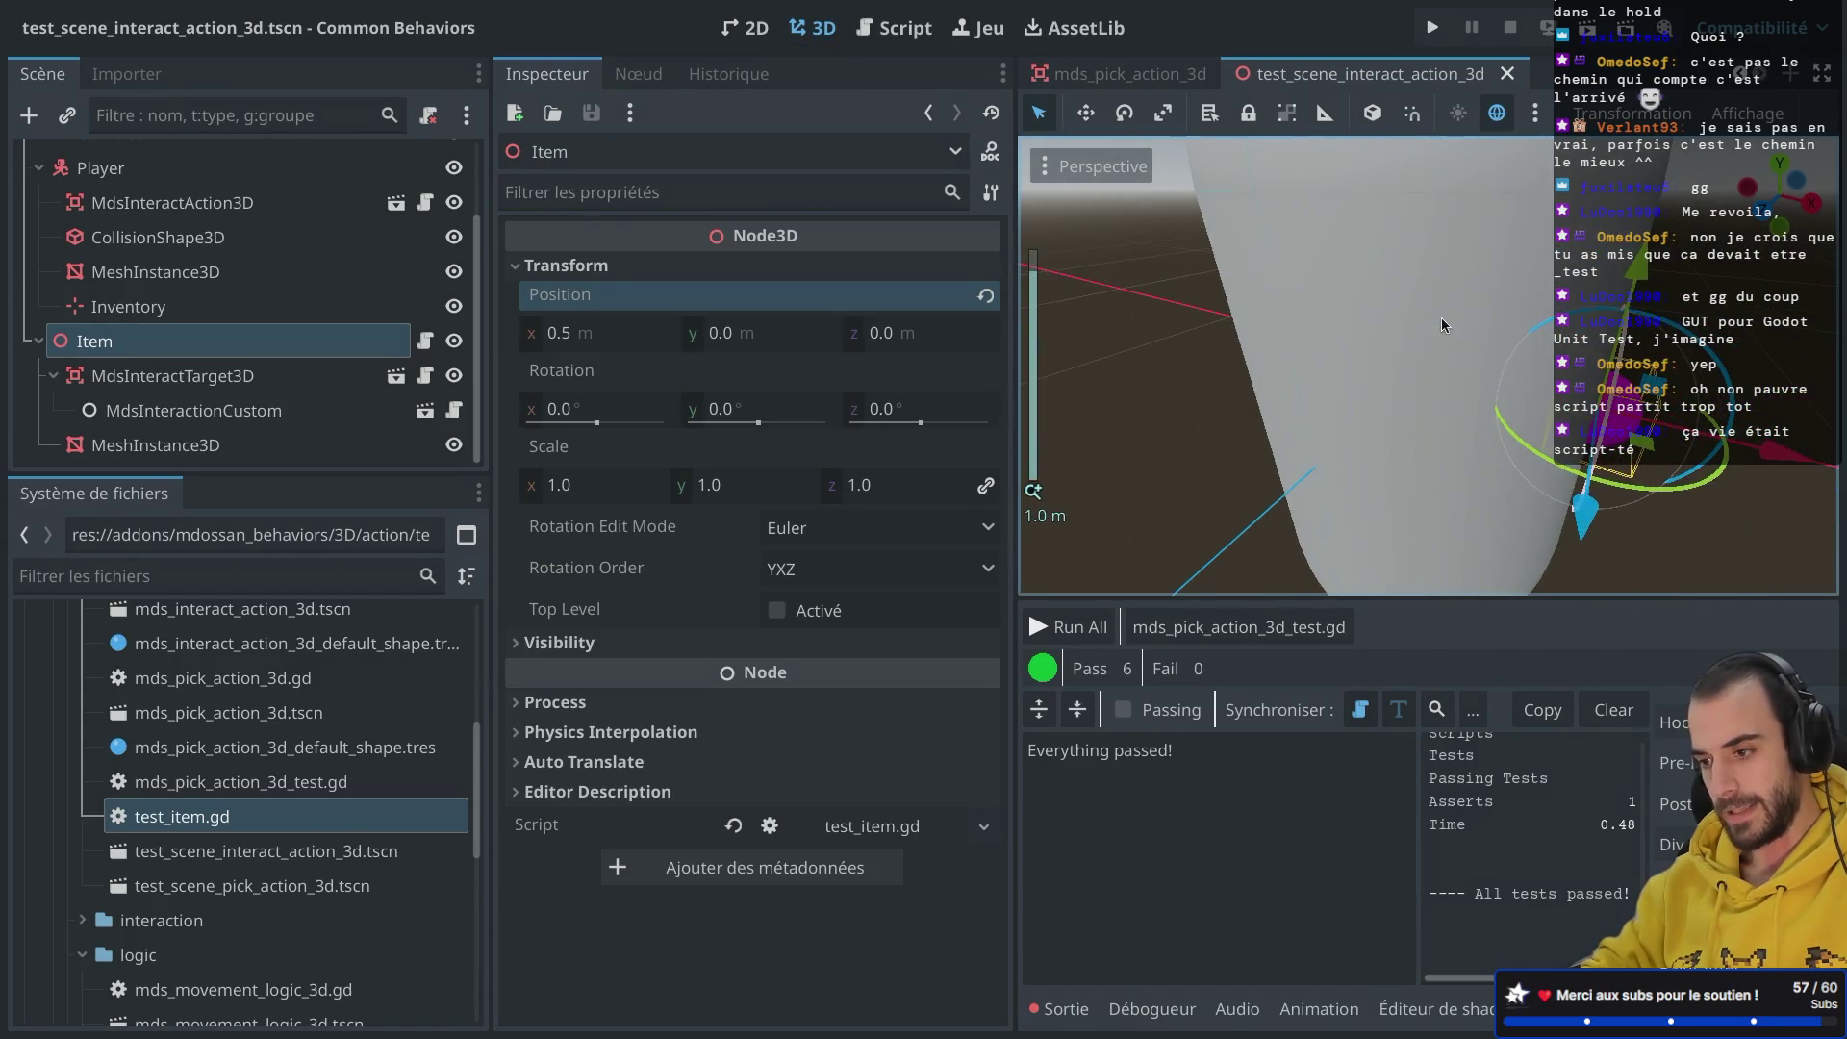
pyautogui.click(1588, 29)
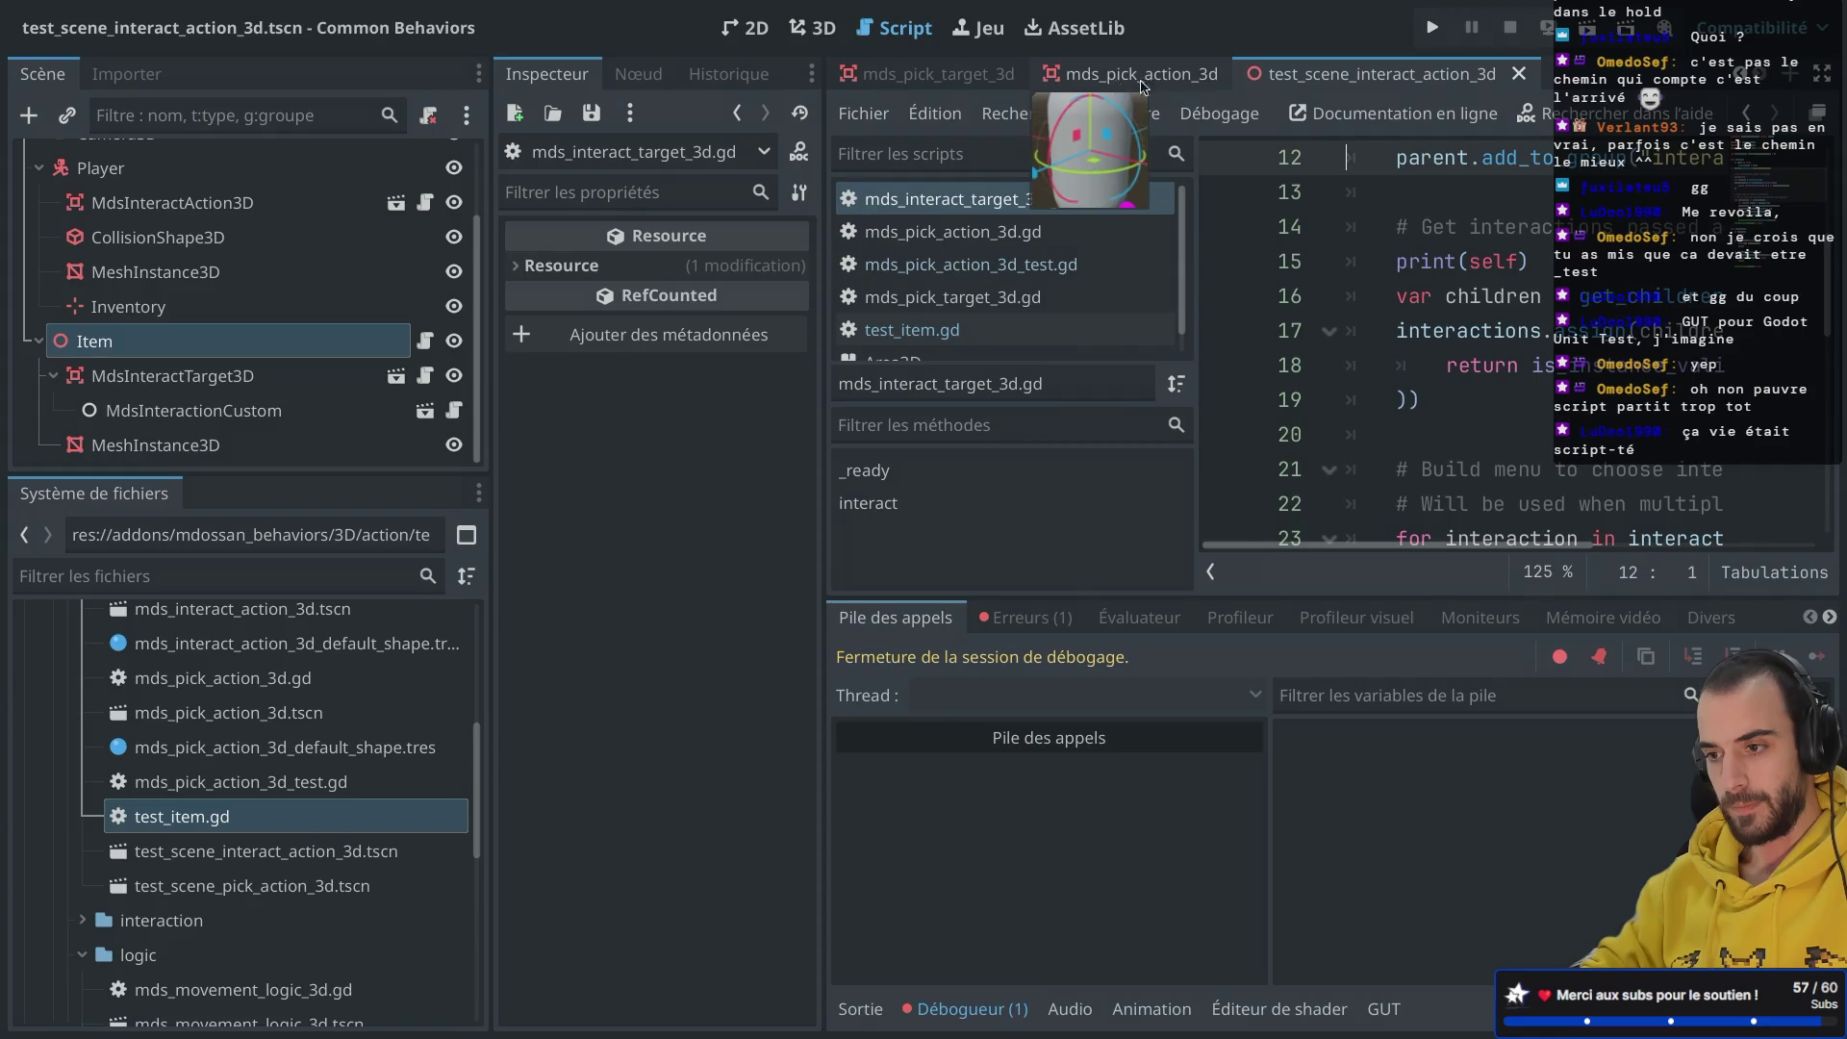
# Step: Look up the parent variable on line 12 of the interact target script
pyautogui.hotkey('ctrl', 'shift', 'F11')
pyautogui.scroll(5, 1040, 270)
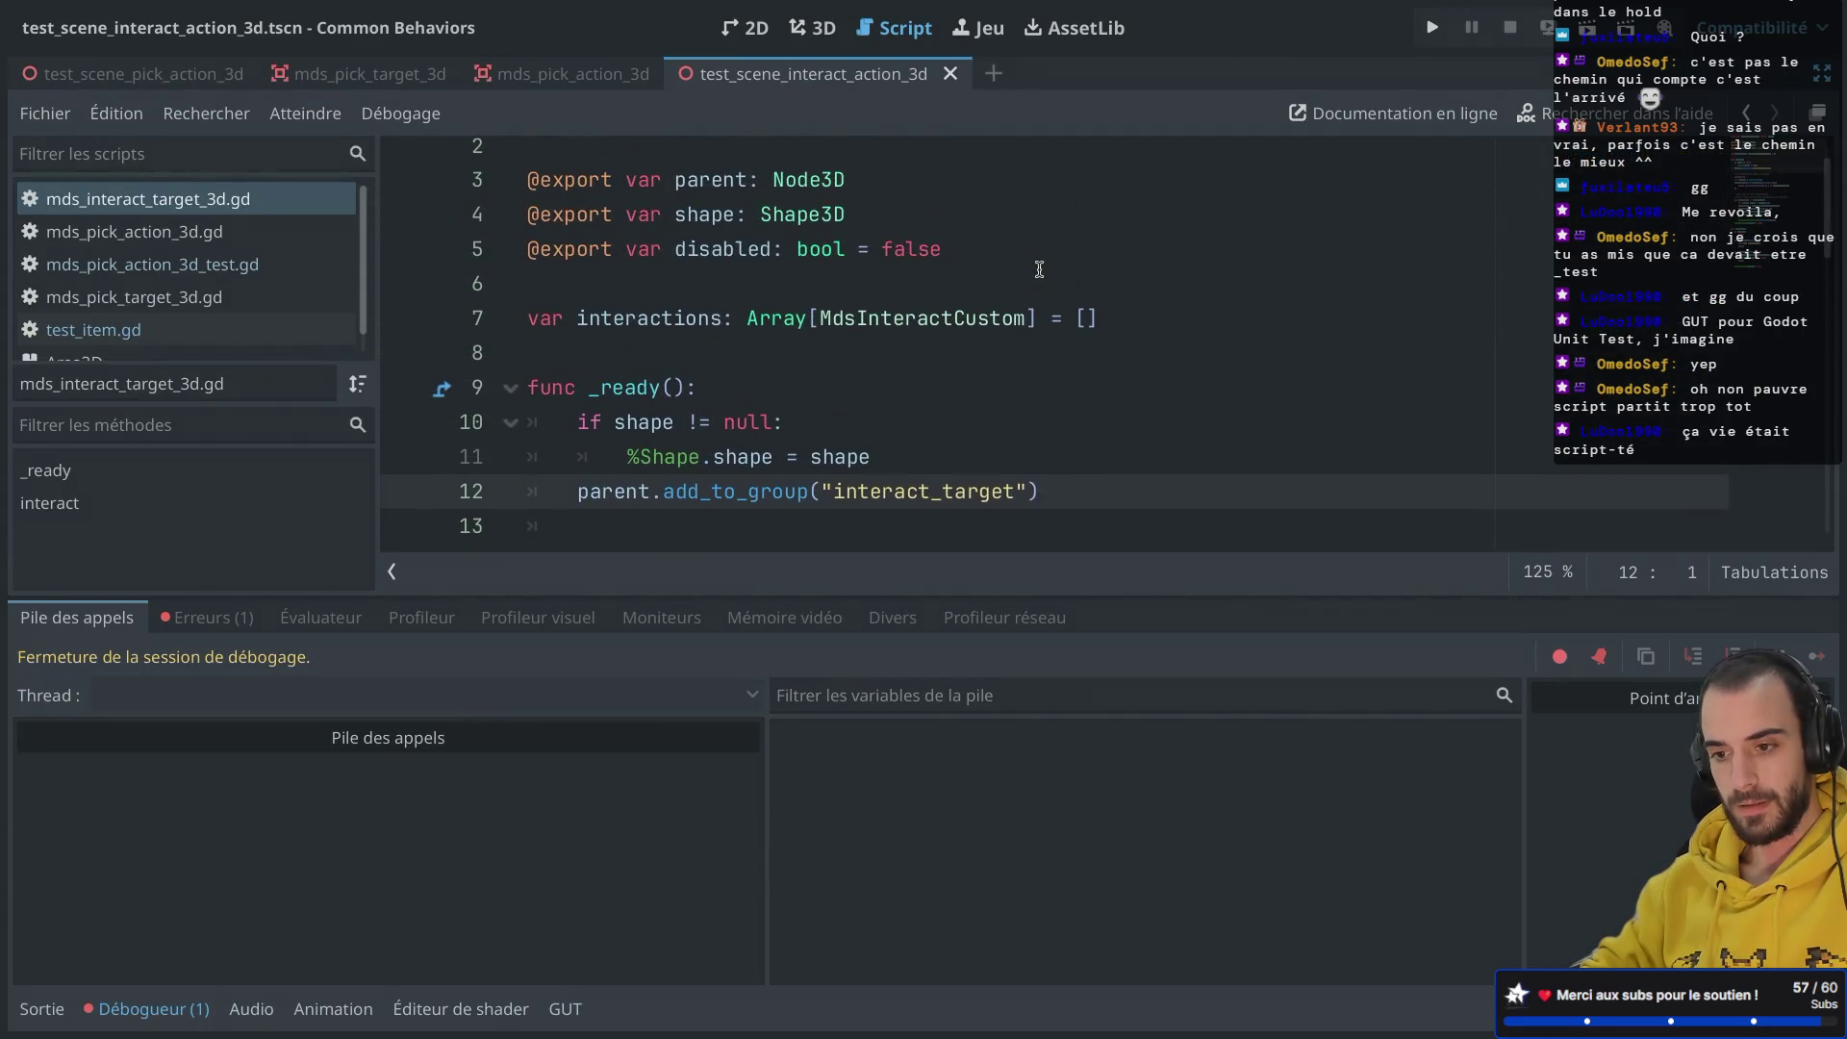
pyautogui.scroll(-2, 1039, 270)
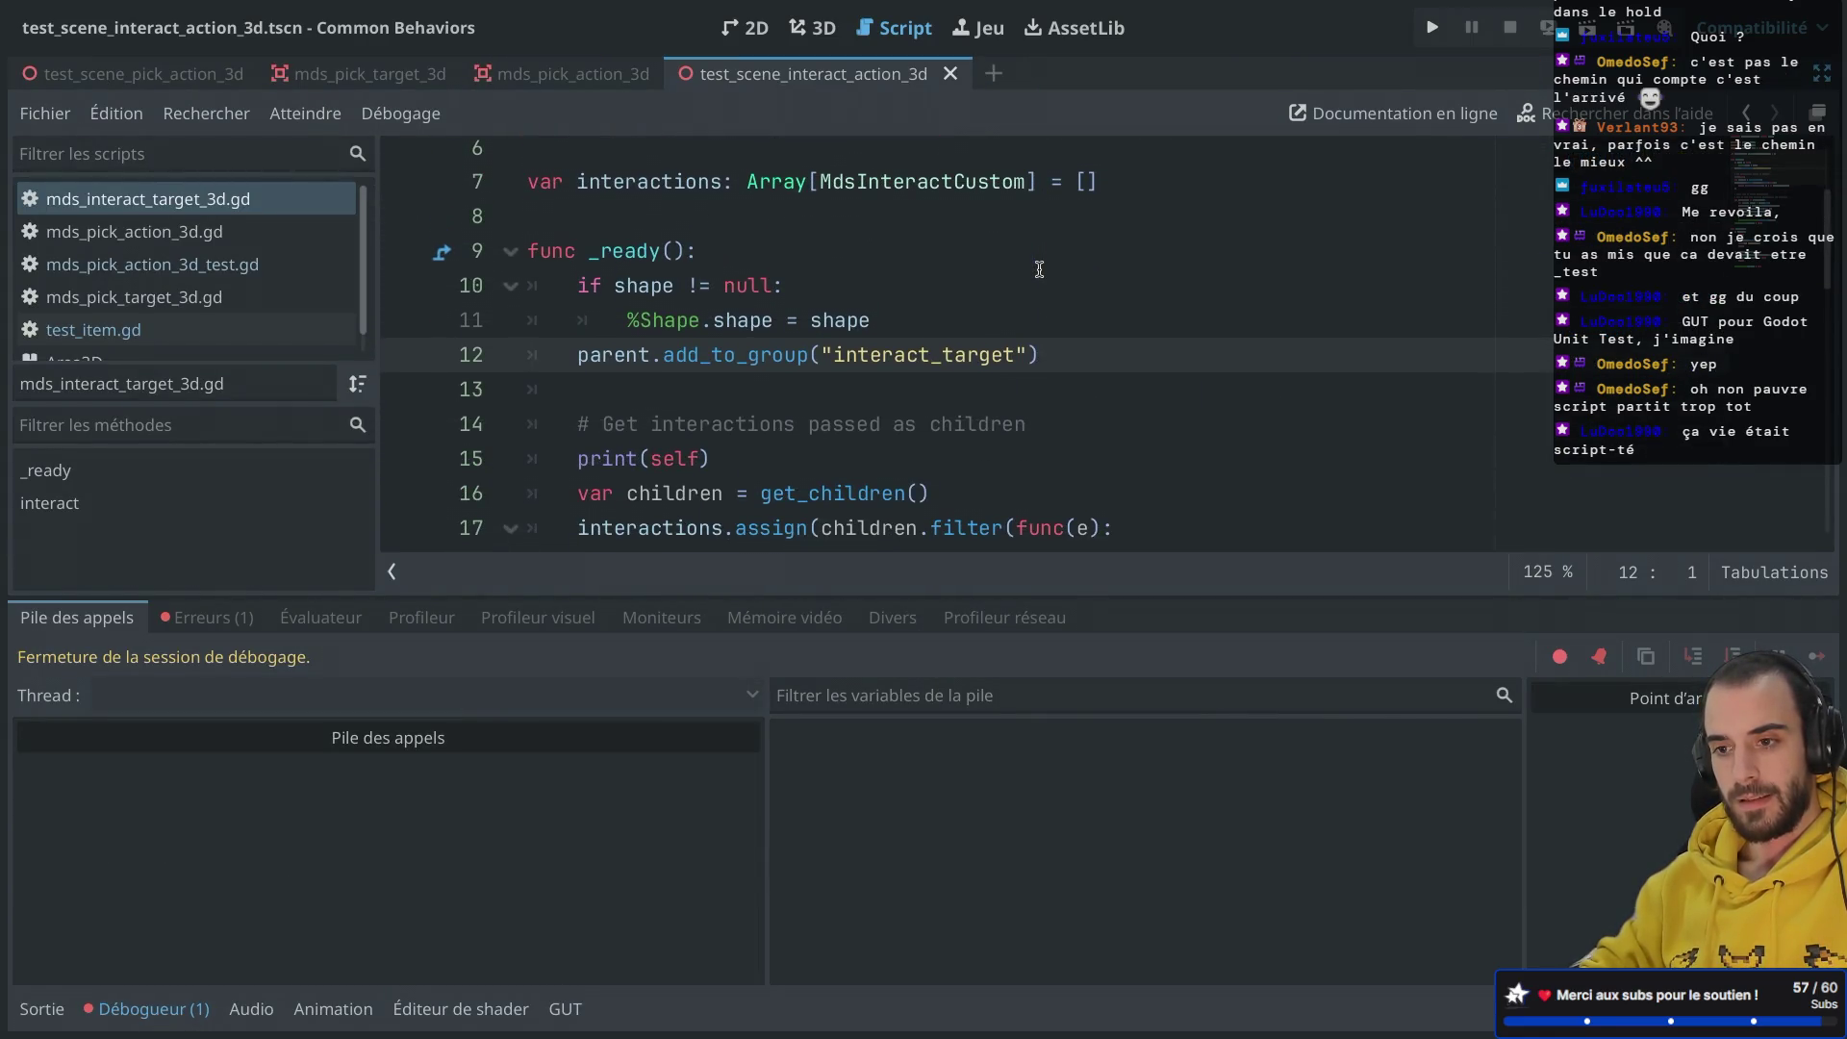
pyautogui.doubleClick(588, 355)
# Step: Assign Item as MdsInteractTarget3D's Parent and run the scene to test interactions
pyautogui.hotkey('ctrl', 'shift', 'F11')
pyautogui.click(171, 375)
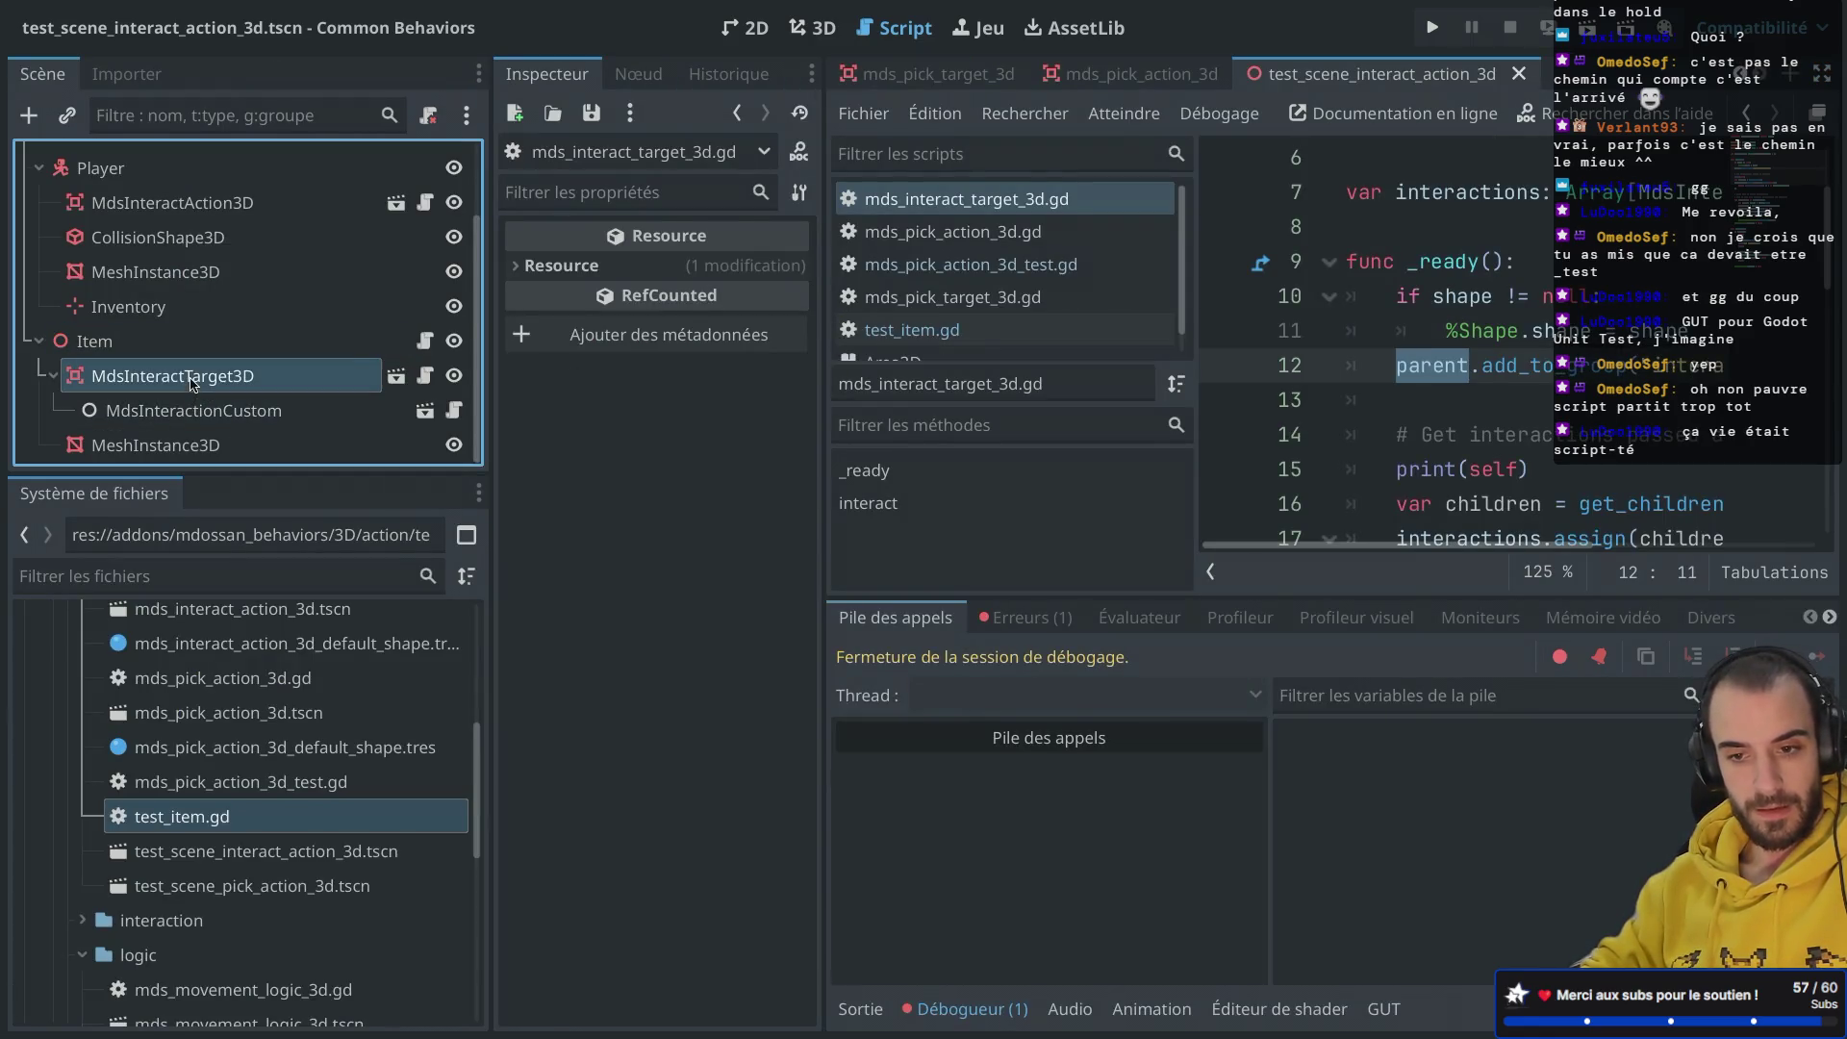
pyautogui.click(685, 273)
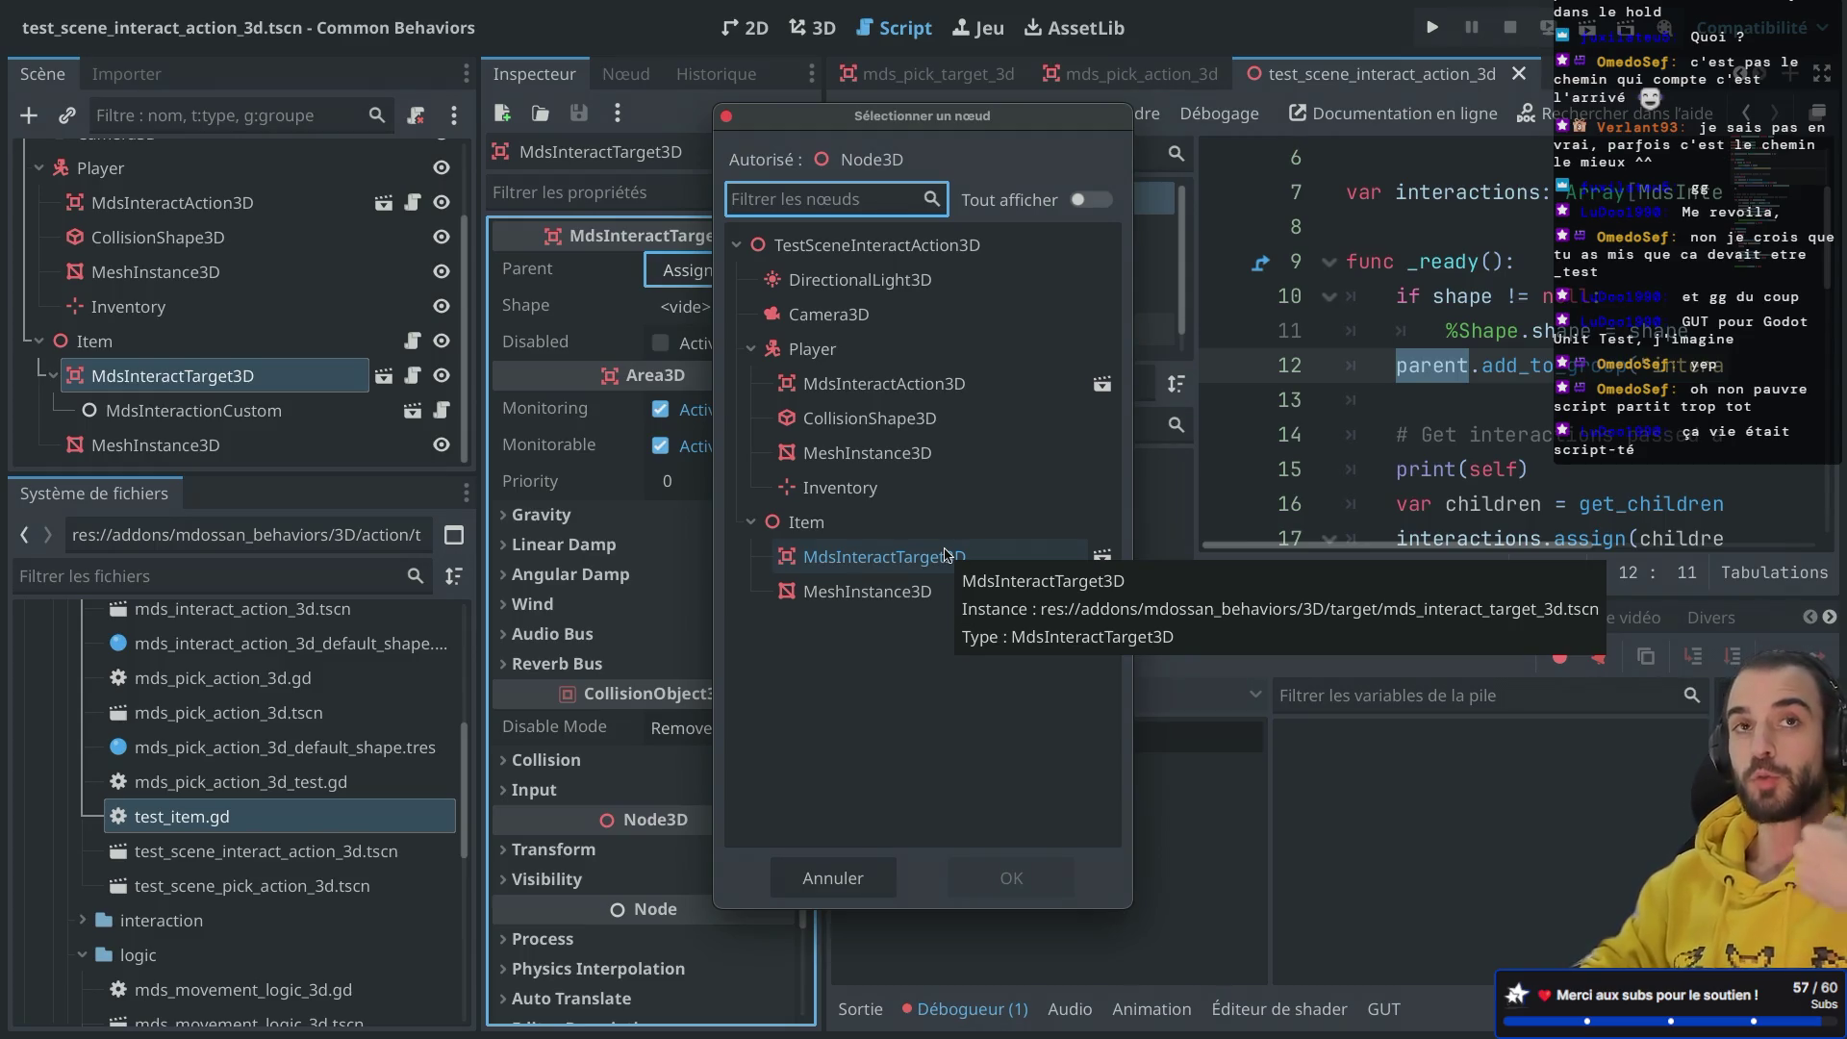
pyautogui.doubleClick(808, 522)
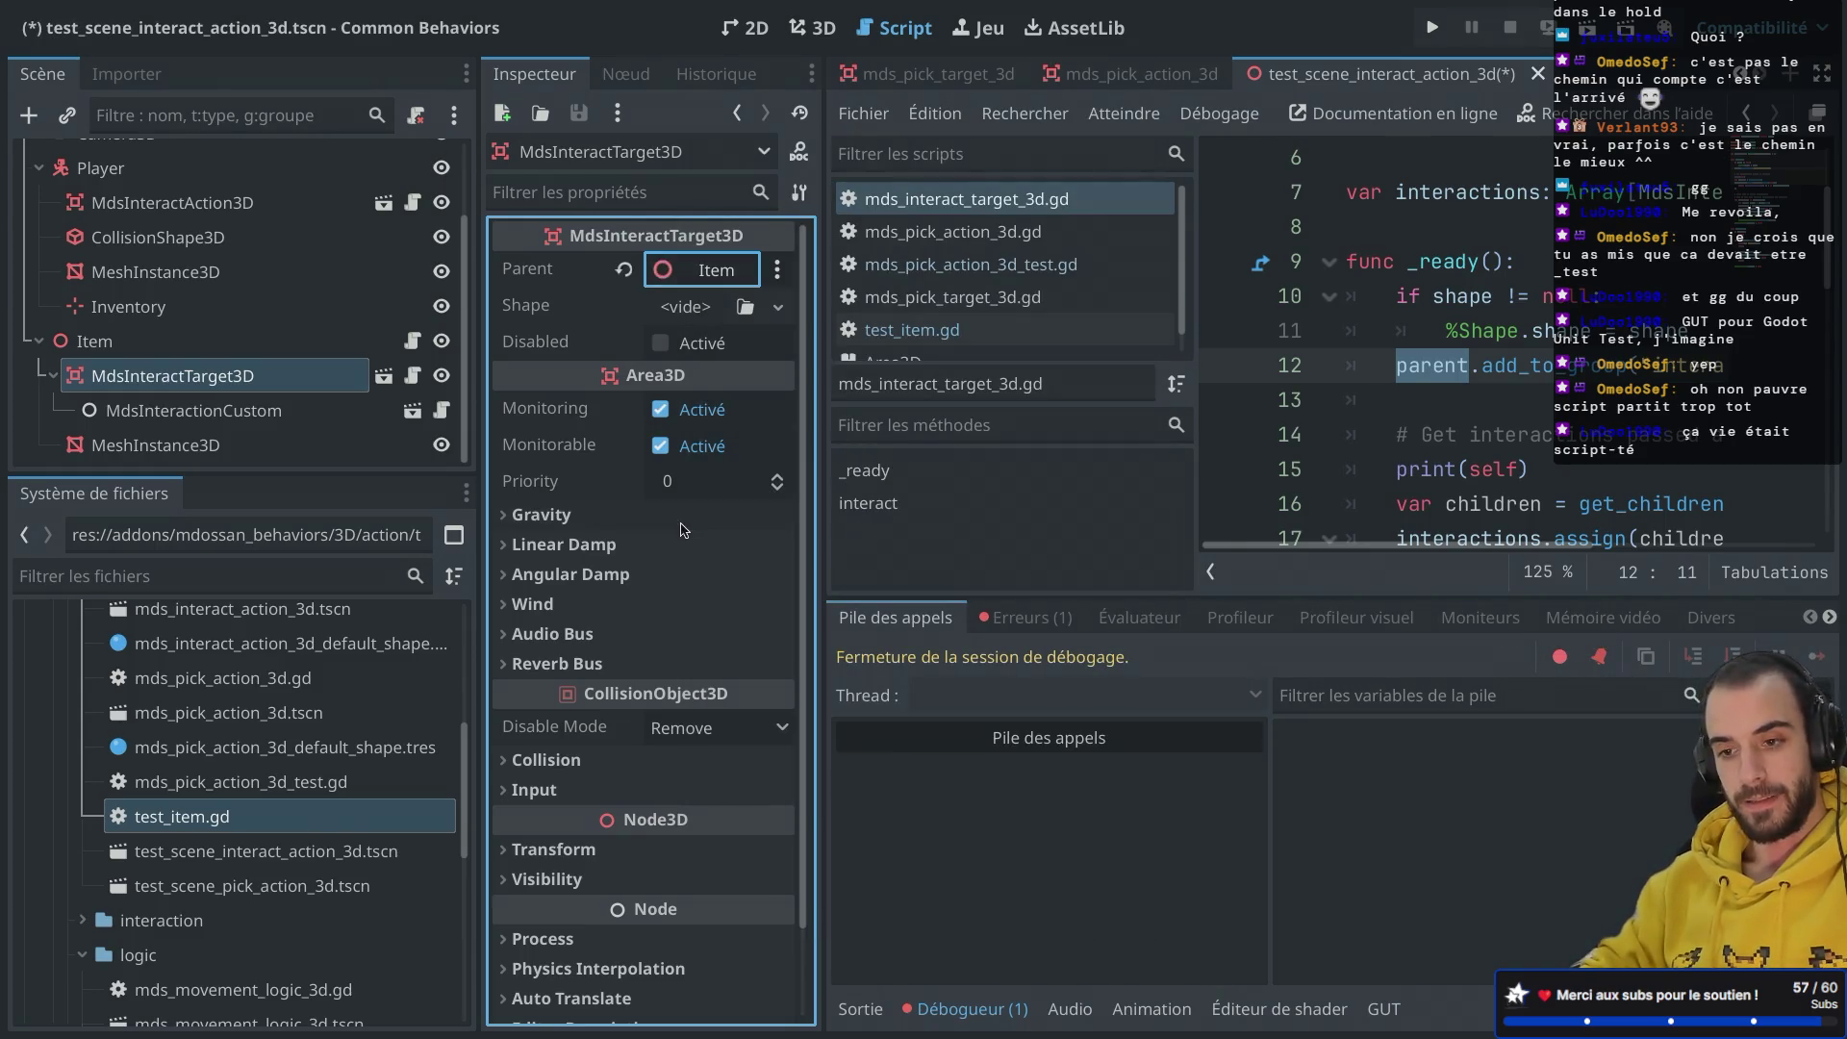
pyautogui.click(1587, 40)
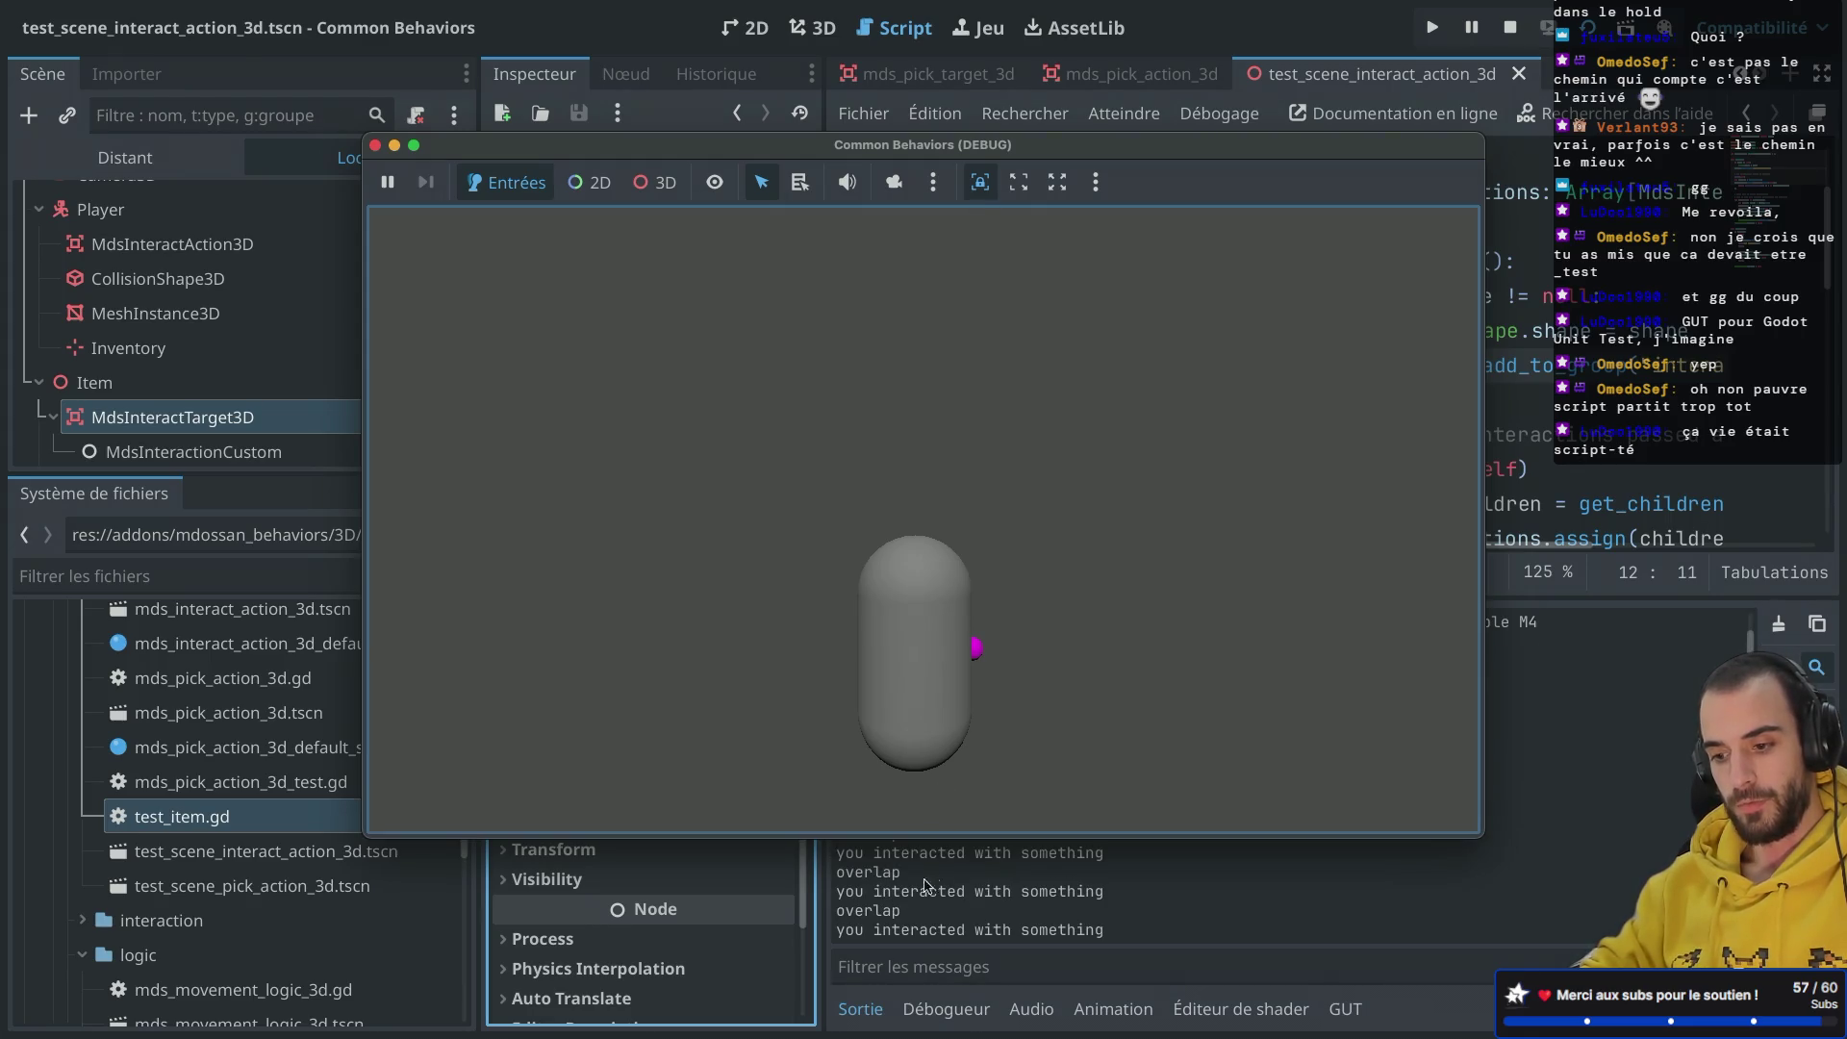
# Step: Connect MdsInteractionCustom's interacting() signal to the Item node's move_up() method
pyautogui.click(375, 145)
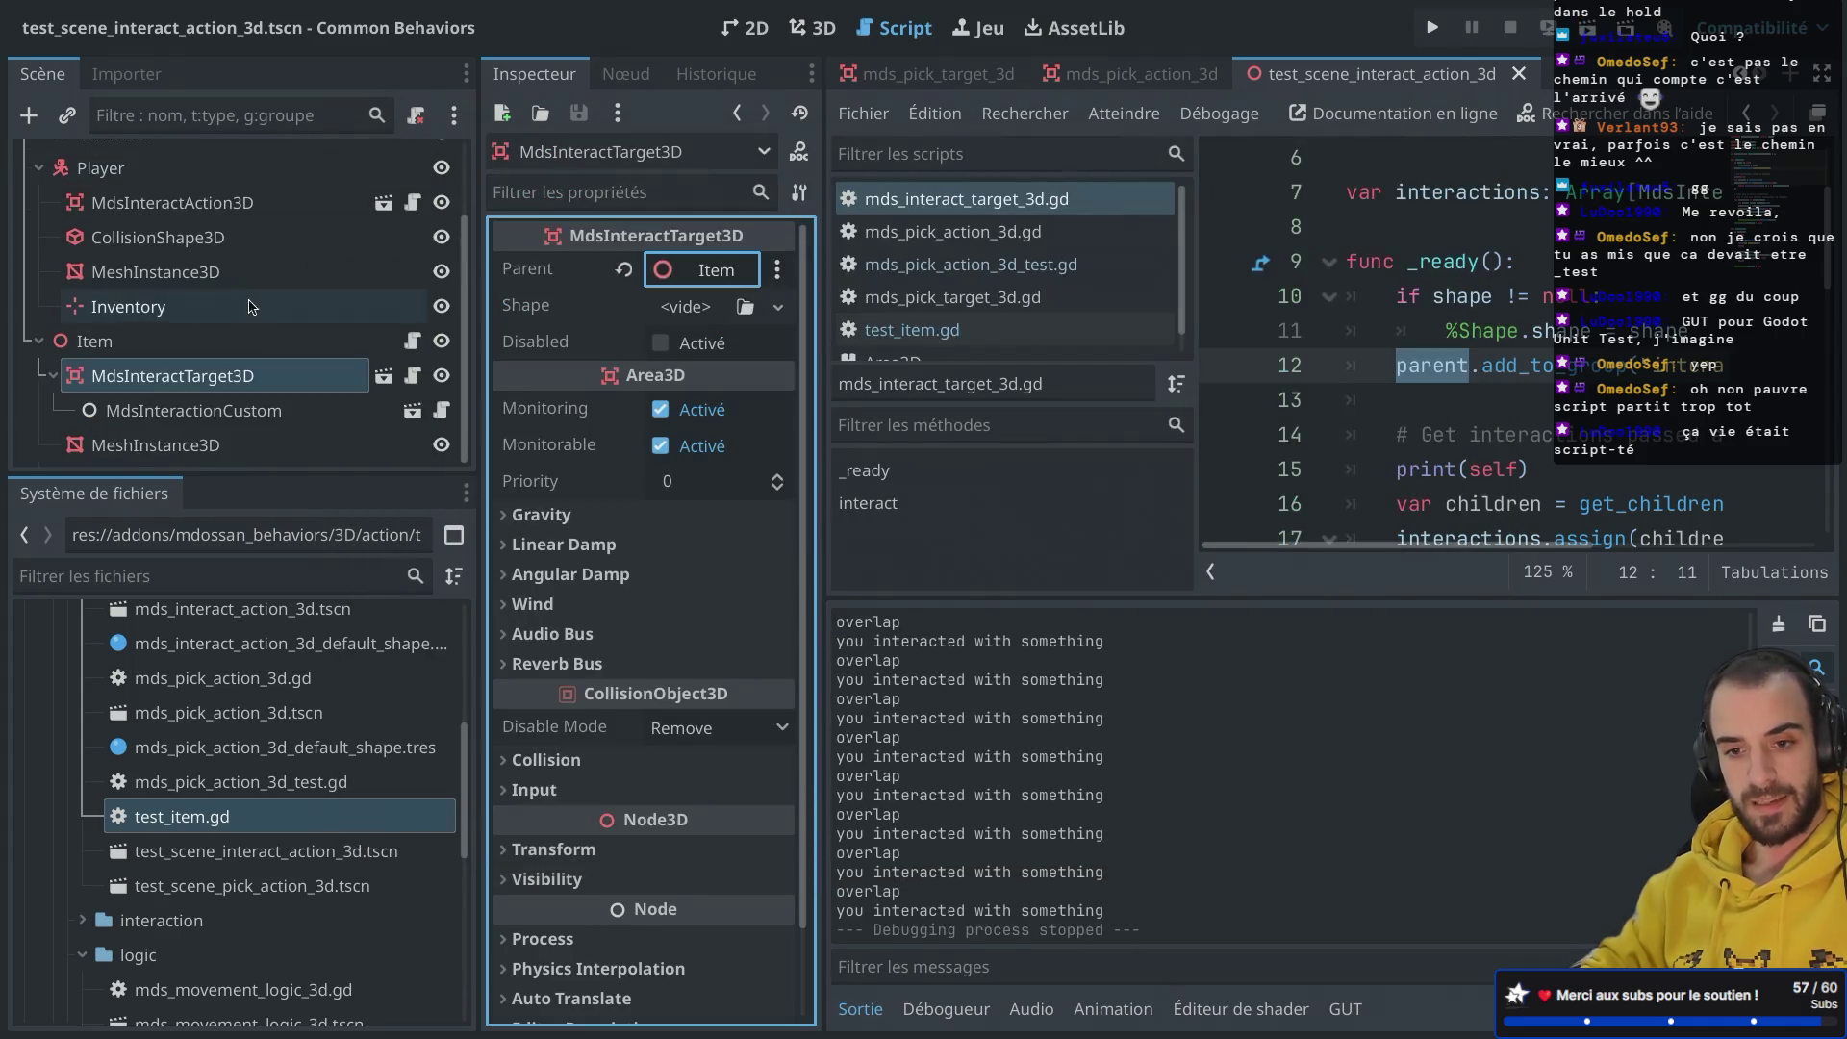
pyautogui.click(294, 412)
pyautogui.click(641, 77)
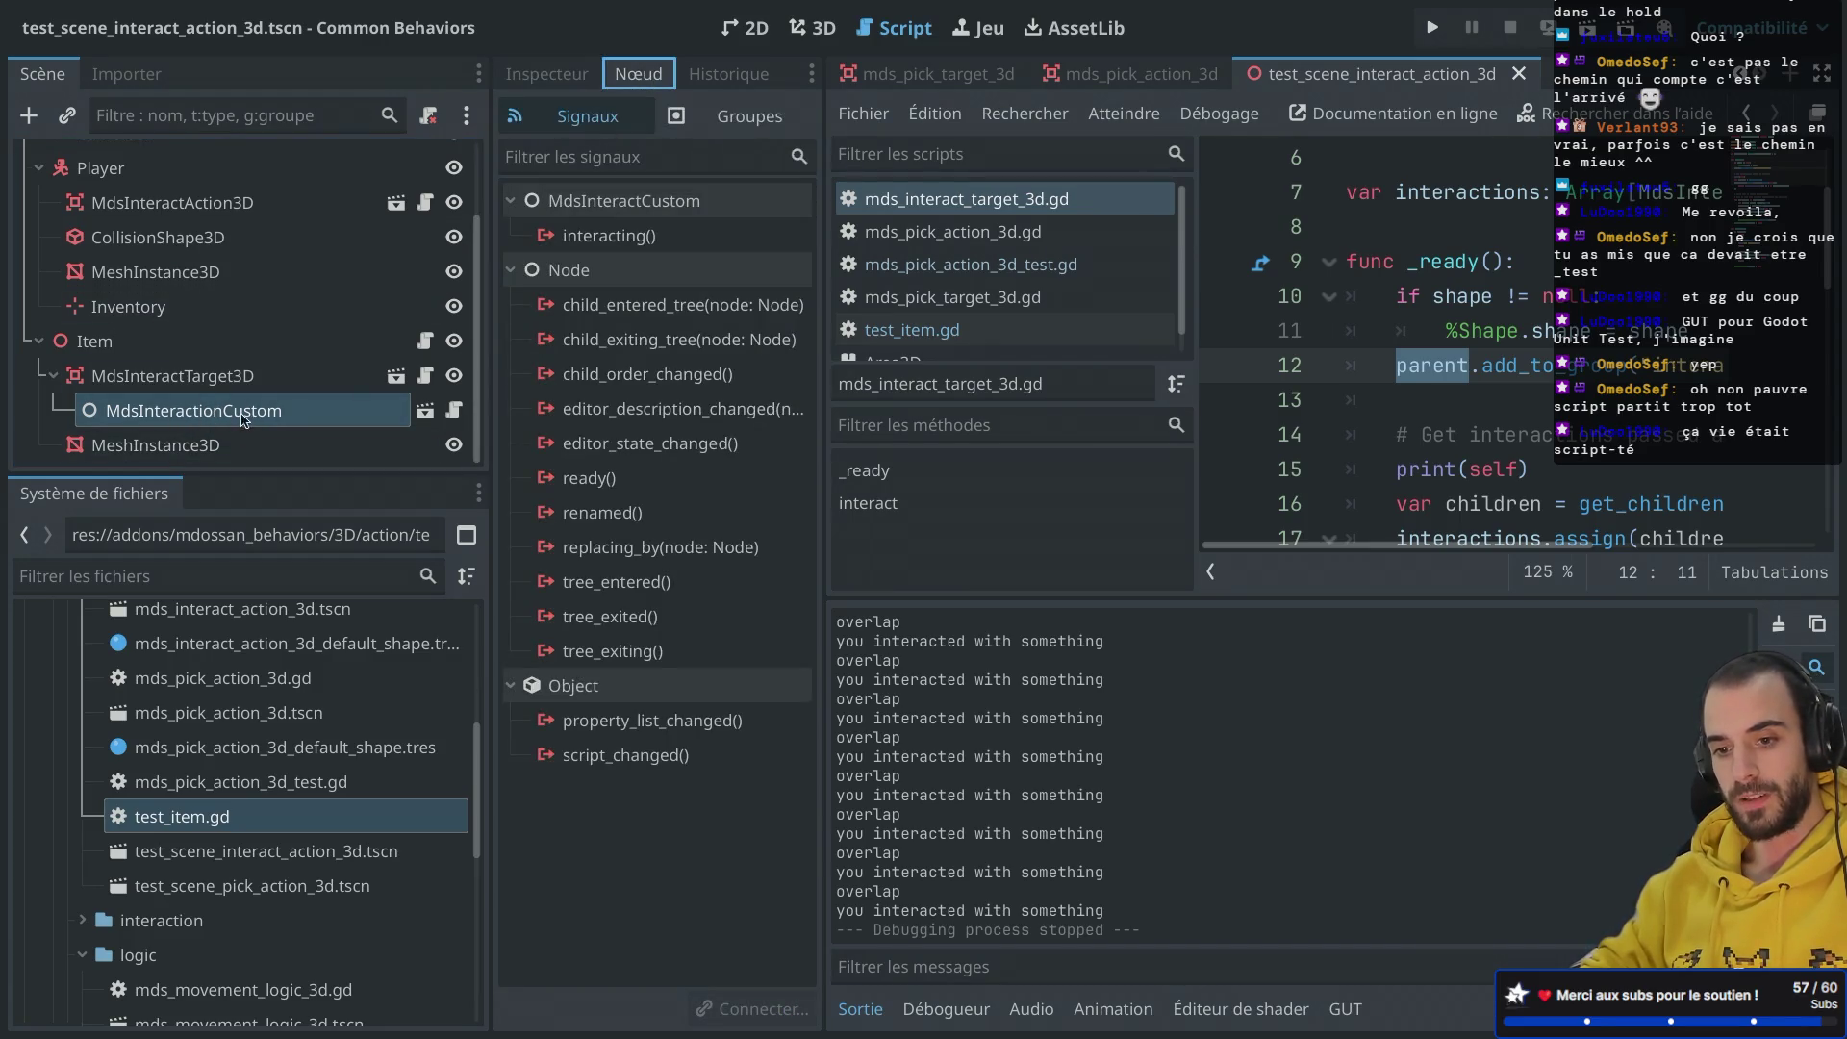
pyautogui.doubleClick(621, 240)
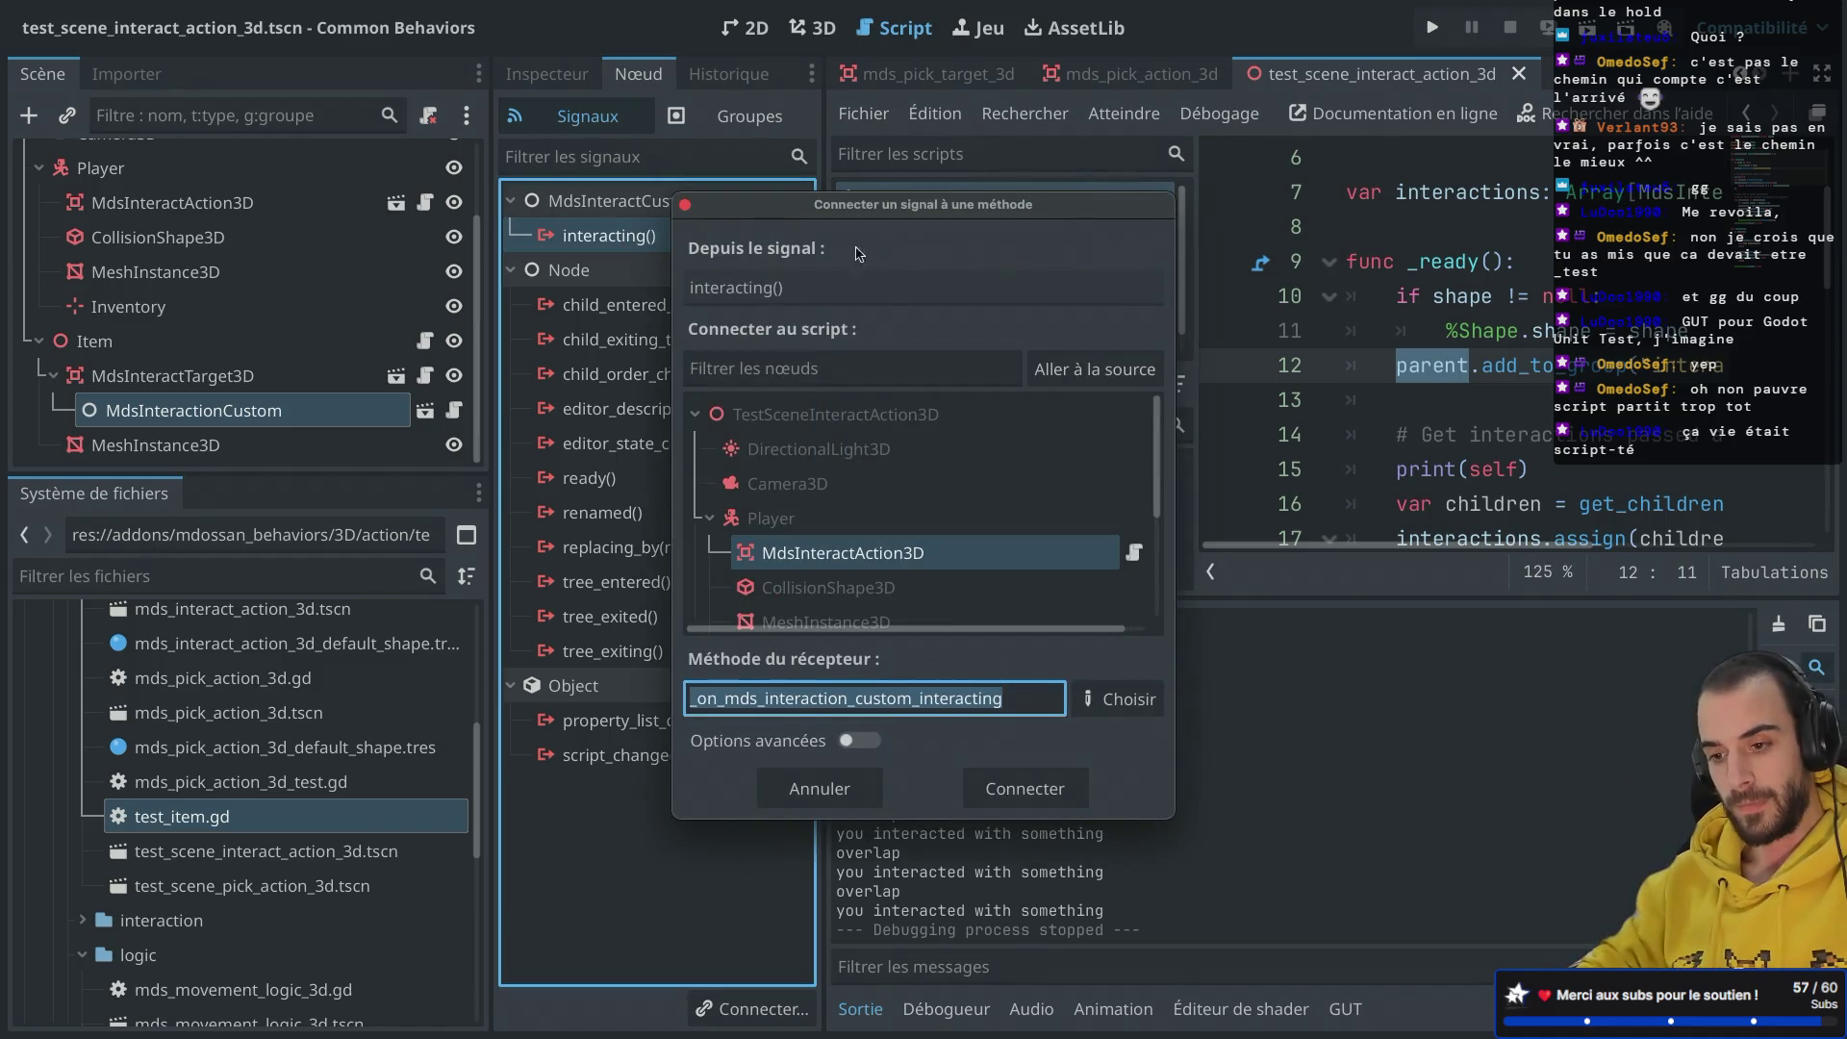
pyautogui.scroll(-5, 833, 500)
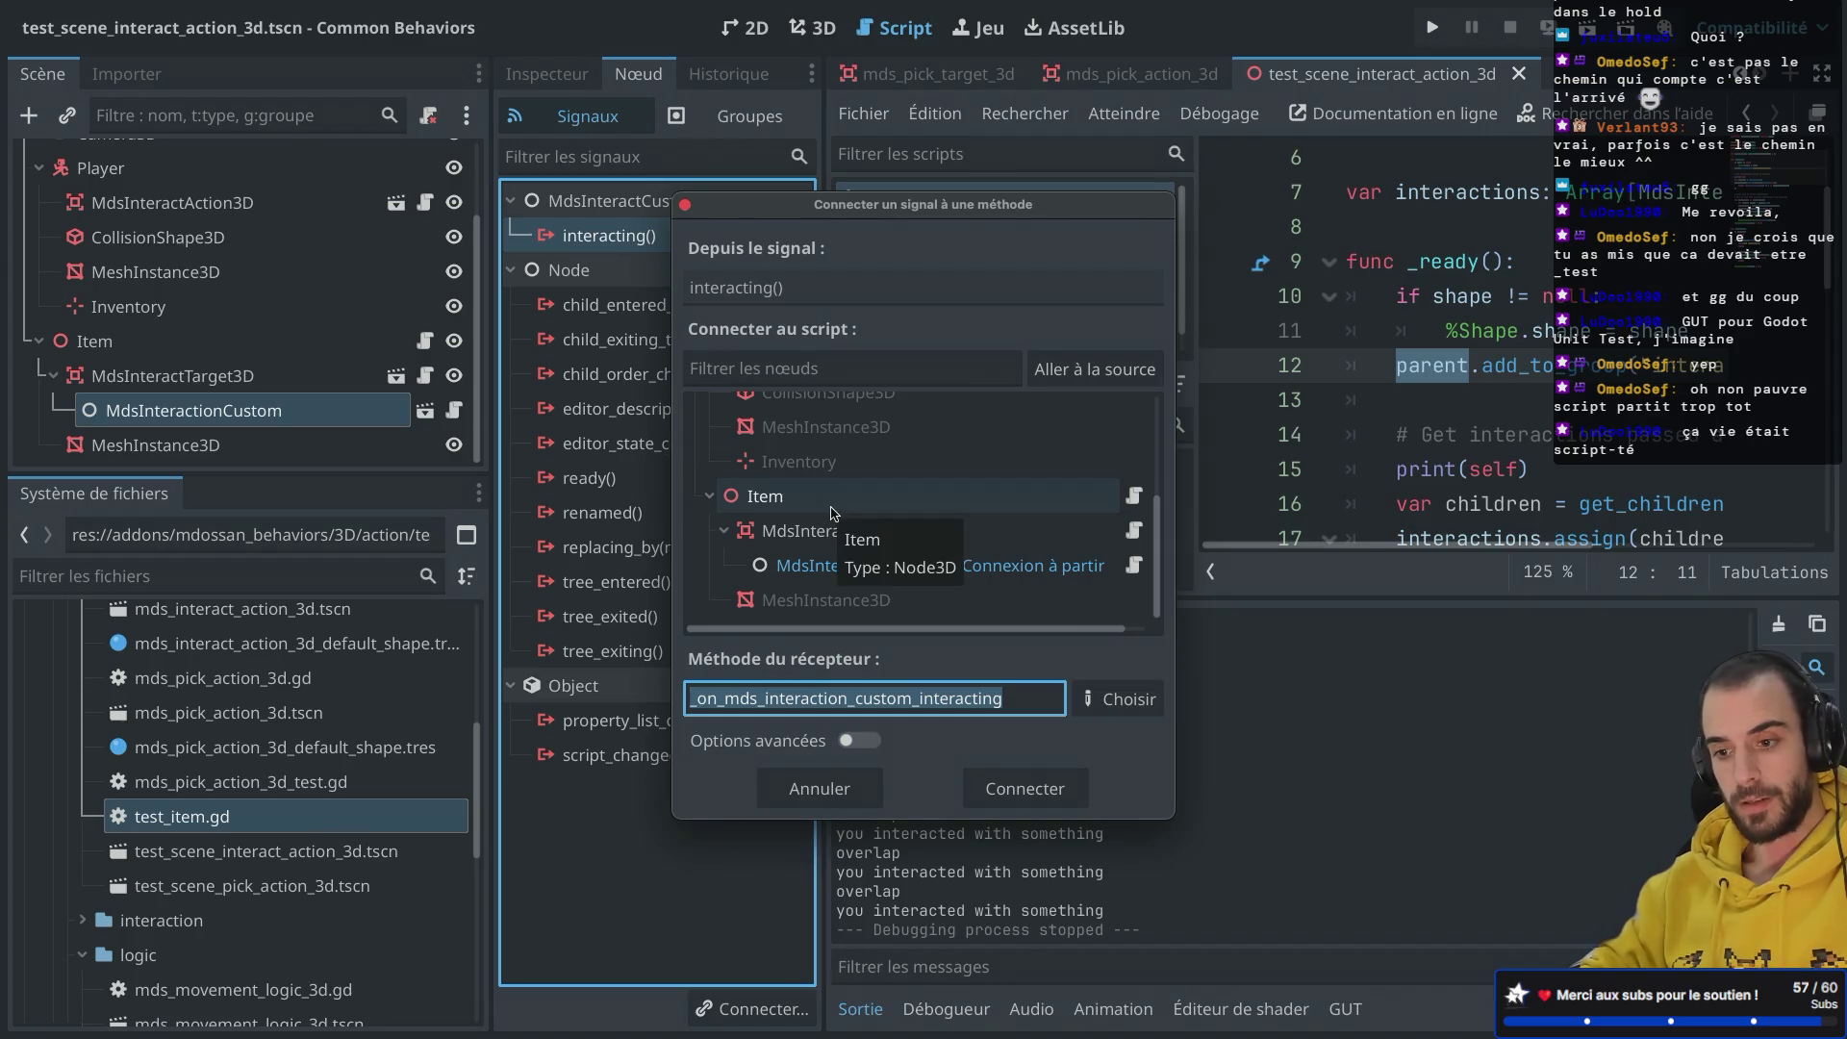
pyautogui.click(782, 500)
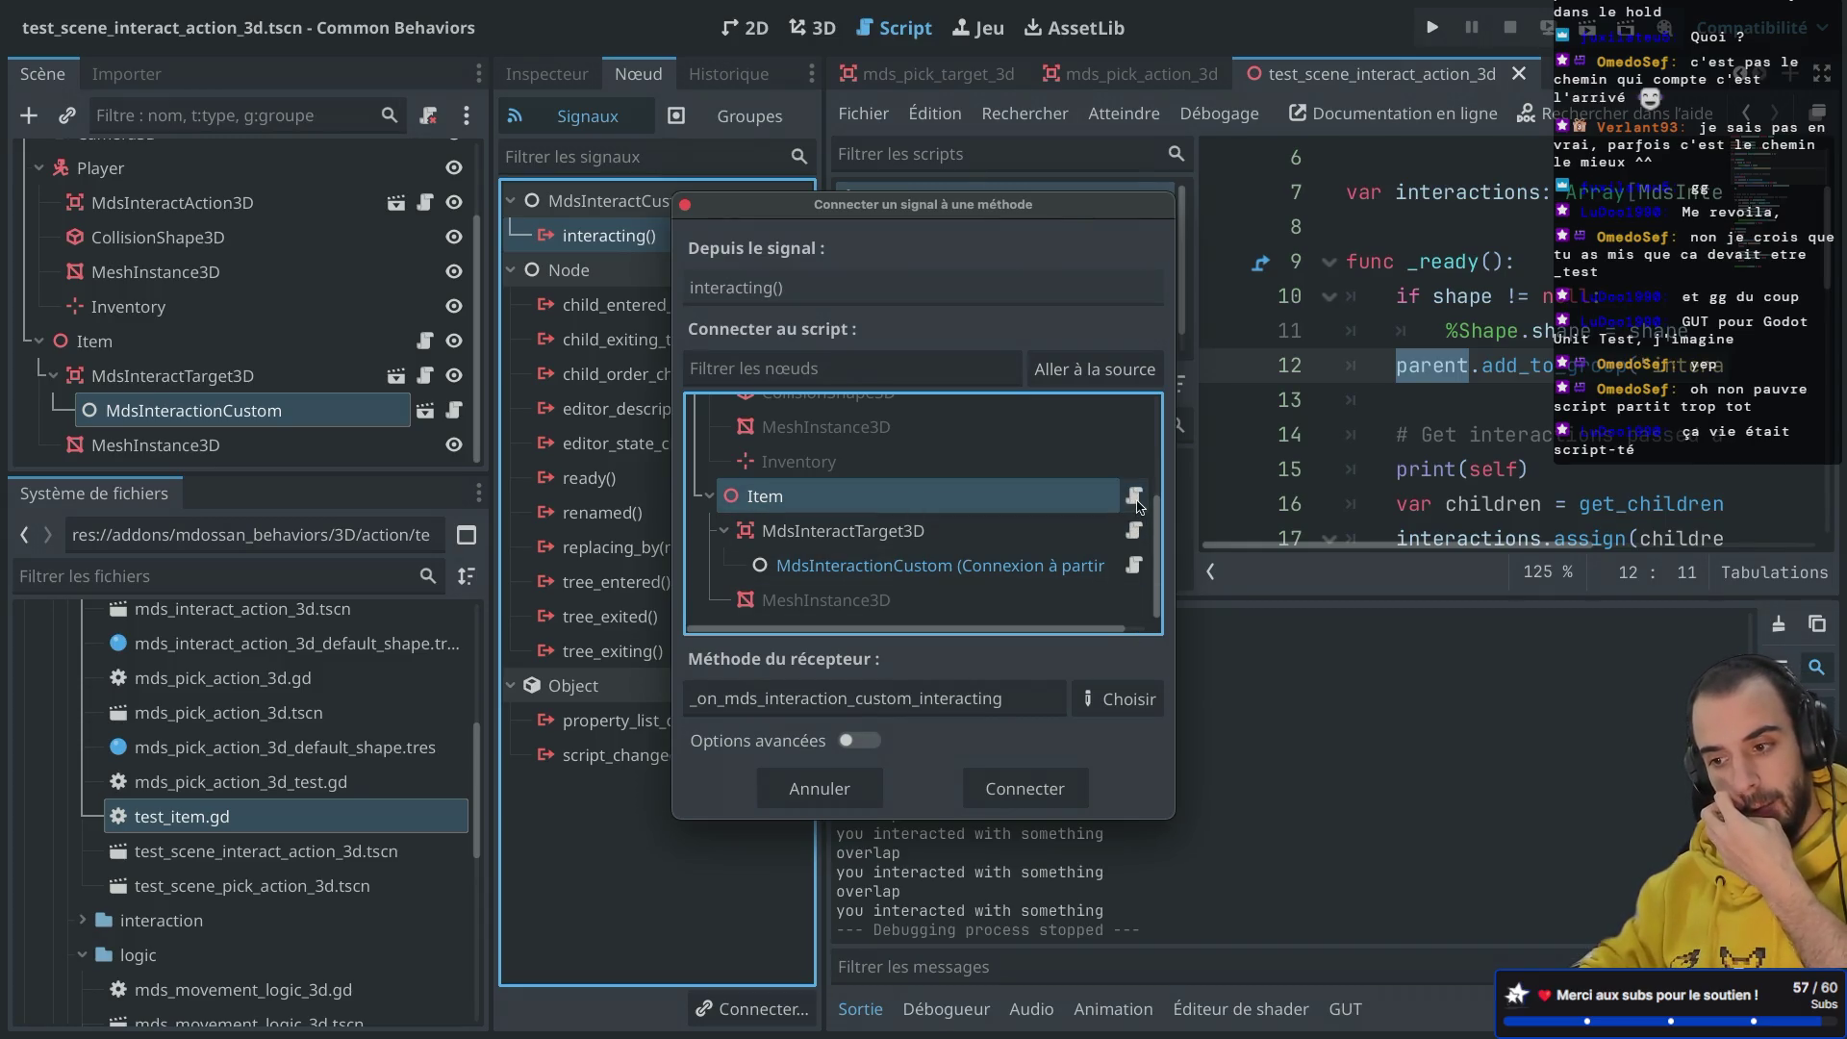
pyautogui.click(1123, 690)
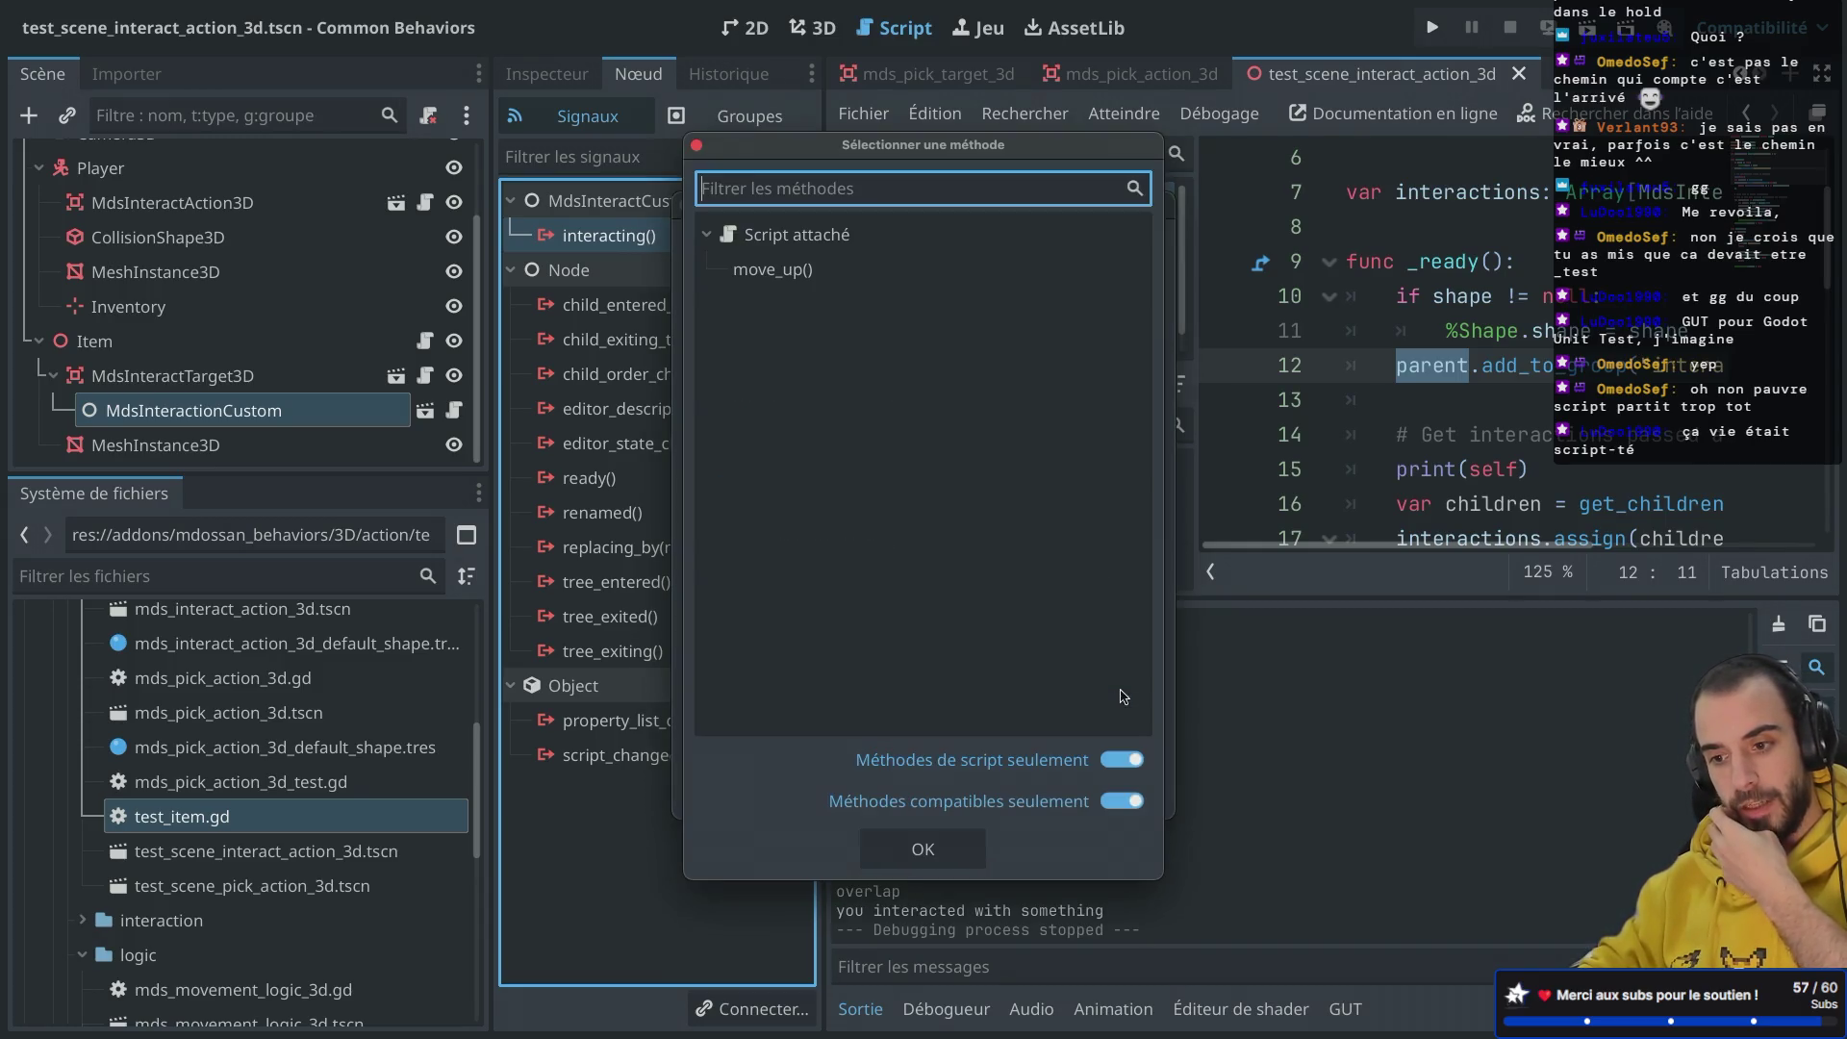
pyautogui.doubleClick(811, 273)
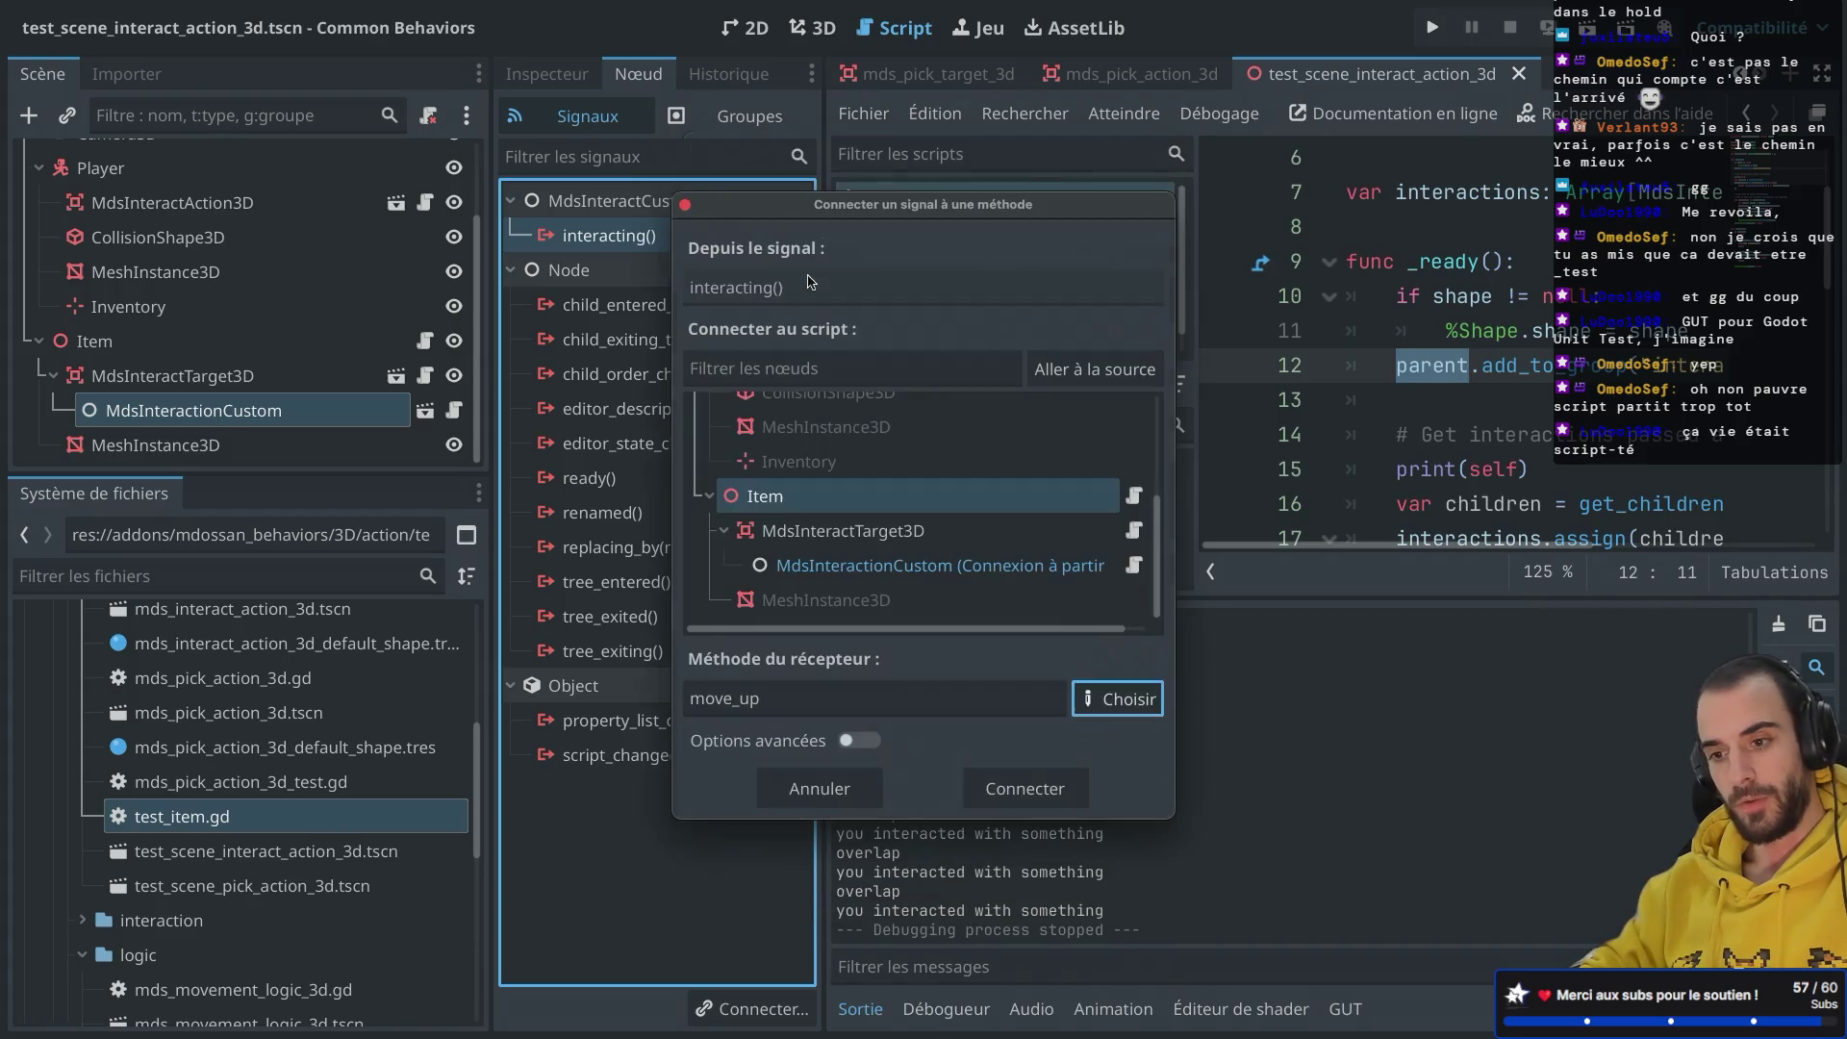
pyautogui.click(1008, 791)
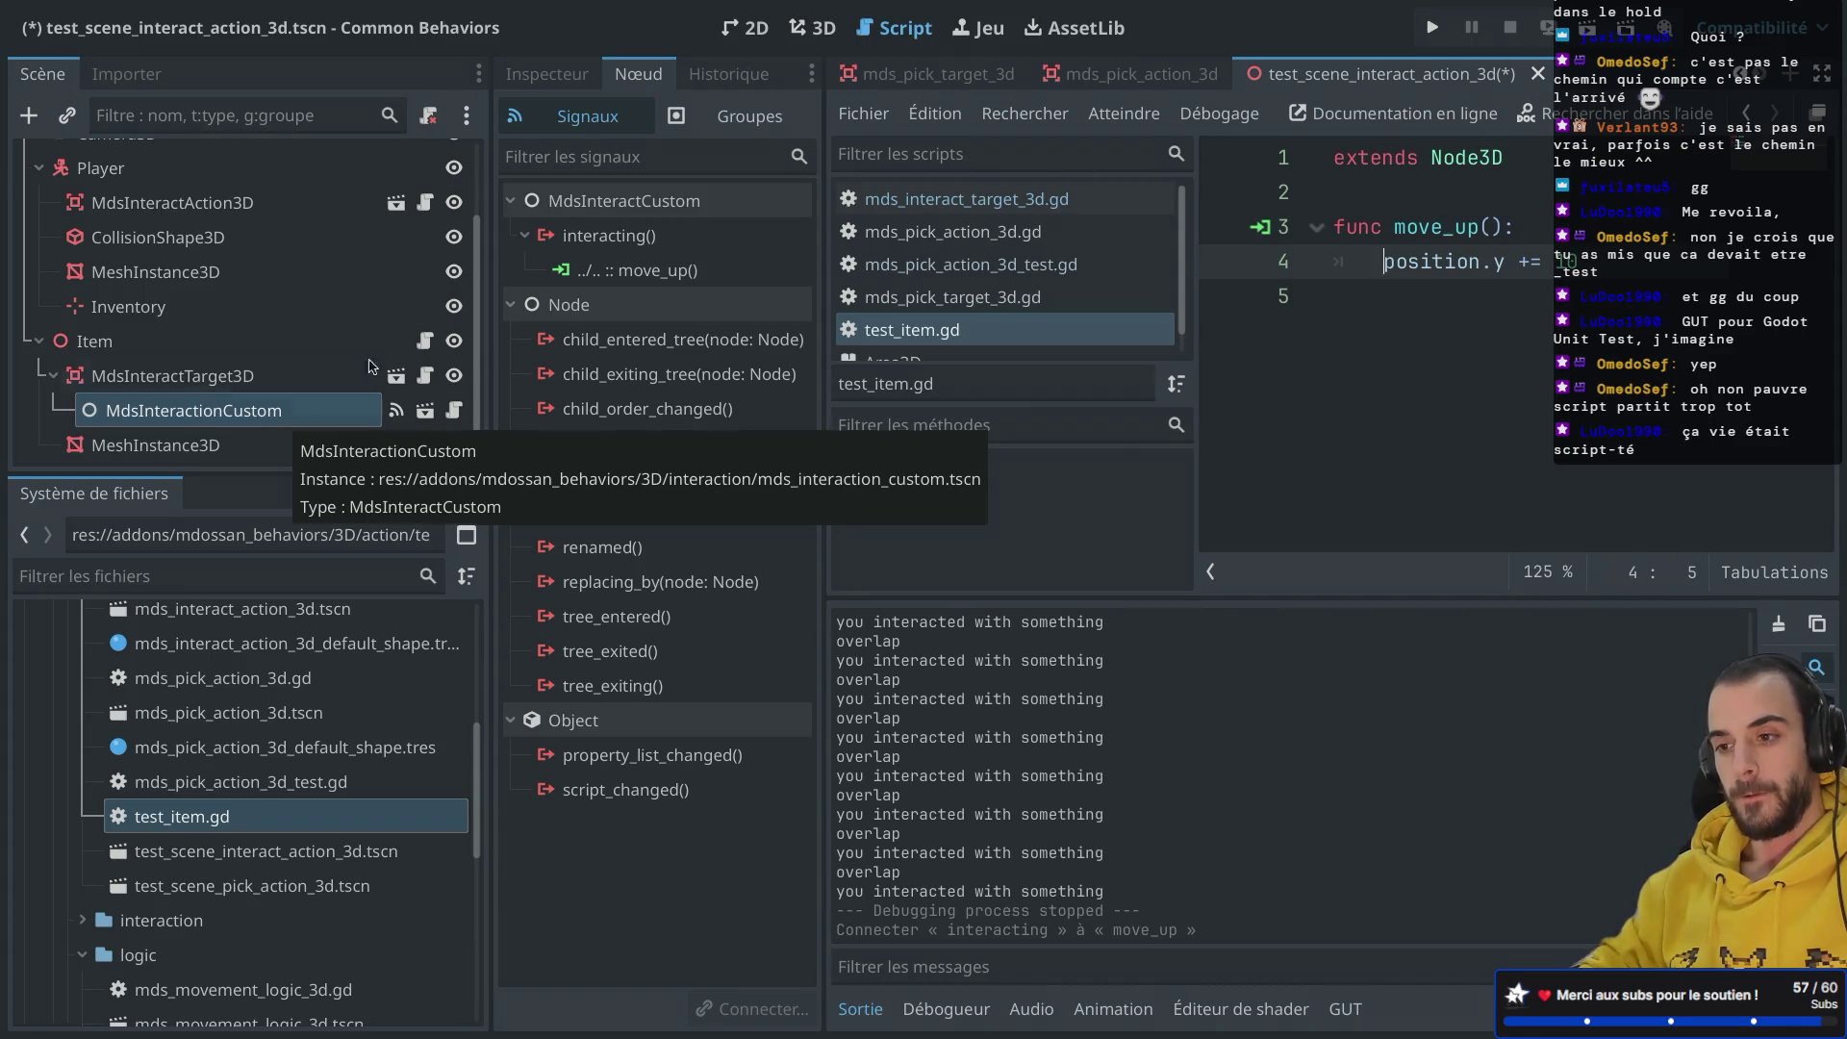
# Step: Save and run the scene twice to watch Item move up on each interaction
pyautogui.click(1587, 29)
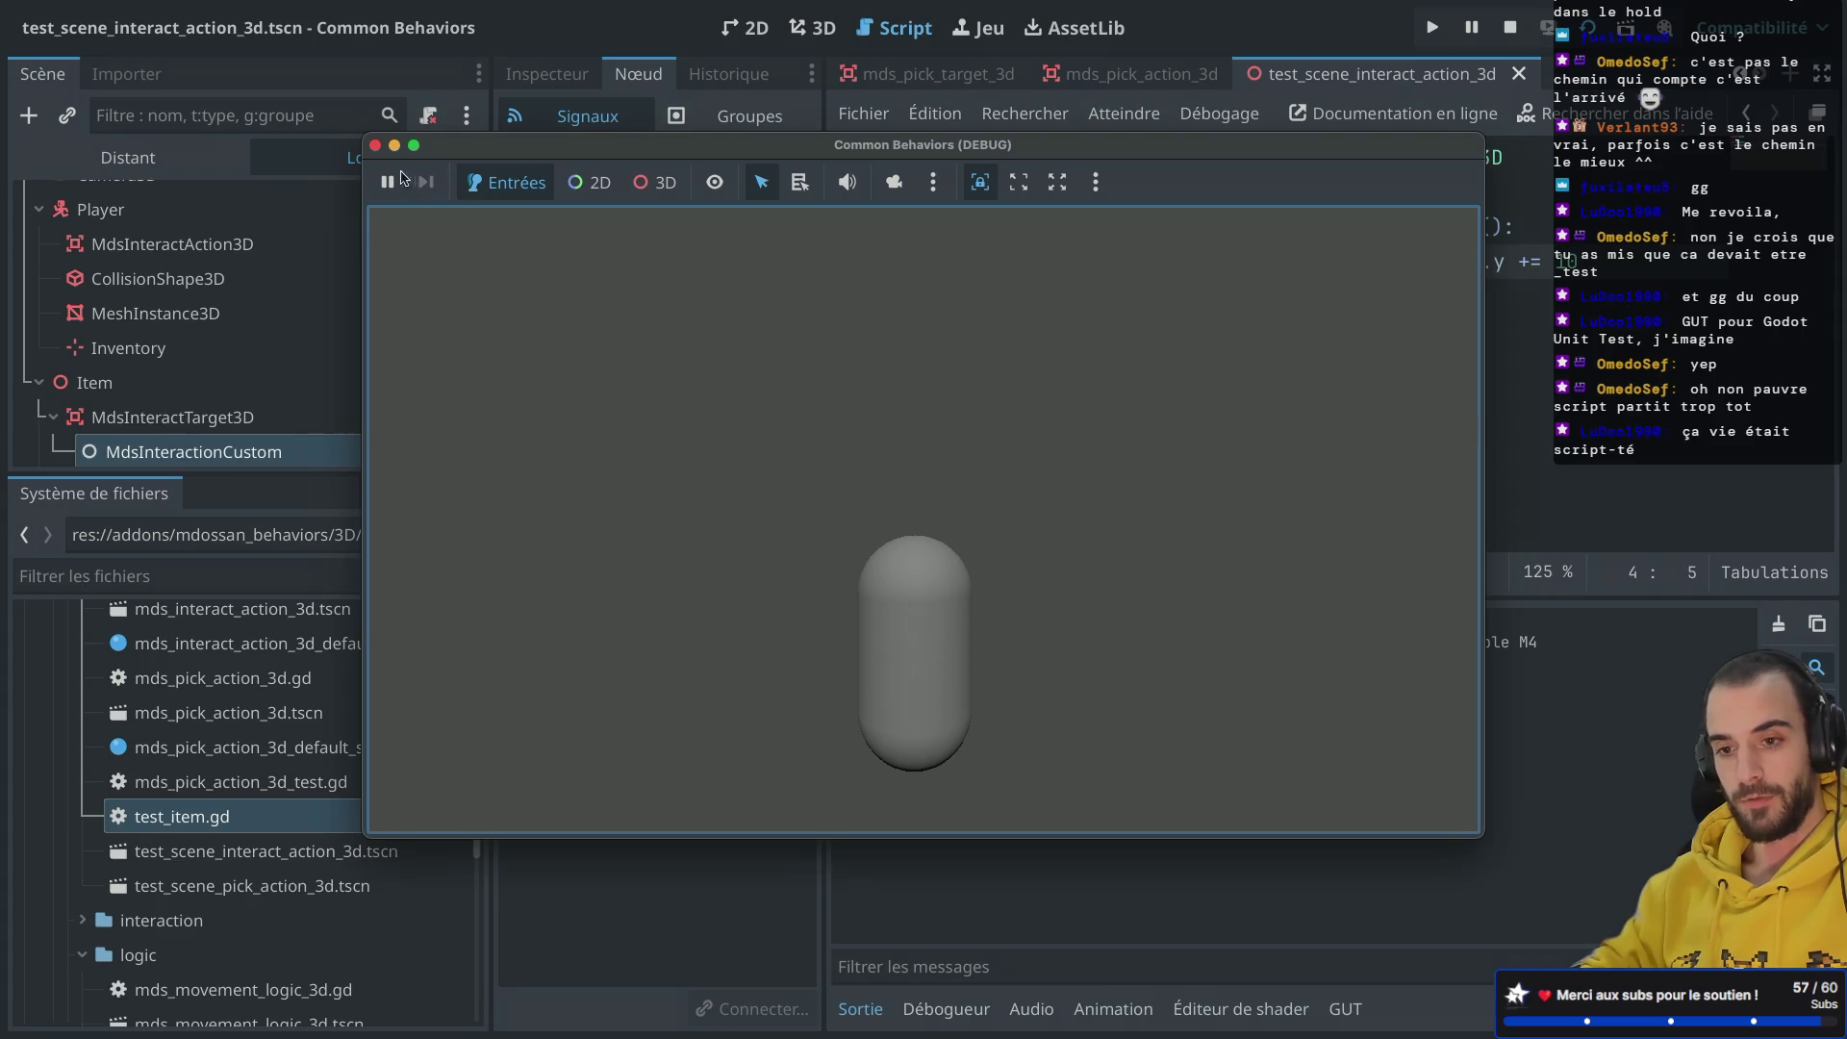
pyautogui.click(375, 146)
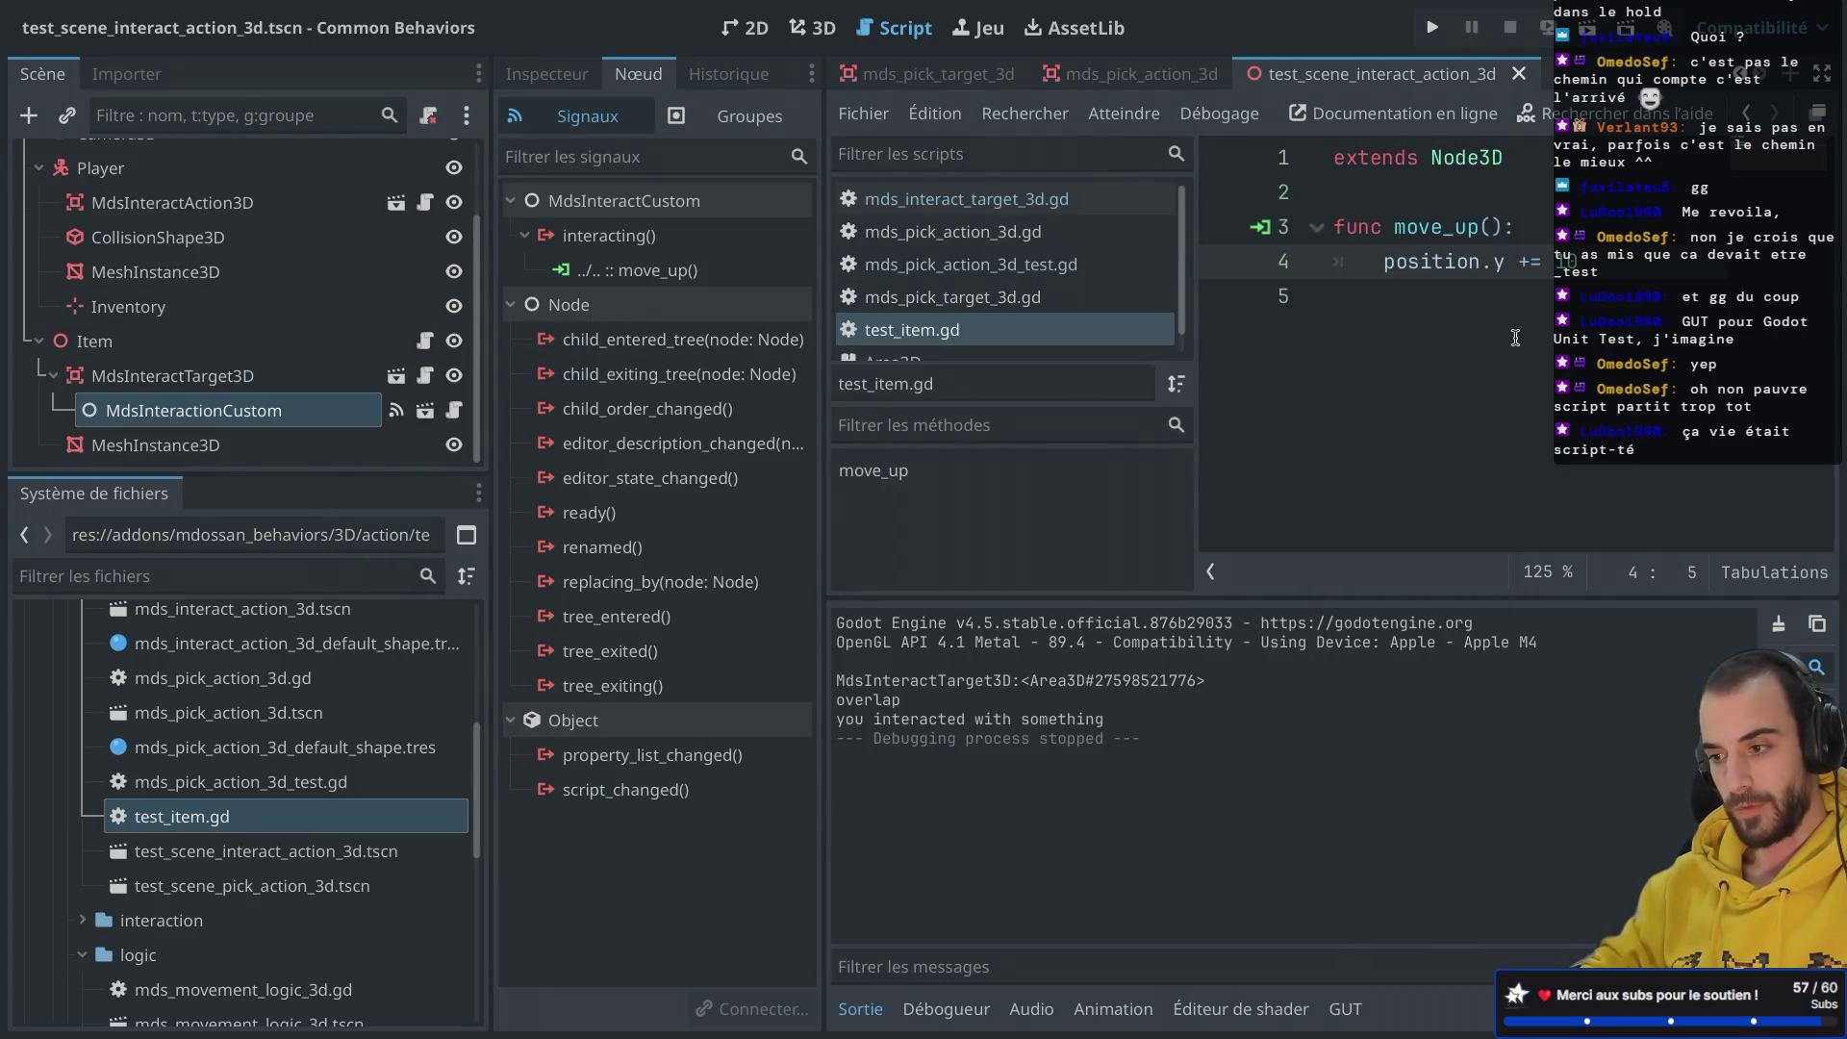
pyautogui.click(1583, 261)
pyautogui.hotkey('ctrl', 's')
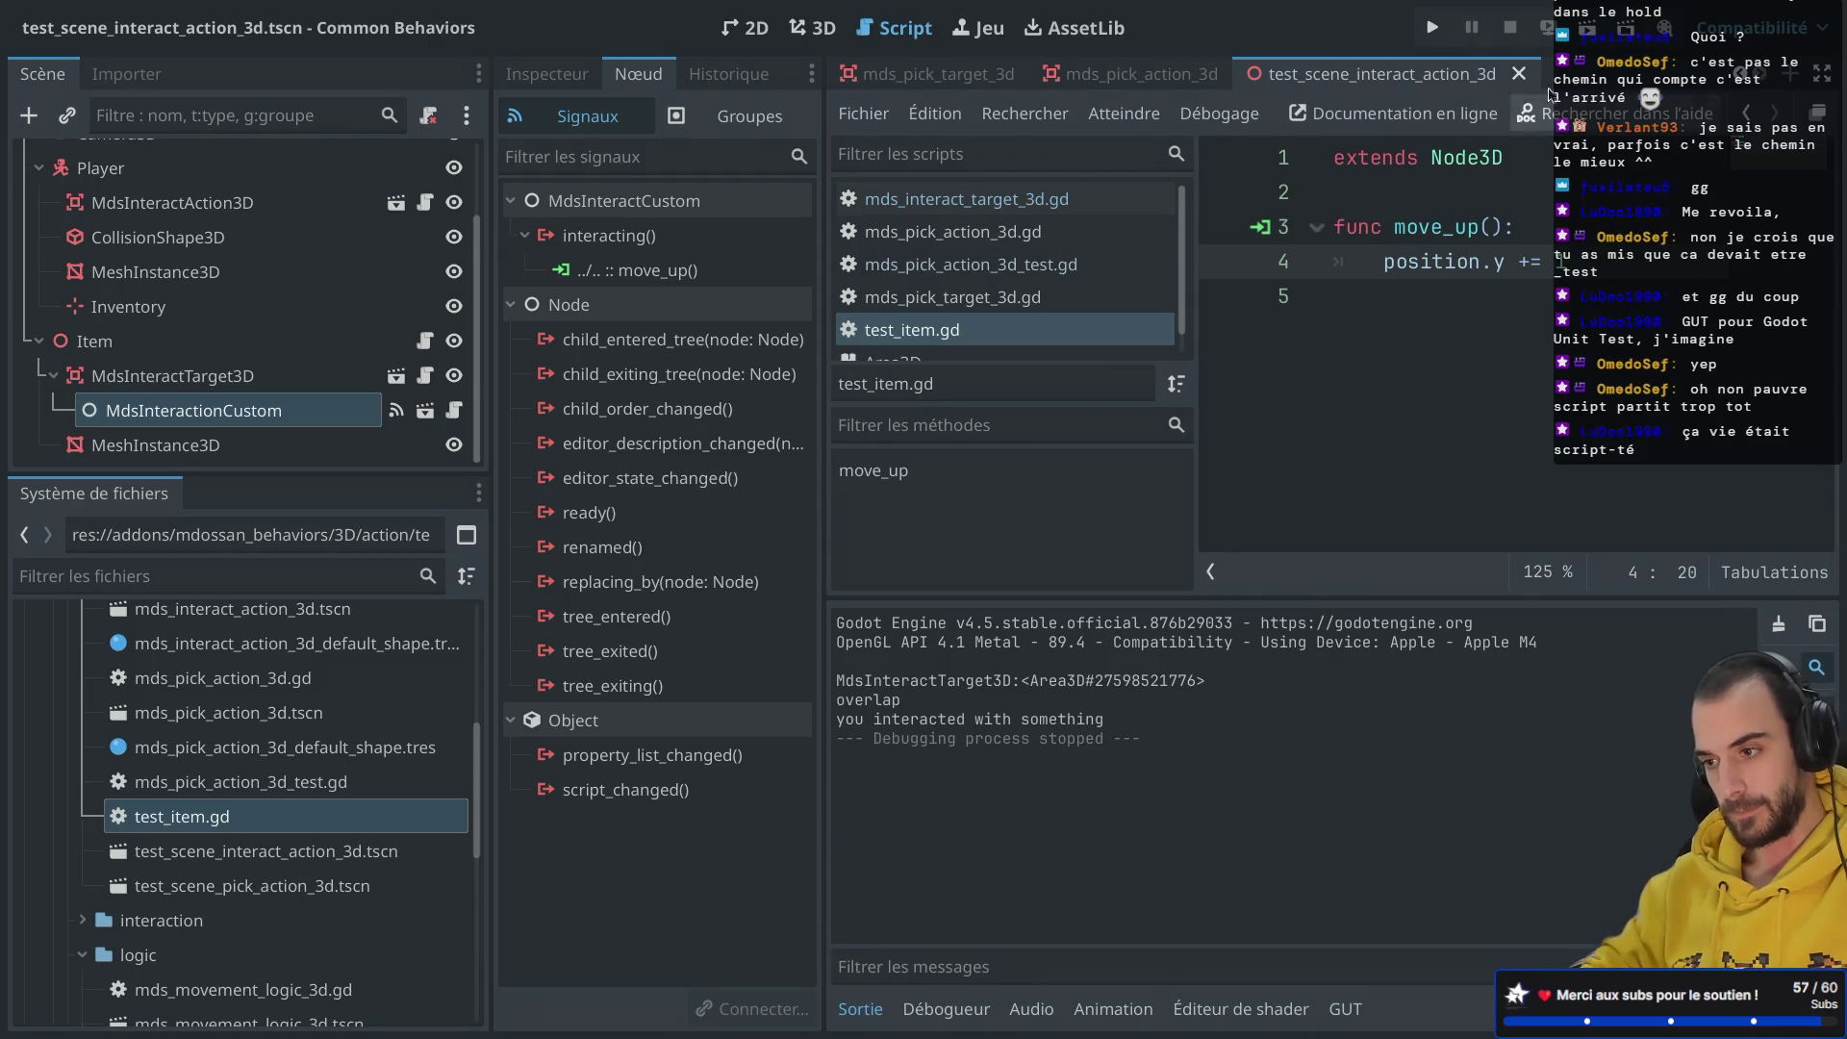
pyautogui.click(1591, 34)
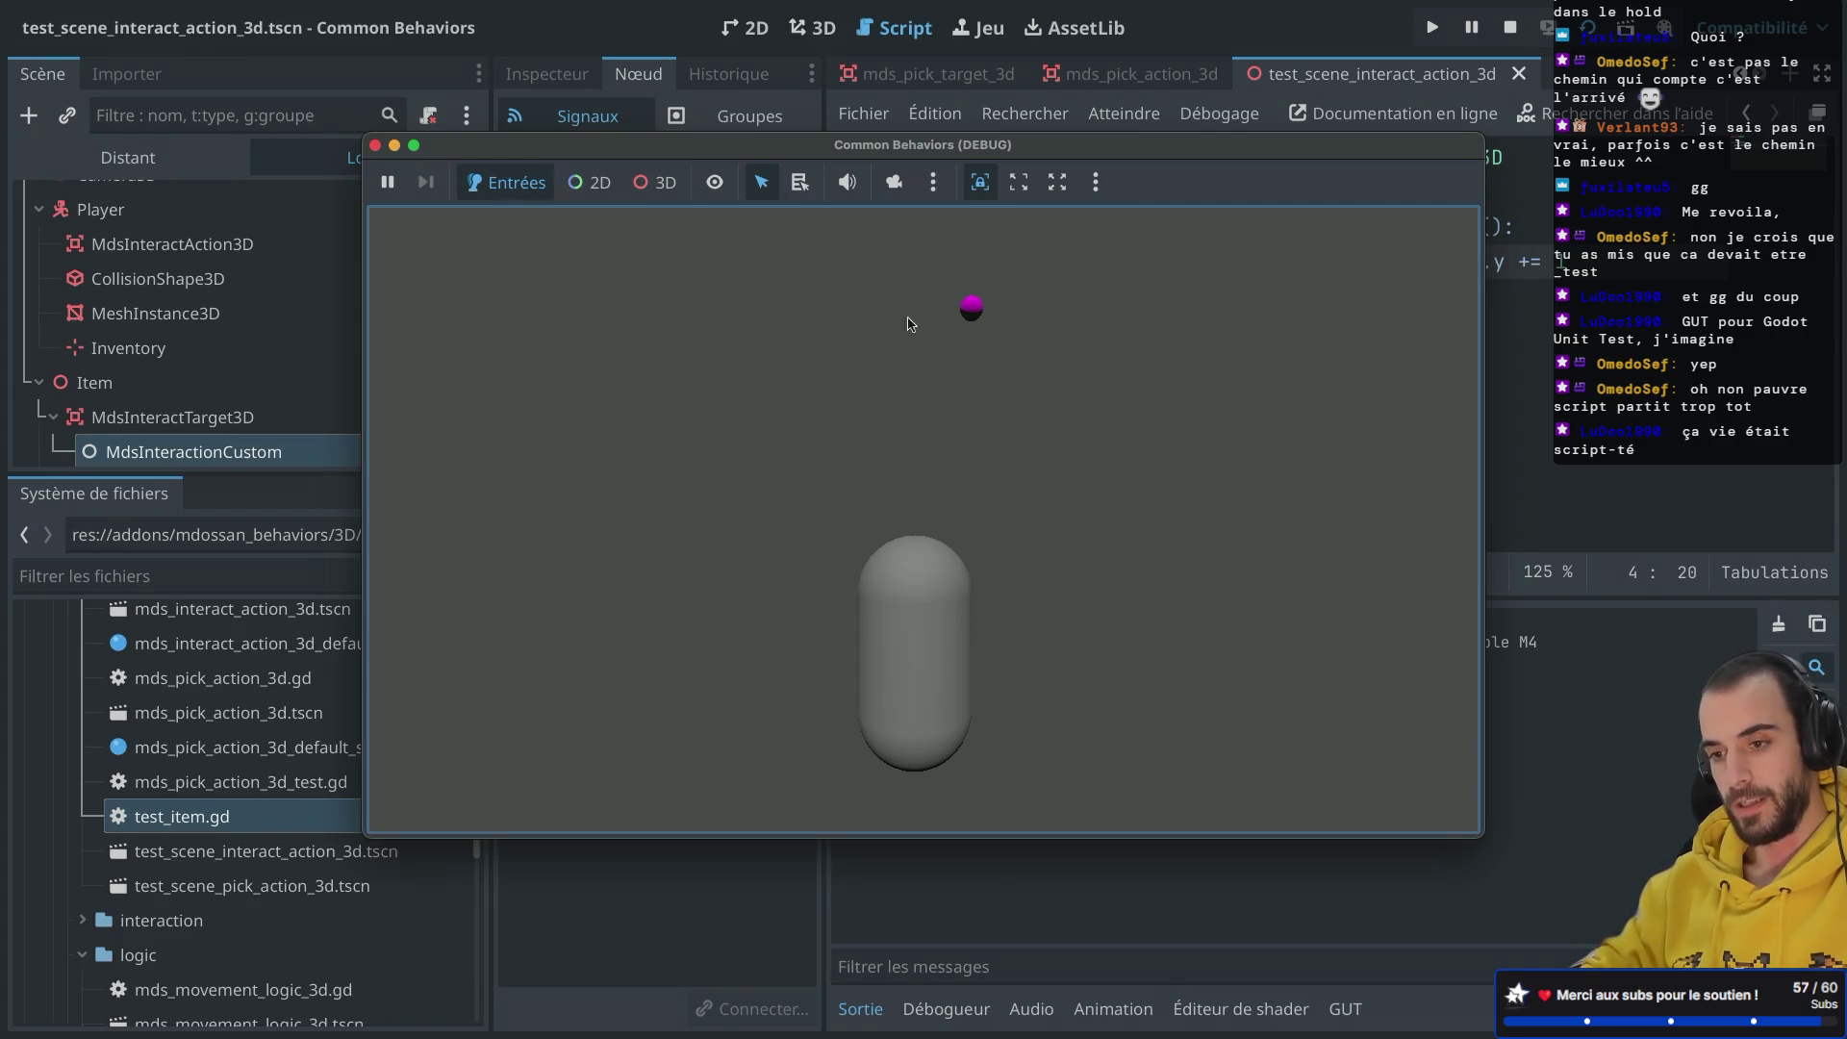
pyautogui.click(376, 147)
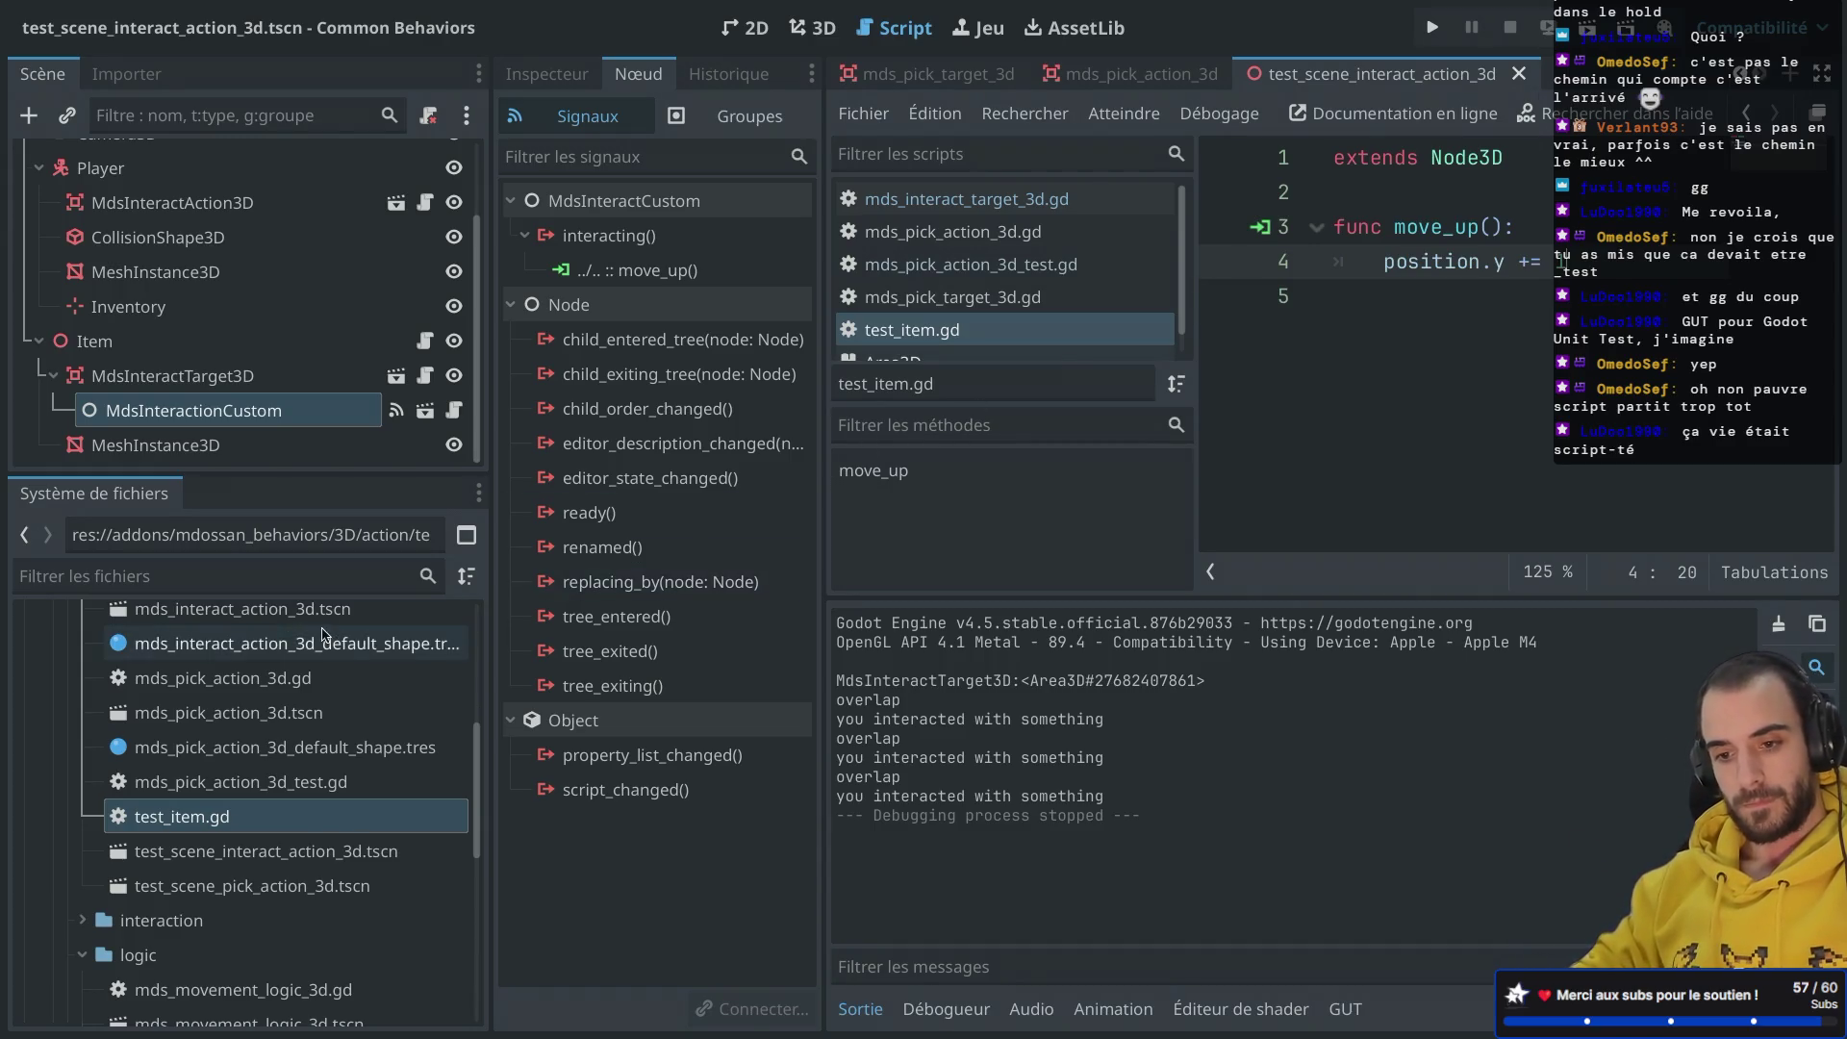
pyautogui.moveTo(294, 474); pyautogui.dragTo(291, 320)
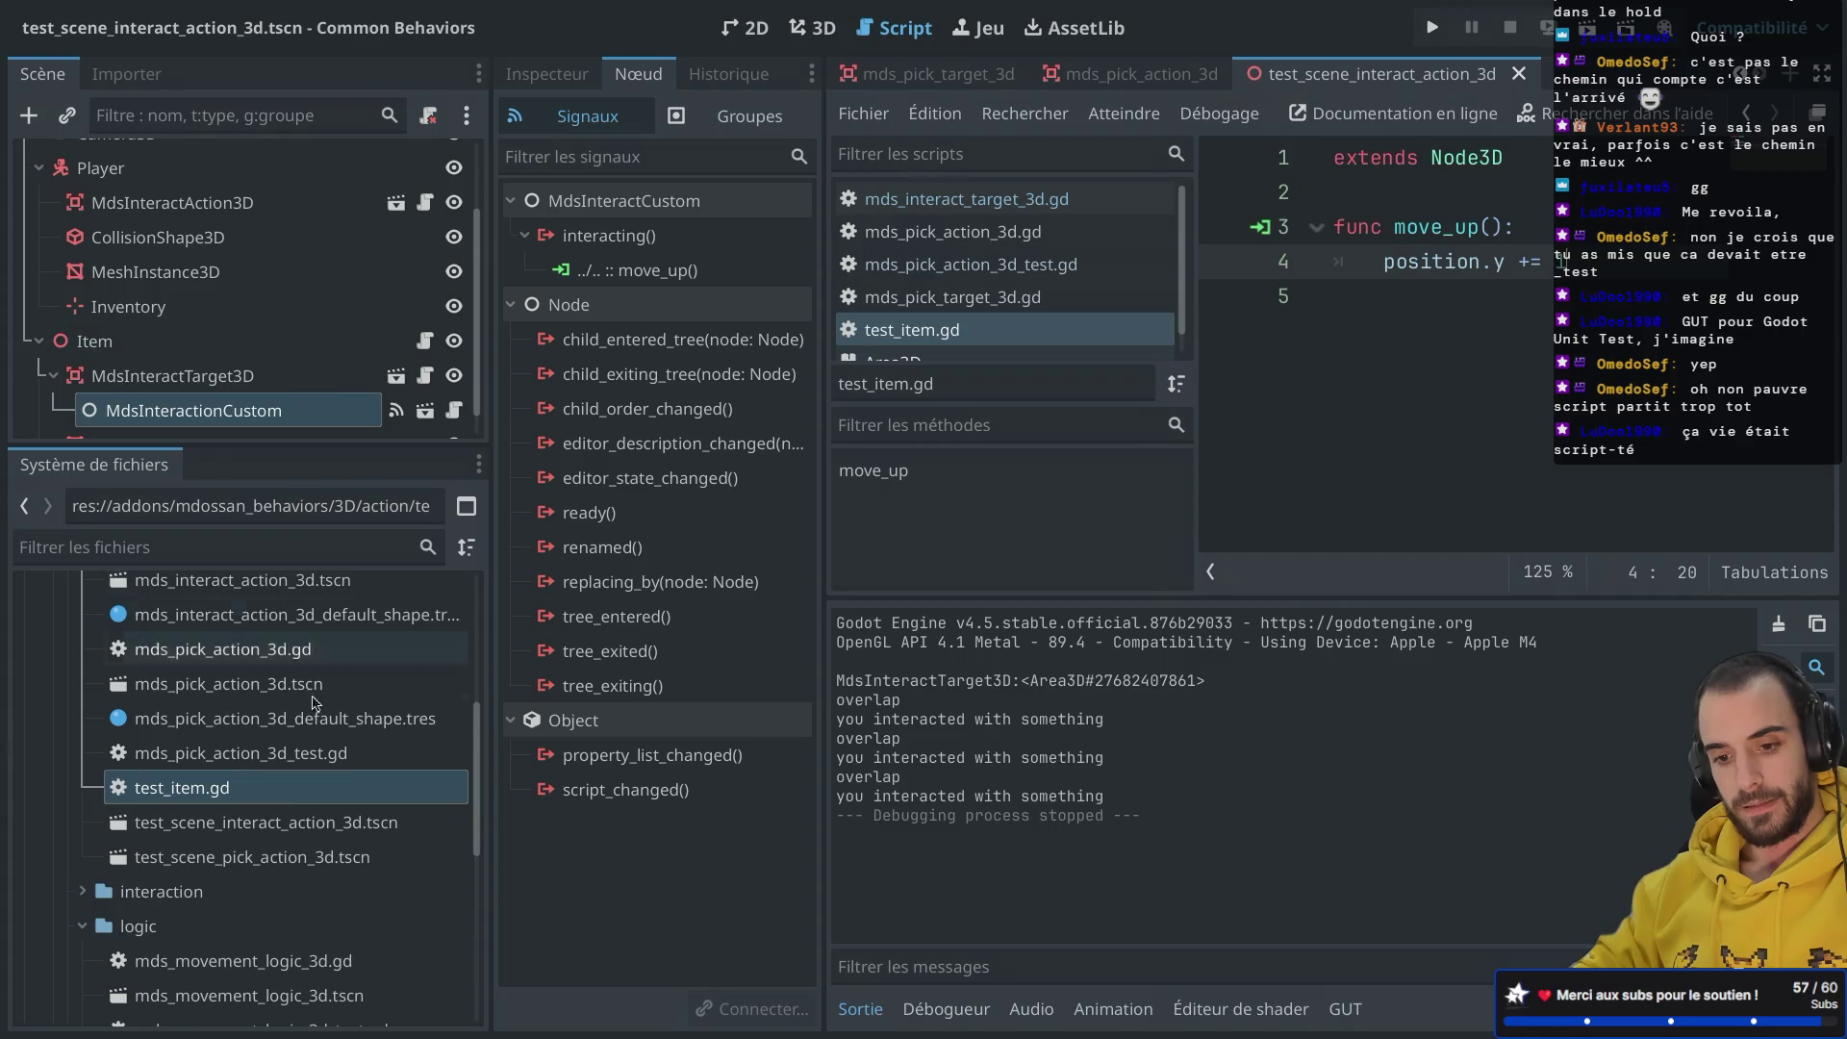
pyautogui.scroll(-3, 306, 728)
pyautogui.scroll(3, 306, 729)
pyautogui.scroll(-1, 306, 728)
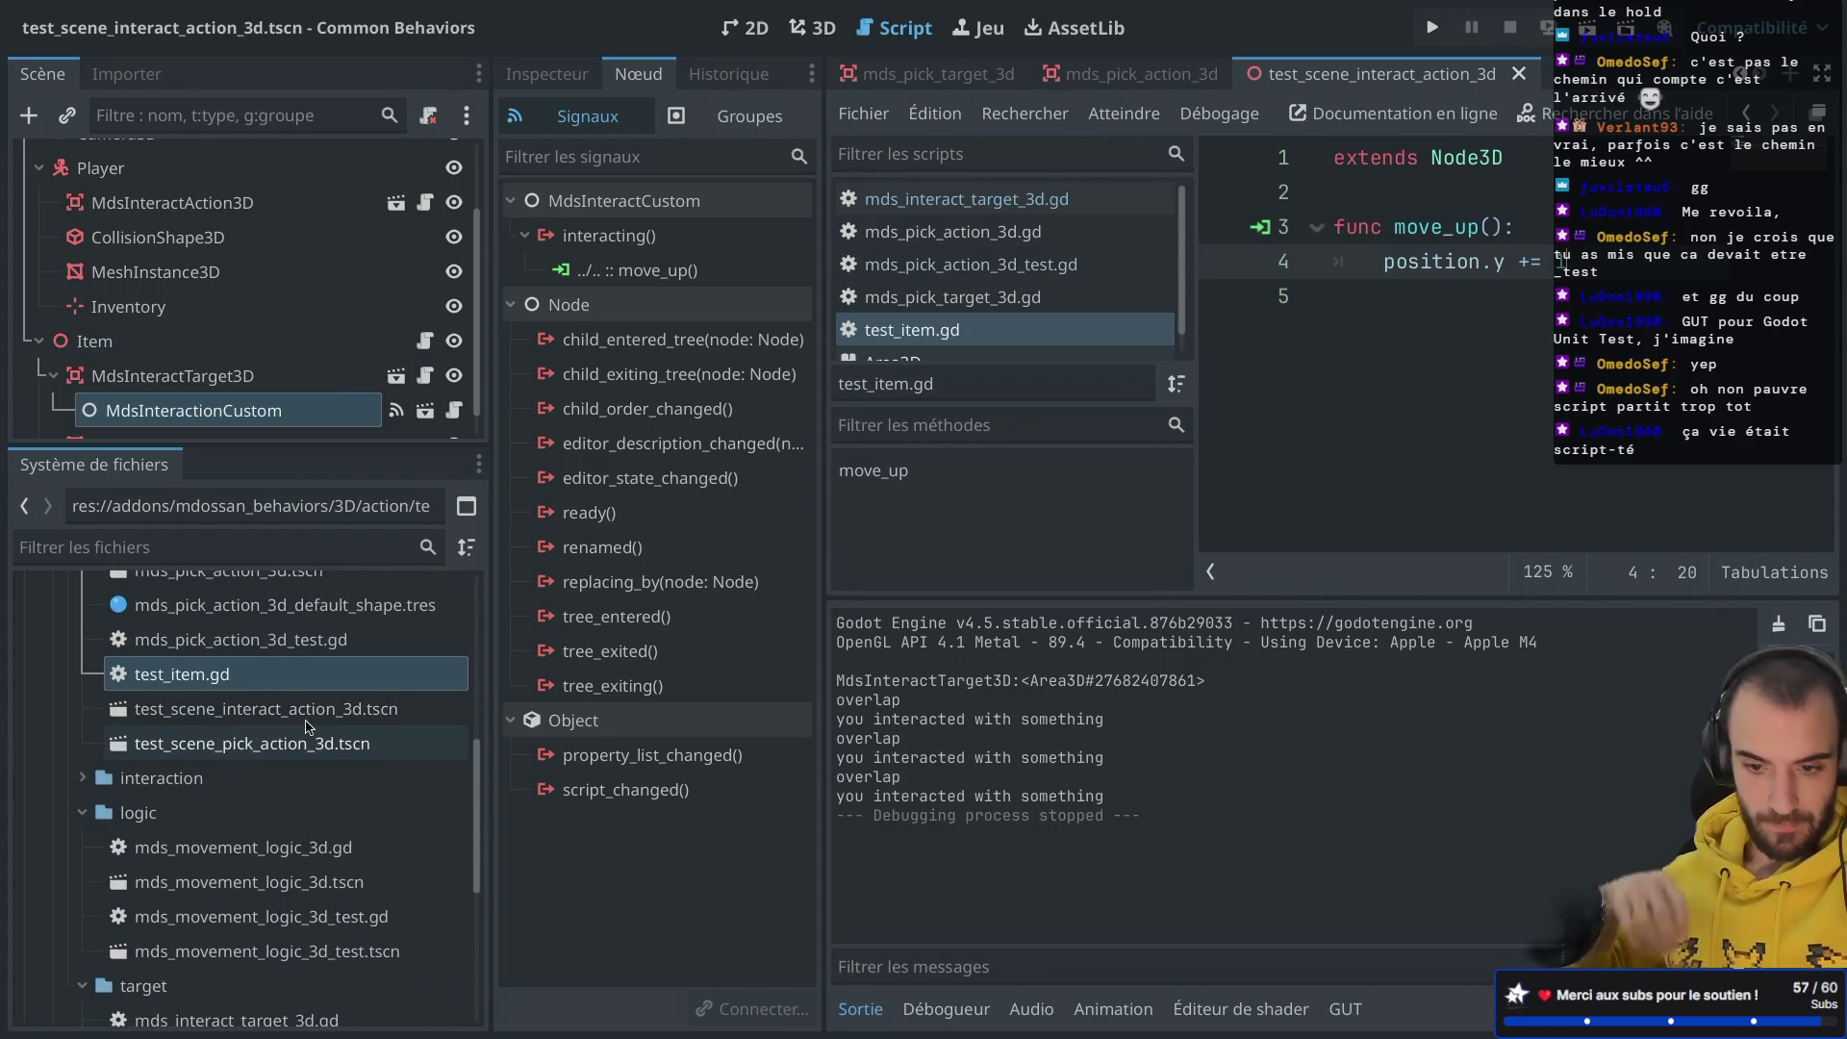
pyautogui.scroll(5, 308, 729)
pyautogui.scroll(2, 306, 728)
pyautogui.scroll(-5, 306, 728)
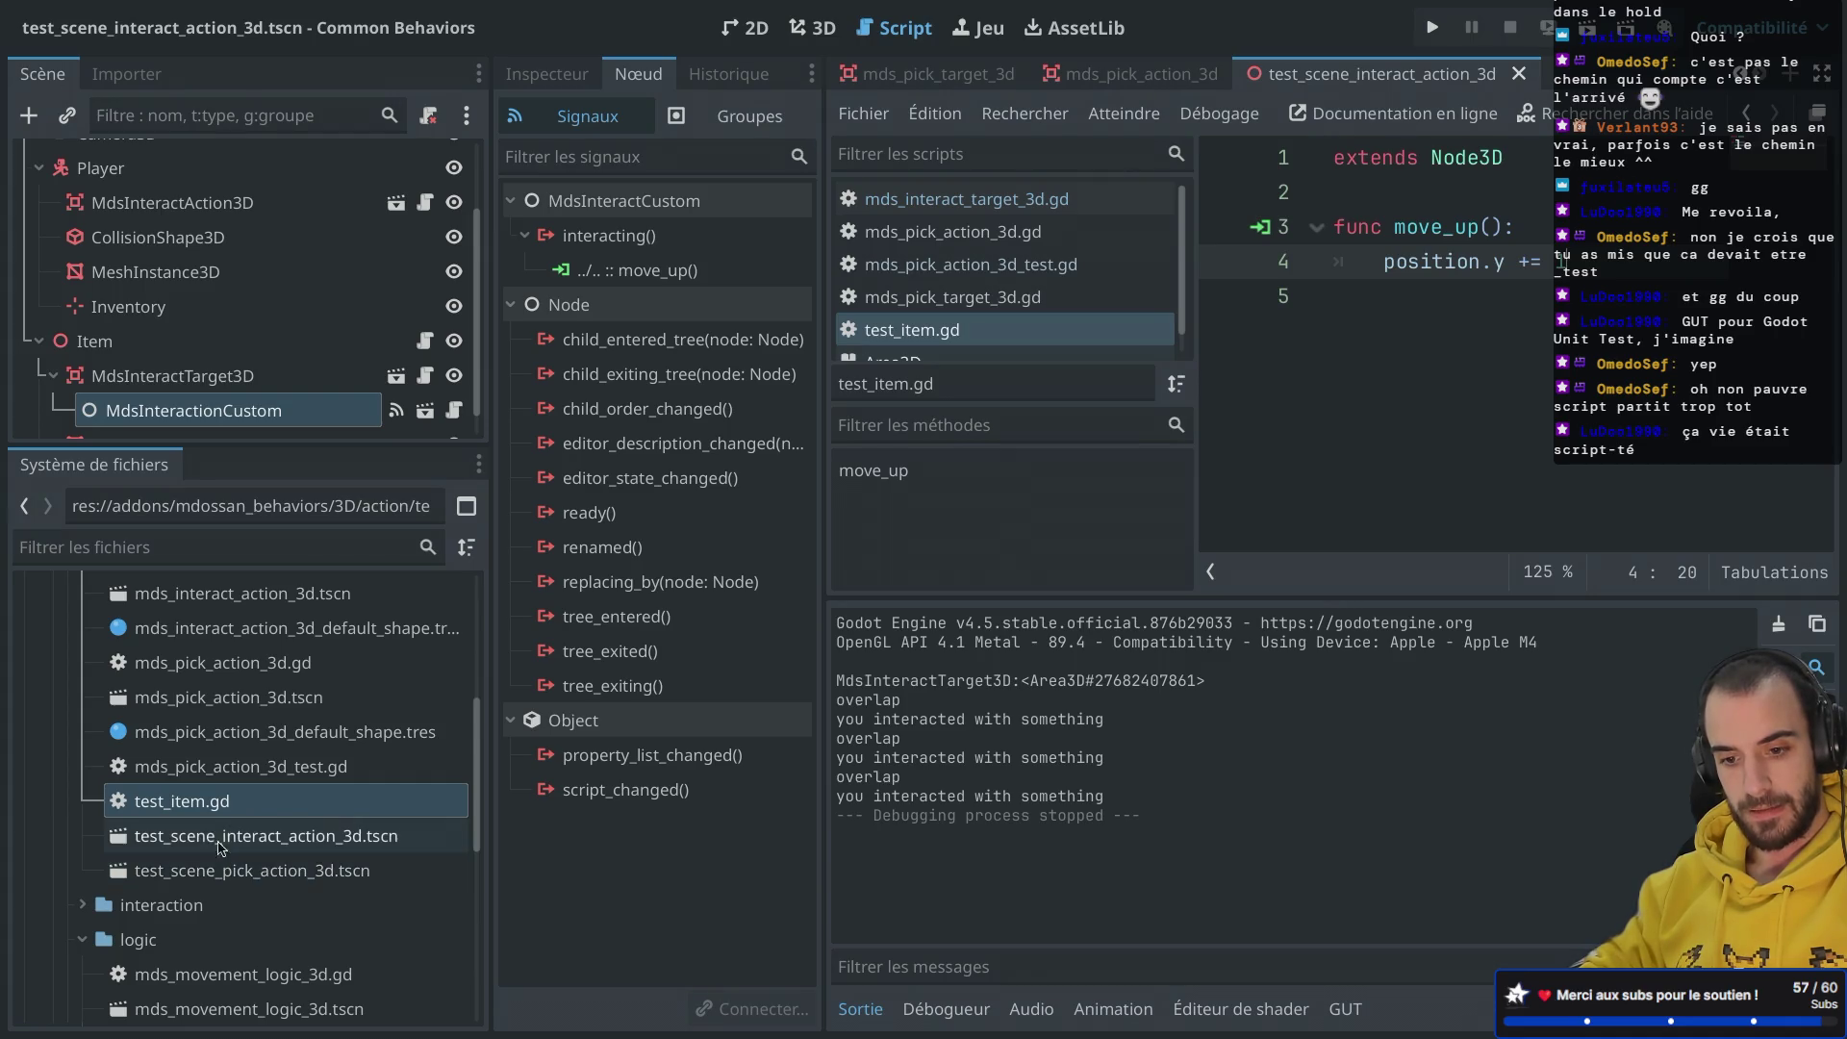
pyautogui.click(212, 779)
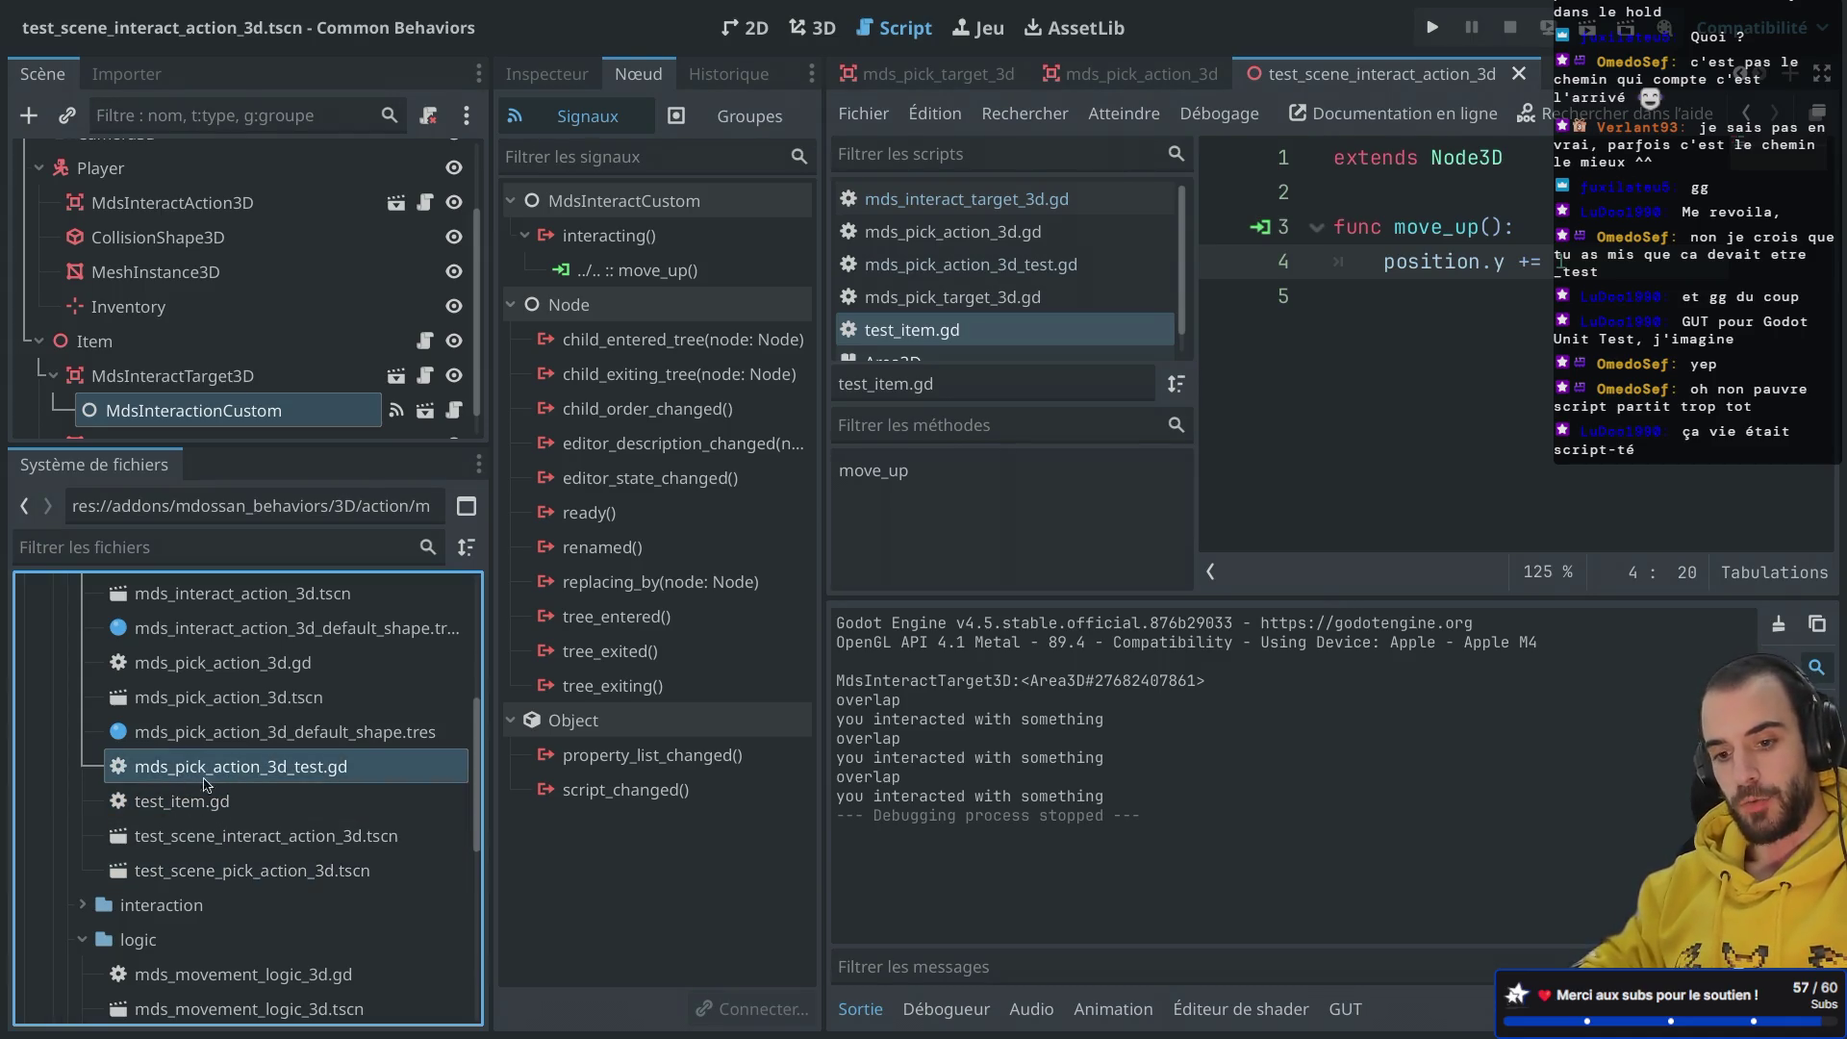
pyautogui.rightClick(214, 783)
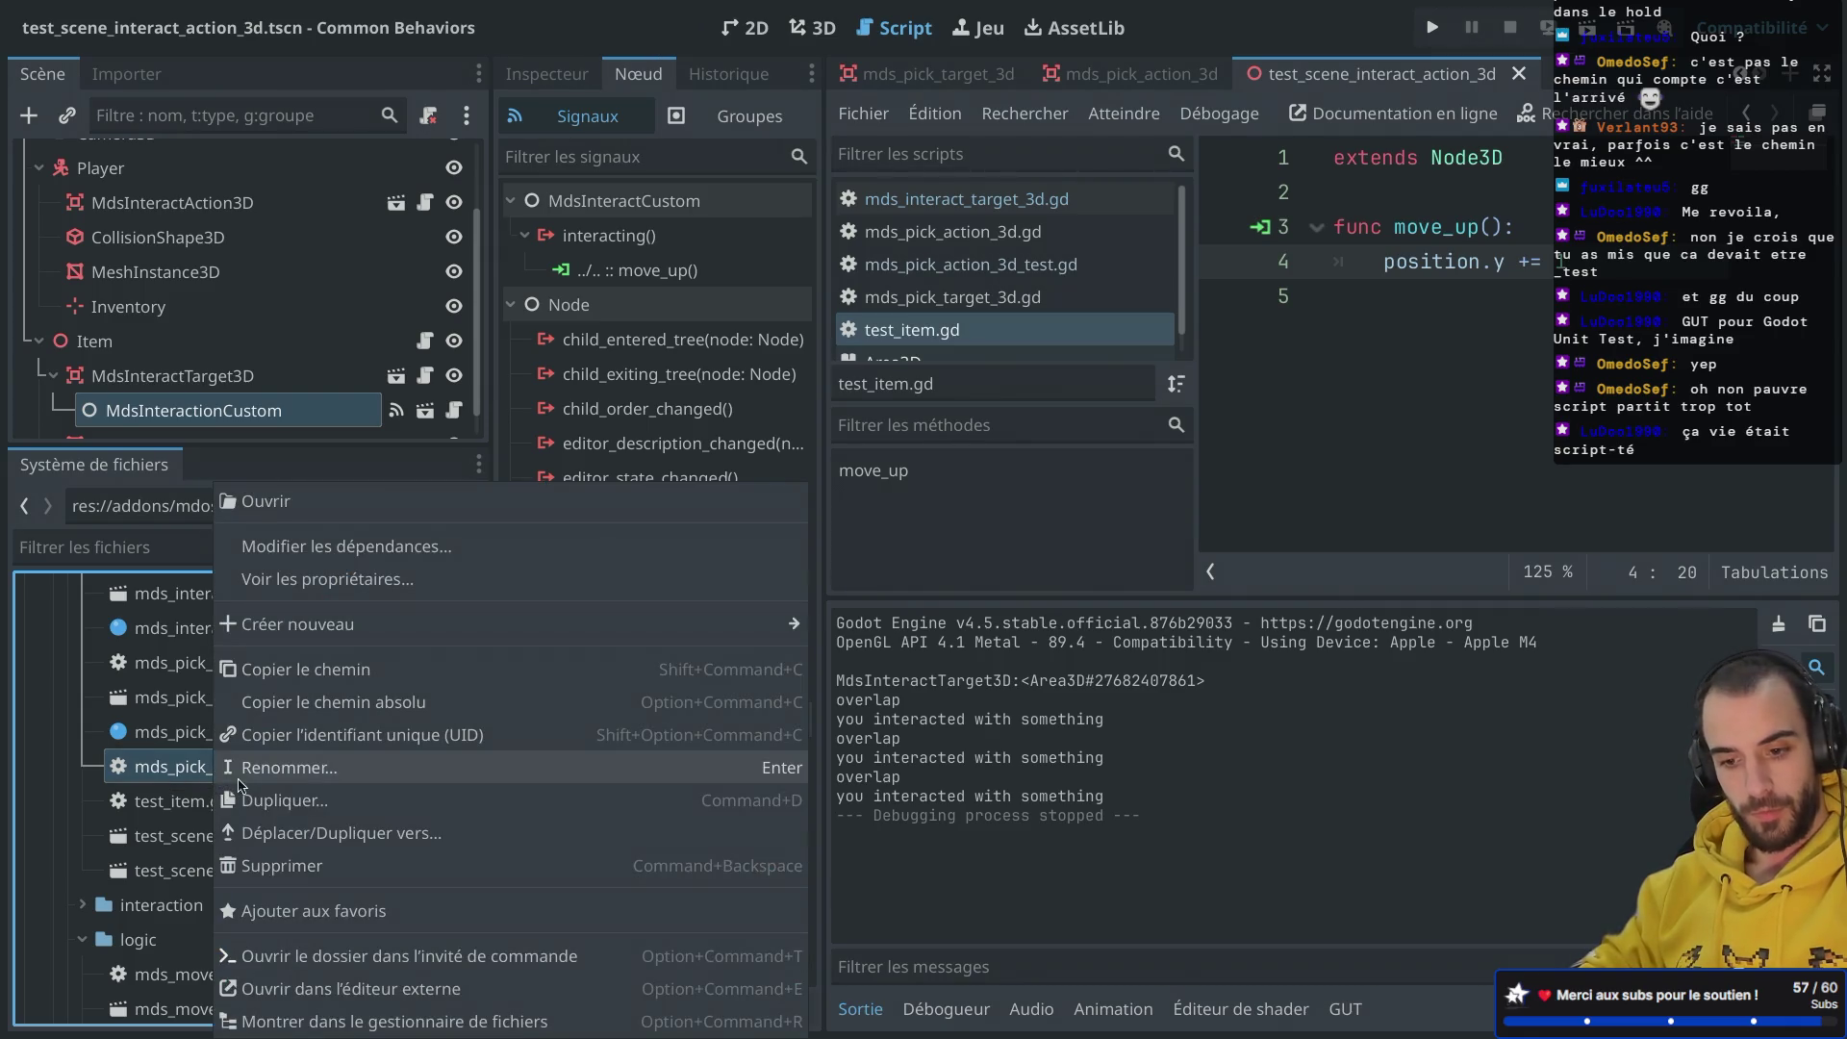
pyautogui.click(287, 832)
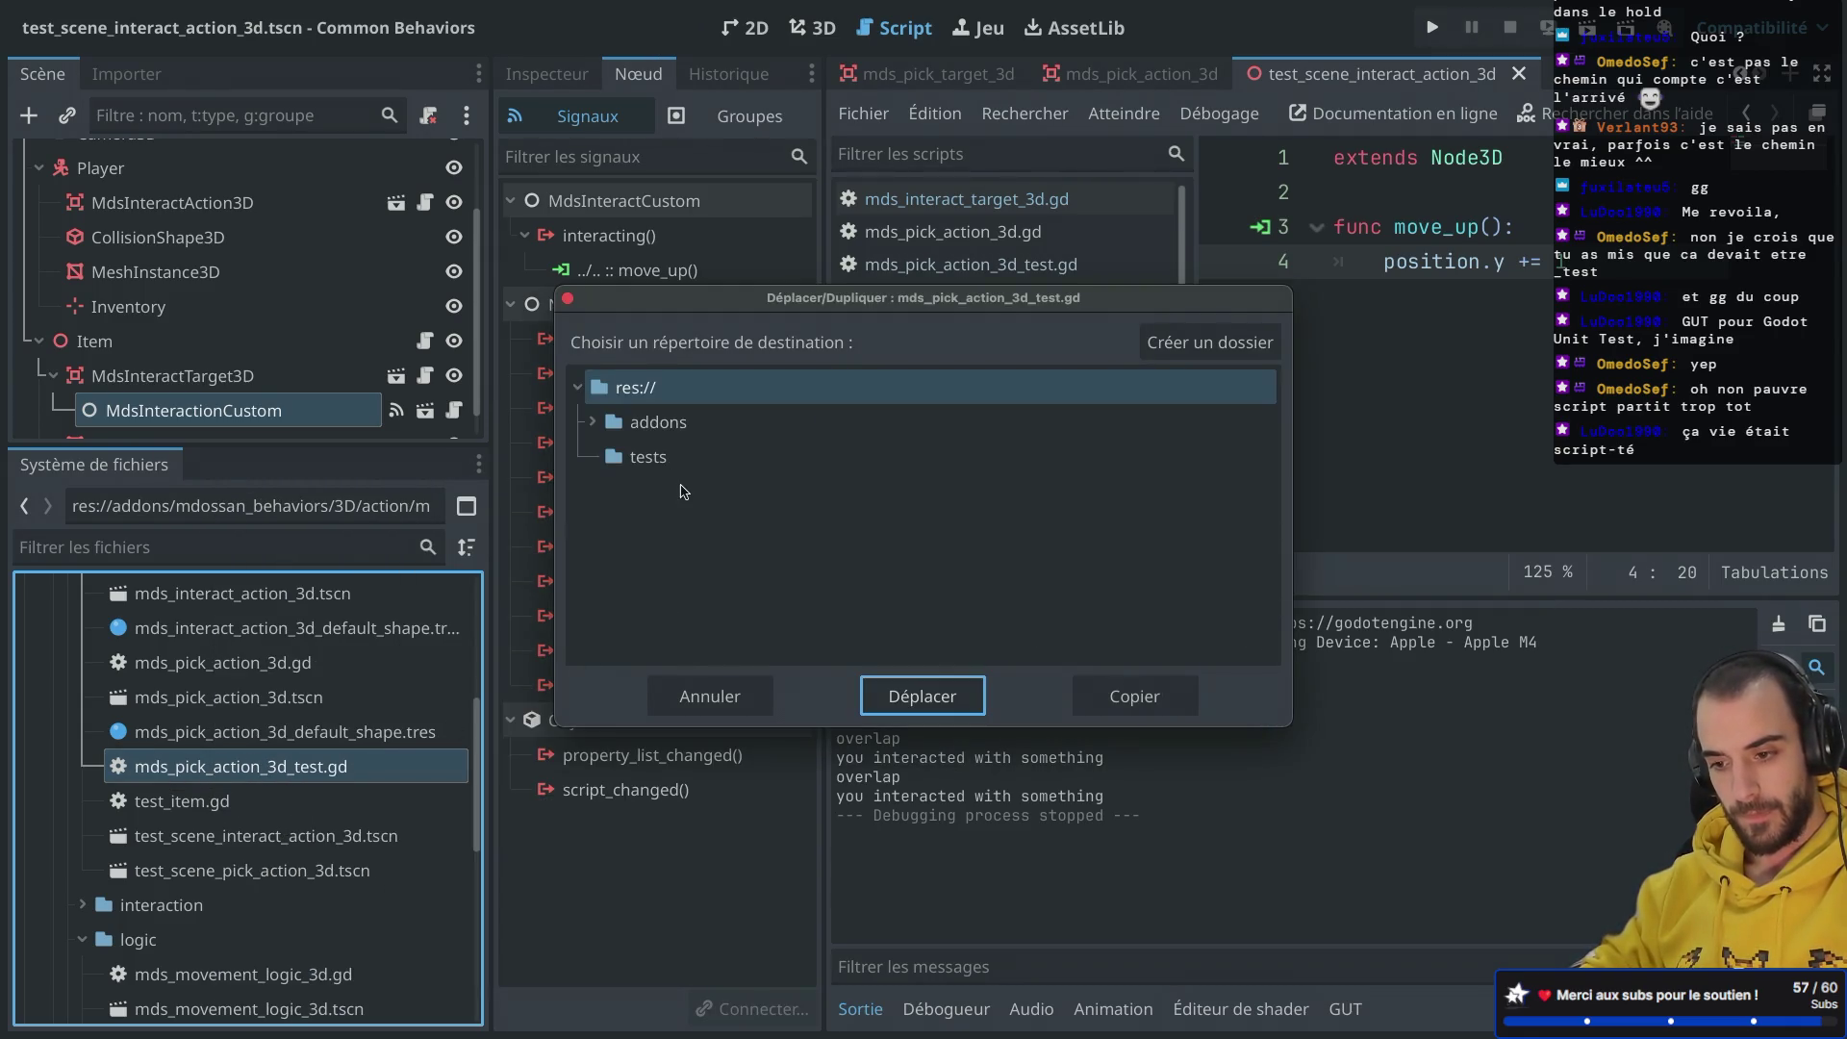
pyautogui.click(593, 422)
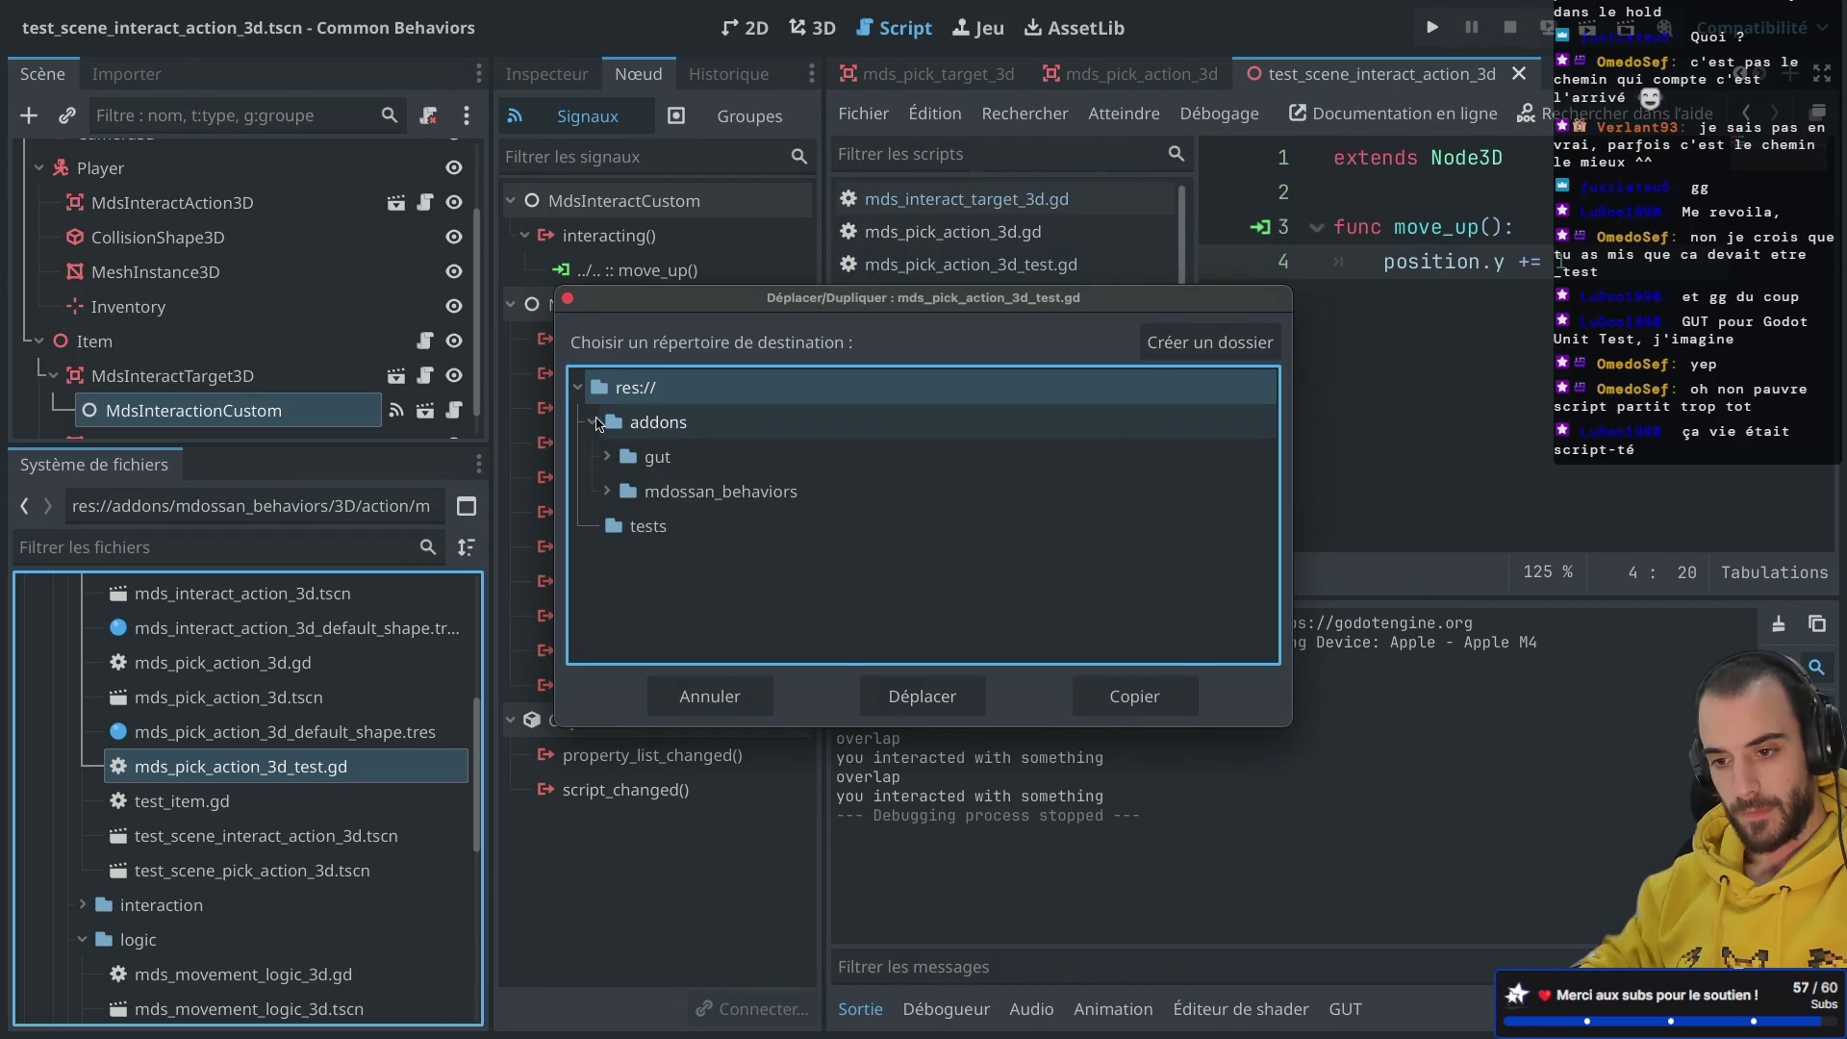
pyautogui.press('Escape')
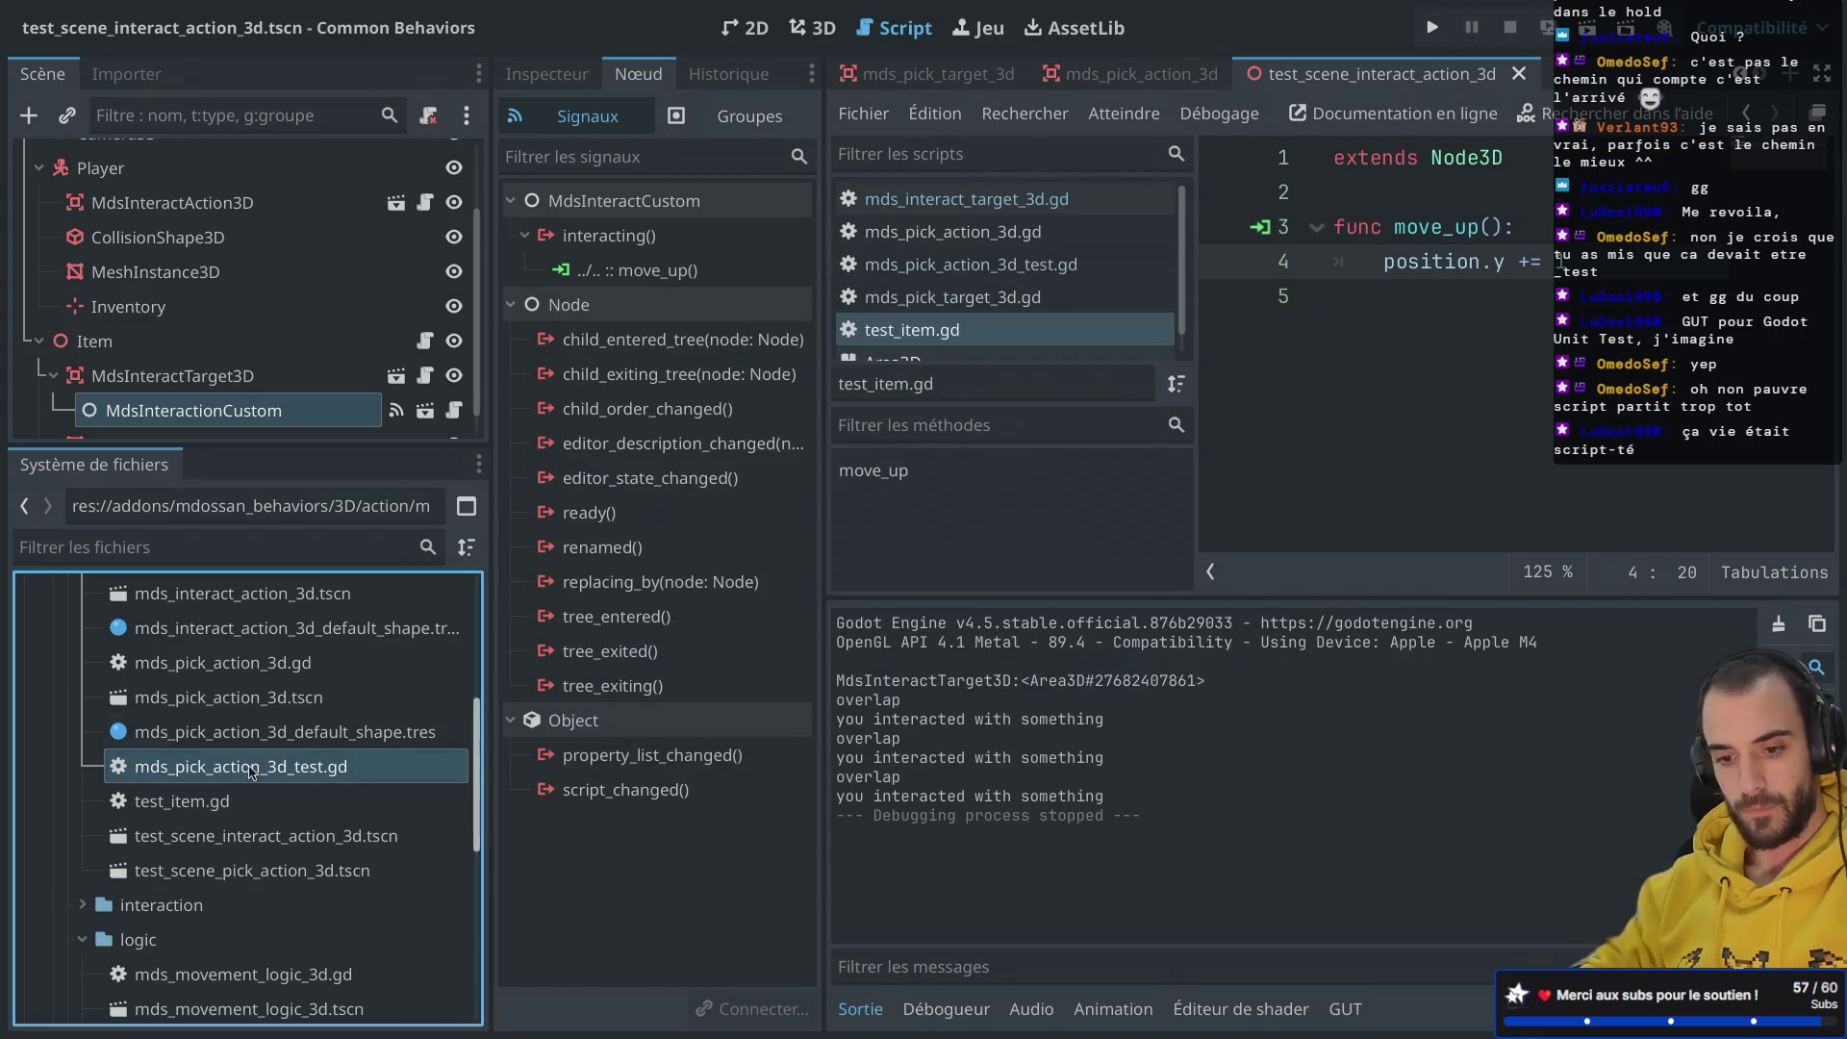
pyautogui.scroll(3, 249, 781)
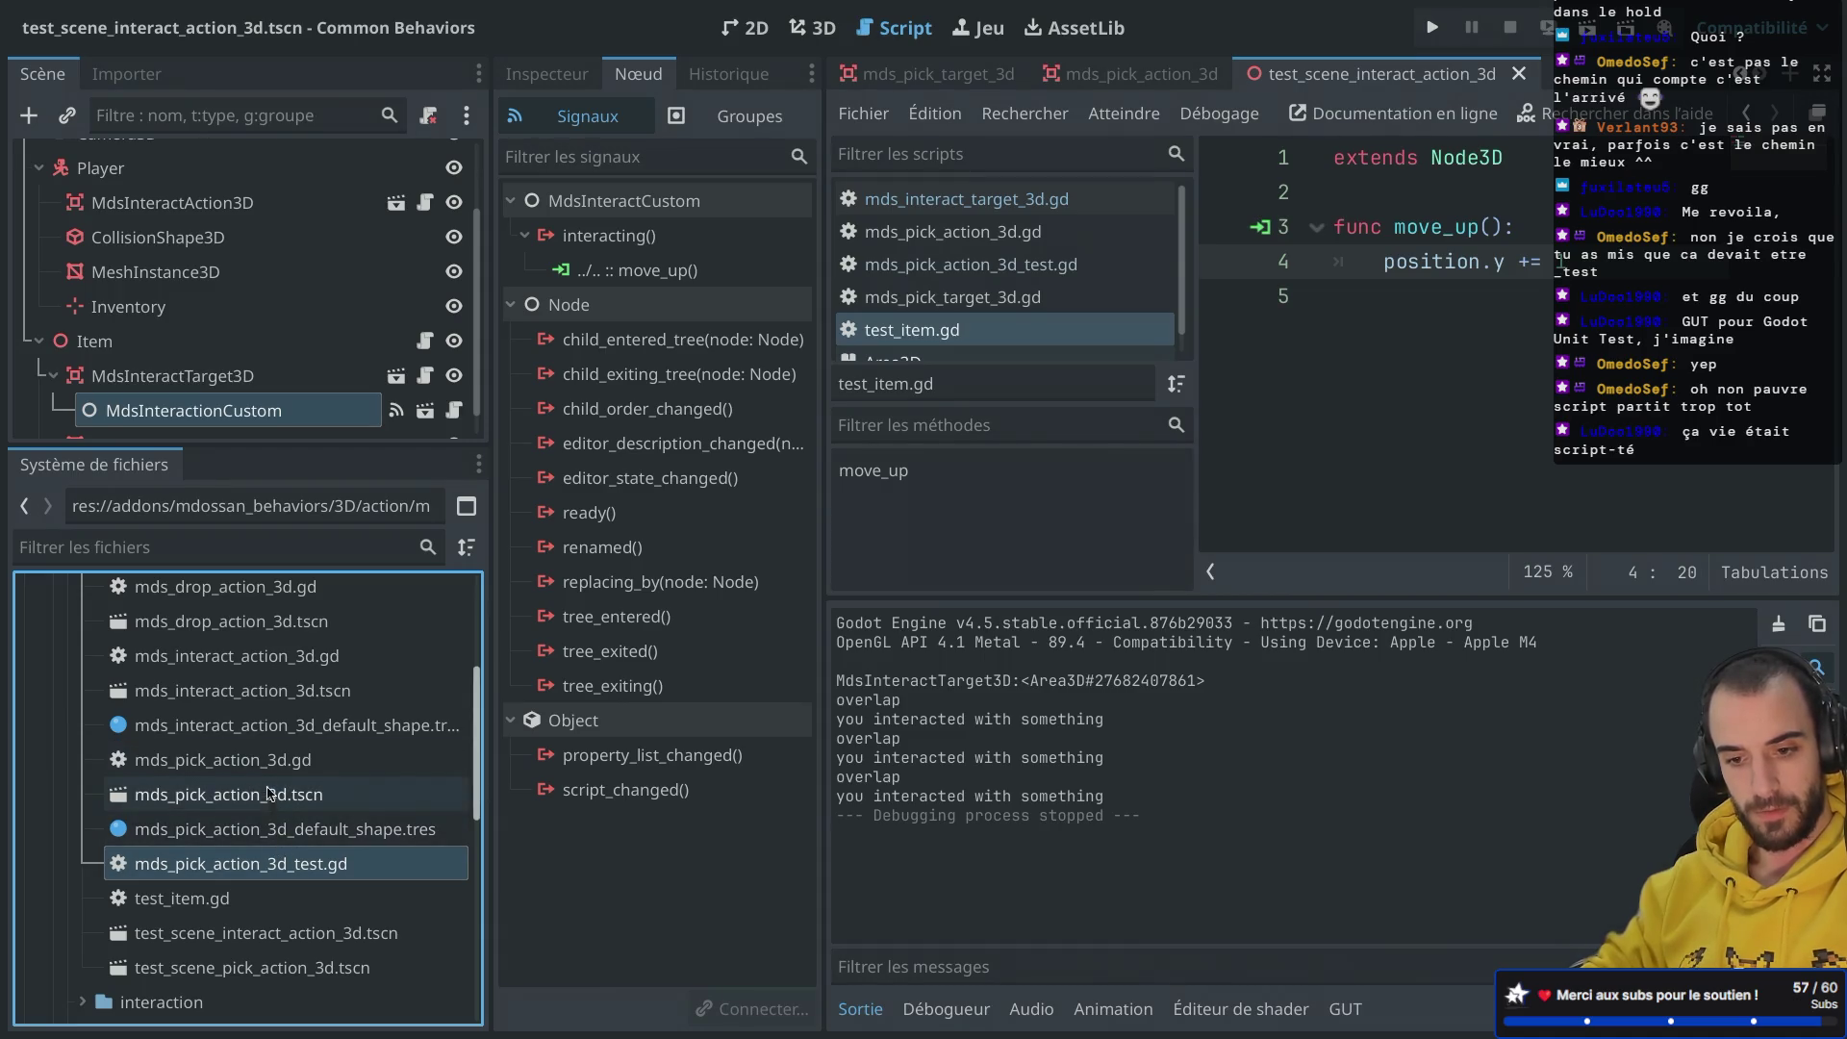
pyautogui.scroll(3, 276, 703)
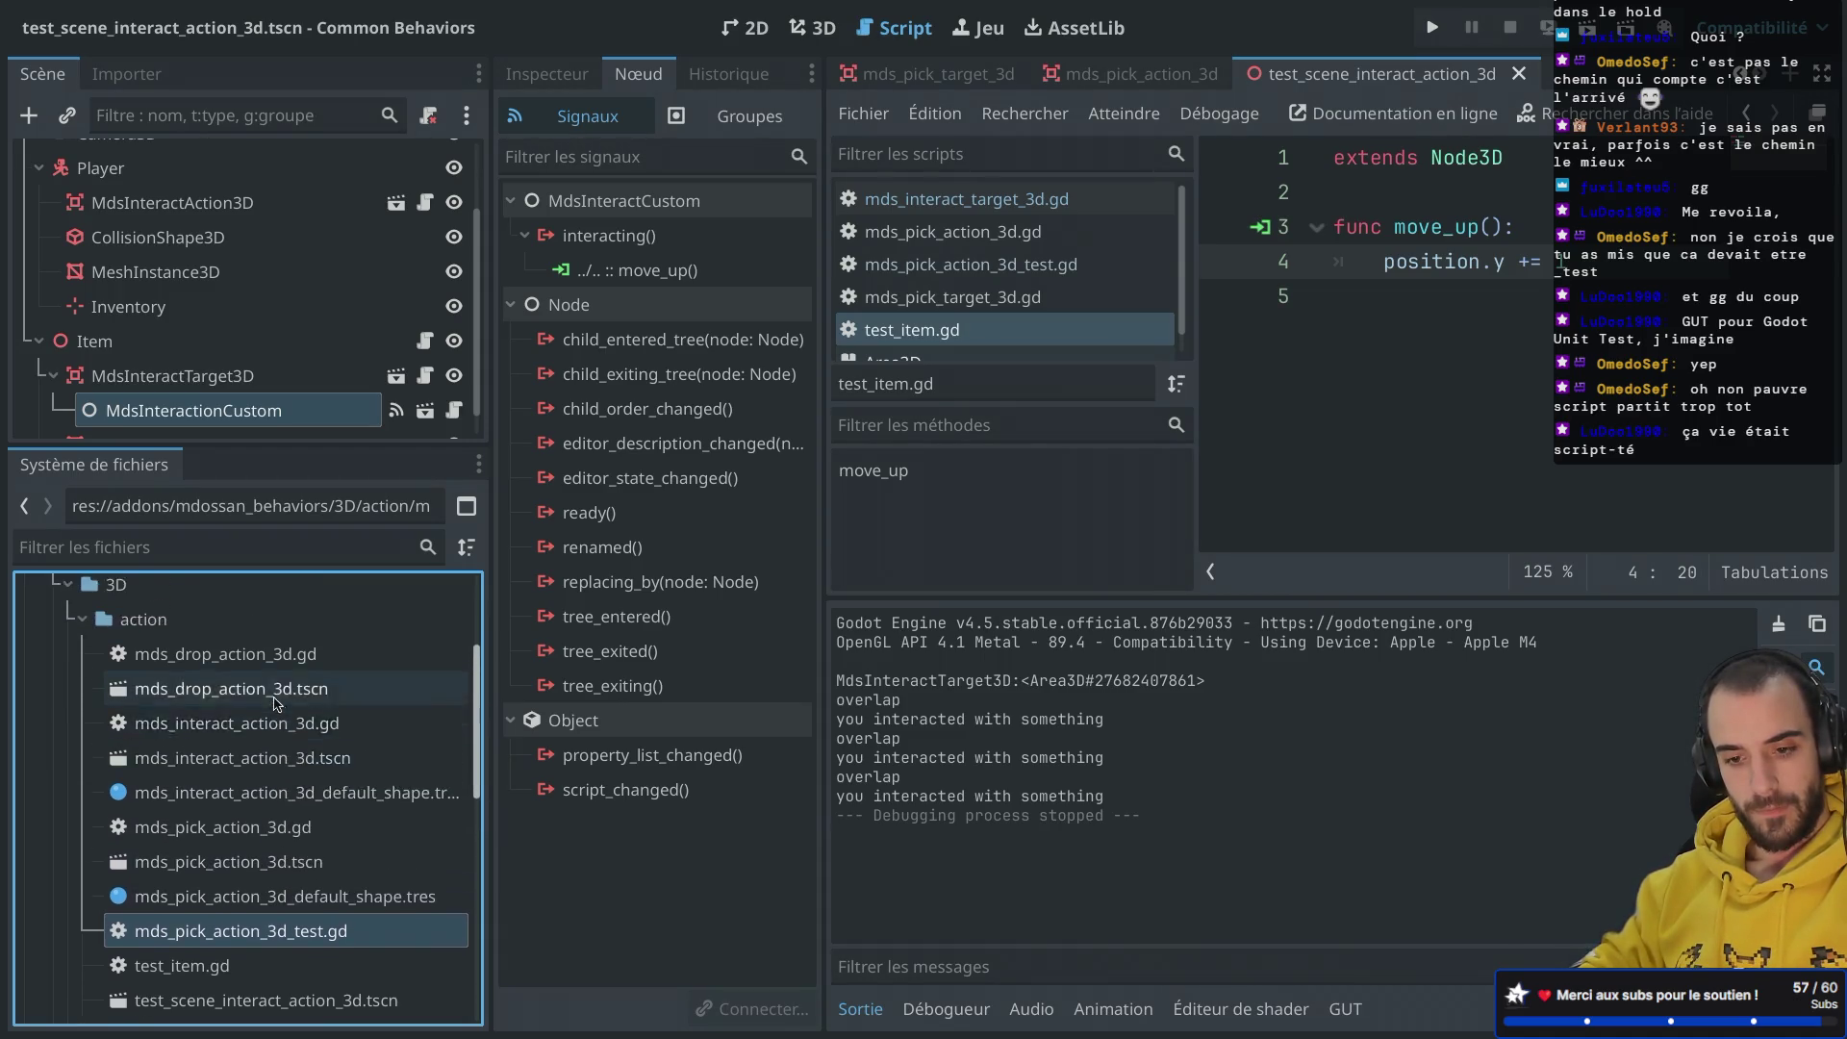
pyautogui.click(241, 672)
pyautogui.press('super+a')
# Step: Create a new script named mds_interact_action_3d_test.gd in the action folder
pyautogui.press('Escape')
pyautogui.rightClick(240, 674)
pyautogui.moveTo(526, 551)
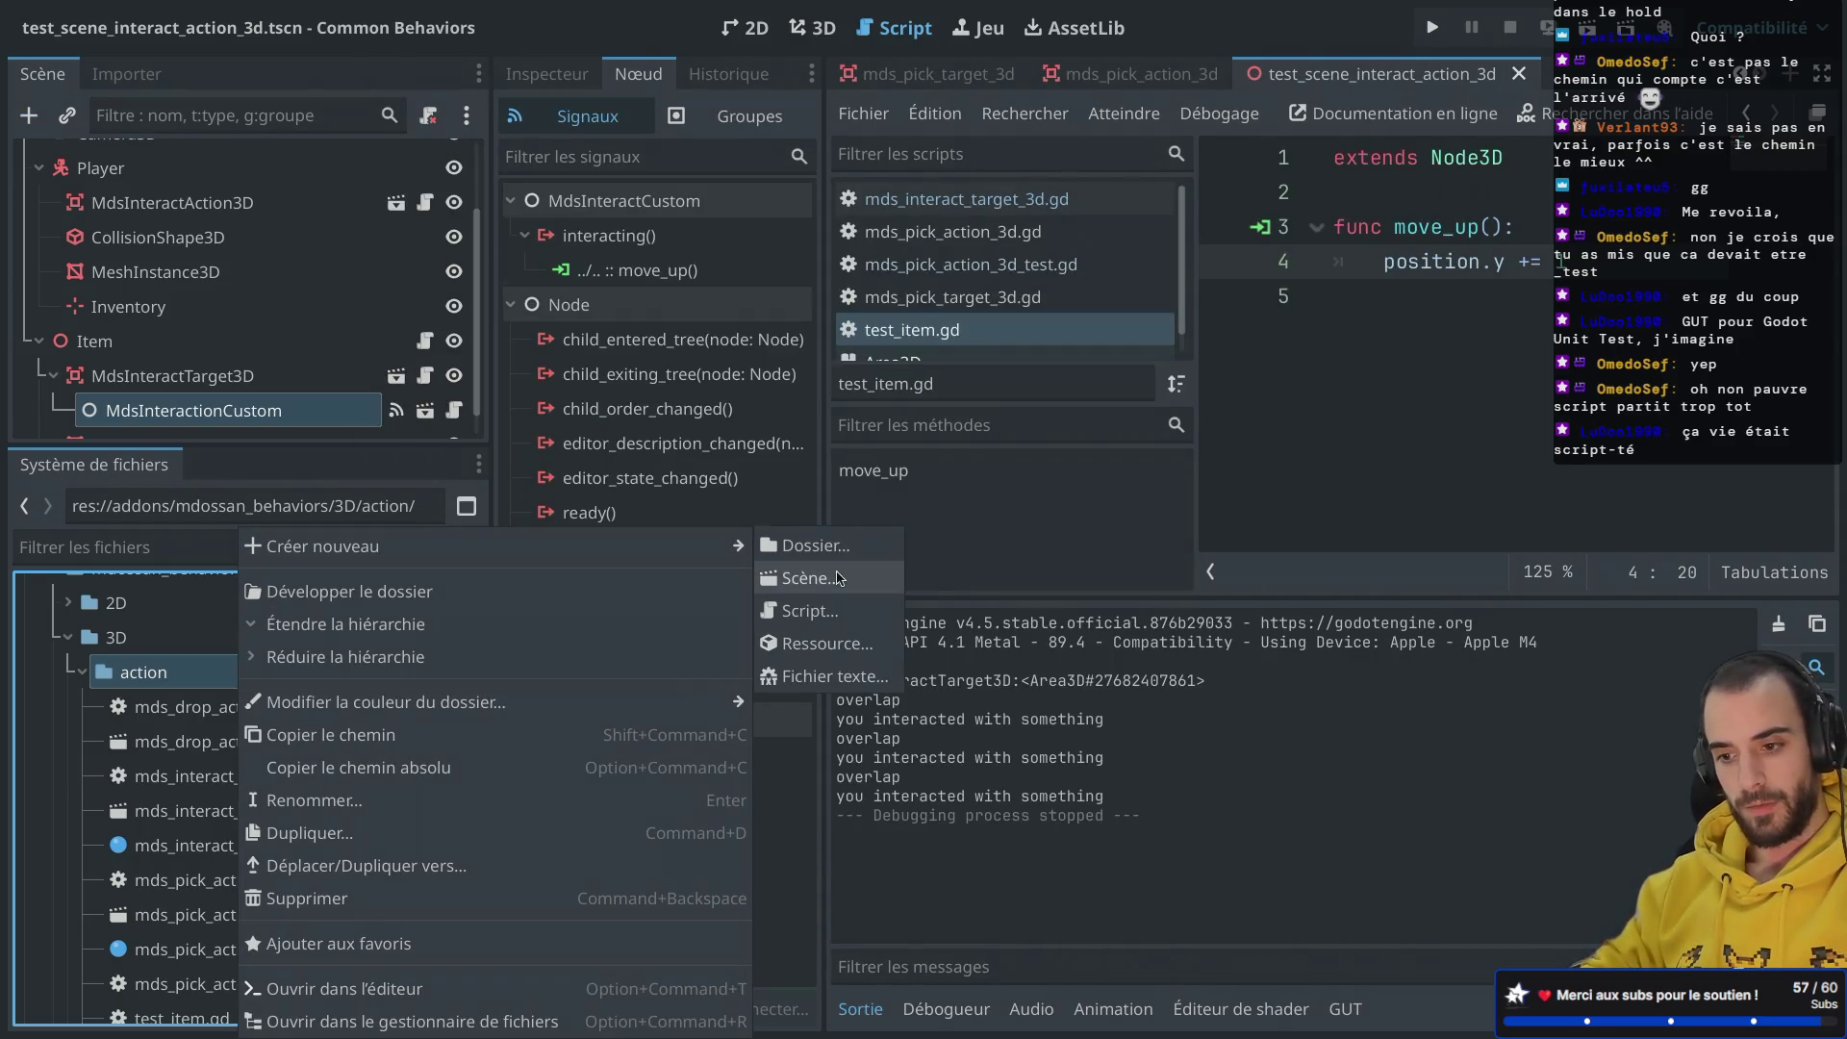
pyautogui.click(823, 612)
pyautogui.write('mds')
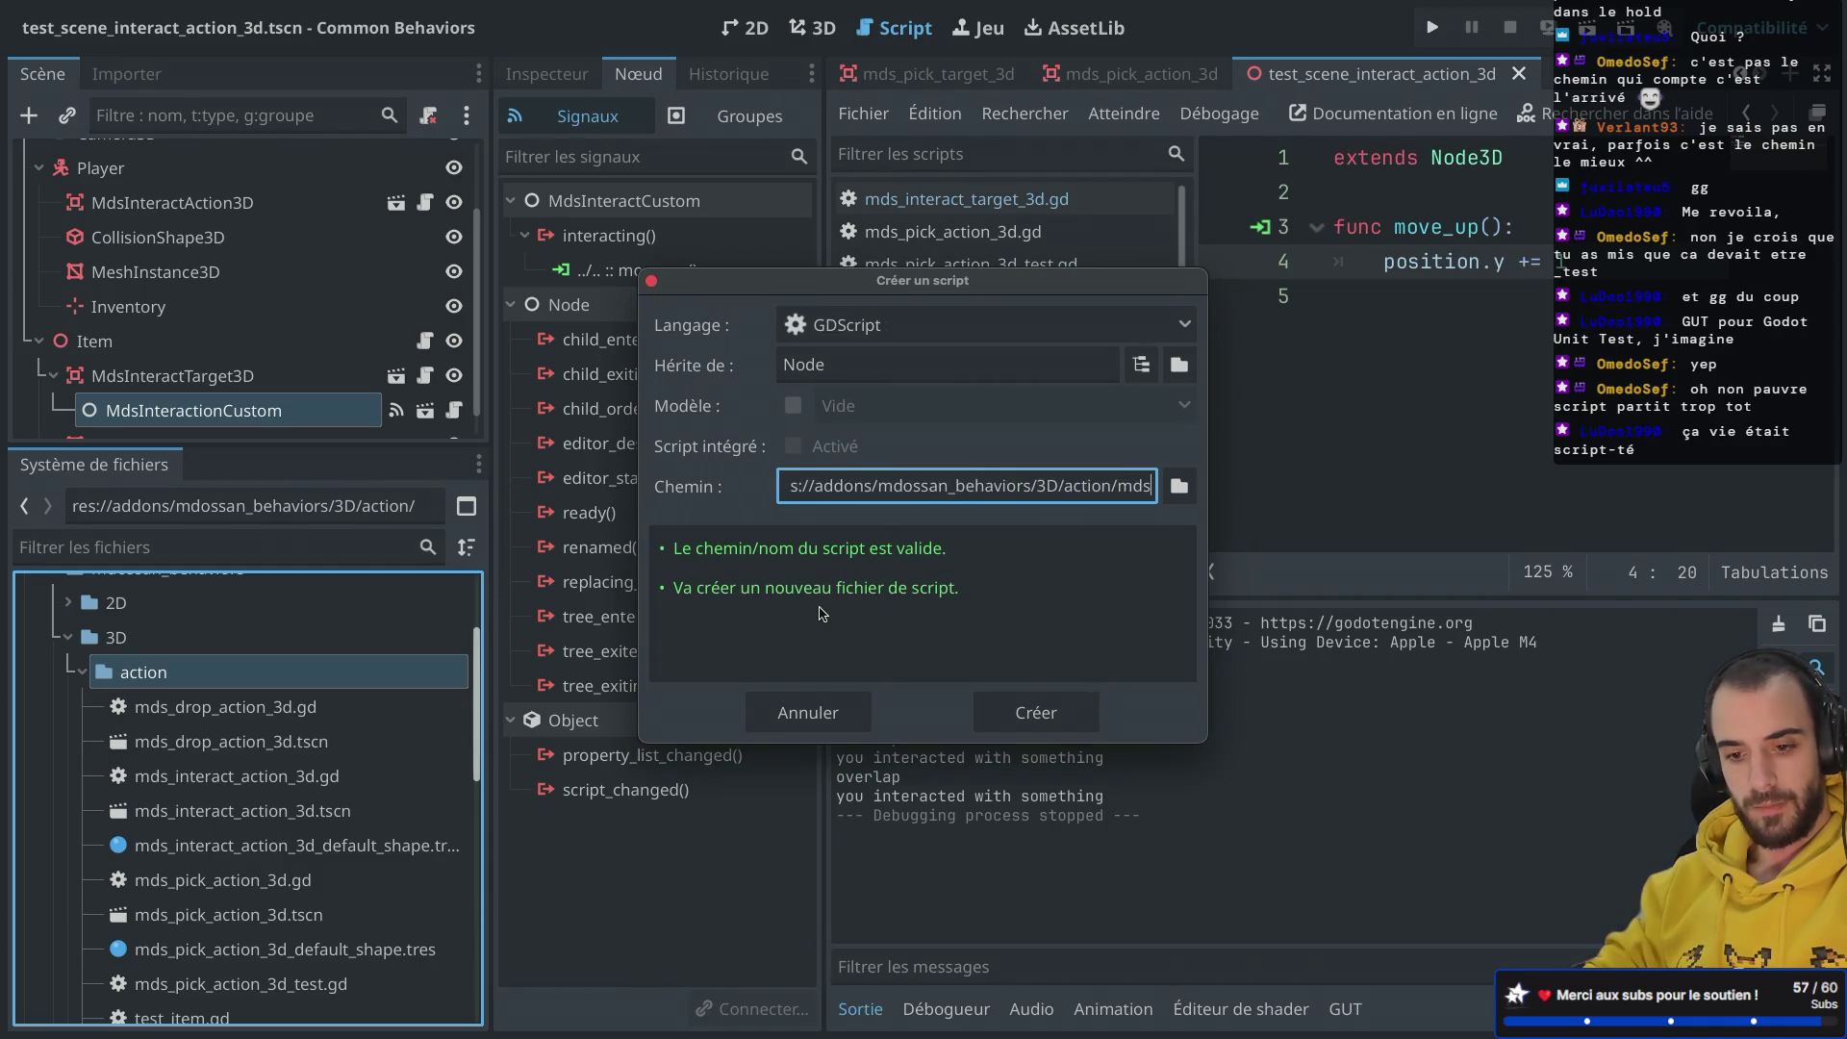
pyautogui.write('_interac')
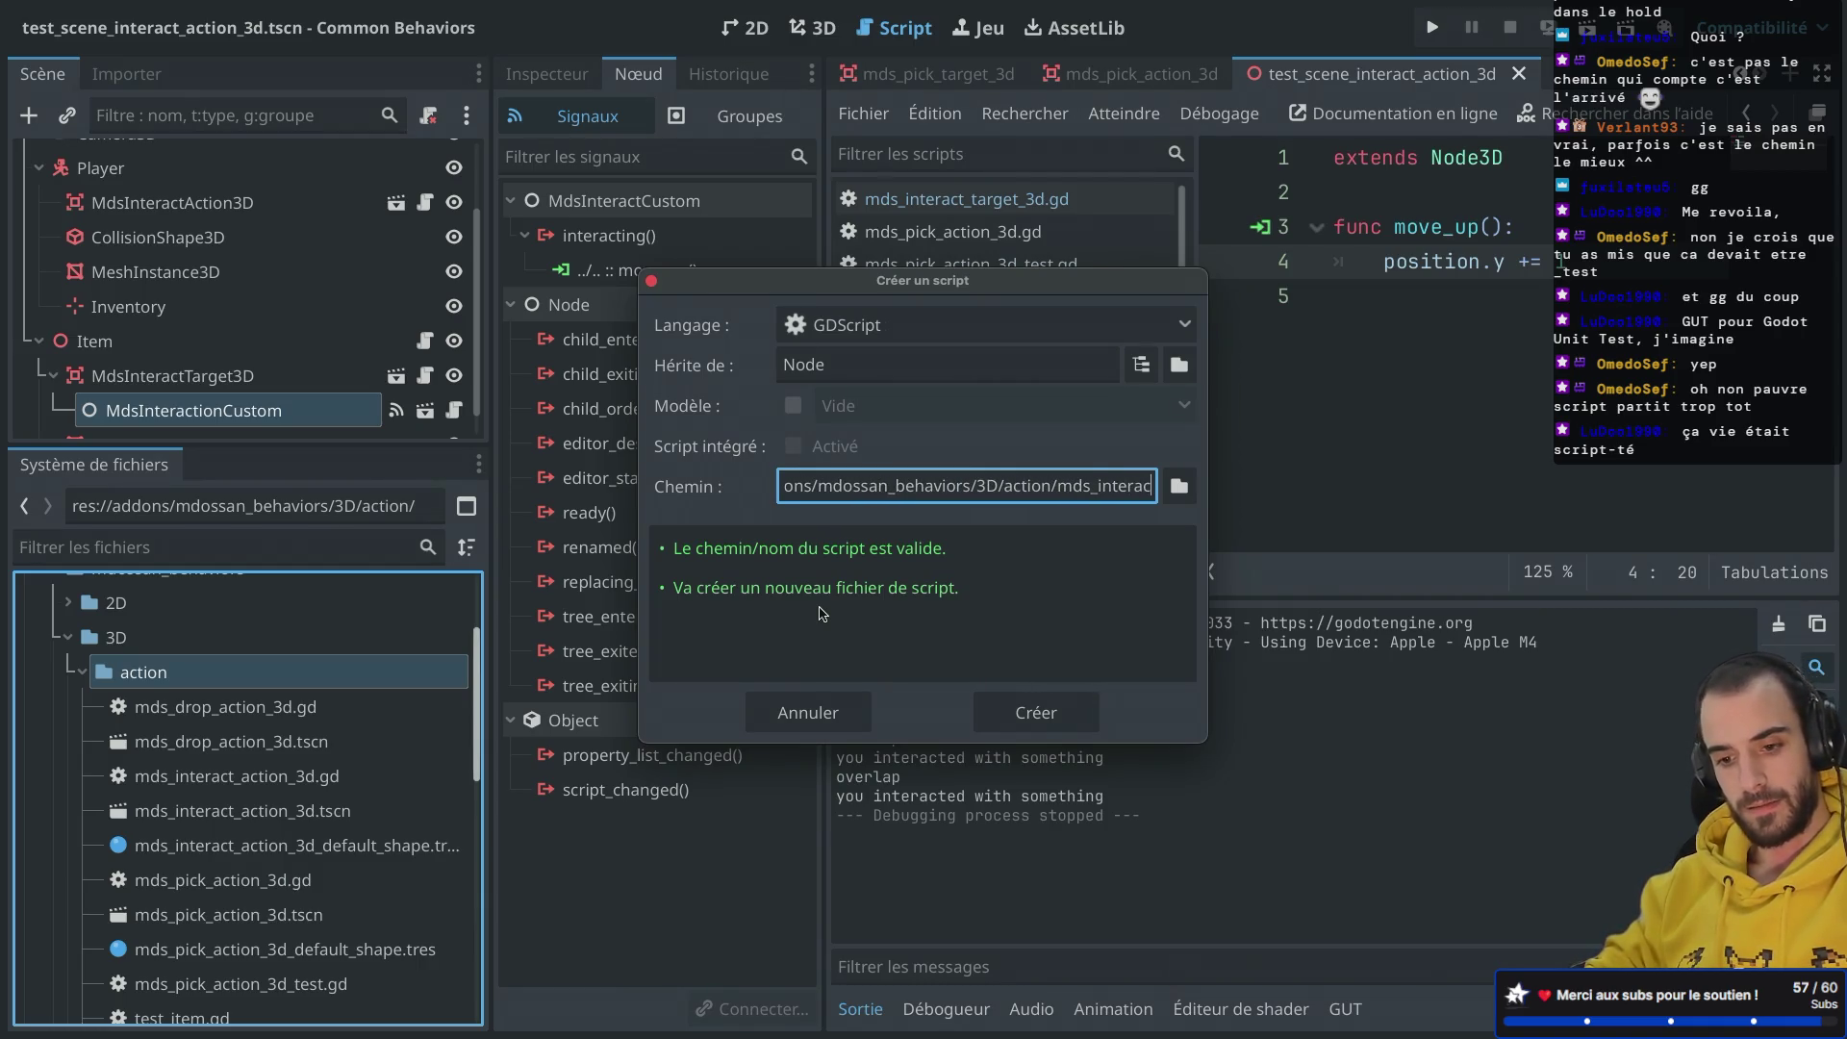
pyautogui.write('t_action_3d')
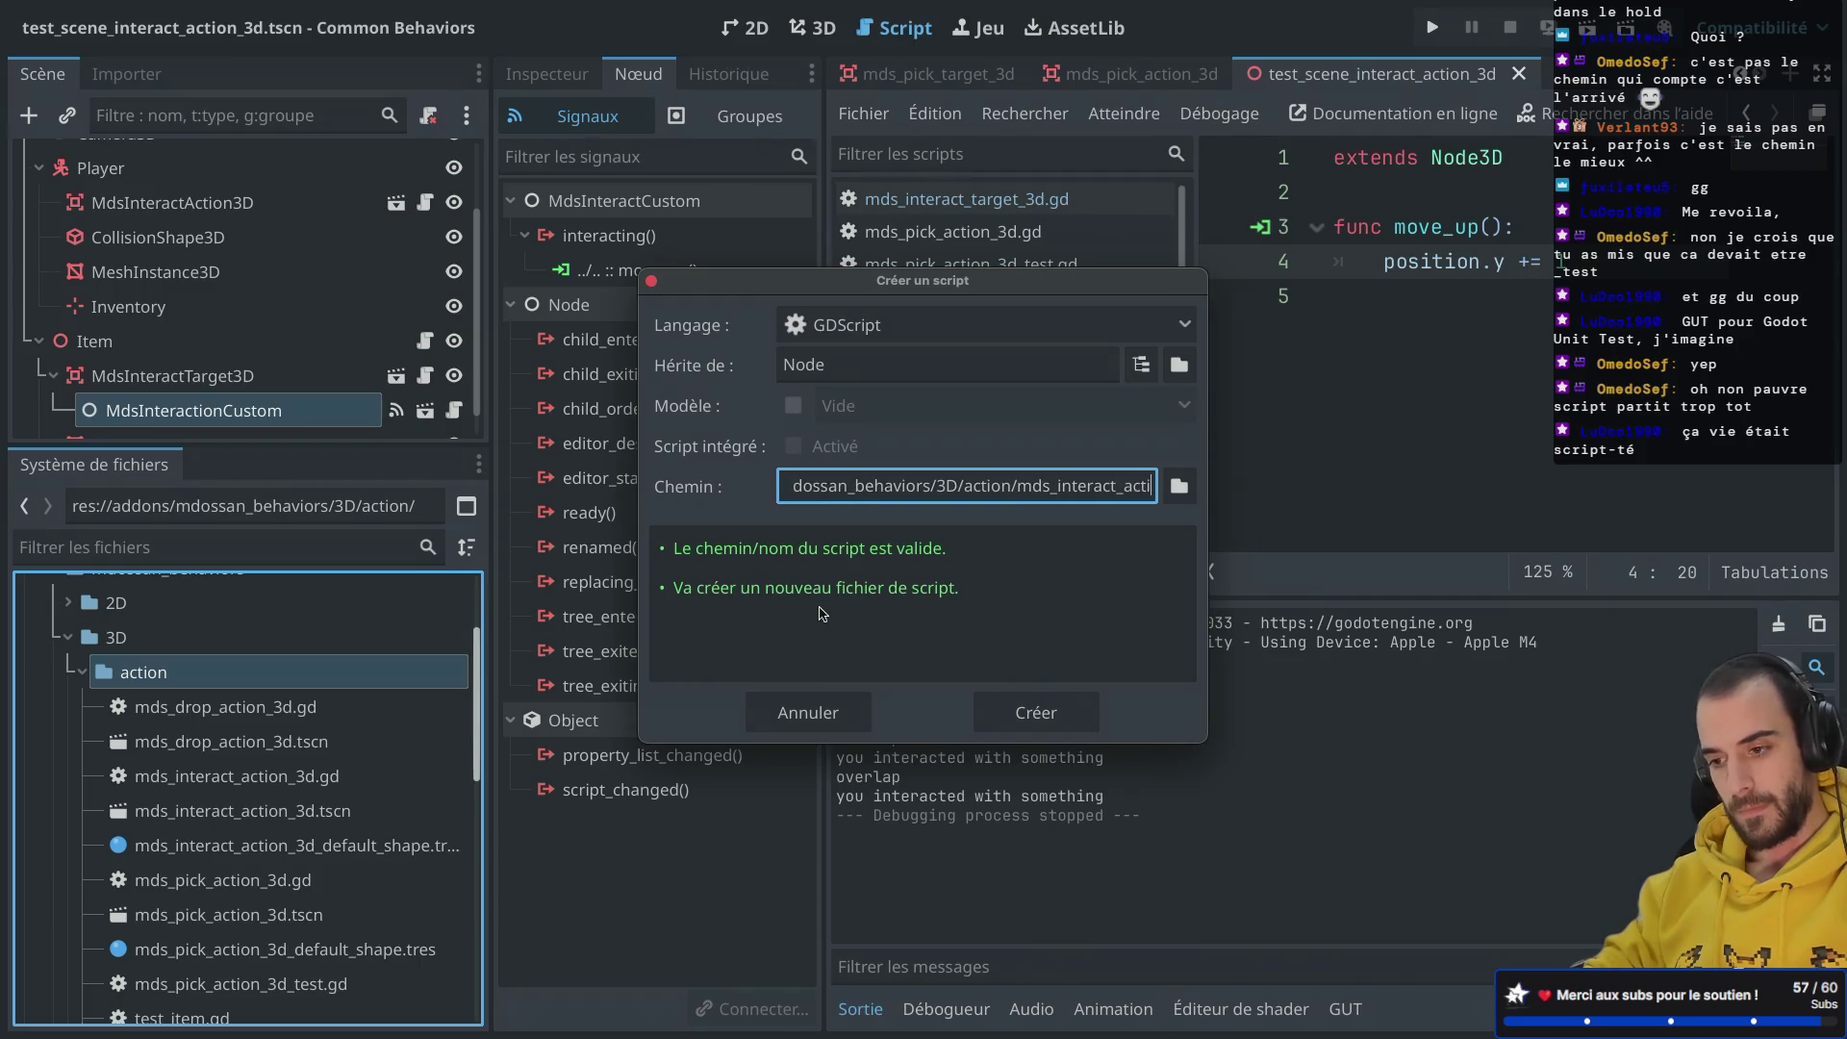
pyautogui.press('BackSpace')
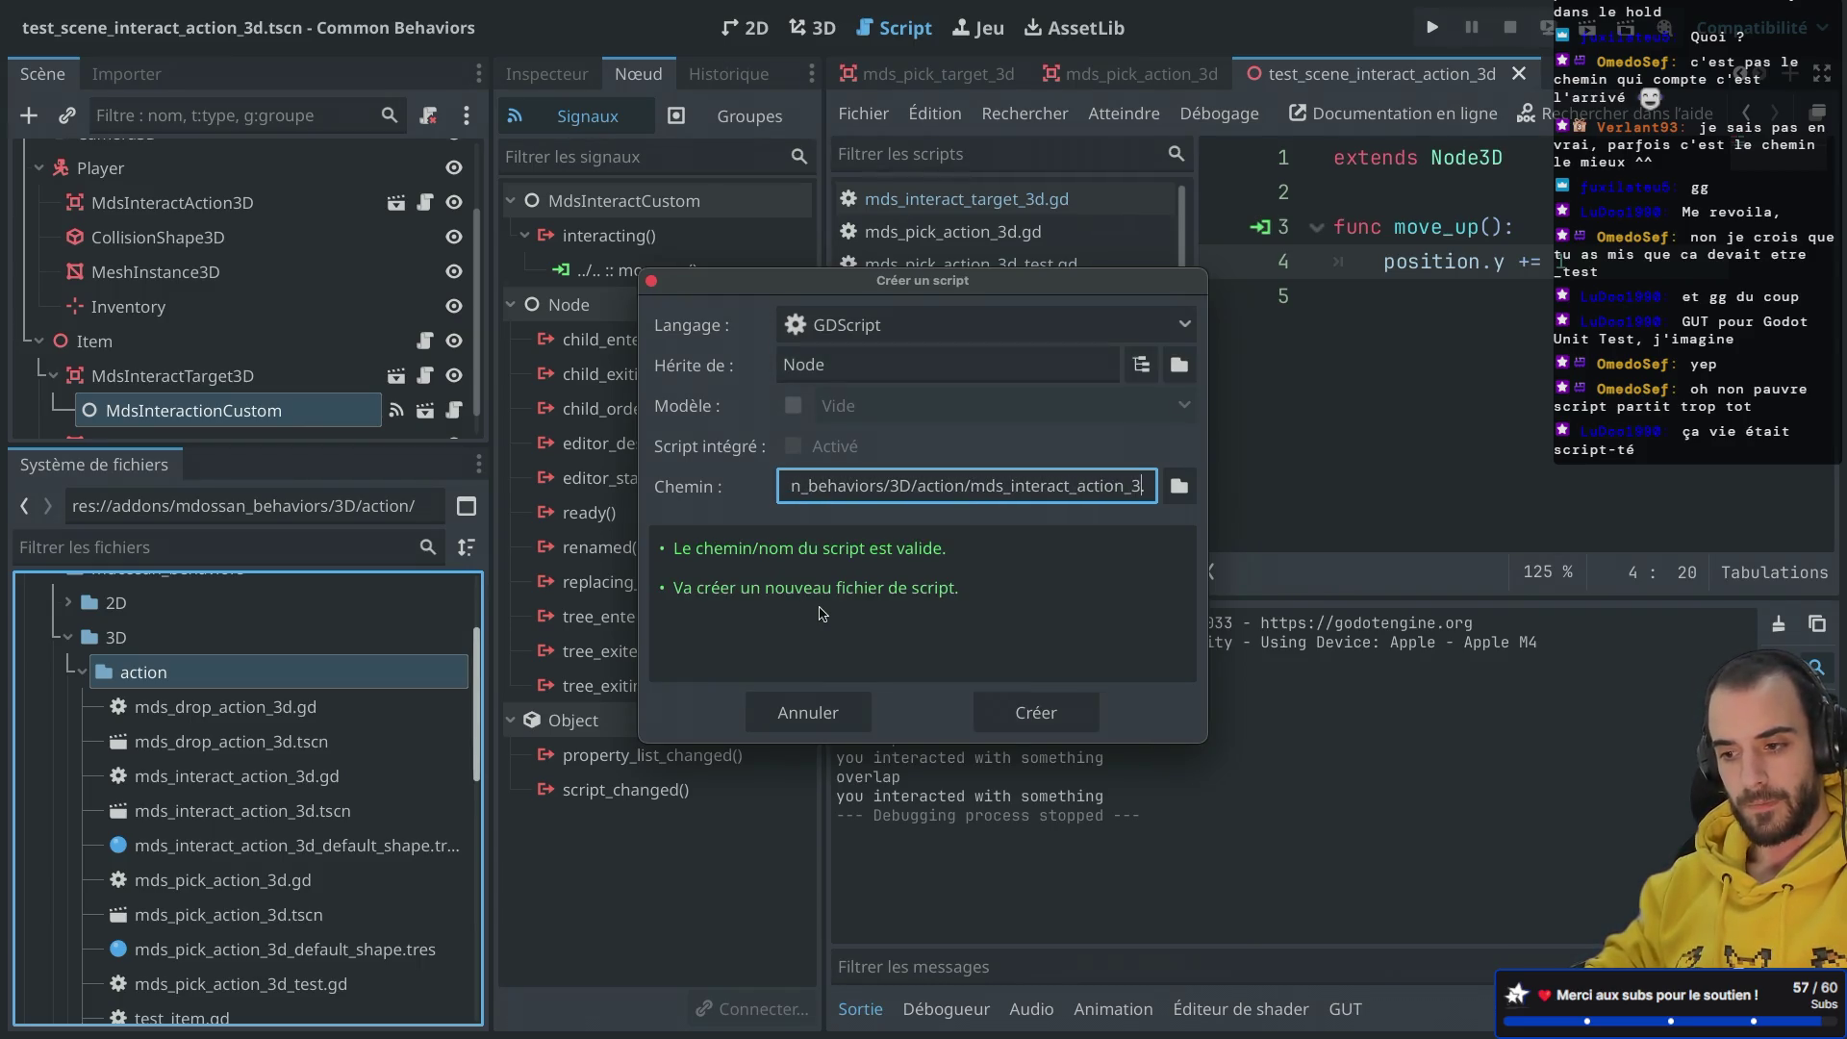
pyautogui.write('d_test.gd')
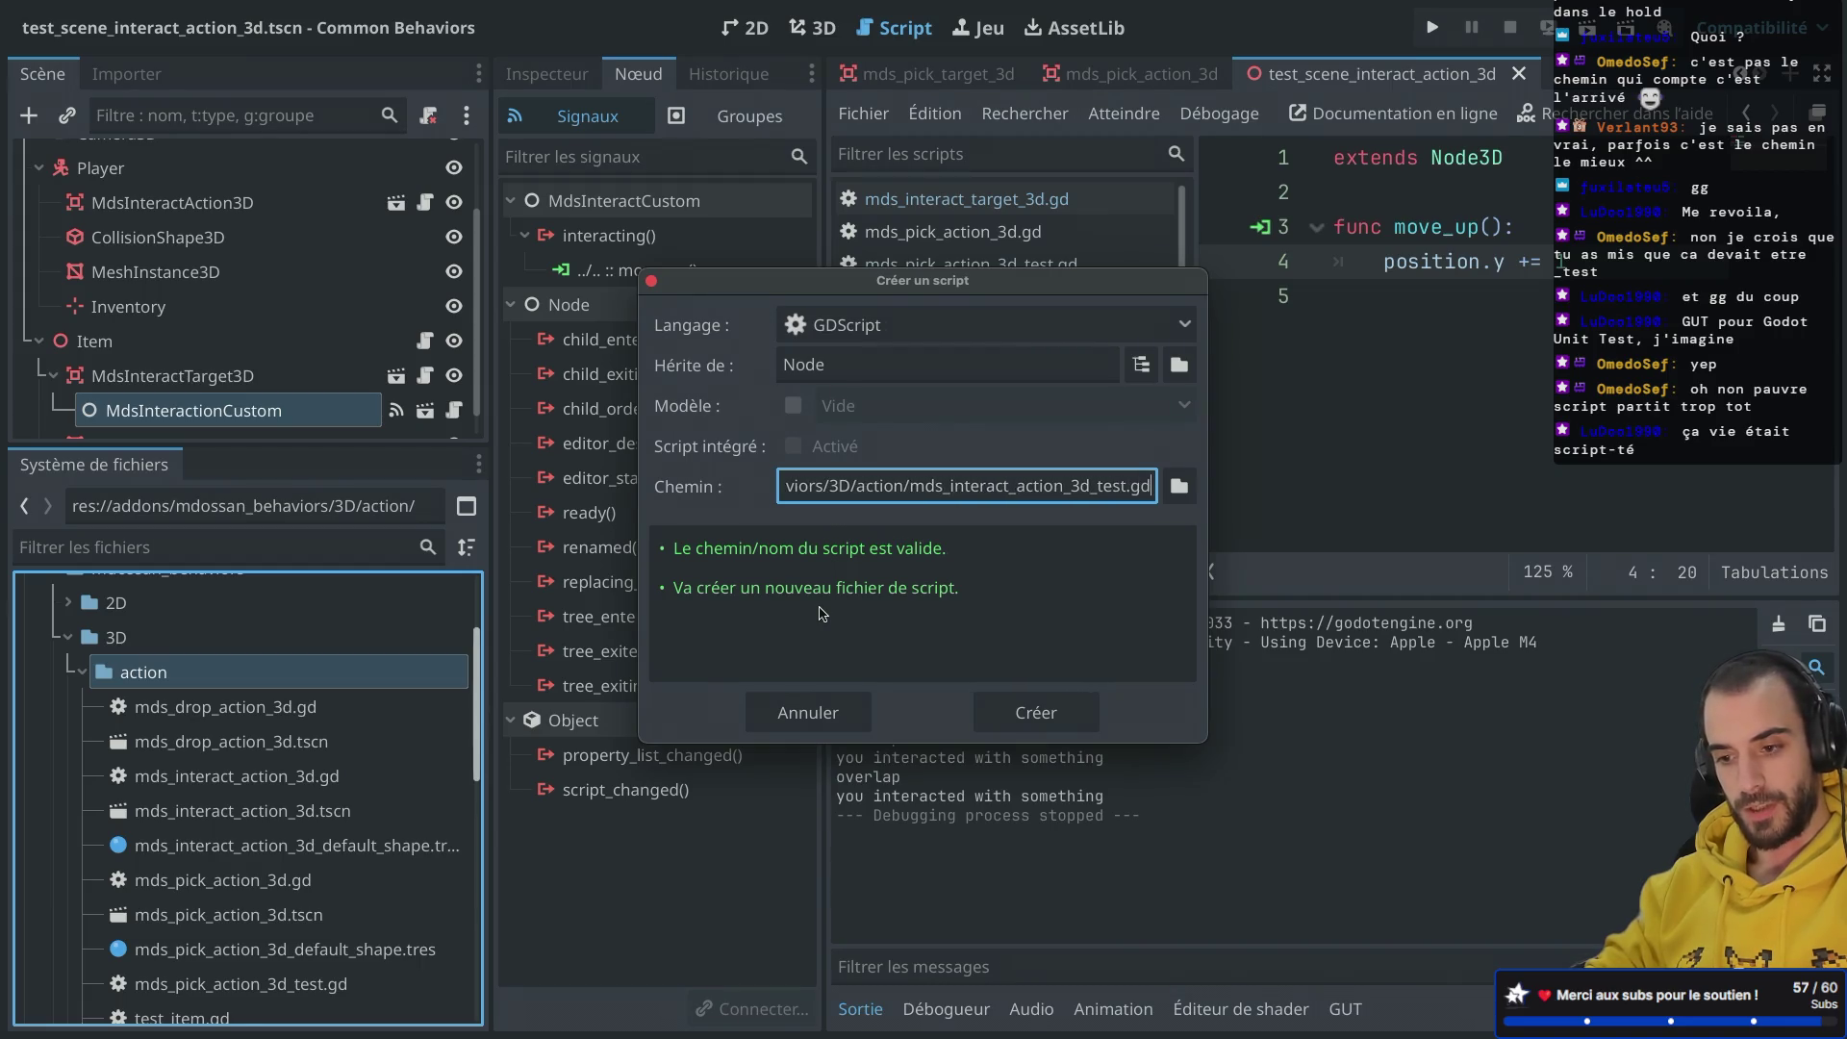
pyautogui.press('Return')
pyautogui.scroll(-3, 384, 731)
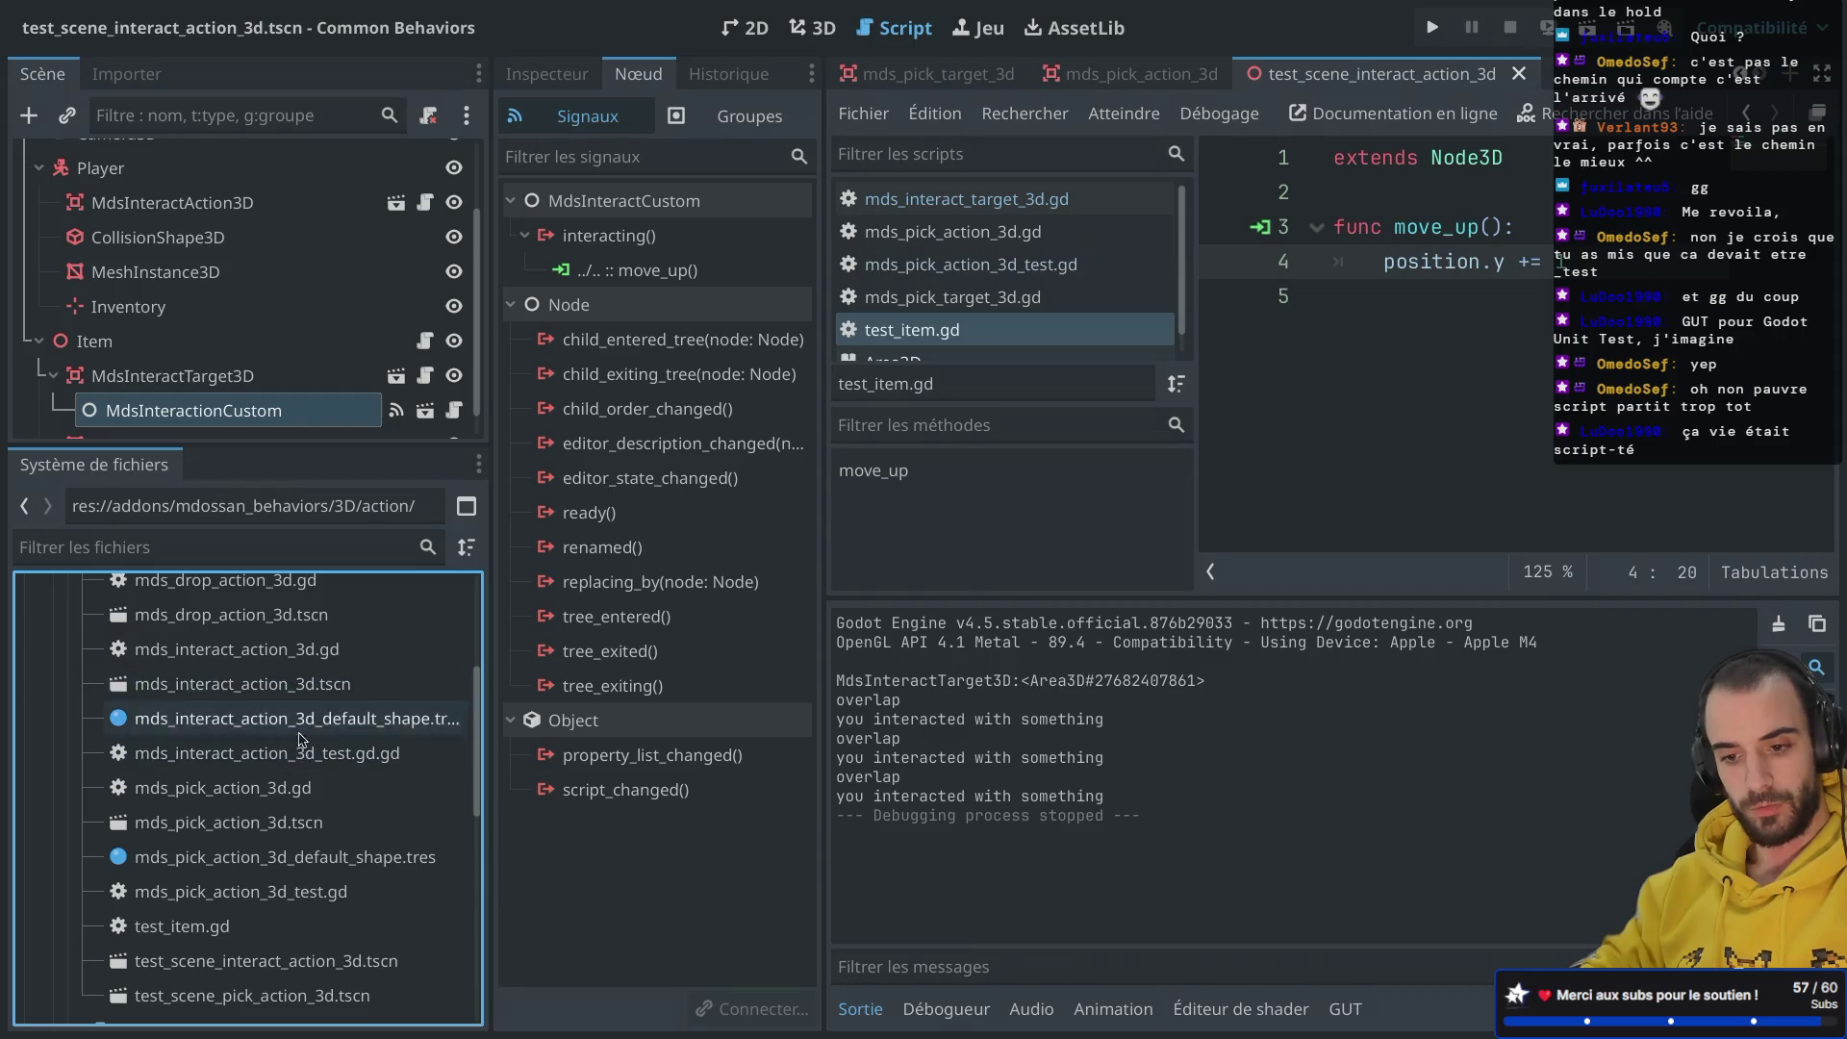
# Step: Change line 6 of mds_pick_action_3d_test.gd to 'var node: Node3D' and save
pyautogui.doubleClick(276, 891)
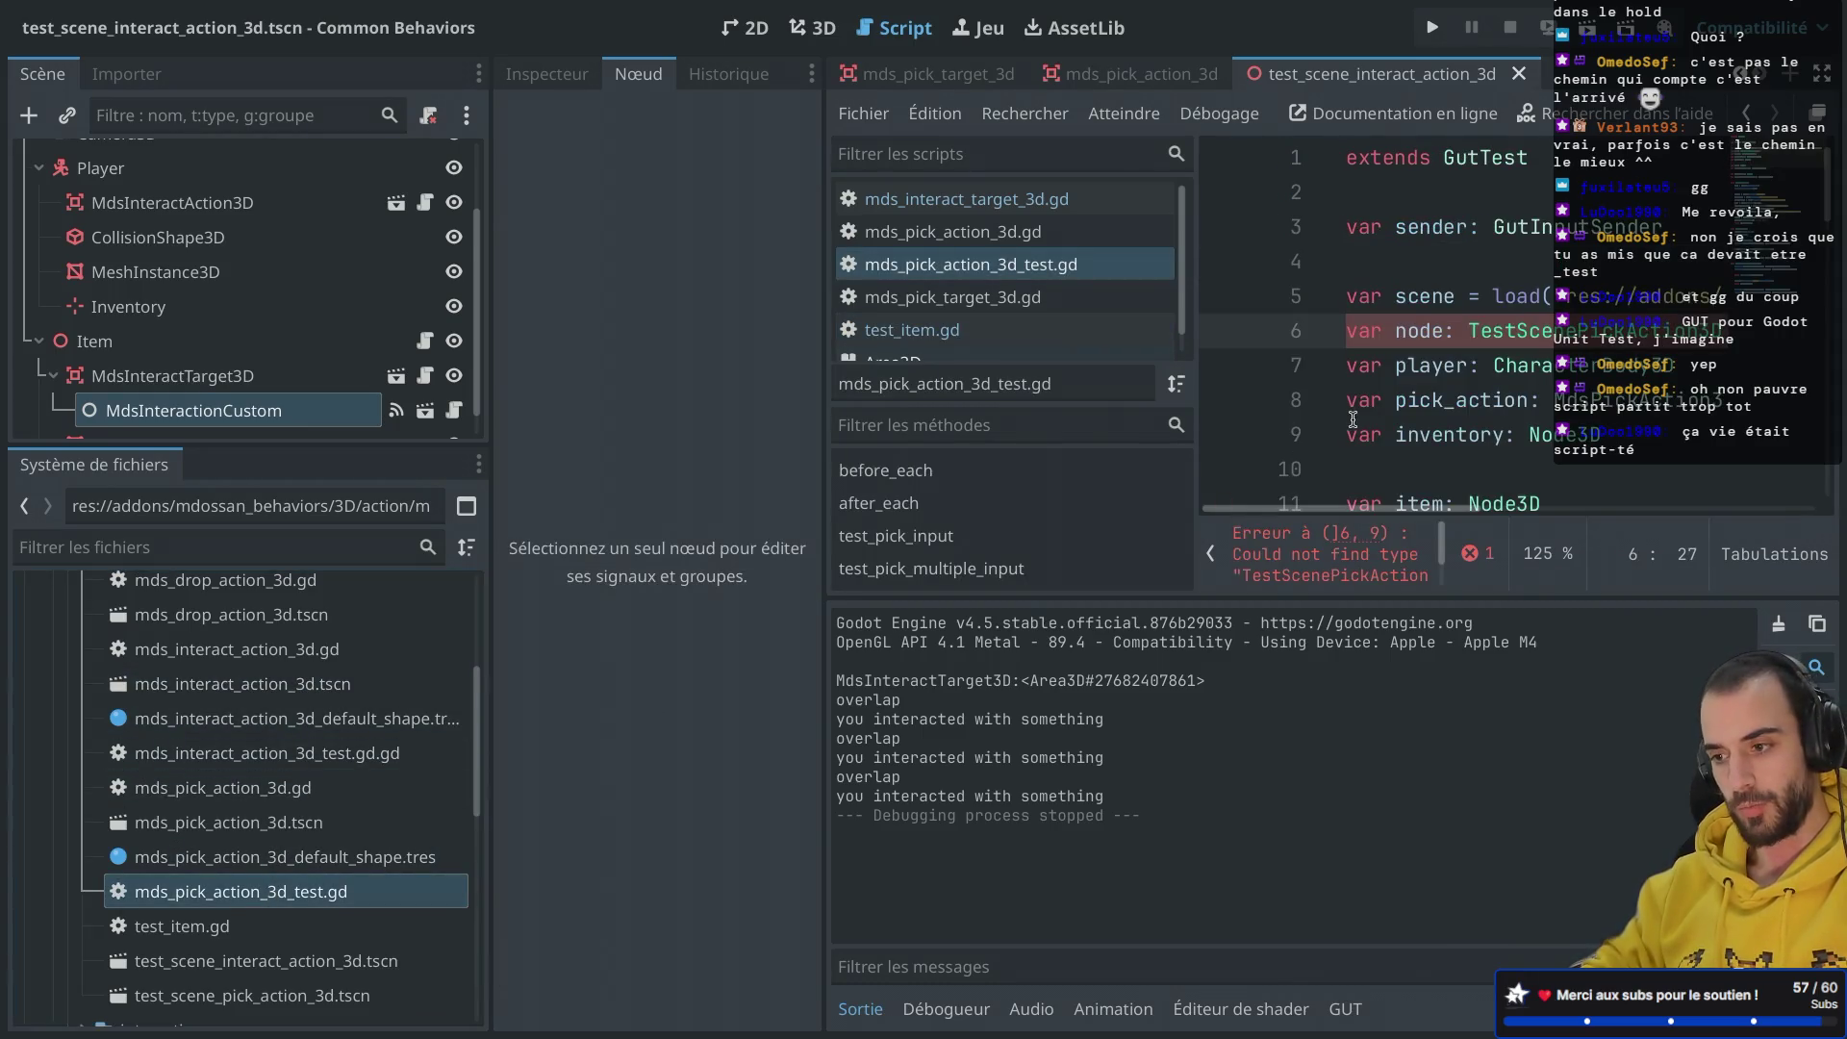
pyautogui.press('super+ctrl+d')
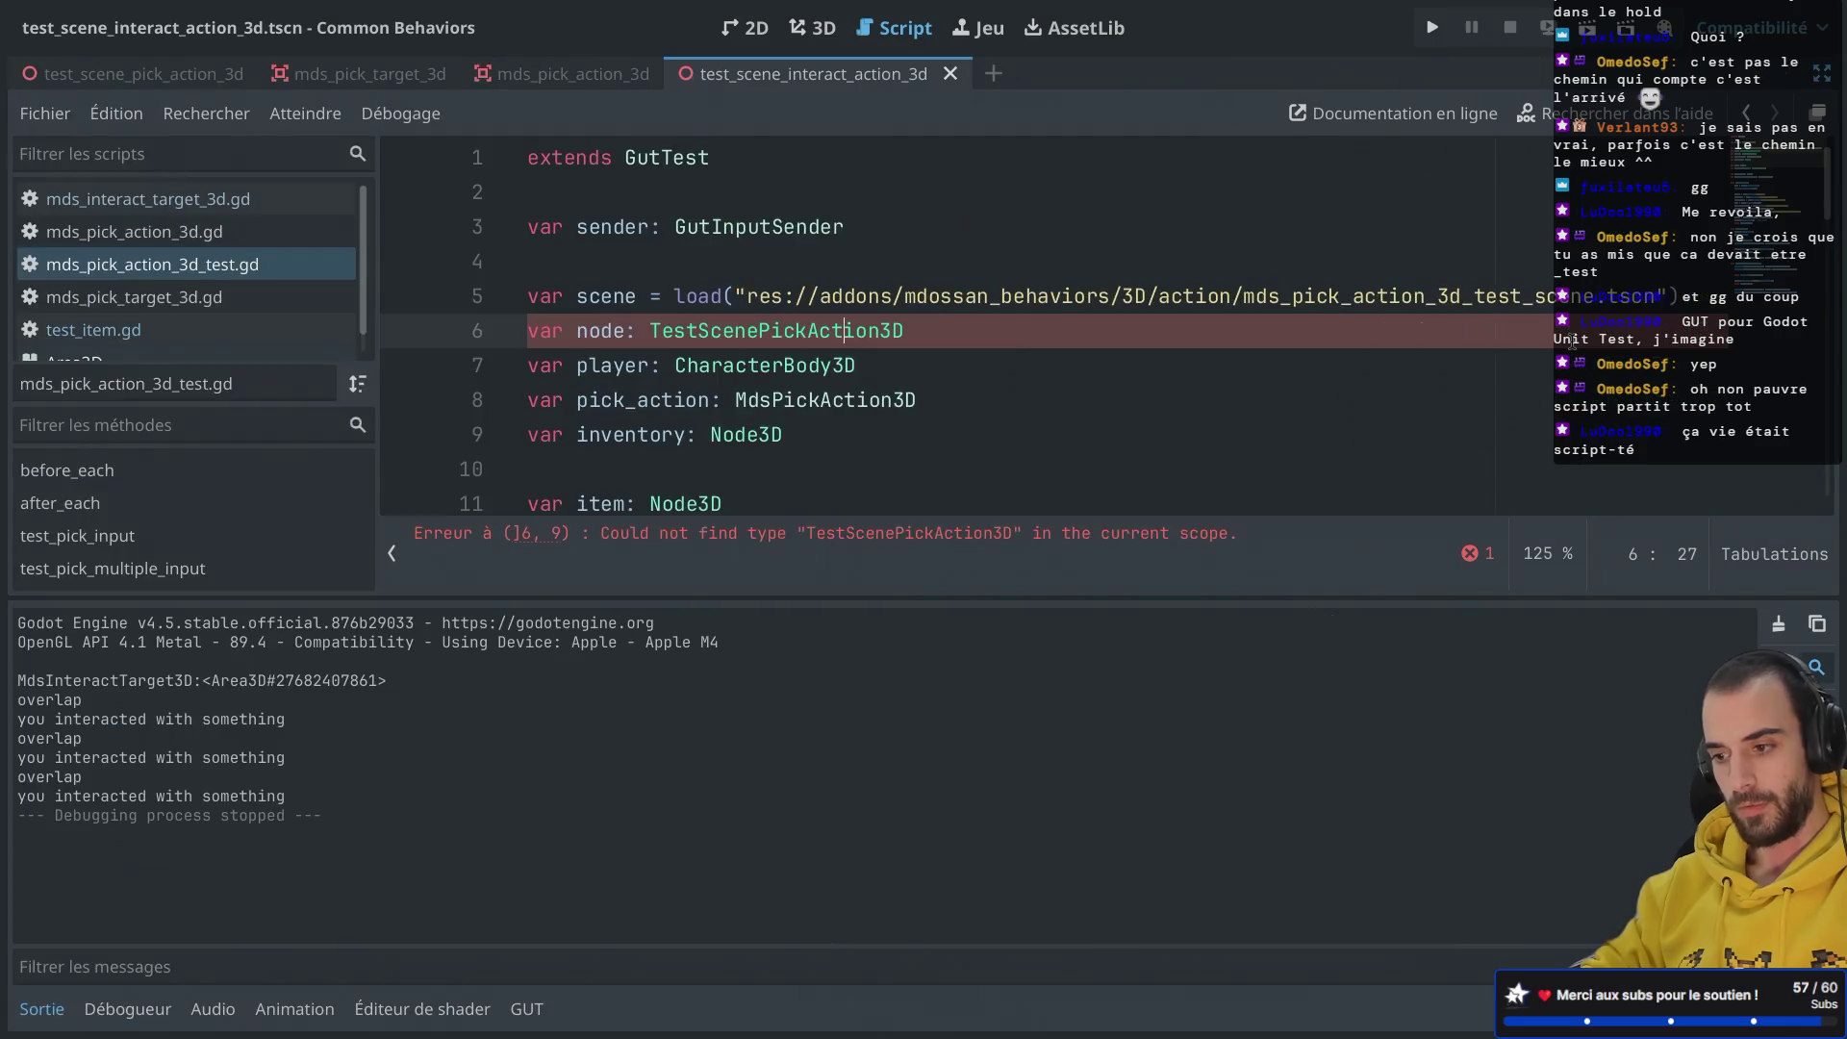
pyautogui.click(797, 375)
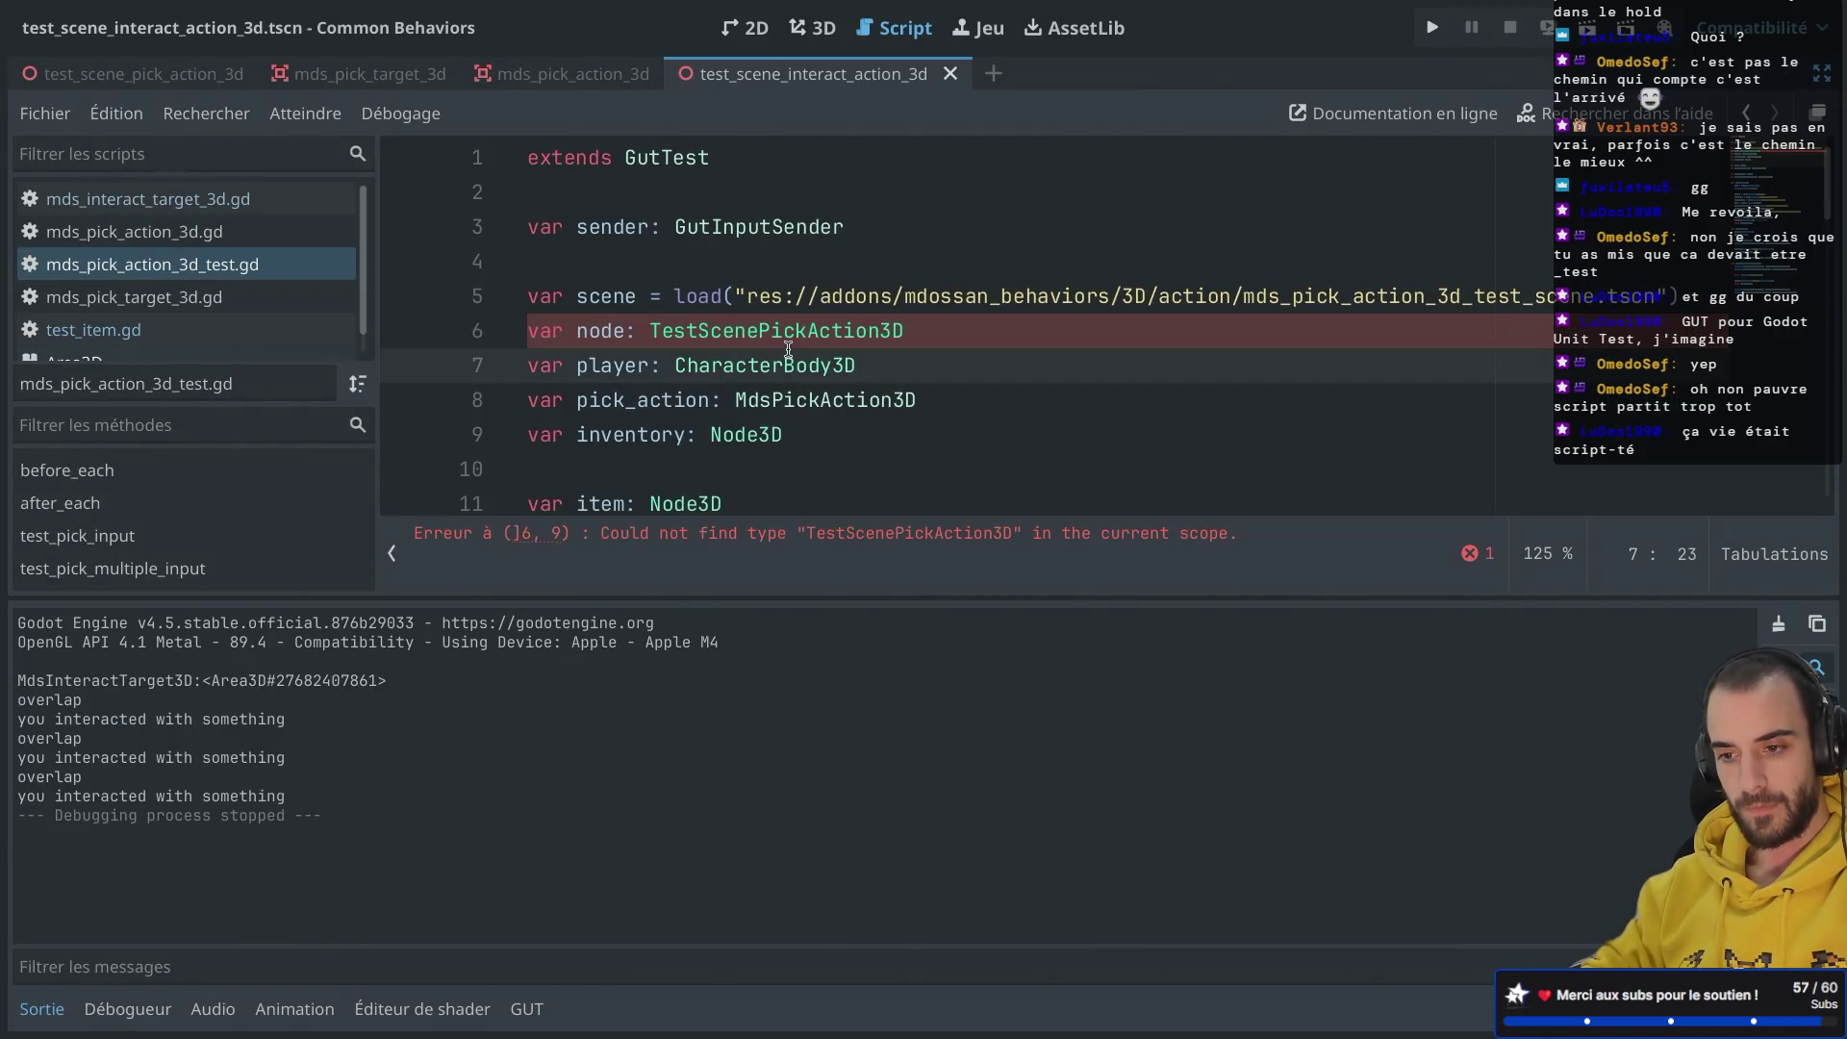
pyautogui.doubleClick(792, 331)
pyautogui.press('BackSpace')
pyautogui.press('BackSpace')
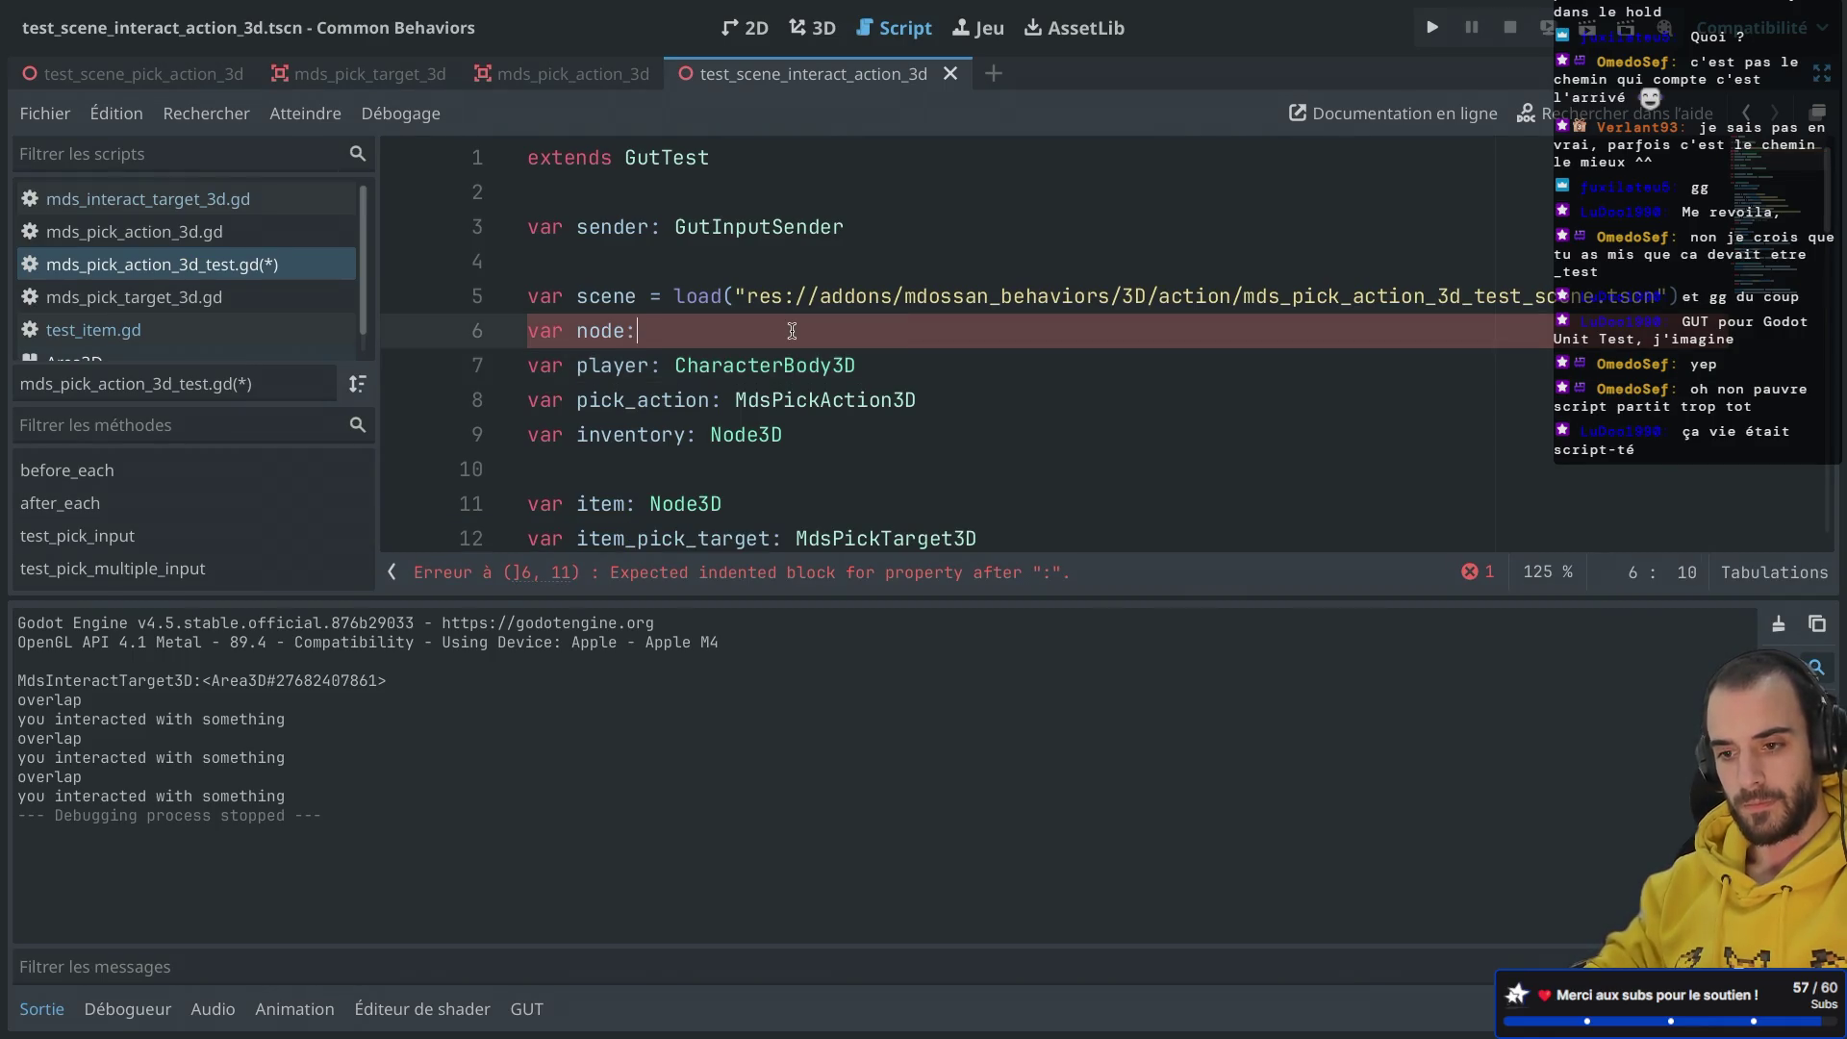
pyautogui.write('TestSc')
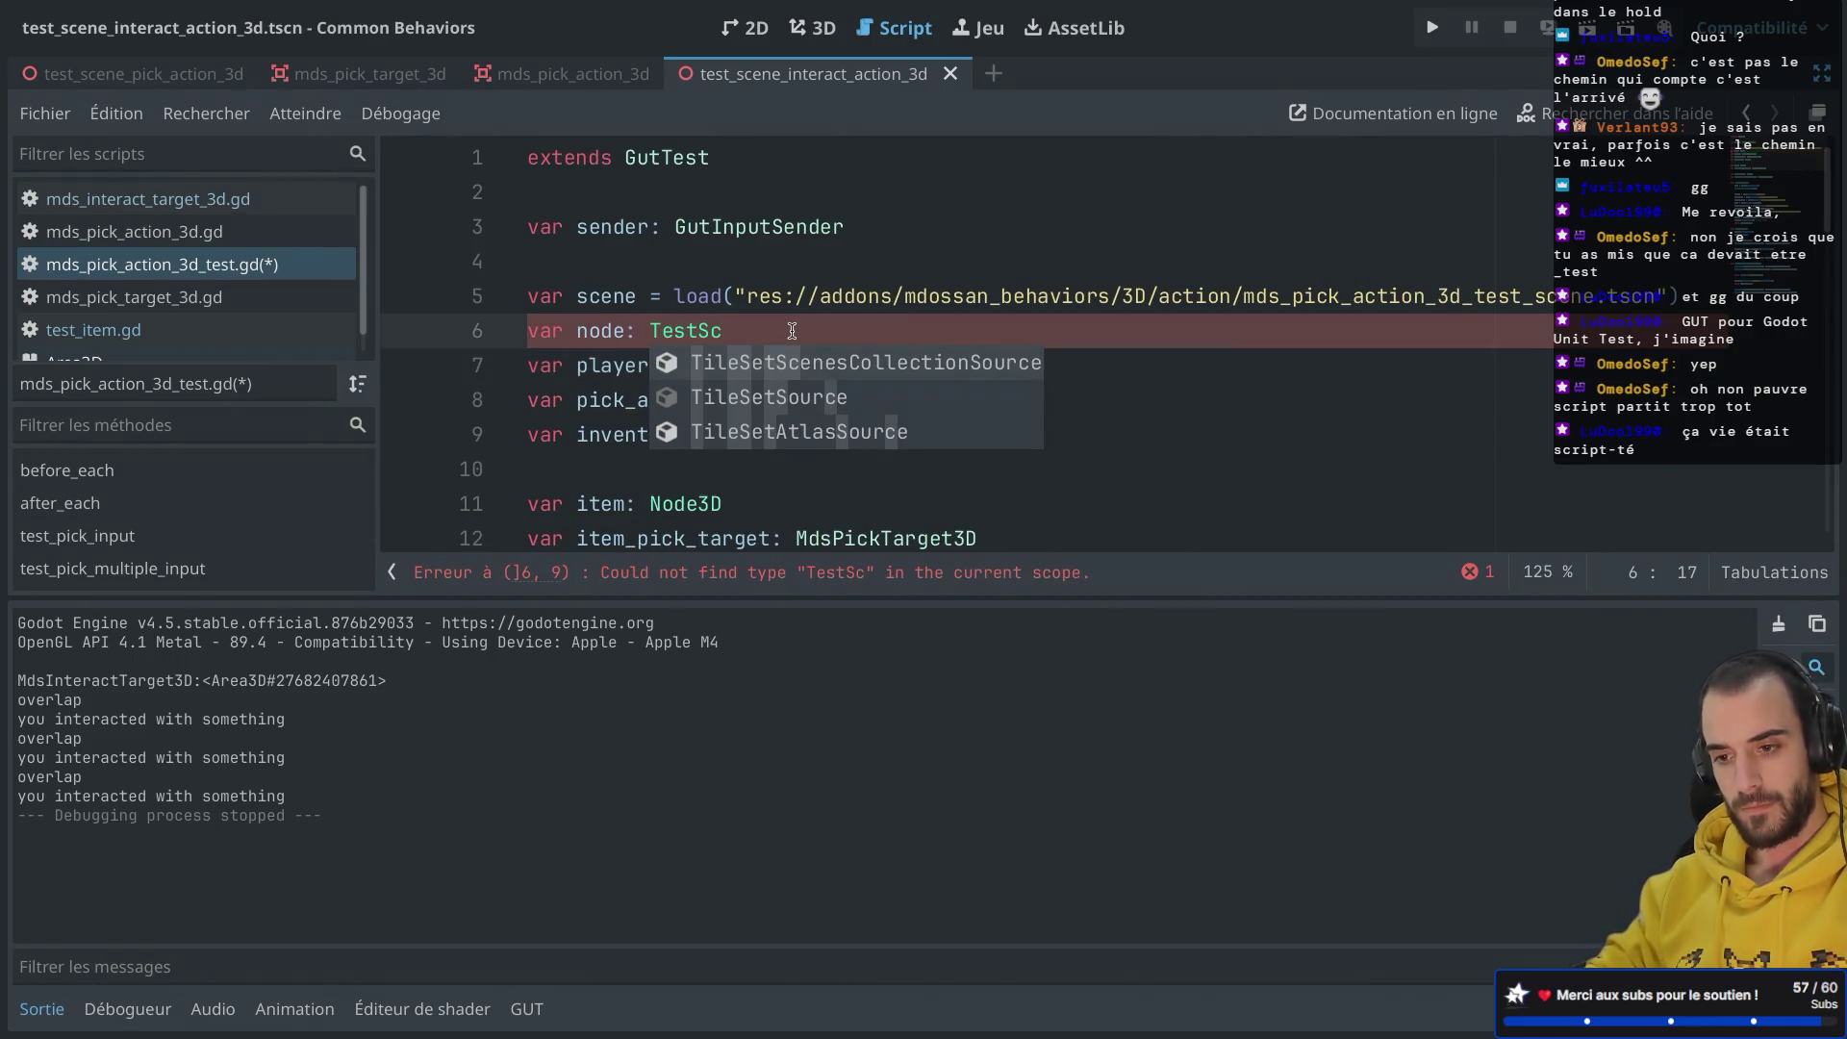
pyautogui.write('ene')
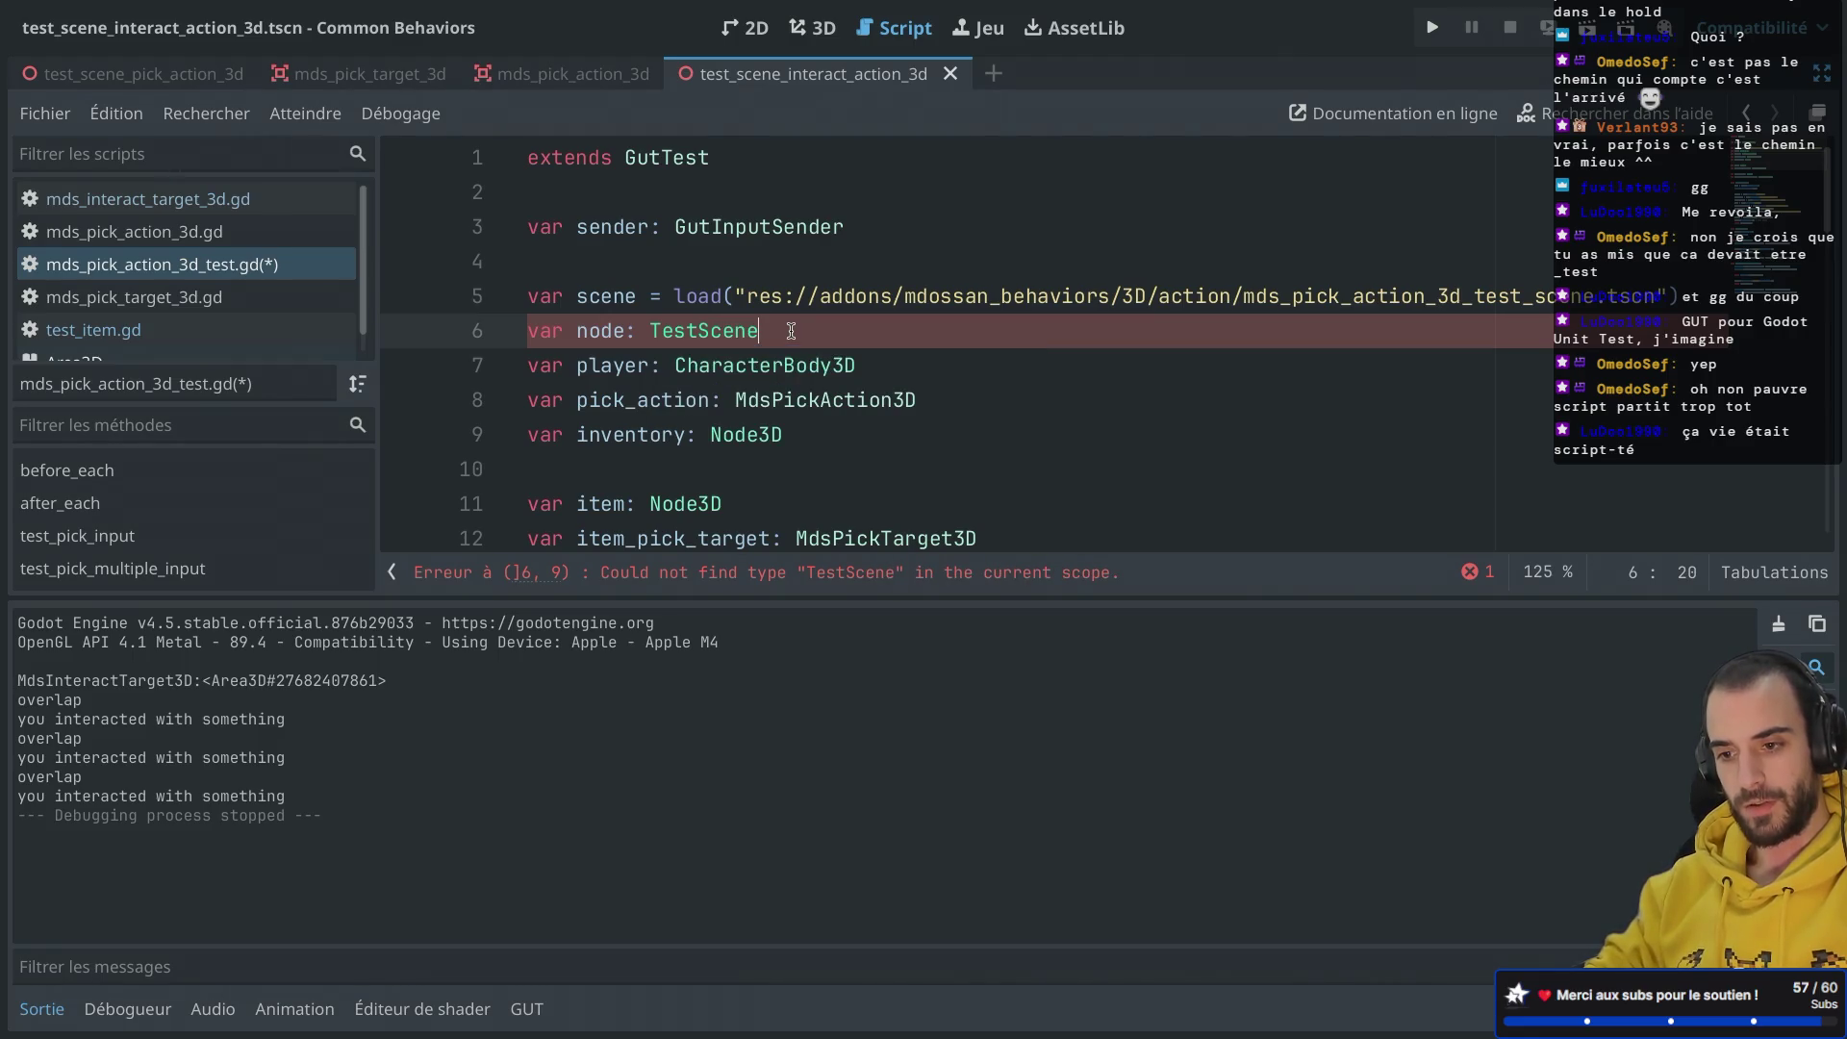
pyautogui.press('super+s')
pyautogui.doubleClick(698, 331)
pyautogui.press('BackSpace')
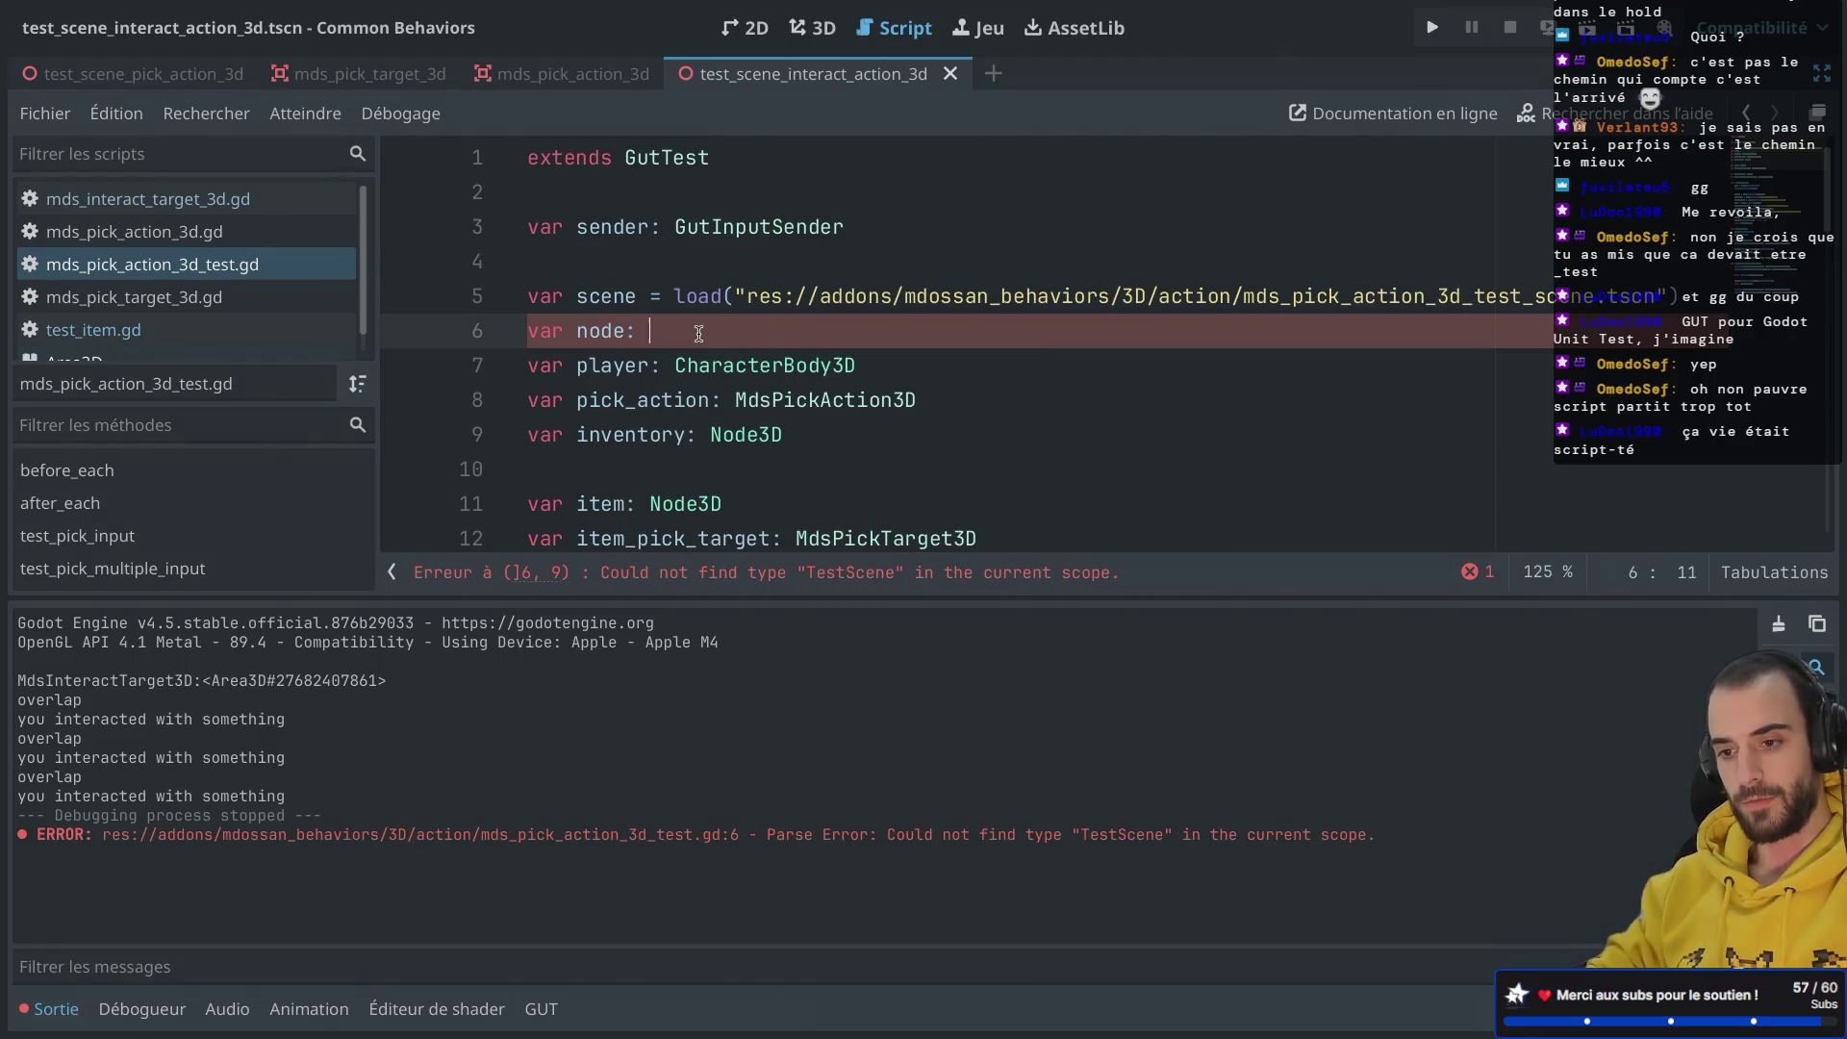
pyautogui.write('Node3D')
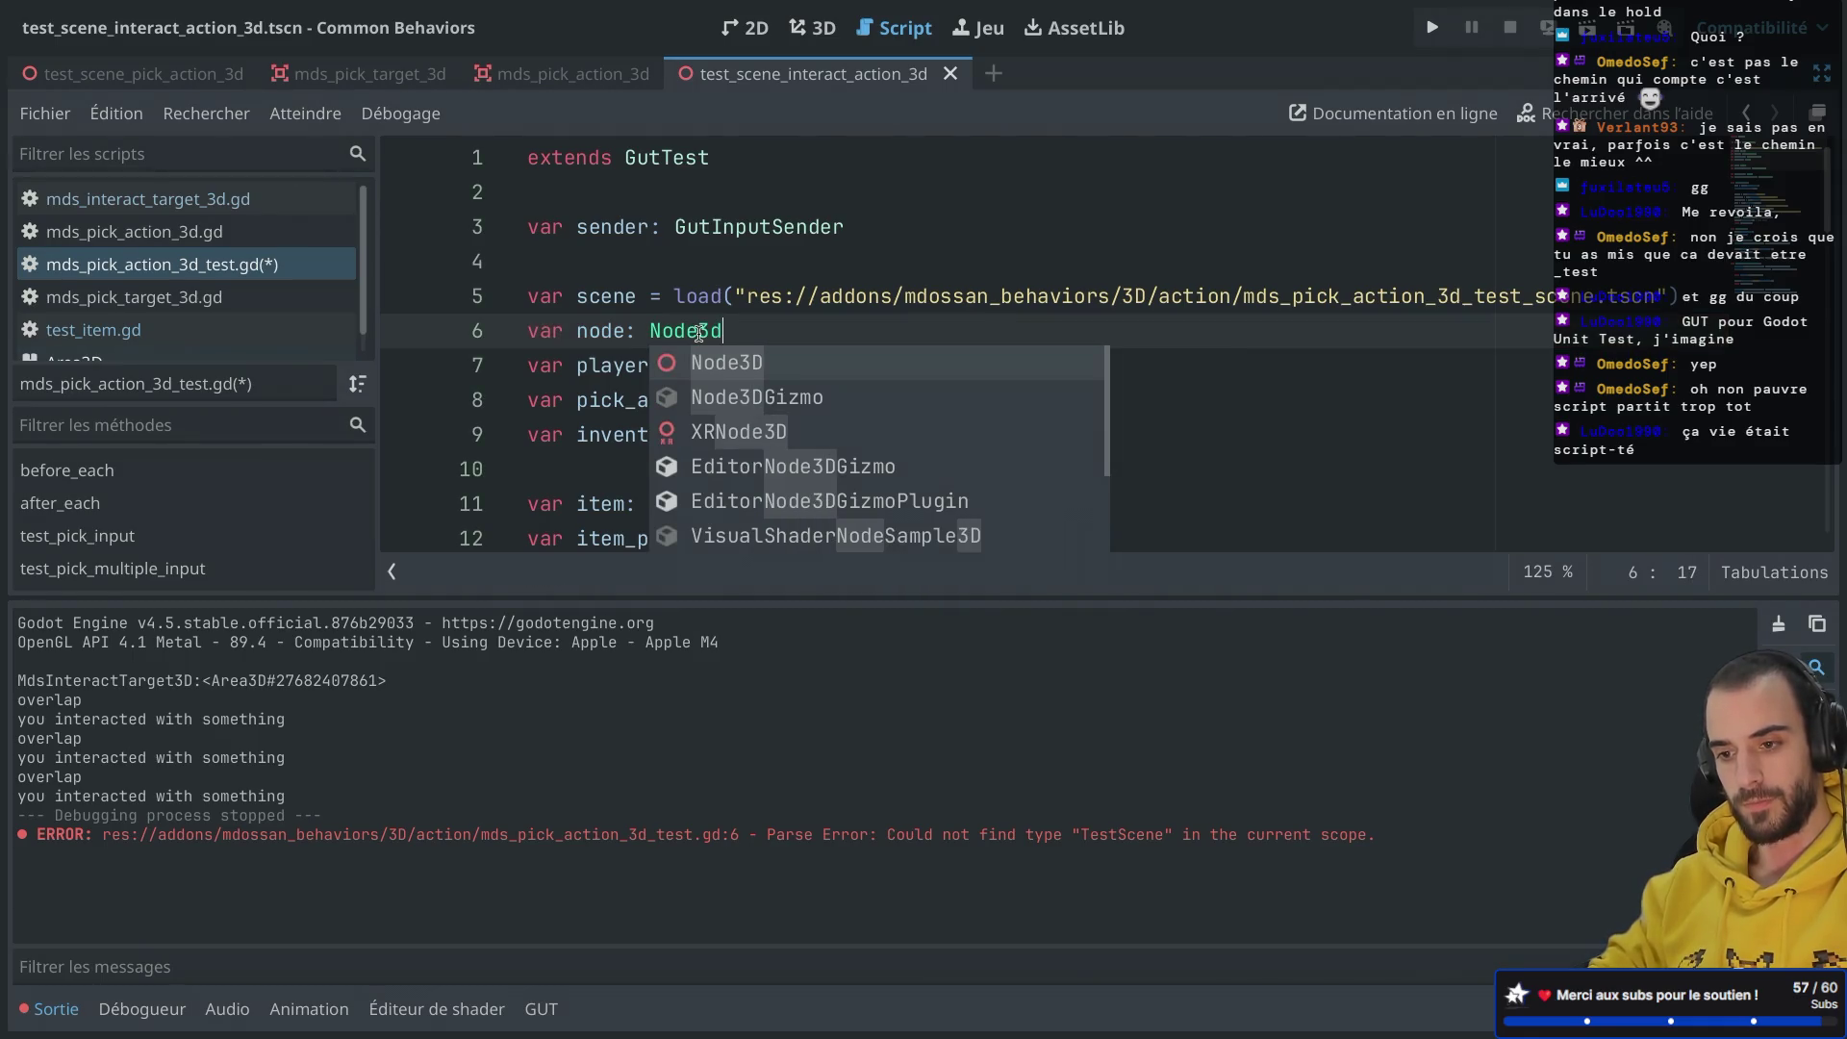
pyautogui.press('super+s')
pyautogui.press('Escape')
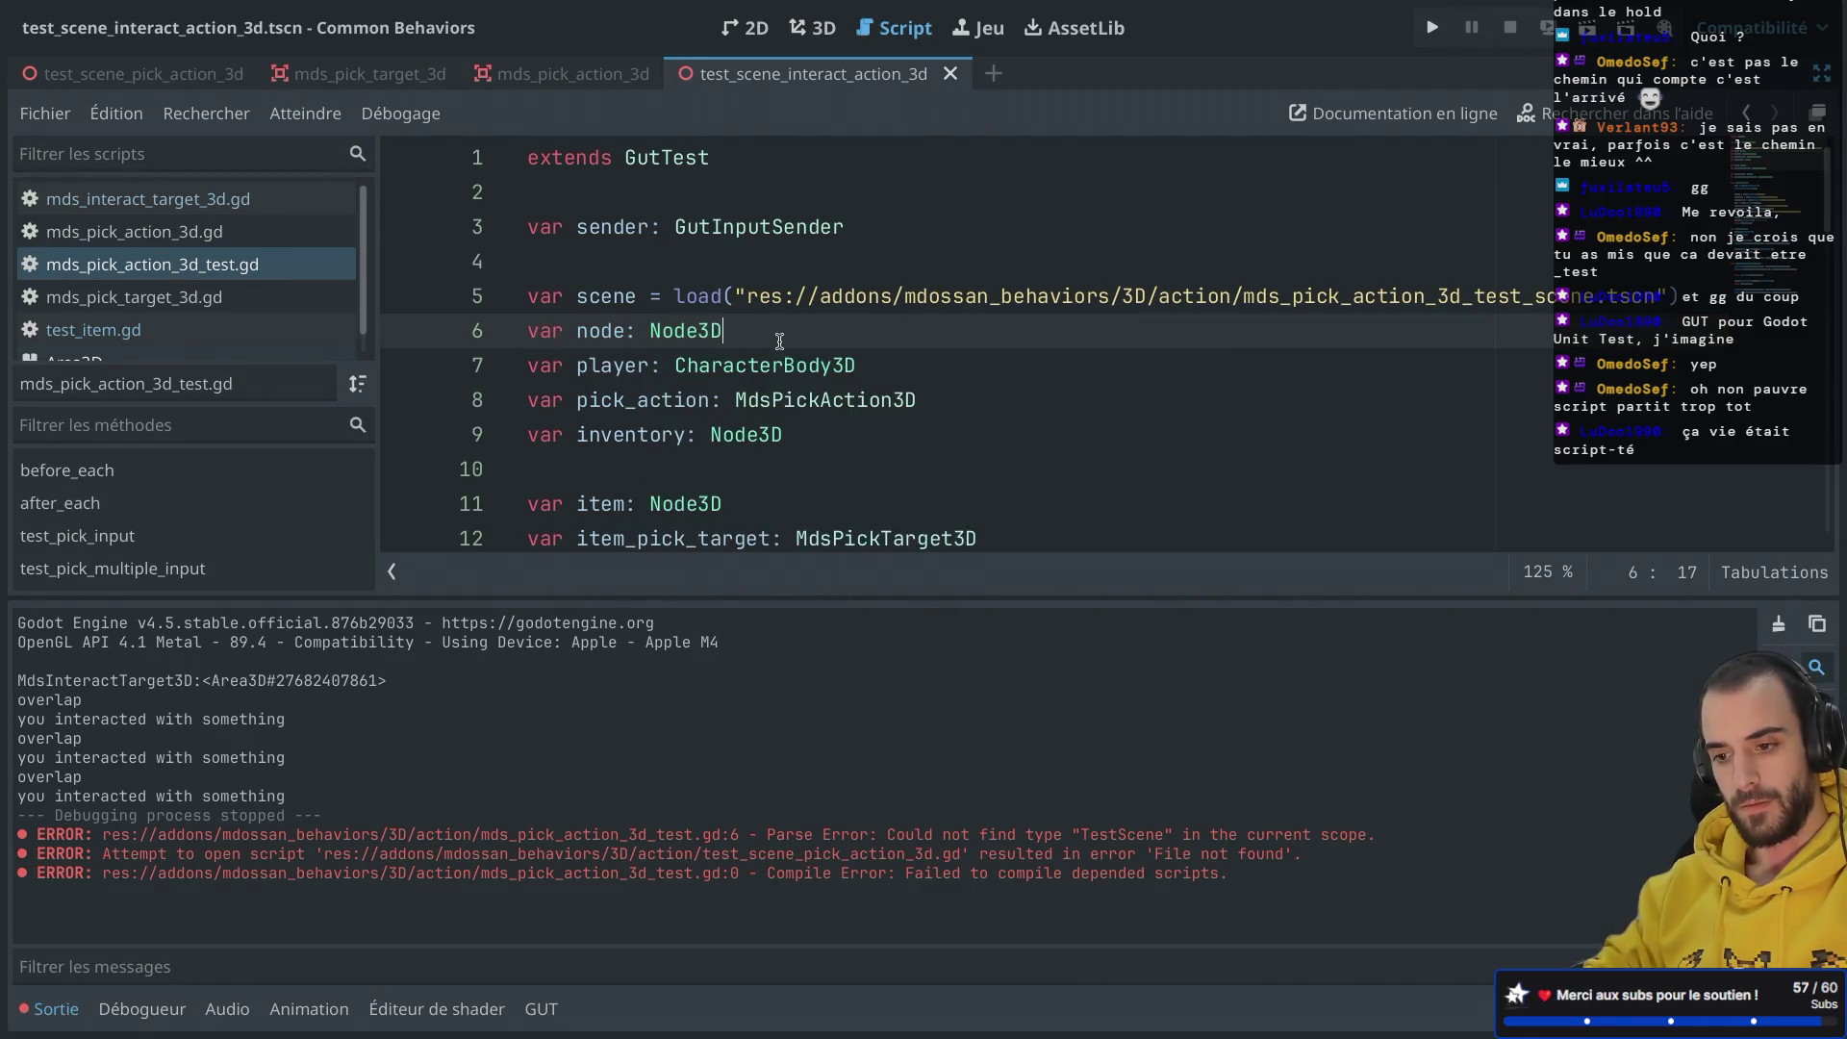
# Step: Clear the old messages from the output log
pyautogui.scroll(-3, 1587, 488)
pyautogui.click(1778, 624)
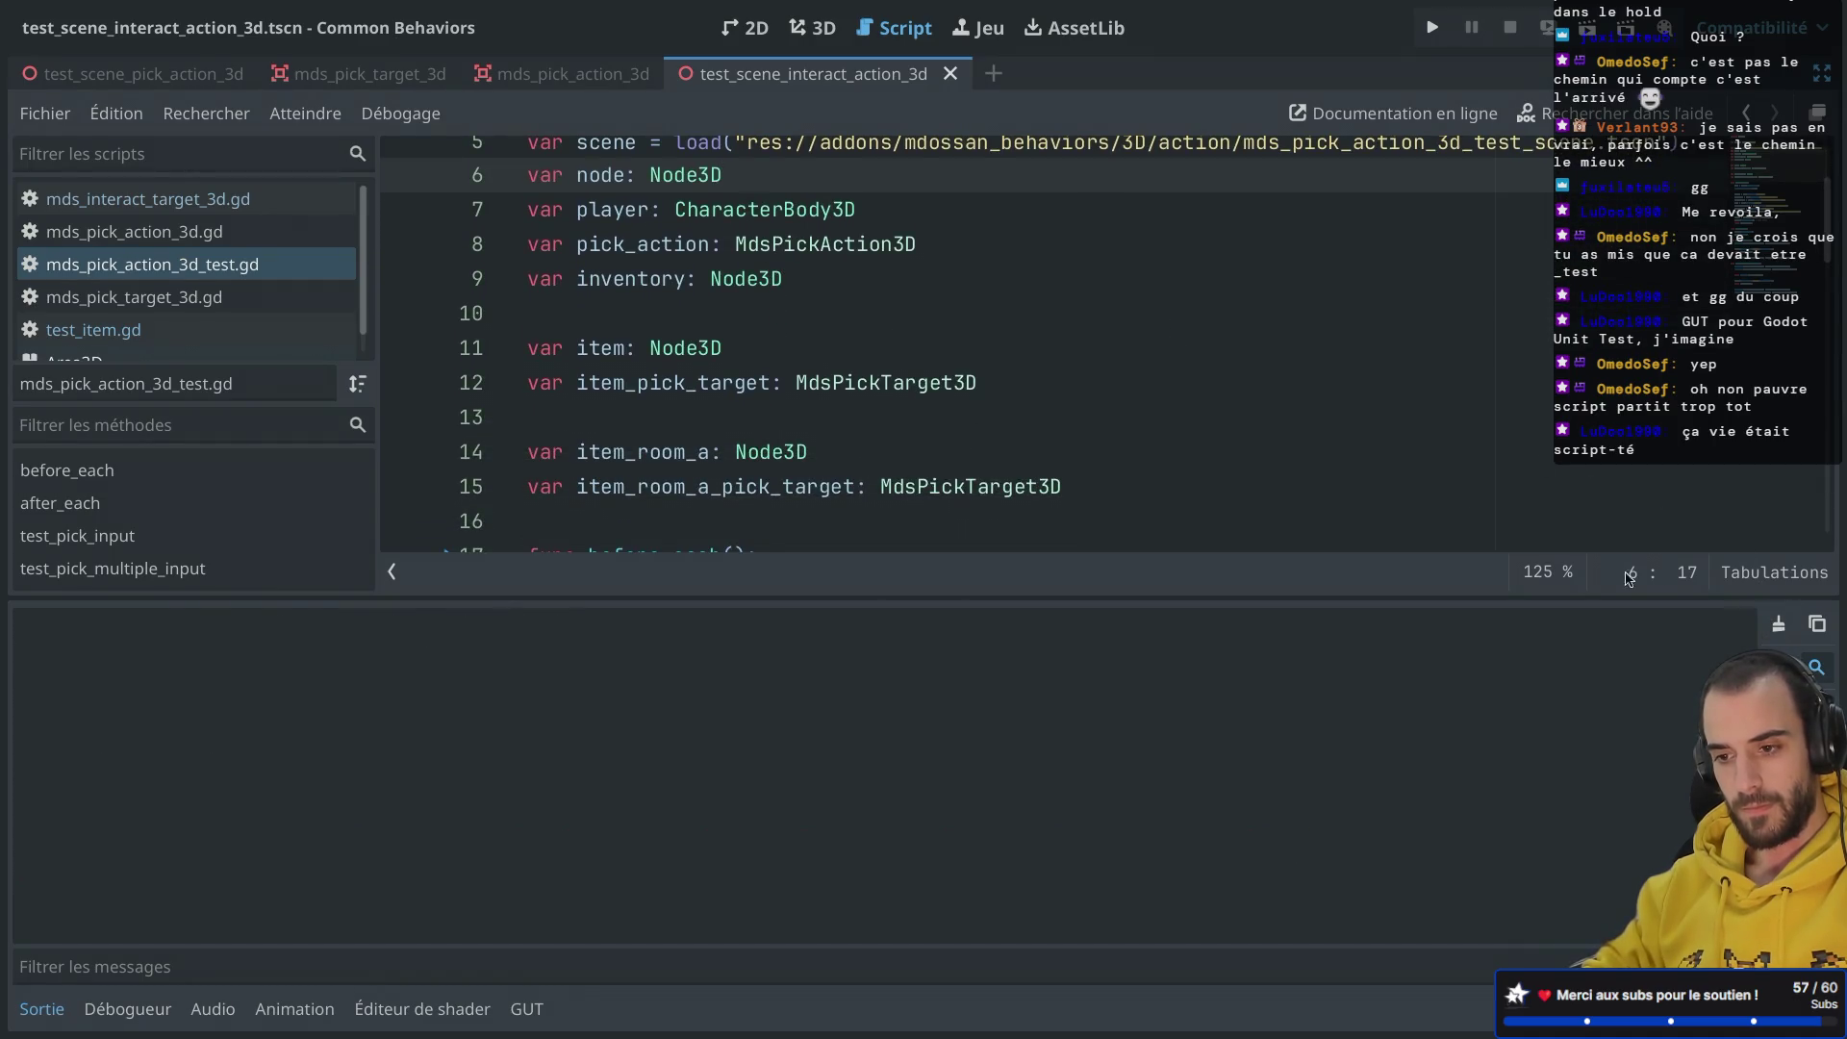
pyautogui.scroll(-13, 1127, 373)
pyautogui.scroll(14, 1128, 372)
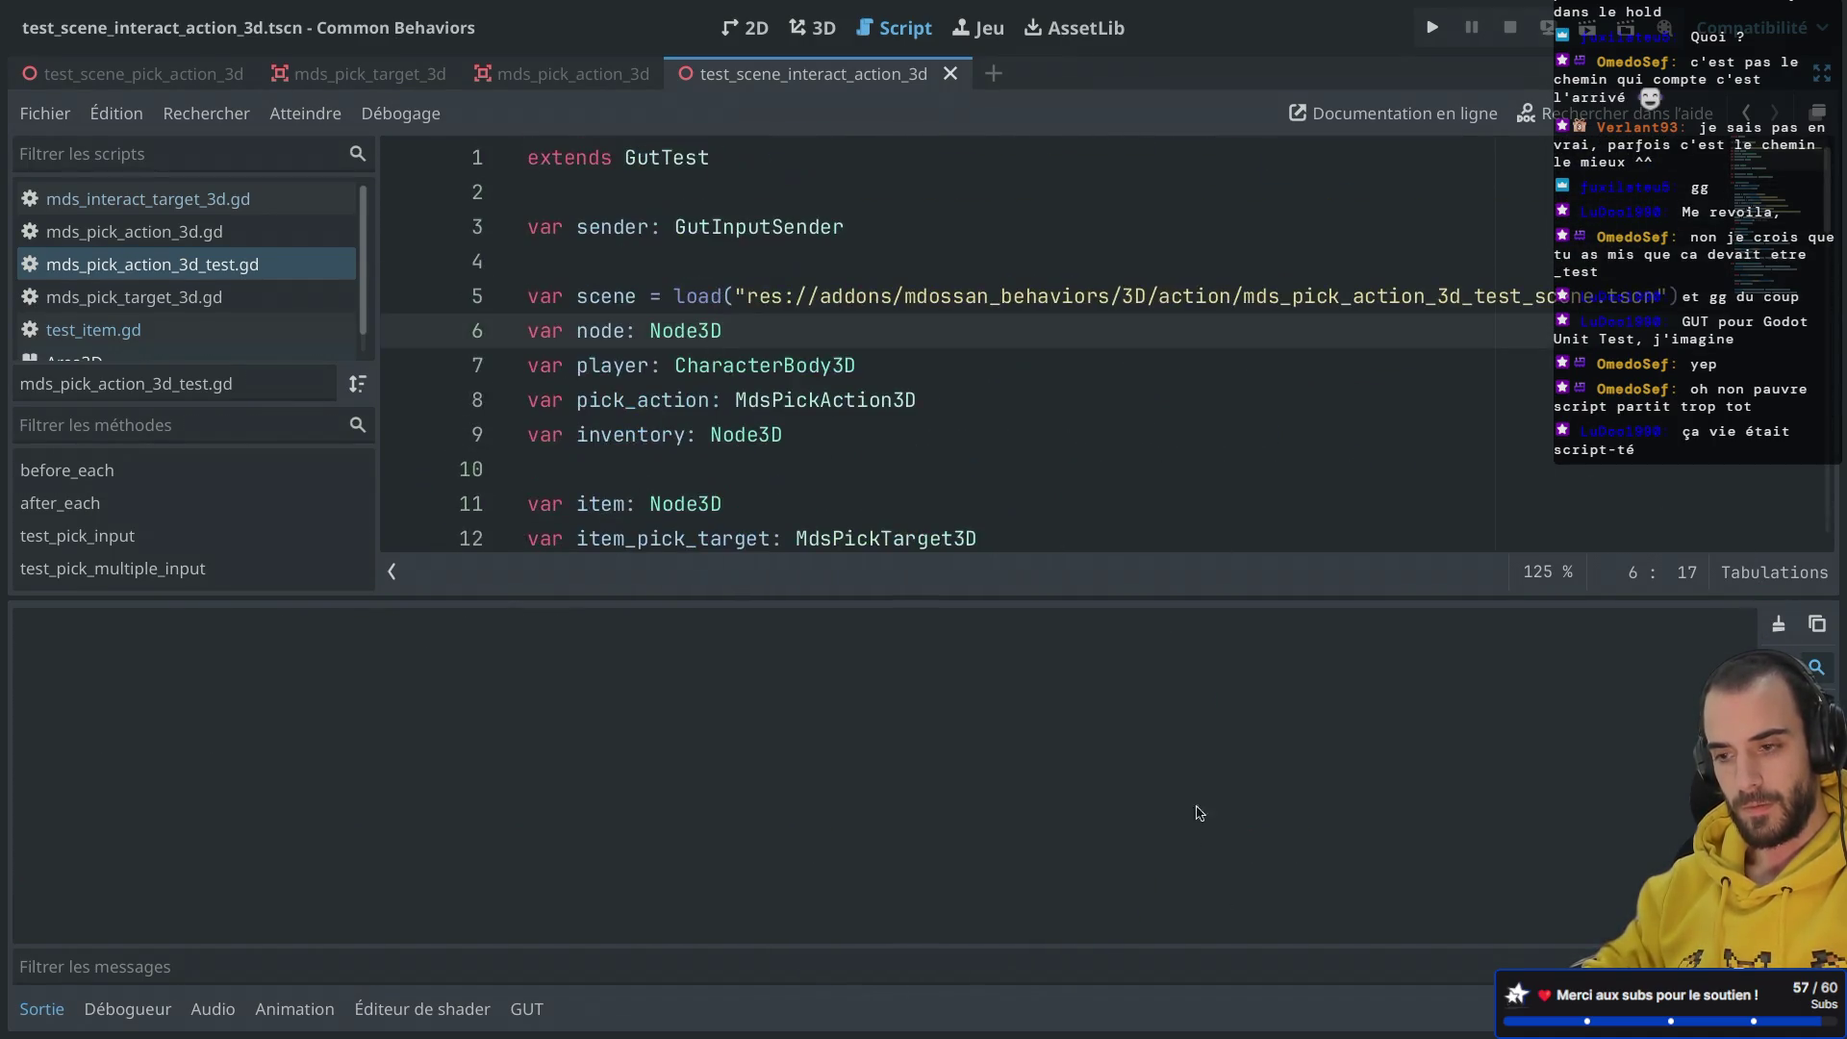
pyautogui.hotkey('ctrl', 'shift', 'F11')
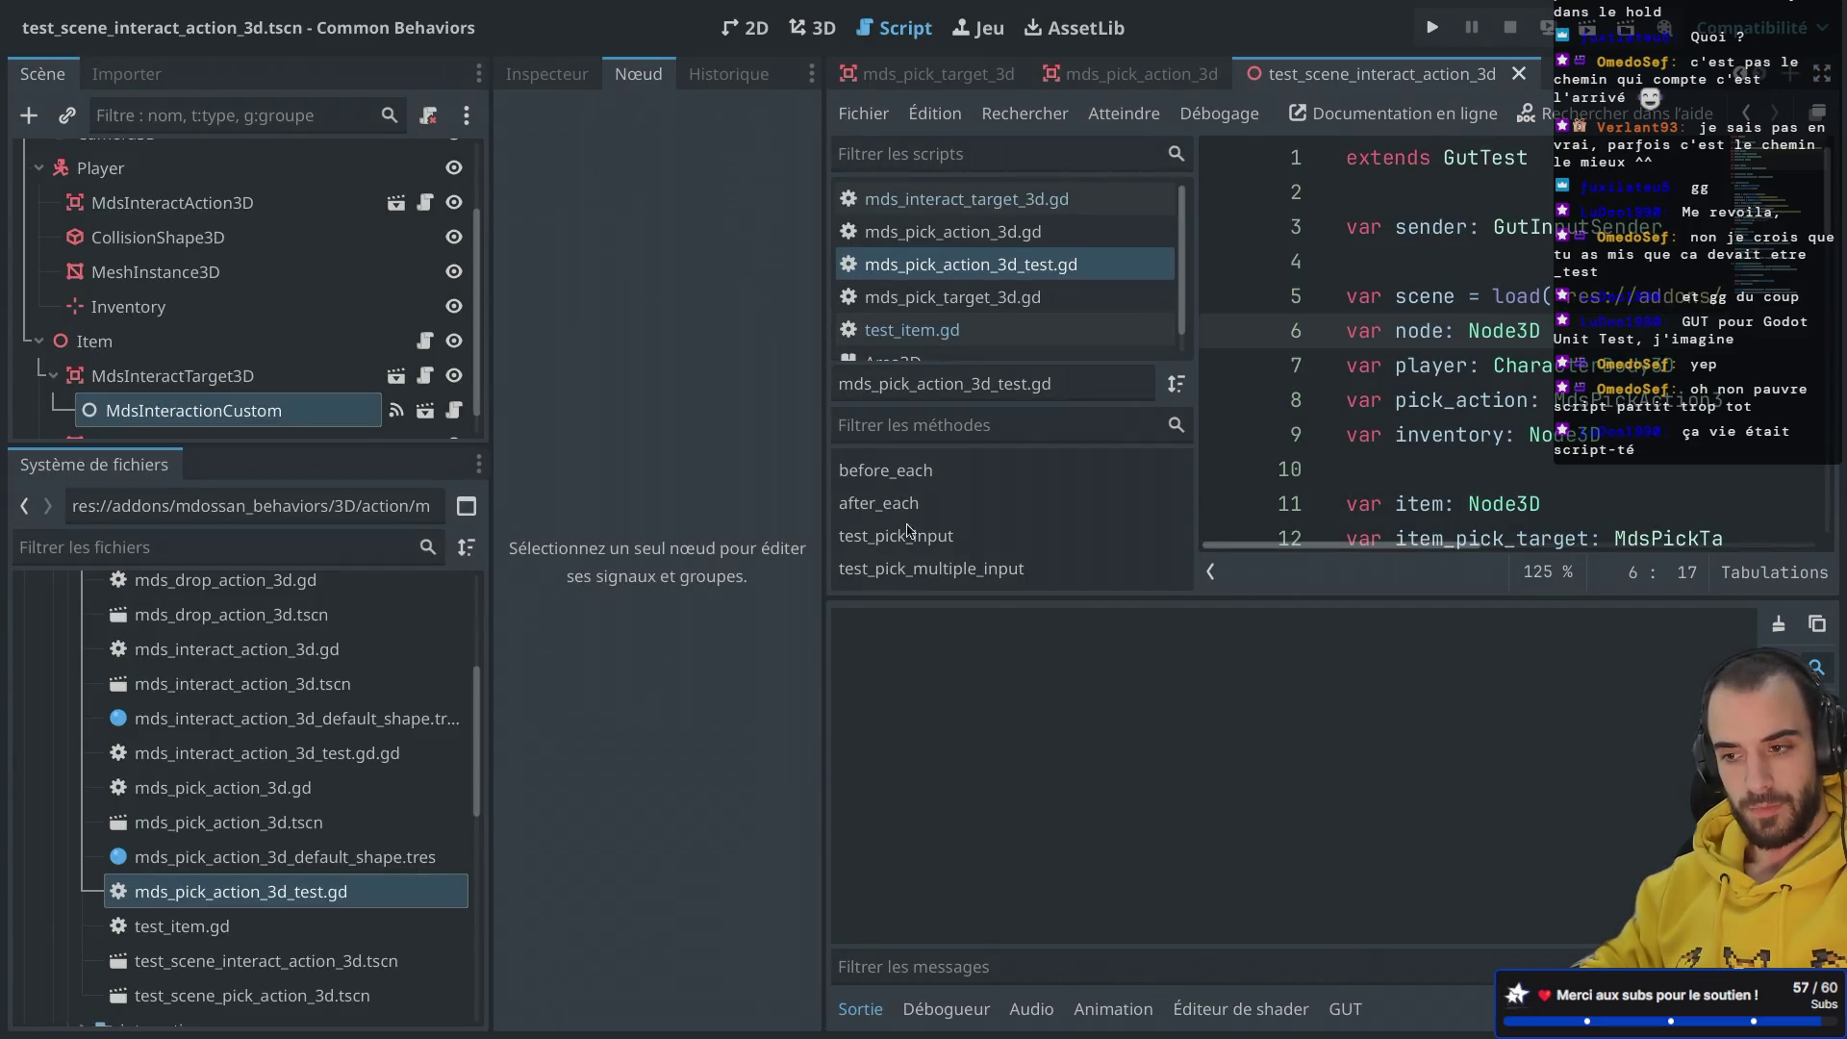
# Step: Select all of the pick test's code and open the new interact test script
pyautogui.hotkey('ctrl', 'shift', 'F11')
pyautogui.hotkey('ctrl', 'a')
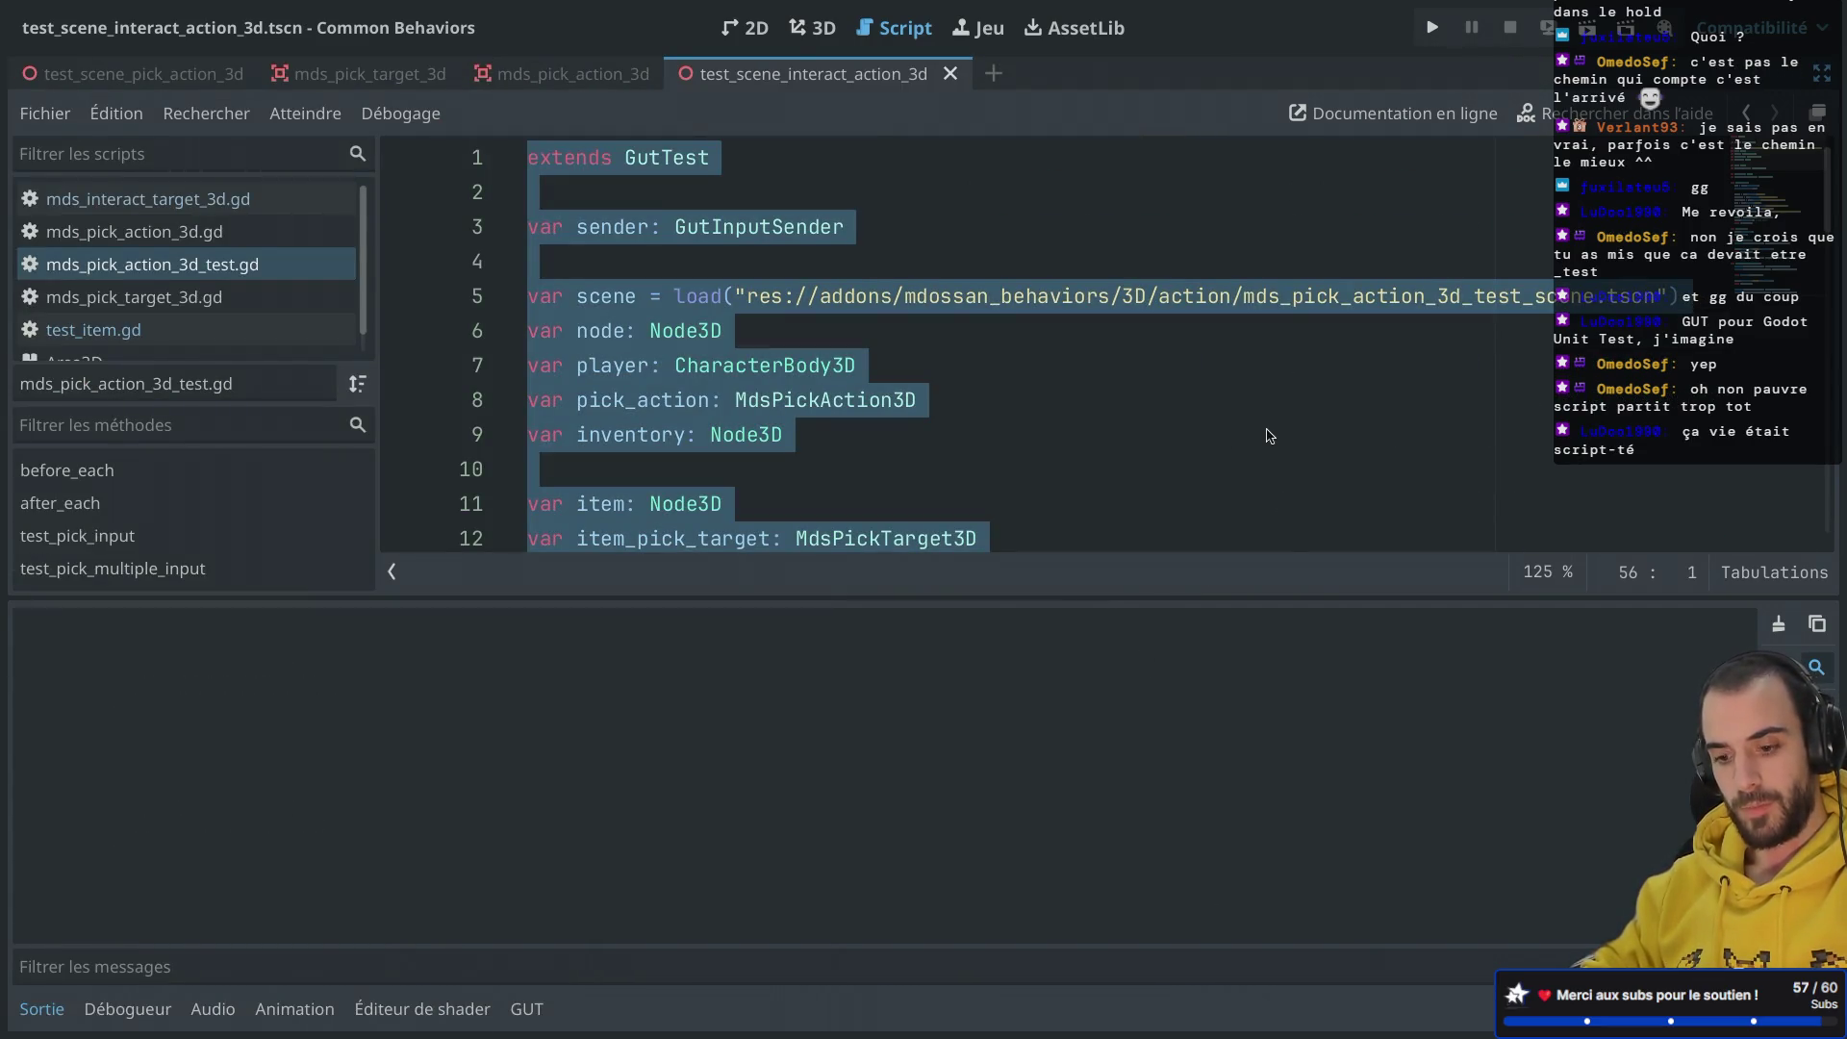
pyautogui.hotkey('ctrl', 'shift', 'F11')
pyautogui.scroll(-3, 307, 813)
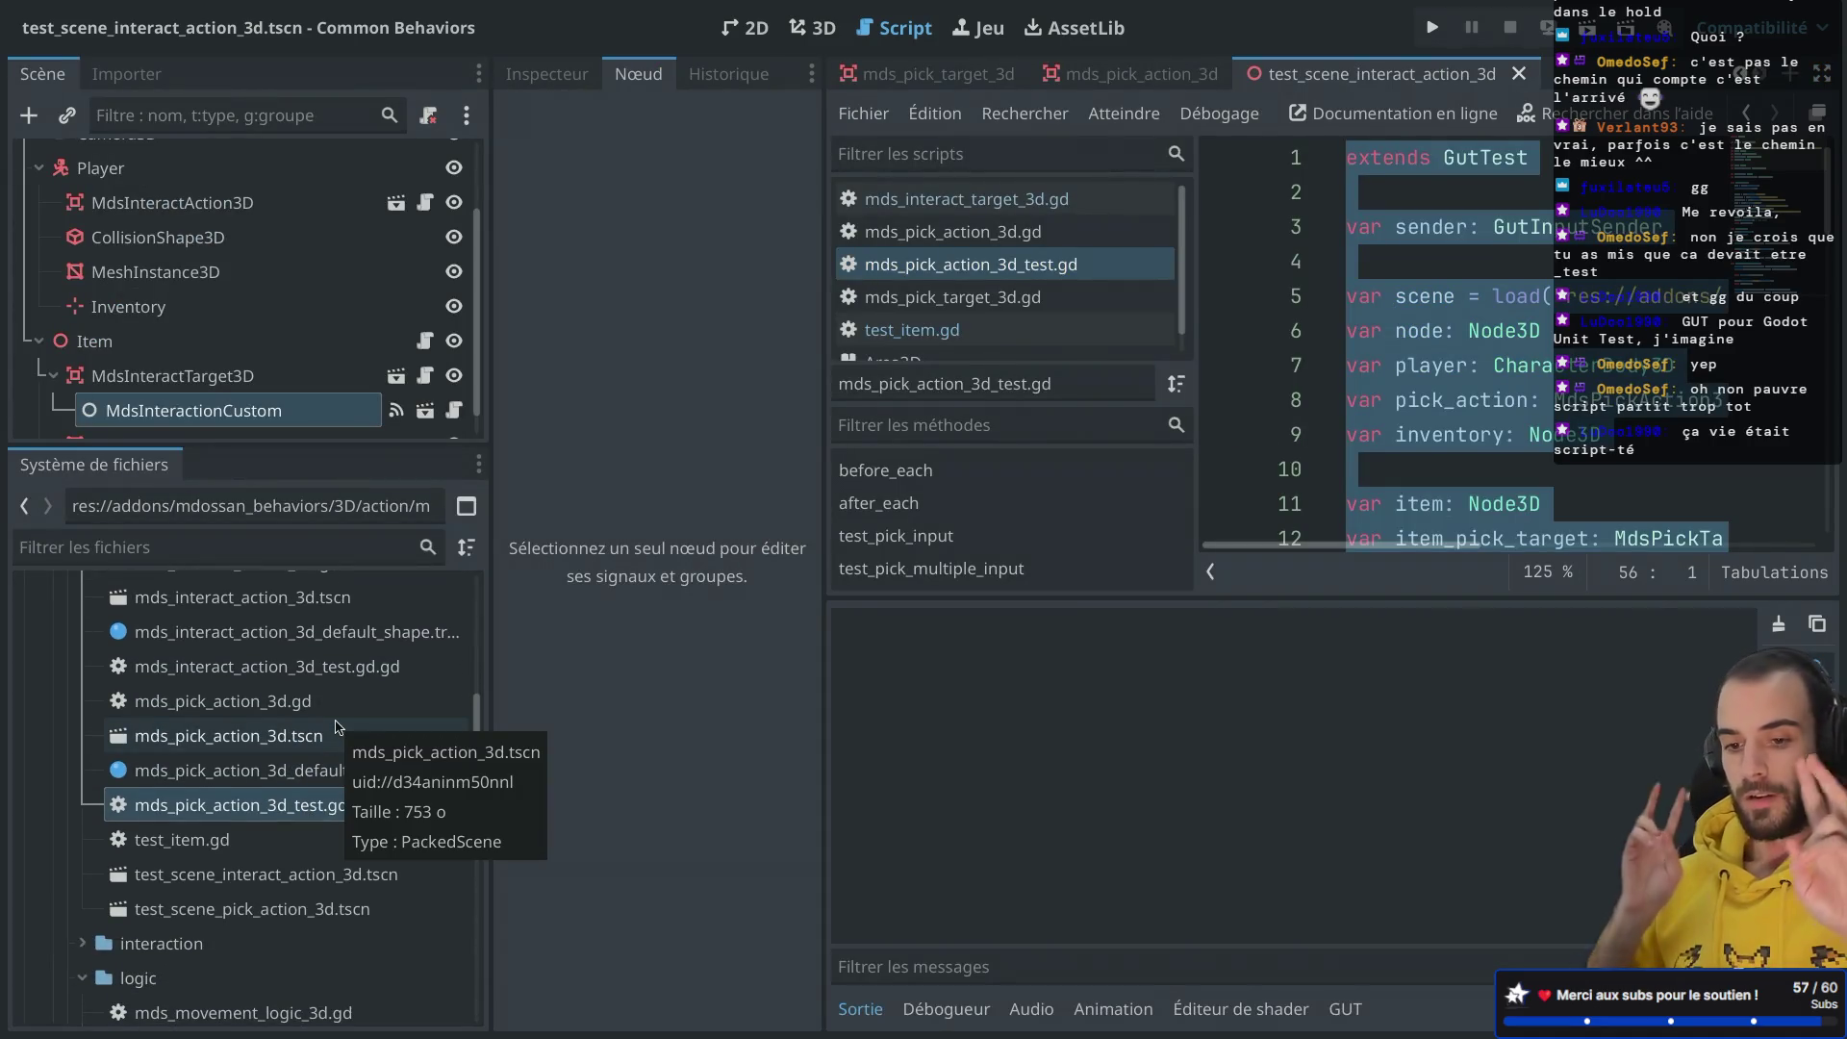
pyautogui.click(359, 673)
pyautogui.doubleClick(359, 674)
# Step: Rename the new script to mds_interact_action_3d_test.gd, removing the doubled .gd
pyautogui.rightClick(359, 673)
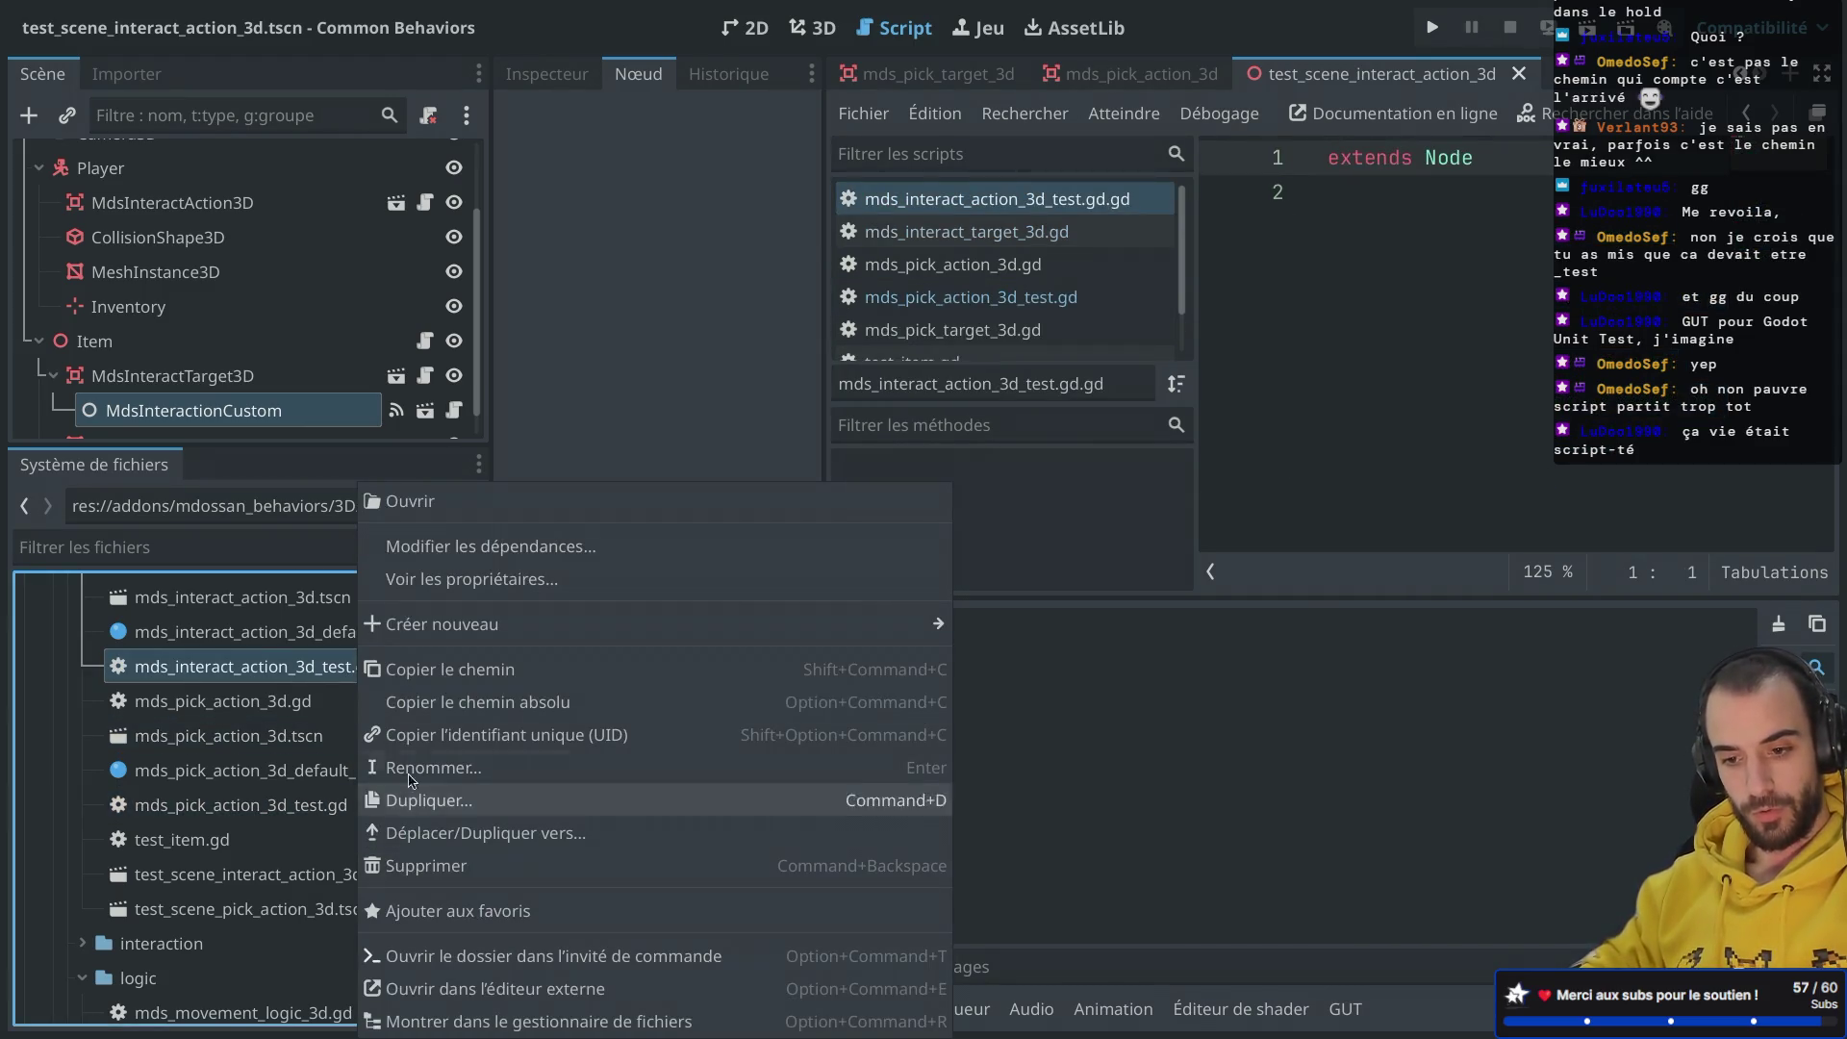
pyautogui.click(448, 770)
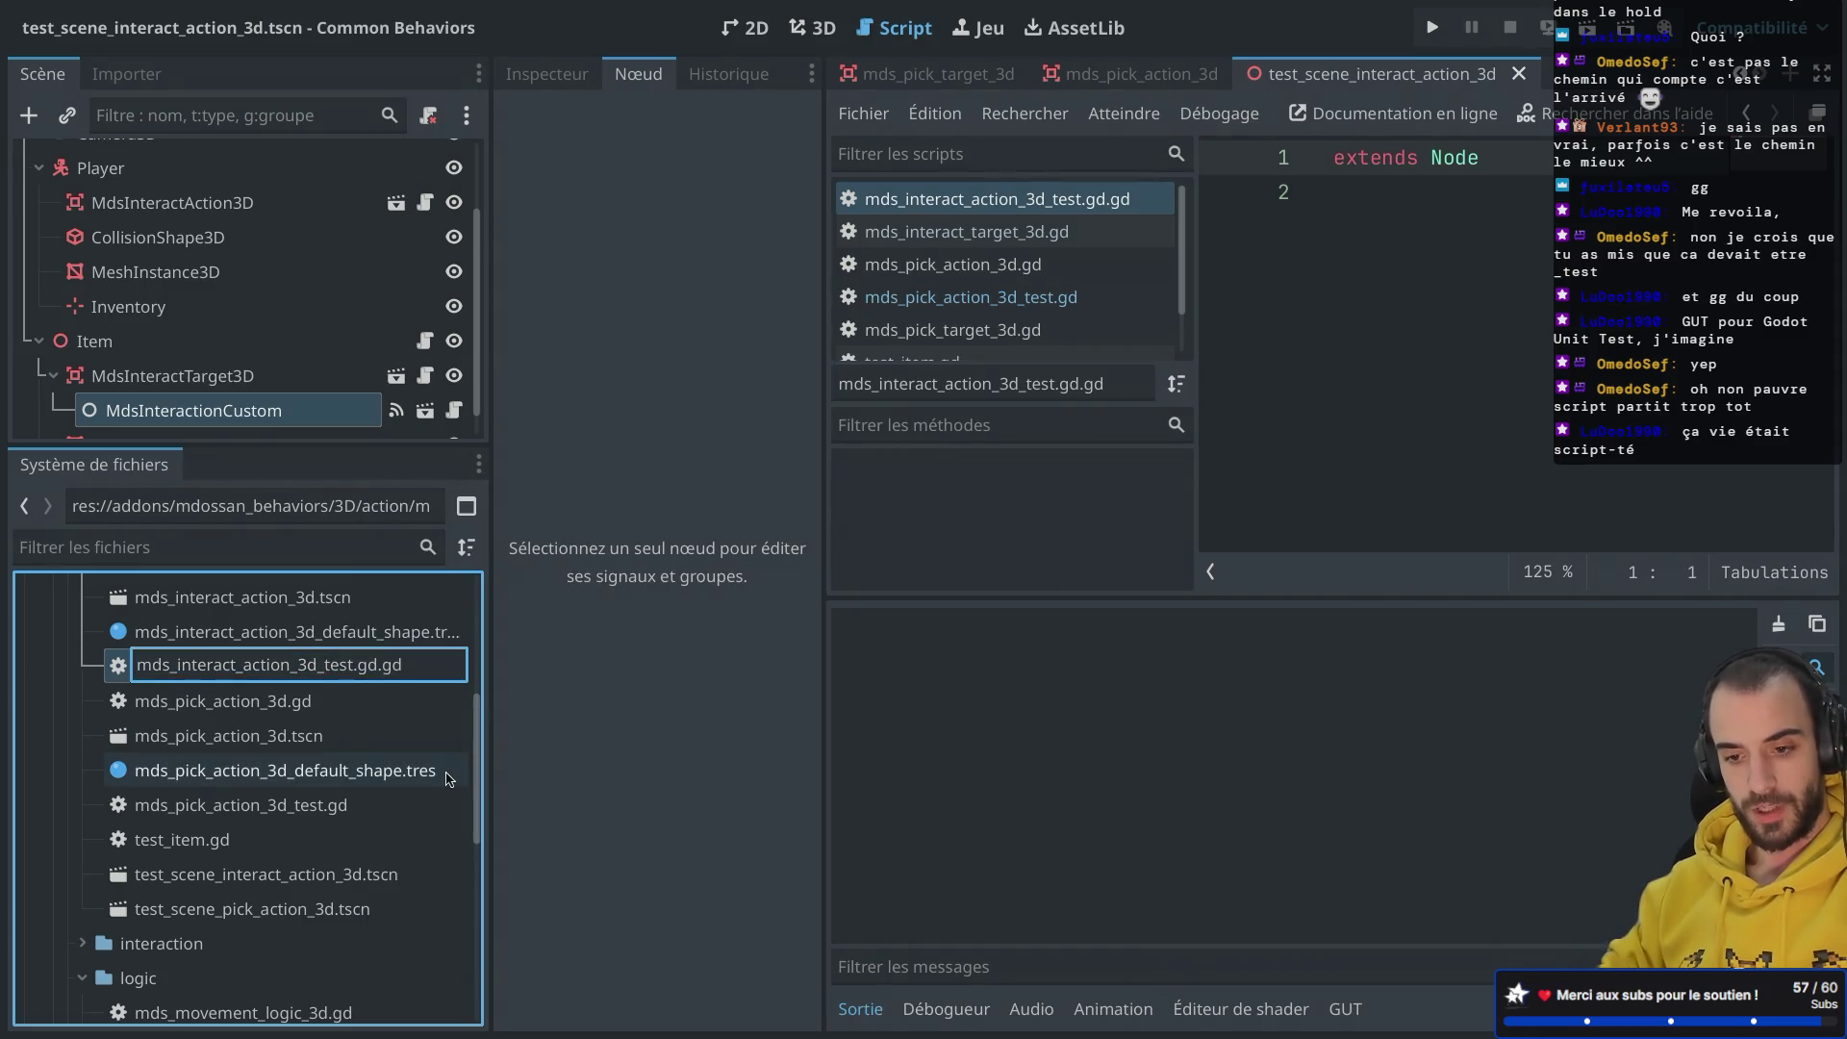
pyautogui.press('Delete')
pyautogui.press('Delete')
pyautogui.press('Delete')
pyautogui.press('Return')
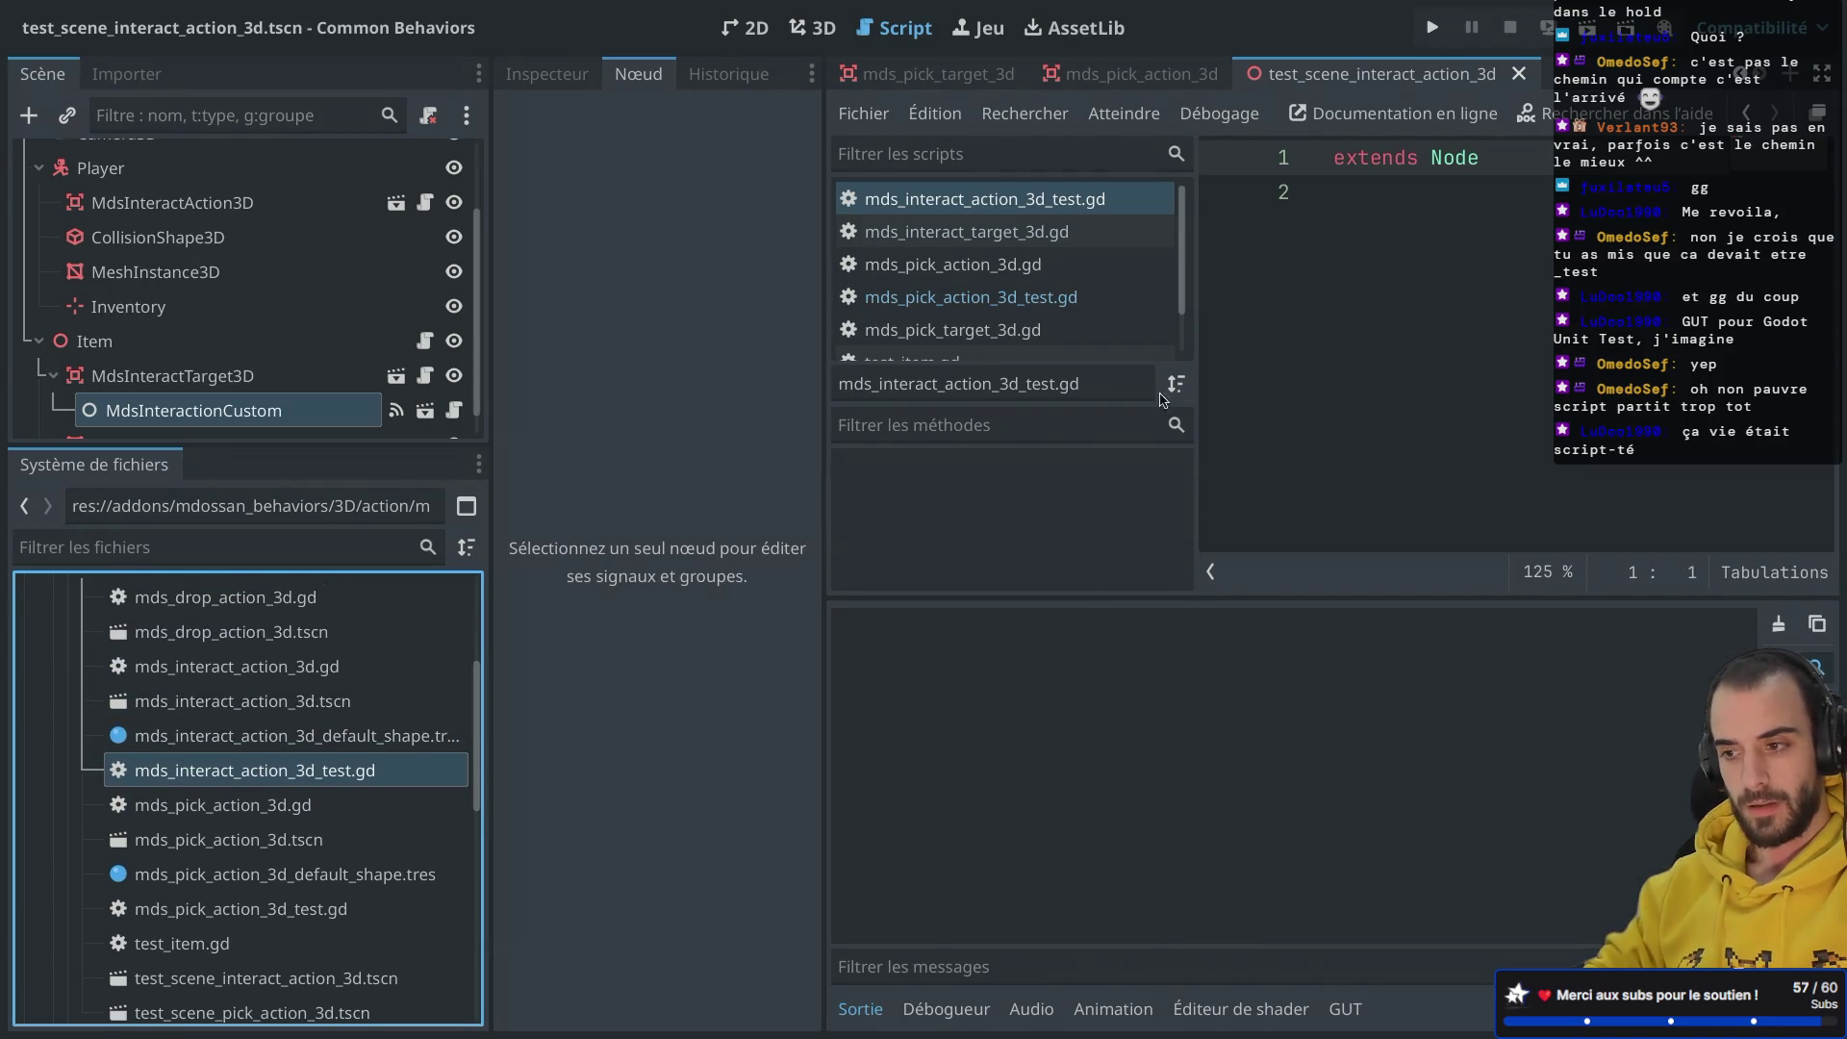
pyautogui.click(1459, 341)
# Step: Paste the pick test code into the interact test and delete the extends Node line
pyautogui.hotkey('ctrl', 'v')
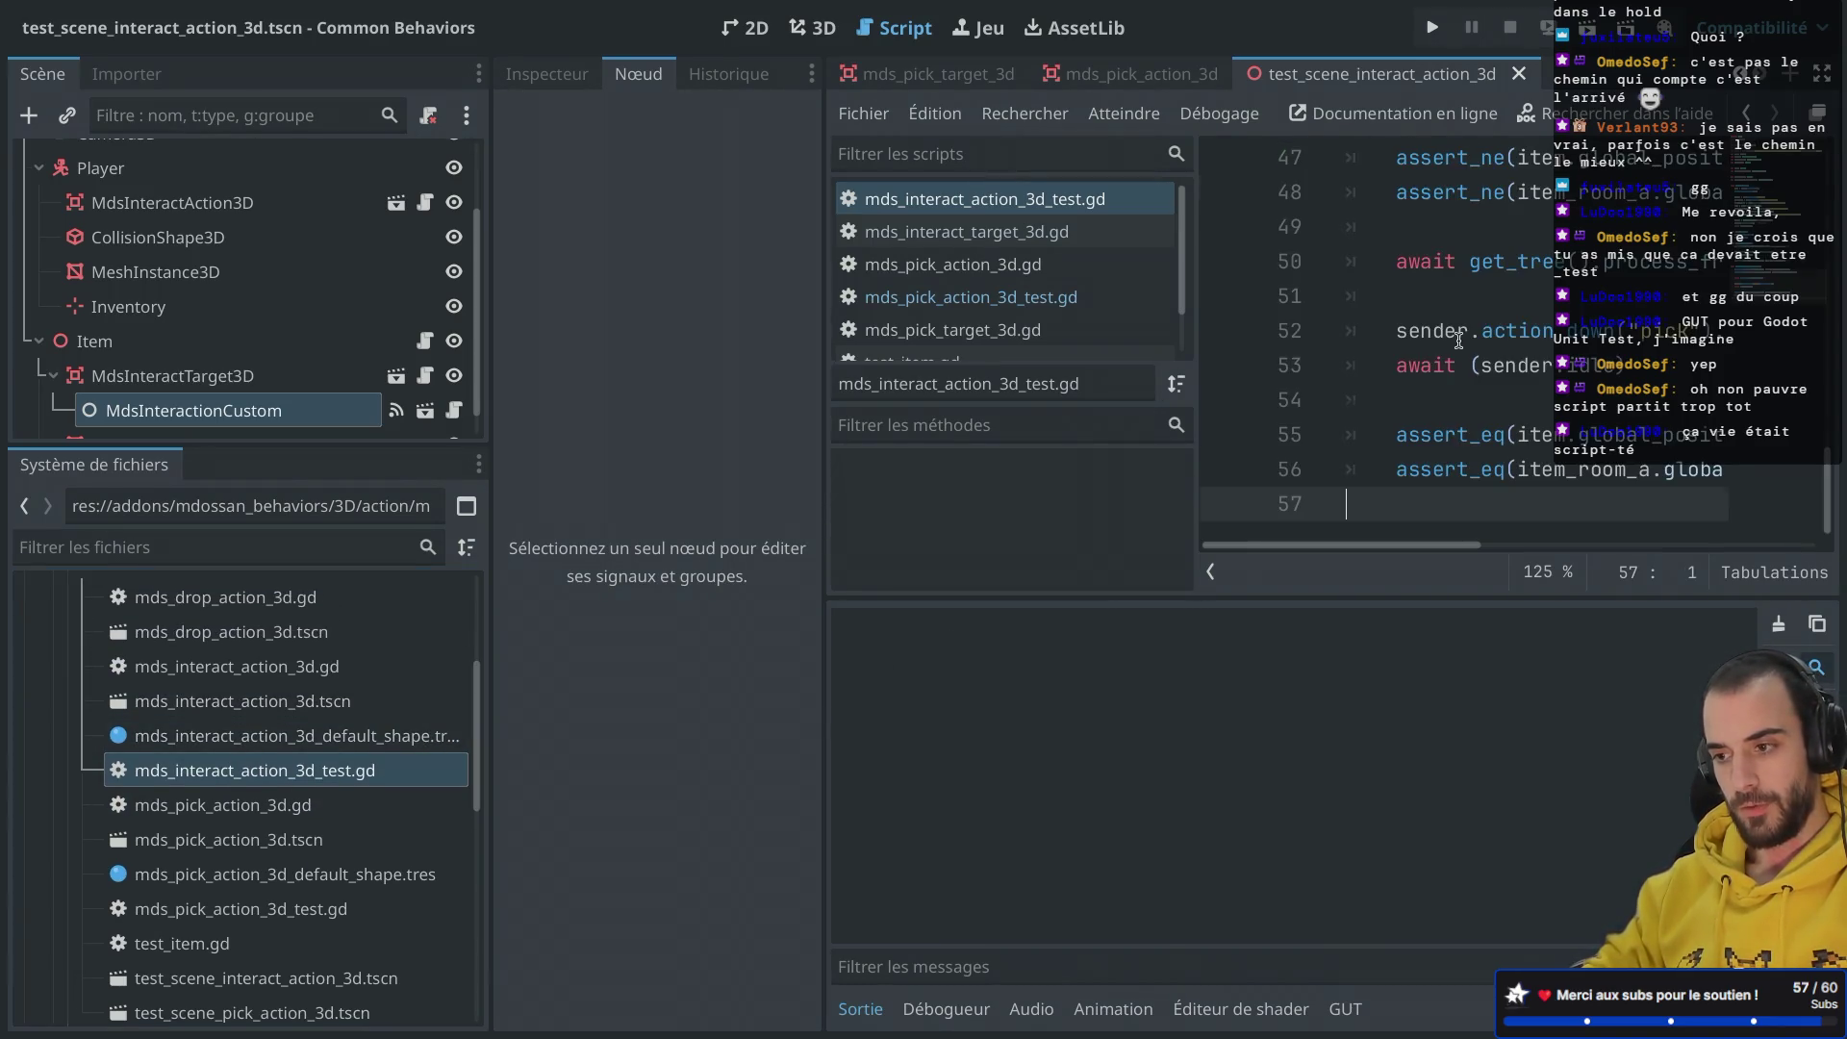
pyautogui.hotkey('ctrl', 'shift', 'F11')
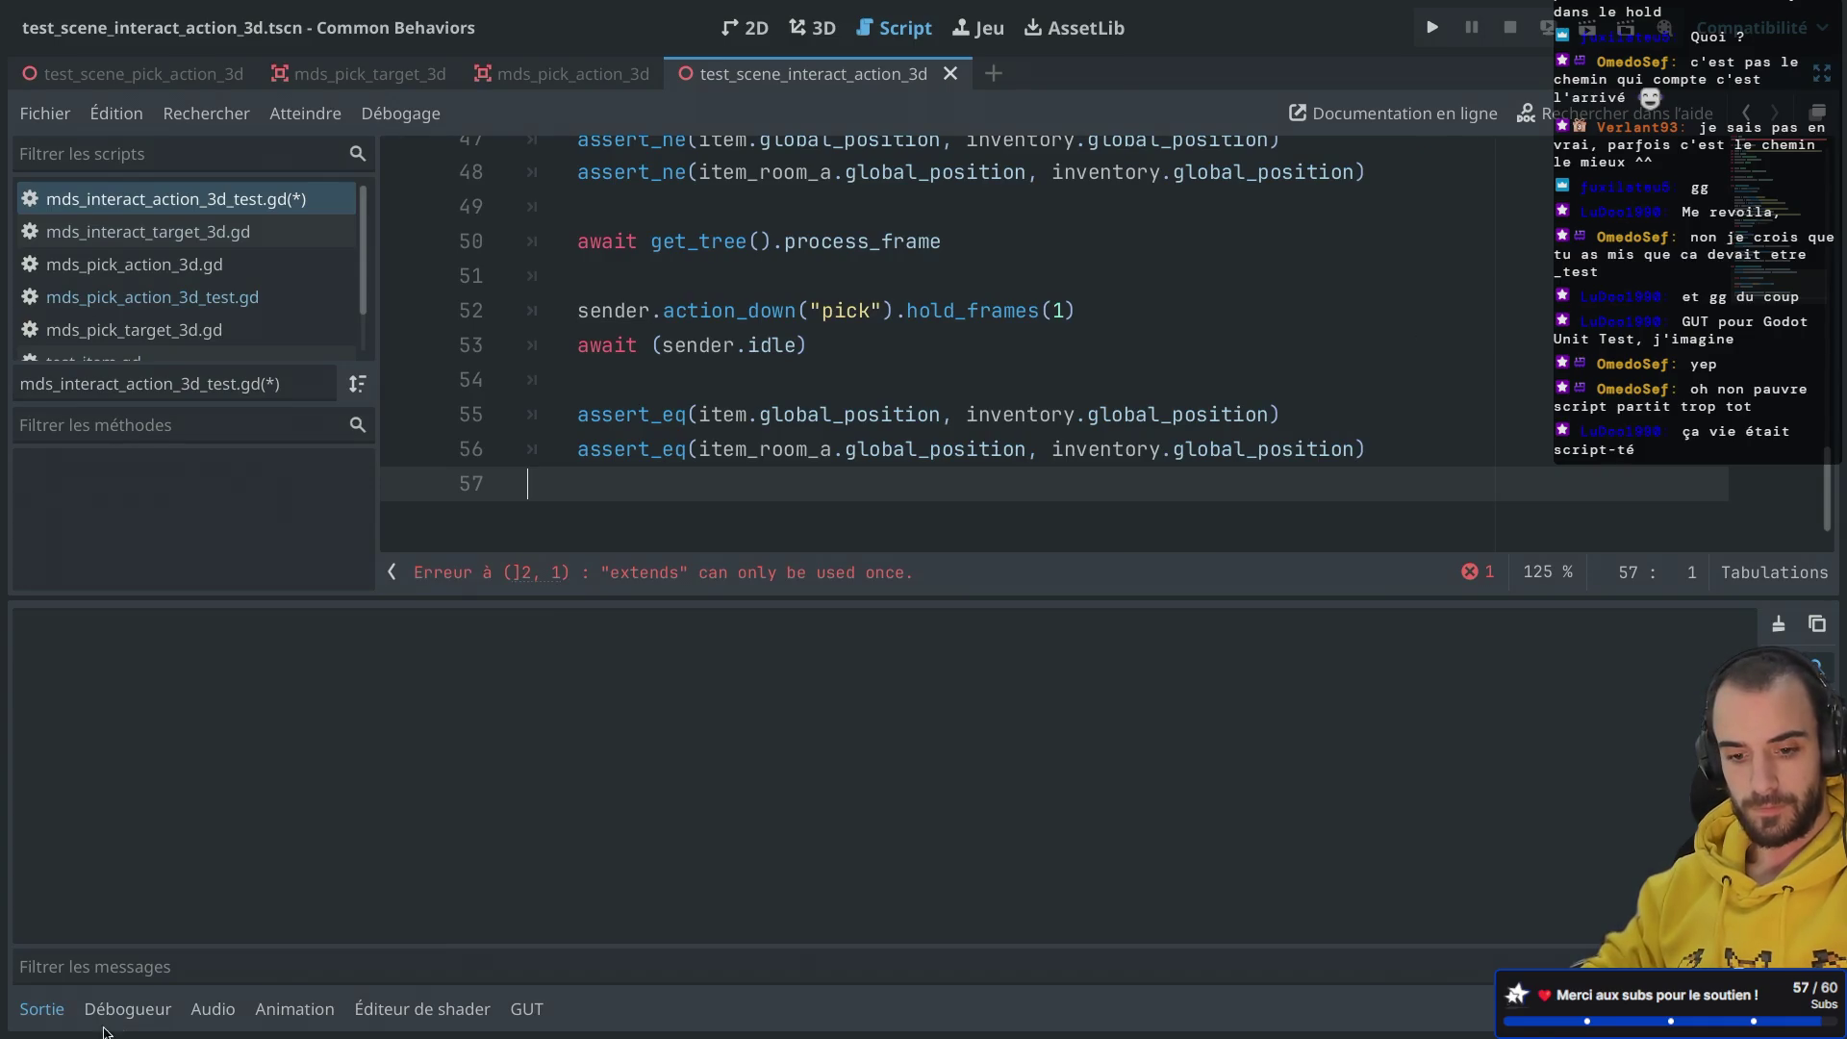
pyautogui.click(41, 1009)
pyautogui.scroll(10, 729, 174)
pyautogui.moveTo(728, 174); pyautogui.dragTo(501, 163)
pyautogui.press('BackSpace')
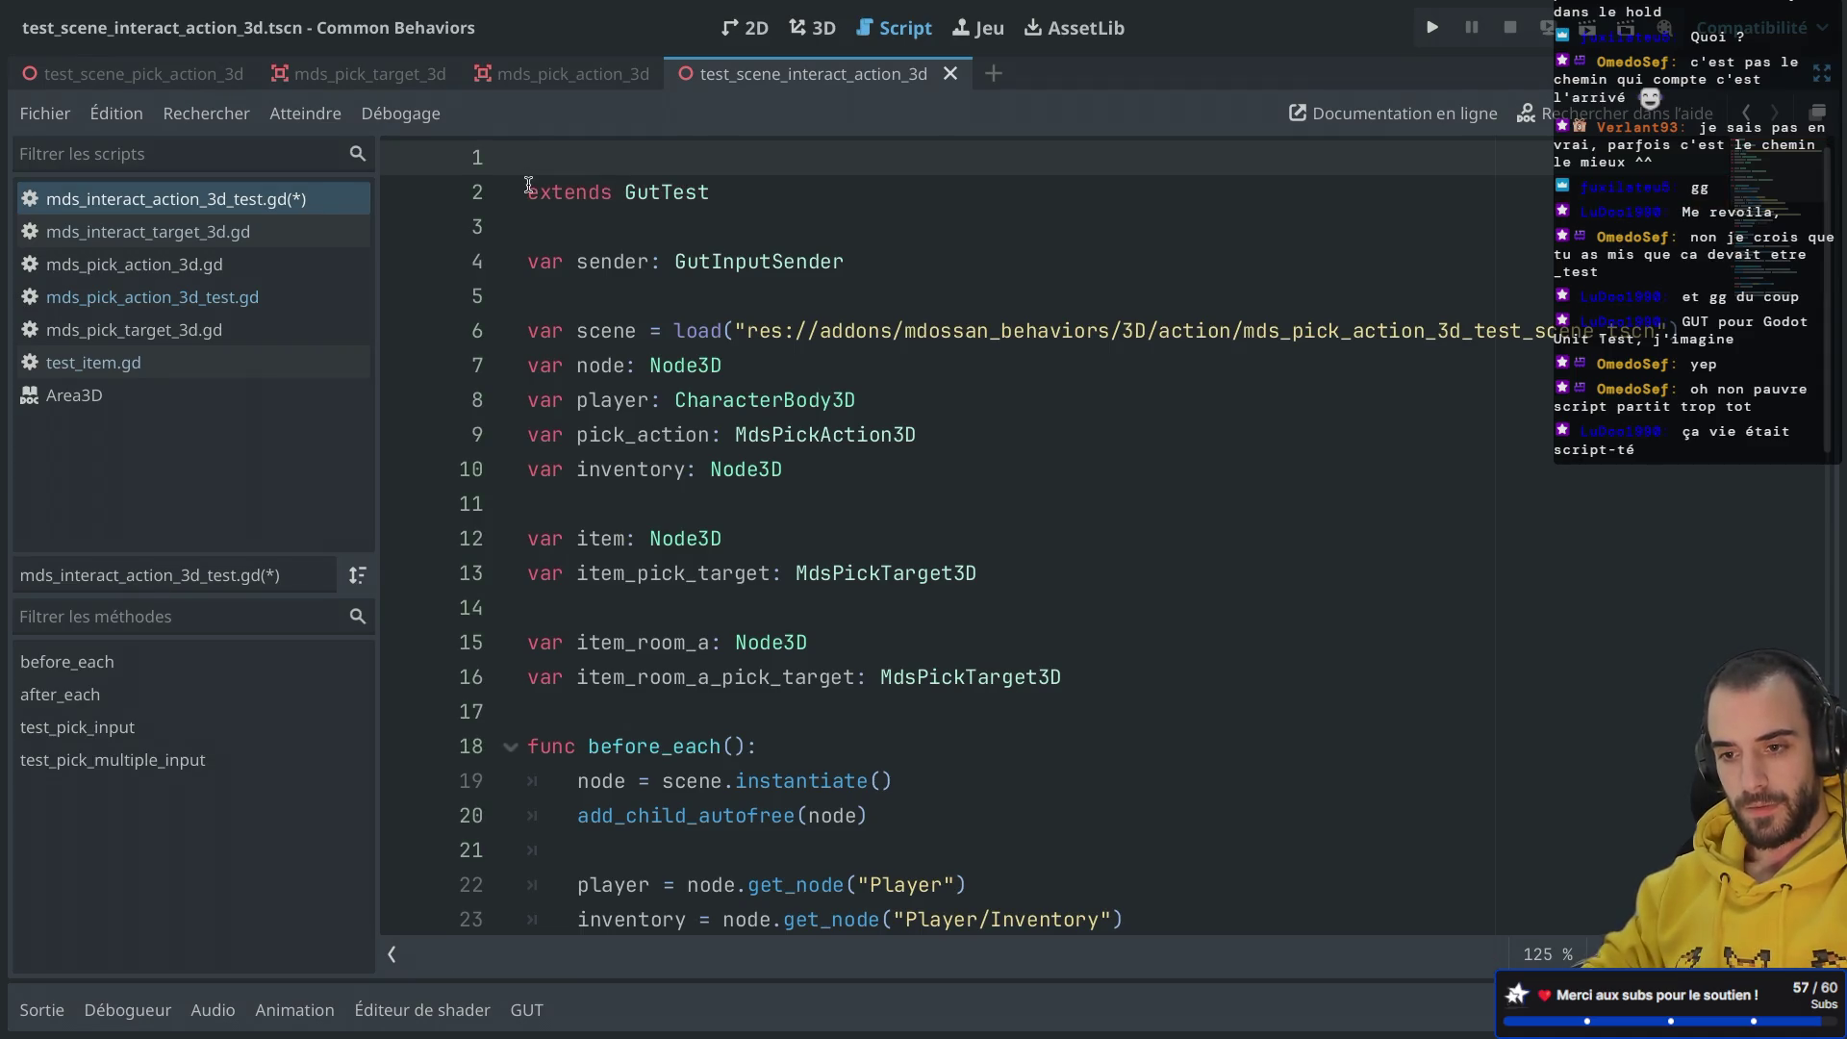
pyautogui.press('Delete')
# Step: Change the load() path on line 5 to test_scene_interact_action_3d.tscn and save
pyautogui.moveTo(1355, 298); pyautogui.dragTo(1652, 298)
pyautogui.press('BackSpace')
pyautogui.write('test')
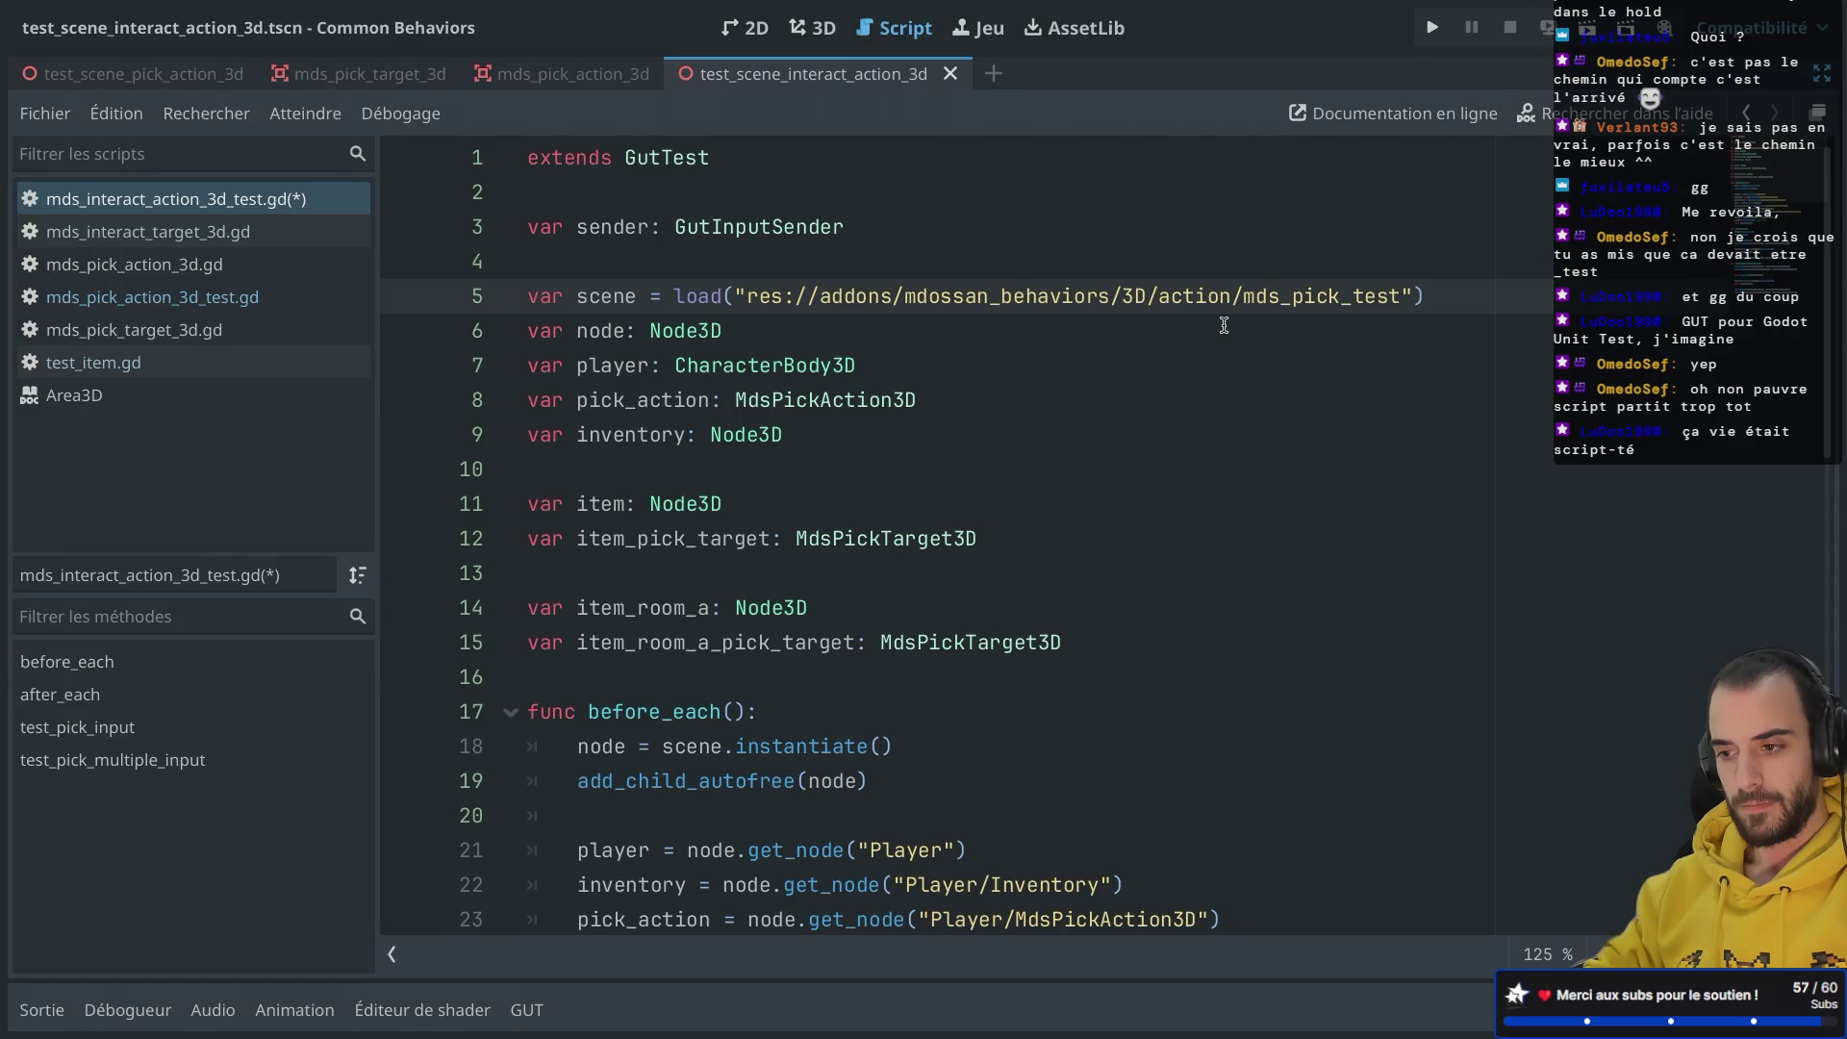
pyautogui.doubleClick(1395, 297)
pyautogui.press('BackSpace')
pyautogui.hotkey('ctrl', 'space')
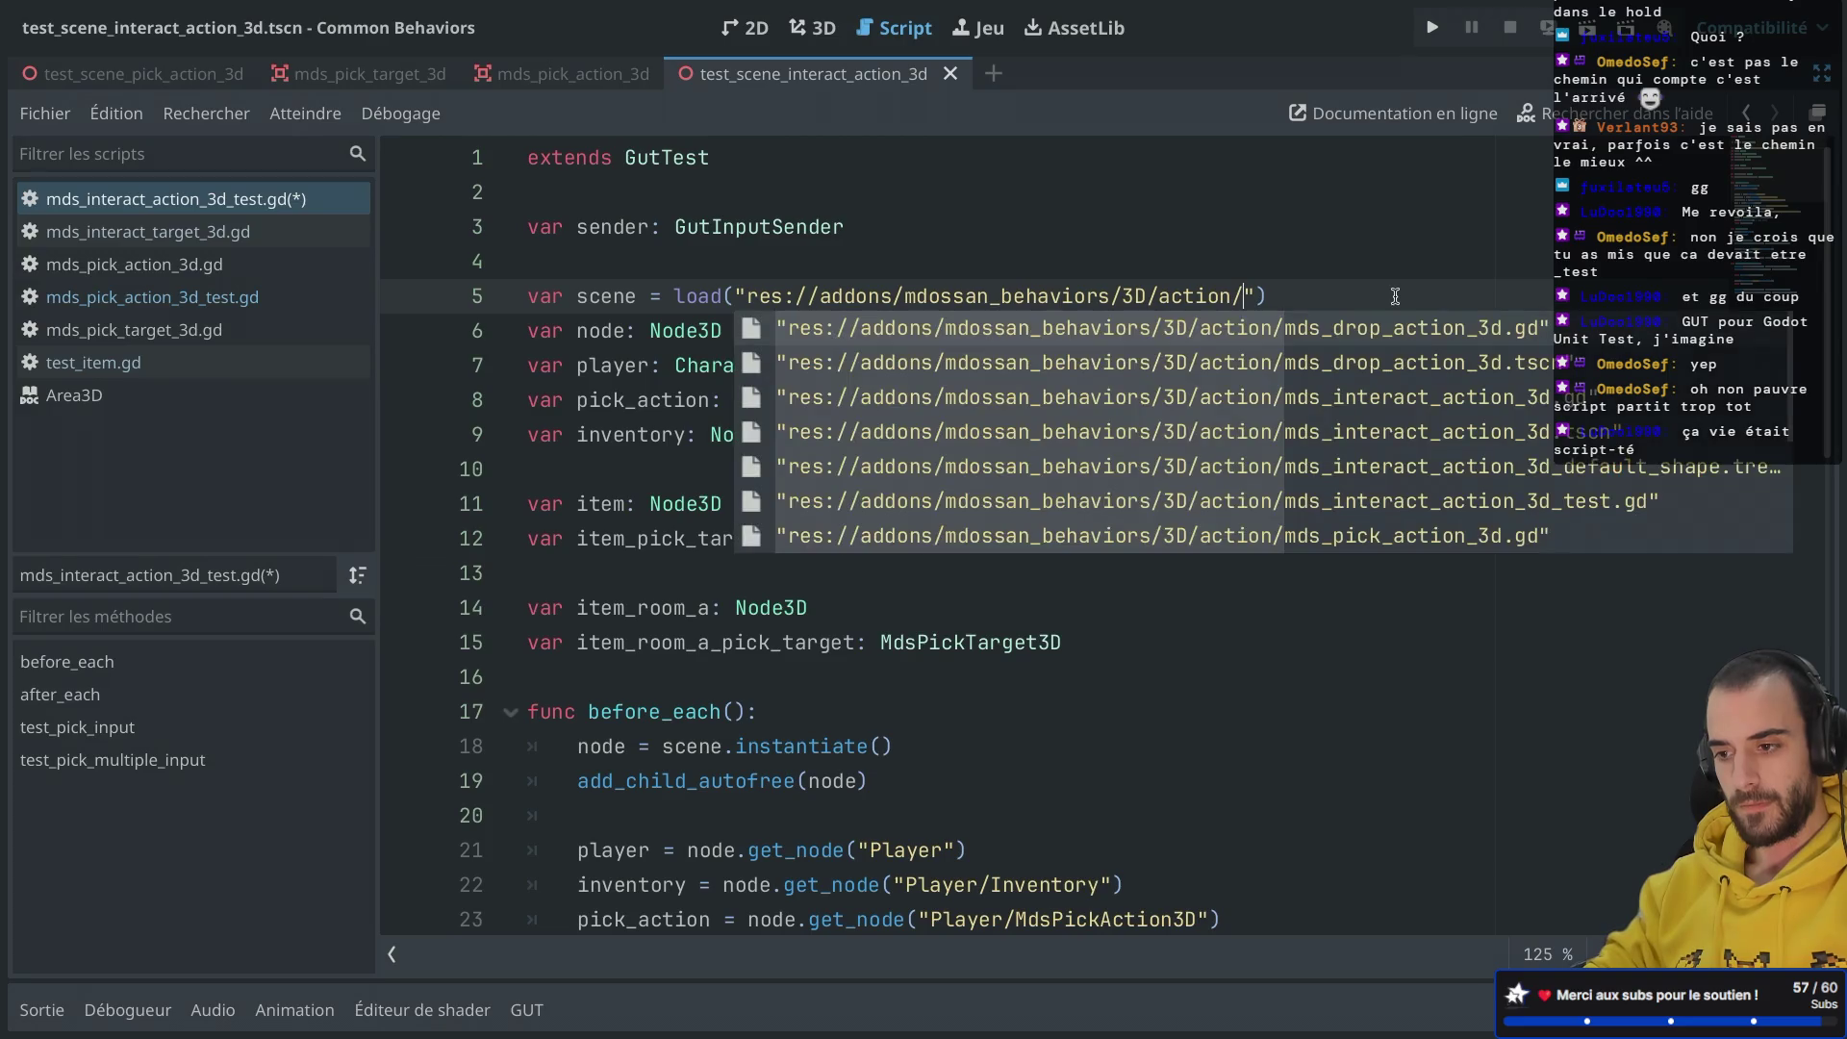
pyautogui.write('test')
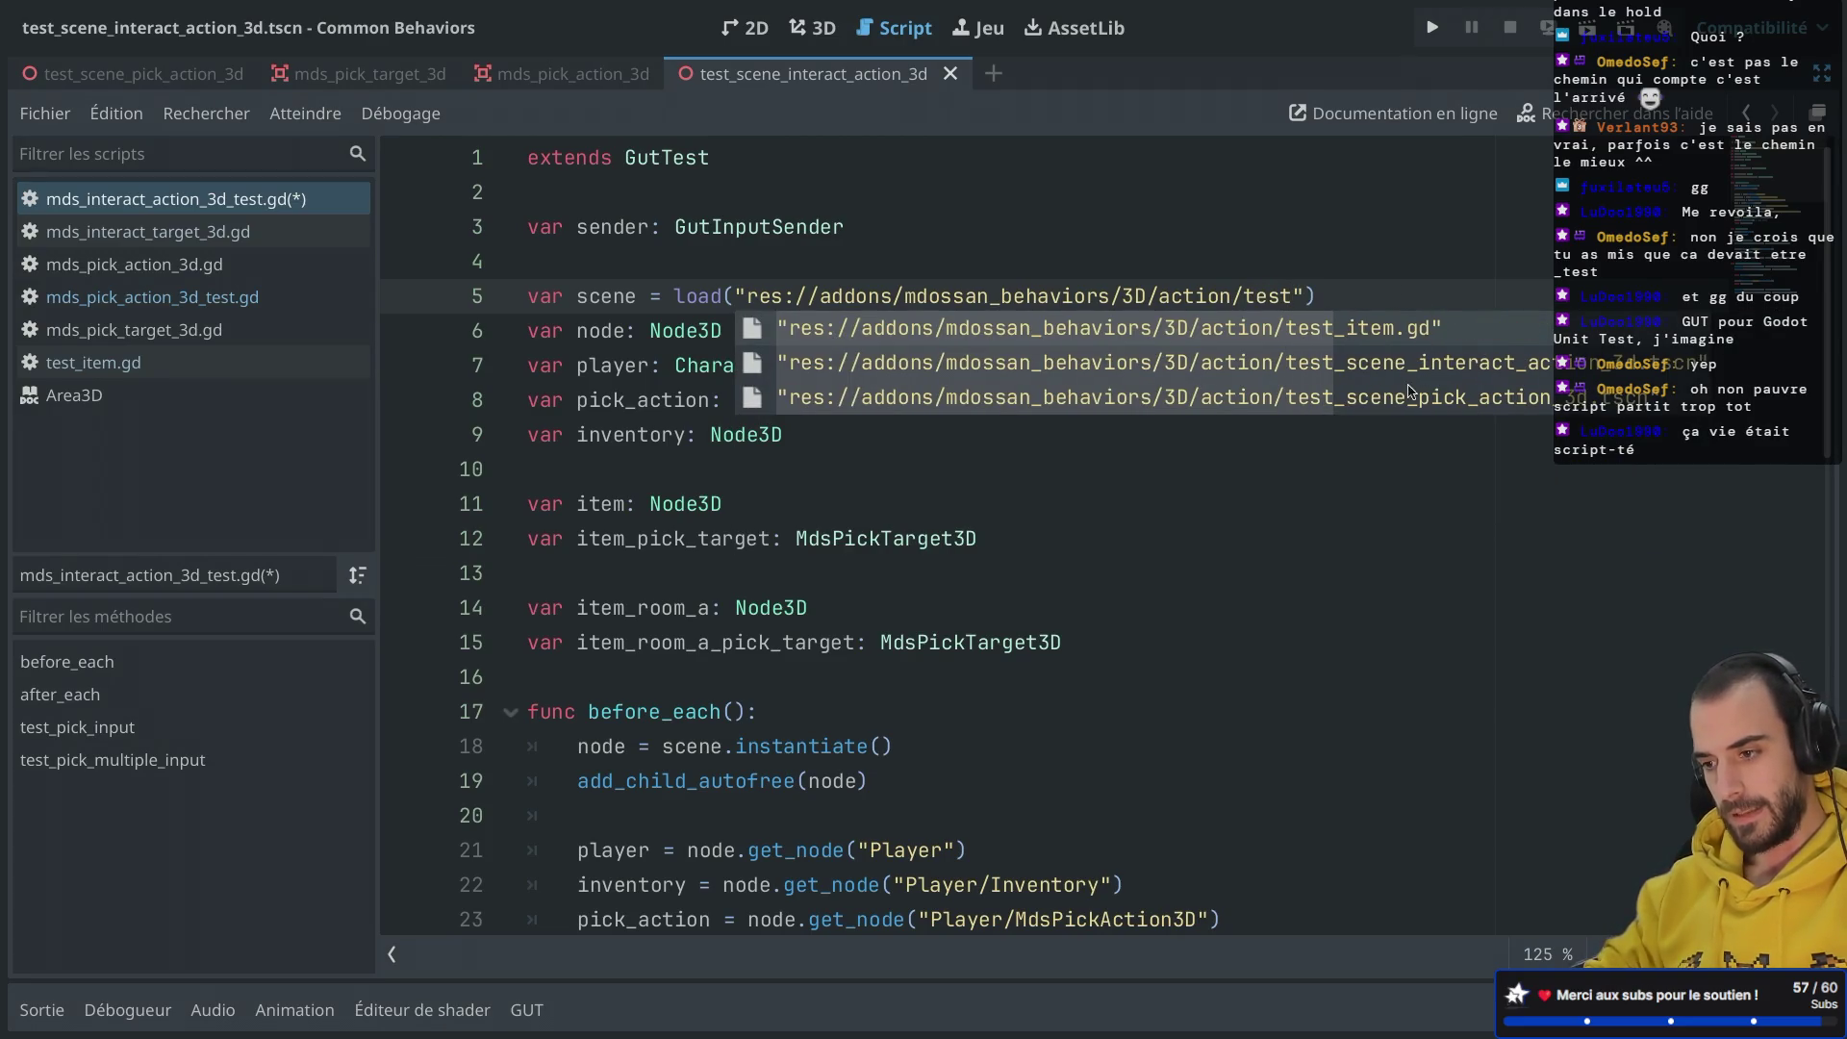
pyautogui.click(1422, 374)
pyautogui.hotkey('ctrl', 's')
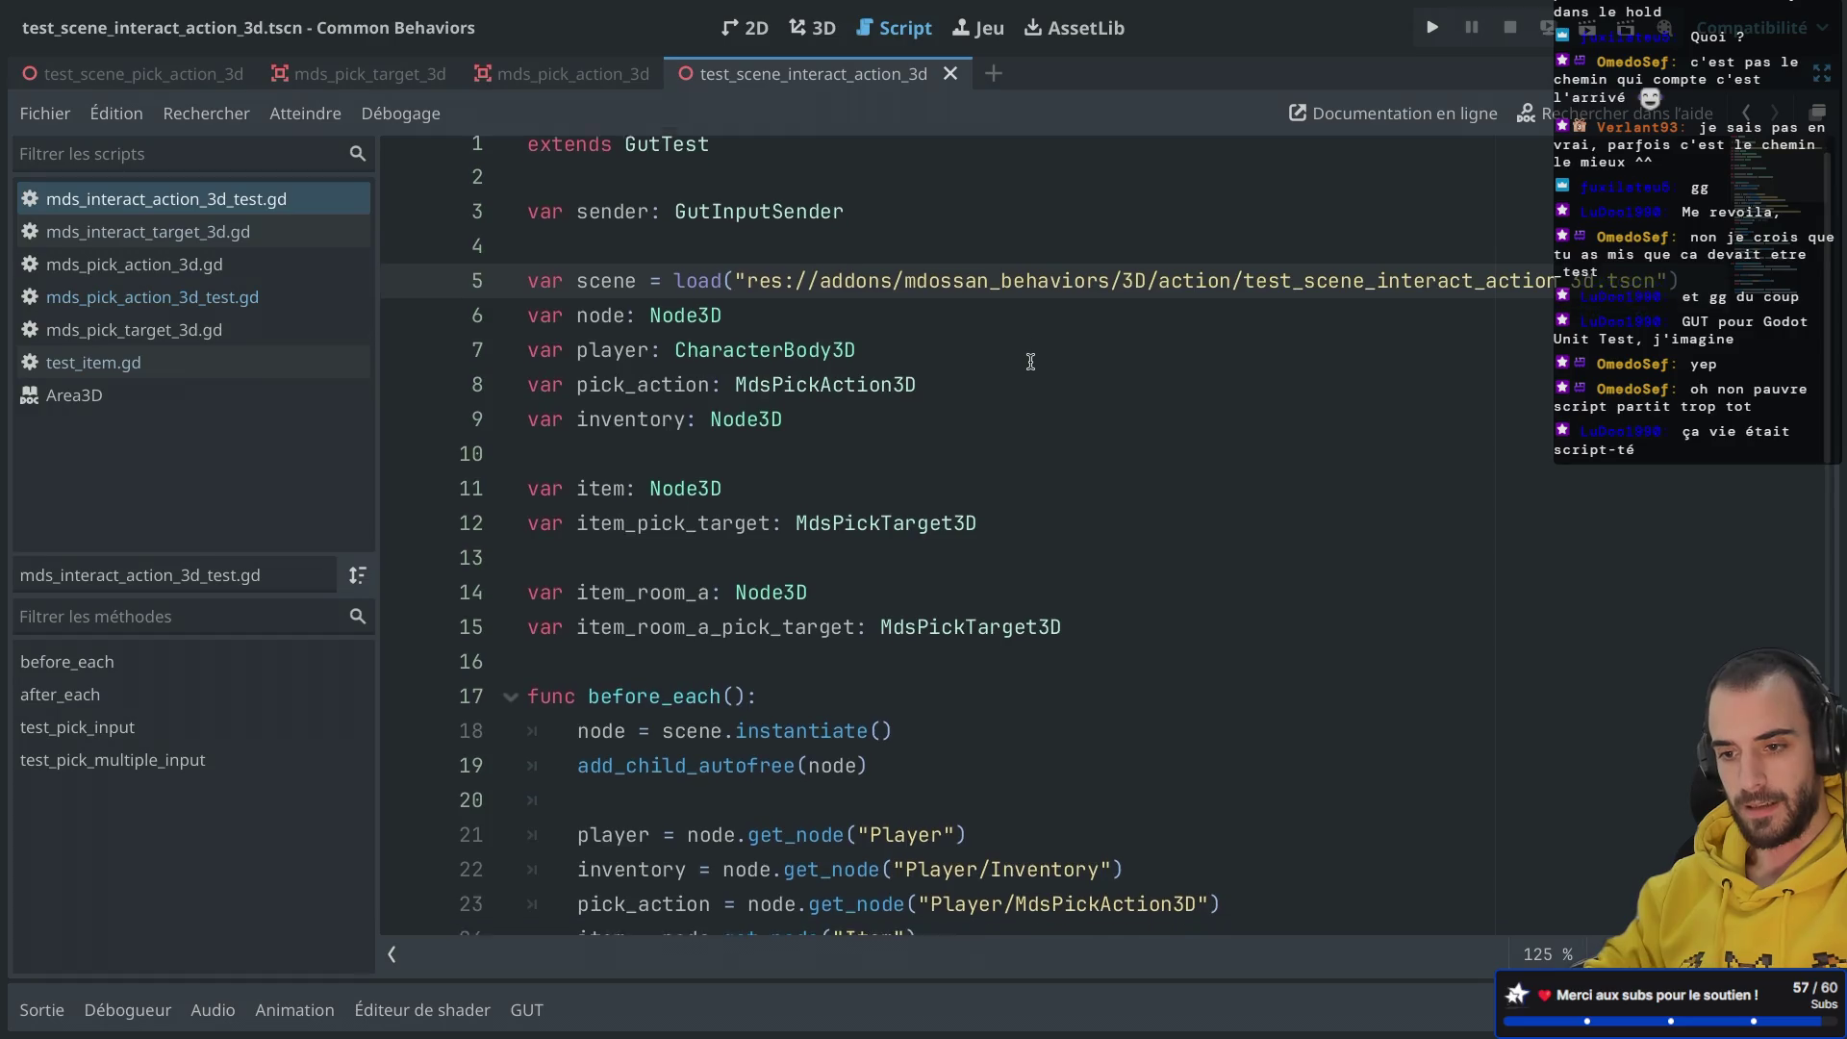
# Step: Replace pick_action with an InteractAction variable typed MdsInteractAction3D and save
pyautogui.scroll(-1, 1030, 362)
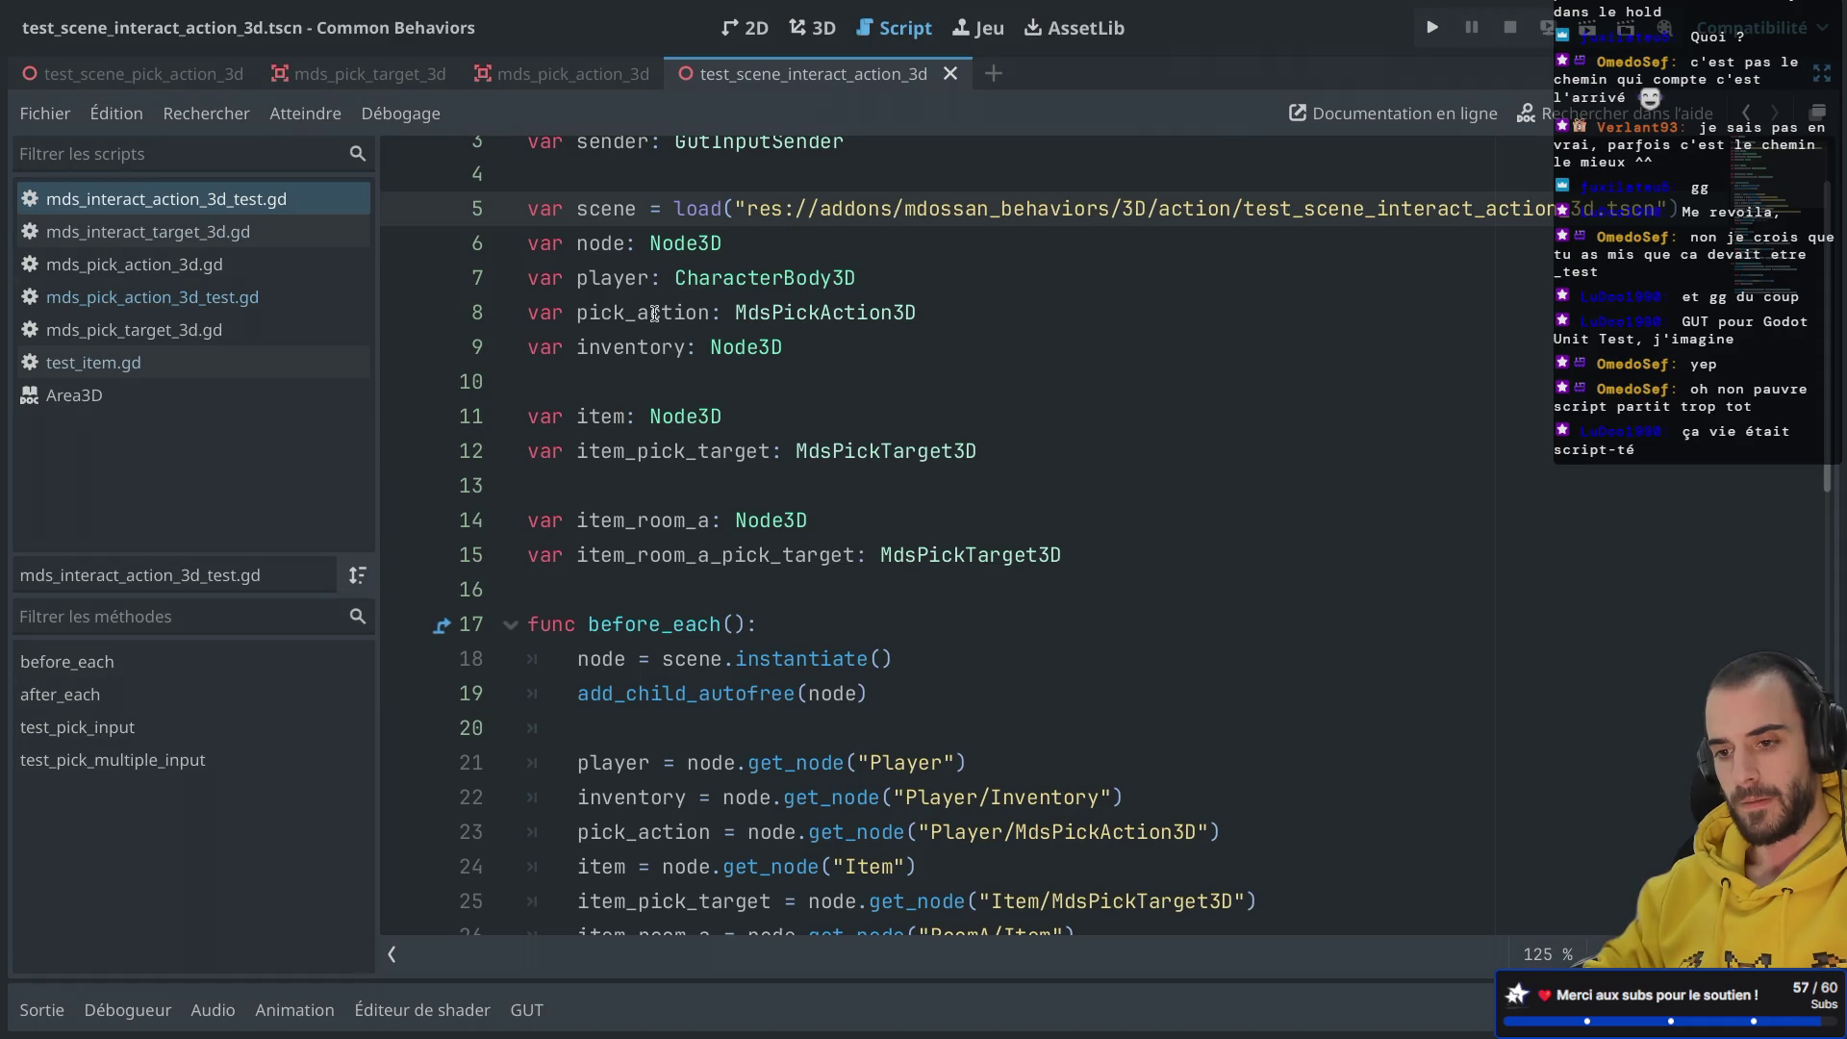
pyautogui.doubleClick(655, 314)
pyautogui.write('InteractAction')
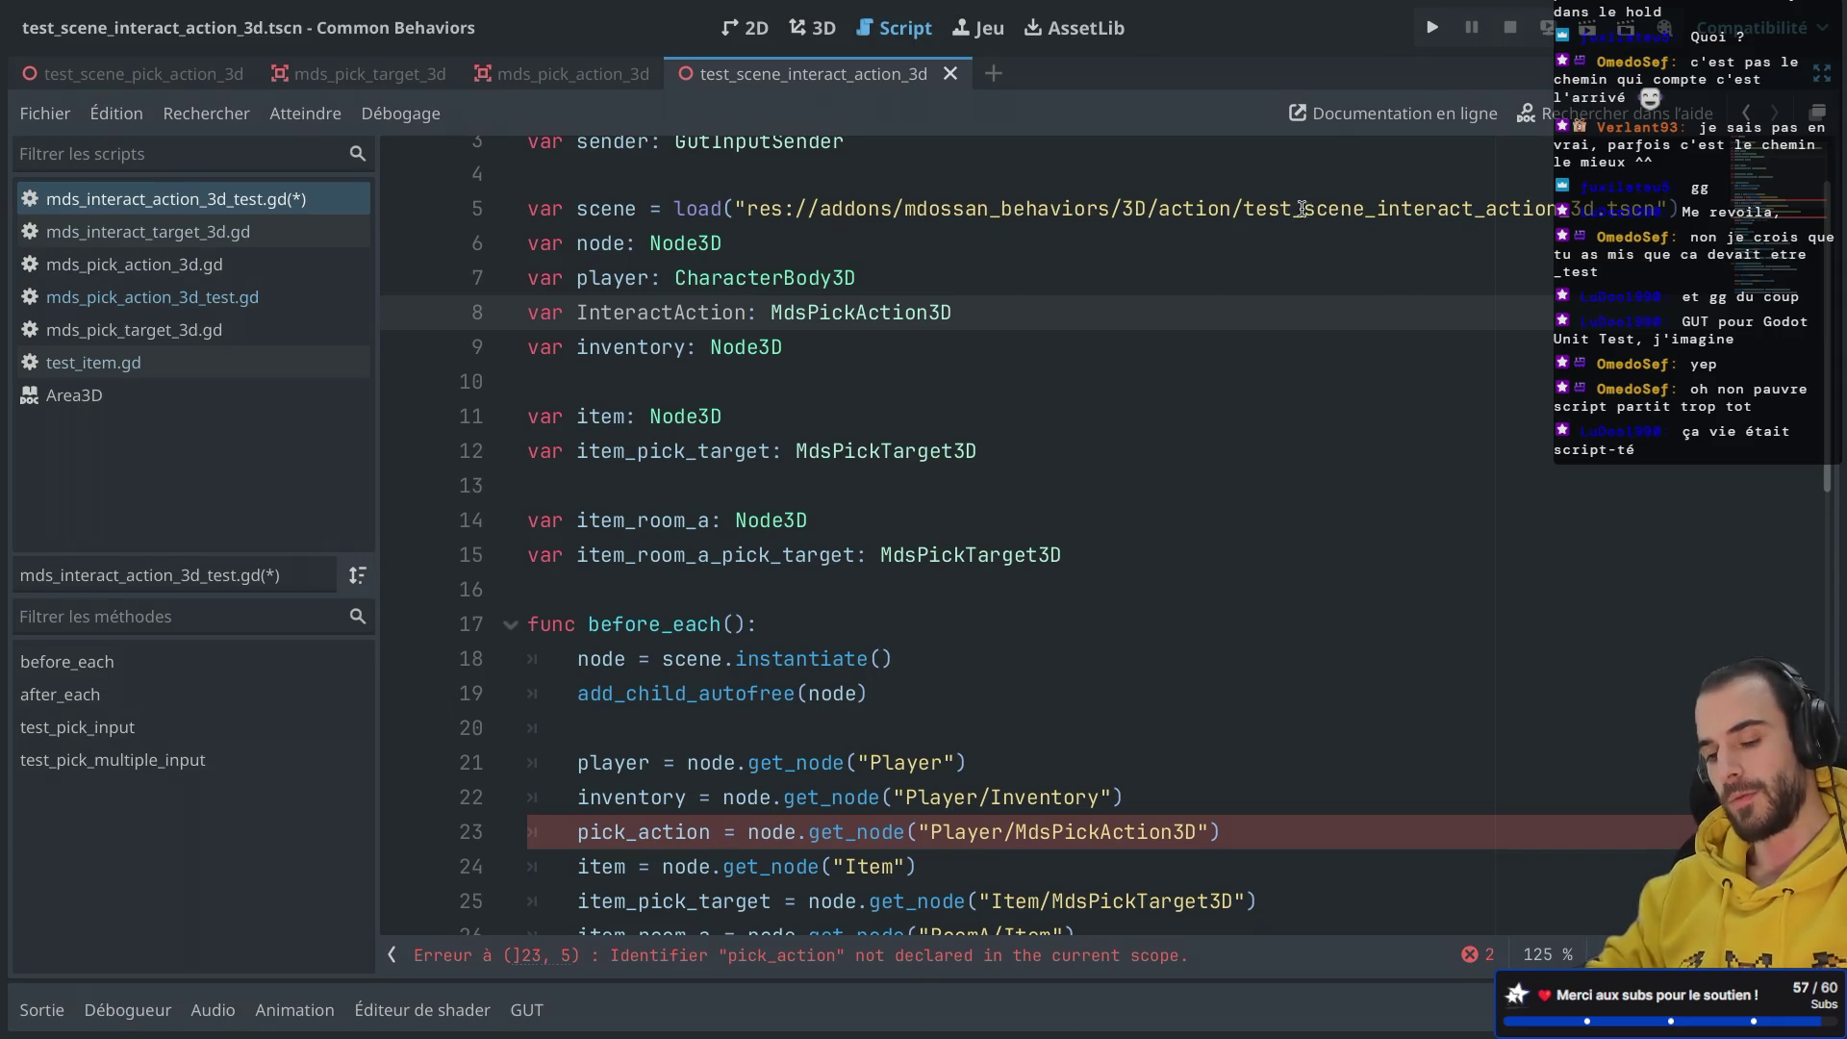
pyautogui.doubleClick(845, 317)
pyautogui.write('MdsInte')
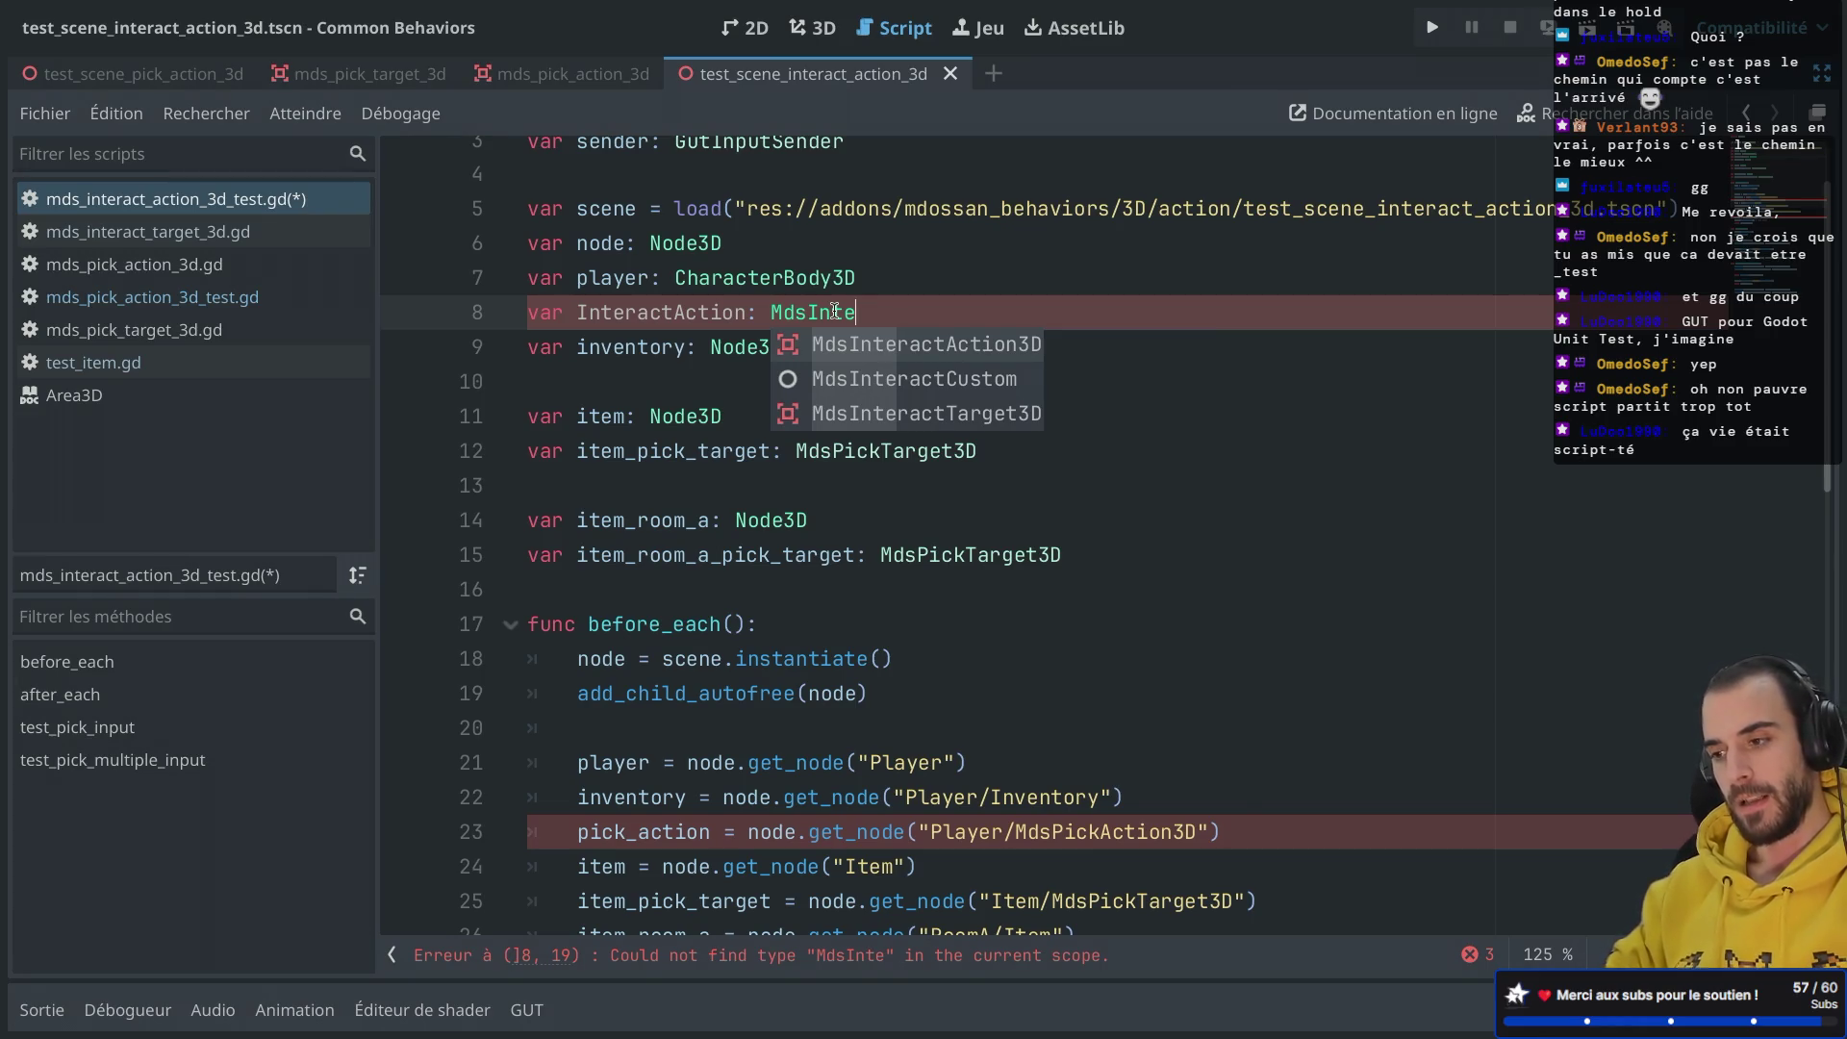
pyautogui.moveTo(1249, 205)
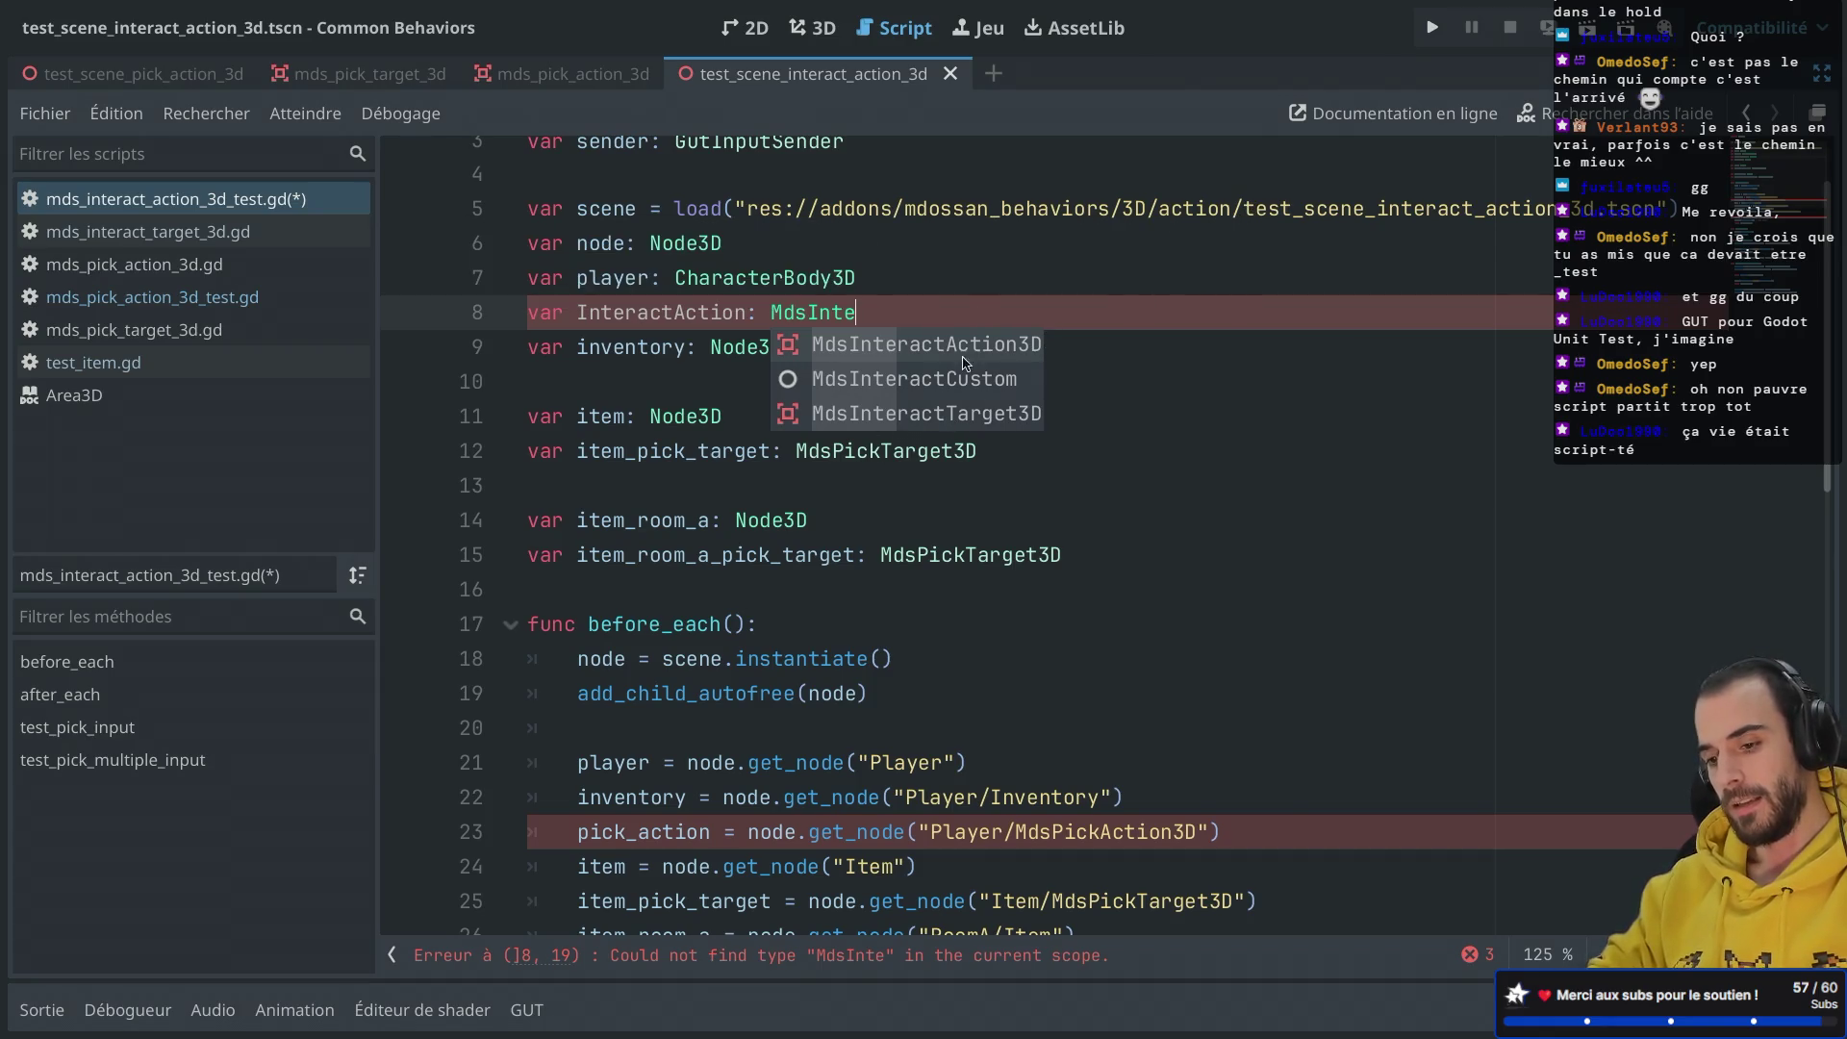
pyautogui.scroll(-3, 765, 791)
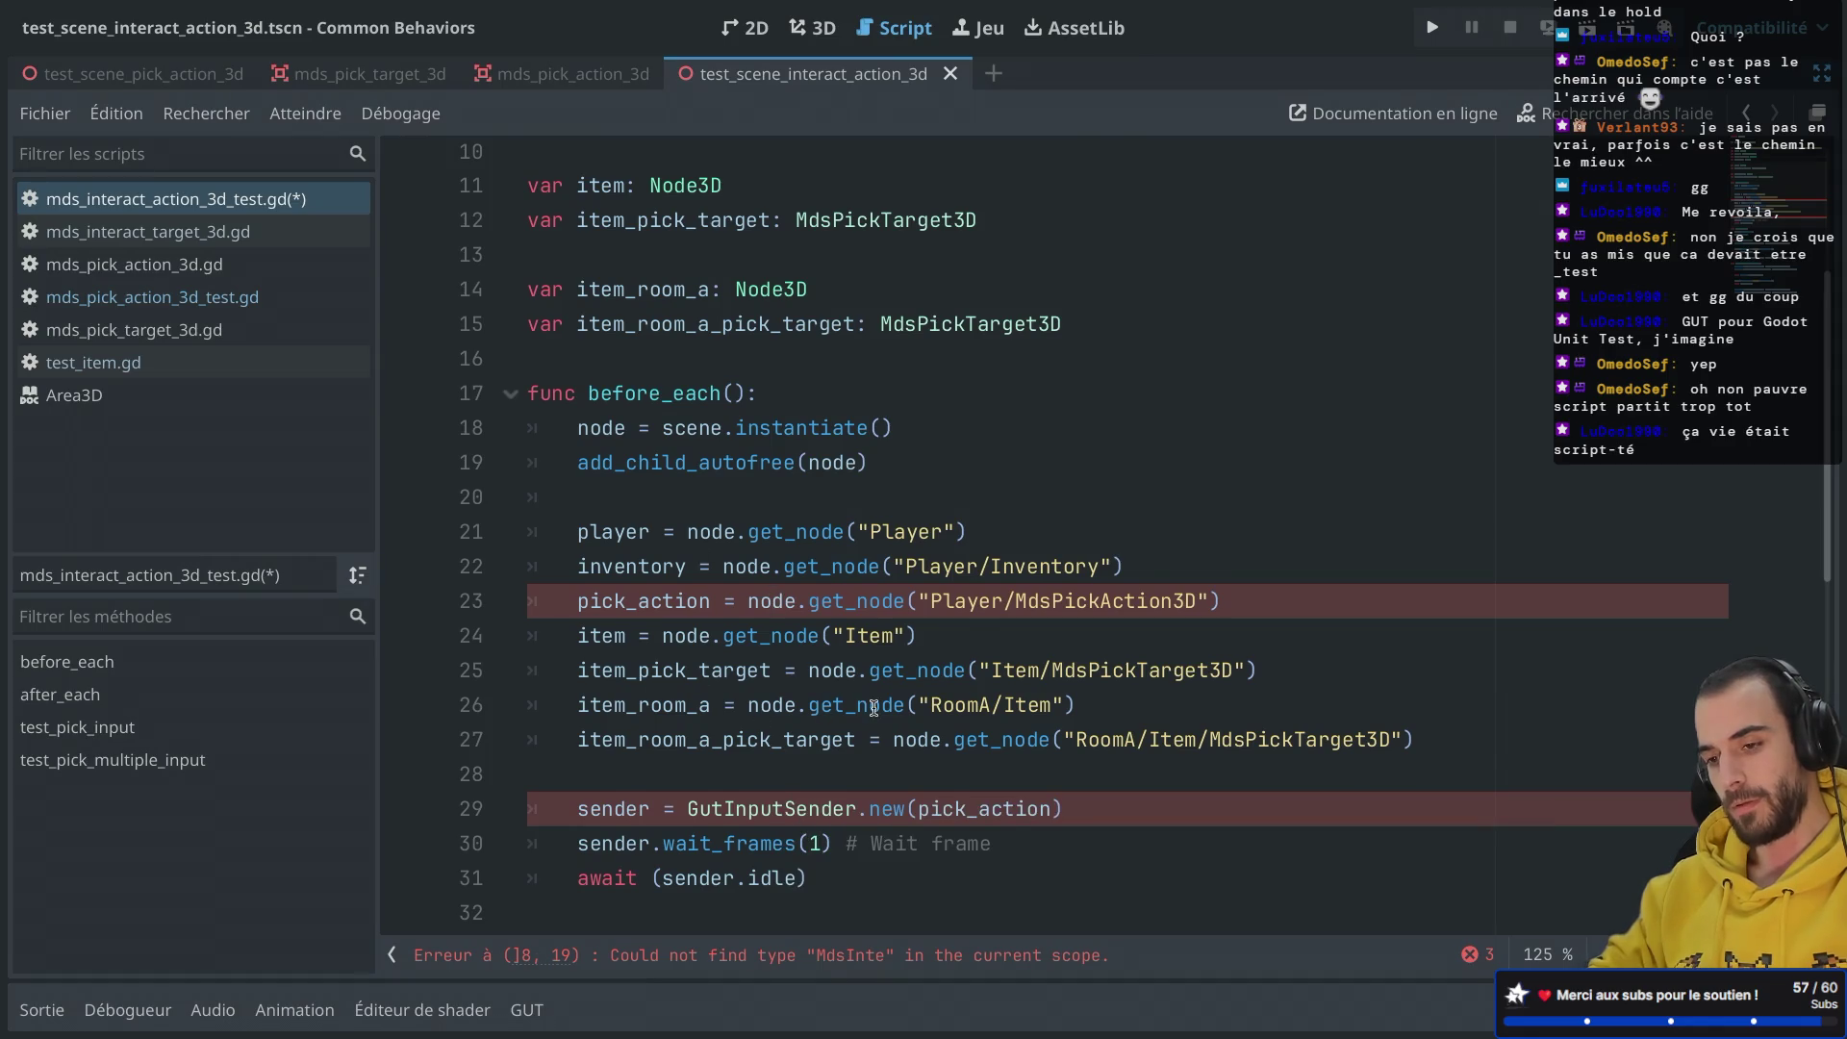
pyautogui.scroll(3, 873, 708)
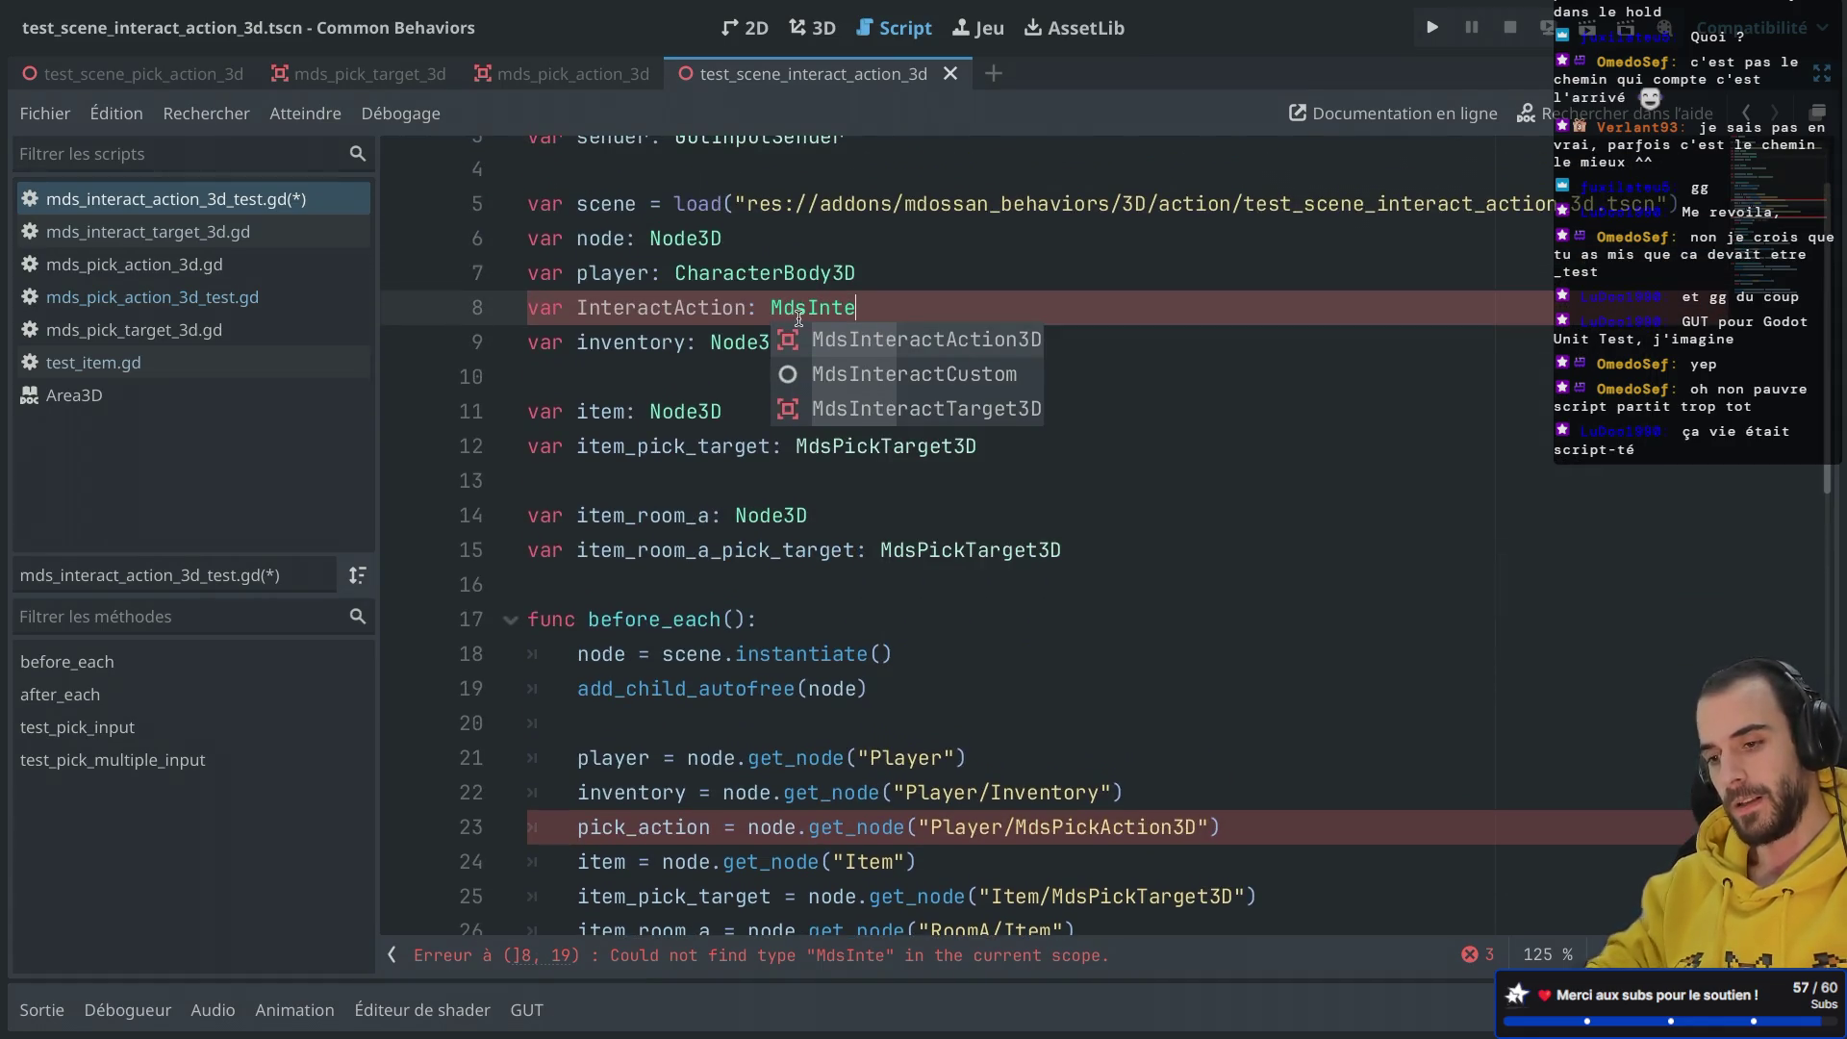
pyautogui.press('Return')
pyautogui.hotkey('ctrl', 's')
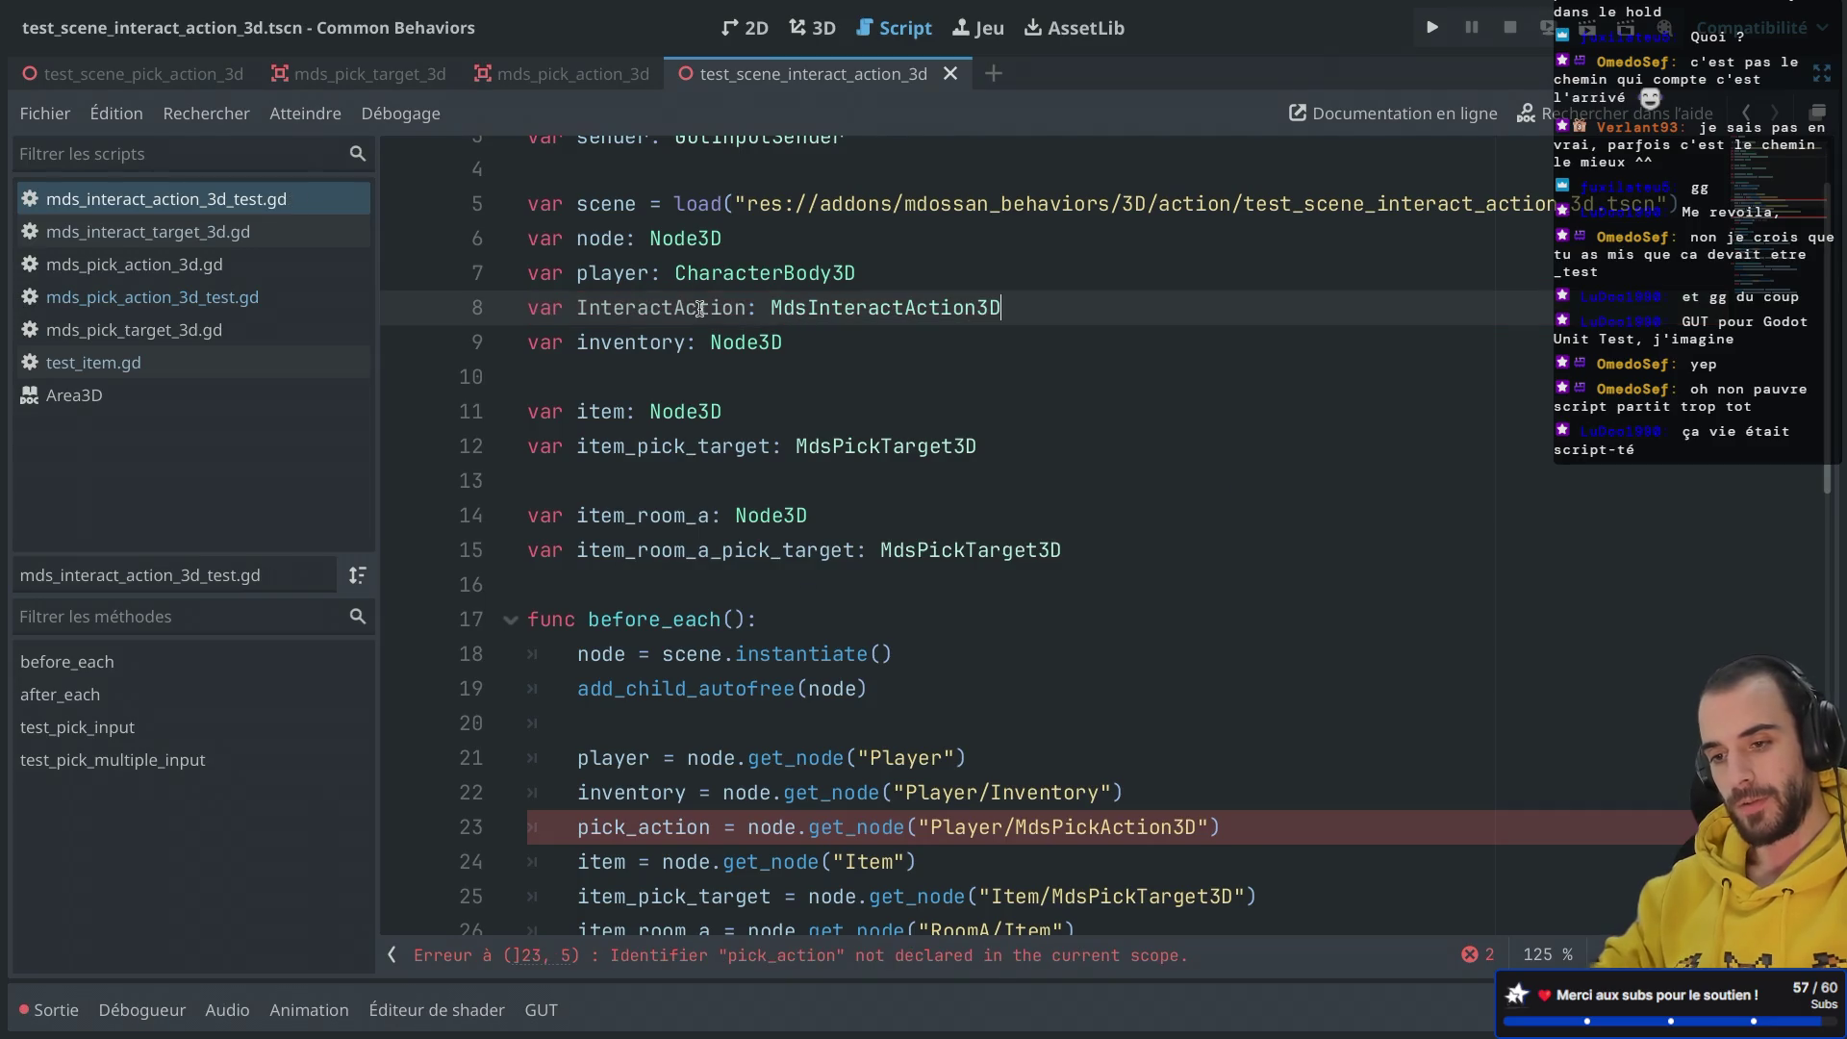
# Step: Rename the variable to interact_action and point its node path at Interact instead of Pick
pyautogui.doubleClick(698, 307)
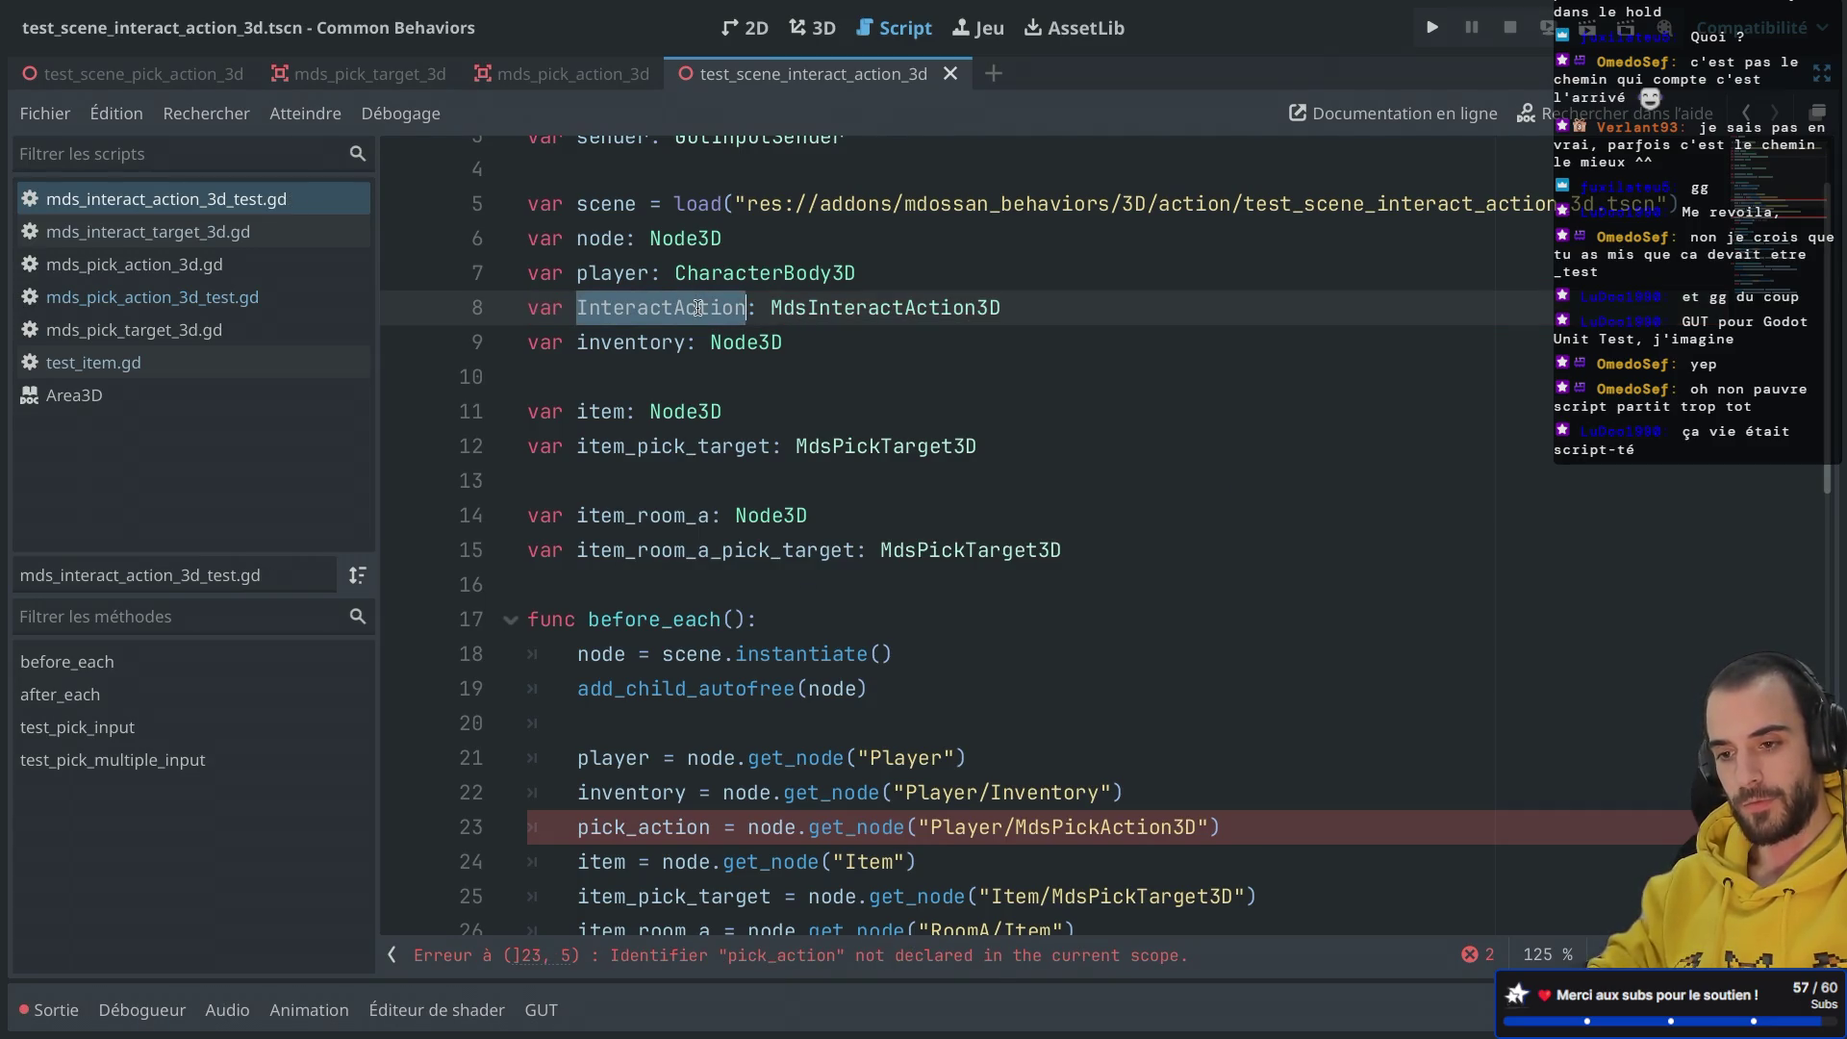
pyautogui.write('interact_action')
pyautogui.doubleClick(698, 307)
pyautogui.hotkey('ctrl', 'c')
pyautogui.doubleClick(625, 827)
pyautogui.hotkey('ctrl', 'v')
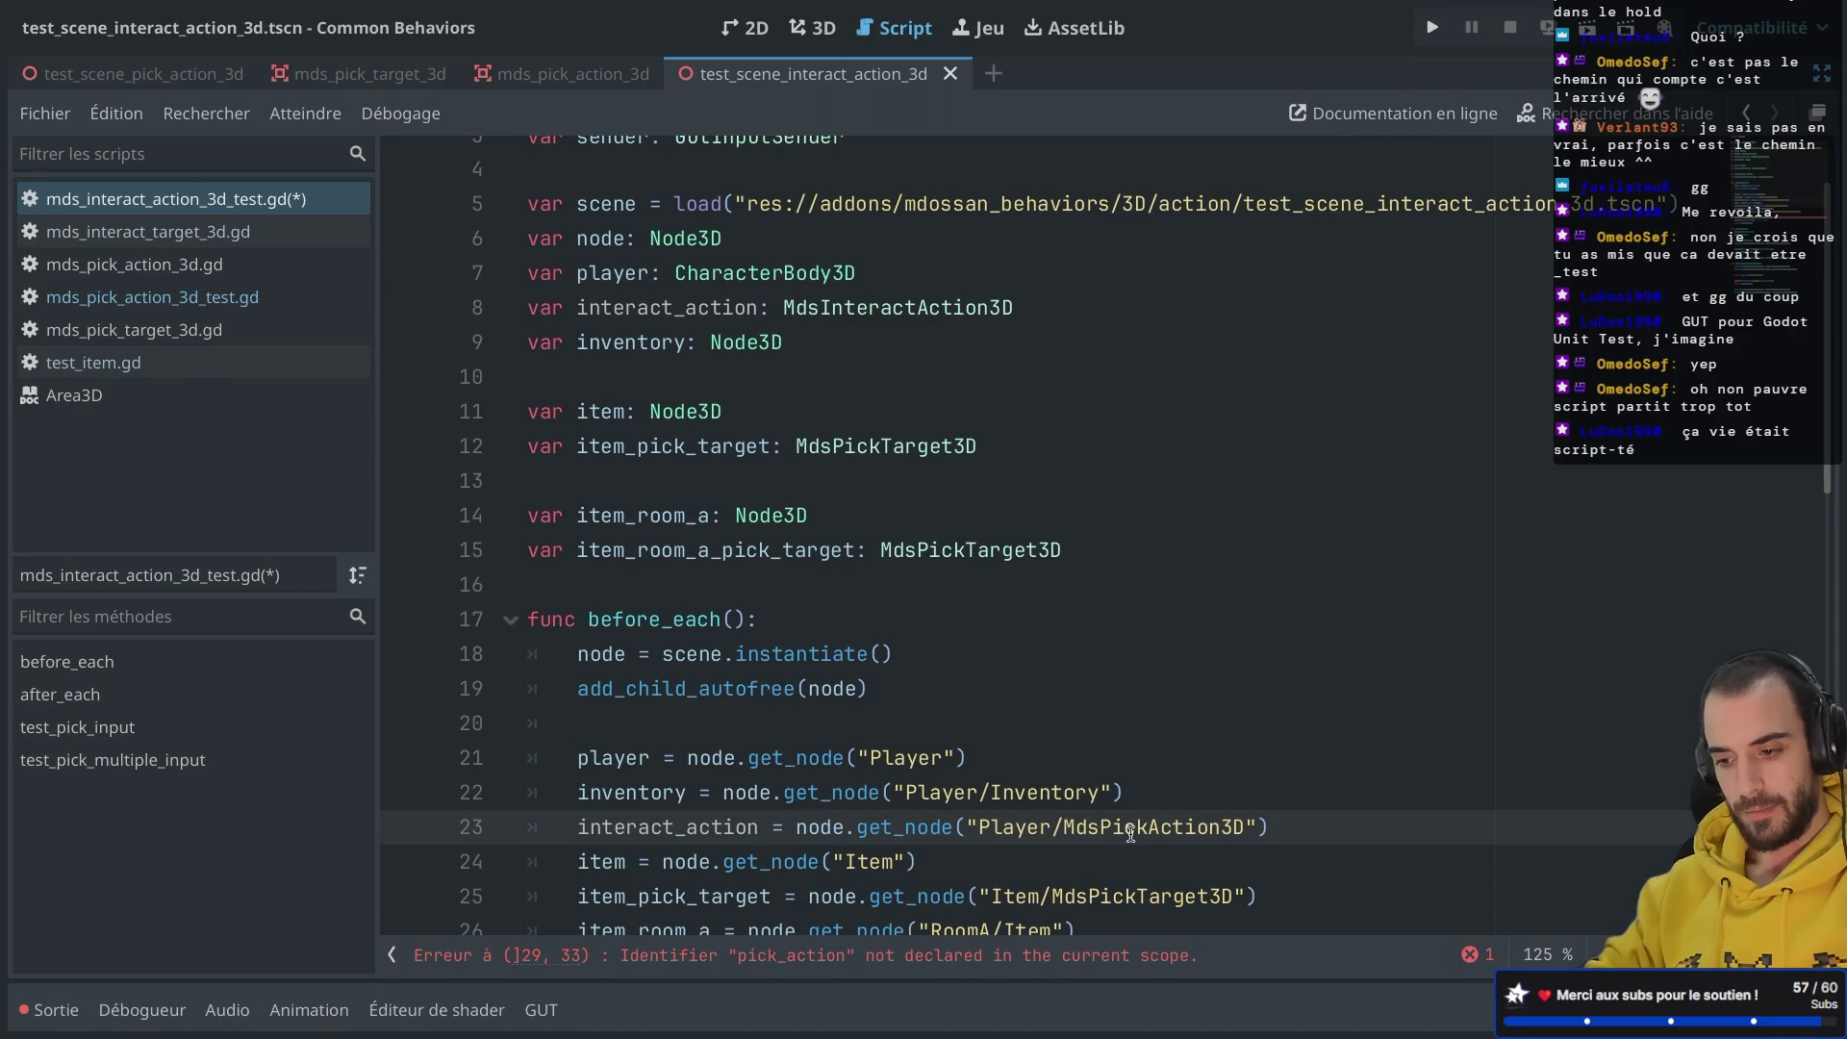
pyautogui.click(1150, 826)
pyautogui.press('BackSpace')
pyautogui.press('BackSpace')
pyautogui.press('BackSpace')
pyautogui.write('Intera')
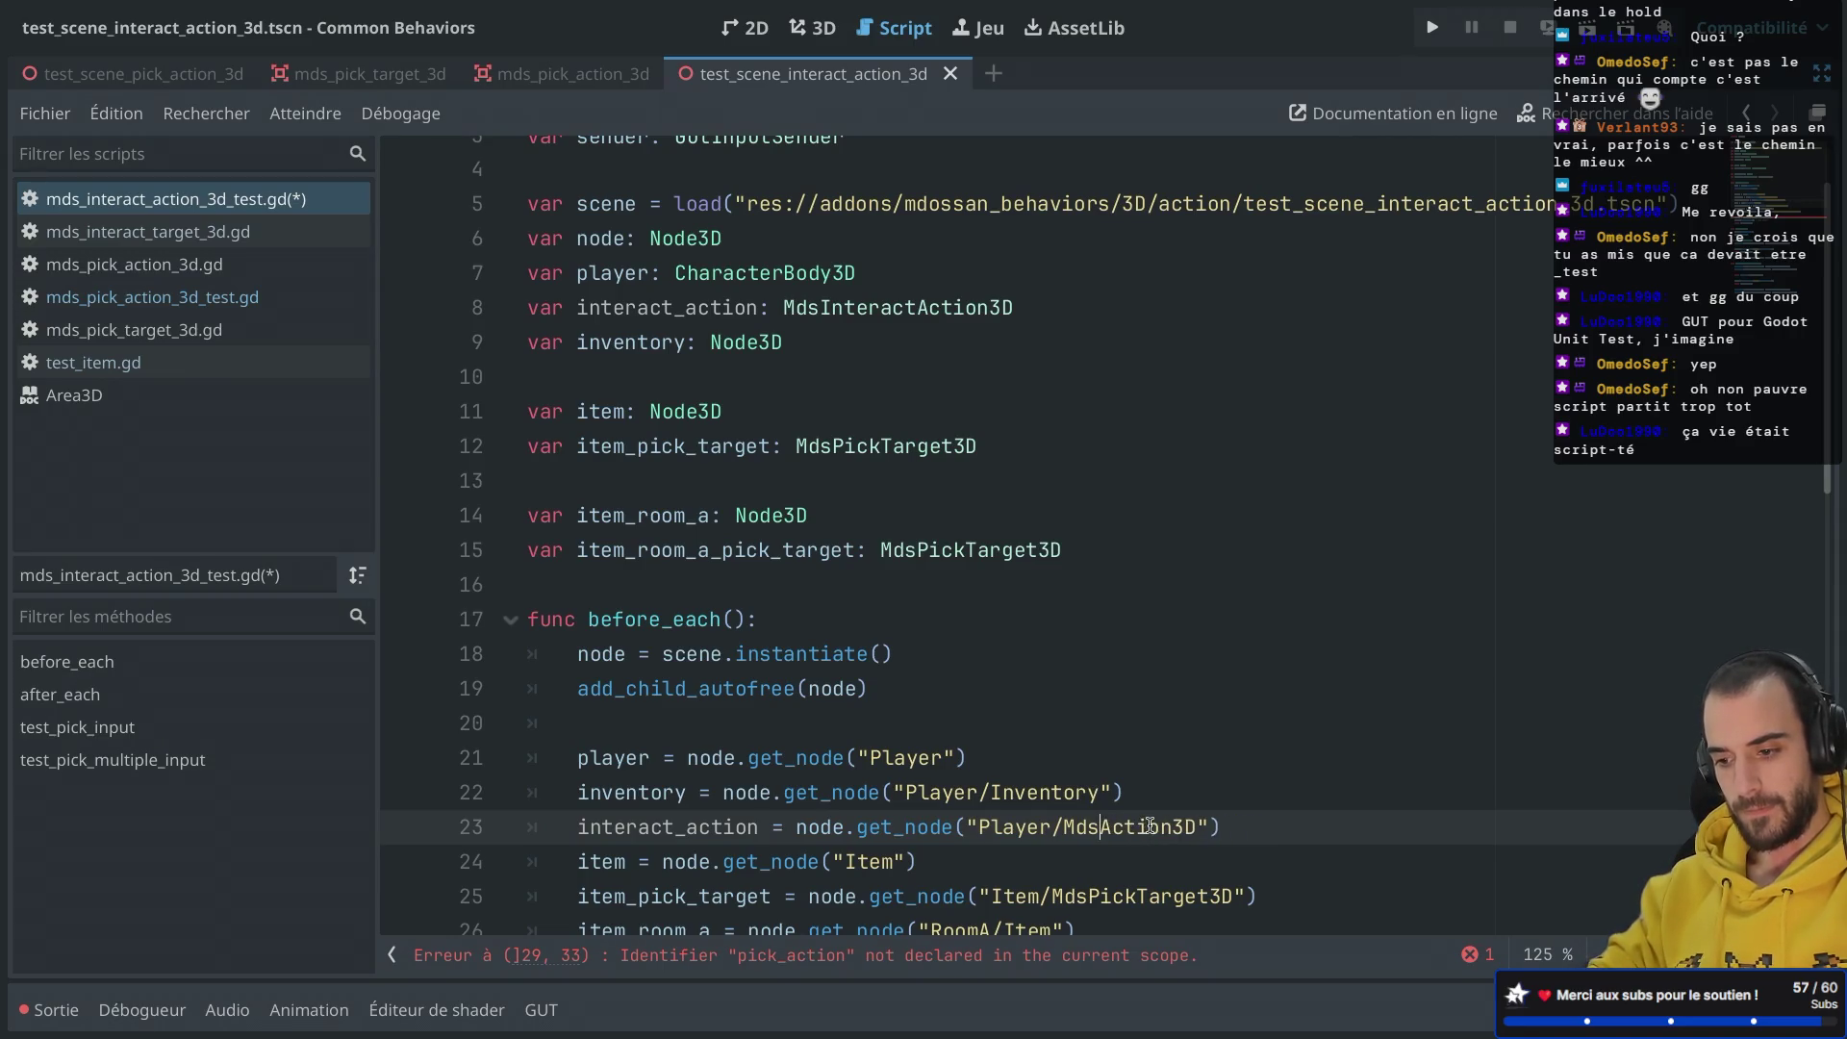
pyautogui.write('ct')
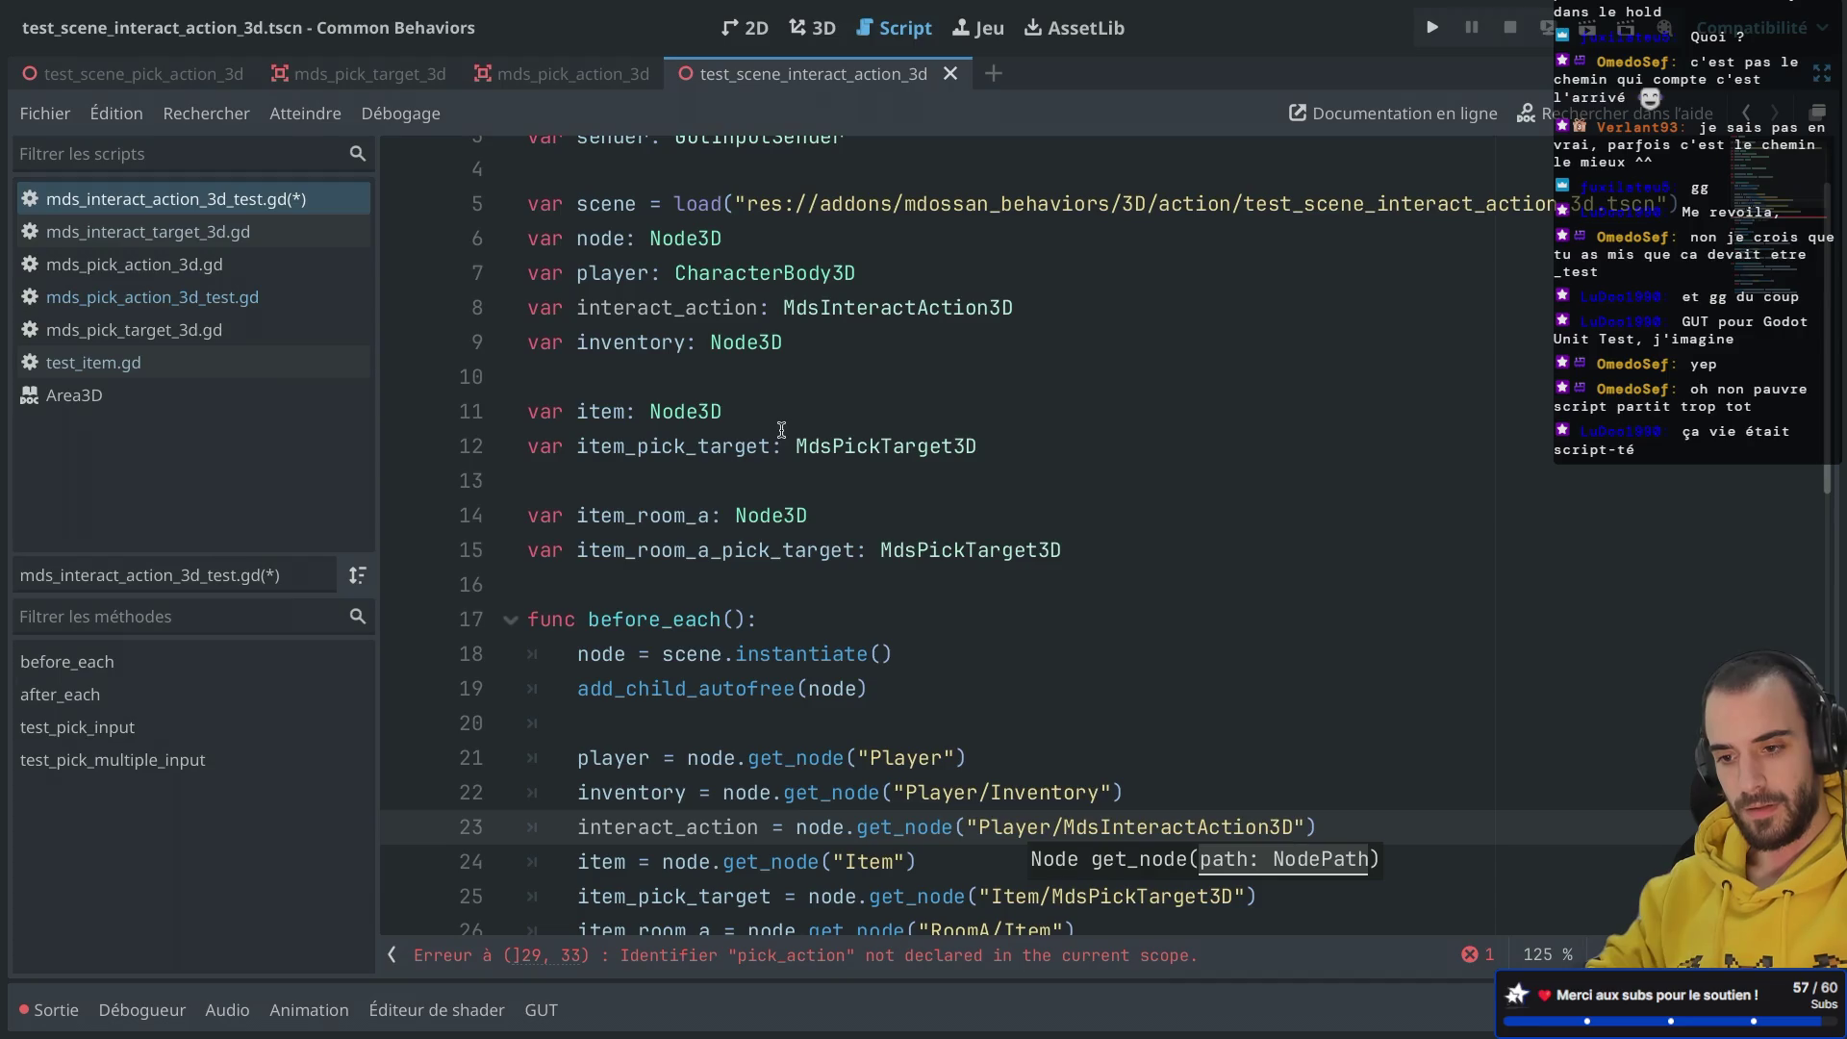
# Step: Remove the item_room_a declarations and lookups, and change the target node path to Interact
pyautogui.moveTo(1077, 549); pyautogui.dragTo(1084, 441)
pyautogui.press('BackSpace')
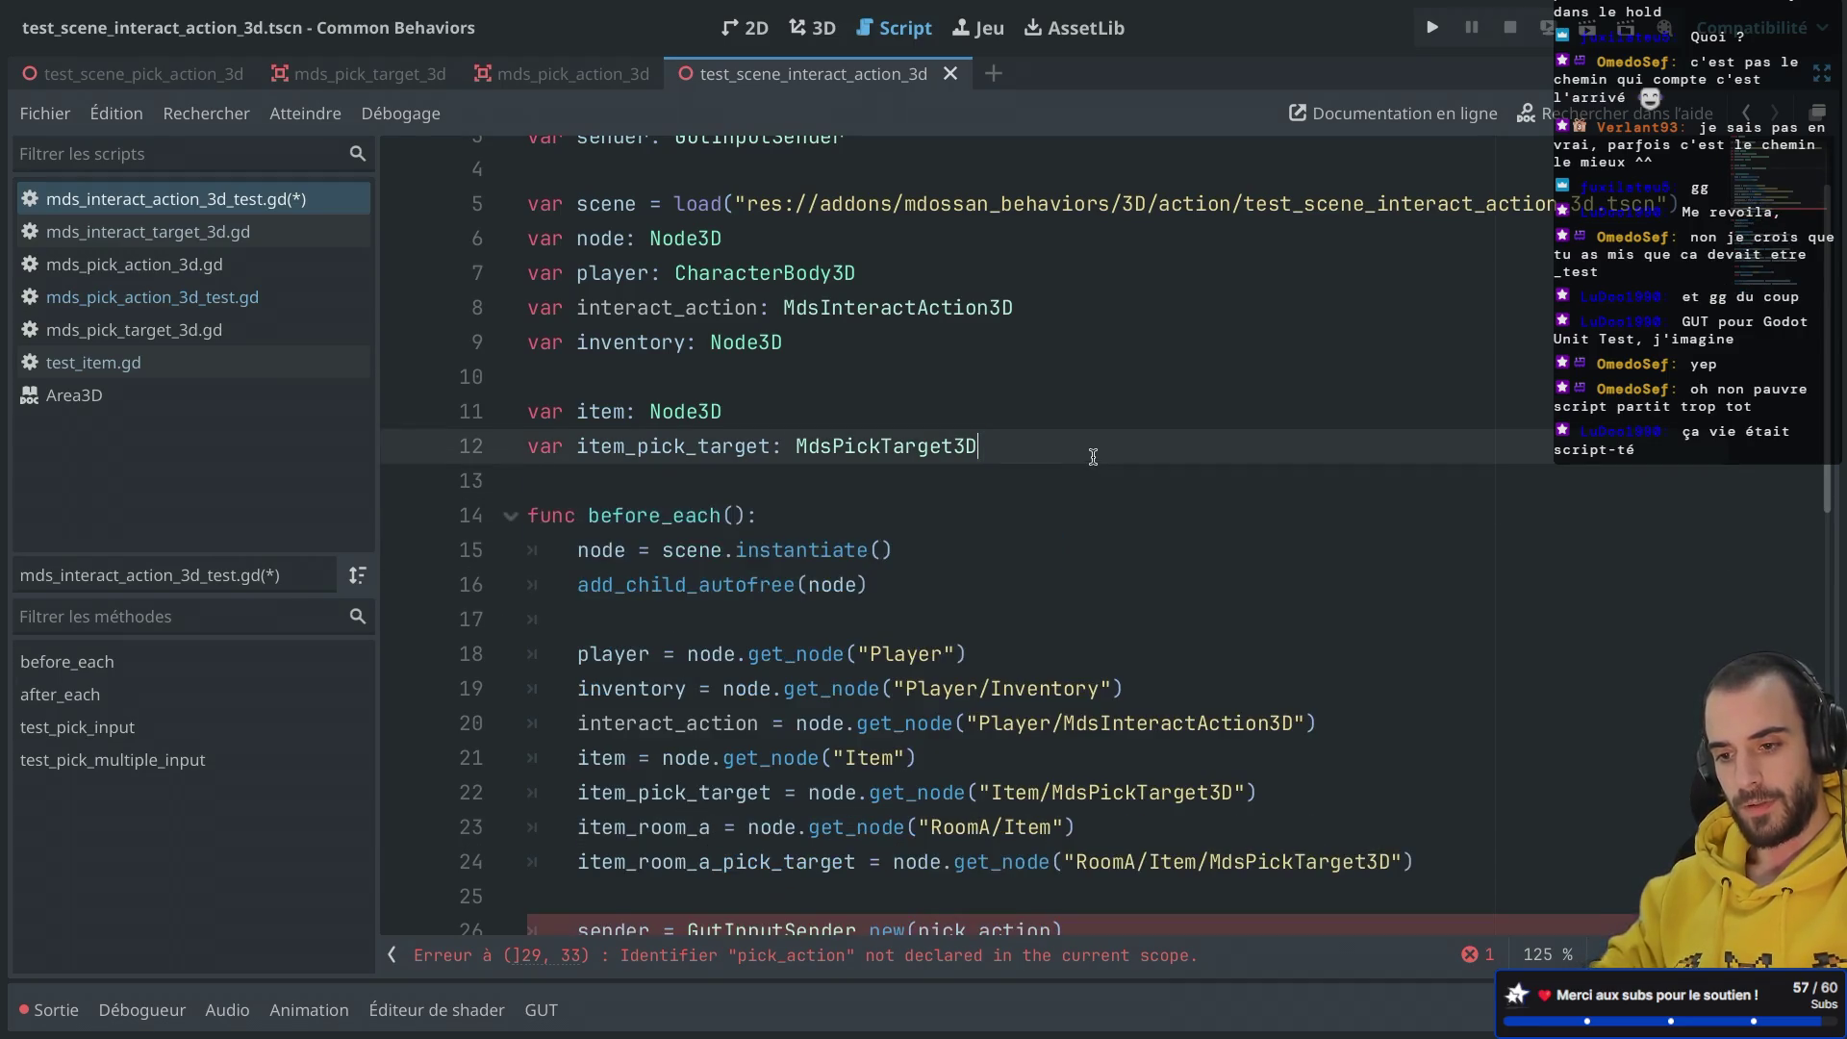
pyautogui.hotkey('ctrl', 's')
pyautogui.scroll(-2, 949, 424)
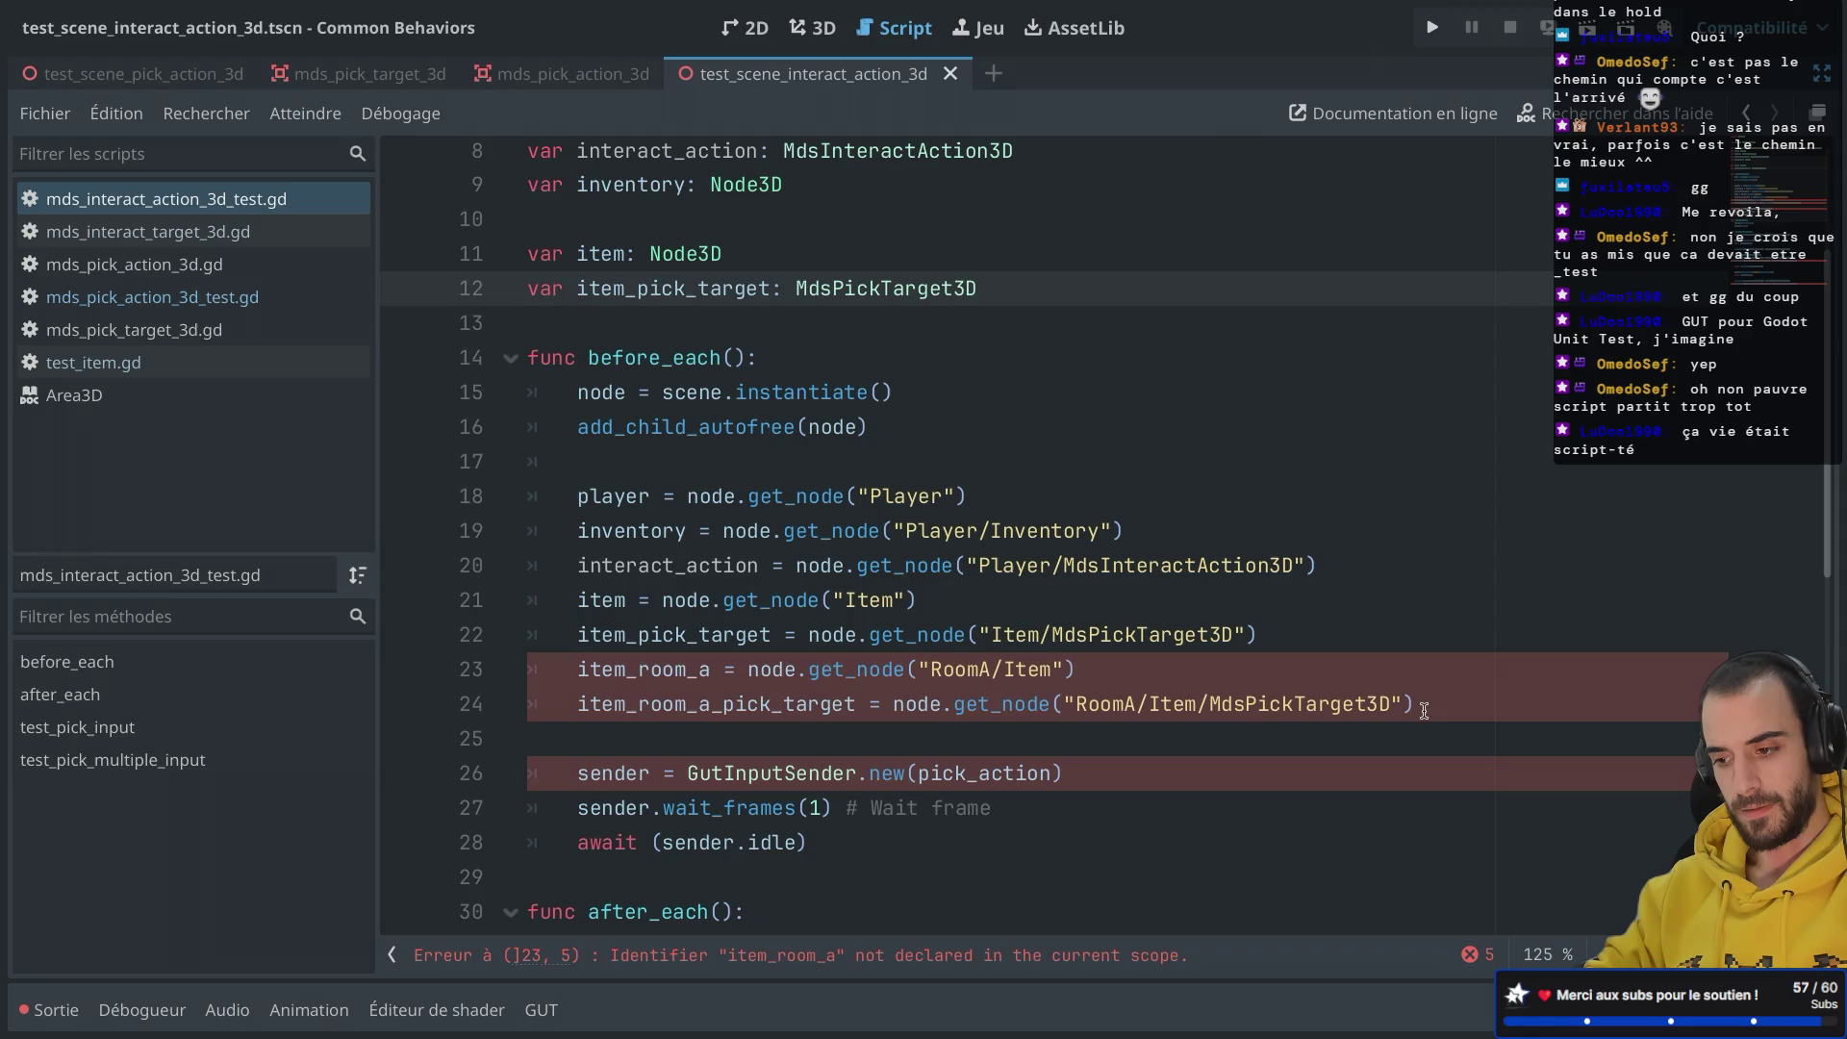
pyautogui.moveTo(1422, 710); pyautogui.dragTo(1422, 628)
pyautogui.press('BackSpace')
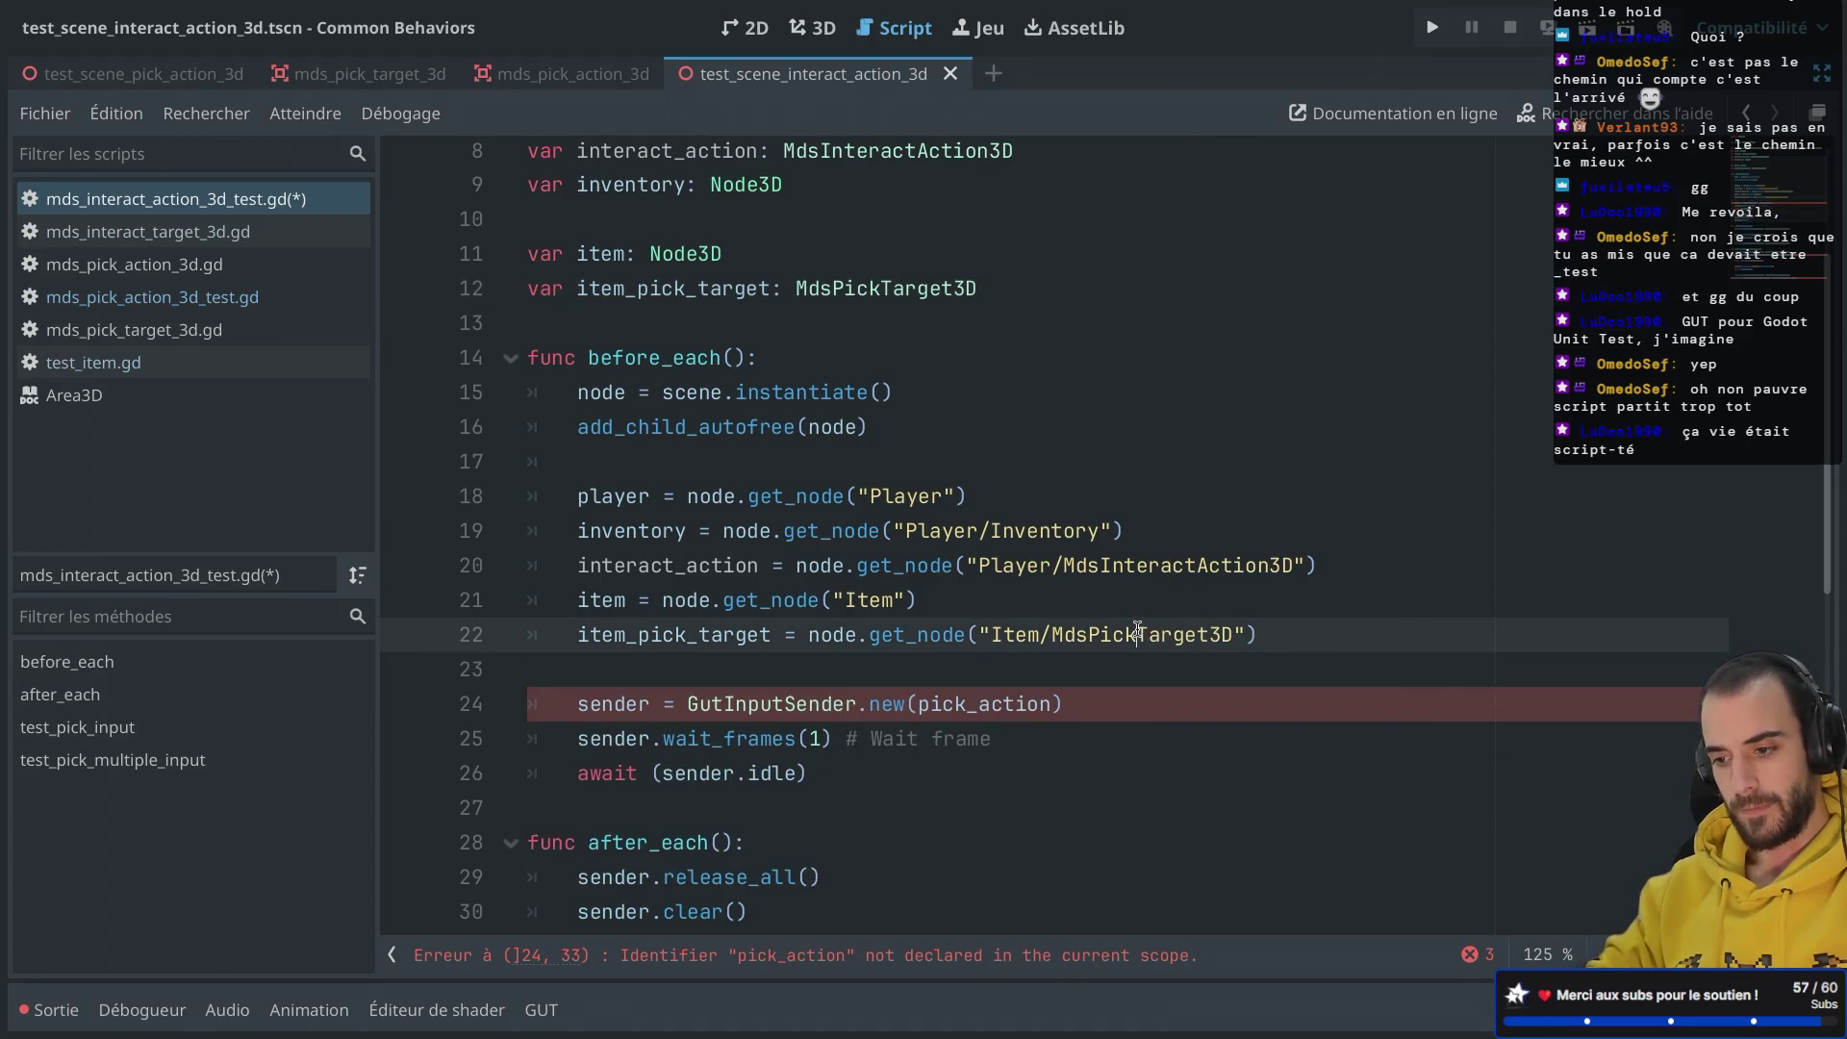
pyautogui.press('BackSpace')
pyautogui.press('BackSpace')
pyautogui.press('BackSpace')
pyautogui.write('Interac')
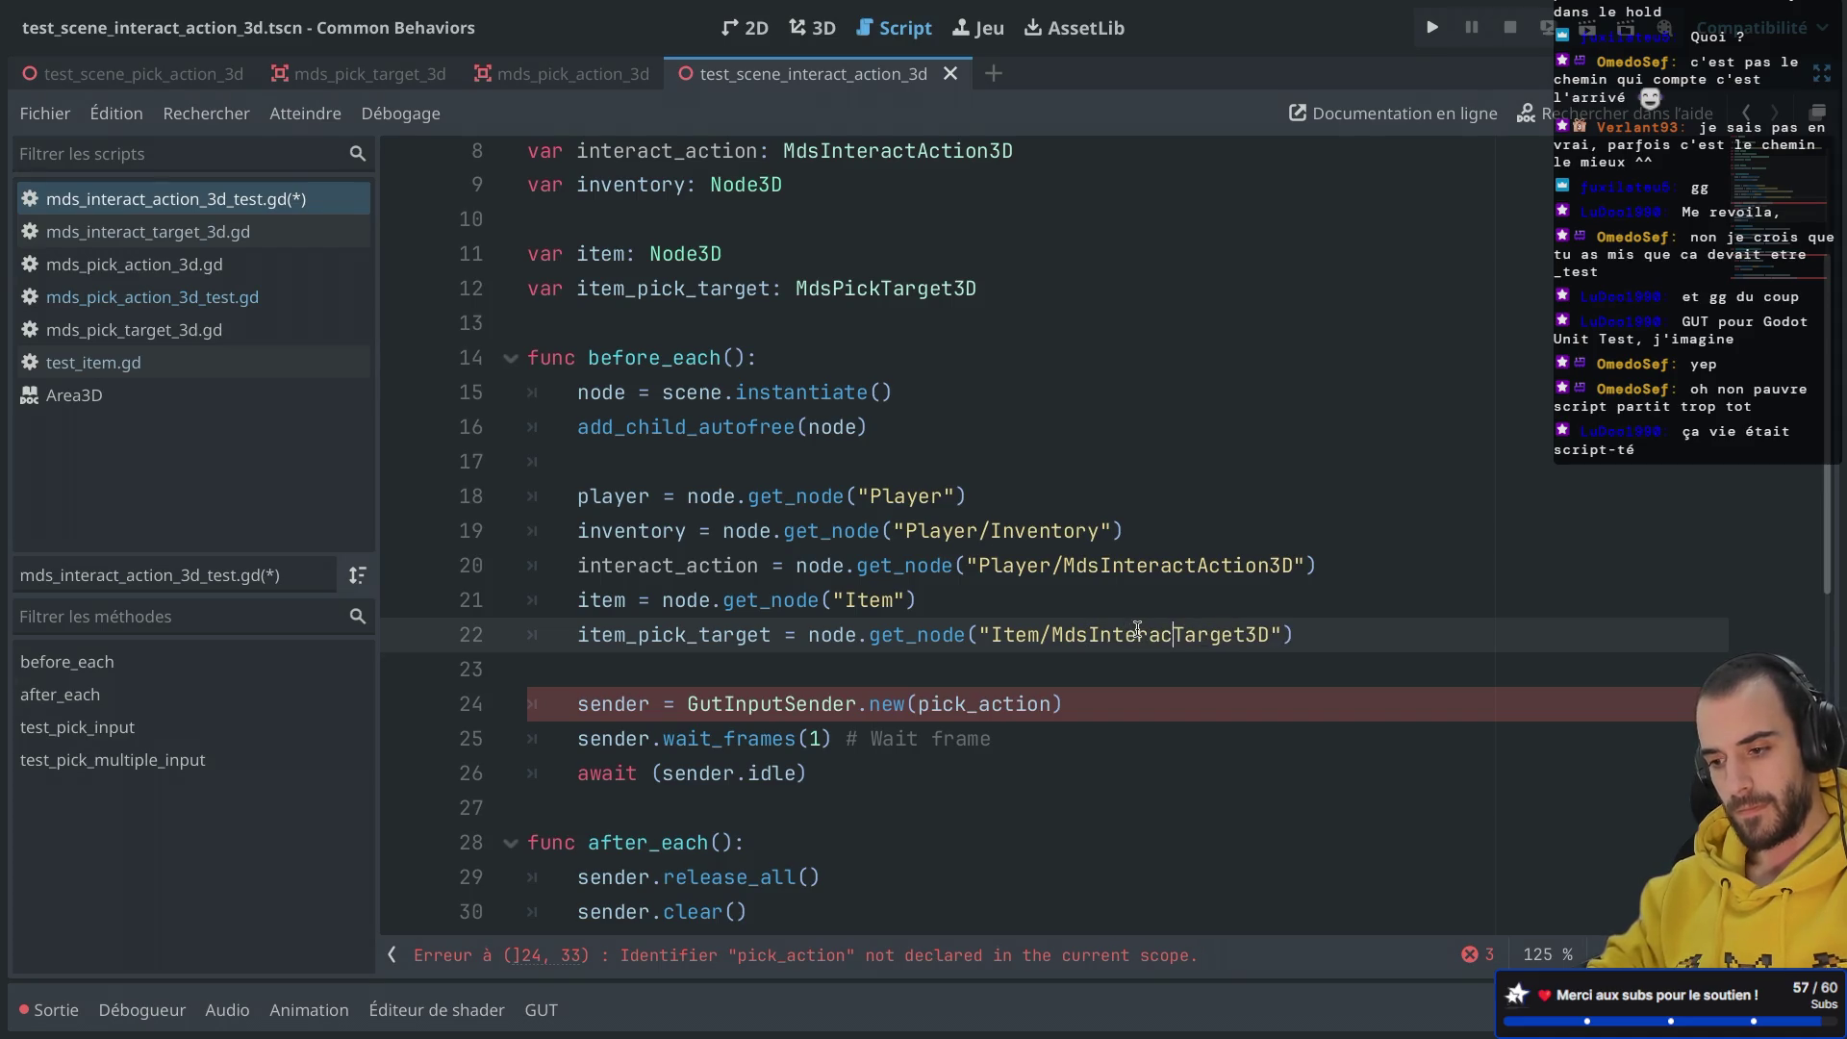
pyautogui.write('t')
# Step: Rename item_pick_target to item_interact_target, pass interact_action to GutInputSender, and save
pyautogui.click(680, 635)
pyautogui.press('BackSpace')
pyautogui.press('BackSpace')
pyautogui.press('BackSpace')
pyautogui.write('interact')
pyautogui.click(836, 567)
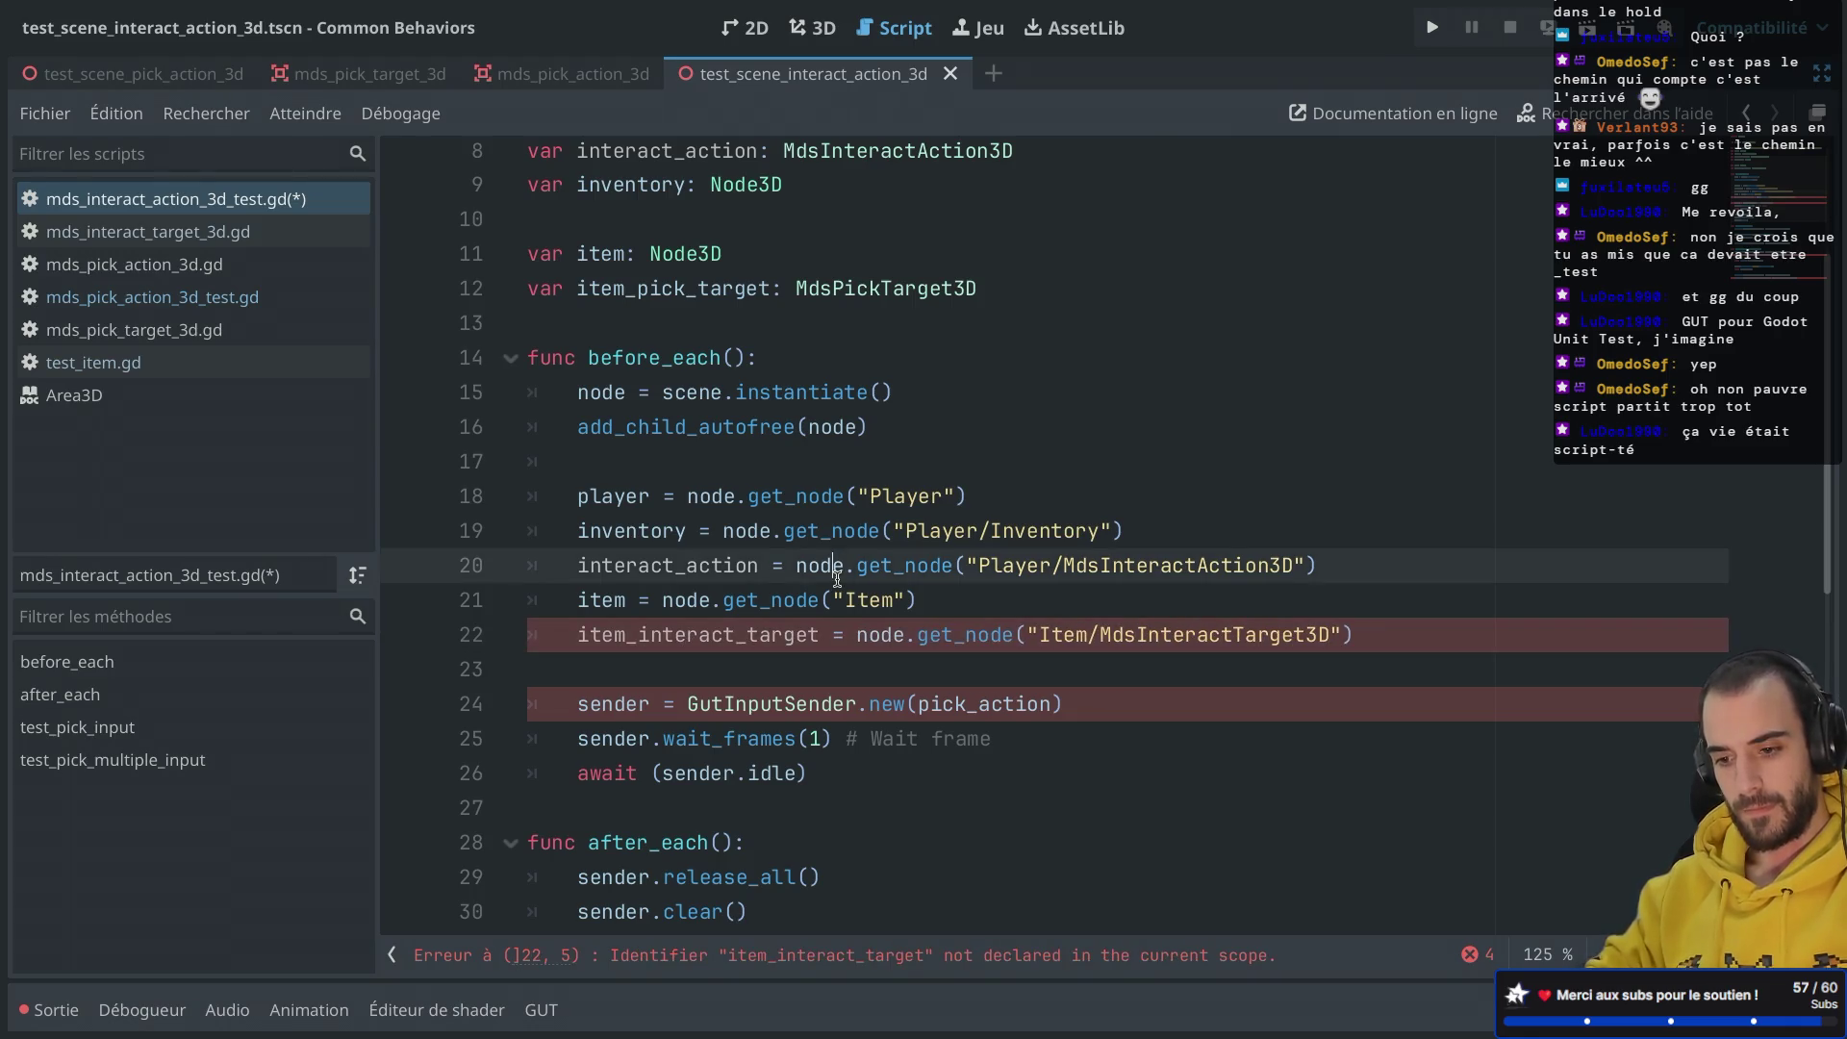
pyautogui.doubleClick(669, 567)
pyautogui.hotkey('ctrl', 'c')
pyautogui.doubleClick(962, 703)
pyautogui.hotkey('ctrl', 'v')
pyautogui.scroll(1, 769, 481)
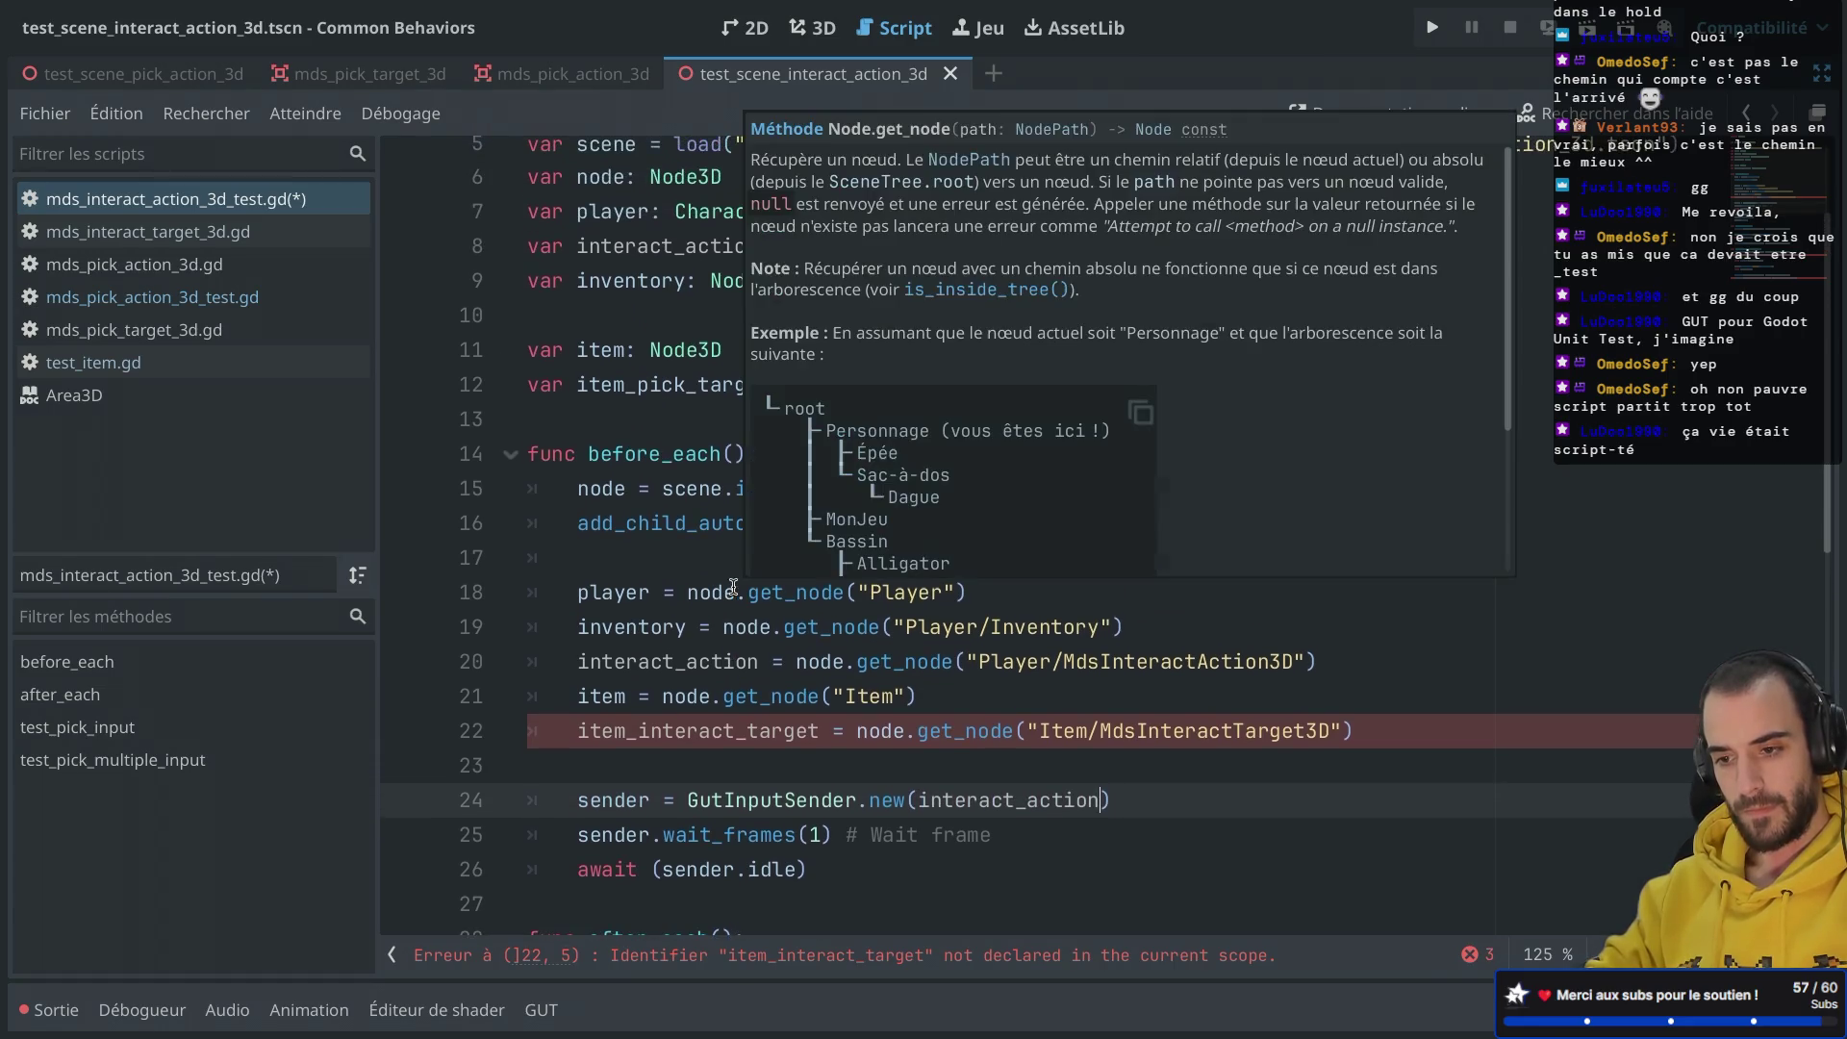
pyautogui.click(689, 385)
pyautogui.press('BackSpace')
pyautogui.press('BackSpace')
pyautogui.press('BackSpace')
pyautogui.write('intera')
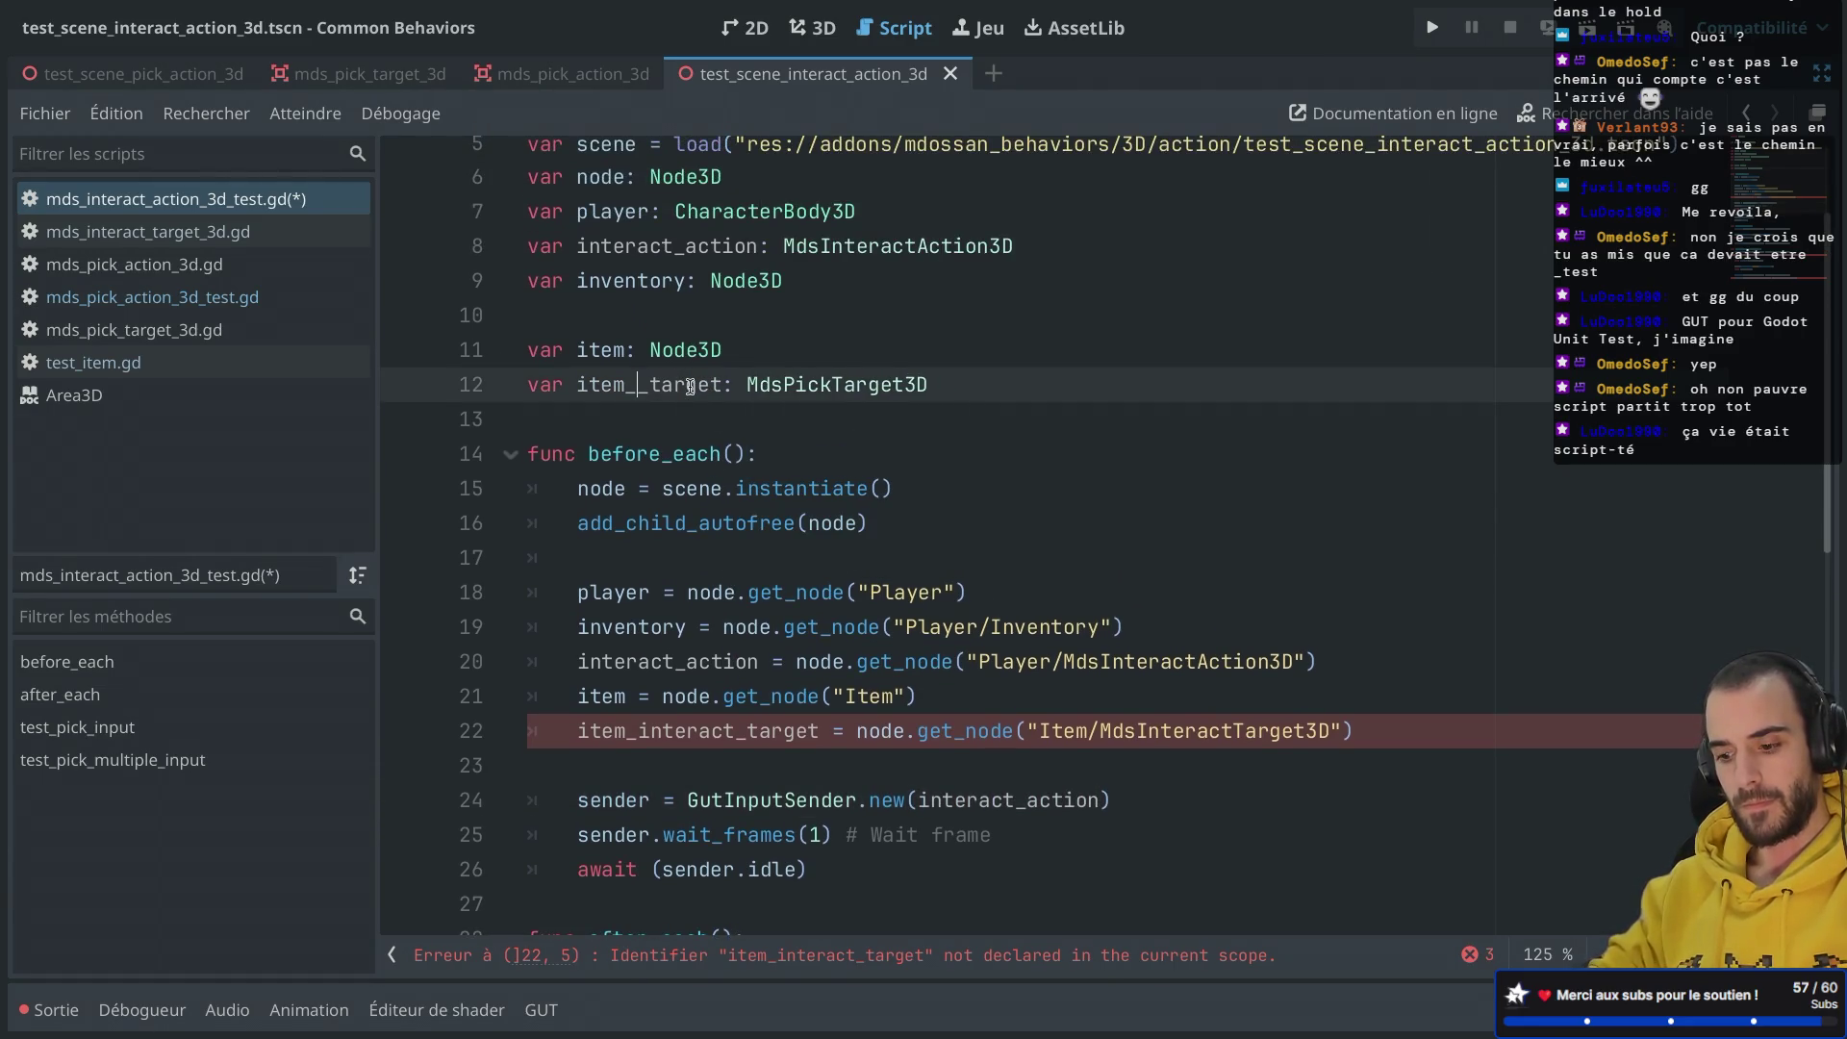
pyautogui.write('ct')
pyautogui.hotkey('ctrl', 's')
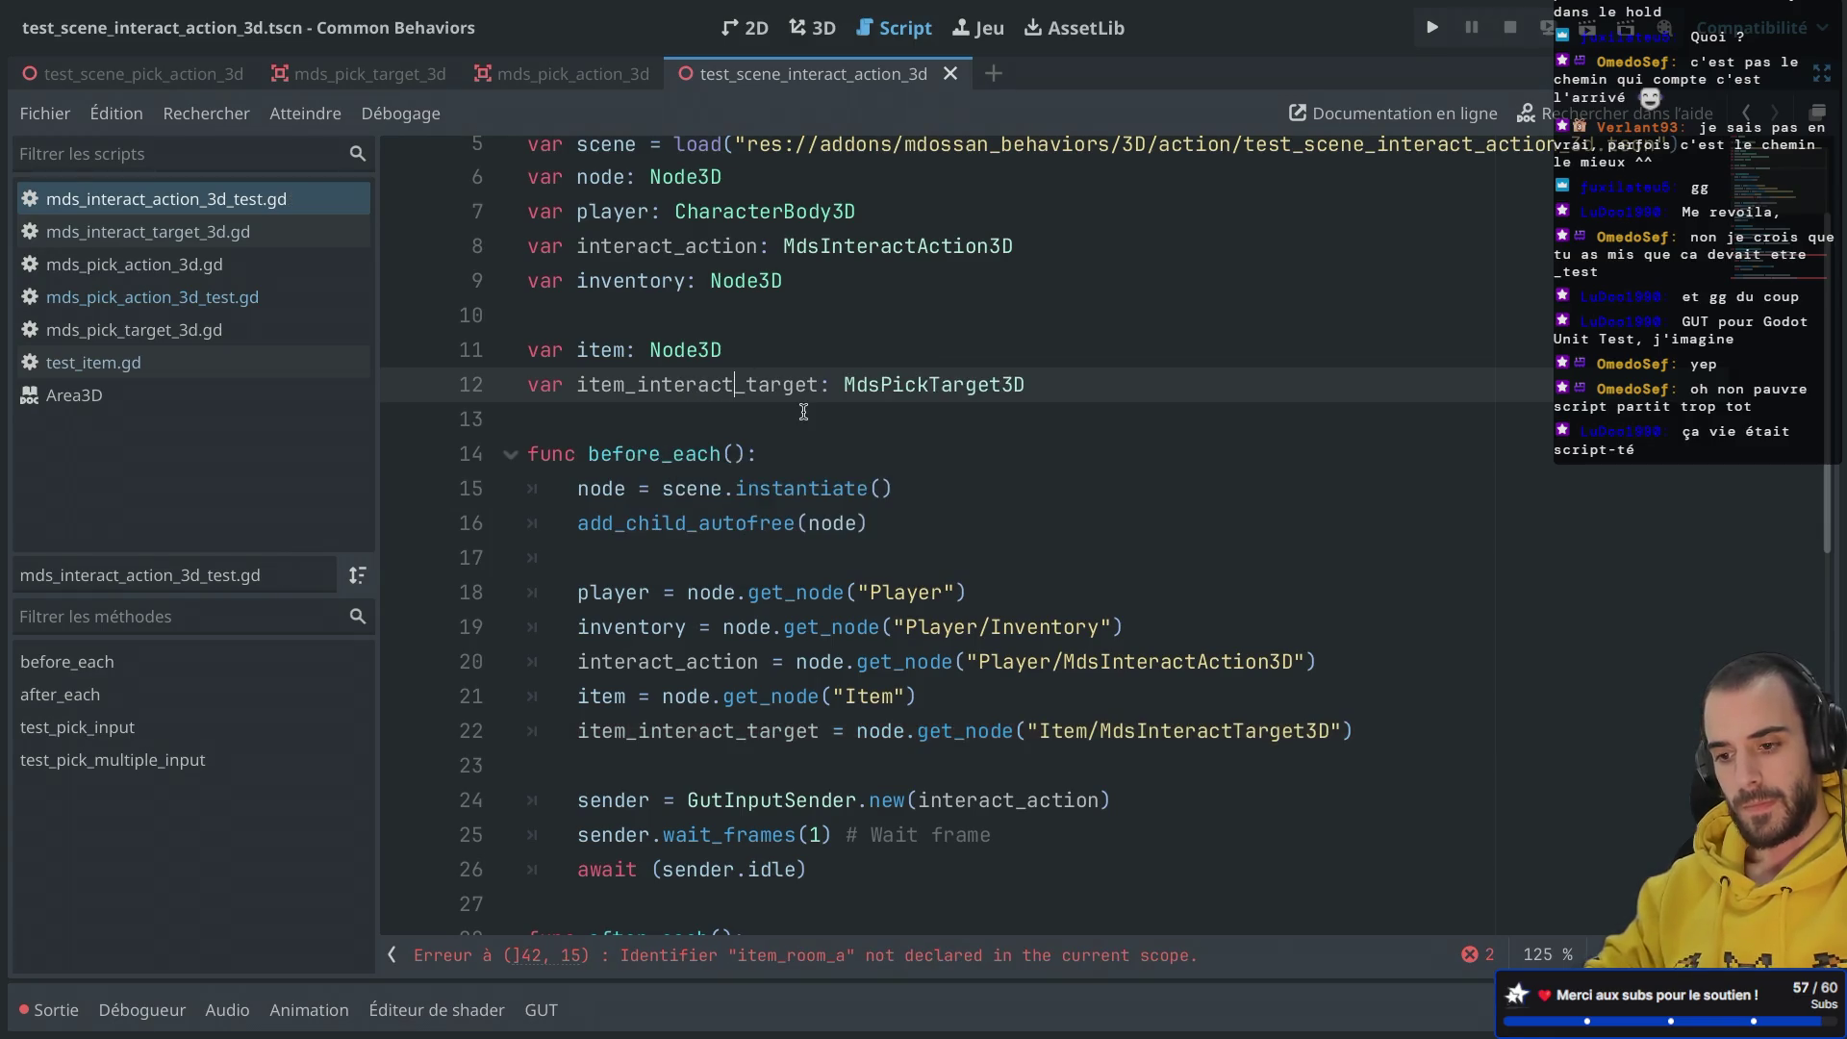
# Step: Delete the whole test_pick_multiple_input function from the interact test
pyautogui.scroll(-3, 803, 412)
pyautogui.scroll(-1, 803, 412)
pyautogui.scroll(1, 804, 411)
pyautogui.scroll(-1, 803, 412)
pyautogui.scroll(-2, 803, 412)
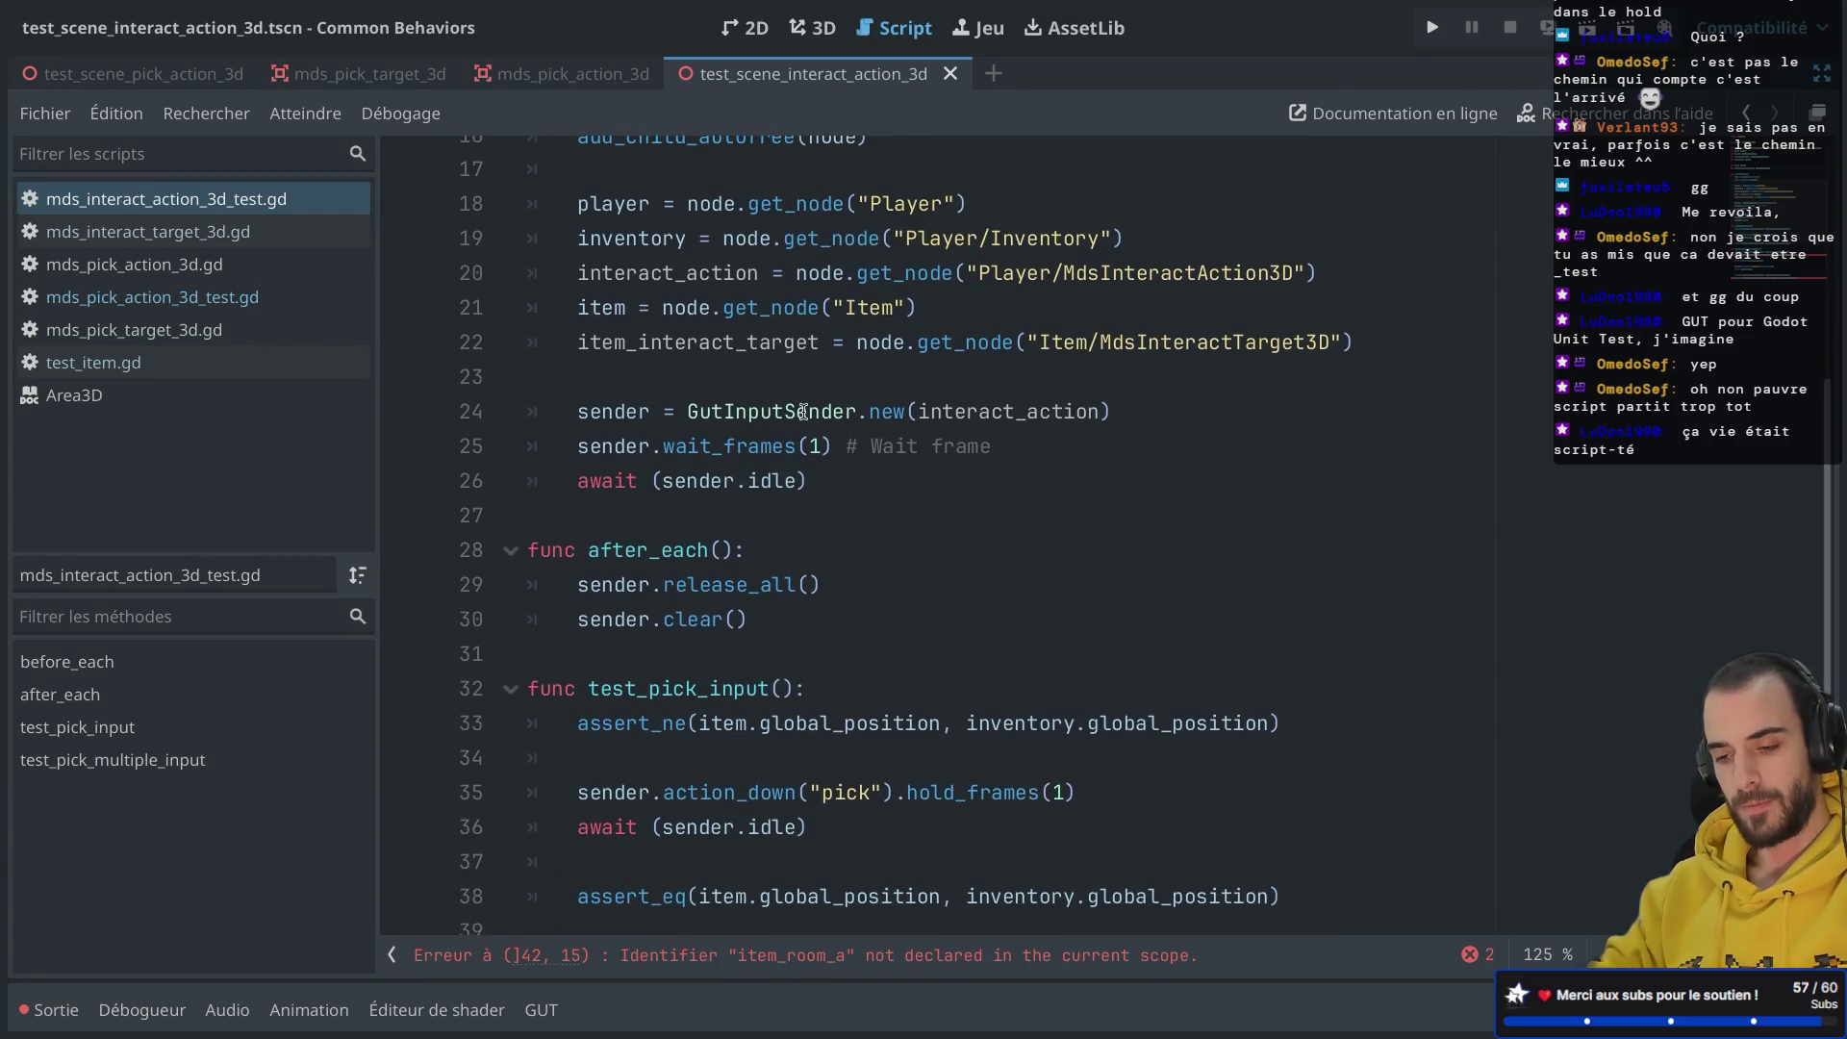
pyautogui.scroll(-3, 803, 412)
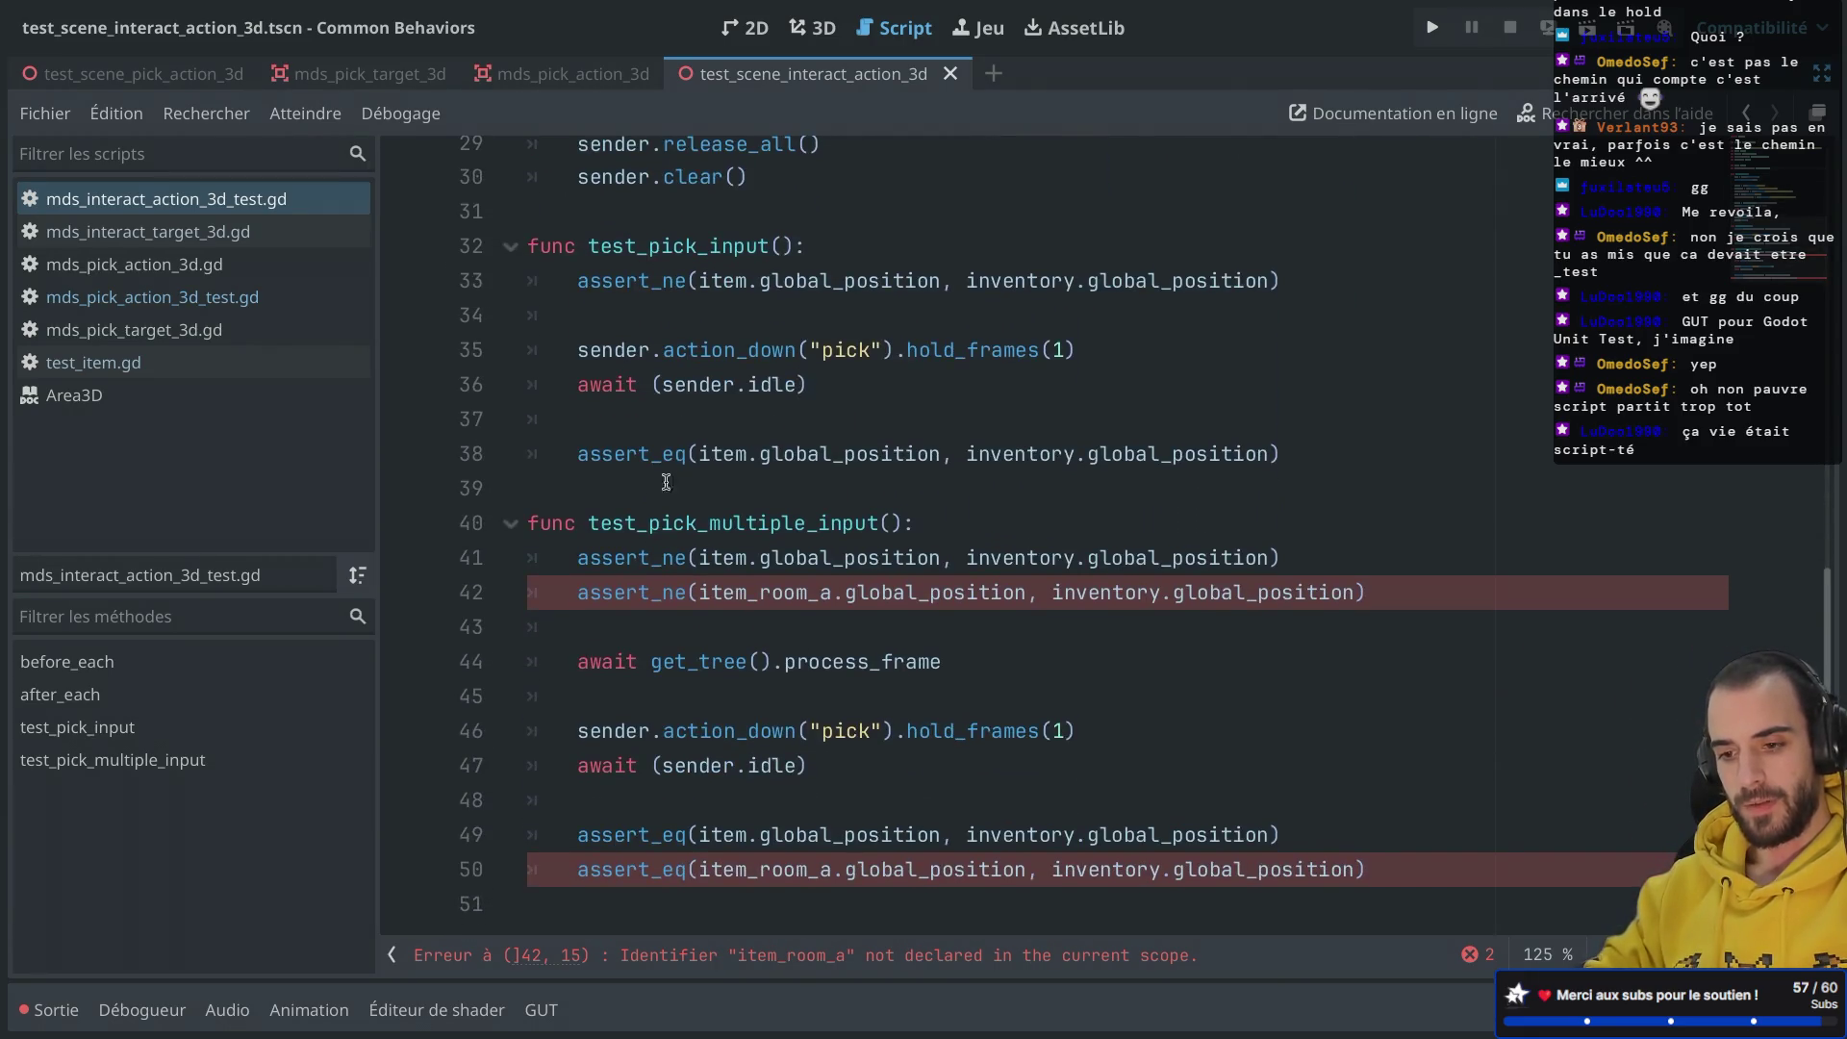
pyautogui.moveTo(595, 481); pyautogui.dragTo(620, 1022)
pyautogui.press('BackSpace')
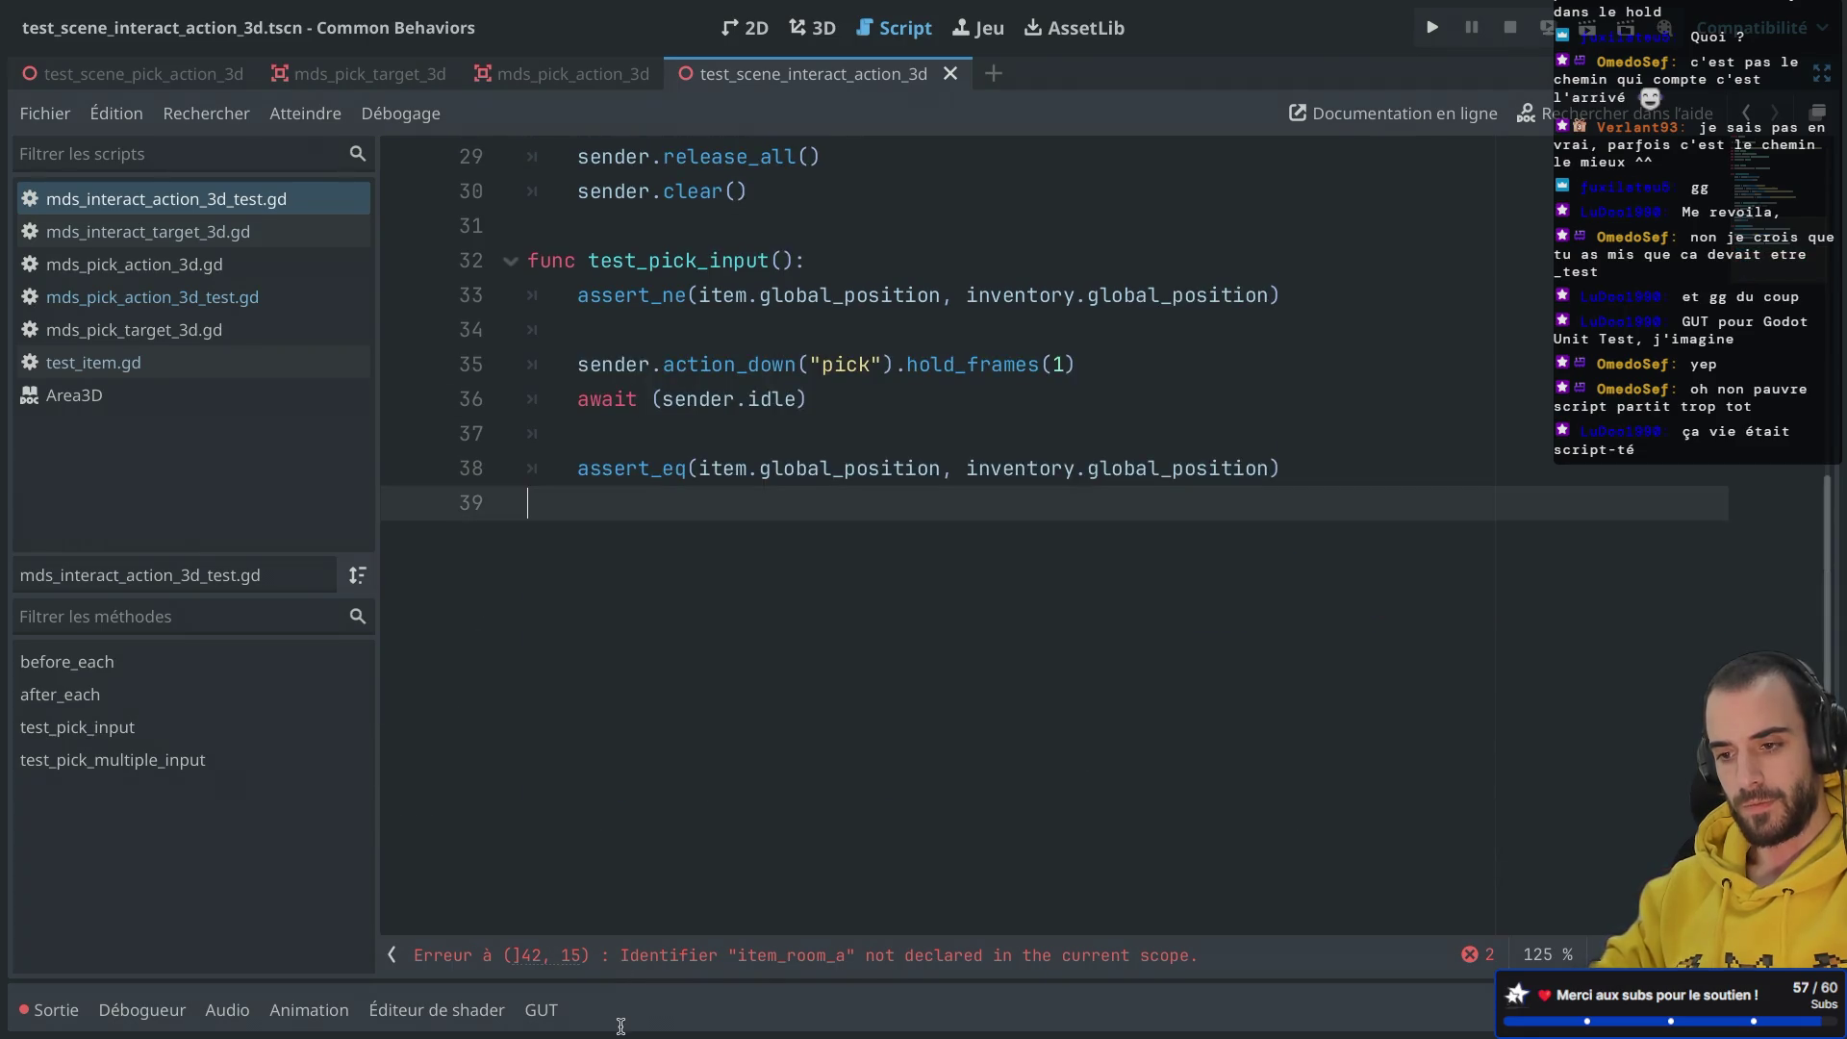
# Step: Change the pressed action in test_pick_input from 'pick' to 'interact' and save
pyautogui.doubleClick(849, 370)
pyautogui.write('int')
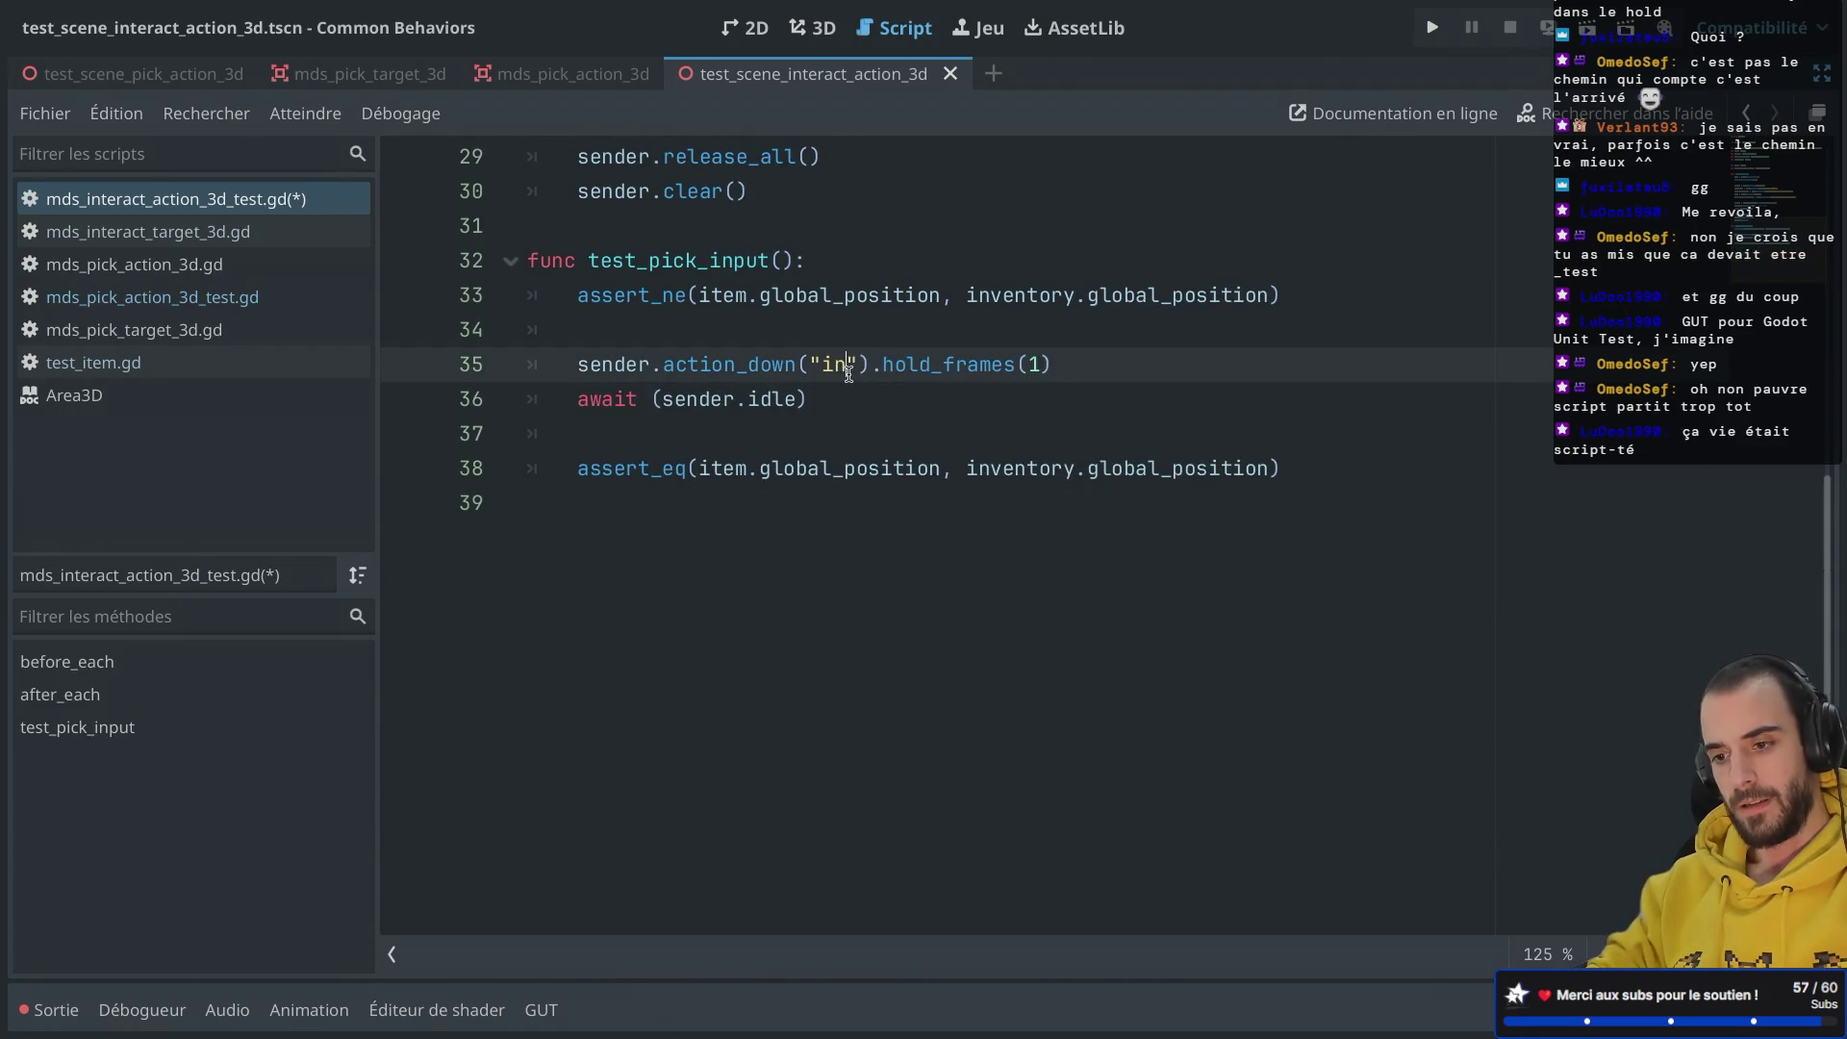
pyautogui.write('eract')
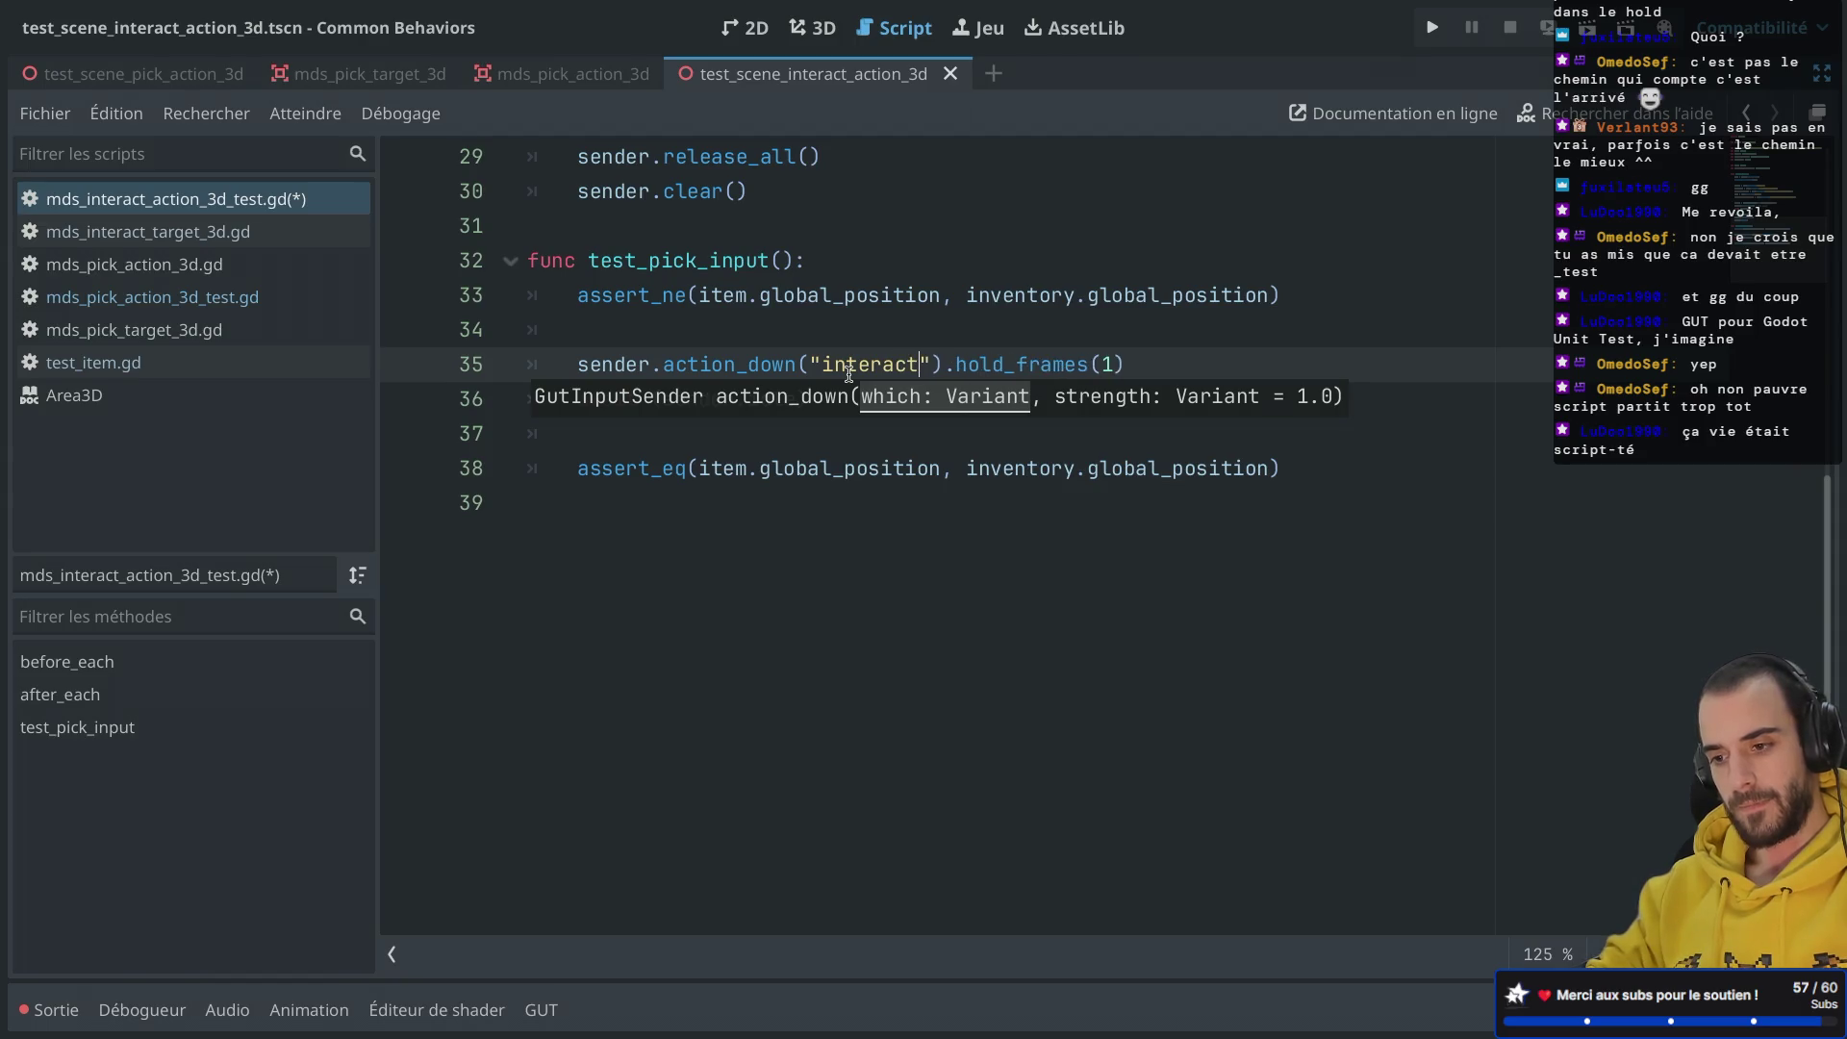
pyautogui.hotkey('ctrl', 's')
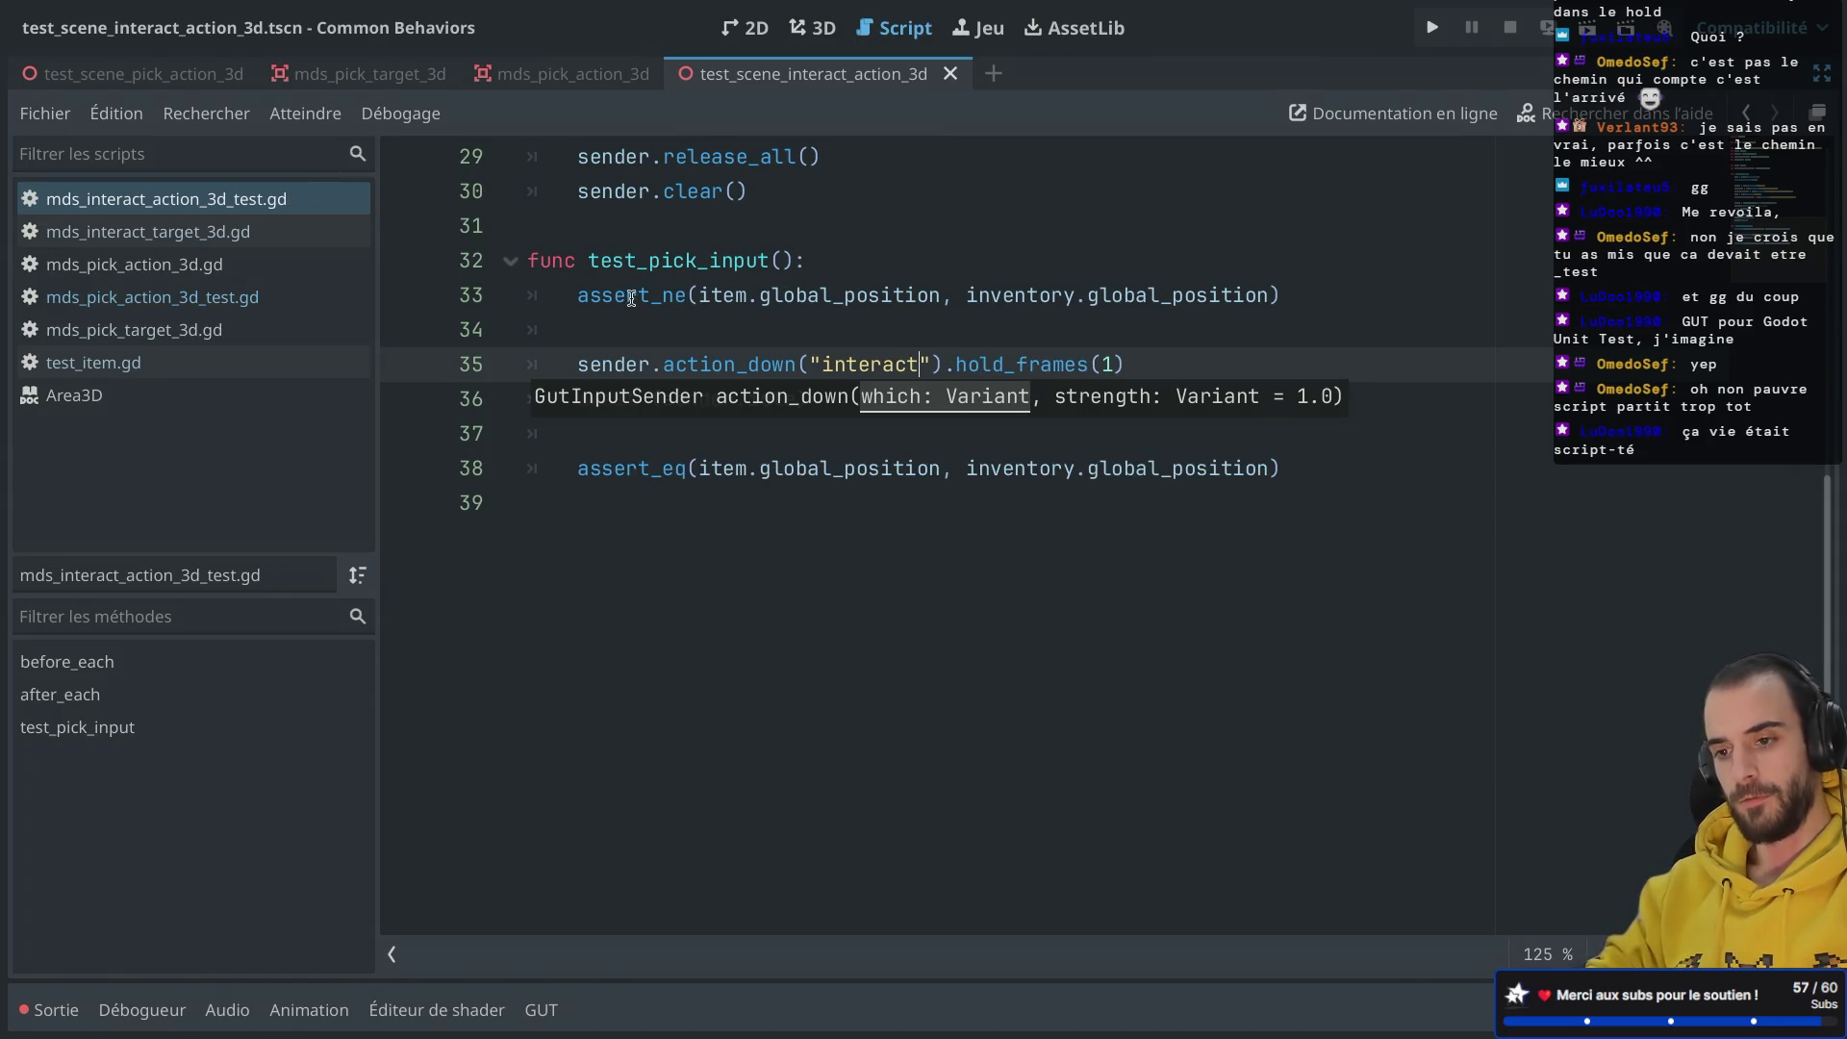
# Step: Rewrite the first assertion as assert_ne(item.global_position.y, 0)
pyautogui.moveTo(744, 311)
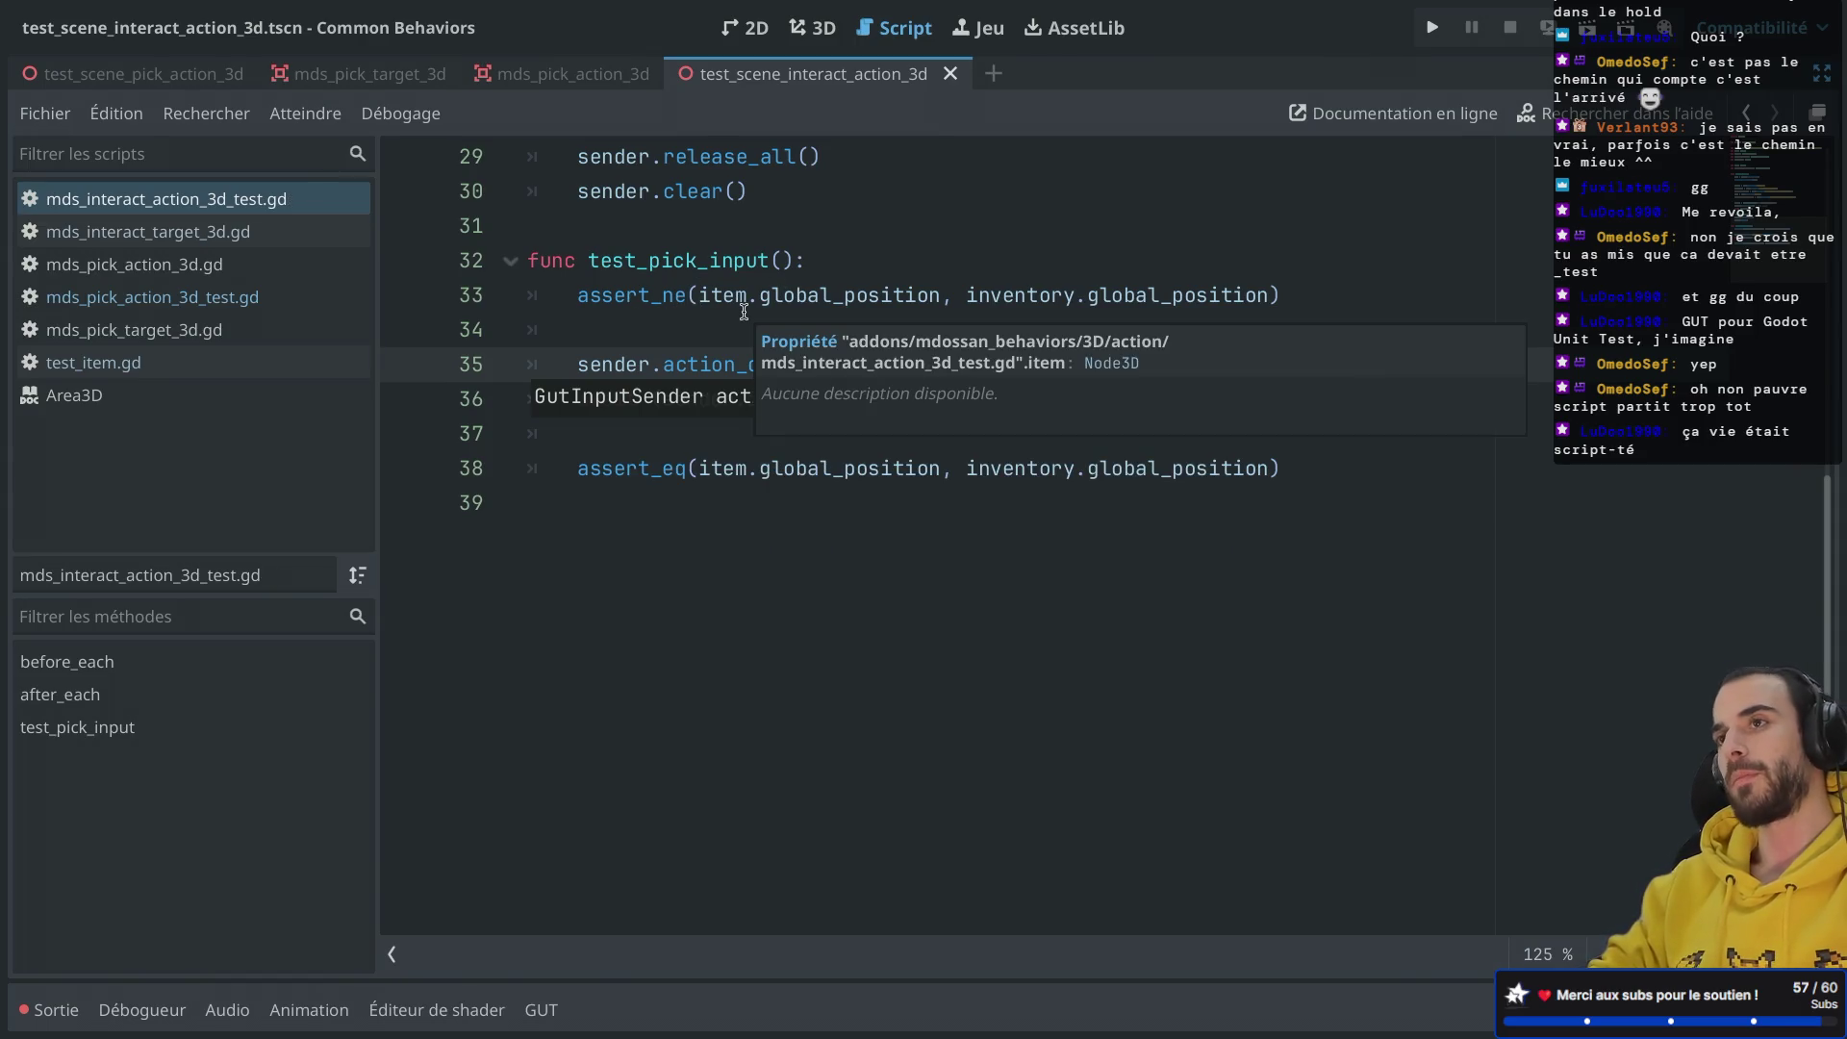
pyautogui.doubleClick(851, 289)
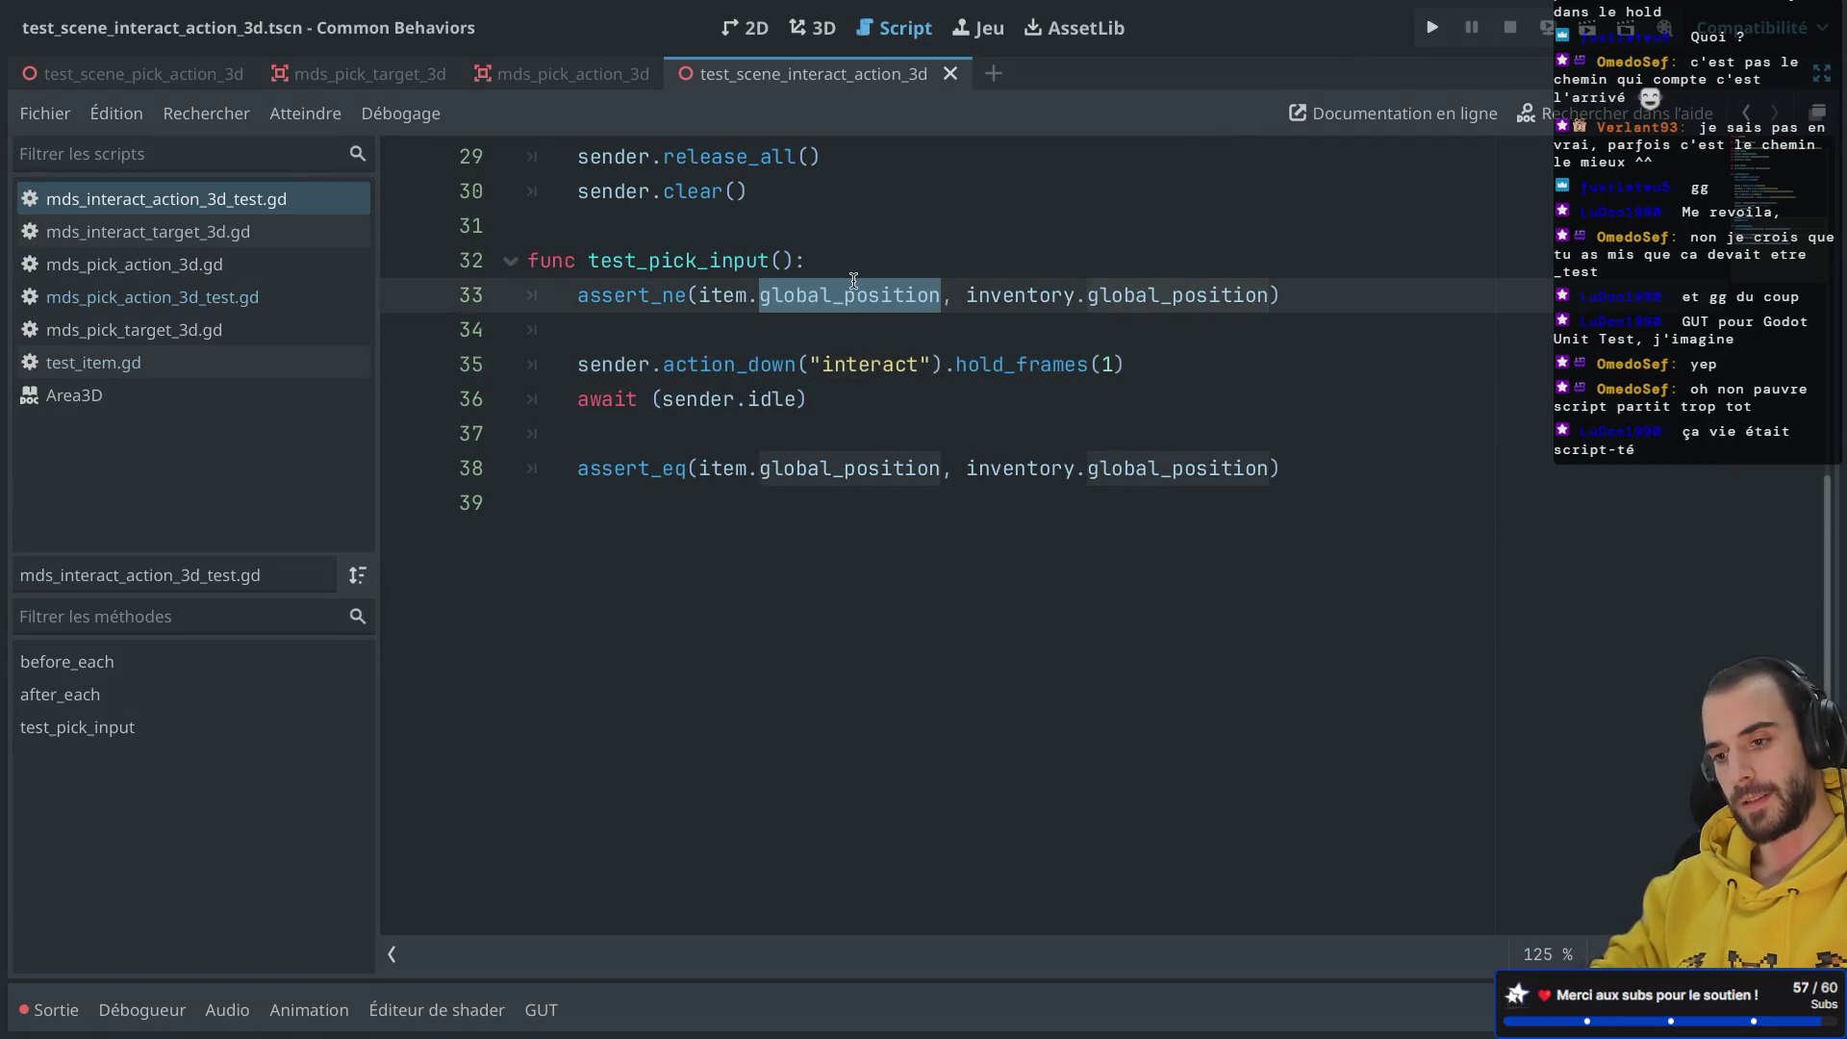
pyautogui.press('Right')
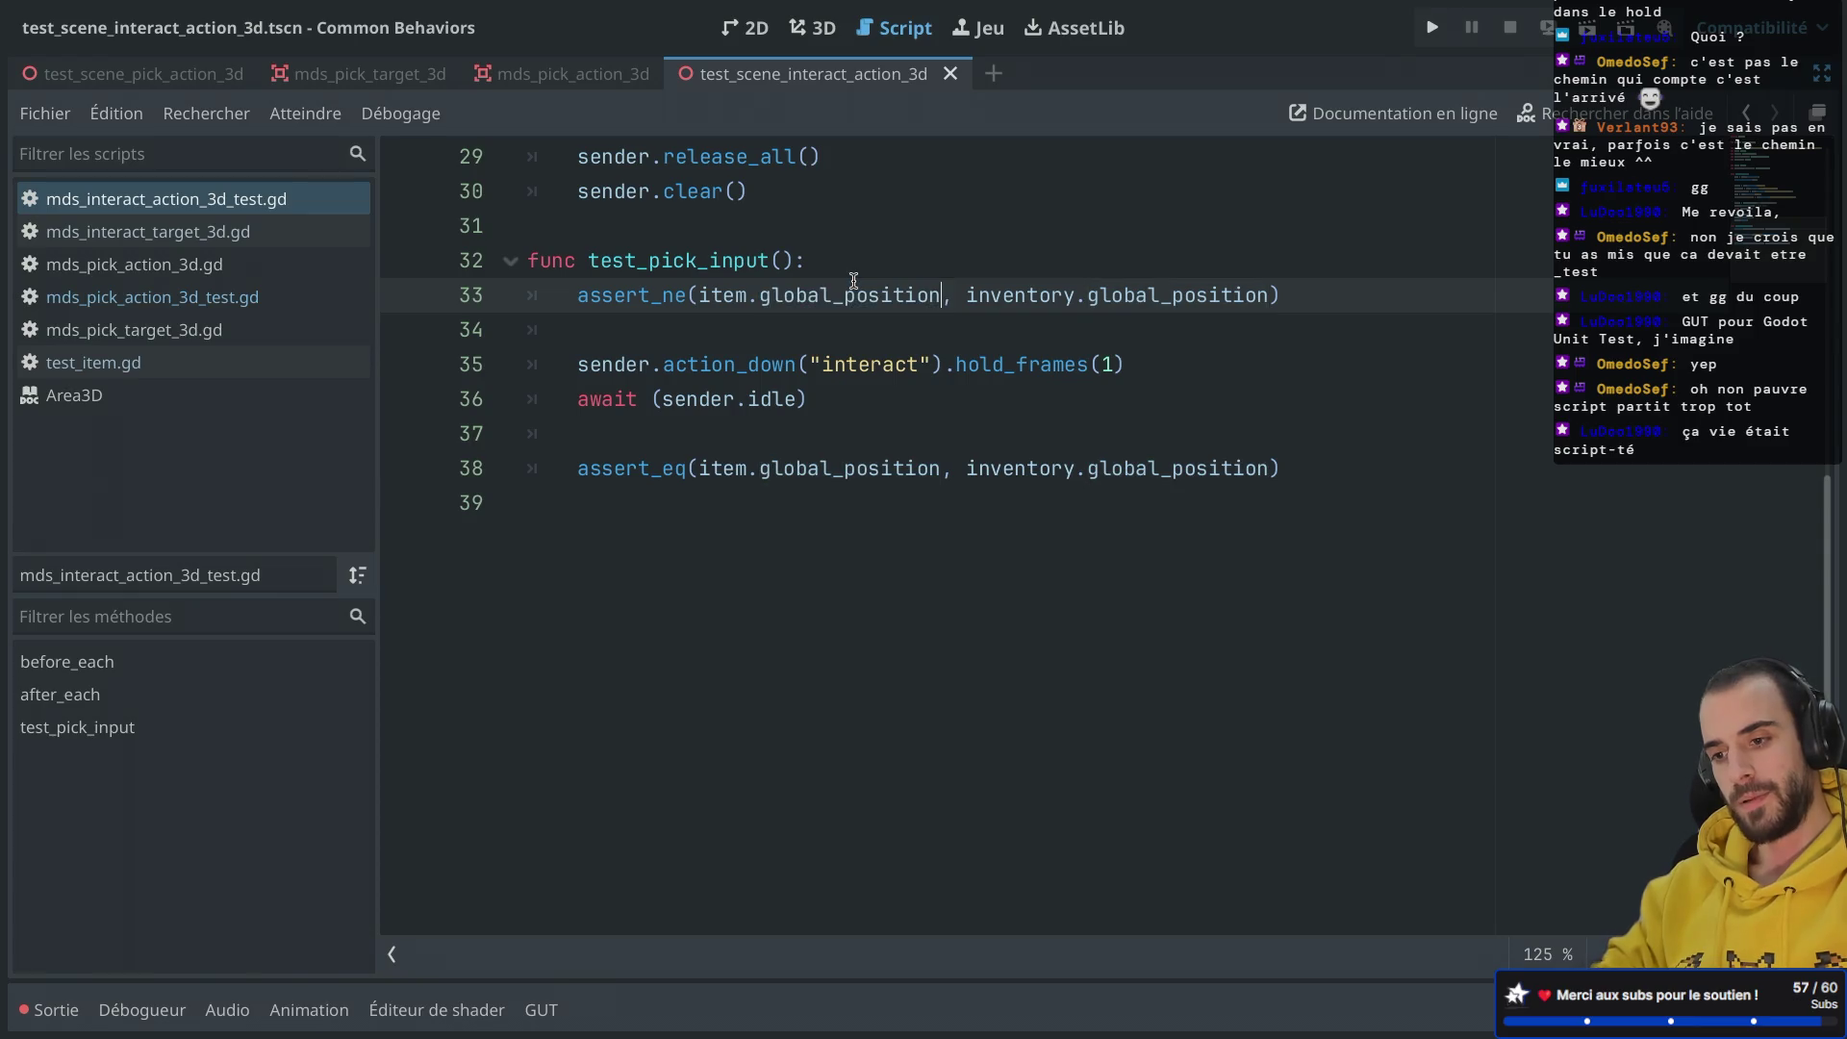
pyautogui.write('.y')
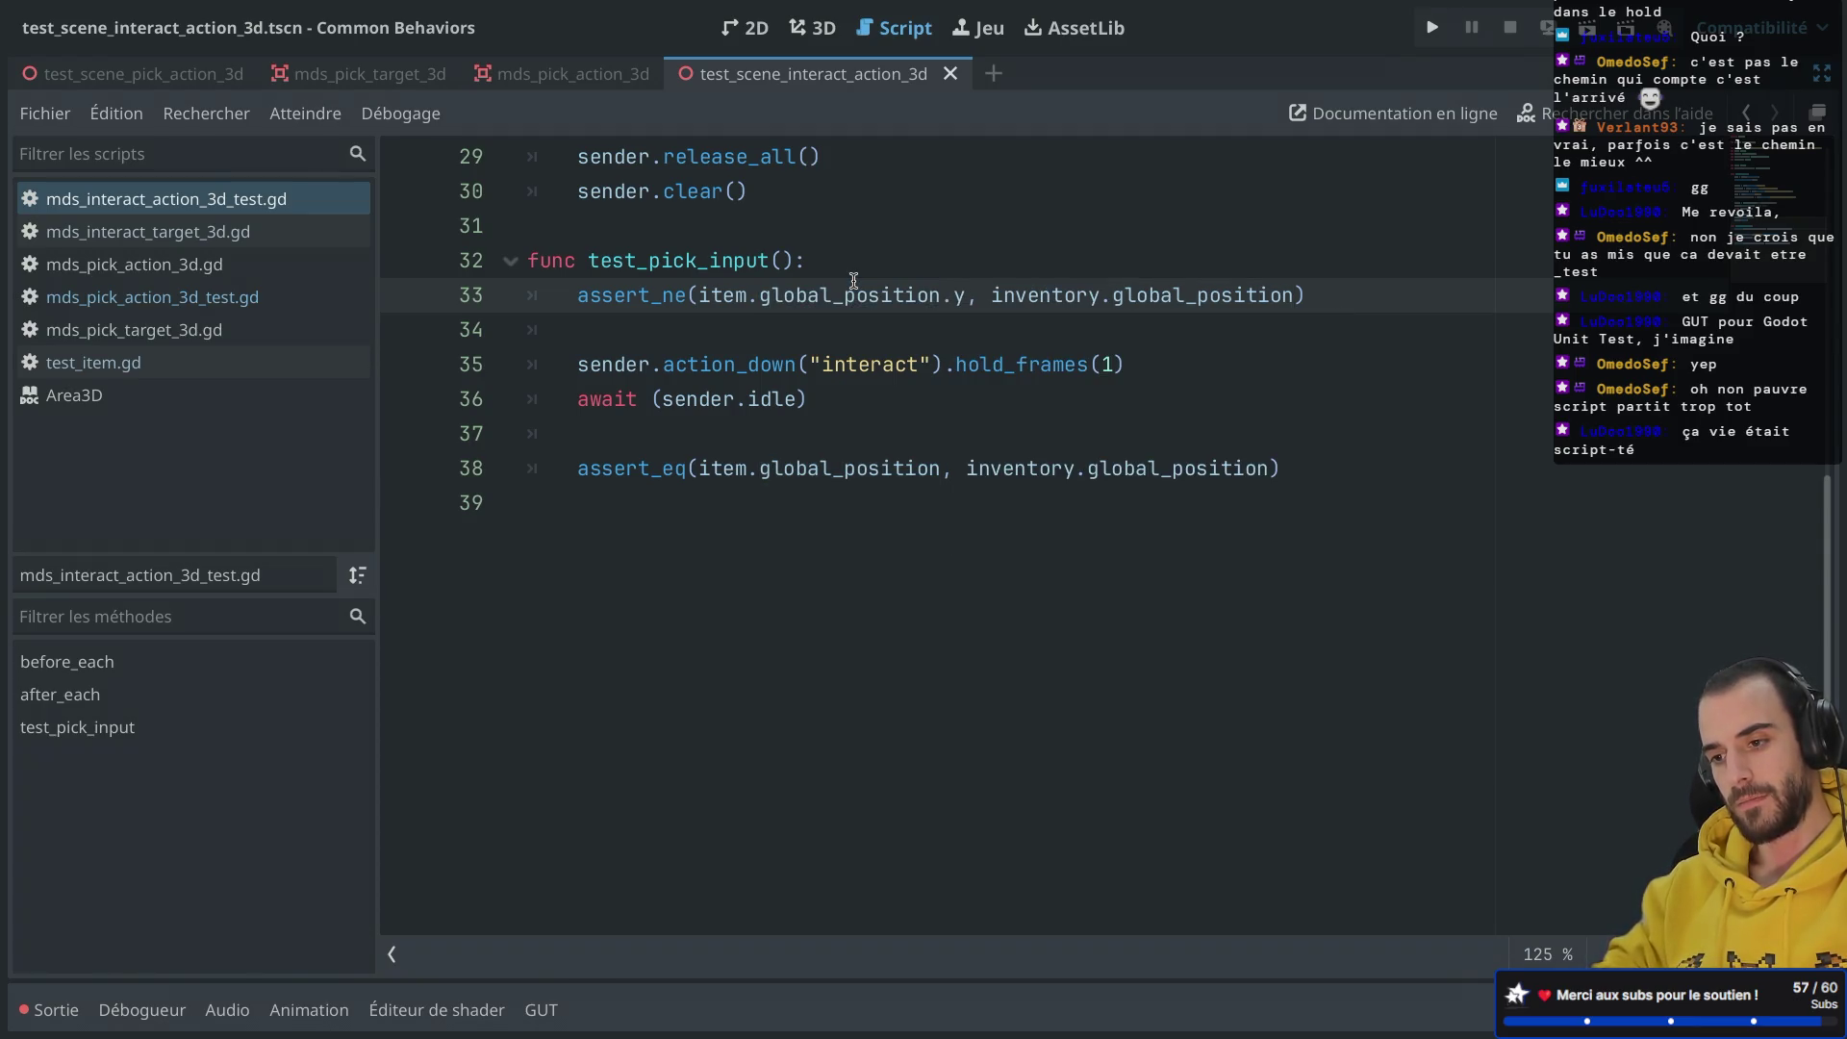
pyautogui.moveTo(1208, 301); pyautogui.dragTo(1303, 295)
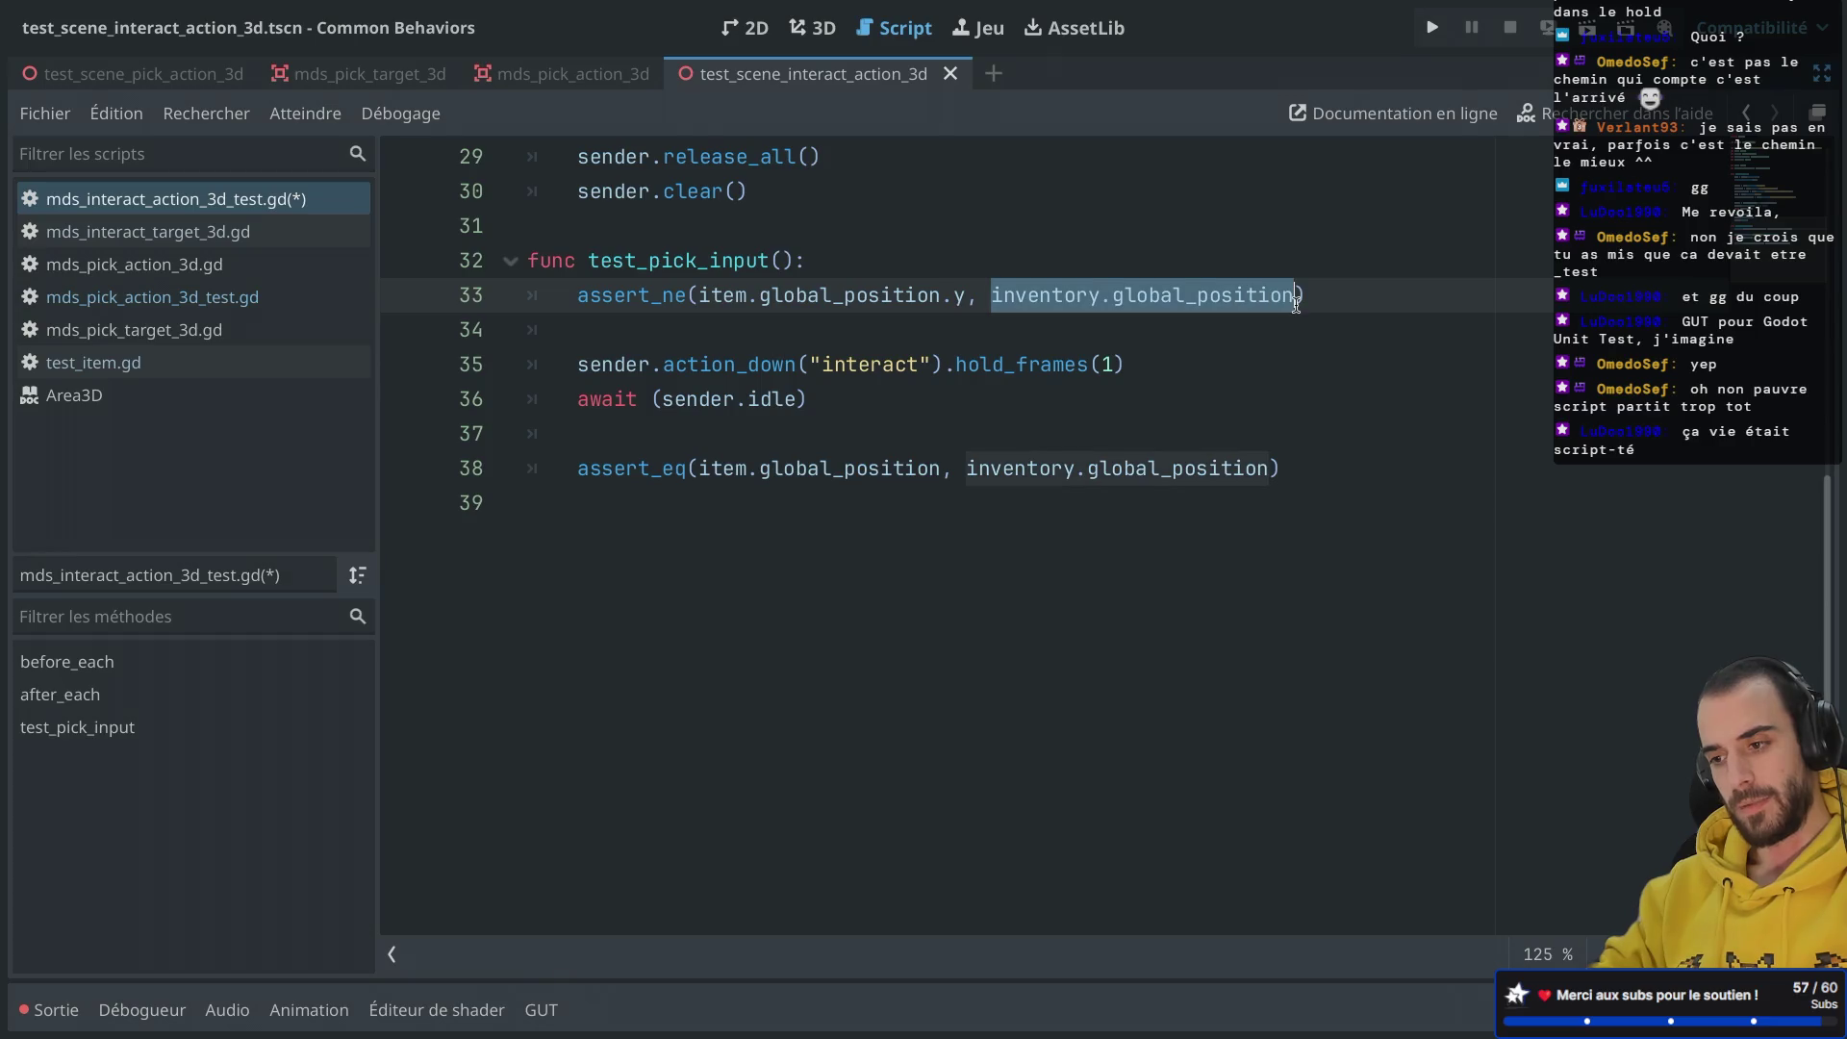
pyautogui.write('0')
pyautogui.hotkey('ctrl', 's')
pyautogui.press('End')
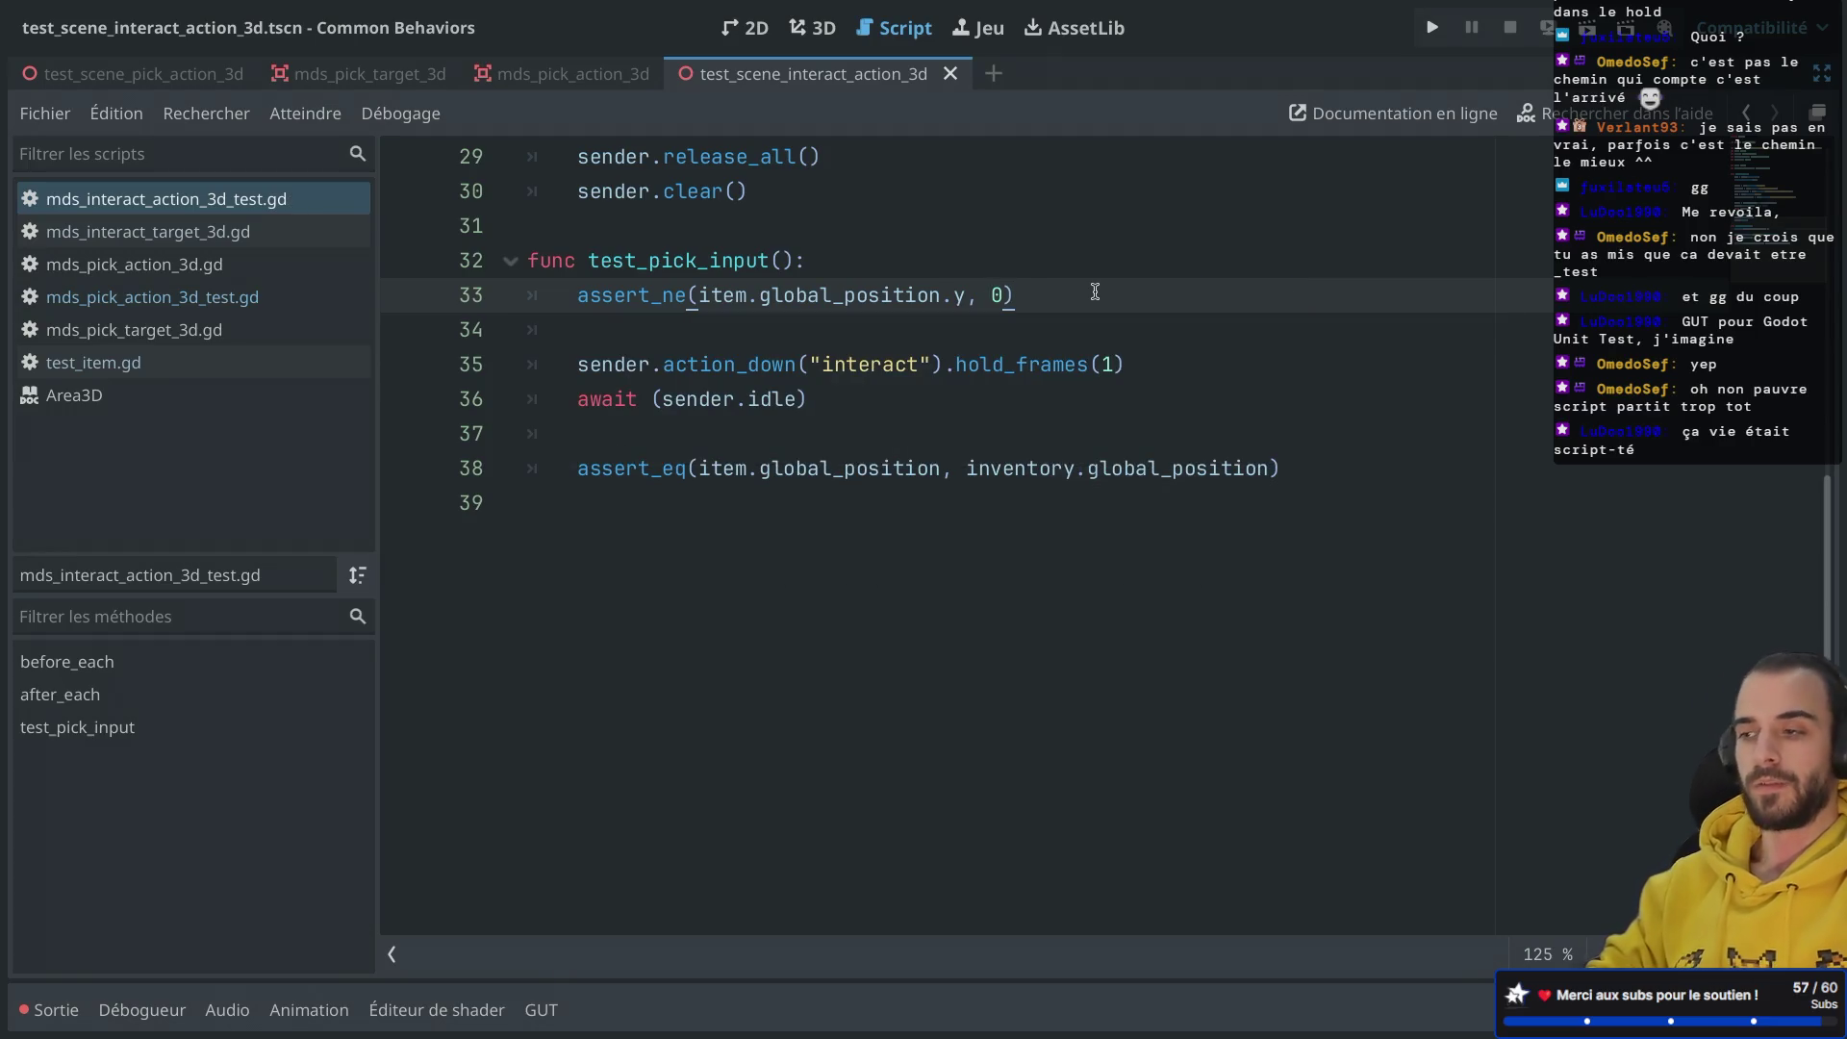
# Step: Rewrite the final assertion on line 38 as assert_eq(item.global_position.y, 1)
pyautogui.moveTo(1095, 291); pyautogui.dragTo(1095, 255)
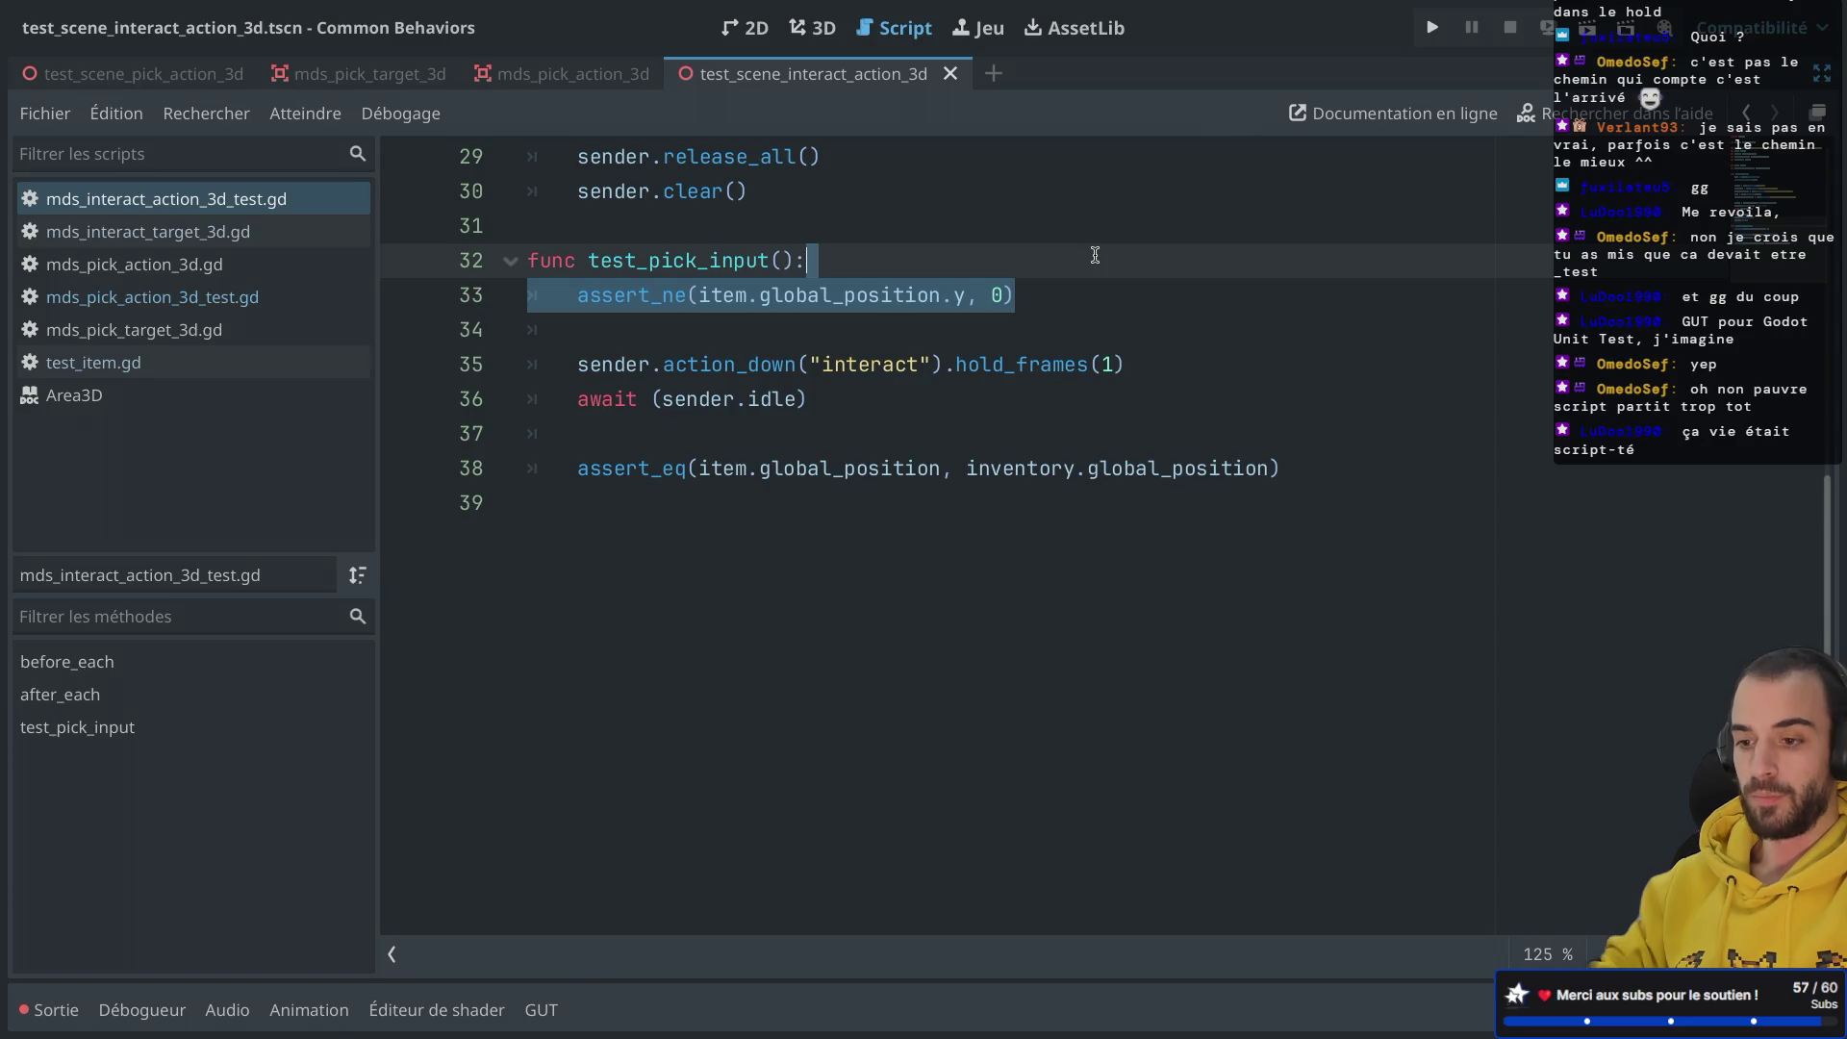
pyautogui.click(903, 435)
pyautogui.click(941, 468)
pyautogui.write('.y')
pyautogui.moveTo(995, 472); pyautogui.dragTo(1301, 470)
pyautogui.write('1')
pyautogui.click(1051, 401)
pyautogui.scroll(4, 1051, 402)
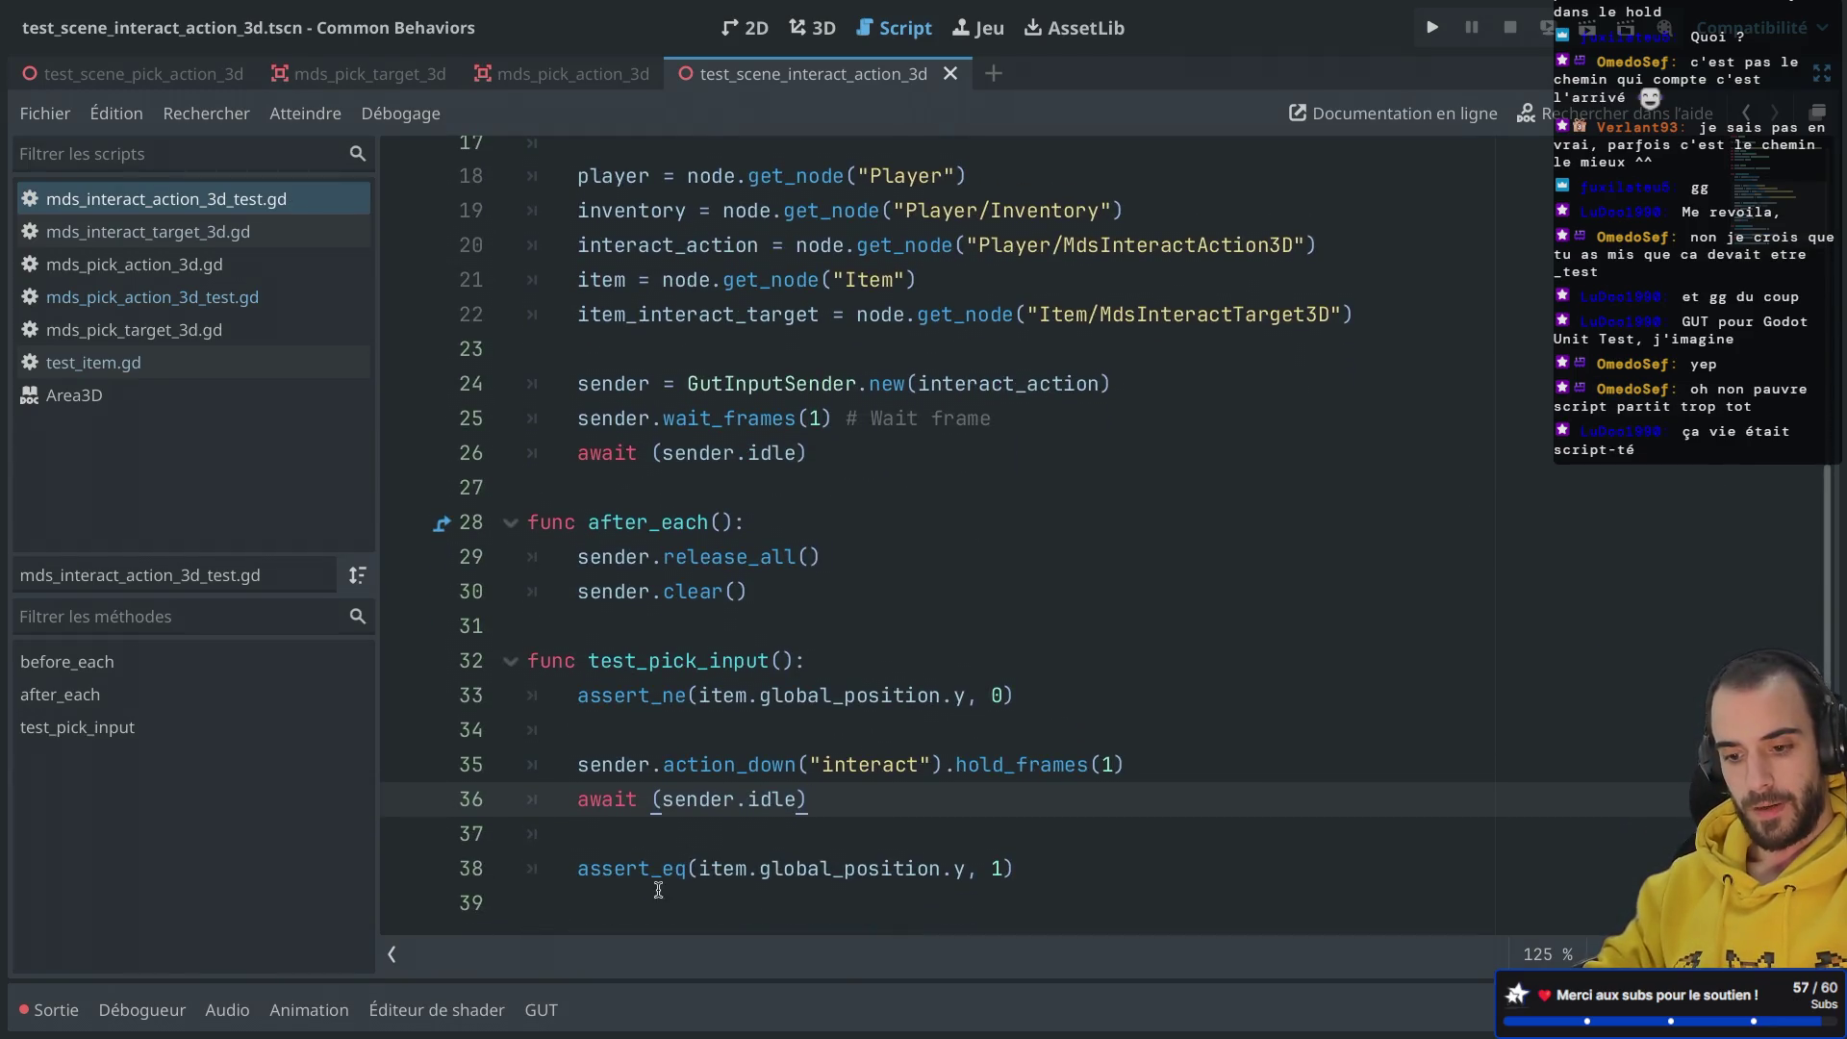
# Step: Run test_pick_multiple_input in GUT and jump to the first Debugger error's code
pyautogui.click(541, 1010)
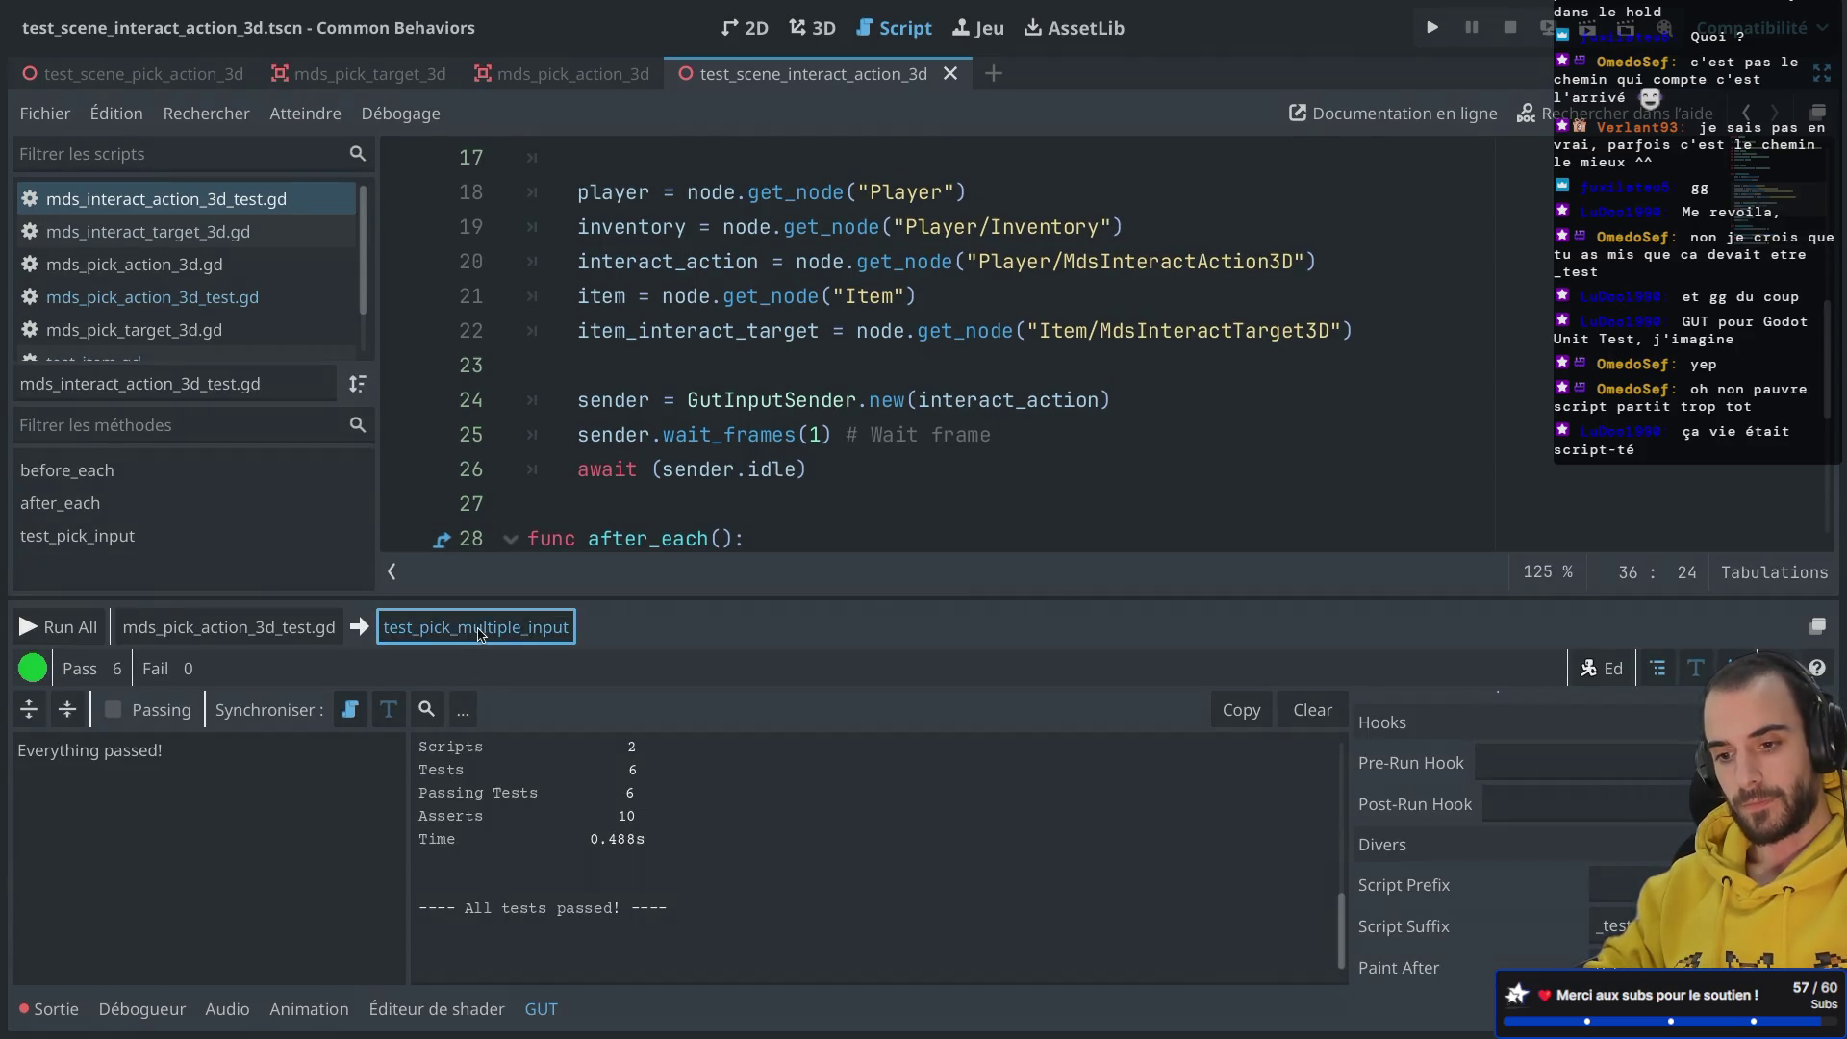
pyautogui.click(481, 628)
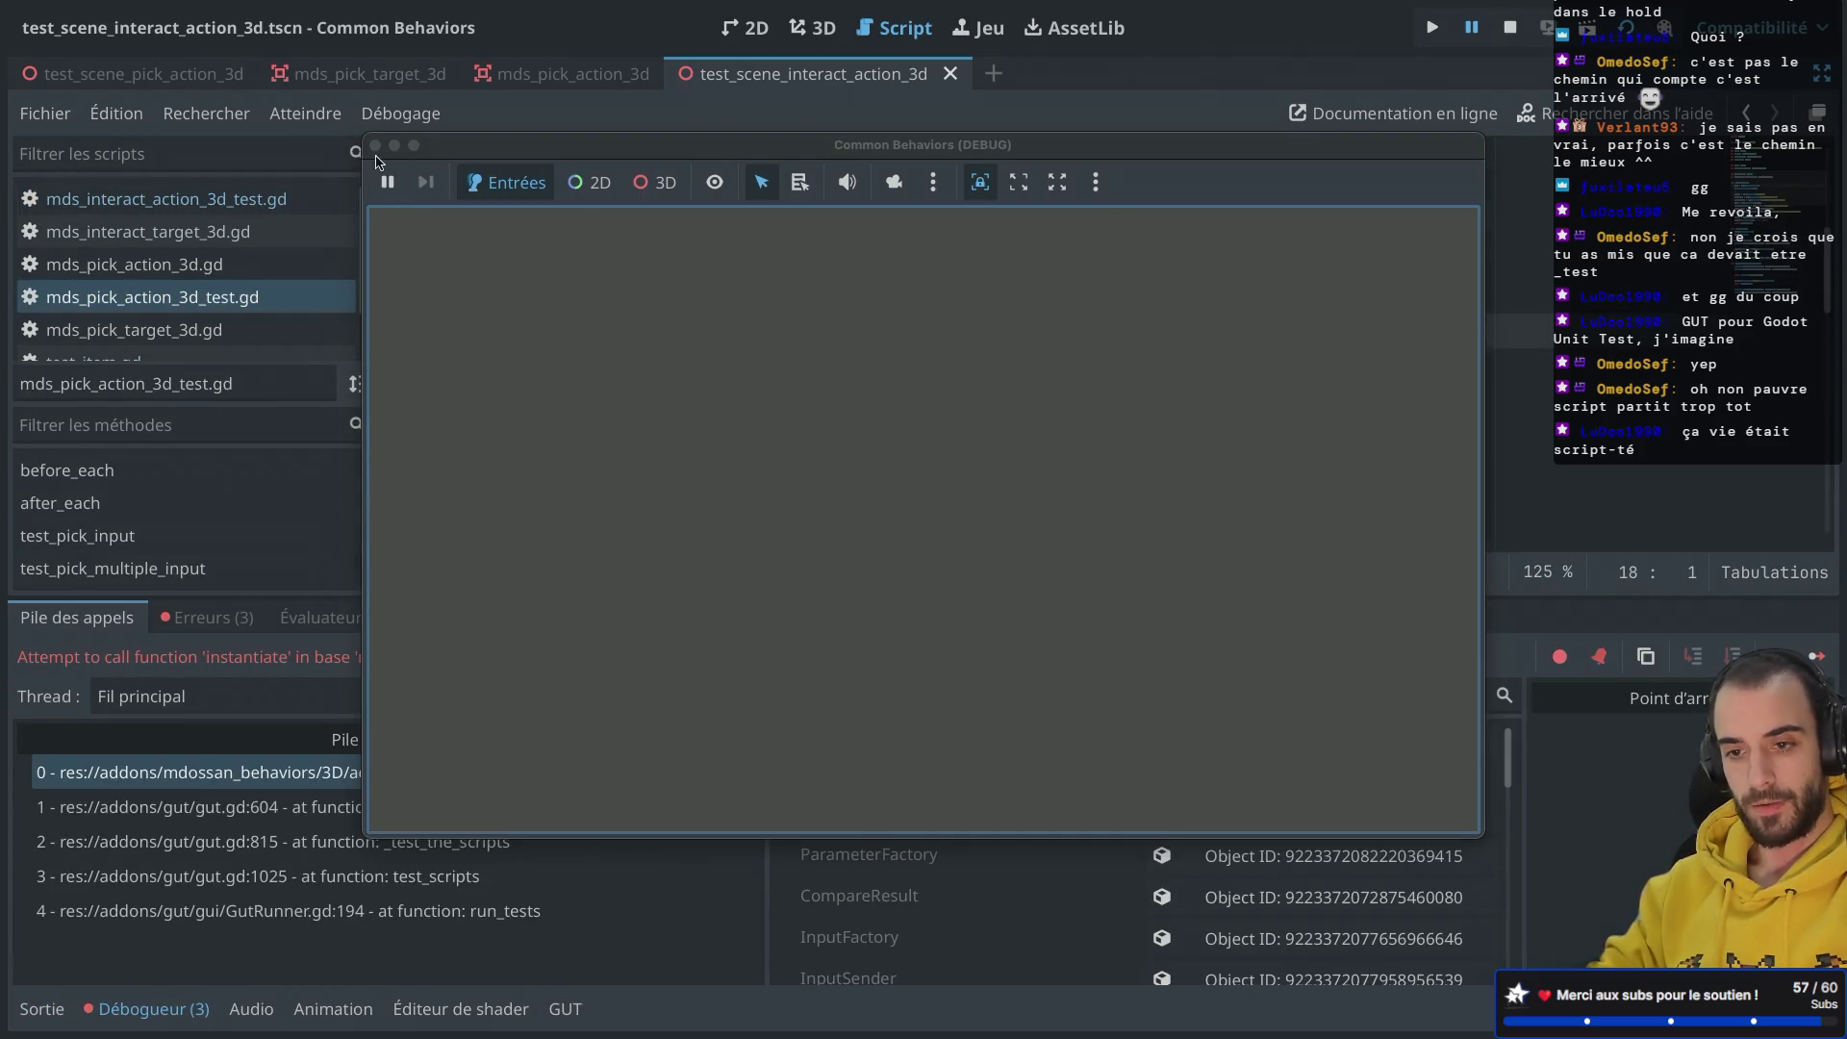
pyautogui.click(375, 145)
pyautogui.click(207, 1000)
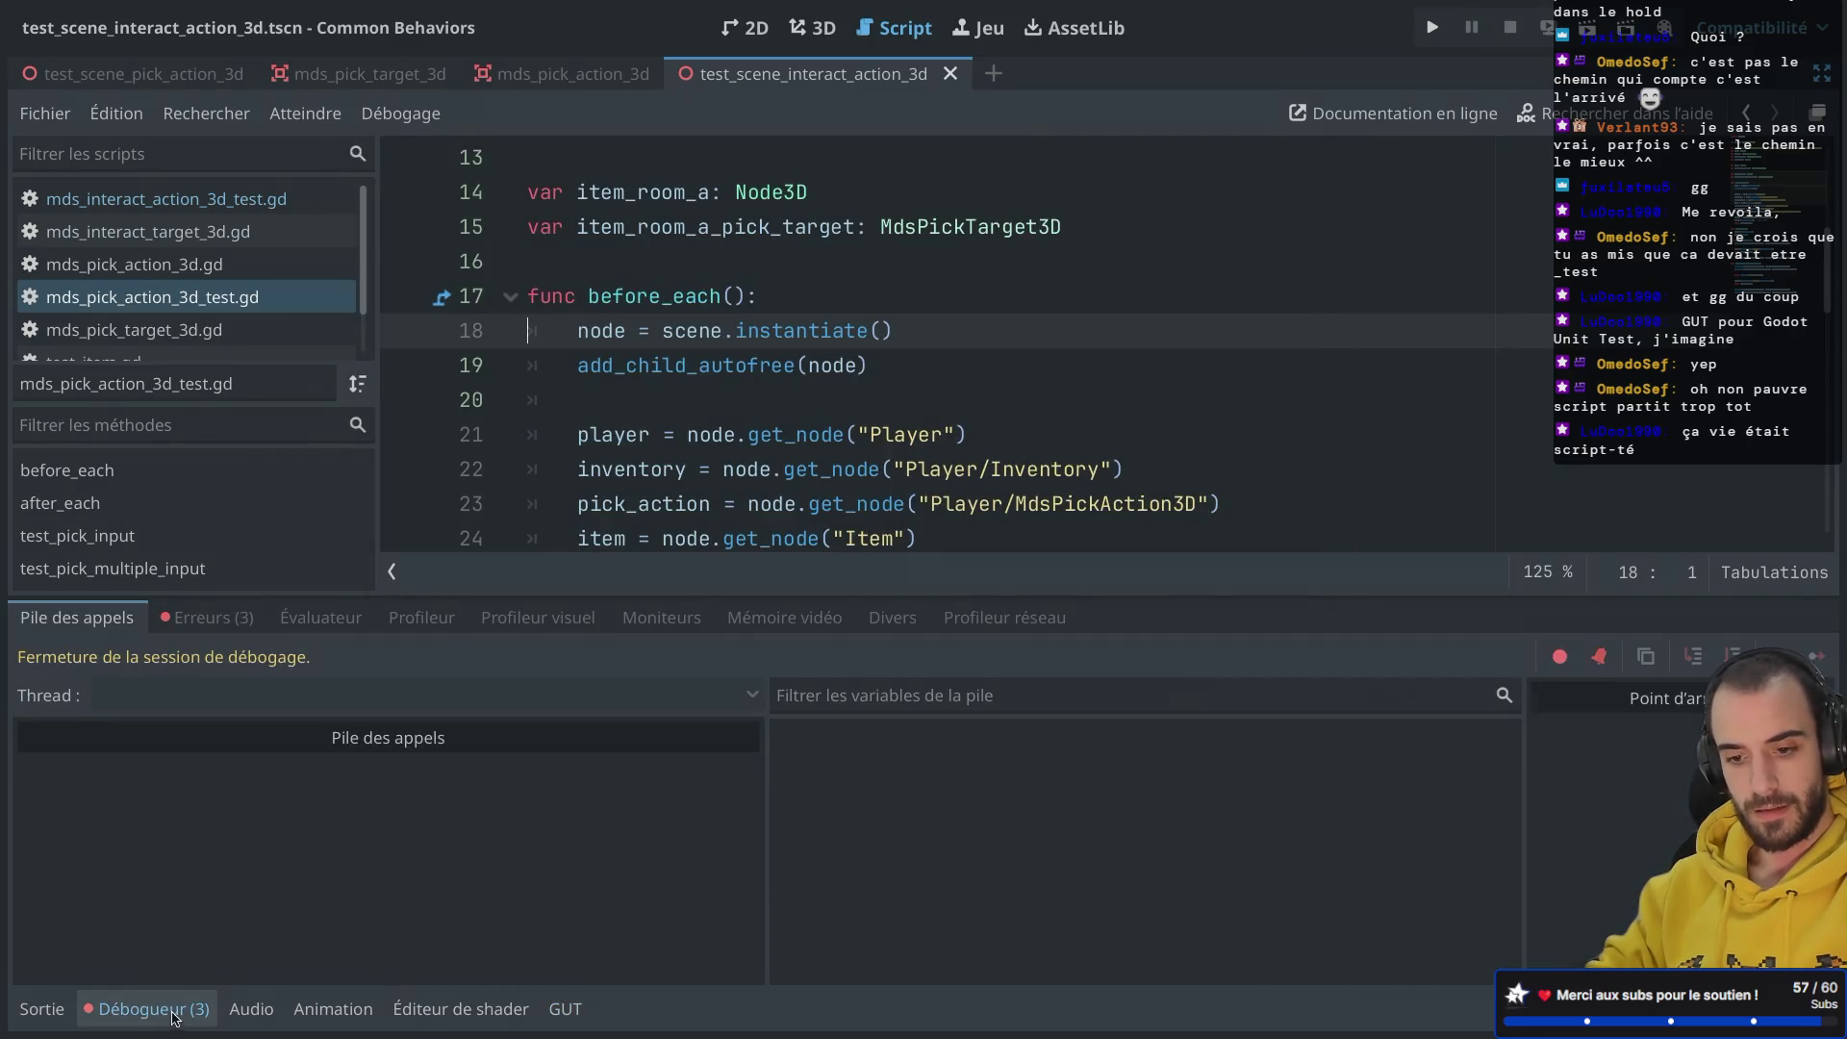
pyautogui.click(221, 620)
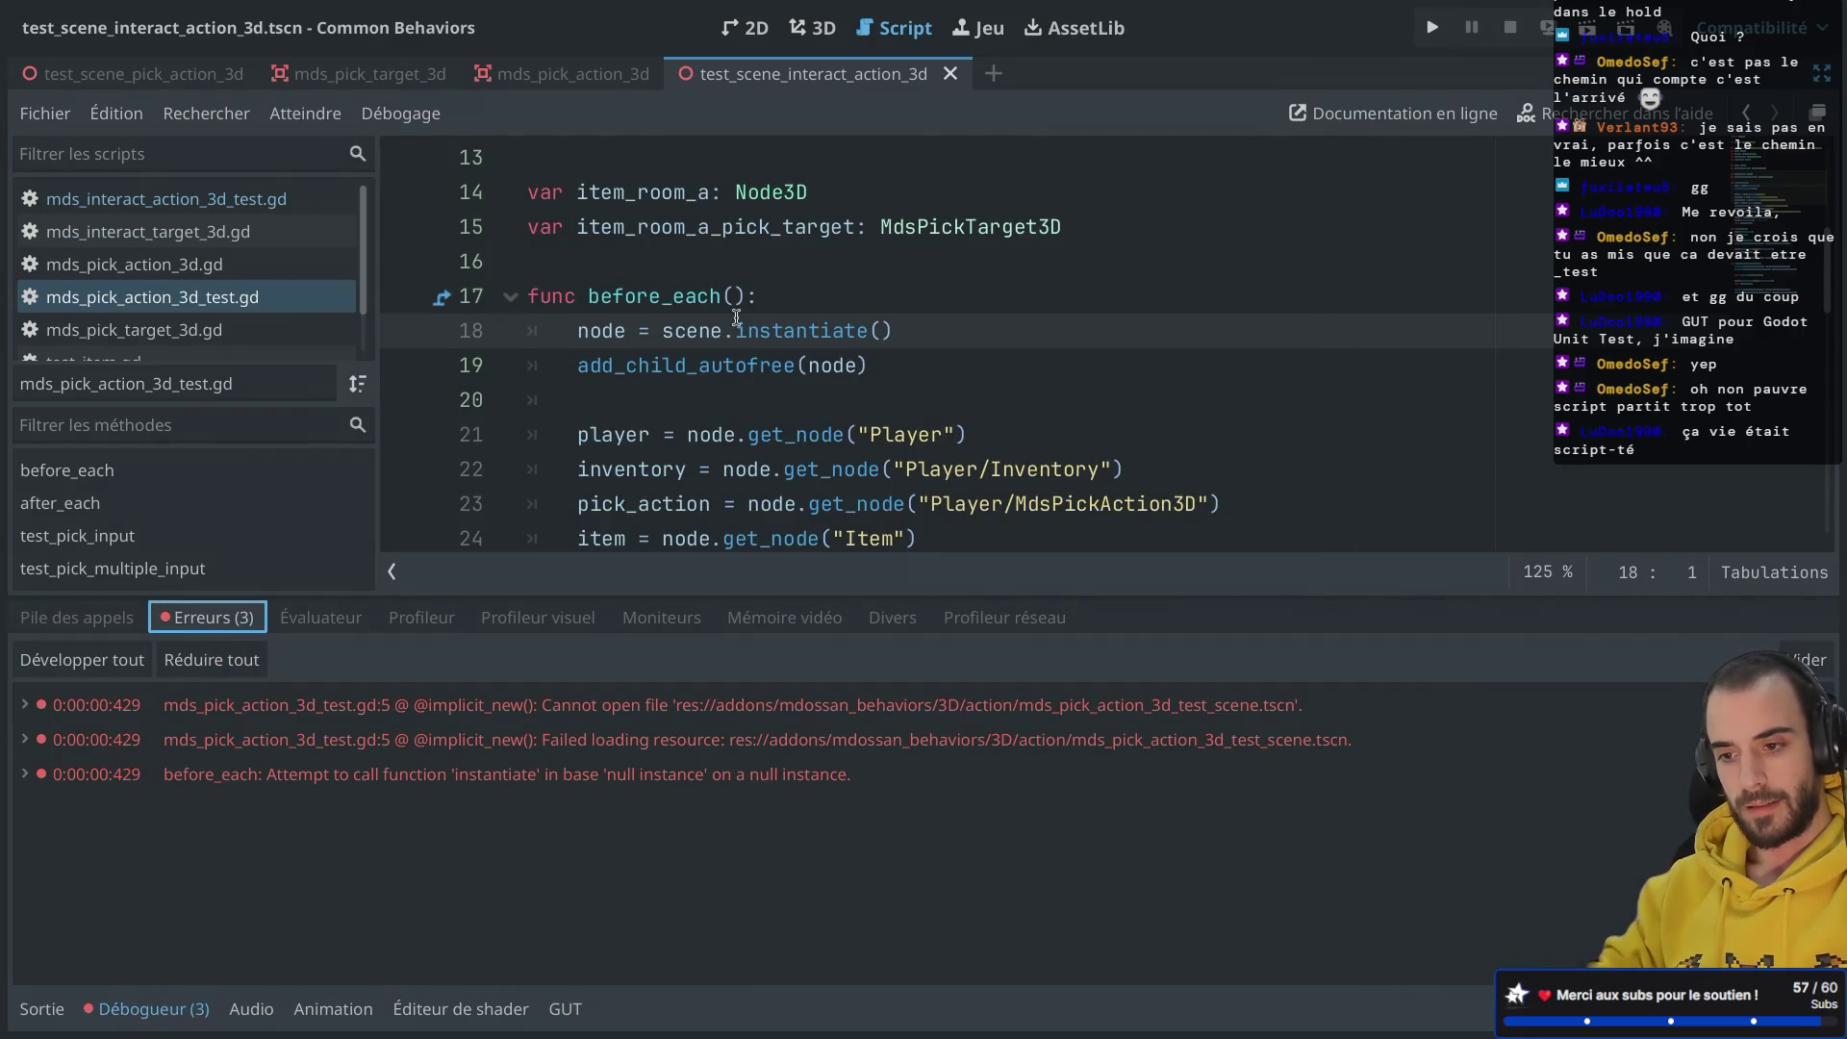
pyautogui.scroll(1, 736, 318)
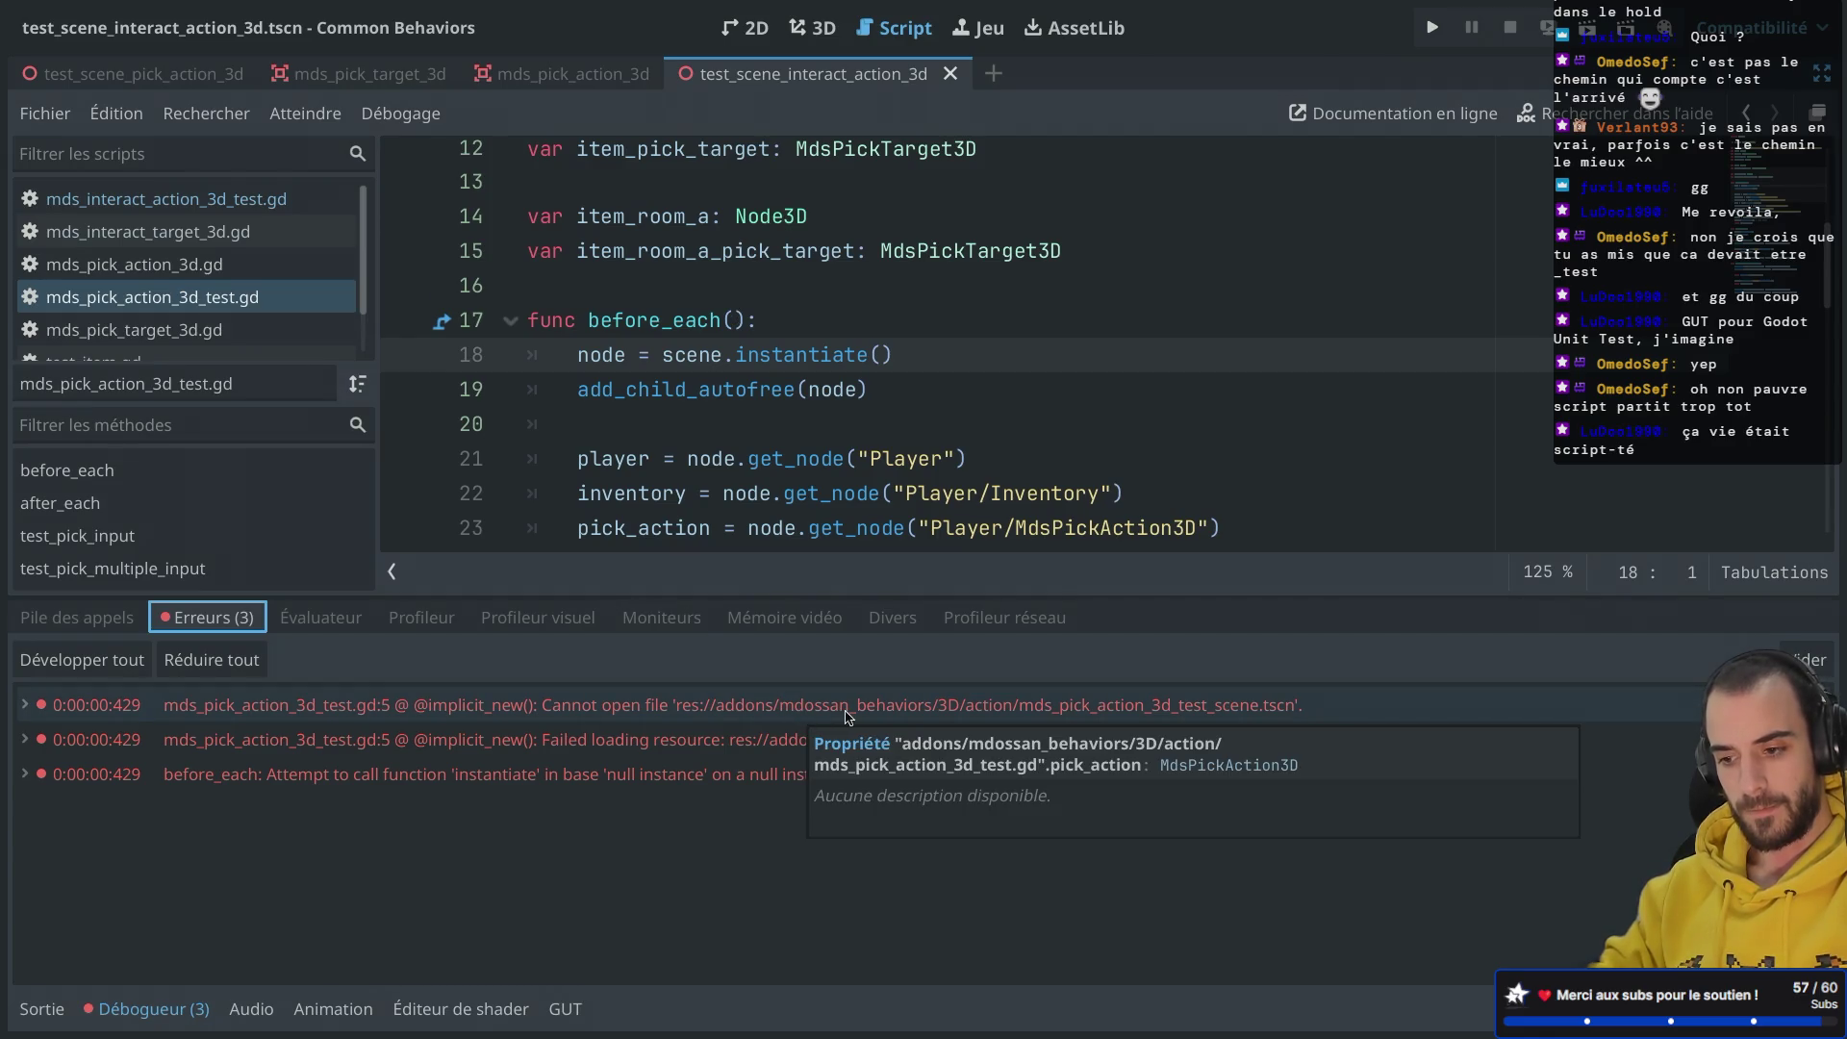
pyautogui.click(847, 706)
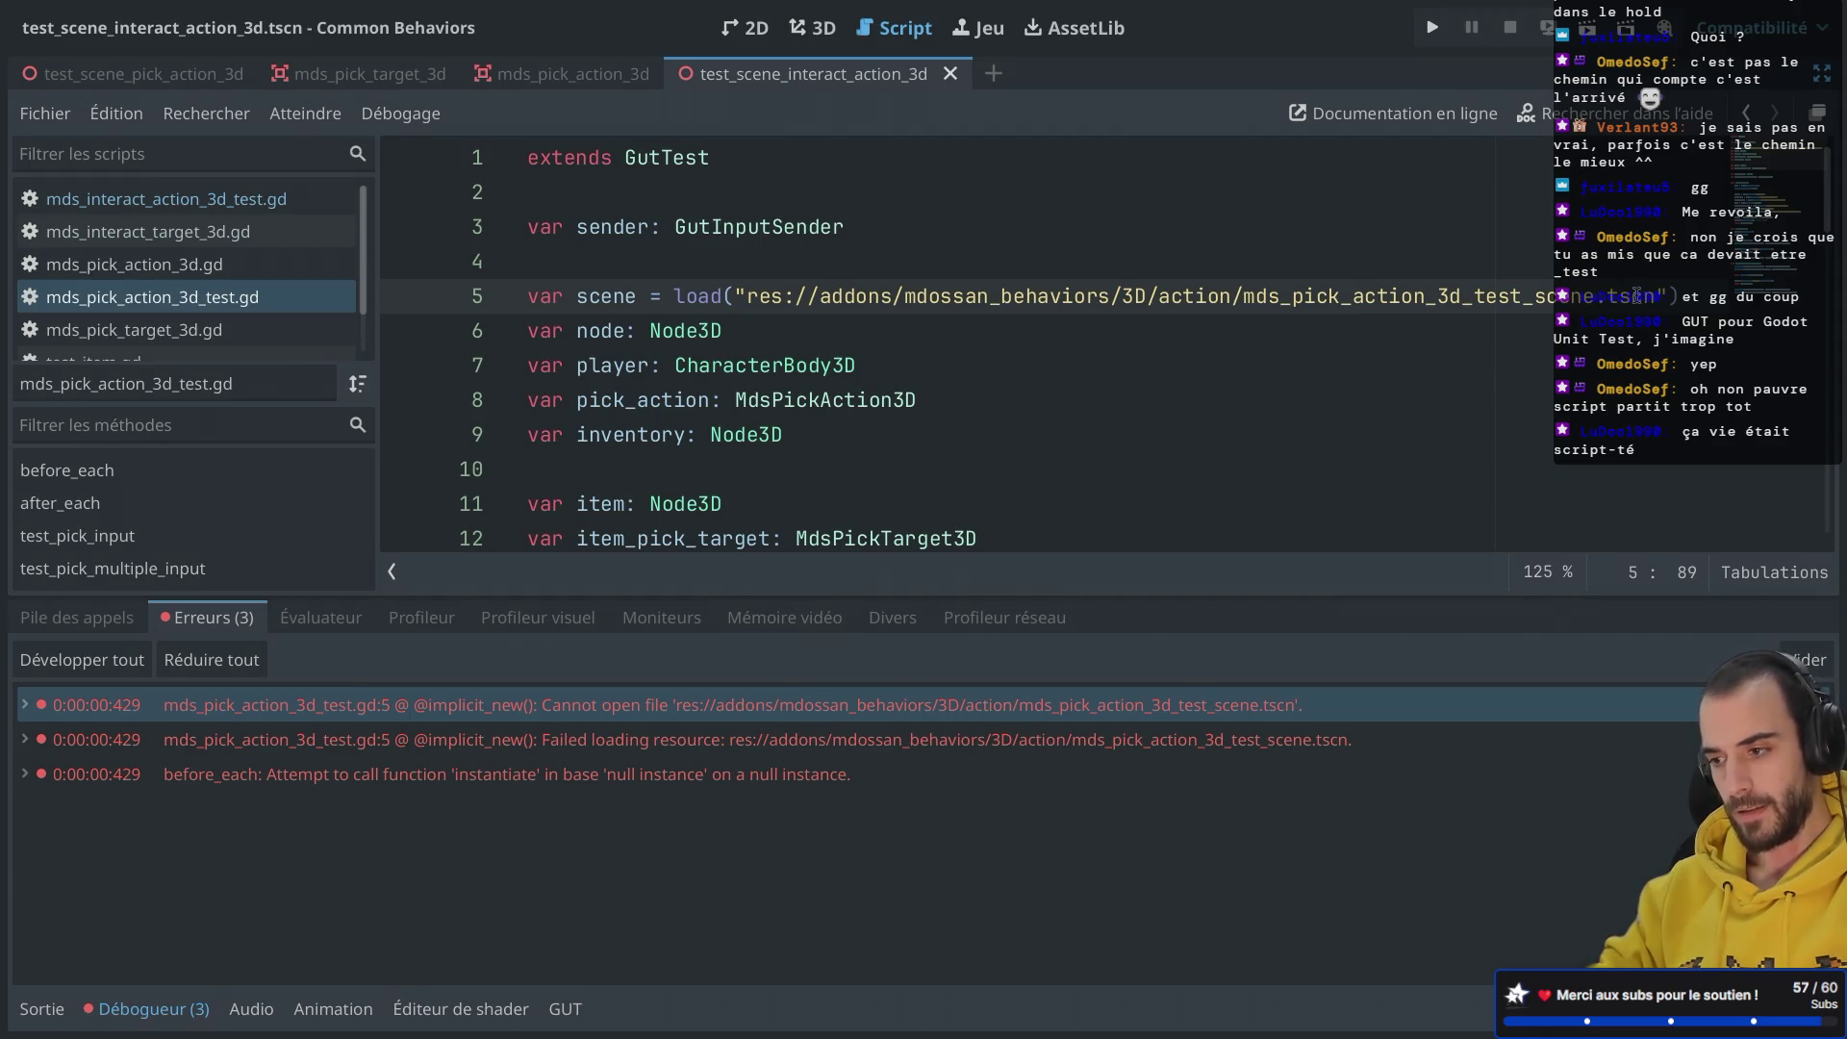
# Step: Point the line 5 load path at test_scene_pick_action_3d.tscn and save
pyautogui.moveTo(1656, 295); pyautogui.dragTo(1283, 294)
pyautogui.press('BackSpace')
pyautogui.press('BackSpace')
pyautogui.press('BackSpace')
pyautogui.write('test')
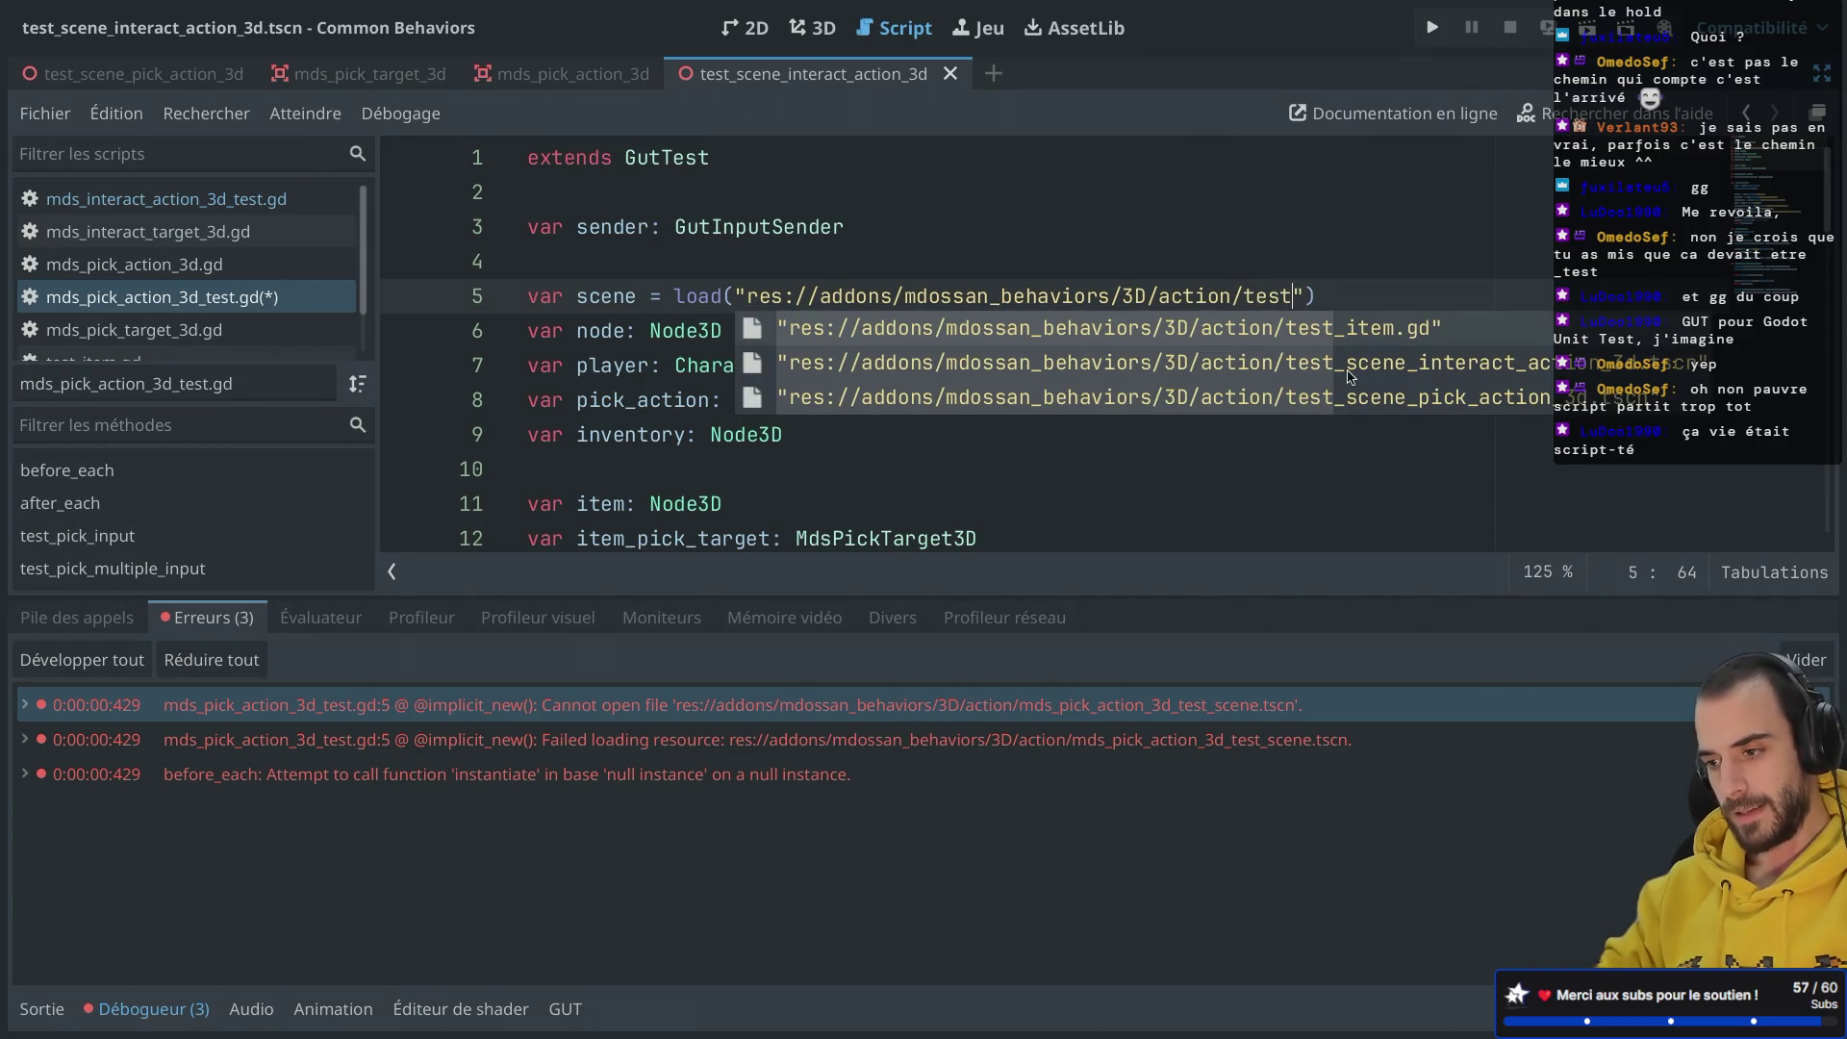
pyautogui.click(1362, 390)
pyautogui.hotkey('ctrl', 's')
# Step: Return to the mds_interact_action_3d_test.gd script
pyautogui.click(866, 274)
pyautogui.hotkey('alt', 'Left')
pyautogui.click(810, 360)
pyautogui.scroll(-4, 810, 360)
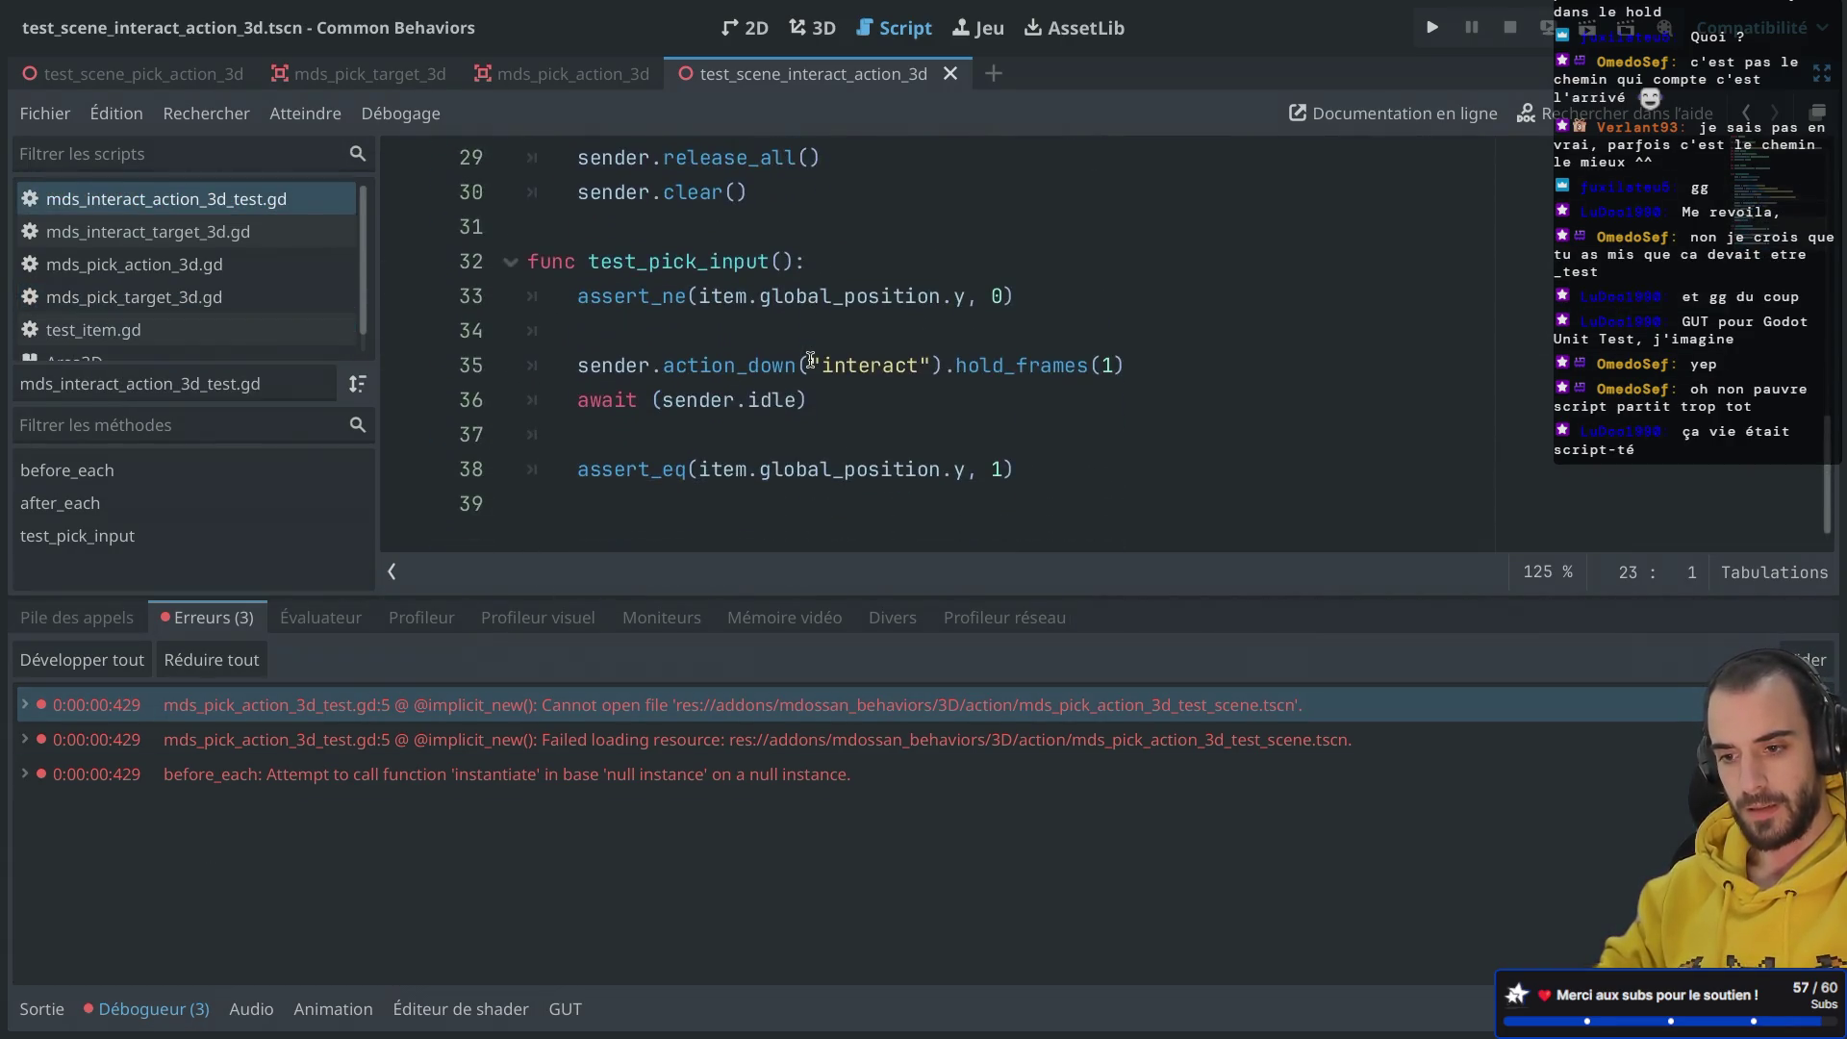
# Step: Run the interact test script from the GUT panel and review its setup code
pyautogui.click(810, 360)
pyautogui.click(565, 1009)
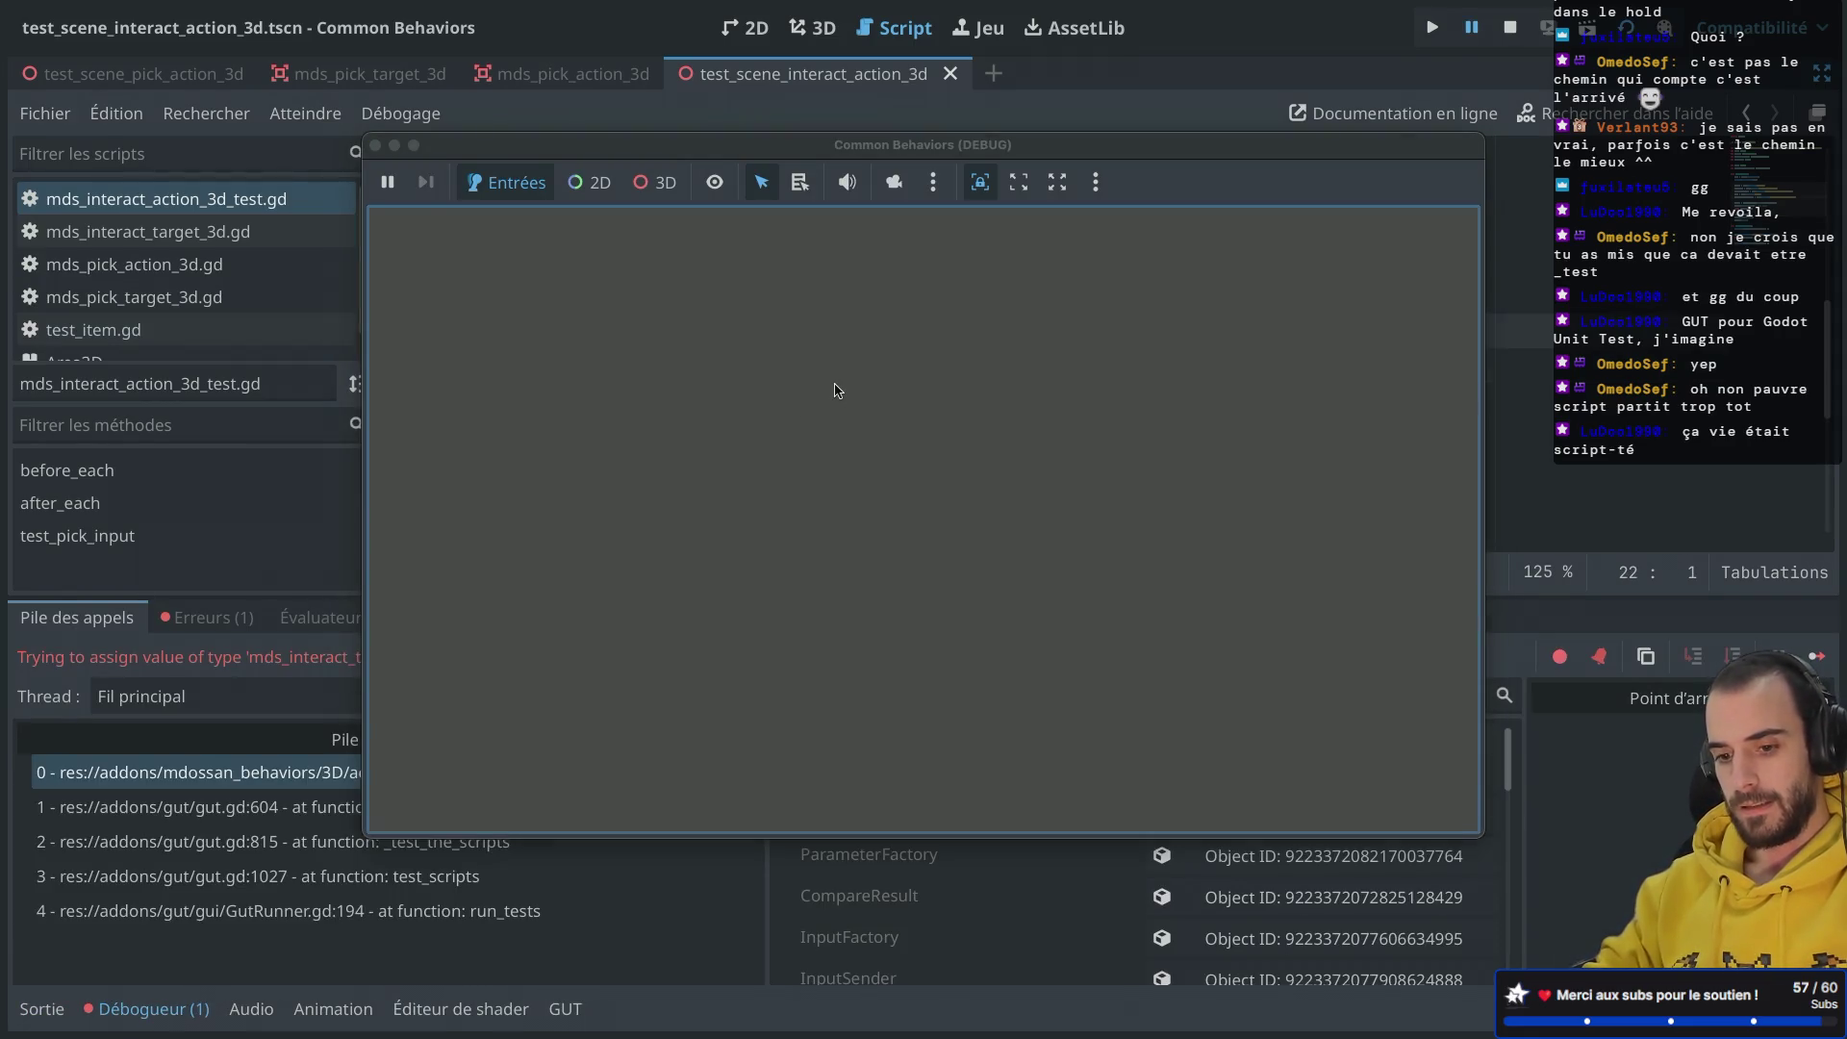
pyautogui.click(376, 144)
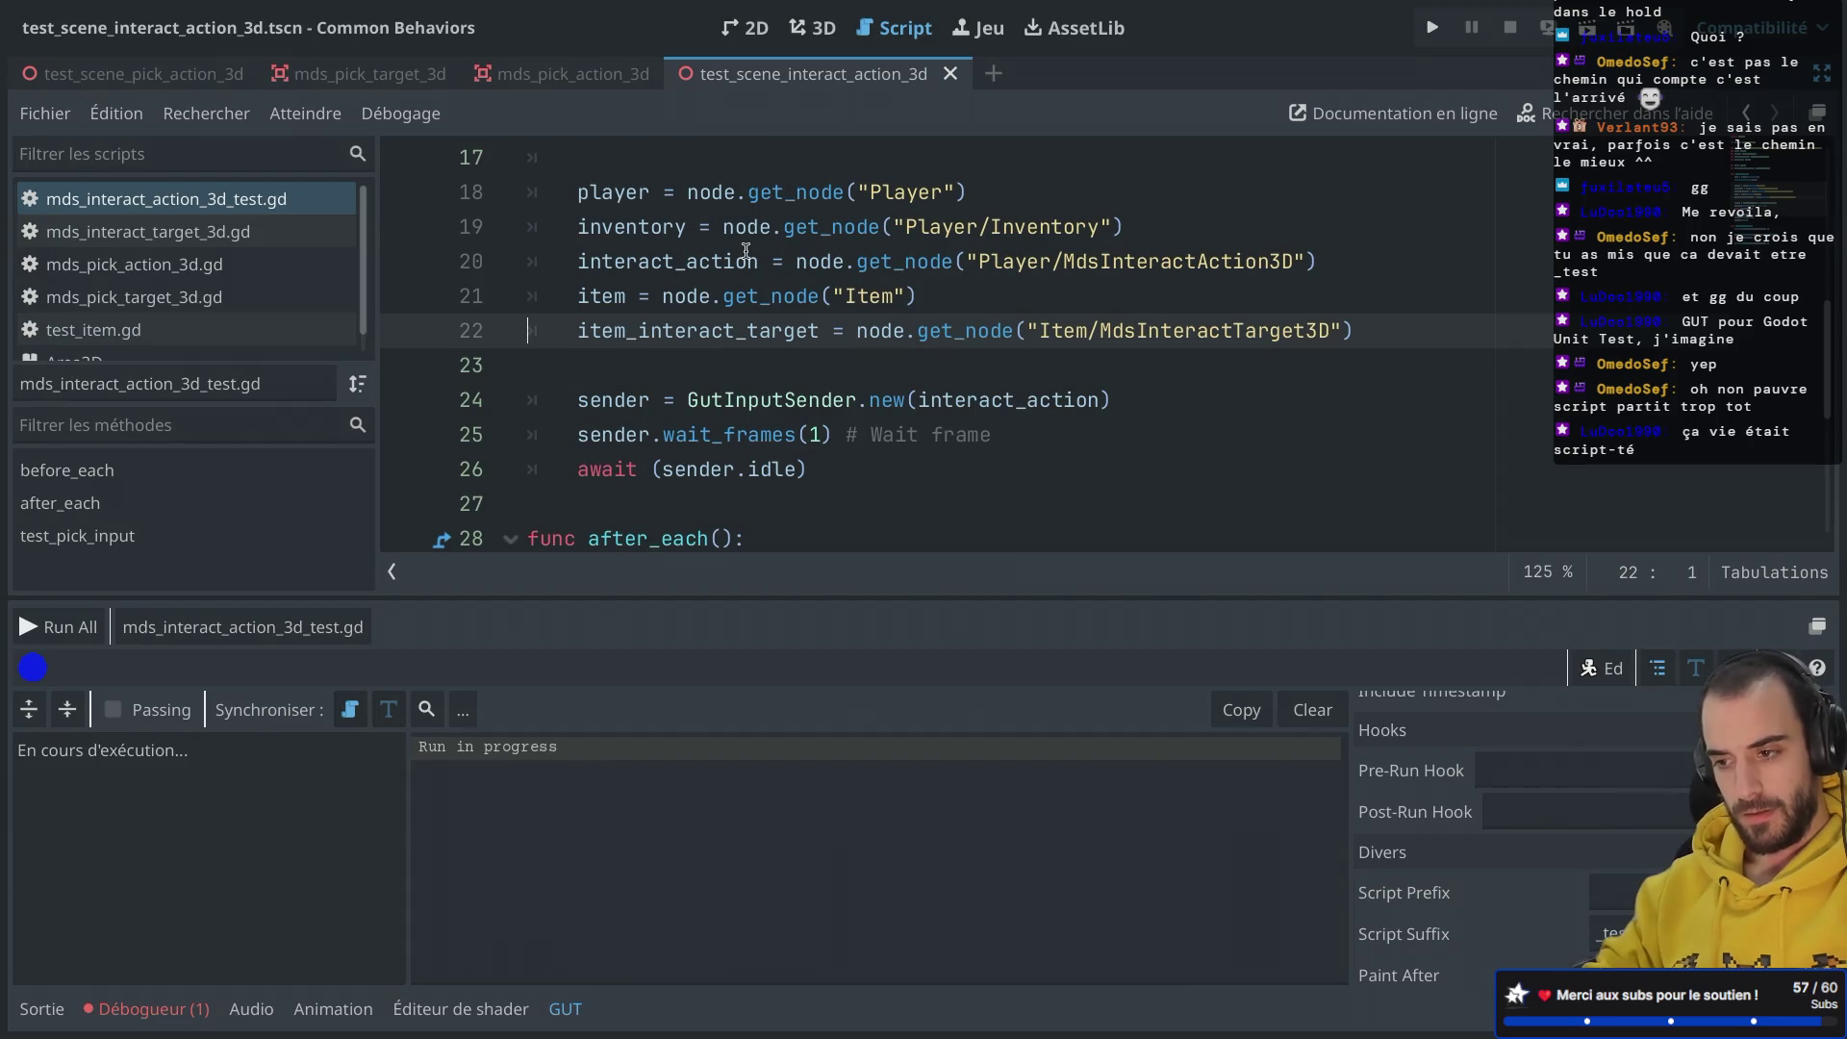
pyautogui.scroll(-1, 746, 252)
pyautogui.scroll(1, 760, 270)
pyautogui.click(980, 220)
pyautogui.scroll(1, 943, 206)
pyautogui.scroll(5, 943, 206)
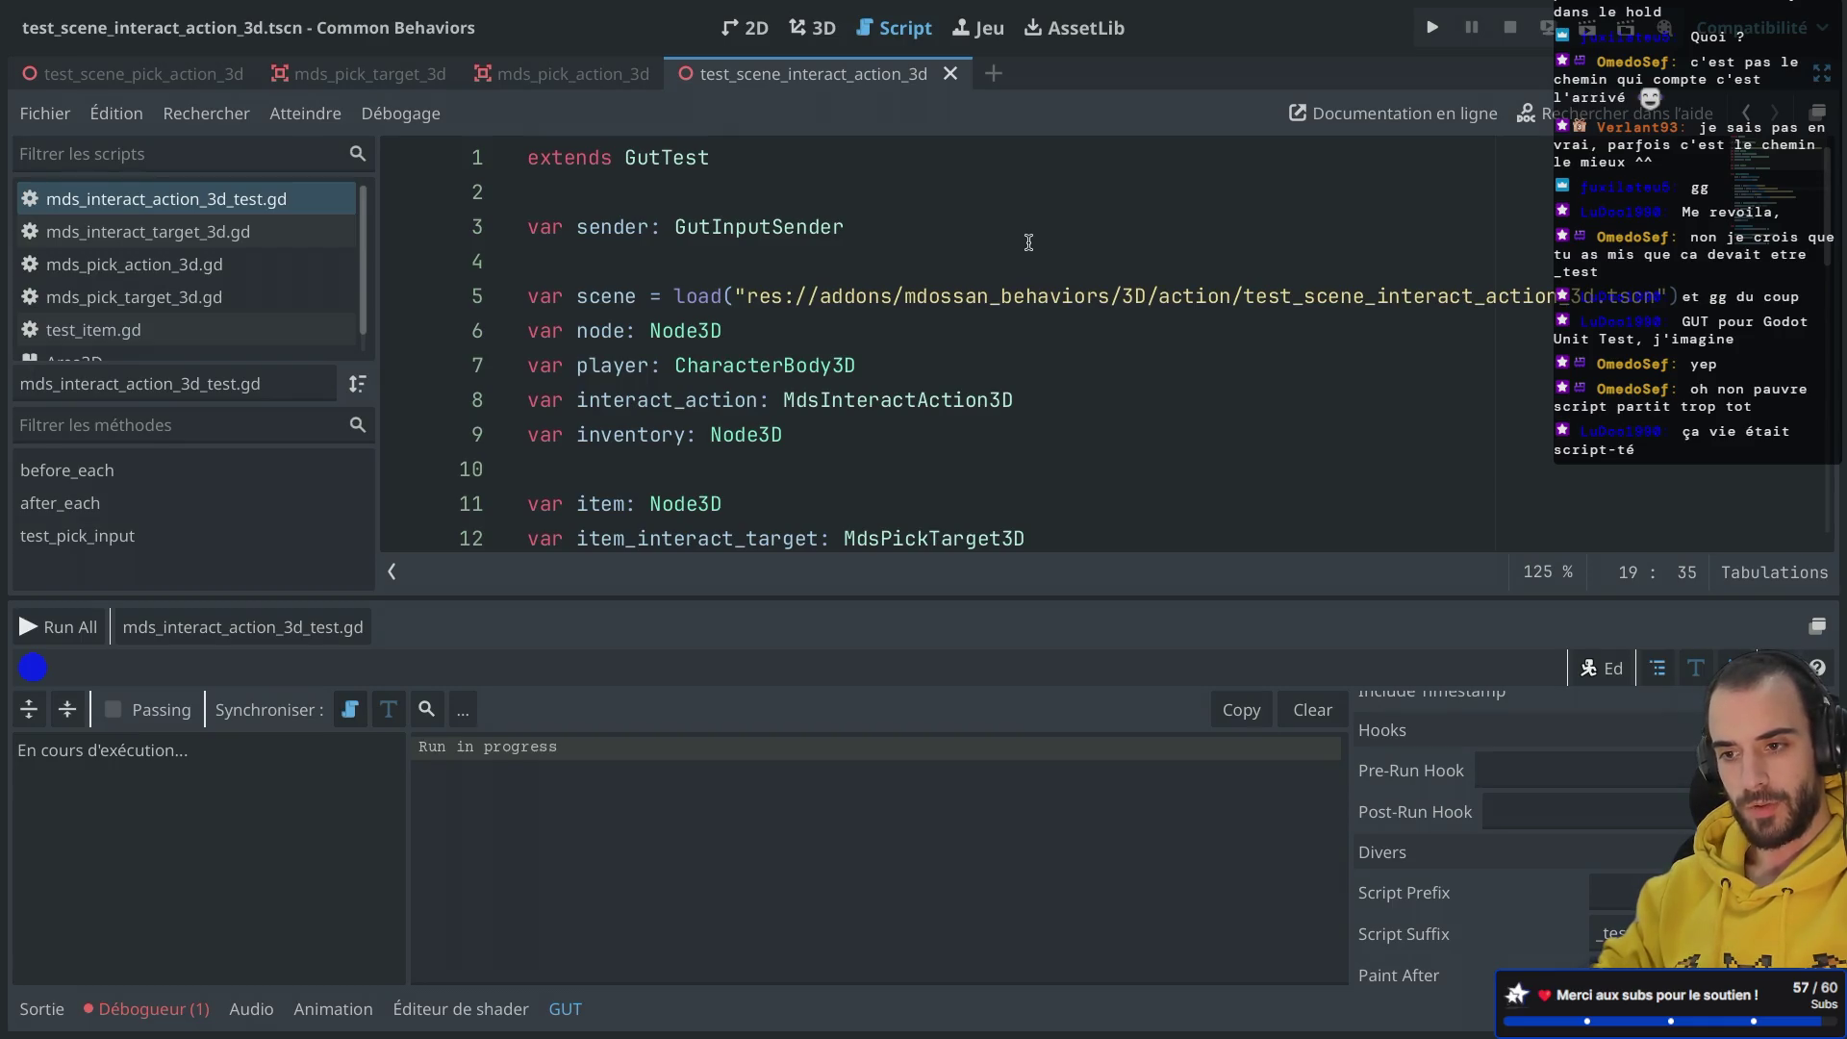
pyautogui.scroll(-5, 1070, 155)
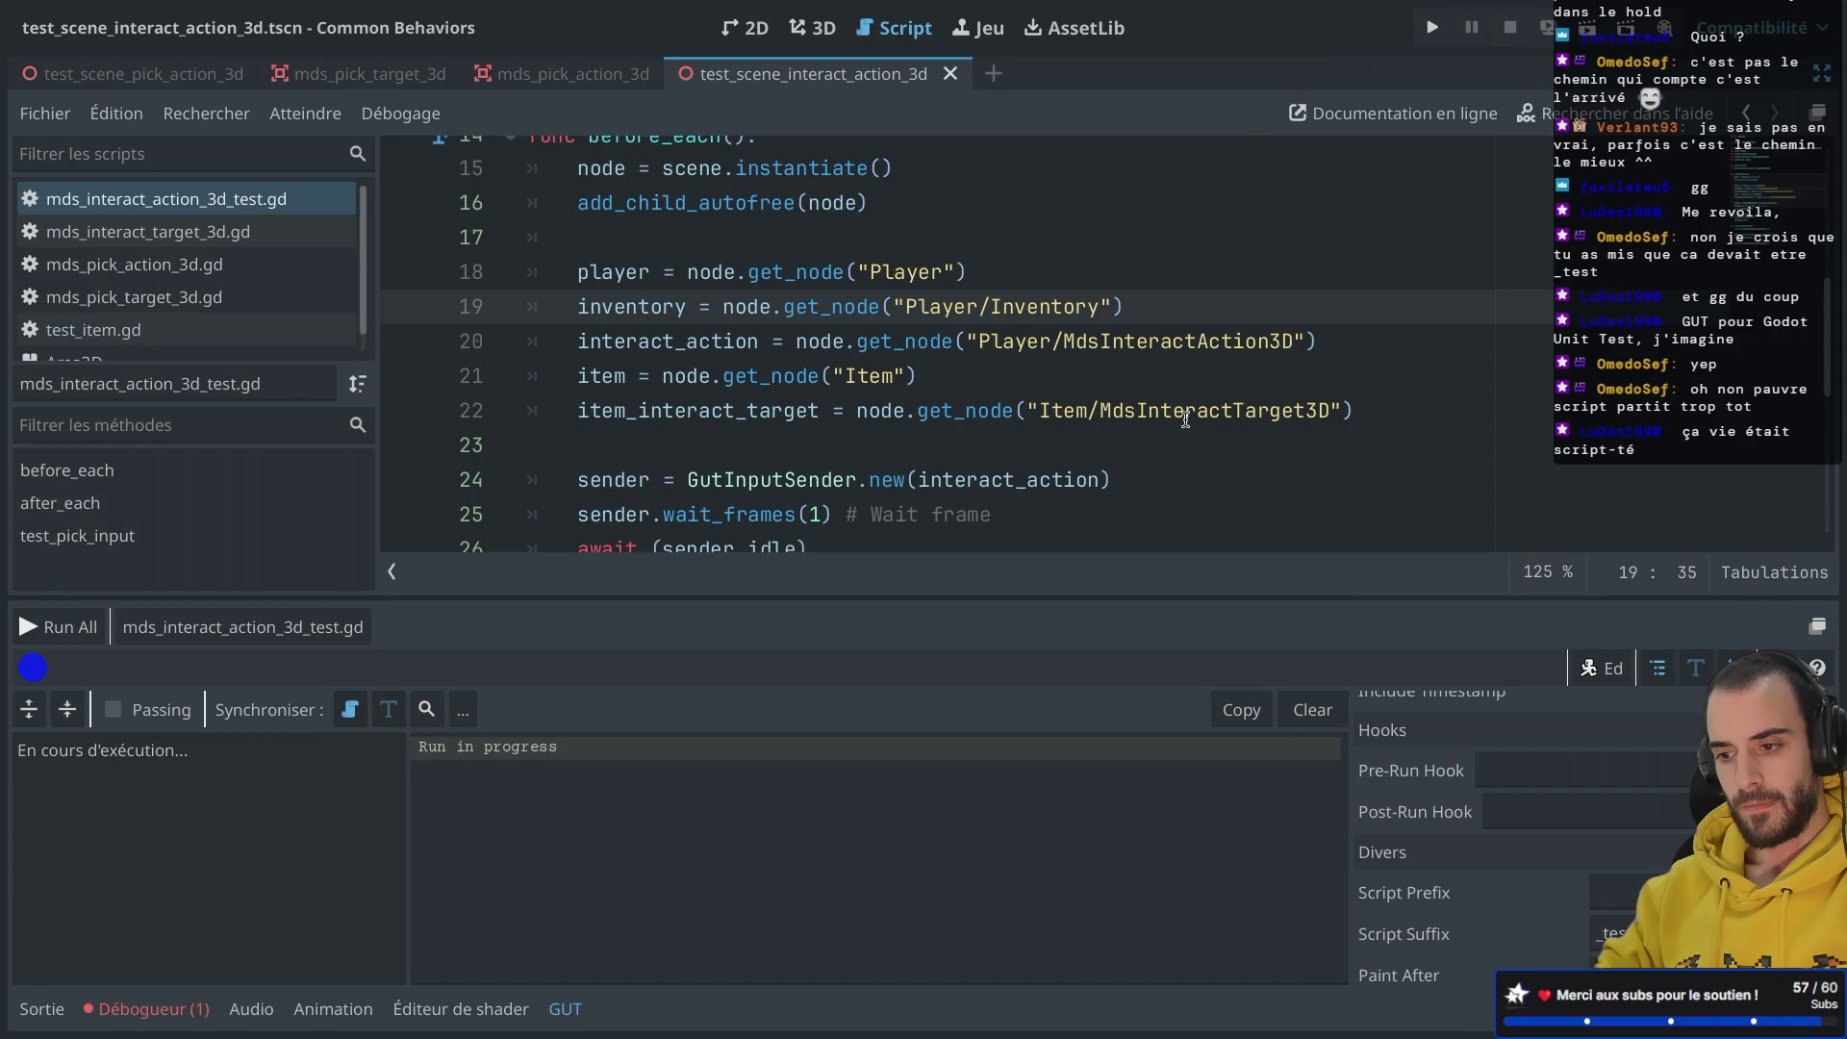
# Step: Toggle distraction-free mode so the script editor fills the window width
pyautogui.hotkey('ctrl', 'shift', 'F11')
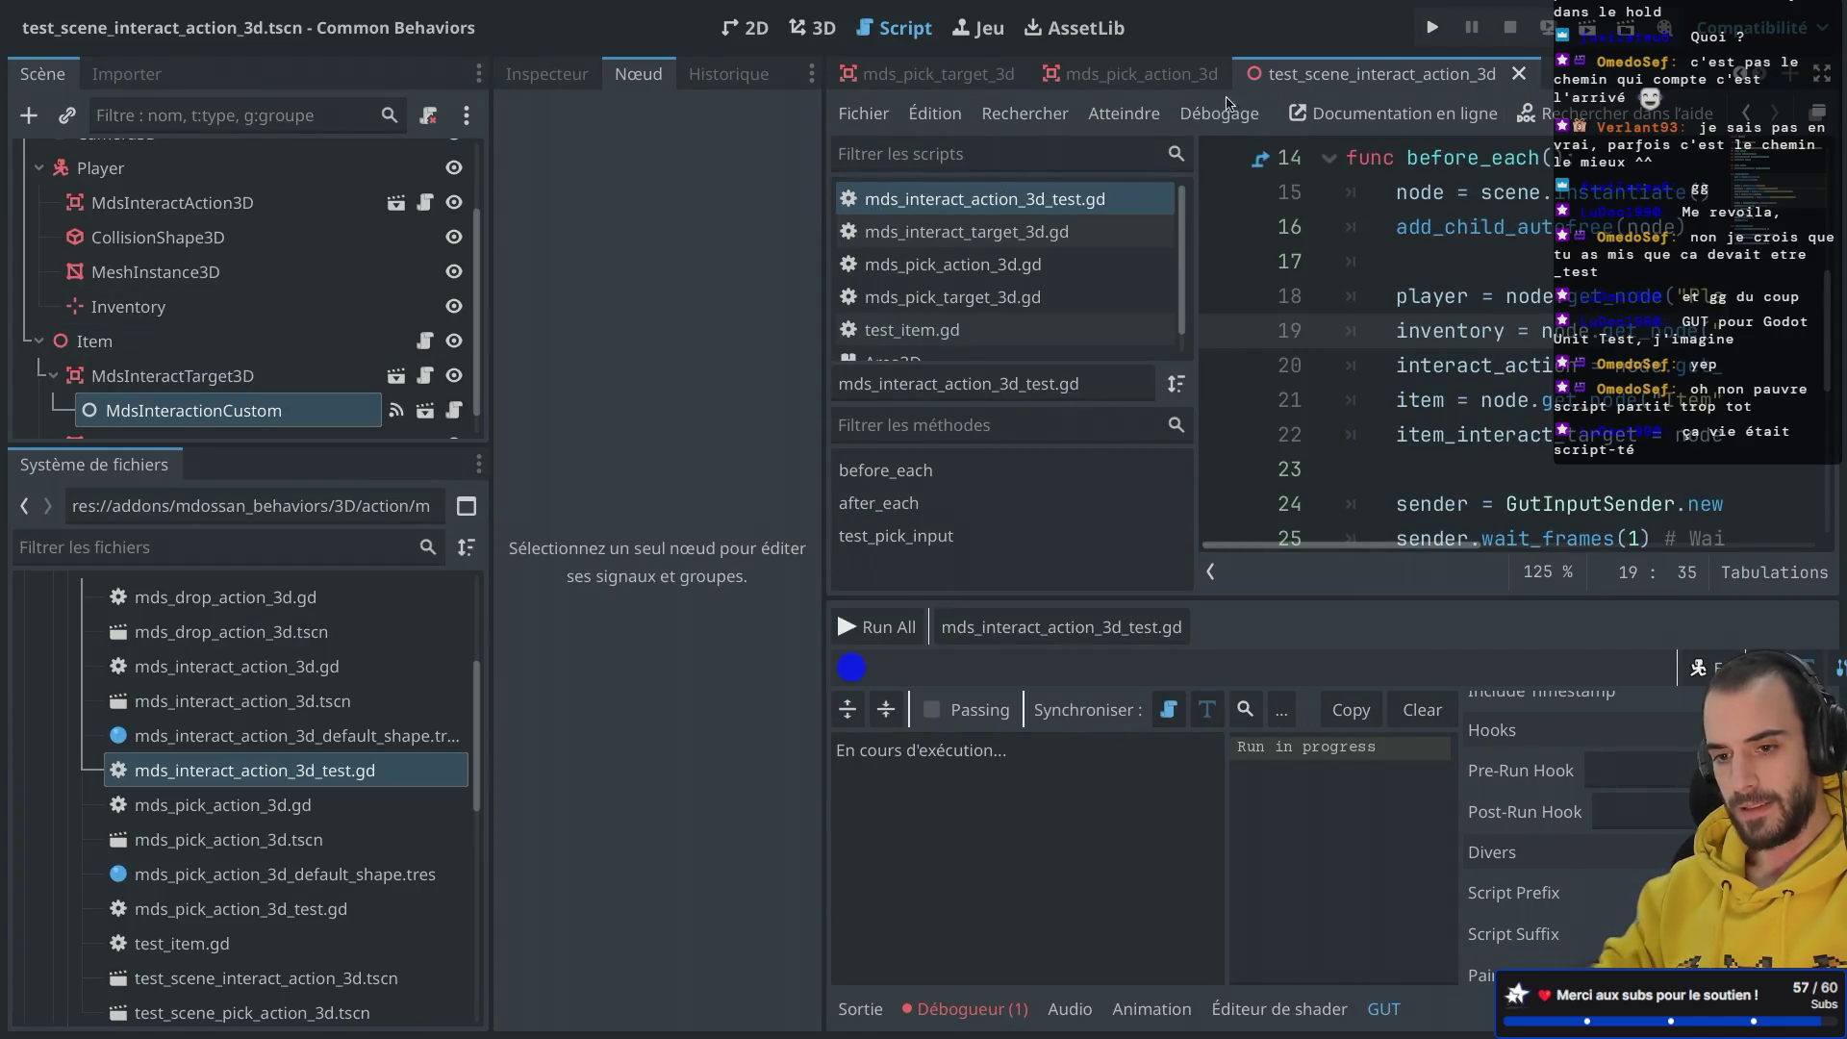
pyautogui.scroll(-1, 367, 379)
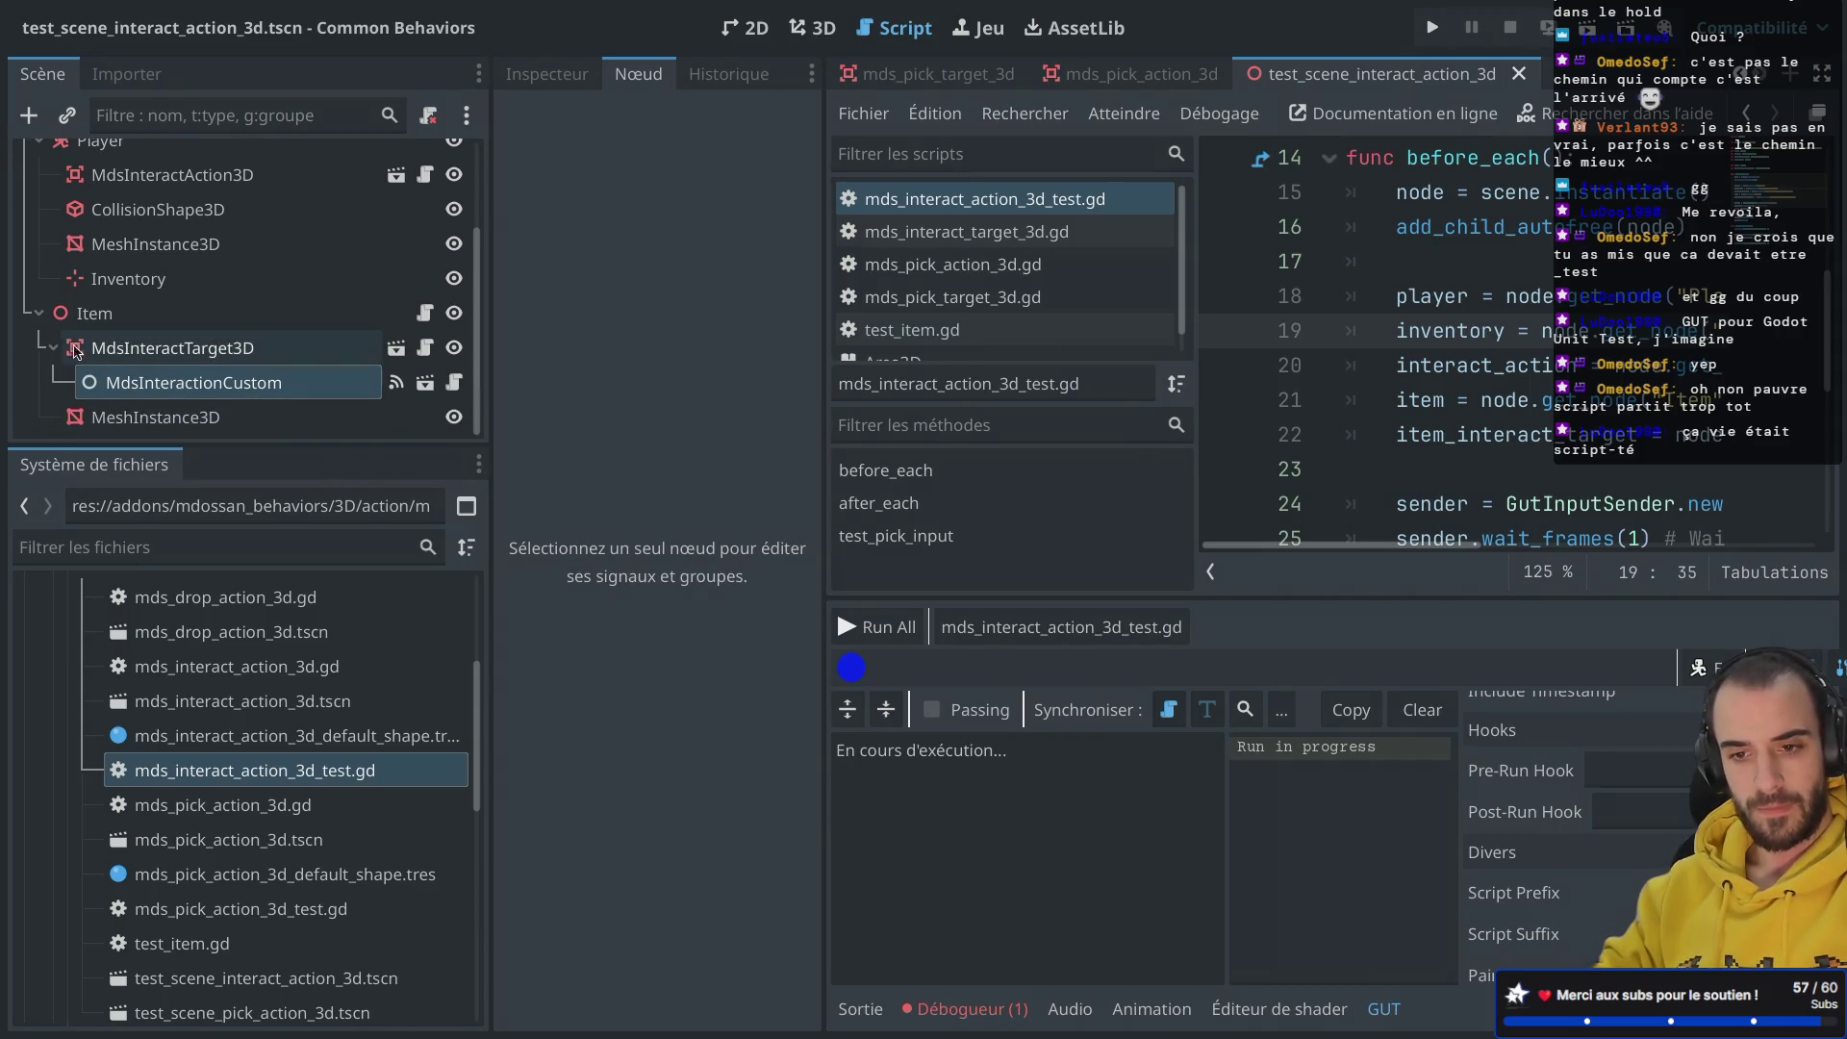
pyautogui.scroll(1, 55, 350)
pyautogui.hotkey('ctrl', 'shift', 'F11')
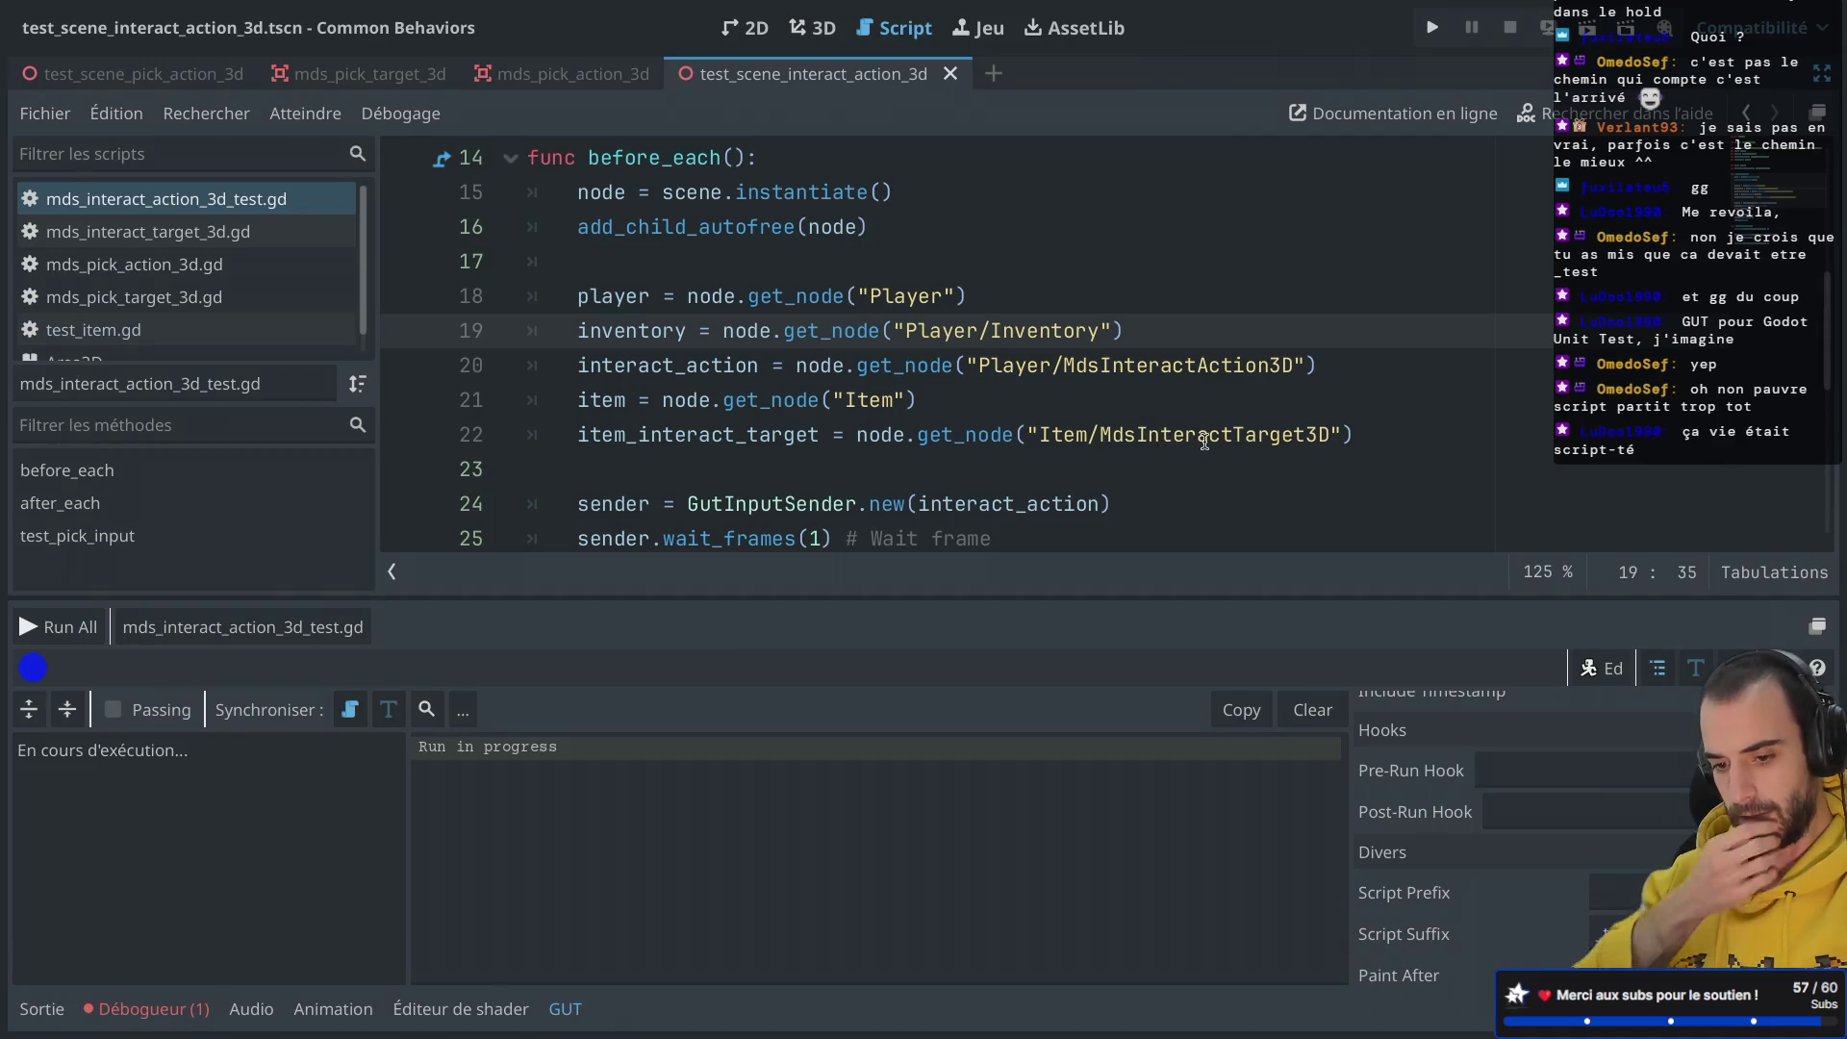
# Step: Show the Debugger's Errors list with the before_each type-assignment error
pyautogui.click(146, 1005)
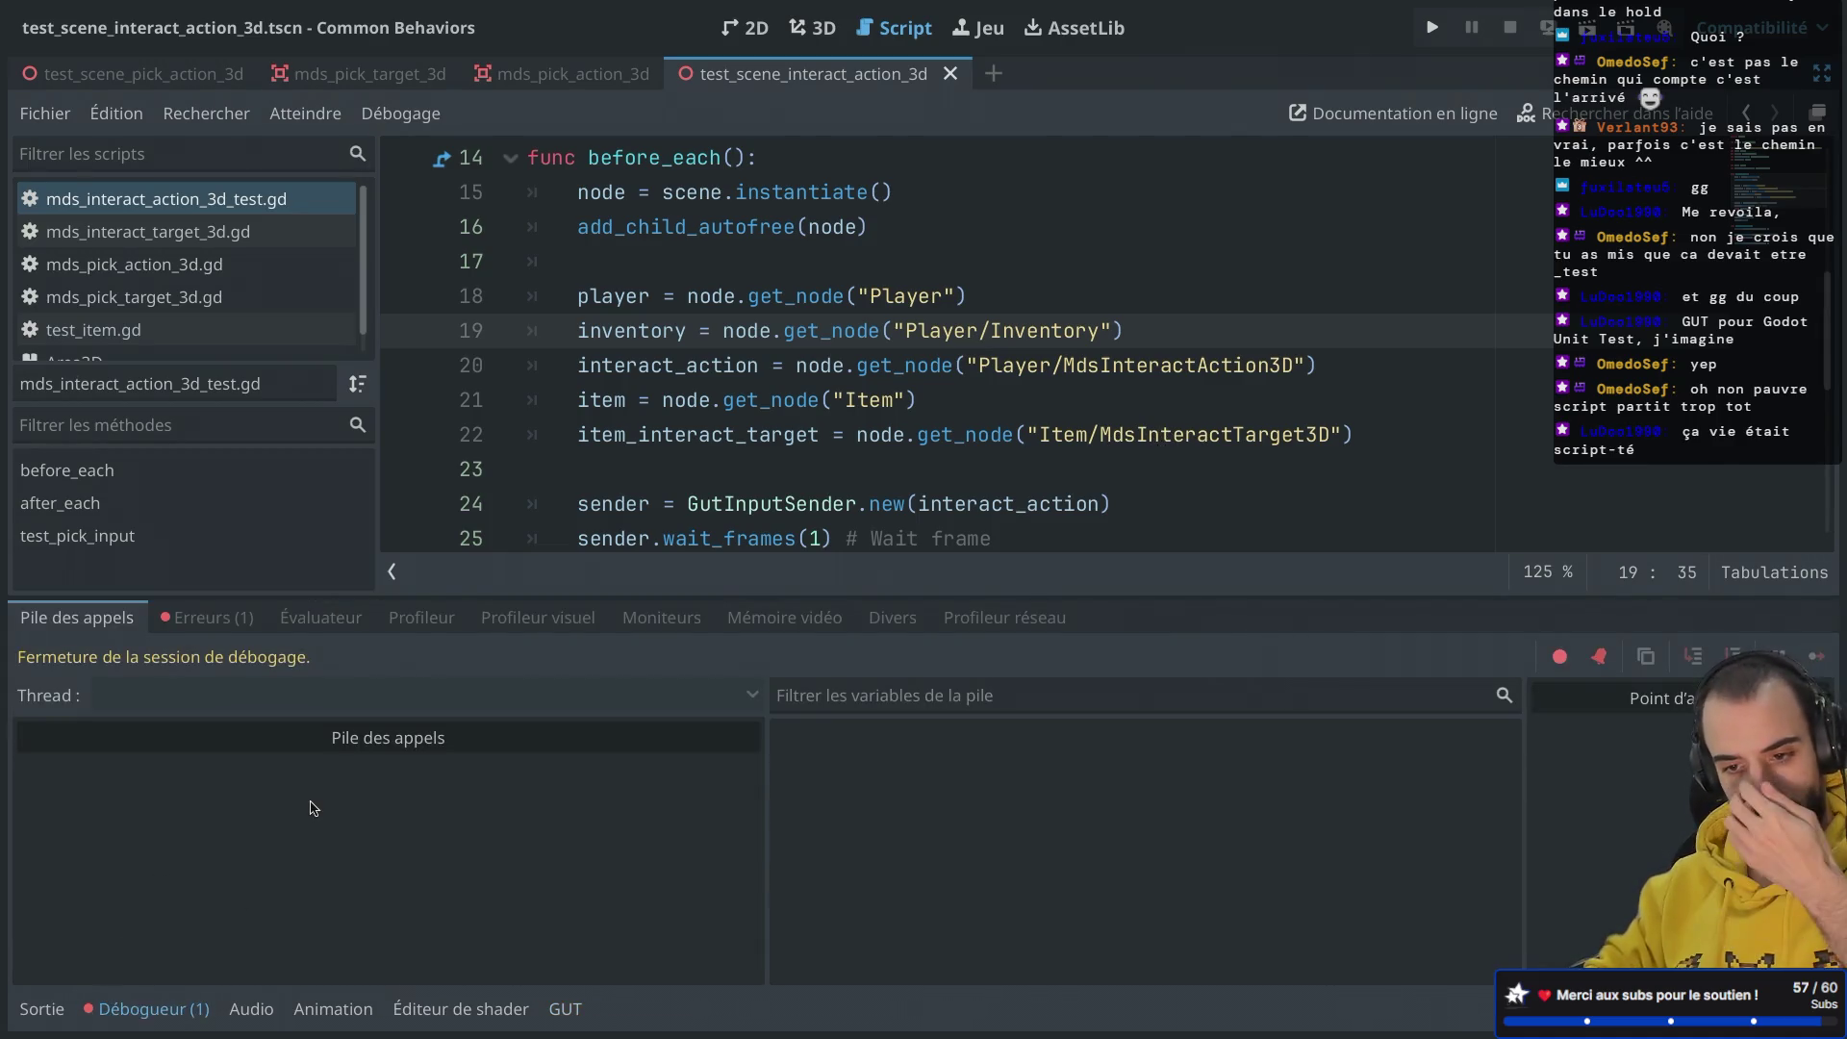
pyautogui.click(208, 616)
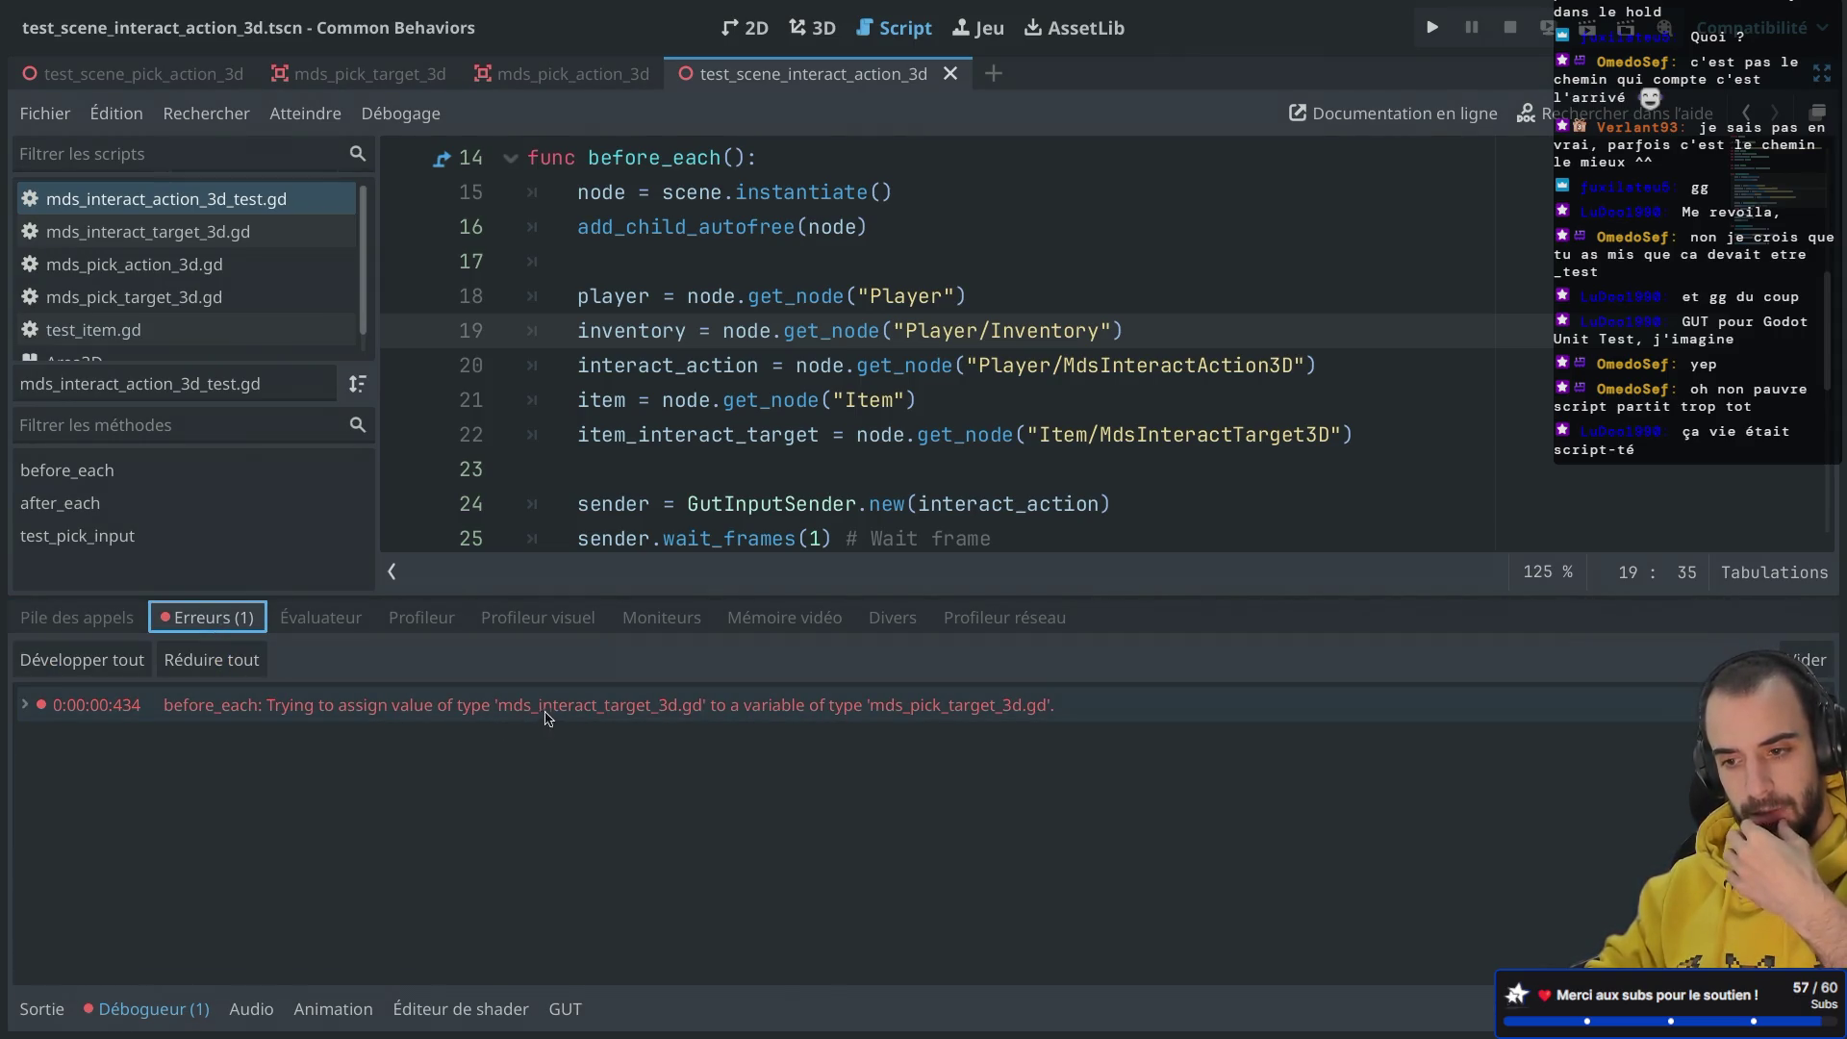
pyautogui.scroll(3, 902, 292)
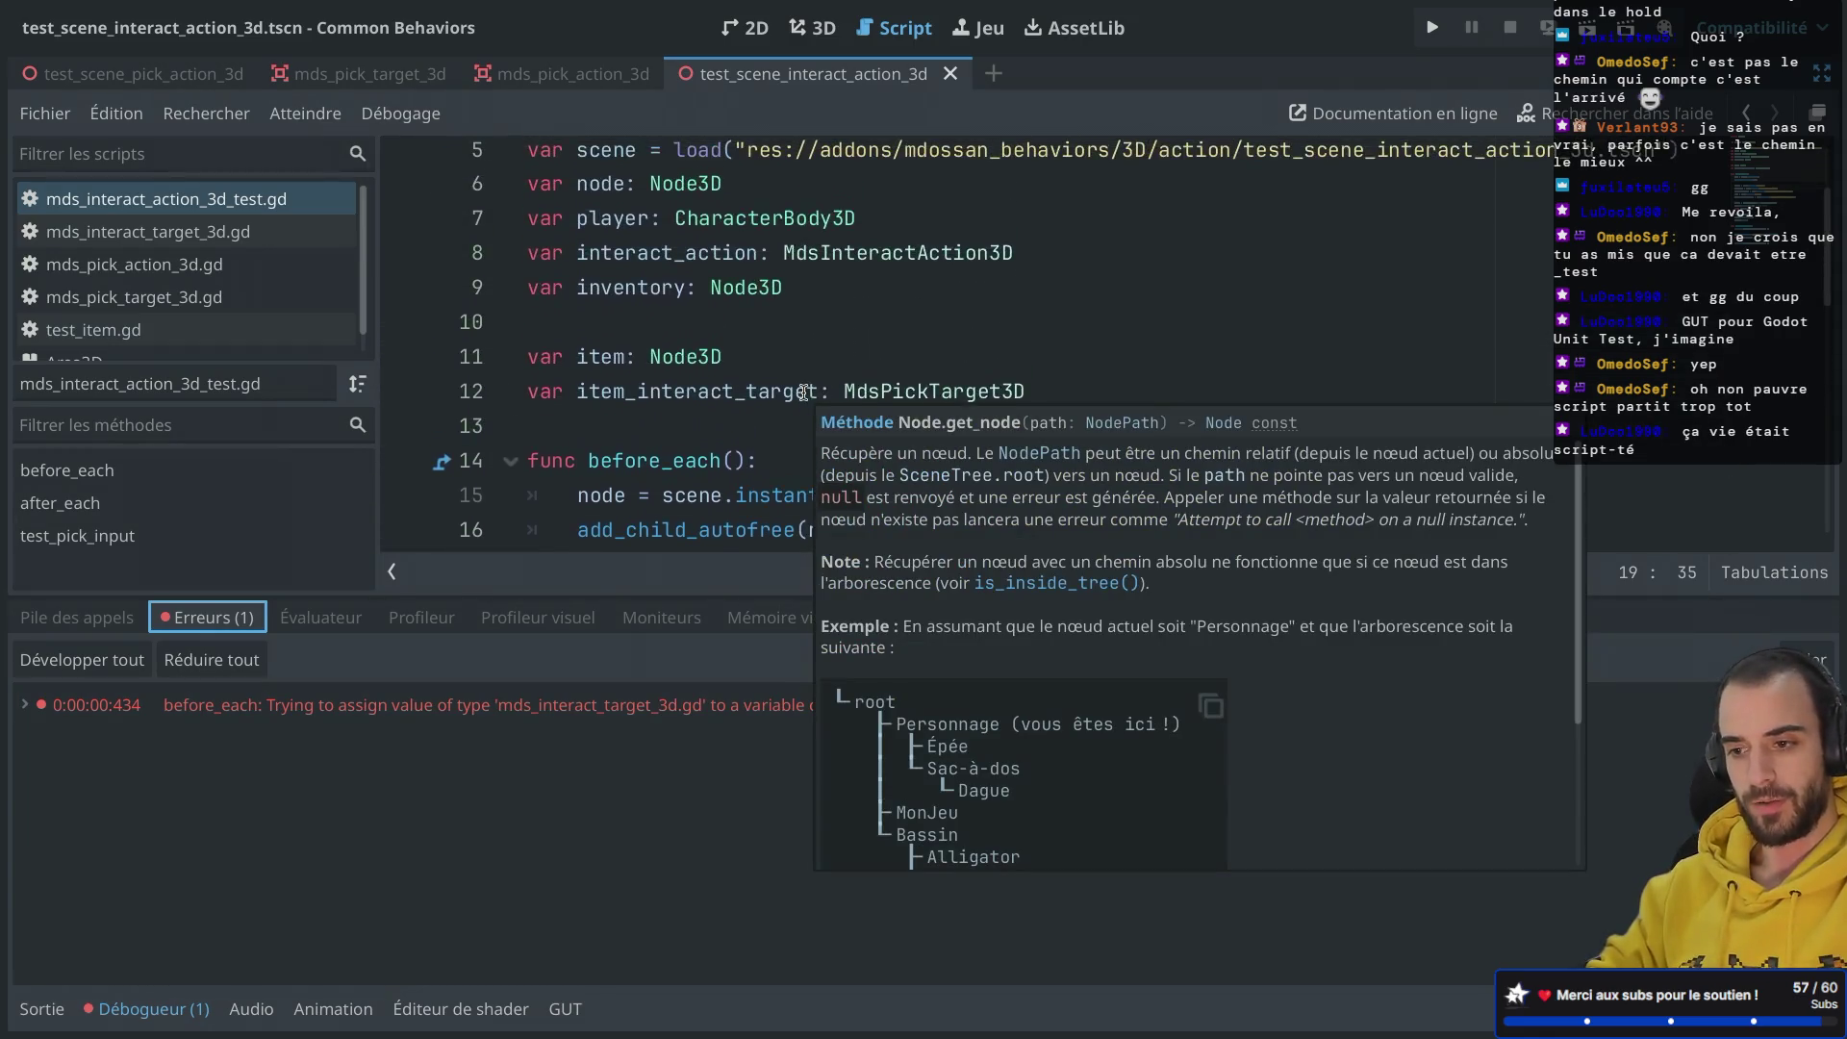
# Step: Retype item_interact_target on line 12 as MdsInteractTarget3D and save
pyautogui.click(929, 397)
pyautogui.press('BackSpace')
pyautogui.press('BackSpace')
pyautogui.press('BackSpace')
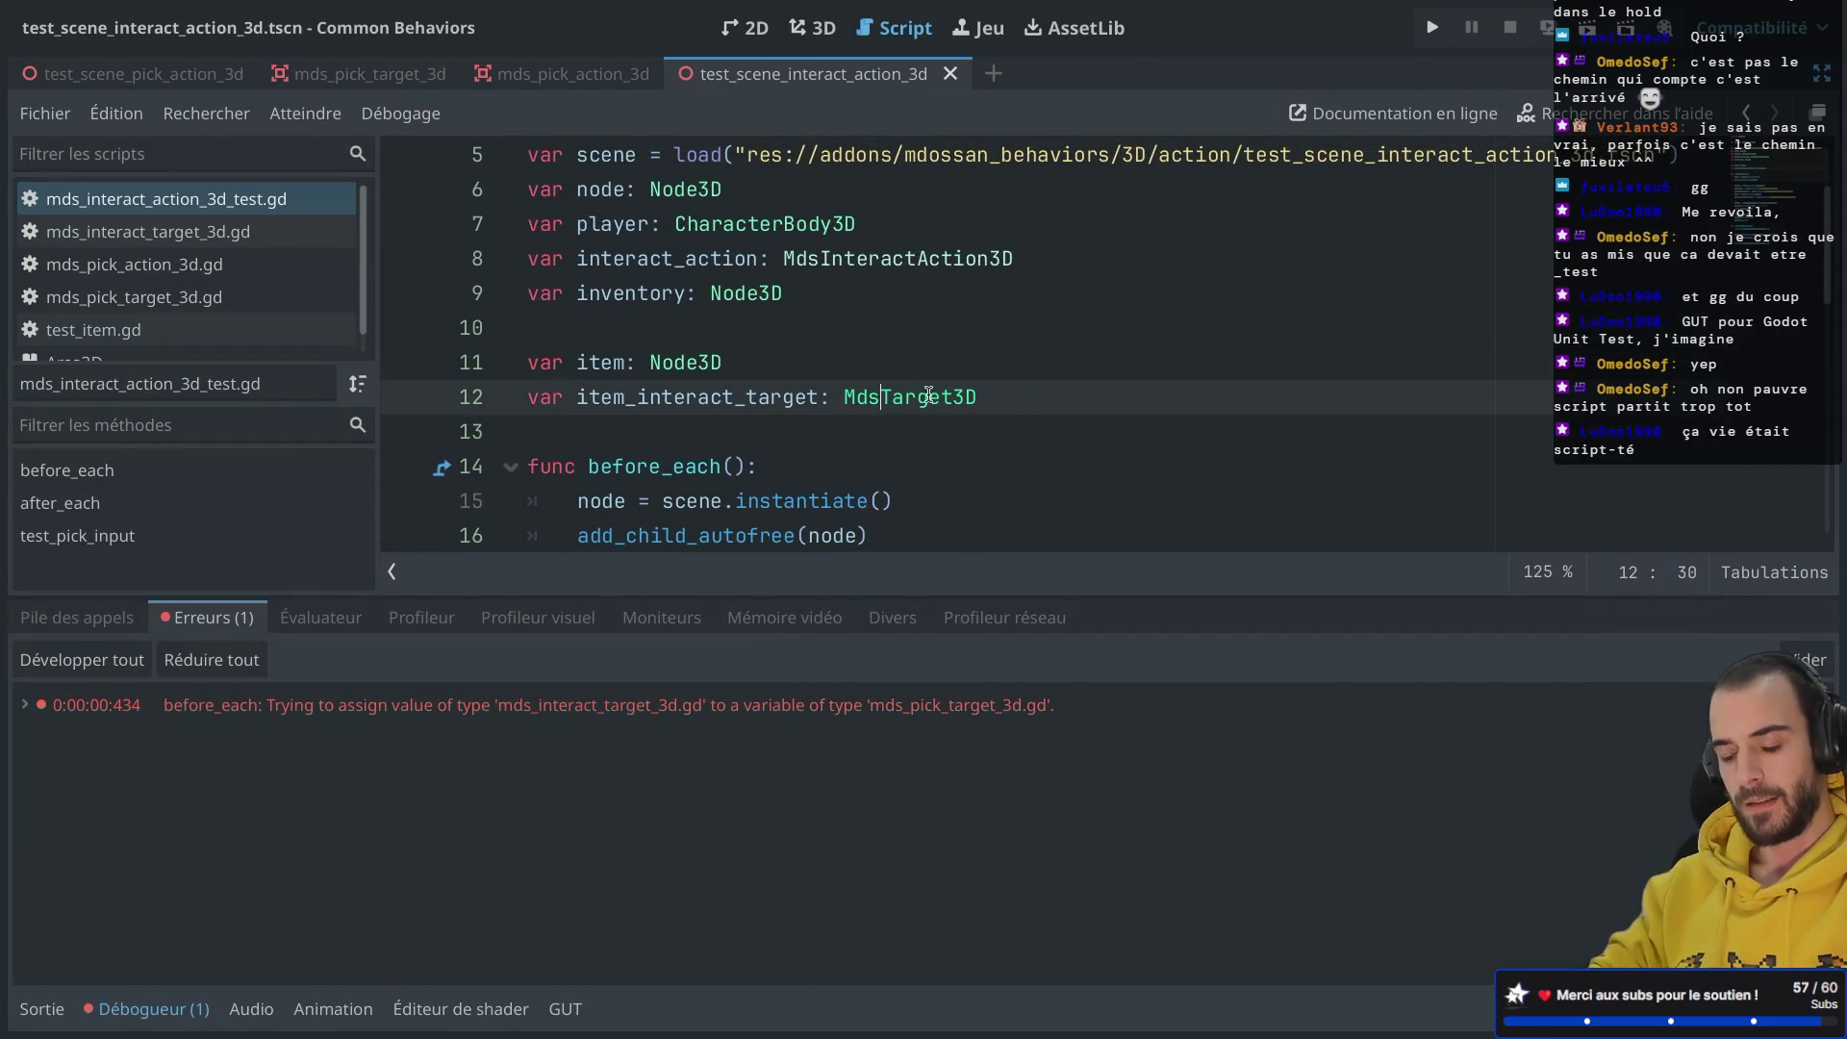
pyautogui.write('Interact')
pyautogui.hotkey('ctrl', 's')
pyautogui.click(938, 342)
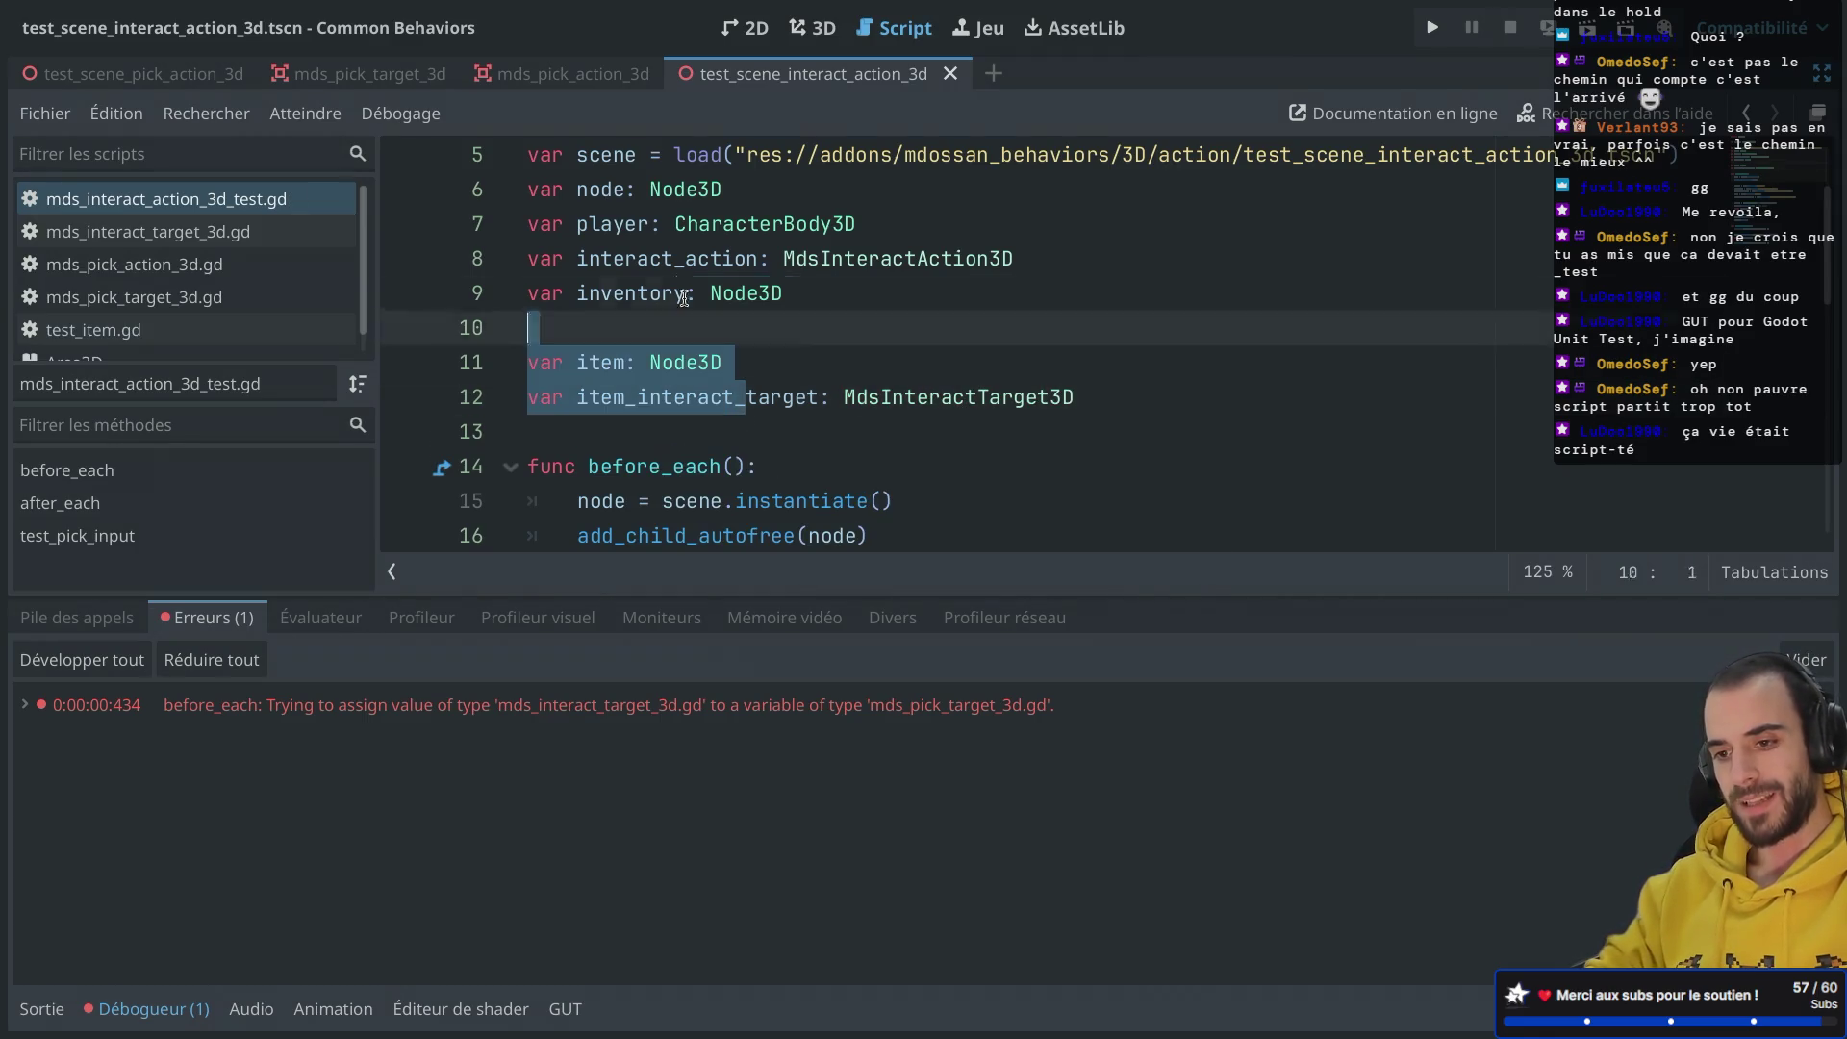
pyautogui.click(847, 362)
pyautogui.scroll(3, 847, 285)
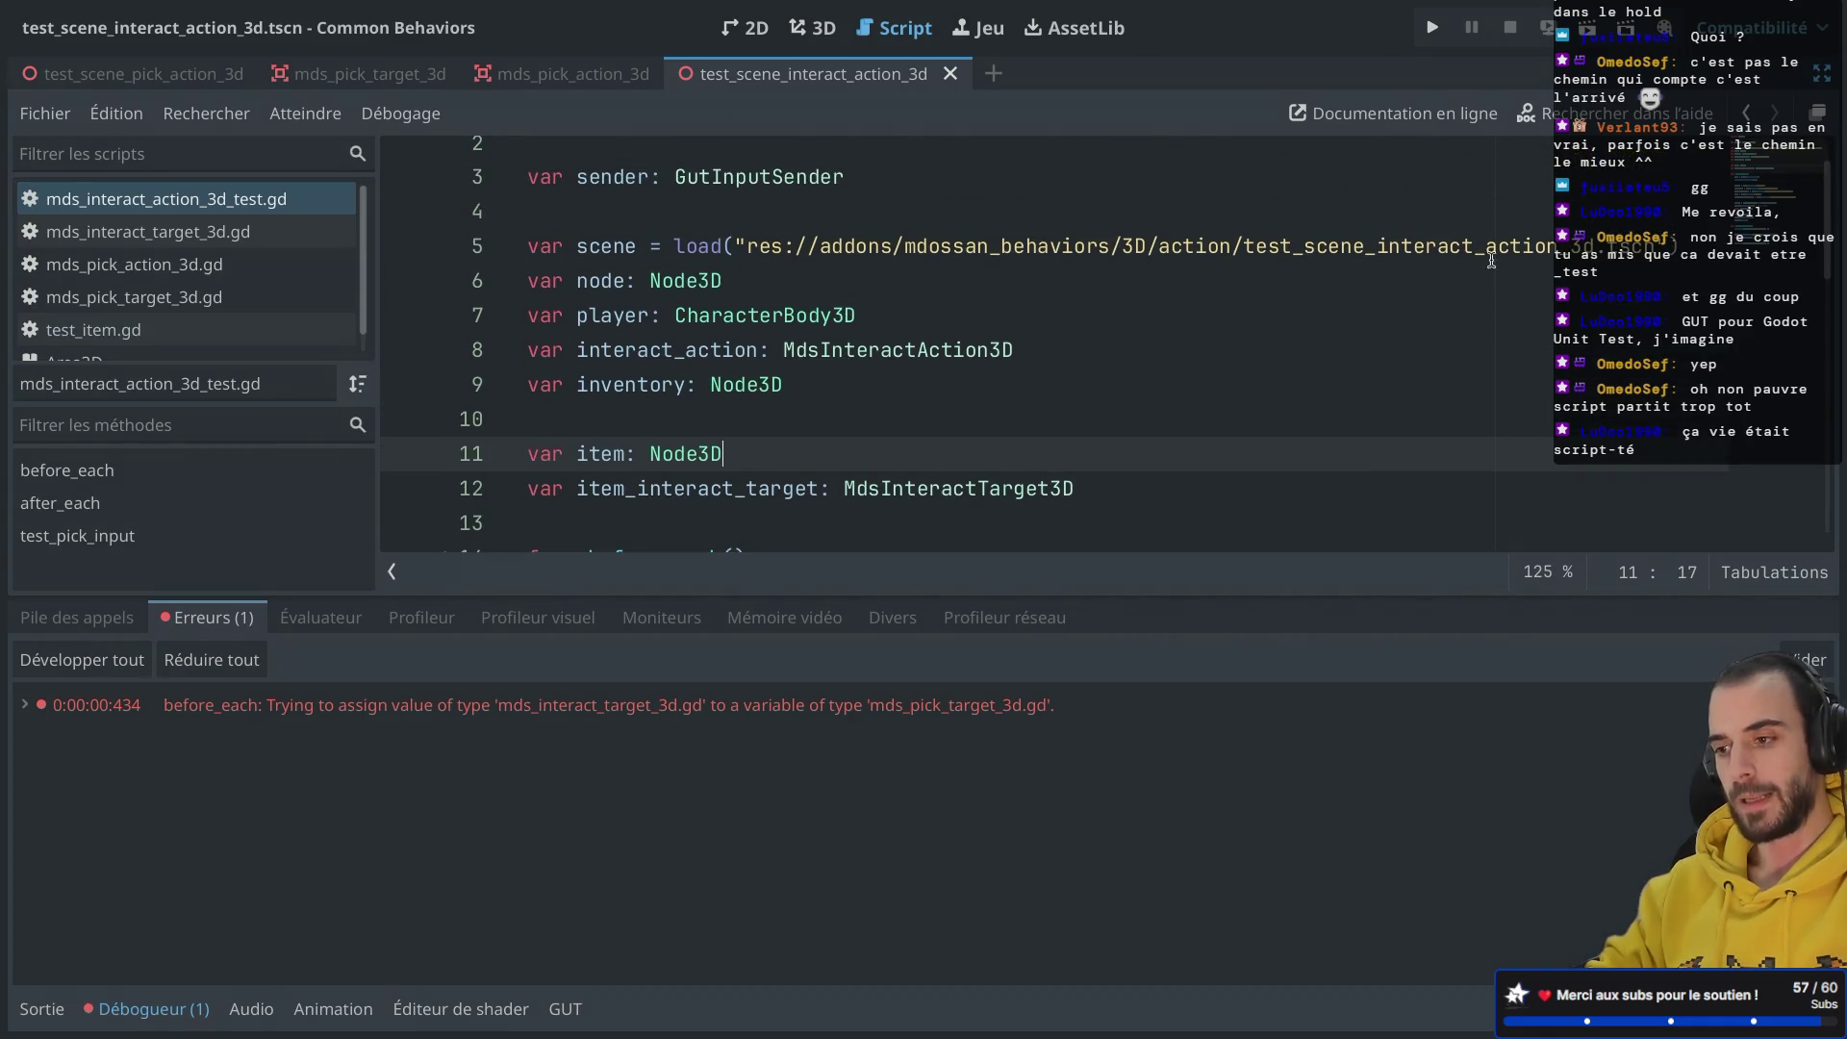
# Step: Run all GUT tests: six pass, test_pick_input fails at line 33
pyautogui.click(1117, 359)
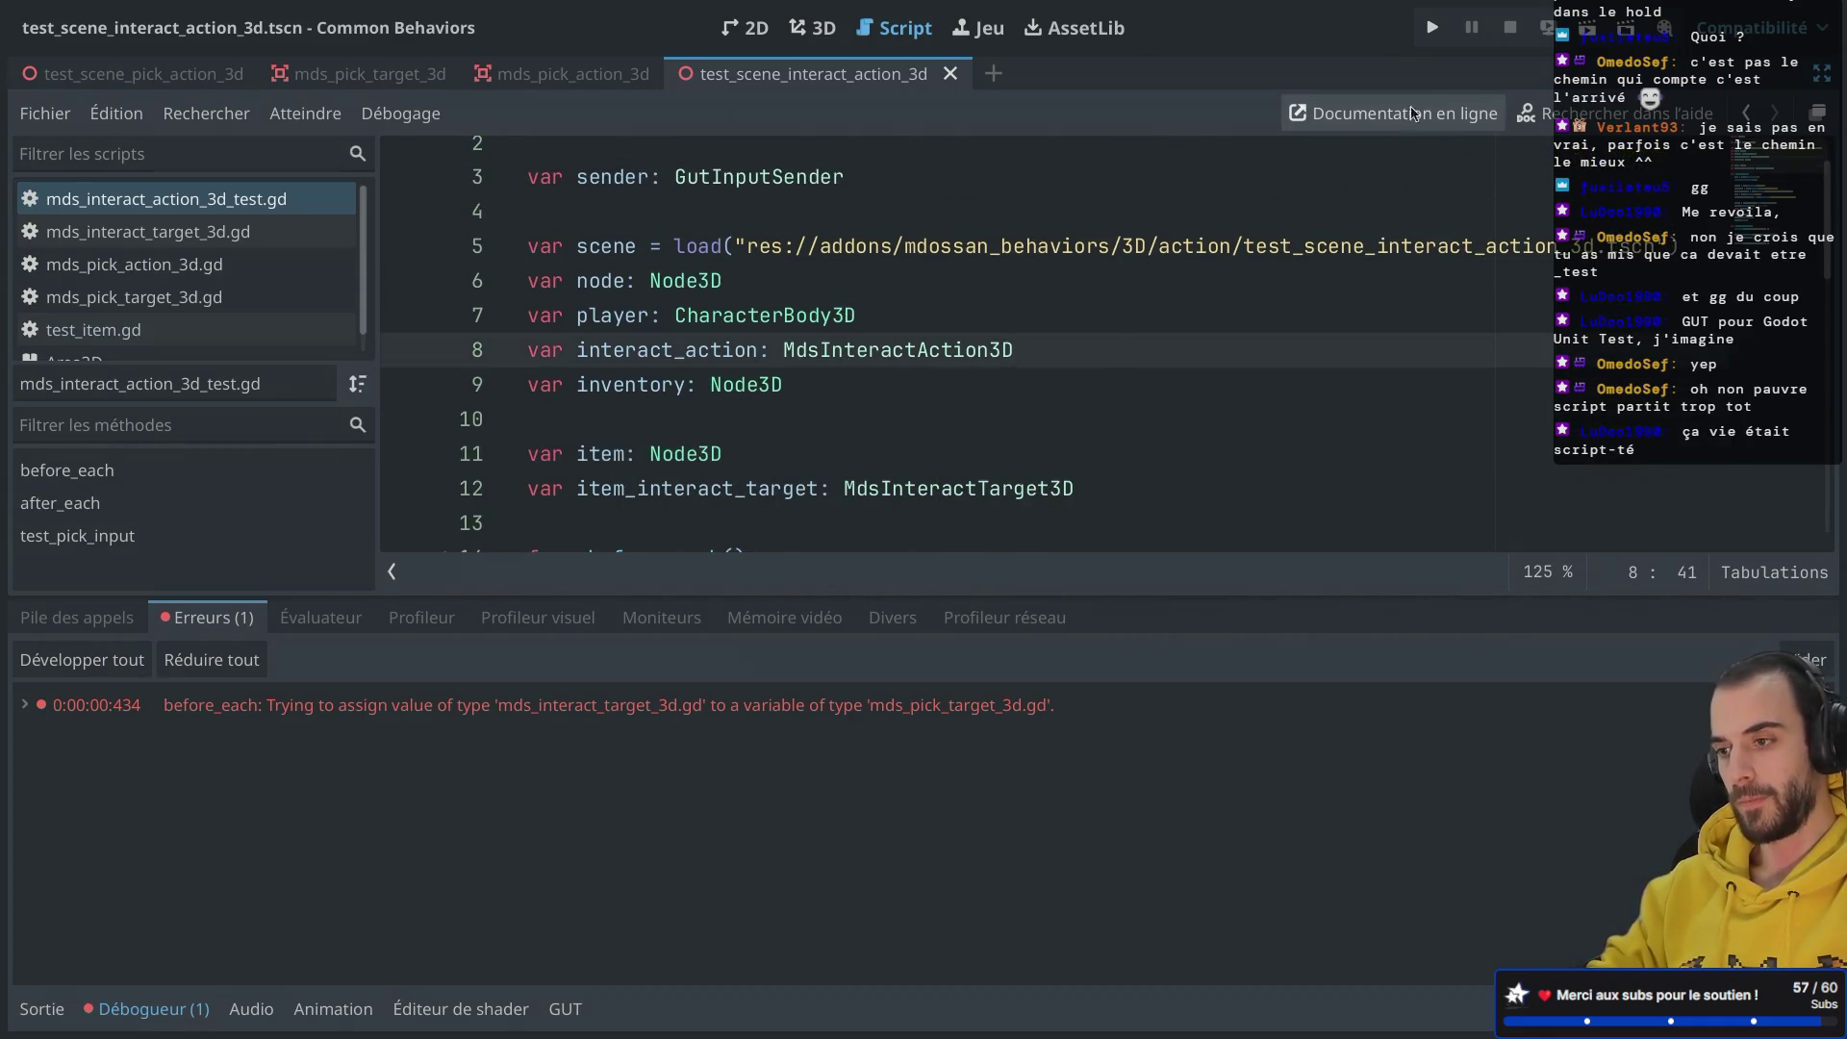
pyautogui.click(566, 1009)
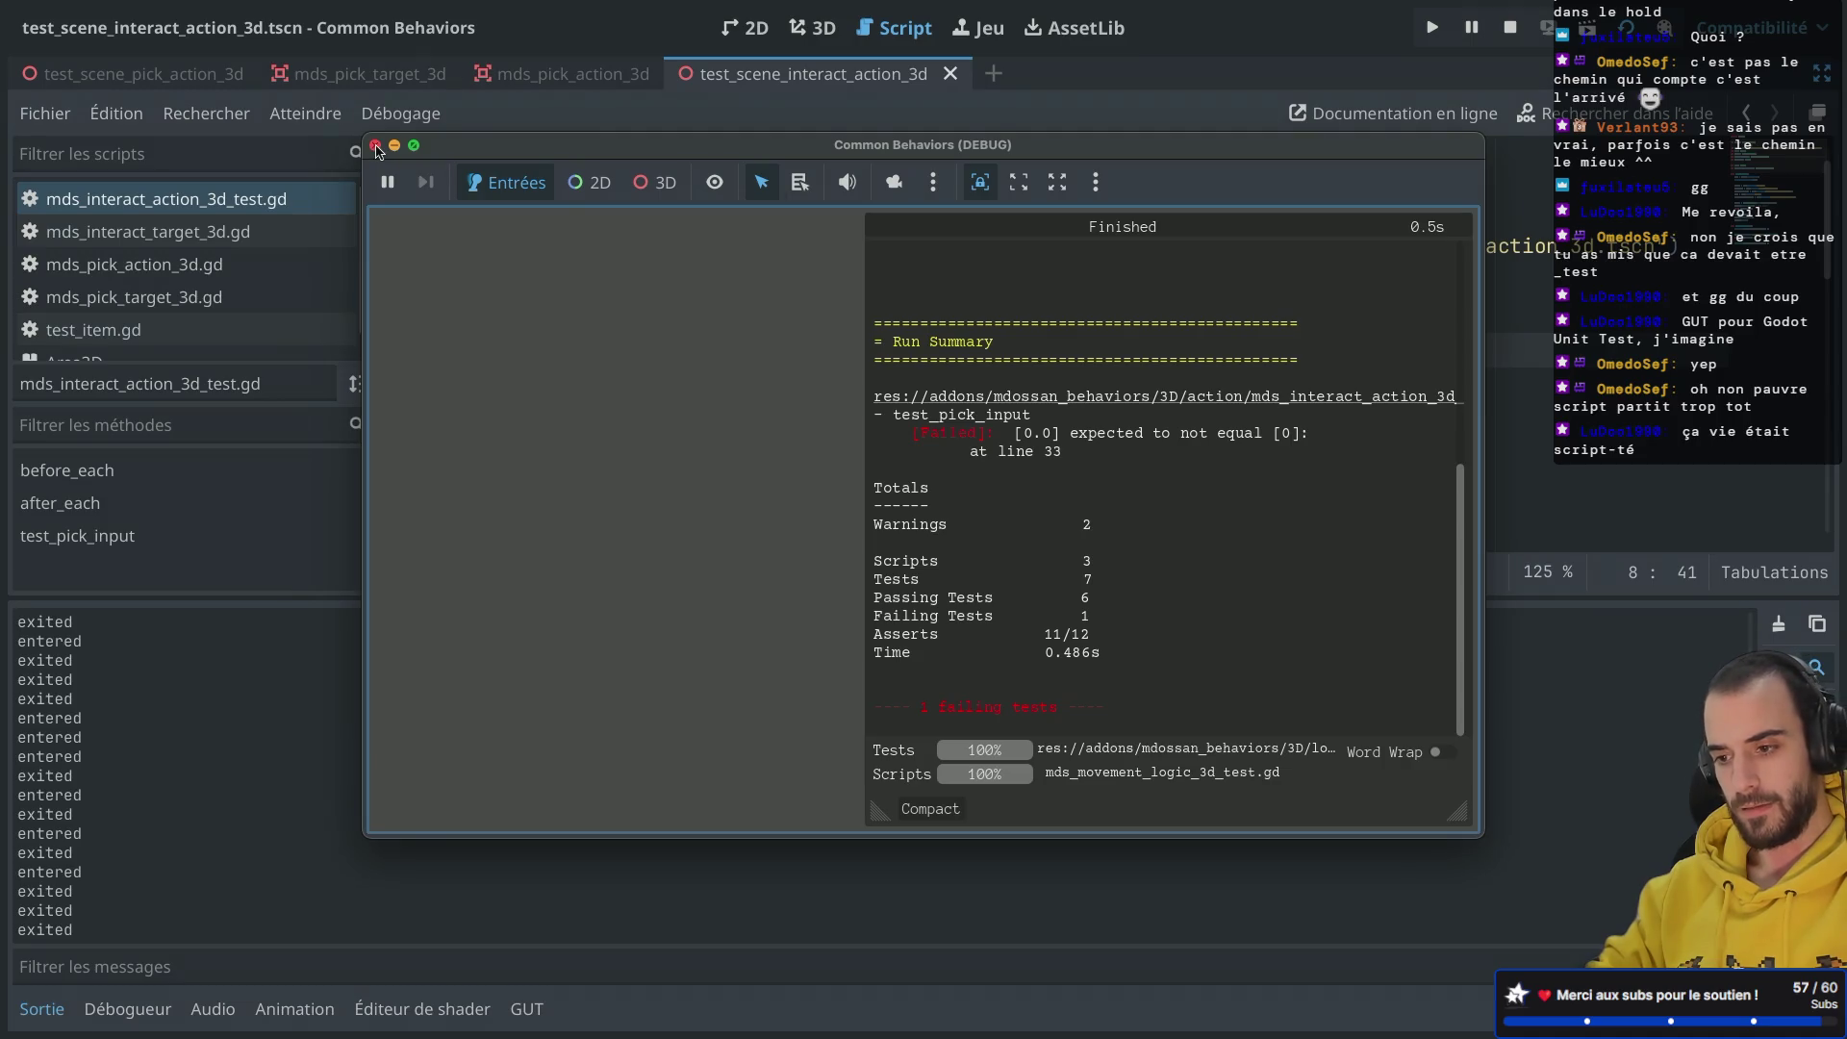
pyautogui.scroll(5, 1127, 434)
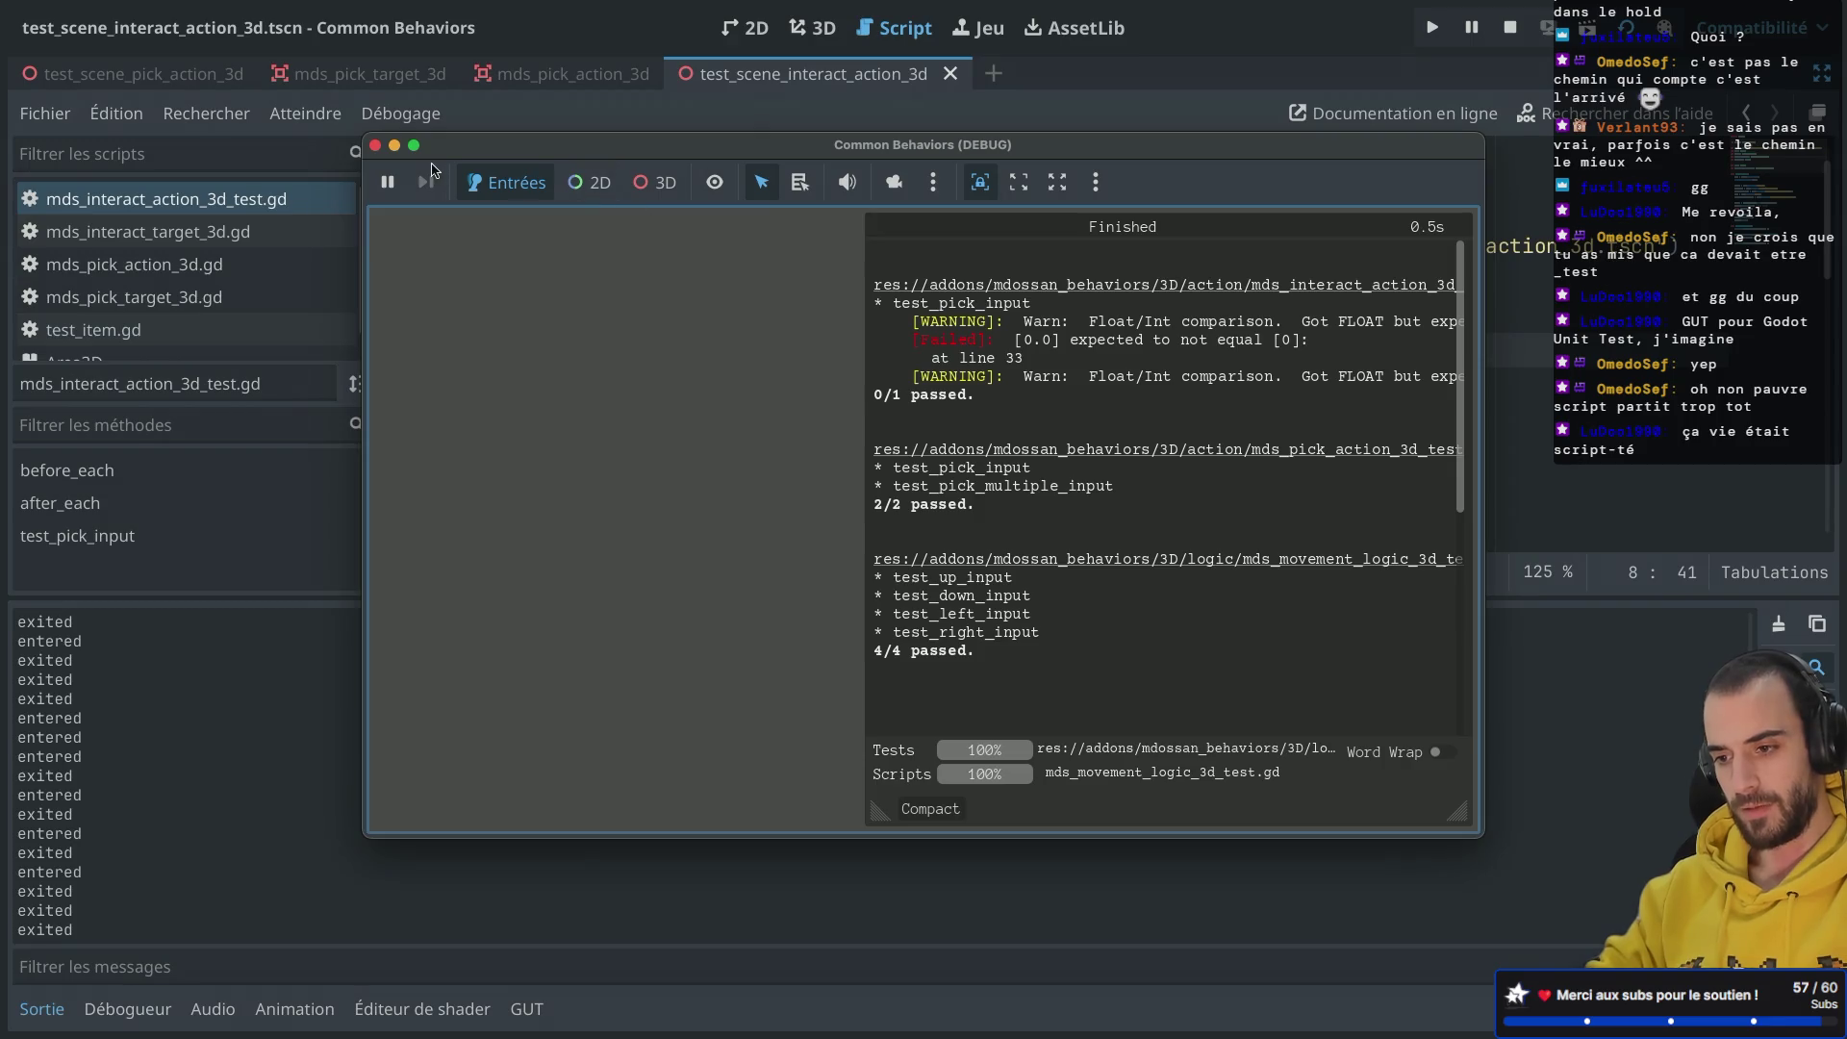
pyautogui.click(375, 146)
pyautogui.scroll(-9, 966, 407)
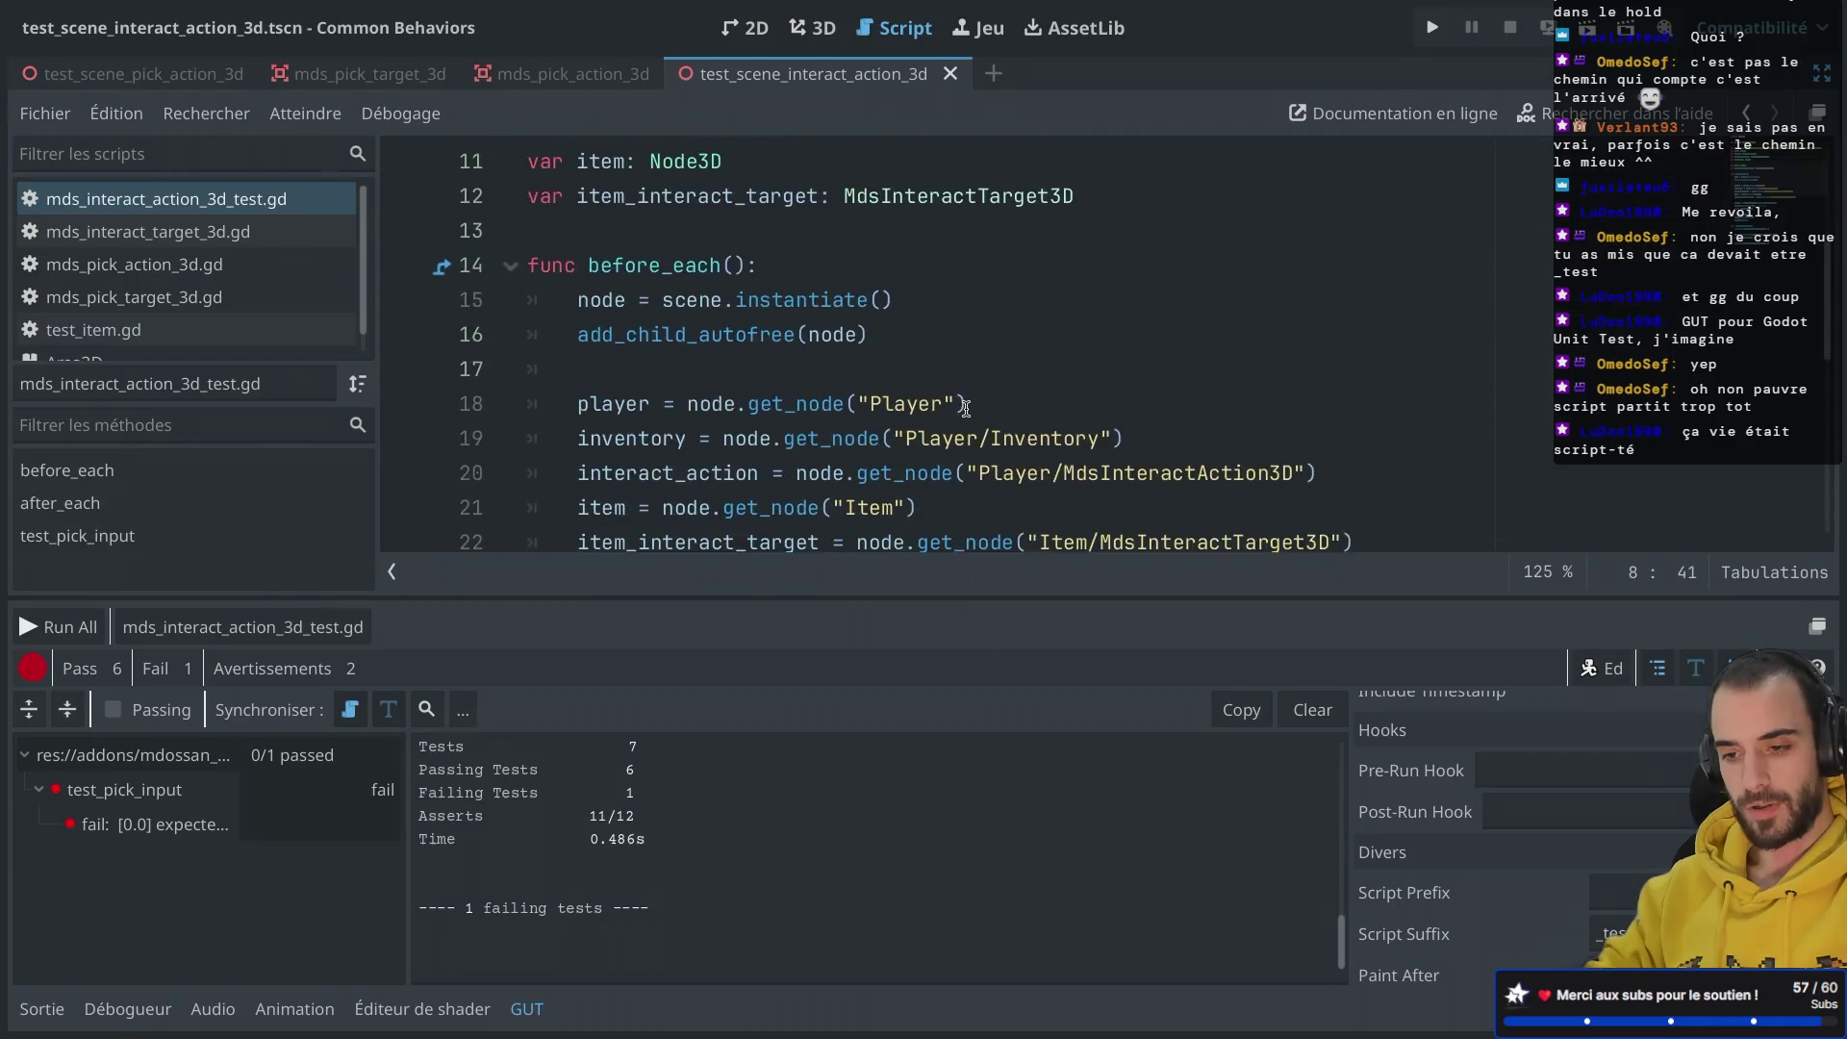
# Step: Rename the test function test_pick_input to test_interact_input
pyautogui.click(699, 265)
pyautogui.press('BackSpace')
pyautogui.press('BackSpace')
pyautogui.press('BackSpace')
pyautogui.write('interact_input():')
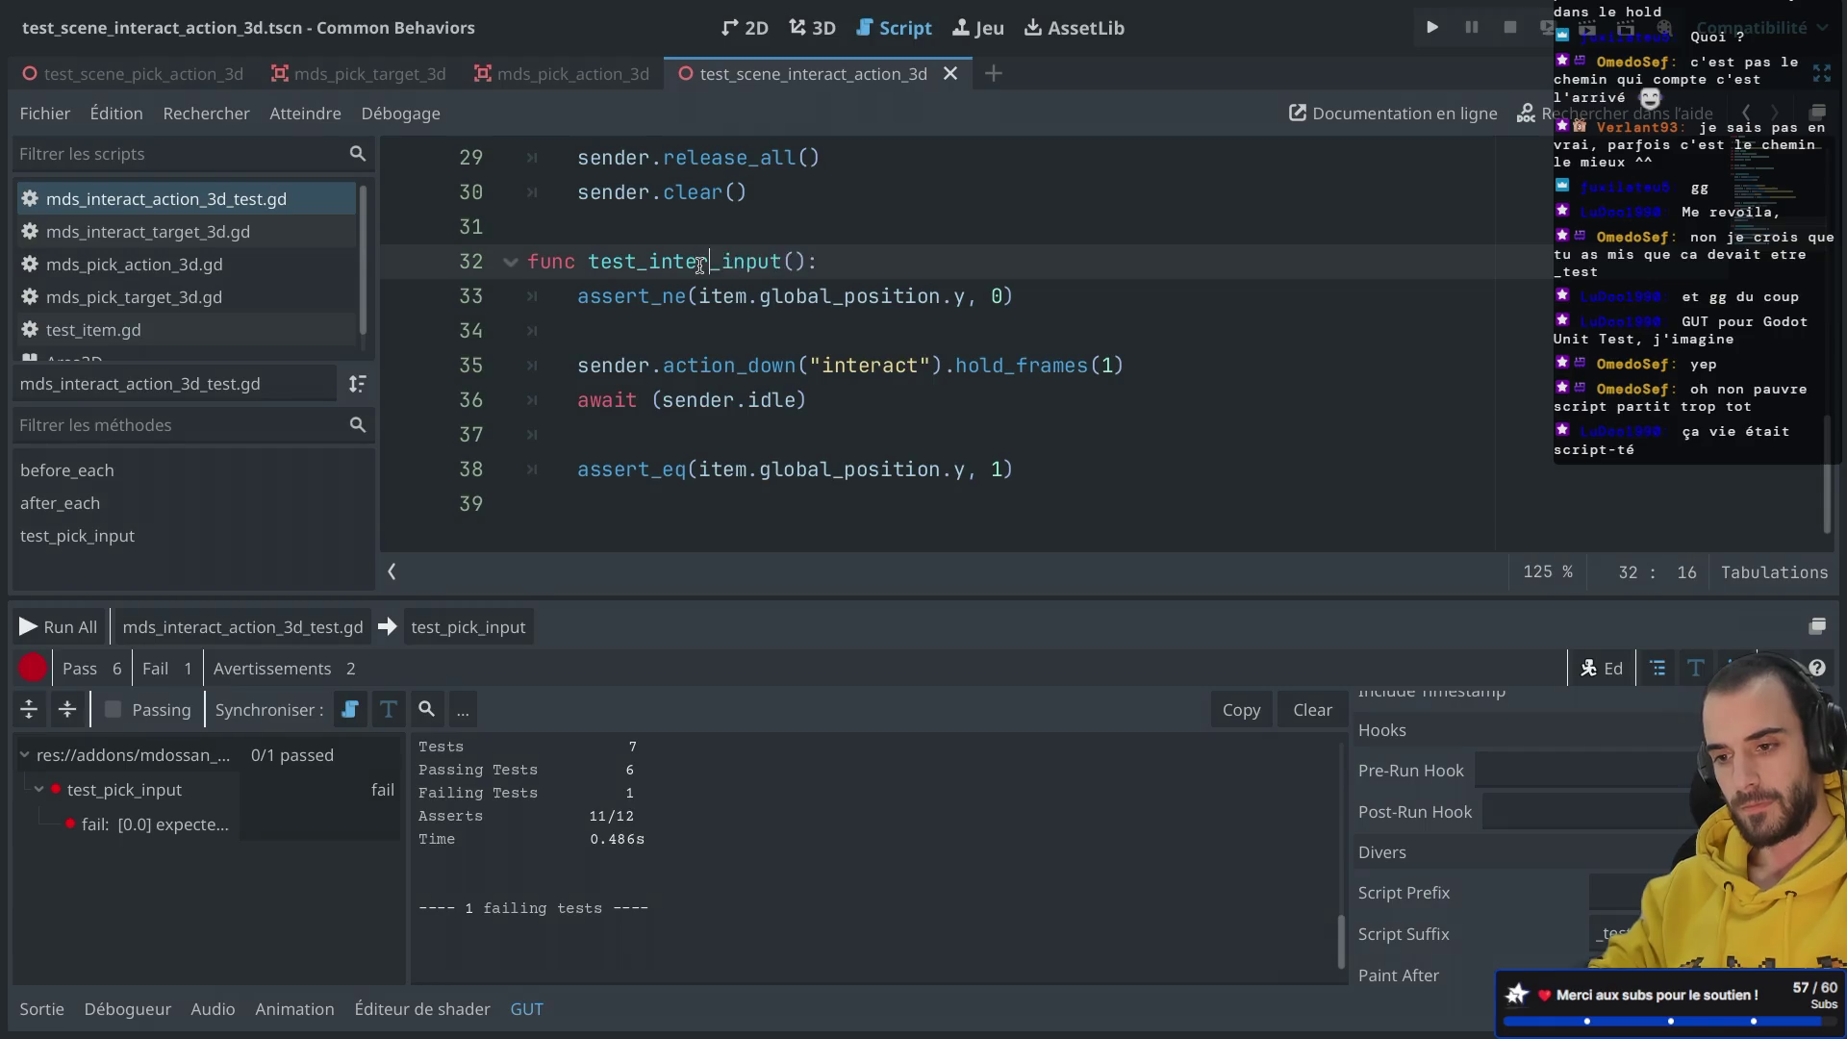
pyautogui.click(820, 262)
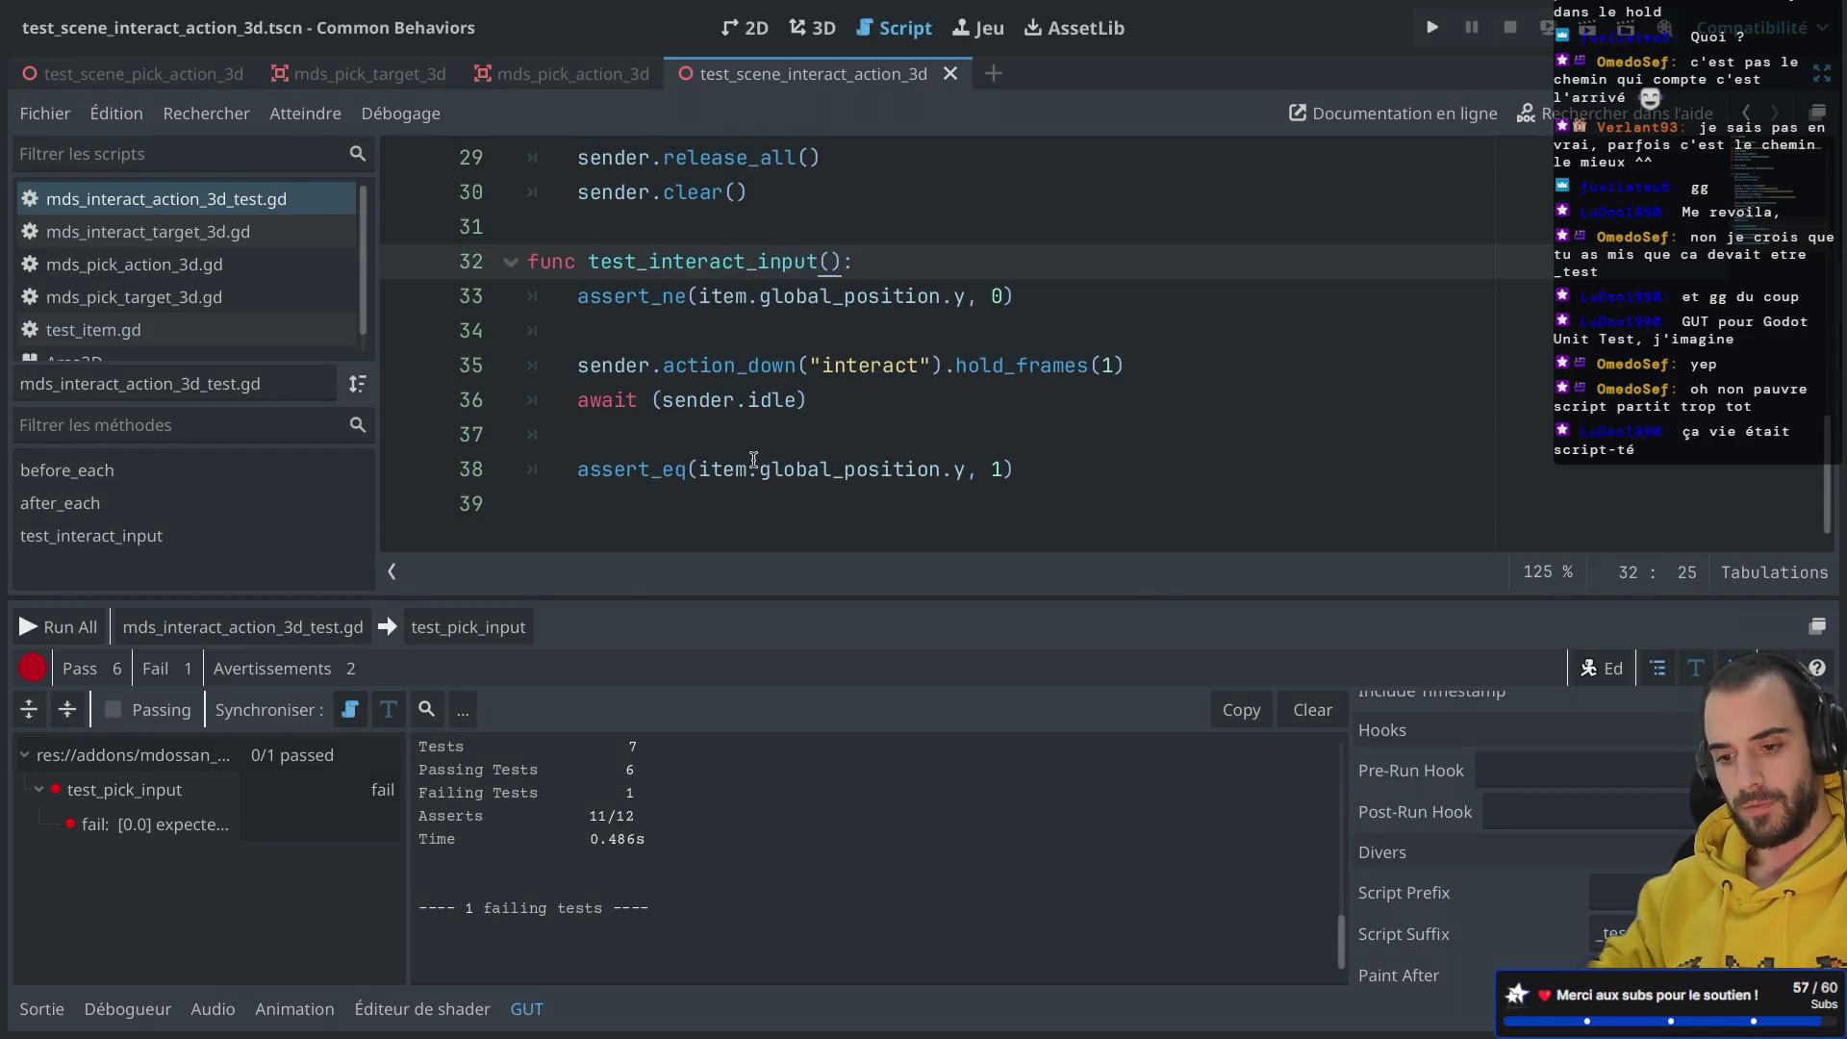
# Step: Run test_interact_input on its own with Ctrl+Shift+T
pyautogui.hotkey('ctrl', 'shift', 't')
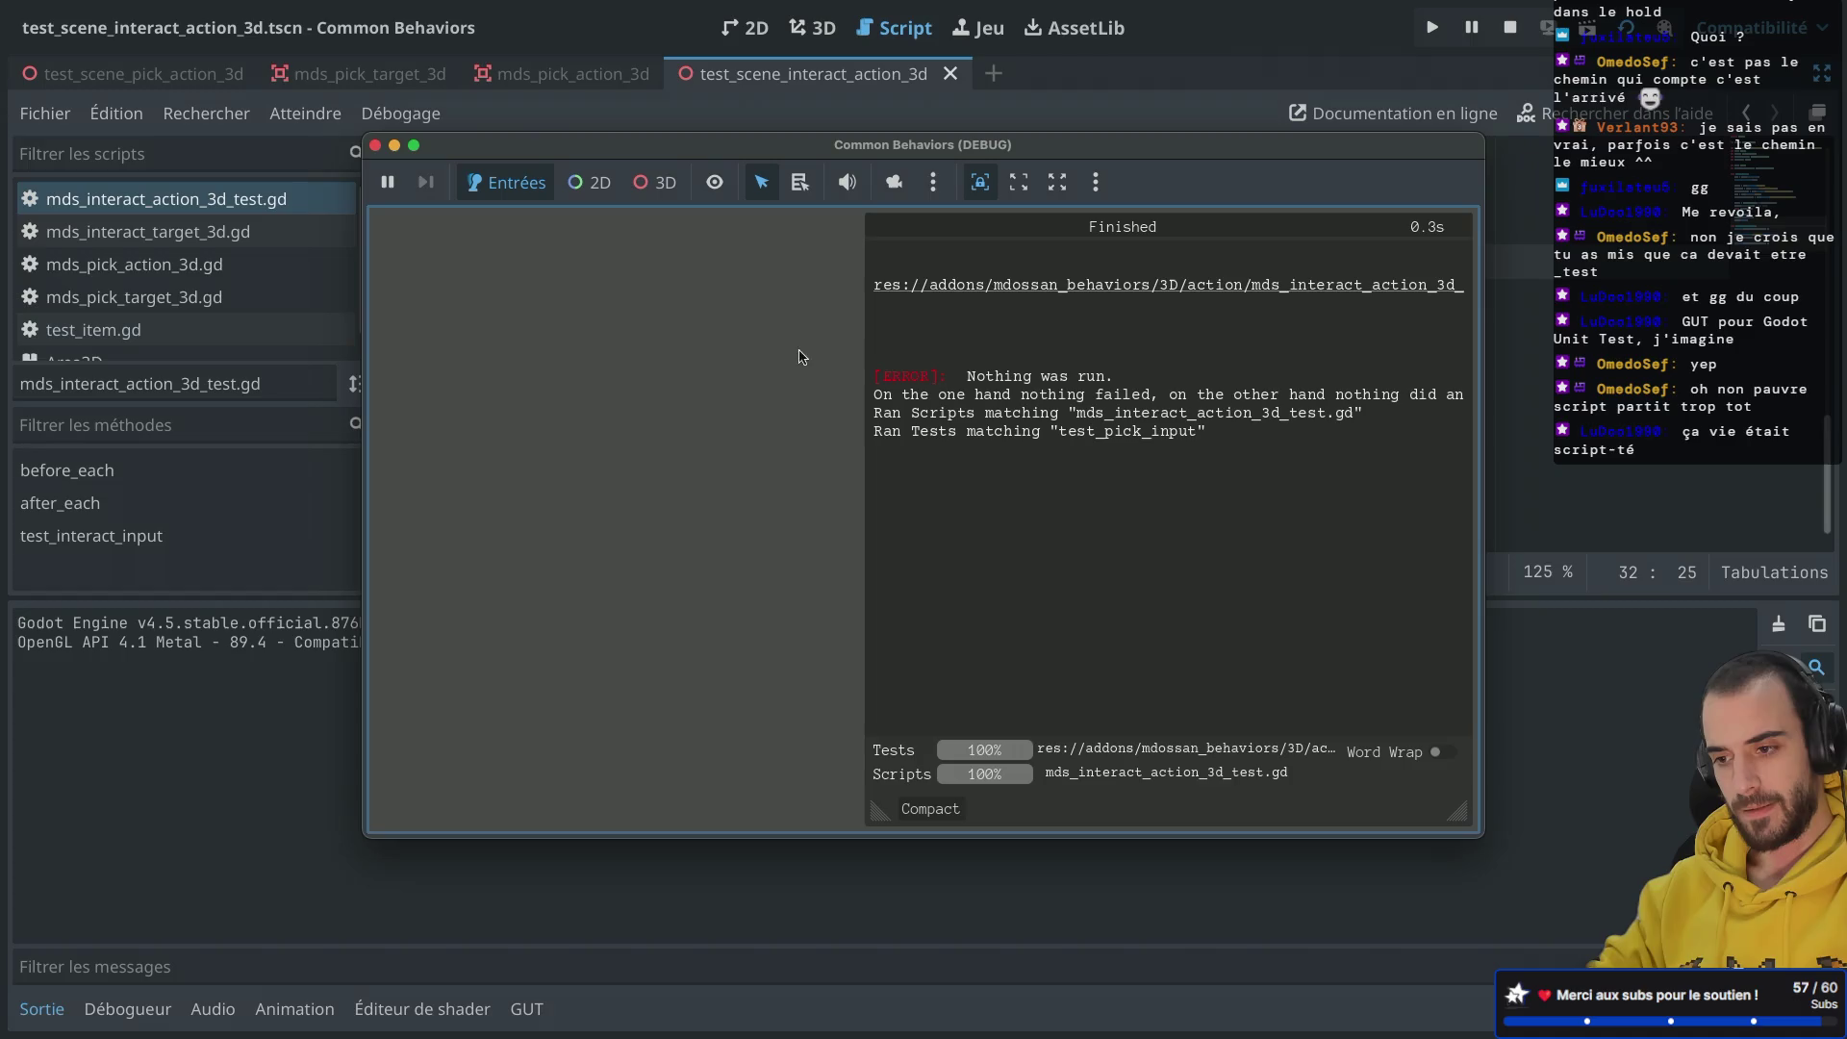
pyautogui.click(375, 145)
pyautogui.click(696, 400)
pyautogui.hotkey('ctrl', 'shift', 't')
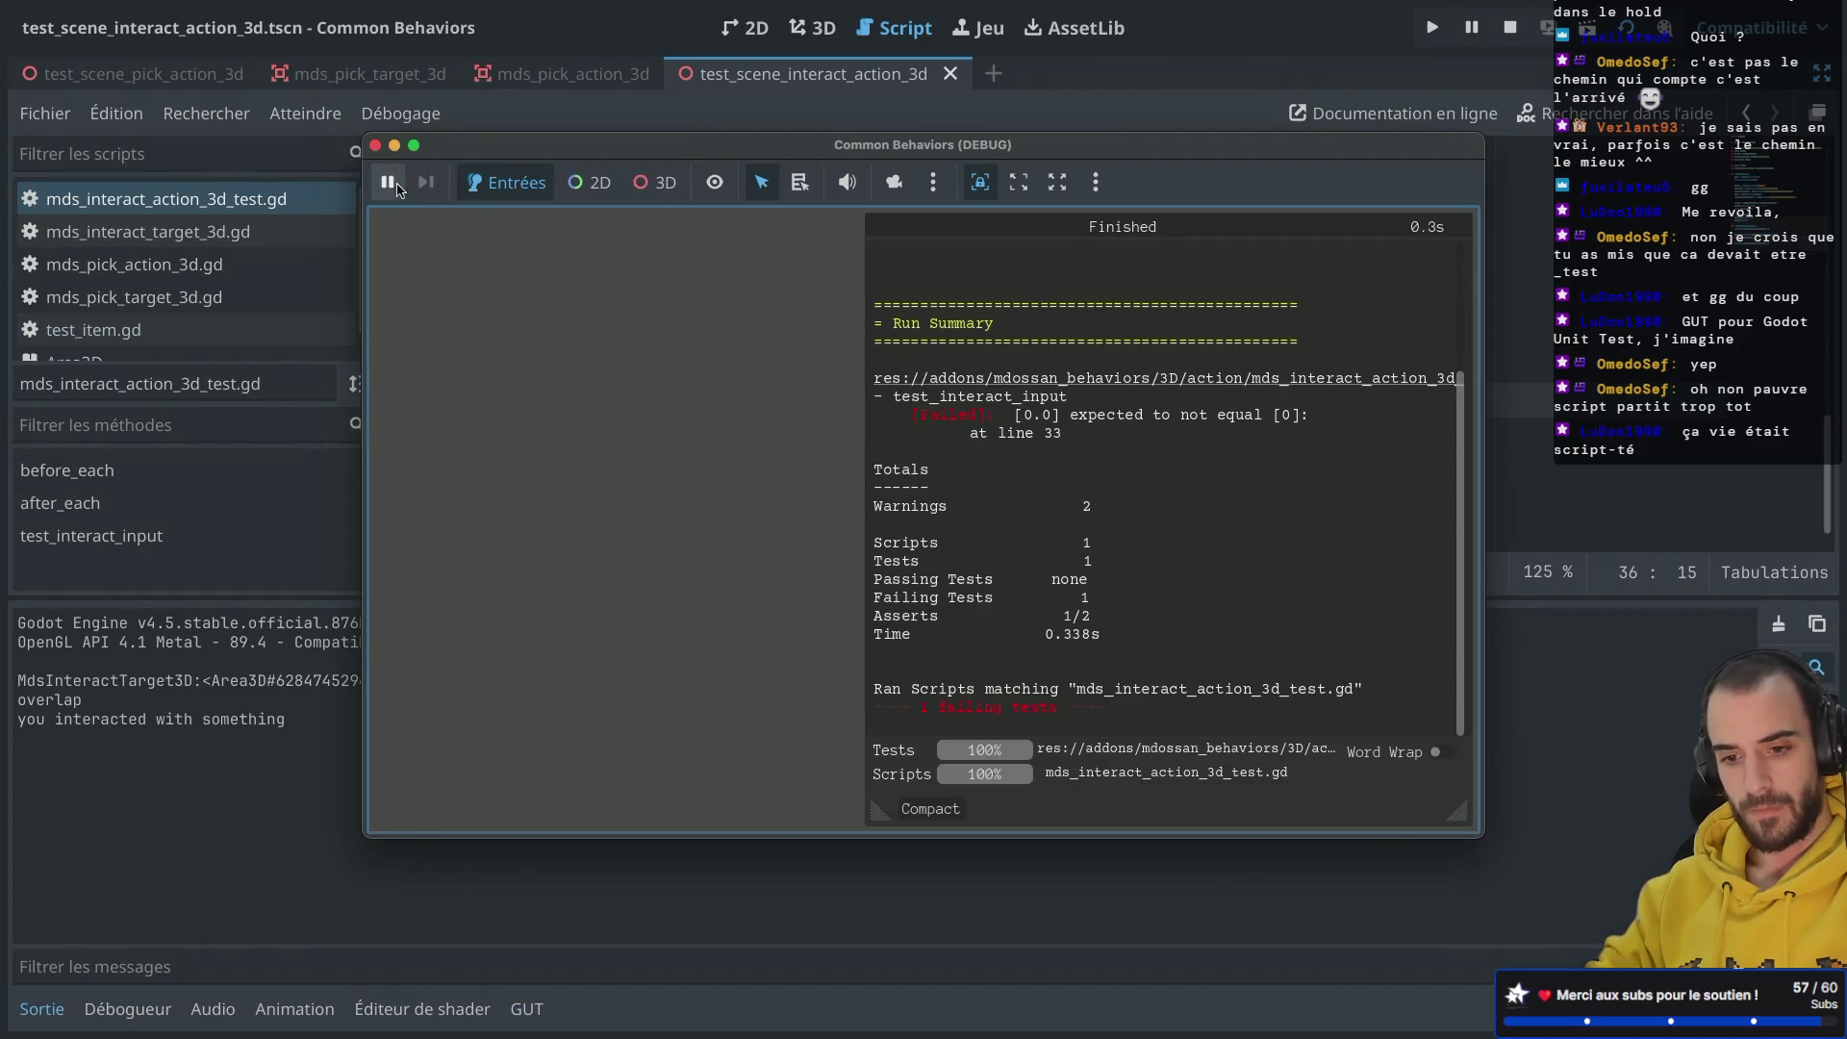
pyautogui.click(375, 147)
# Step: Change the asserts to compare y against 0.0 and 1.0, then save
pyautogui.click(525, 345)
pyautogui.click(152, 825)
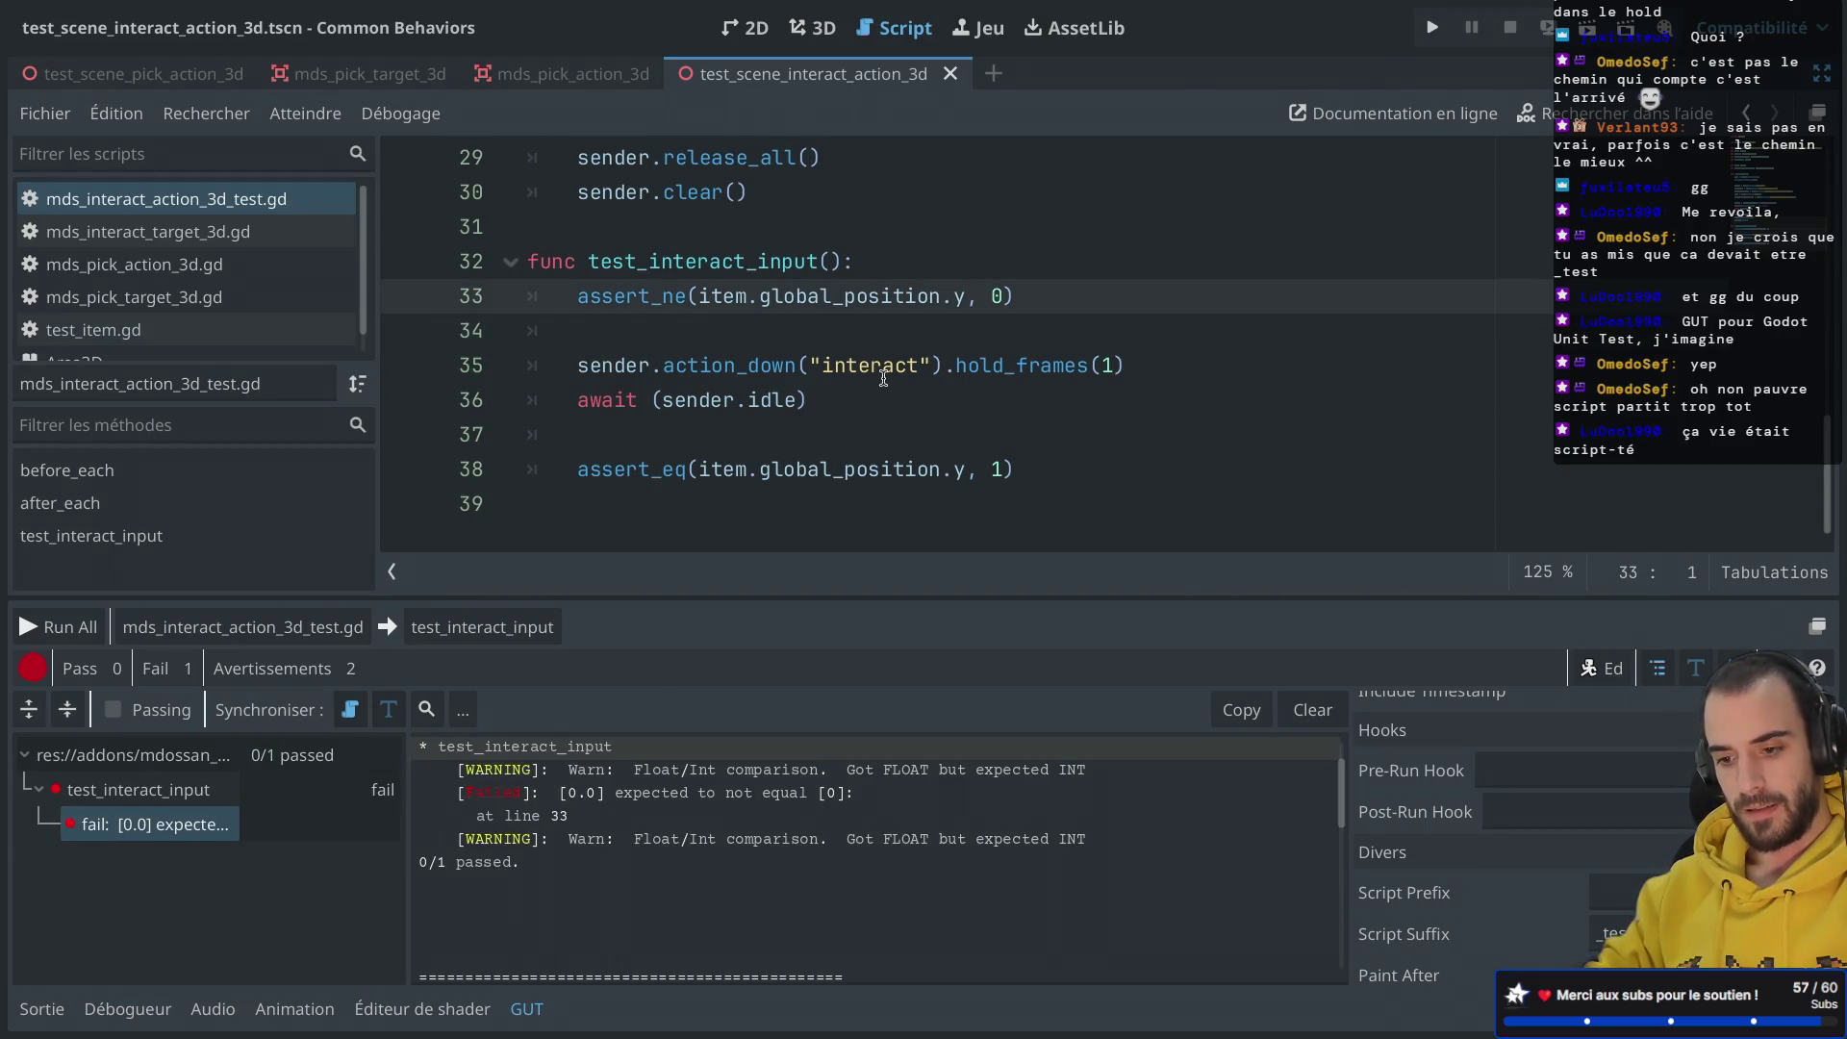
pyautogui.write('.0')
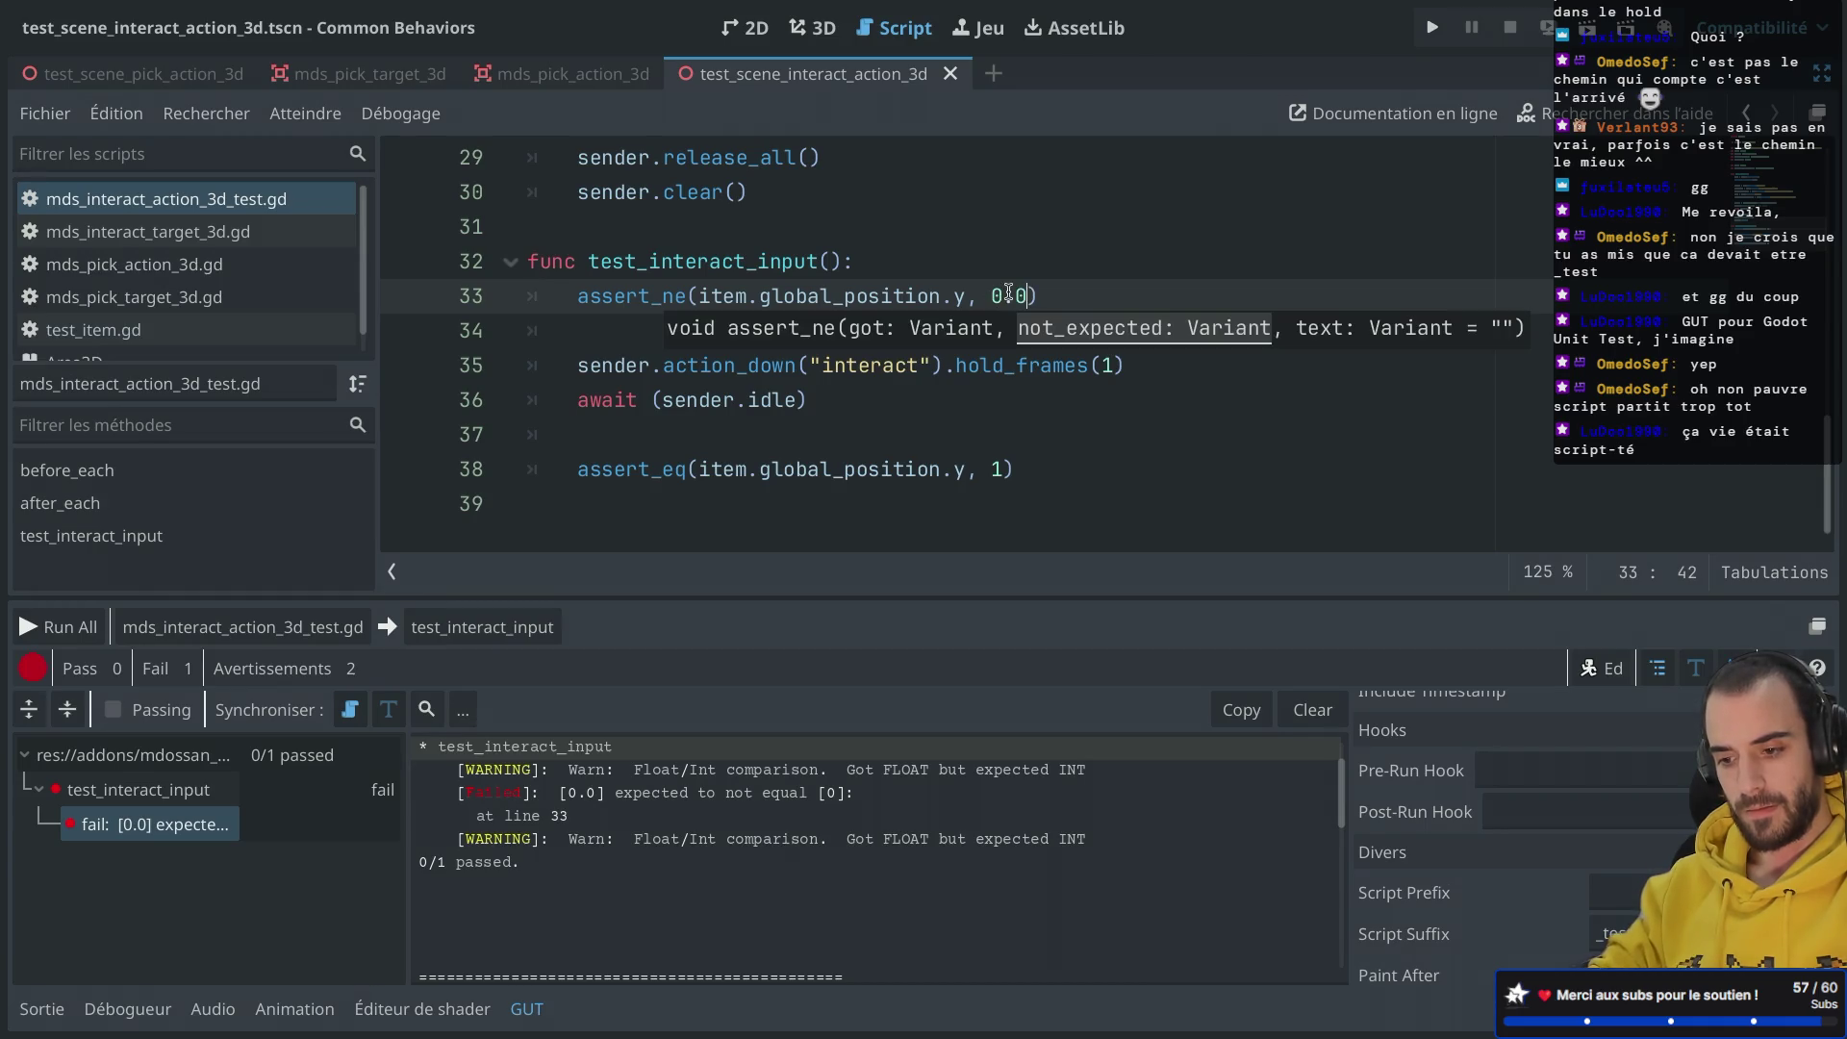
pyautogui.click(1062, 262)
pyautogui.click(999, 468)
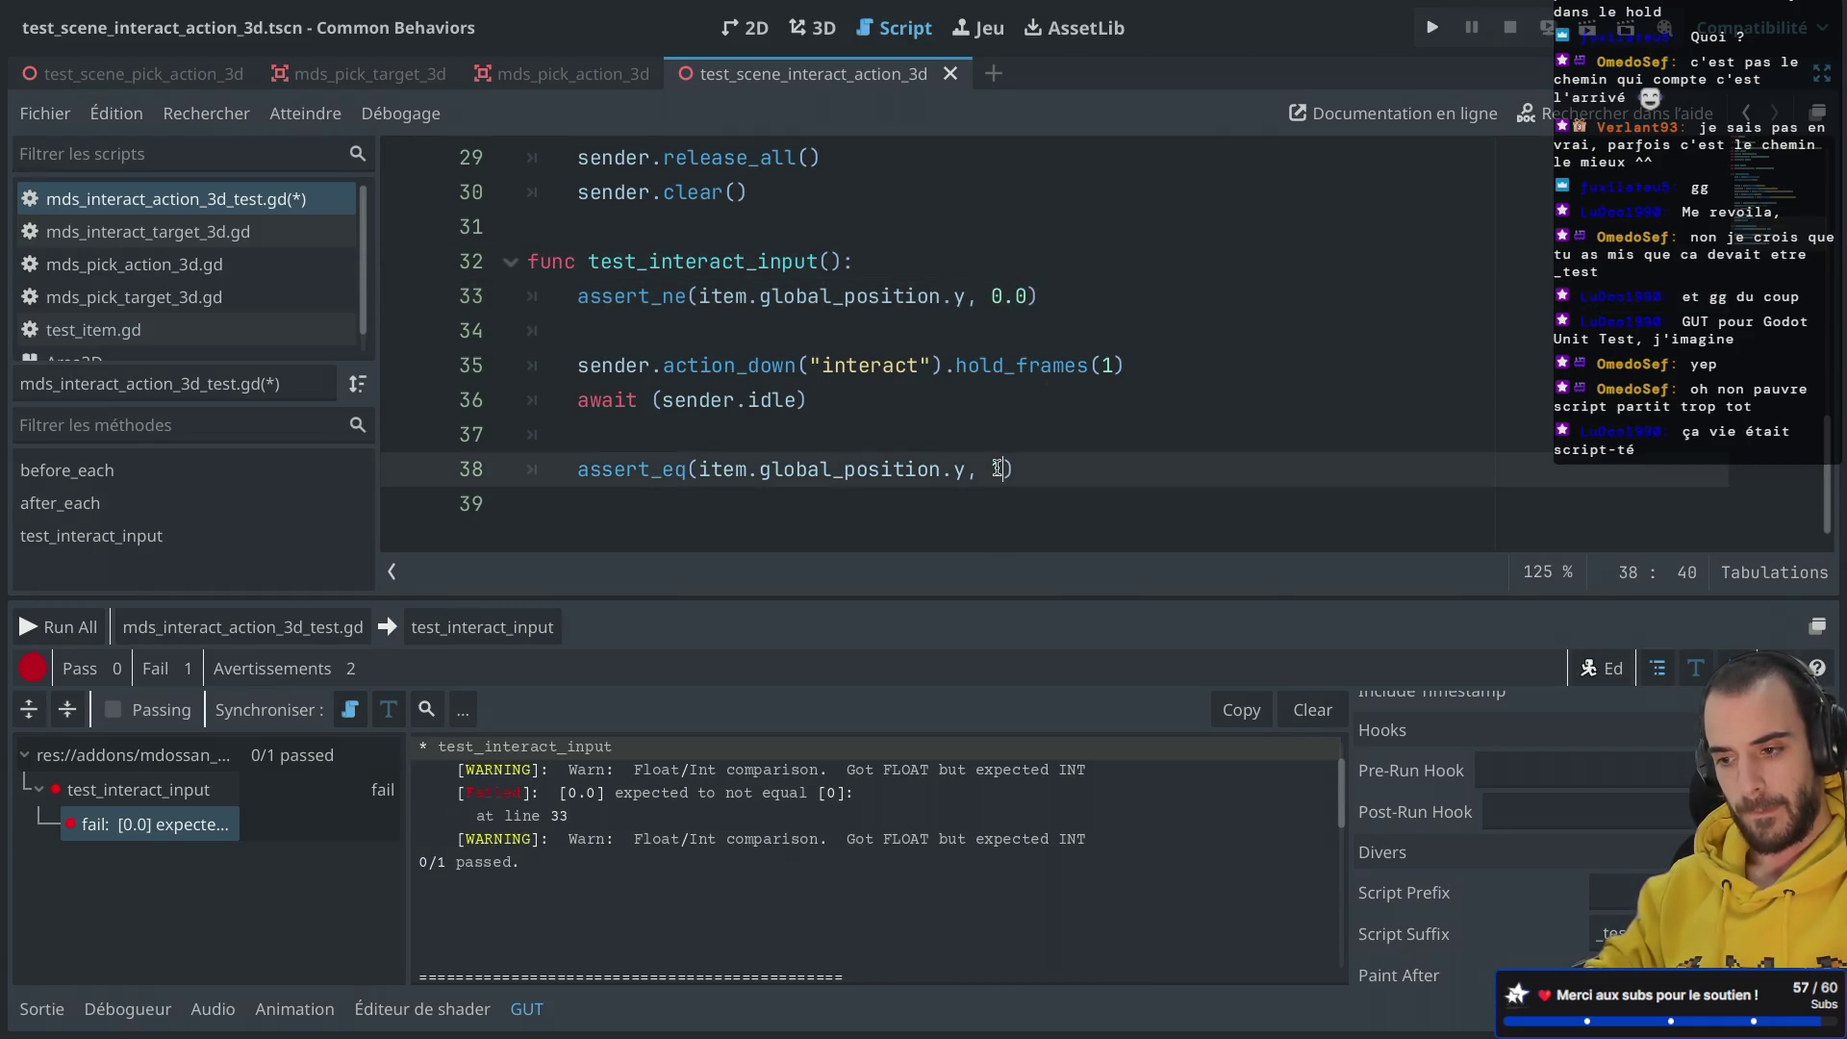
pyautogui.write('.0')
pyautogui.hotkey('ctrl', 's')
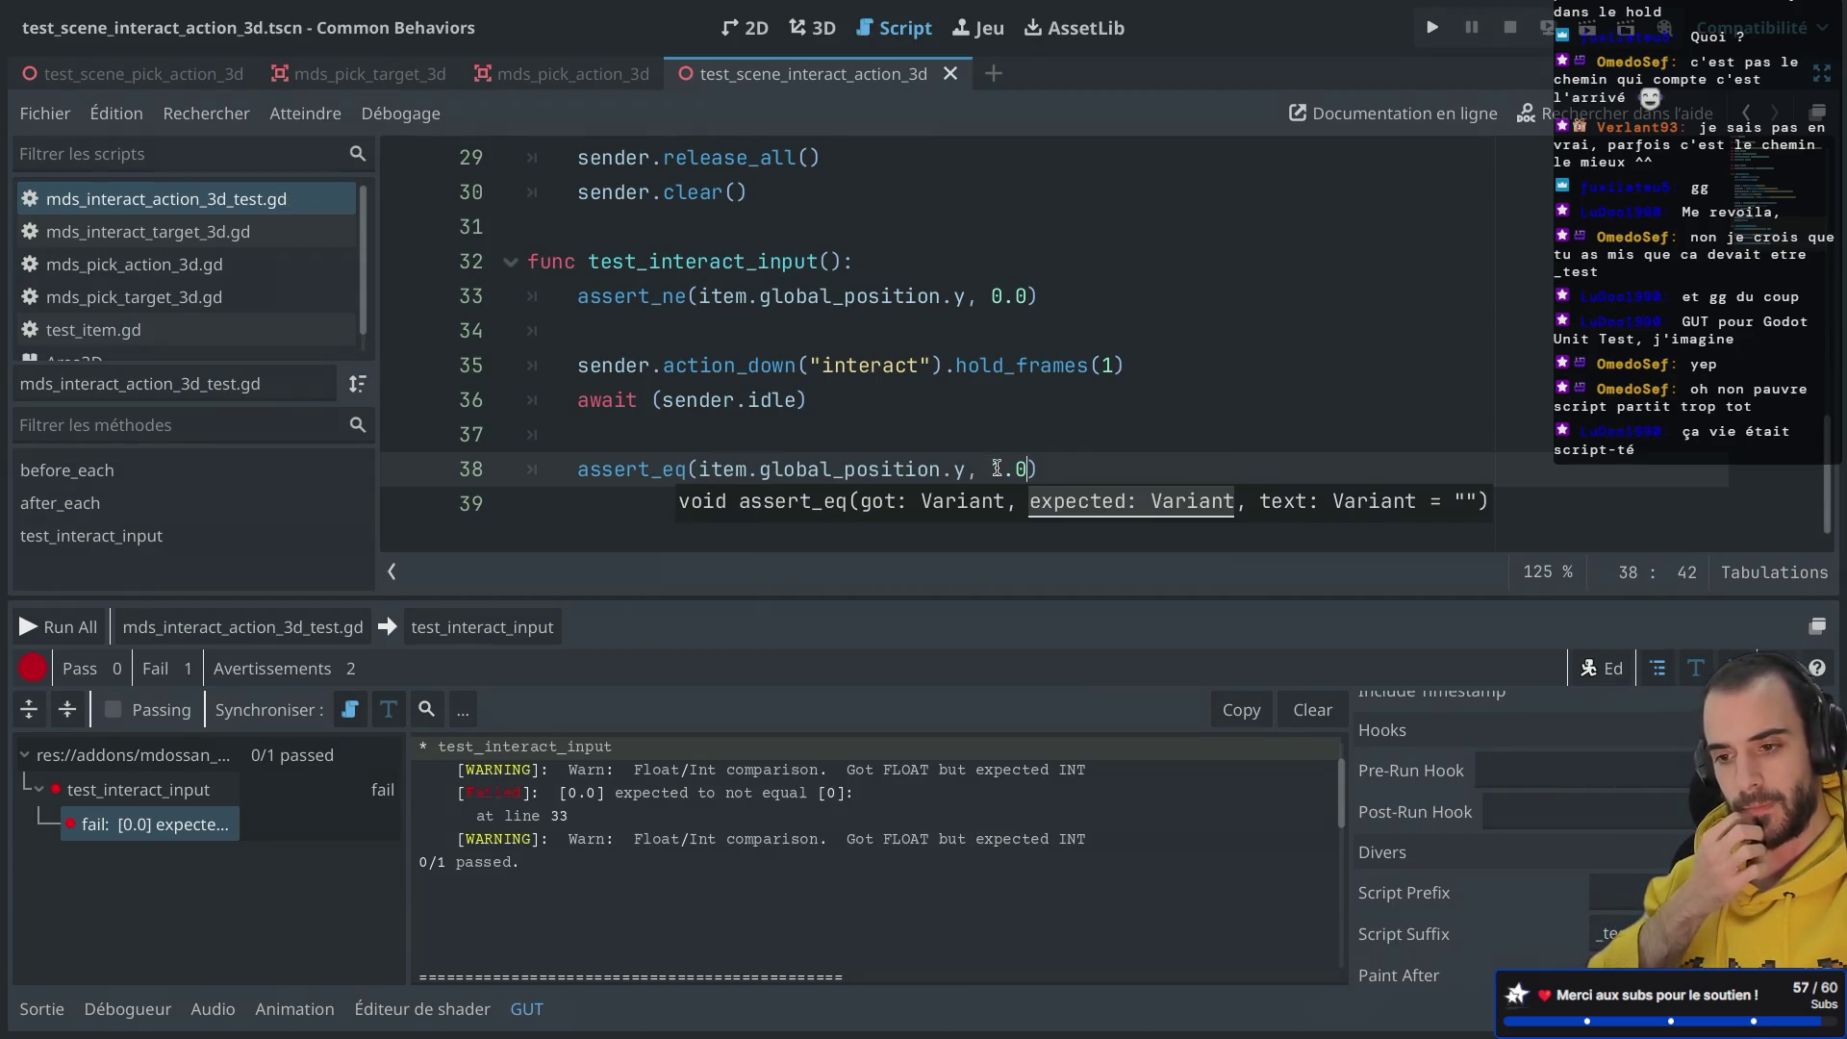
pyautogui.scroll(3, 866, 331)
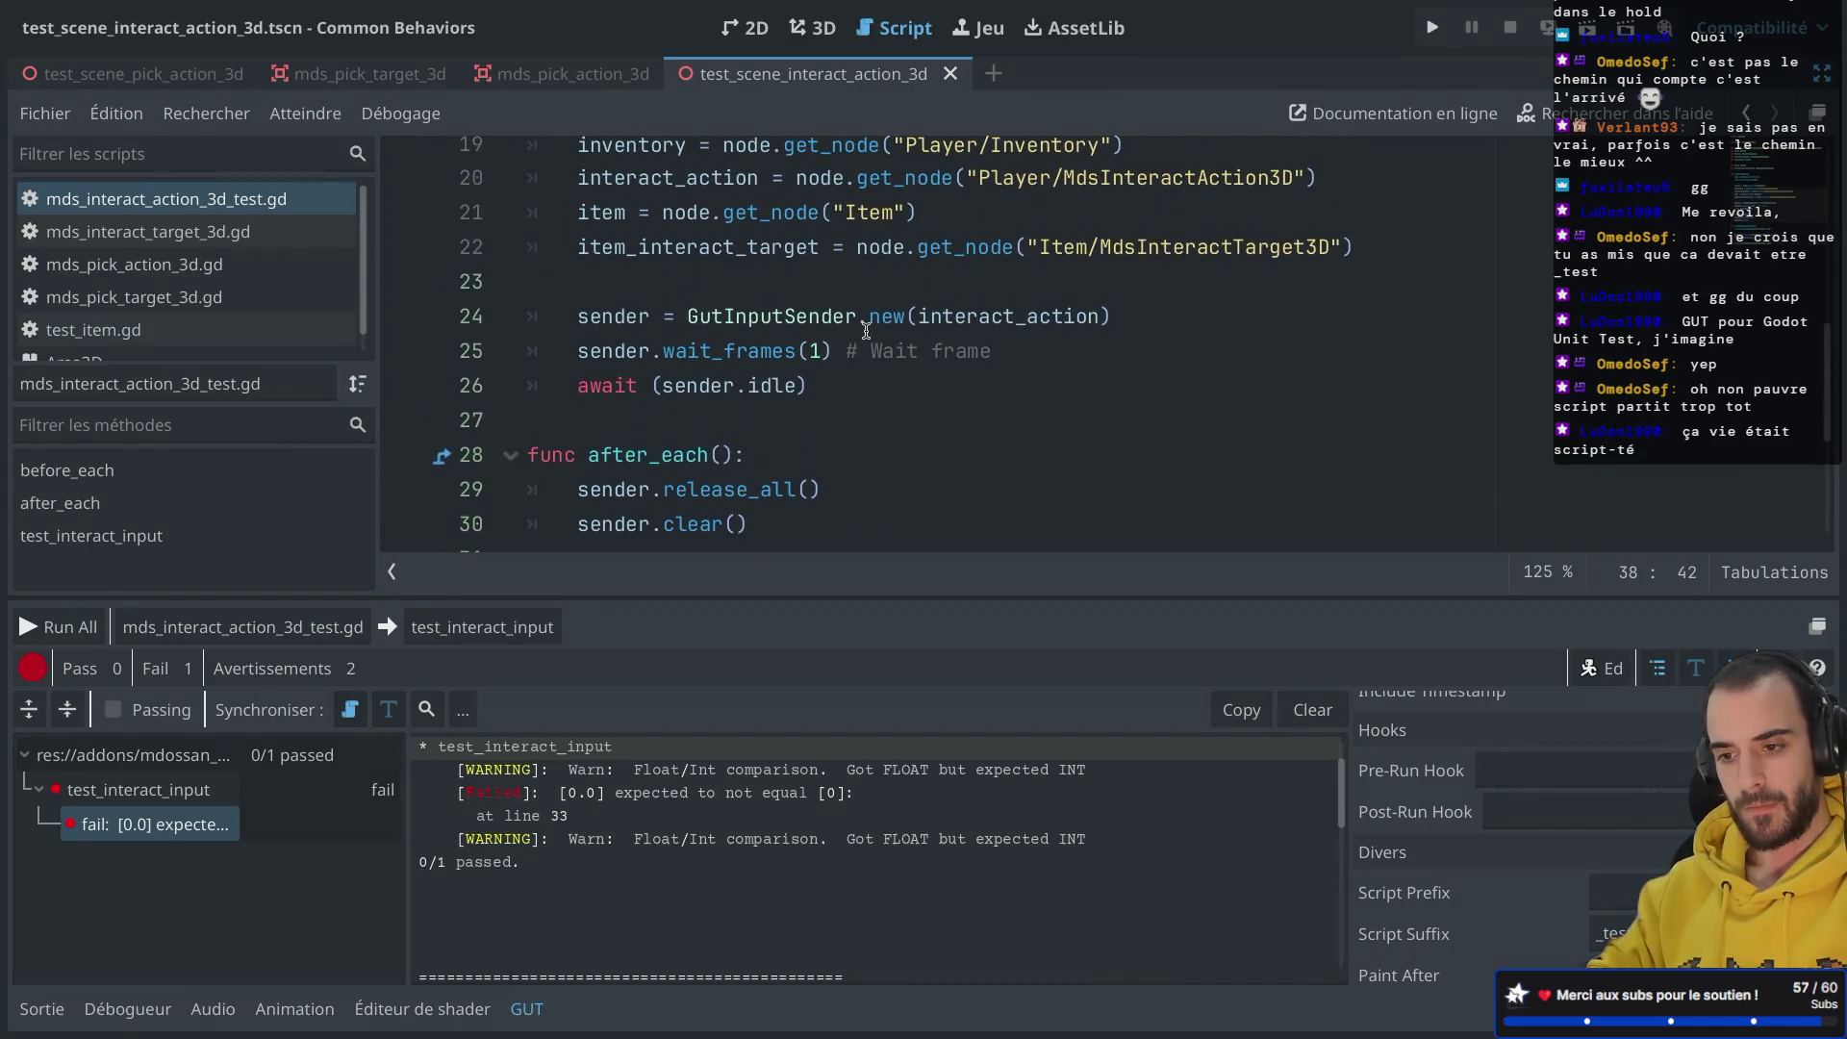
# Step: Save, play the interact test scene, check Output for 'you interacted with something', and stop it
pyautogui.click(825, 380)
pyautogui.scroll(-3, 825, 373)
pyautogui.click(825, 366)
pyautogui.hotkey('ctrl', 's')
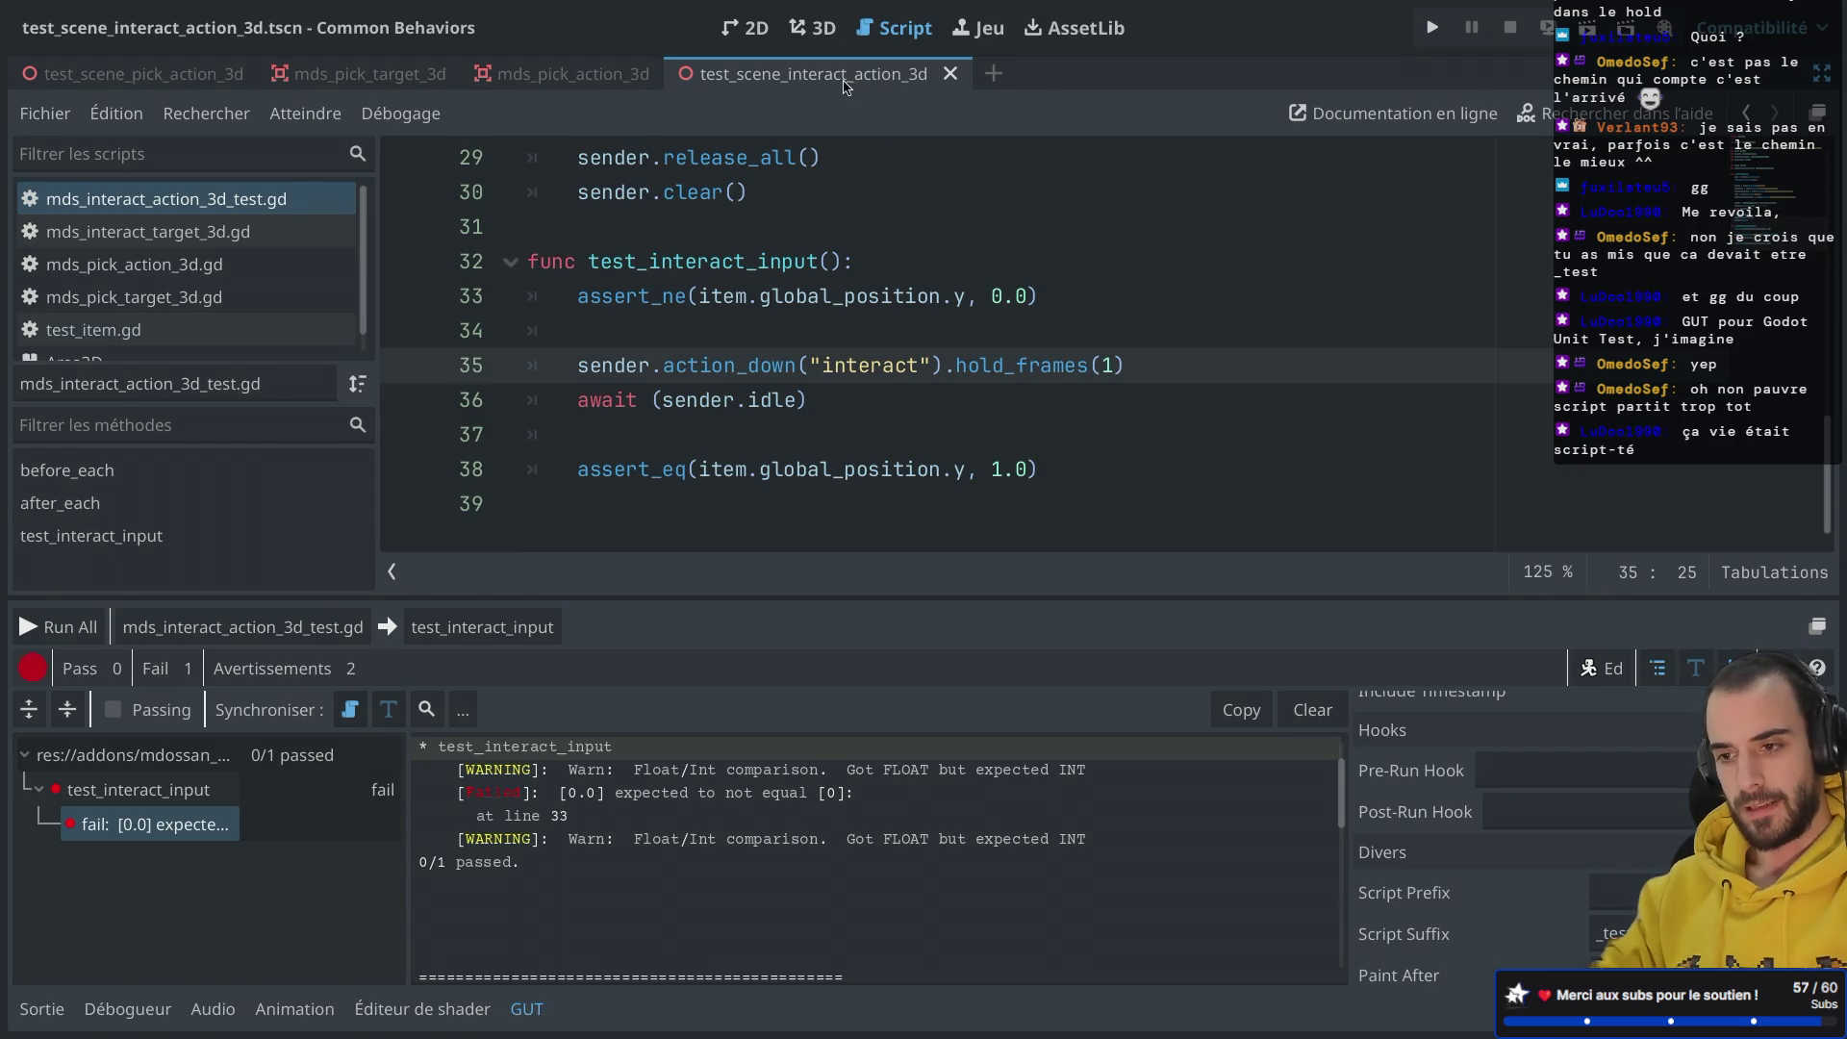
pyautogui.click(1589, 30)
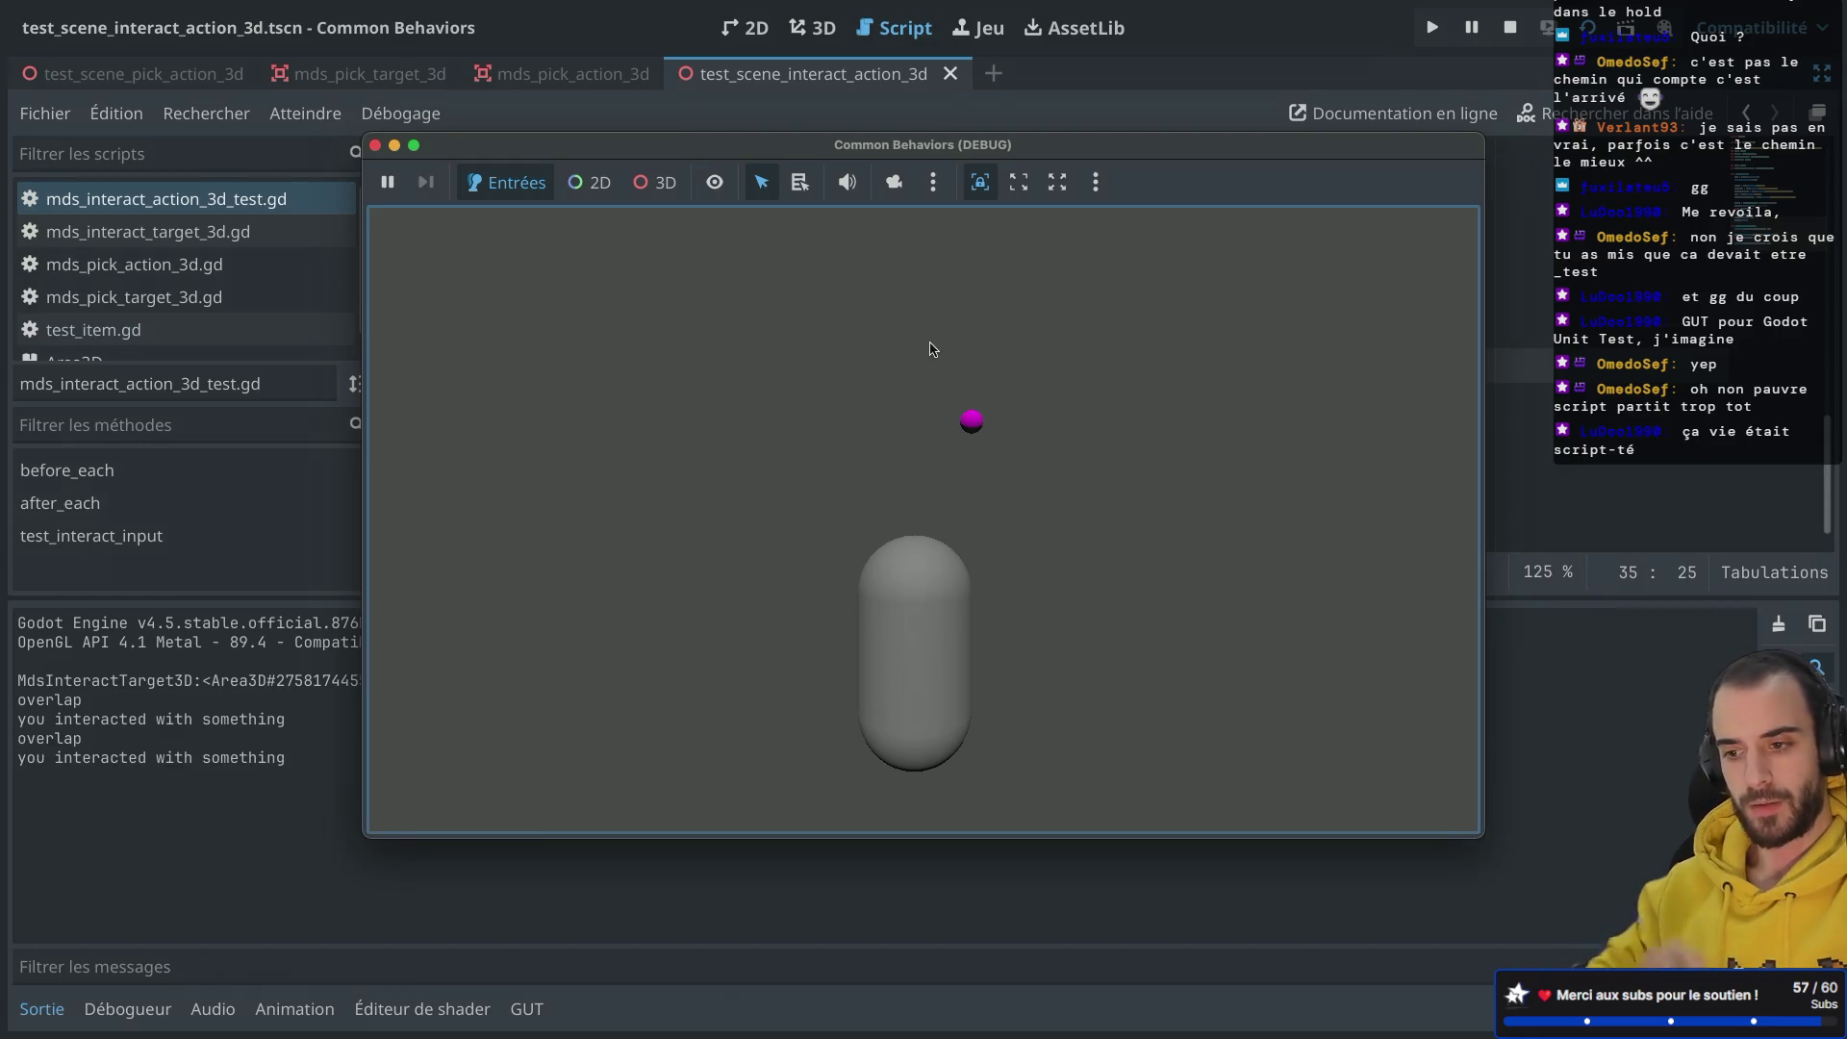
pyautogui.click(375, 145)
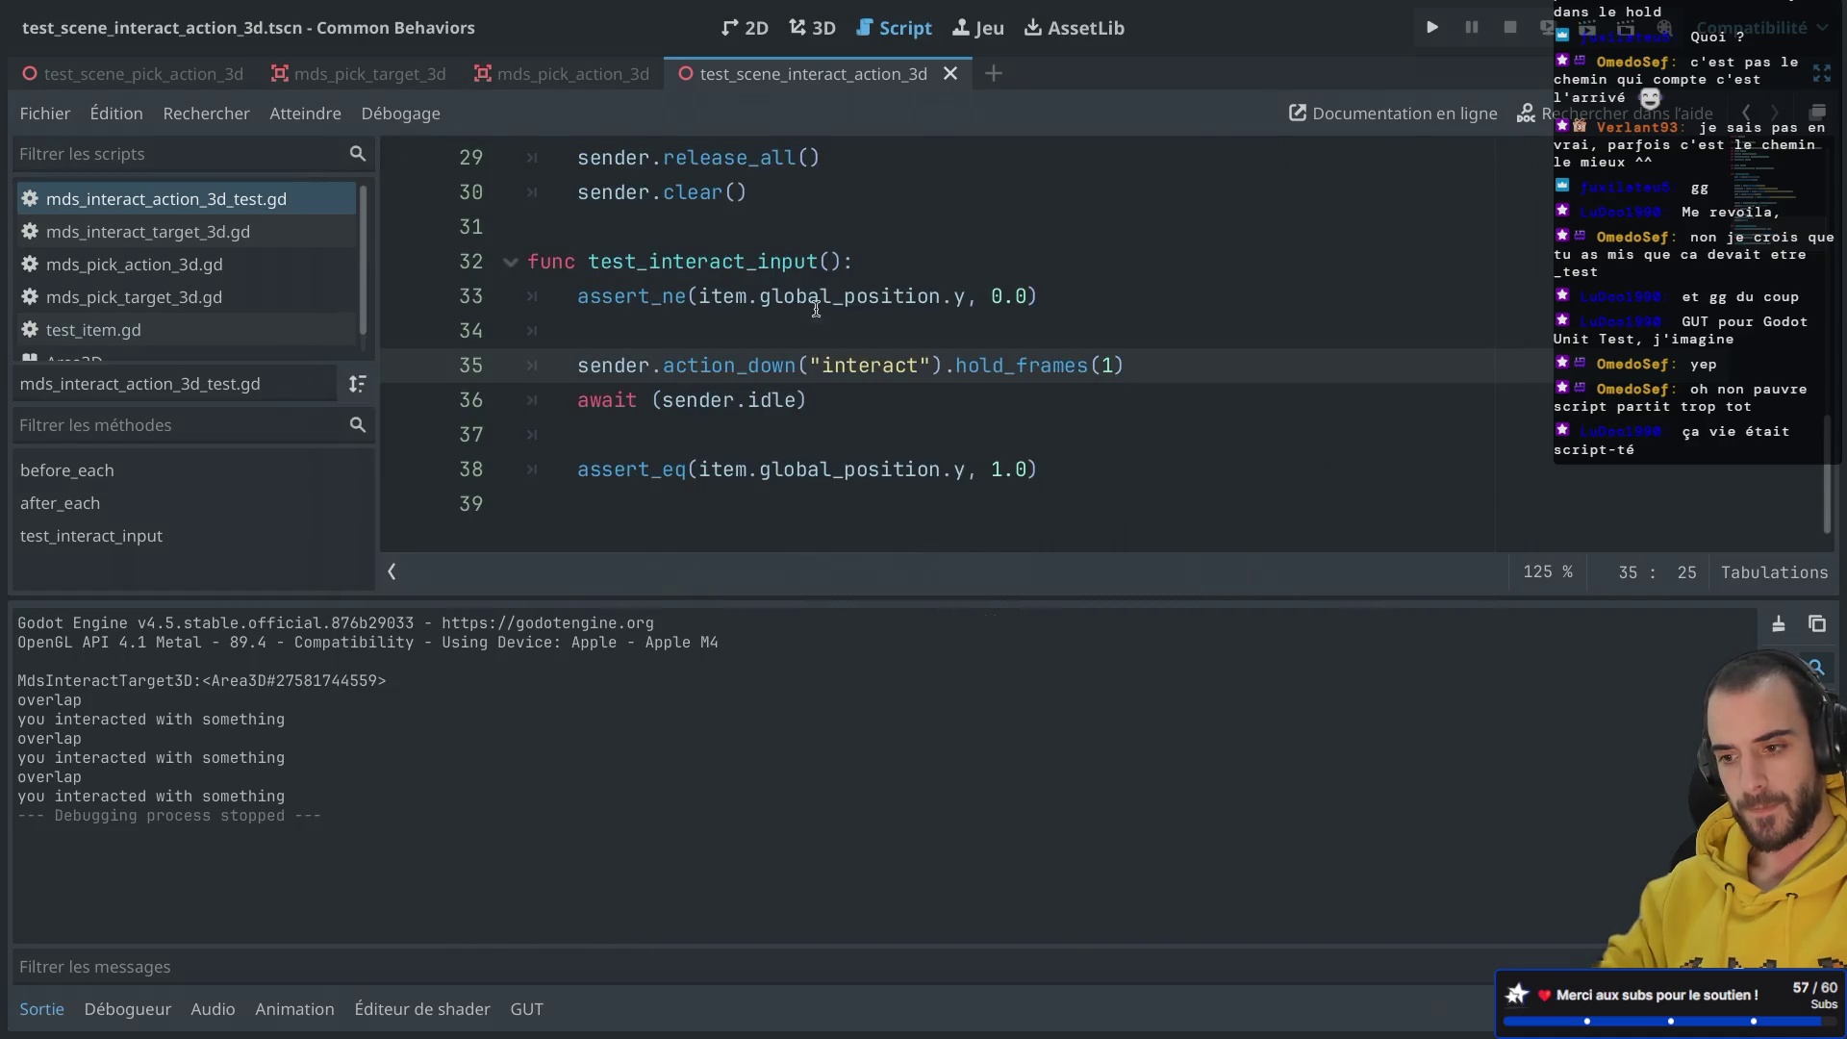
# Step: Scroll back up to the top of the interact test script
pyautogui.doubleClick(826, 374)
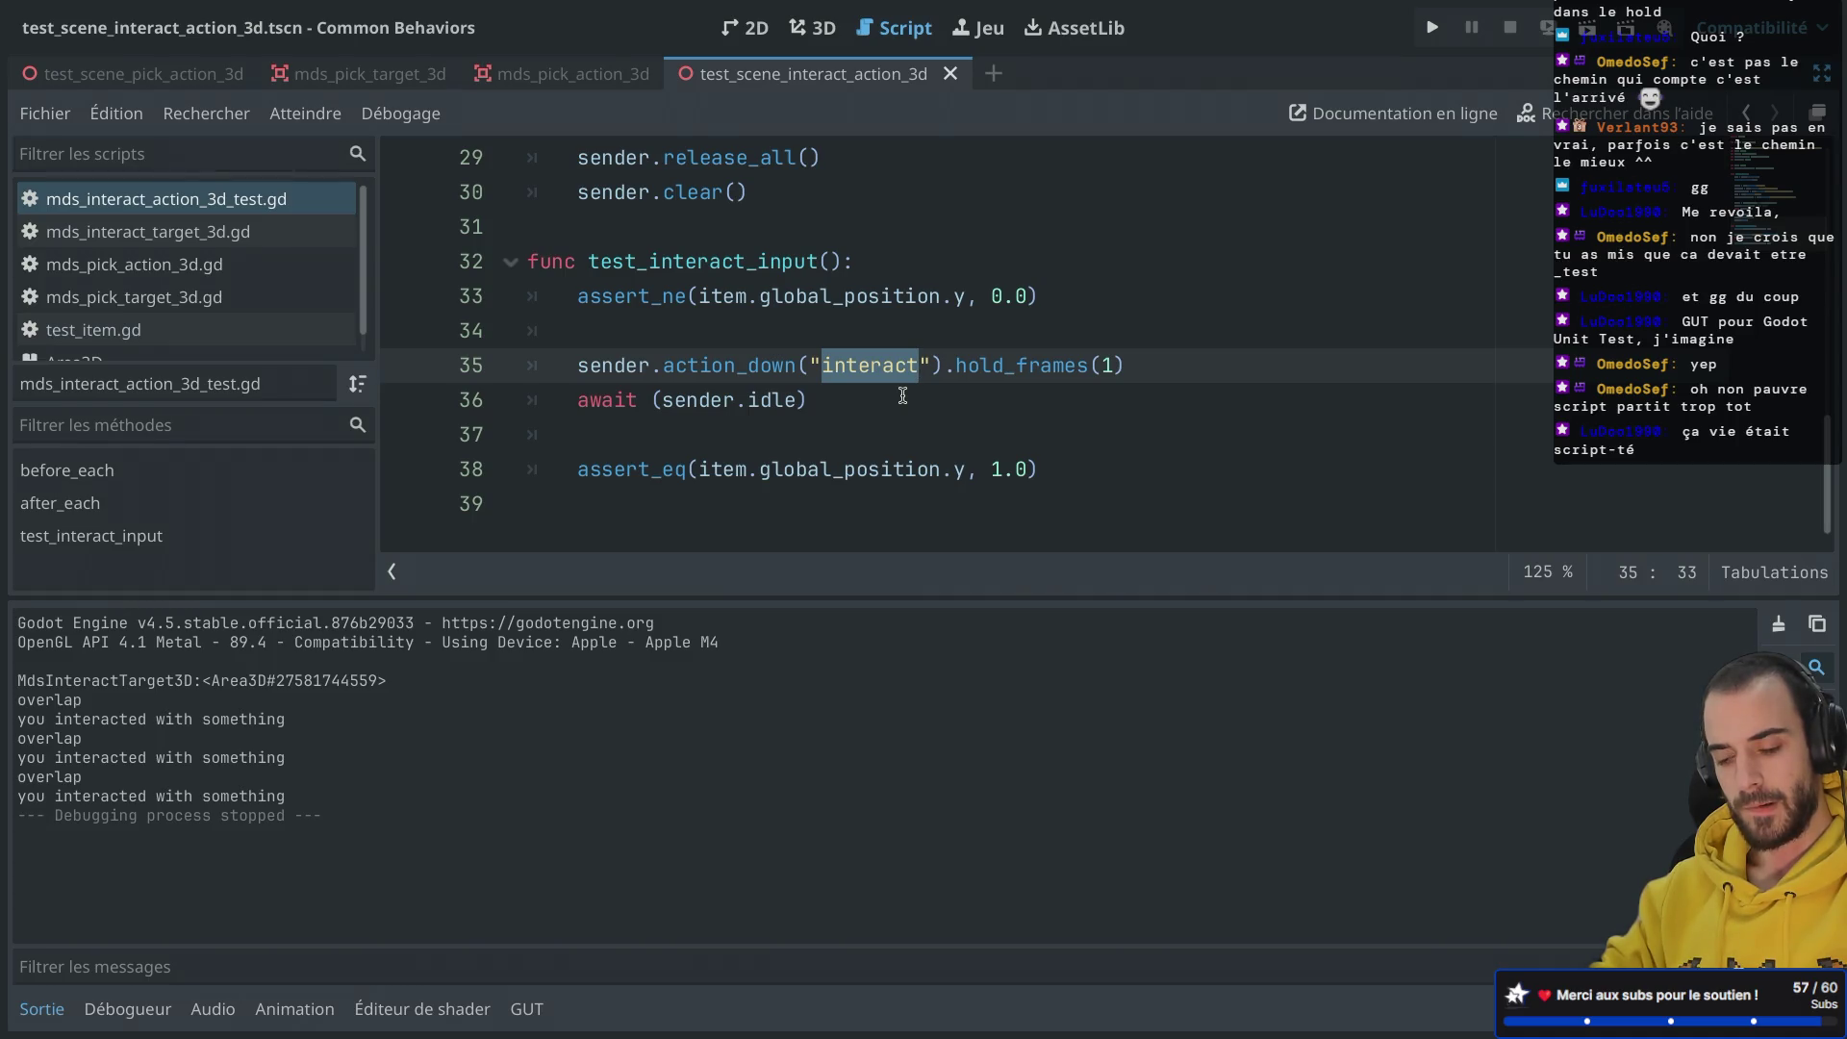
pyautogui.scroll(2, 903, 395)
pyautogui.scroll(-2, 902, 395)
pyautogui.scroll(1, 903, 396)
pyautogui.scroll(5, 903, 396)
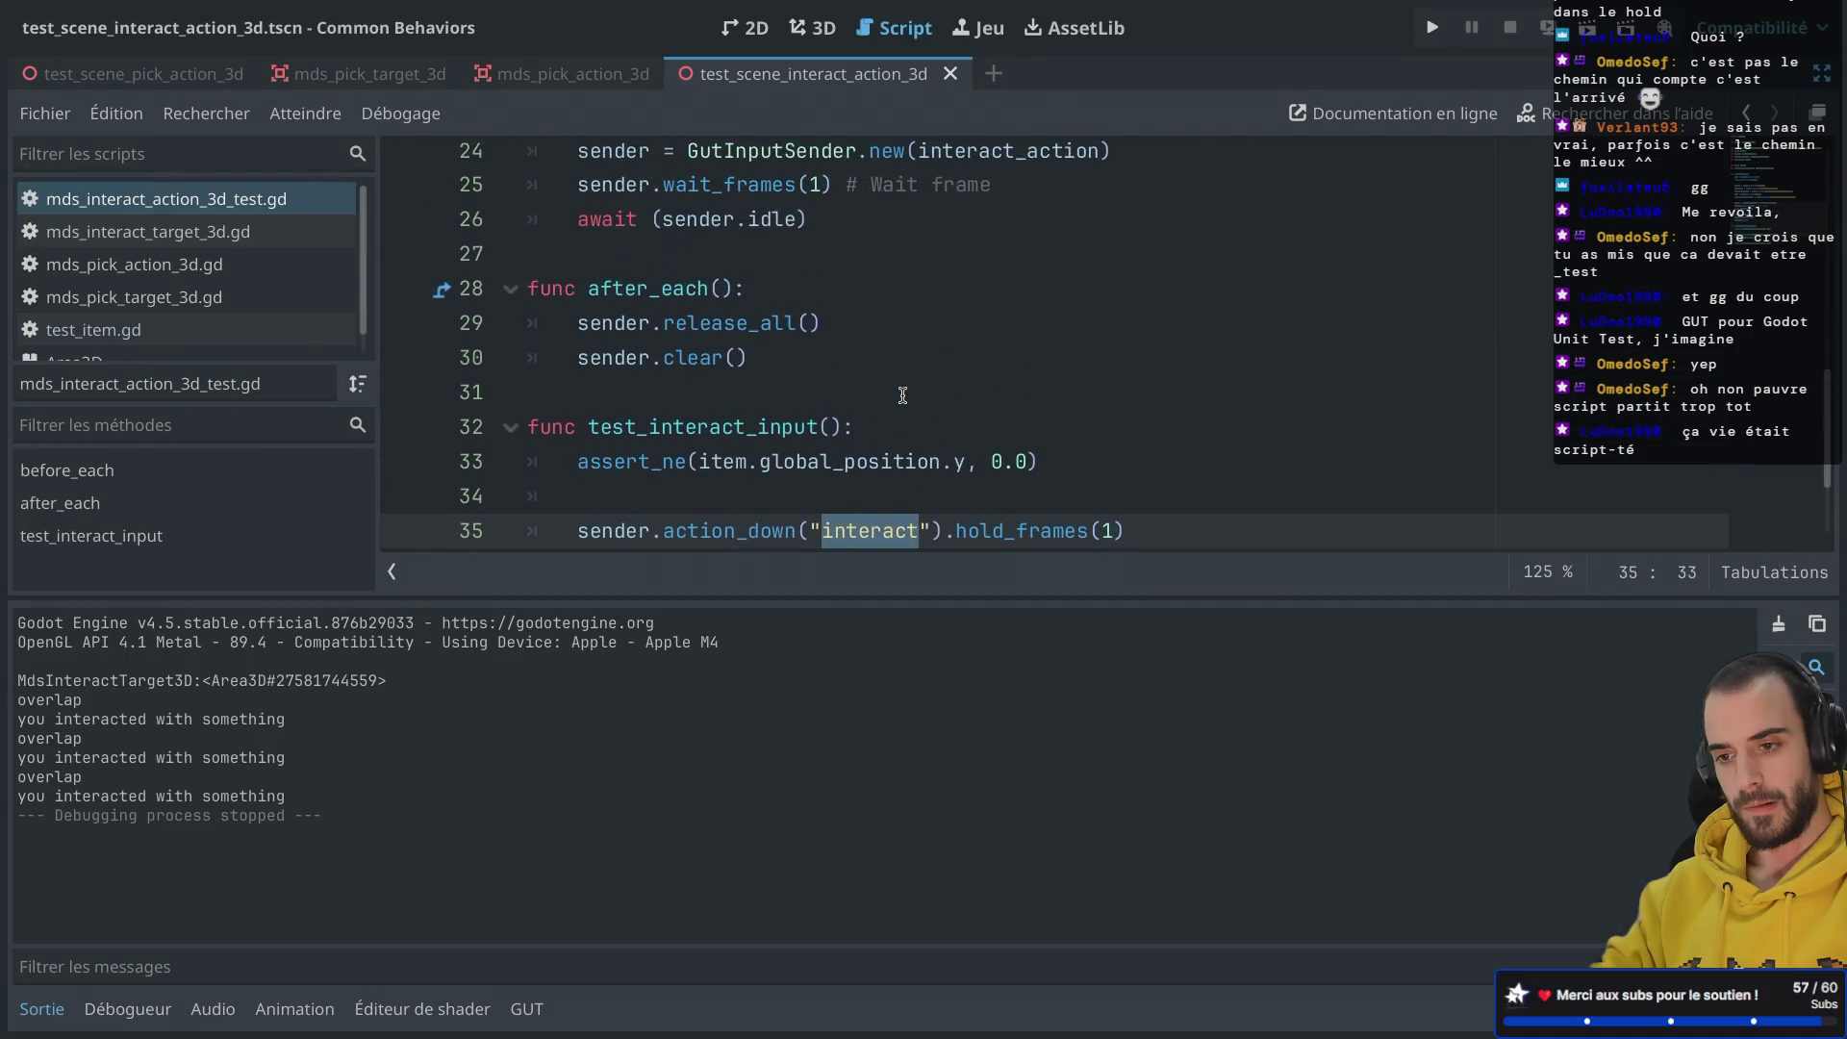
pyautogui.scroll(3, 902, 395)
pyautogui.scroll(3, 903, 395)
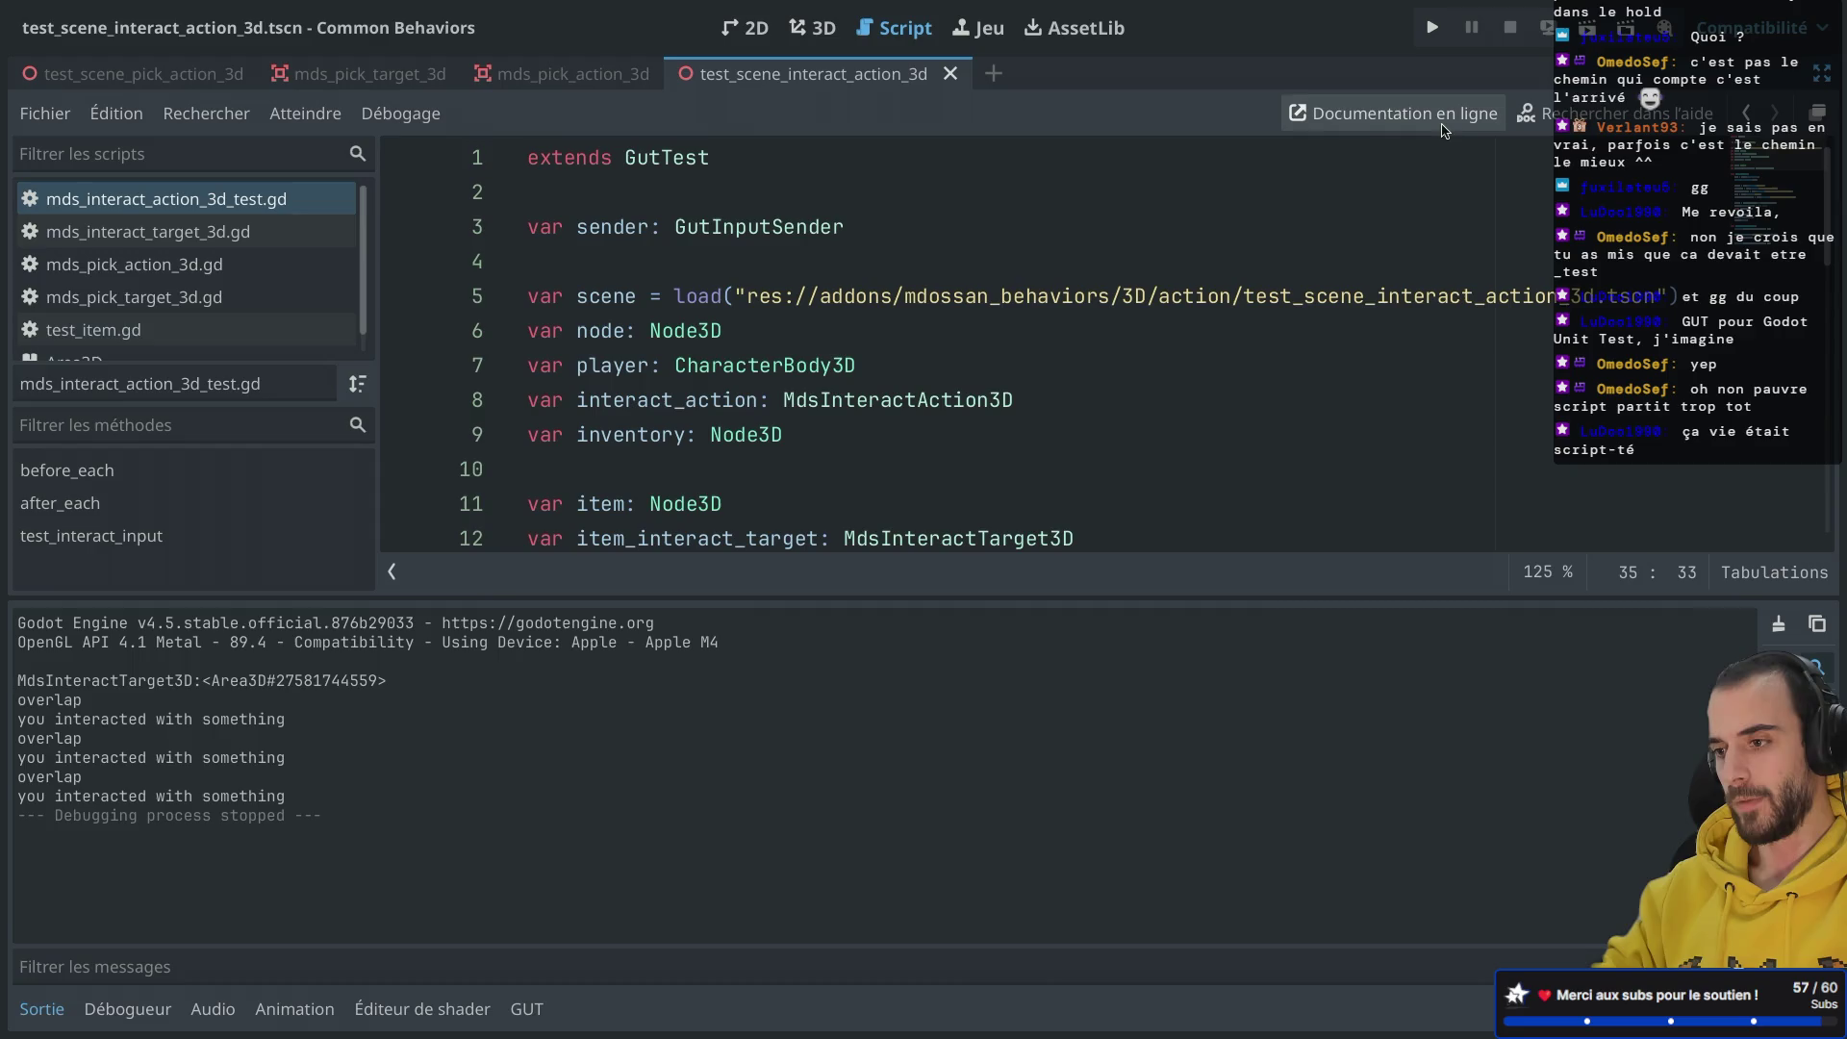
# Step: Rerun test_interact_input and inspect the failing line 33 assertion
pyautogui.click(527, 1008)
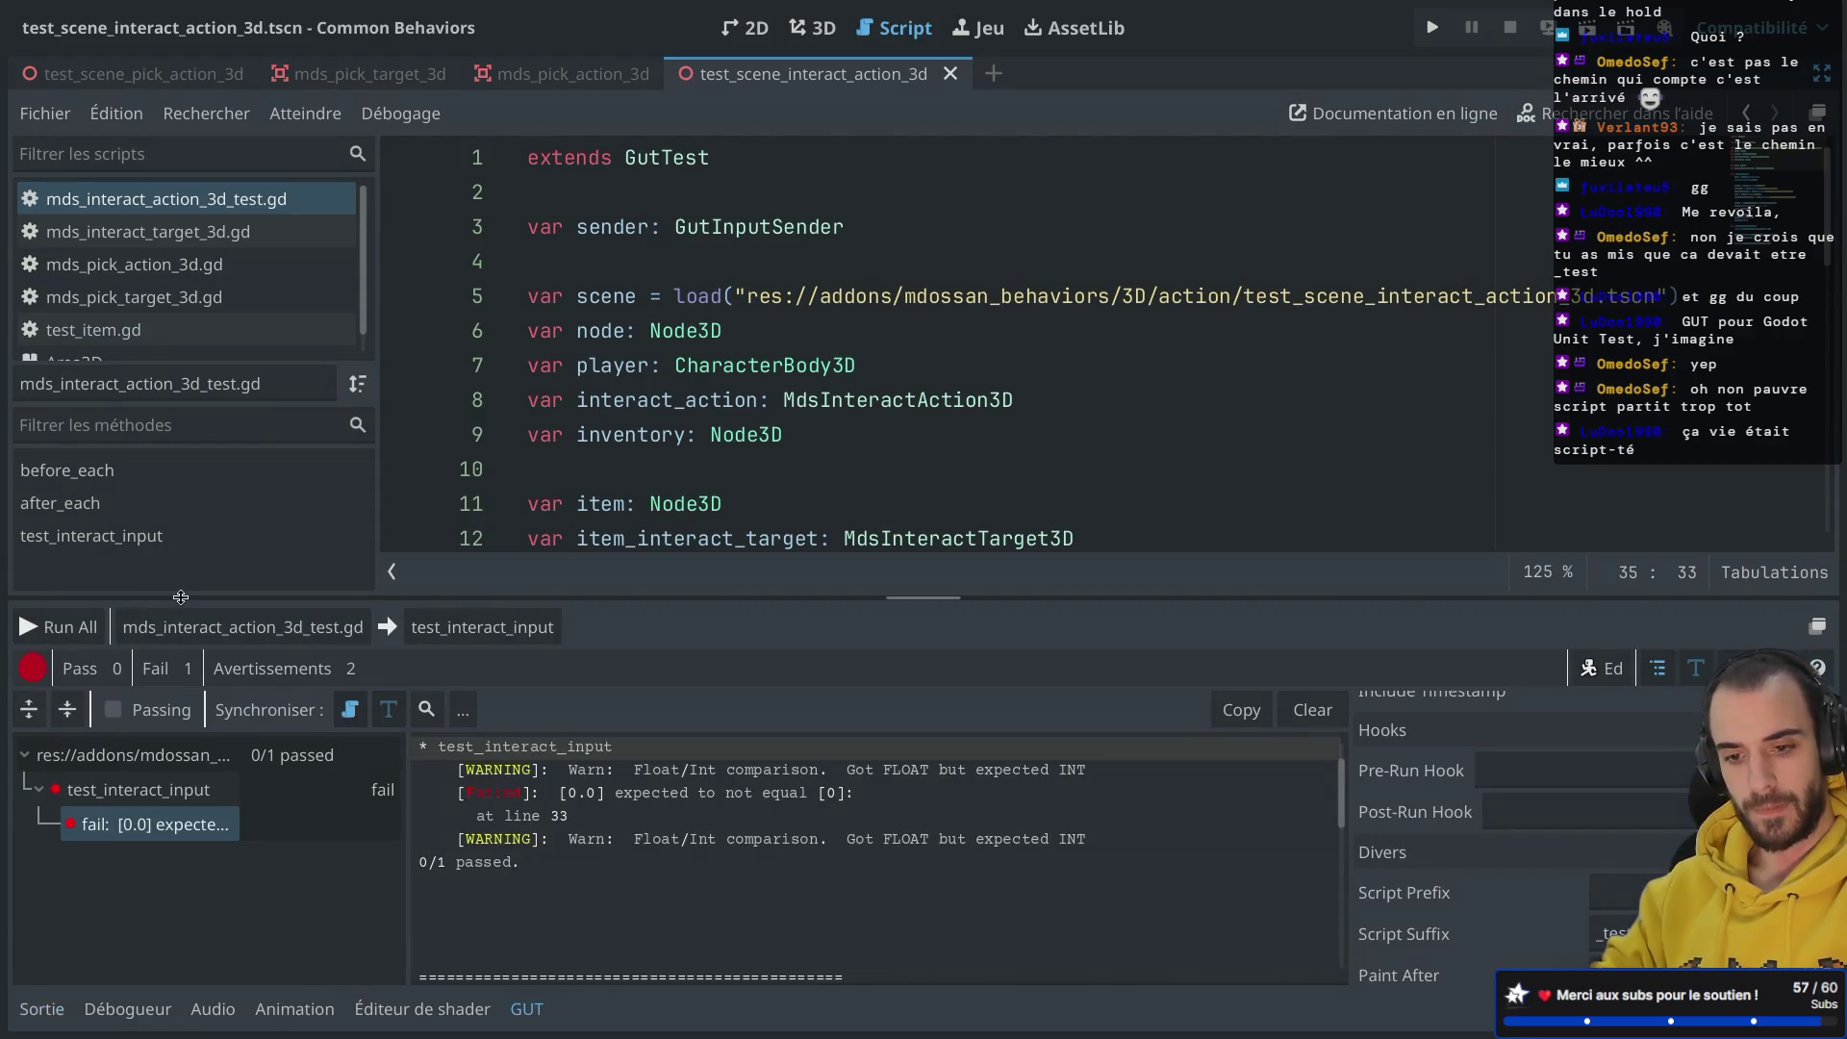
pyautogui.click(442, 635)
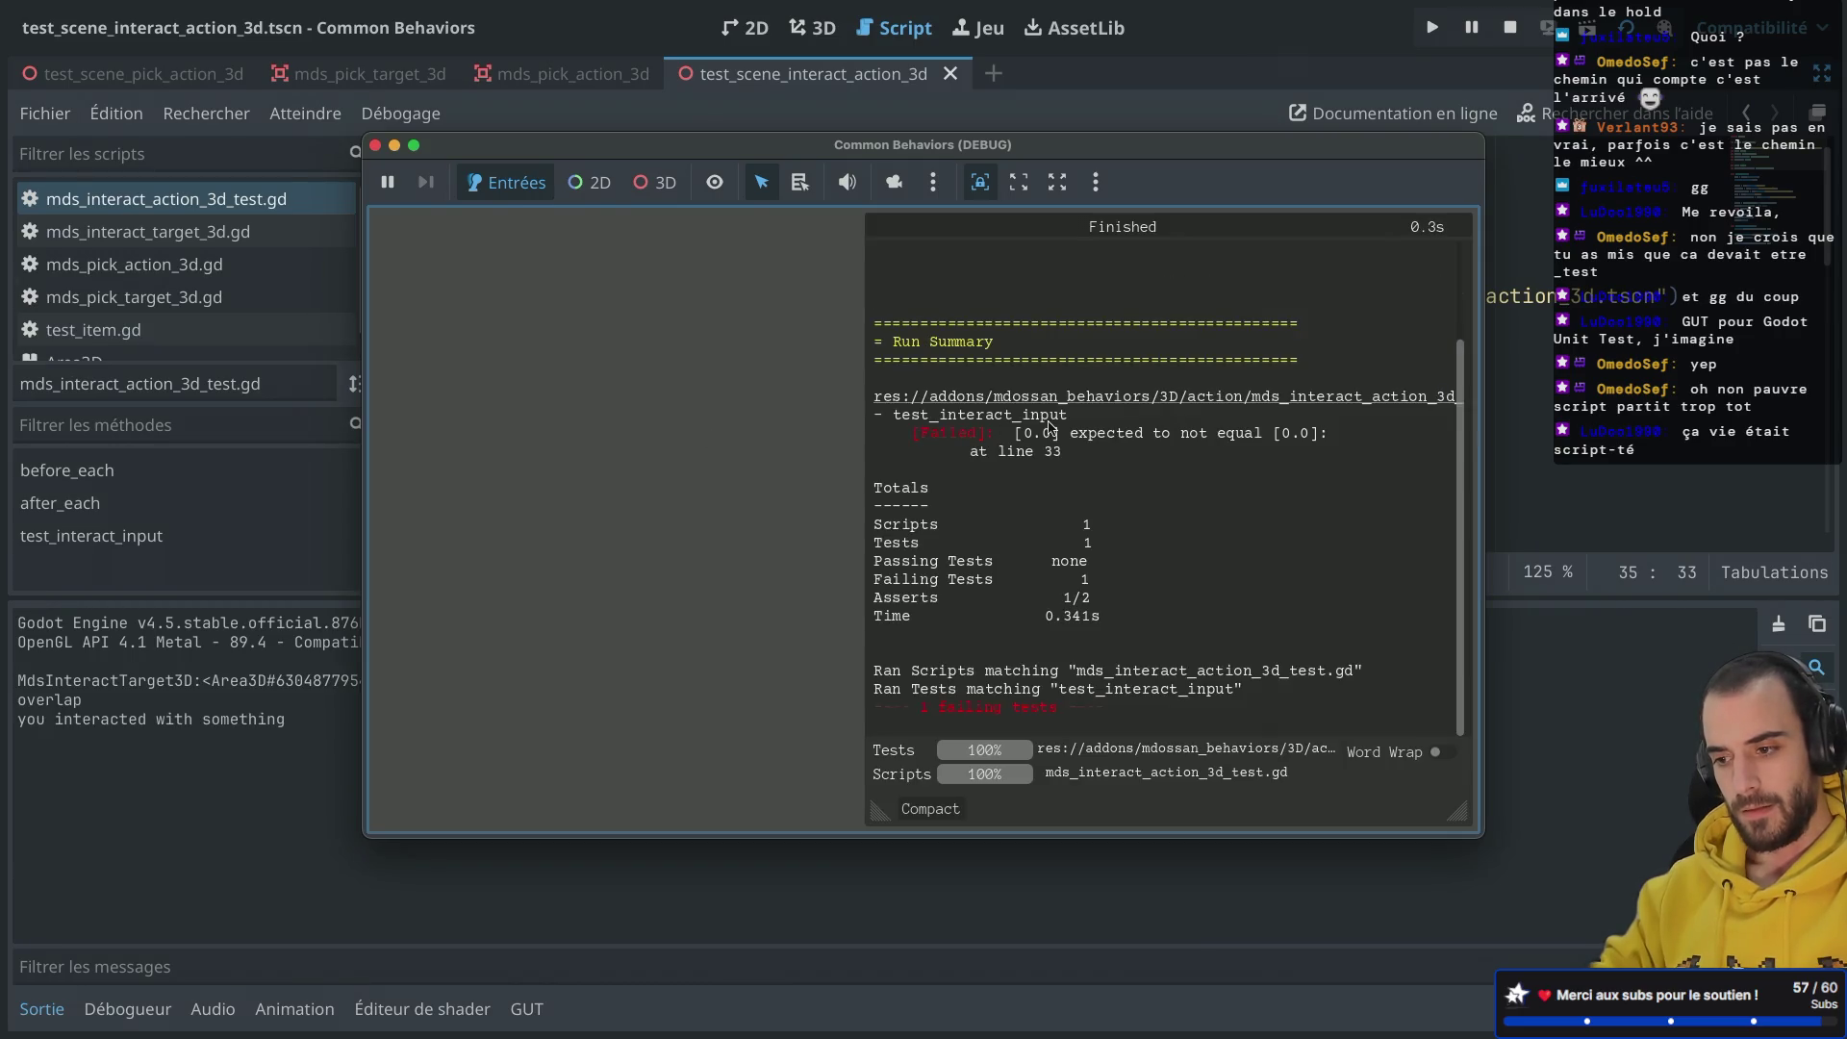
pyautogui.scroll(3, 1048, 427)
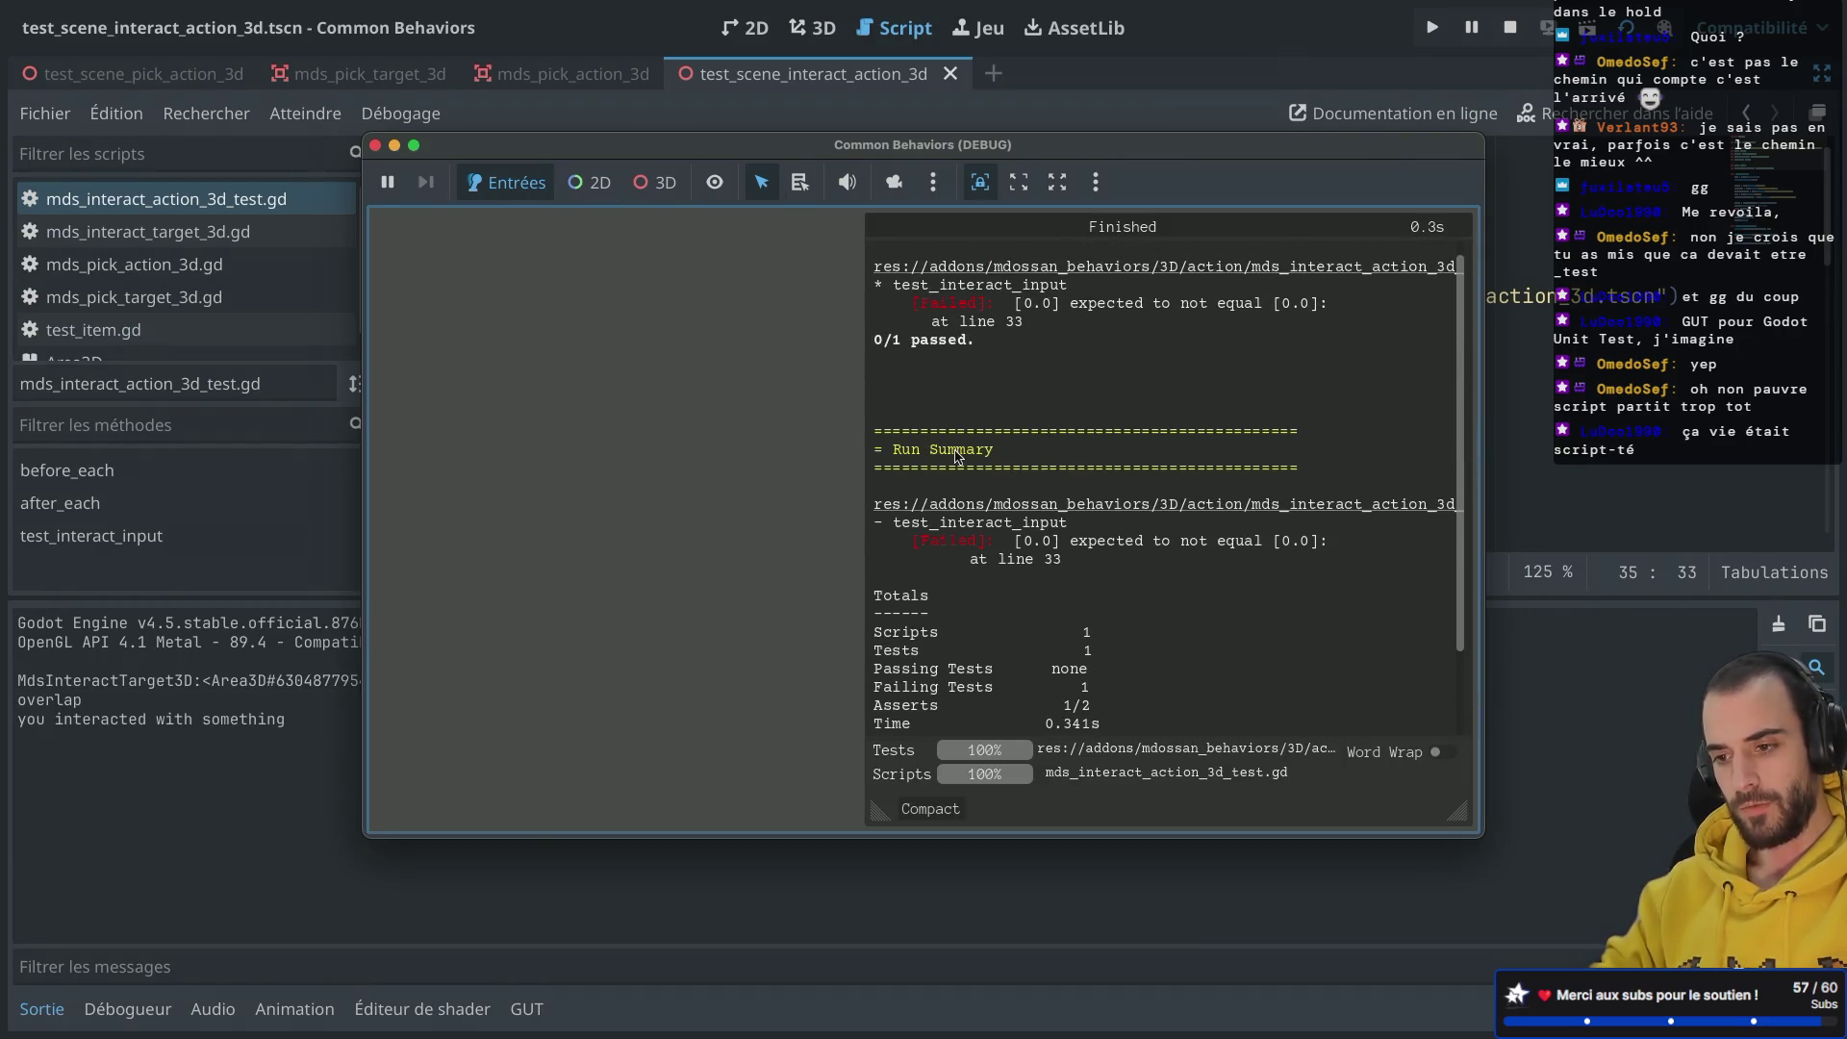
pyautogui.scroll(1, 959, 457)
pyautogui.click(374, 146)
pyautogui.scroll(-9, 748, 346)
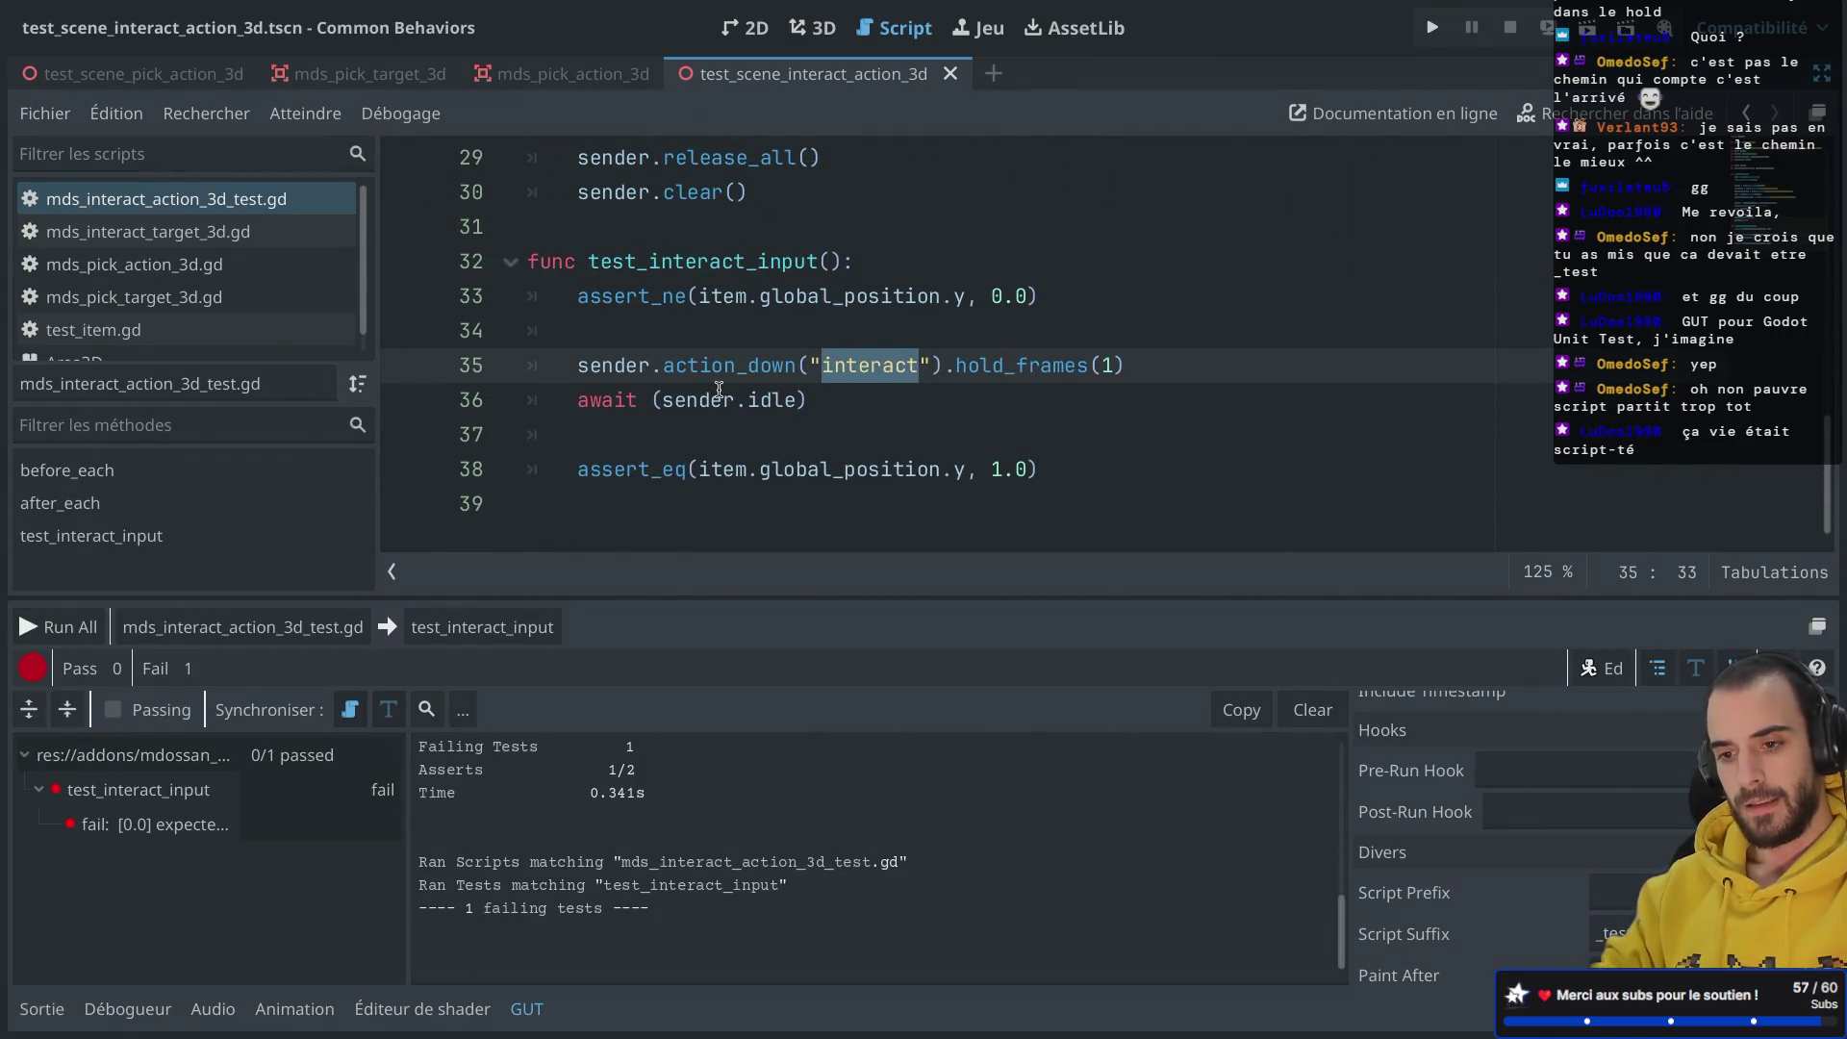
pyautogui.click(651, 296)
pyautogui.moveTo(650, 297)
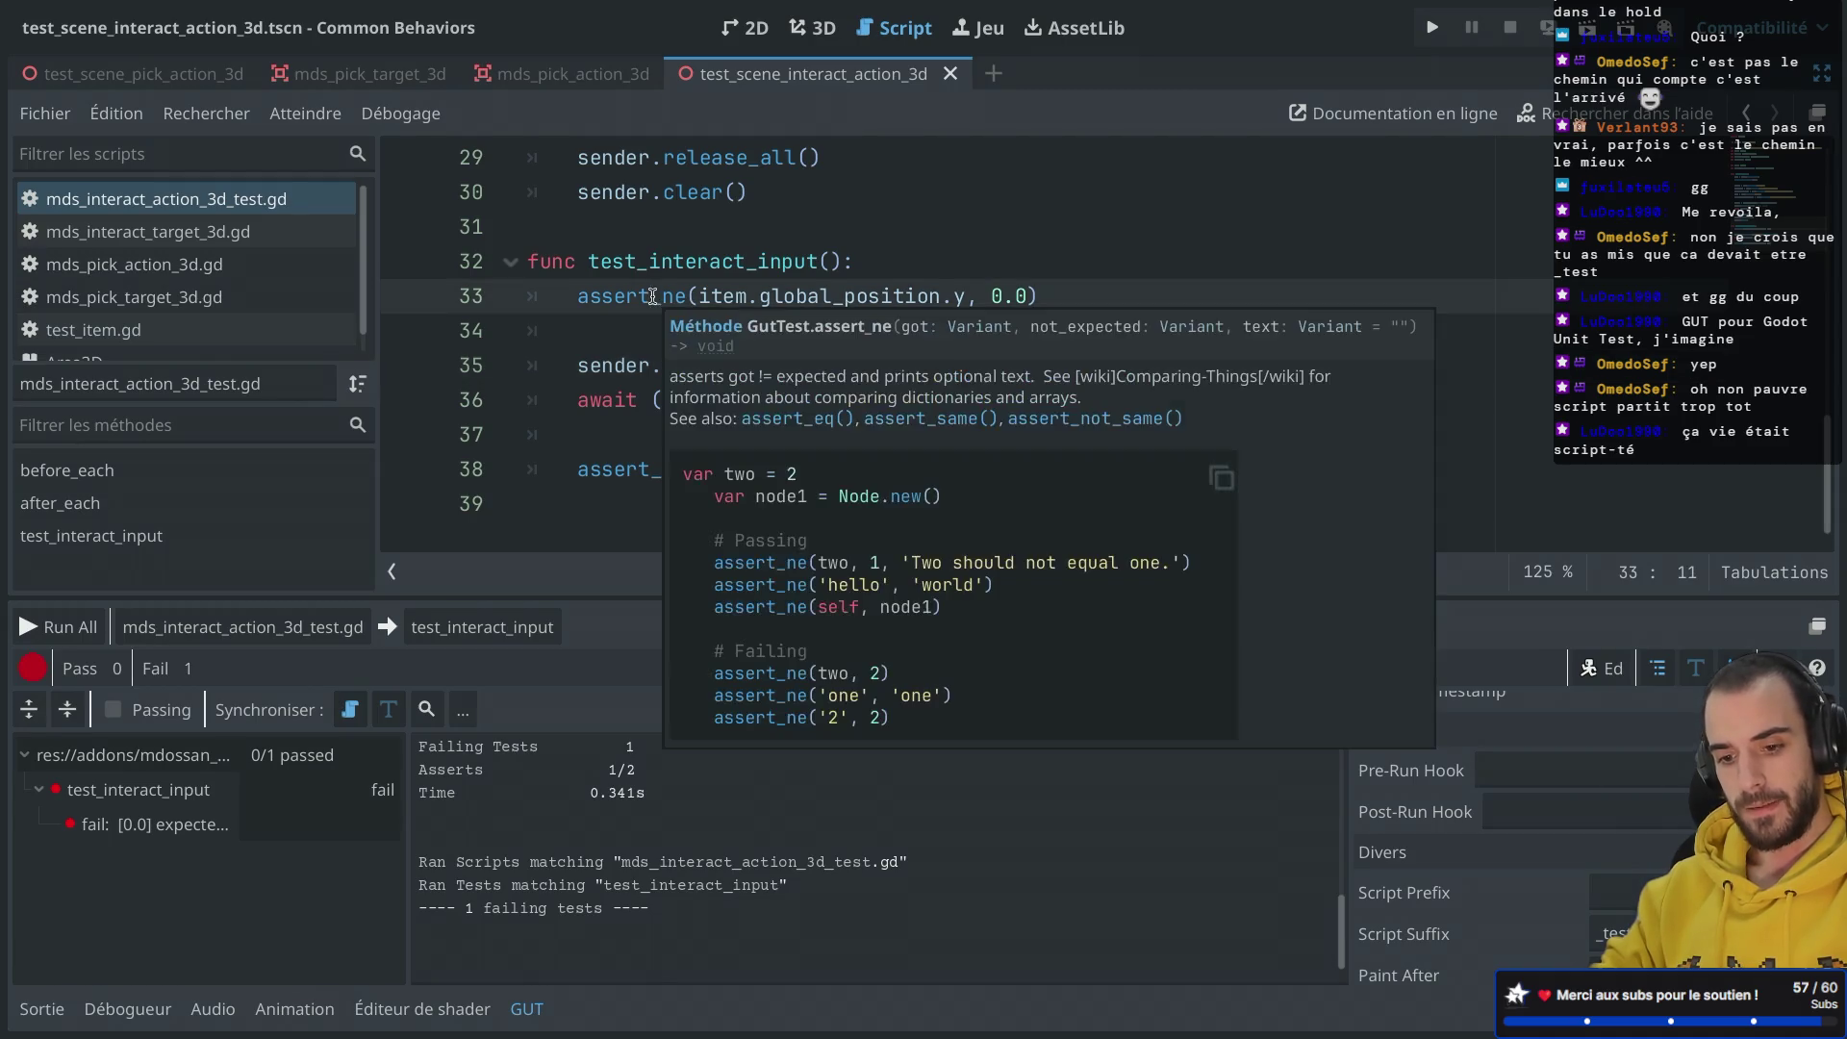
pyautogui.click(205, 837)
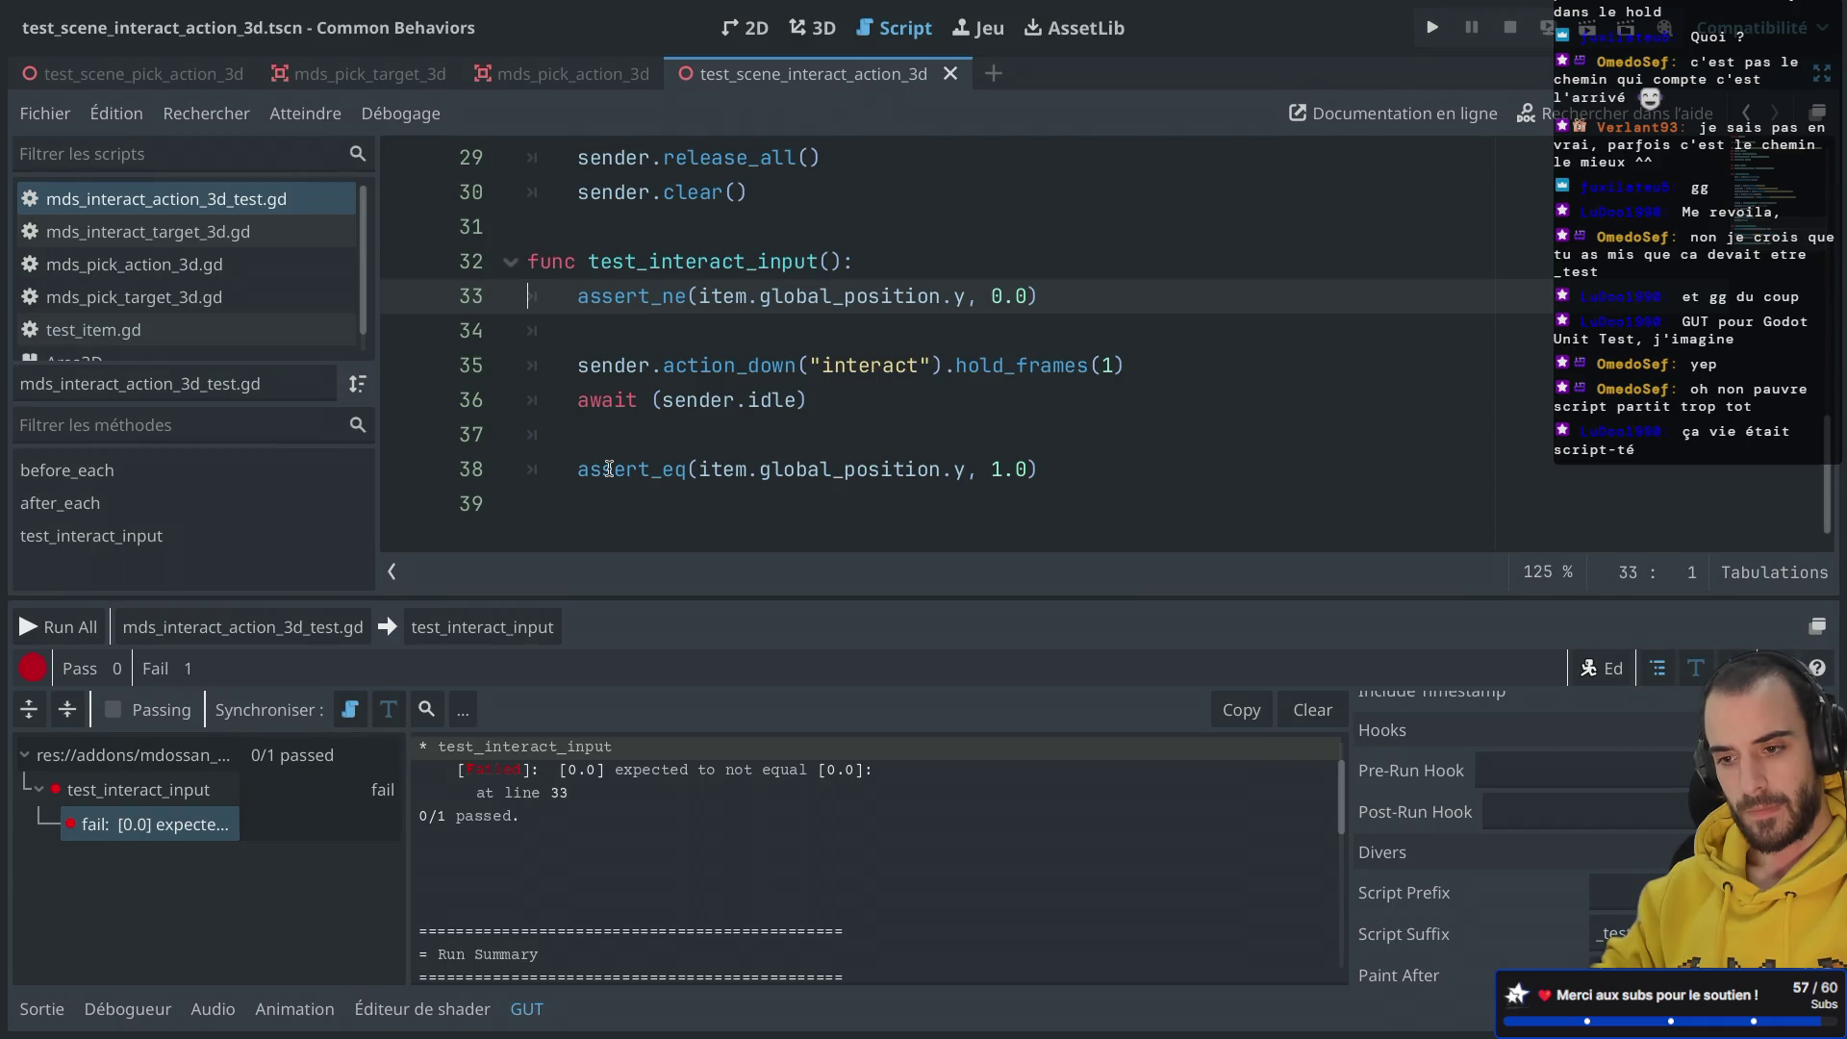
# Step: Change line 33's assert_ne to assert_eq and rerun test_interact_input, which passes
pyautogui.click(692, 311)
pyautogui.press('BackSpace')
pyautogui.press('BackSpace')
pyautogui.write('eq')
pyautogui.click(695, 481)
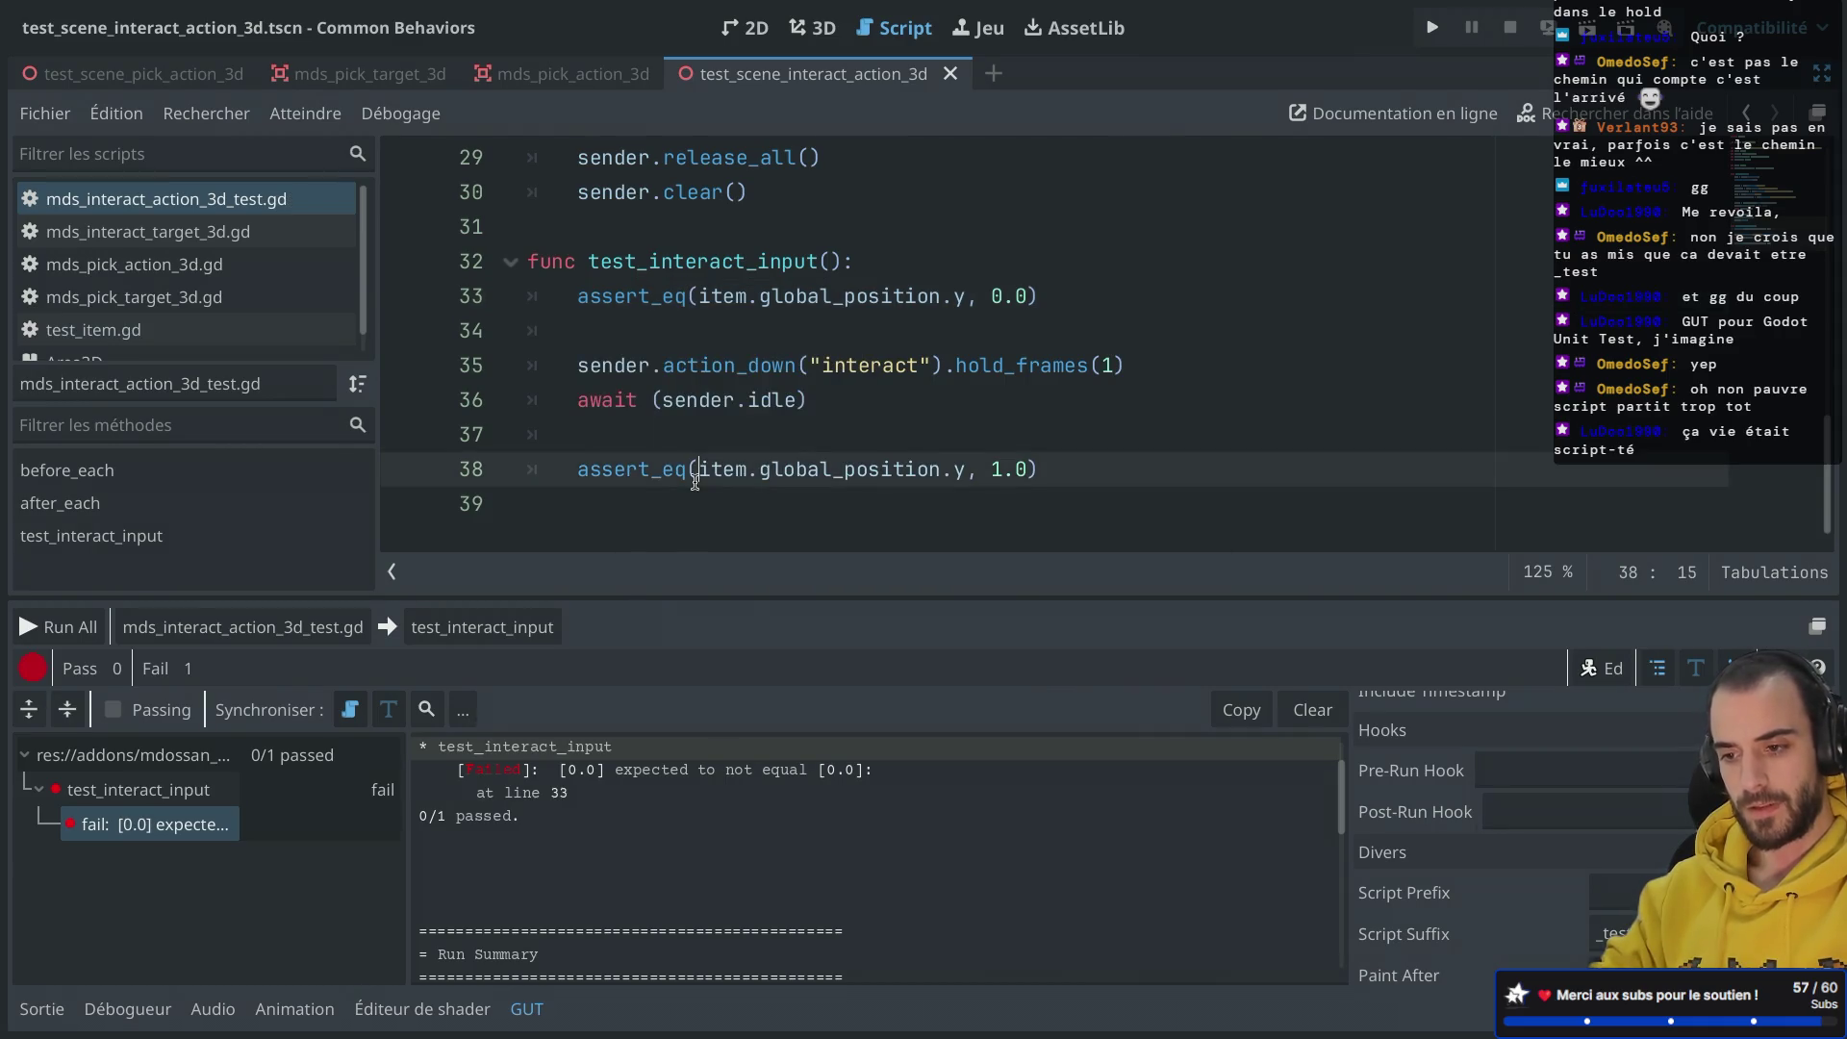
pyautogui.click(481, 627)
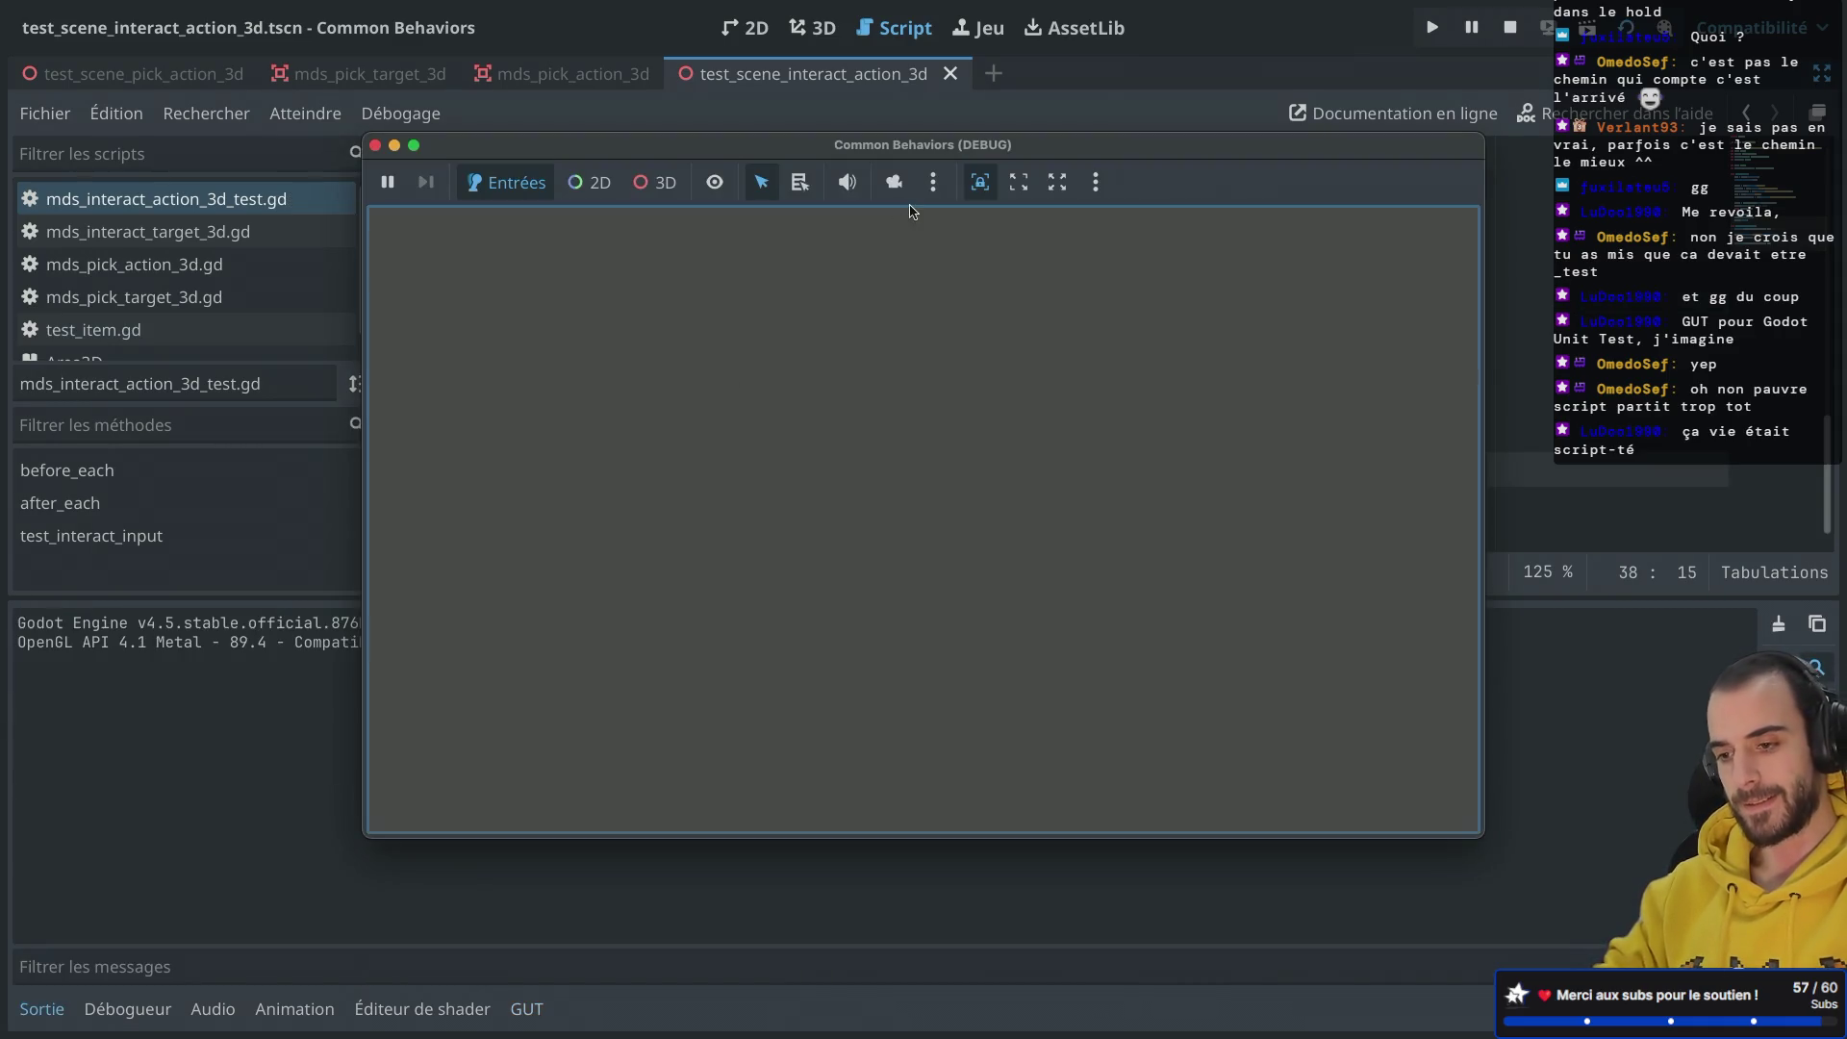
pyautogui.click(376, 147)
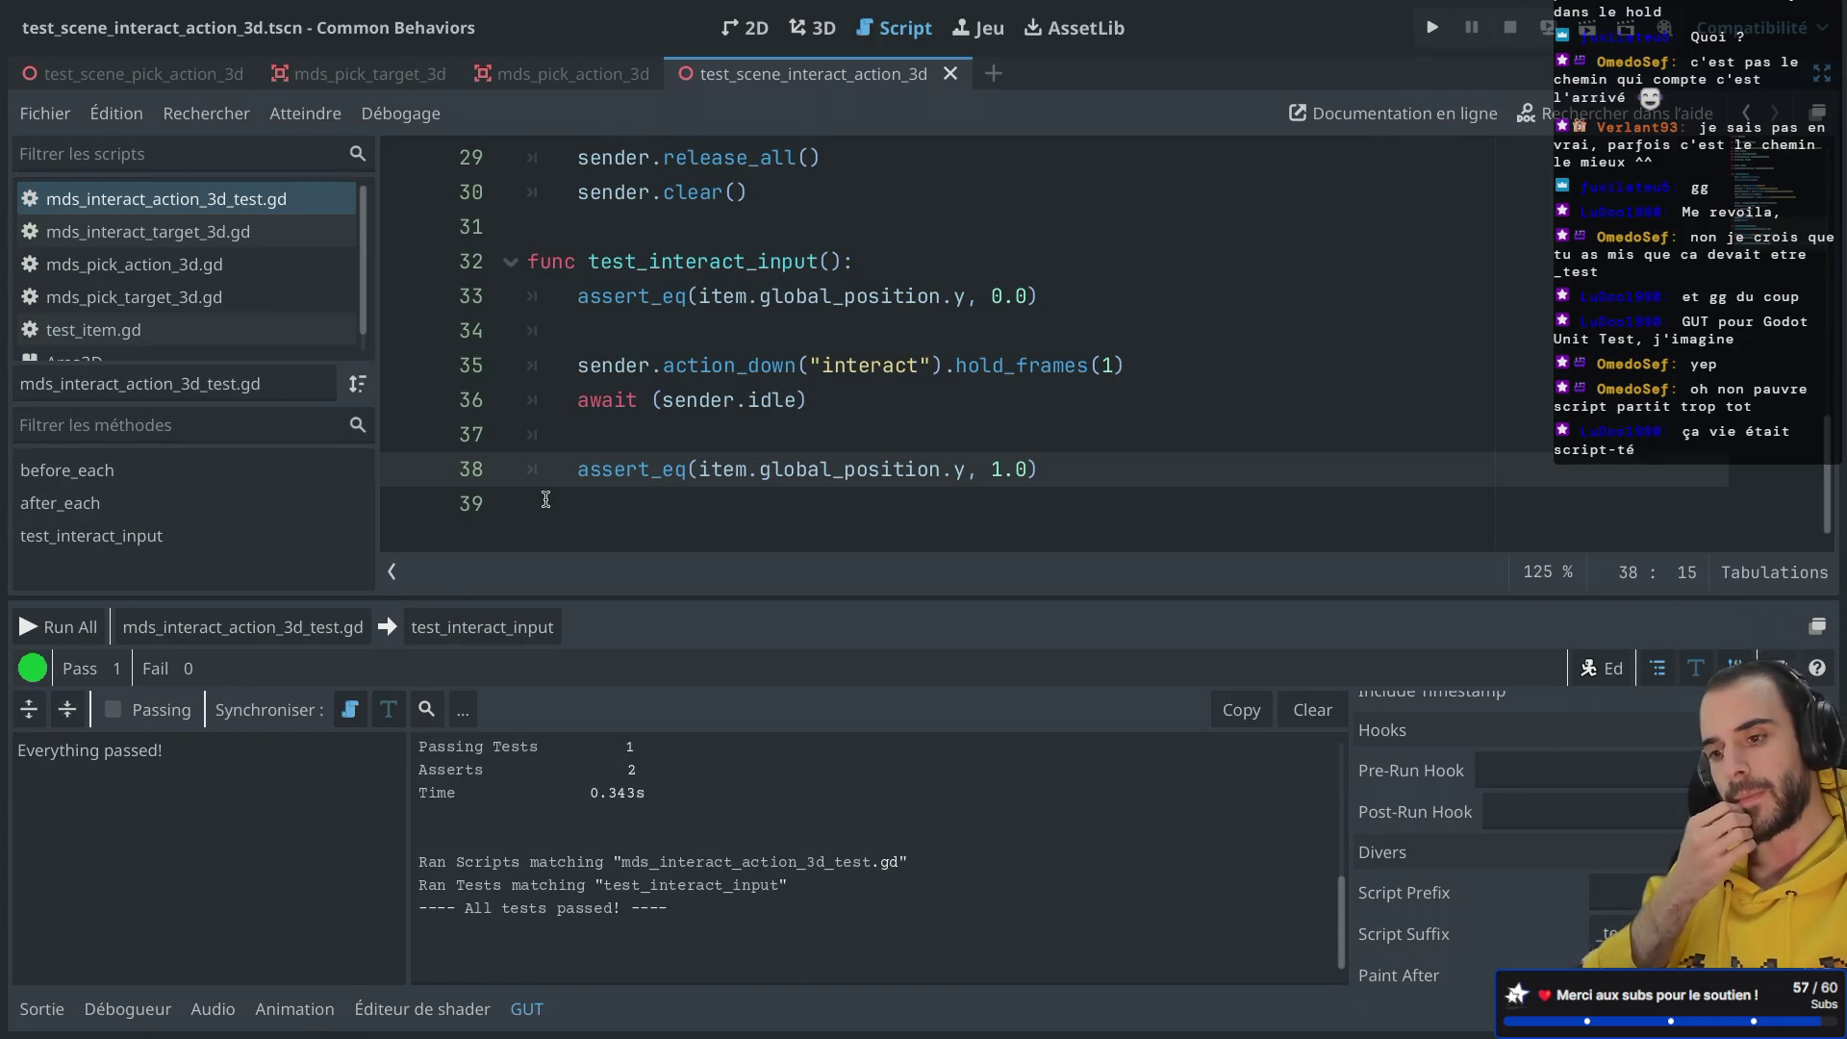
# Step: Duplicate the test_interact_input function below the original
pyautogui.moveTo(545, 499); pyautogui.dragTo(520, 249)
pyautogui.hotkey('ctrl', 'c')
pyautogui.click(563, 469)
pyautogui.press('Down')
pyautogui.press('Return')
pyautogui.hotkey('ctrl', 'v')
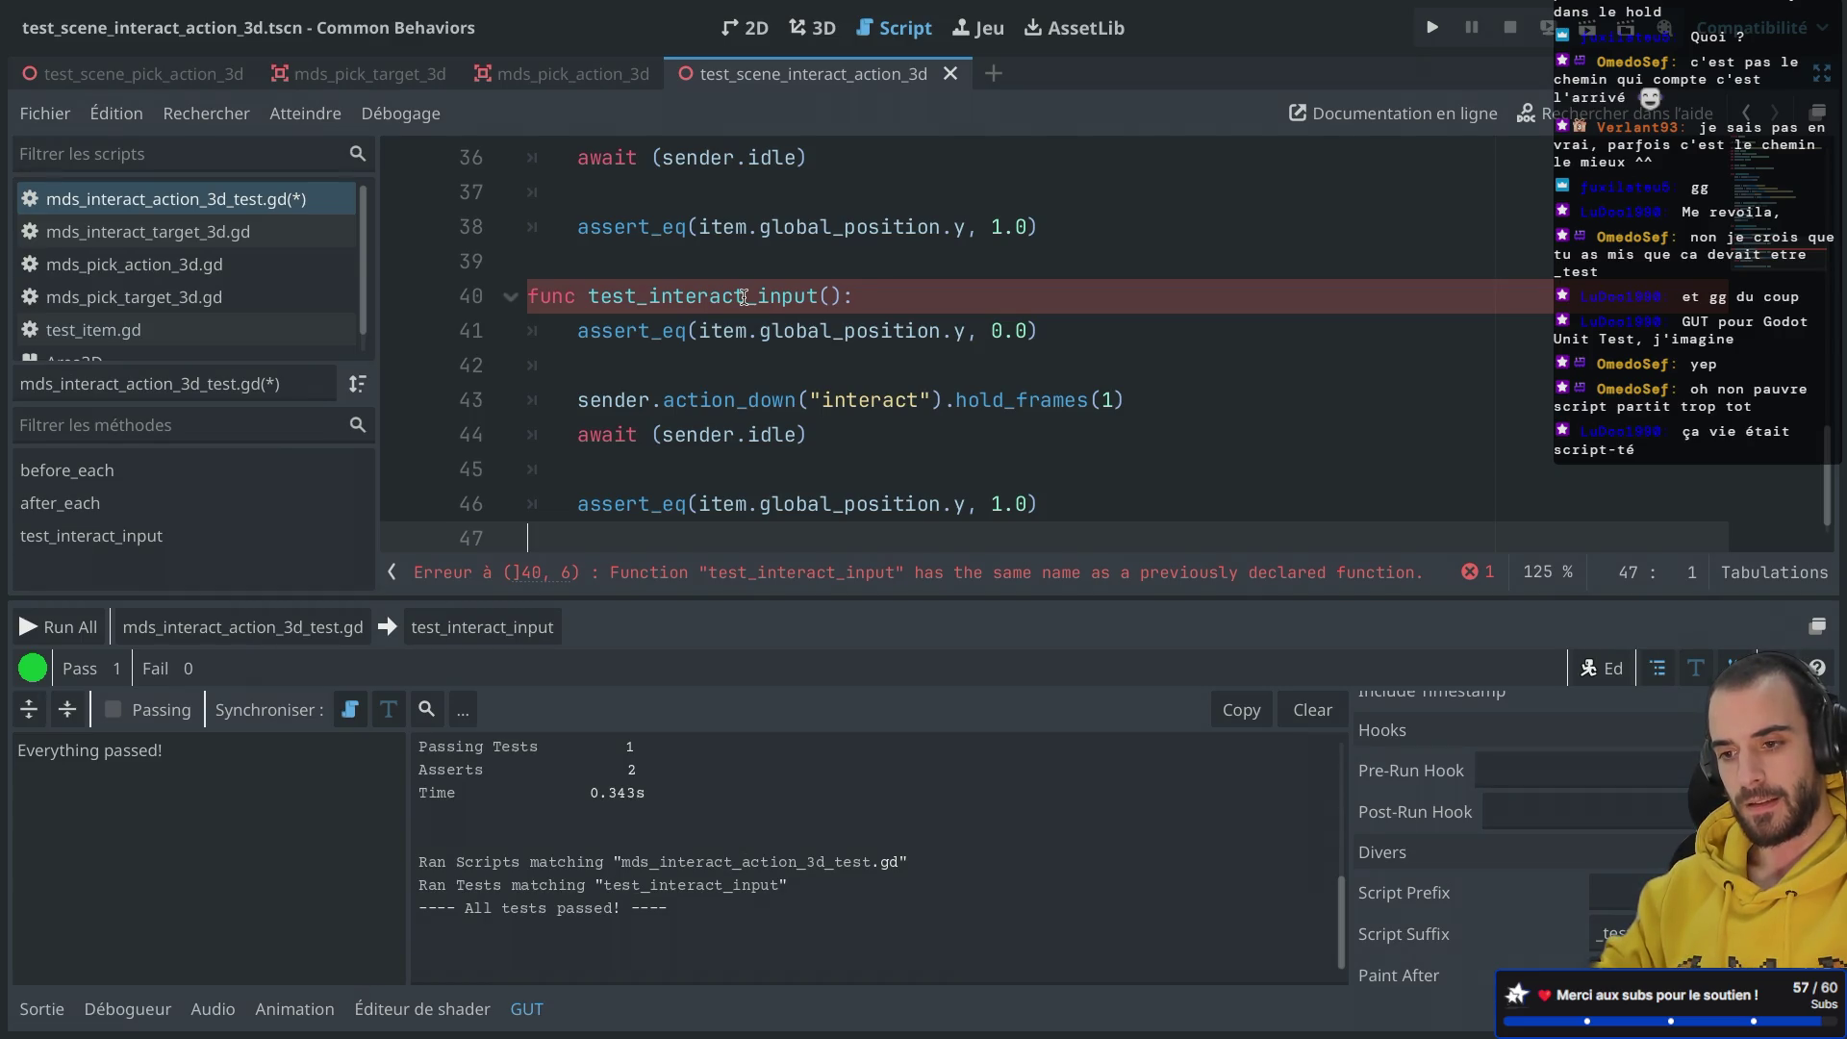
# Step: Rename the copy test_multiple_interaction_input and the original test_one_interact_input
pyautogui.write('multiple_')
pyautogui.click(856, 297)
pyautogui.write('ion')
pyautogui.scroll(2, 855, 298)
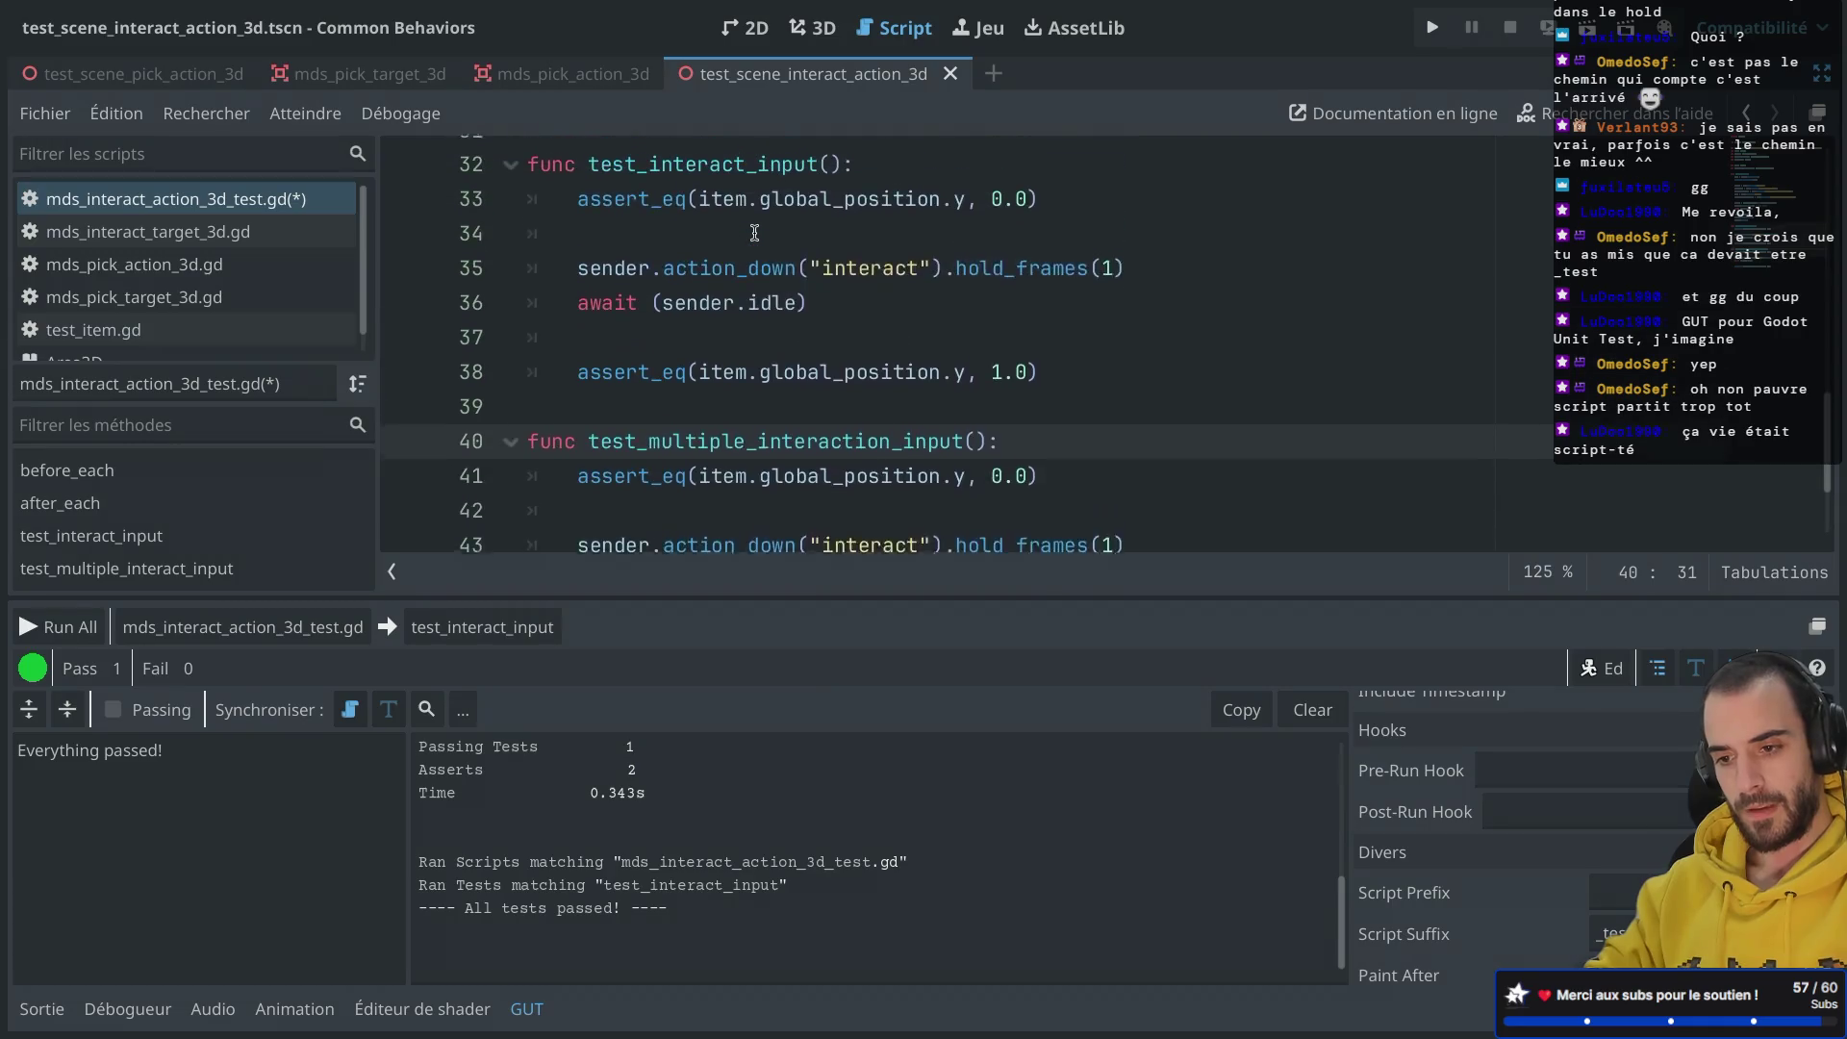
pyautogui.click(636, 181)
pyautogui.write('_one')
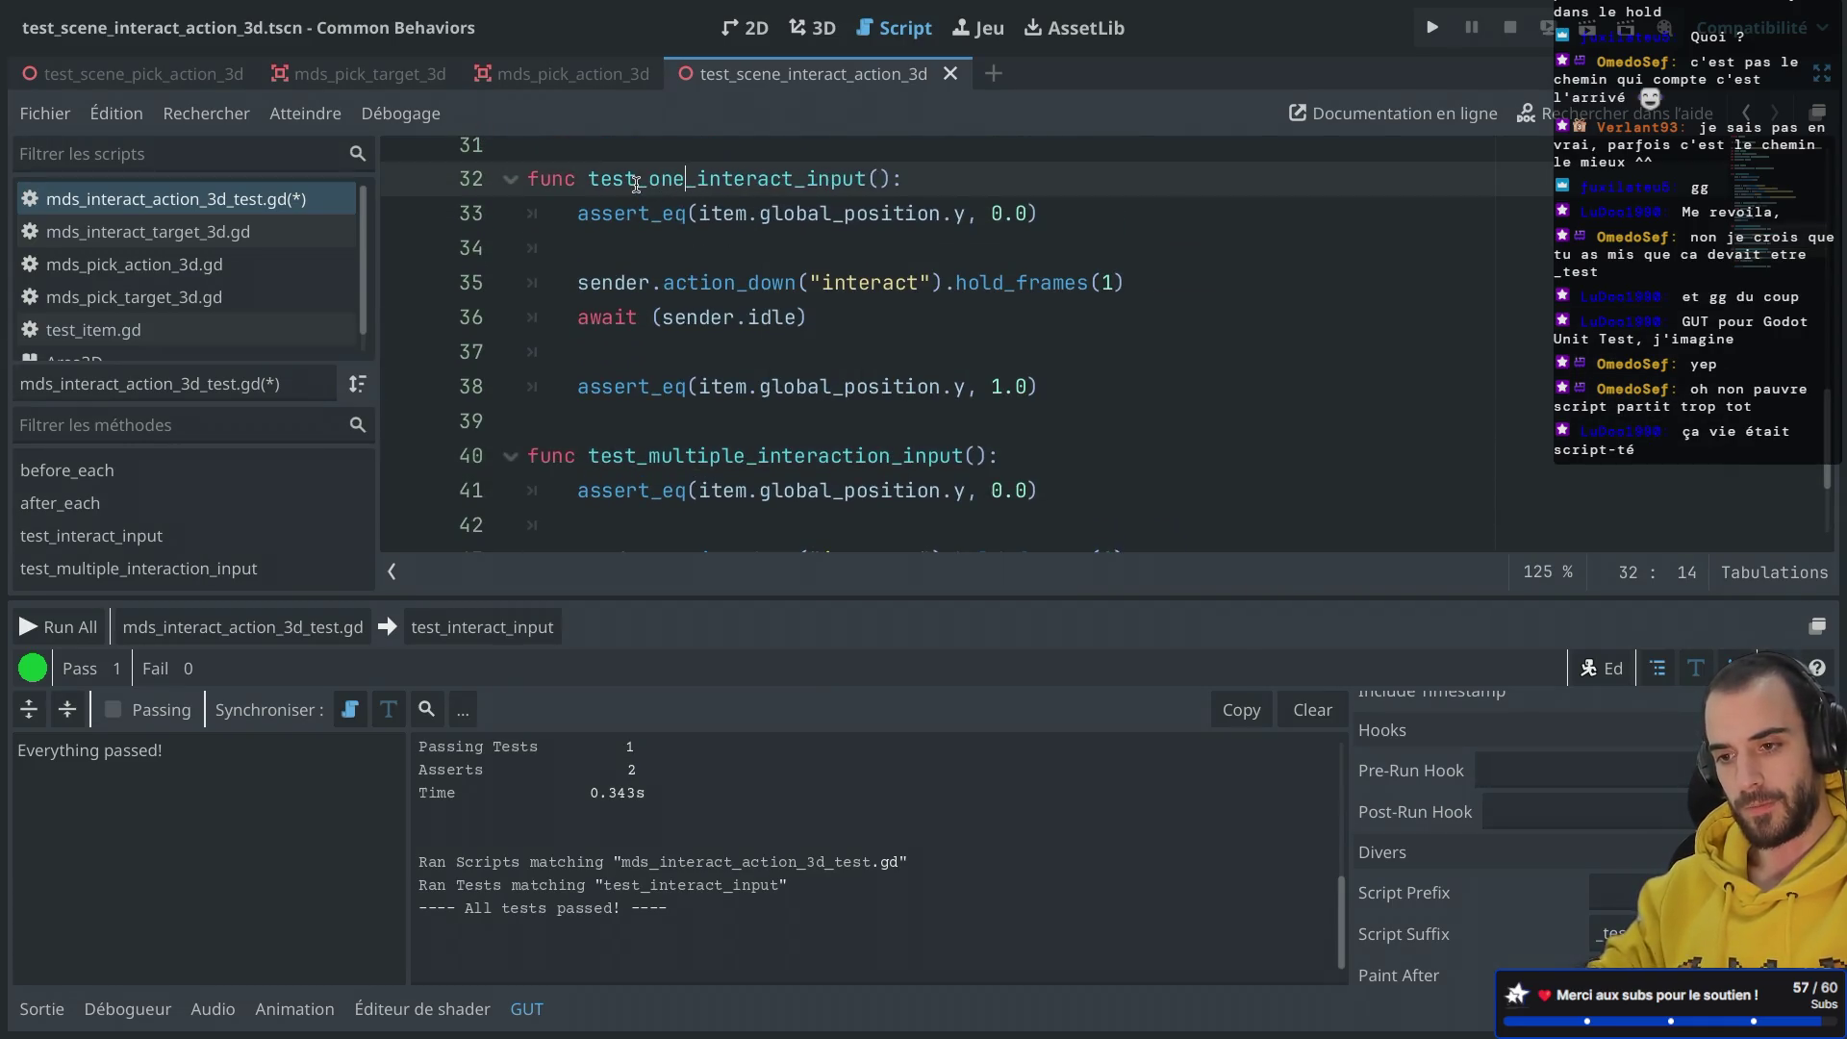
# Step: Add extra interact press-and-wait pairs, change the final expected y to 3.0, and save
pyautogui.scroll(-2, 760, 347)
pyautogui.moveTo(834, 416); pyautogui.dragTo(833, 342)
pyautogui.hotkey('ctrl', 'v')
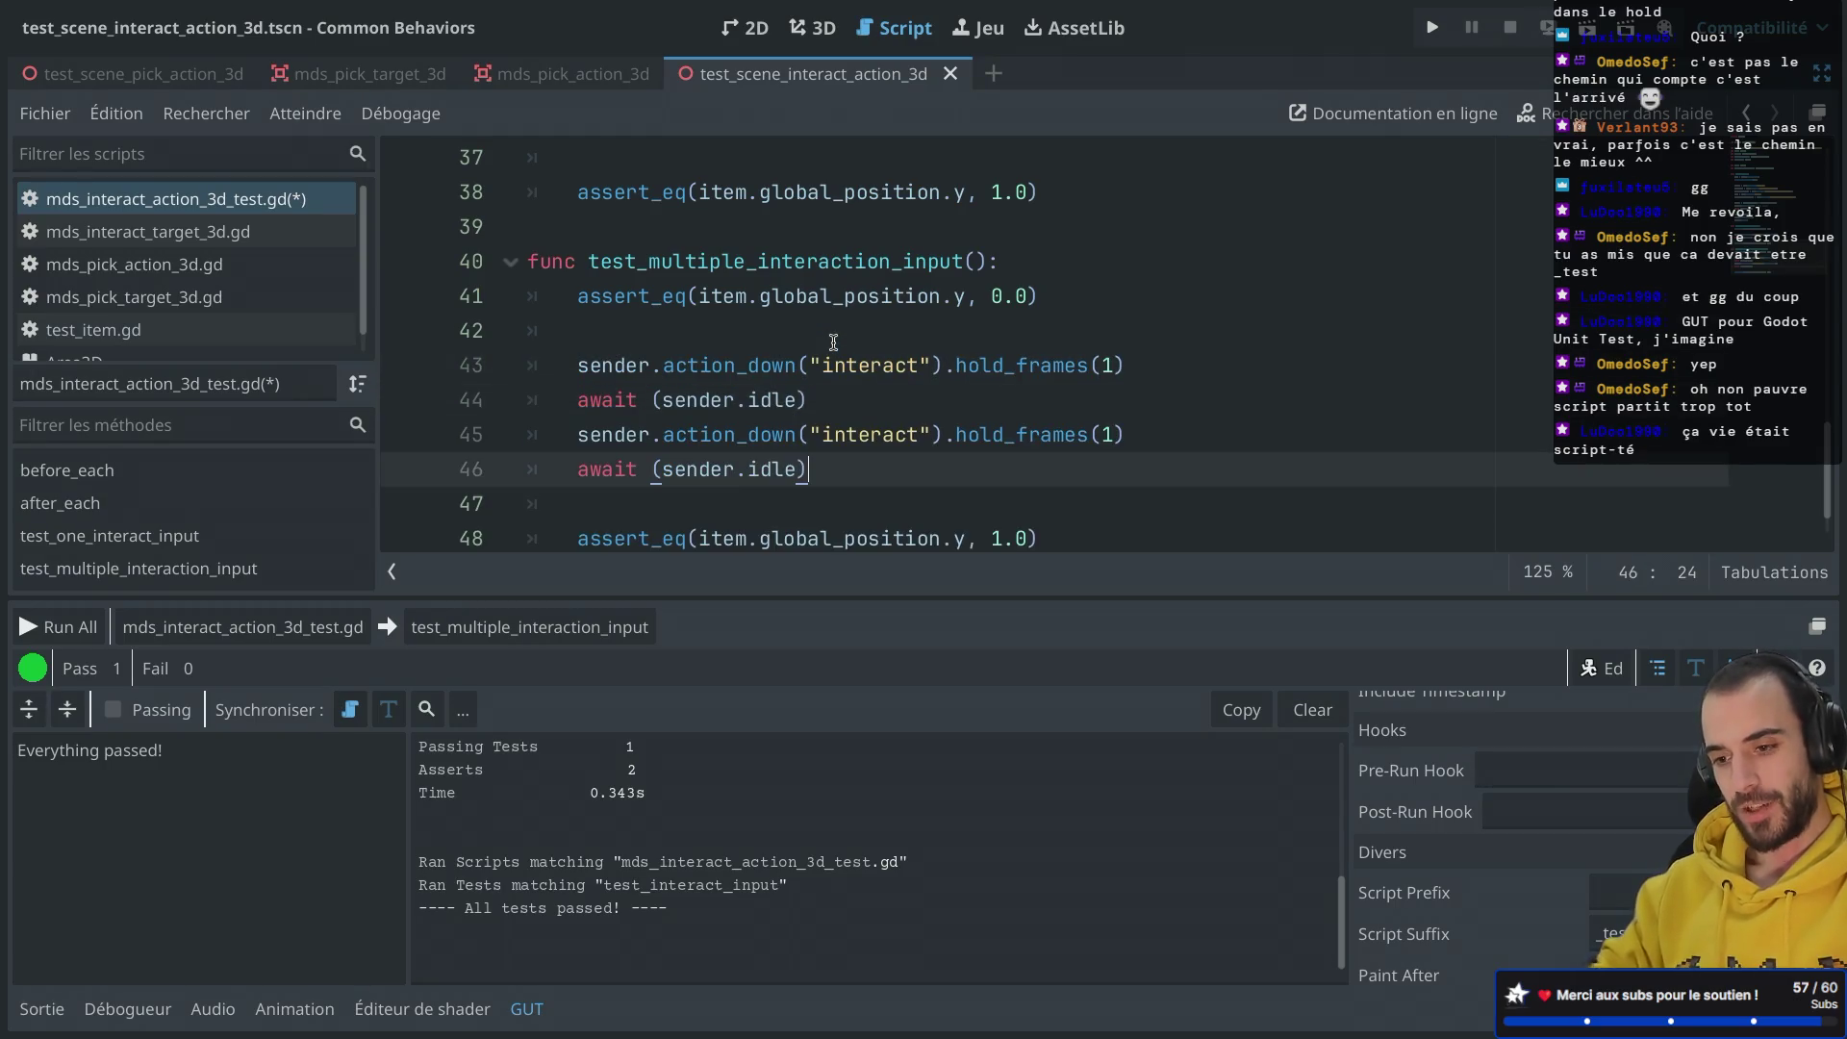
pyautogui.hotkey('ctrl', 'v')
pyautogui.scroll(-2, 834, 341)
pyautogui.click(1004, 477)
pyautogui.press('BackSpace')
pyautogui.write('3')
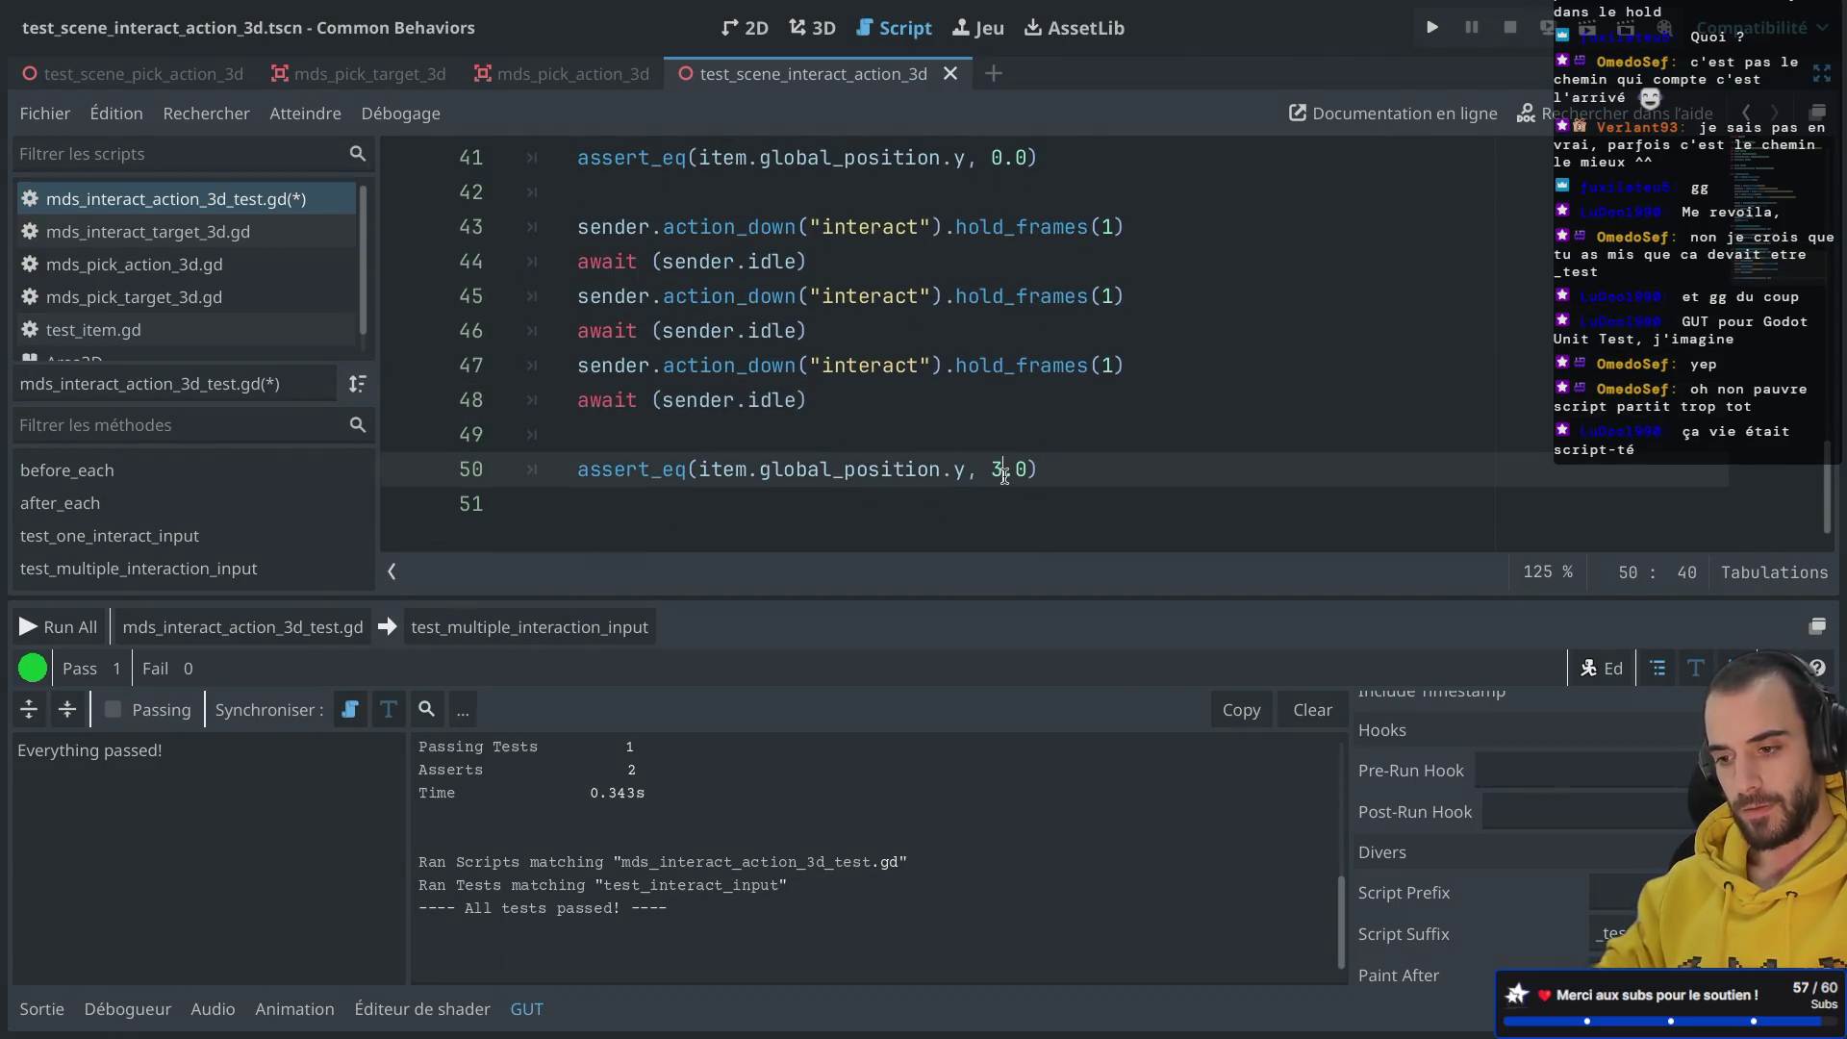
pyautogui.hotkey('ctrl', 's')
# Step: Copy the final assertion and insert it after the earlier press-and-wait pairs
pyautogui.click(962, 412)
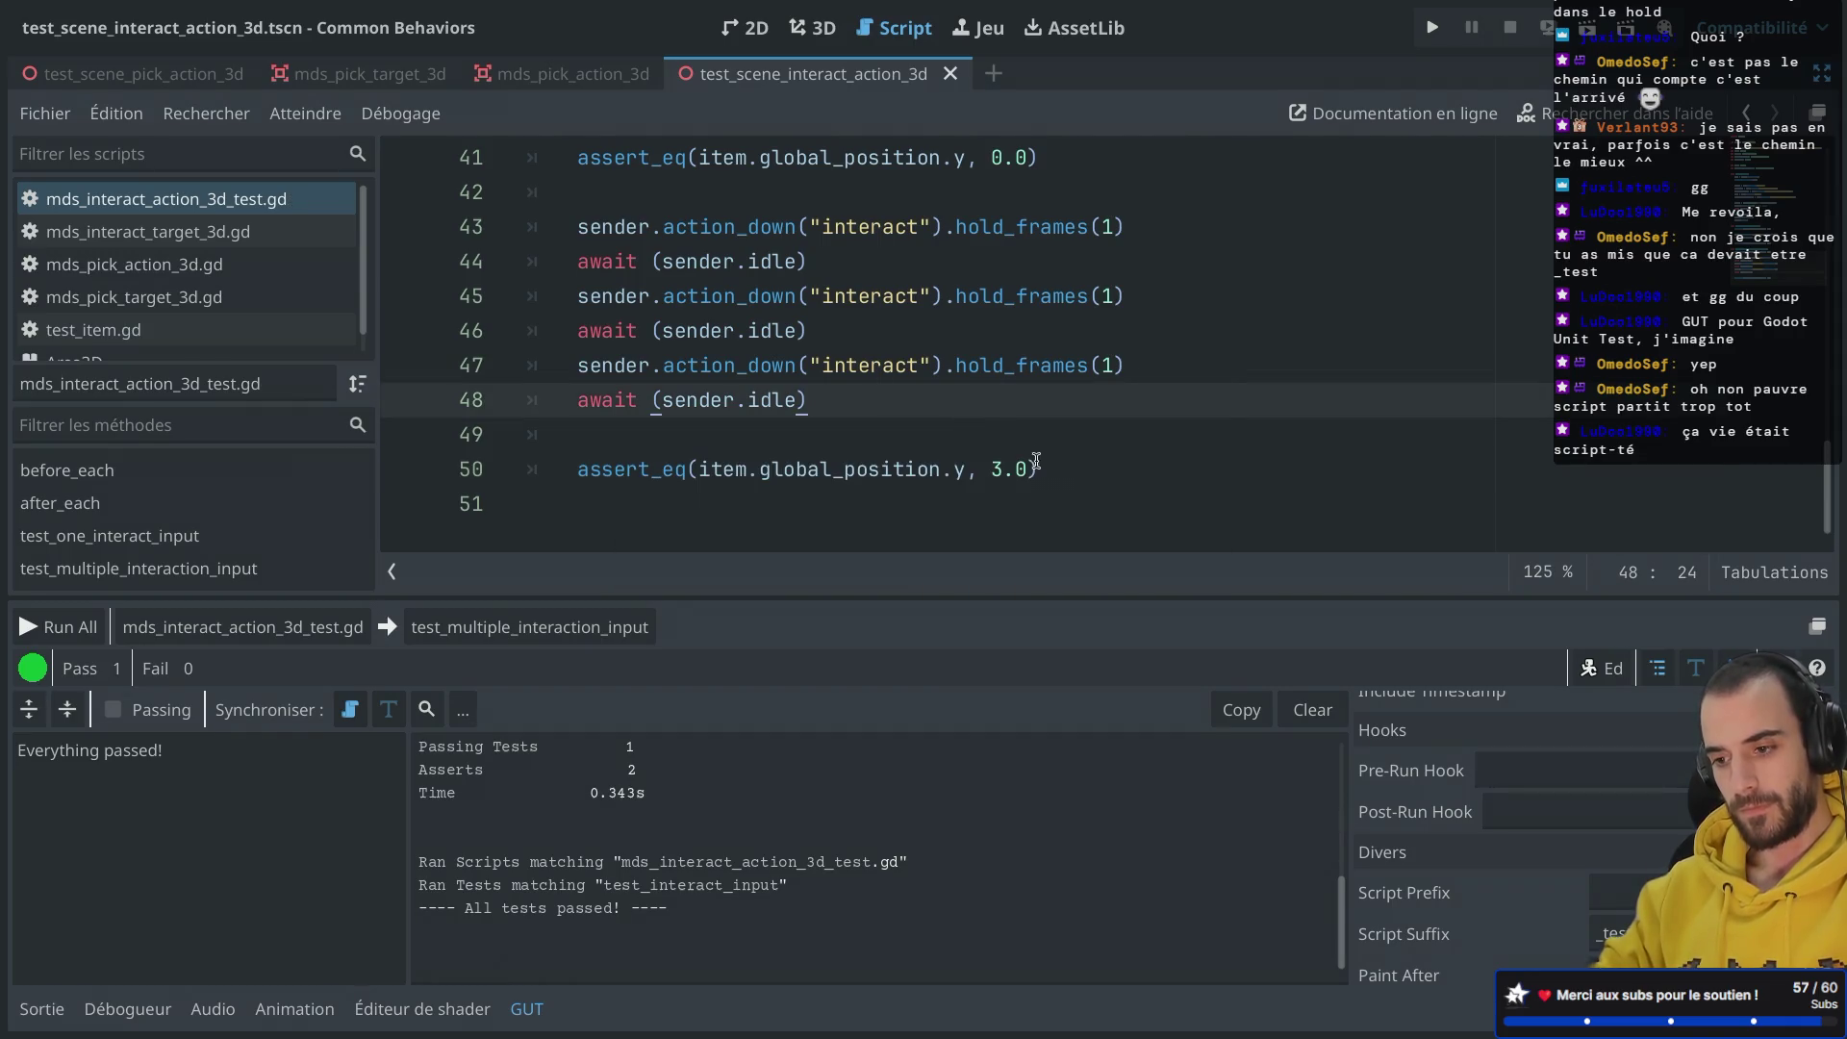
pyautogui.moveTo(1035, 462); pyautogui.dragTo(1044, 450)
pyautogui.hotkey('ctrl', 'c')
pyautogui.click(943, 331)
pyautogui.press('Return')
pyautogui.hotkey('ctrl', 'v')
pyautogui.click(905, 268)
pyautogui.press('Return')
pyautogui.hotkey('ctrl', 'v')
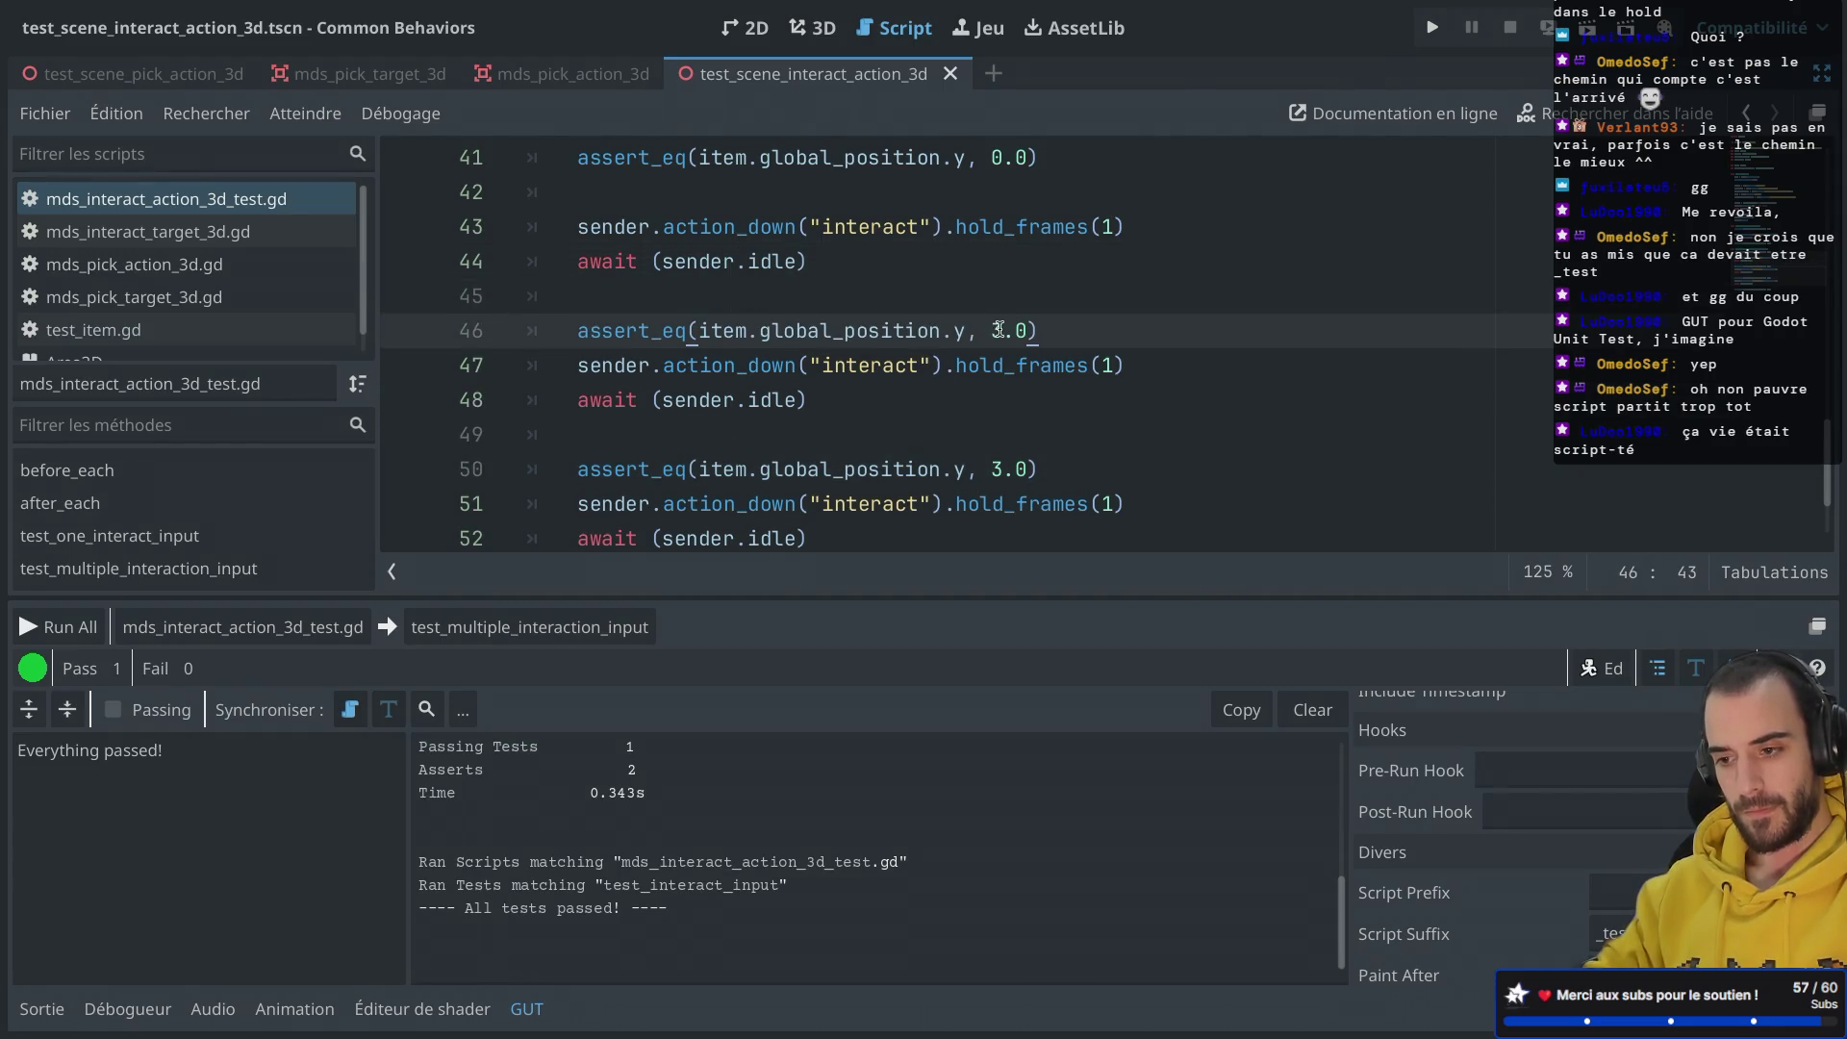
# Step: Set the middle check's expected y to 2.0, tidy the blank lines, and save the script
pyautogui.click(1006, 469)
pyautogui.press('BackSpace')
pyautogui.write('2')
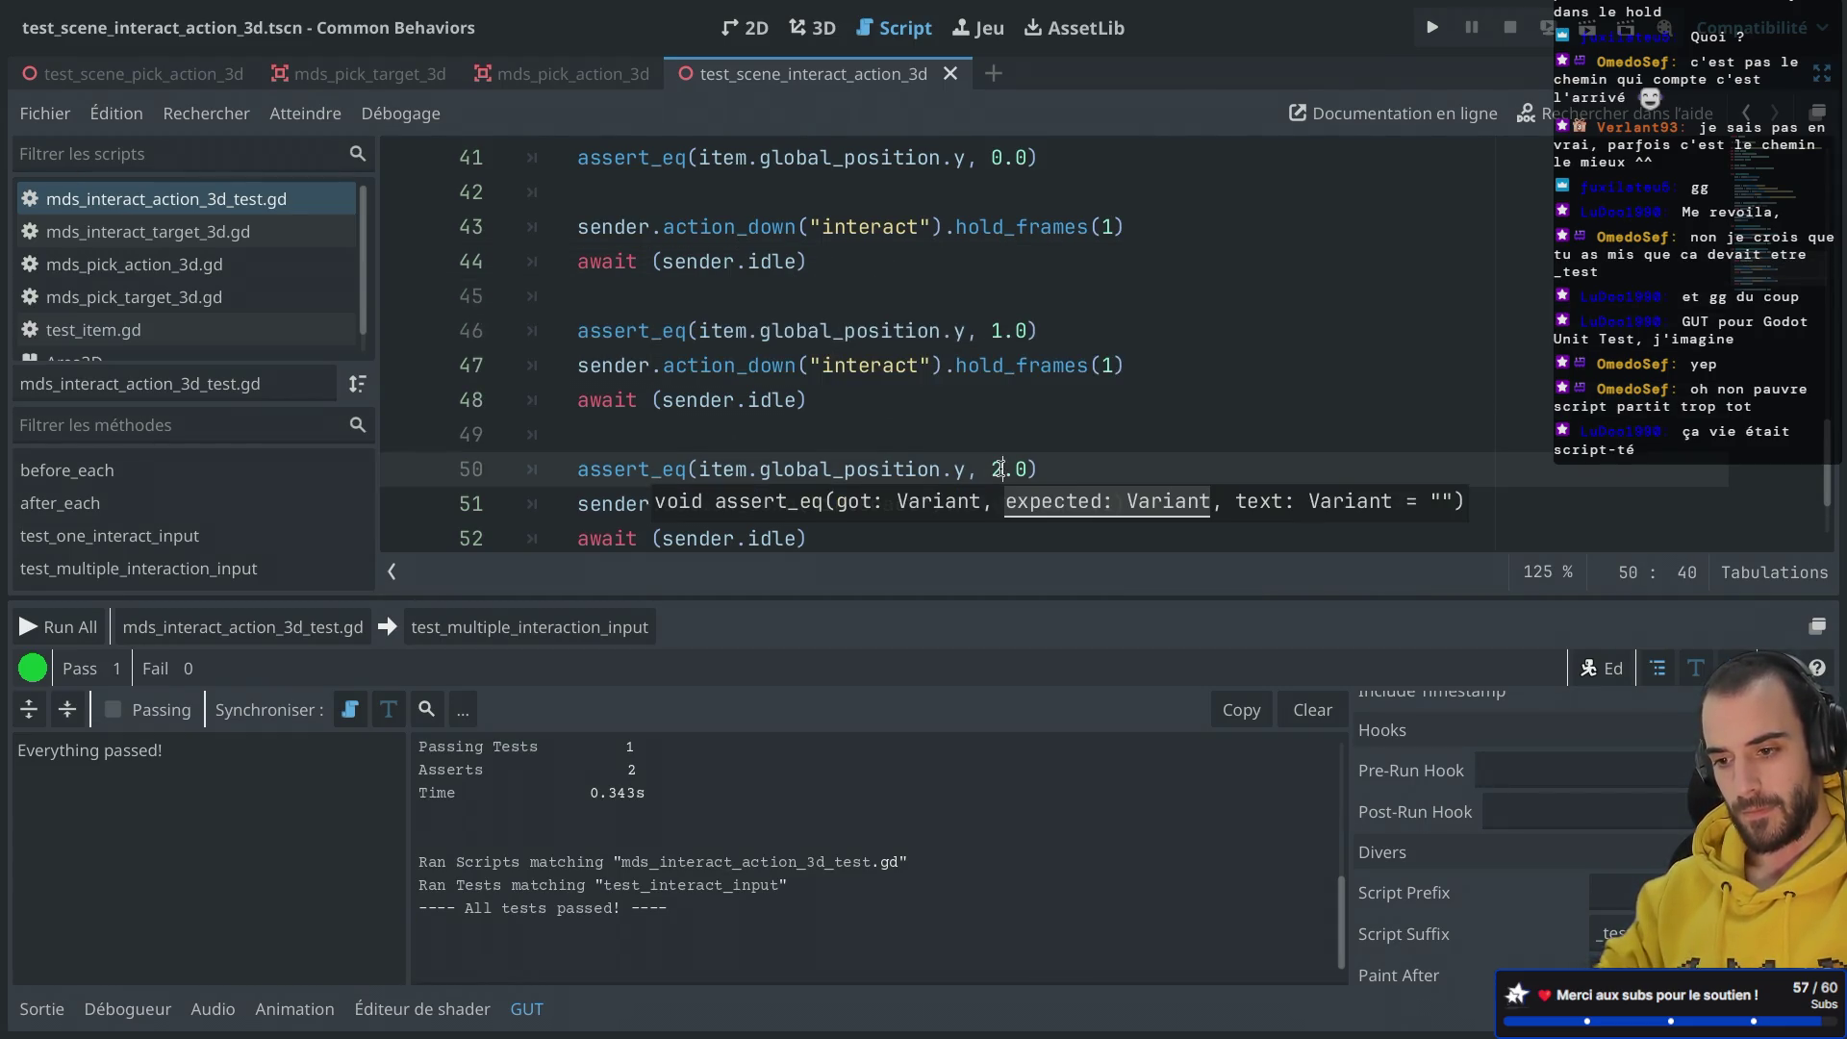
pyautogui.press('Up')
pyautogui.press('BackSpace')
pyautogui.click(1075, 460)
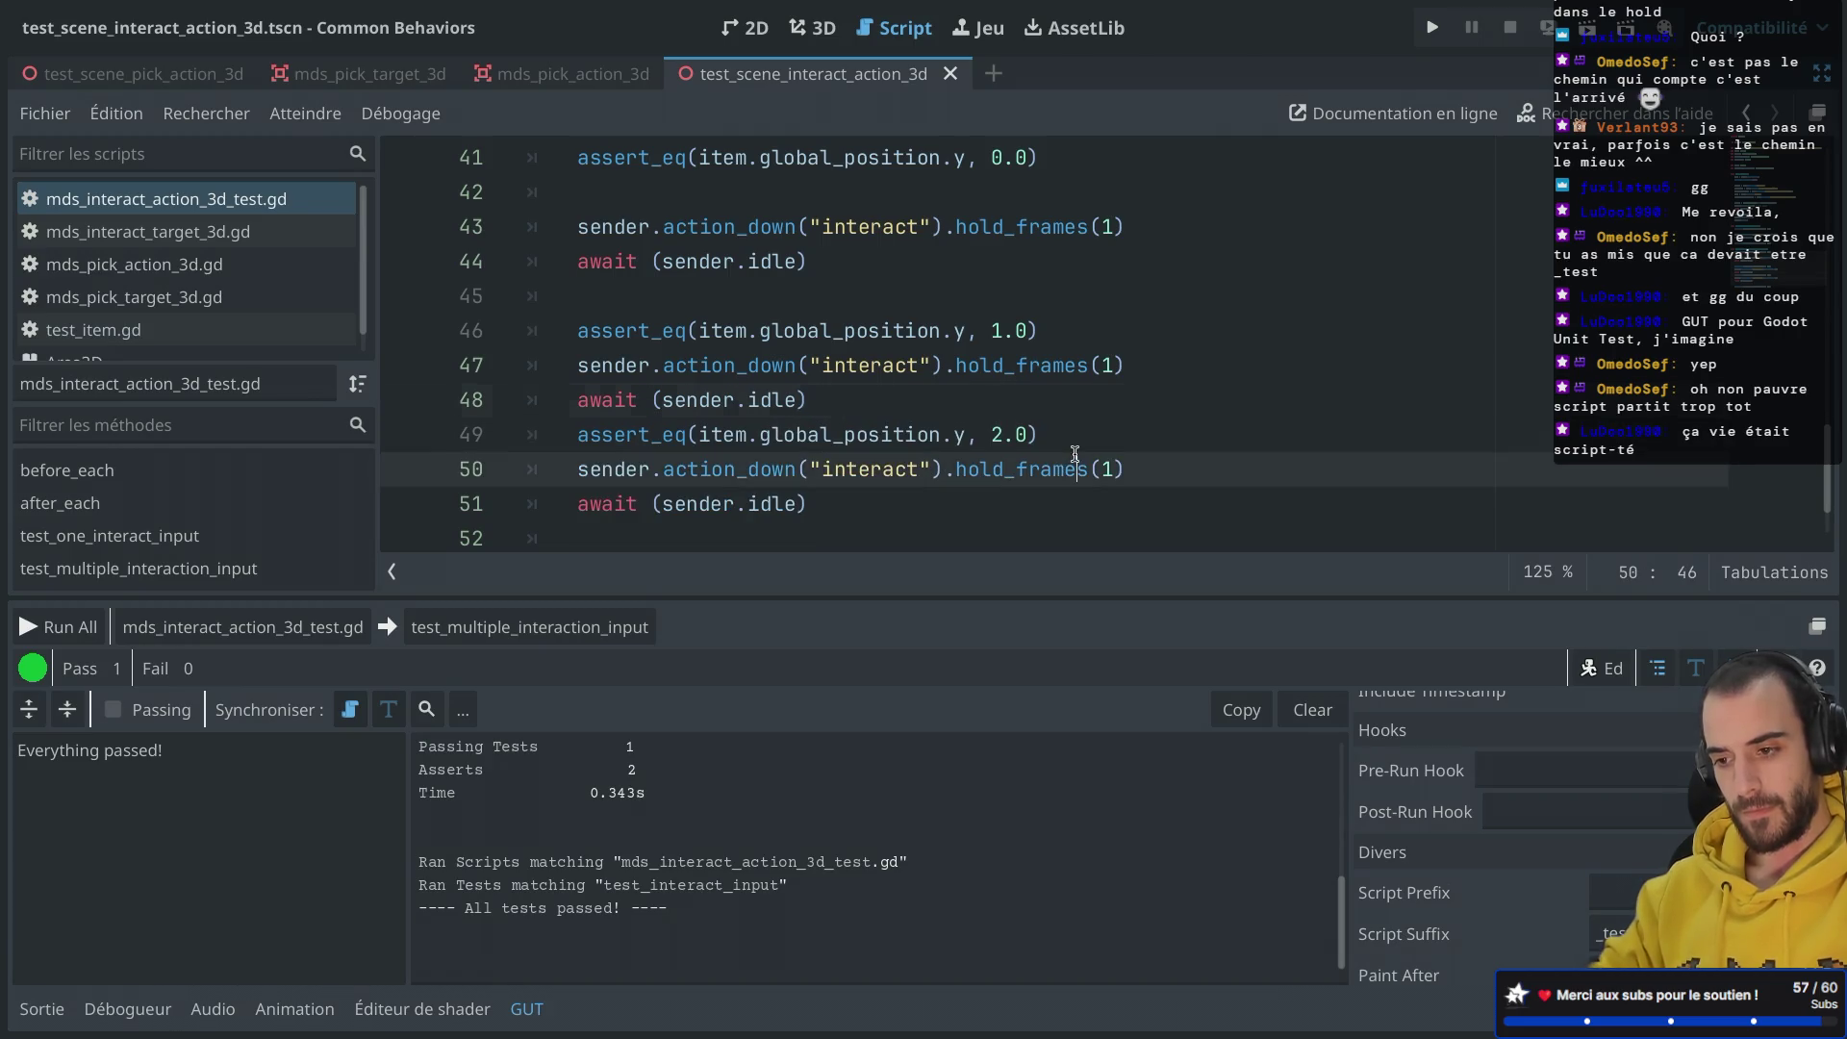
pyautogui.click(1077, 426)
pyautogui.press('Return')
pyautogui.scroll(-1, 1078, 425)
pyautogui.click(707, 492)
pyautogui.press('BackSpace')
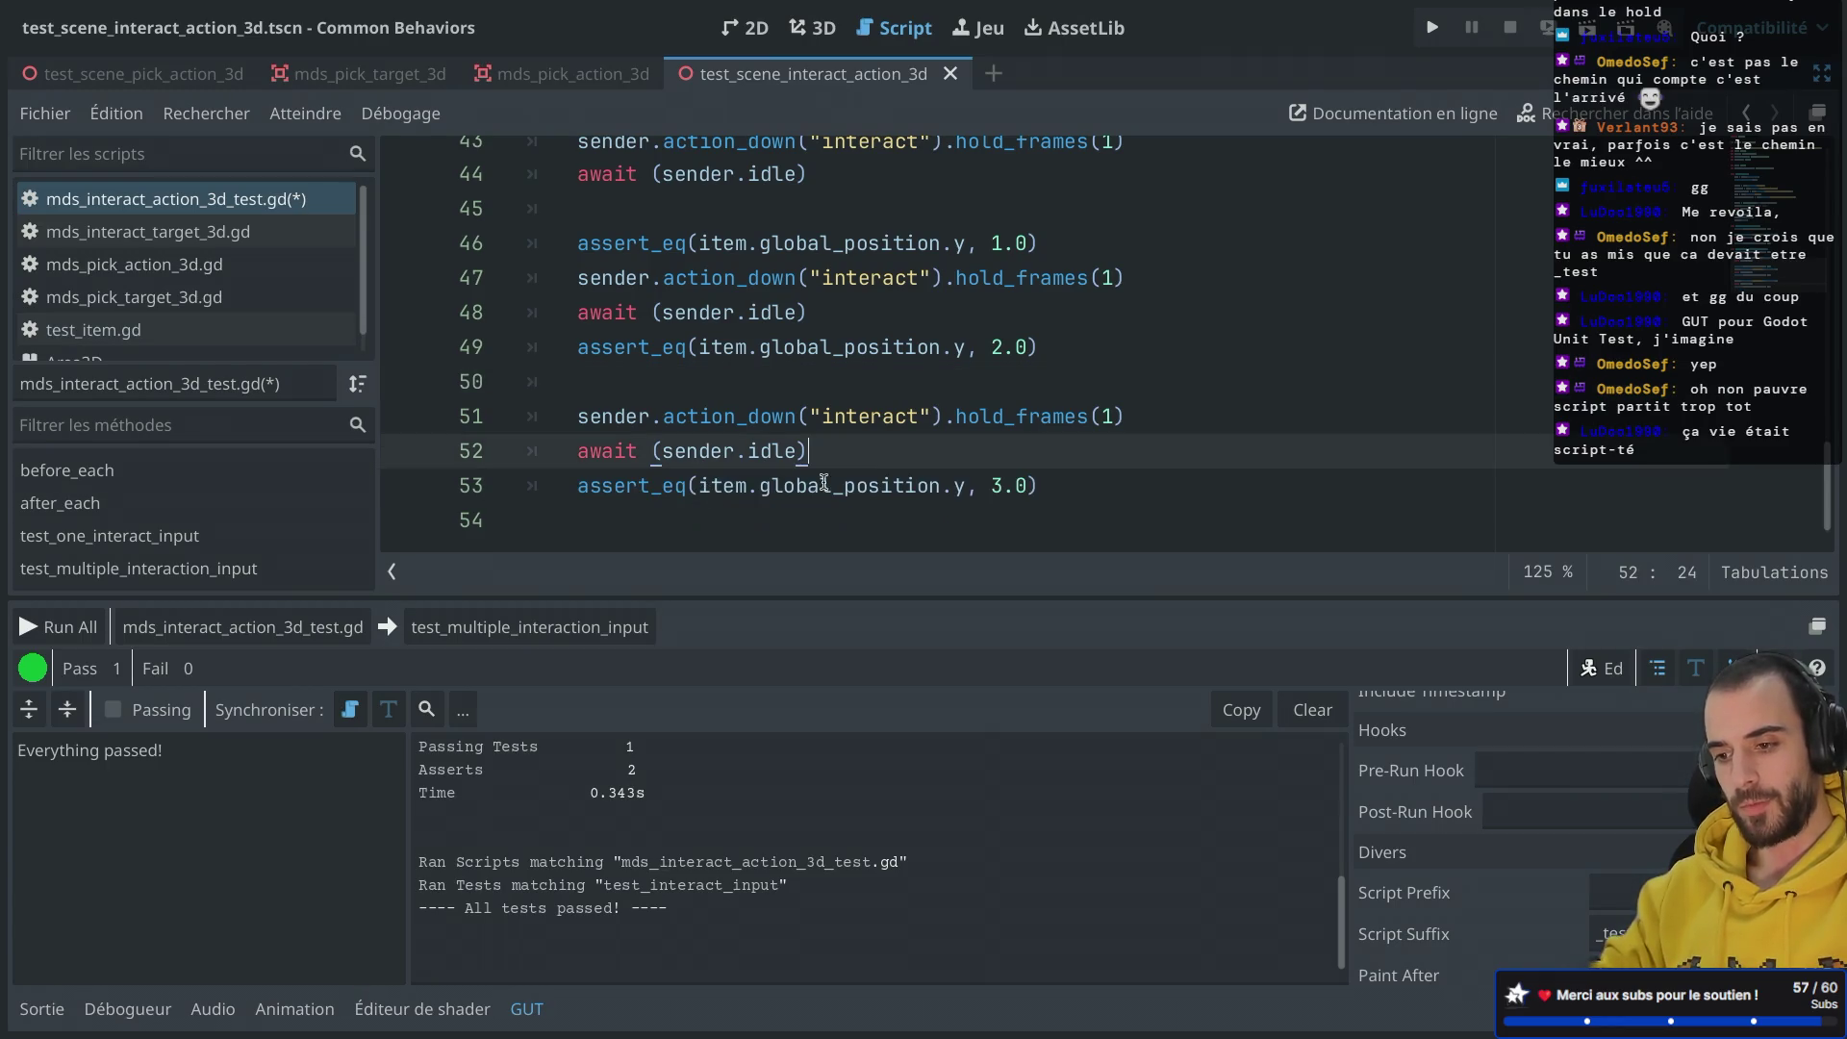
pyautogui.hotkey('ctrl', 's')
# Step: Run the interact test script in GUT (2/2 passed) and close the run window
pyautogui.click(267, 627)
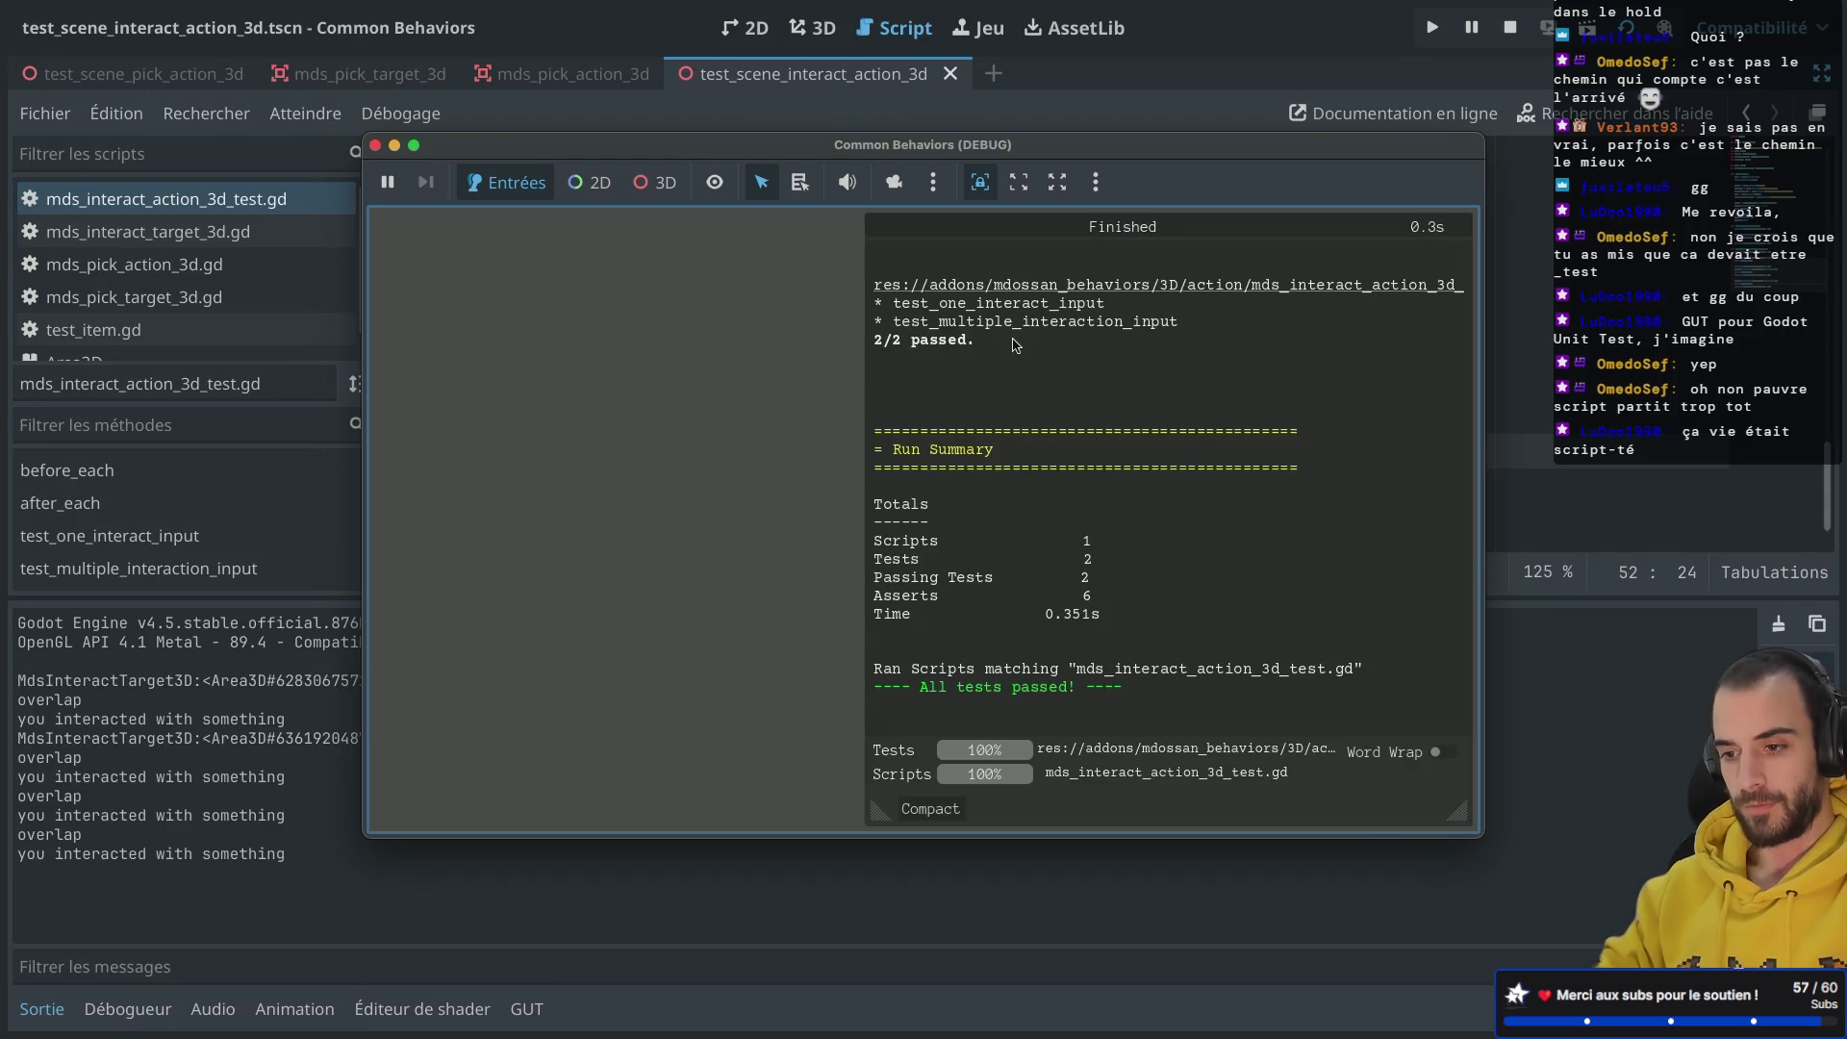
pyautogui.click(376, 145)
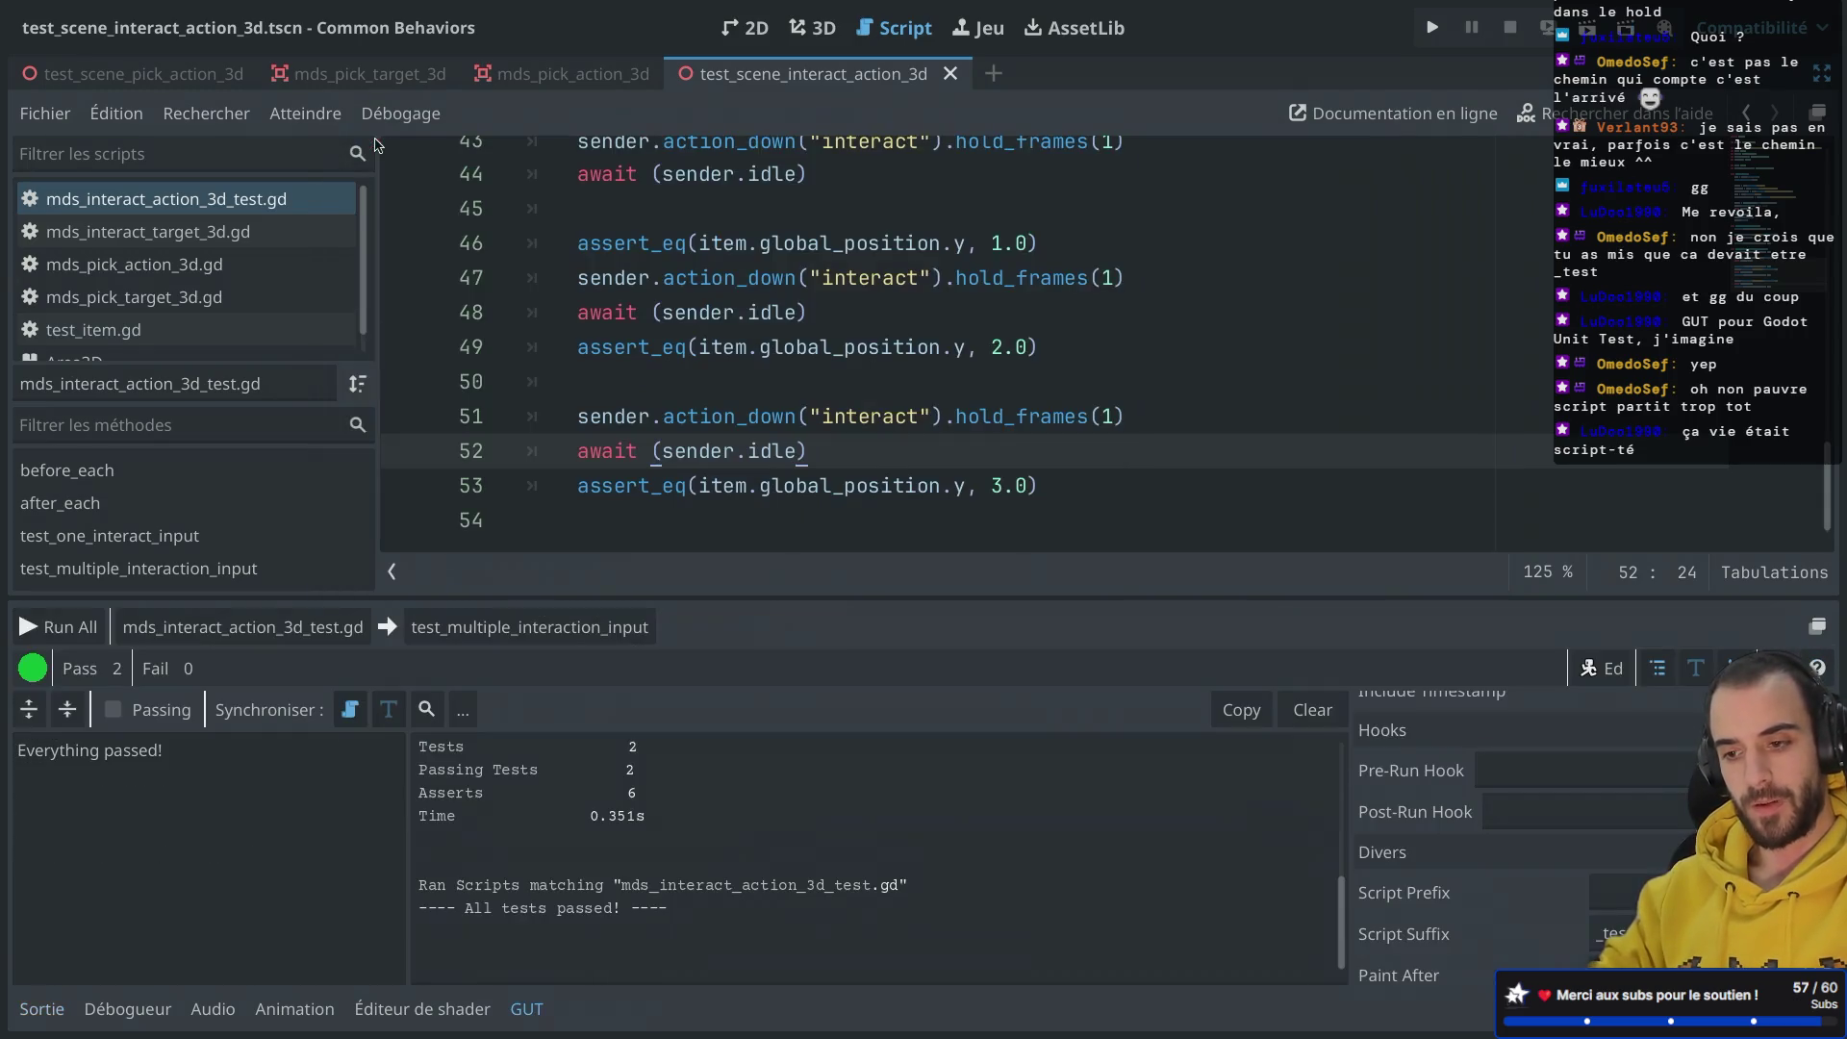
pyautogui.scroll(12, 830, 320)
pyautogui.scroll(-12, 829, 320)
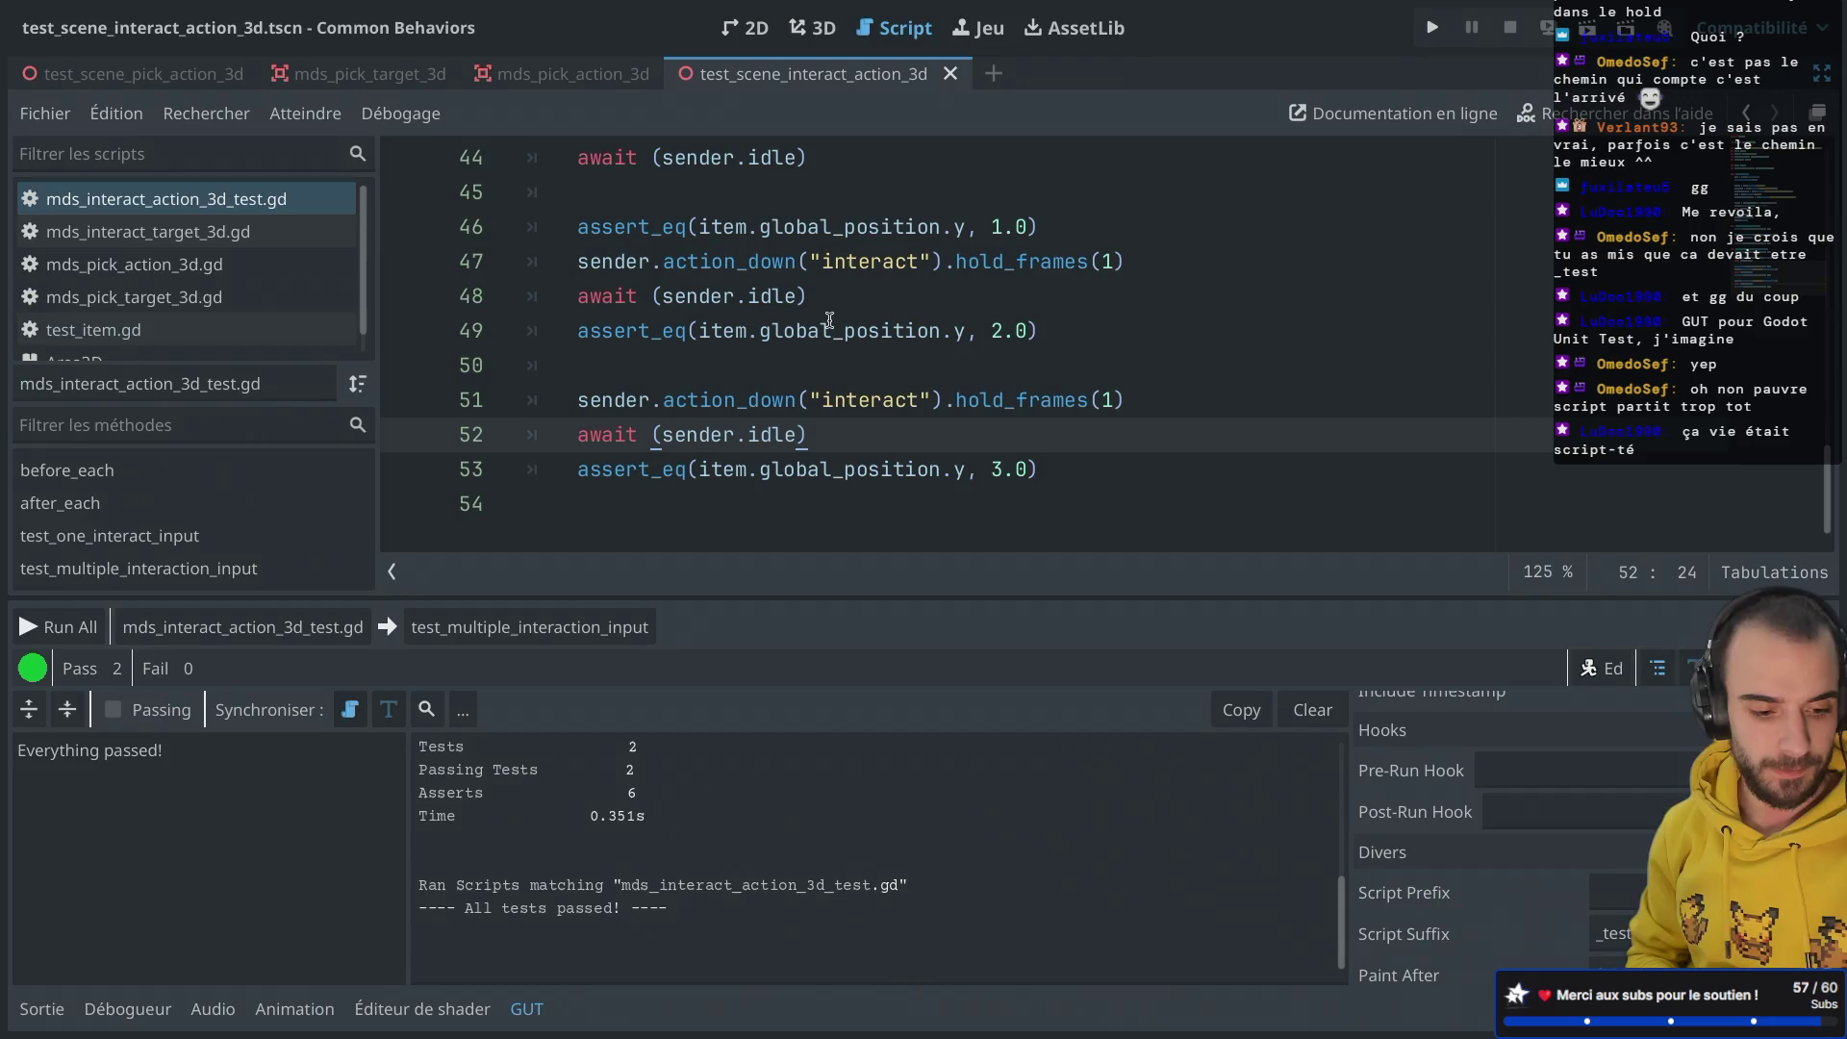
# Step: Leave distraction-free mode and widen the FileSystem dock to browse full file names
pyautogui.hotkey('ctrl', 'shift', 'F11')
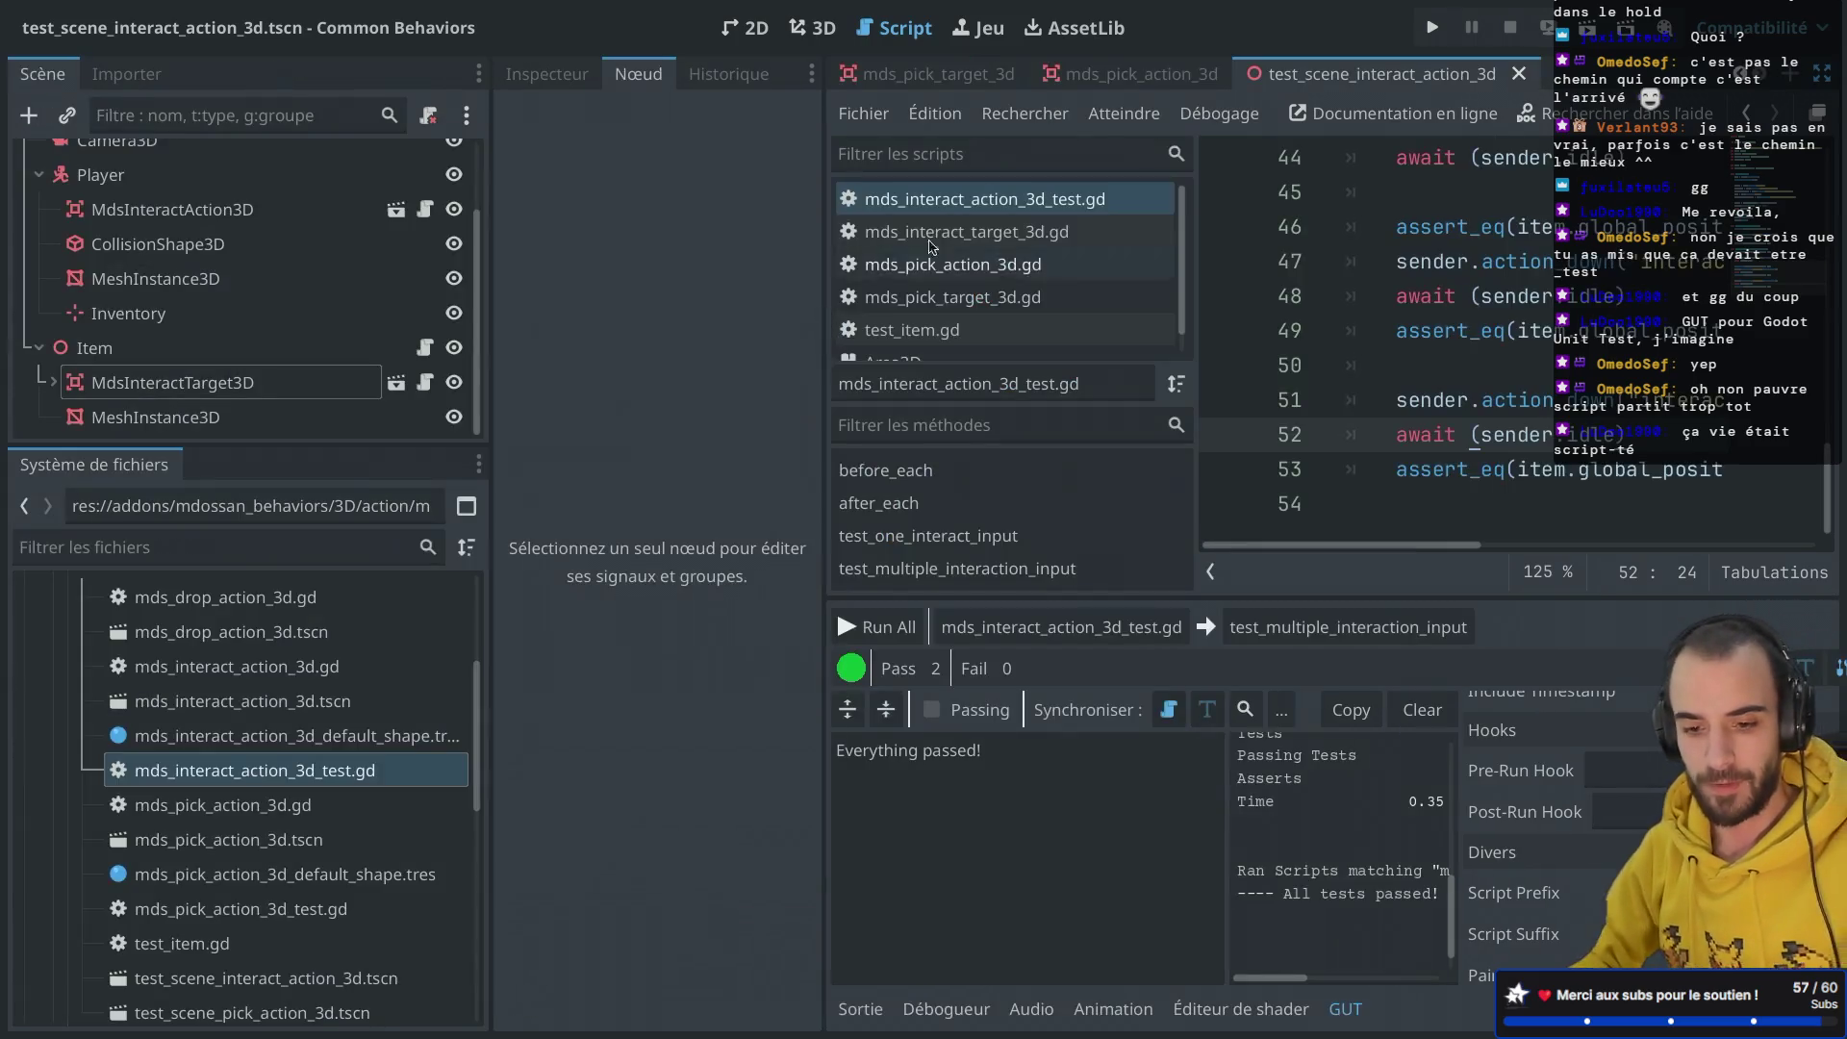
pyautogui.scroll(-2, 169, 787)
pyautogui.scroll(2, 168, 787)
pyautogui.scroll(-2, 168, 787)
pyautogui.scroll(4, 192, 808)
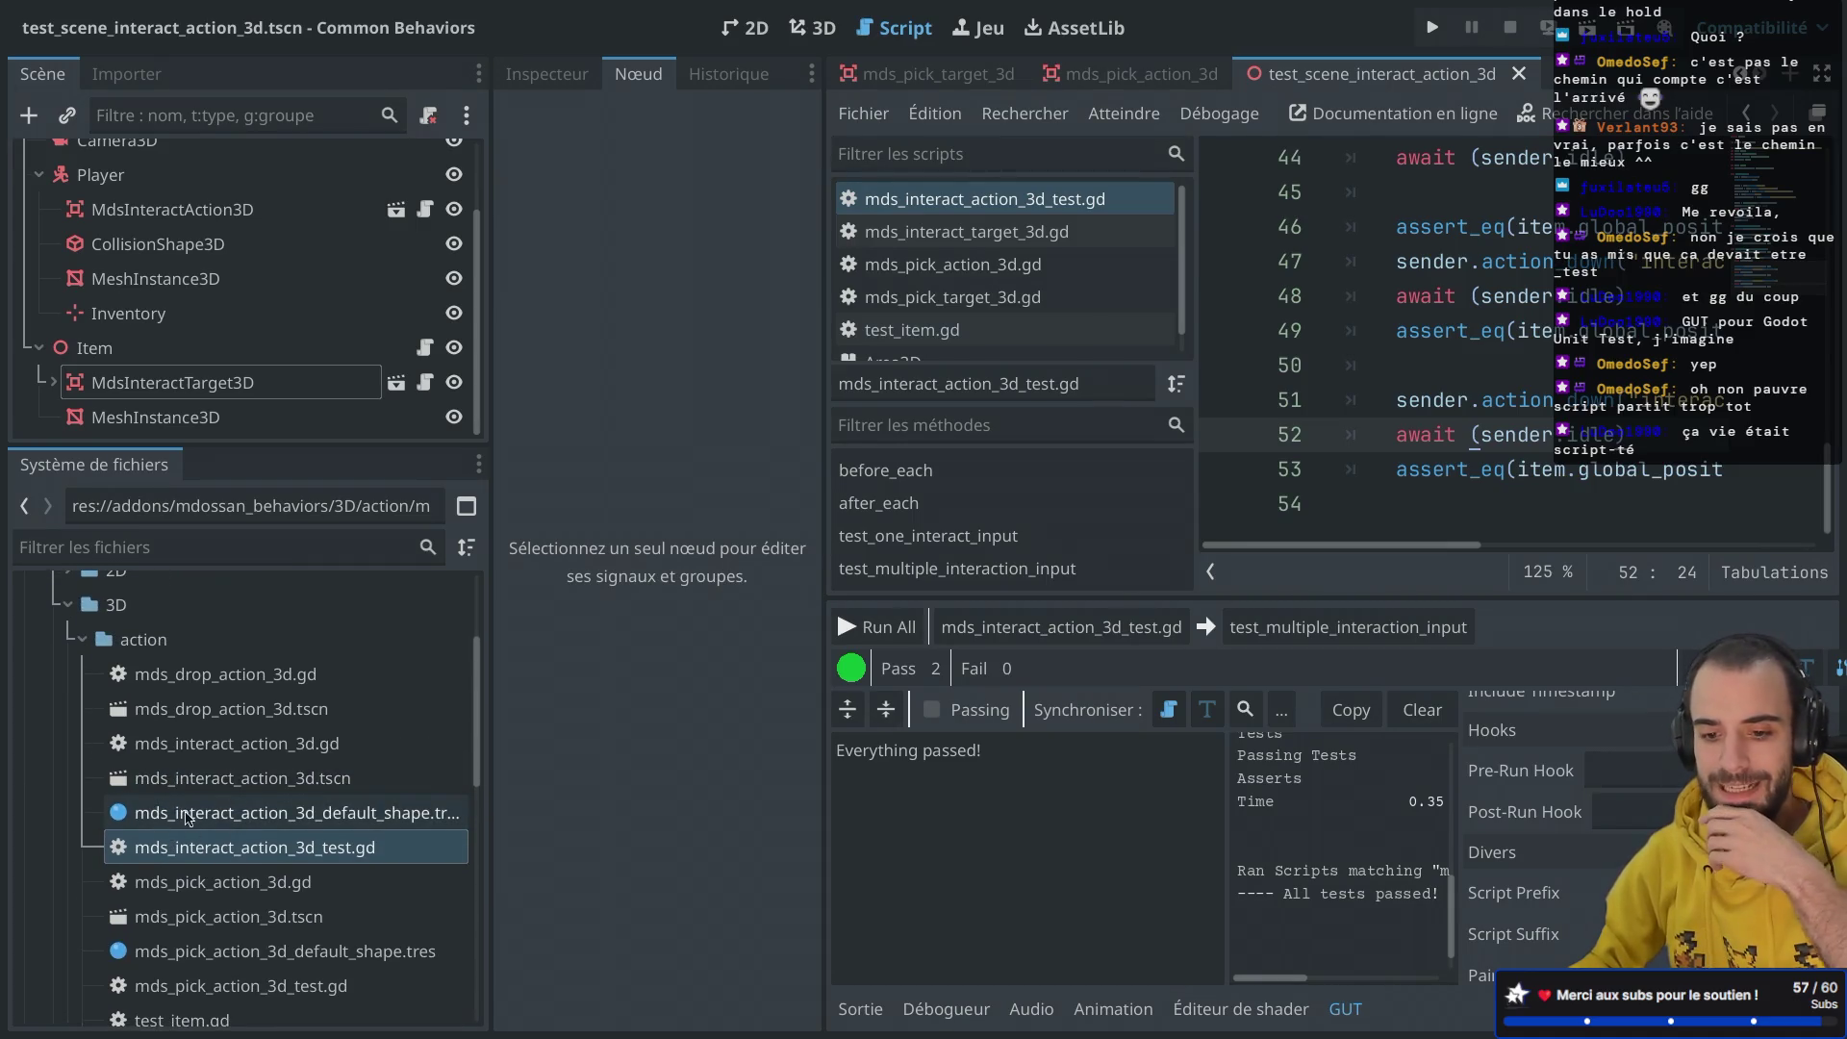
pyautogui.moveTo(500, 590); pyautogui.dragTo(616, 582)
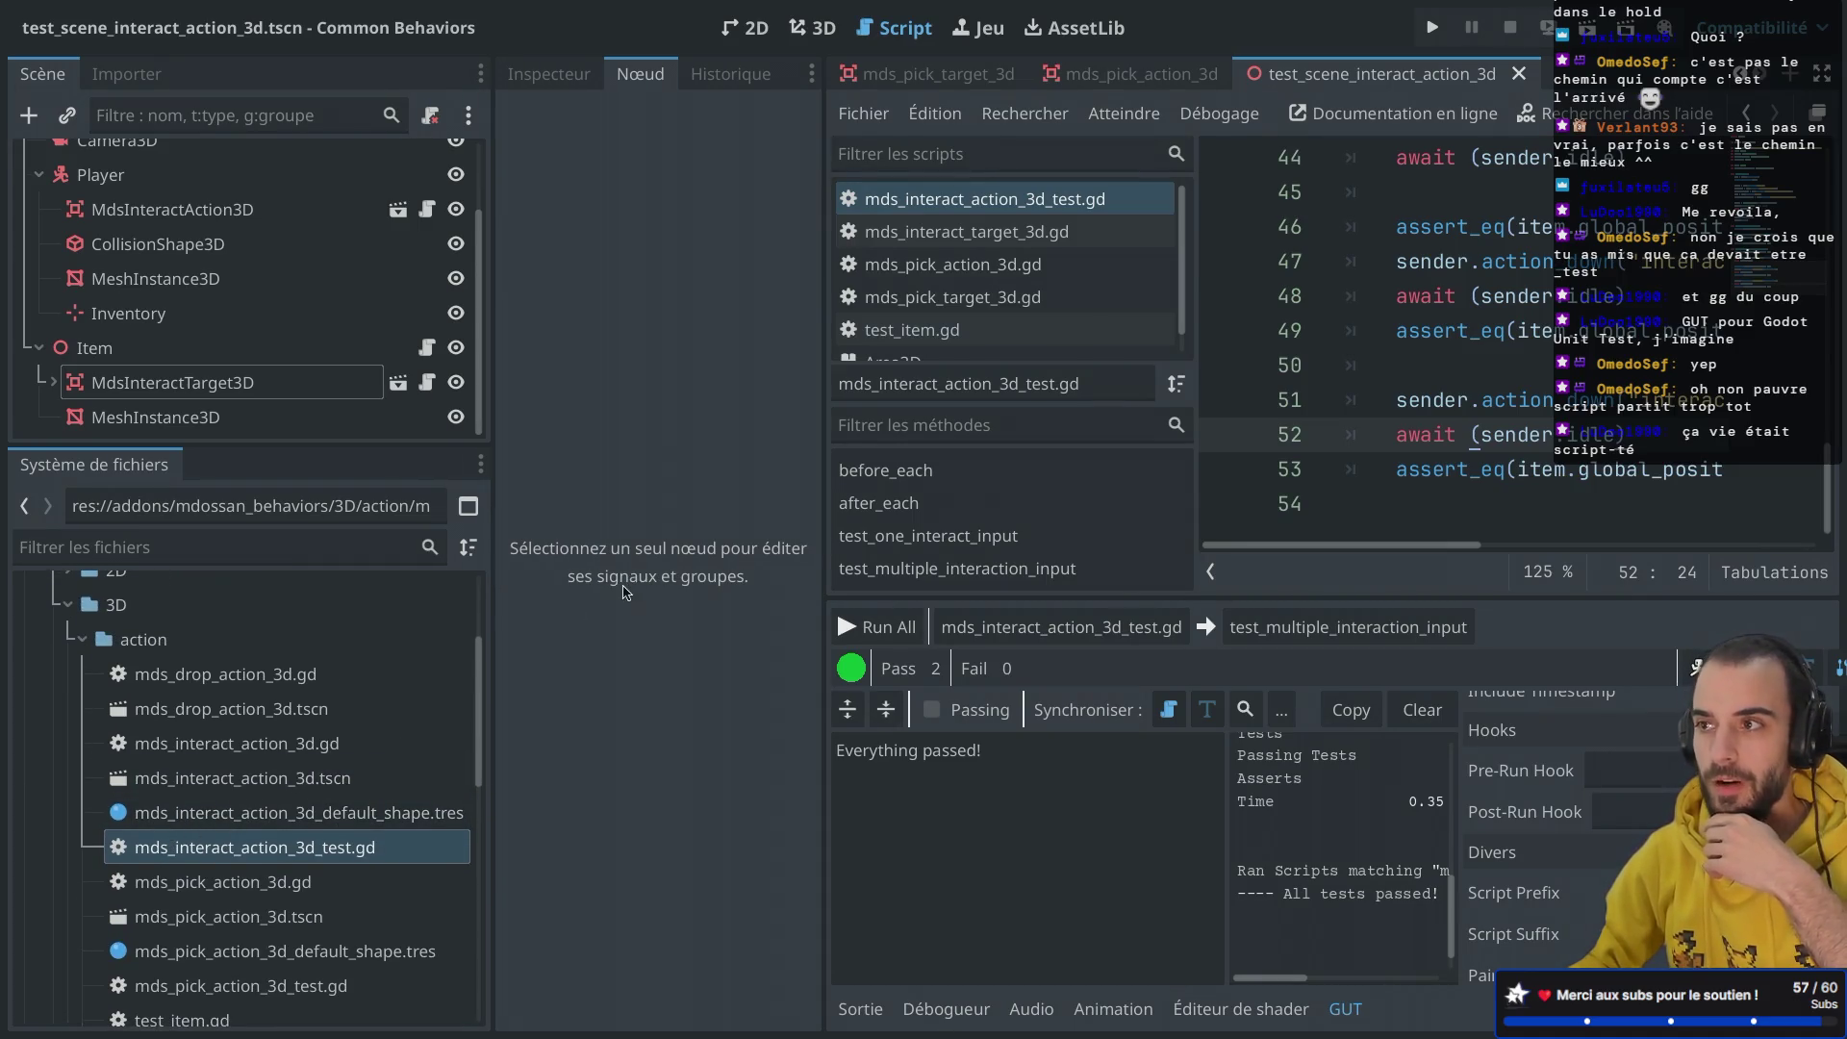
pyautogui.scroll(3, 308, 765)
pyautogui.scroll(-3, 260, 775)
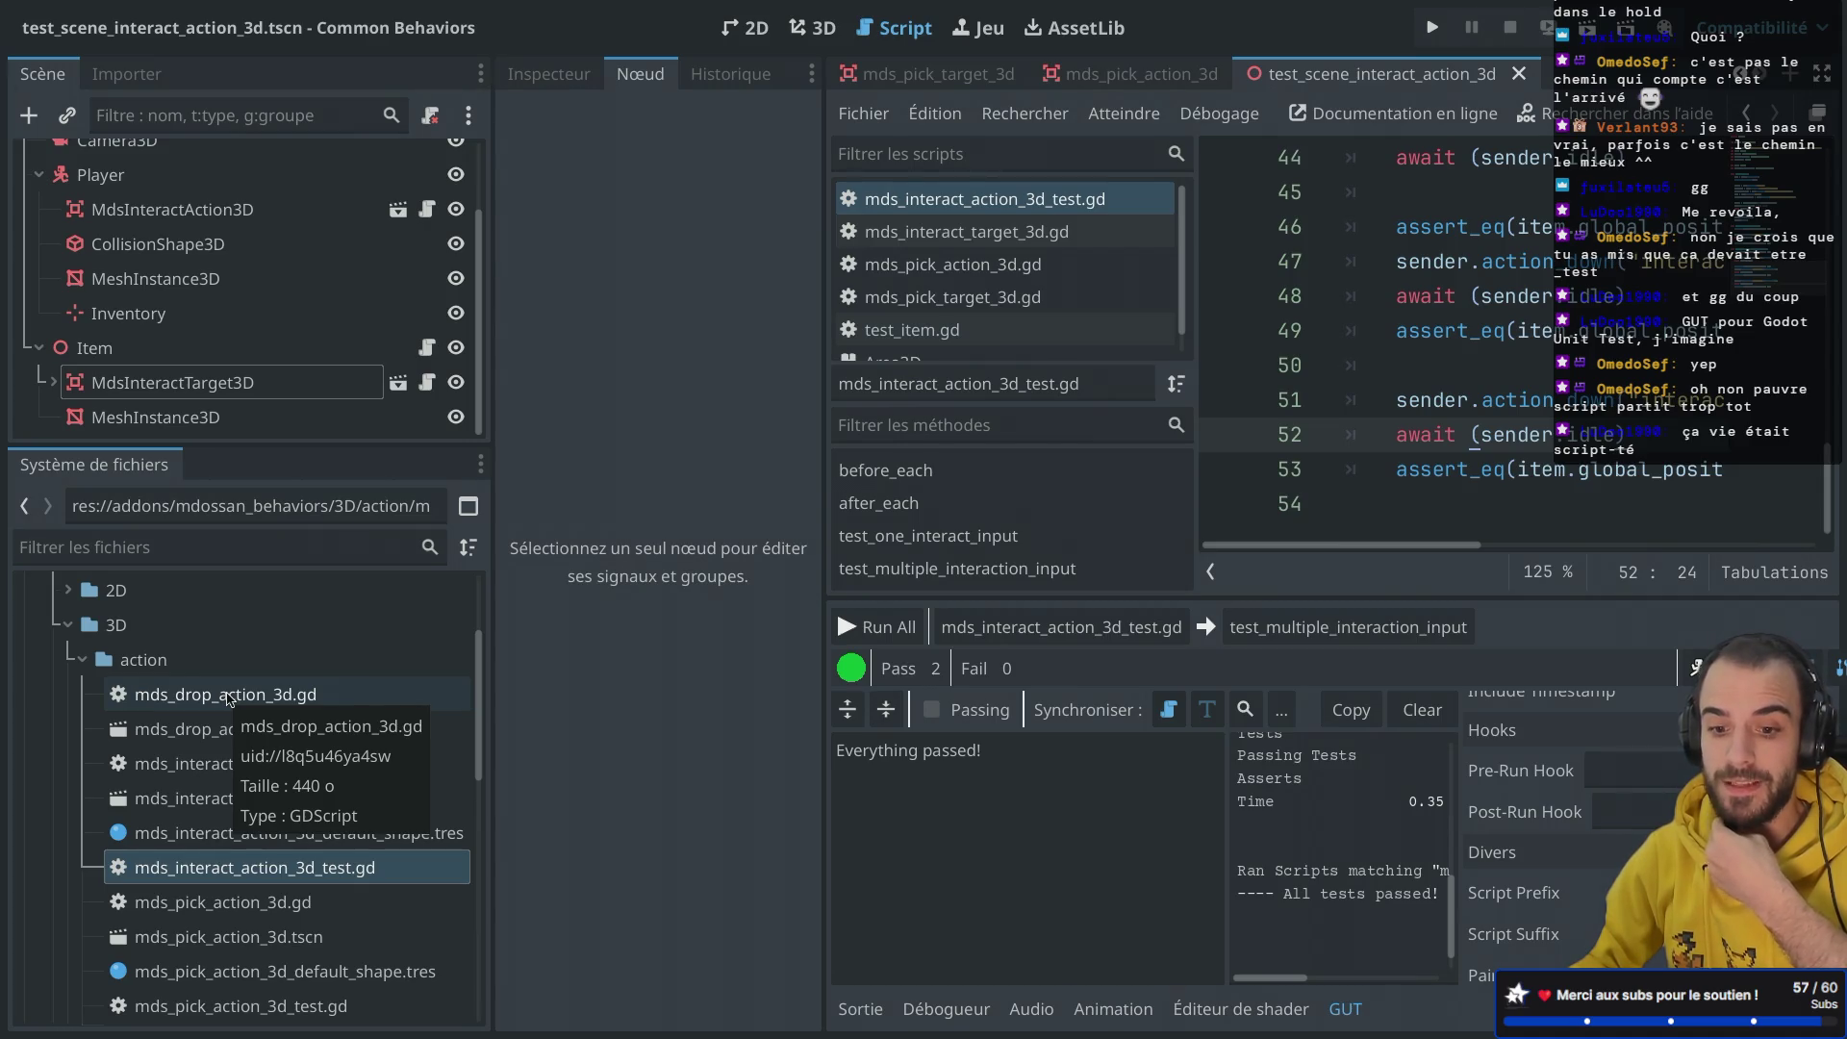
pyautogui.scroll(-5, 236, 721)
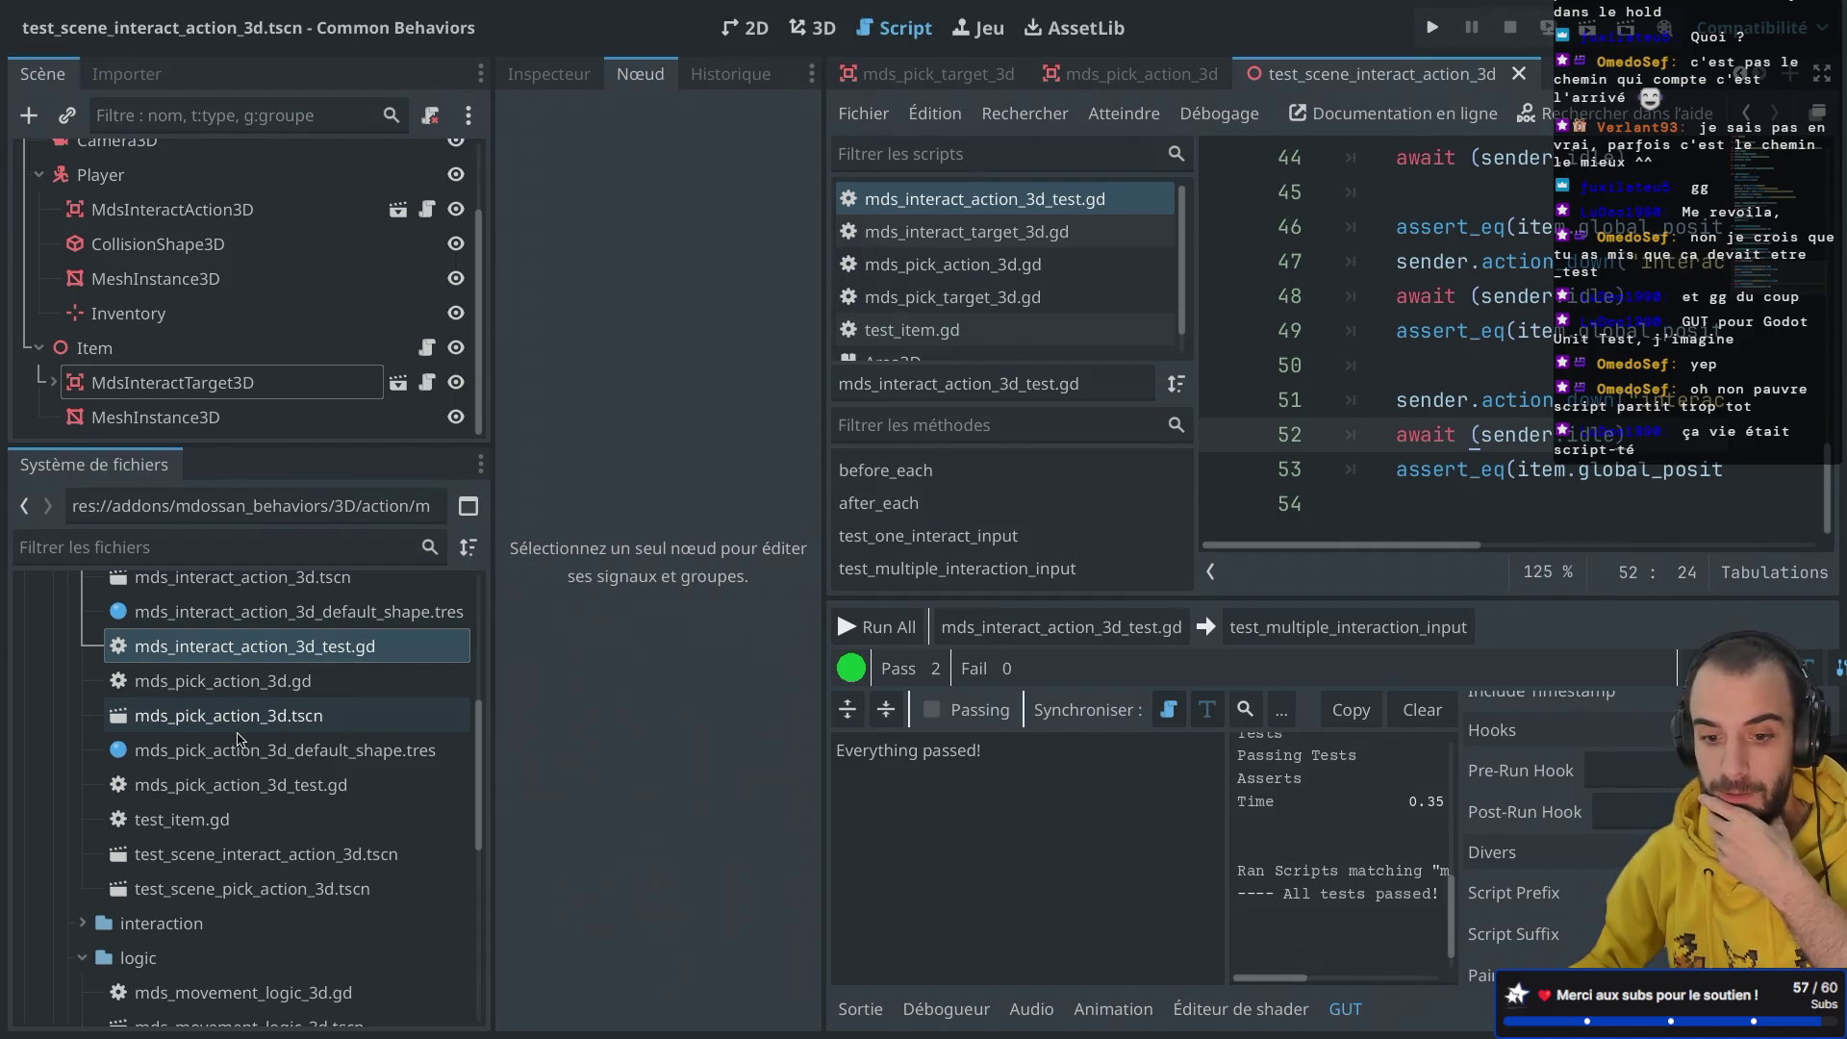
pyautogui.scroll(-1, 240, 741)
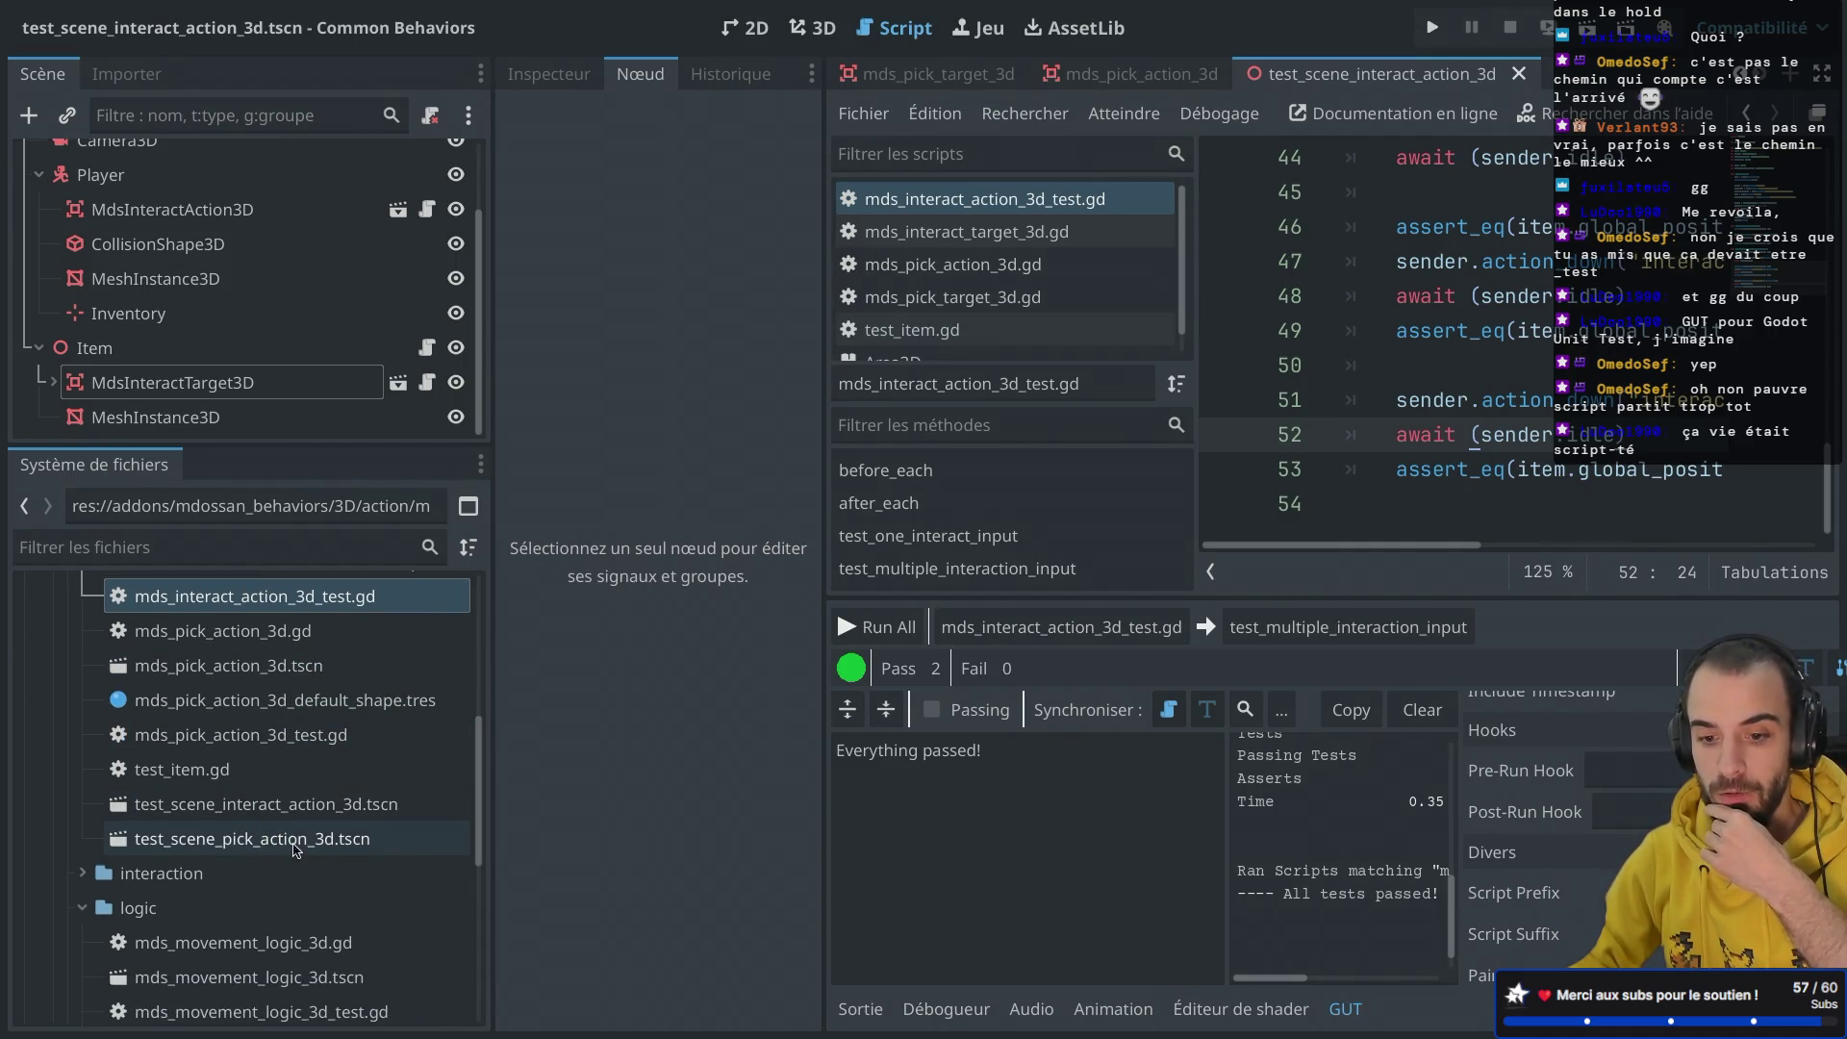
pyautogui.scroll(3, 267, 774)
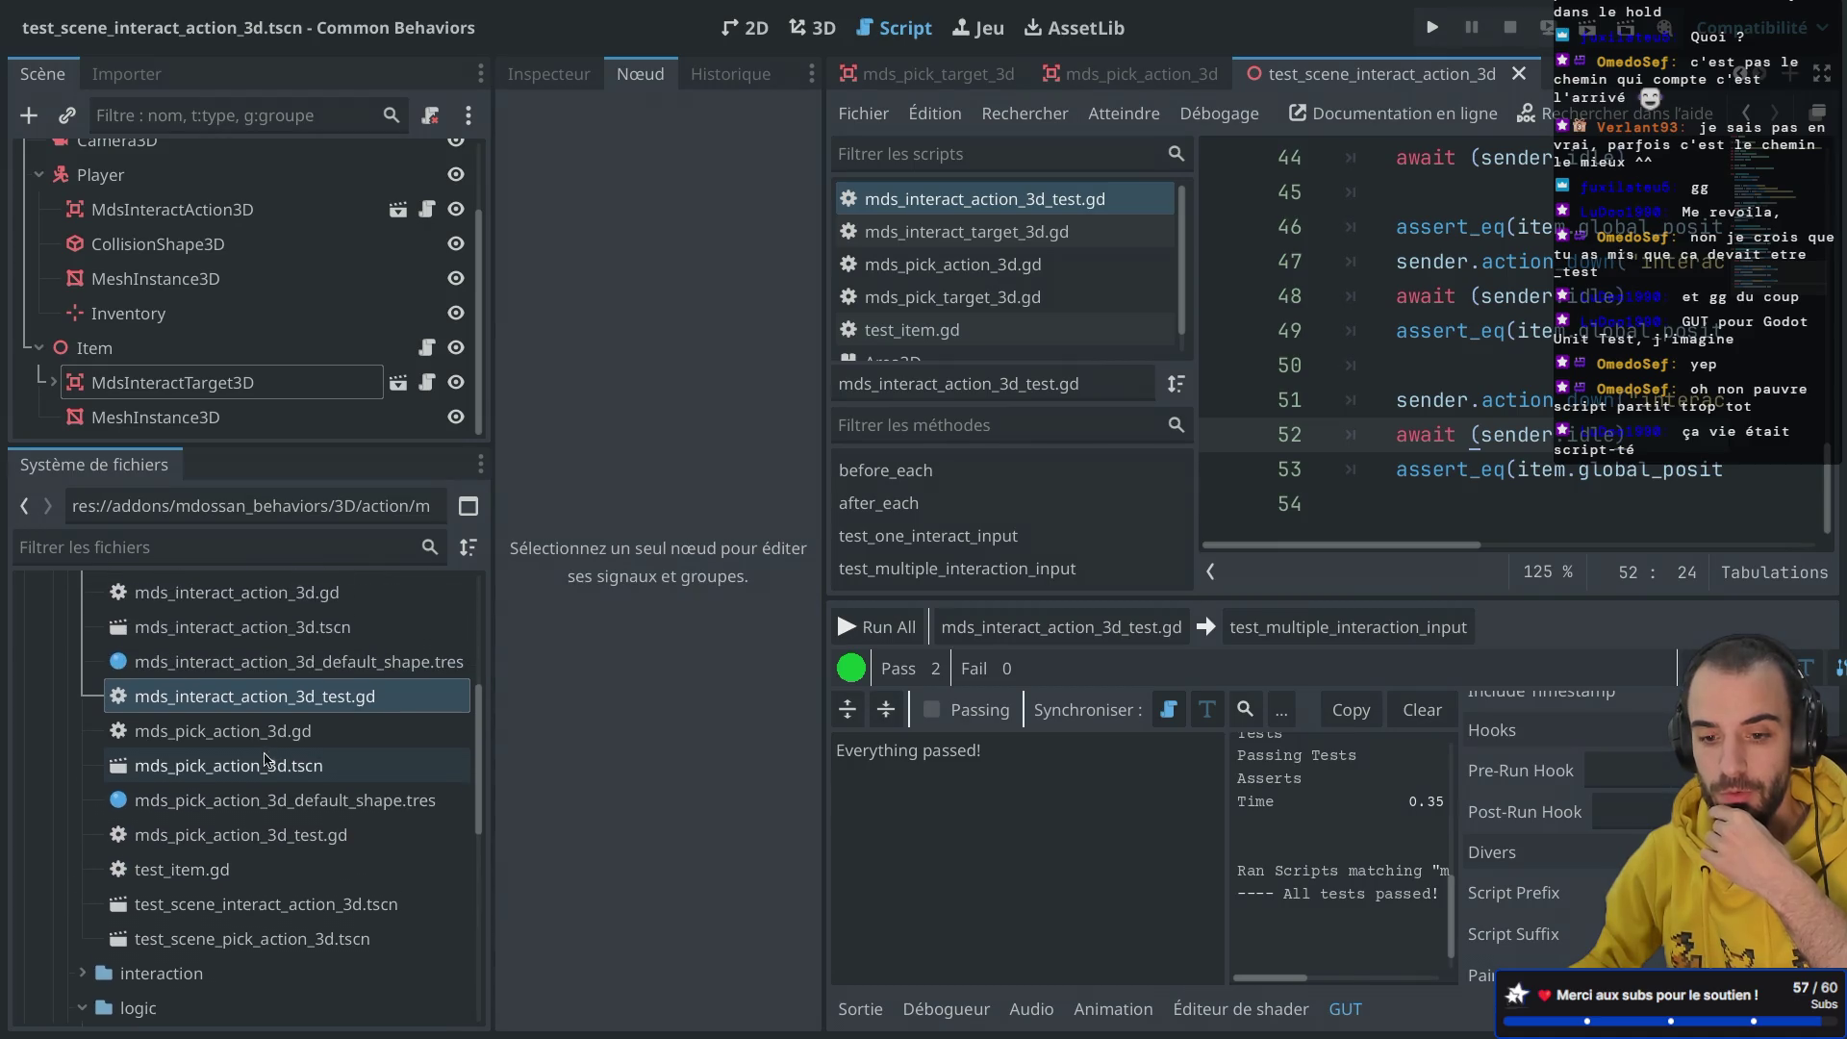
pyautogui.doubleClick(270, 829)
pyautogui.hotkey('ctrl', 'shift', 'F11')
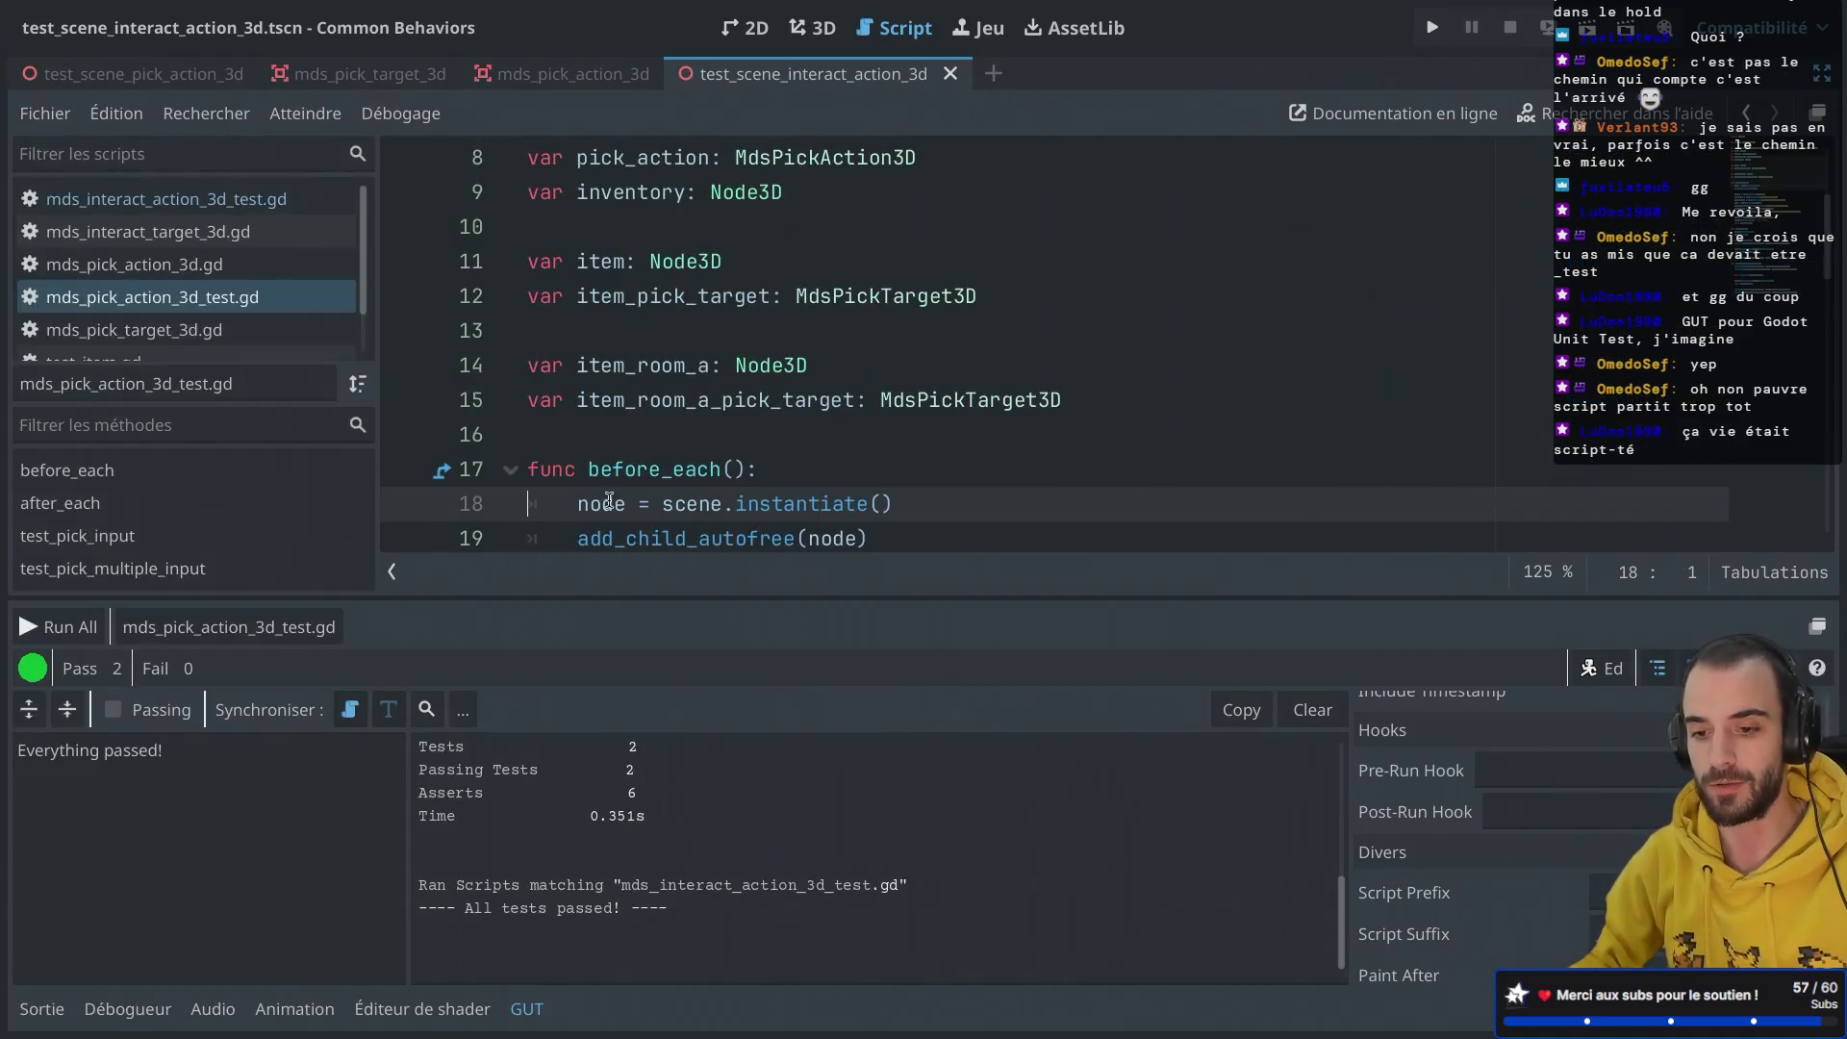
pyautogui.click(525, 1015)
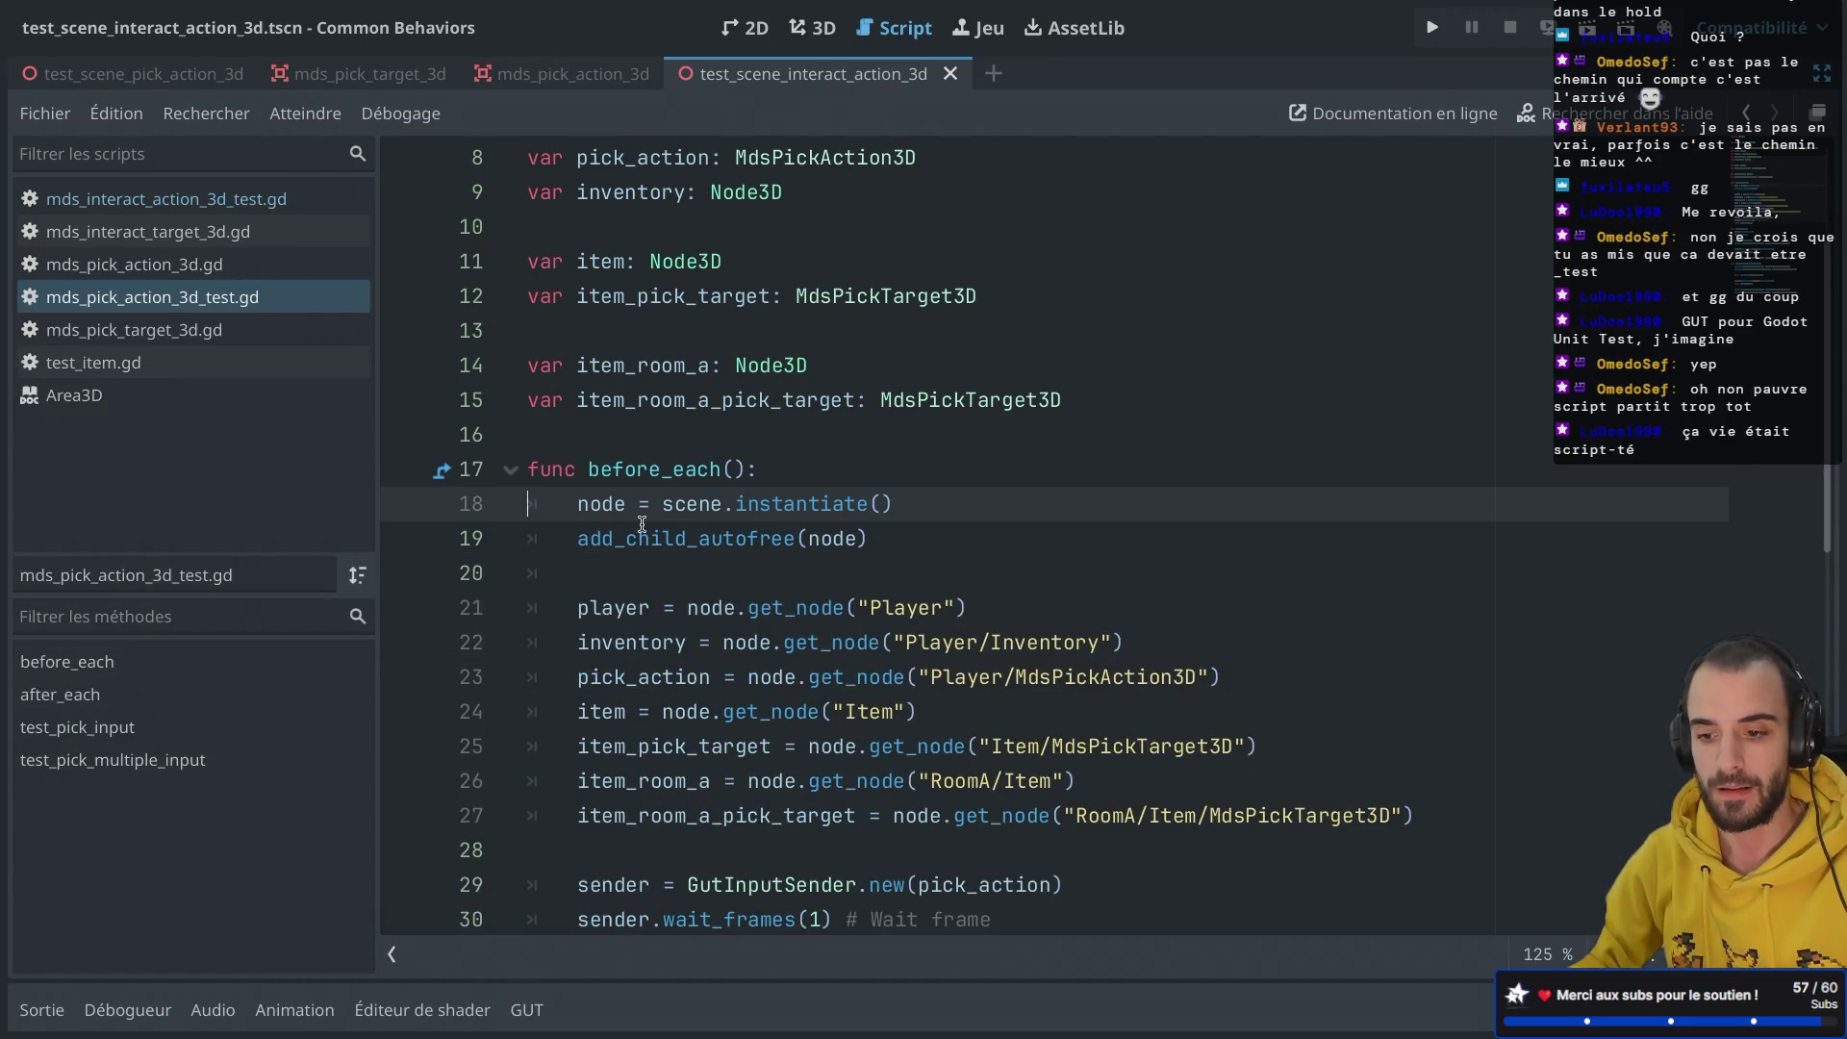
pyautogui.scroll(-3, 642, 525)
pyautogui.scroll(-6, 943, 713)
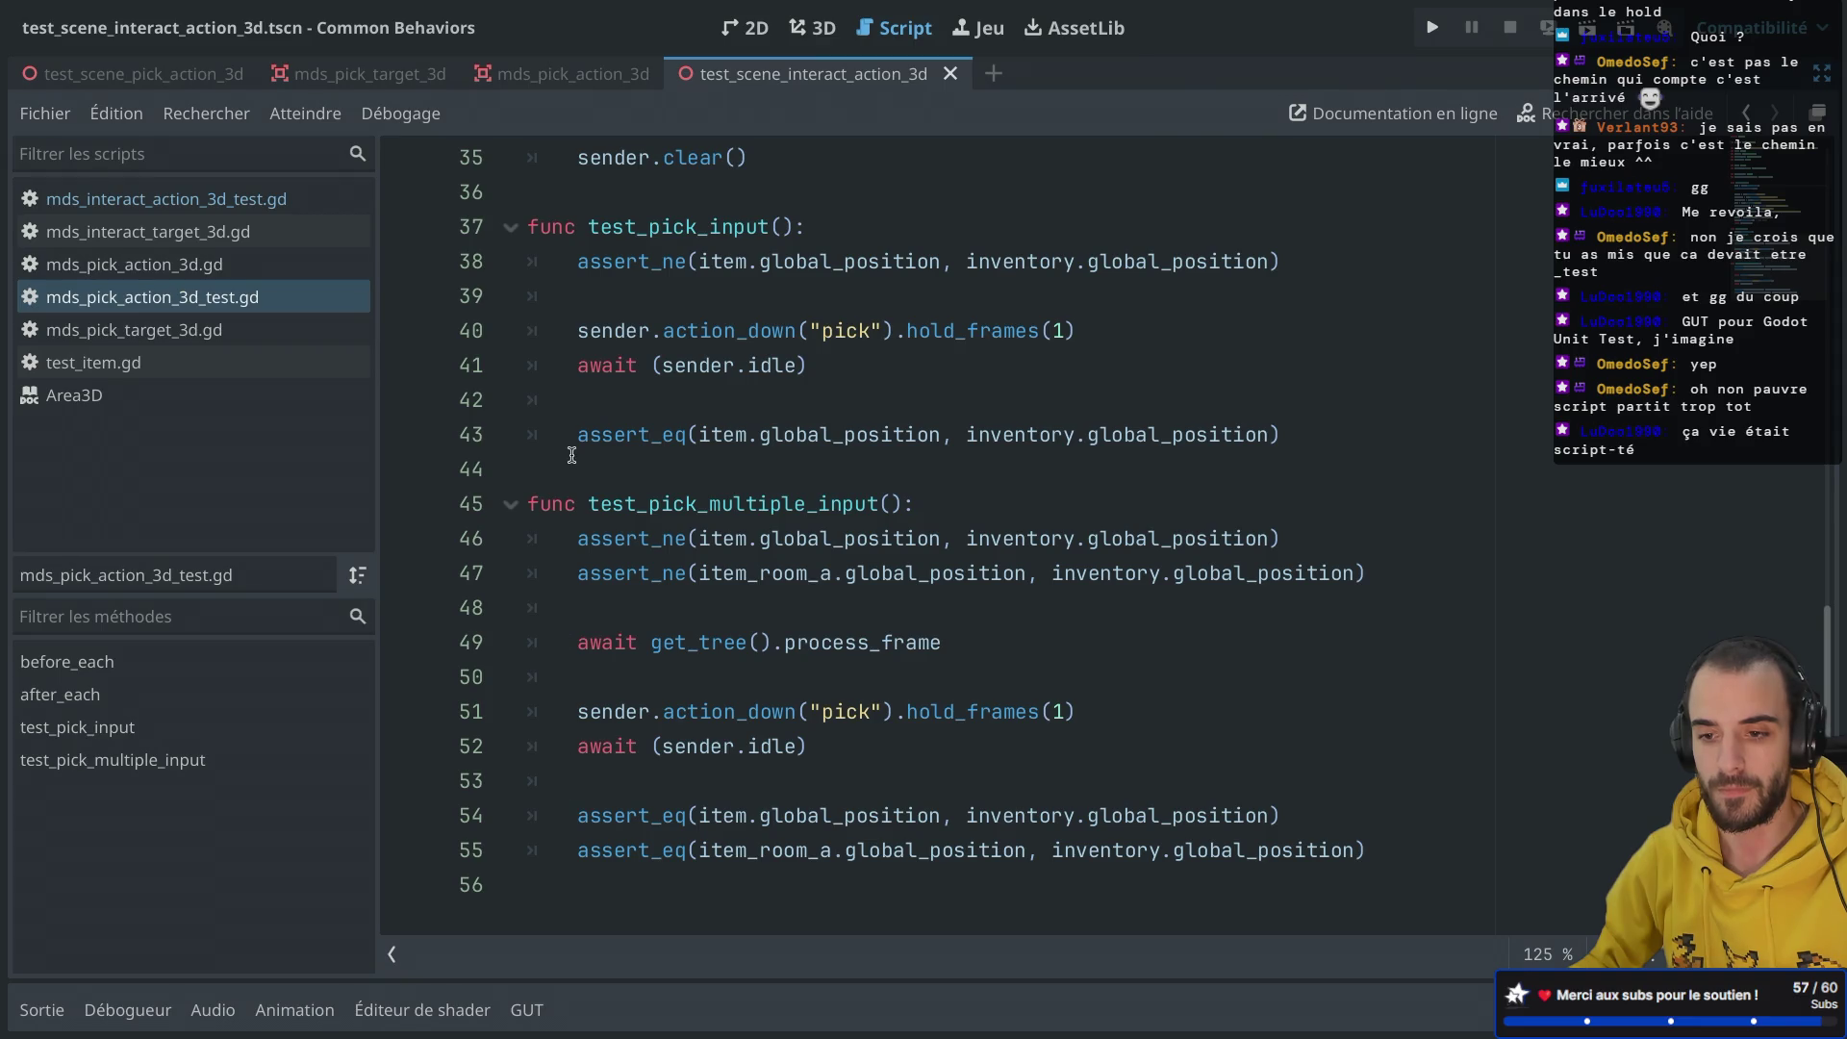
pyautogui.moveTo(540, 464)
pyautogui.mouseDown()
pyautogui.moveTo(500, 319)
pyautogui.moveTo(502, 228)
pyautogui.mouseUp()
pyautogui.hotkey('ctrl', 'c')
pyautogui.click(529, 469)
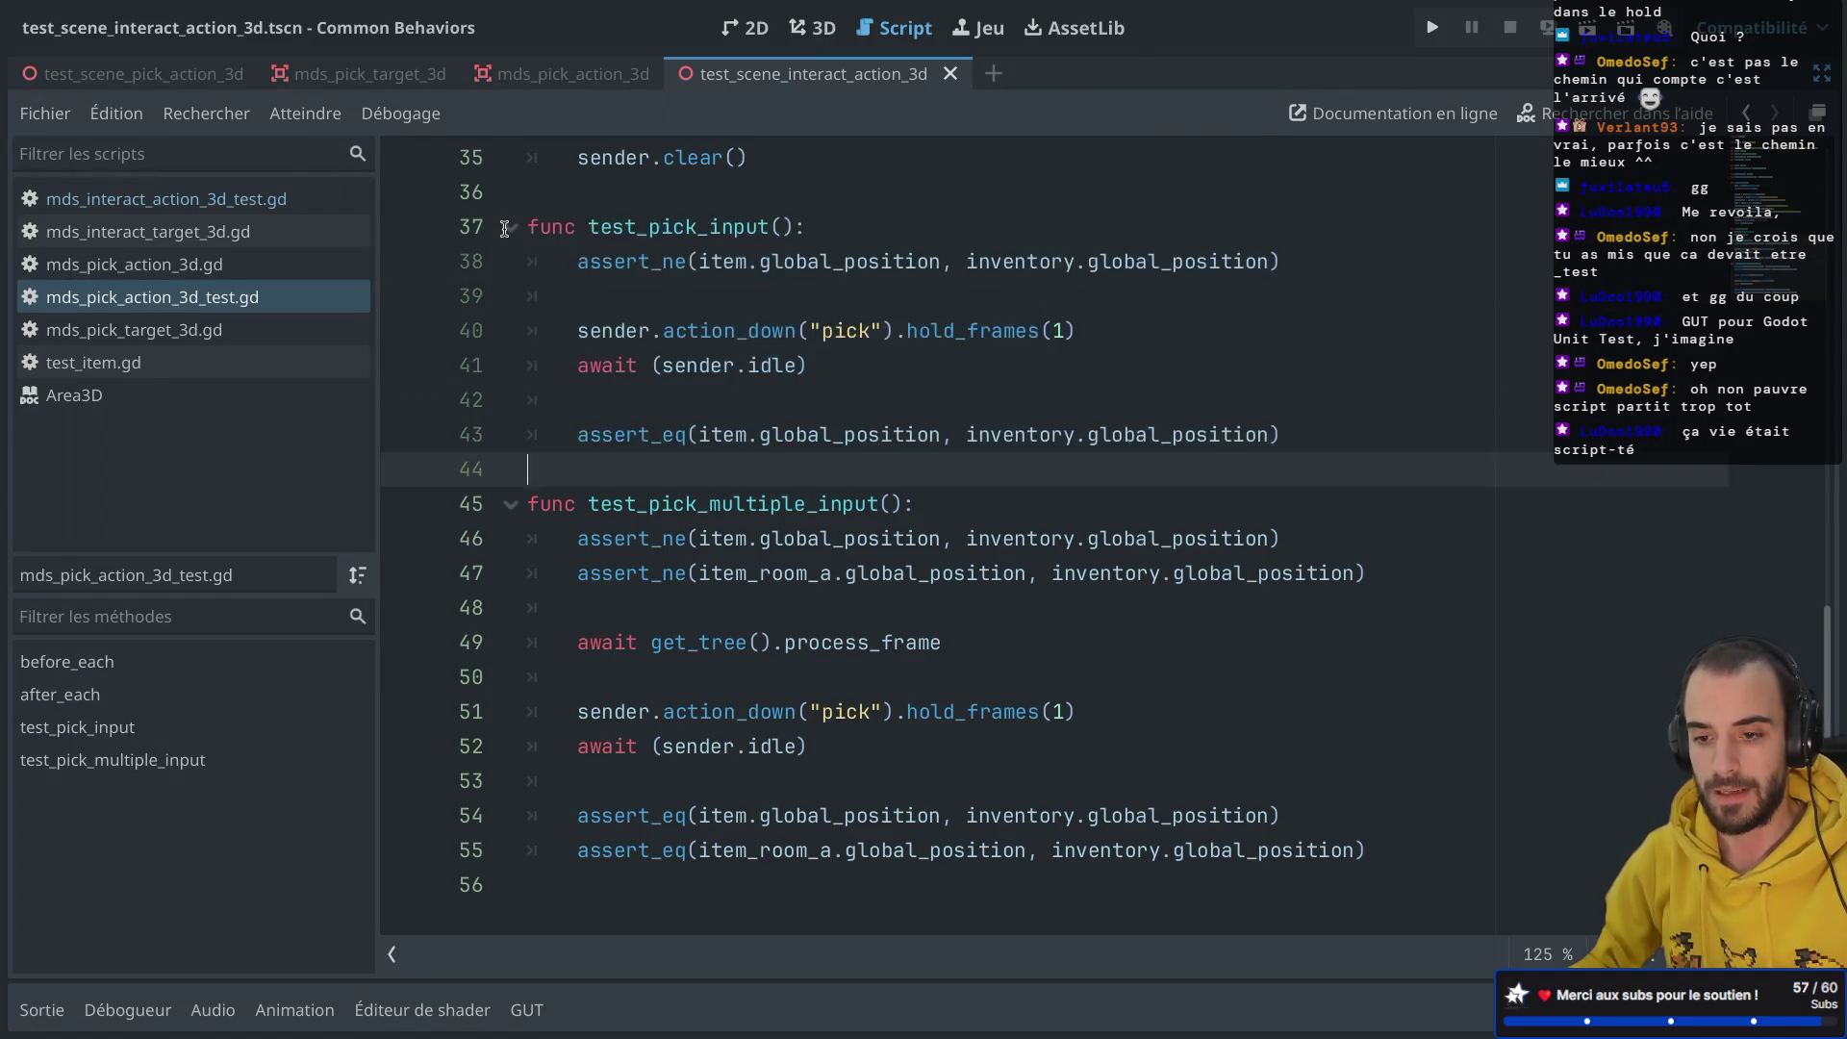
pyautogui.hotkey('ctrl', 'v')
pyautogui.click(529, 469)
pyautogui.press('Return')
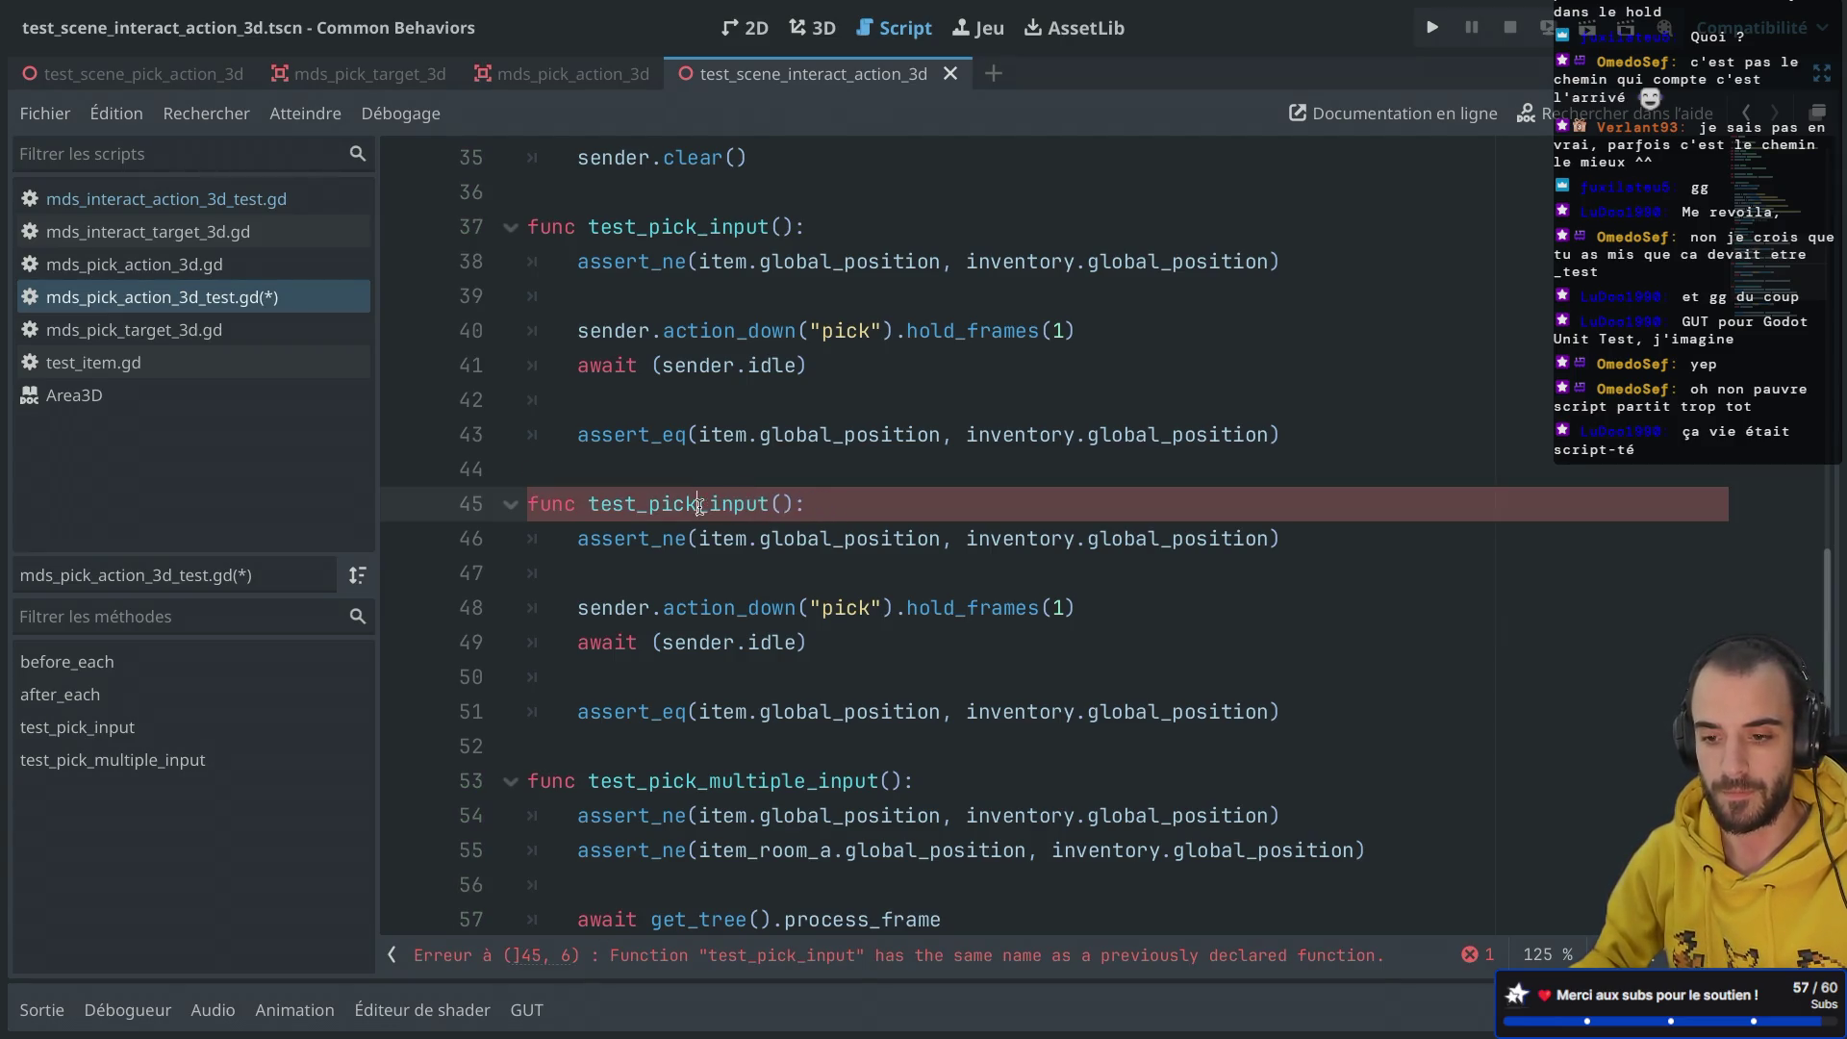
pyautogui.write('_the')
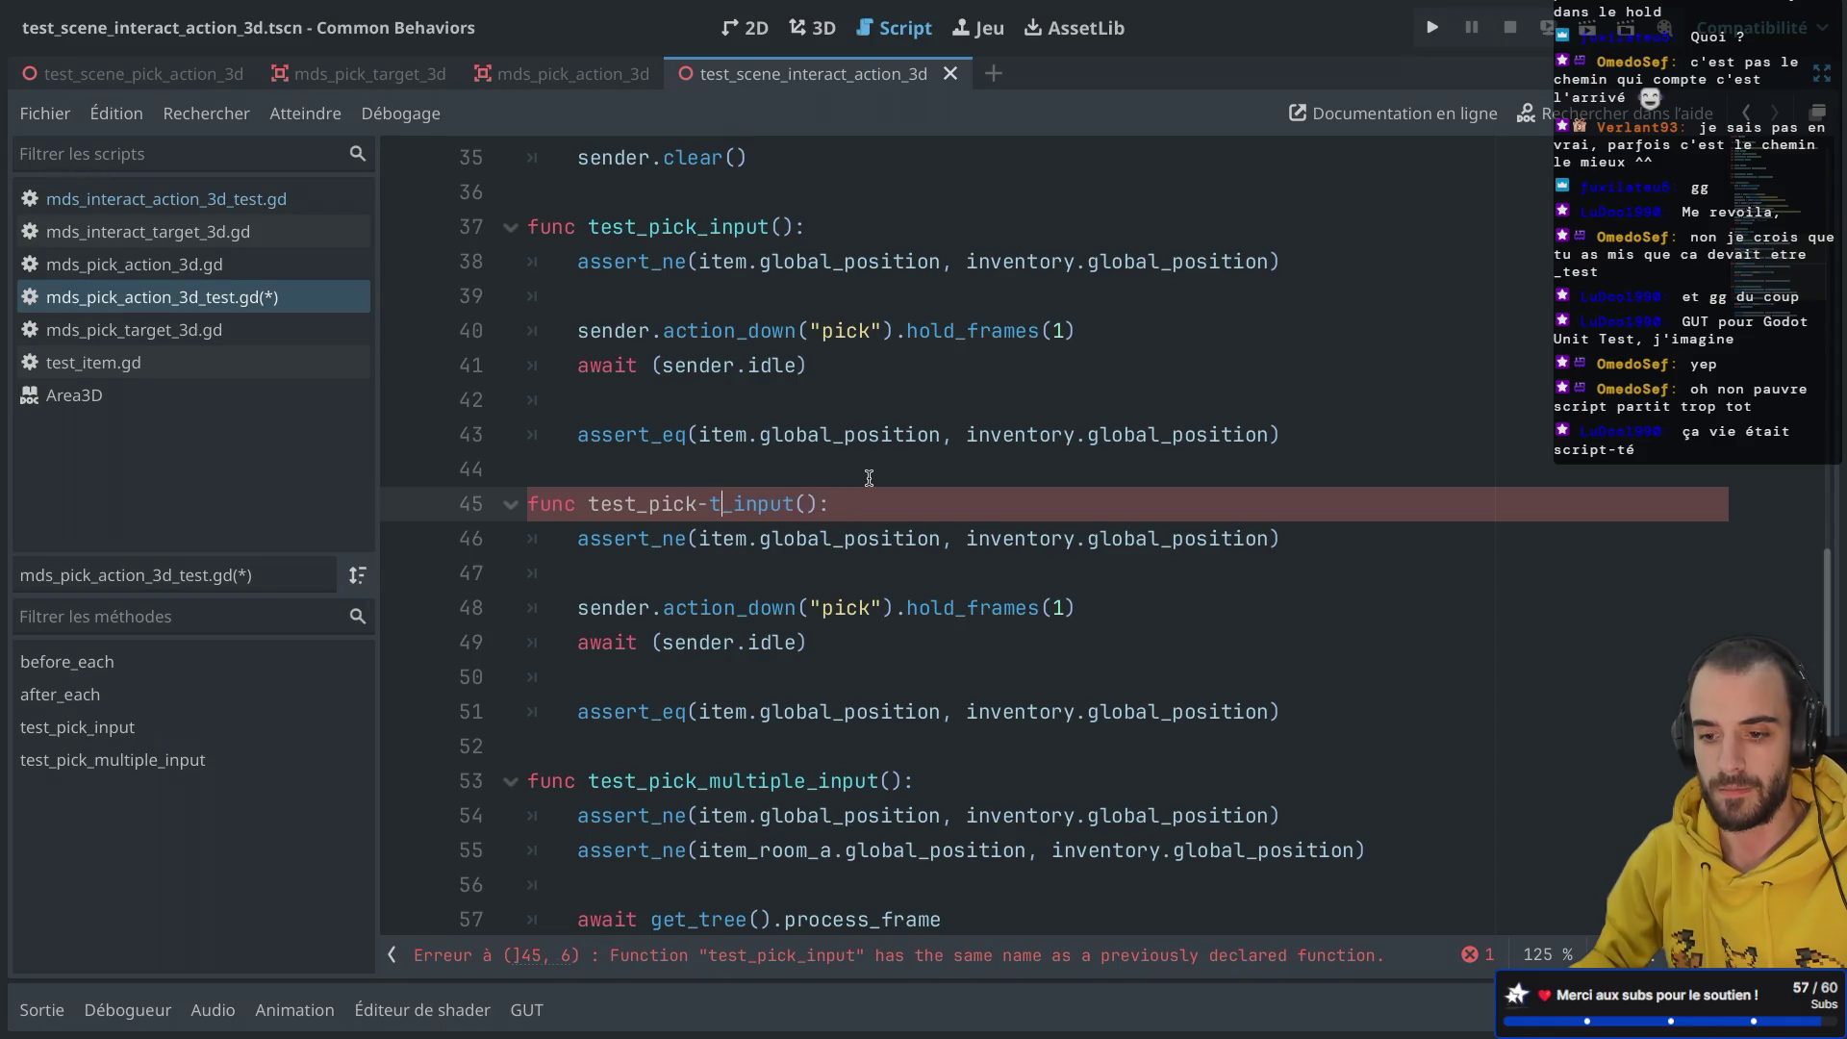
pyautogui.write('n_drop')
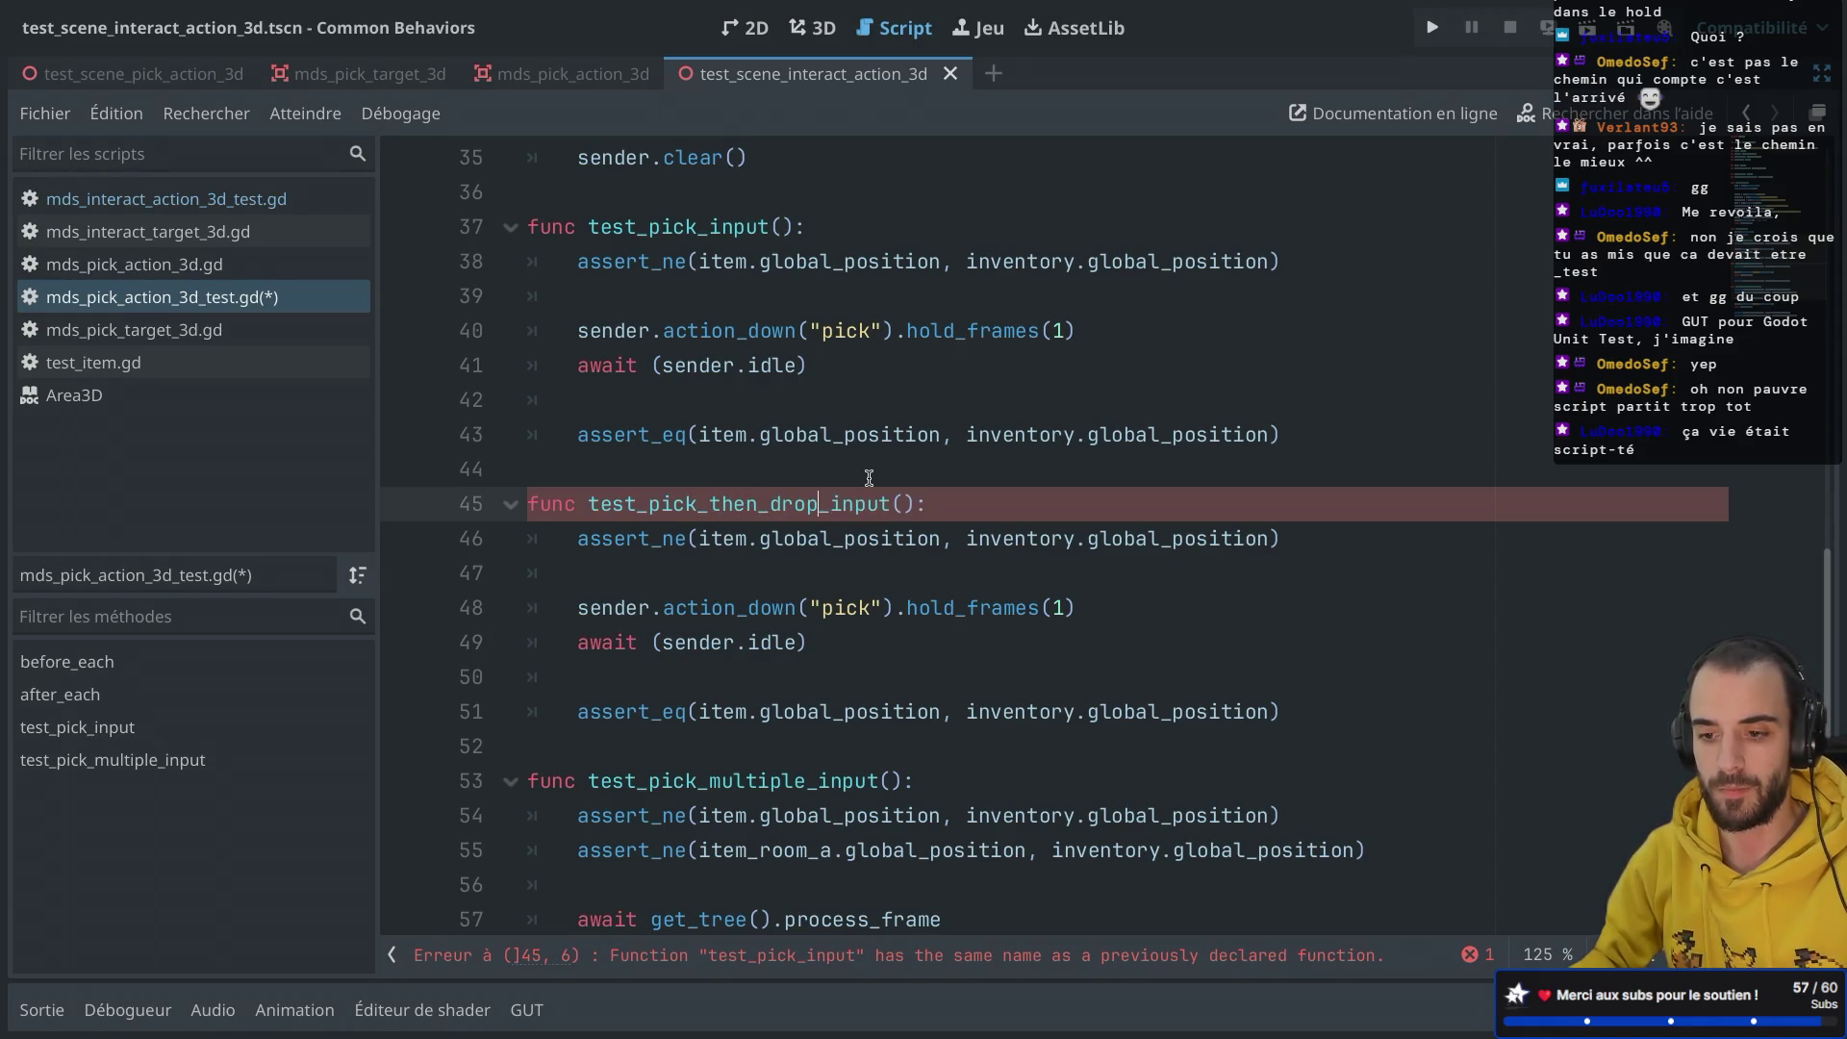
pyautogui.click(558, 717)
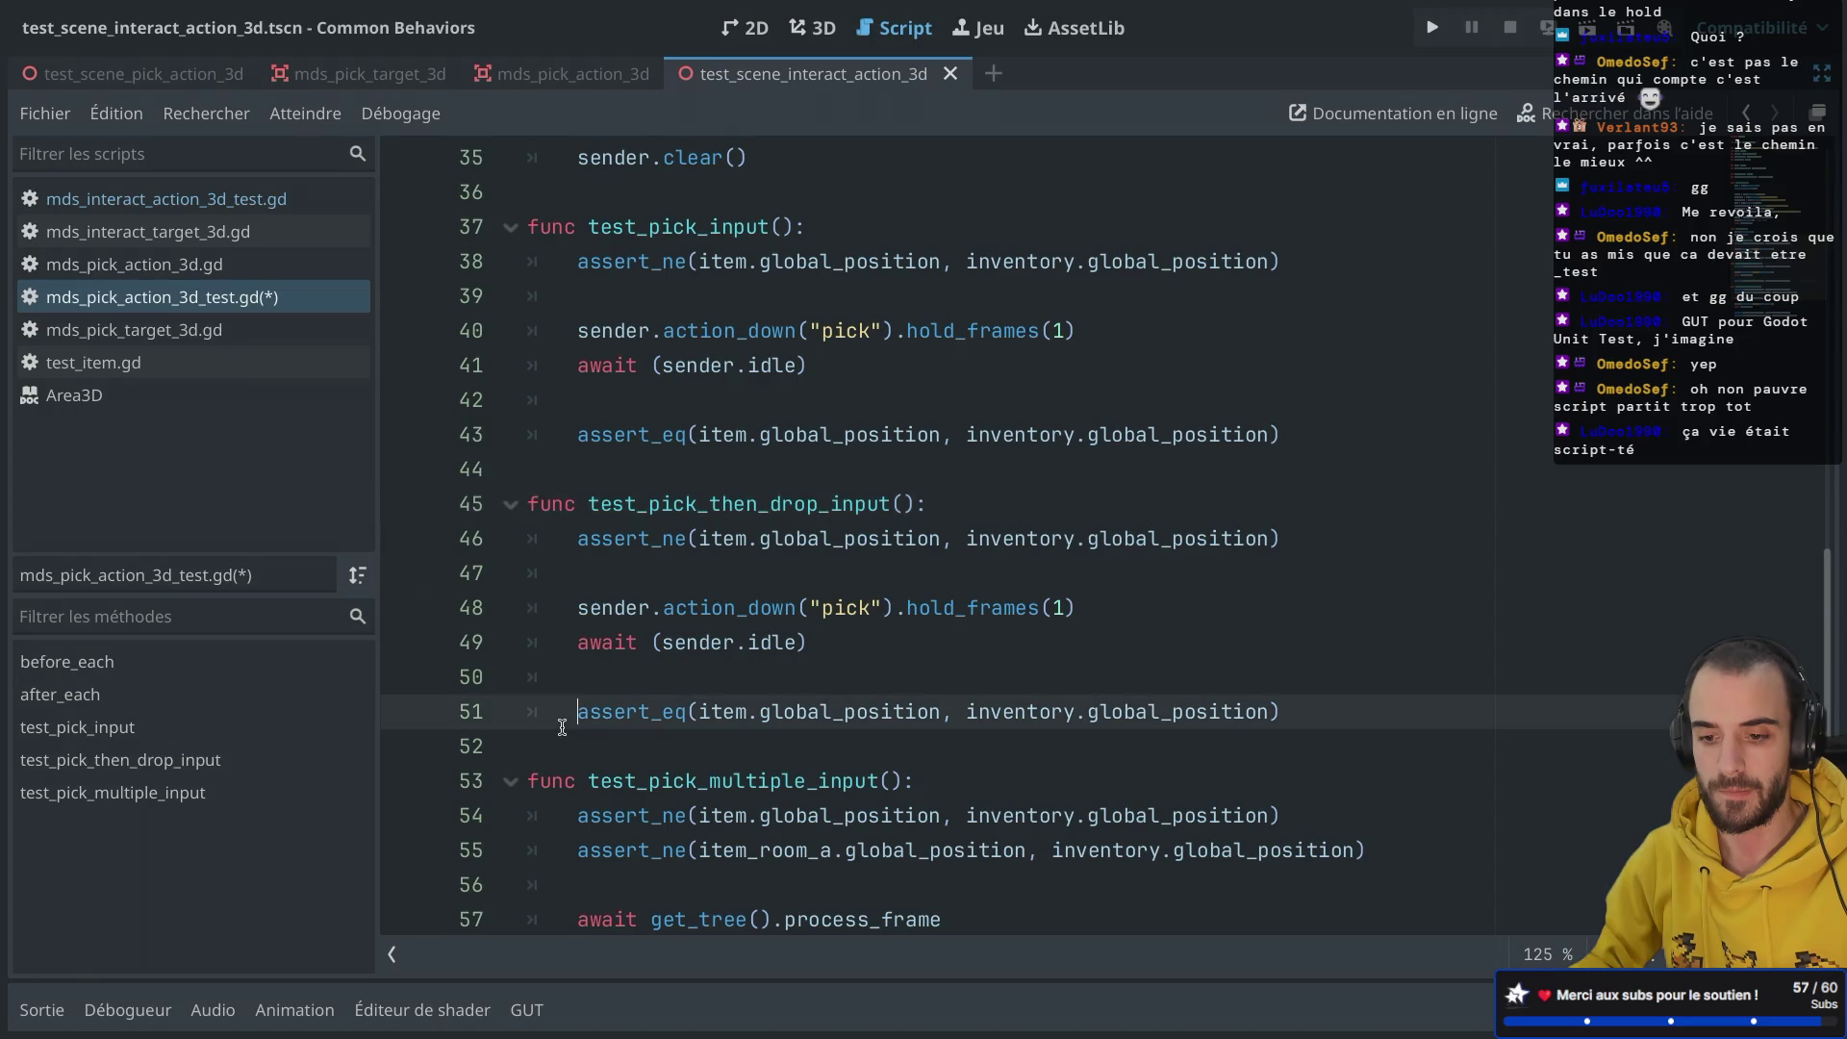
pyautogui.click(543, 745)
pyautogui.moveTo(543, 745); pyautogui.dragTo(510, 519)
pyautogui.press('BackSpace')
pyautogui.press('BackSpace')
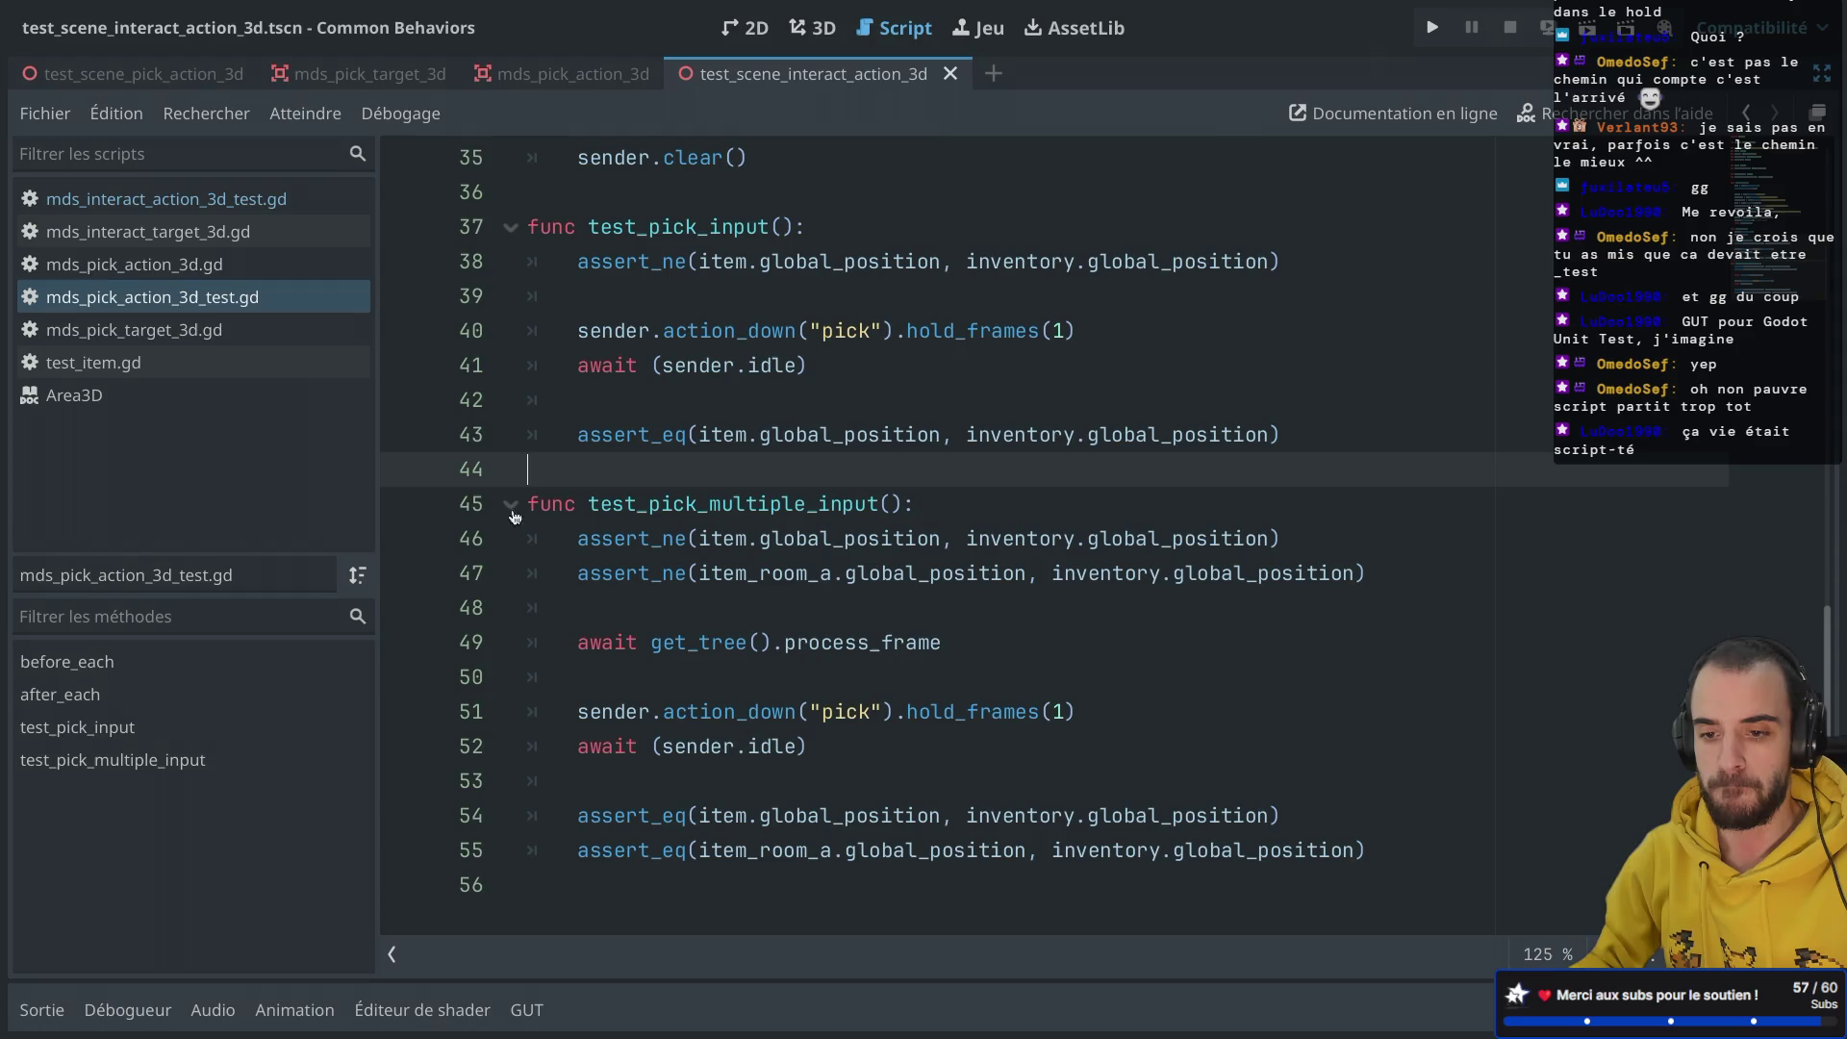
pyautogui.scroll(10, 772, 366)
pyautogui.scroll(2, 773, 366)
pyautogui.scroll(-11, 773, 366)
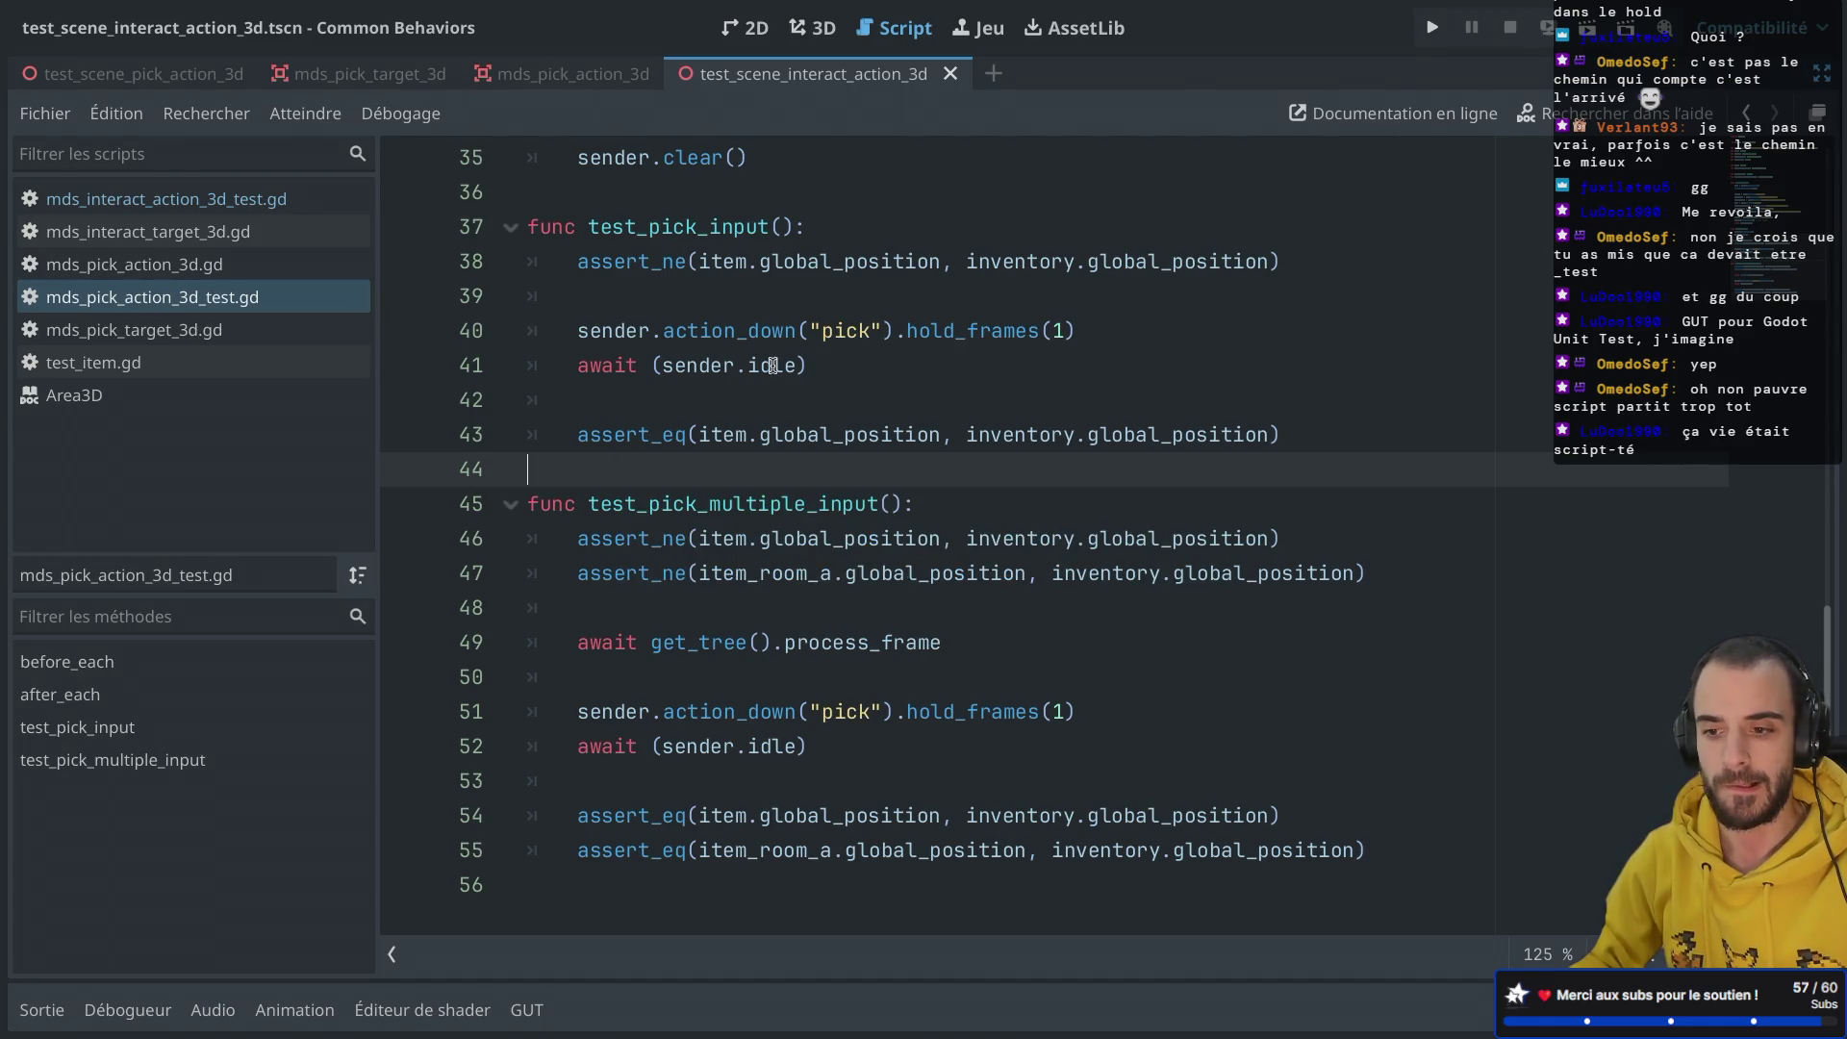
pyautogui.scroll(1, 855, 316)
pyautogui.scroll(-1, 855, 316)
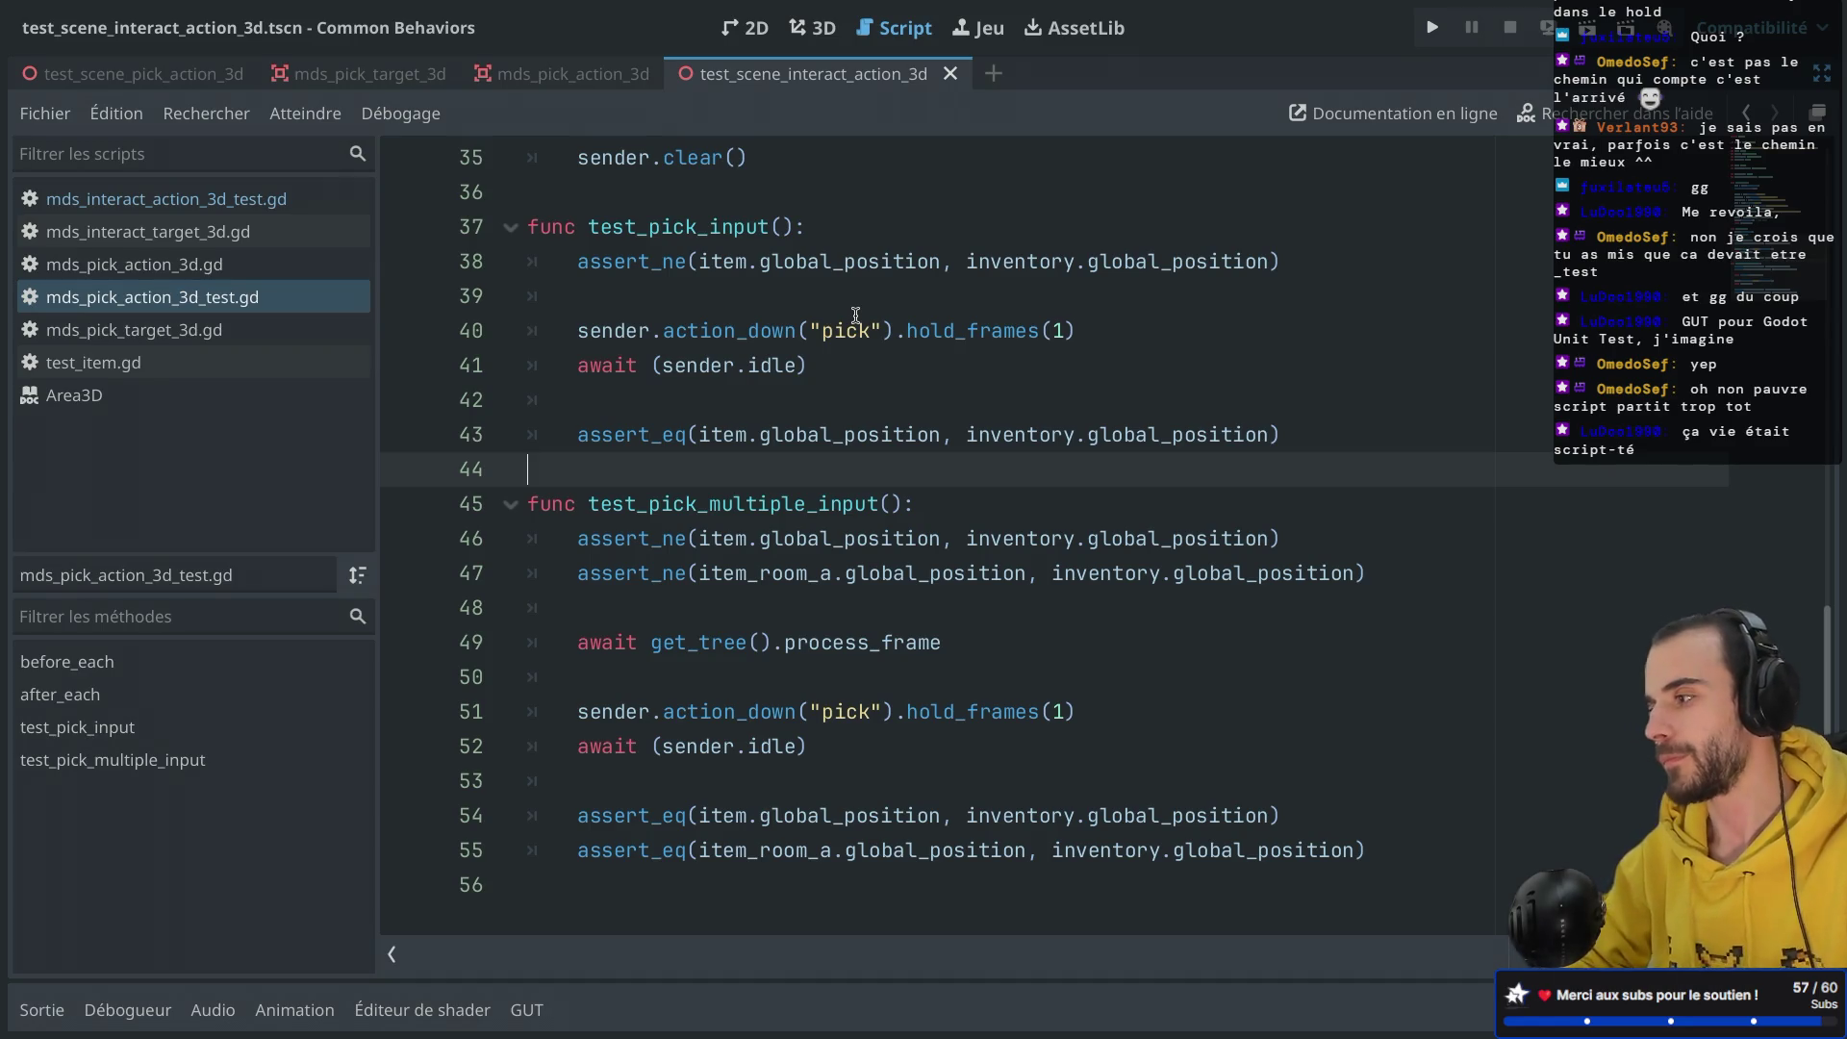
# Step: Restore the docks, browse to addons/mdossan_behaviors/3D/action, and open mds_drop_action_3d.gd
pyautogui.hotkey('ctrl', 'shift', 'F11')
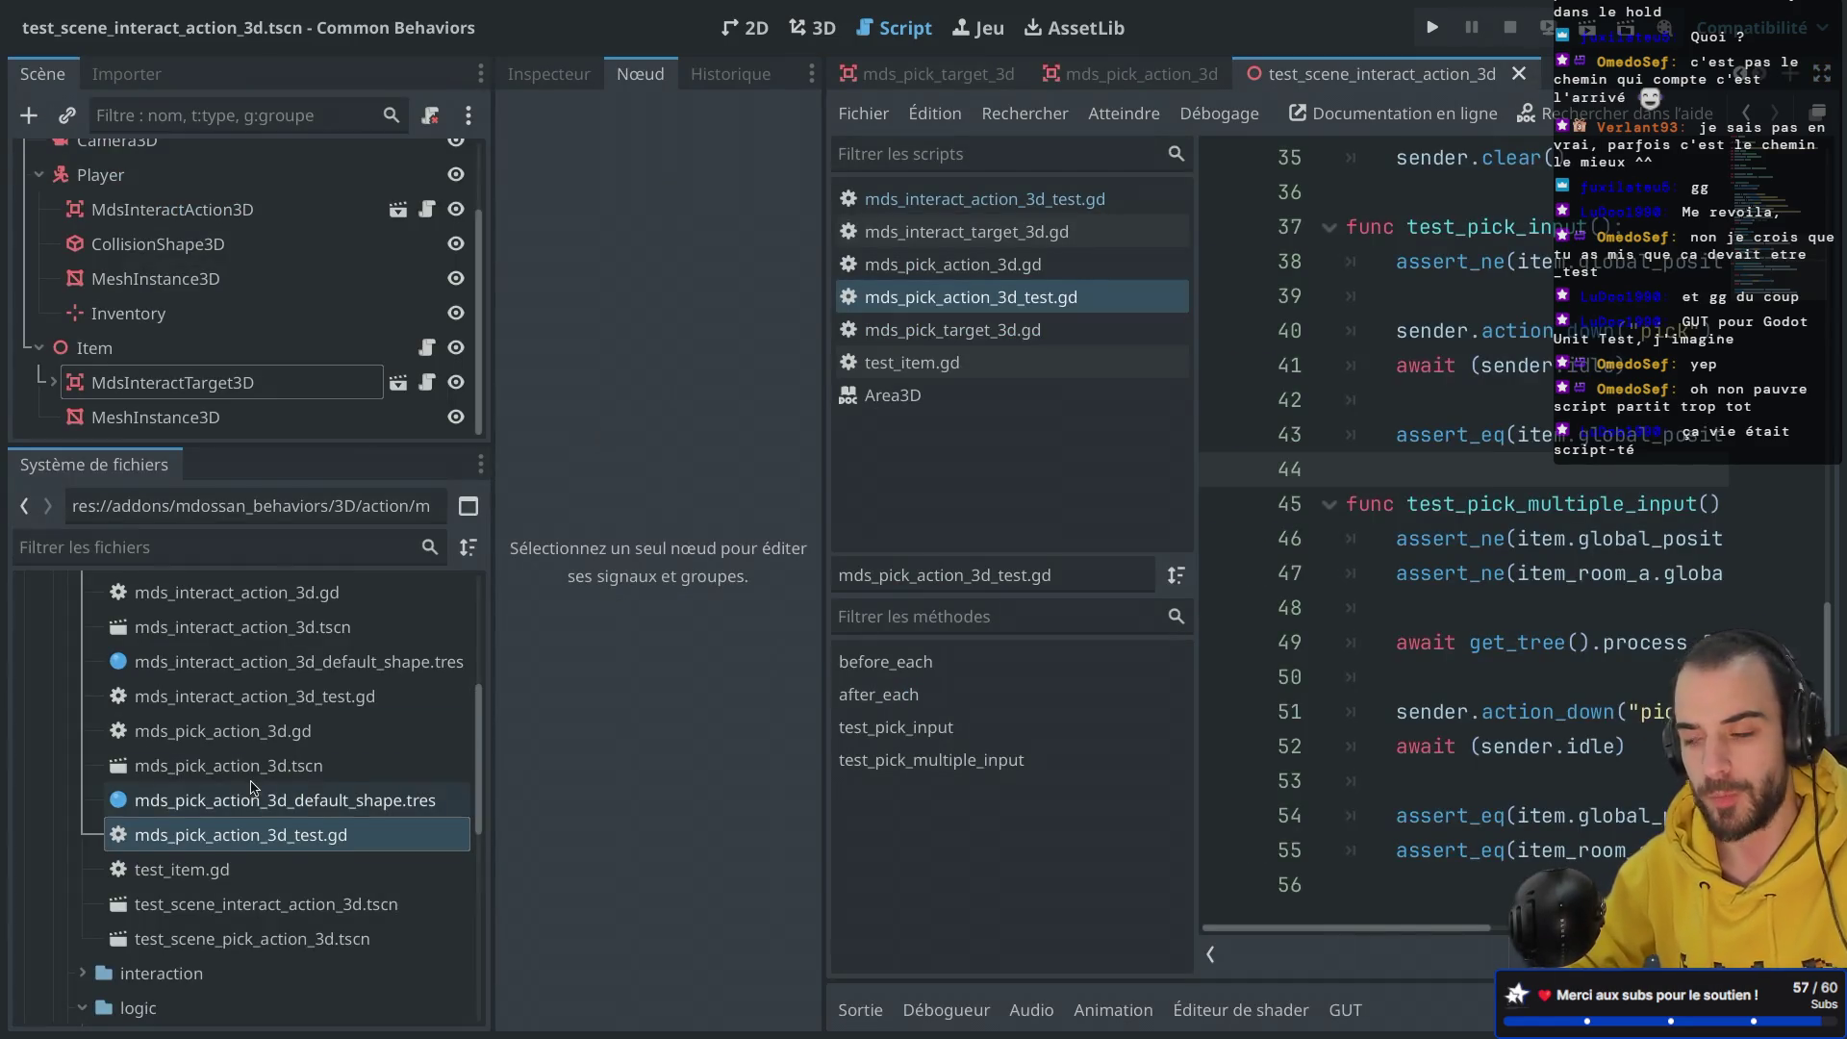
pyautogui.scroll(-1, 252, 788)
pyautogui.scroll(5, 252, 788)
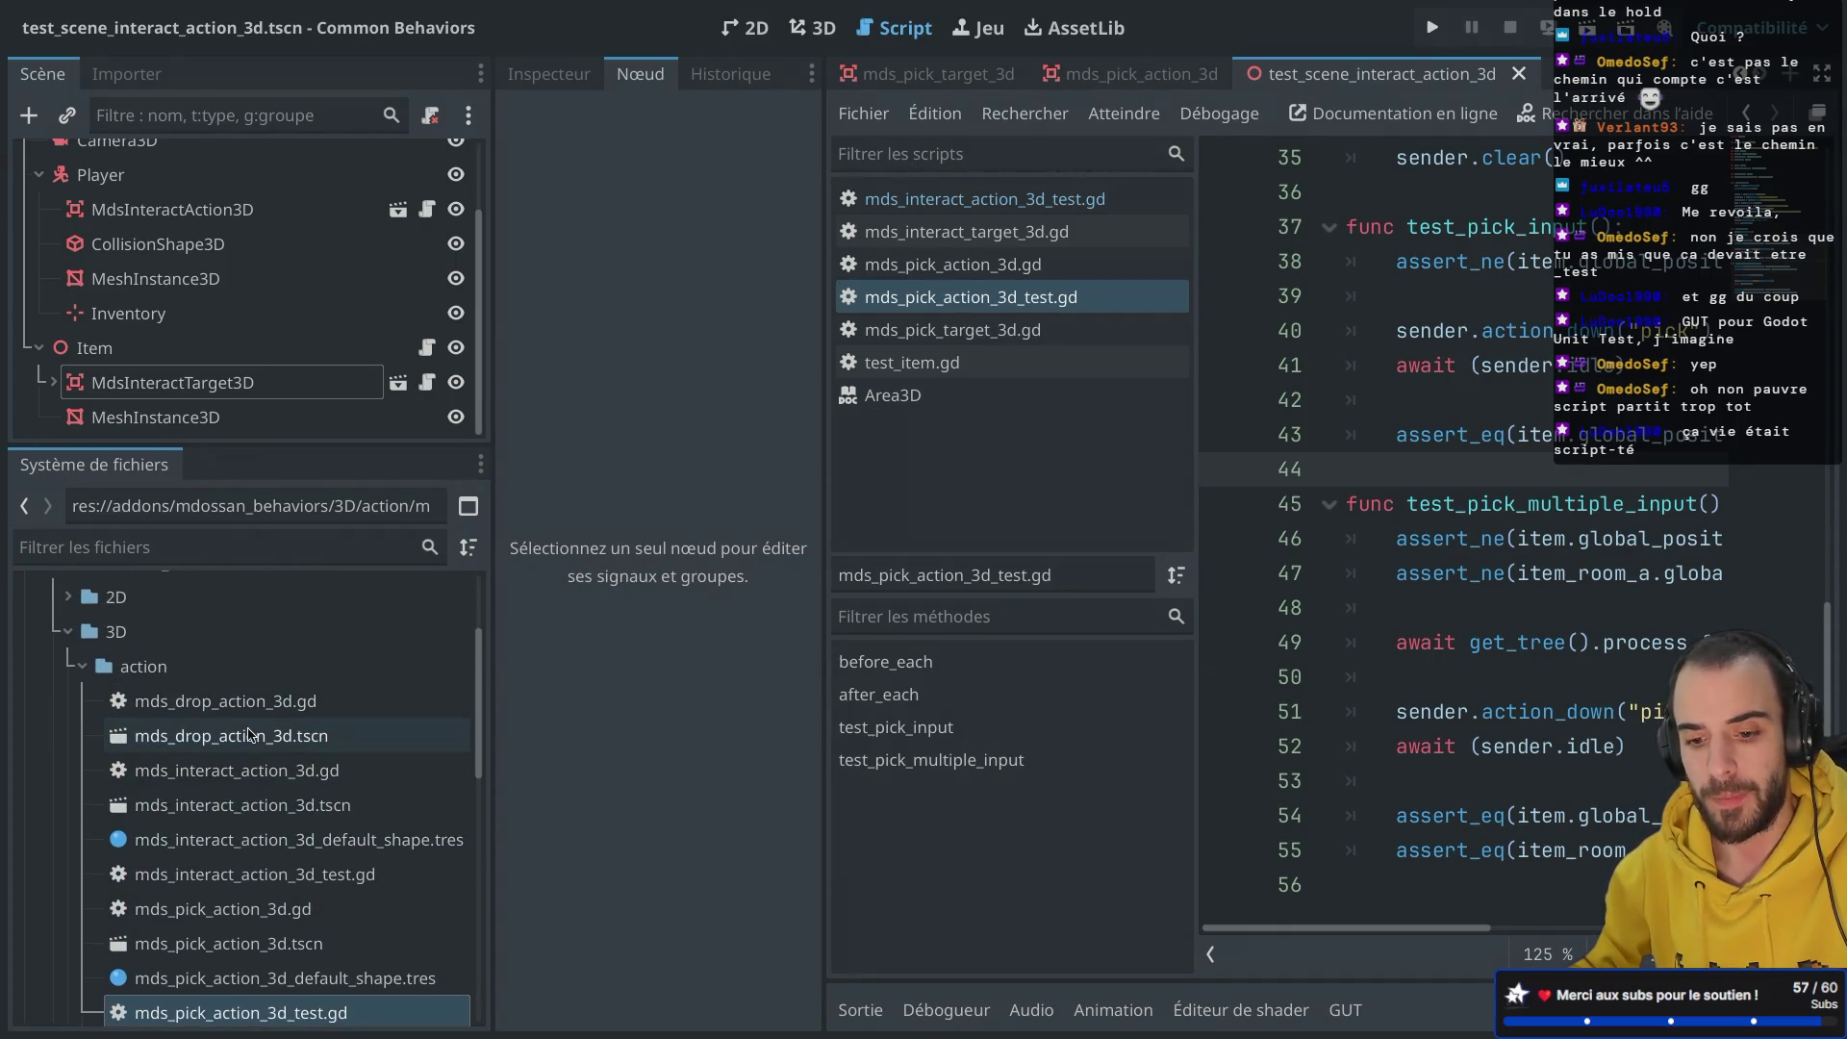
pyautogui.scroll(-2, 248, 735)
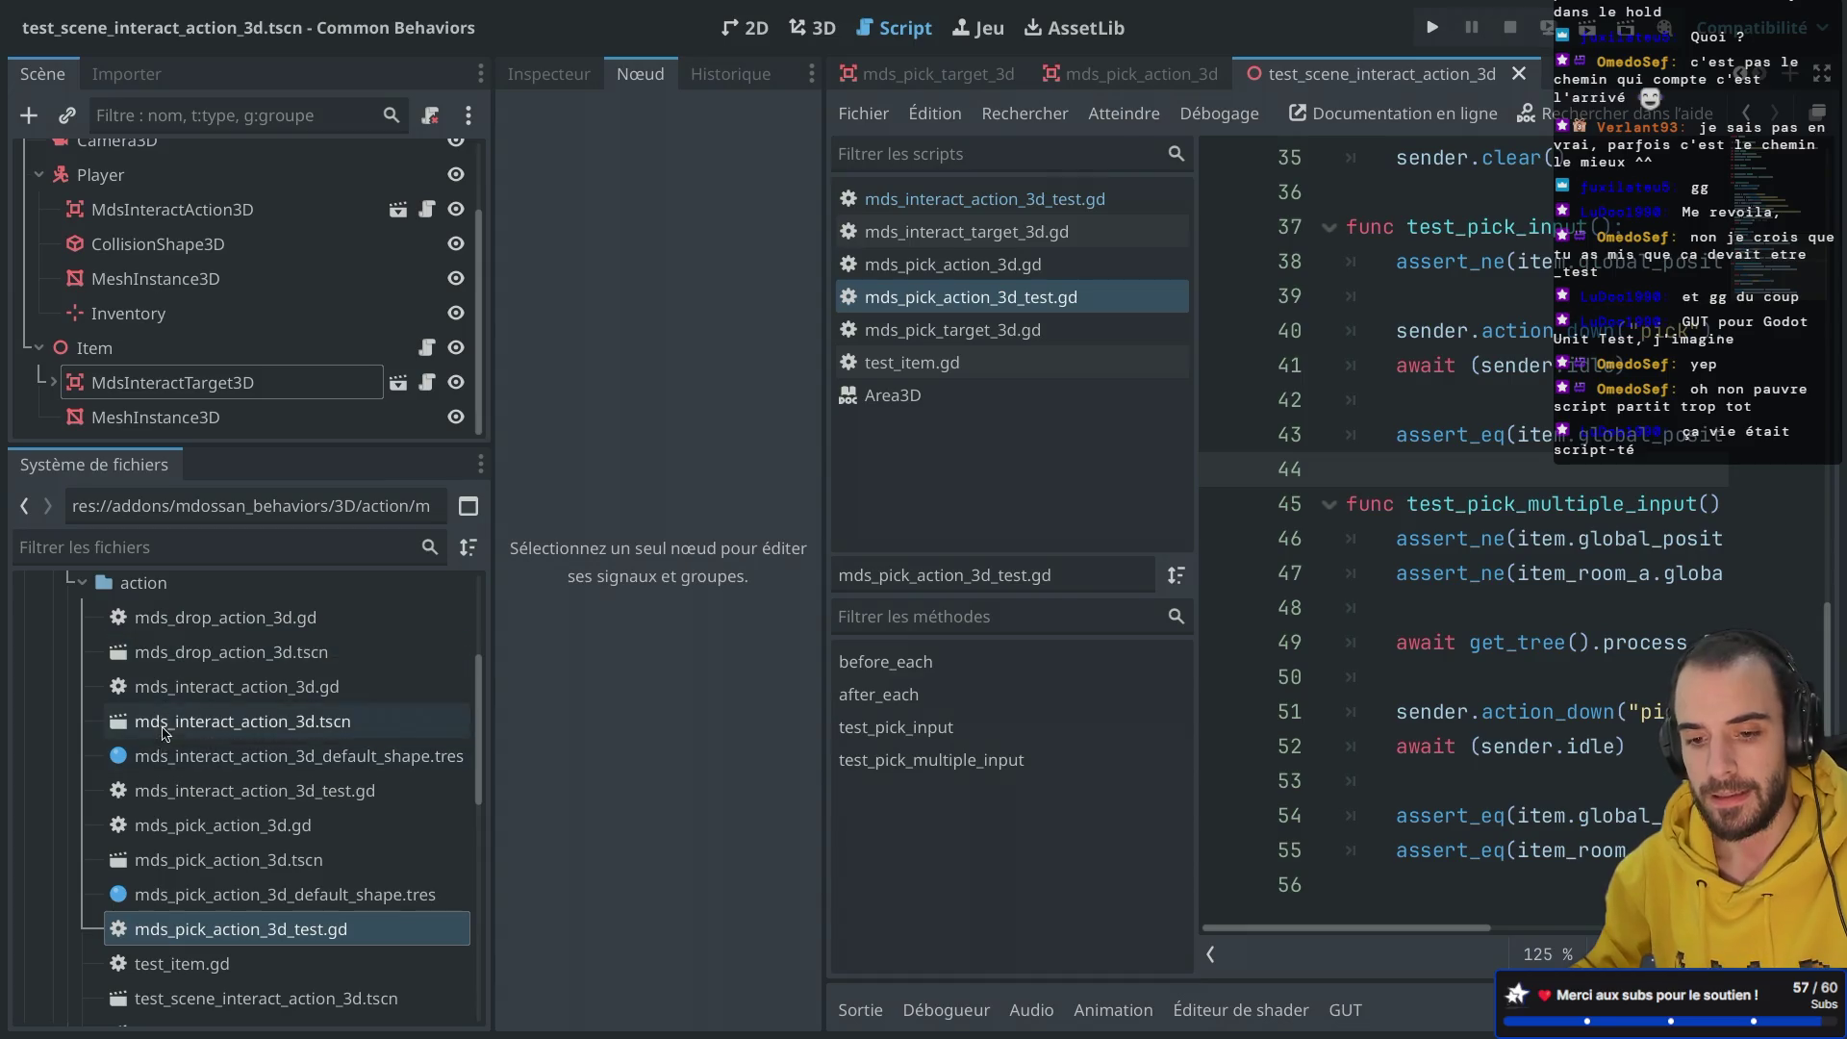
pyautogui.scroll(3, 147, 357)
pyautogui.scroll(-3, 147, 357)
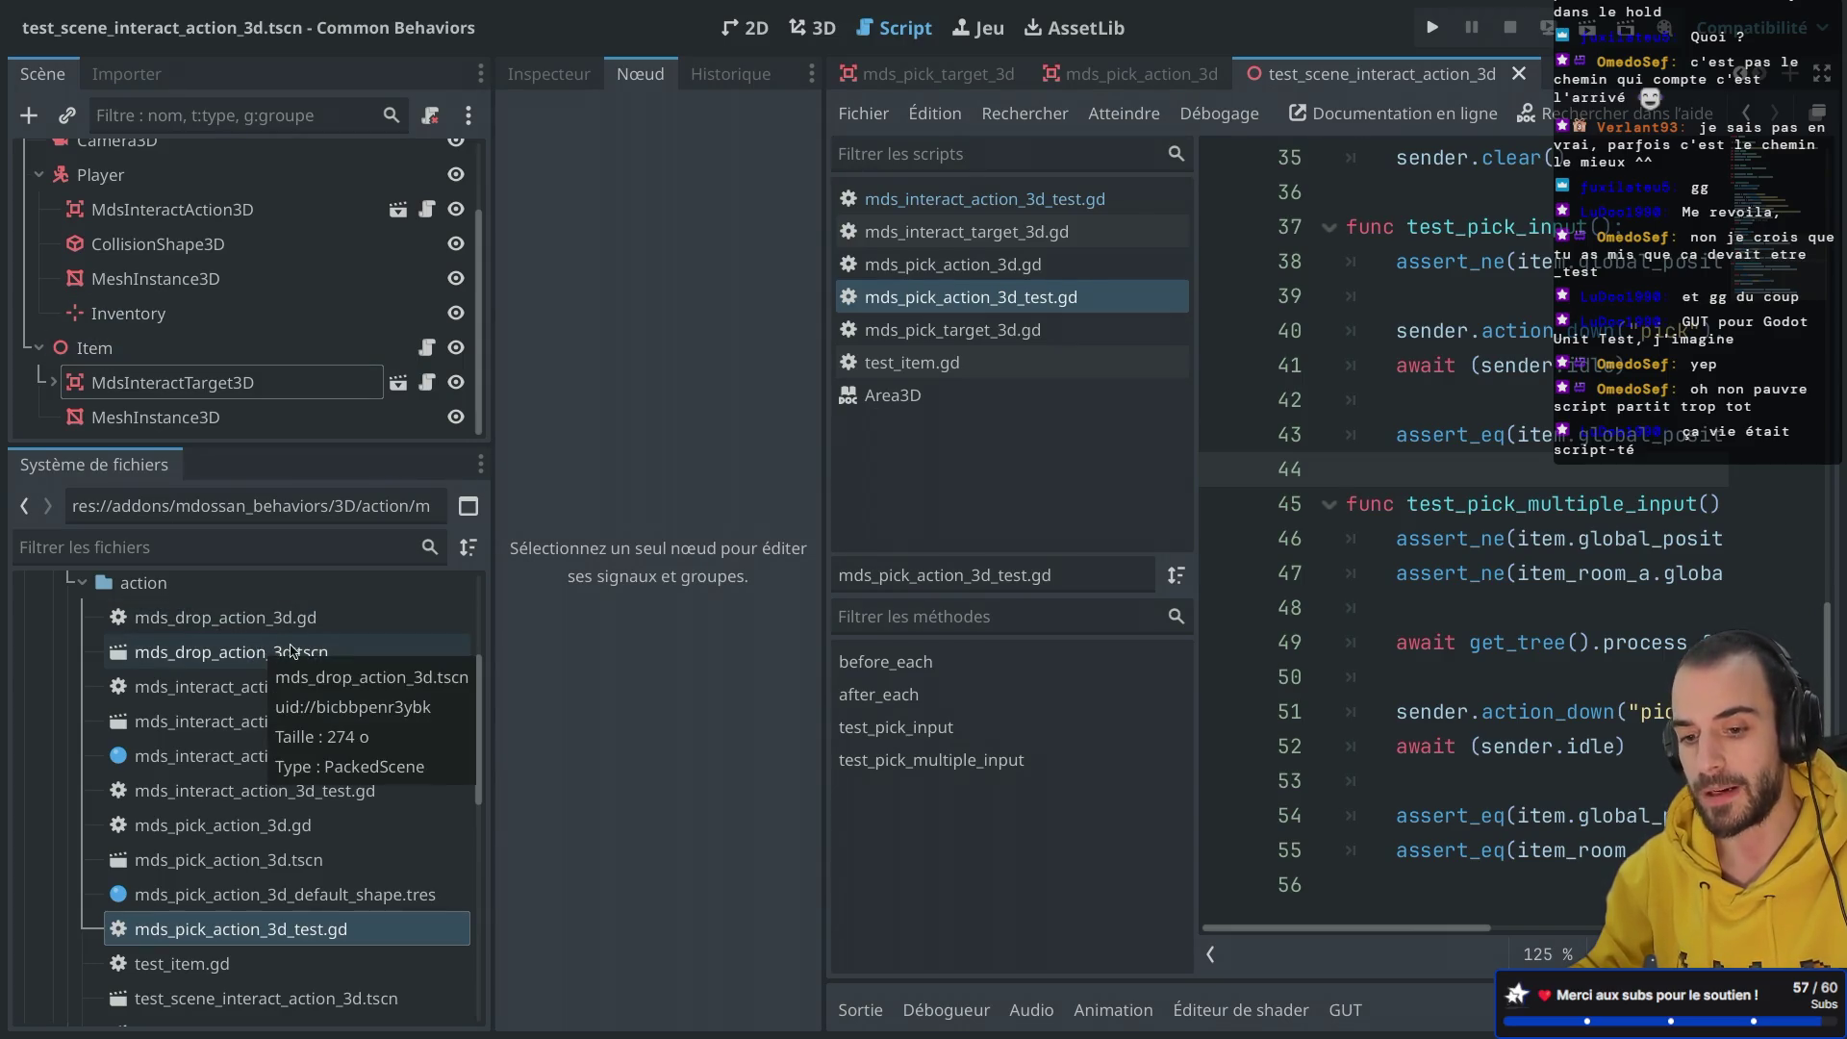
pyautogui.doubleClick(279, 616)
# Step: In distraction-free mode, inspect the reparent call and drop_target variable, then restore the docks
pyautogui.hotkey('ctrl', 'shift', 'F11')
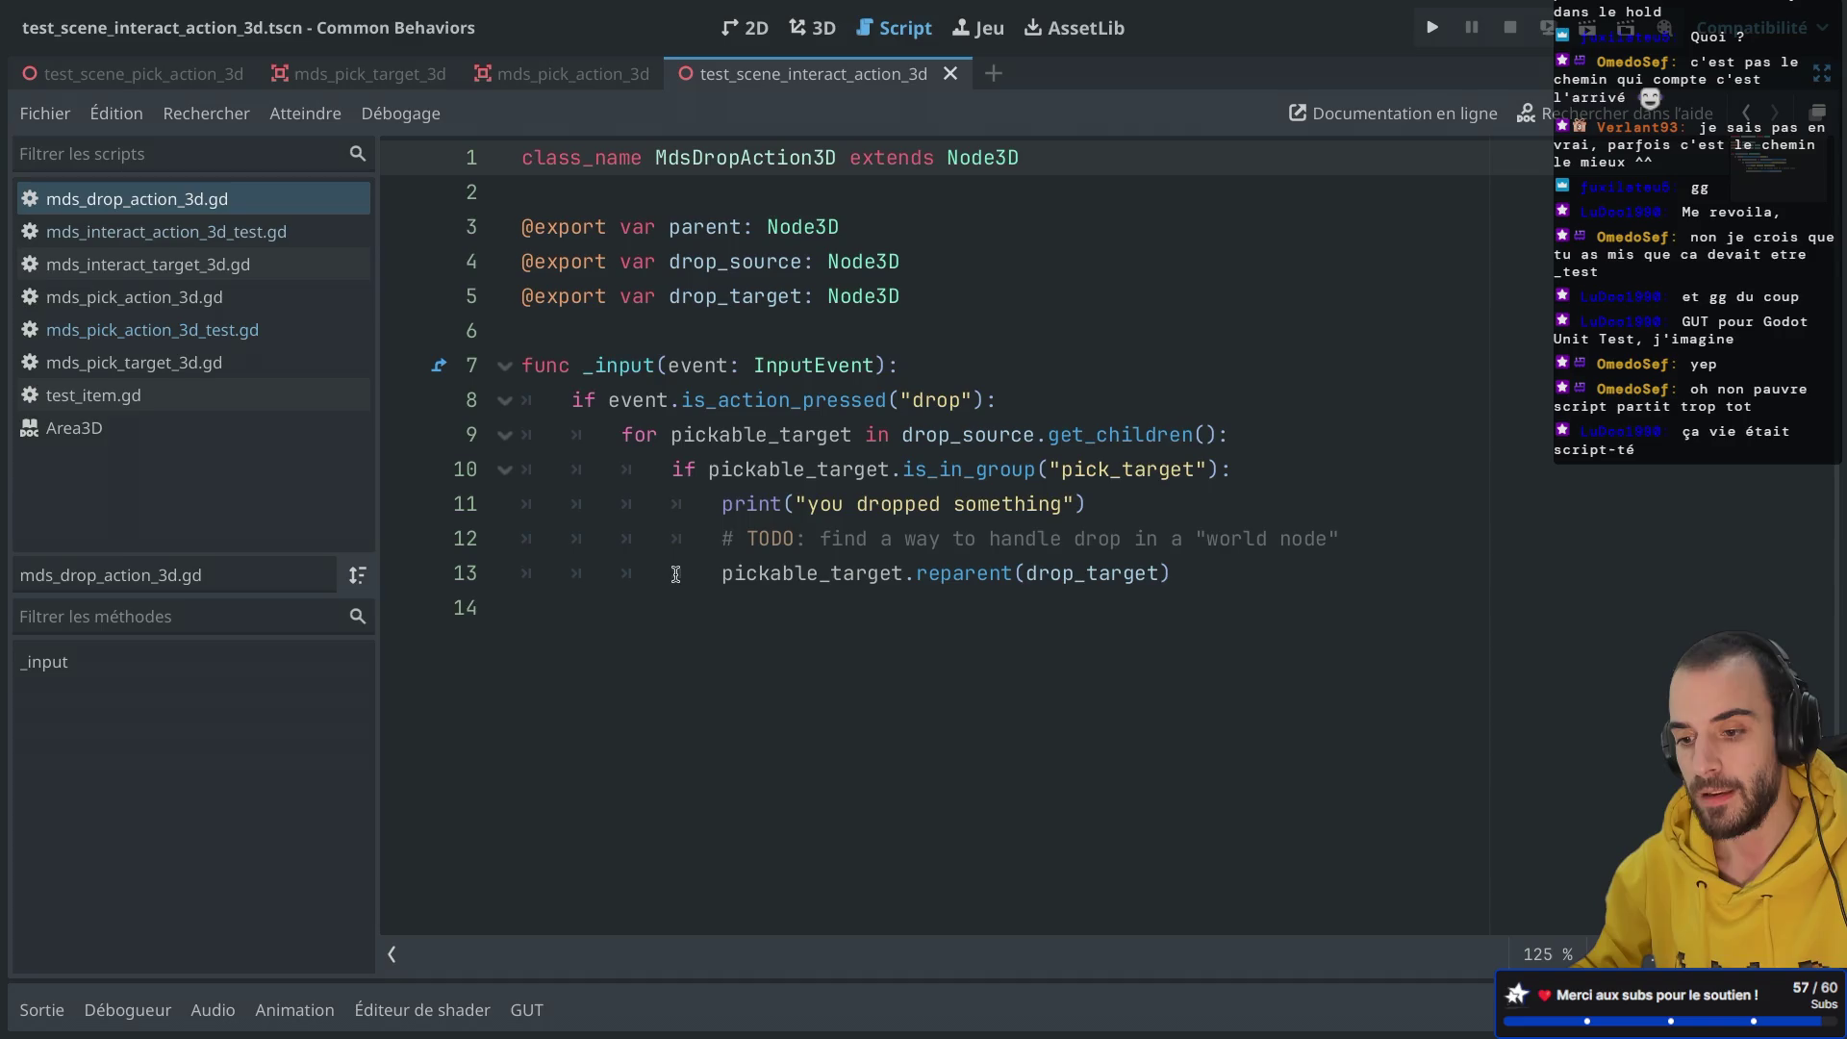
pyautogui.moveTo(723, 574); pyautogui.dragTo(1056, 570)
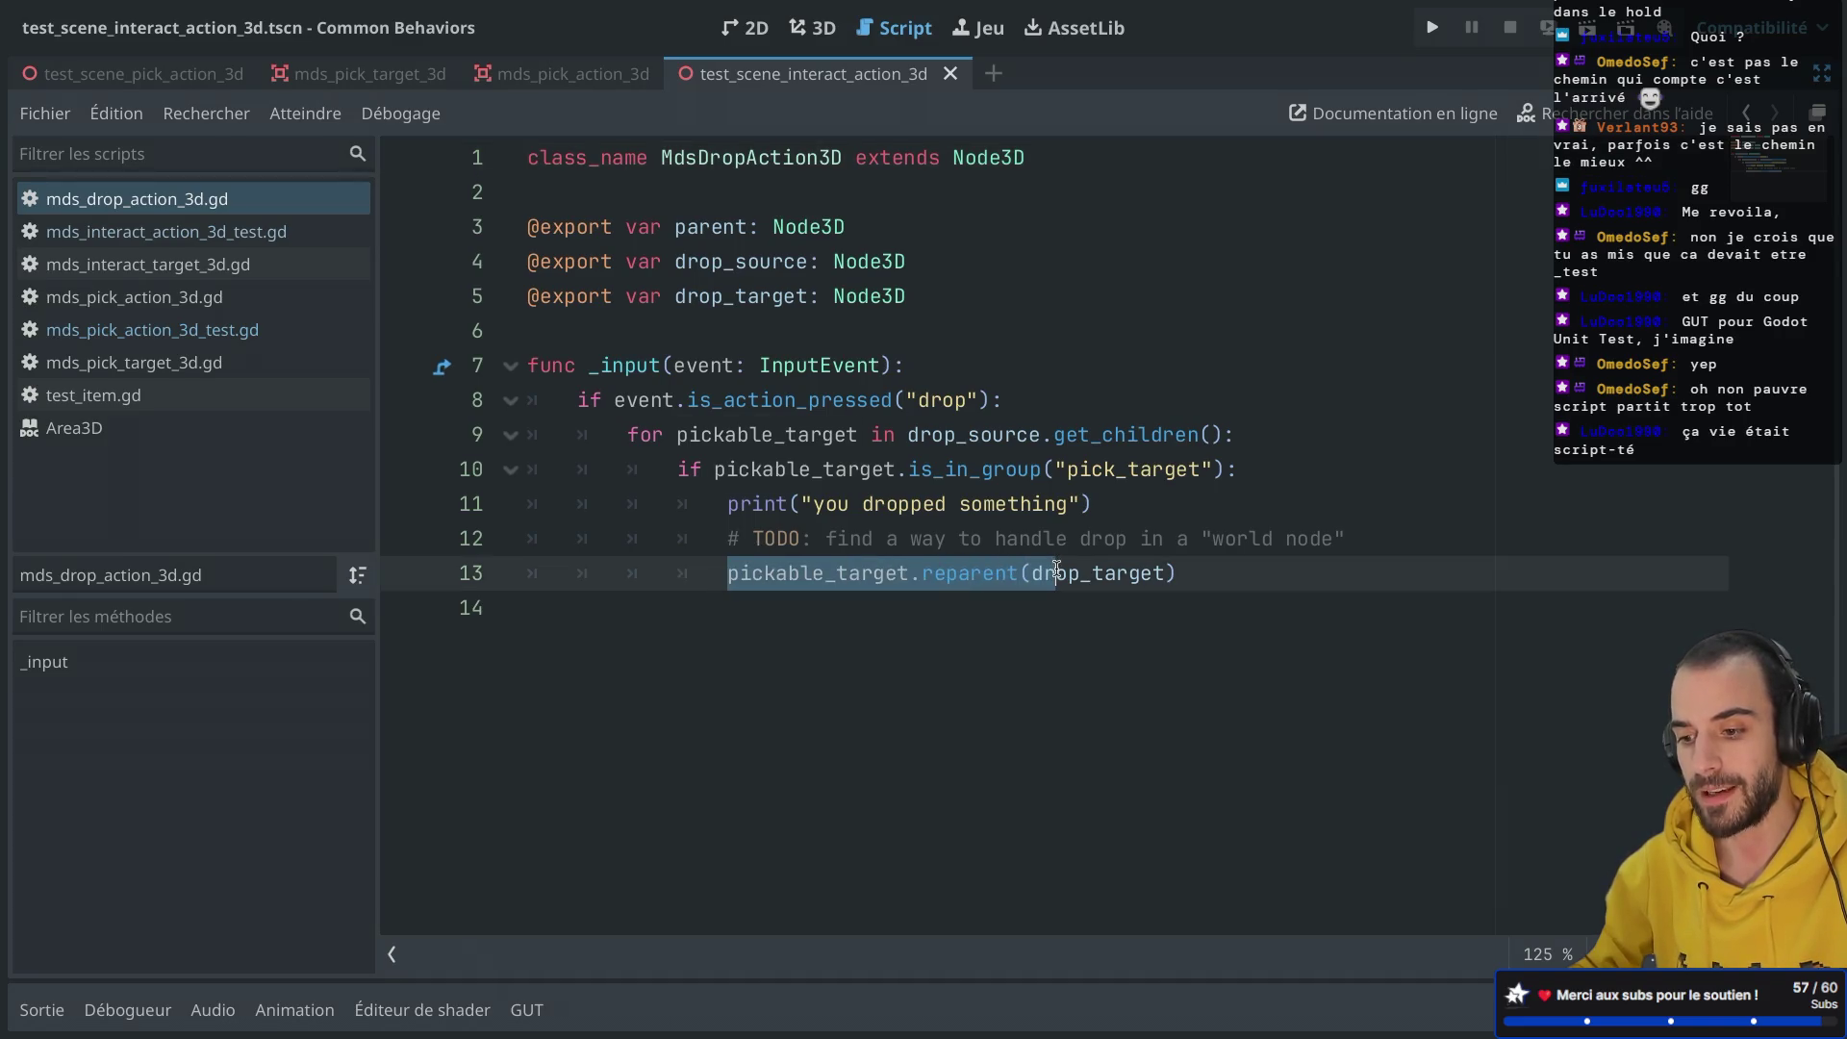
pyautogui.click(1044, 504)
pyautogui.moveTo(675, 296); pyautogui.dragTo(830, 306)
pyautogui.click(938, 218)
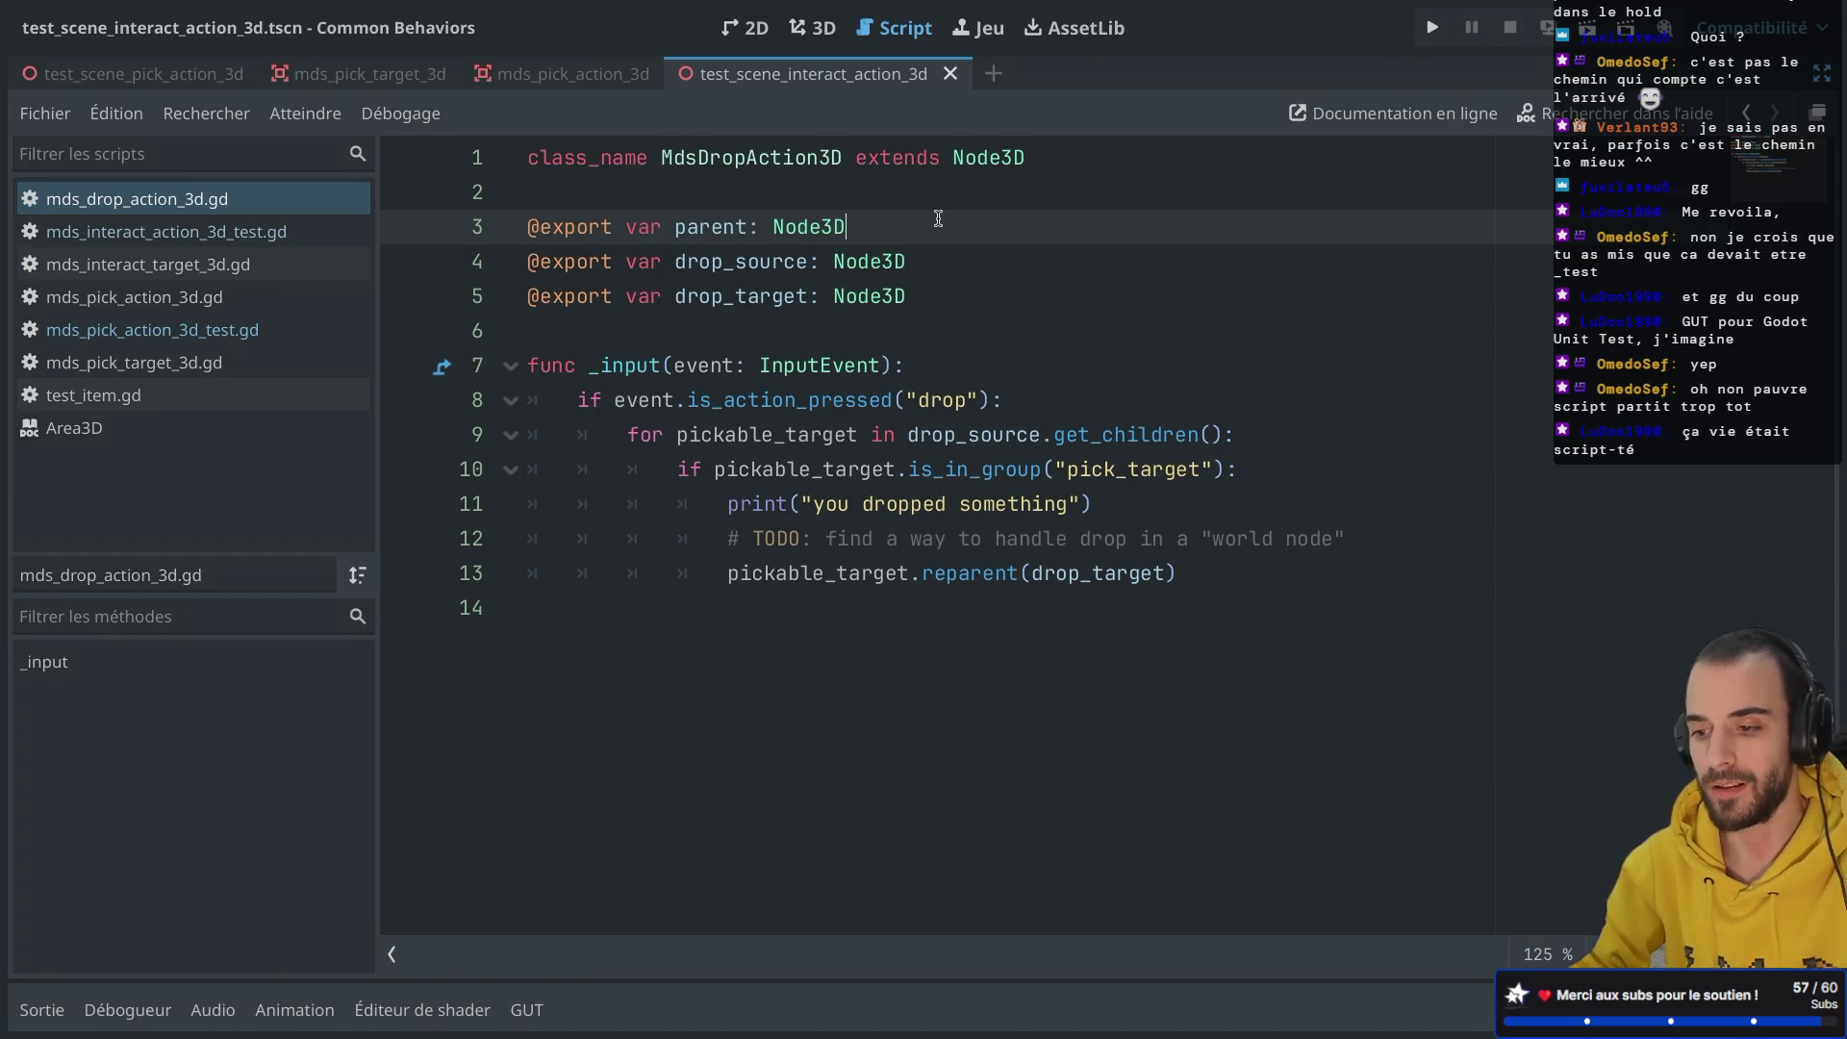
pyautogui.doubleClick(786, 295)
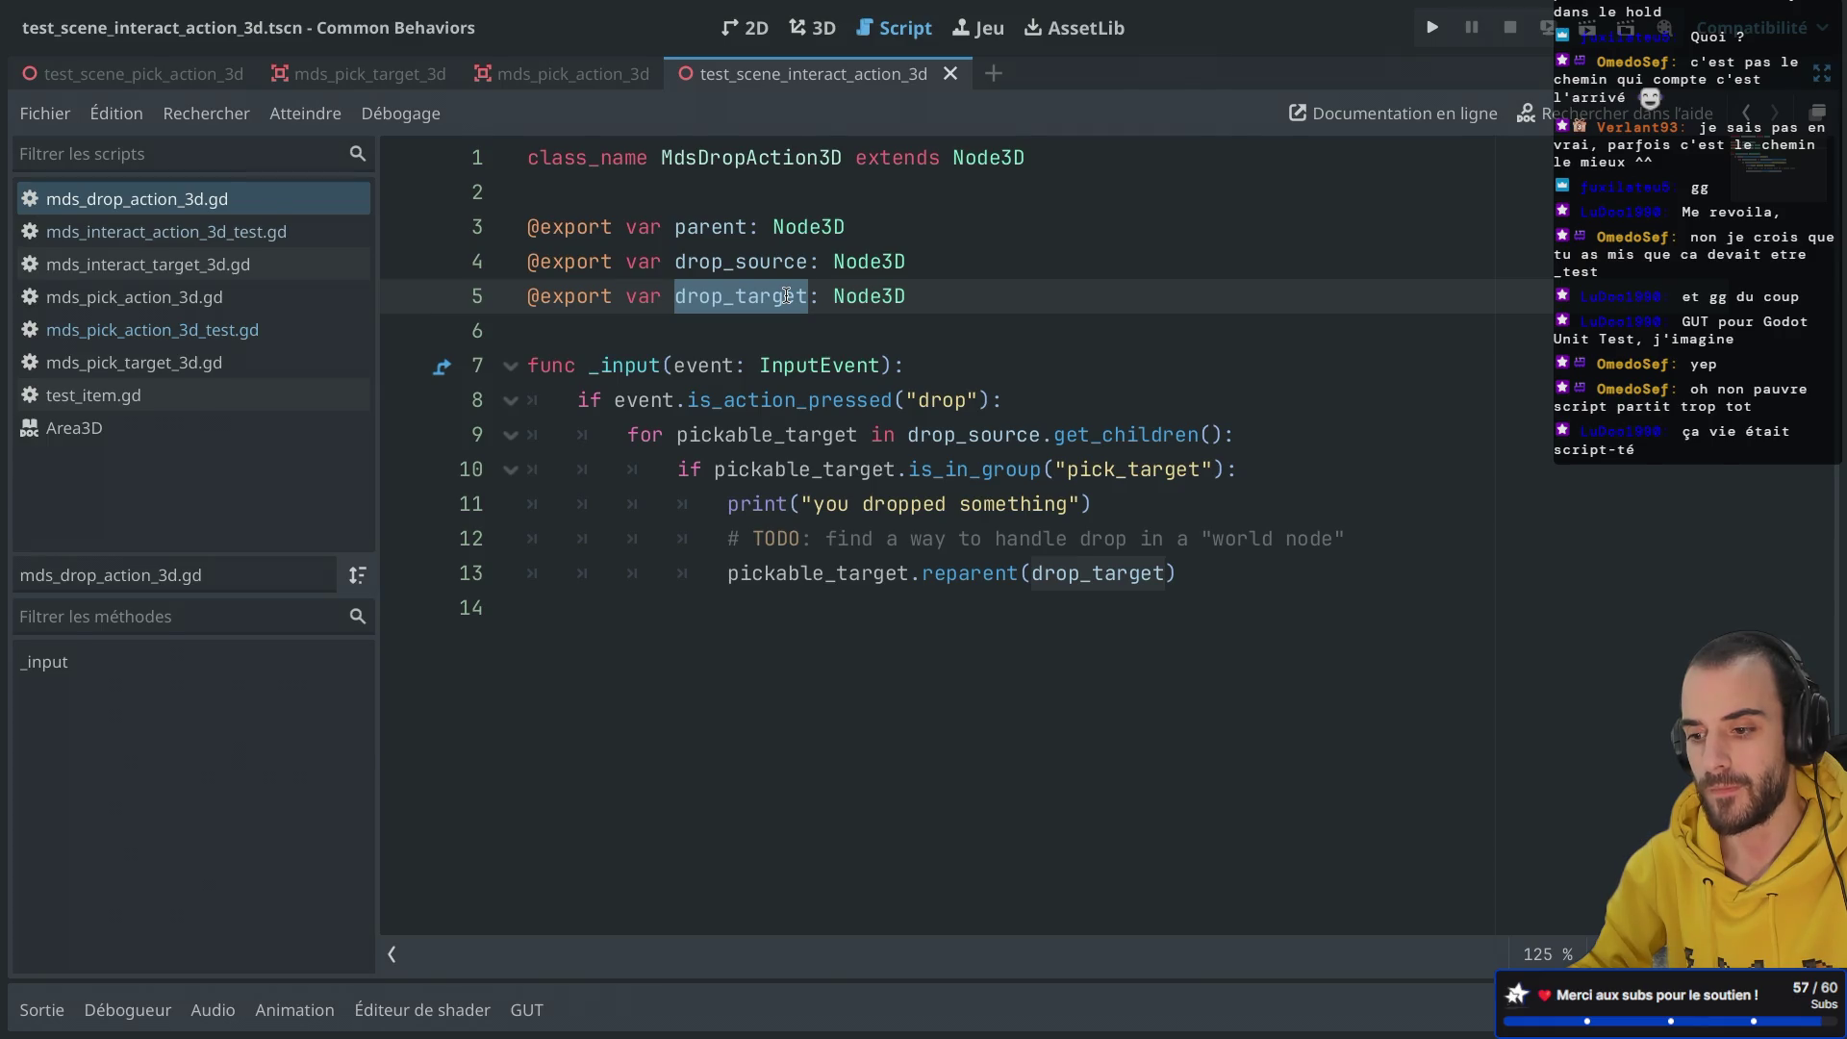
pyautogui.hotkey('ctrl', 'shift', 'F11')
pyautogui.scroll(-5, 289, 746)
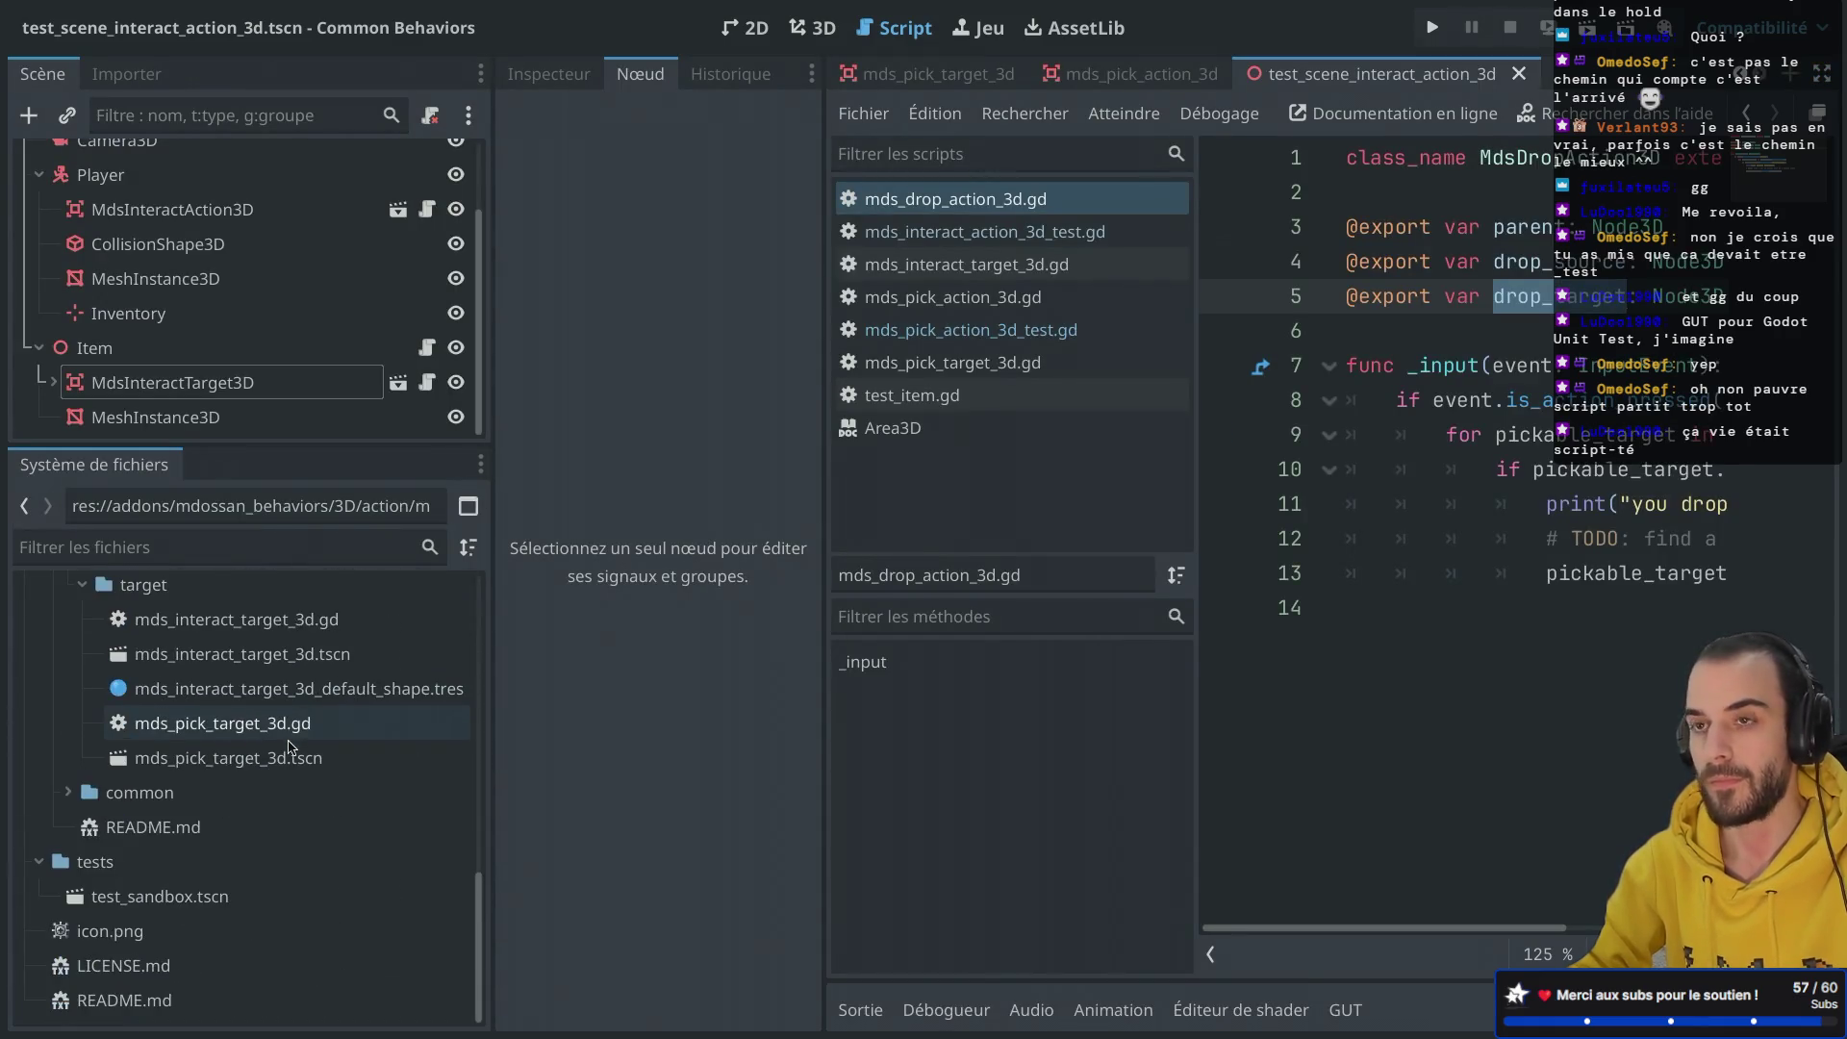
pyautogui.scroll(10, 289, 746)
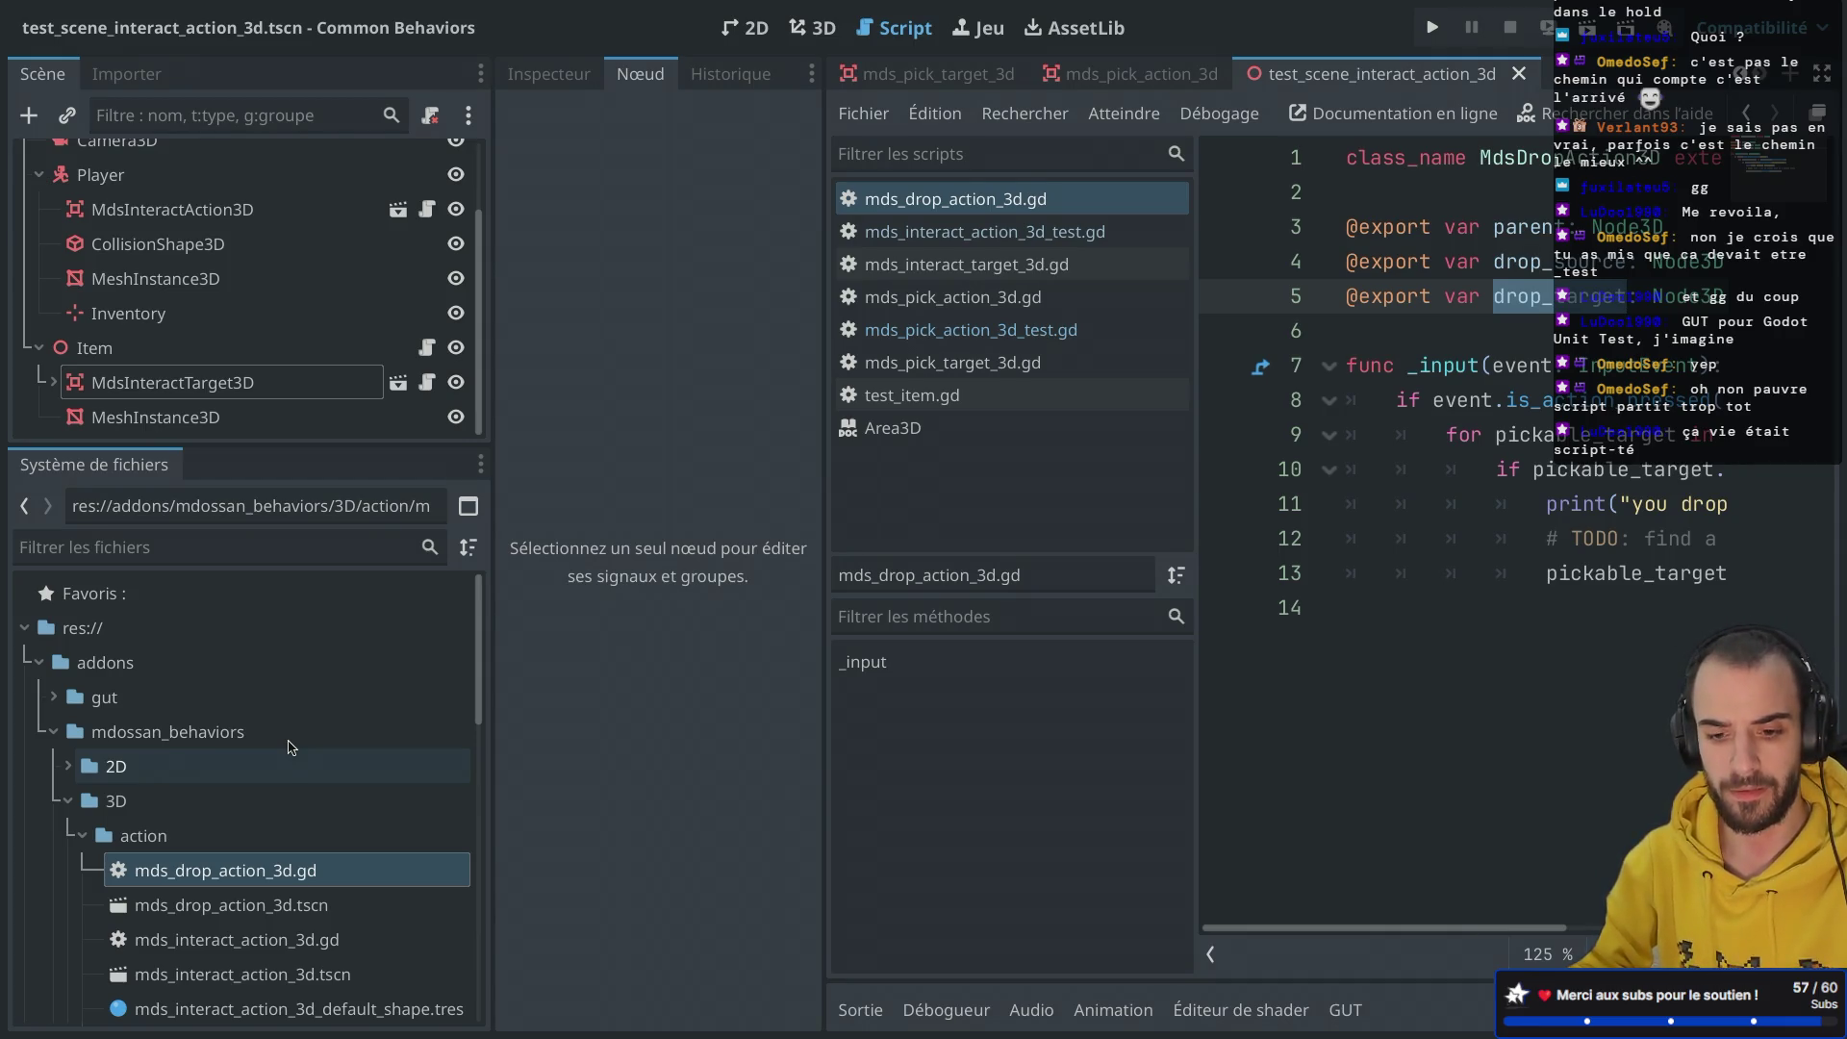
pyautogui.scroll(-5, 292, 748)
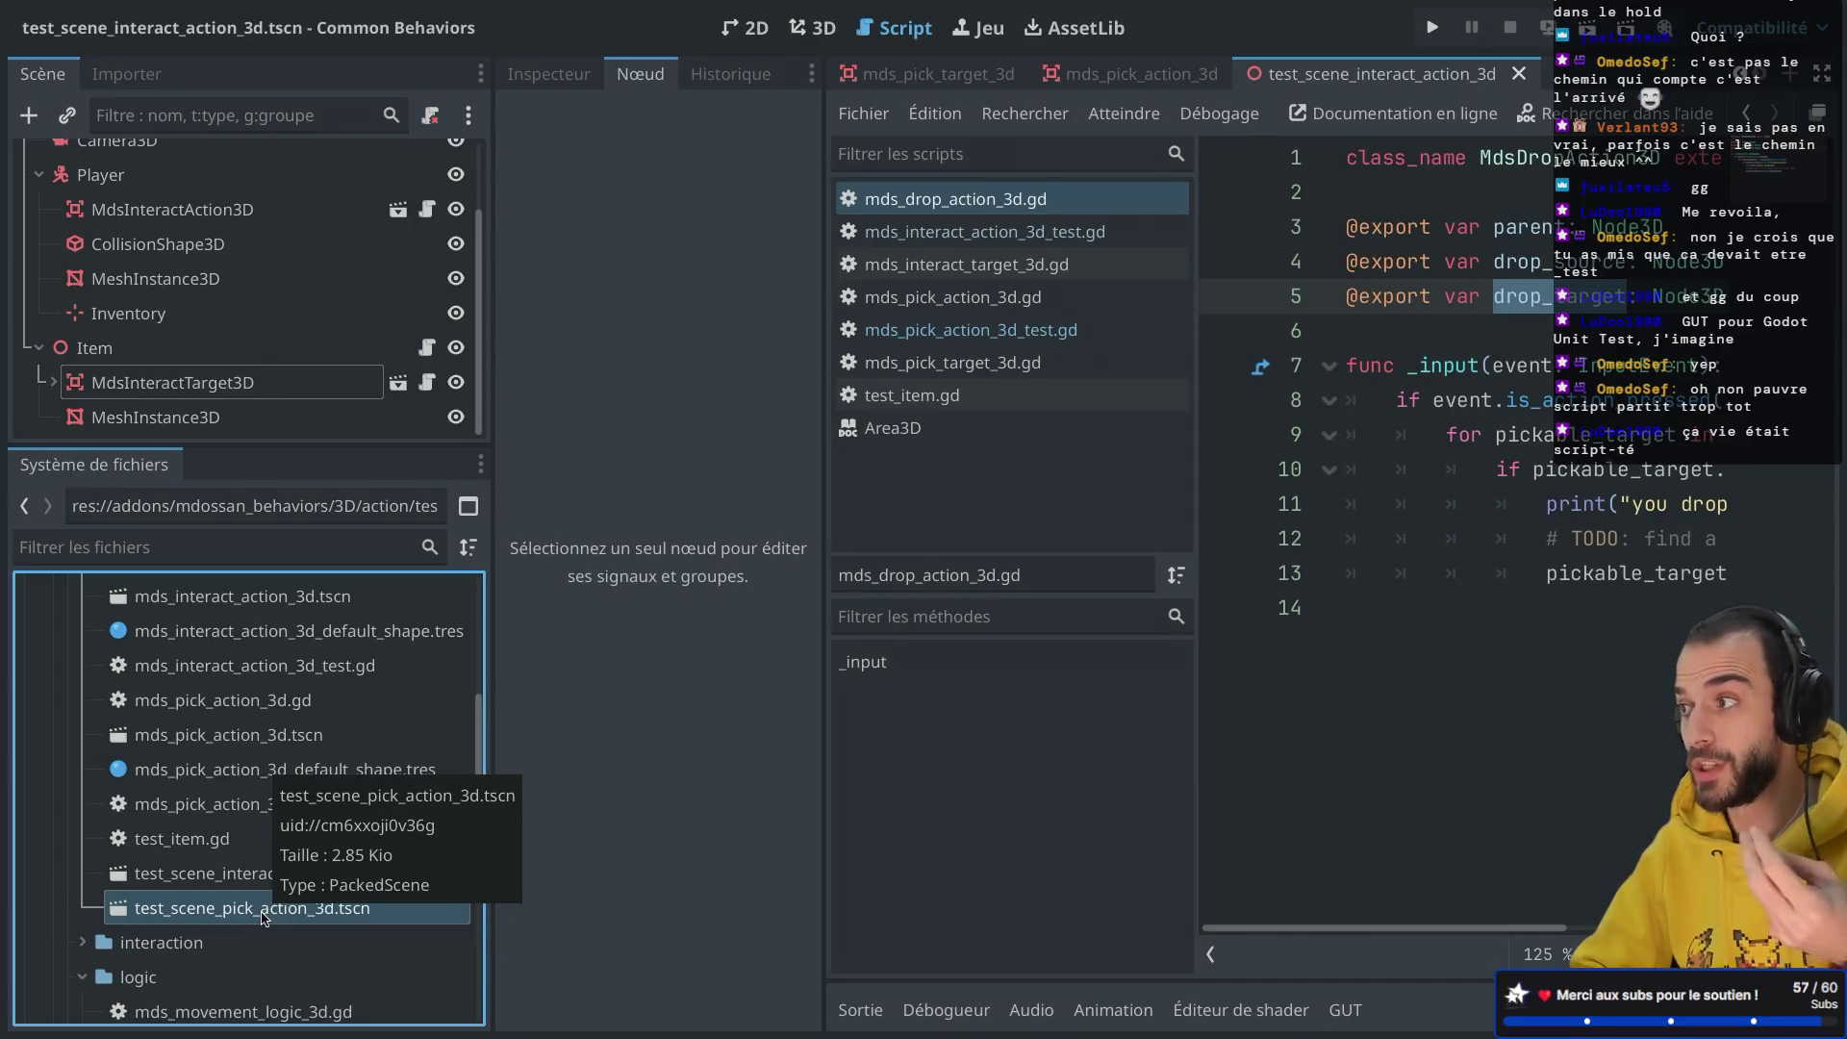
pyautogui.rightClick(265, 919)
pyautogui.moveTo(375, 625)
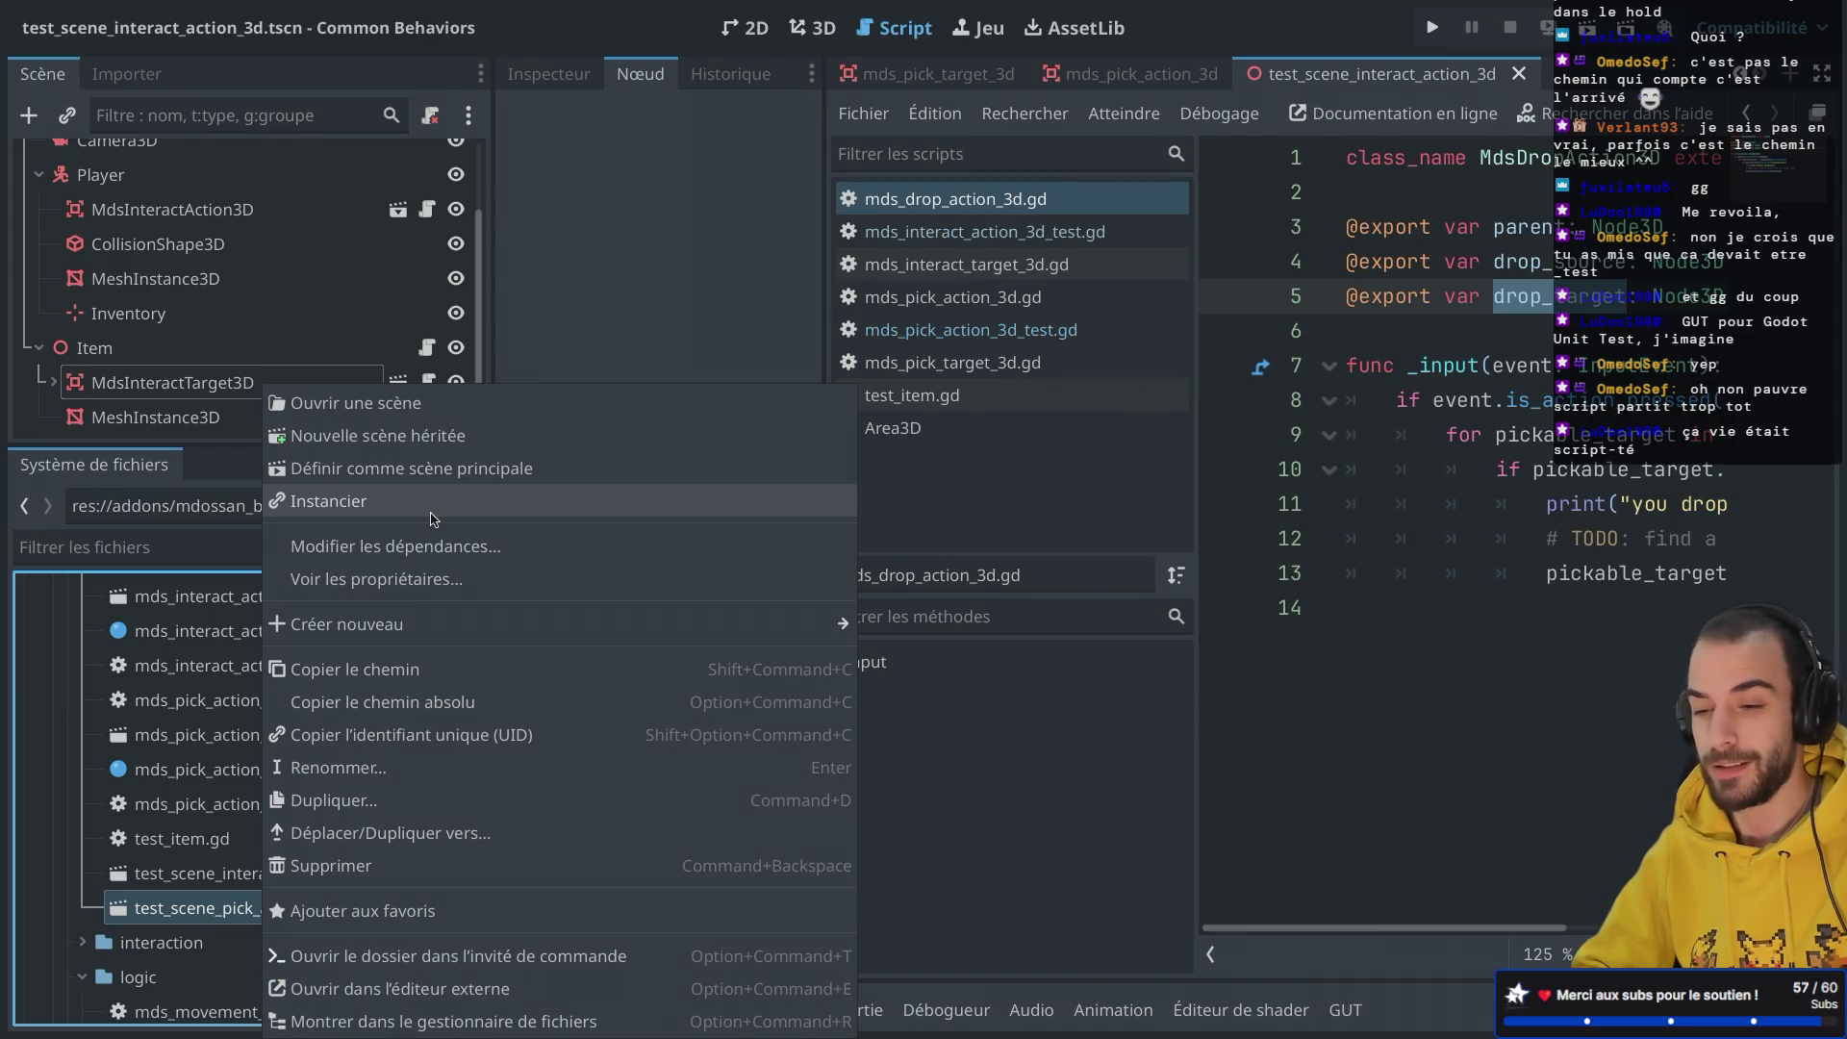
pyautogui.click(240, 789)
pyautogui.scroll(-8, 240, 789)
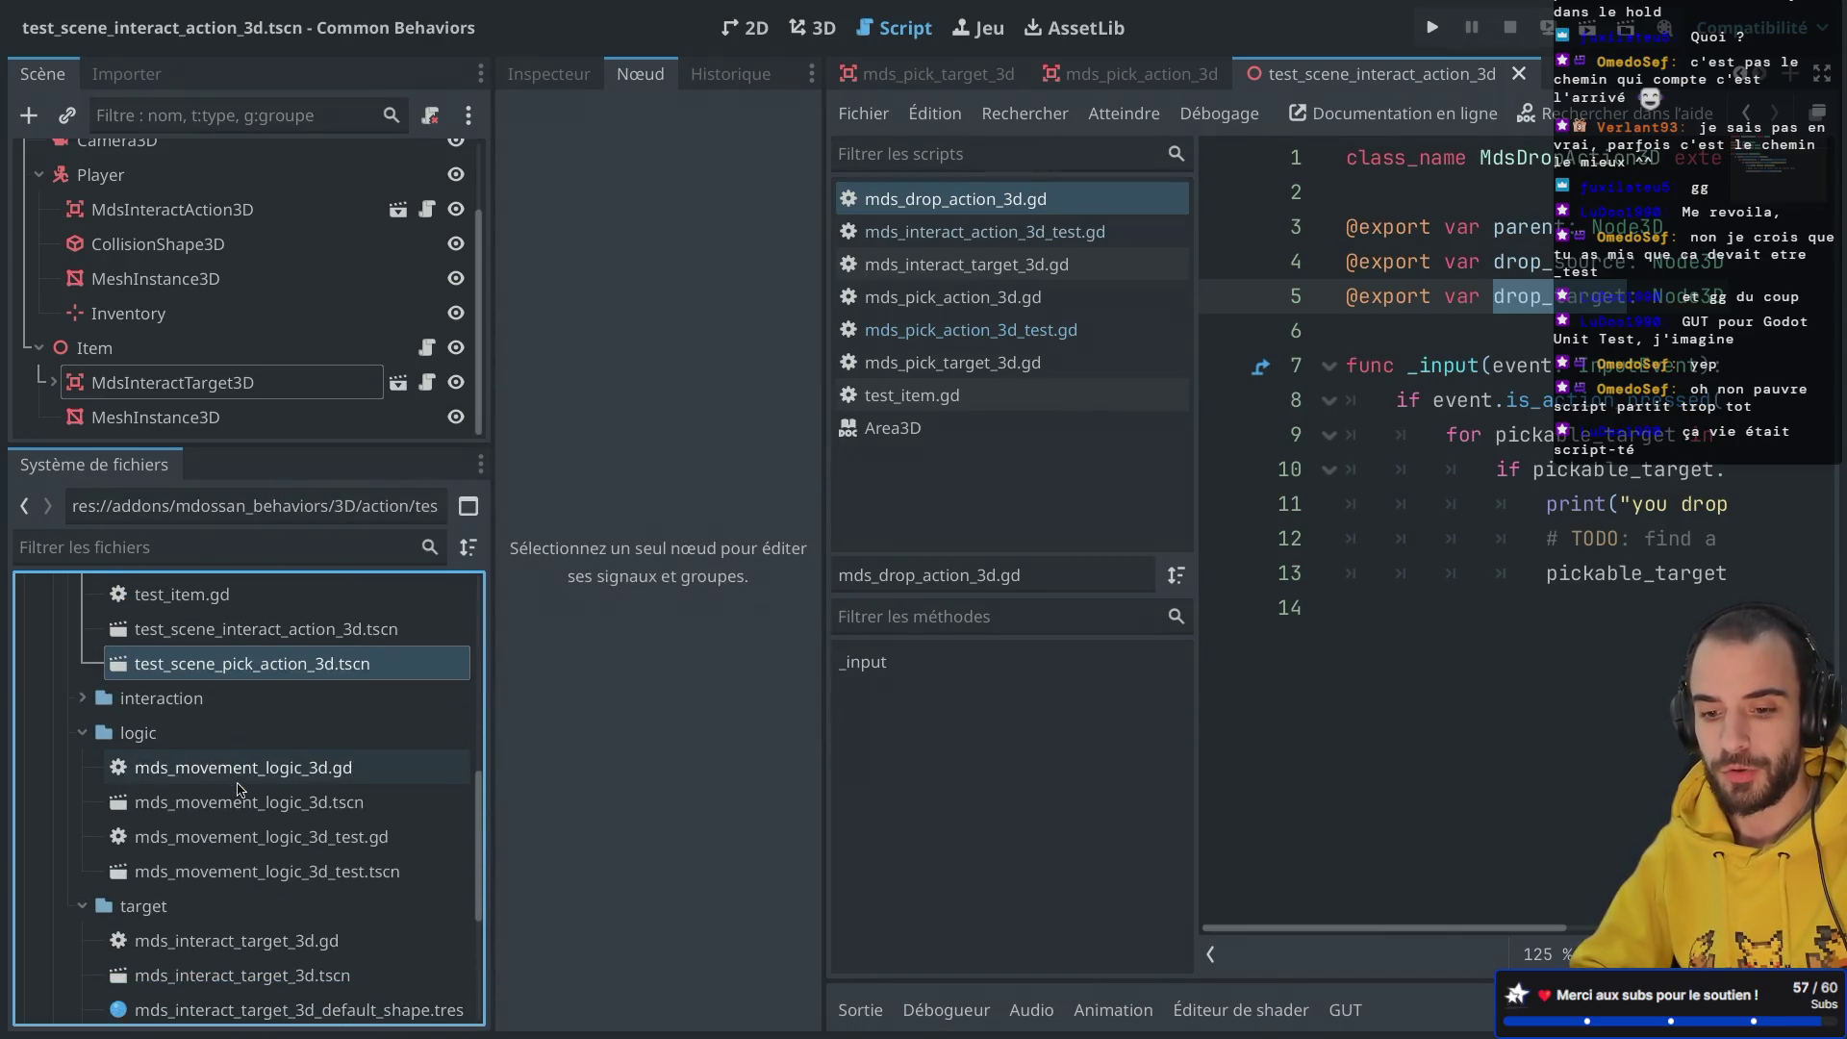
pyautogui.scroll(-3, 241, 789)
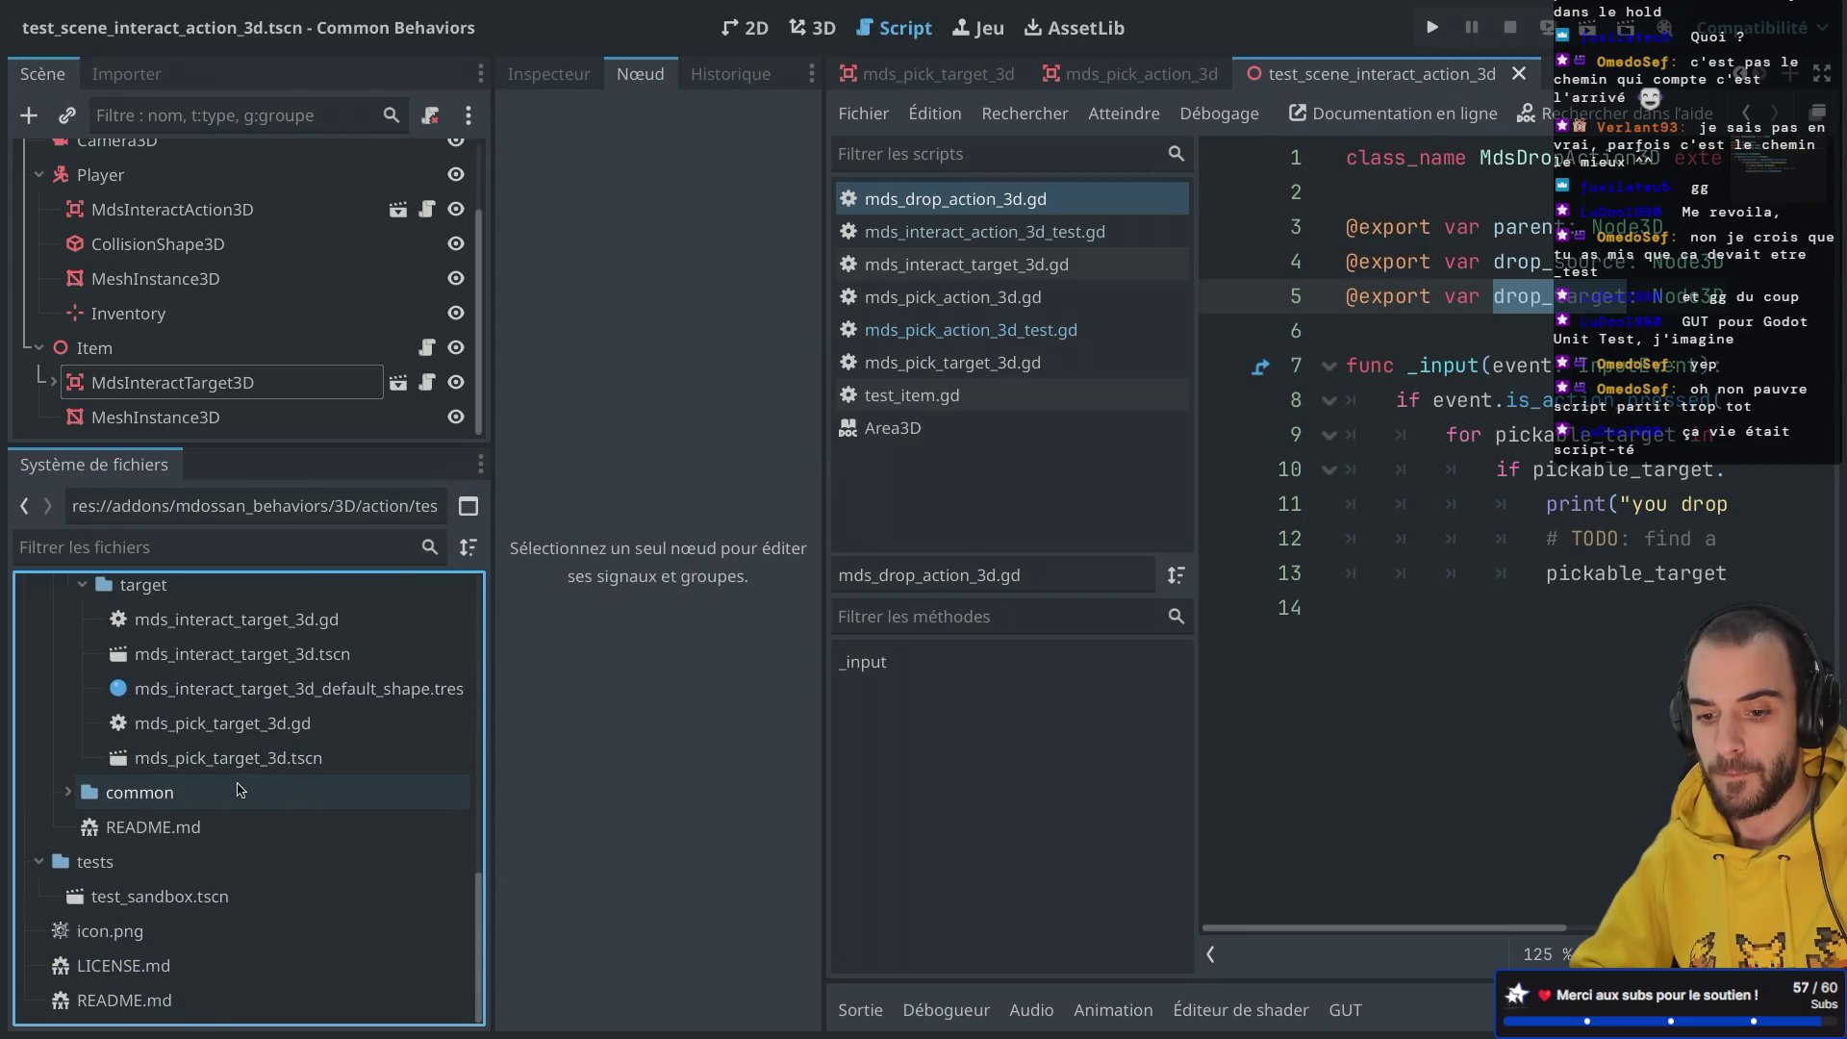
pyautogui.scroll(1, 241, 789)
pyautogui.scroll(5, 241, 789)
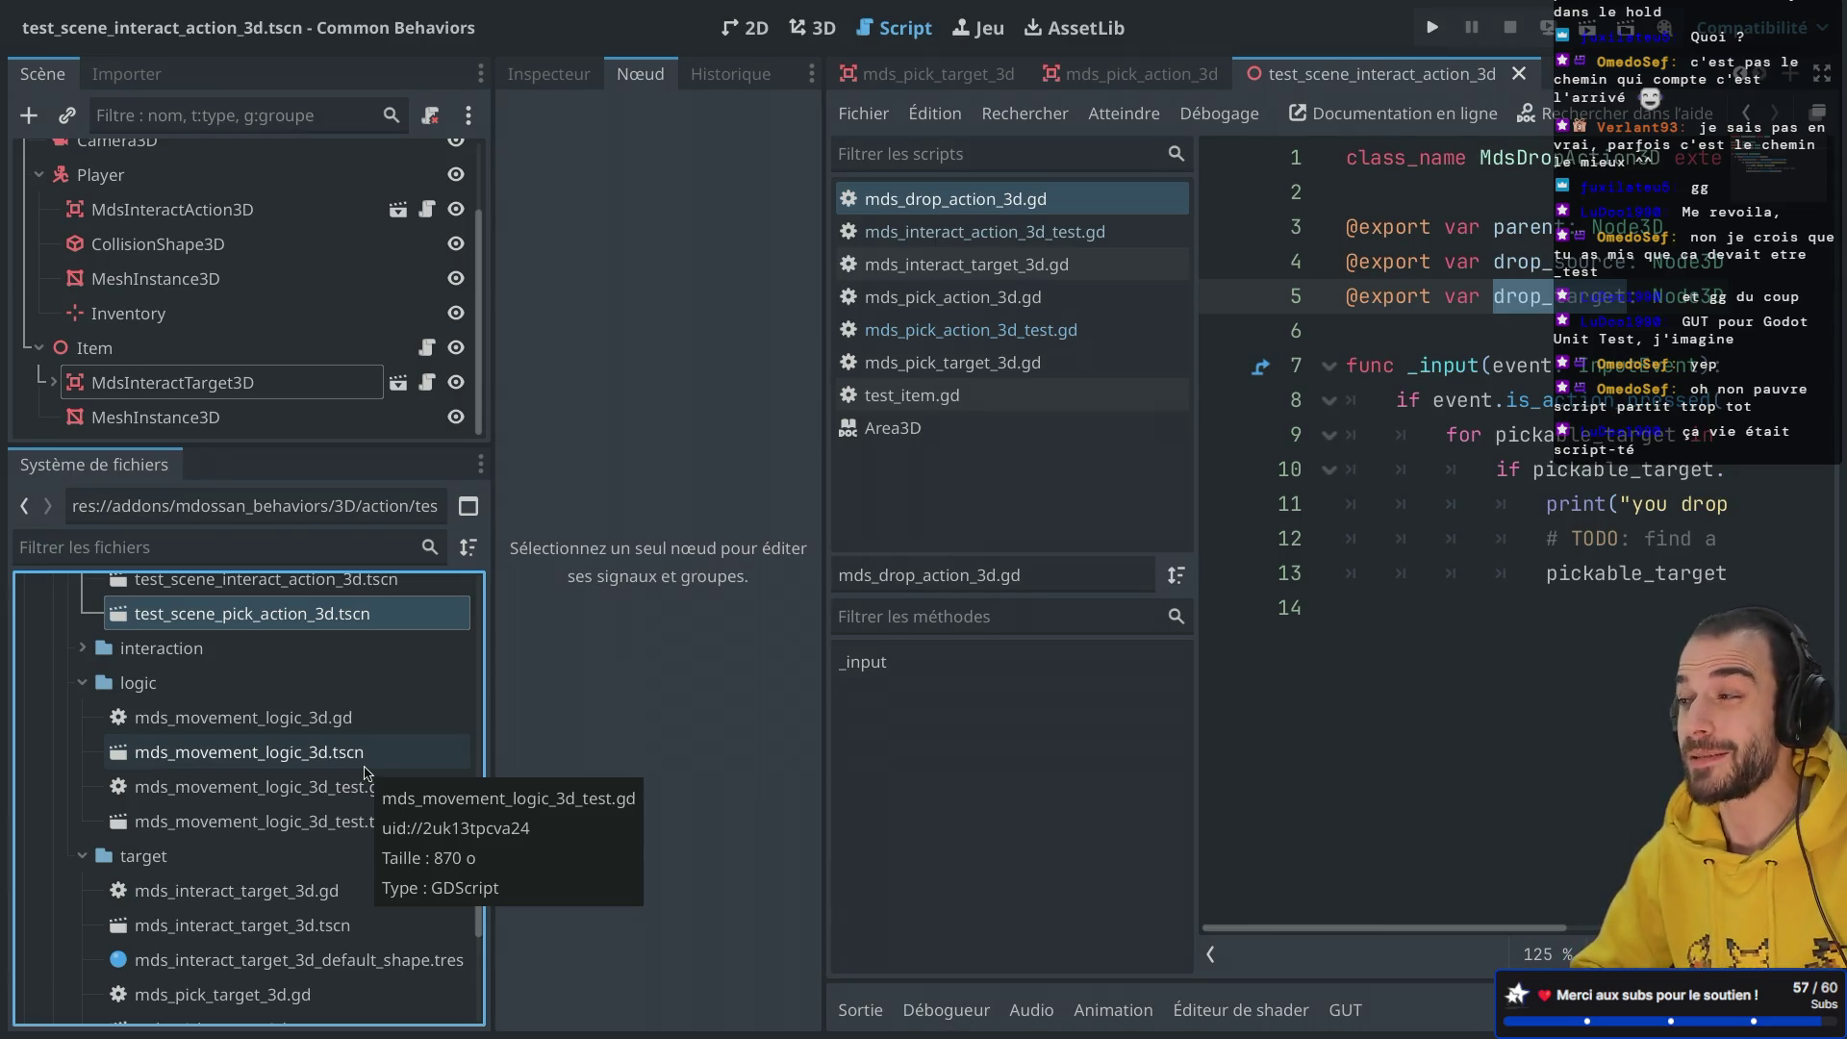
pyautogui.scroll(-1, 166, 756)
pyautogui.scroll(2, 166, 756)
pyautogui.scroll(2, 166, 756)
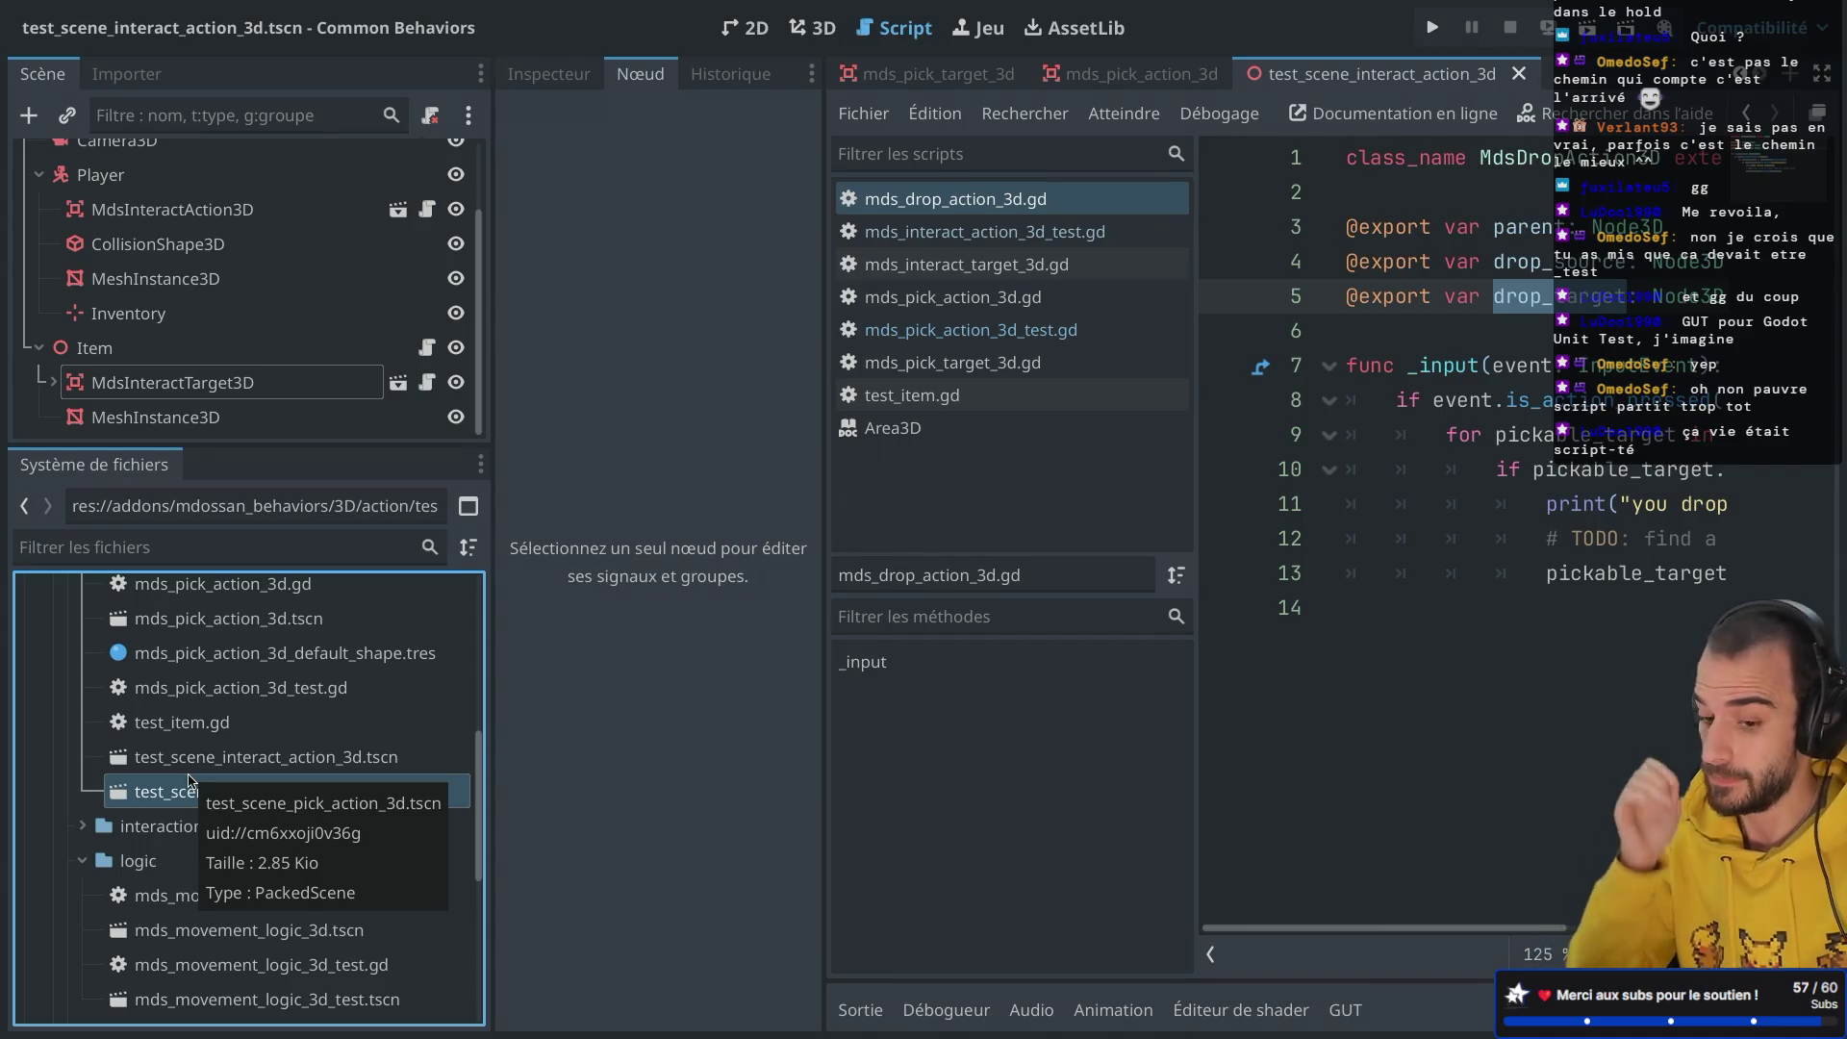
pyautogui.scroll(-2, 189, 781)
pyautogui.scroll(1, 298, 749)
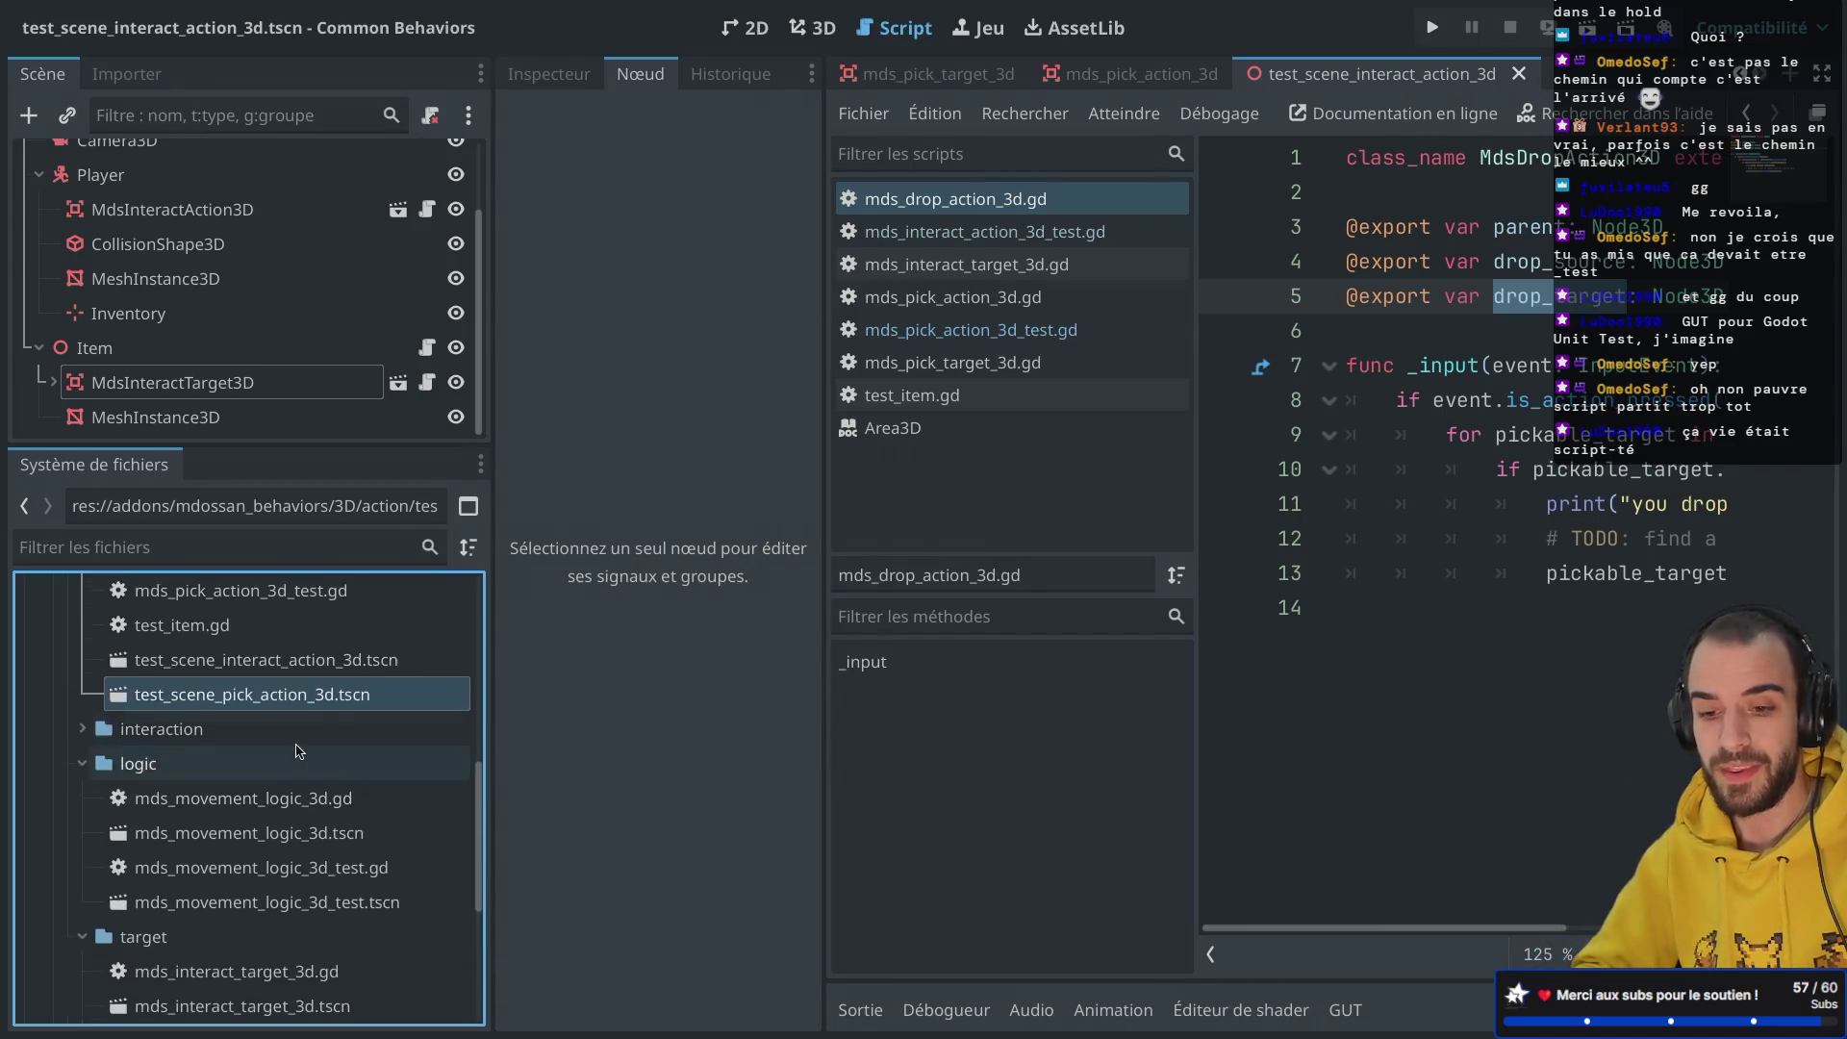
pyautogui.scroll(-2, 298, 748)
pyautogui.scroll(2, 298, 748)
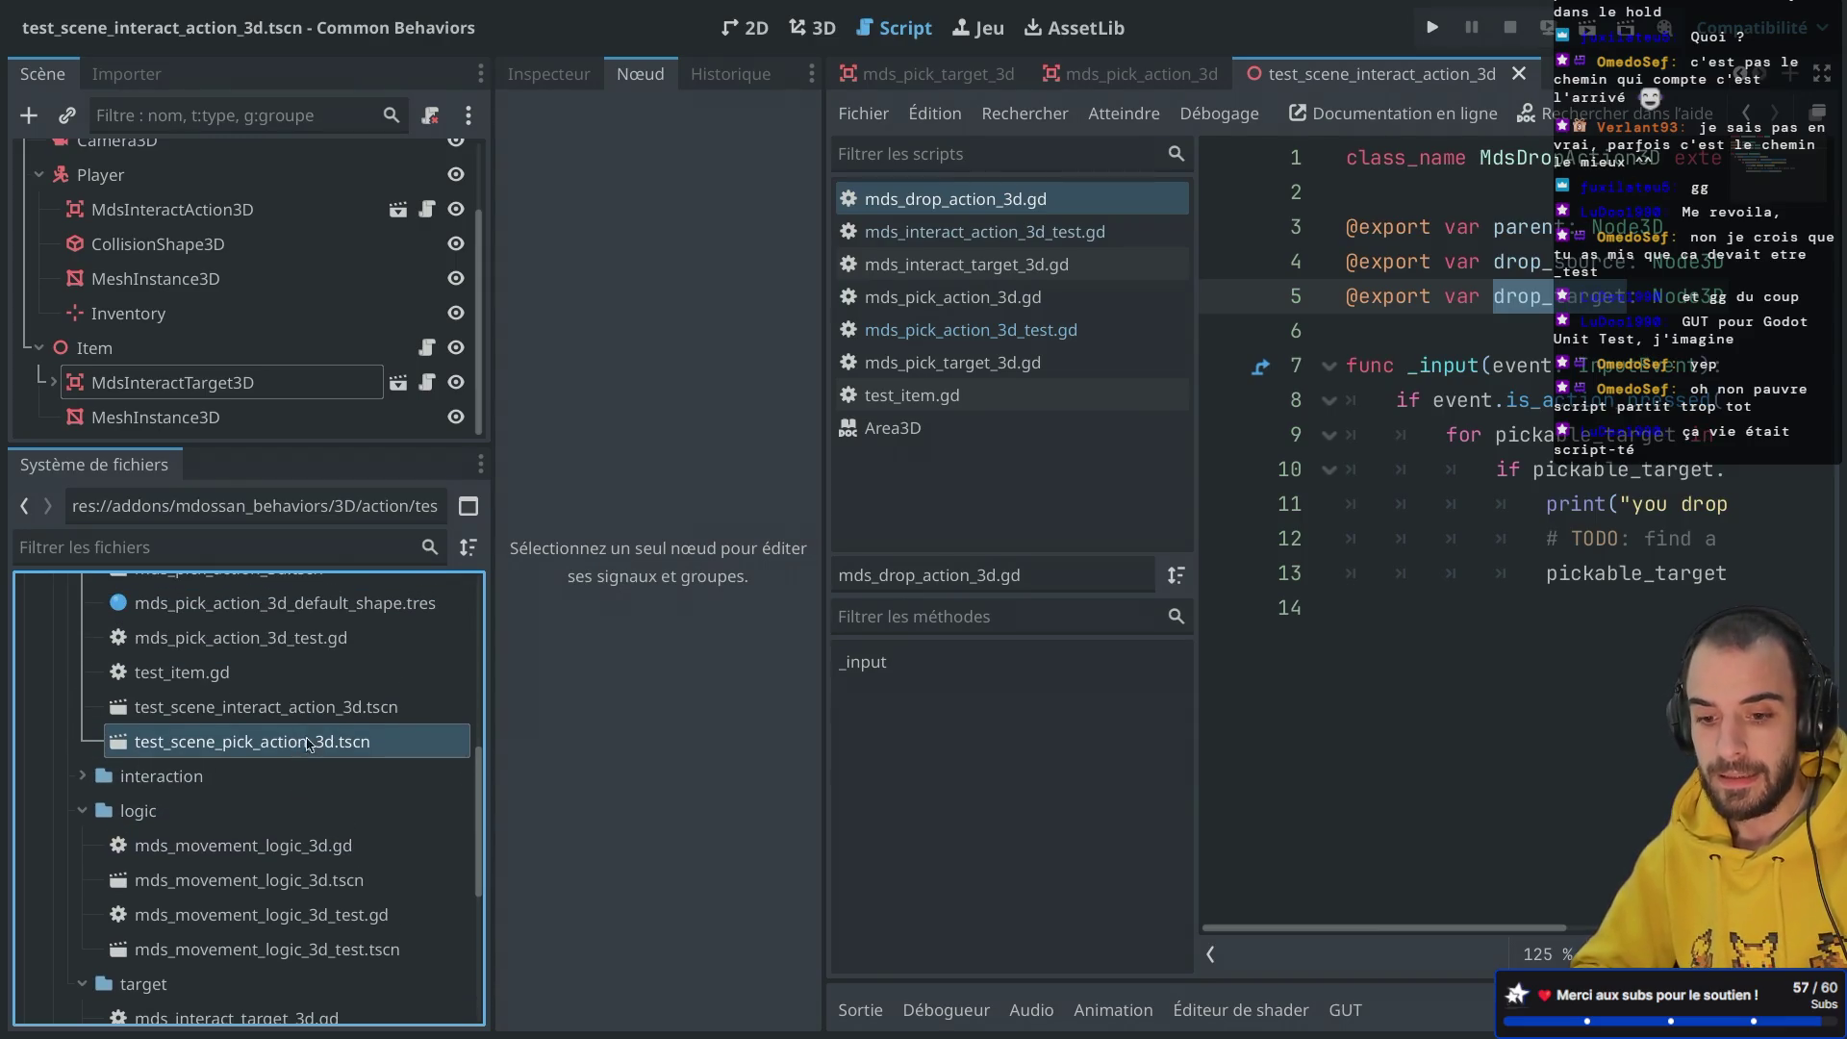
pyautogui.click(300, 717)
pyautogui.click(294, 739)
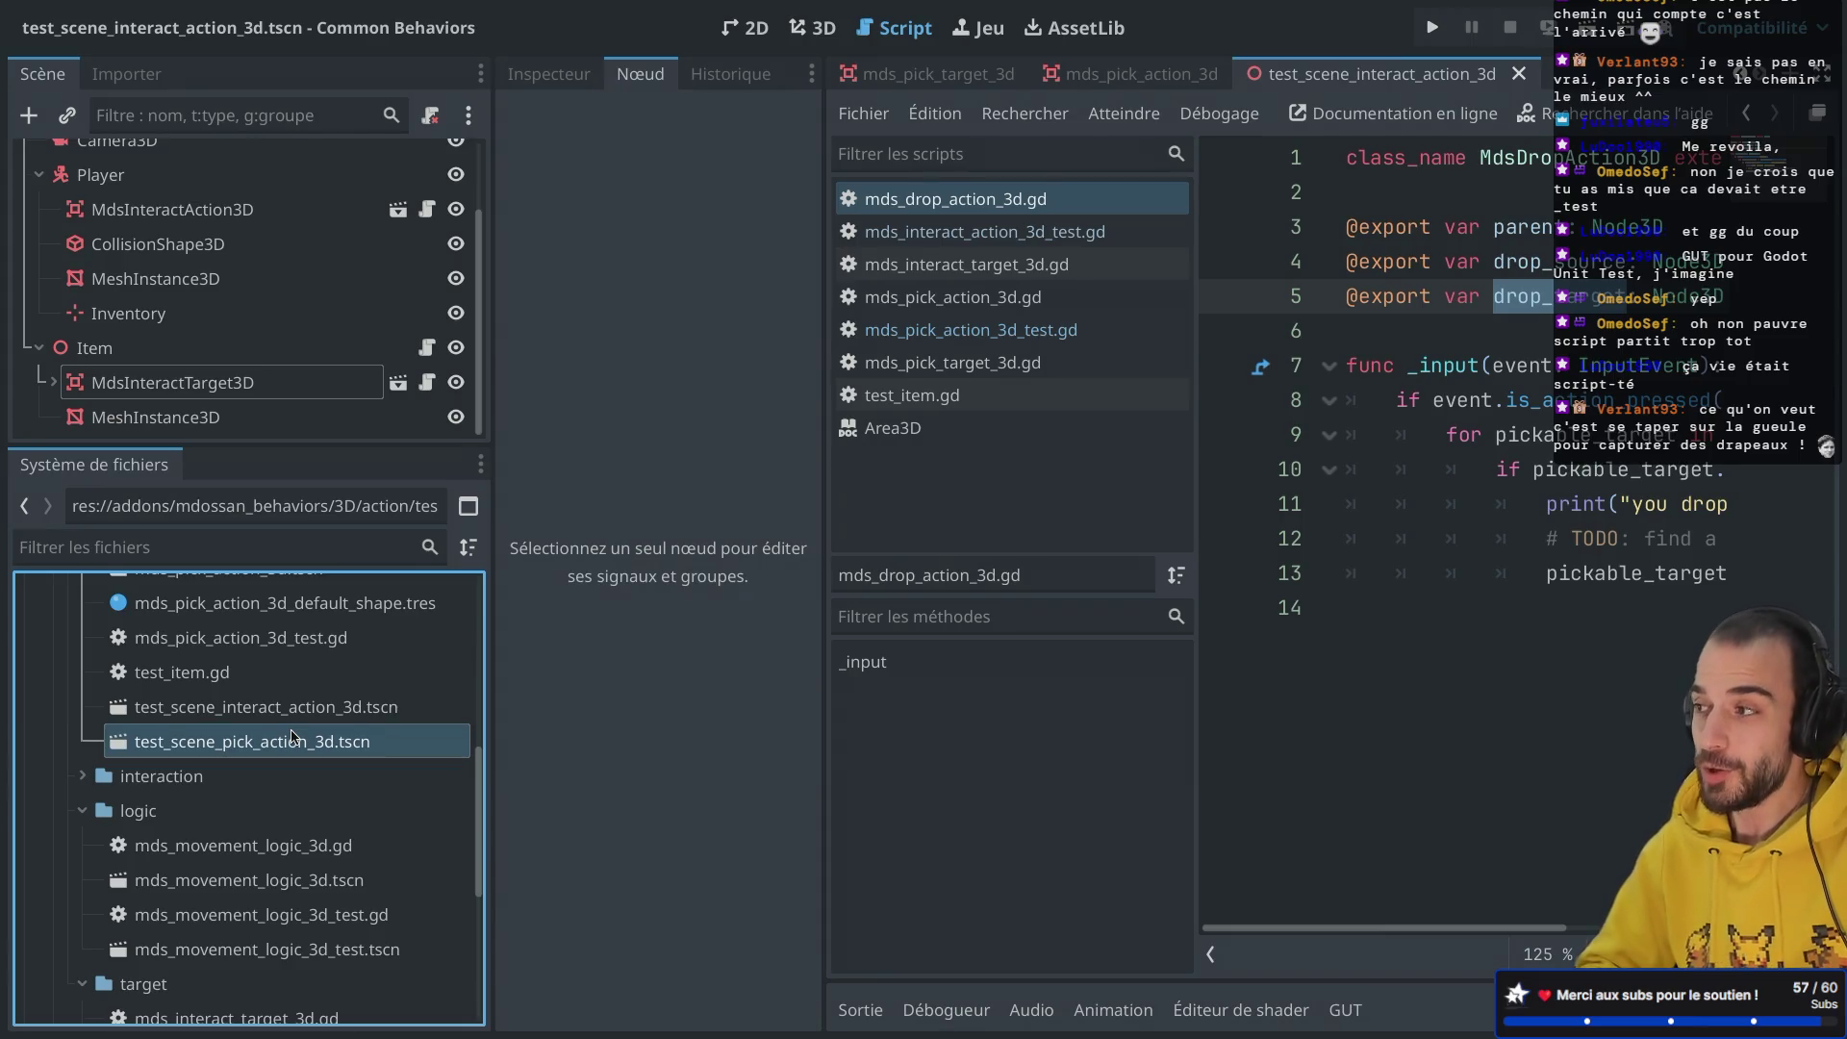
pyautogui.scroll(4, 292, 737)
pyautogui.scroll(-2, 298, 738)
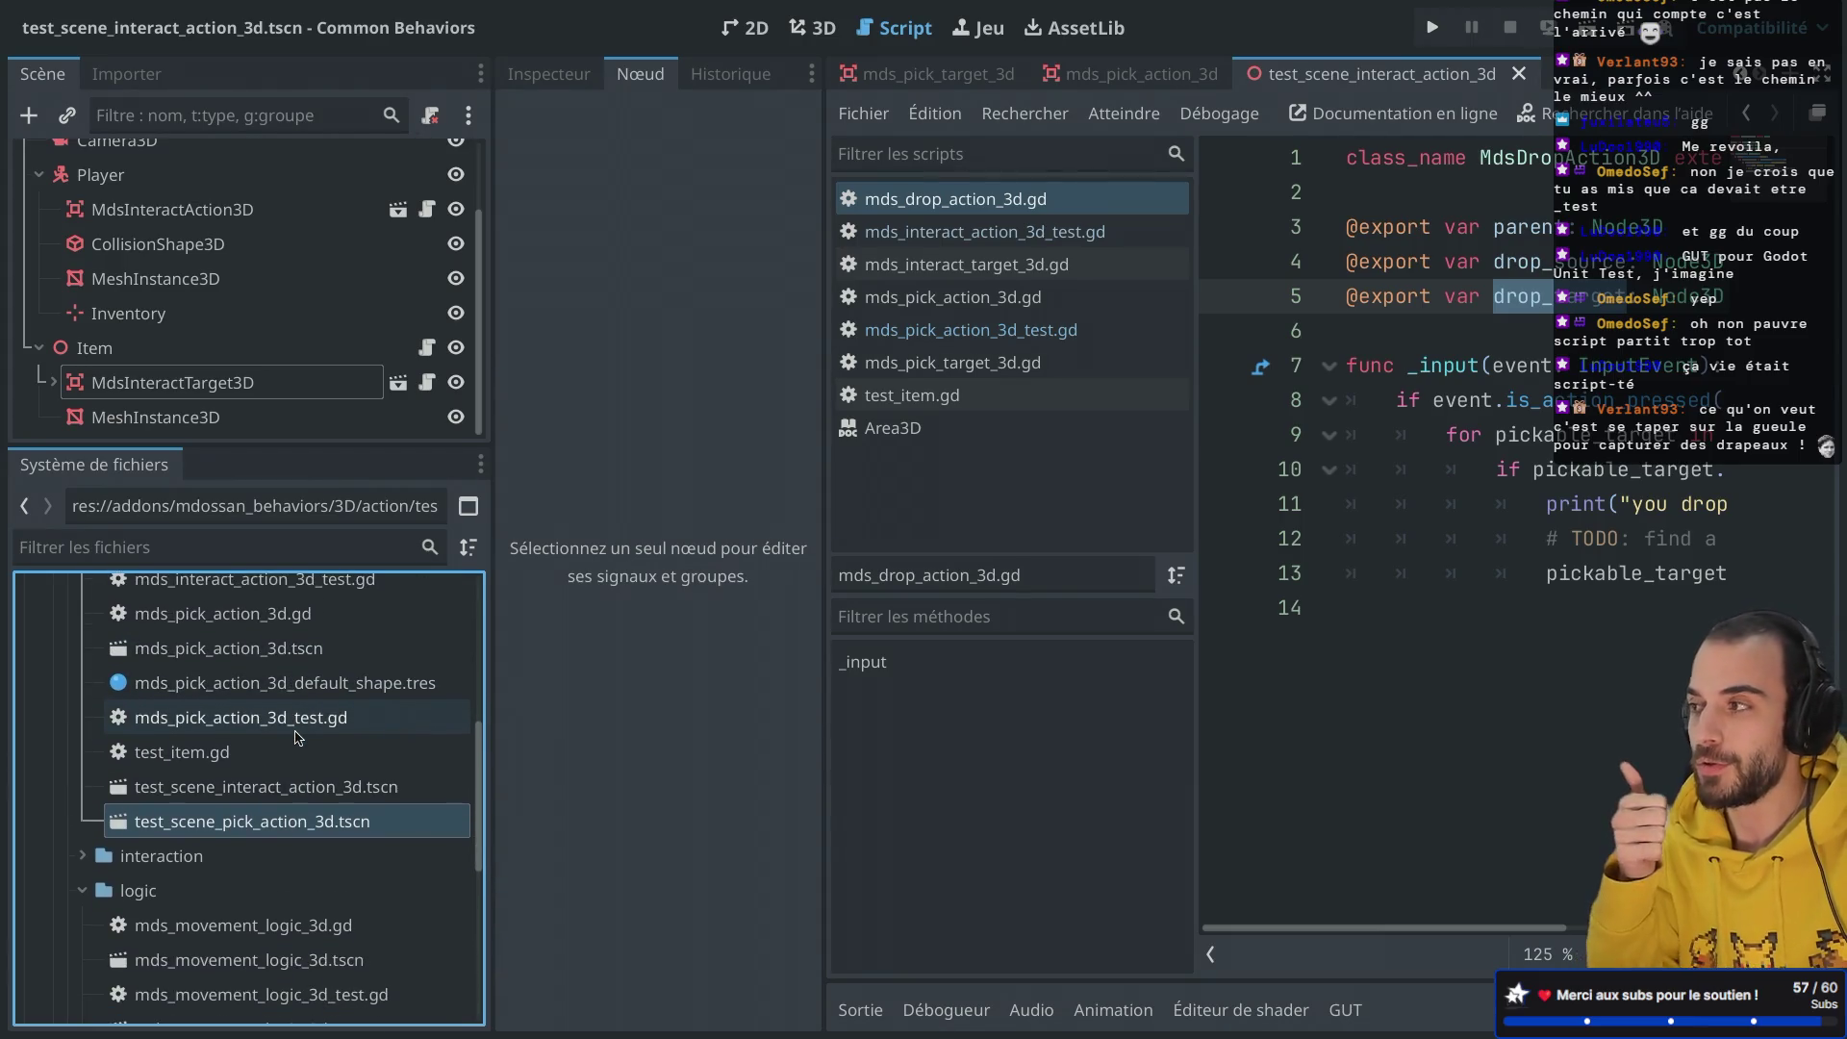
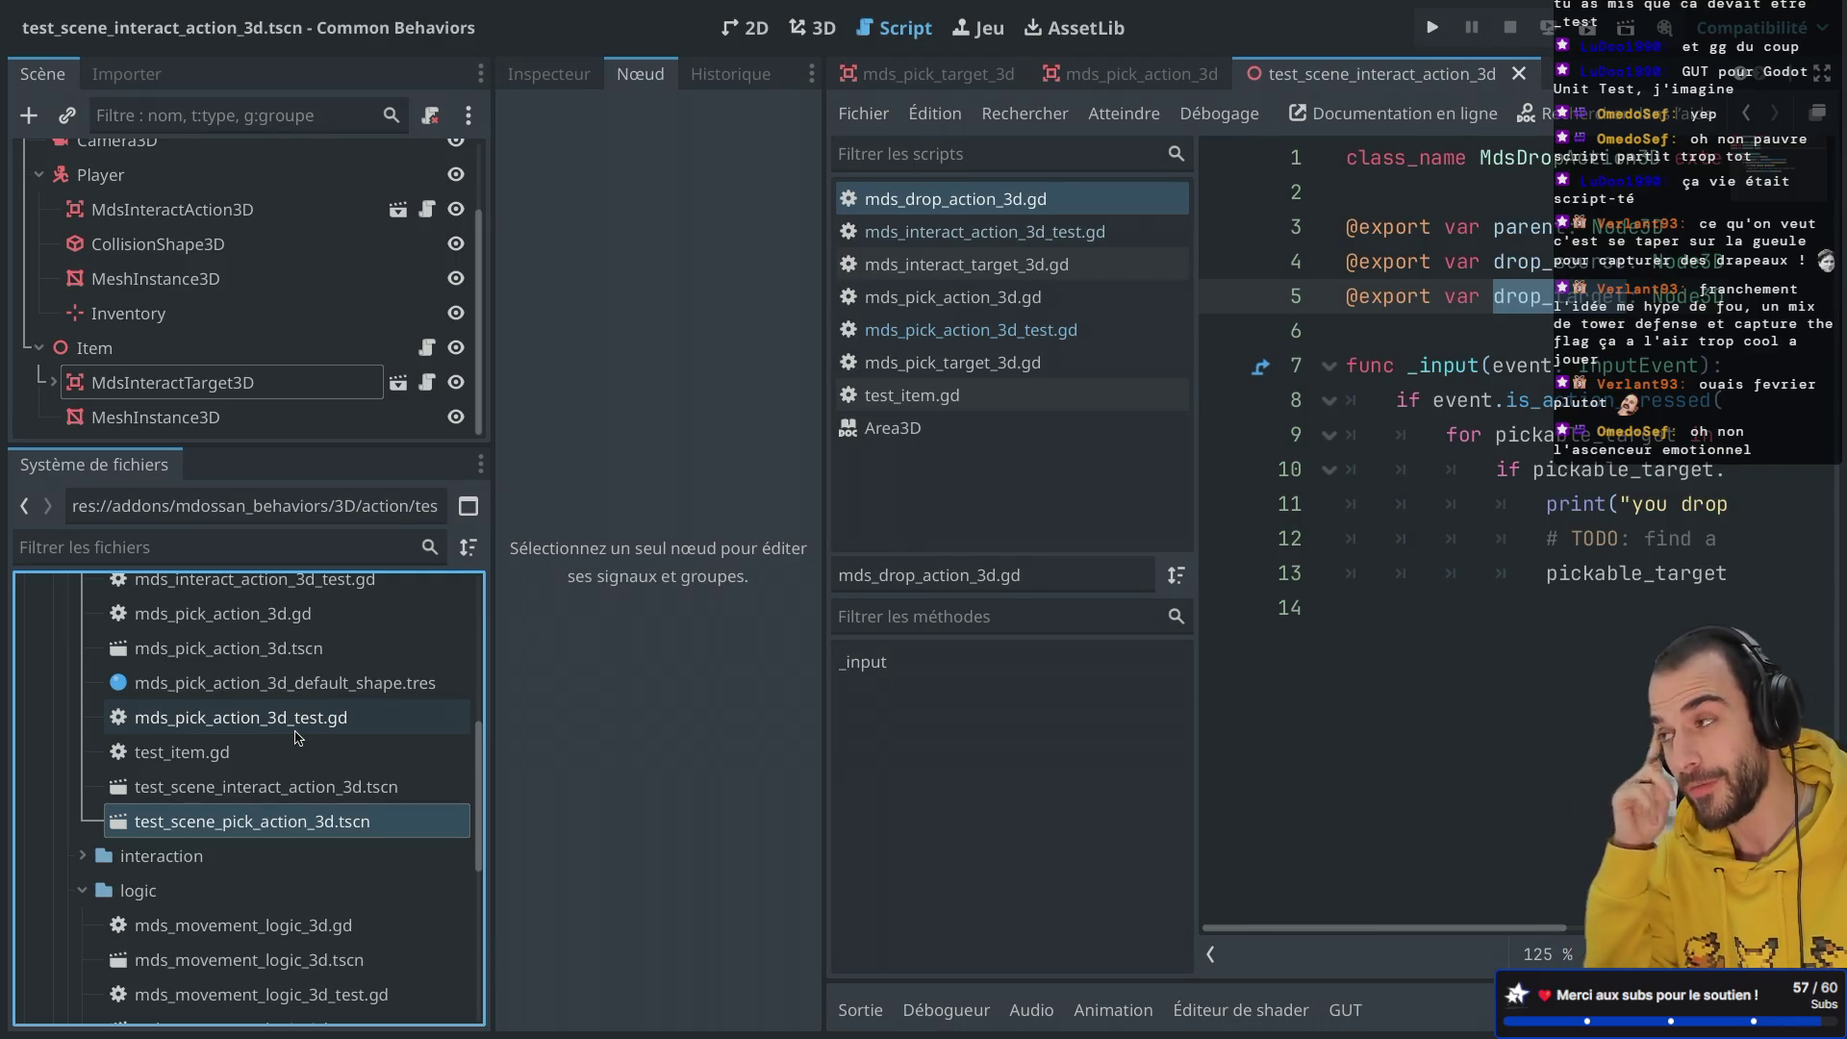
# Step: Place the caret on line 11 of the script in full-screen mode, then restore the side docks
pyautogui.hotkey('ctrl', 'shift', 'F11')
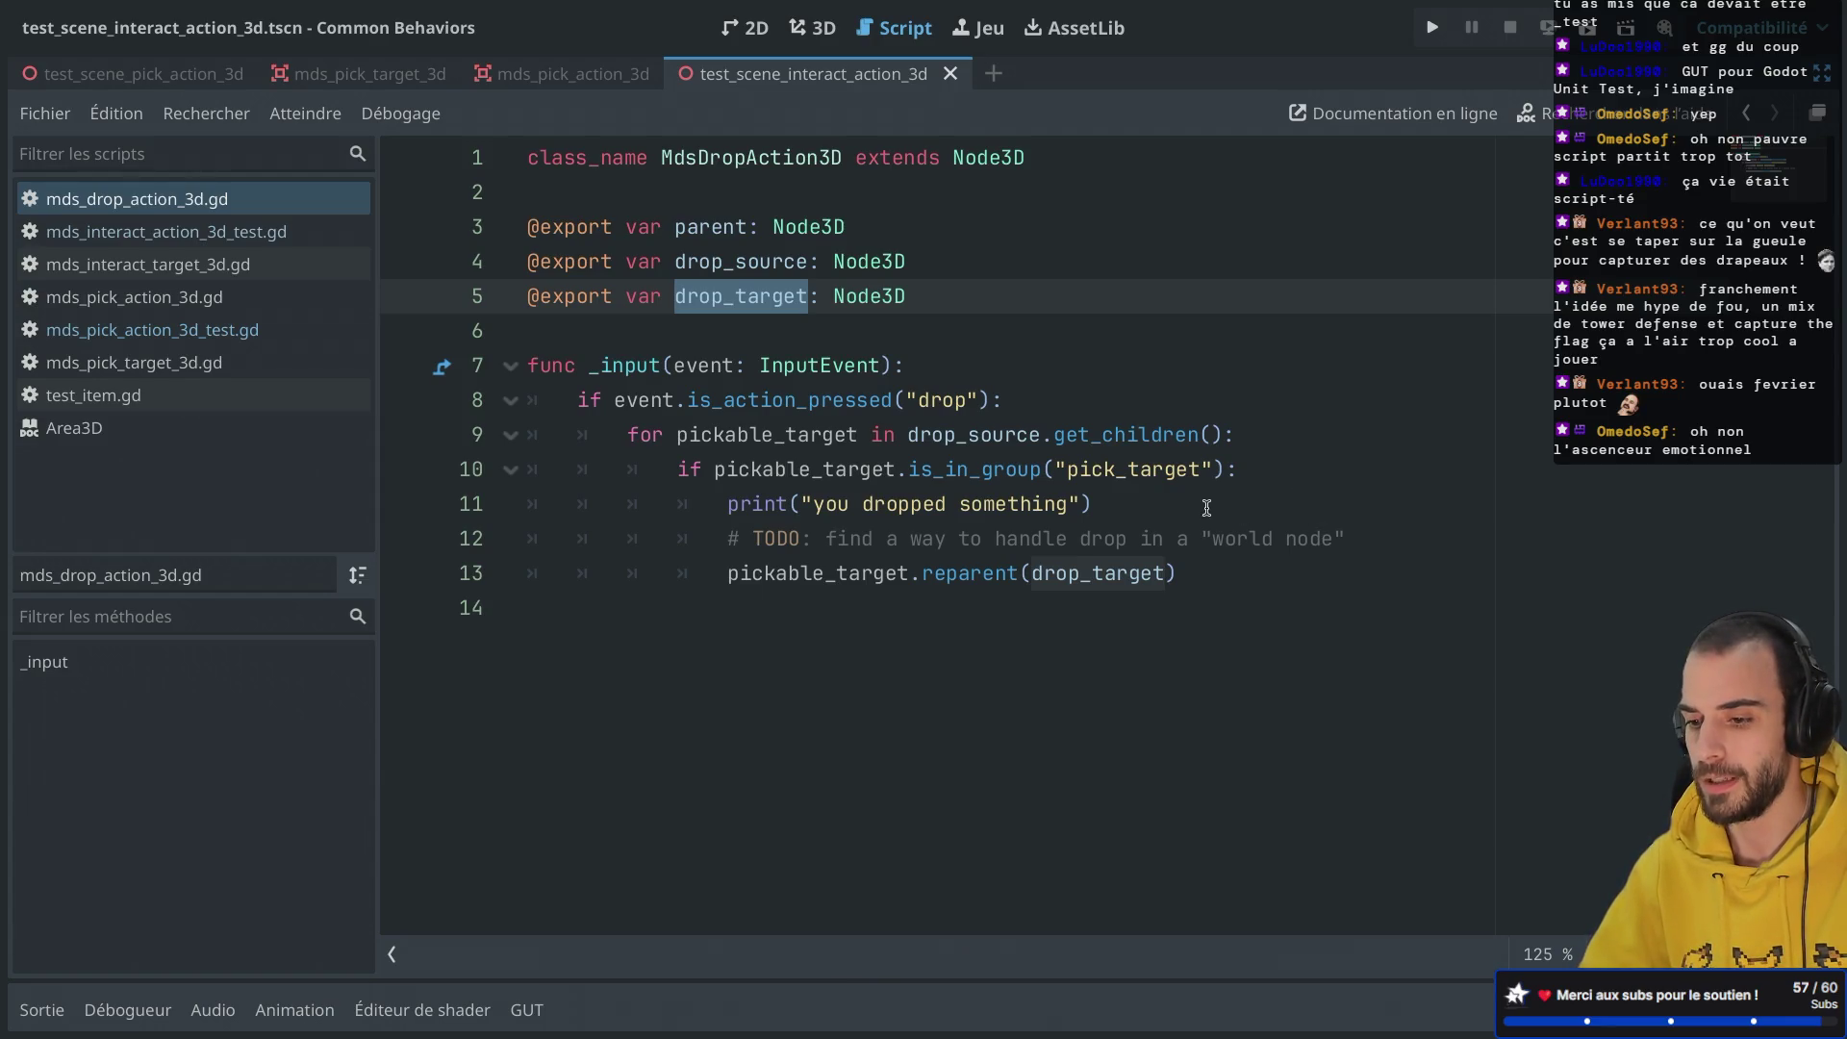
pyautogui.click(1128, 498)
pyautogui.click(1082, 517)
pyautogui.press('Right')
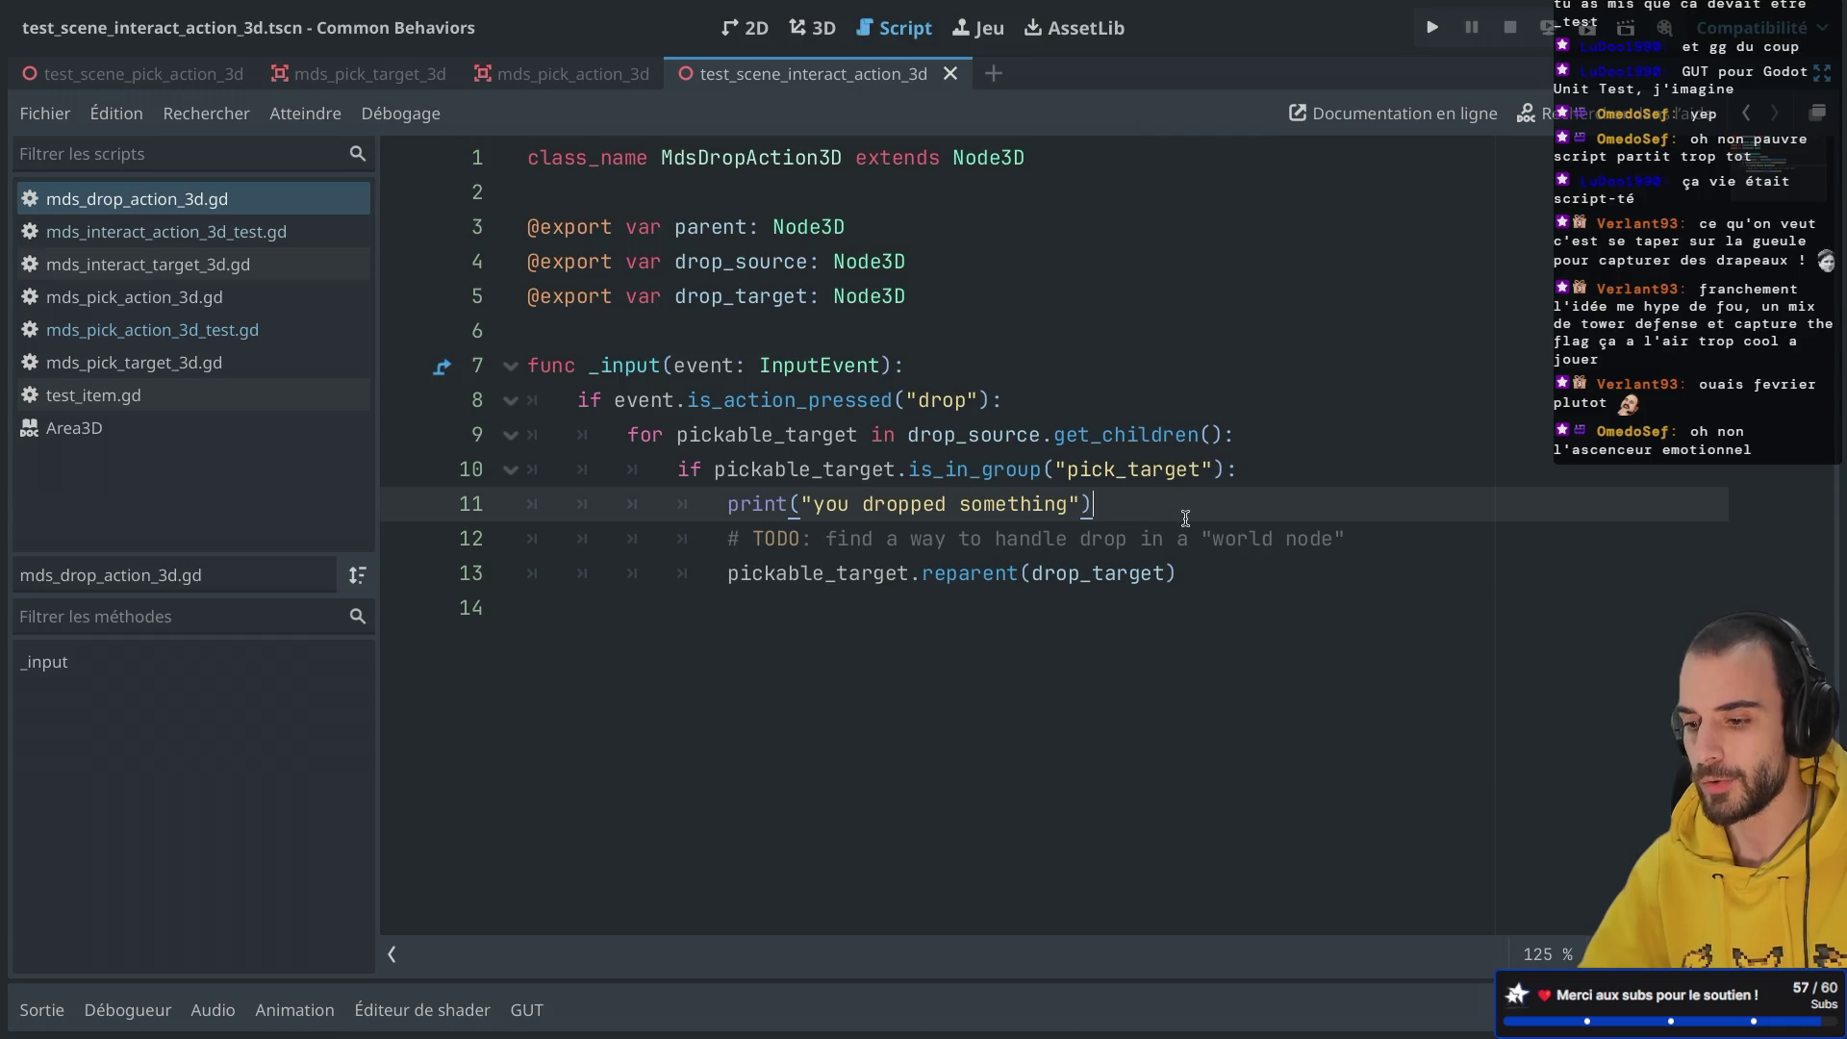
pyautogui.click(1307, 524)
pyautogui.click(1108, 504)
pyautogui.hotkey('ctrl', 'shift', 'F11')
pyautogui.scroll(-2, 277, 662)
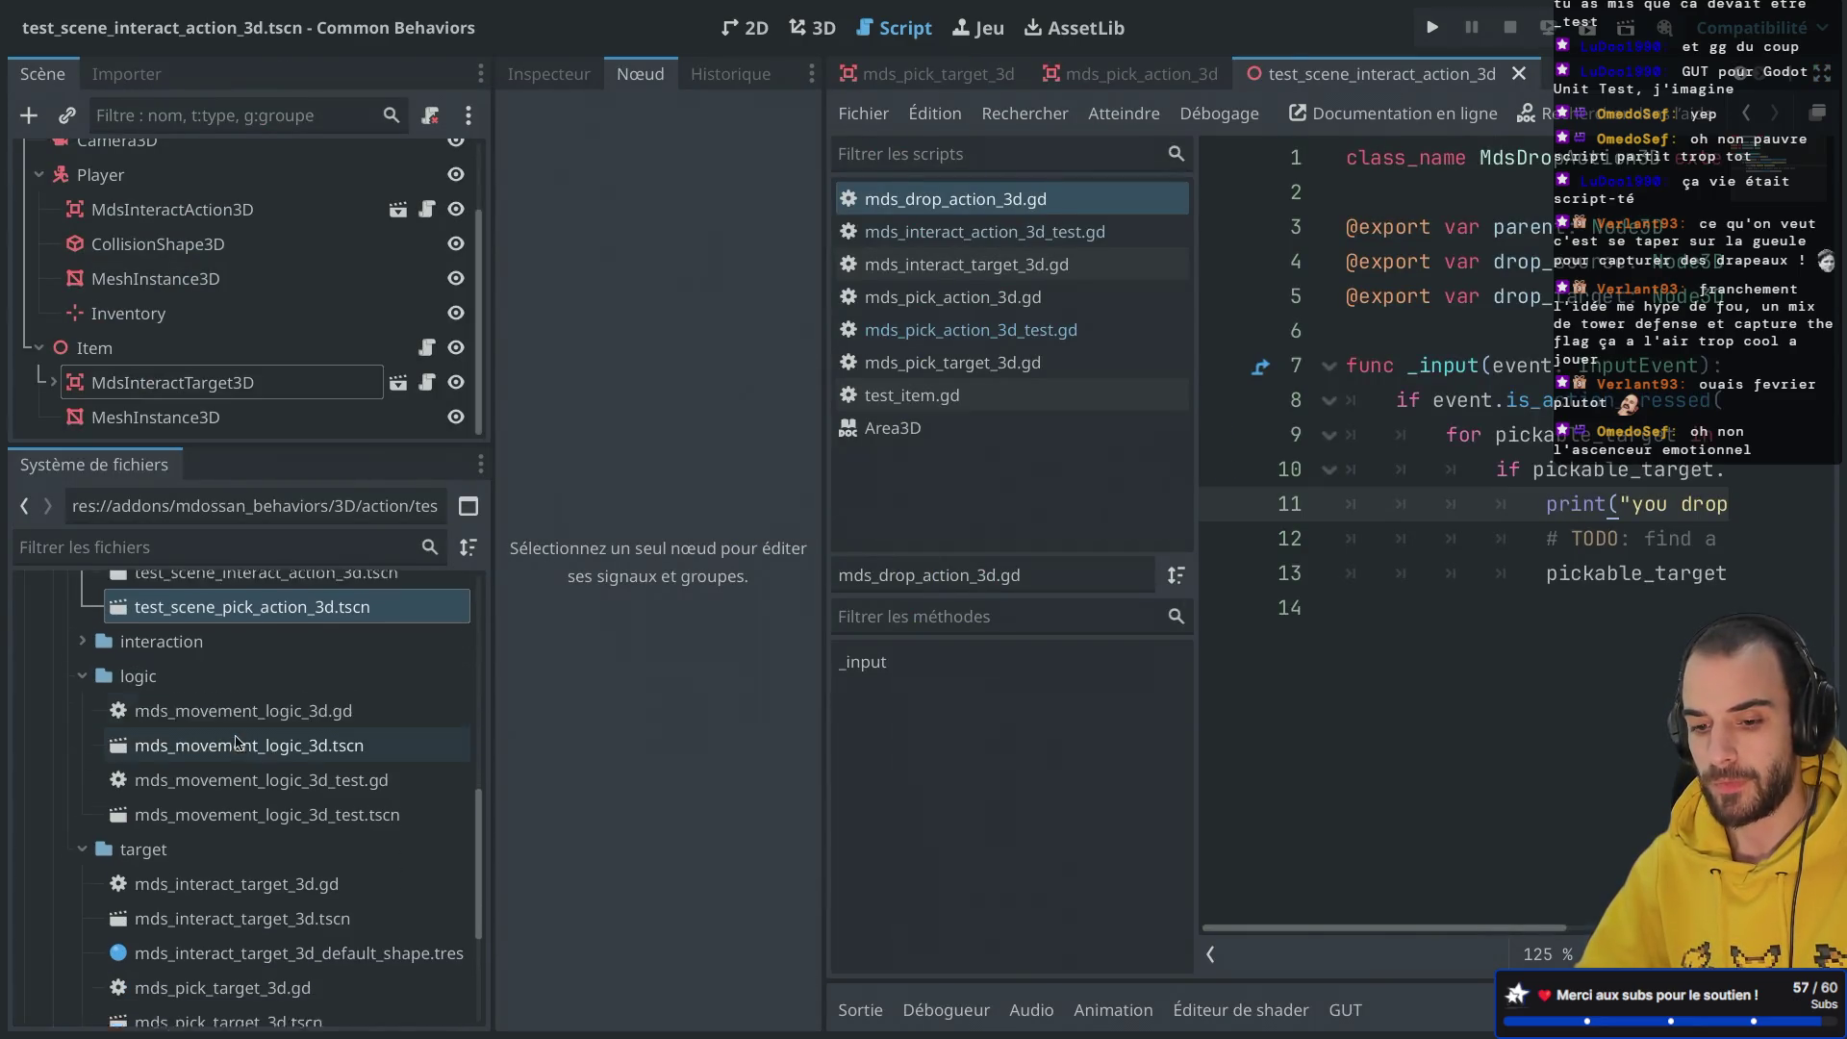
pyautogui.scroll(1, 277, 661)
# Step: Select test_scene_pick_action_3d.tscn and try its Move/Duplicate file action, then cancel
pyautogui.click(258, 678)
pyautogui.click(253, 699)
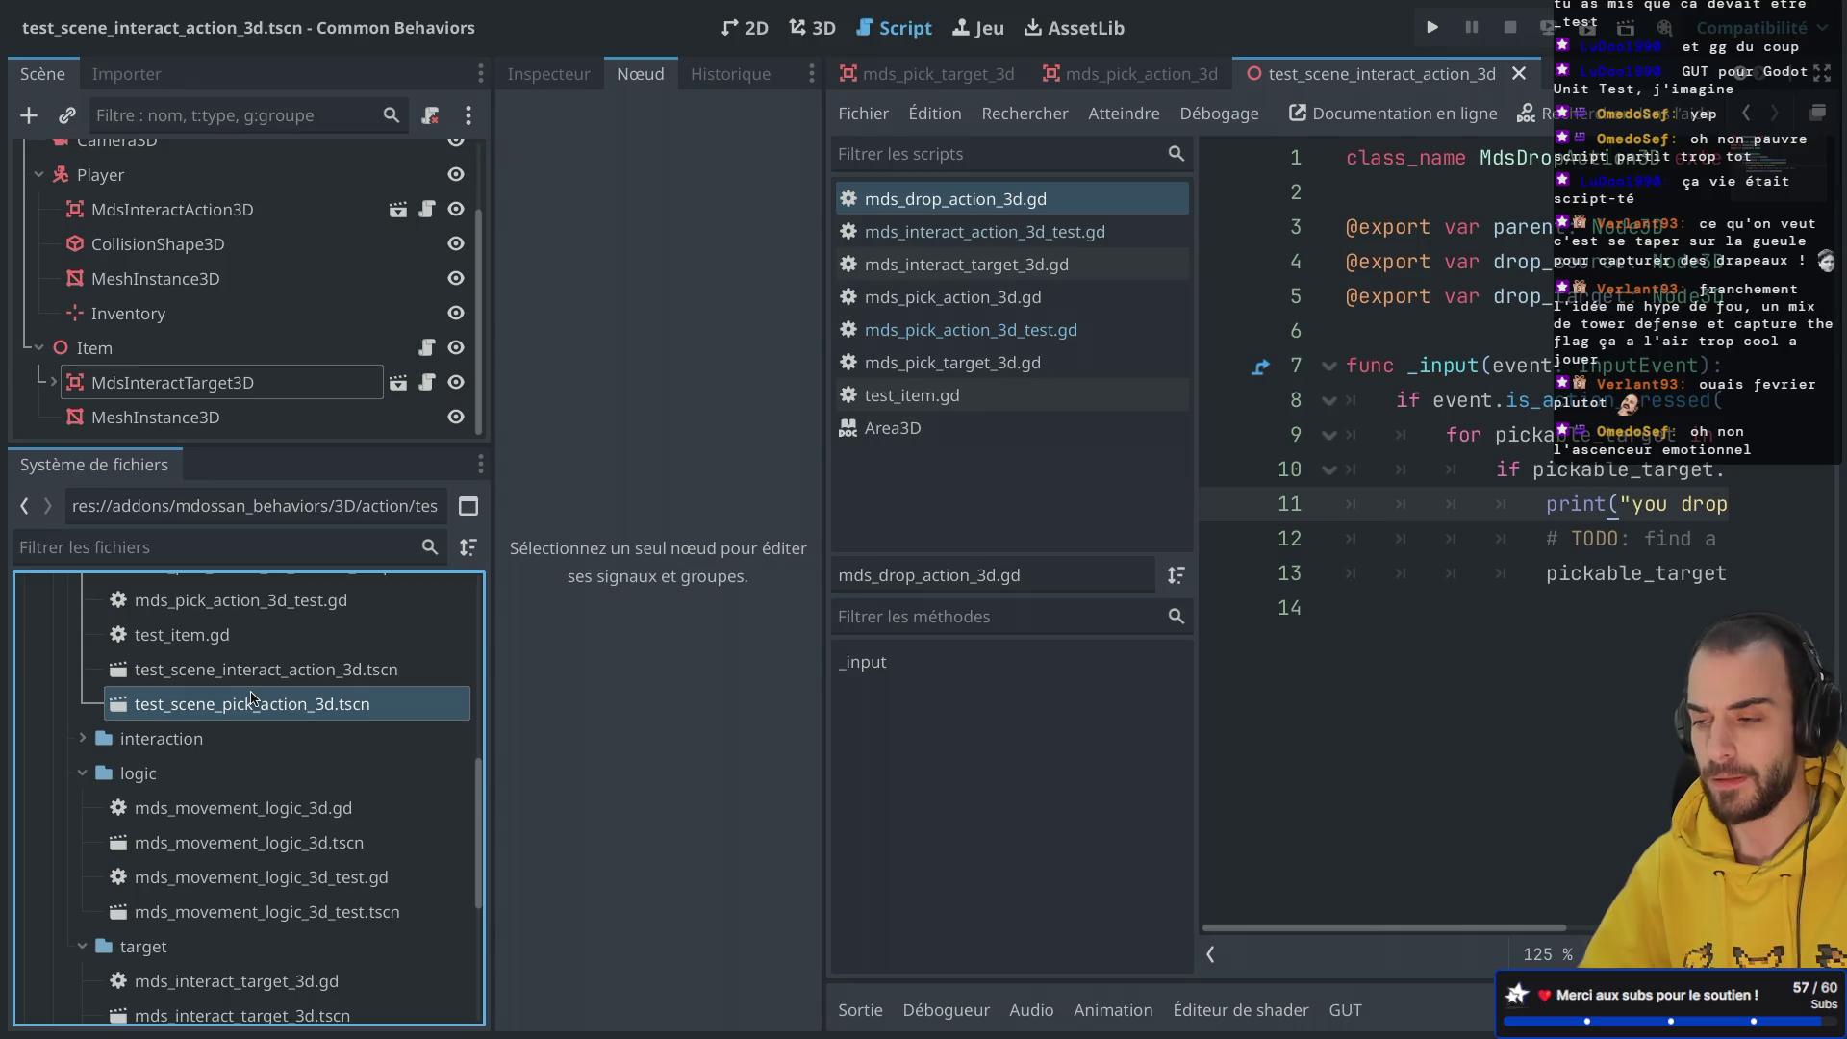
pyautogui.rightClick(253, 699)
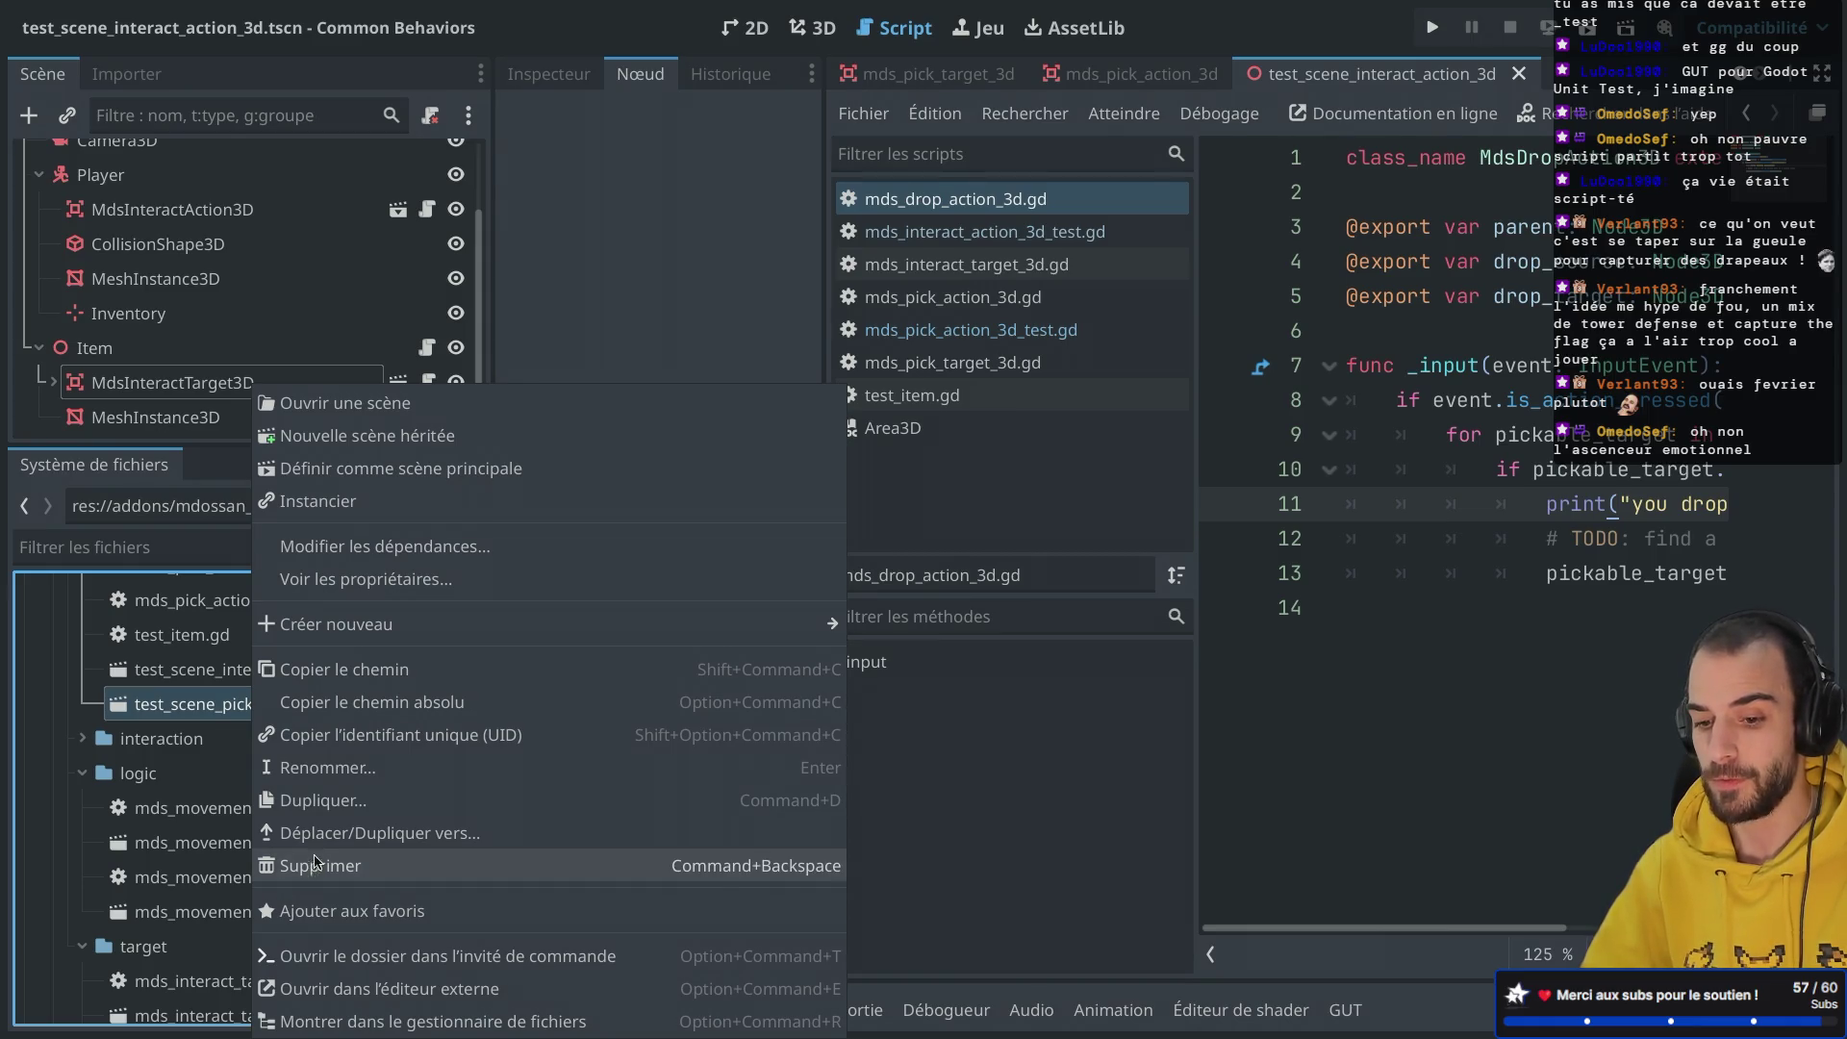
pyautogui.click(346, 731)
pyautogui.rightClick(327, 710)
pyautogui.click(385, 833)
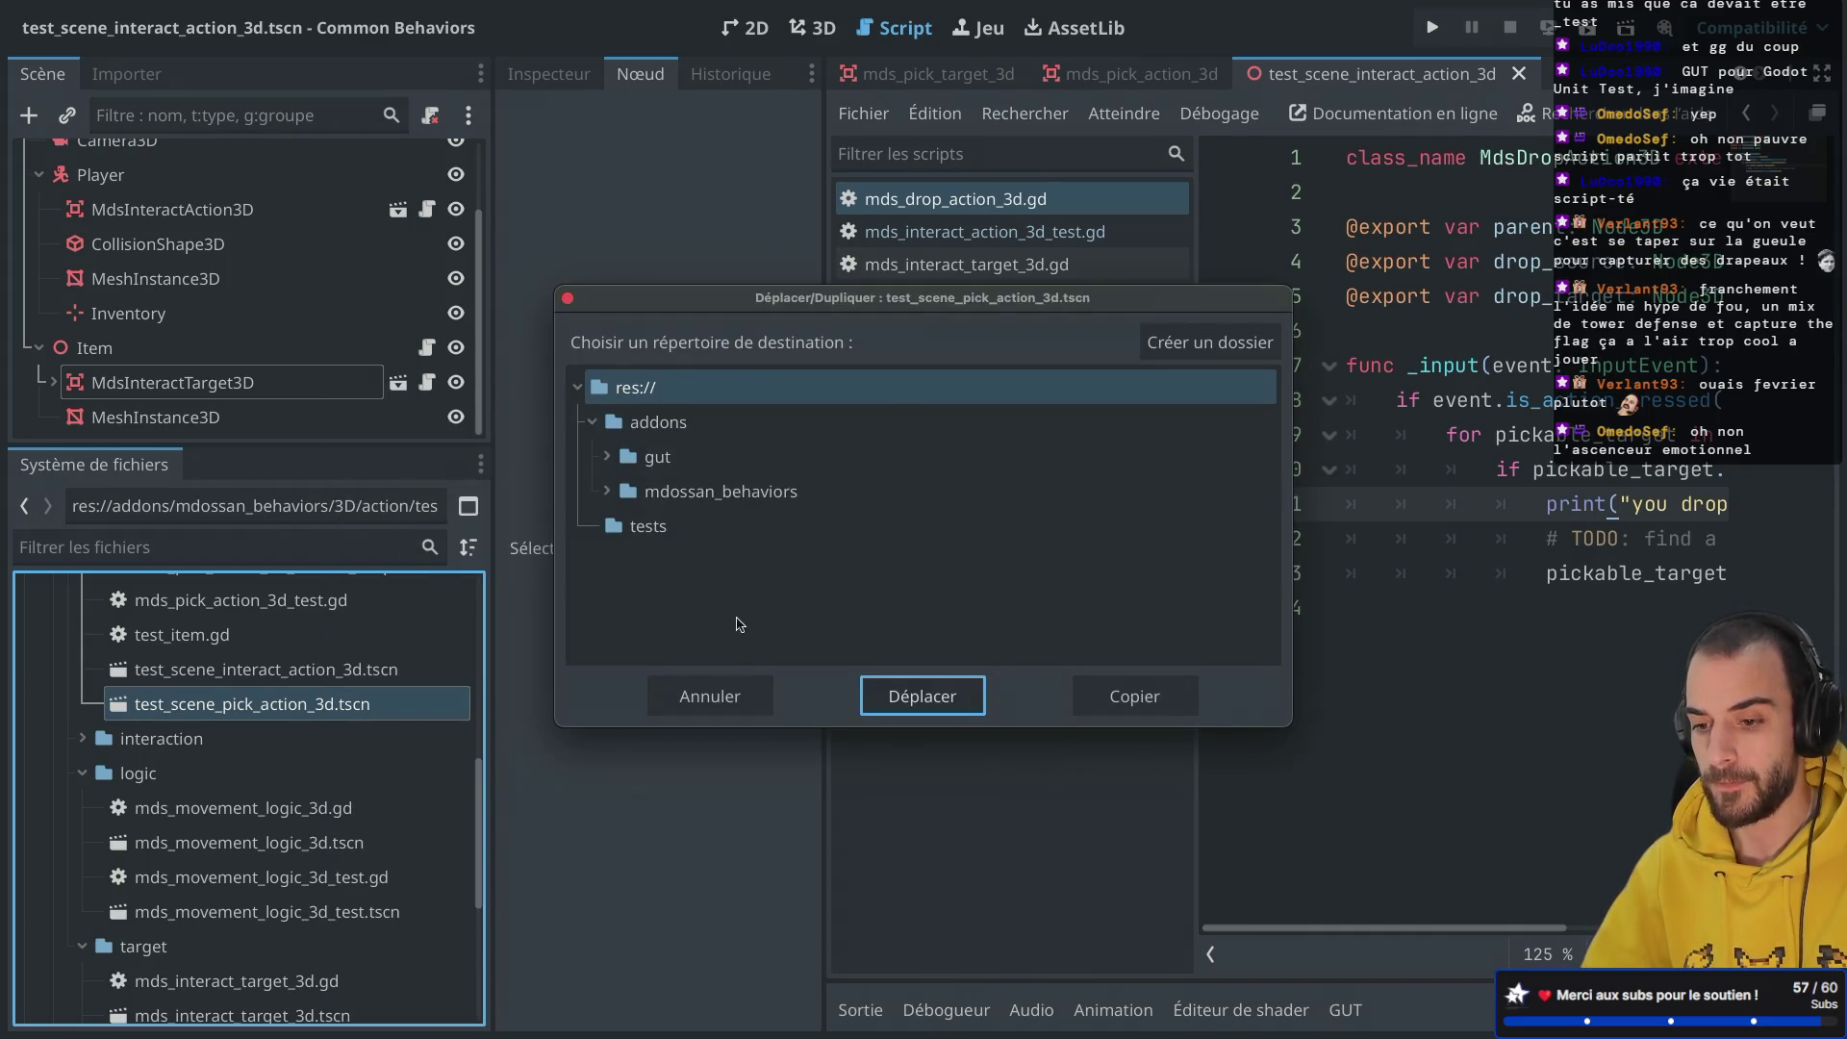
pyautogui.press('Escape')
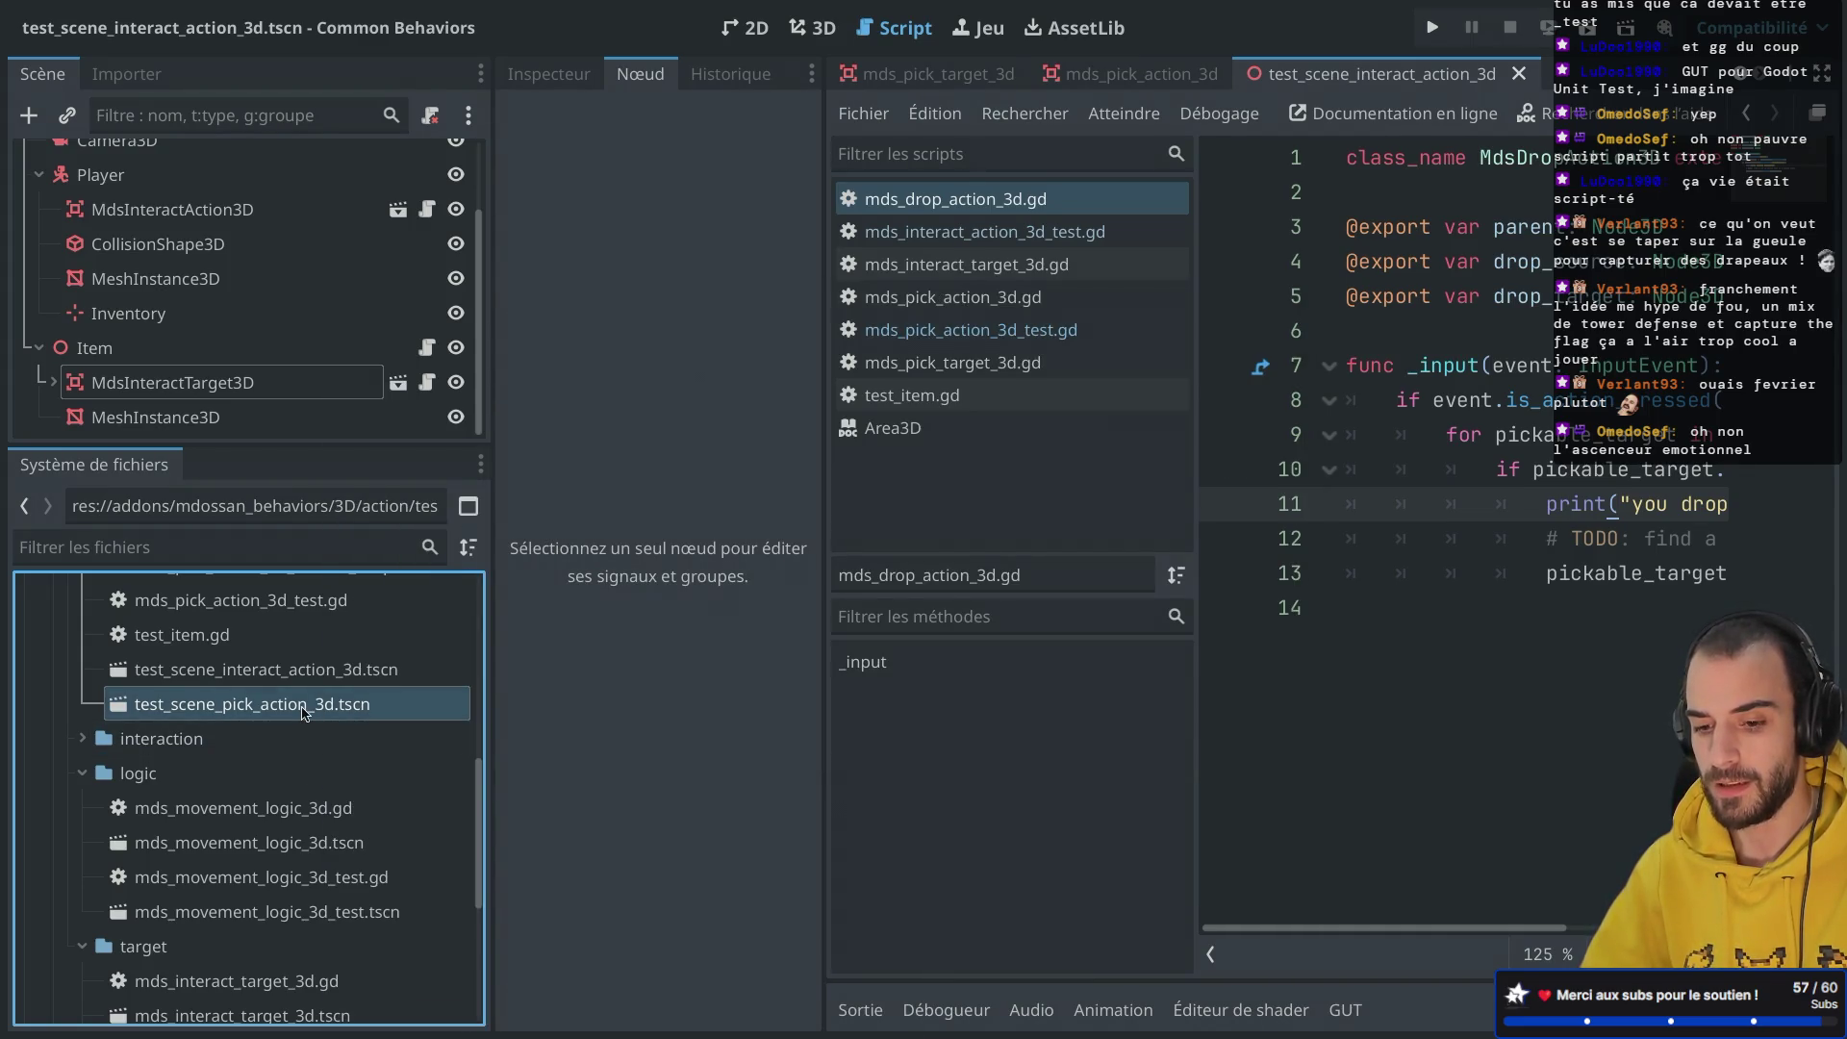
# Step: Duplicate it as test_scene_drop_action_3d.tscn and open the new scene
pyautogui.hotkey('ctrl', 'd')
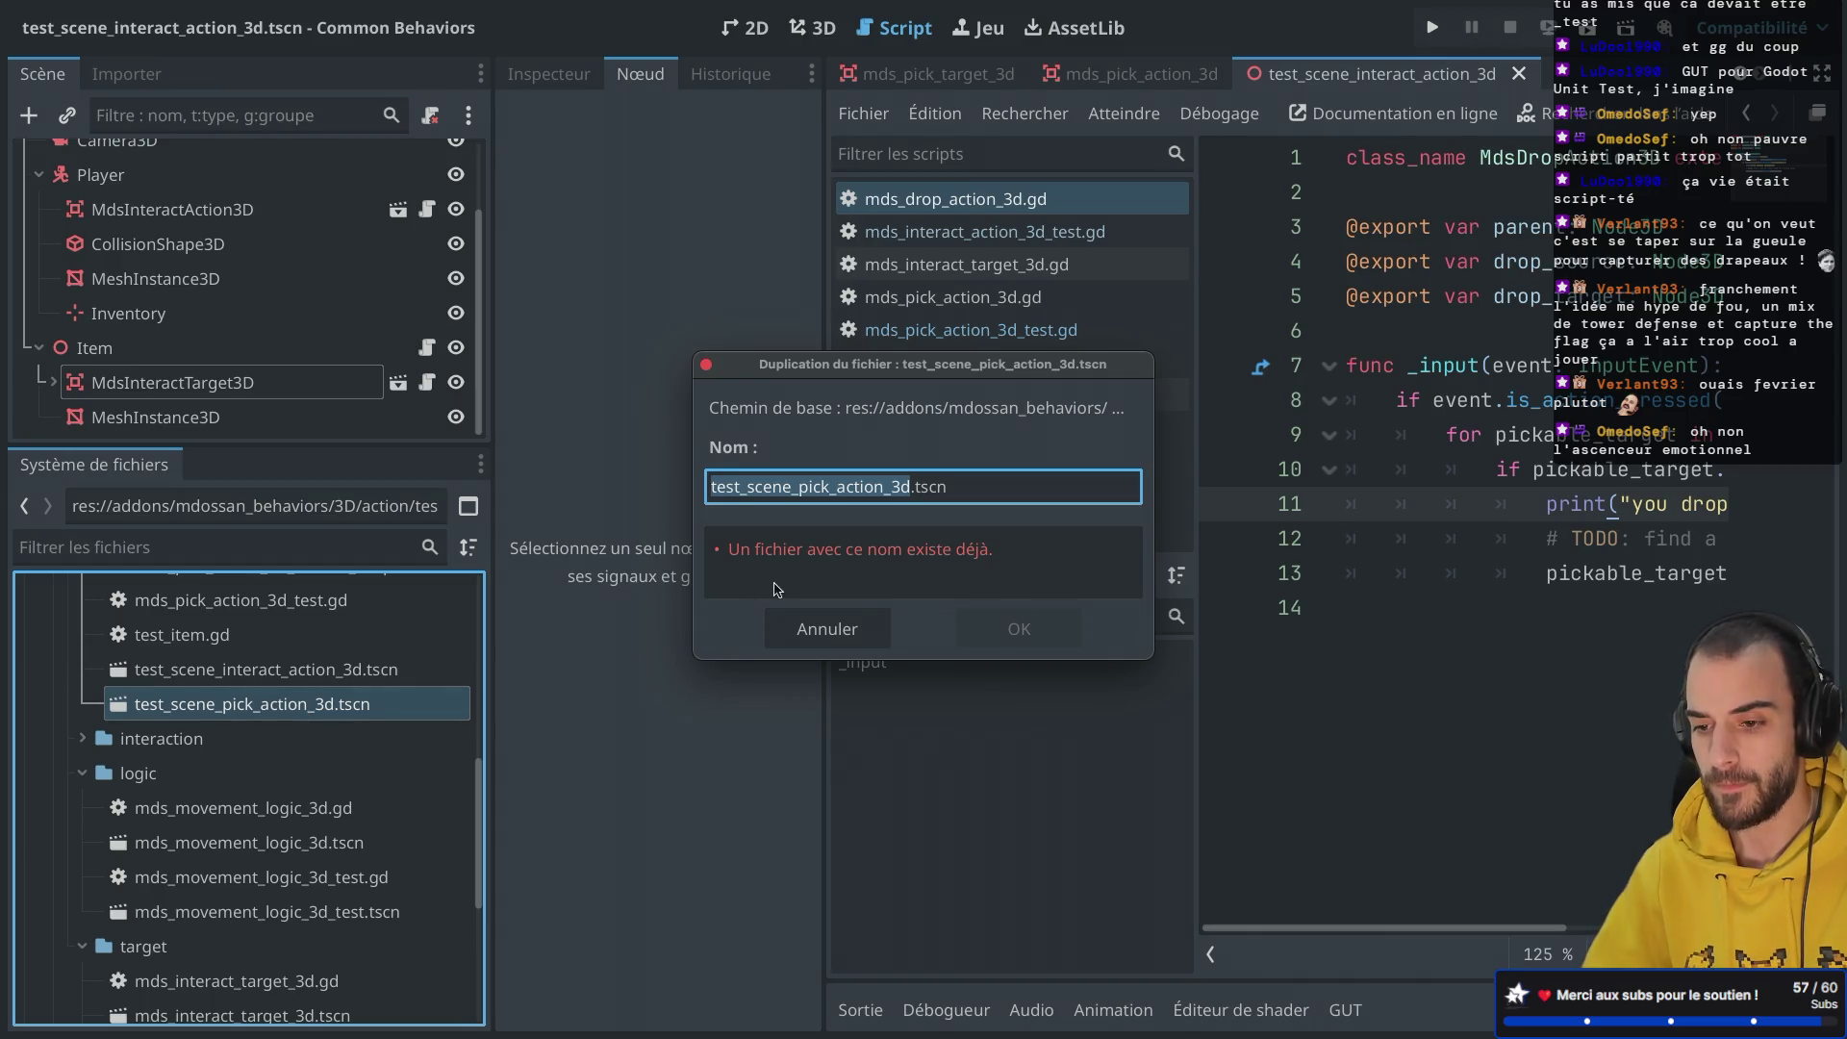
pyautogui.press('Right')
pyautogui.click(837, 486)
pyautogui.press('BackSpace')
pyautogui.press('BackSpace')
pyautogui.press('BackSpace')
pyautogui.write('drop')
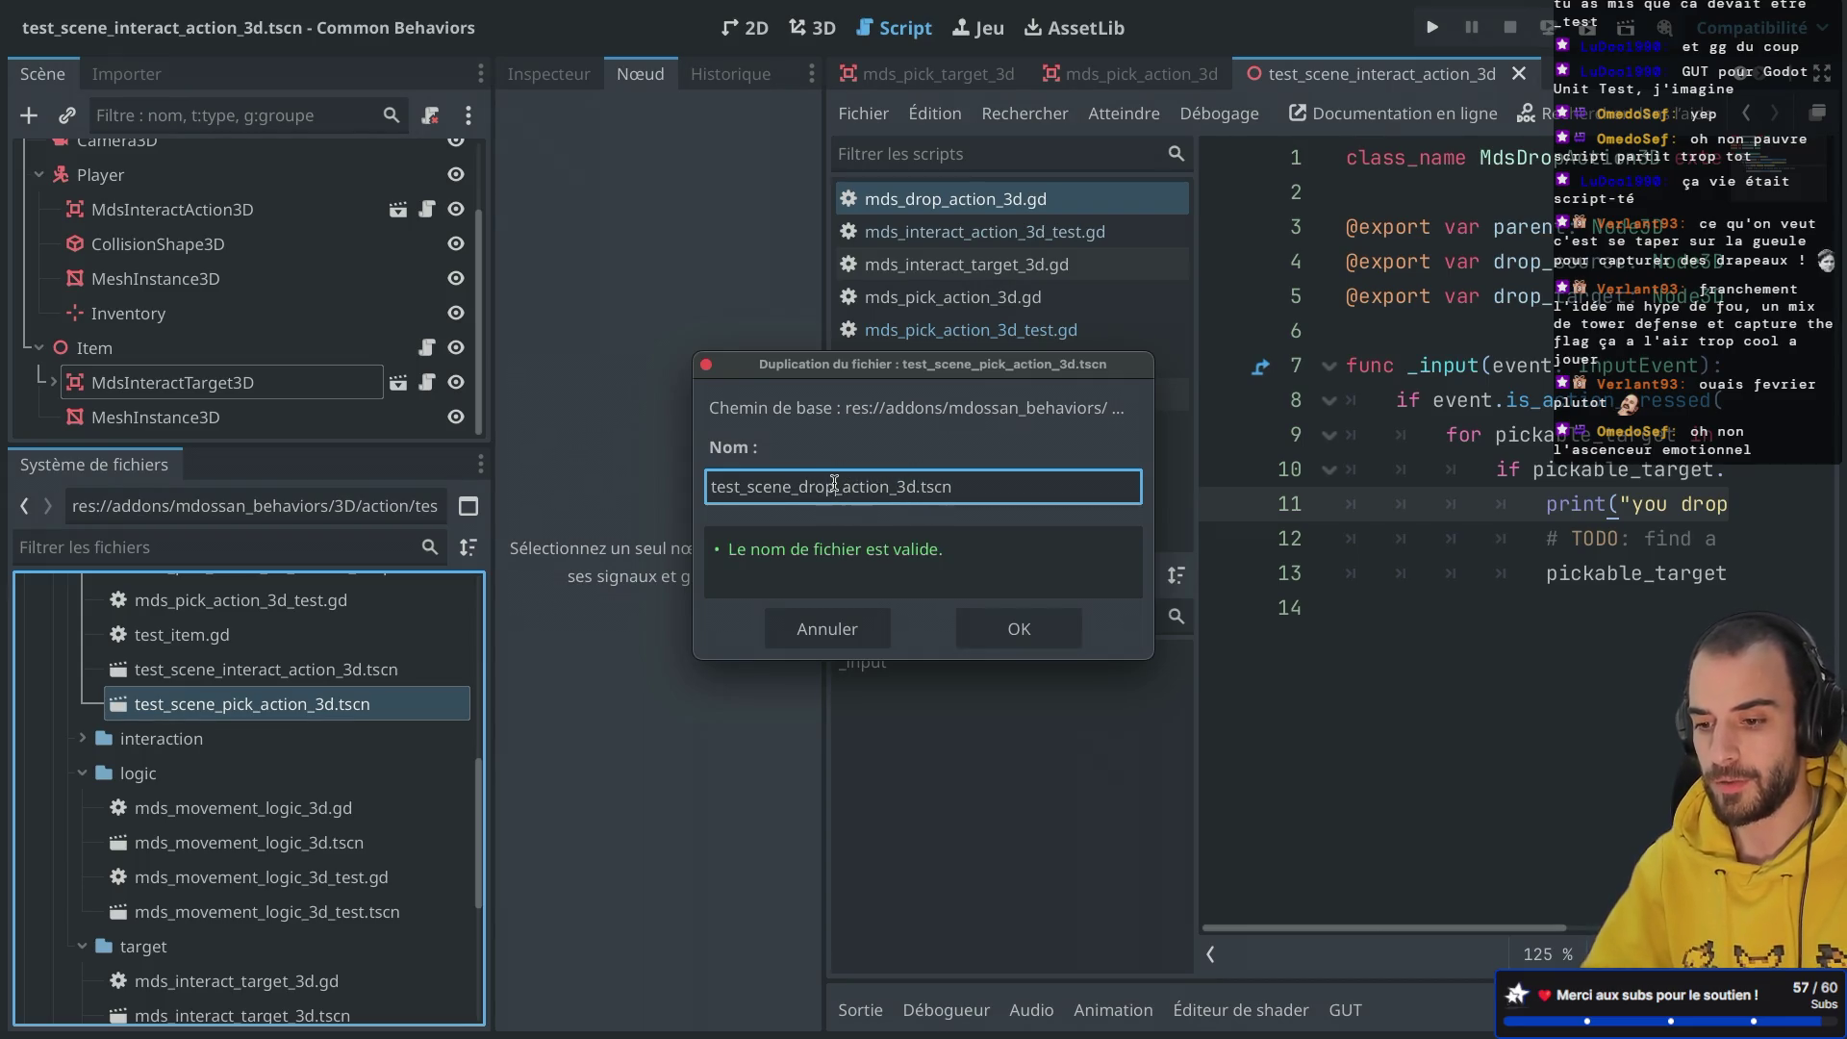
pyautogui.click(1032, 633)
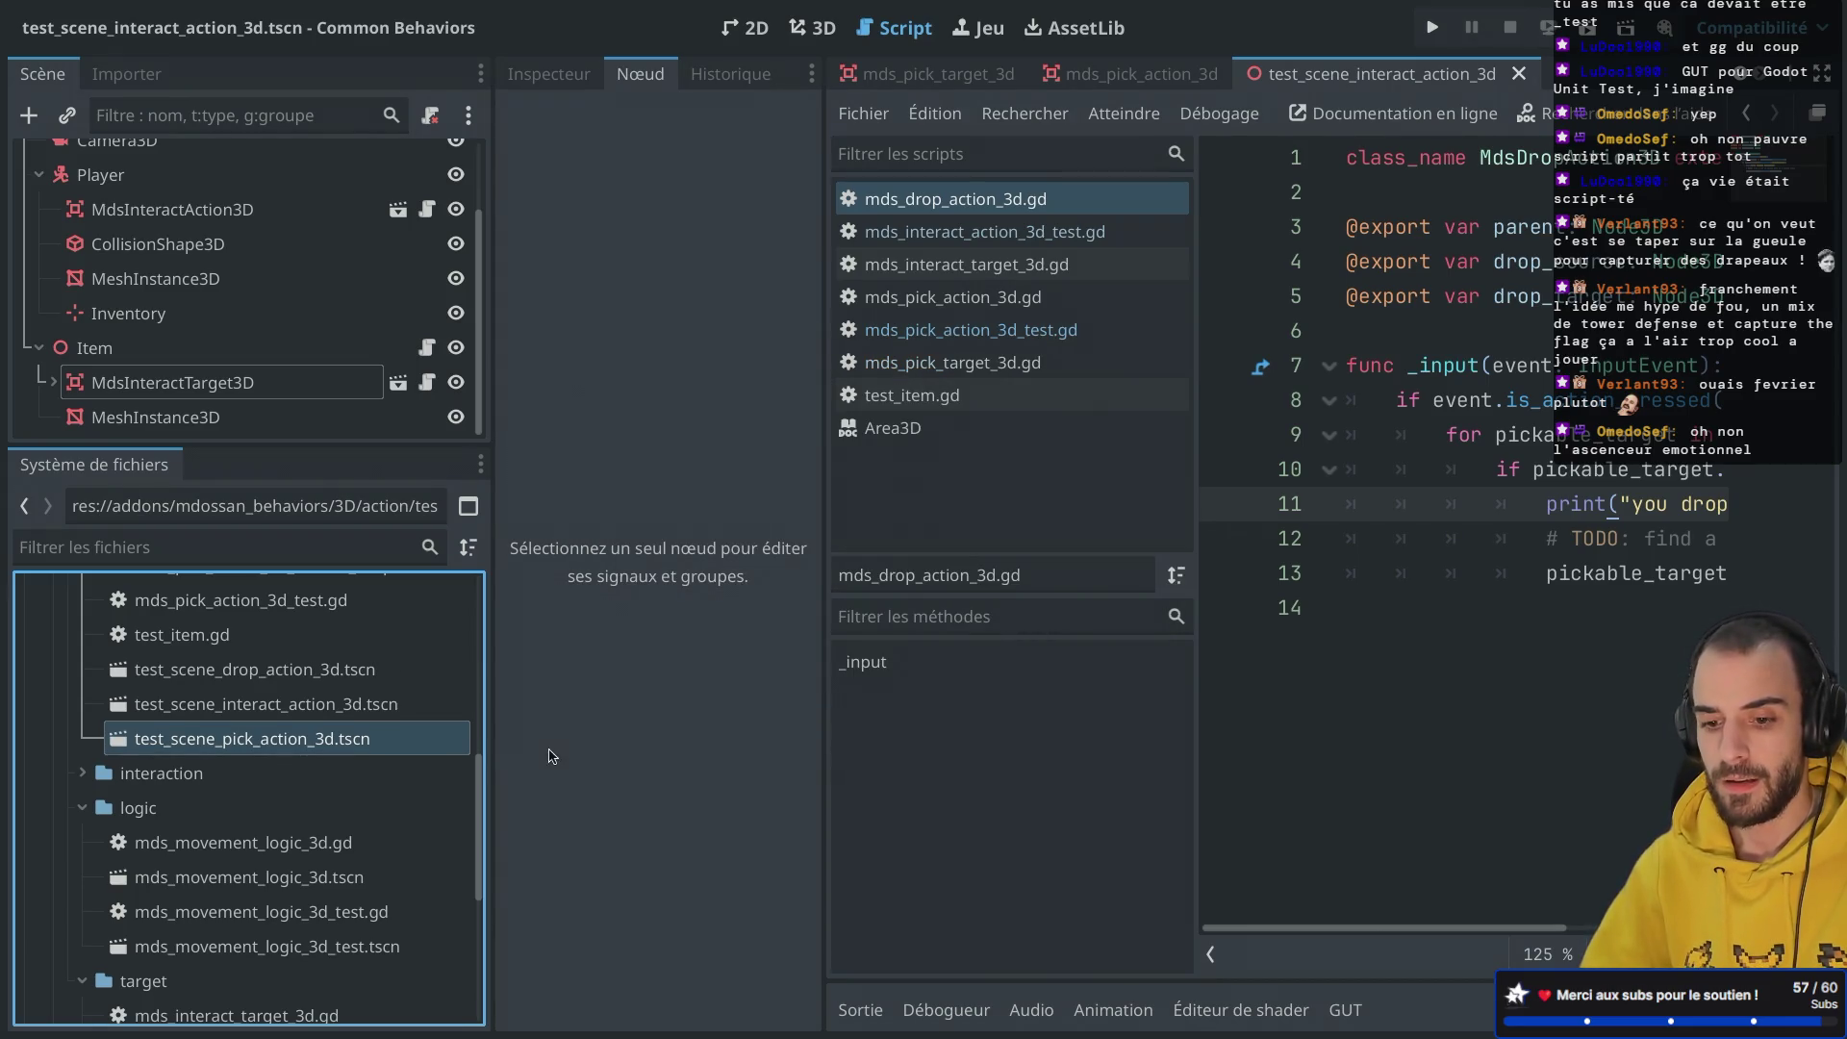
pyautogui.doubleClick(281, 673)
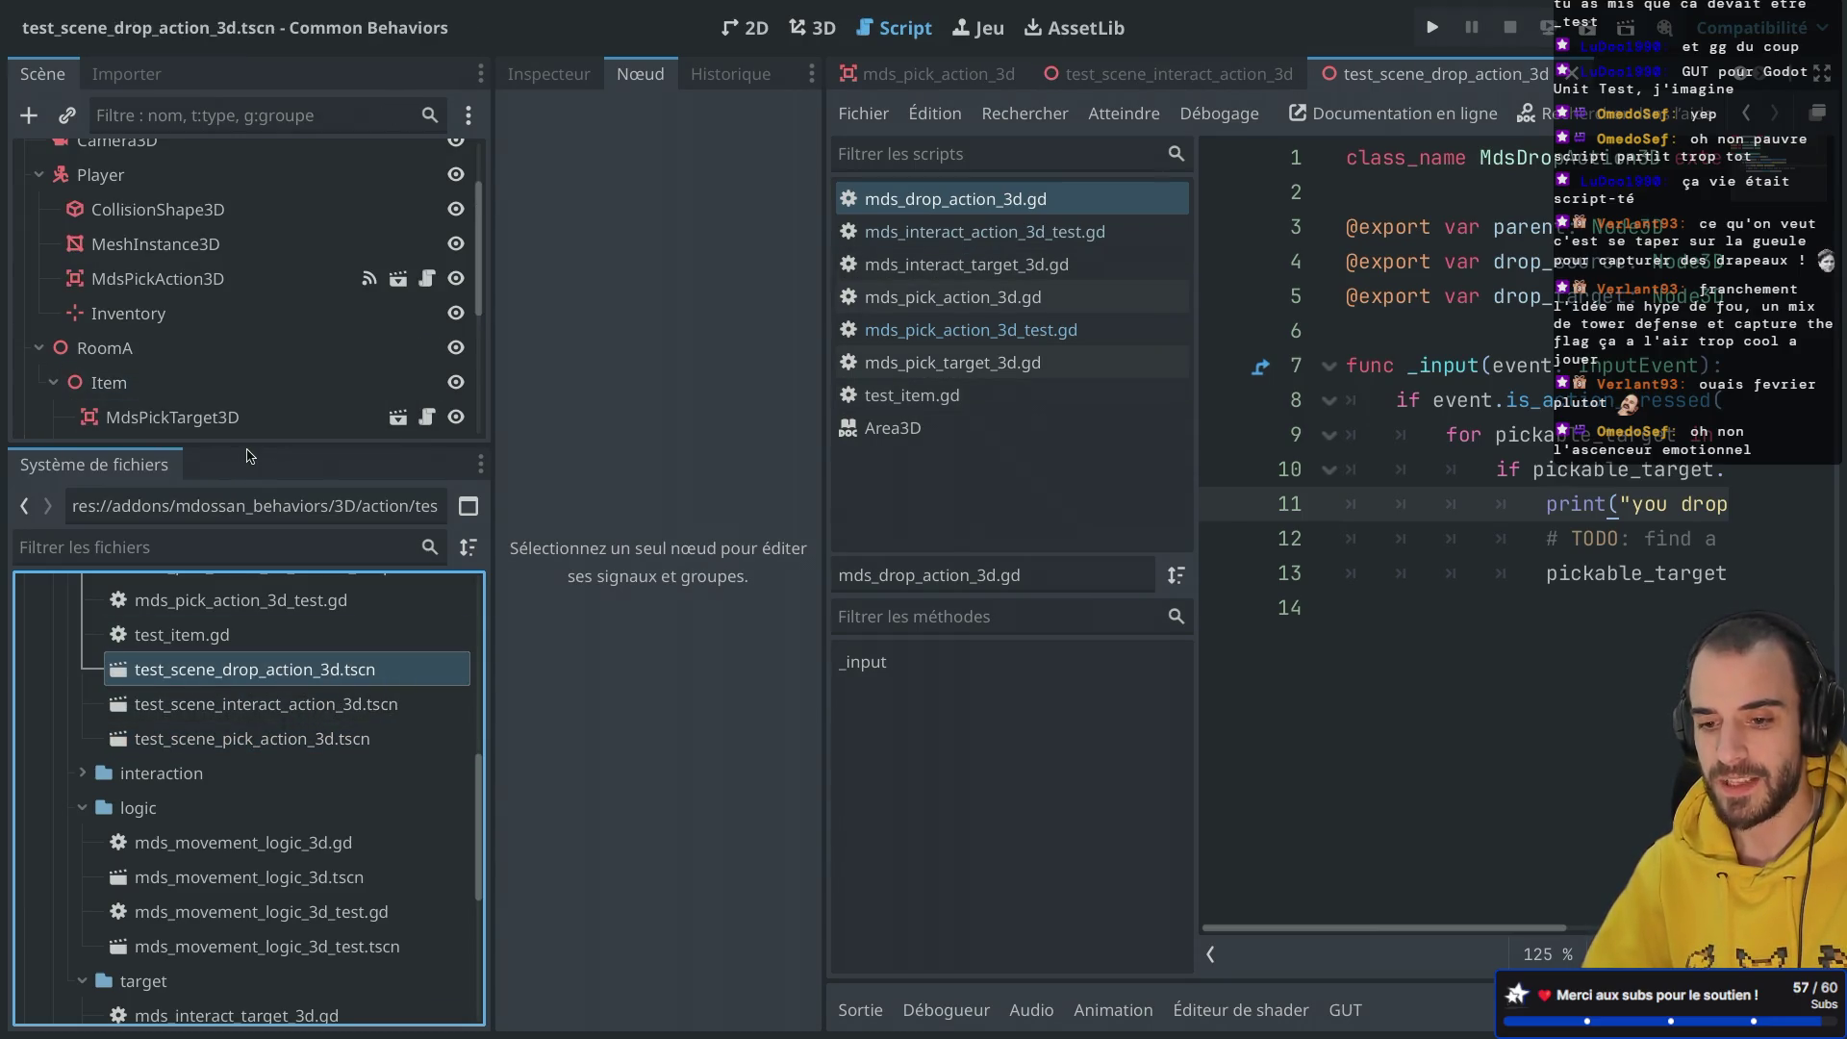
# Step: Delete the RoomA and RoomB branches from the scene tree
pyautogui.moveTo(247, 446); pyautogui.dragTo(246, 614)
pyautogui.rightClick(153, 349)
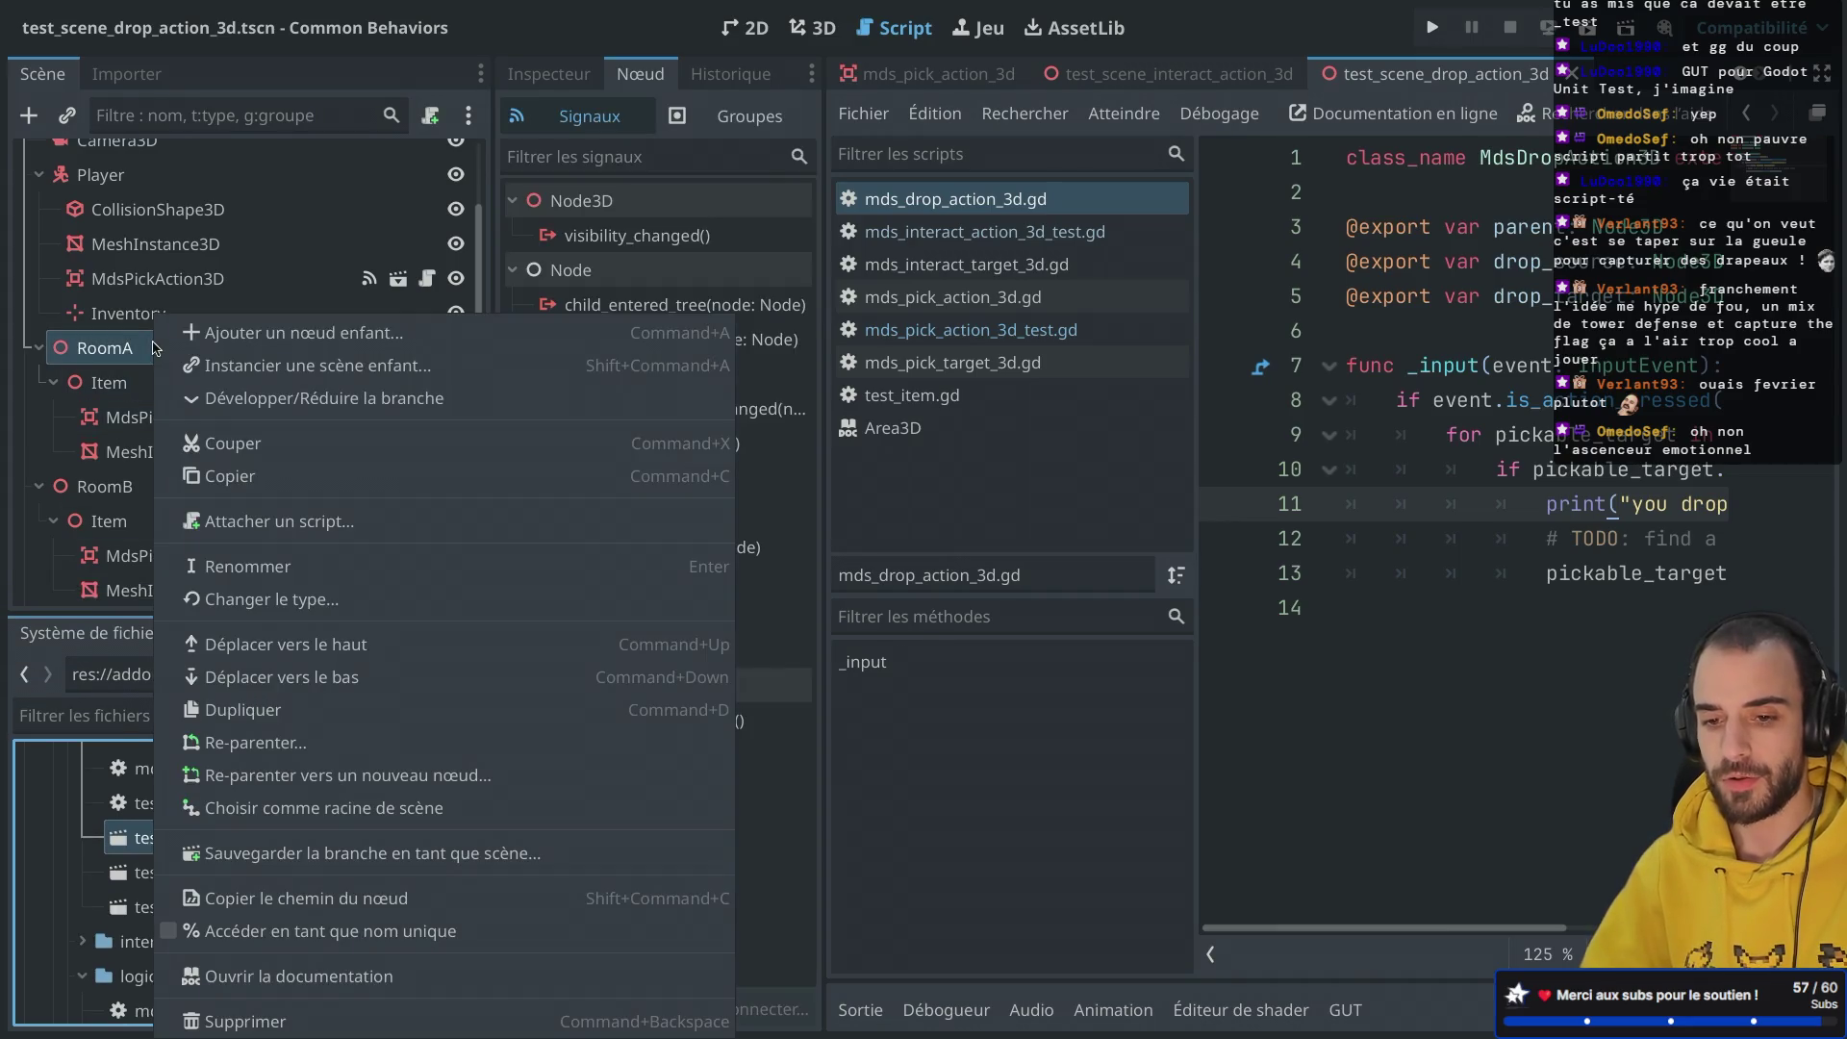
pyautogui.click(246, 1021)
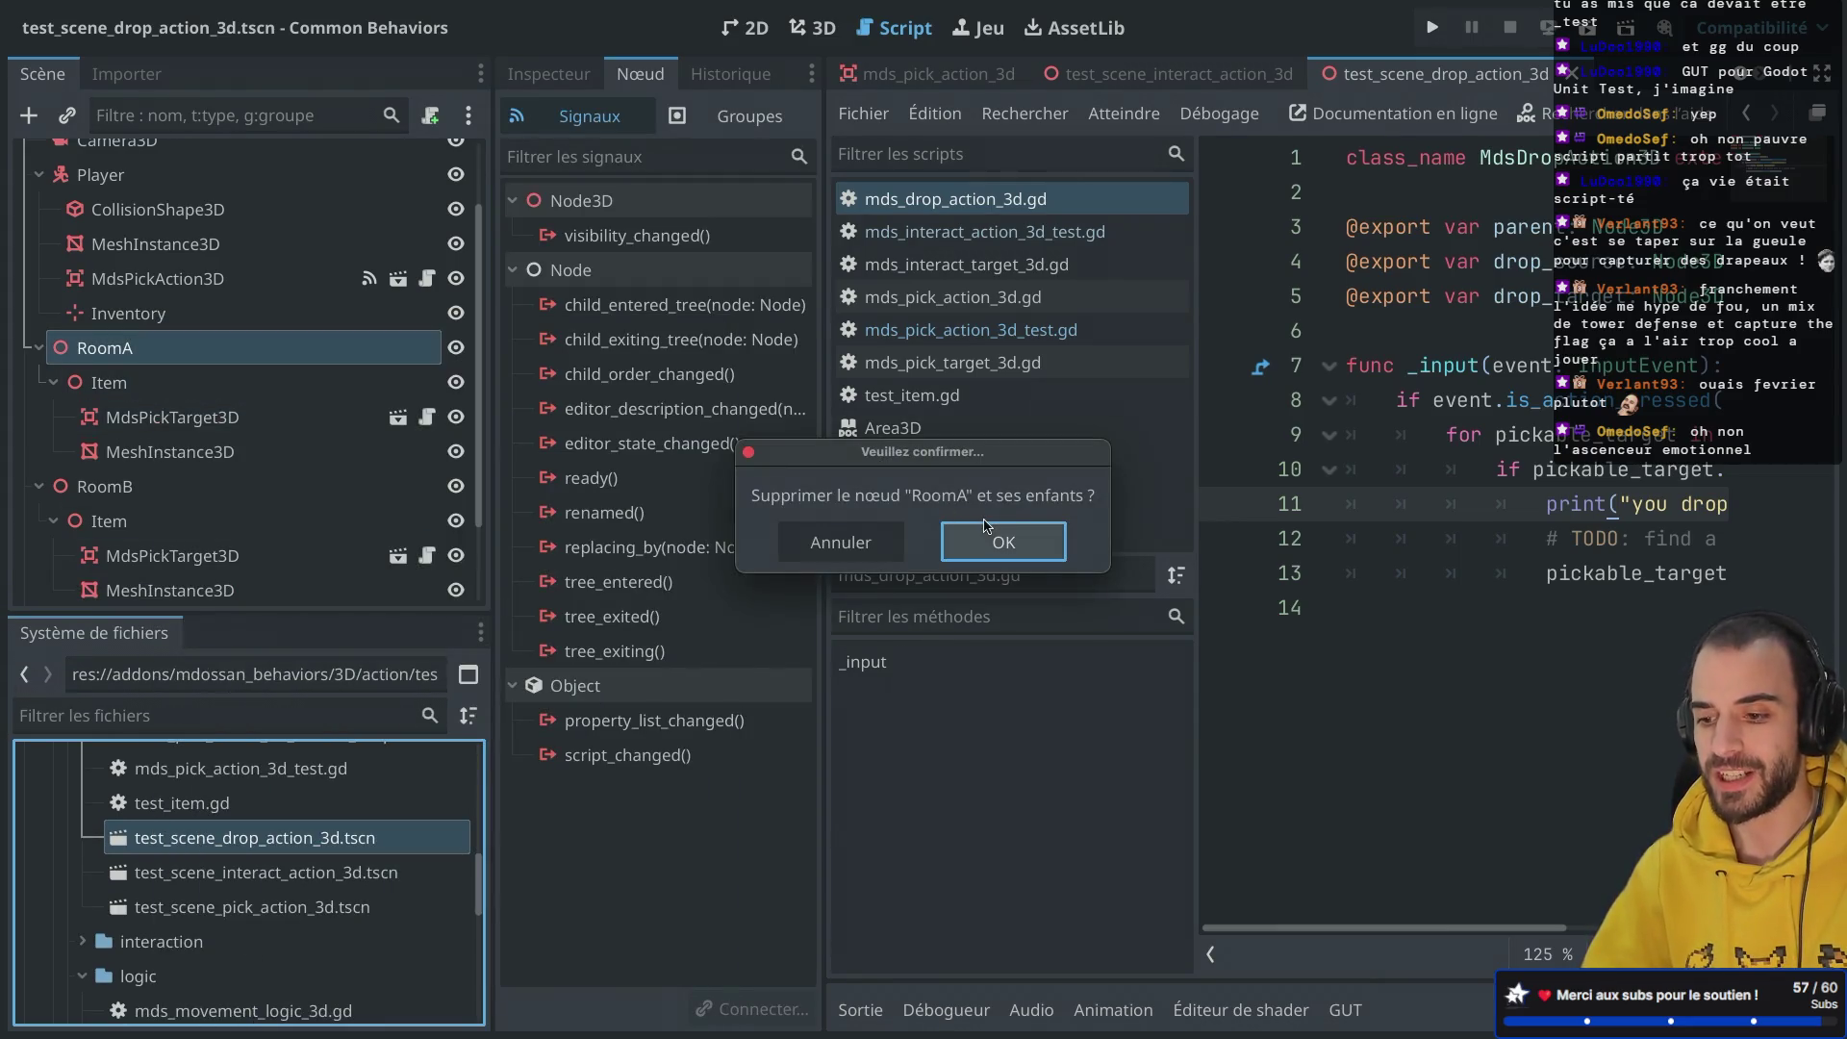
pyautogui.press('Return')
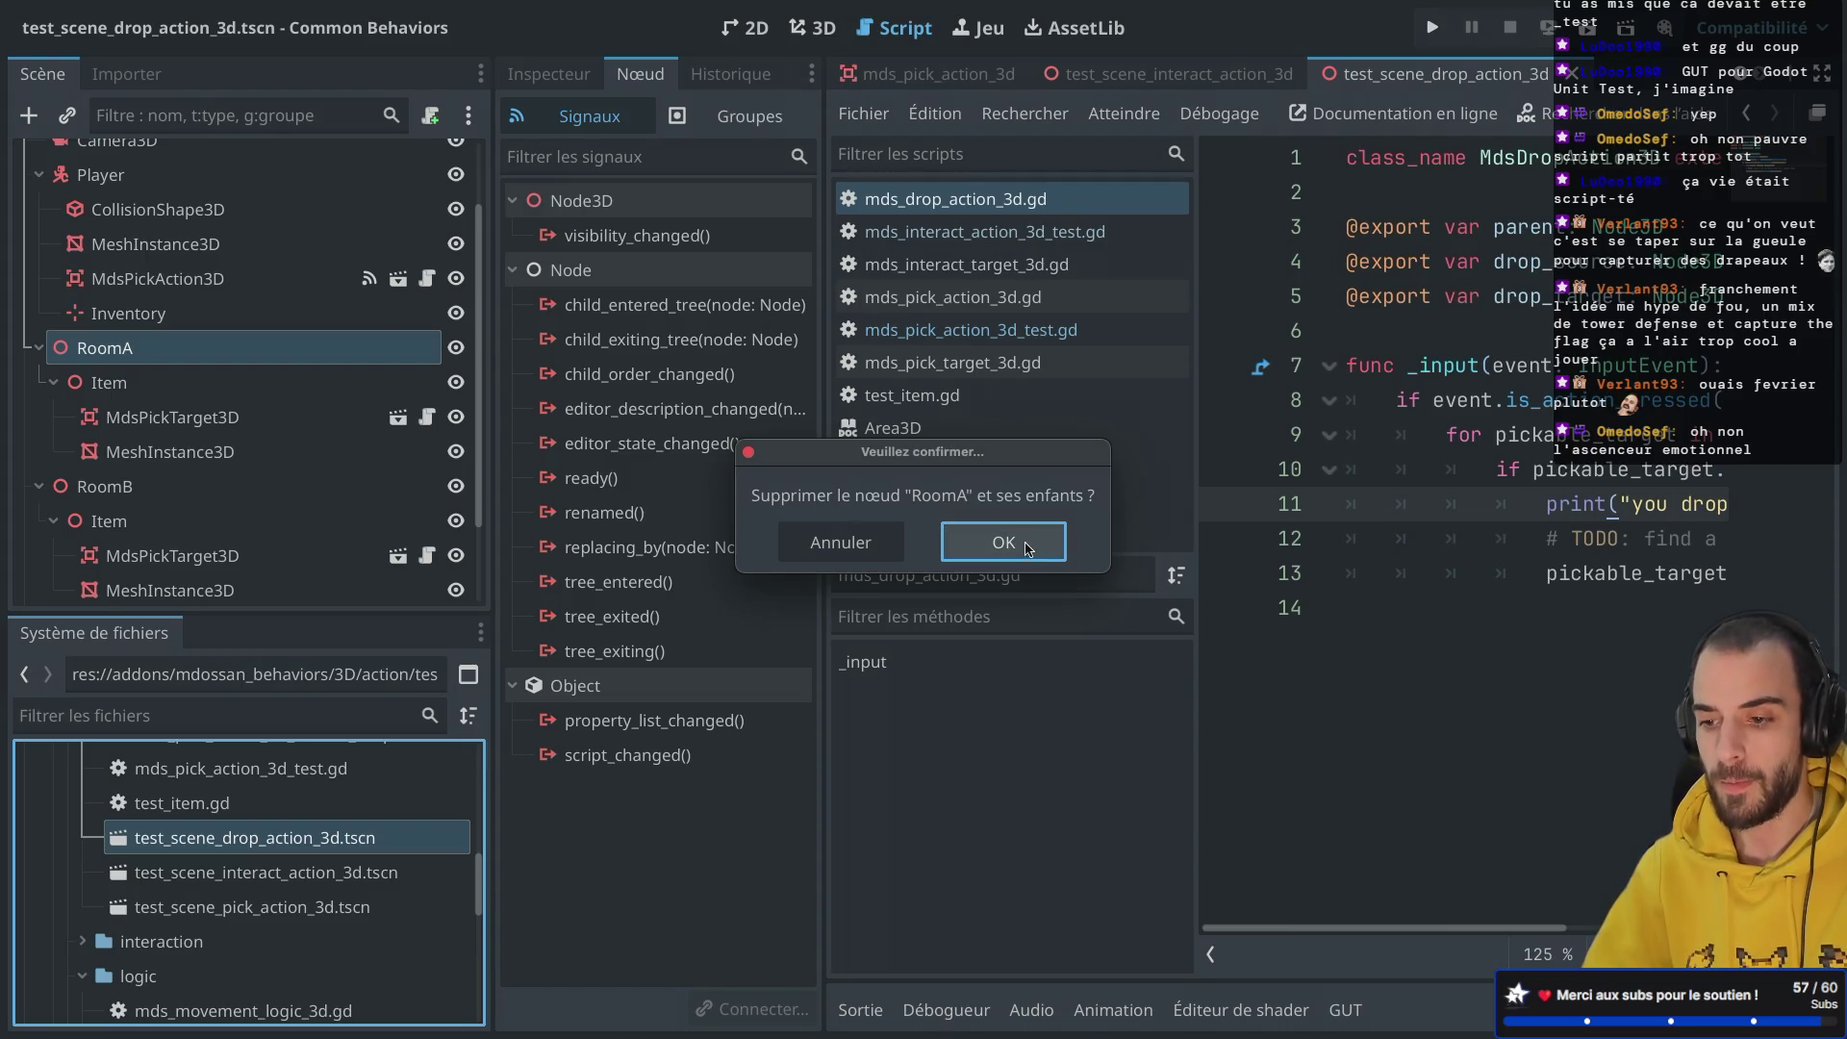
pyautogui.rightClick(214, 378)
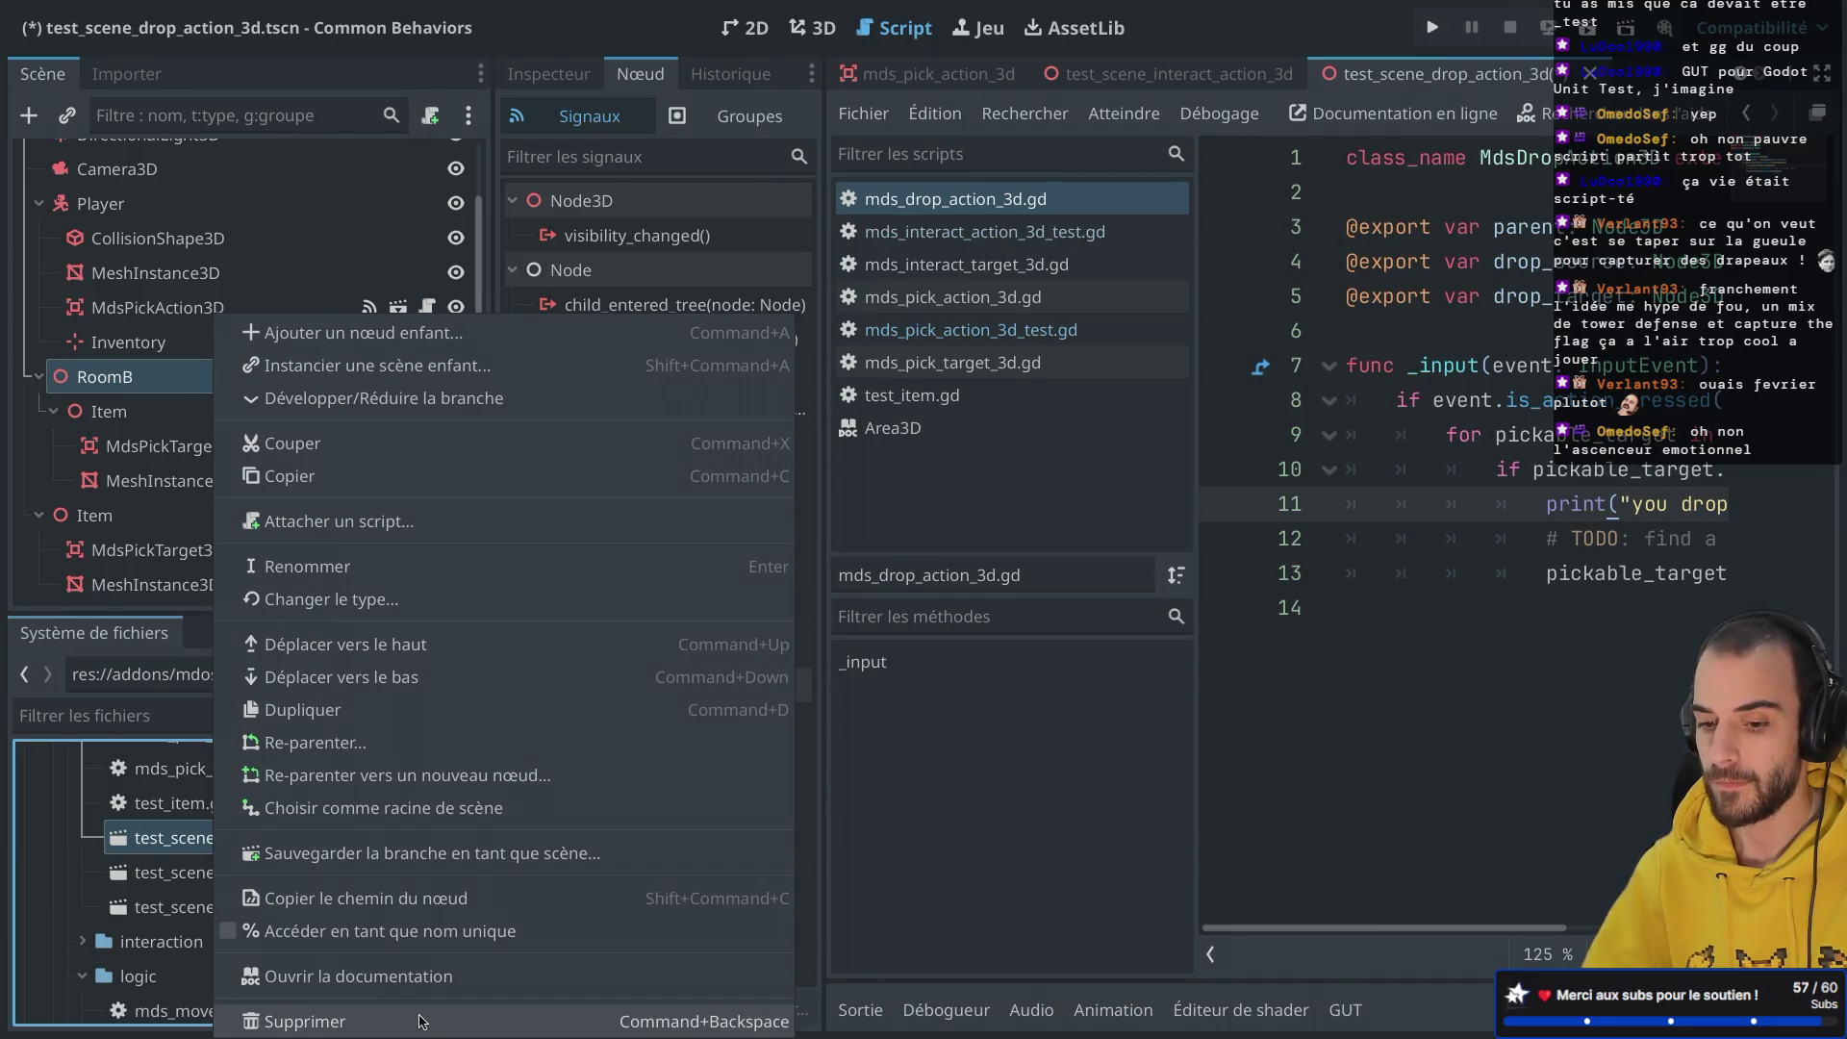
pyautogui.click(419, 1021)
pyautogui.click(1001, 545)
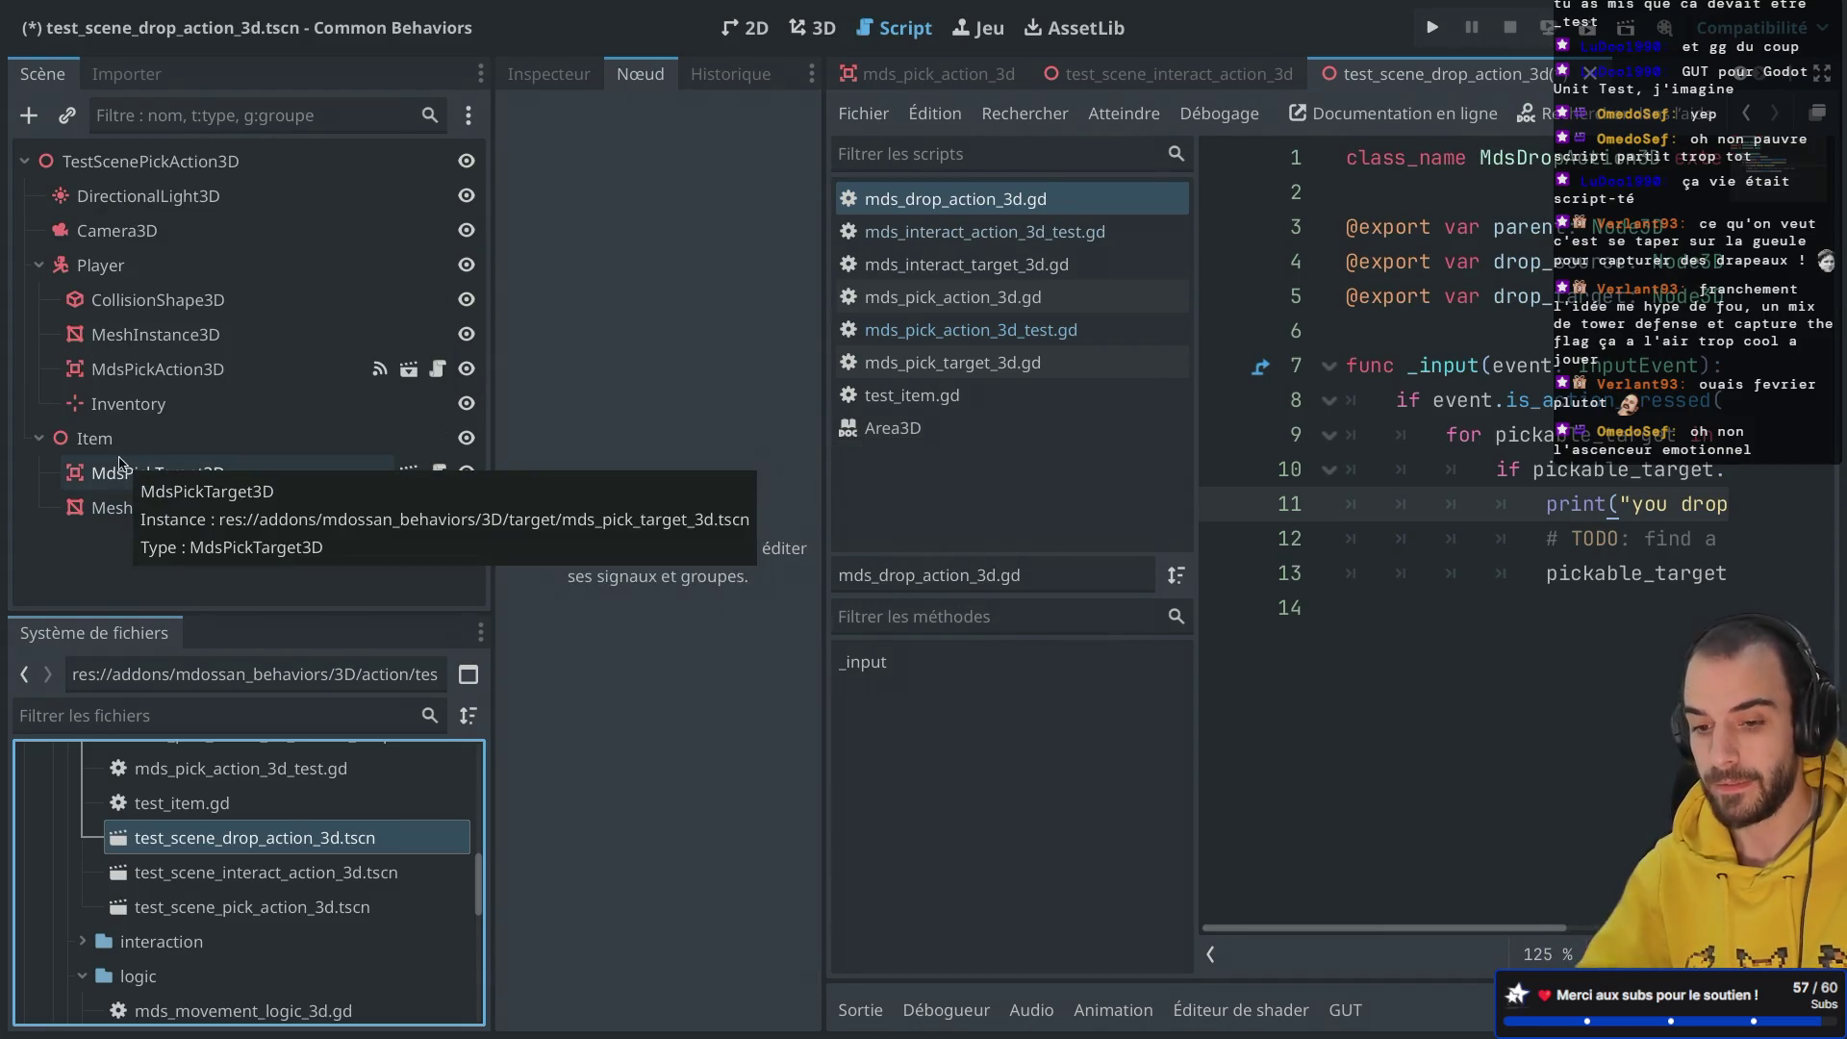
# Step: Move the Item node under Inventory, collapse Inventory and select Player
pyautogui.moveTo(142, 438); pyautogui.dragTo(146, 407)
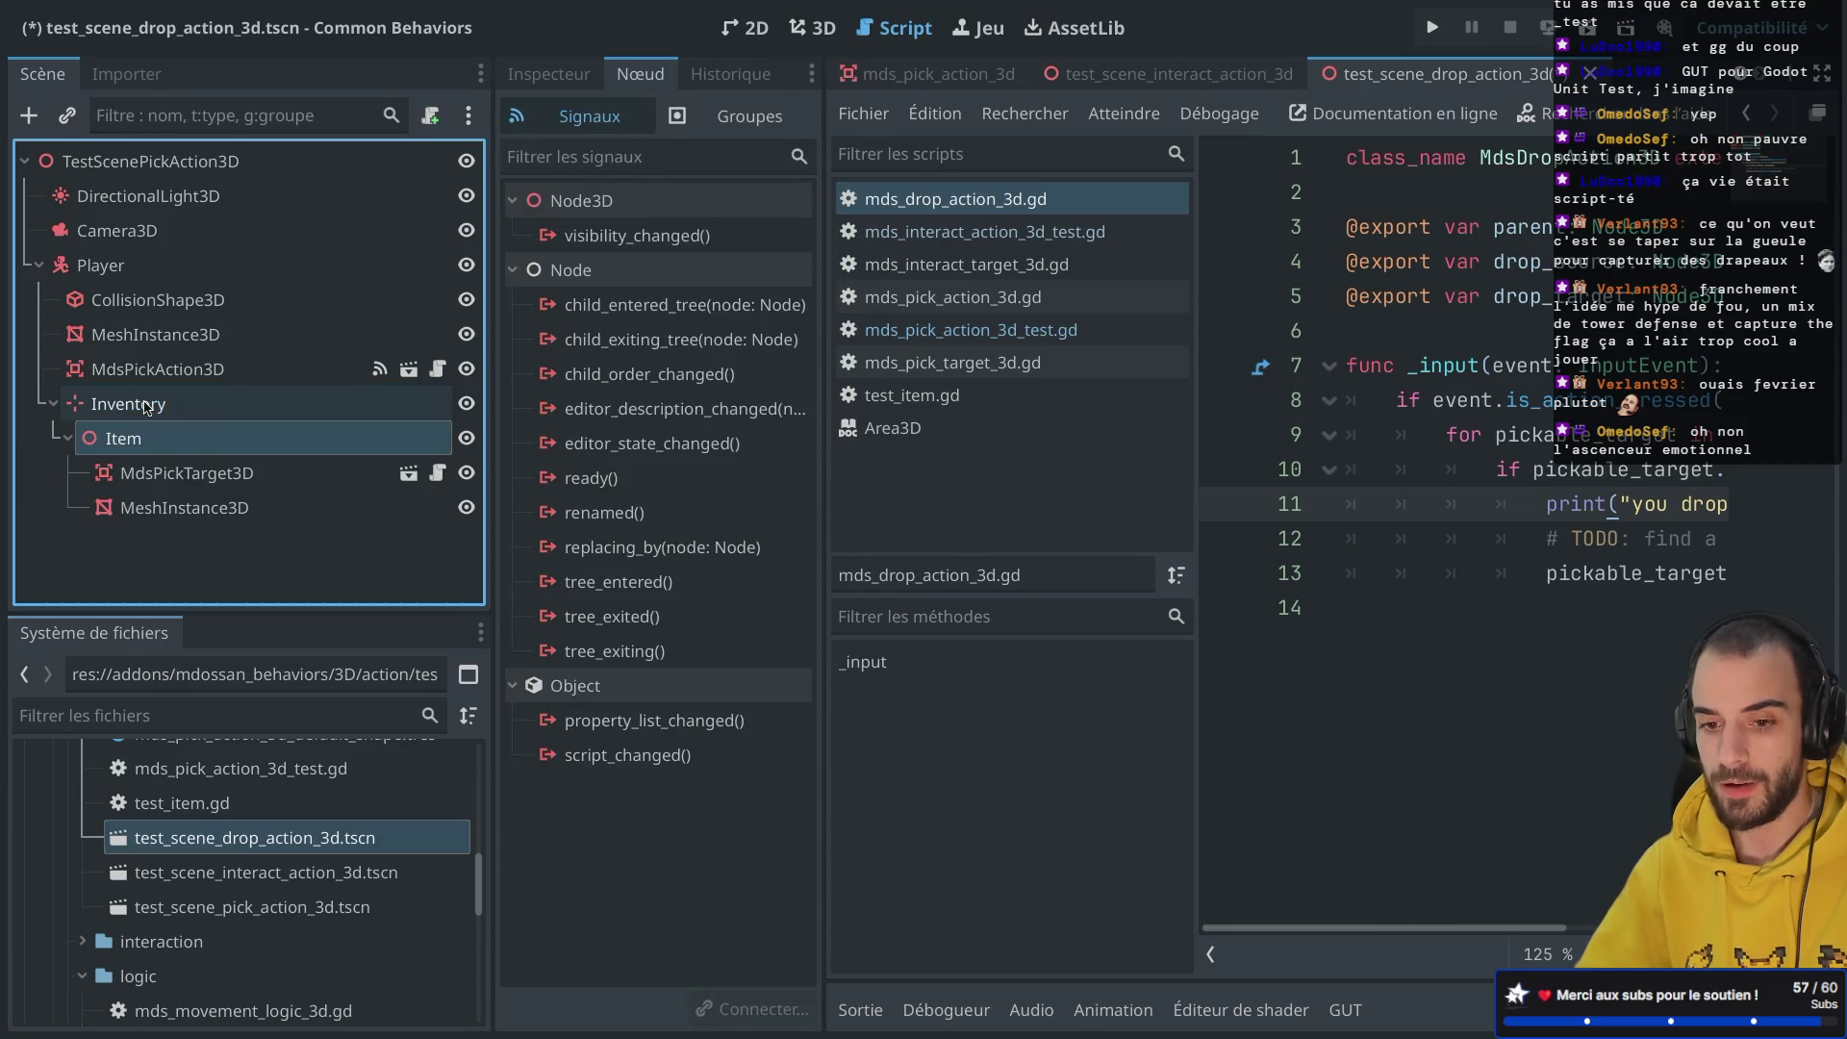
pyautogui.click(54, 404)
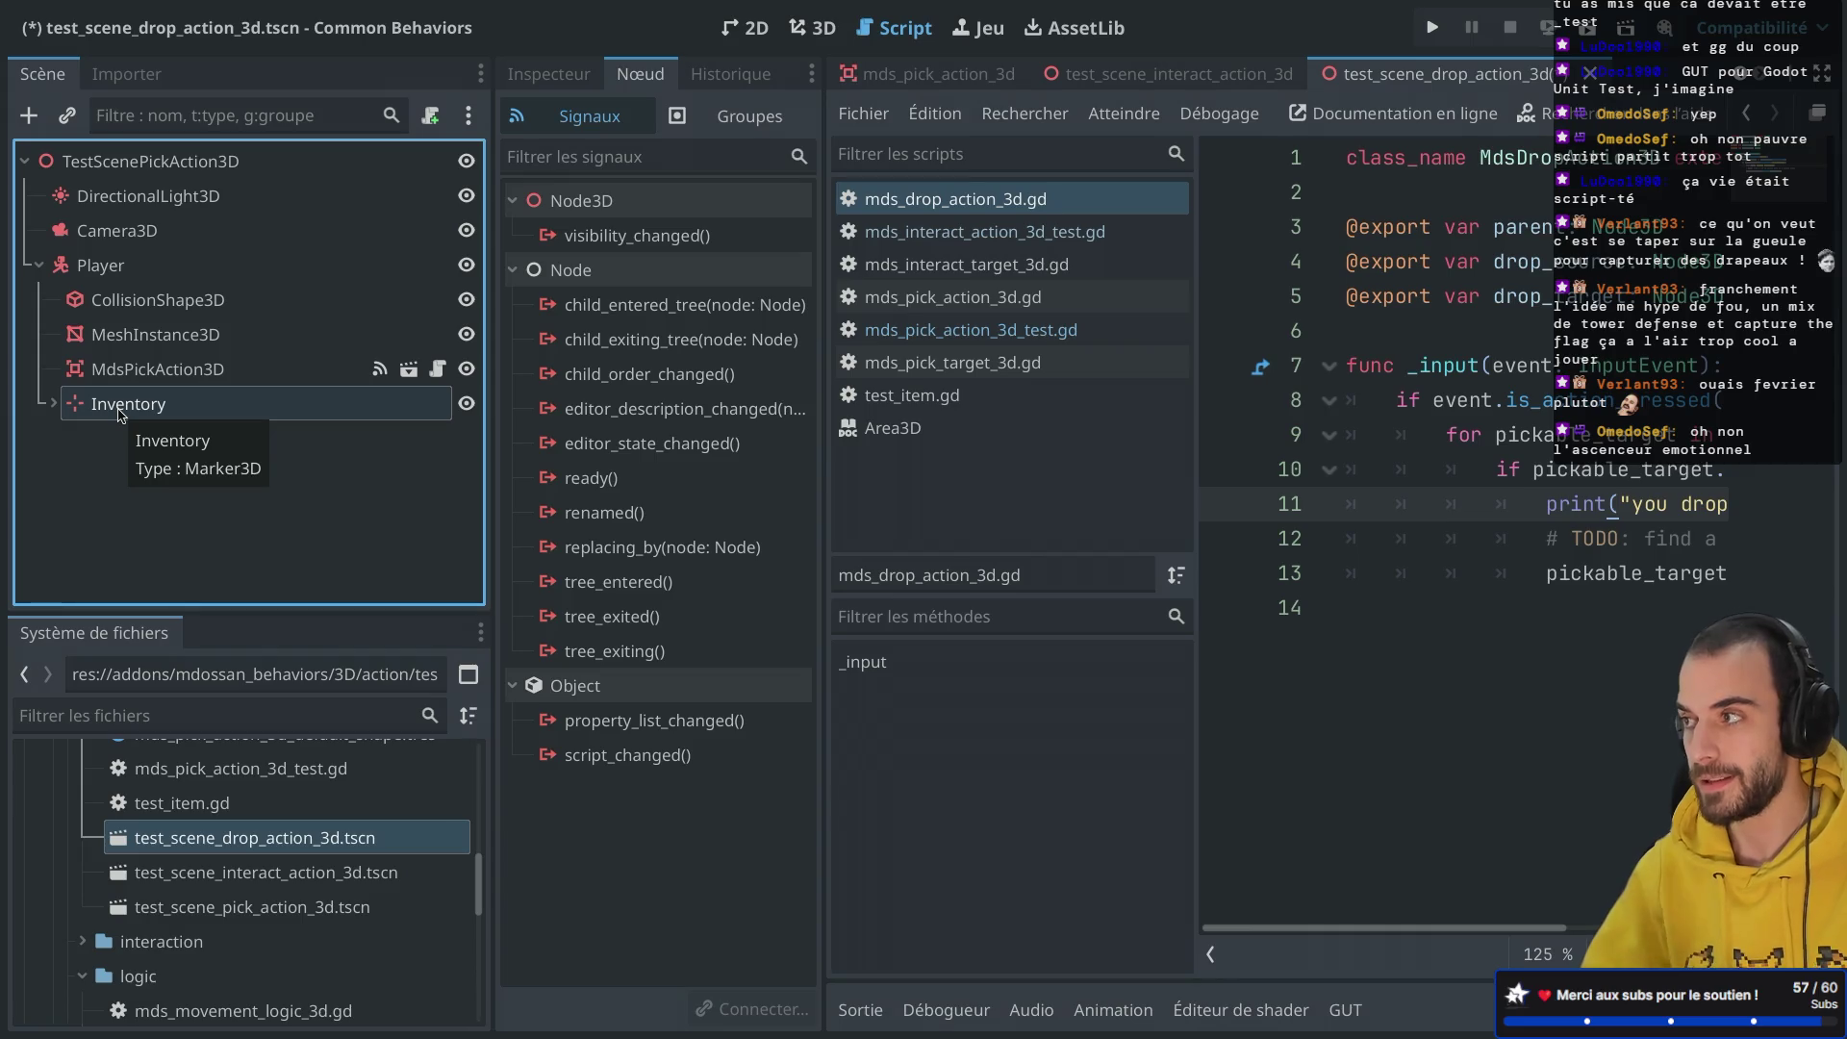
pyautogui.click(139, 268)
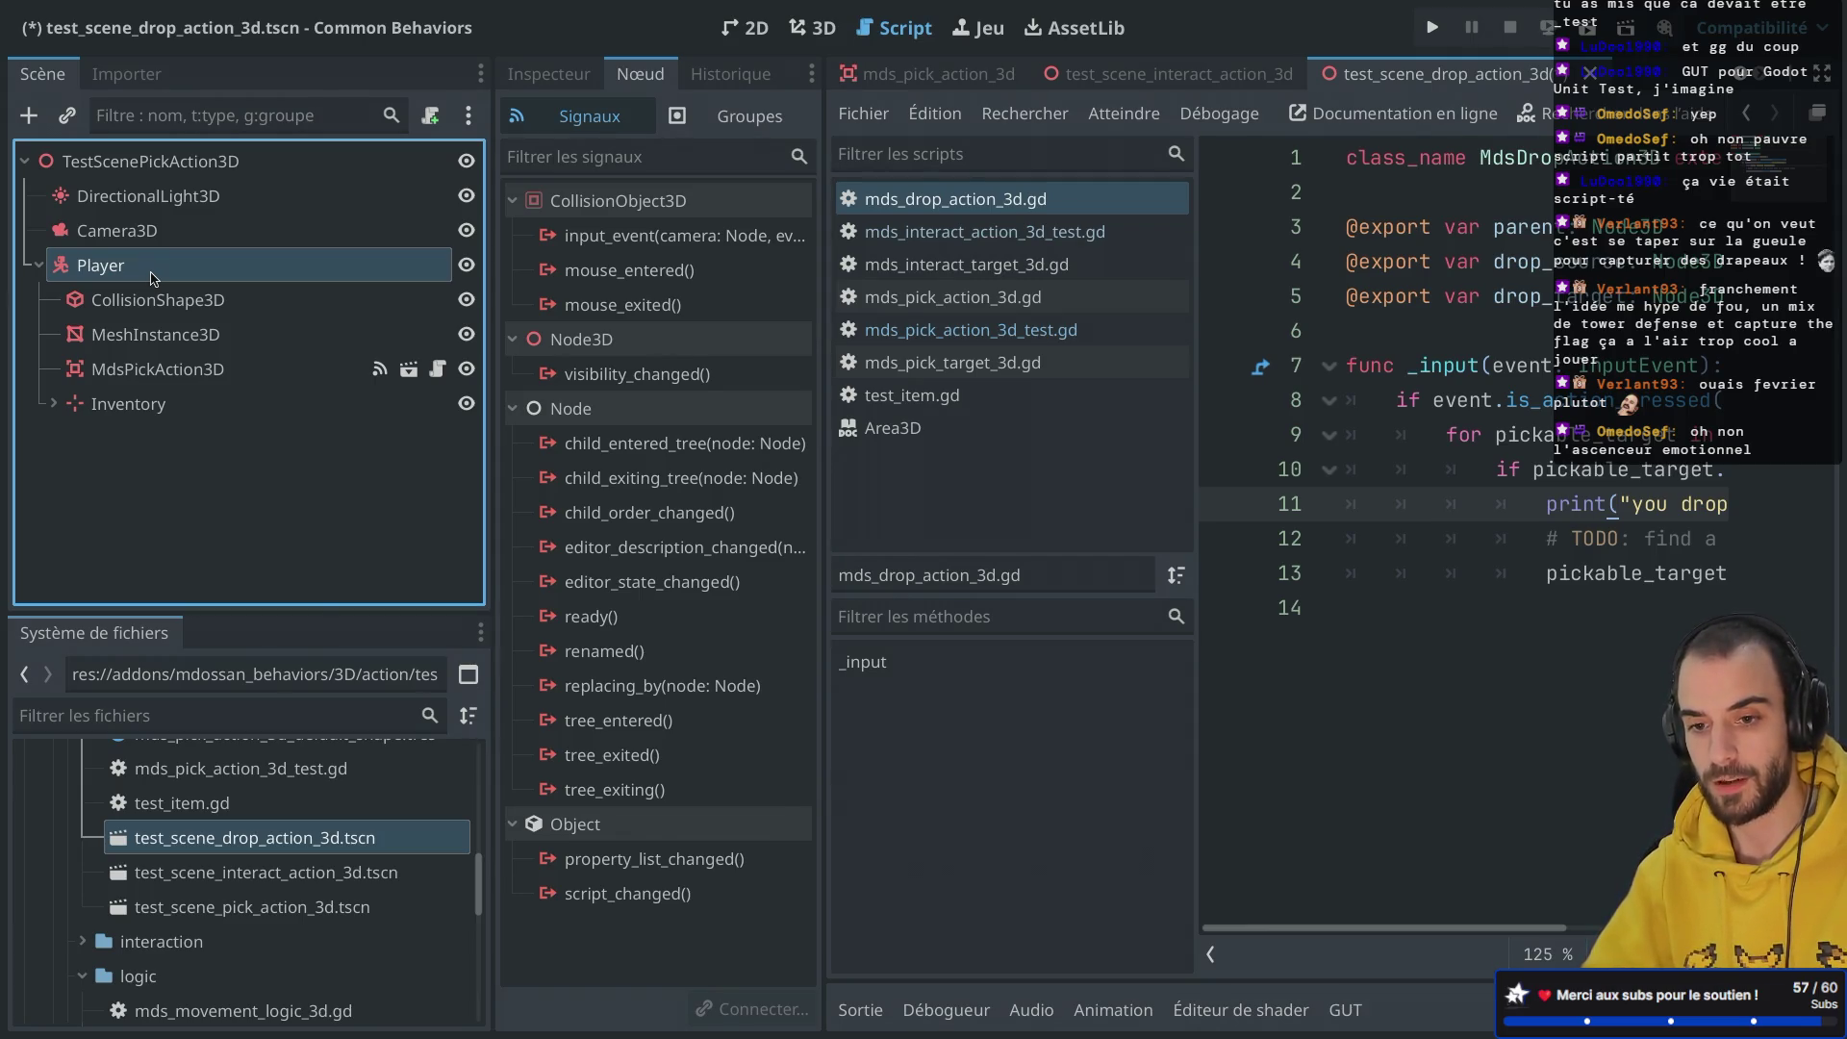
# Step: Add a Marker3D child to Player and name it DropZone
pyautogui.hotkey('ctrl', 'a')
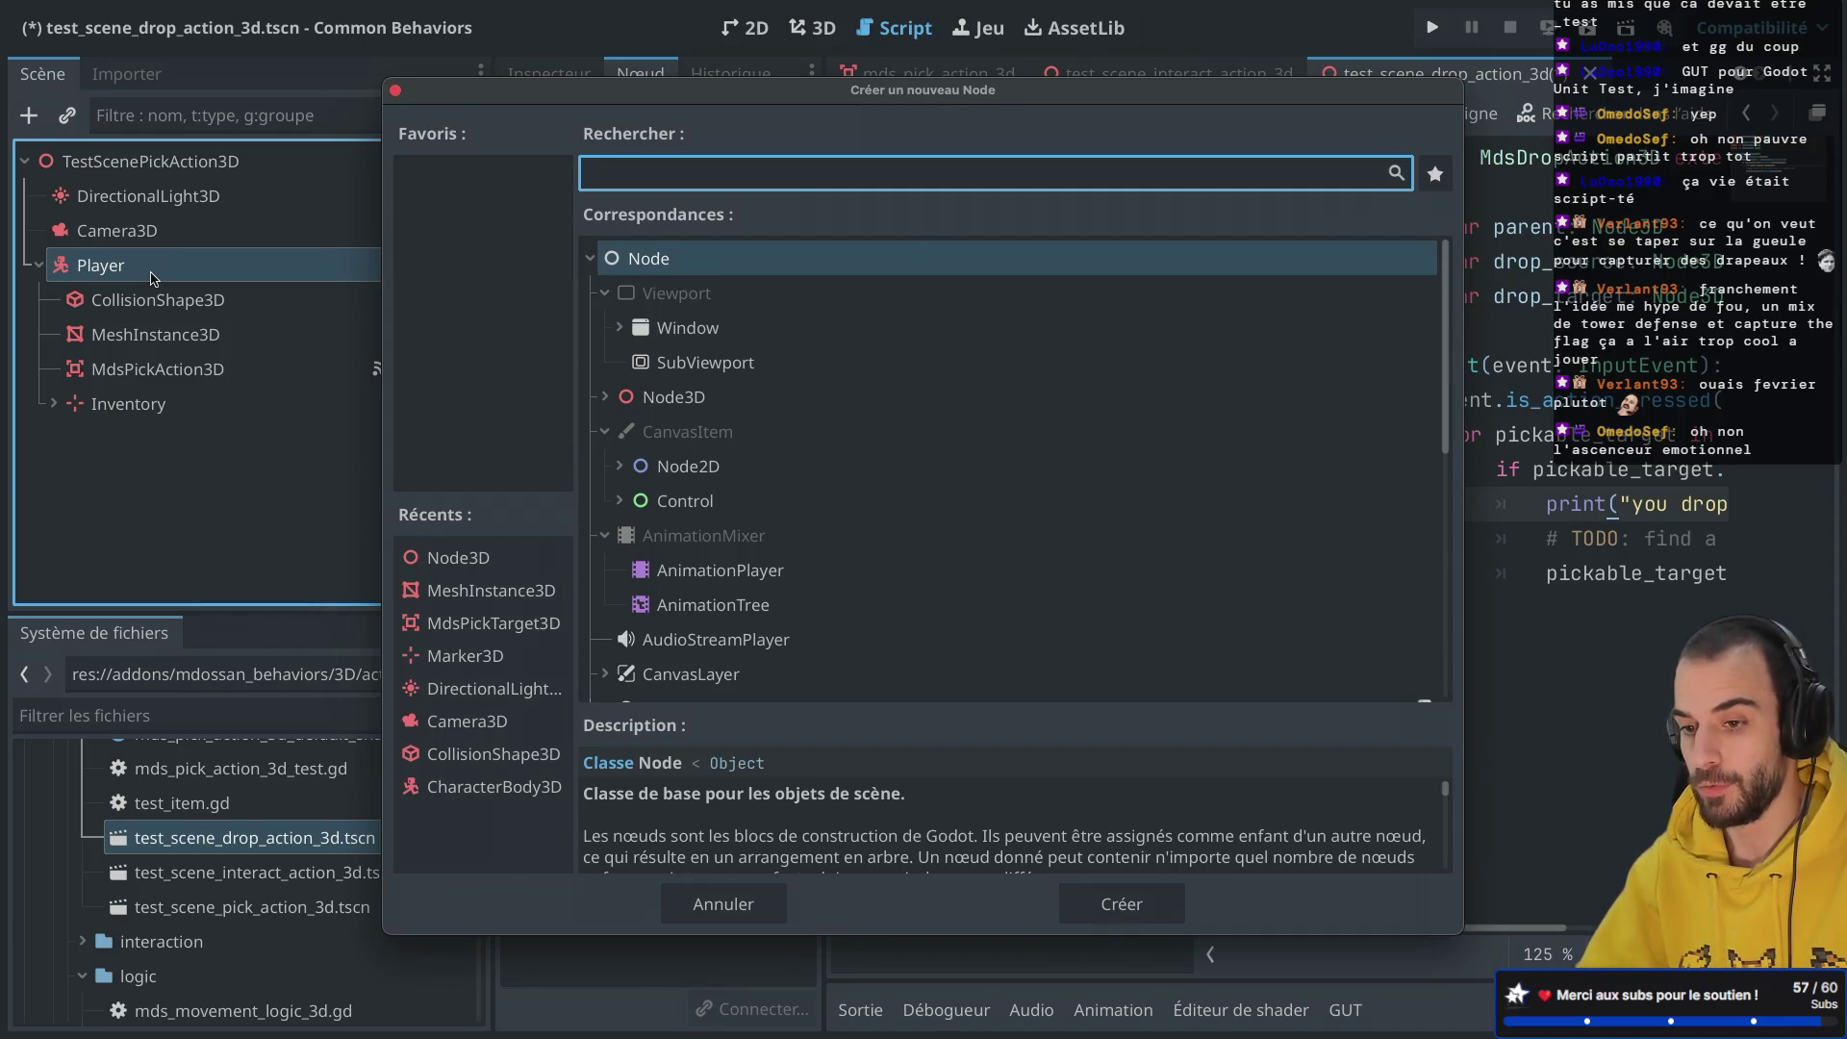
pyautogui.write('marker')
pyautogui.press('Return')
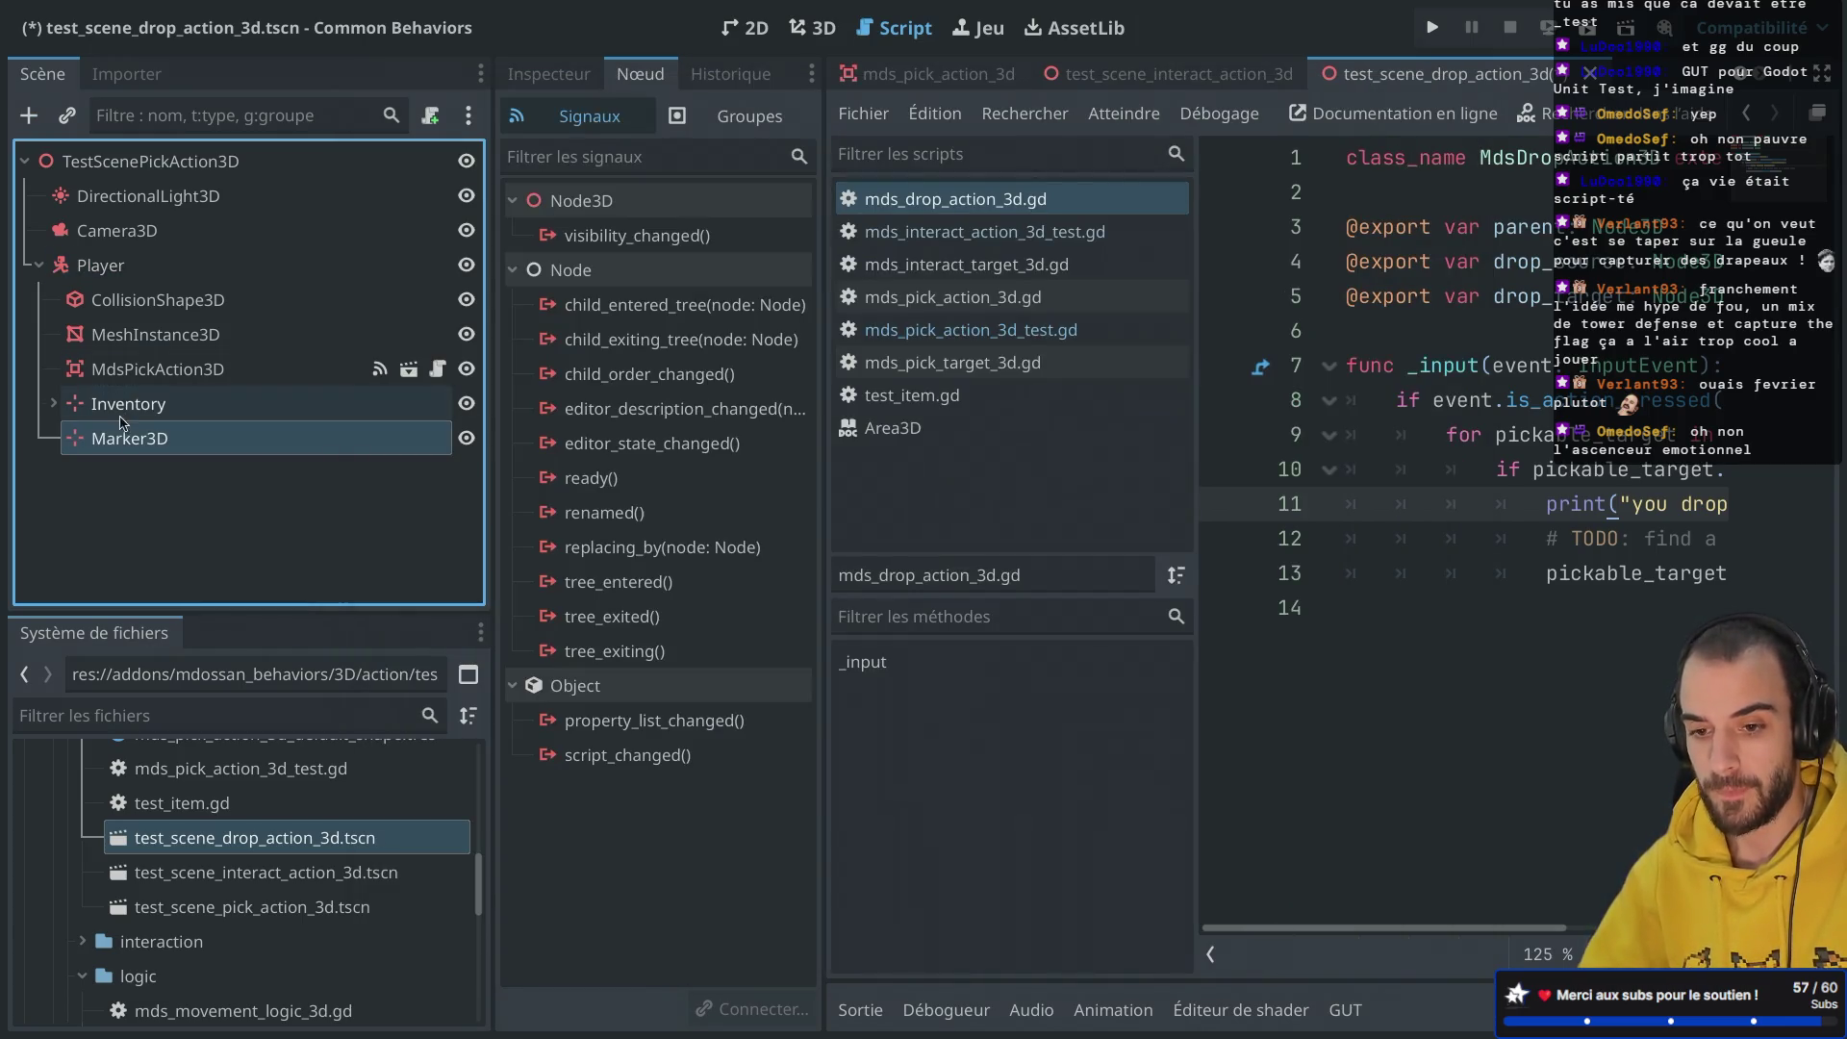
pyautogui.doubleClick(120, 438)
pyautogui.write('DropZone')
pyautogui.press('Return')
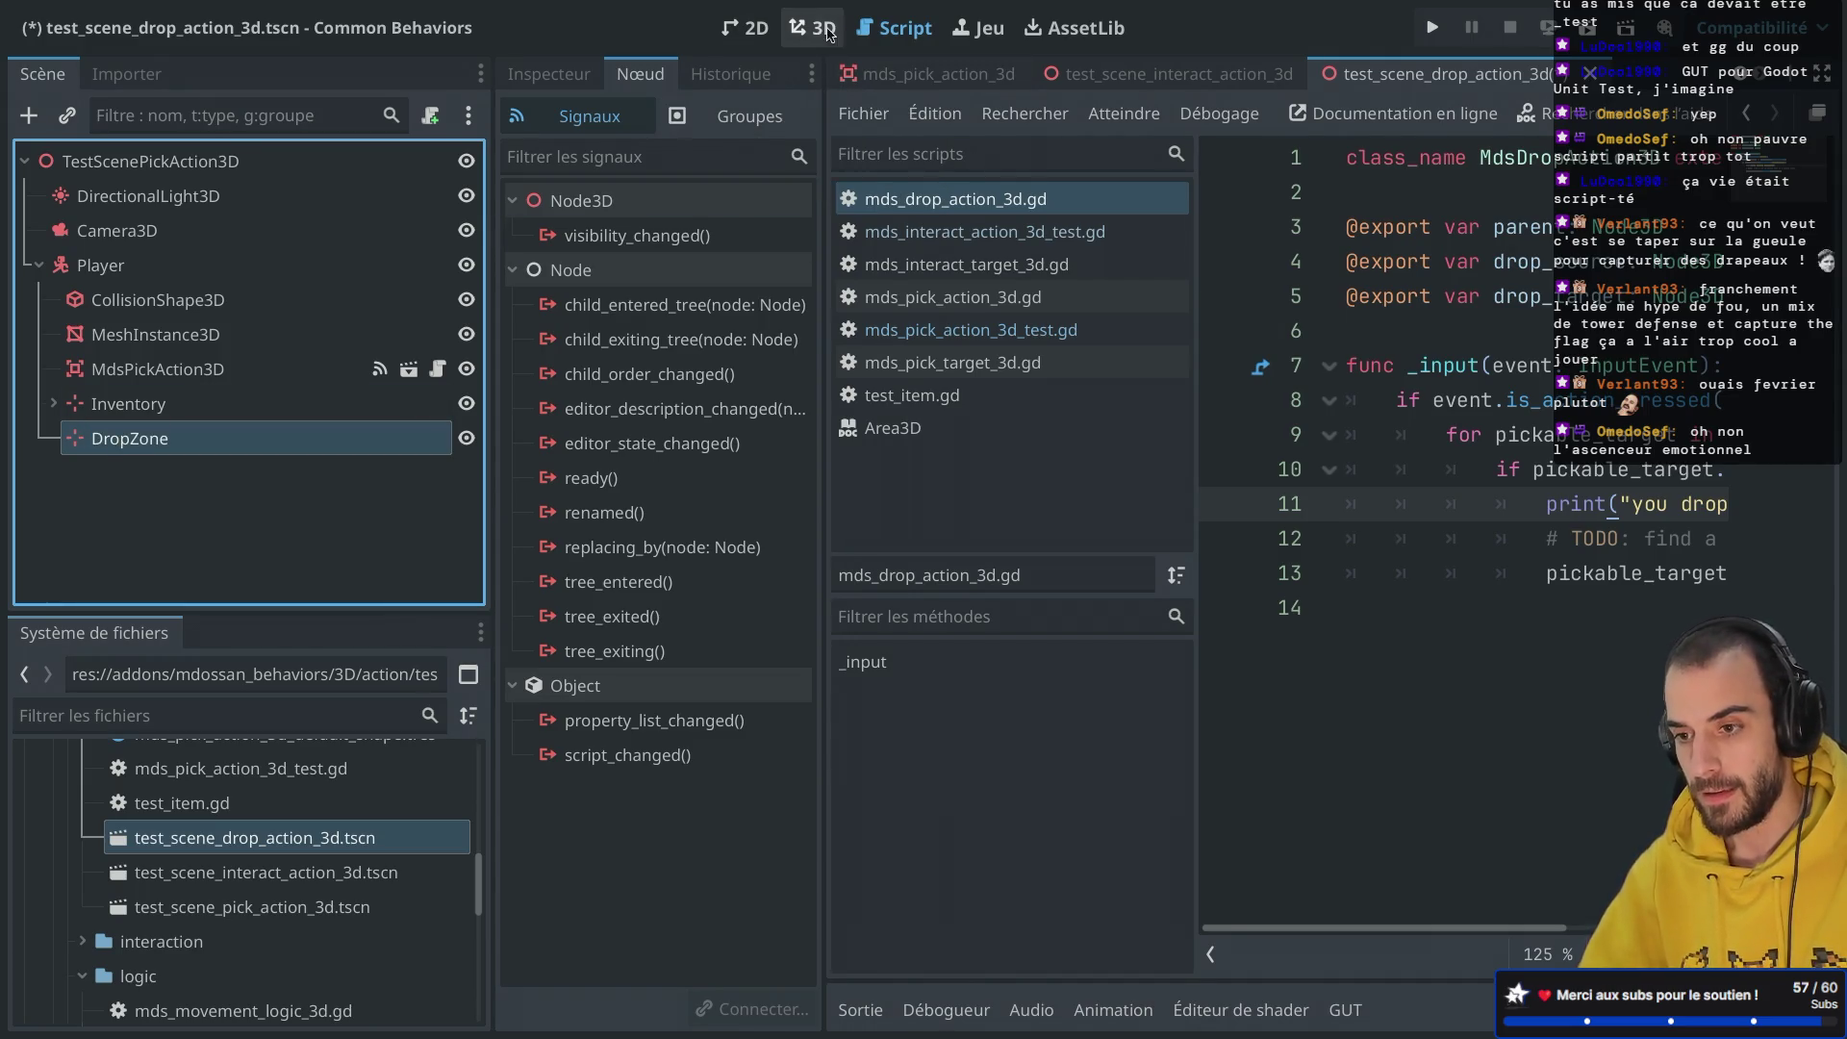
# Step: Place DropZone right of the capsule at X position 1.0
pyautogui.click(826, 34)
pyautogui.moveTo(1560, 578); pyautogui.dragTo(1741, 598)
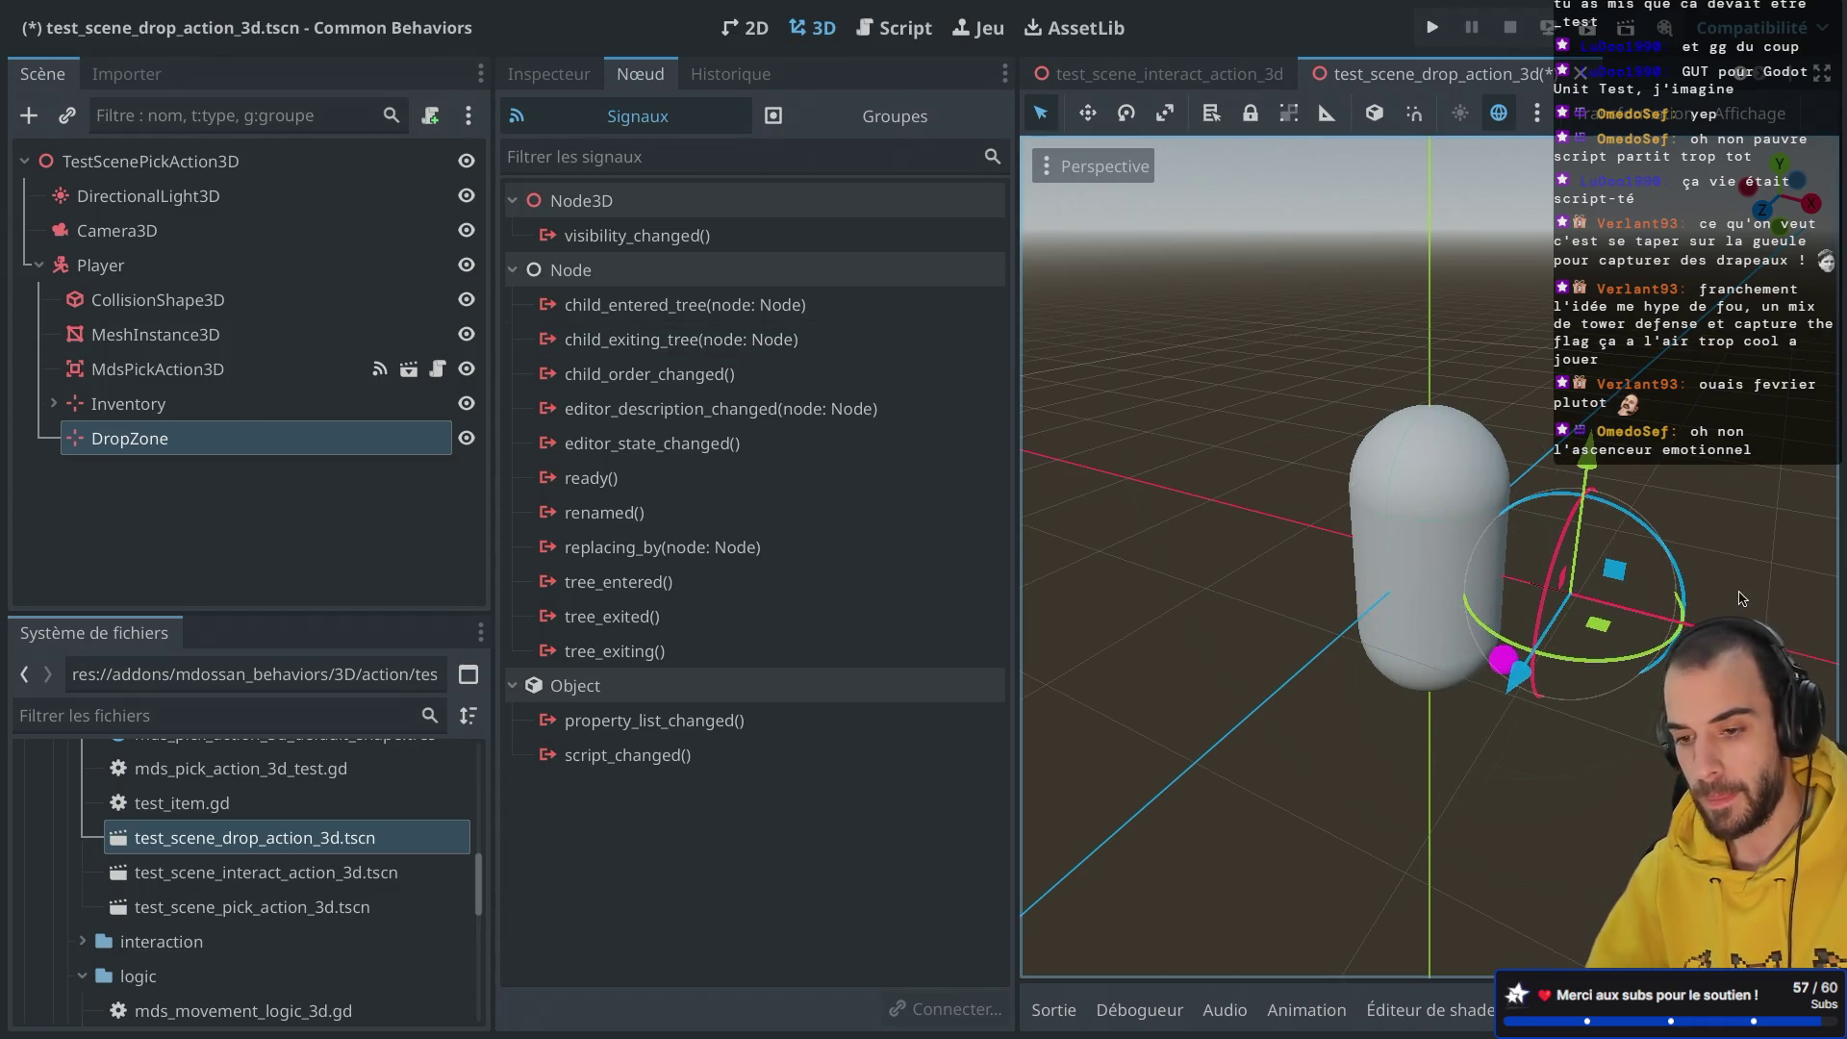
pyautogui.click(577, 75)
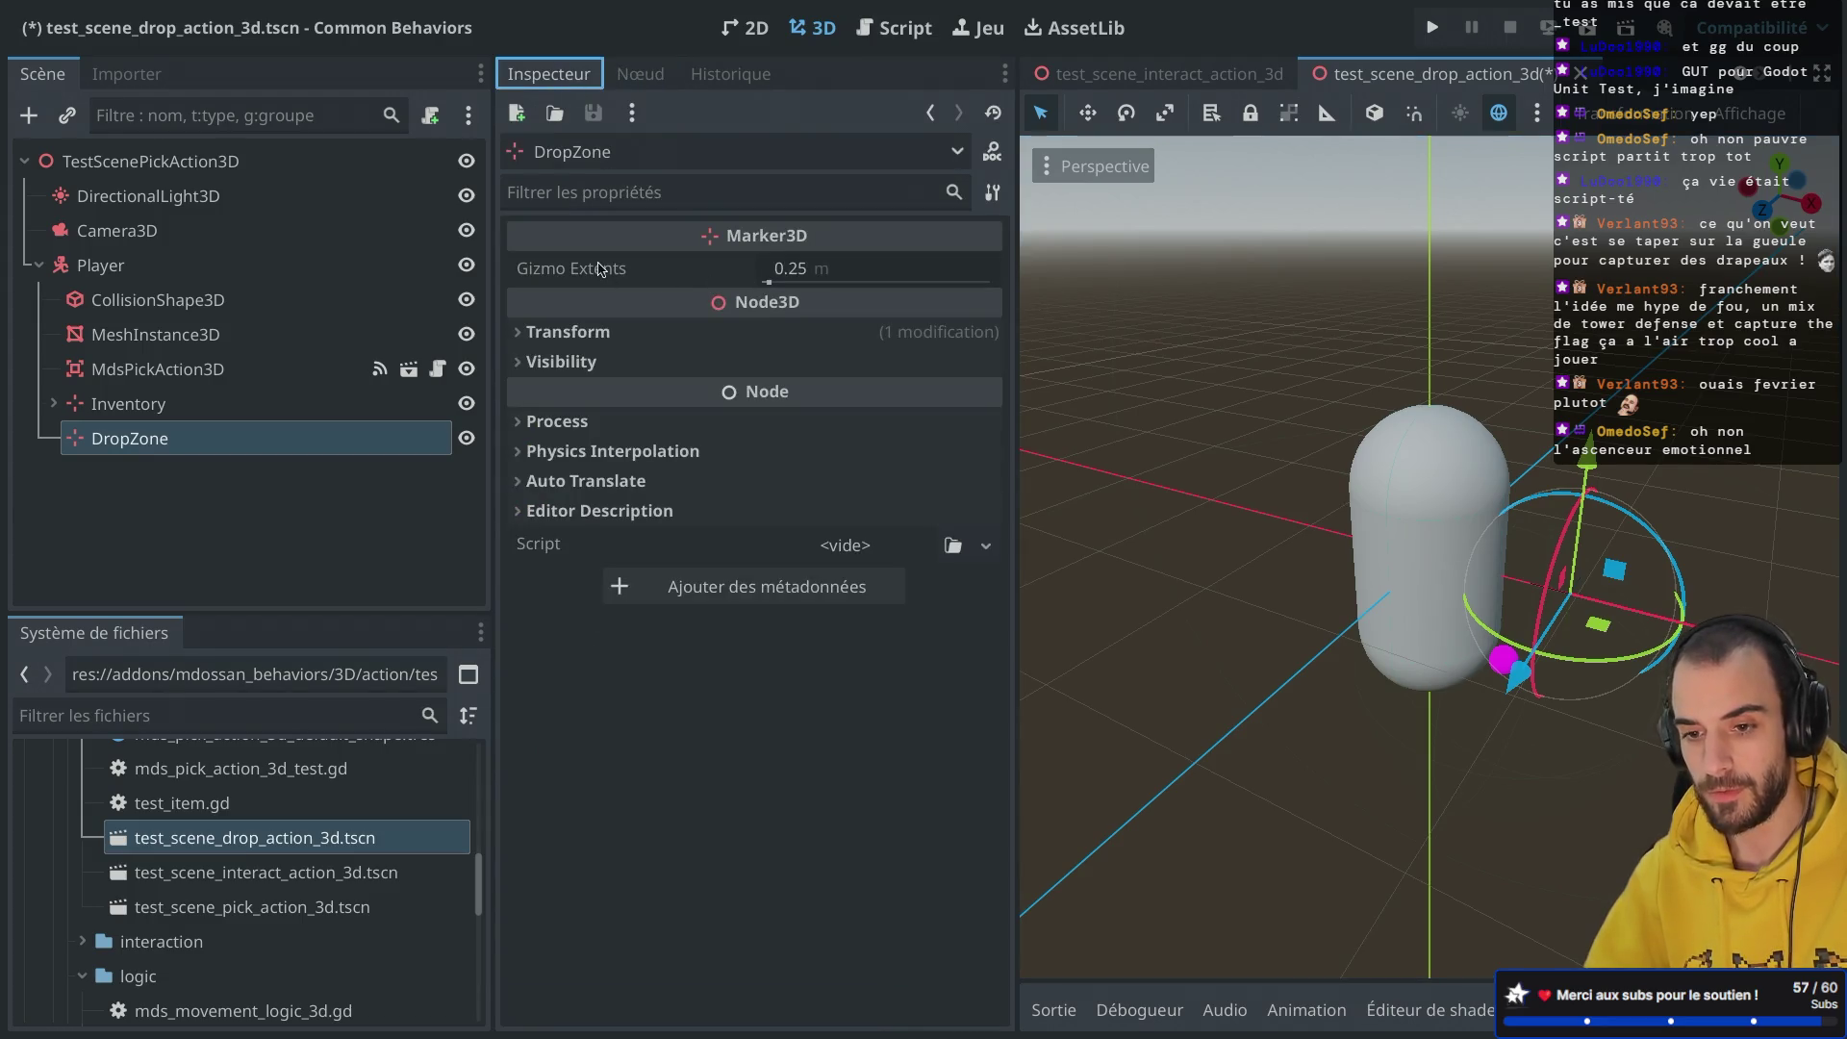
pyautogui.click(558, 332)
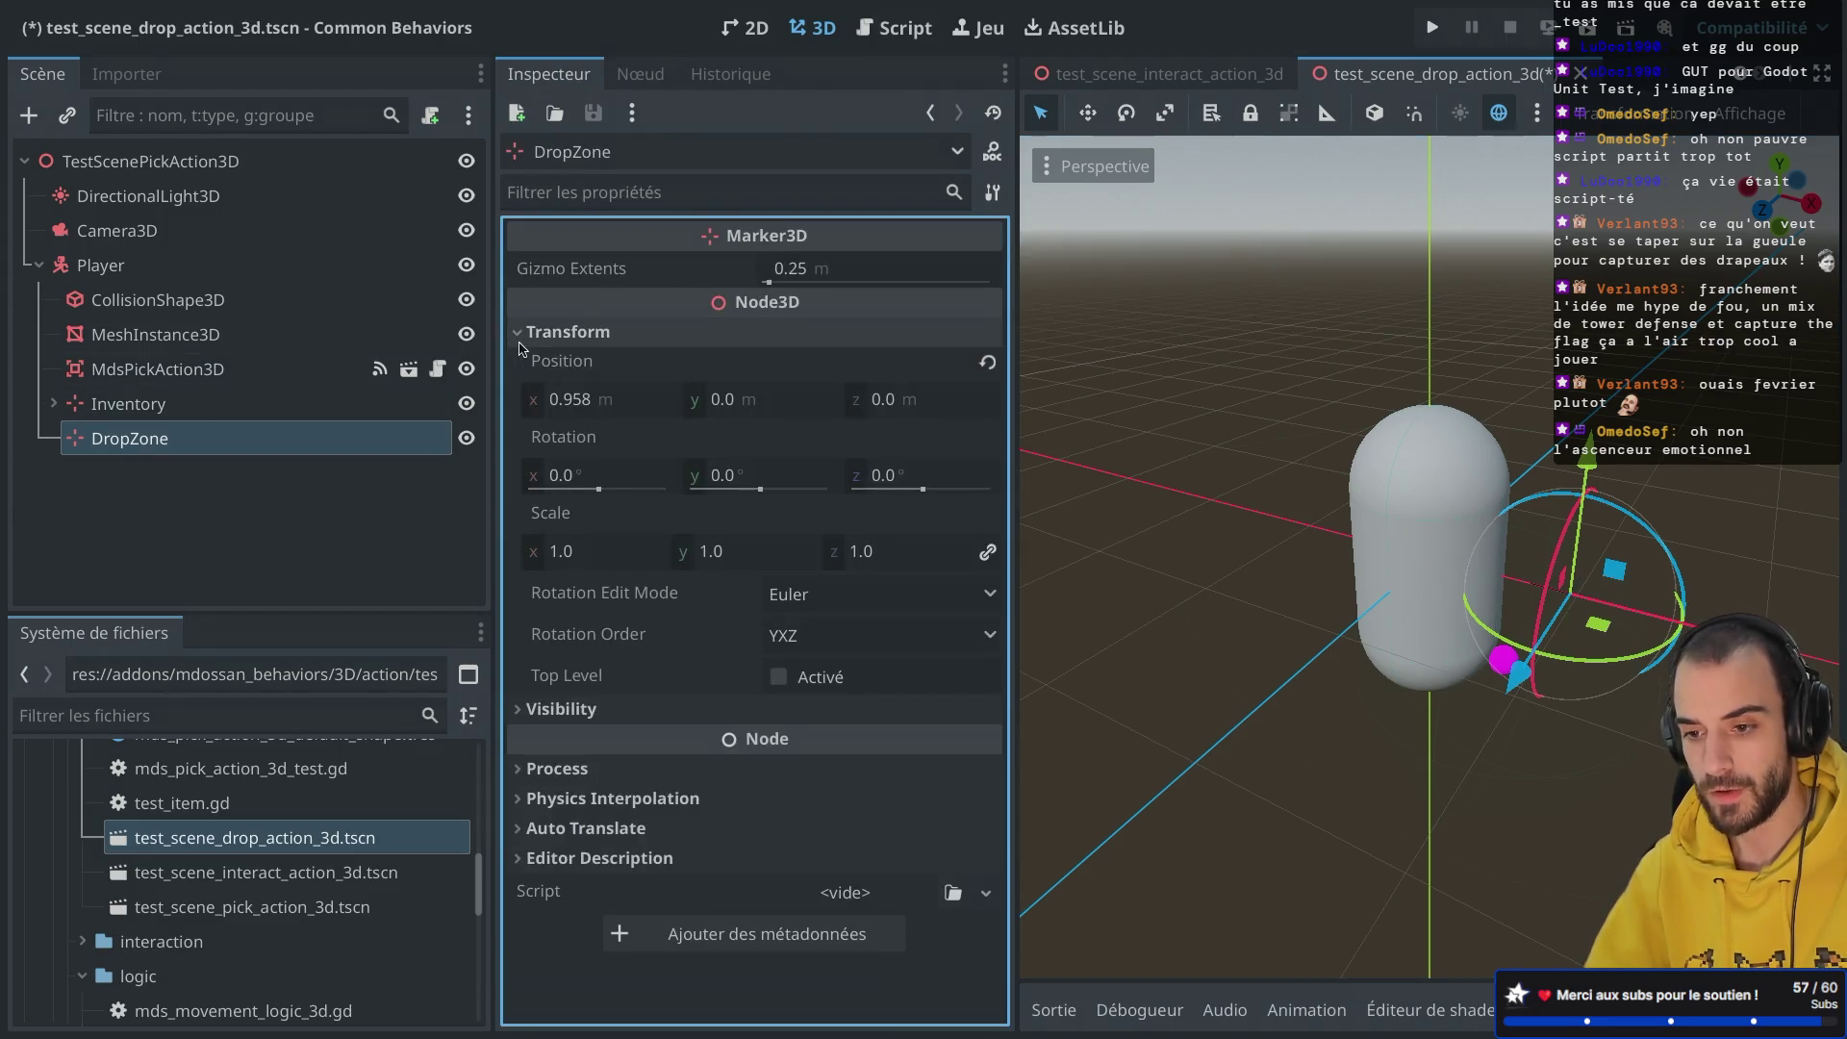
pyautogui.click(621, 412)
pyautogui.write('1')
pyautogui.press('Return')
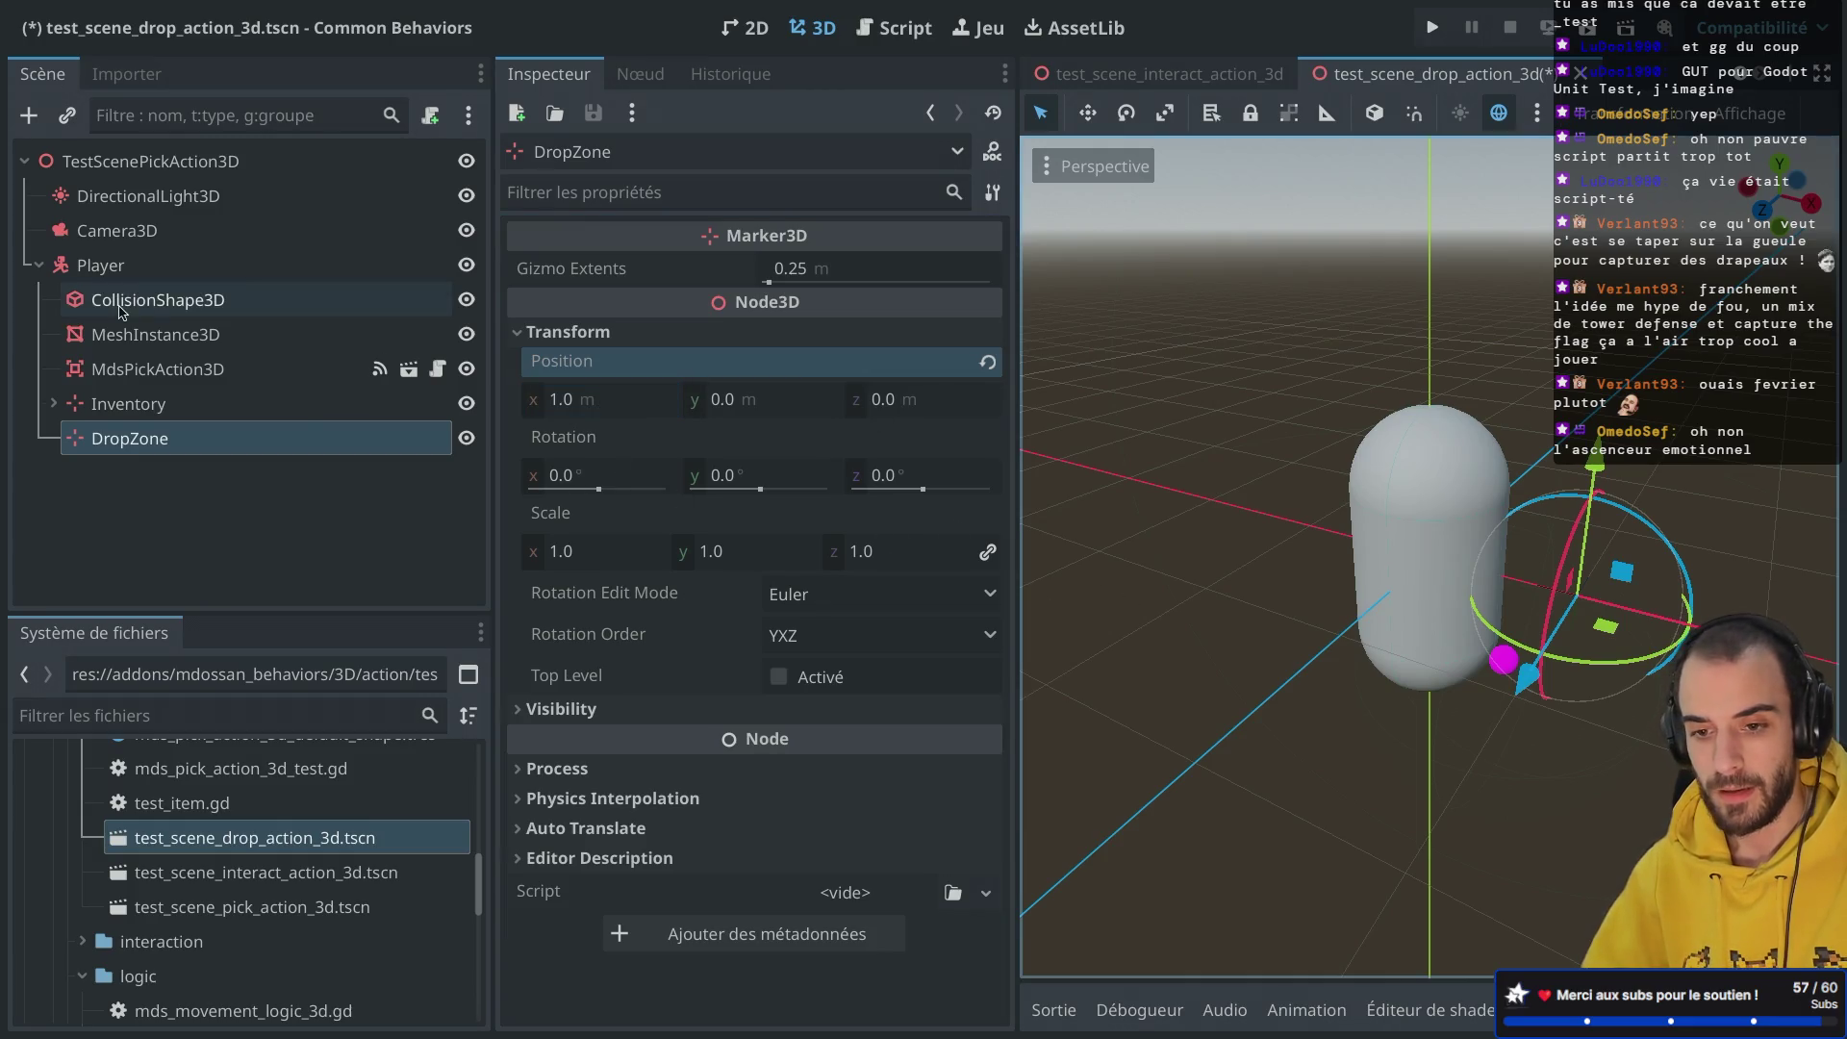
# Step: Reset the Item's Y and X positions to 0
pyautogui.click(53, 404)
pyautogui.click(123, 438)
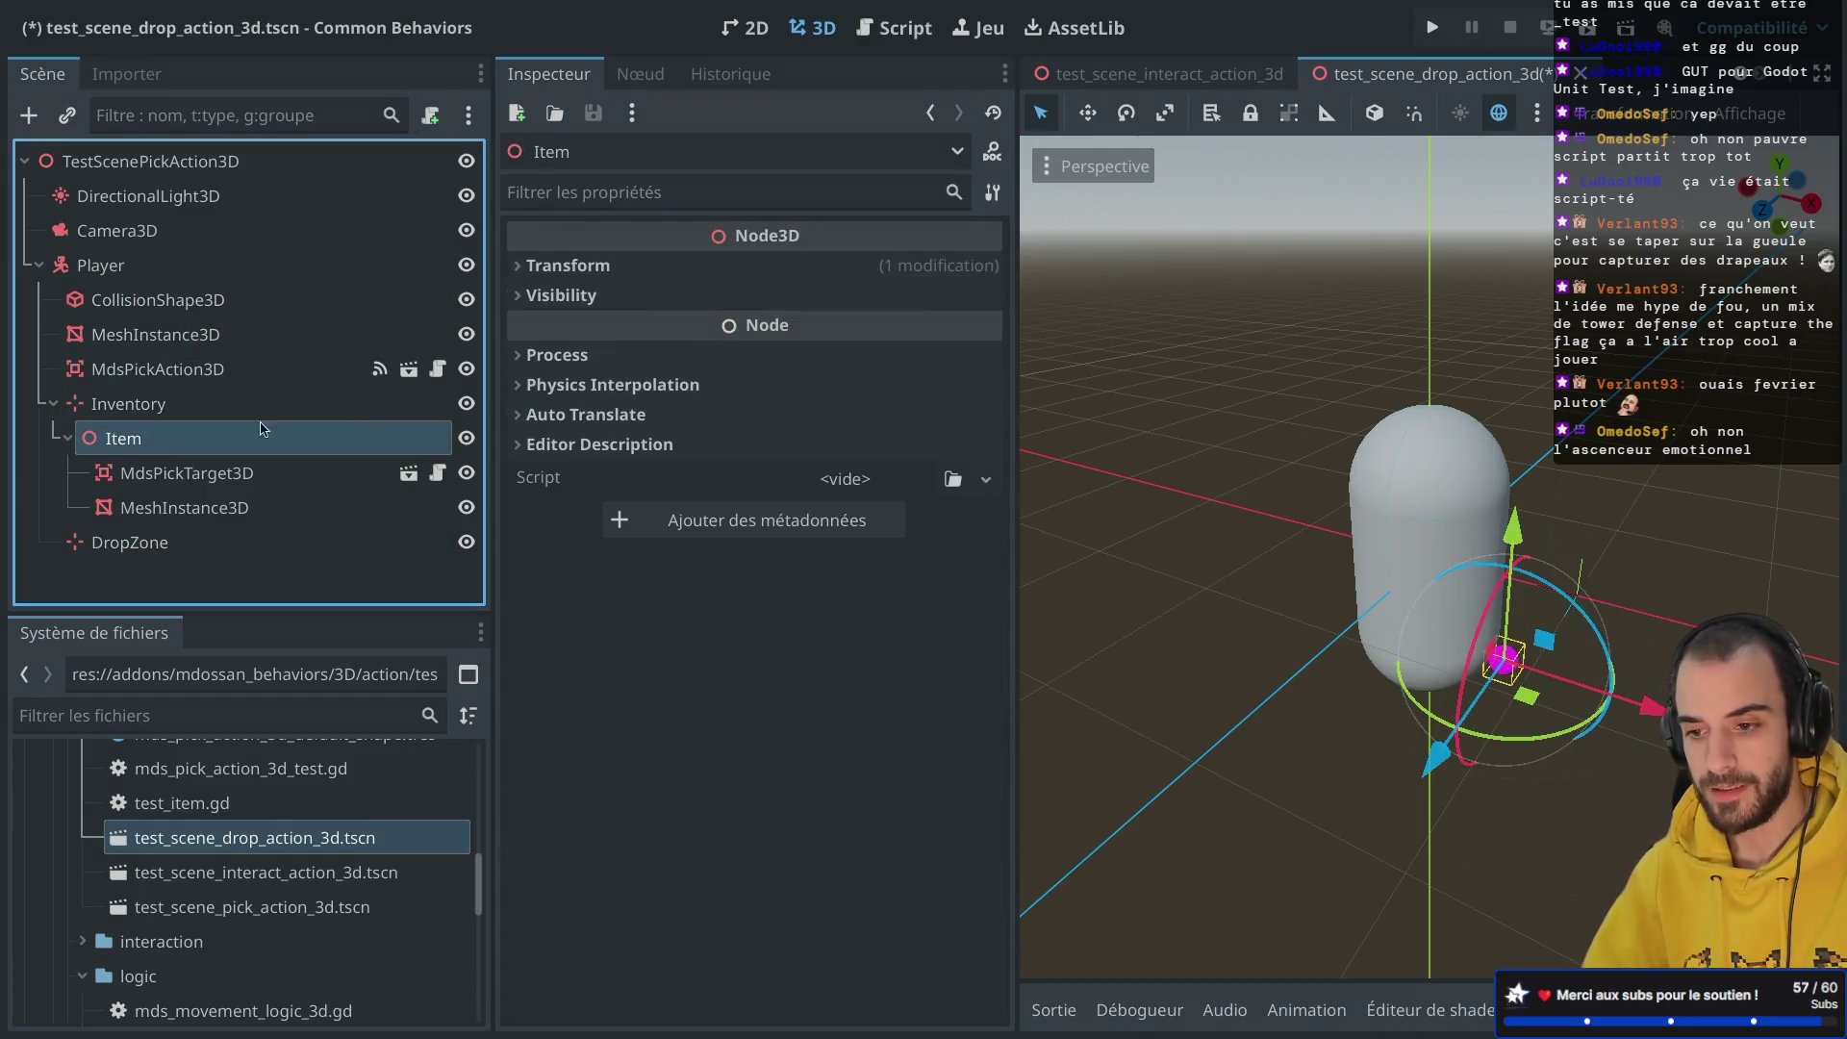
pyautogui.click(597, 267)
pyautogui.click(745, 335)
pyautogui.write('0')
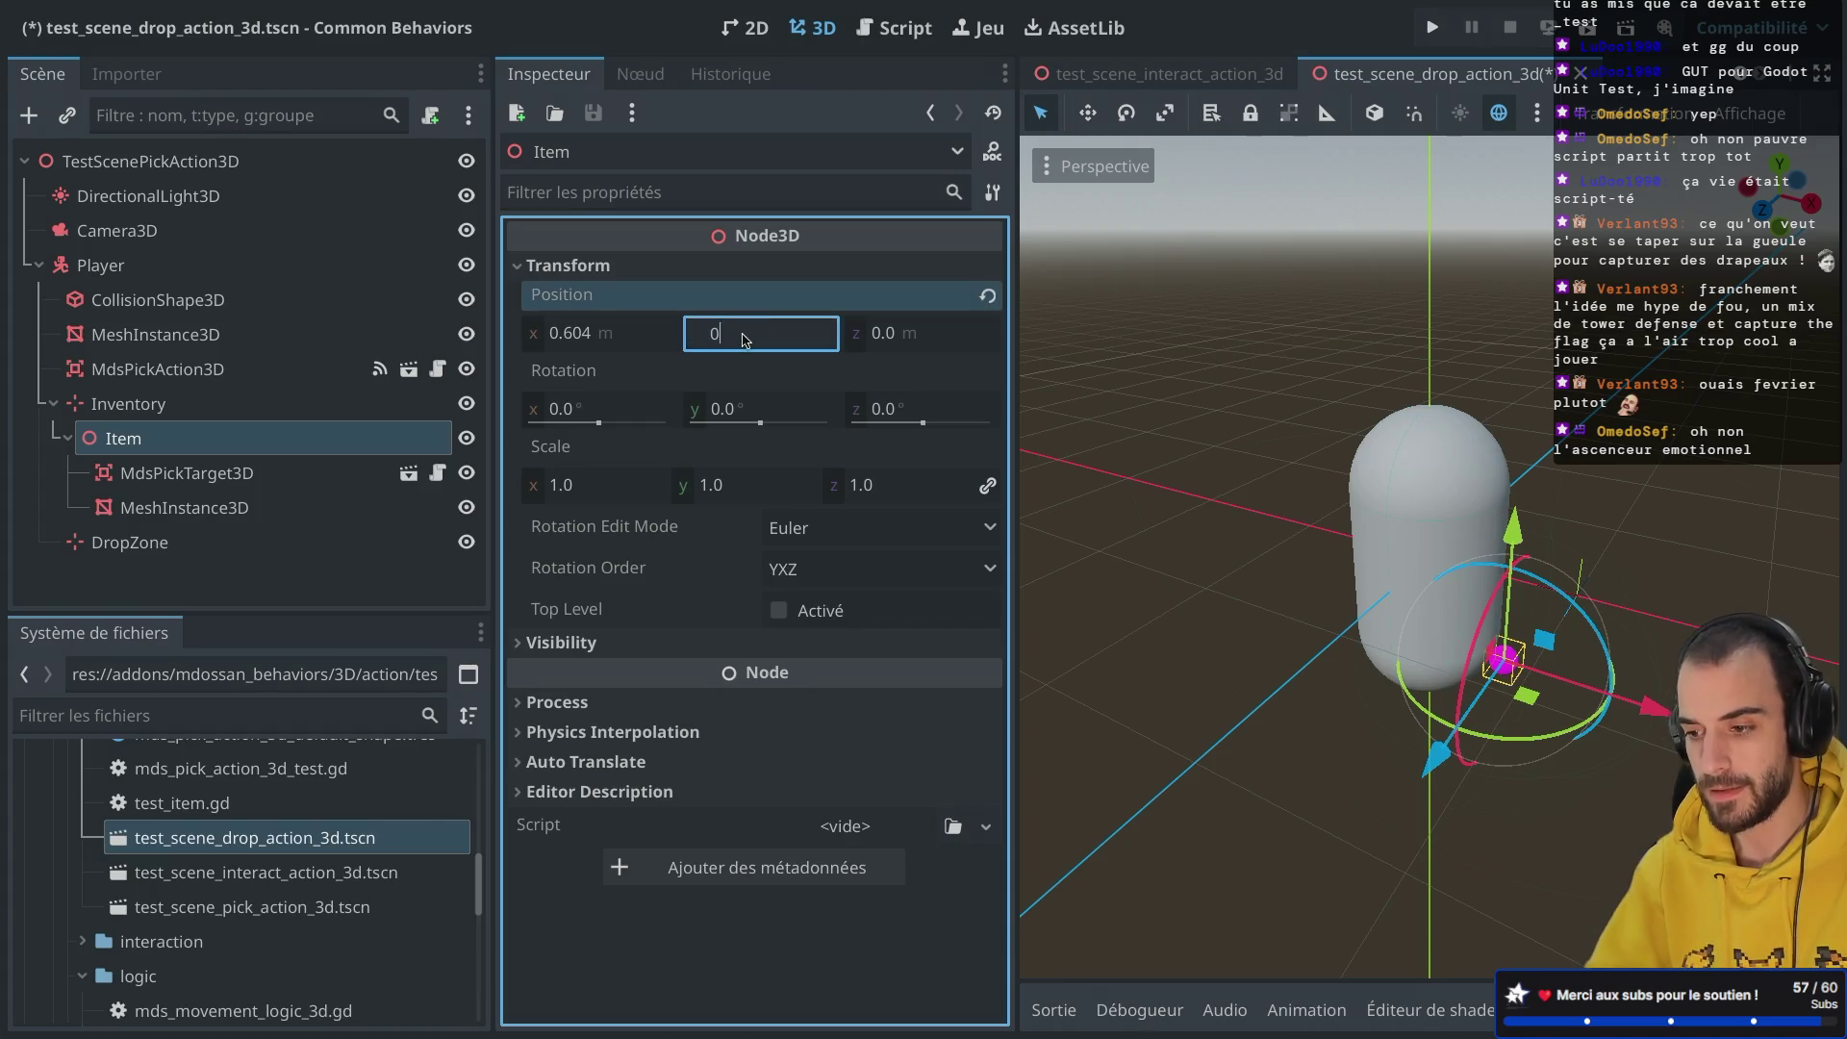
pyautogui.press('Return')
pyautogui.click(595, 337)
pyautogui.write('0')
pyautogui.press('Return')
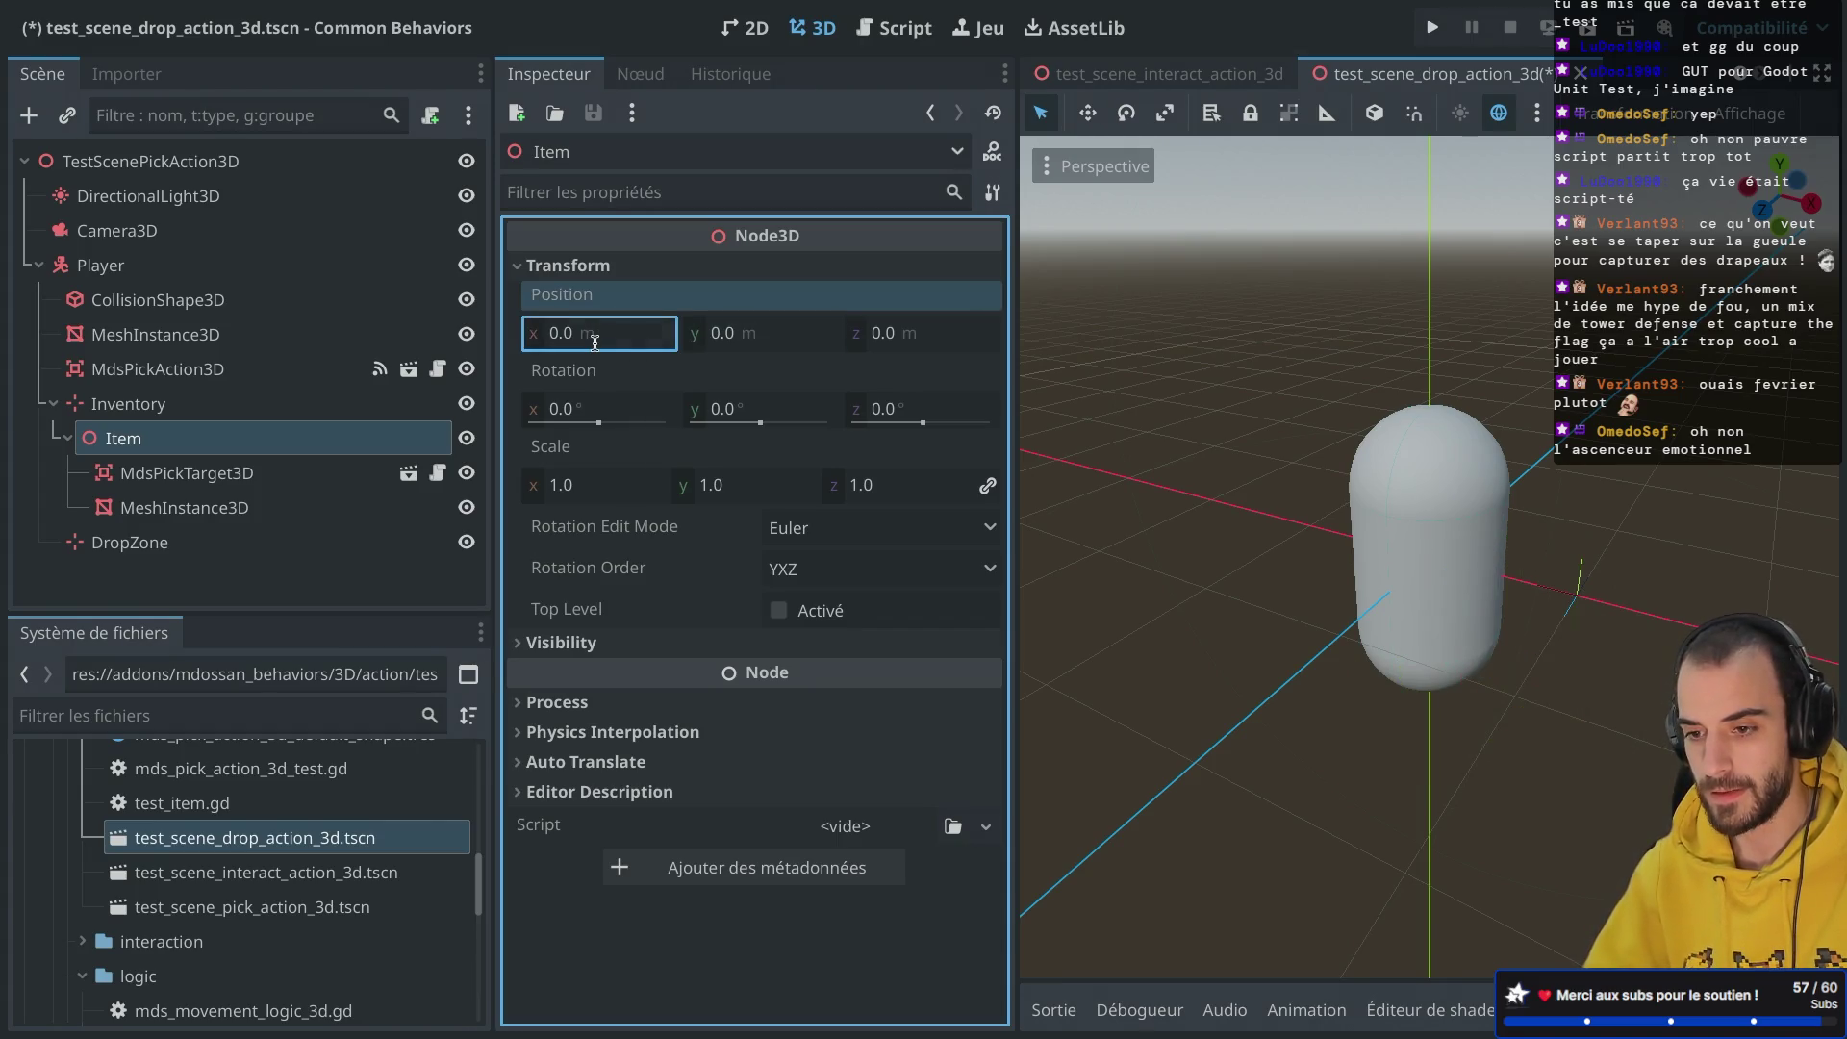
pyautogui.scroll(-4, 1272, 305)
pyautogui.scroll(-4, 1273, 305)
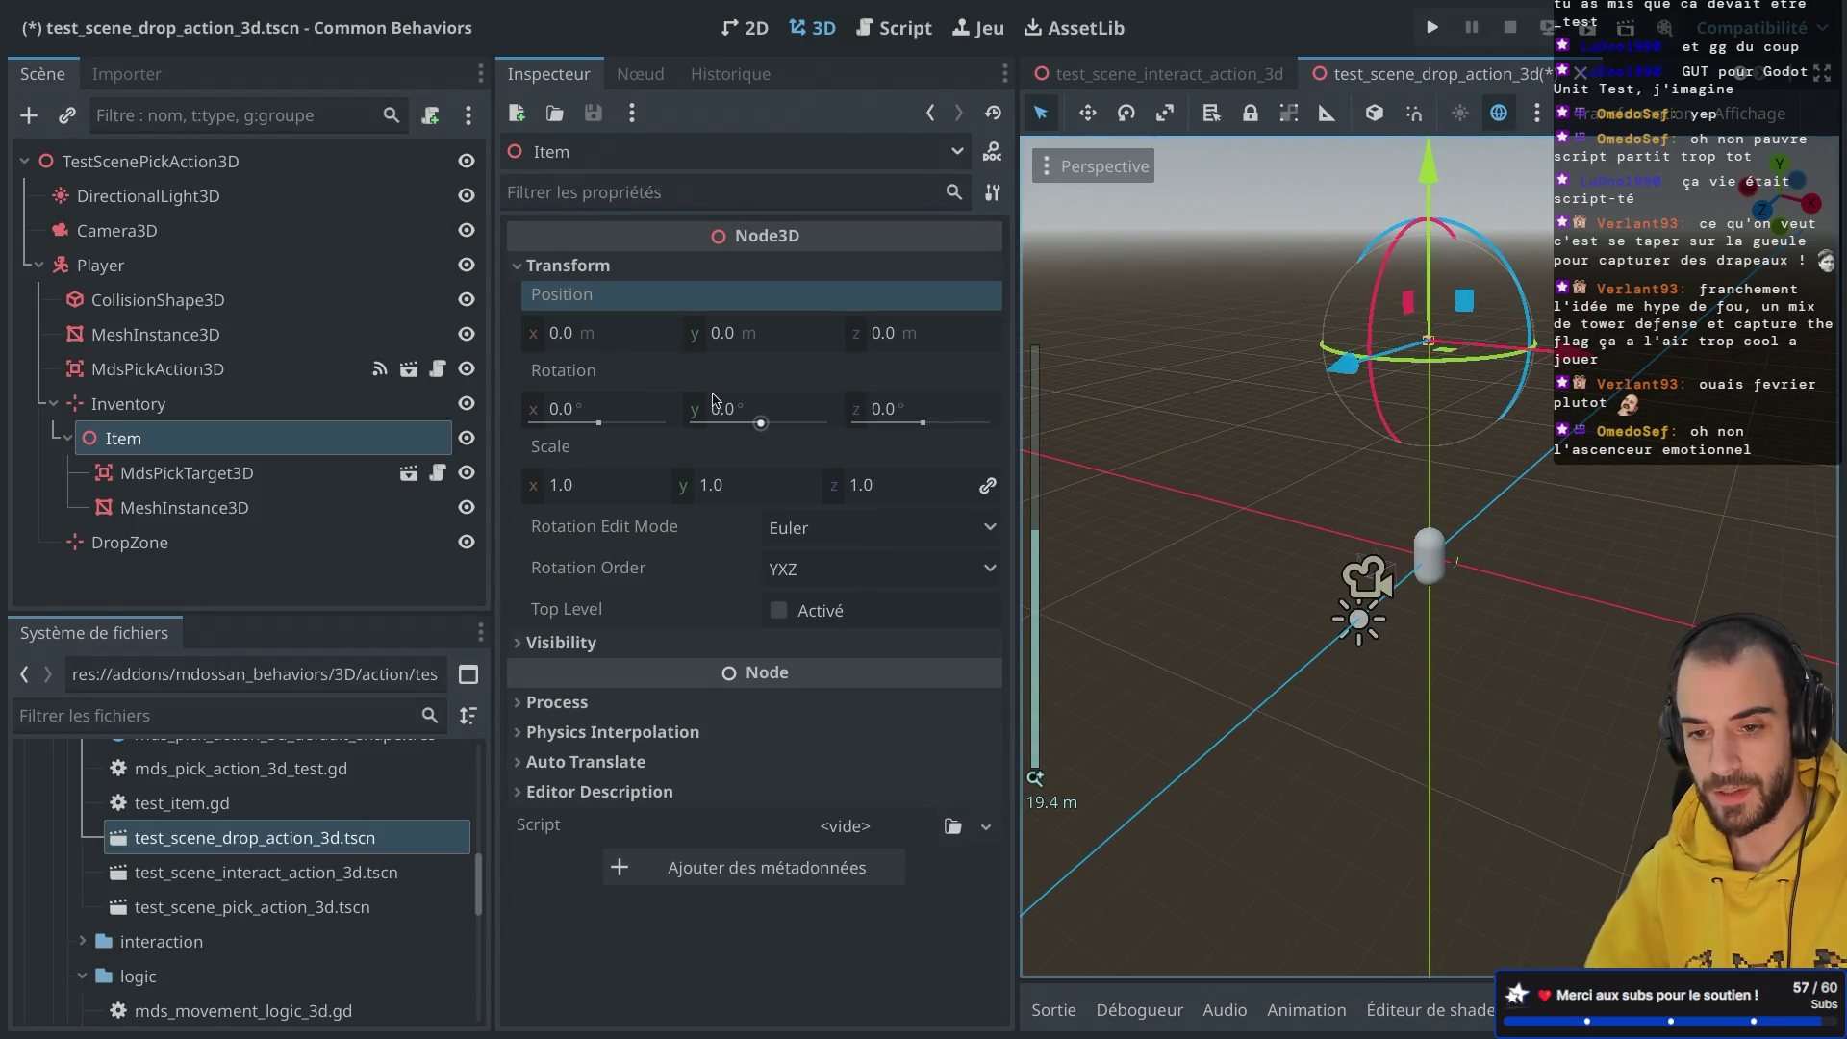
# Step: Drag the Inventory marker down along its Y axis into the capsule
pyautogui.click(128, 403)
pyautogui.moveTo(1429, 168); pyautogui.dragTo(1434, 501)
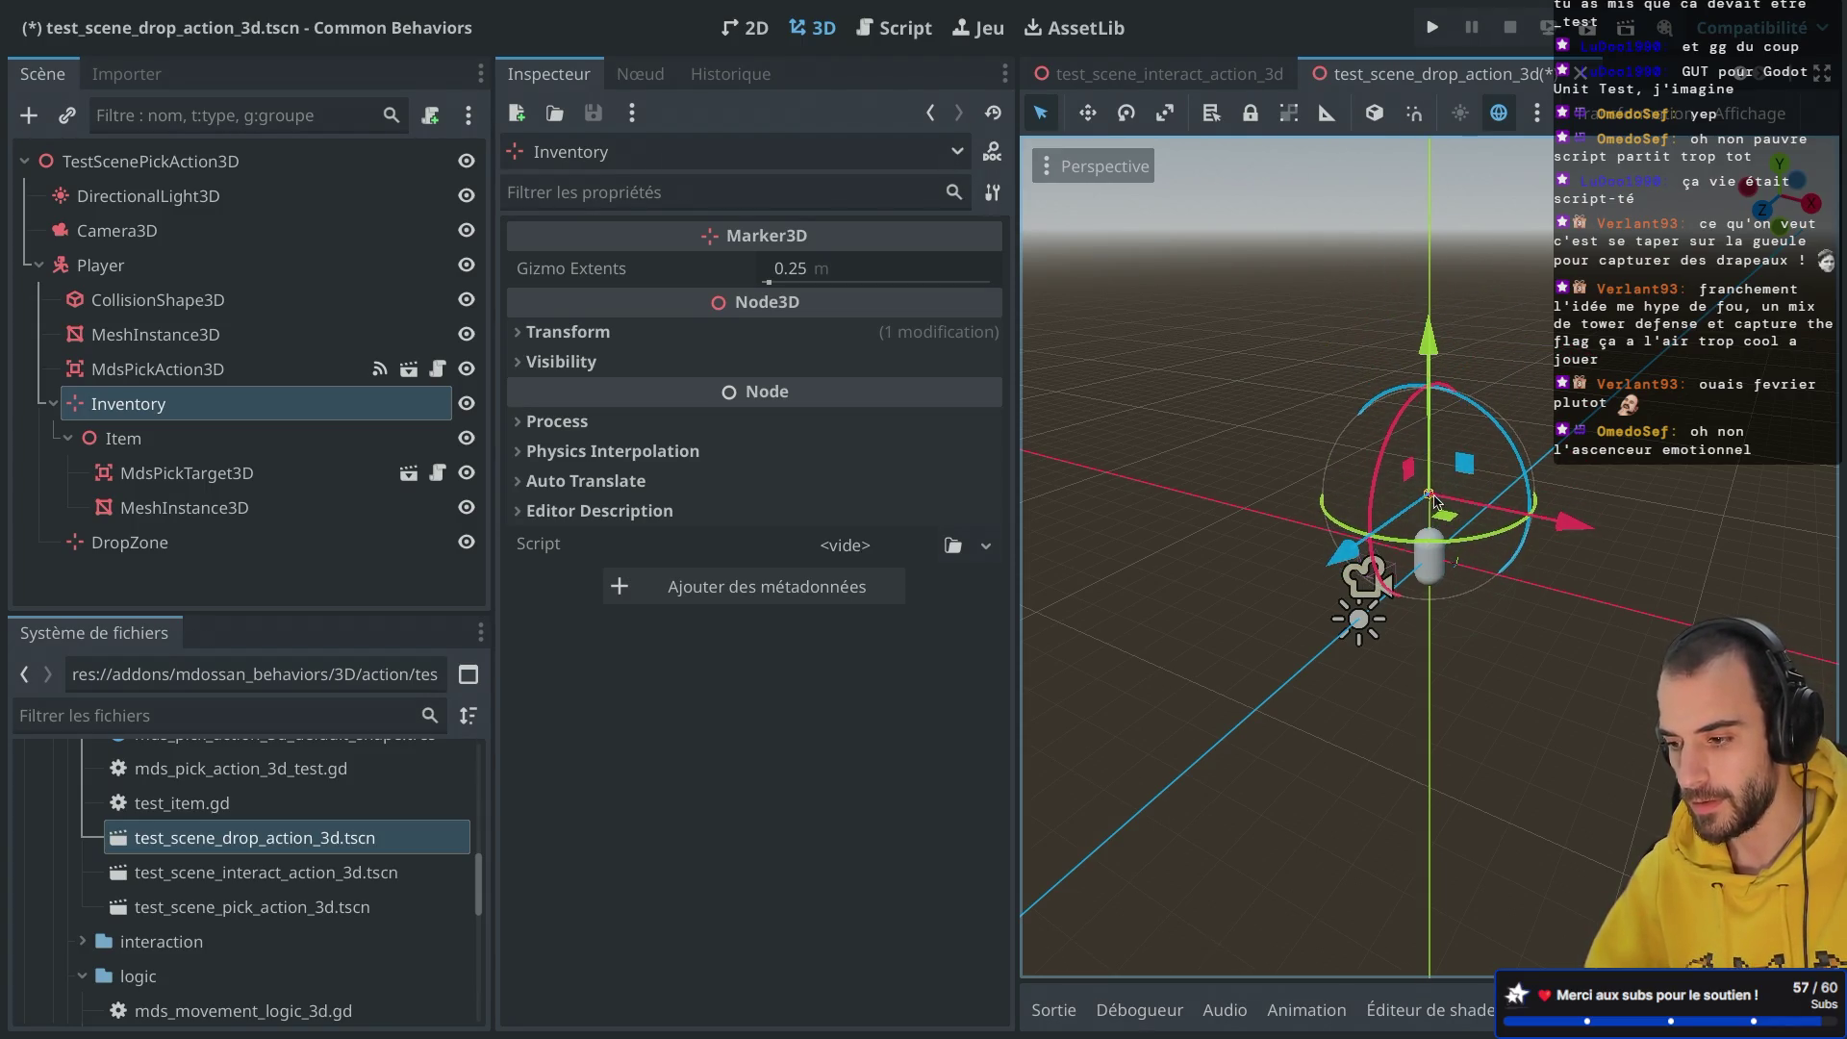
pyautogui.scroll(5, 1433, 500)
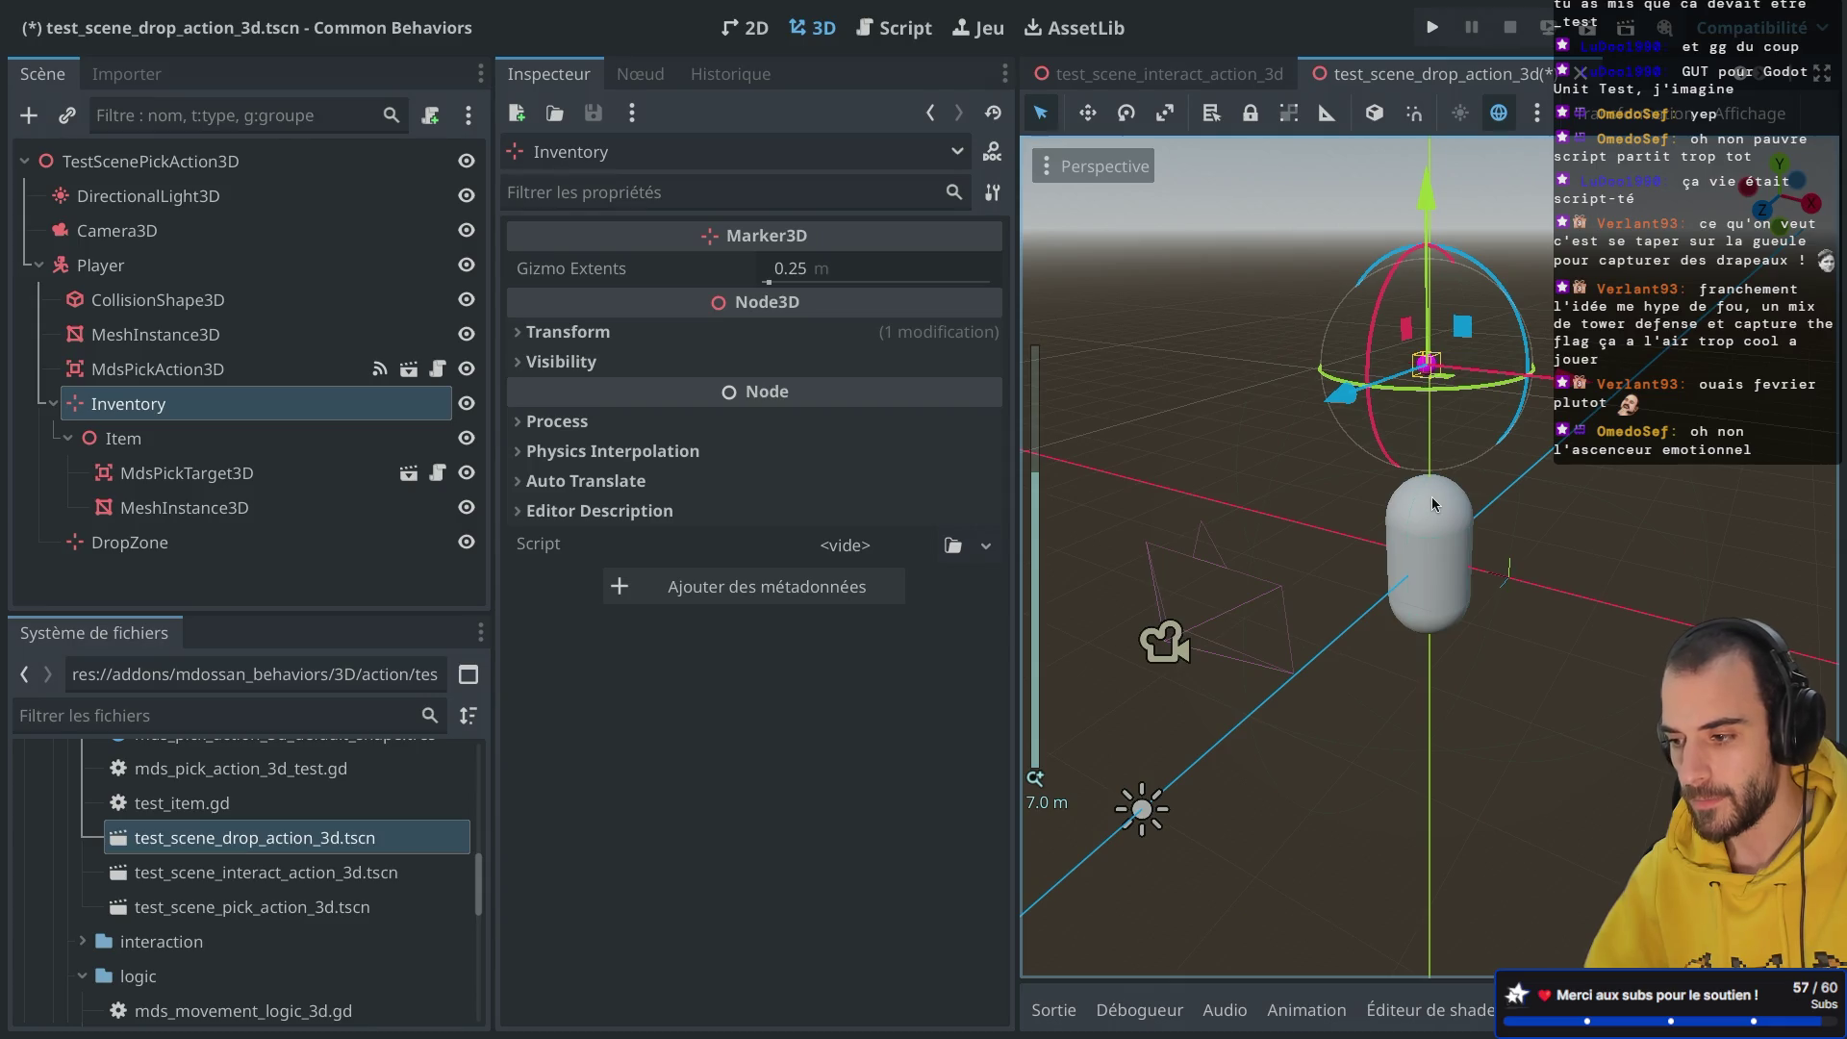
pyautogui.moveTo(1429, 217); pyautogui.dragTo(1431, 278)
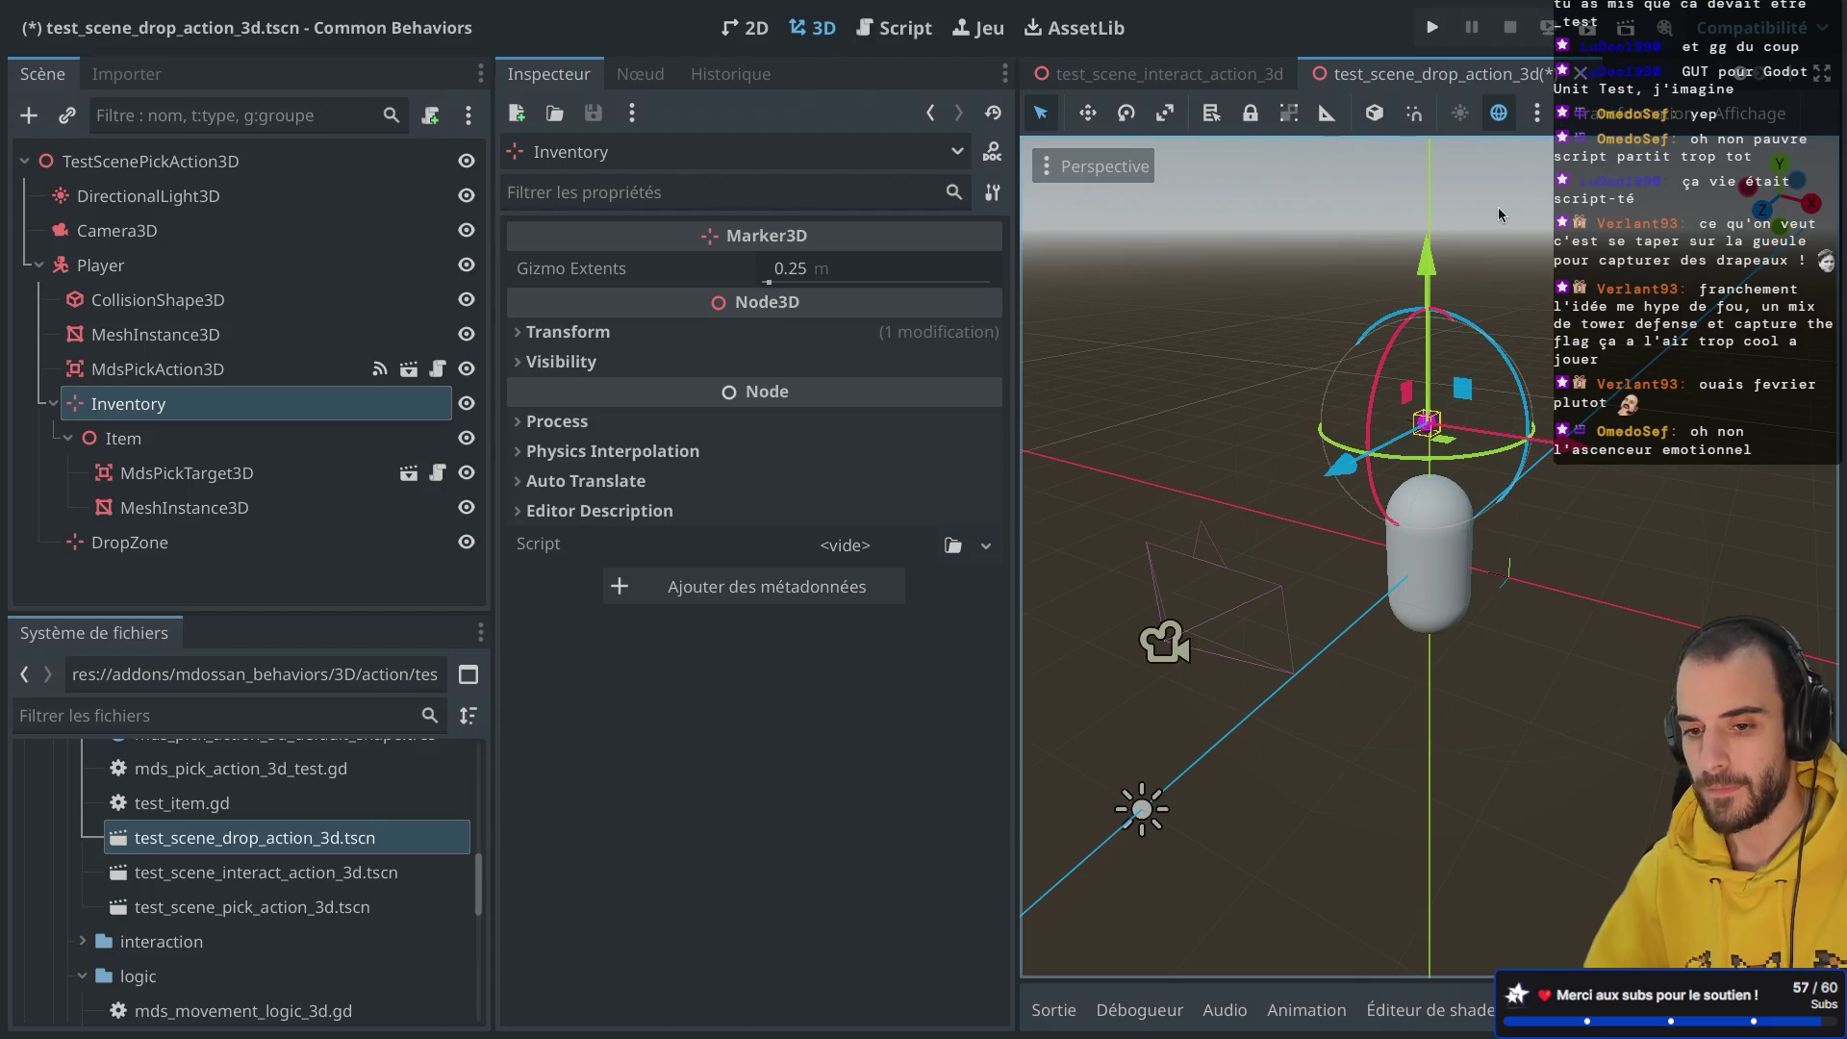
# Step: Check DropZone's position, then bring up actions for the MdsPickAction3D node
pyautogui.click(176, 541)
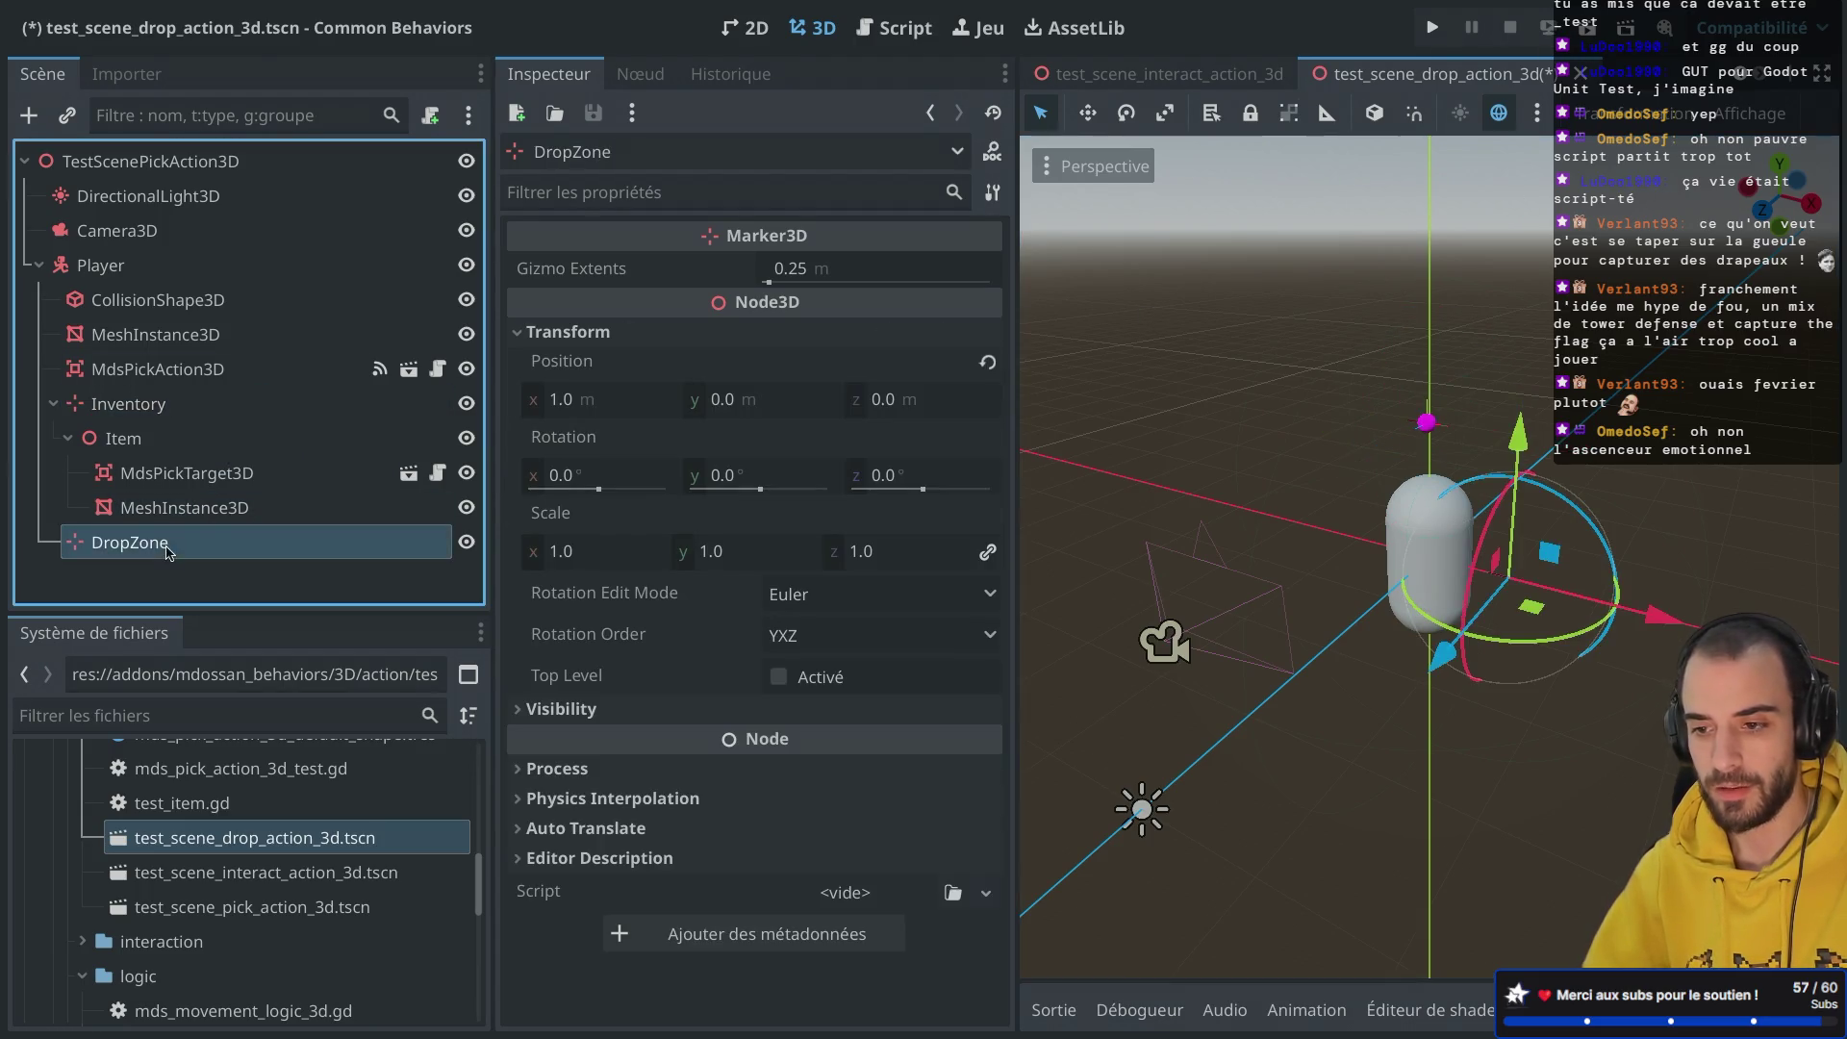
pyautogui.click(69, 441)
pyautogui.click(154, 369)
pyautogui.rightClick(150, 371)
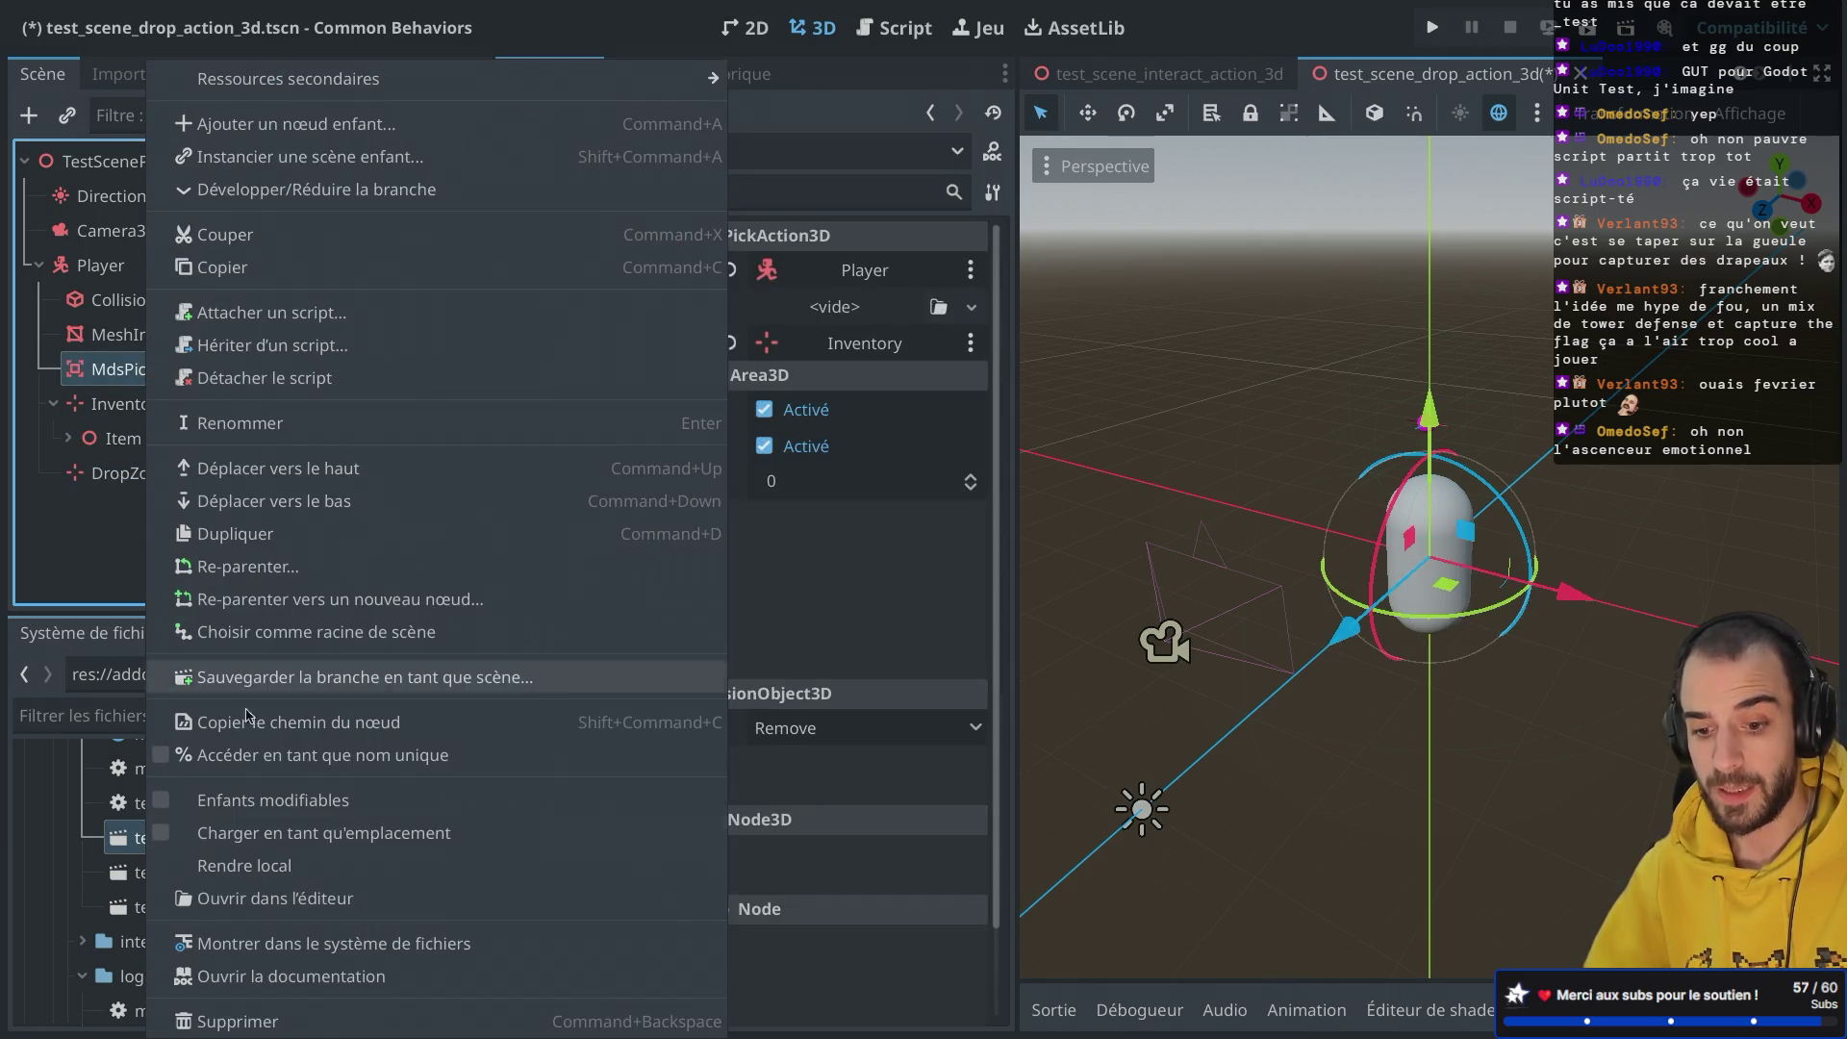
# Step: Delete the MdsPickAction3D node and select Player to add a new child
pyautogui.click(218, 1022)
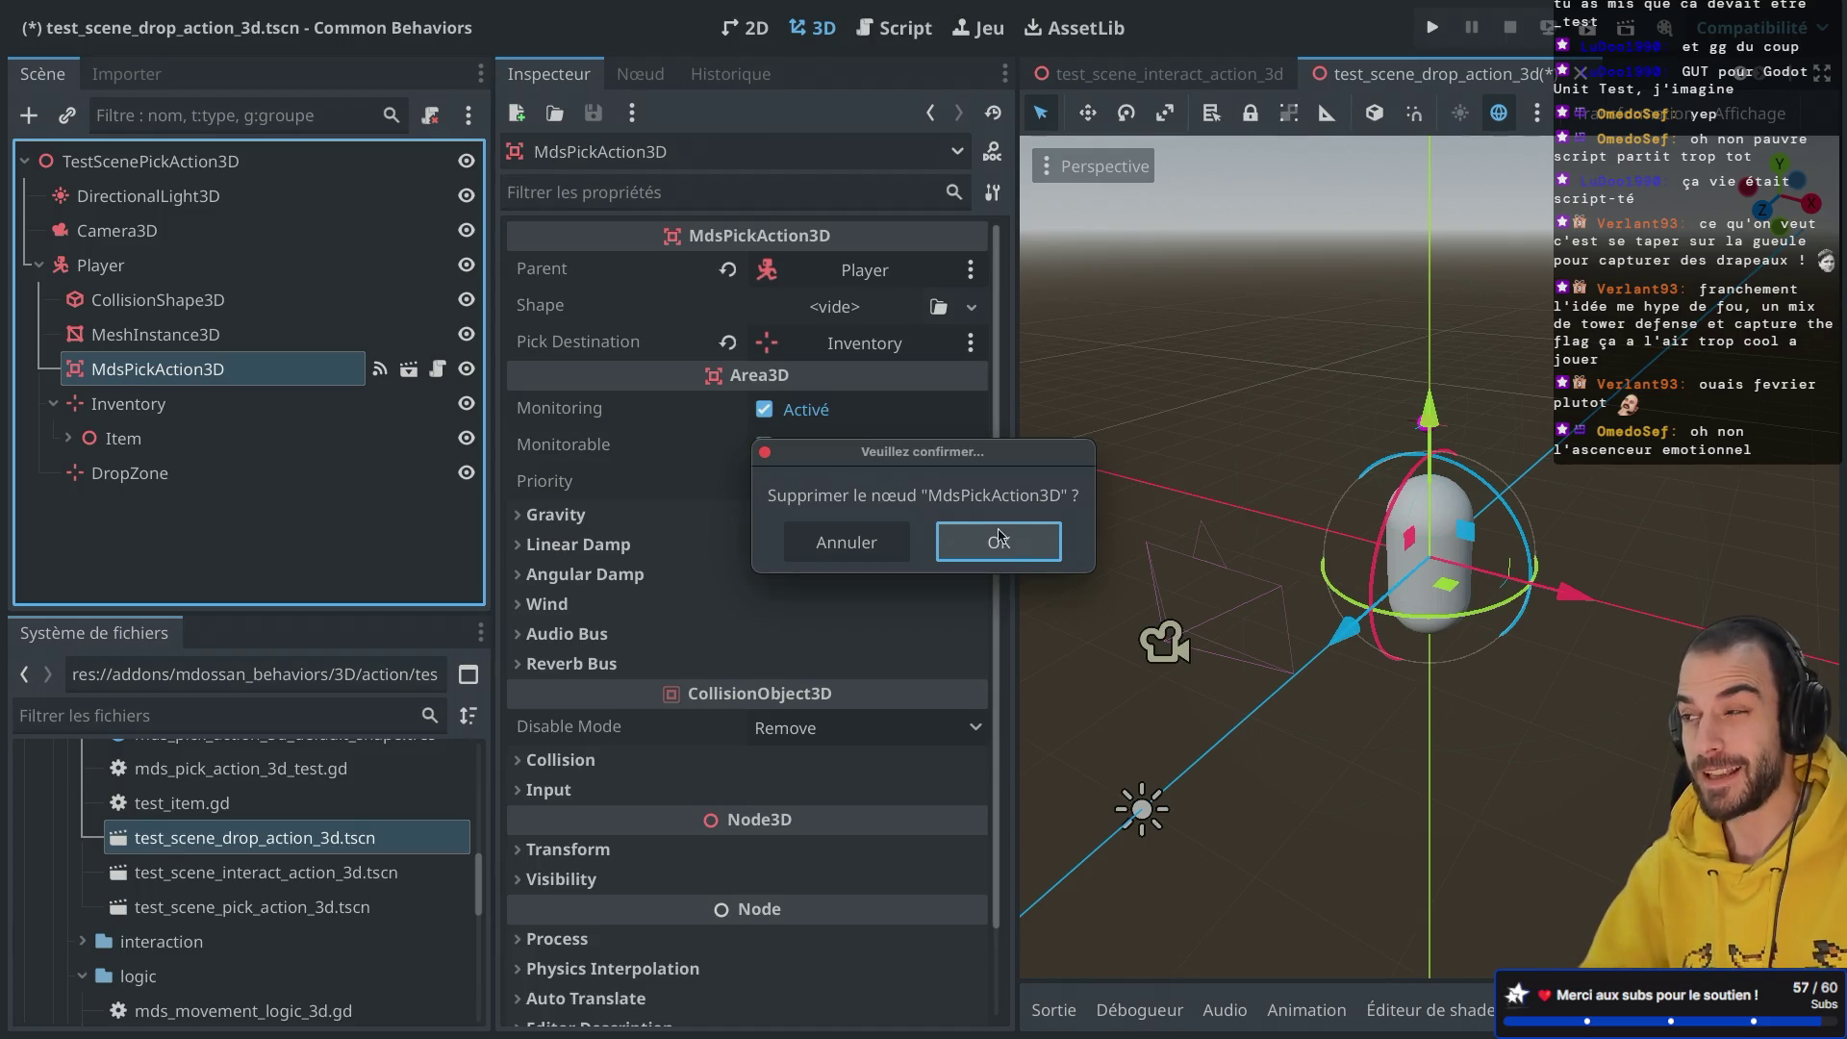
pyautogui.click(999, 539)
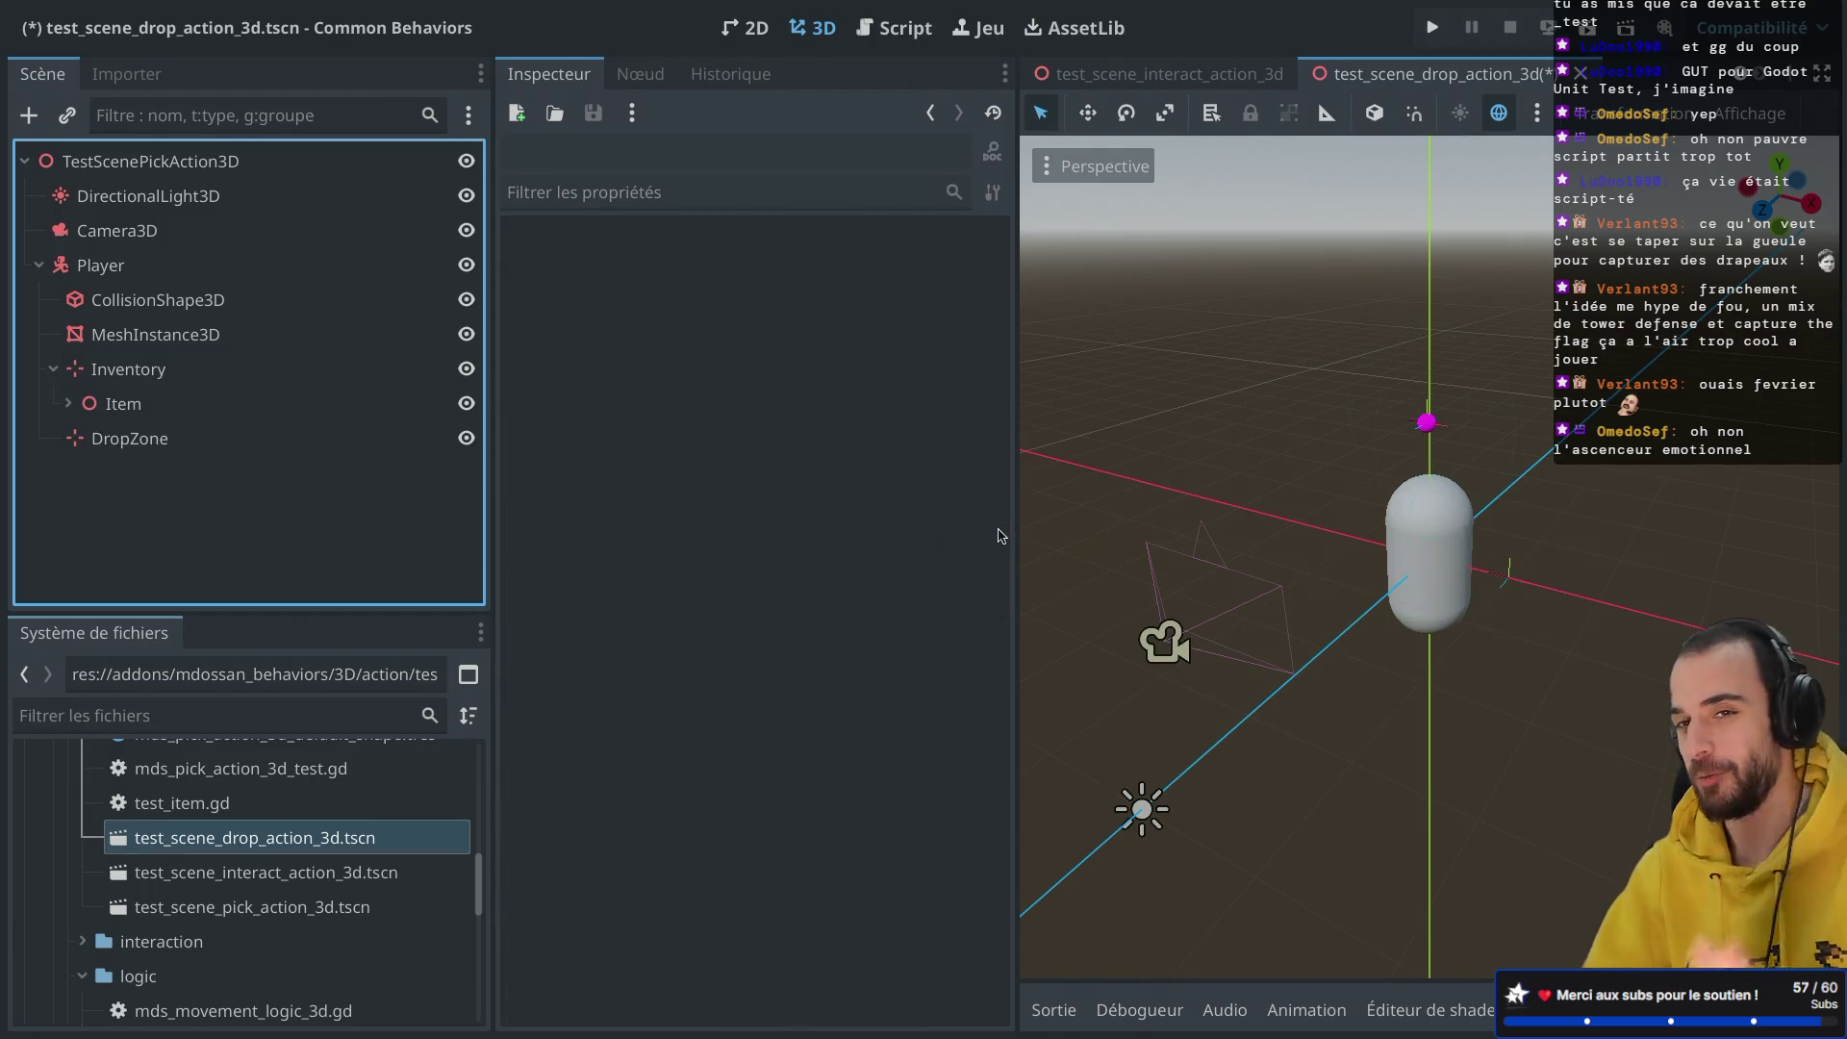
pyautogui.click(53, 370)
pyautogui.click(119, 276)
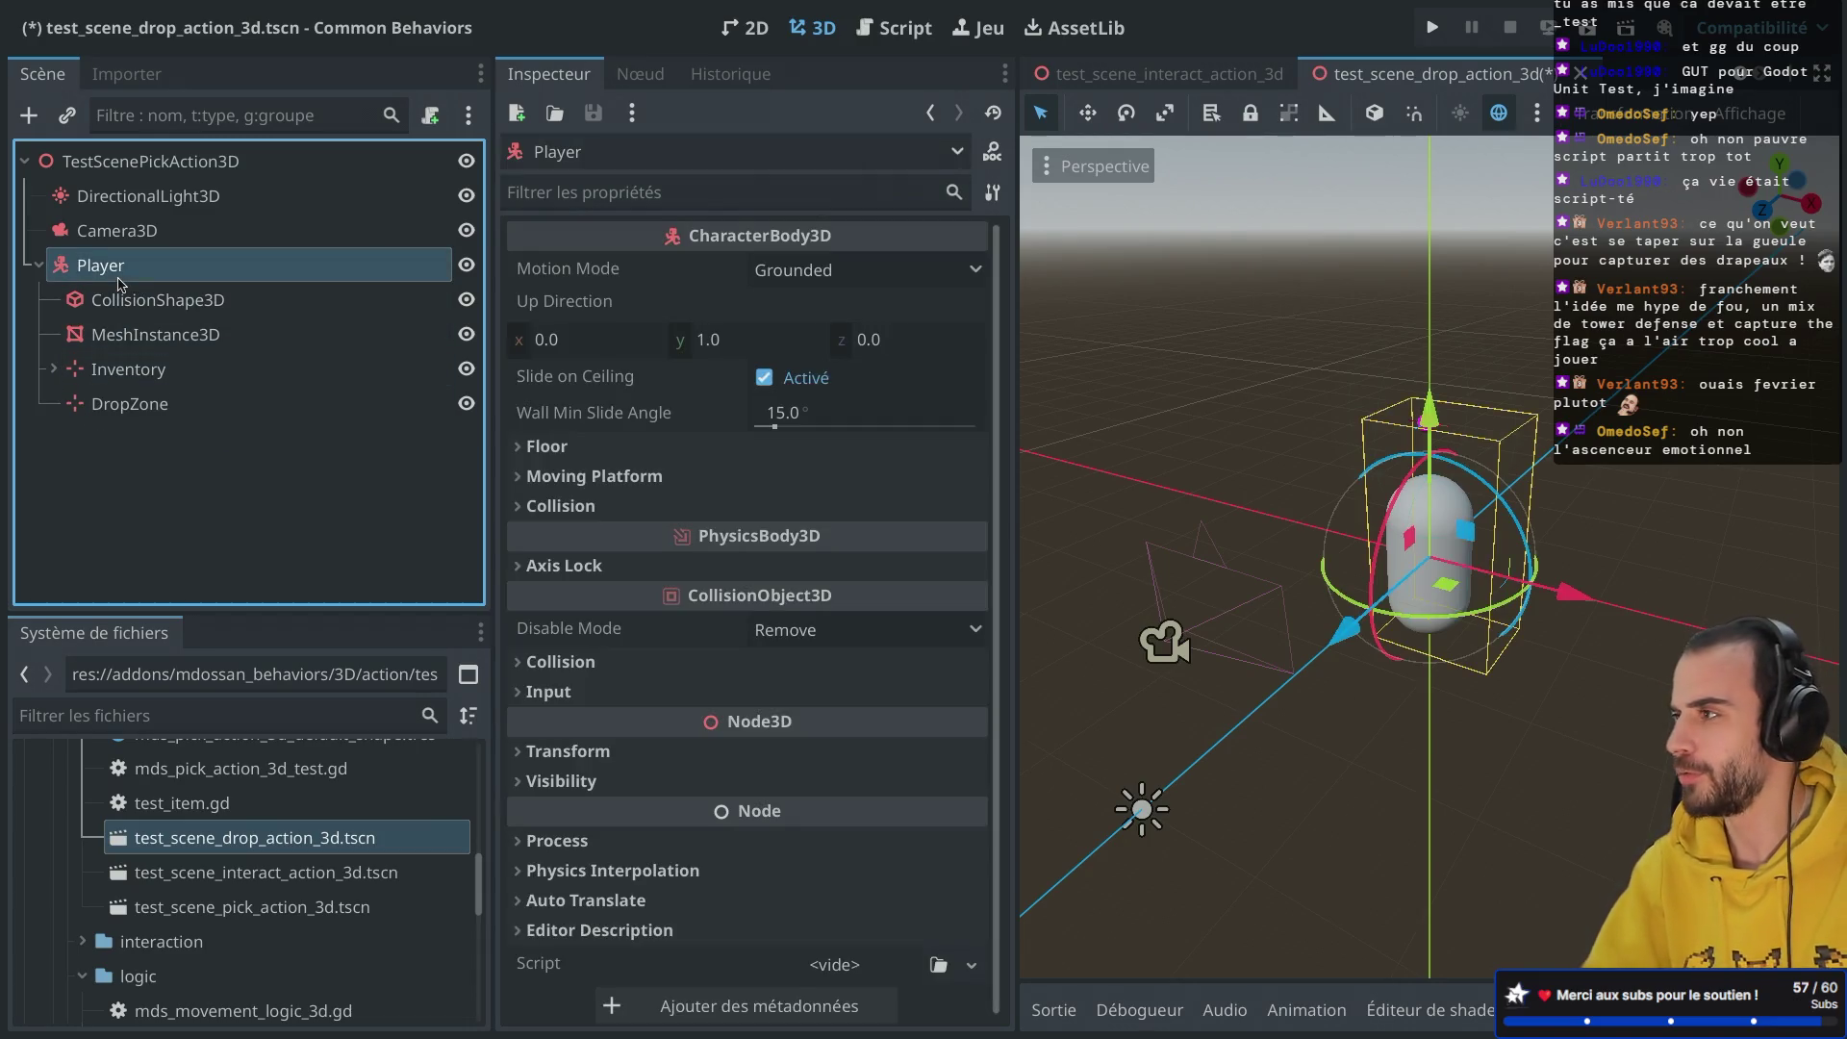
pyautogui.hotkey('ctrl', 'a')
pyautogui.press('Escape')
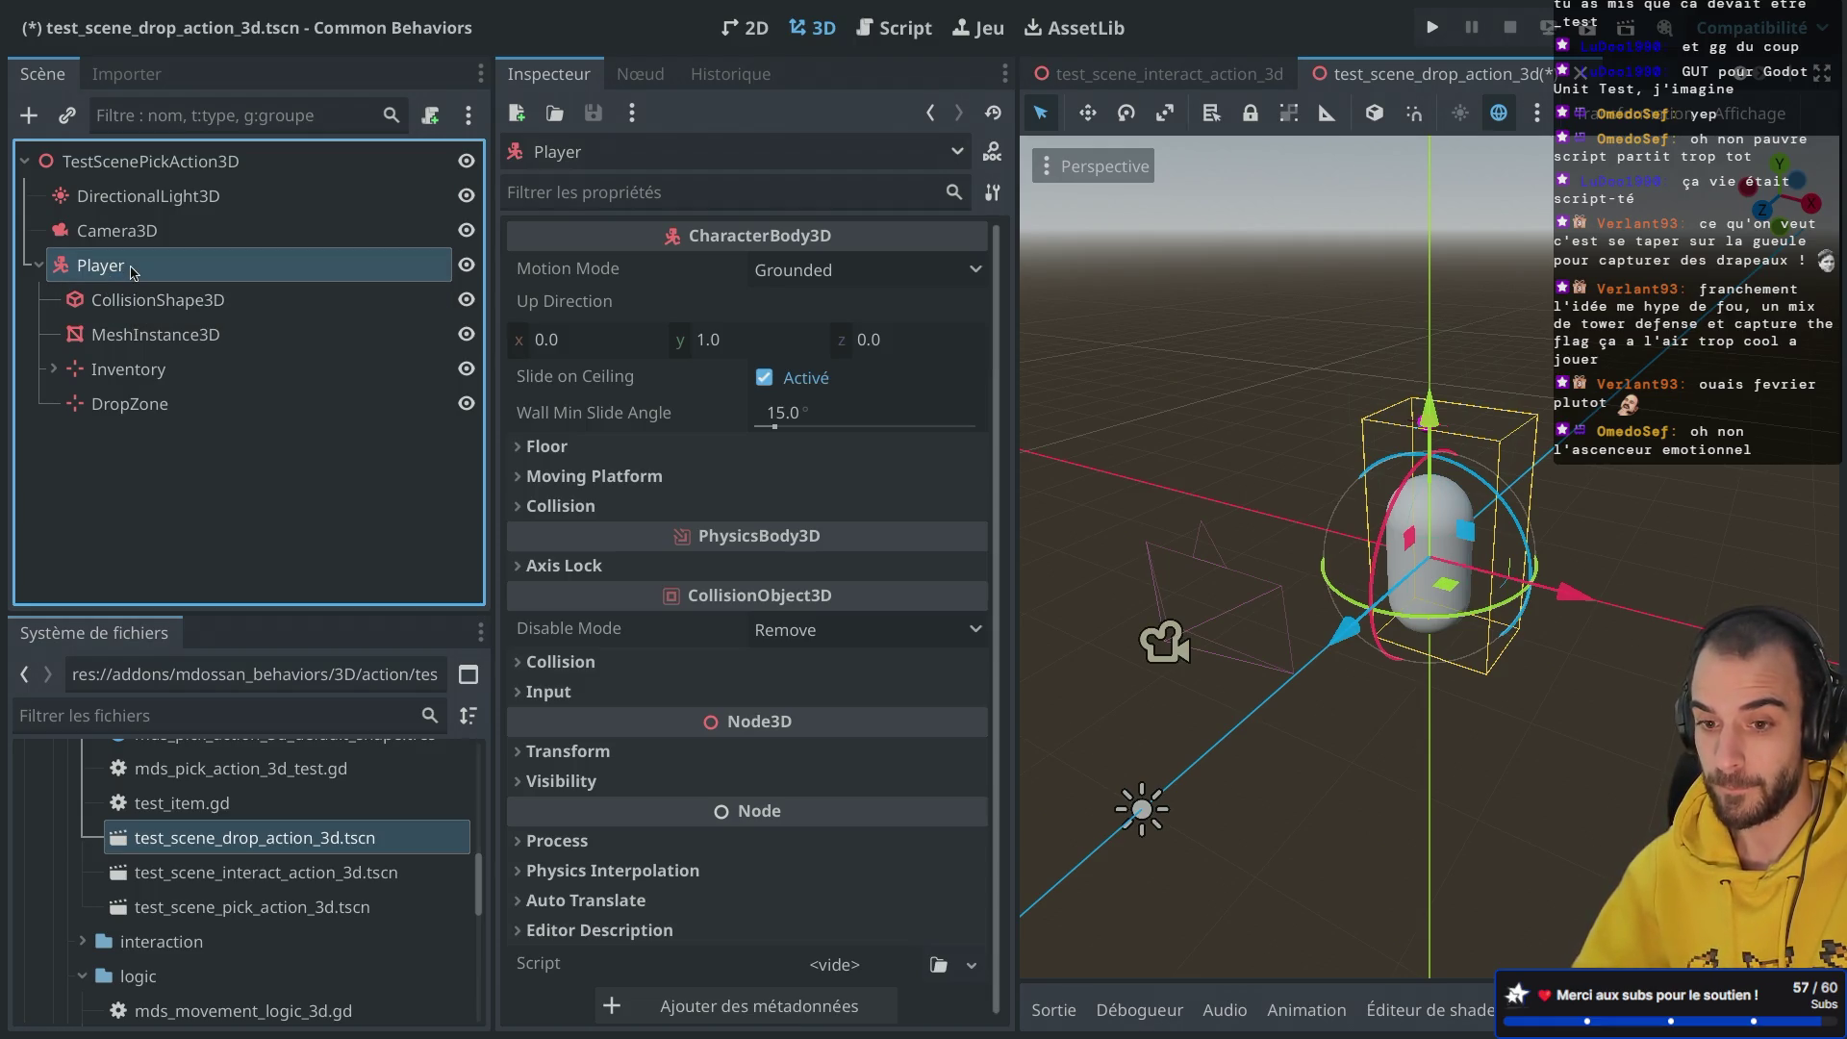
pyautogui.hotkey('ctrl', 'a')
# Step: Instance mds_drop_action_3d.tscn under Player, keeping the name MdsDropAction3d
pyautogui.press('Escape')
pyautogui.hotkey('ctrl', 'shift', 'a')
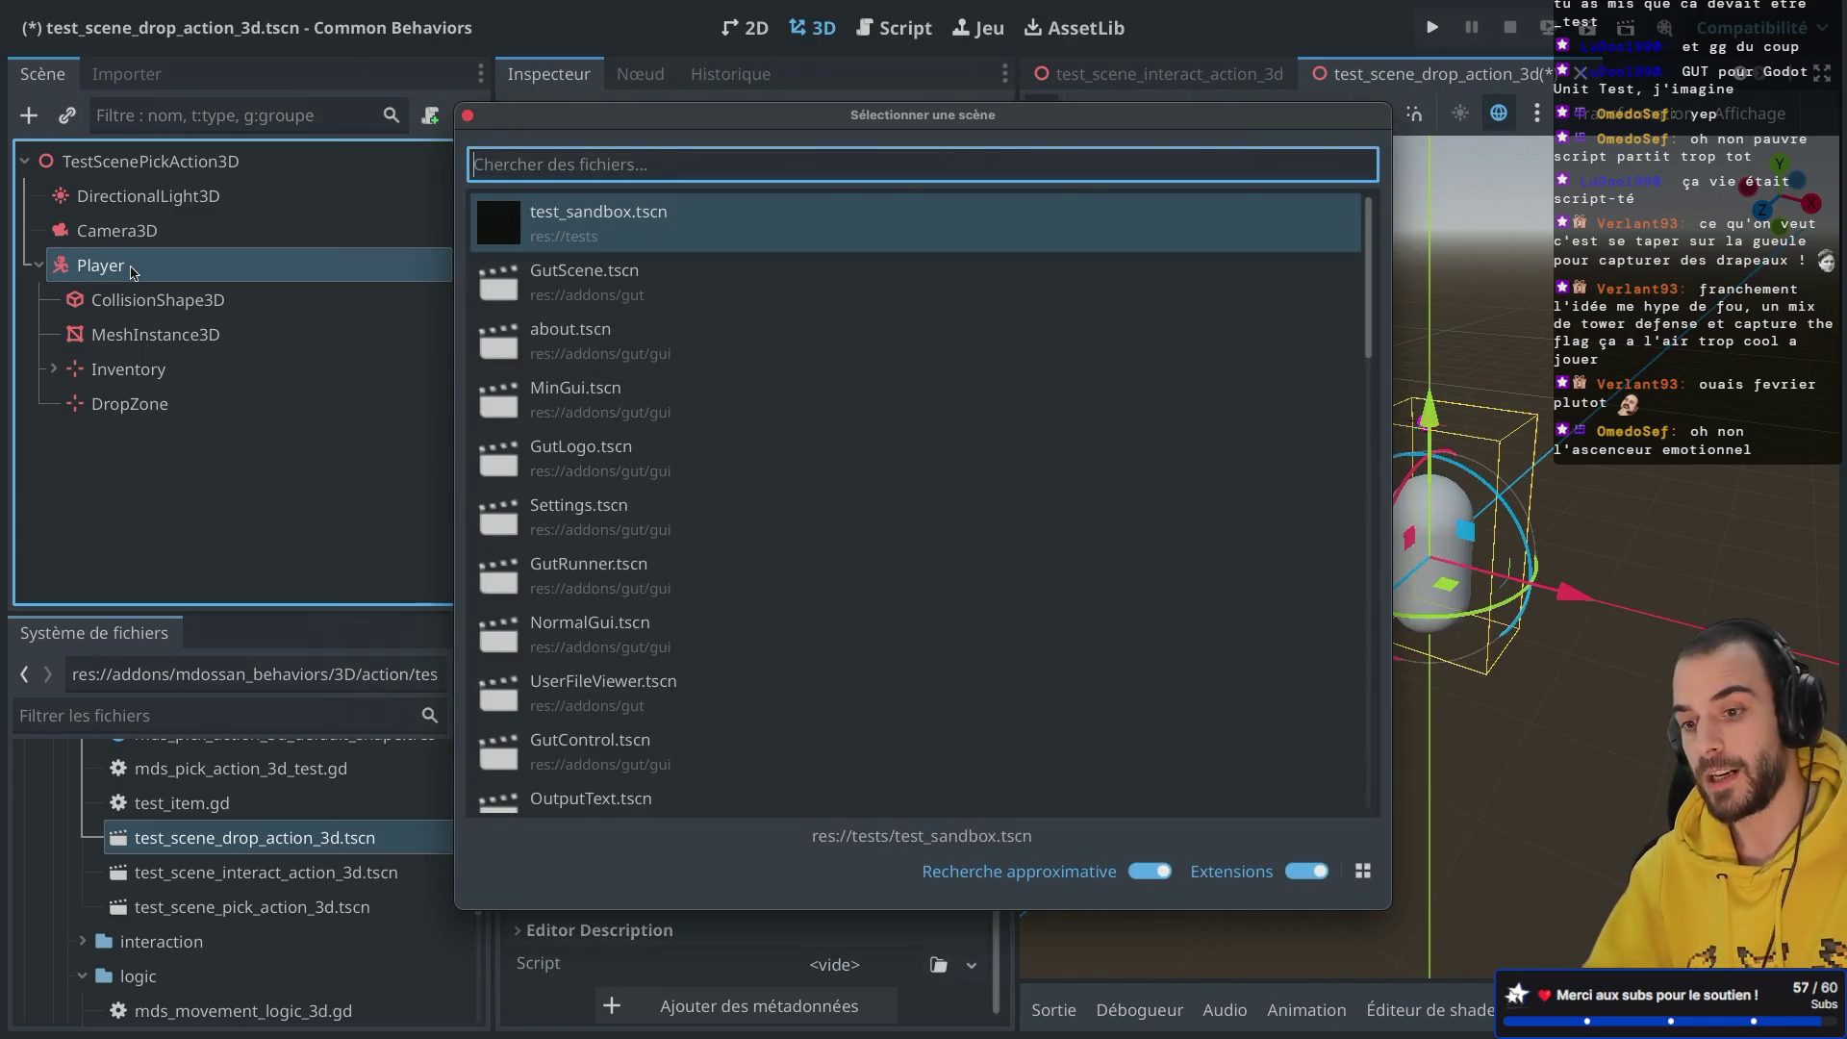
pyautogui.write('dropac')
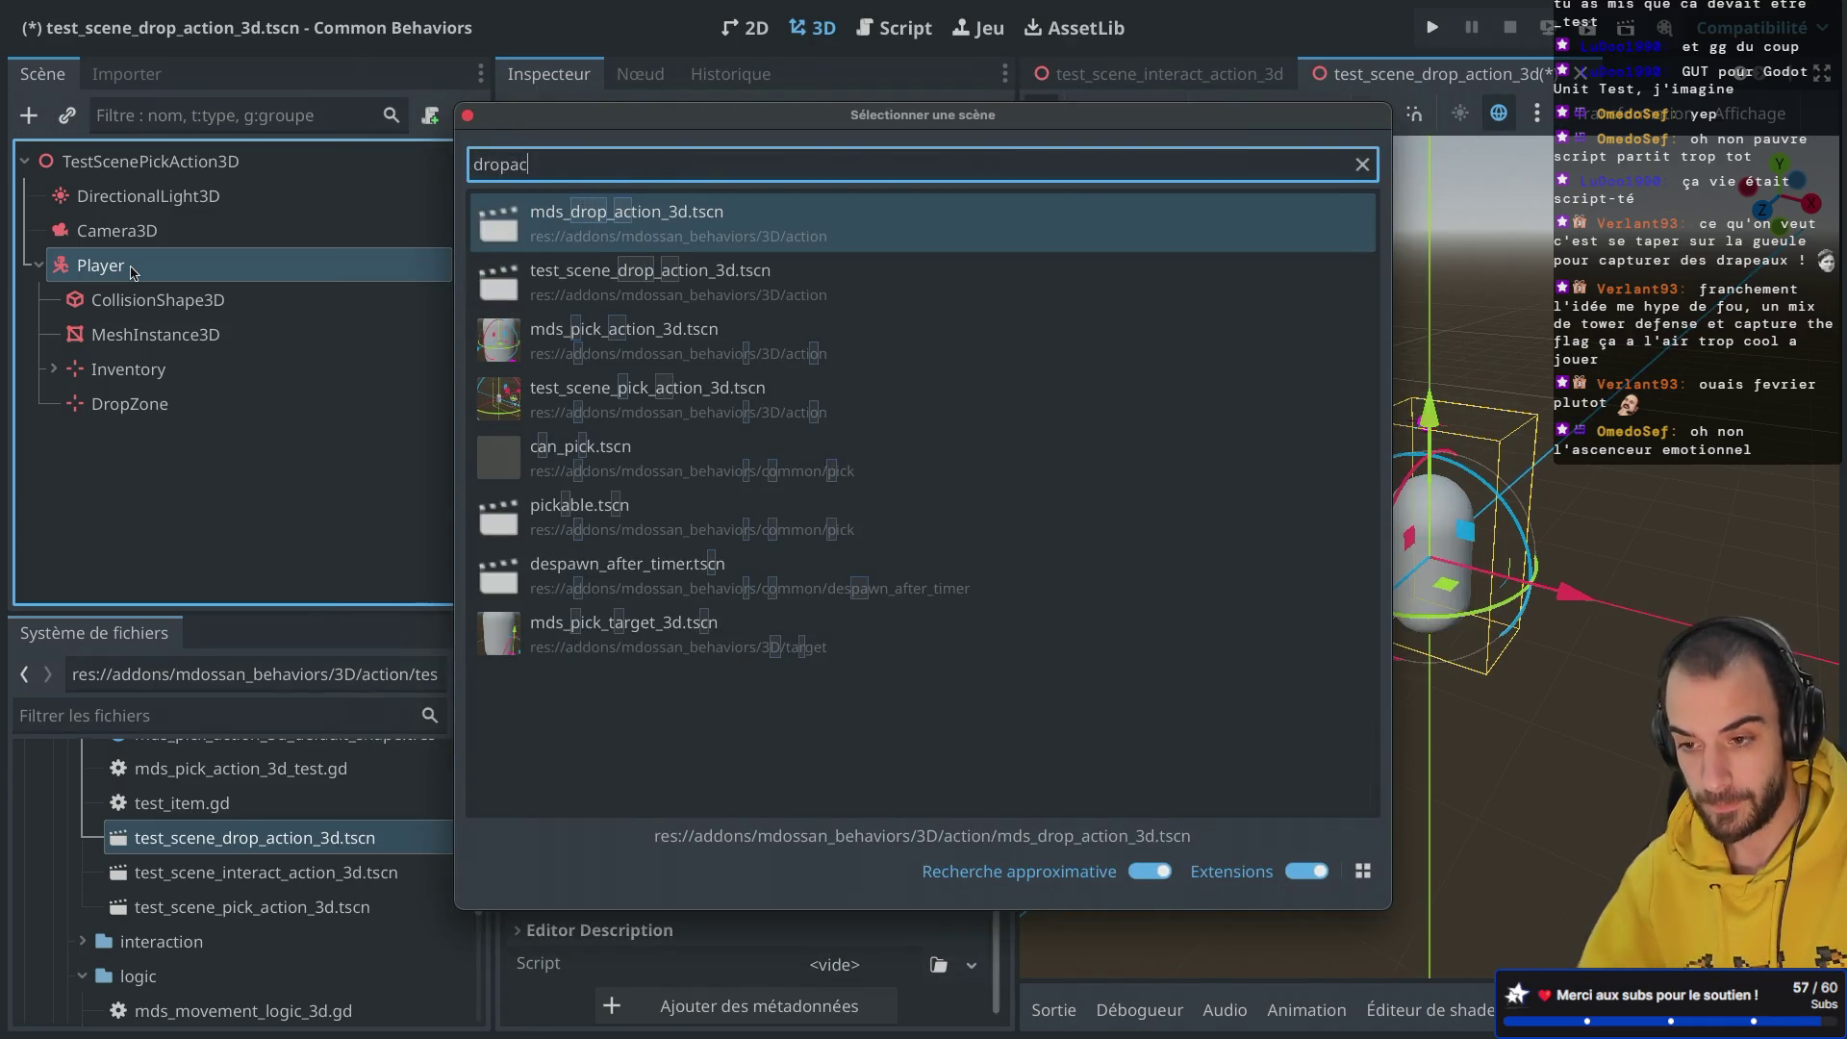
pyautogui.doubleClick(598, 217)
pyautogui.doubleClick(242, 437)
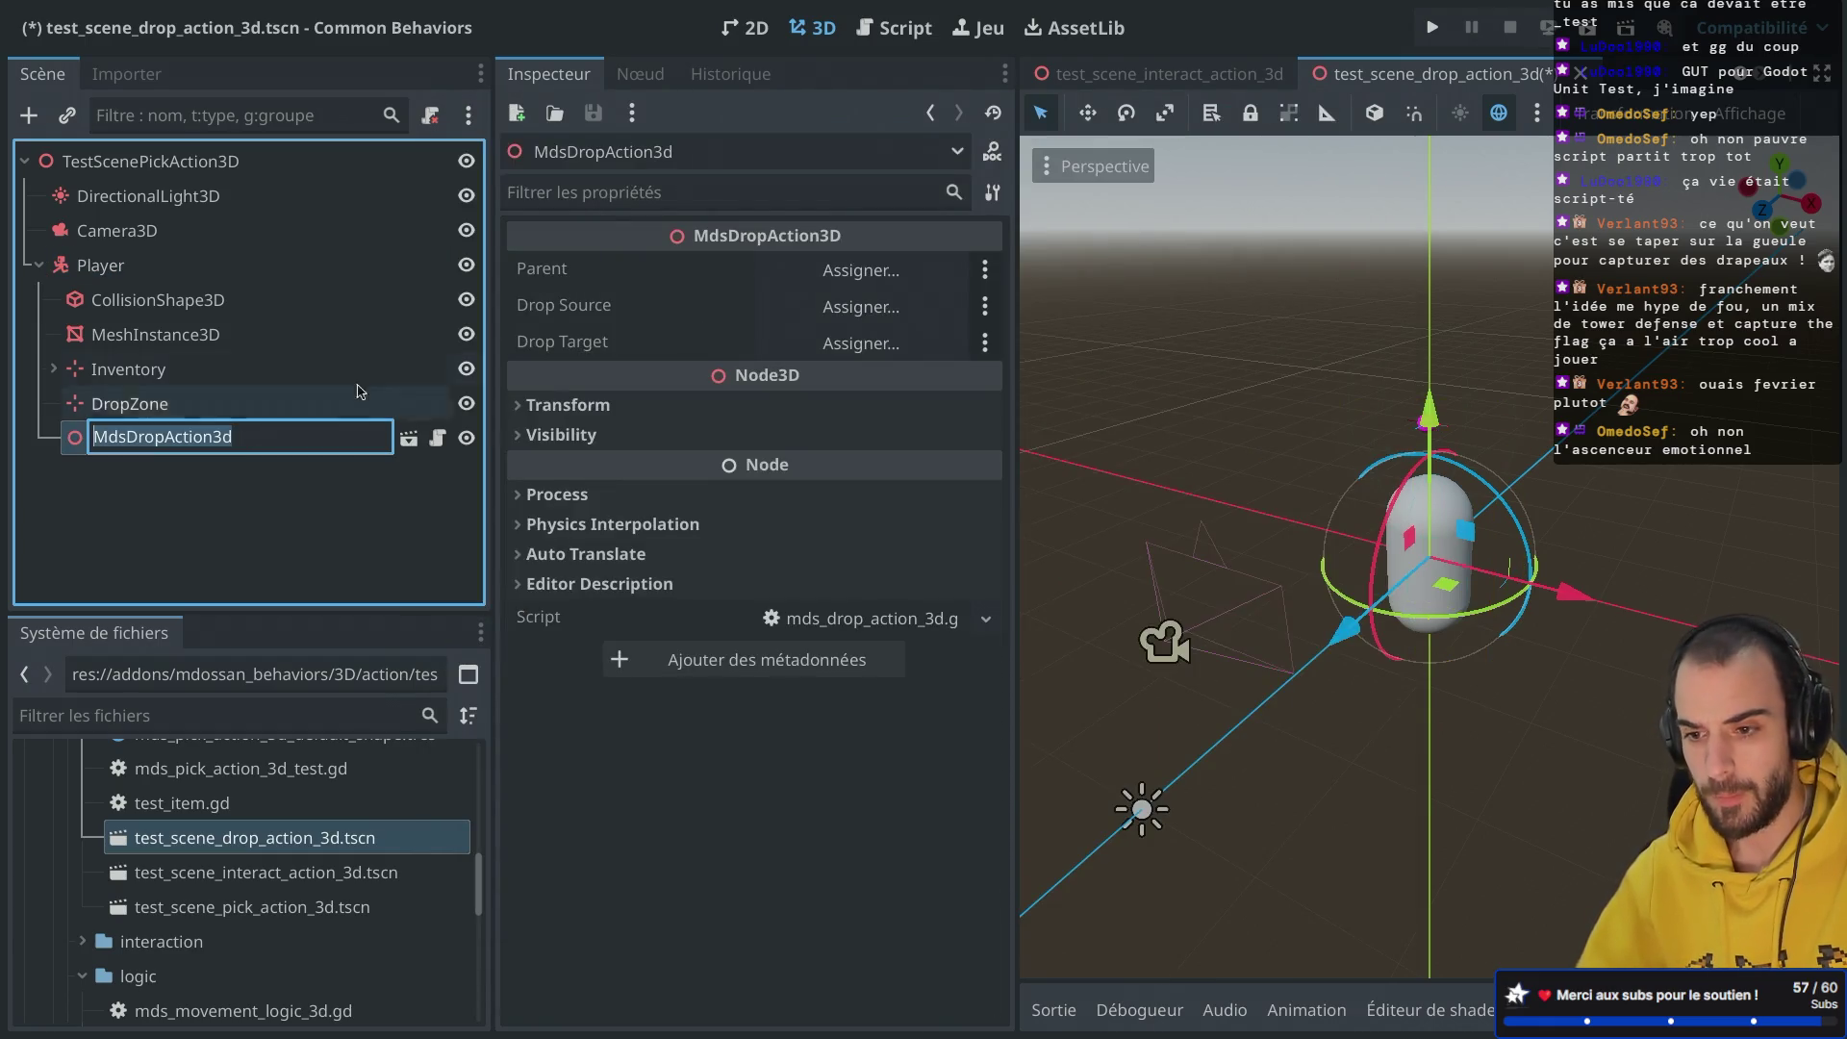
pyautogui.press('Return')
# Step: Assign Parent Player, Drop Source Inventory and Drop Target DropZone, then save and run the scene
pyautogui.click(833, 279)
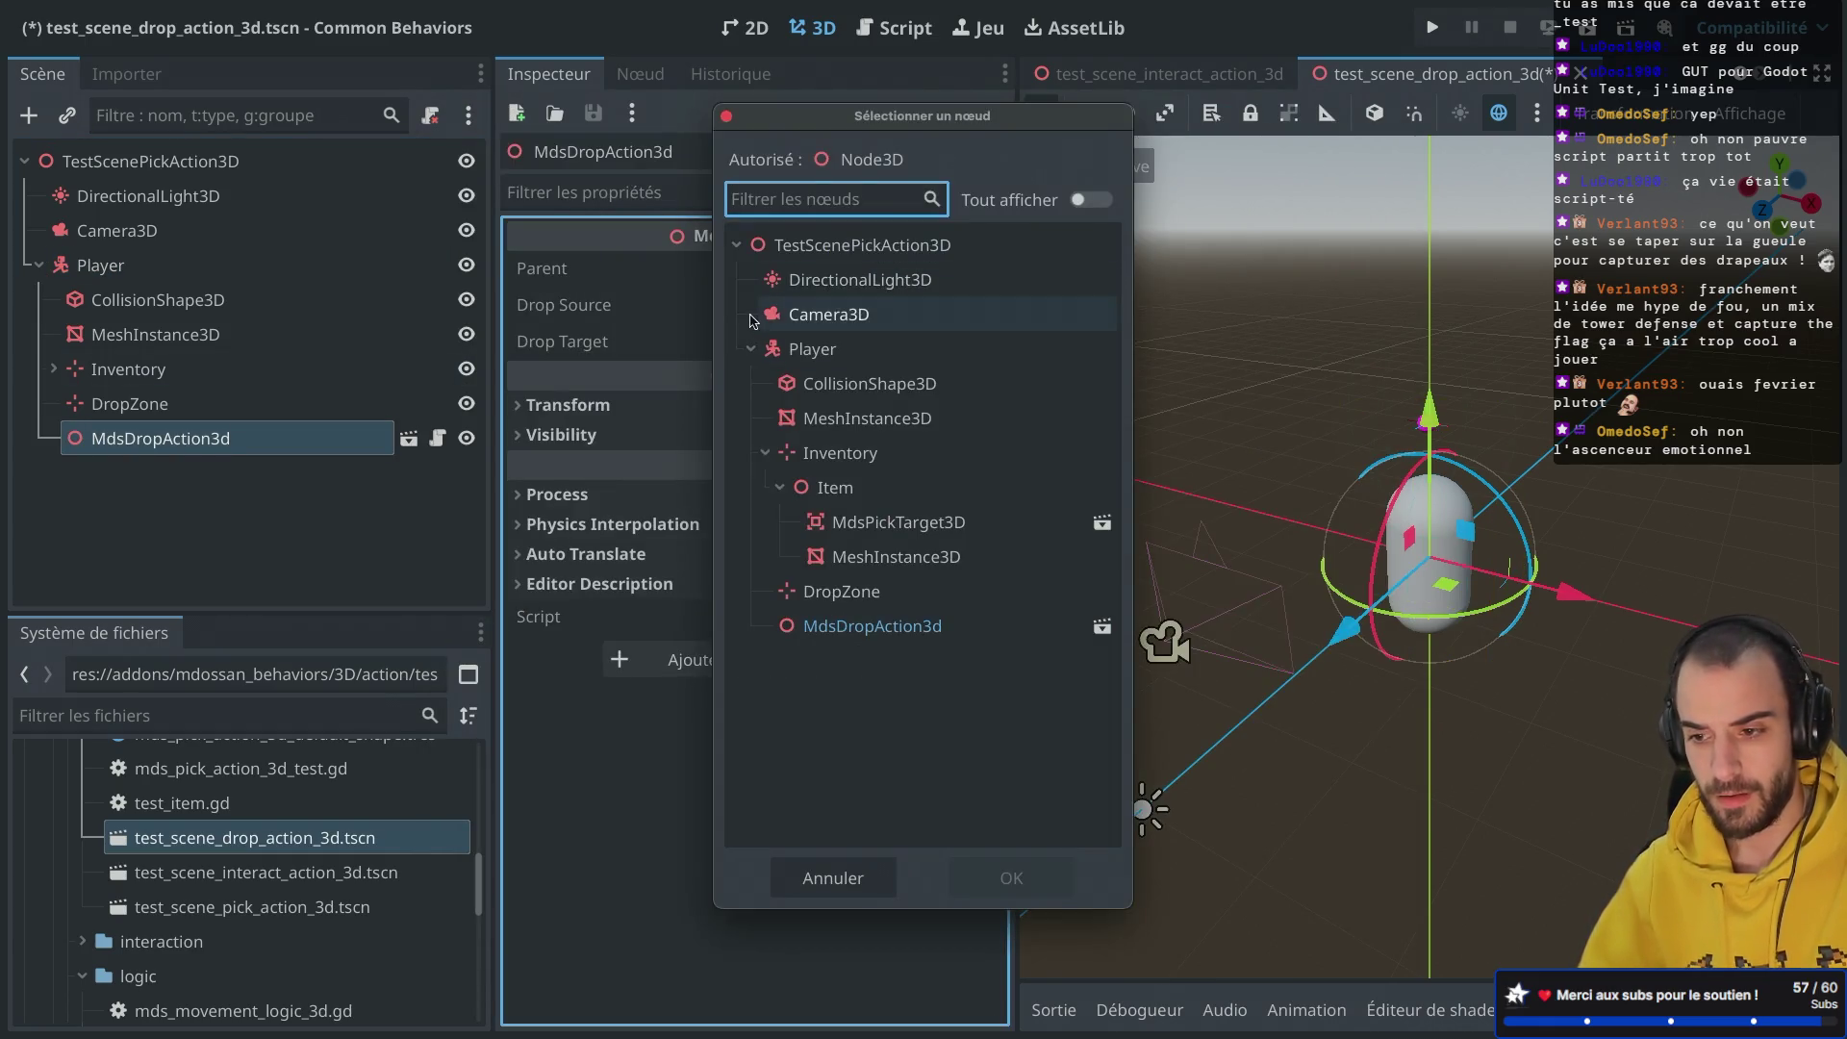
pyautogui.doubleClick(833, 362)
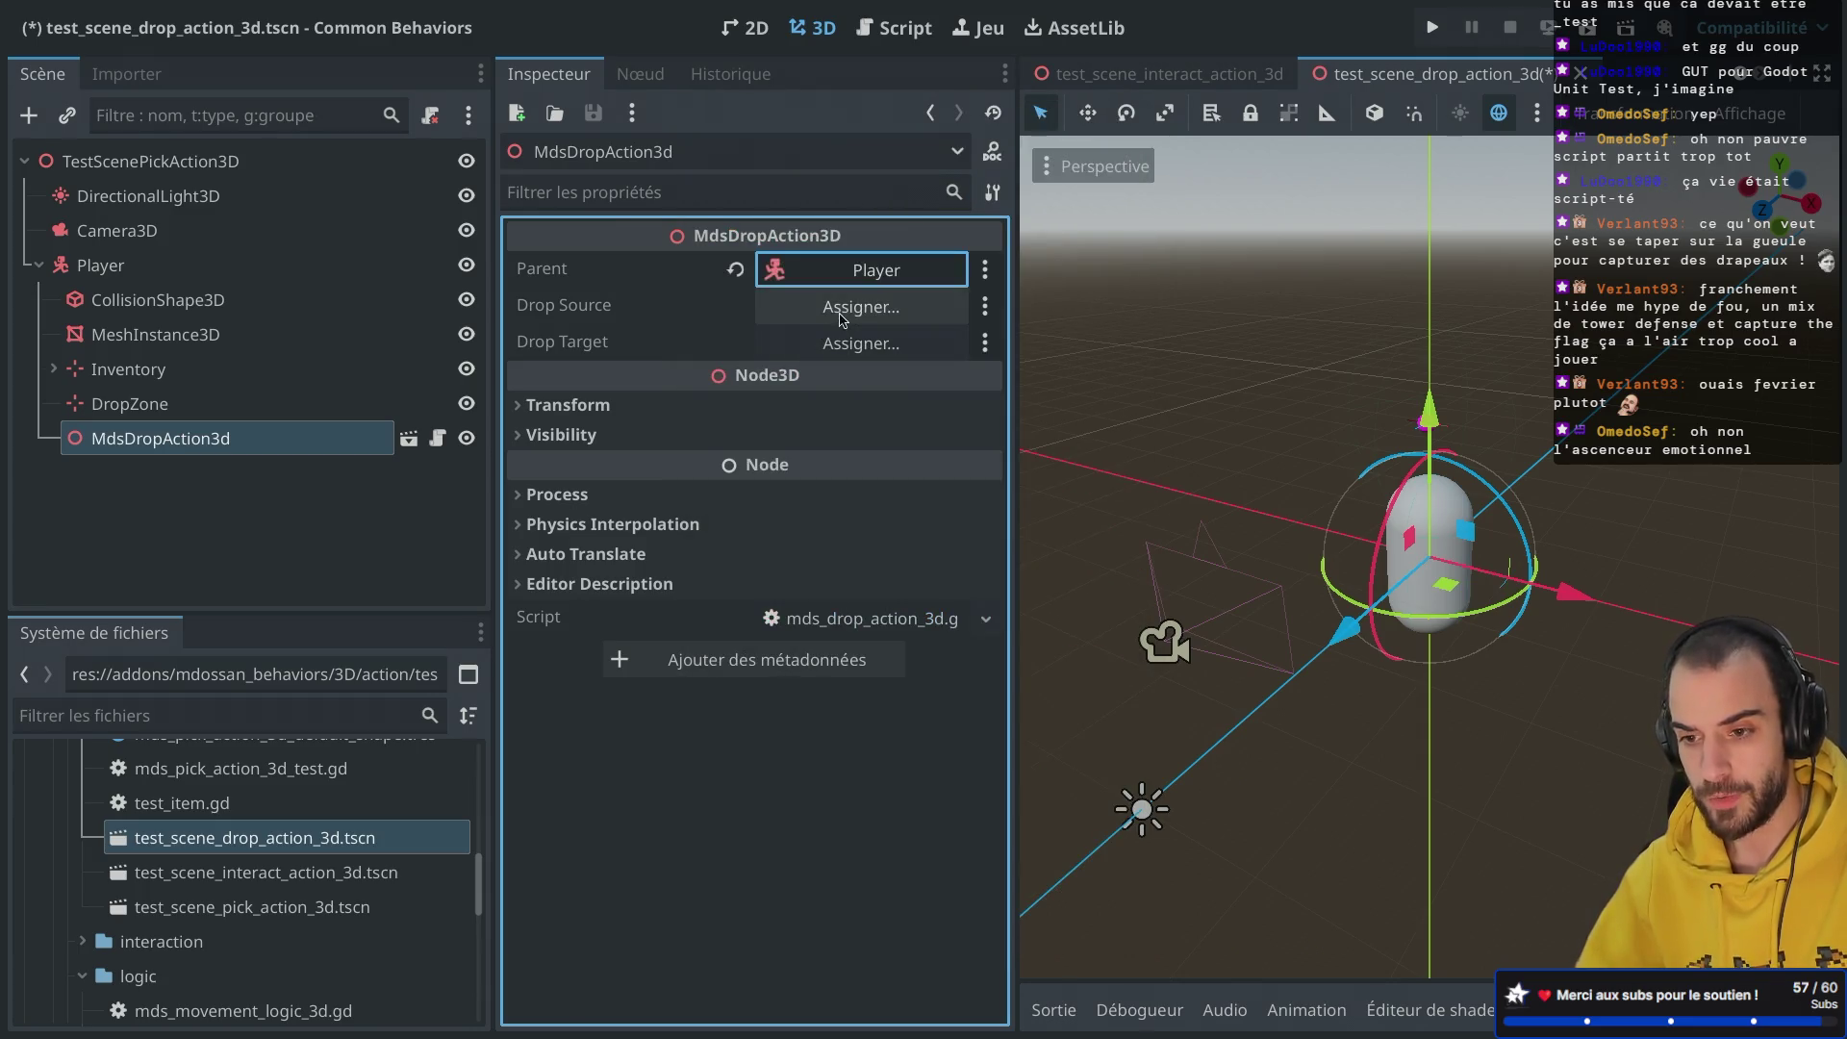
pyautogui.click(842, 308)
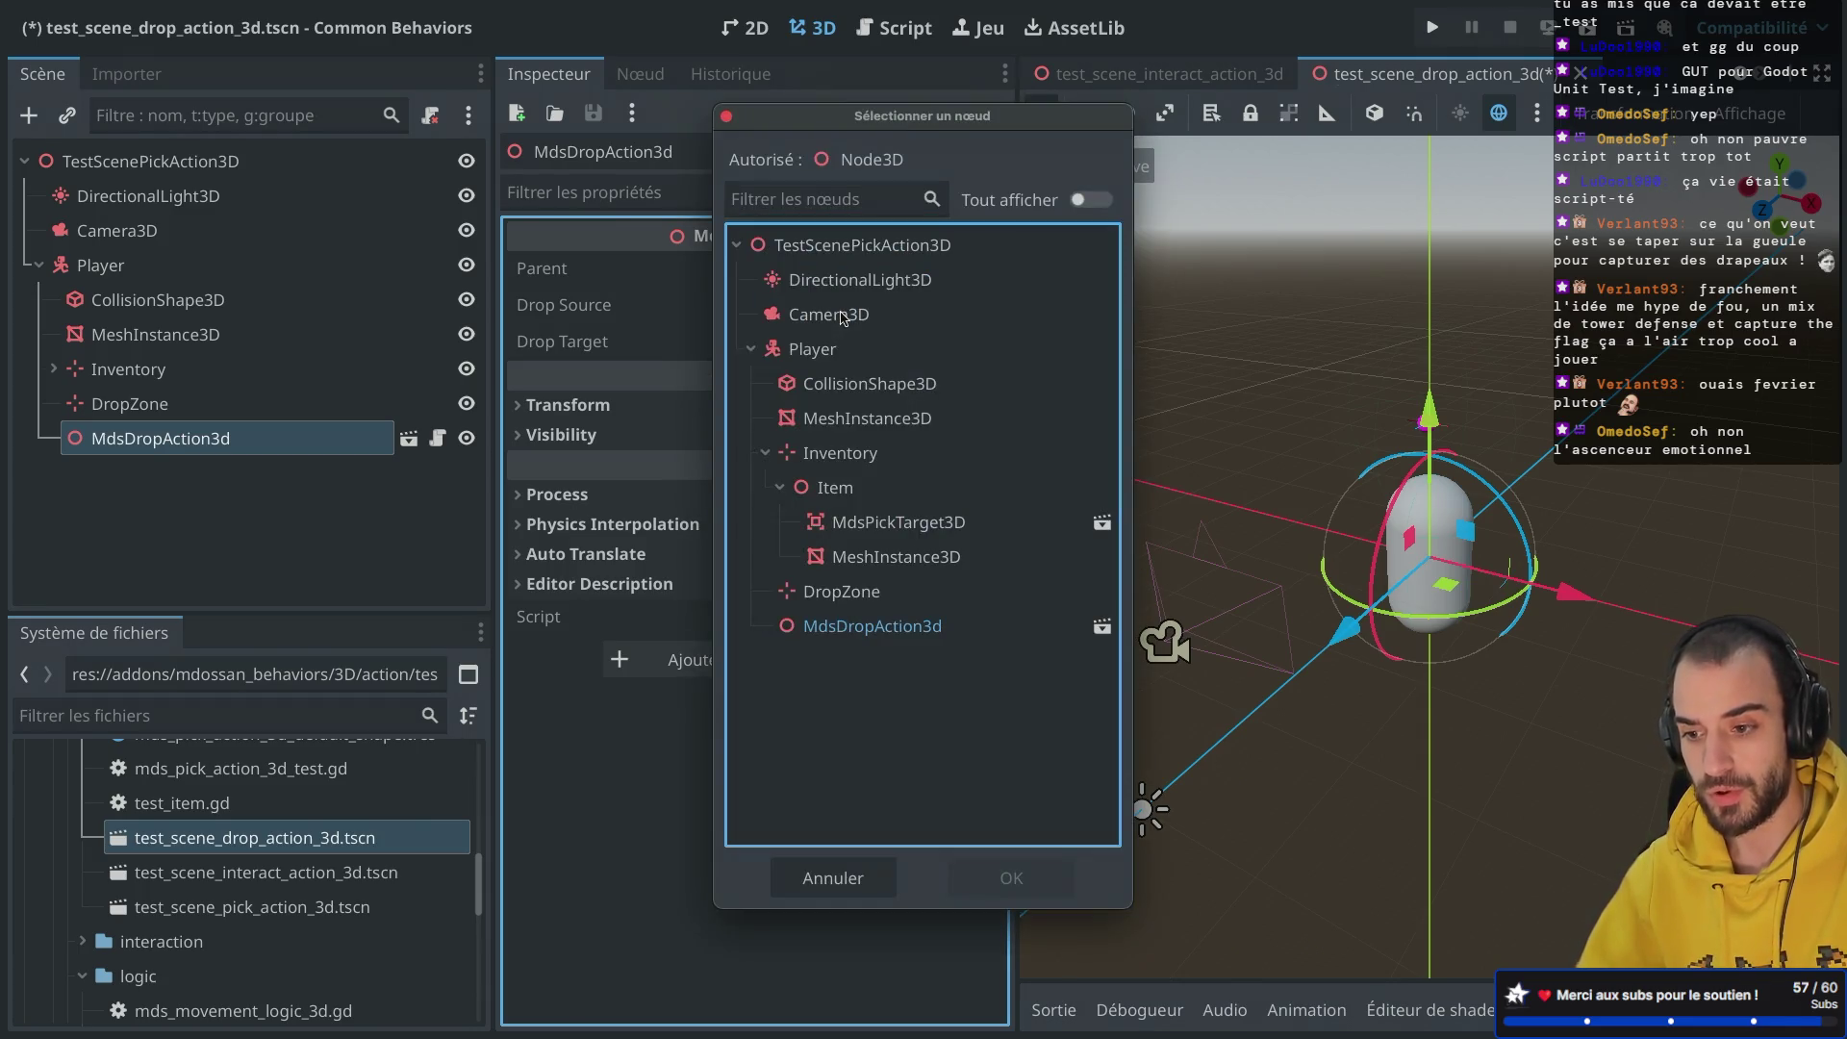
pyautogui.click(838, 454)
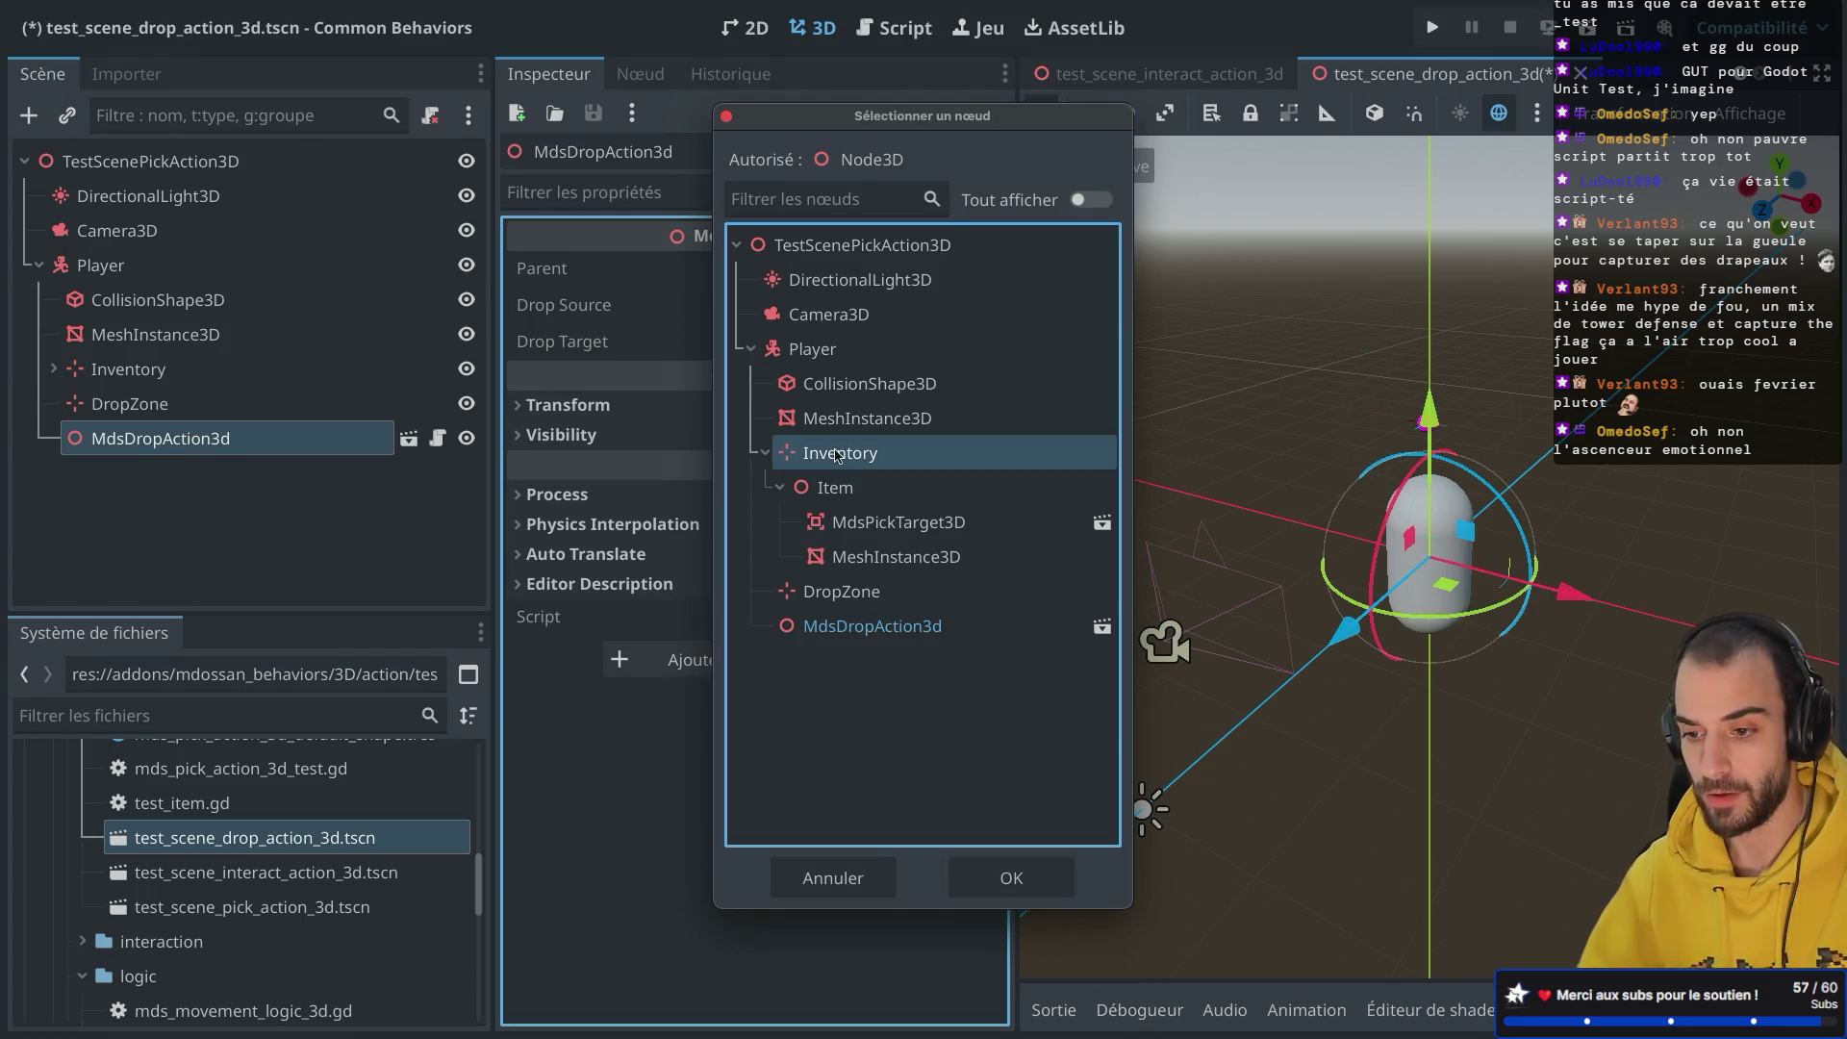
pyautogui.doubleClick(838, 454)
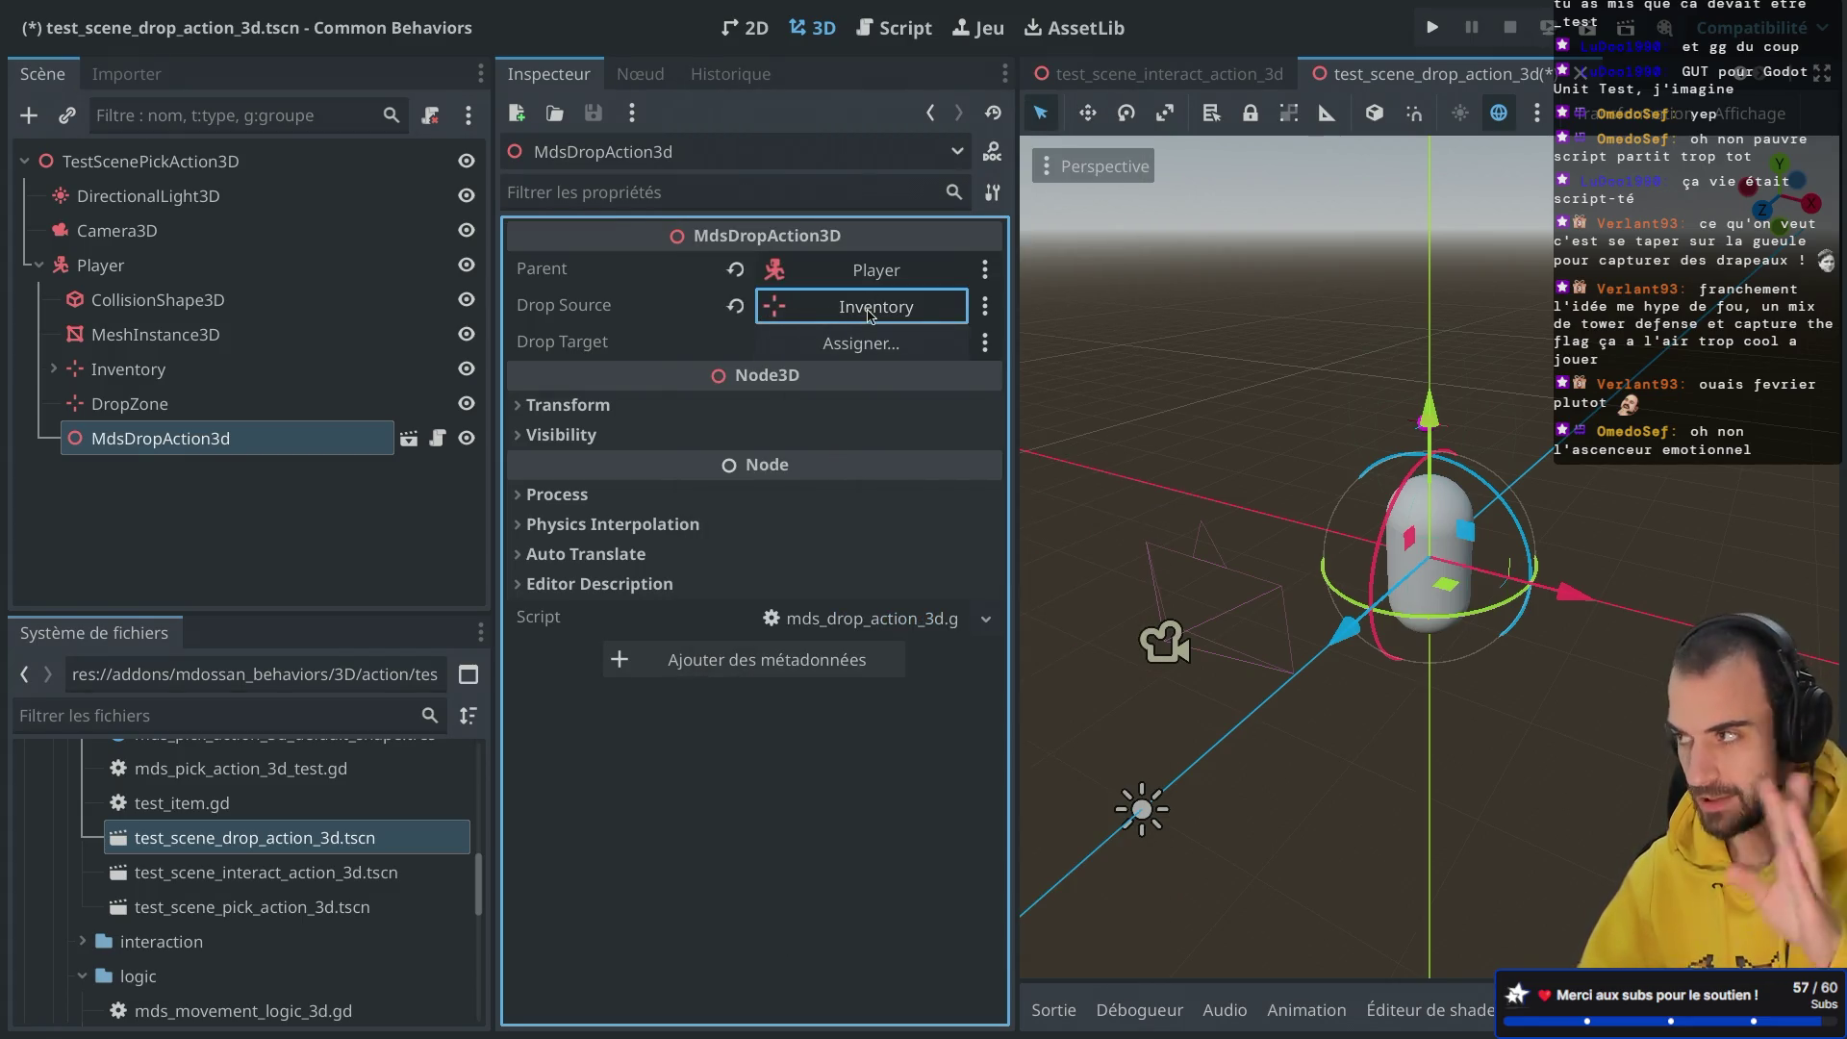
pyautogui.click(869, 346)
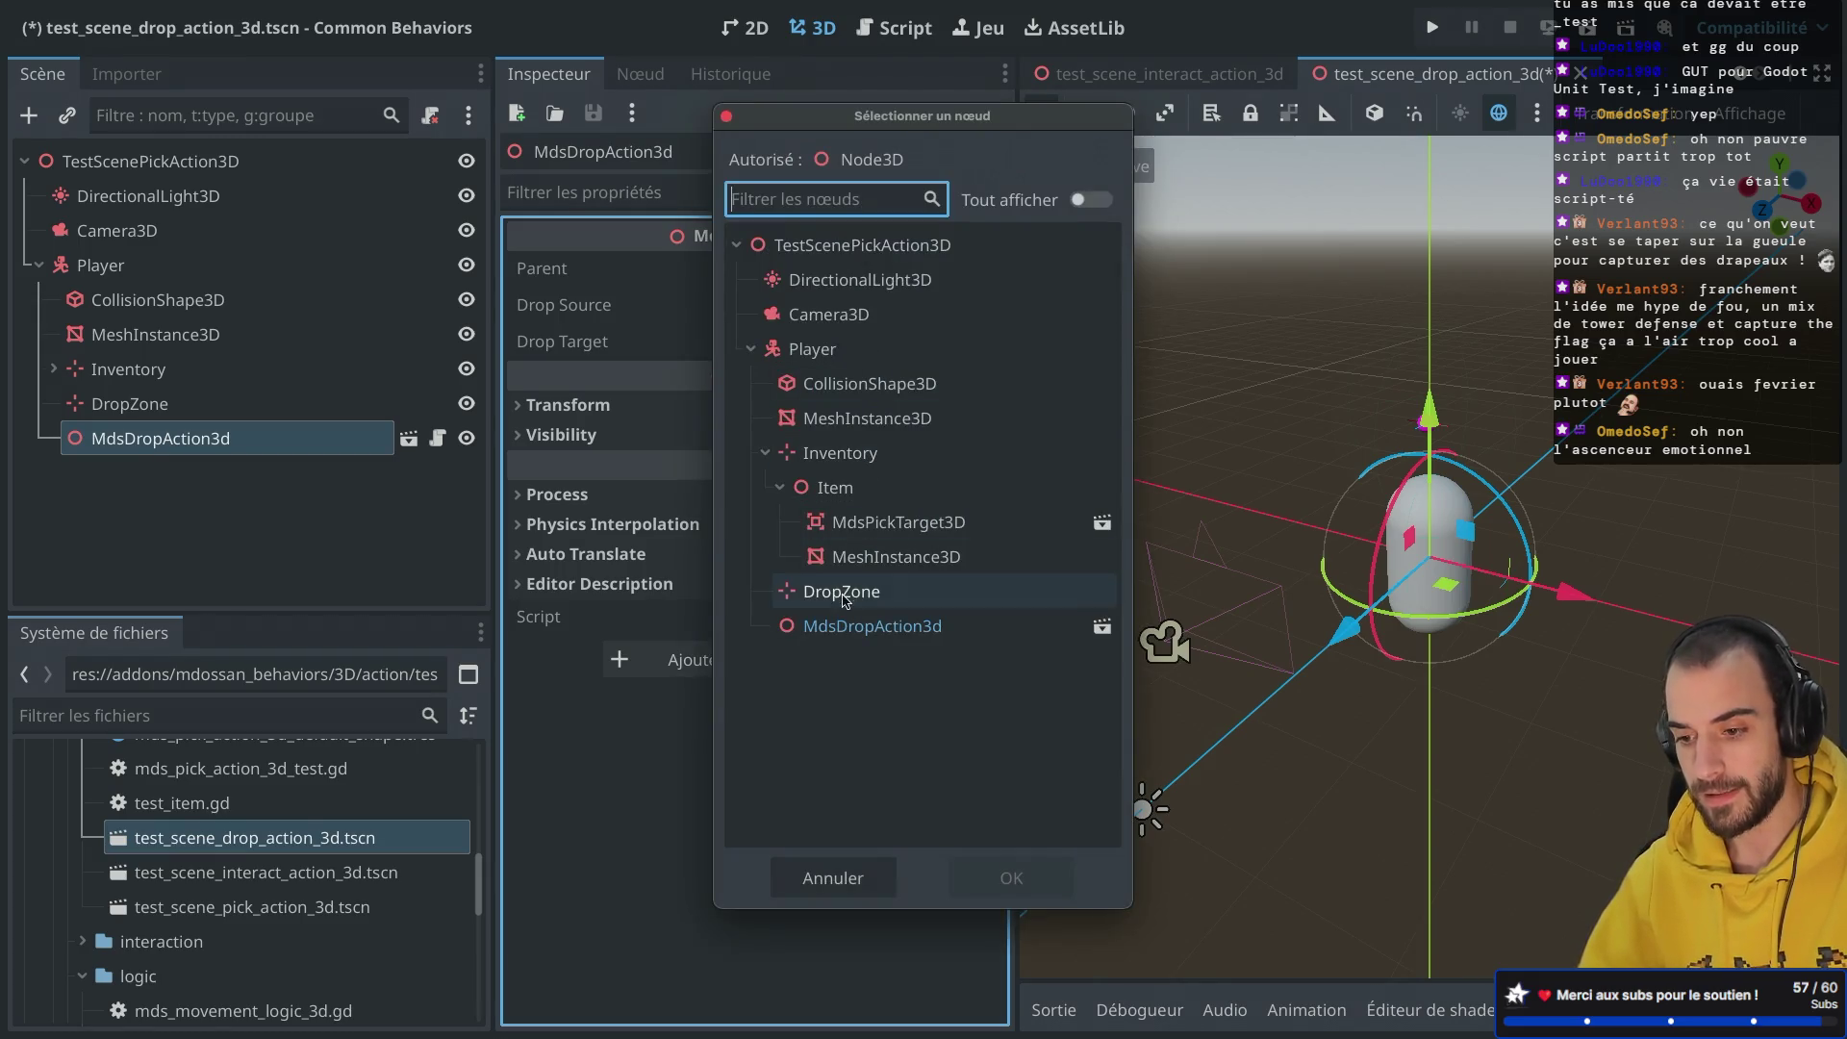
pyautogui.doubleClick(842, 592)
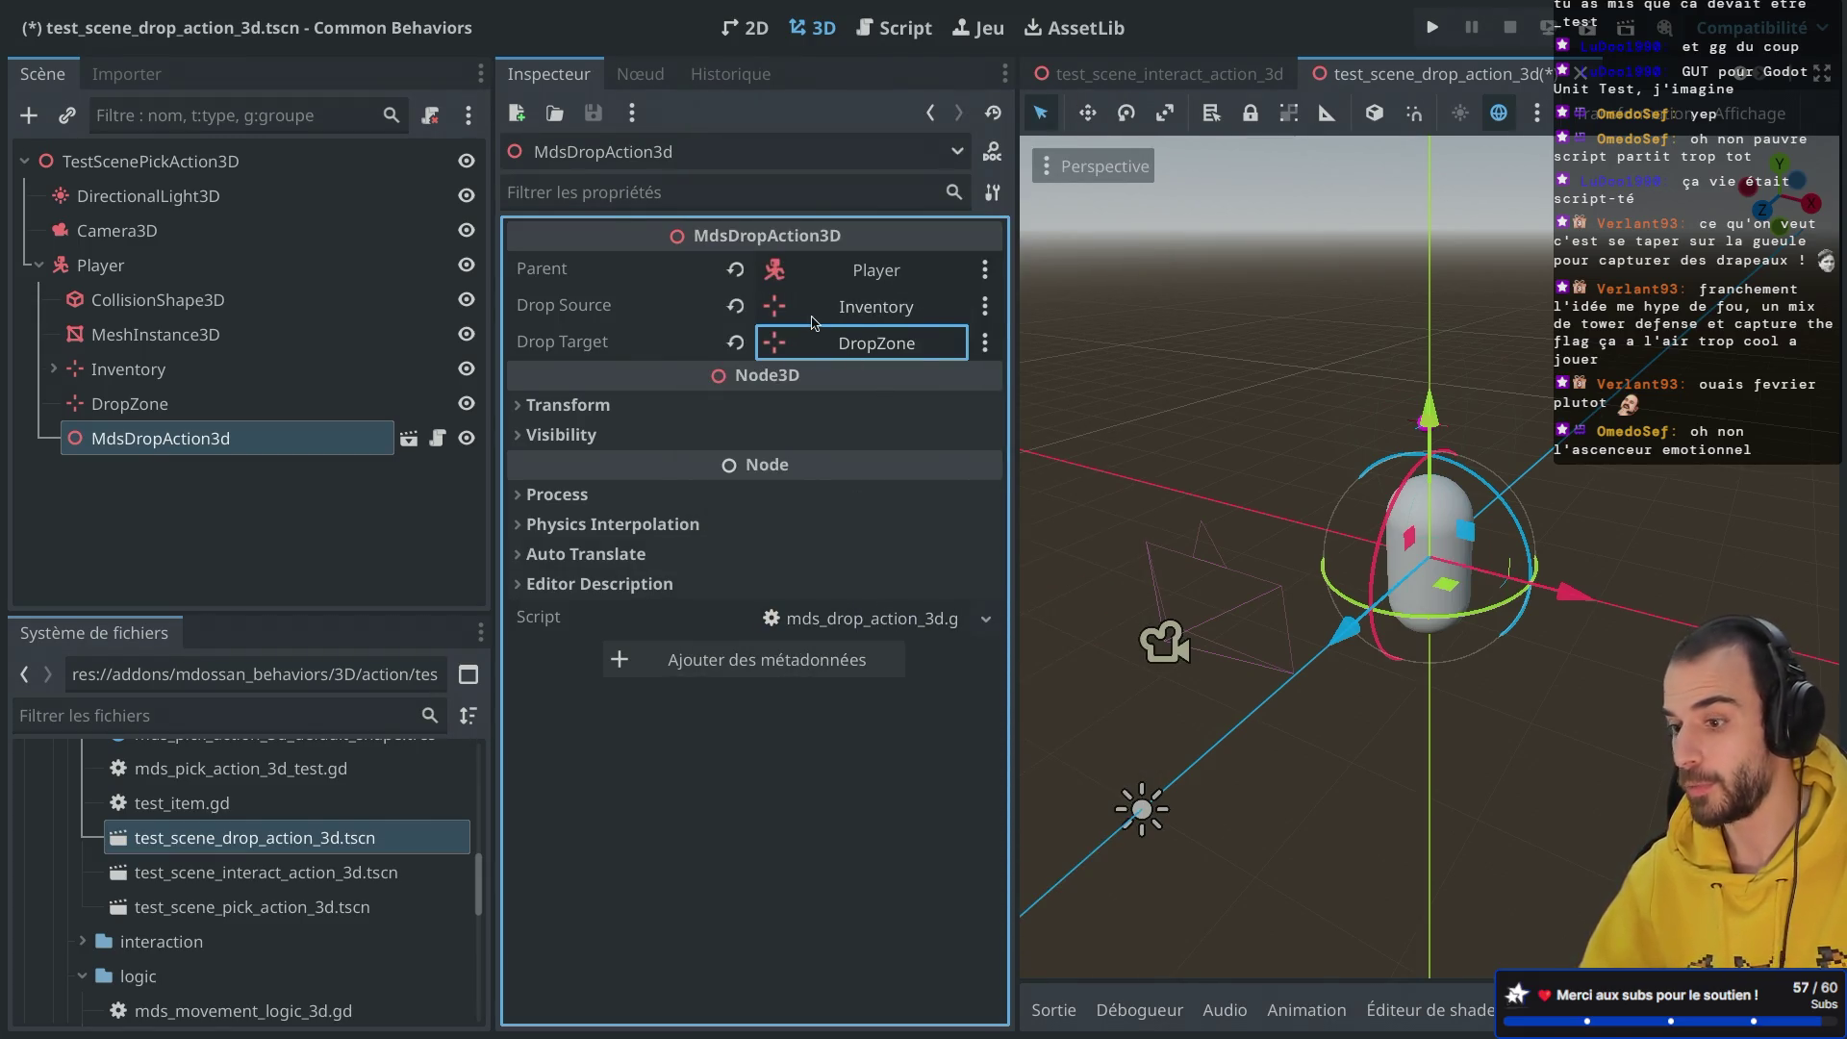
pyautogui.hotkey('ctrl', 's')
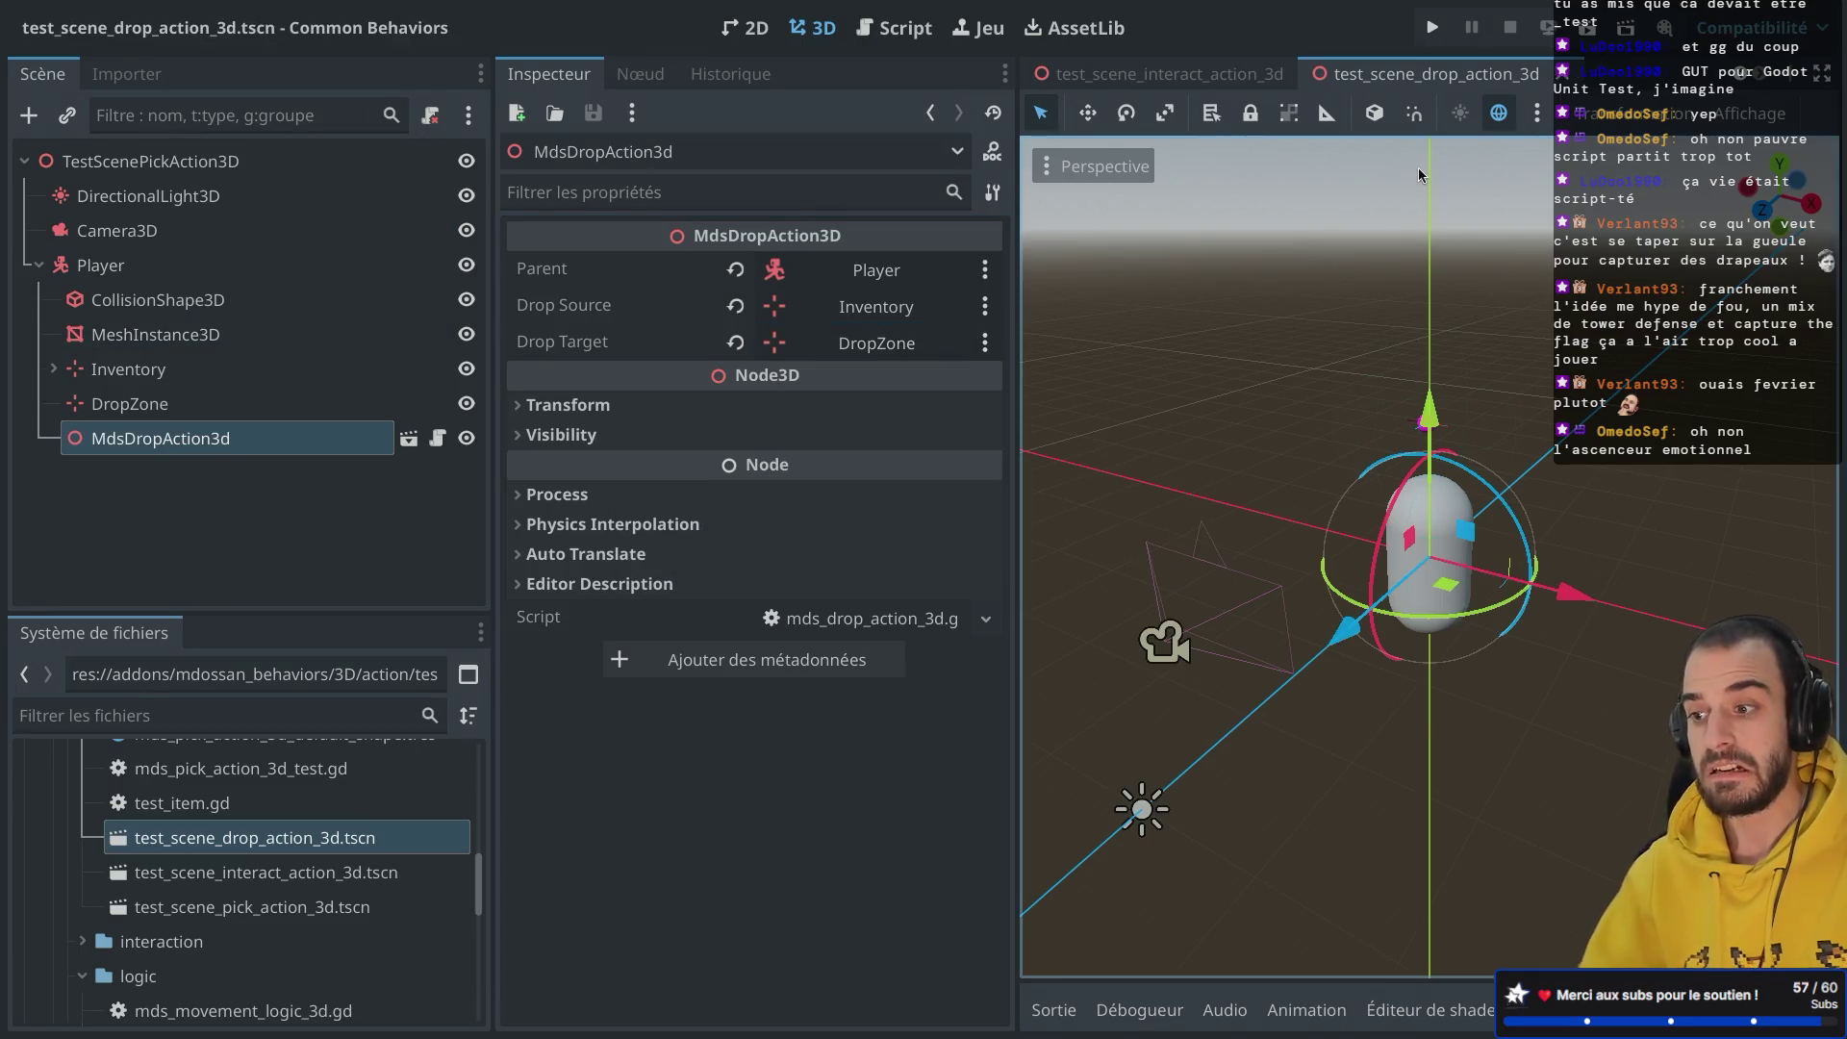
pyautogui.click(1589, 27)
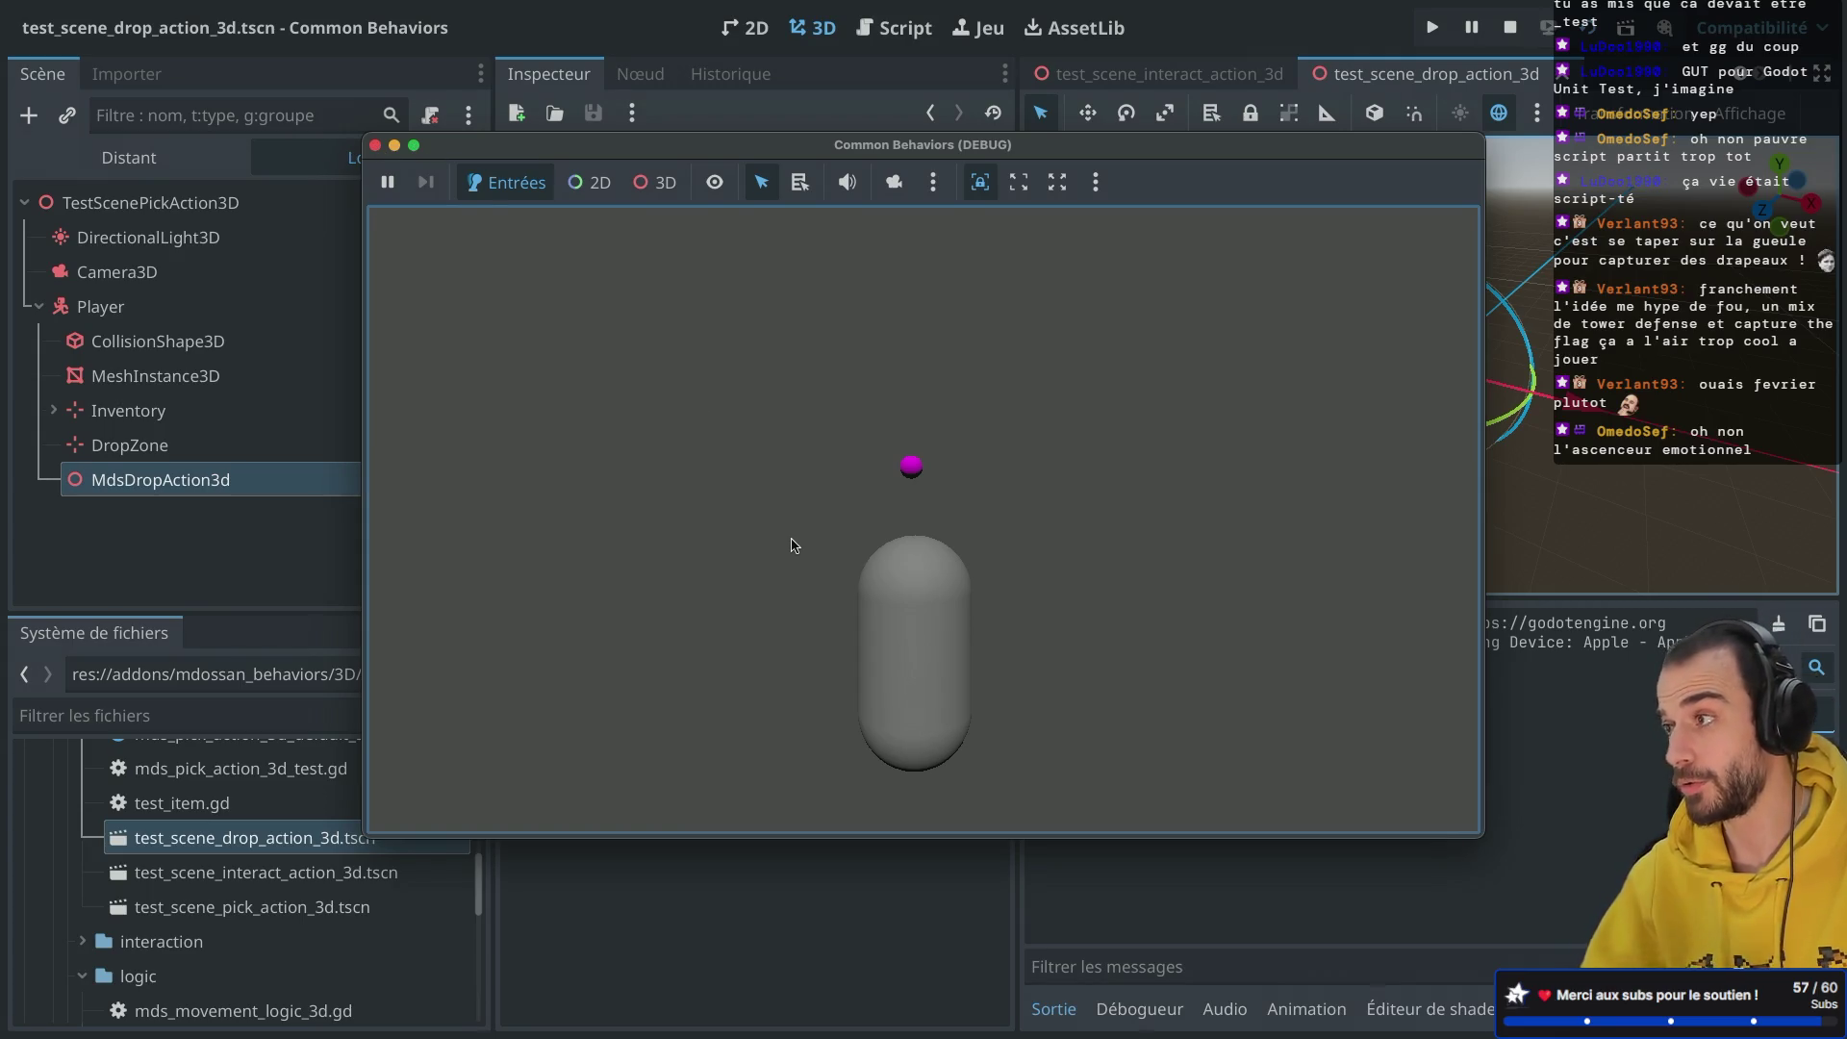
# Step: Close the test game window and open the mds_drop_action_3d.gd script
pyautogui.click(375, 145)
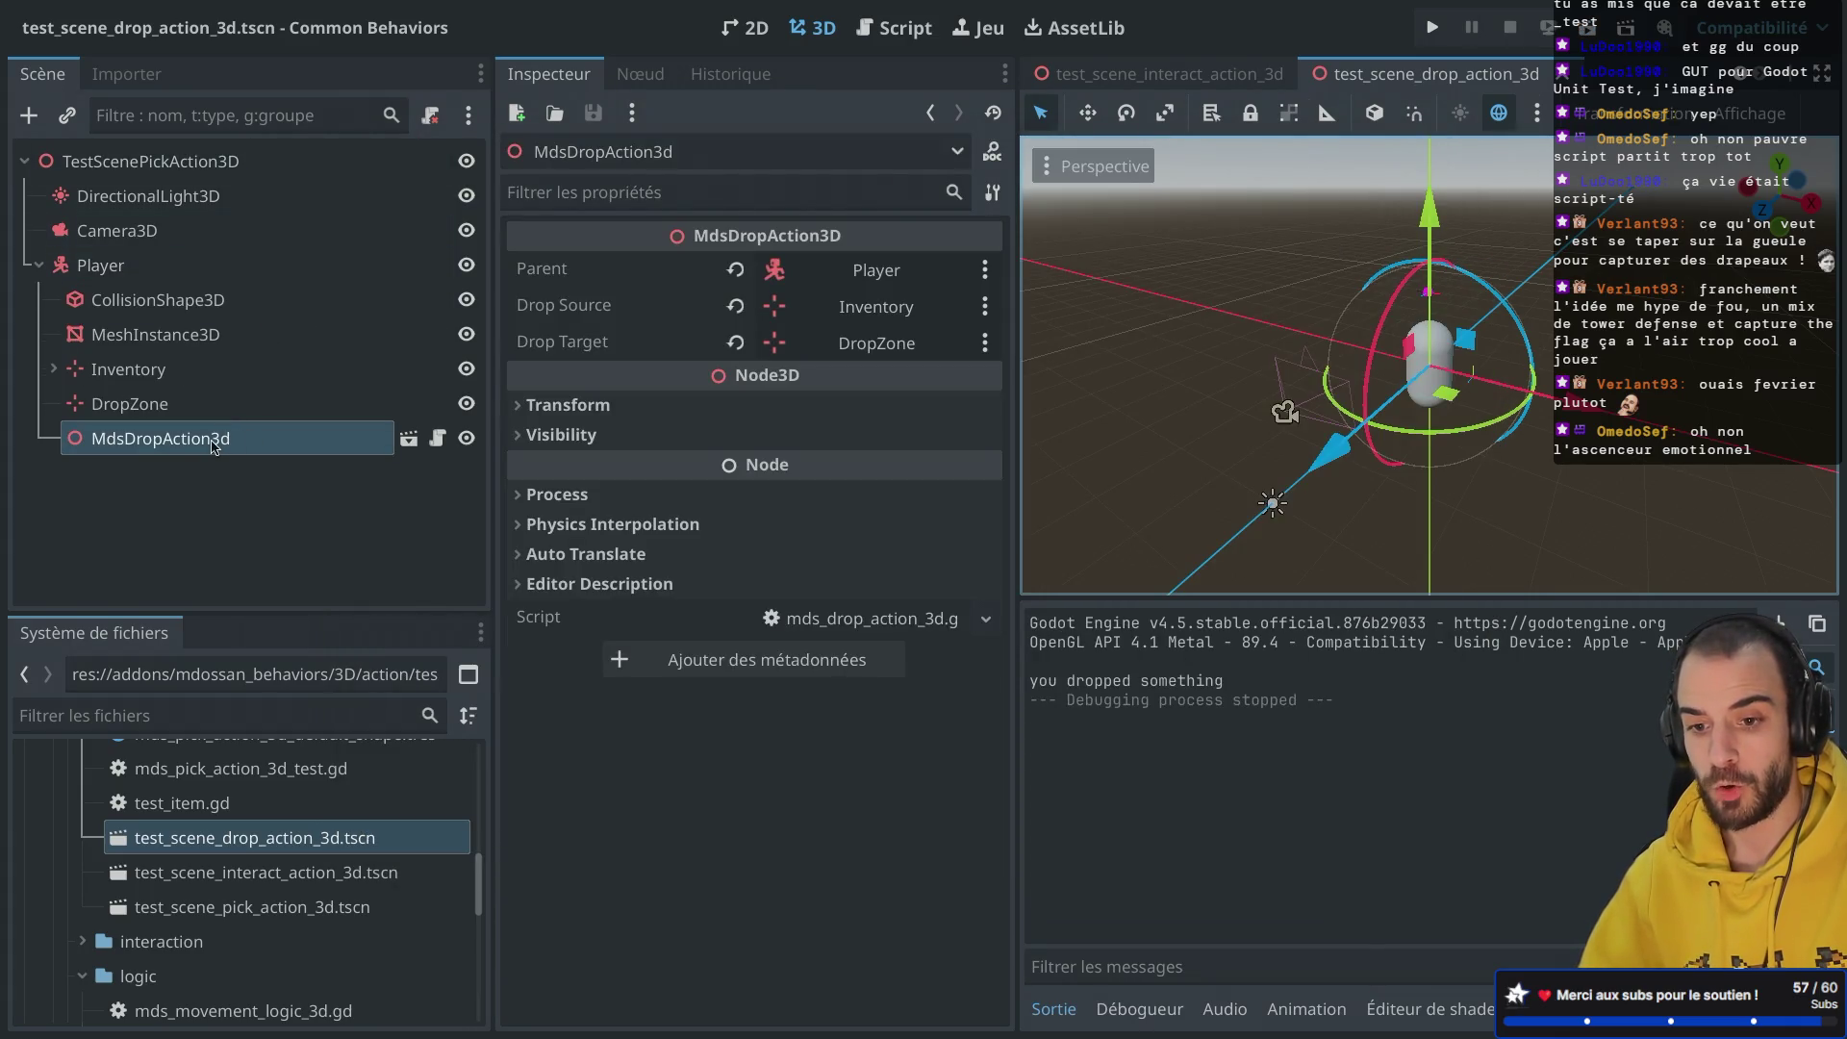
pyautogui.click(437, 439)
# Step: Add then remove a stray line below the TODO comment, keeping the reparent call intact
pyautogui.scroll(-1, 981, 367)
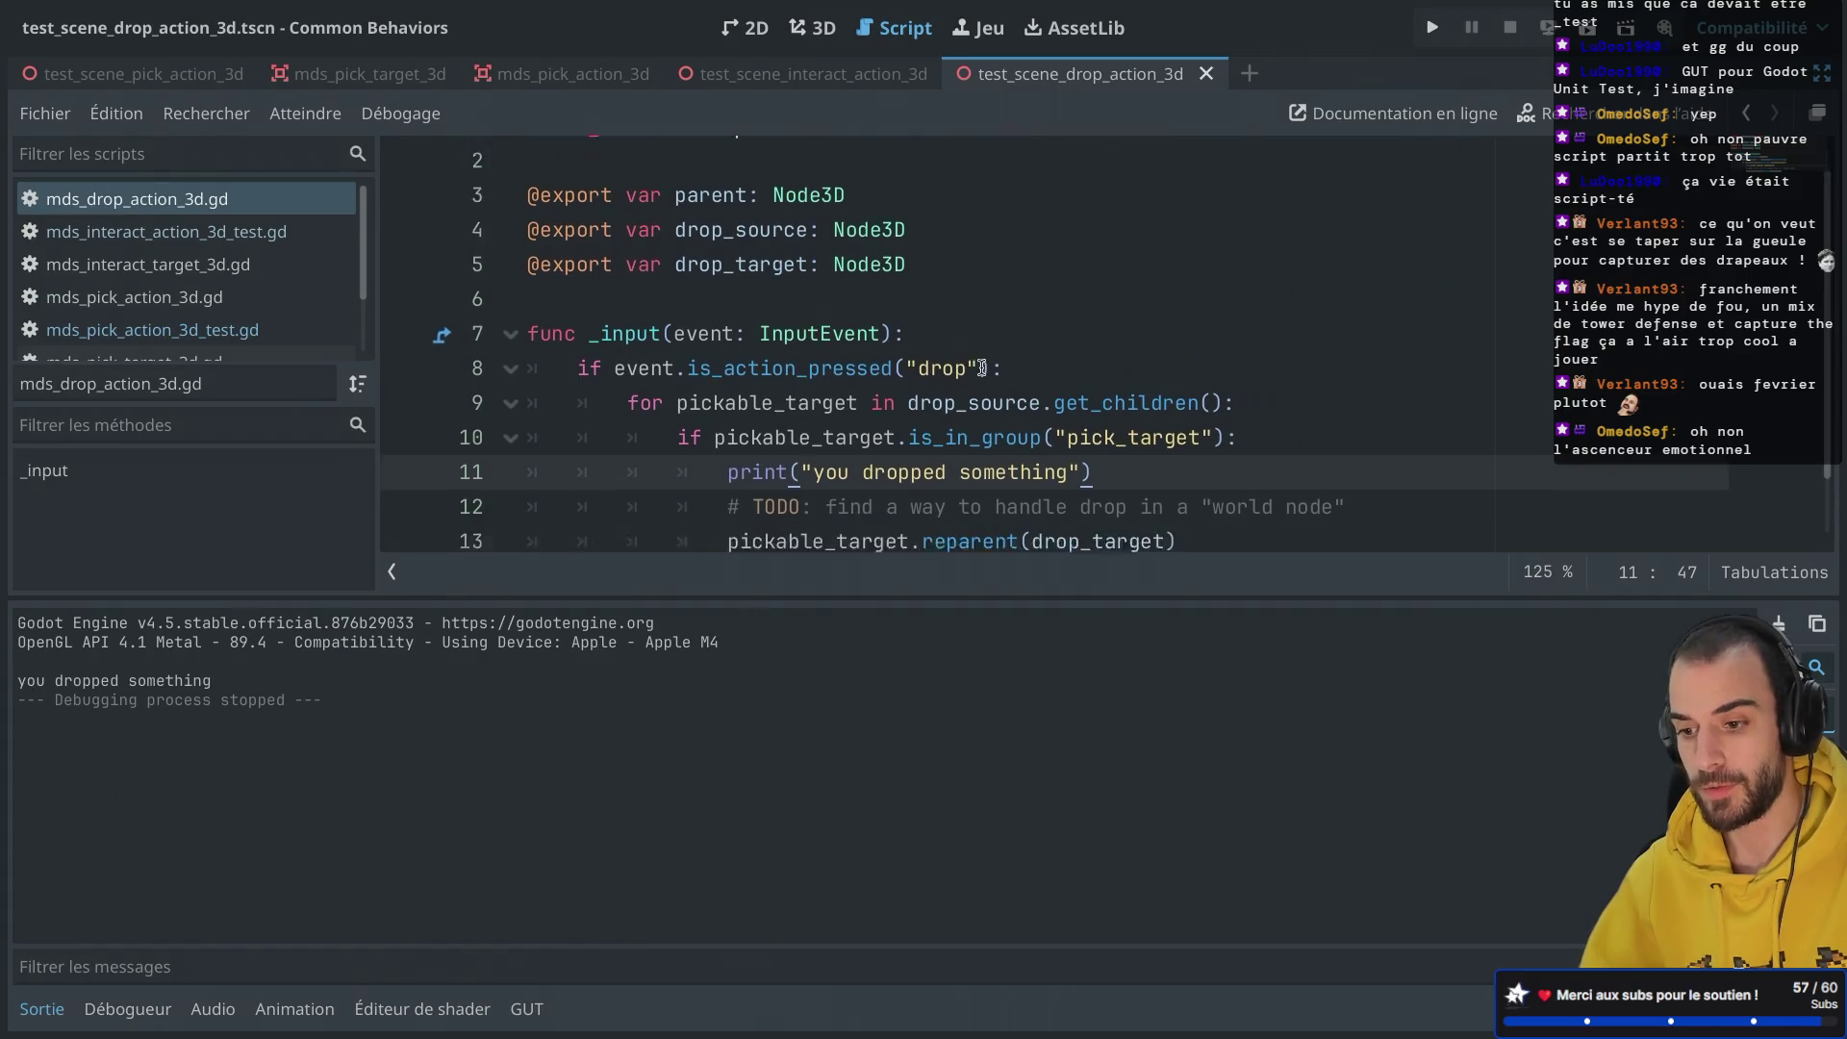
pyautogui.click(1400, 433)
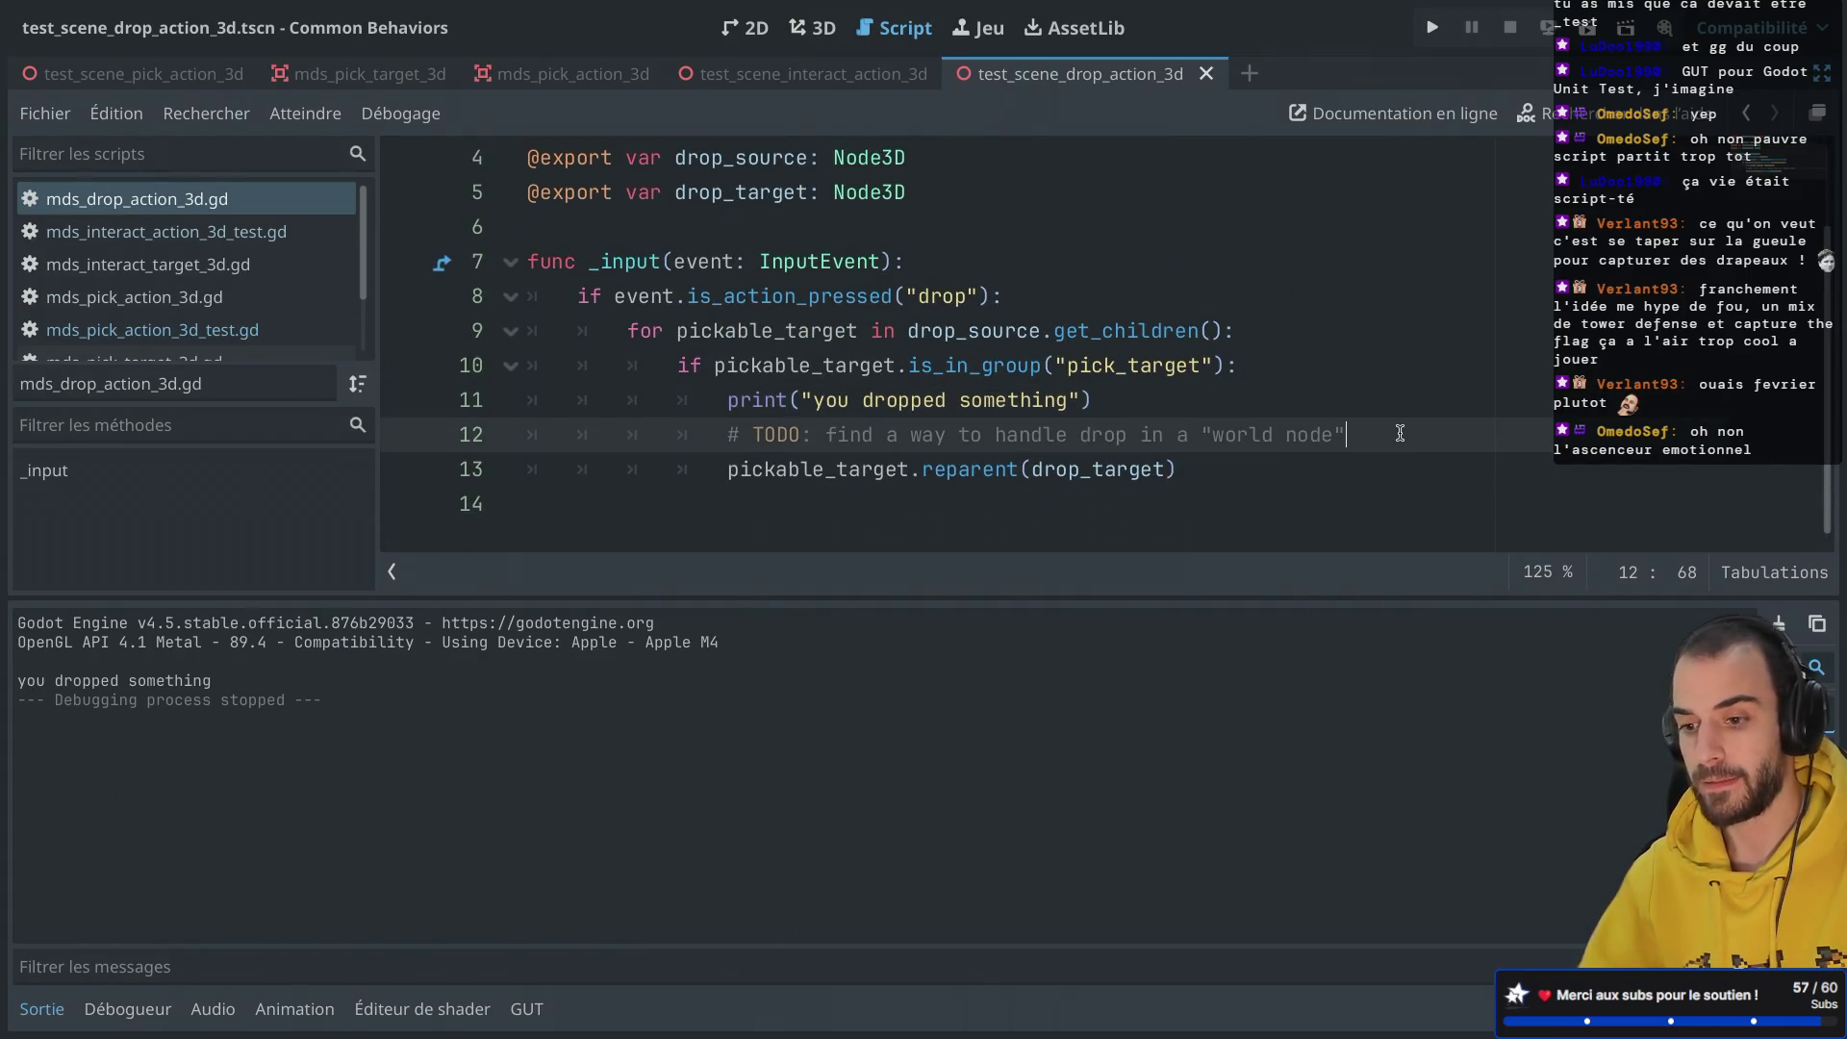
pyautogui.press('Return')
pyautogui.write('pick')
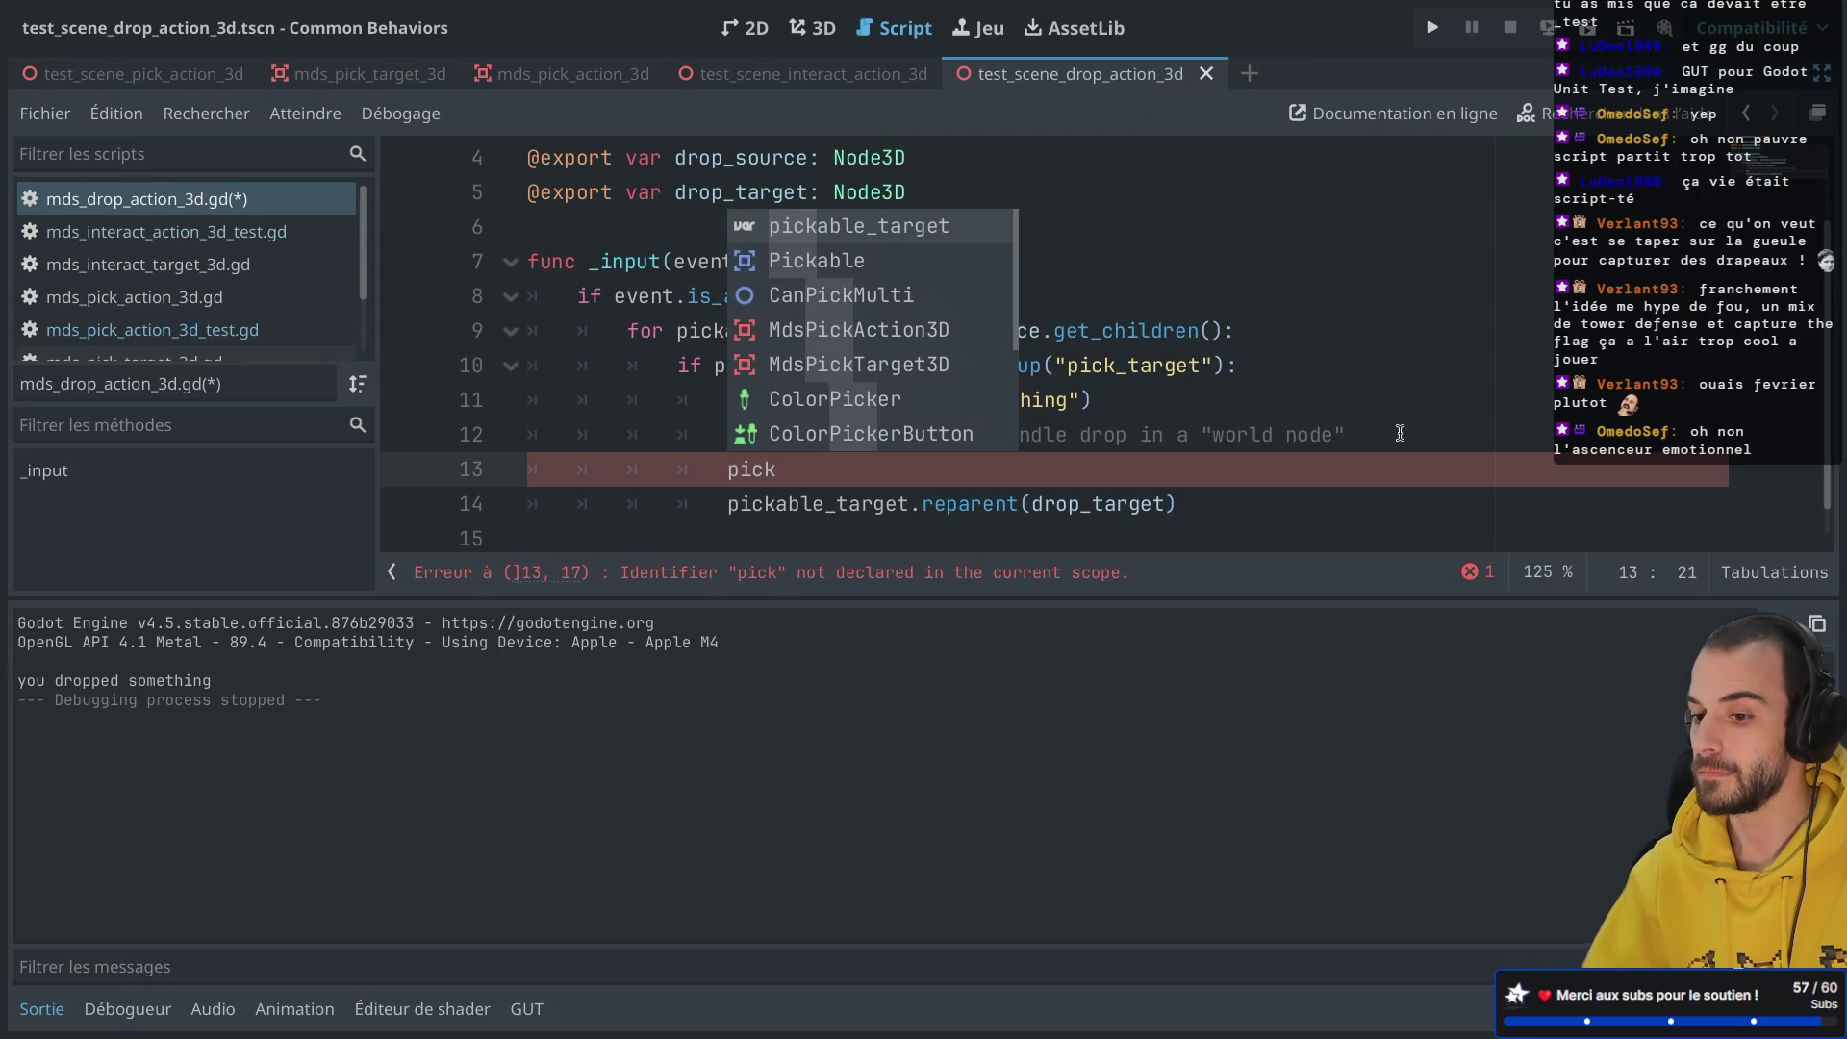
pyautogui.moveTo(777, 470); pyautogui.dragTo(680, 473)
pyautogui.press('BackSpace')
pyautogui.press('BackSpace')
pyautogui.press('BackSpace')
pyautogui.press('BackSpace')
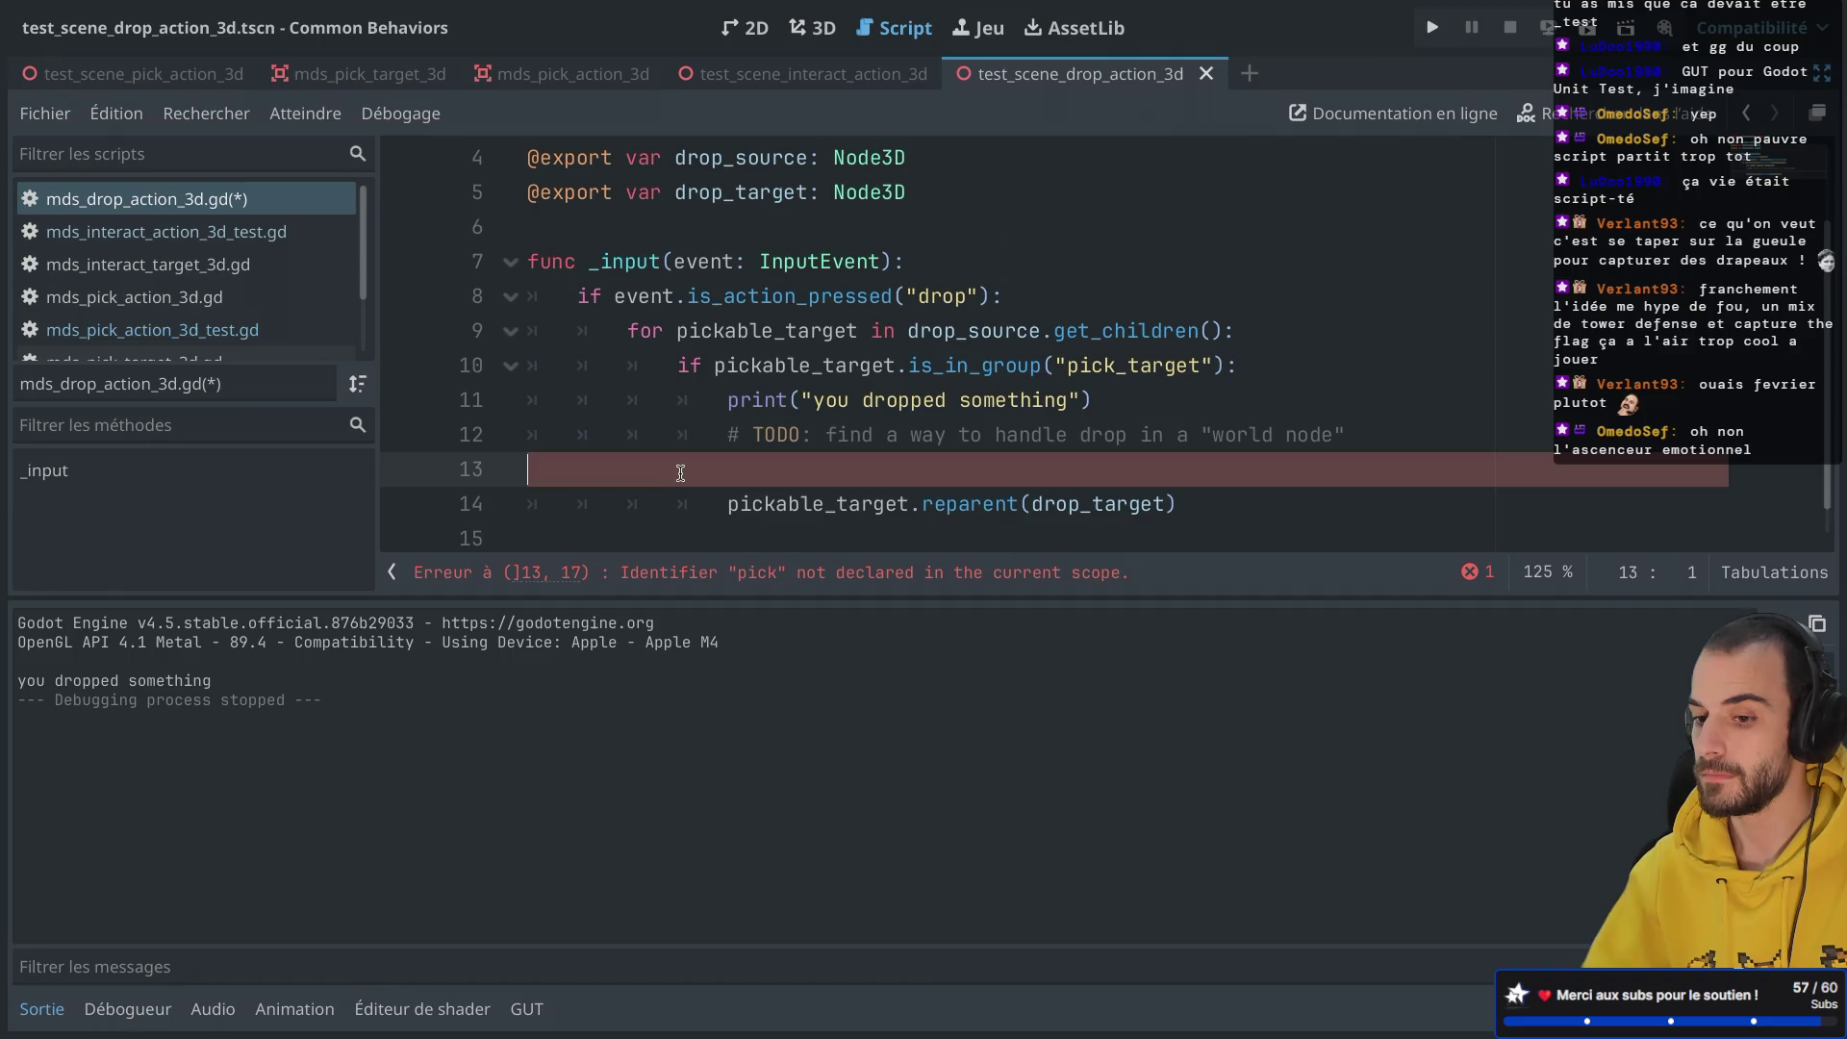
pyautogui.press('BackSpace')
pyautogui.click(1205, 467)
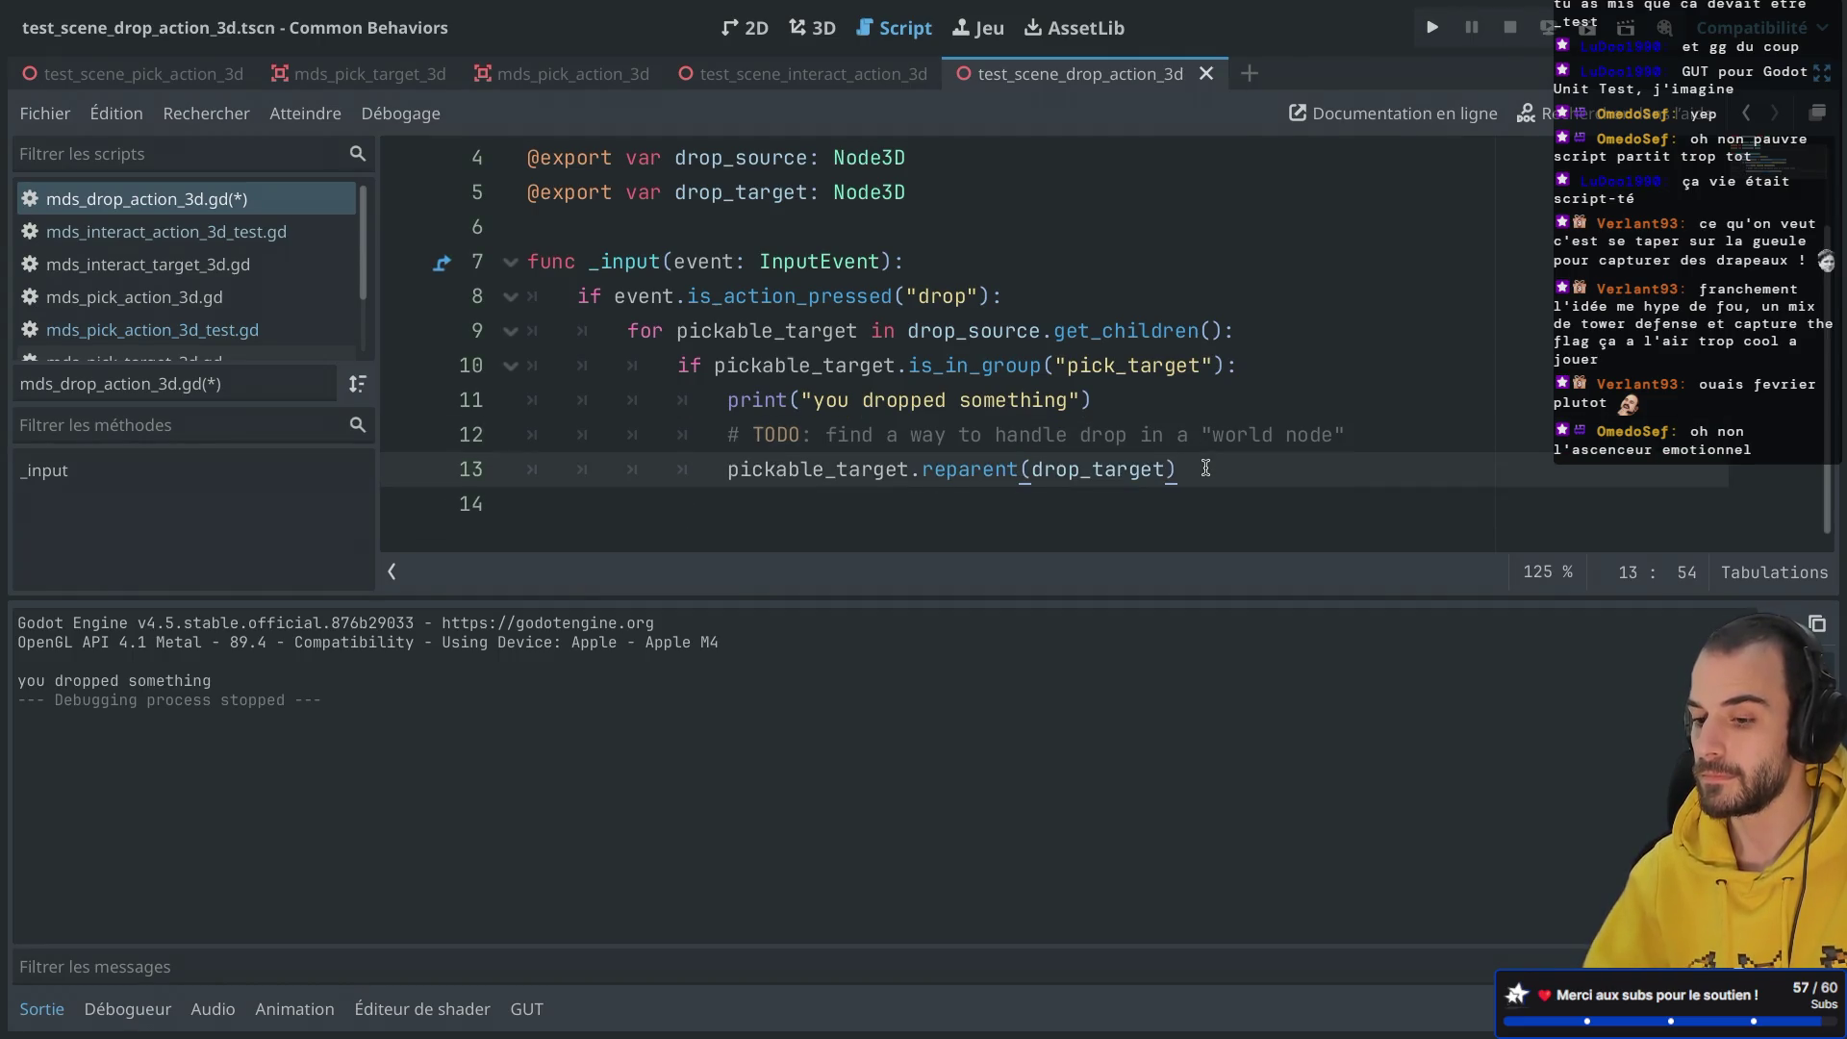
# Step: After checking the reparent docs, add ', false' to the reparent call, save, and rerun the scene
pyautogui.keyDown('super'); pyautogui.click(991, 471); pyautogui.keyUp('super')
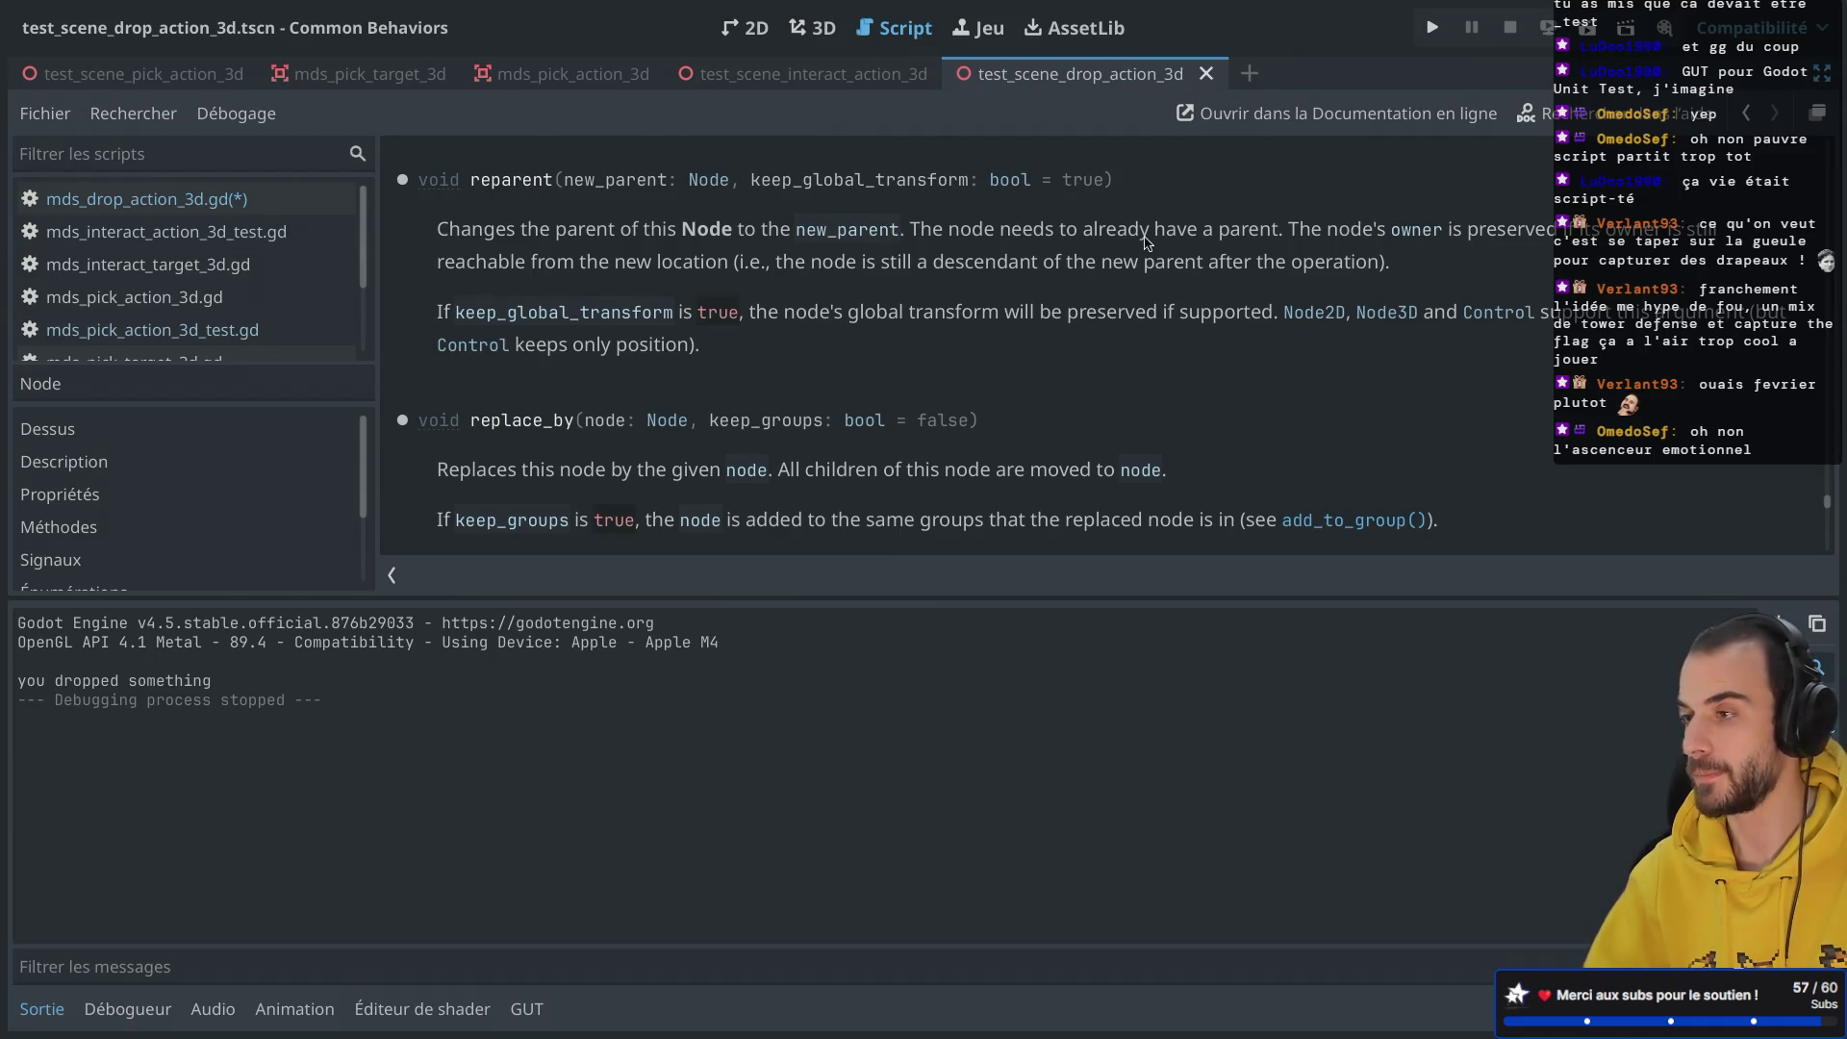
pyautogui.press('super+alt+Left')
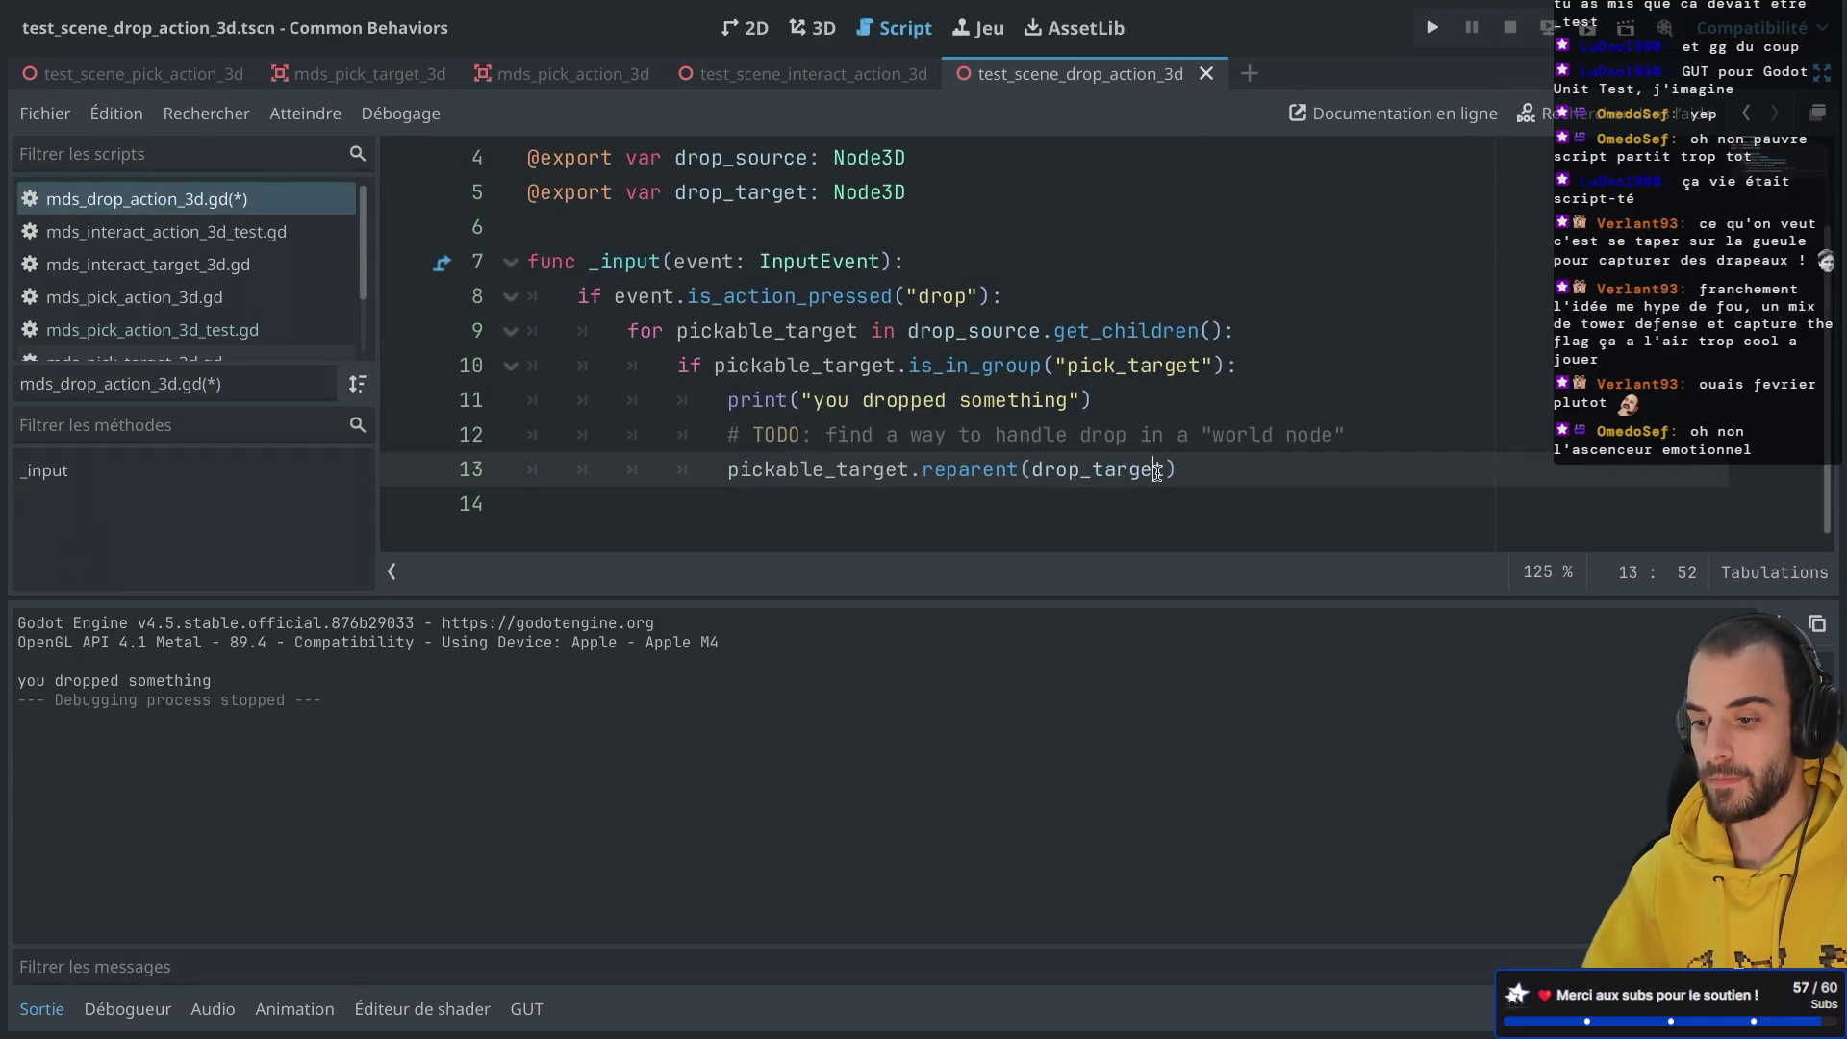
pyautogui.write(', false')
pyautogui.press('super+s')
pyautogui.click(1078, 435)
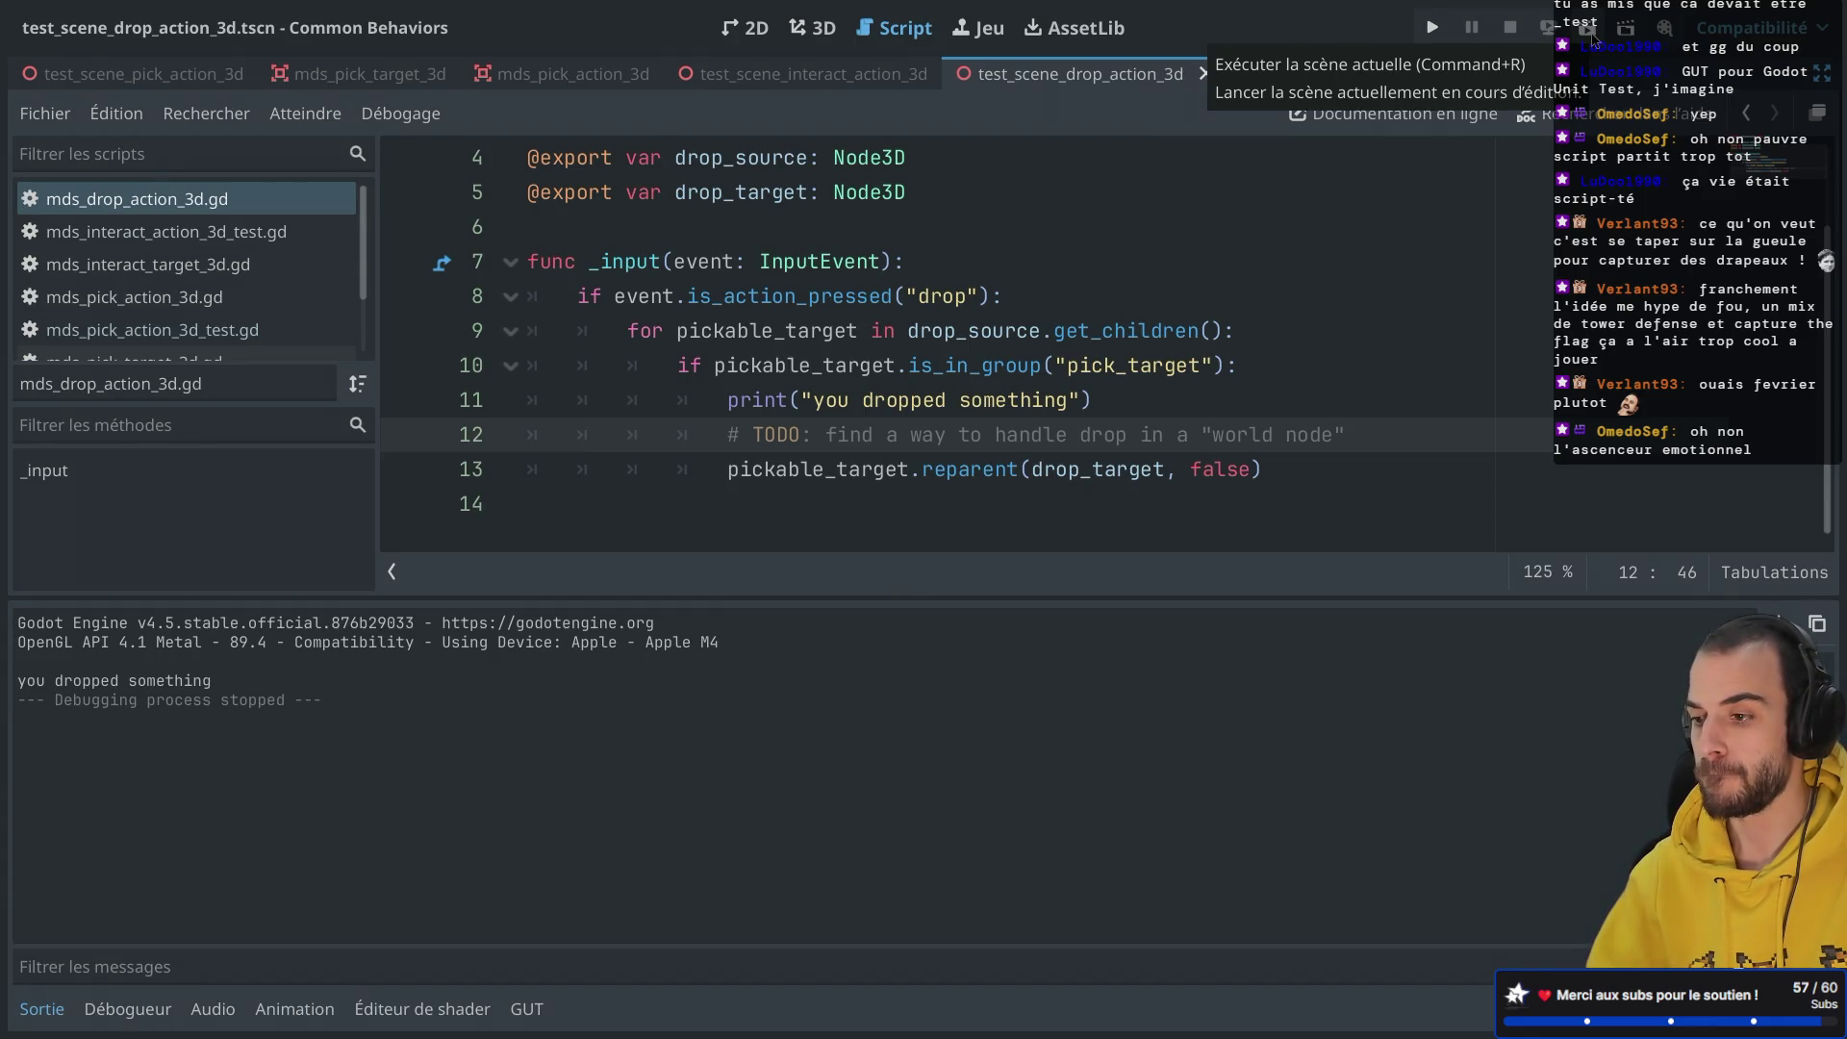
pyautogui.click(1592, 34)
pyautogui.click(1160, 438)
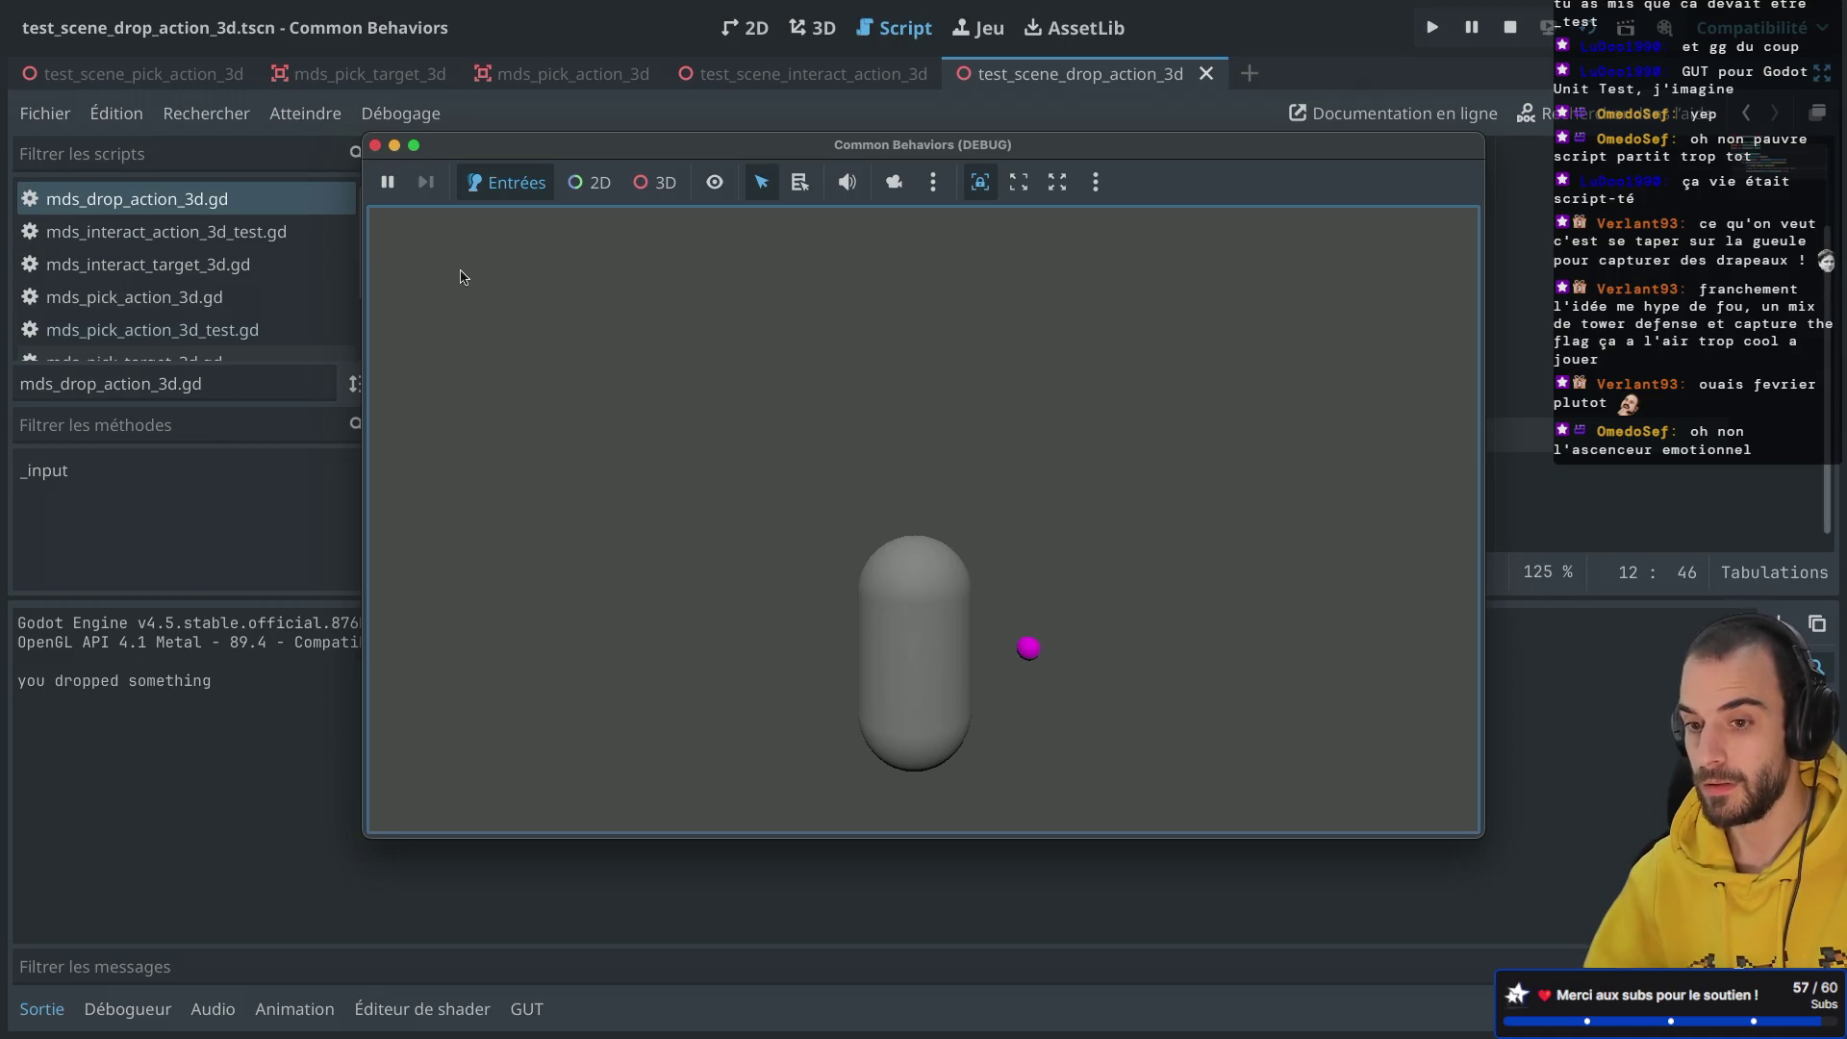
# Step: Close the game window after the drop and restore the side docks
pyautogui.click(375, 146)
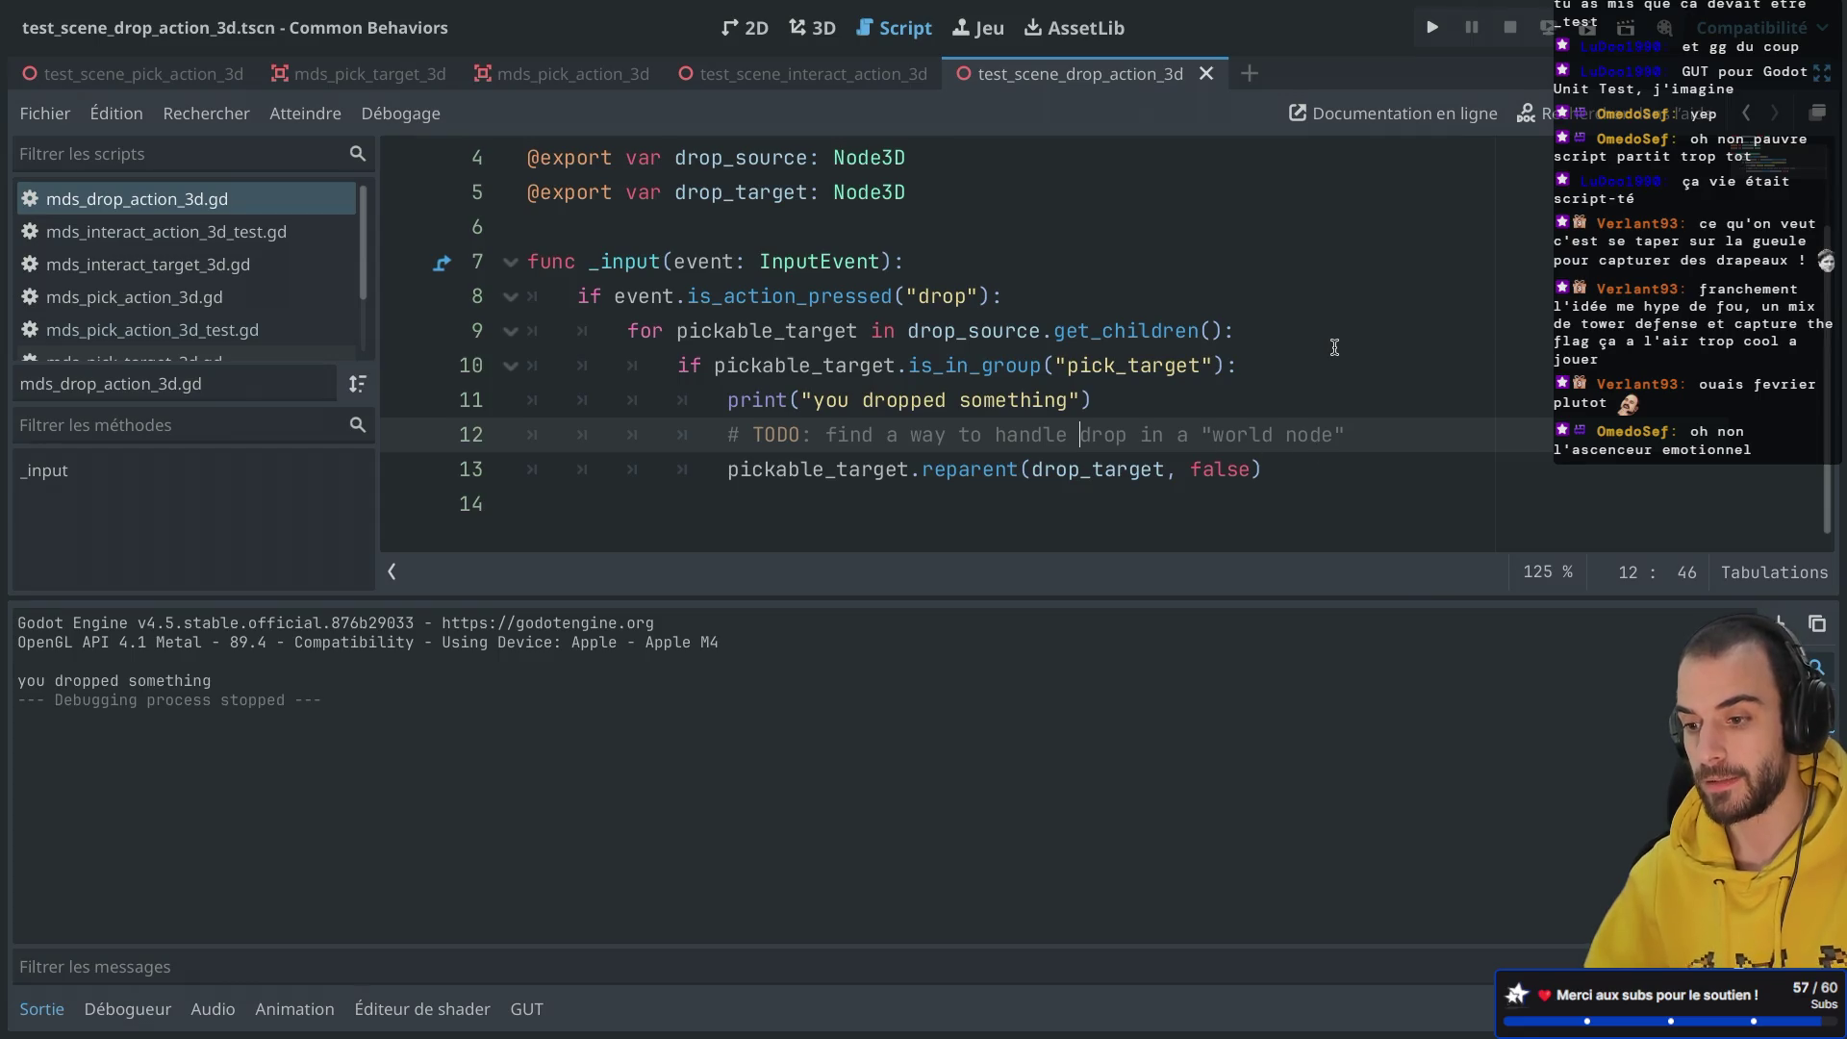
pyautogui.hotkey('ctrl', 'shift', 'F11')
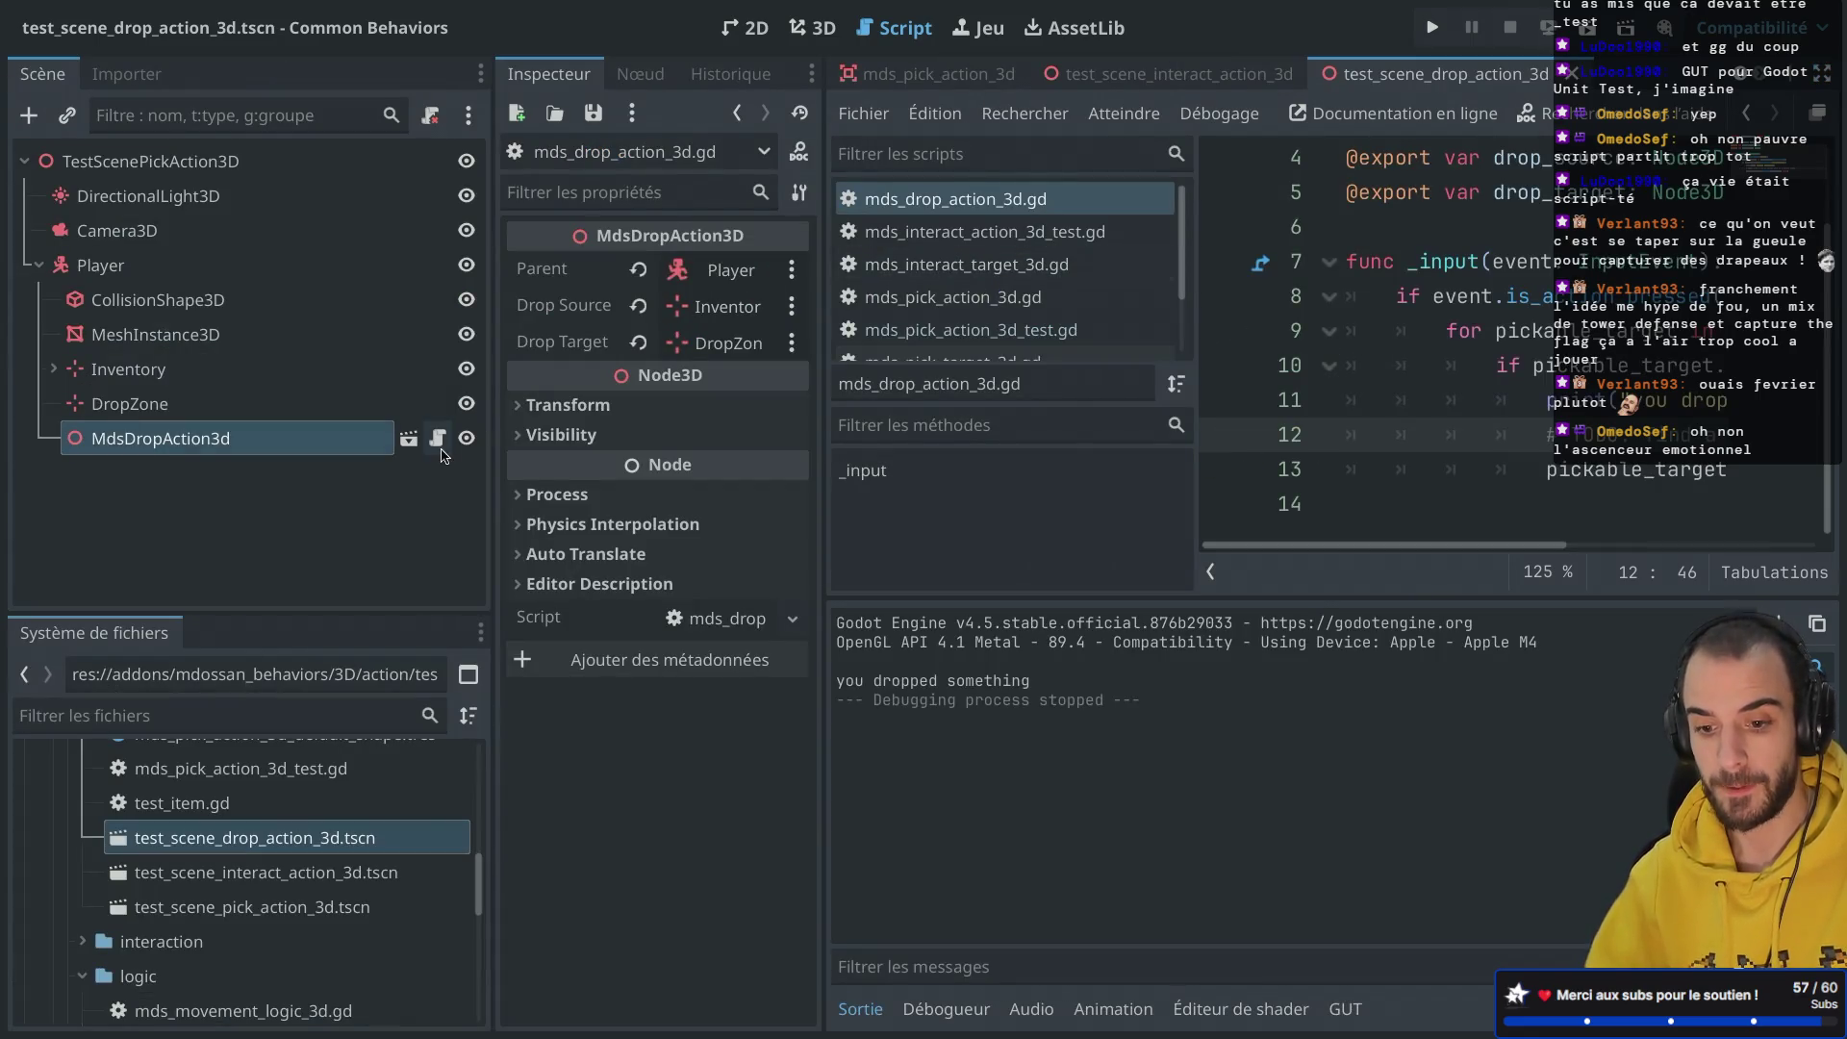
# Step: Review the drop script's reparent code, then hide the side docks to widen the editor
pyautogui.scroll(4, 308, 860)
pyautogui.scroll(-2, 260, 895)
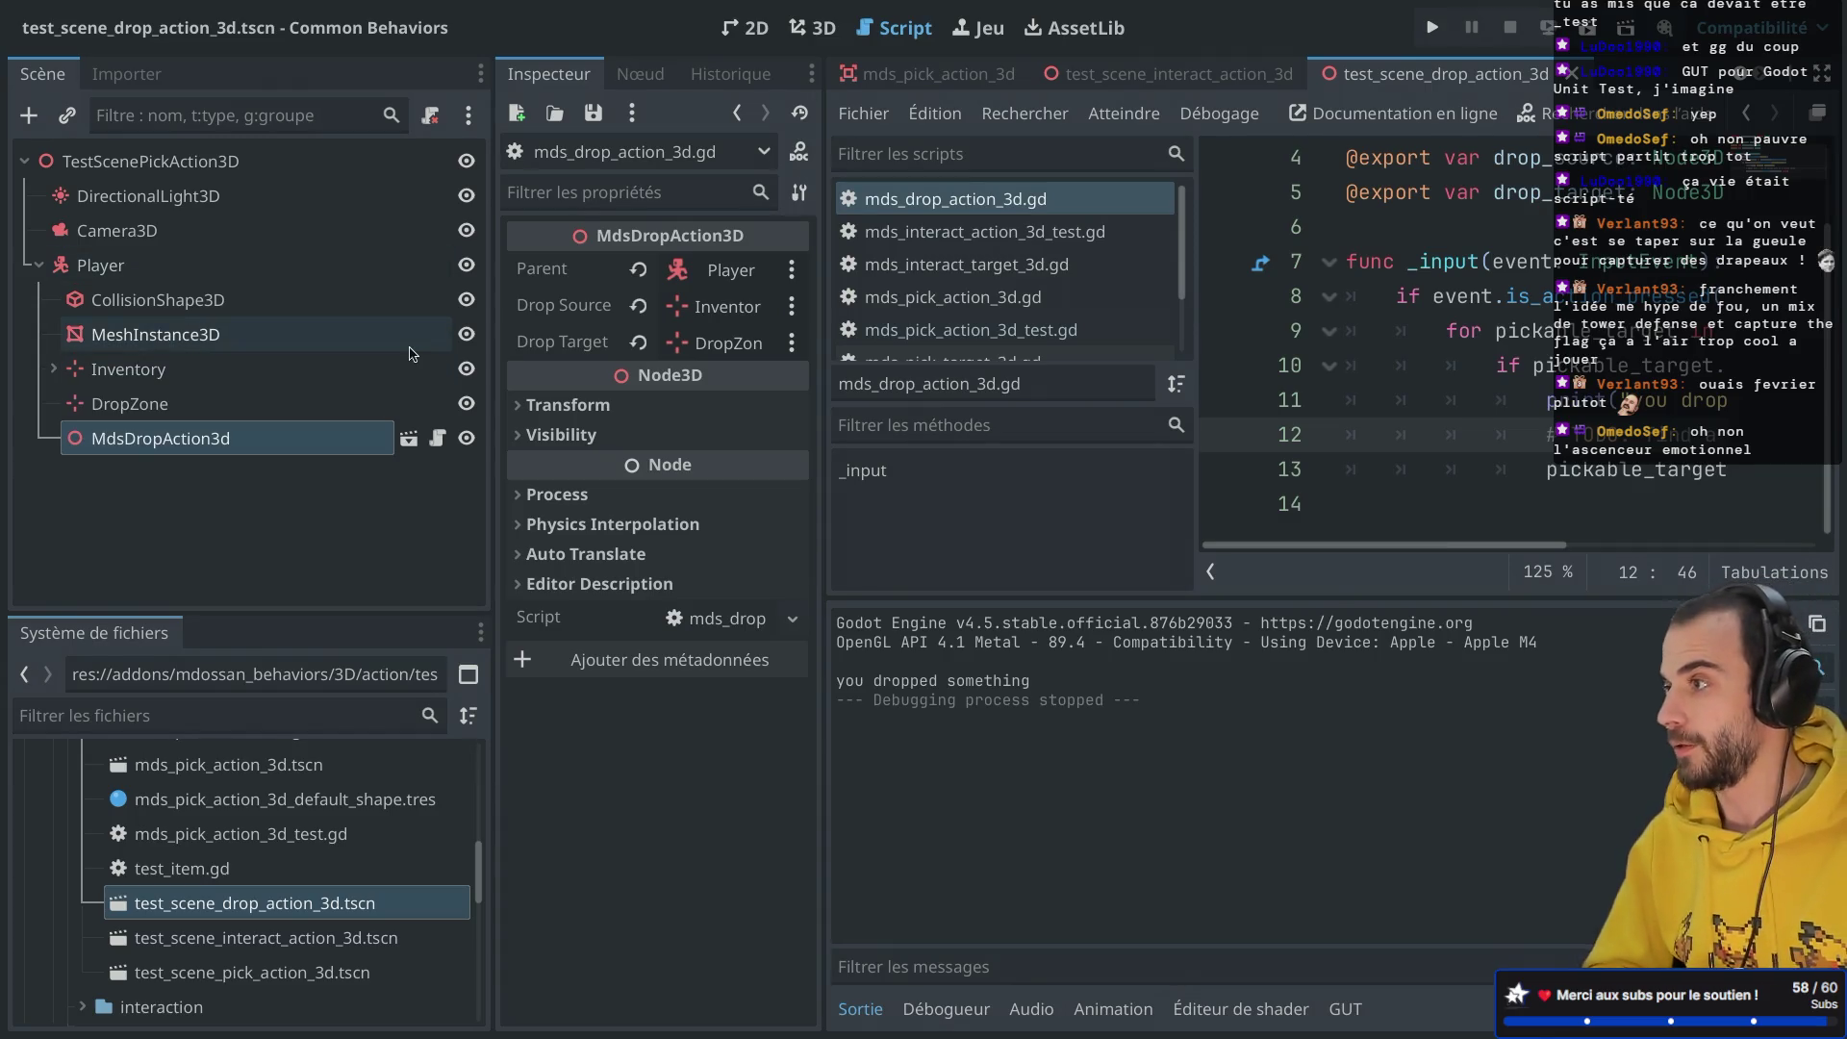
pyautogui.hotkey('ctrl', 'shift', 'F11')
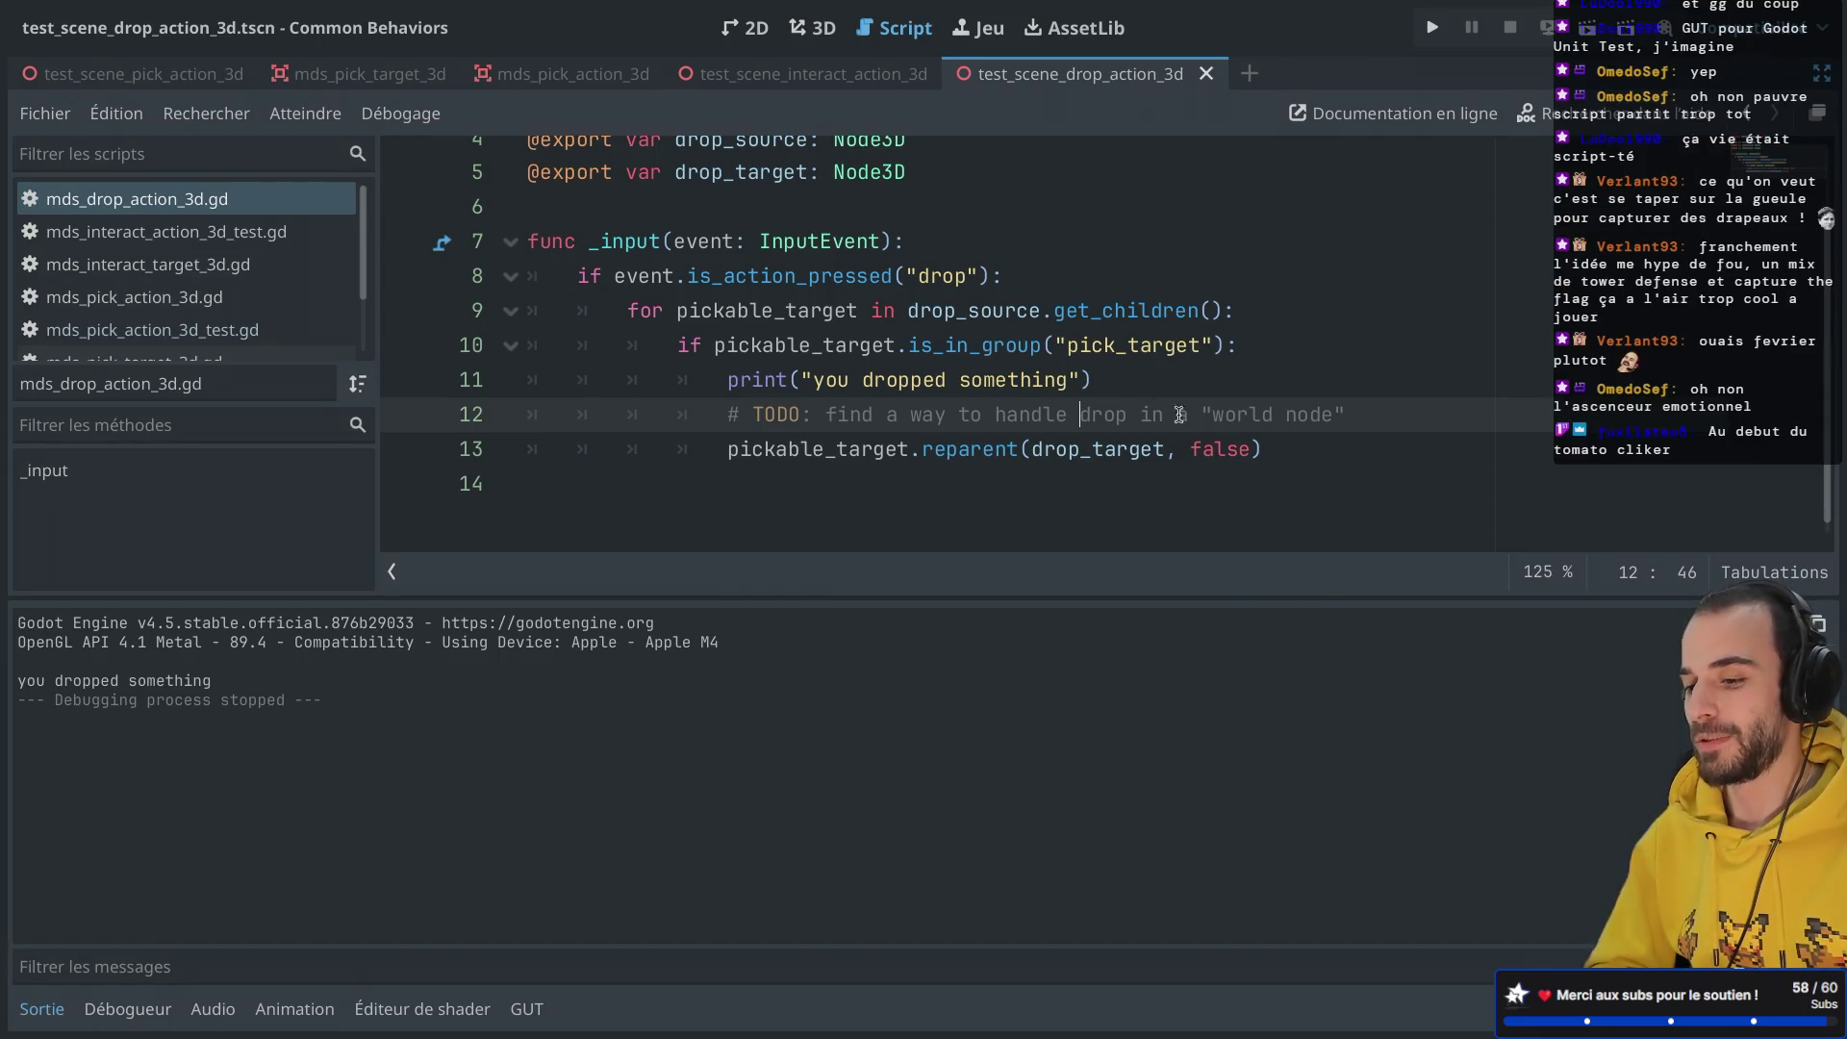
pyautogui.hotkey('ctrl', 'shift', 'F11')
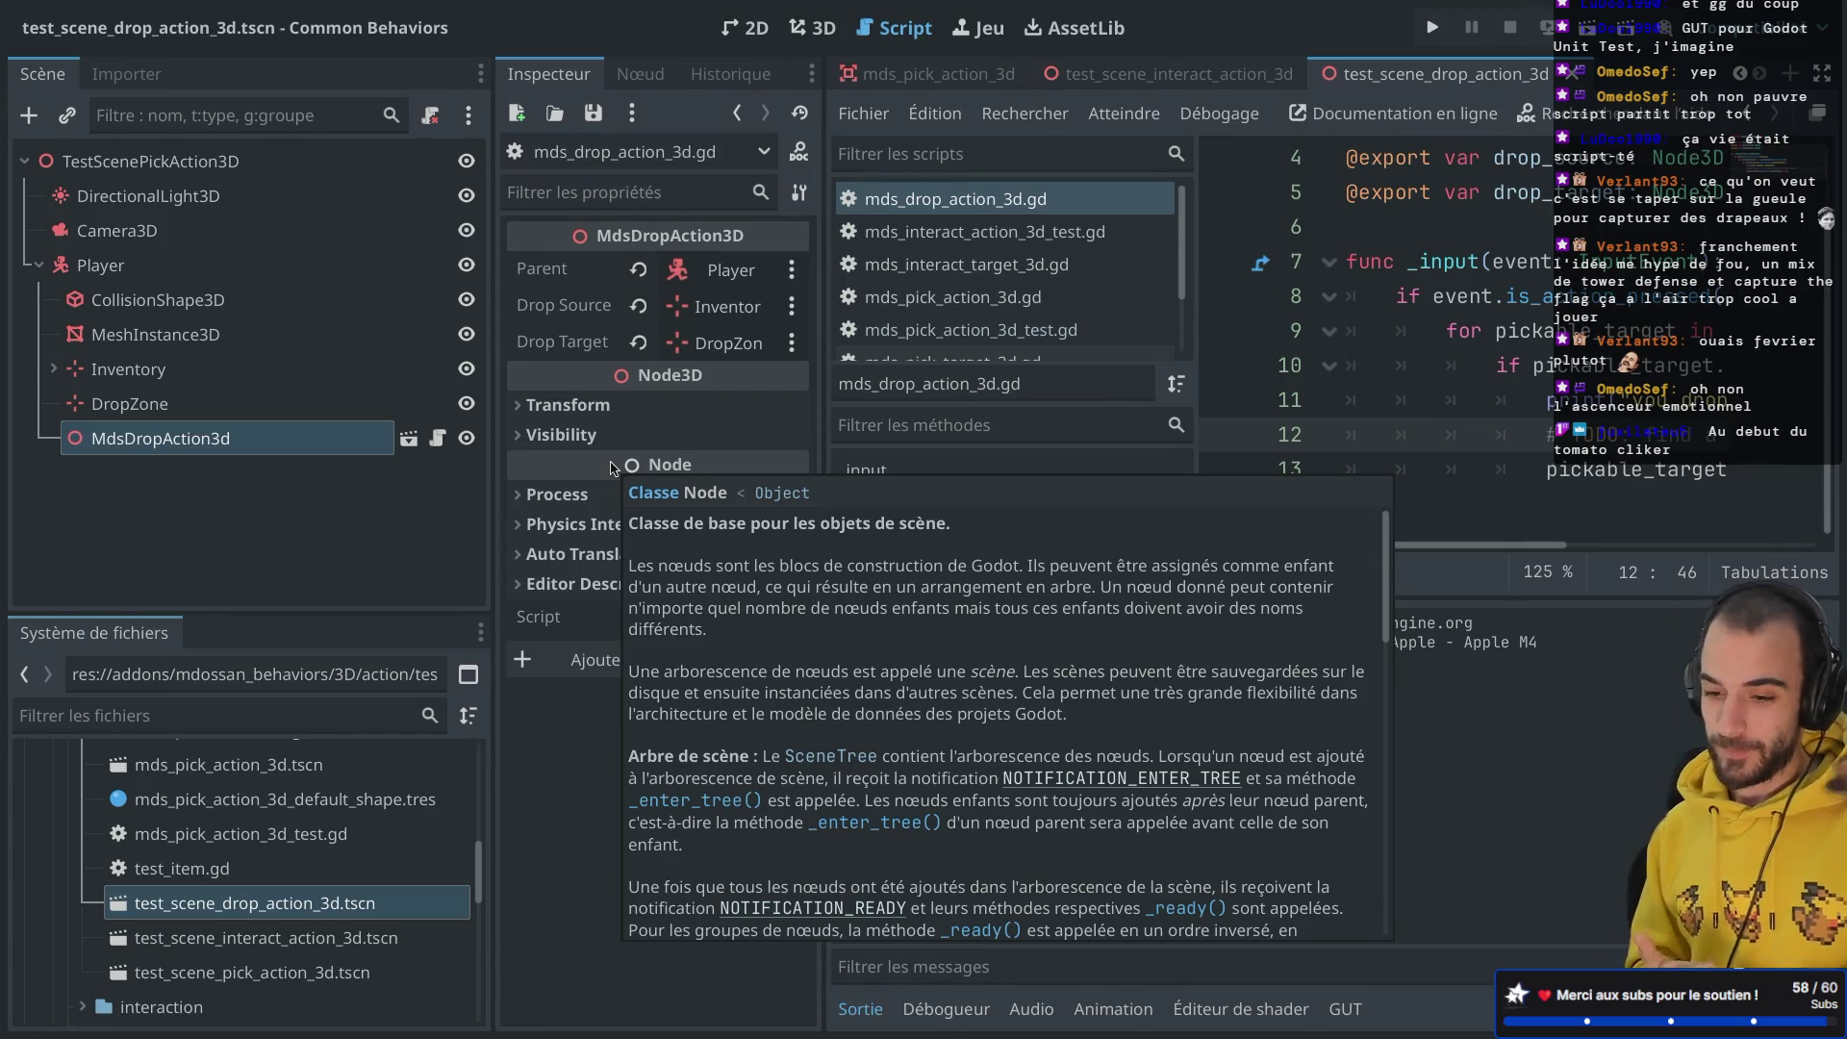
pyautogui.click(1678, 365)
pyautogui.hotkey('ctrl', 'shift', 'F11')
pyautogui.hotkey('ctrl', 'shift', 'F11')
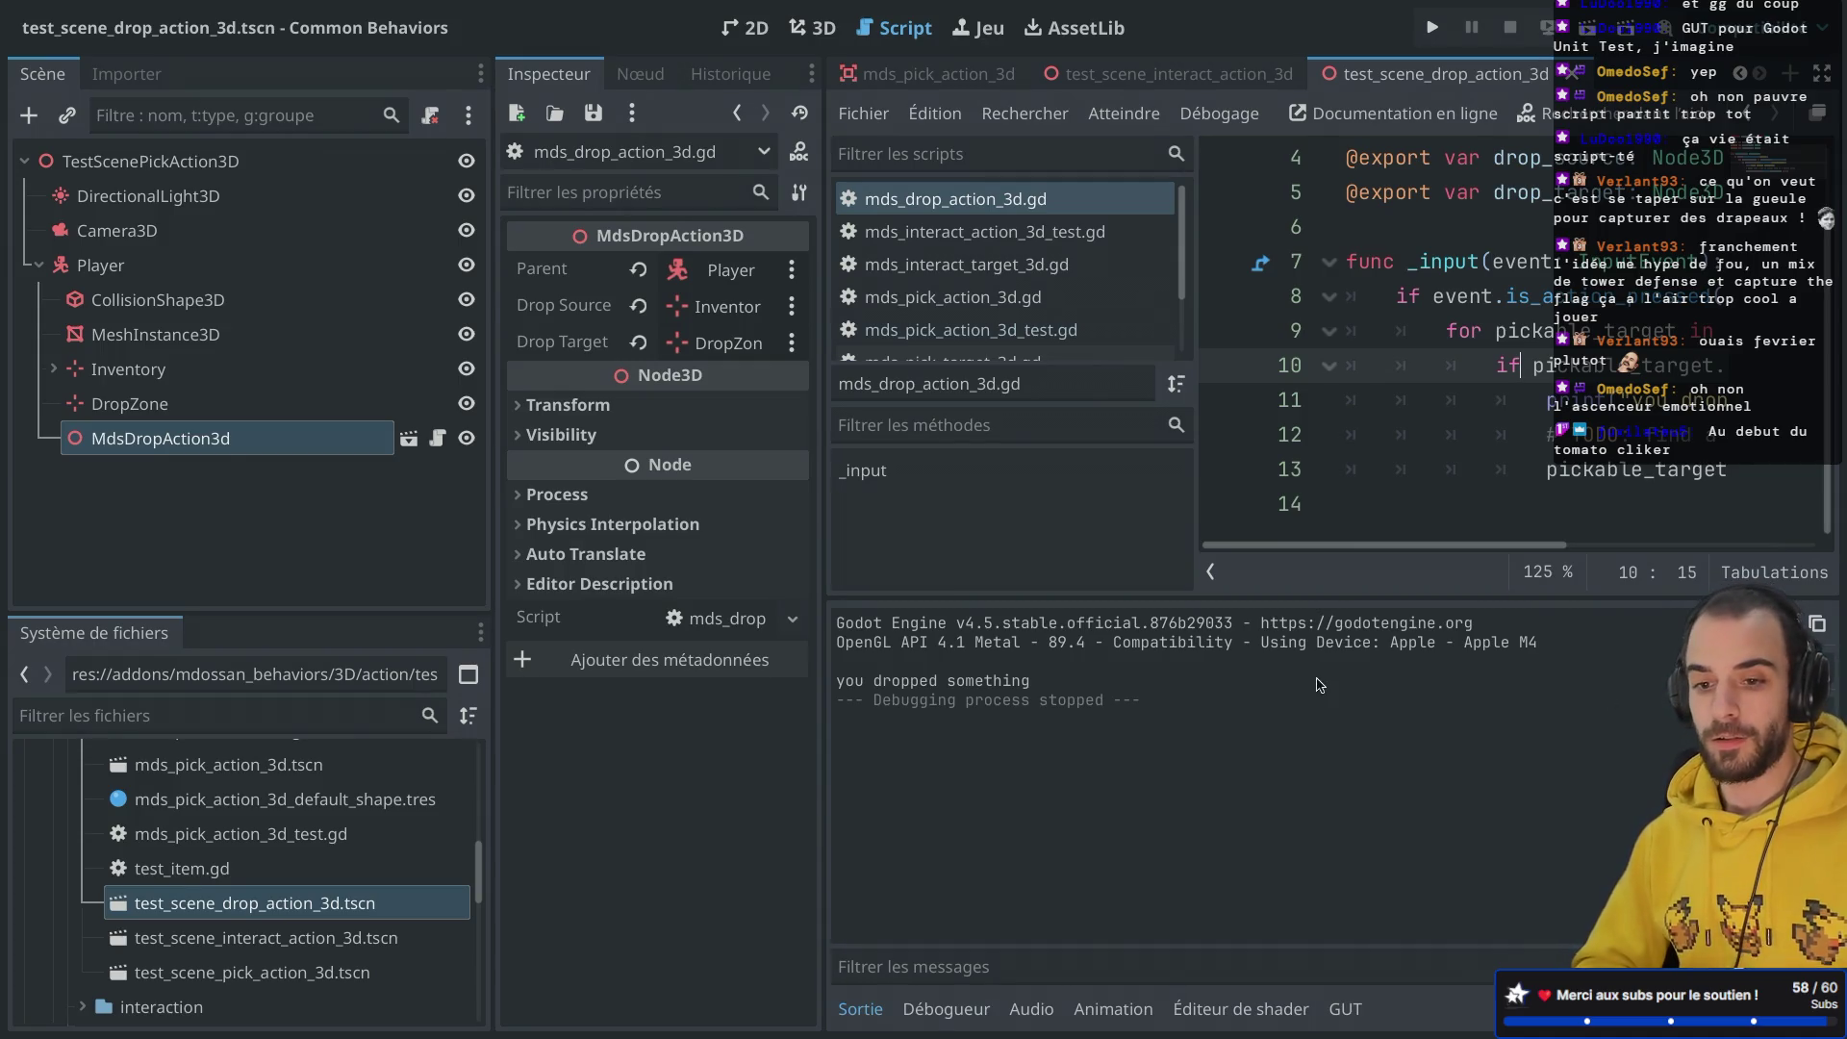
pyautogui.scroll(2, 330, 890)
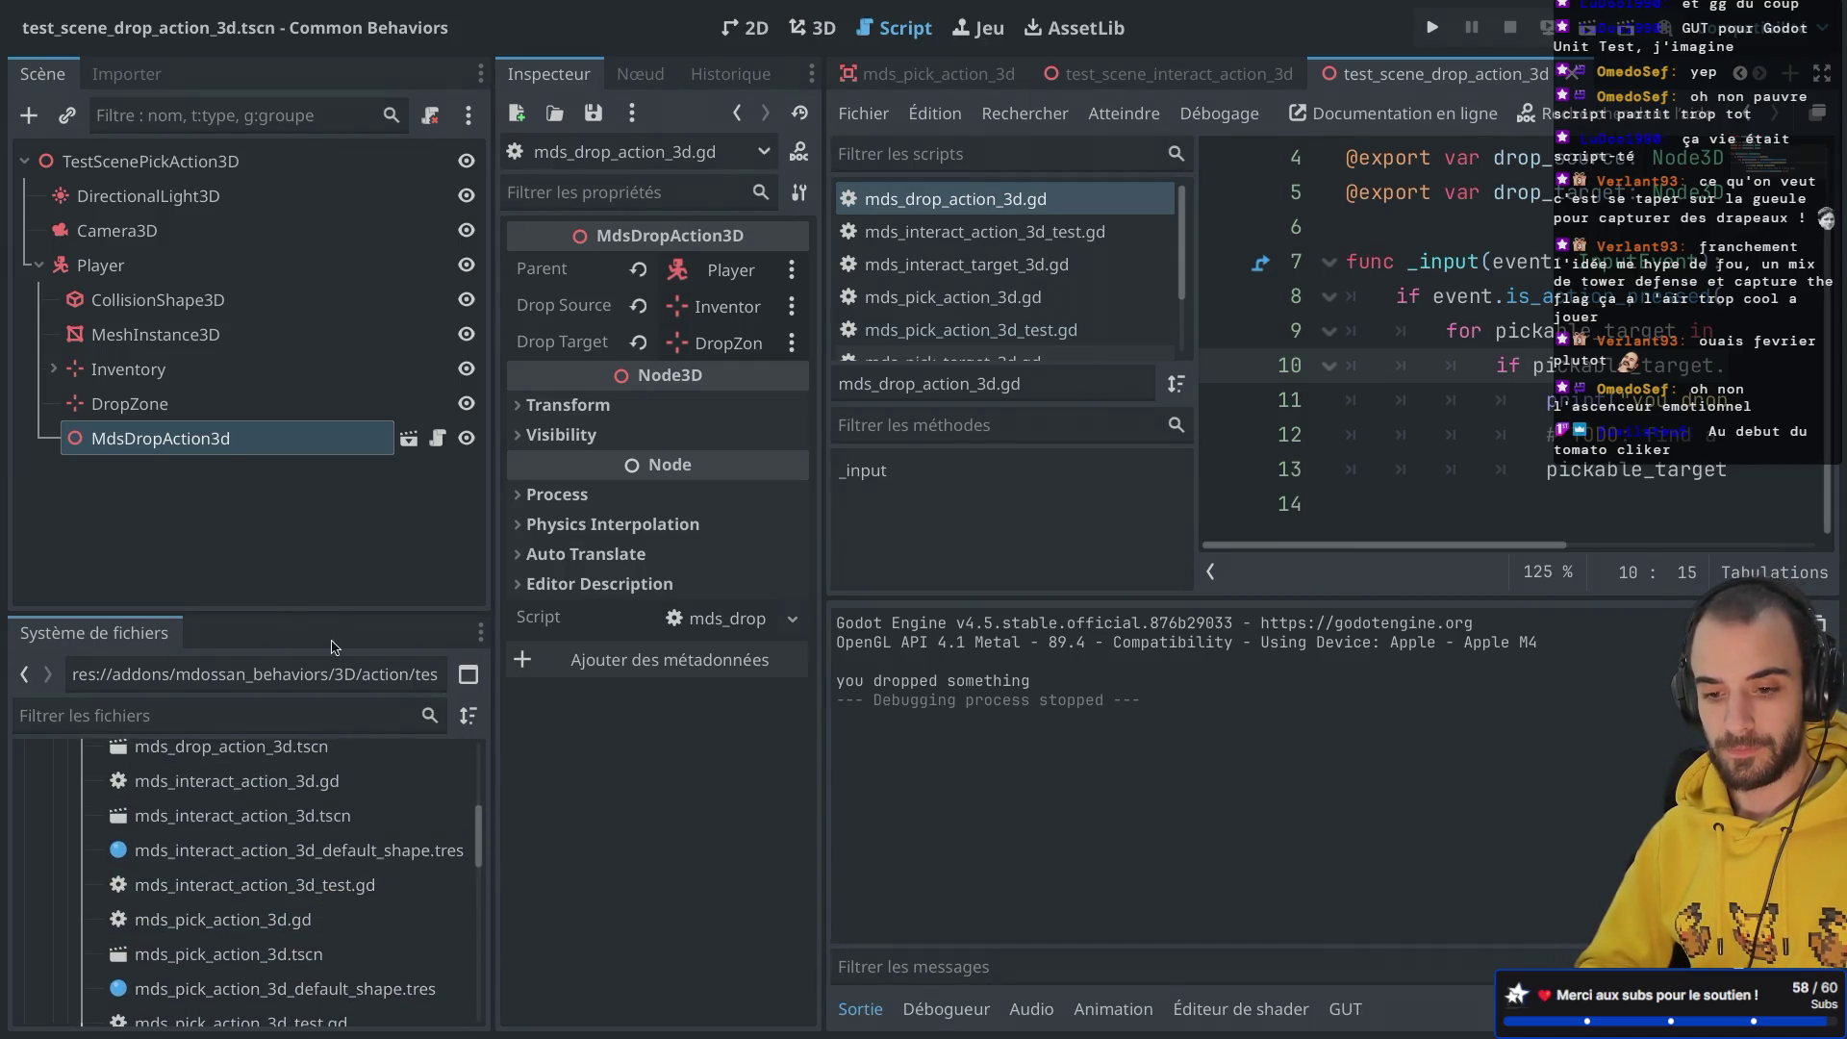
# Step: Enlarge the FileSystem dock and select mds_drop_action_3d.tscn
pyautogui.moveTo(296, 614); pyautogui.dragTo(296, 446)
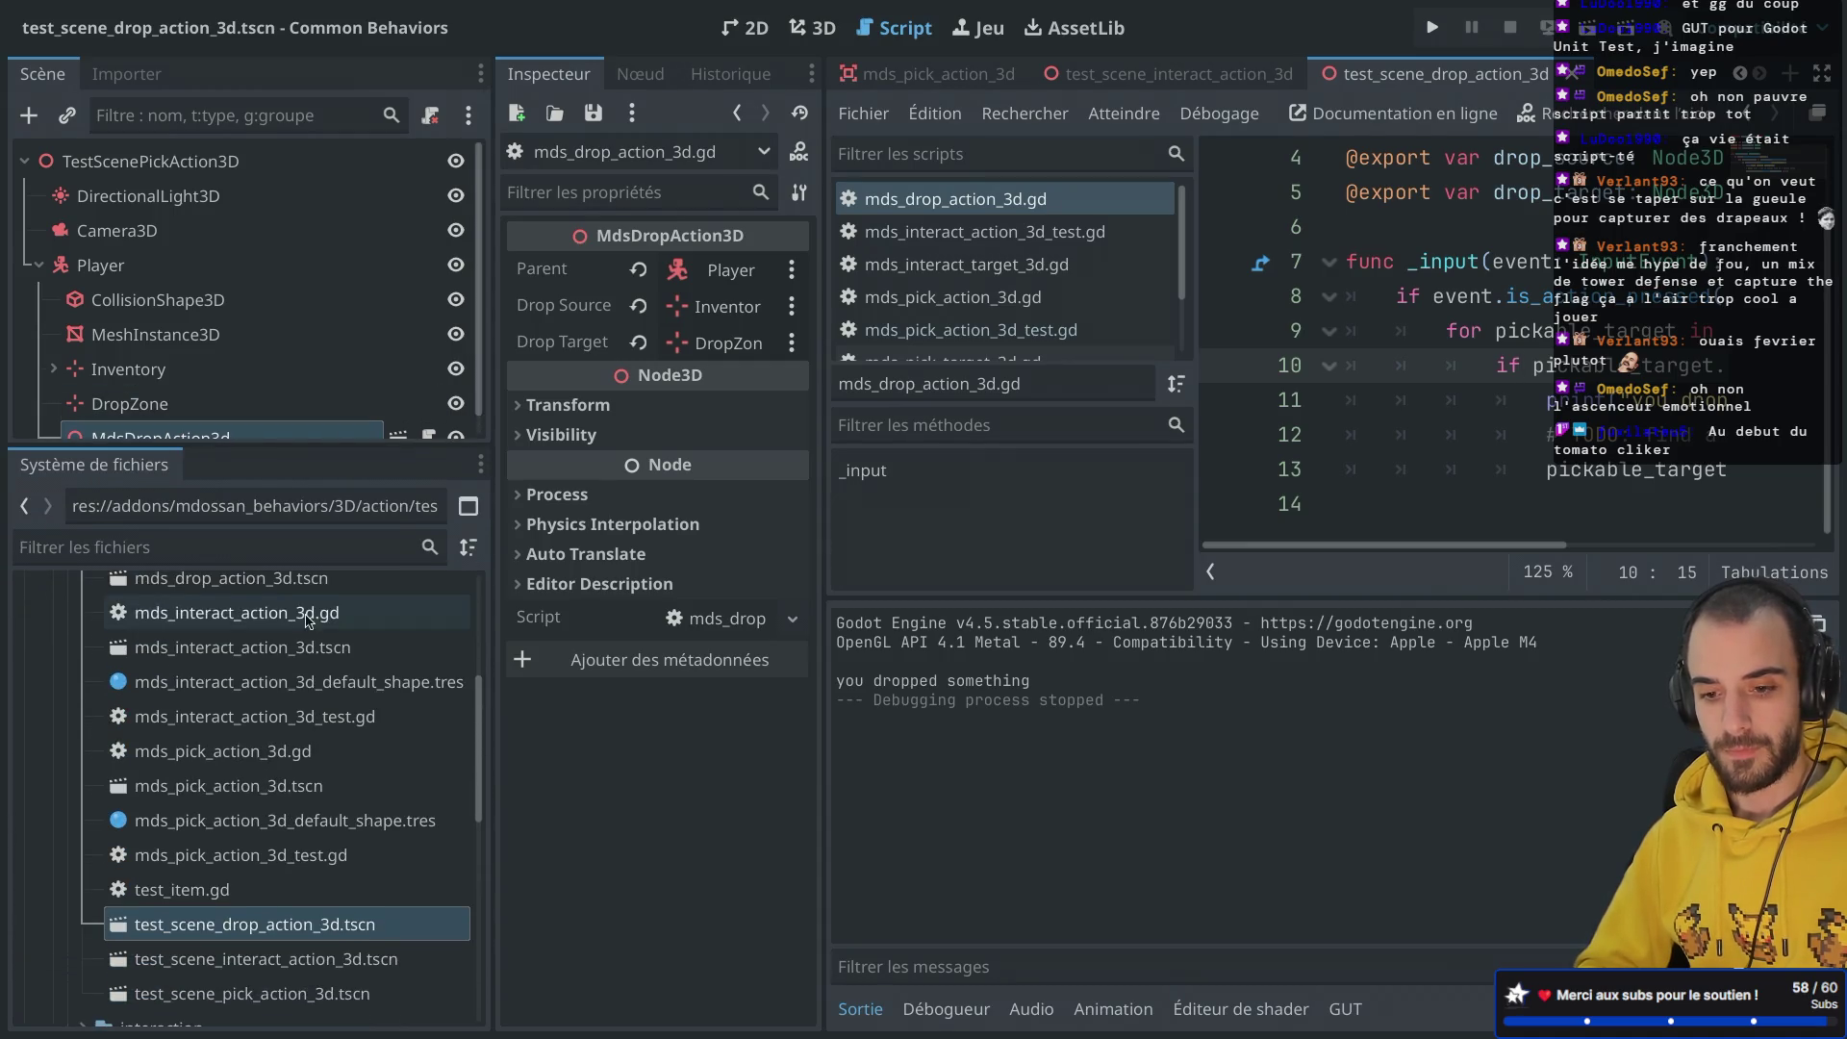
pyautogui.scroll(-3, 308, 621)
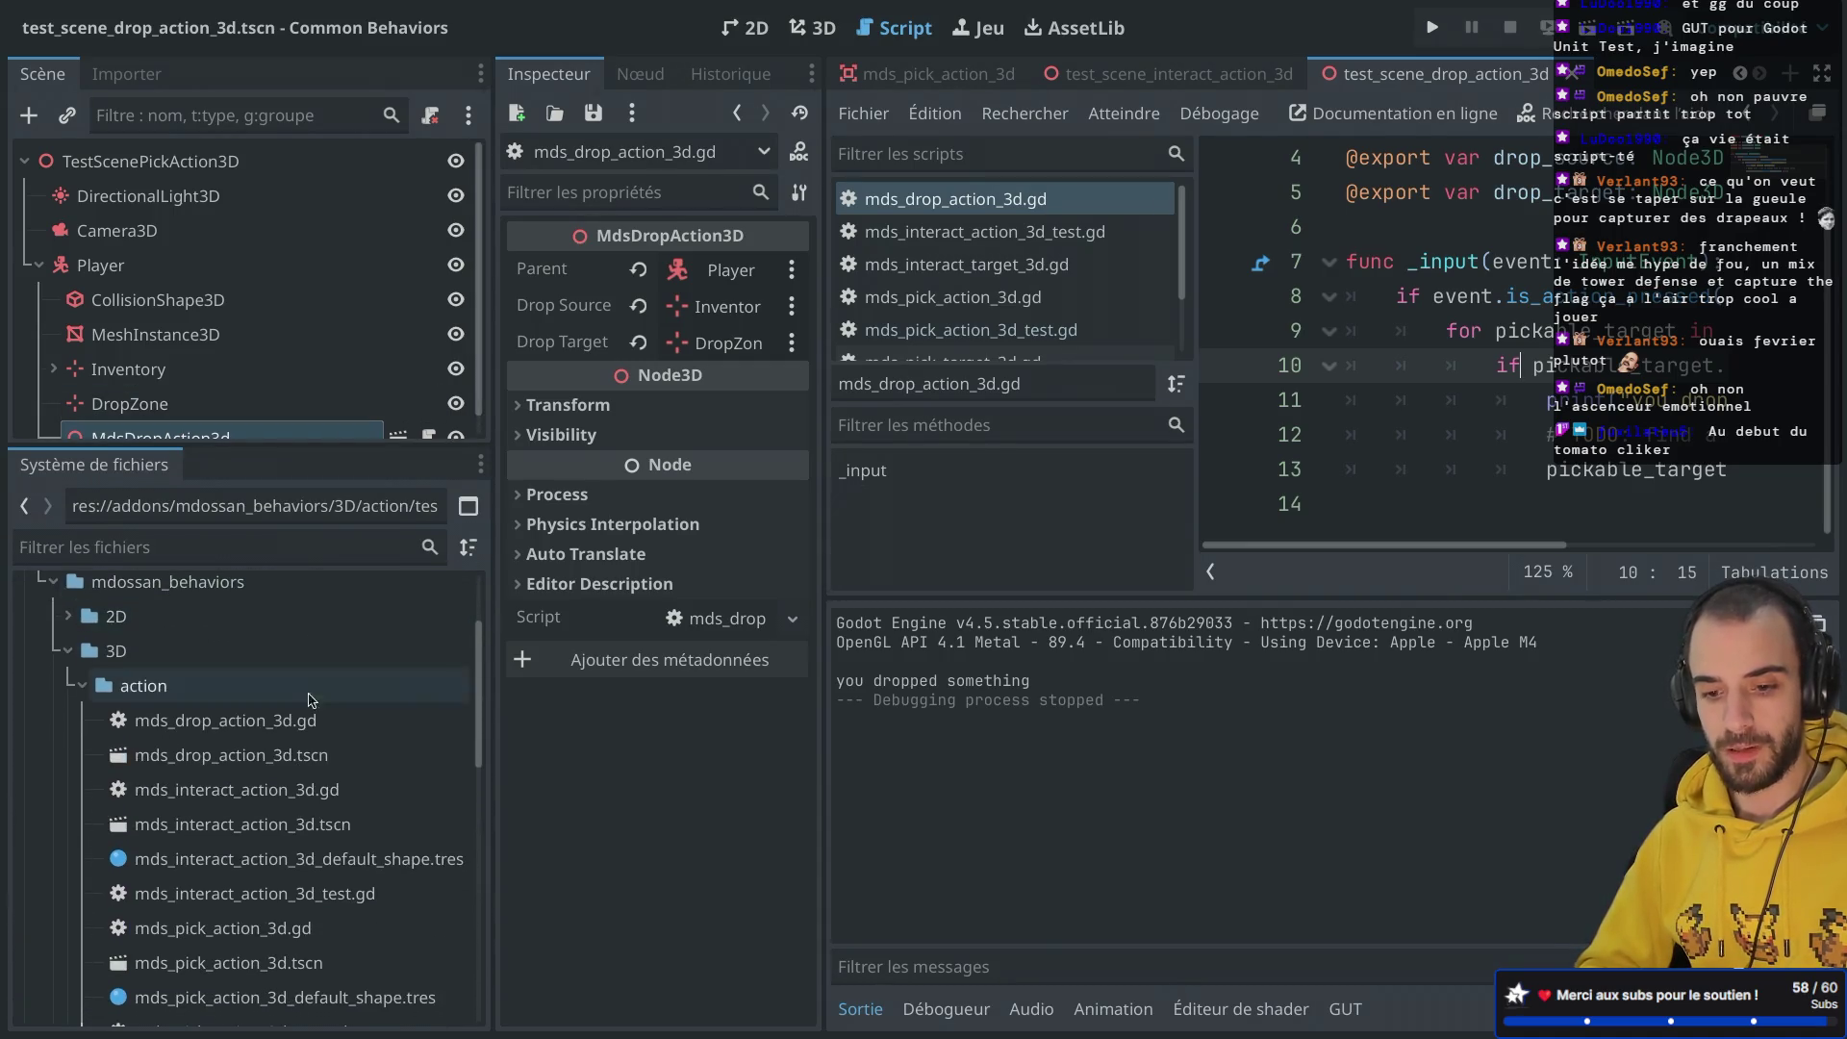
pyautogui.click(301, 755)
pyautogui.hotkey('ctrl', 'a')
pyautogui.press('Escape')
# Step: Create mds_drop_action_3d_test.gd as a new script in the action folder and select it
pyautogui.click(246, 685)
pyautogui.rightClick(246, 685)
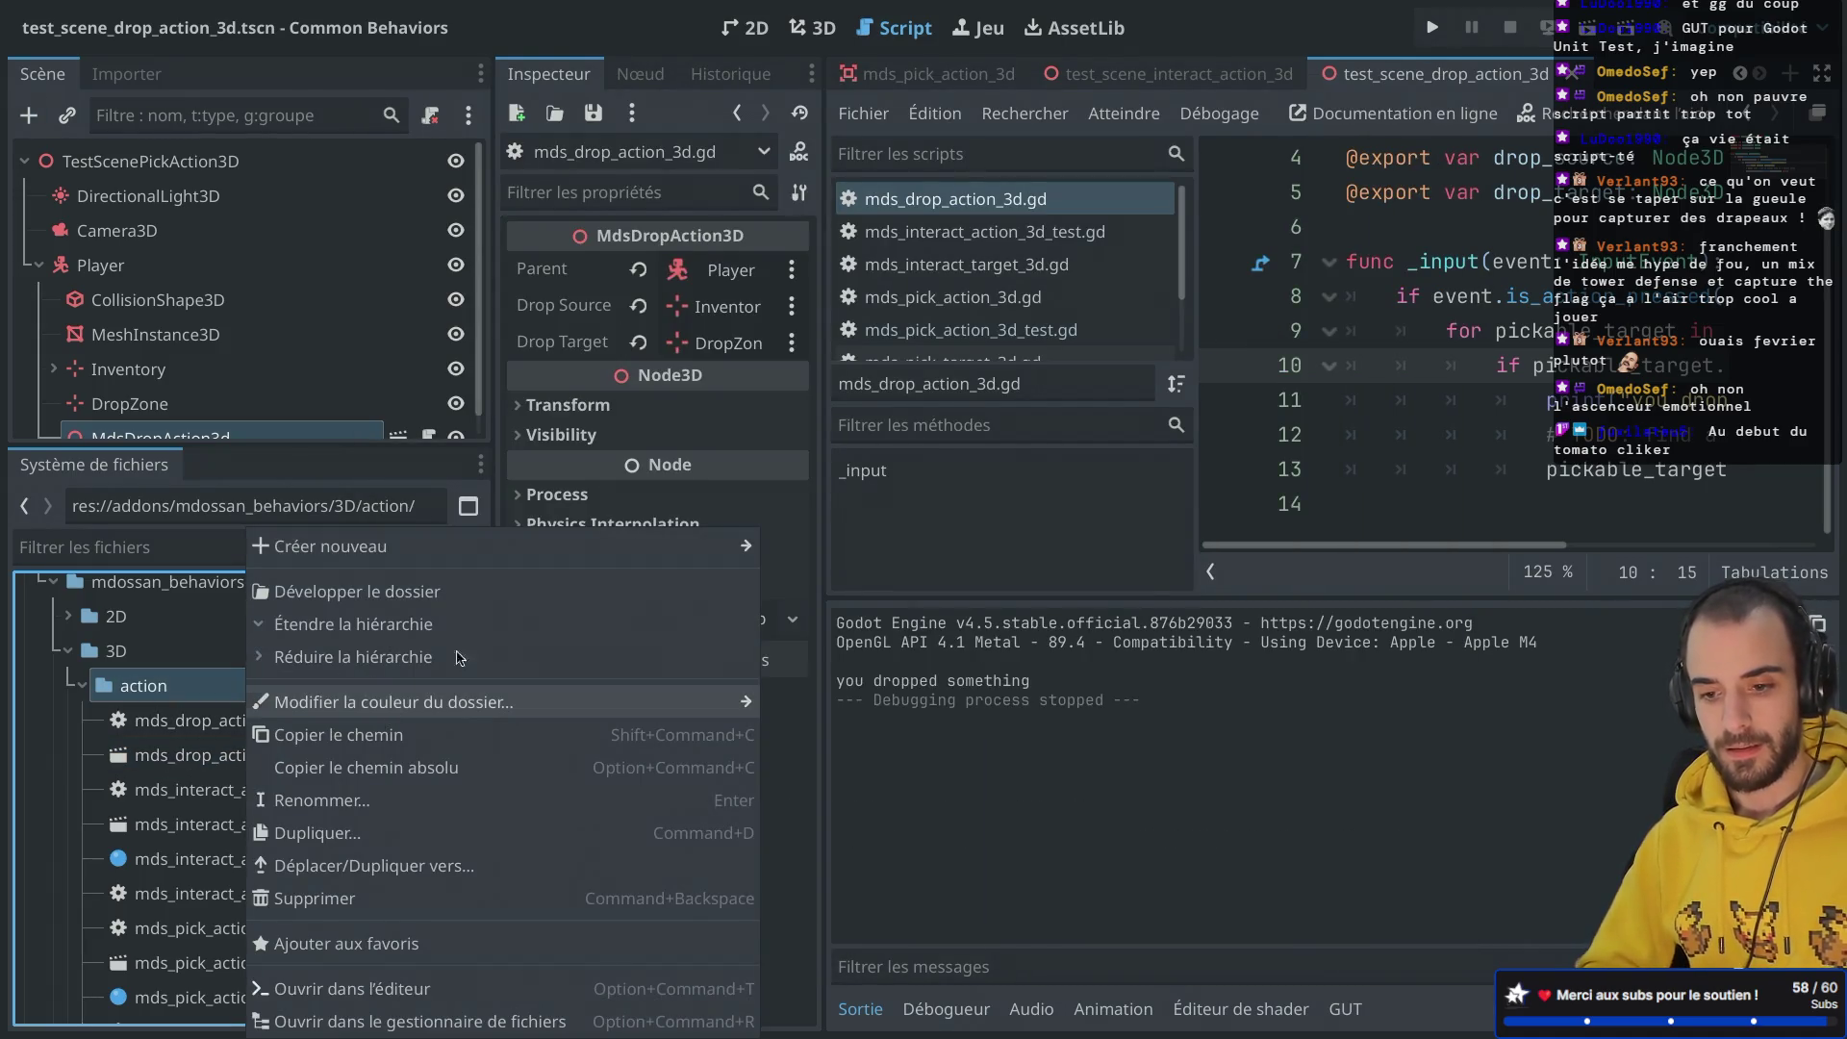
pyautogui.moveTo(642, 545)
pyautogui.click(805, 612)
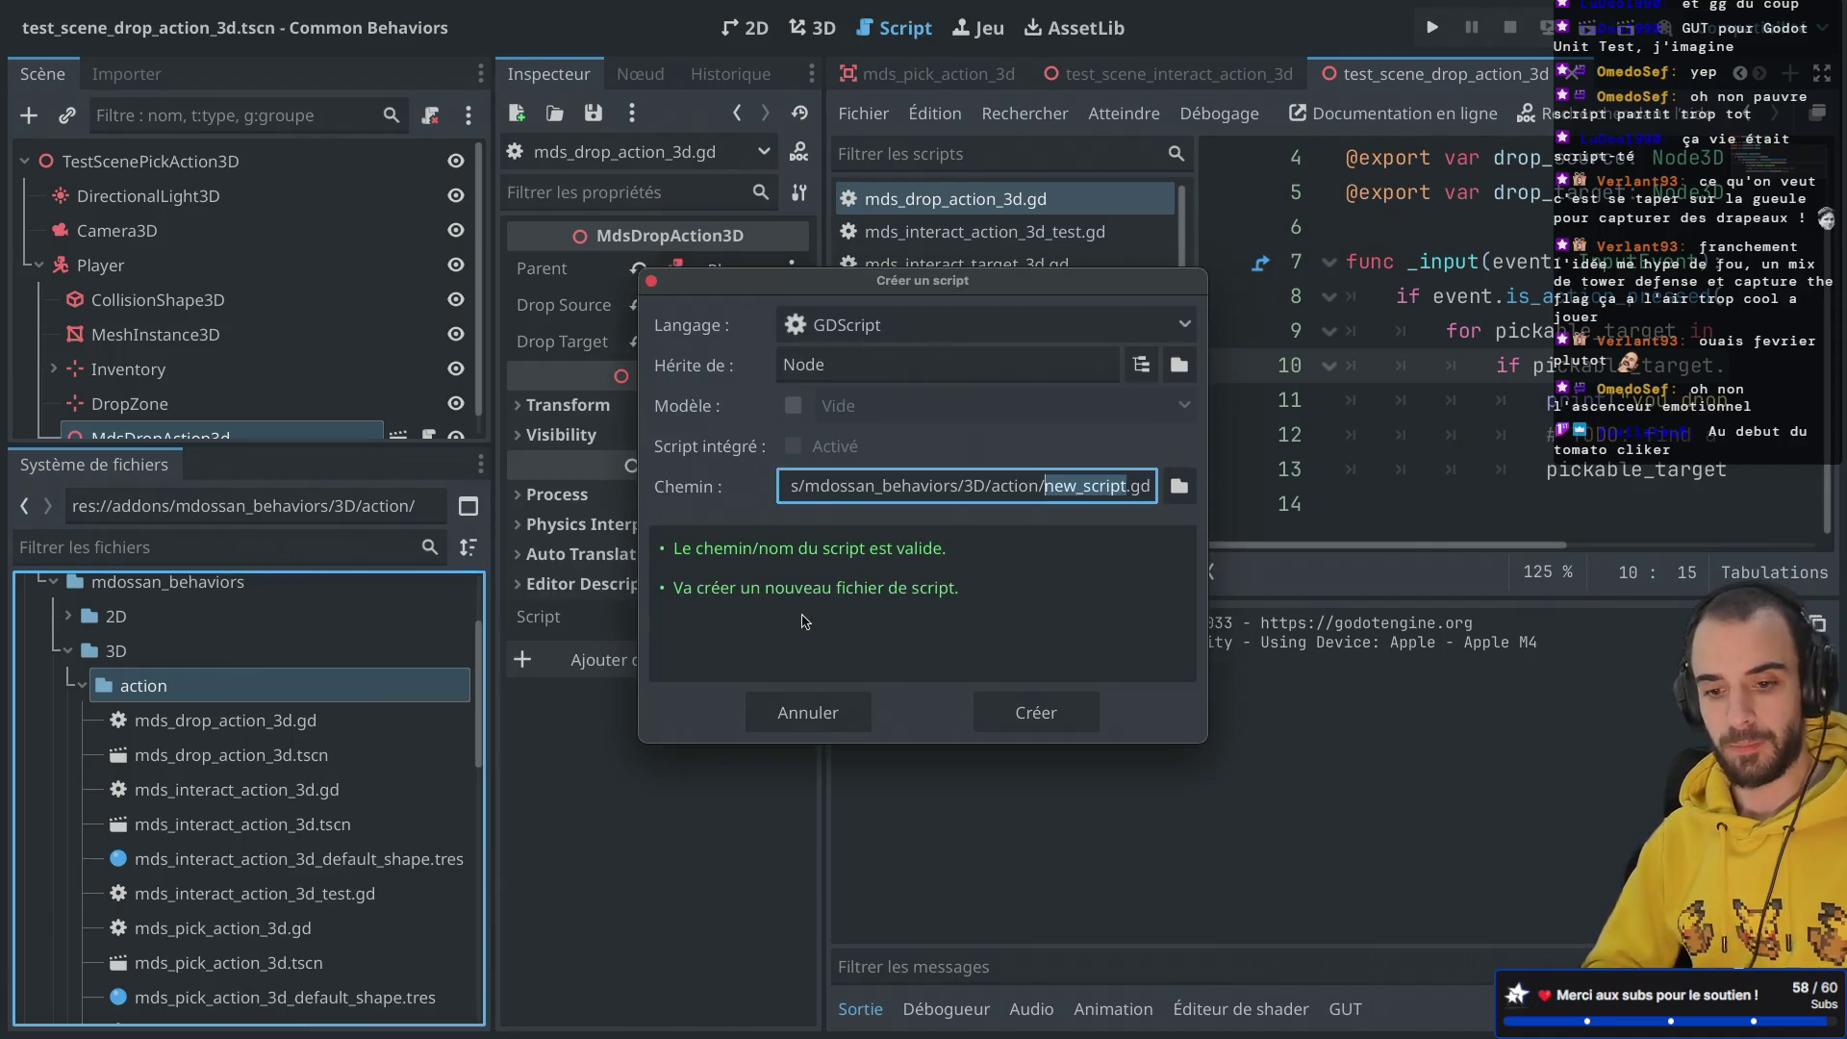
pyautogui.write('mds_drop')
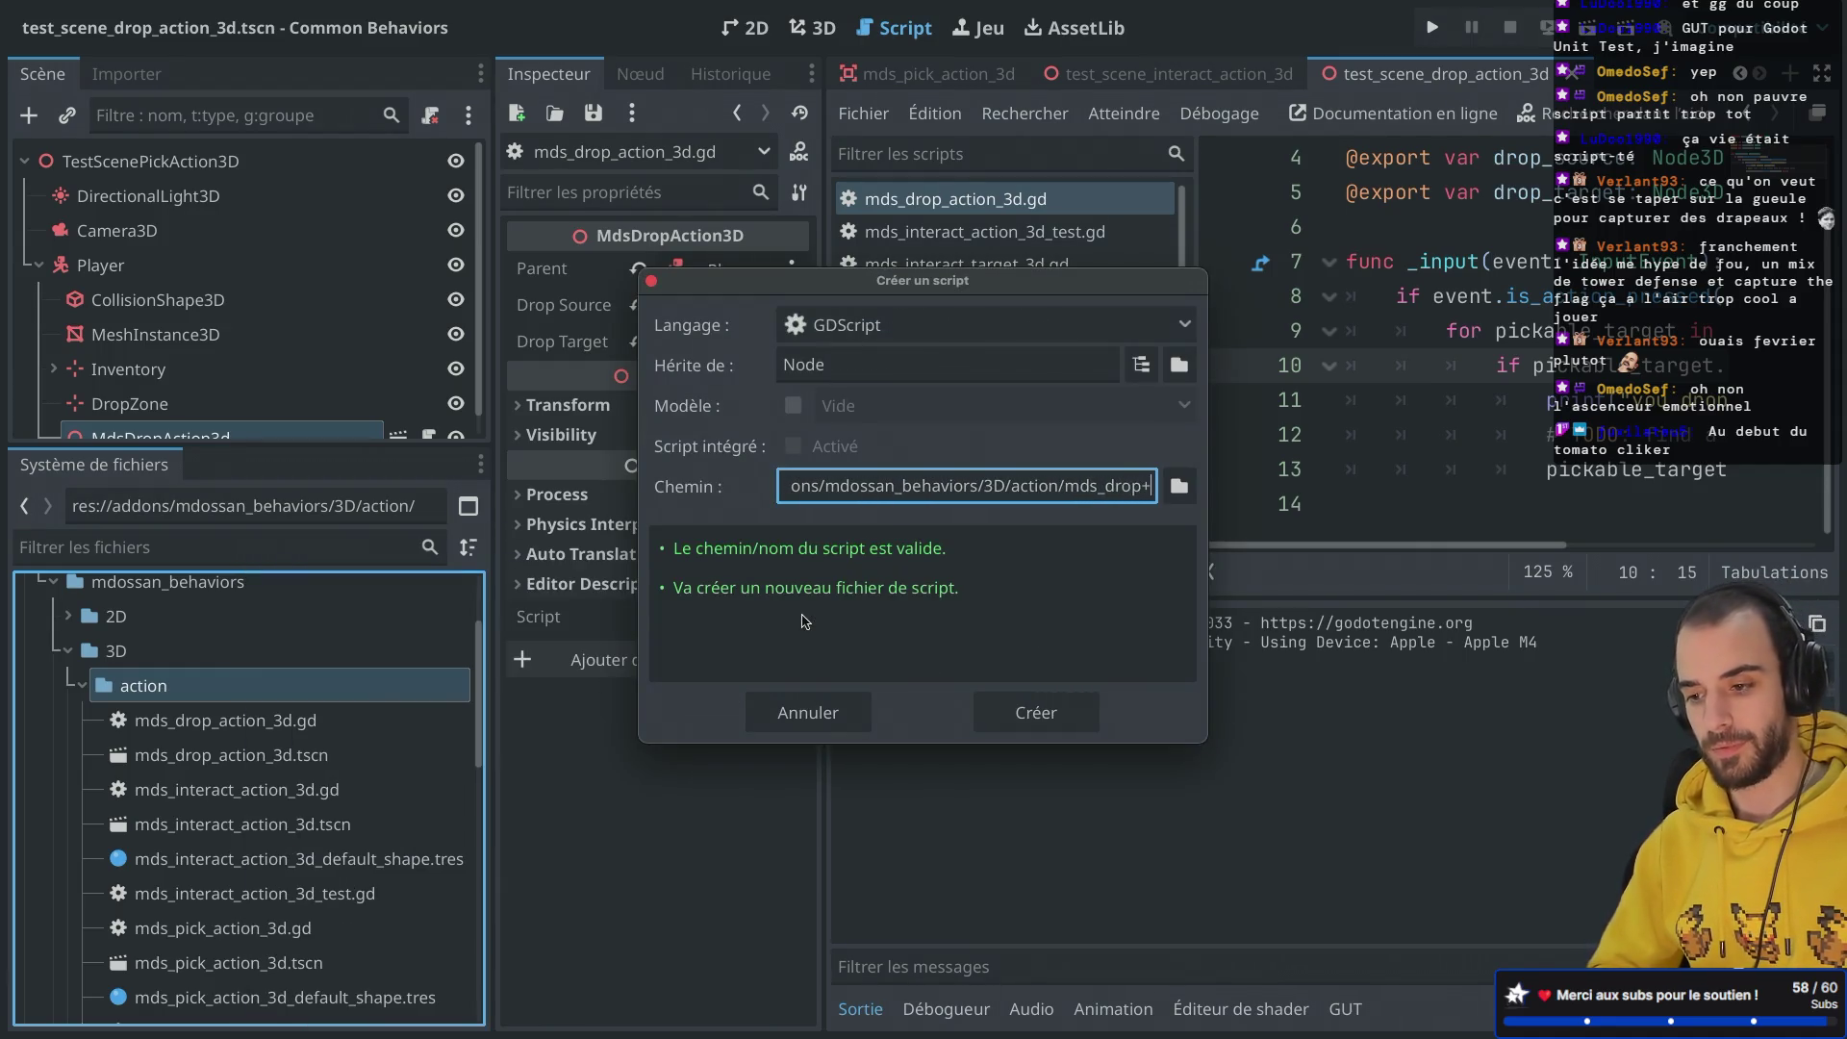
pyautogui.write('_action')
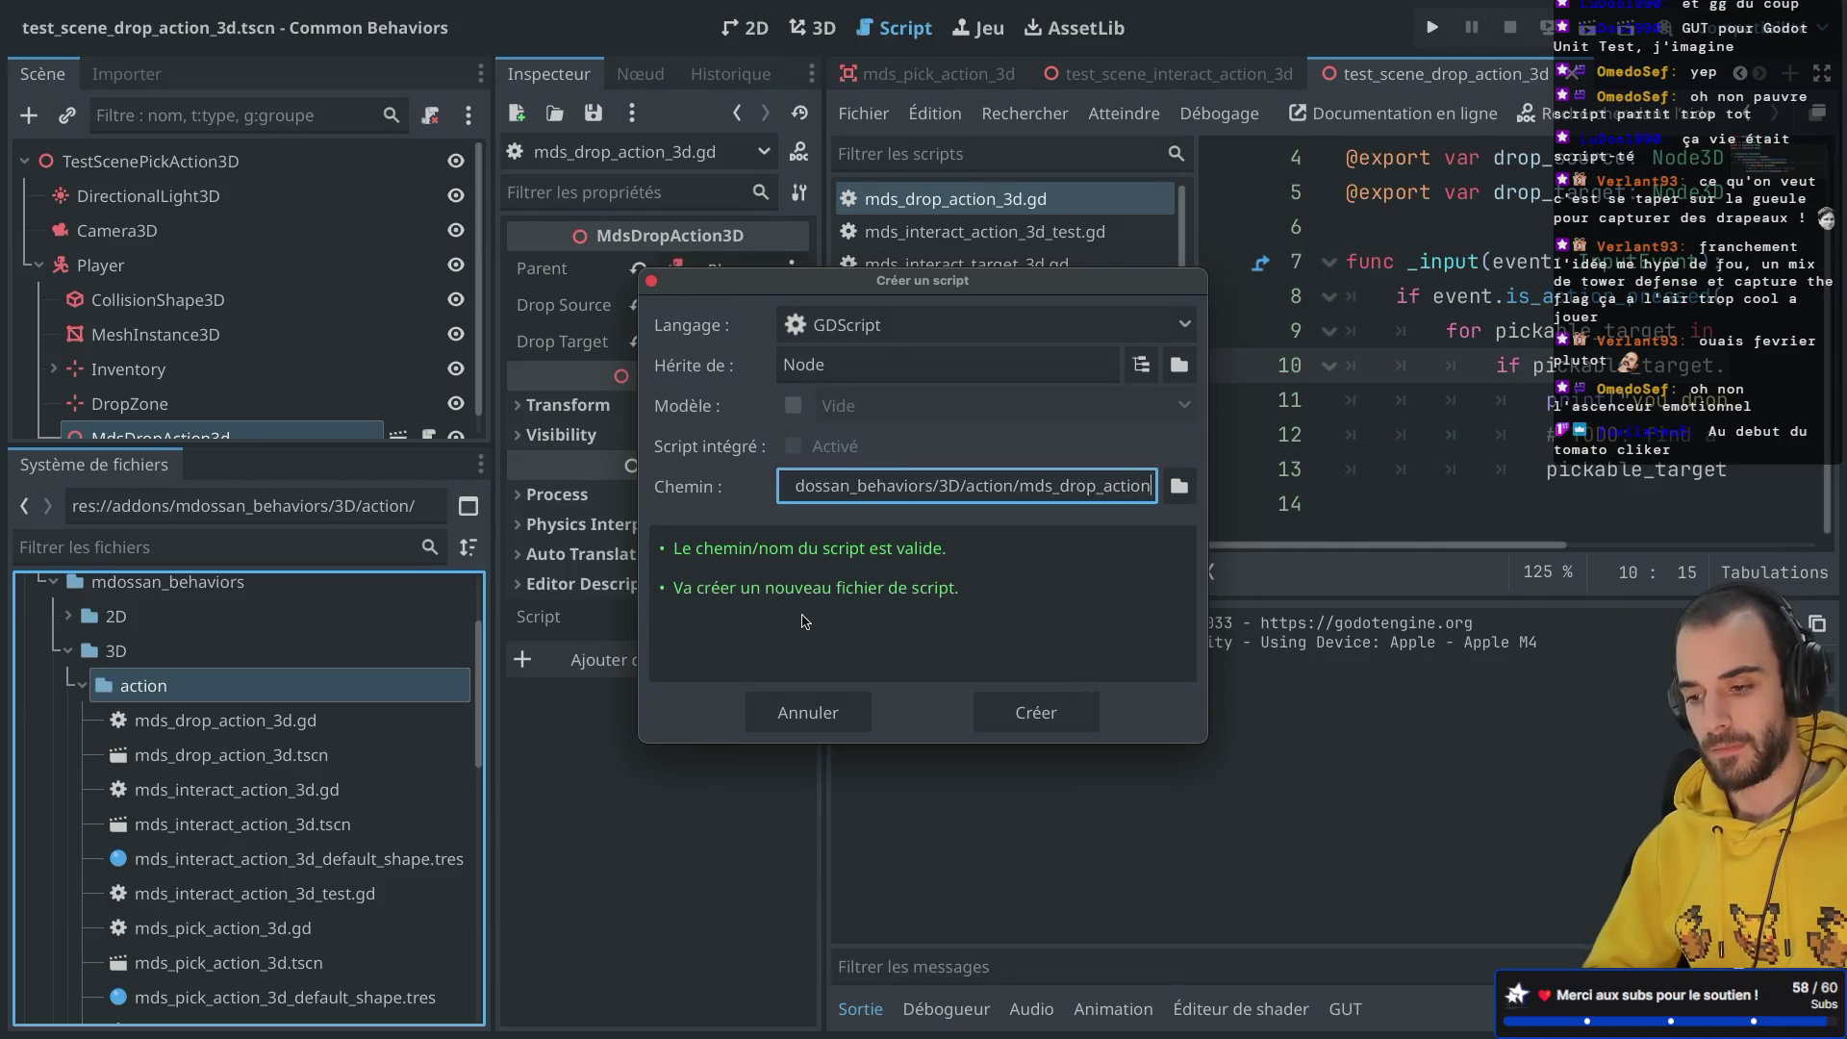
pyautogui.write('_3d_test')
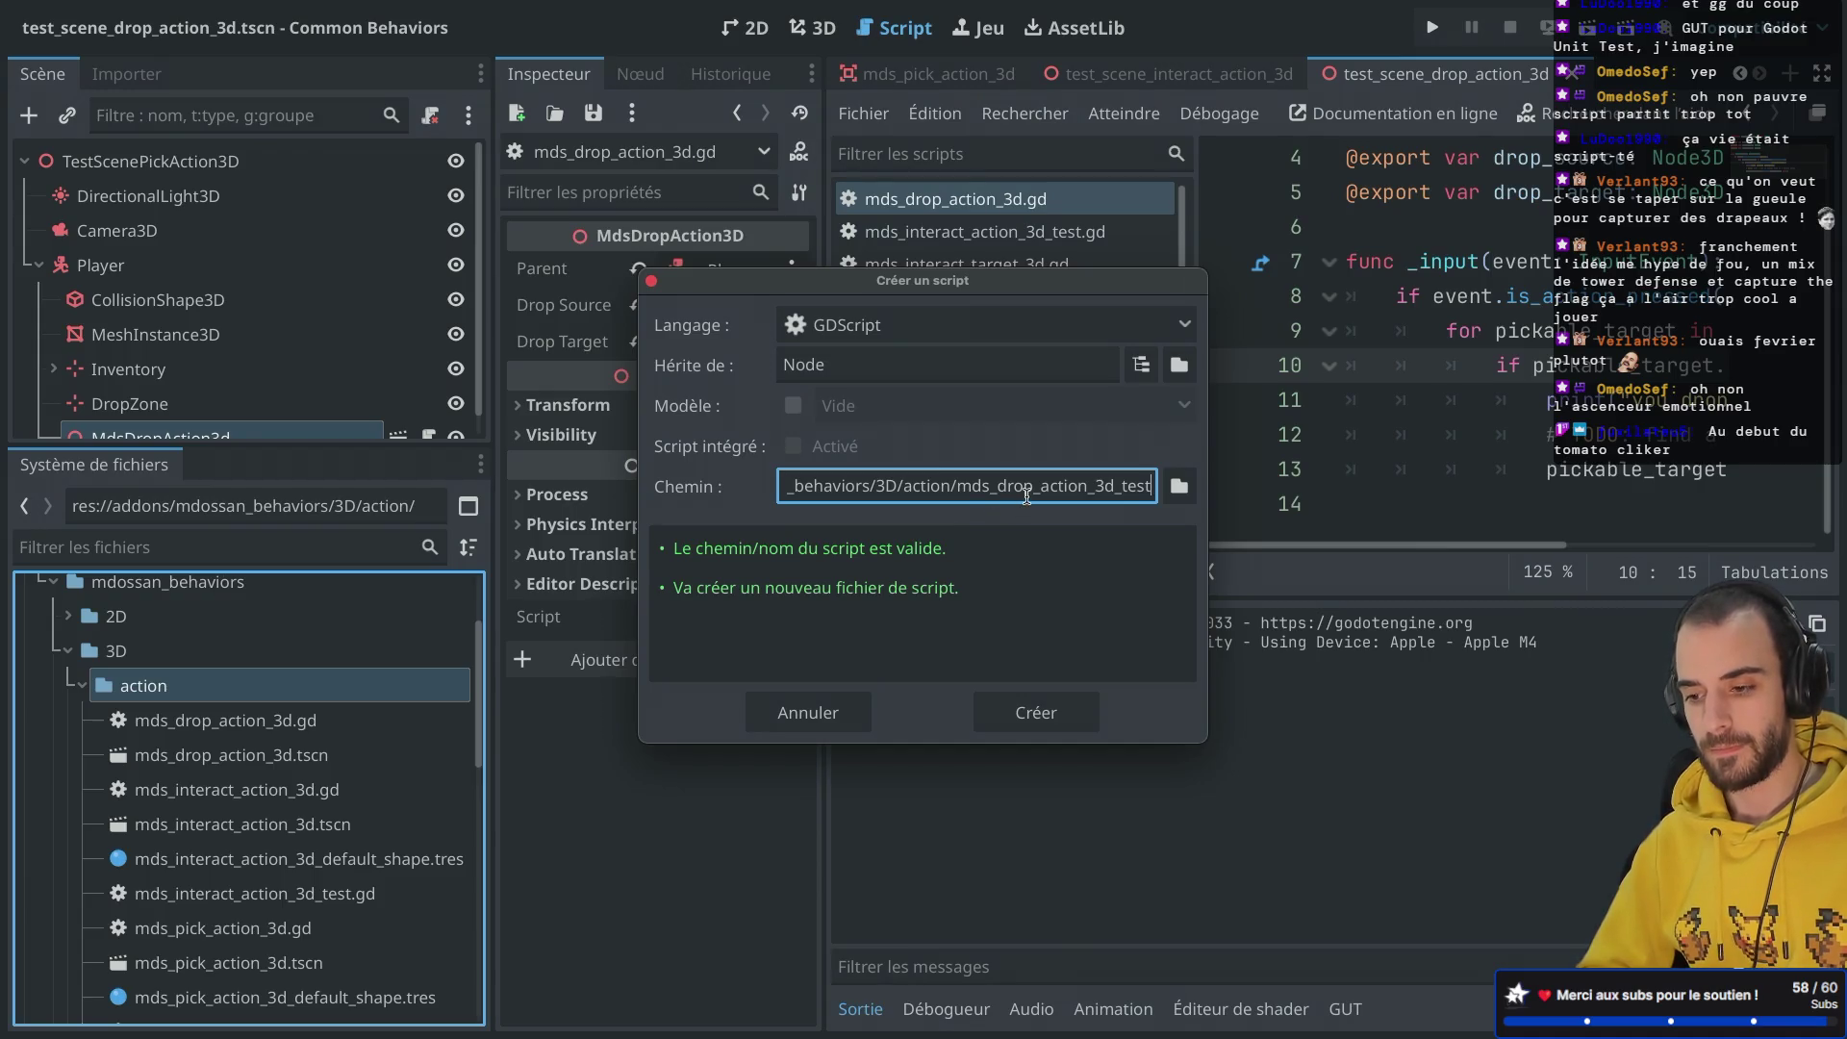
pyautogui.click(1034, 712)
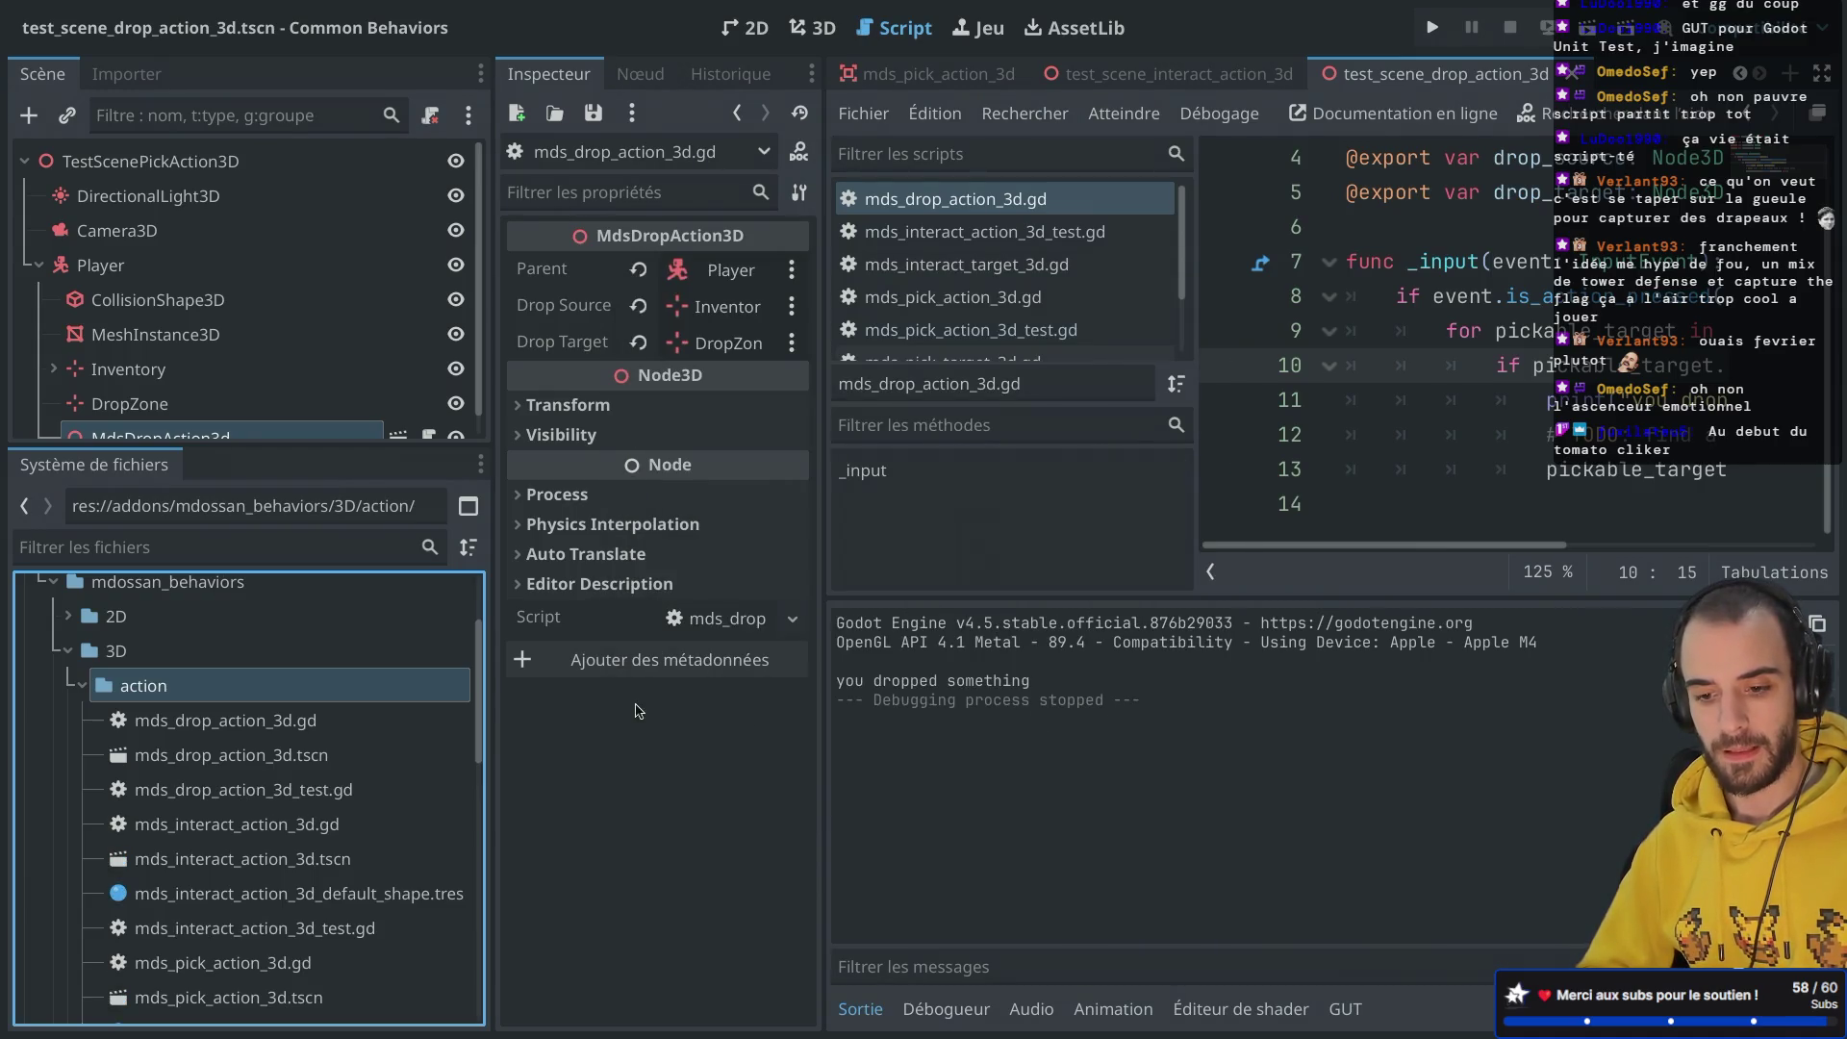
pyautogui.click(296, 791)
# Step: Open mds_pick_action_3d_test.gd and select all of its code for copying
pyautogui.scroll(-5, 303, 817)
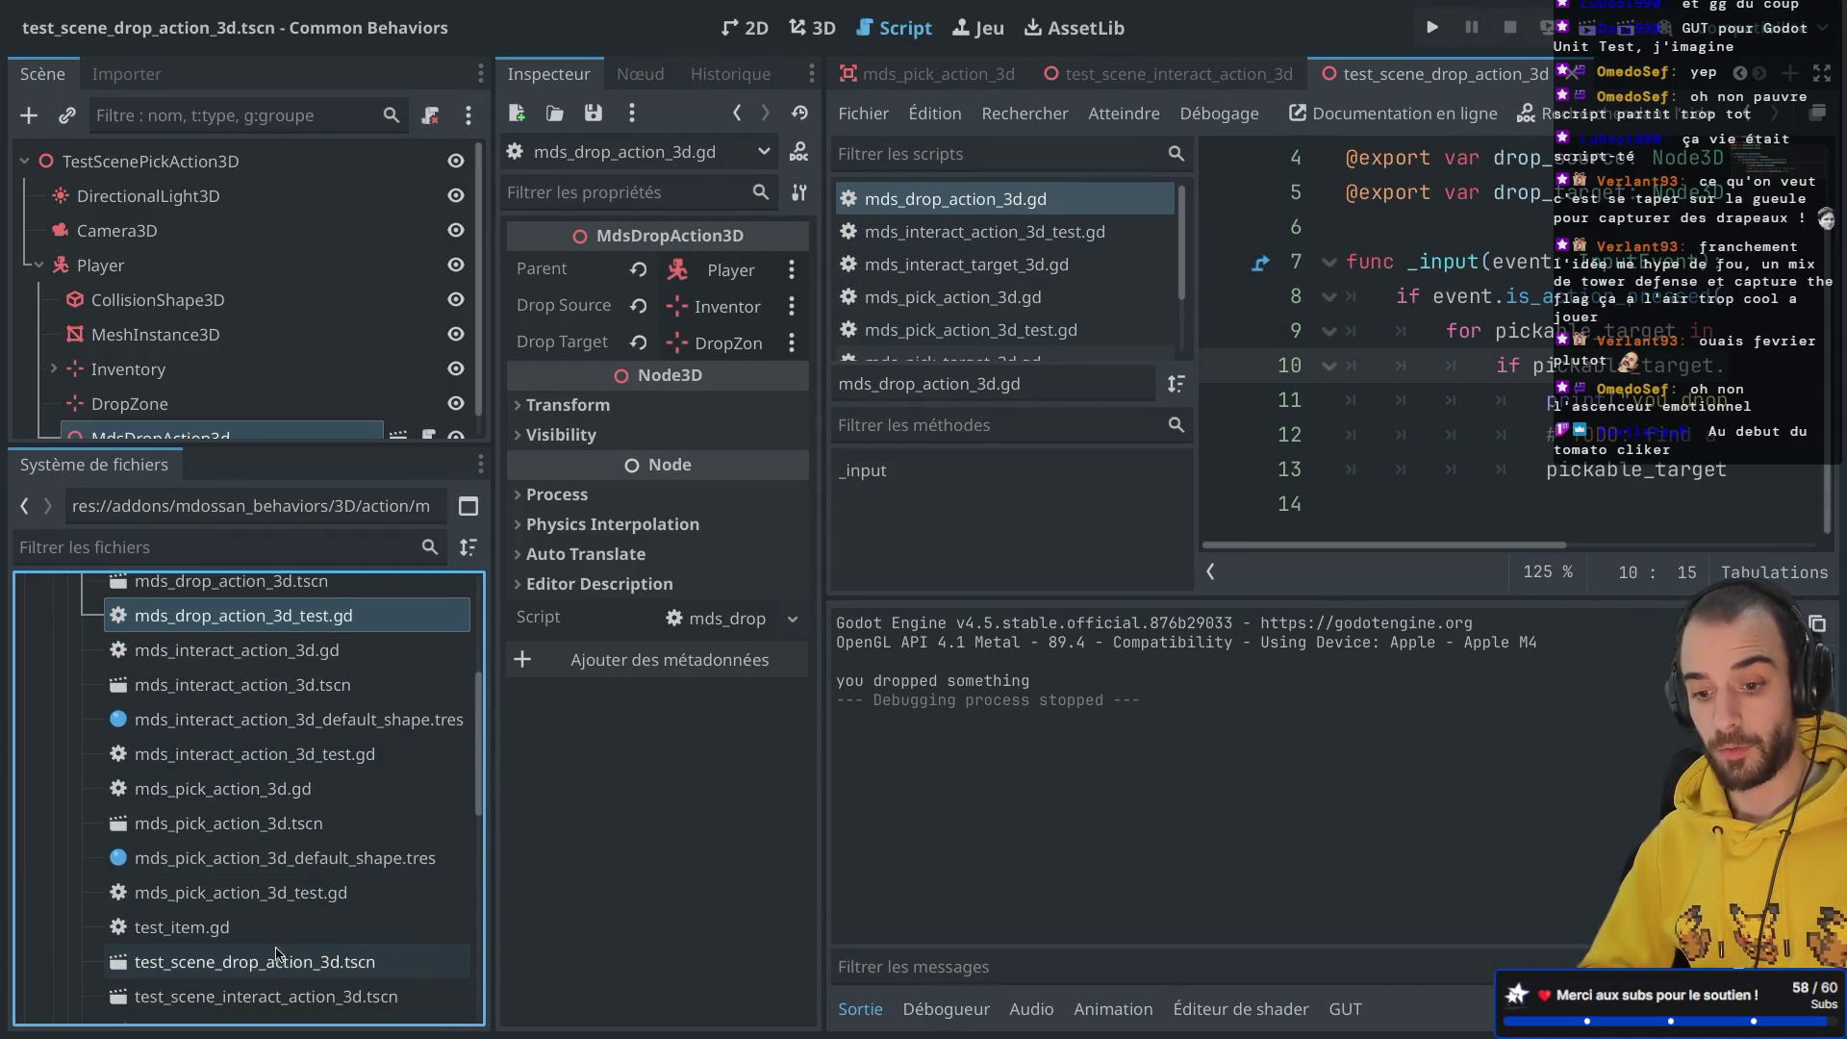
pyautogui.doubleClick(308, 900)
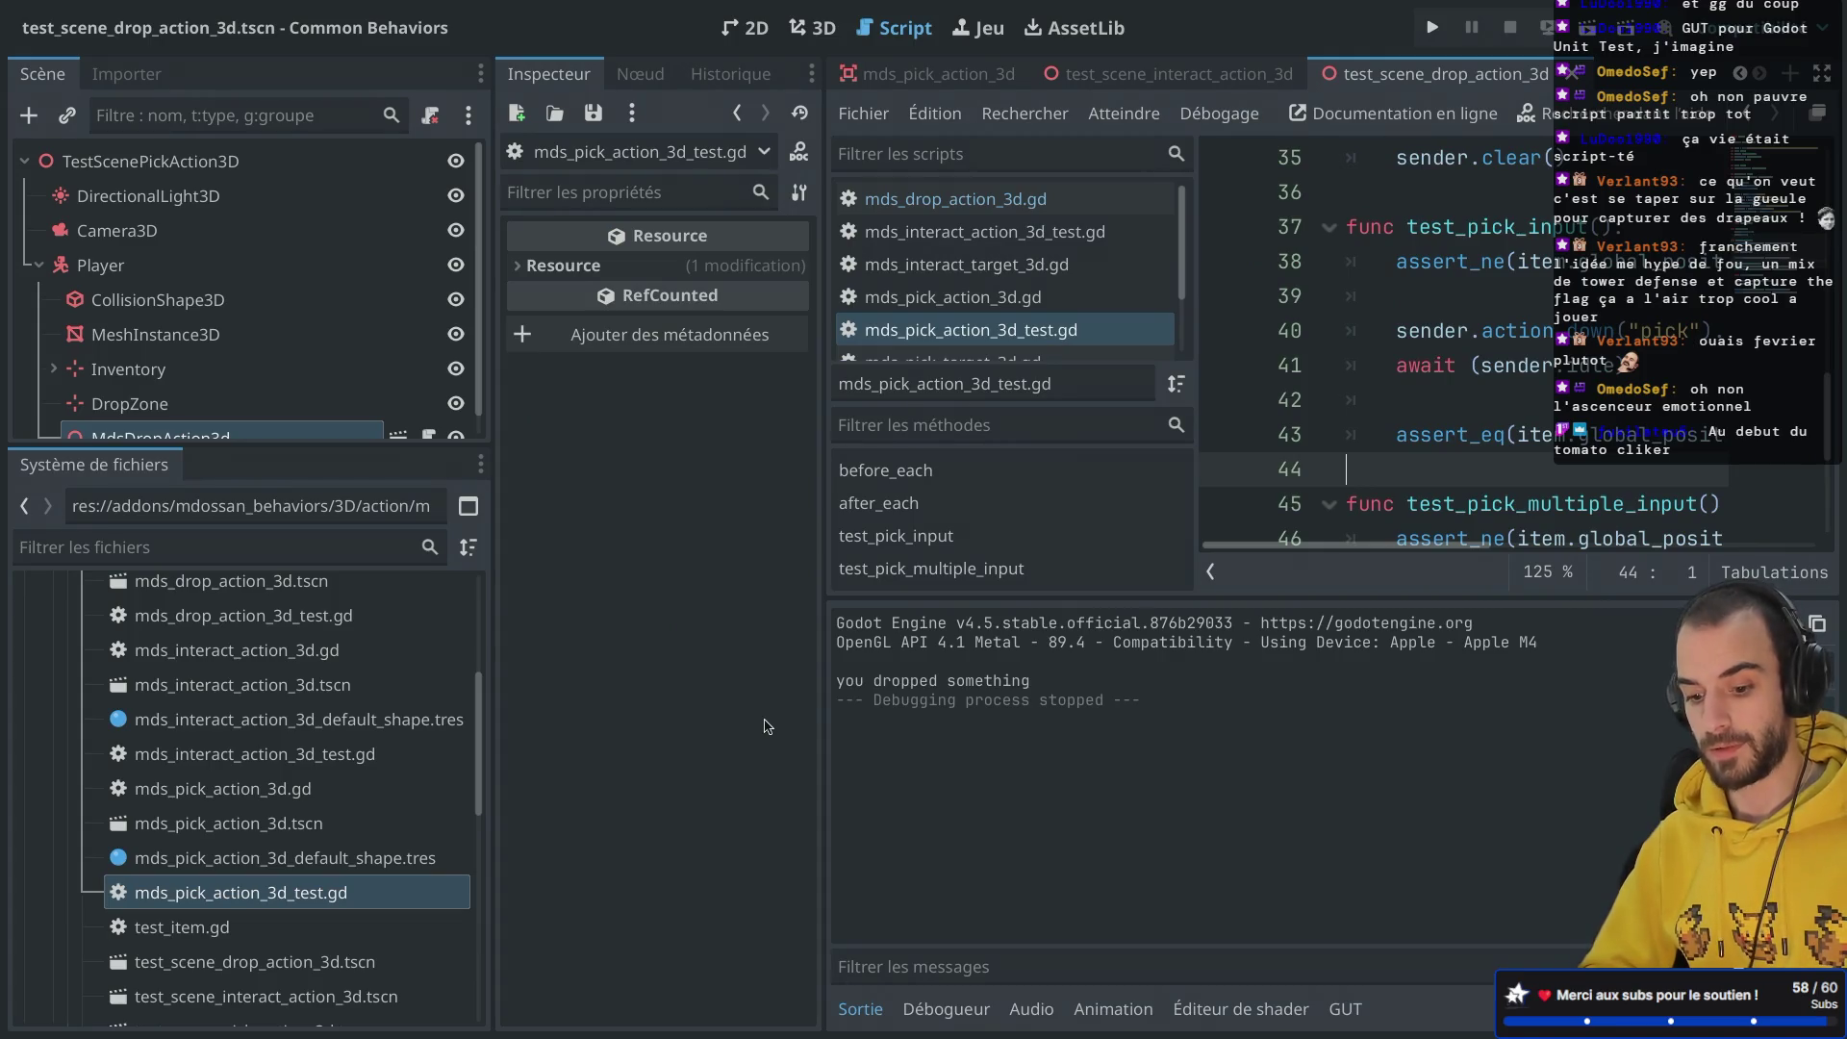
pyautogui.click(1470, 367)
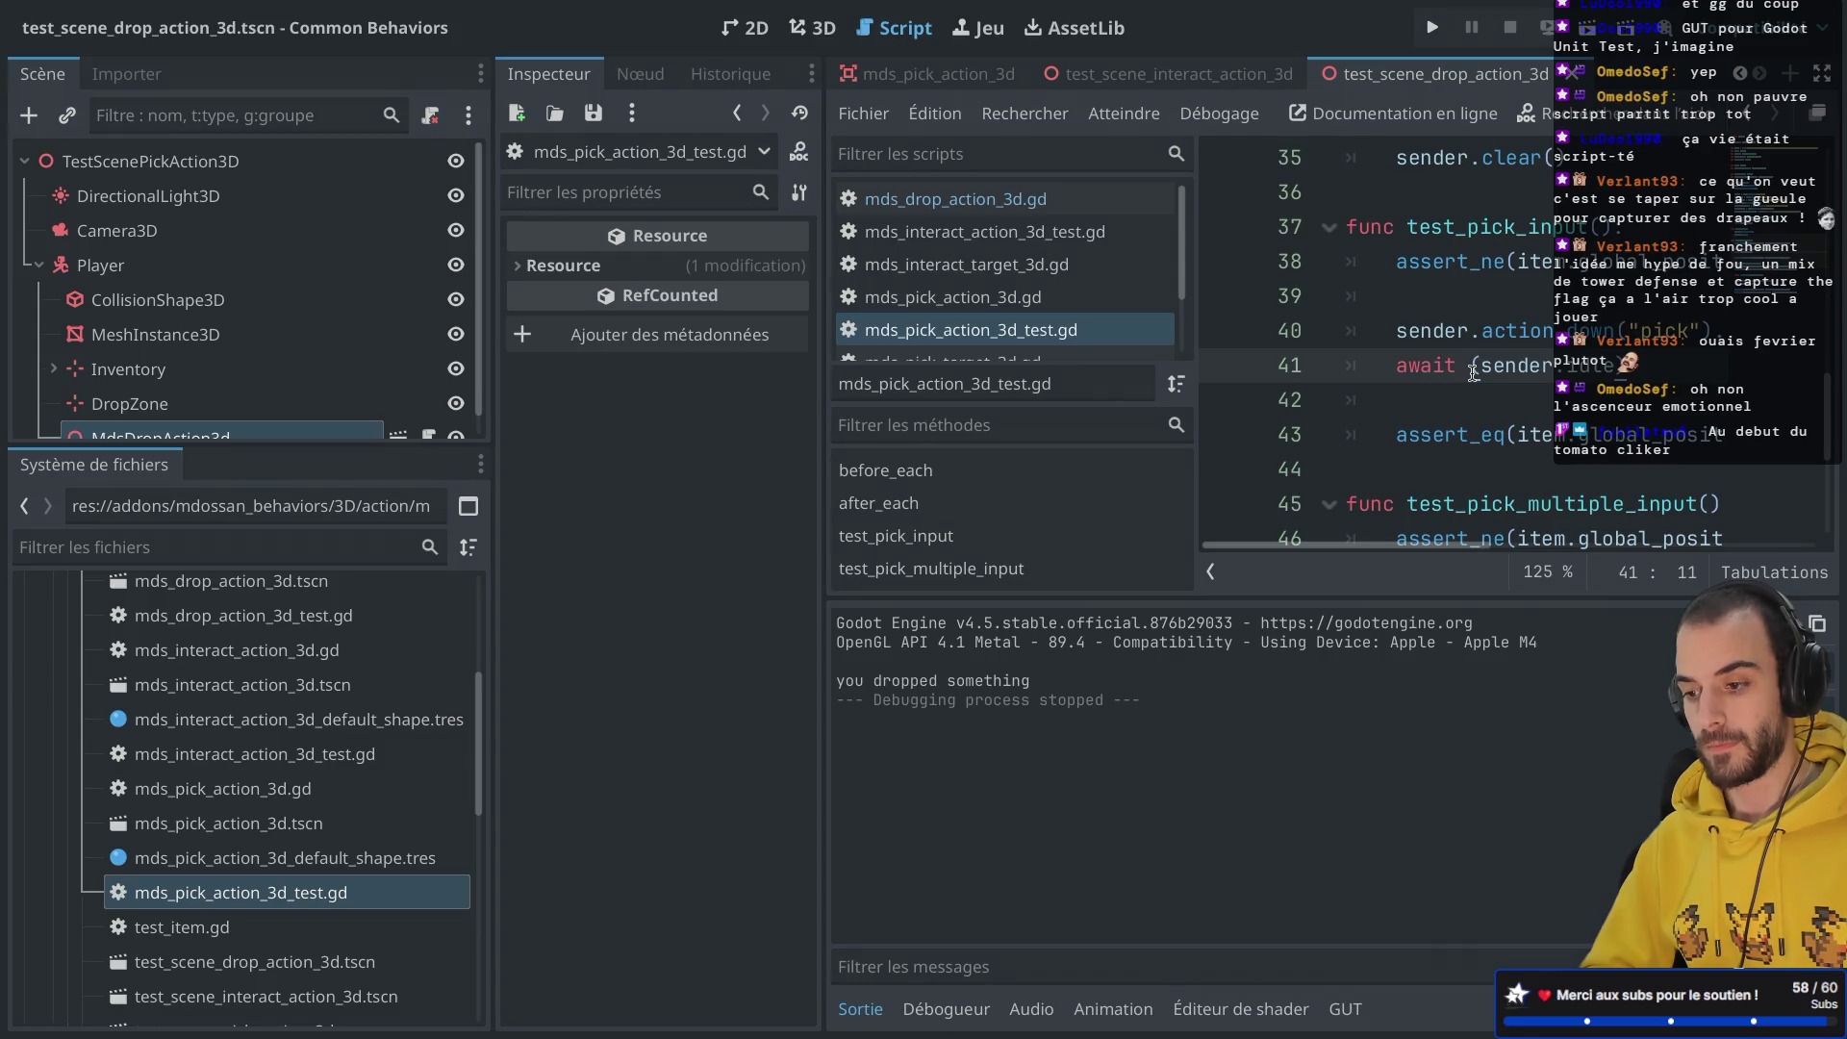
pyautogui.hotkey('ctrl', 'a')
# Step: Paste the pick test code into the empty mds_drop_action_3d_test.gd script
pyautogui.scroll(3, 344, 720)
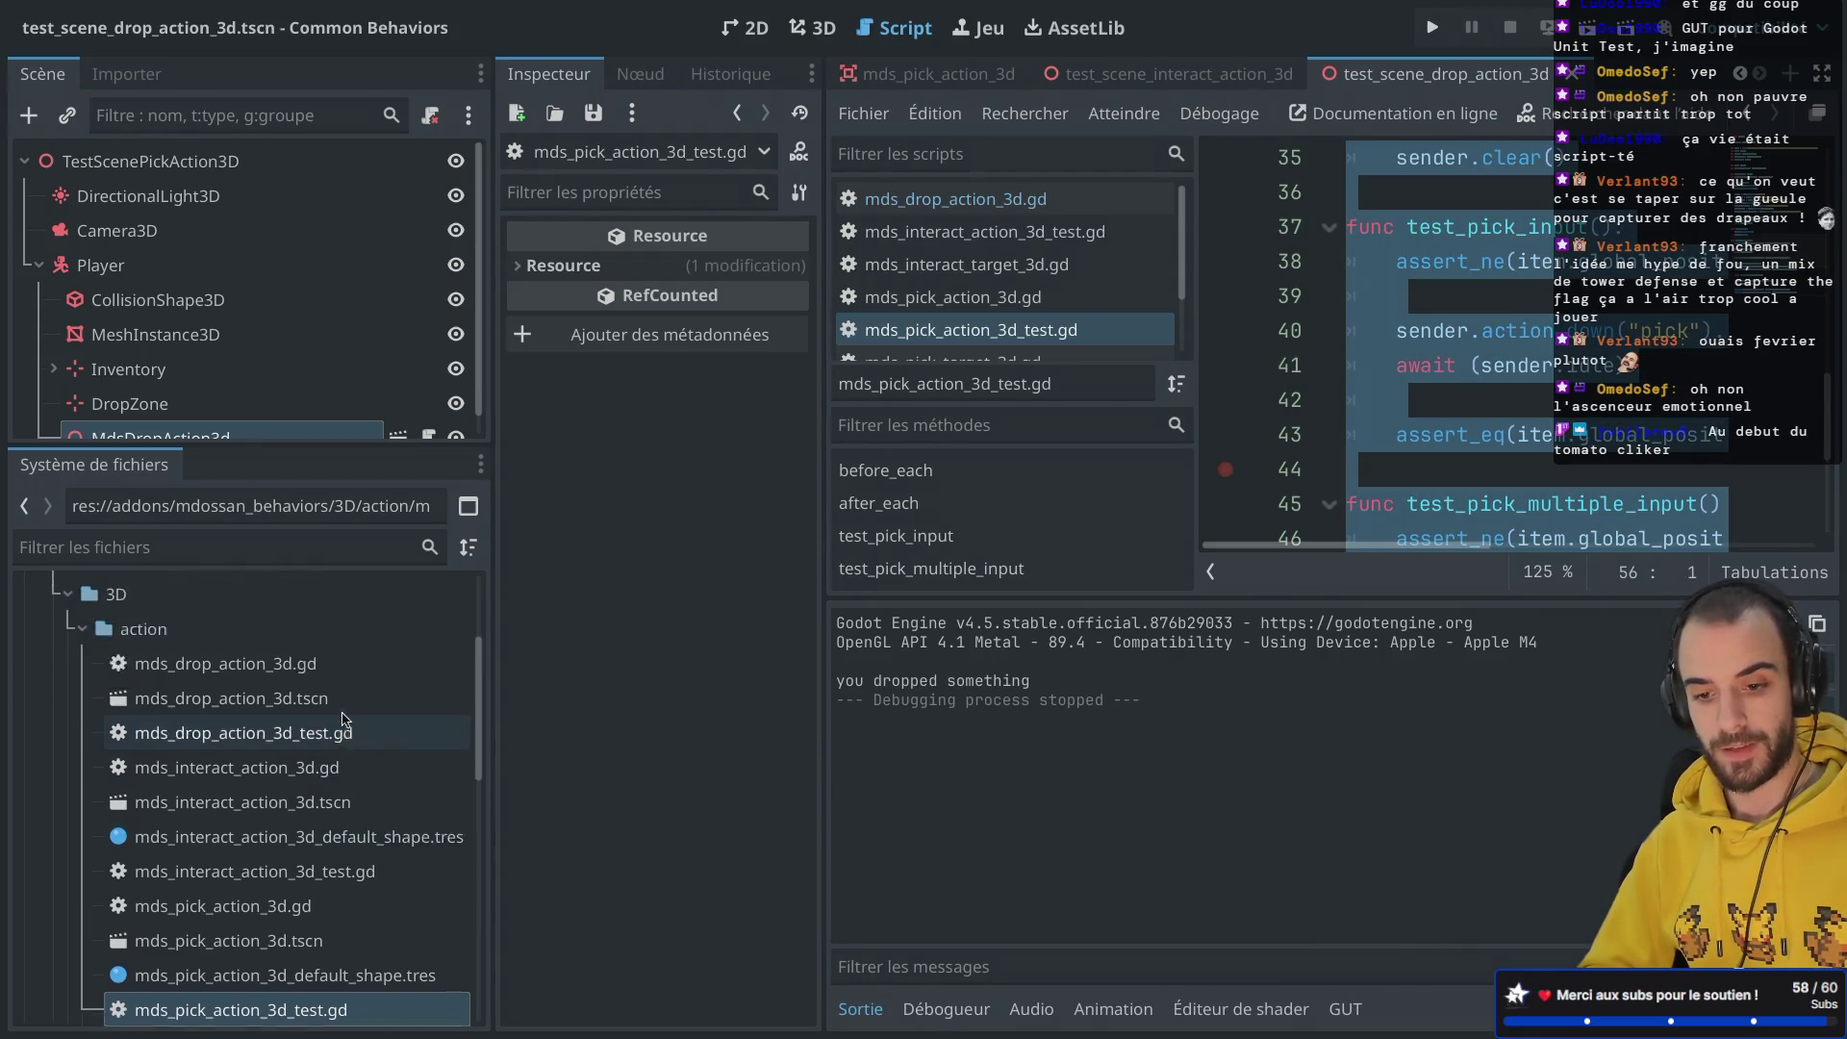
pyautogui.scroll(-3, 328, 770)
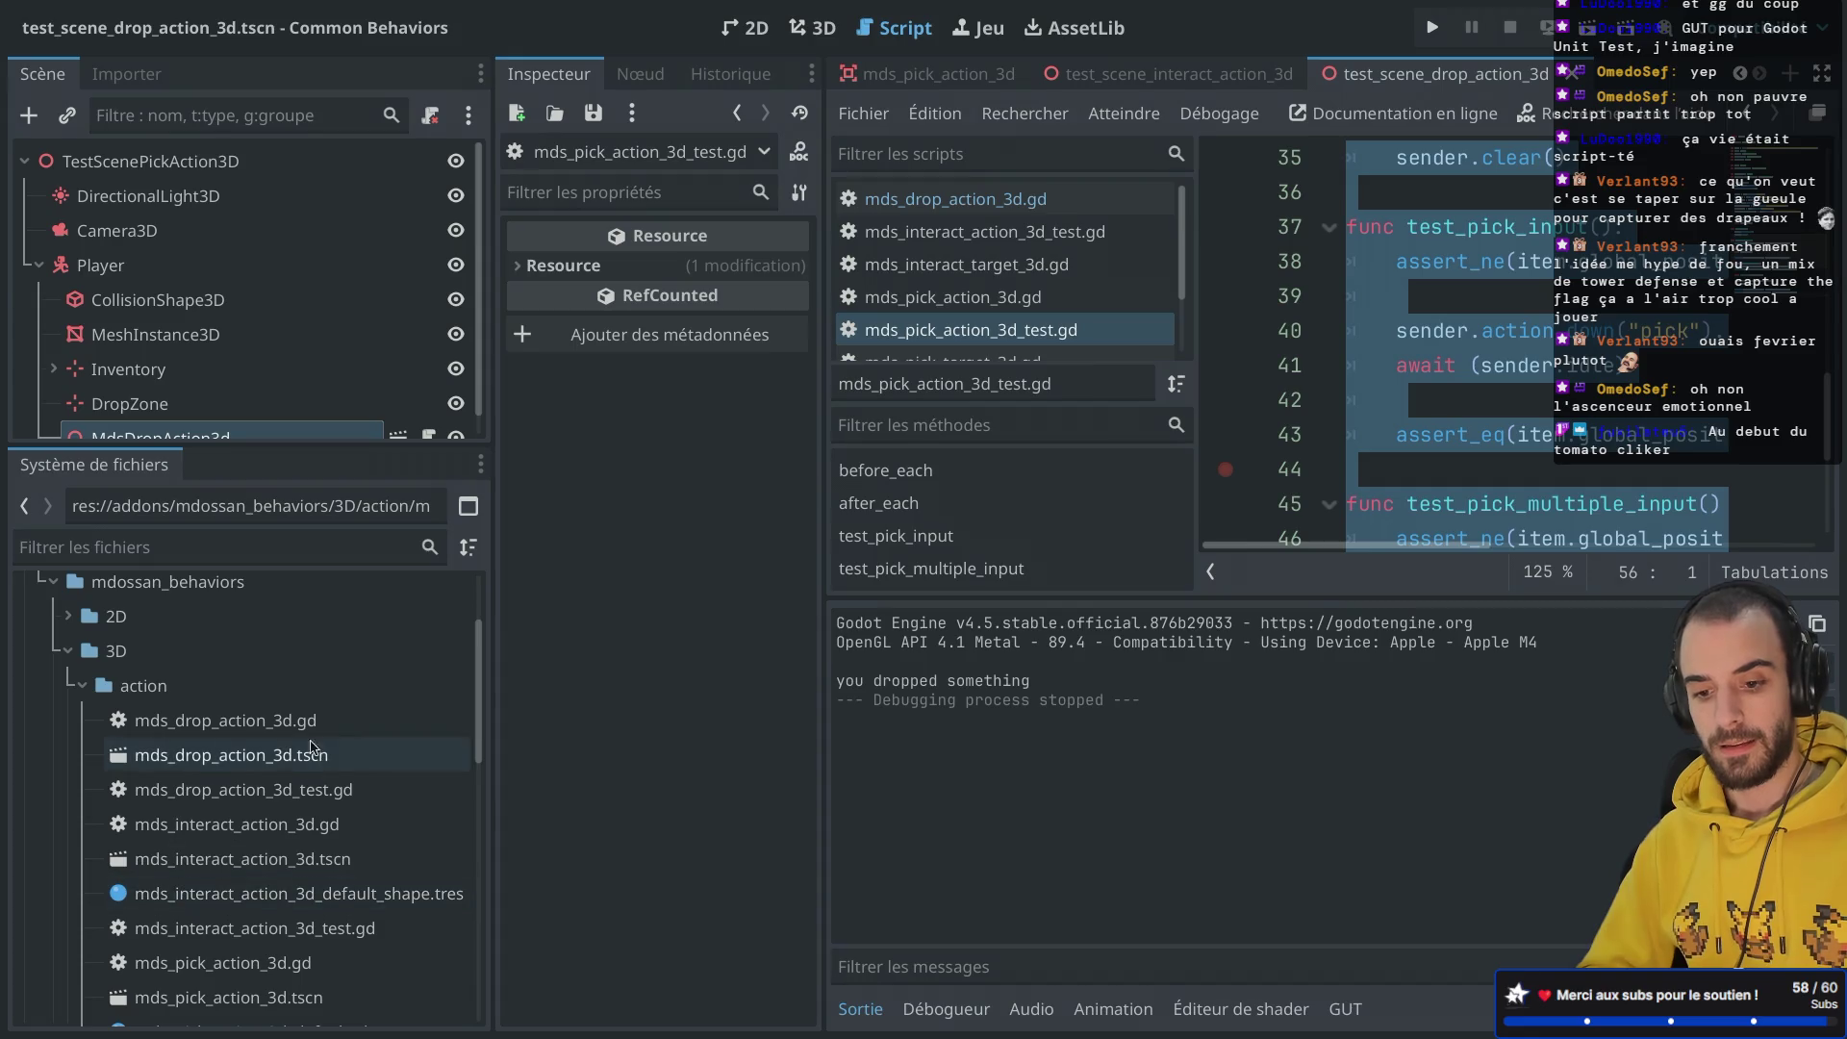
pyautogui.doubleClick(312, 808)
pyautogui.click(1460, 368)
pyautogui.hotkey('ctrl', 'v')
# Step: Expand the code editor to full width and collapse the output log to review the code
pyautogui.hotkey('ctrl', 'shift', 'F11')
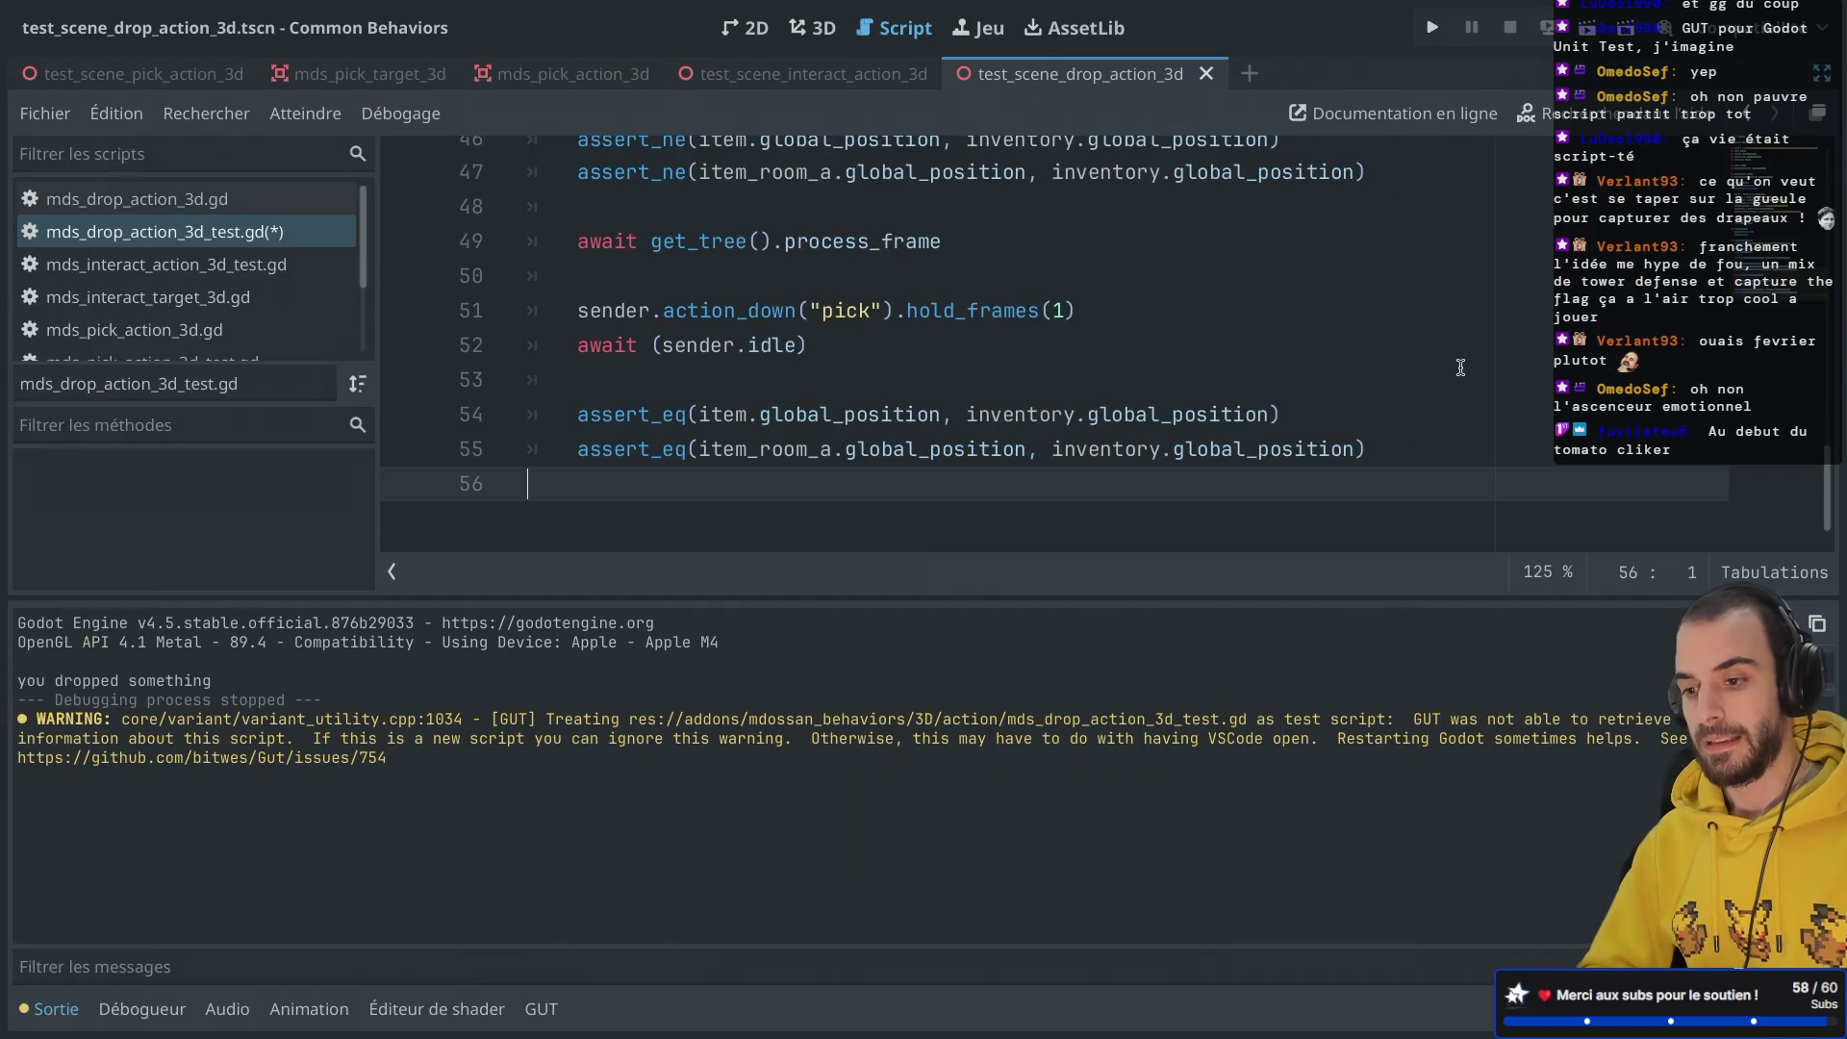
pyautogui.click(56, 1011)
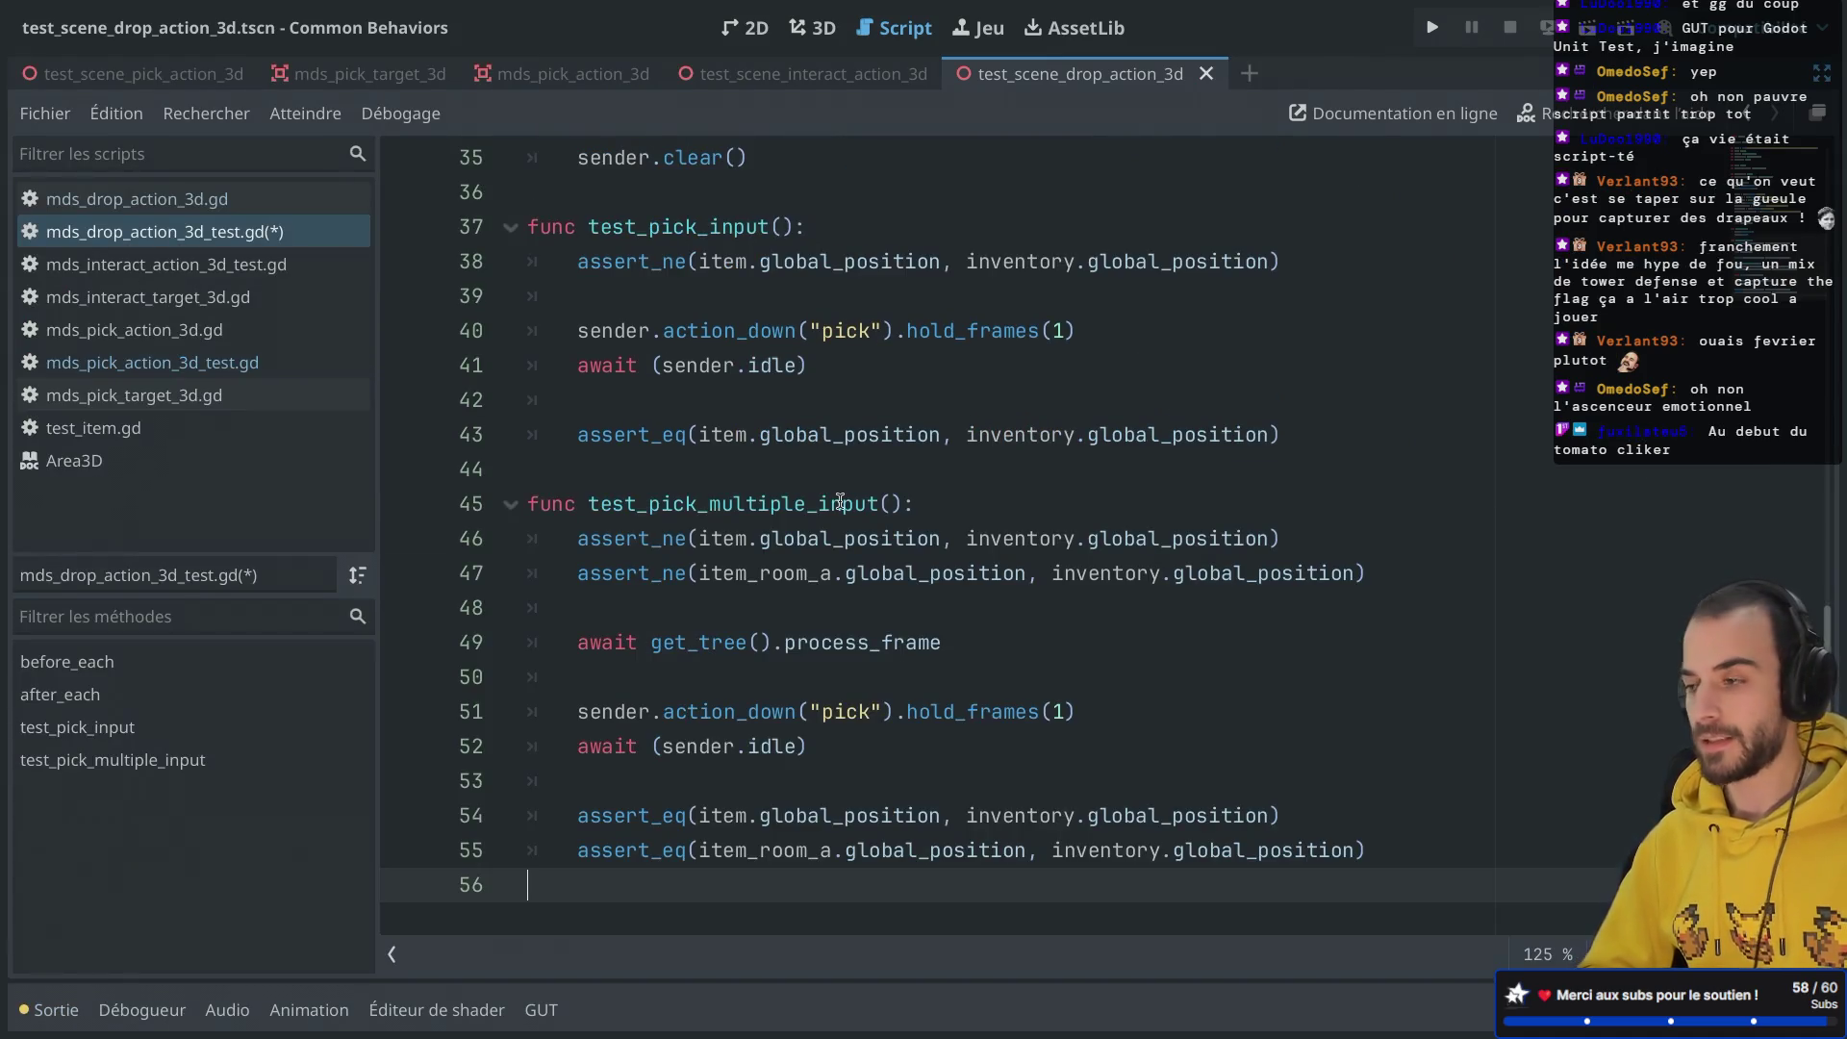
pyautogui.scroll(10, 840, 501)
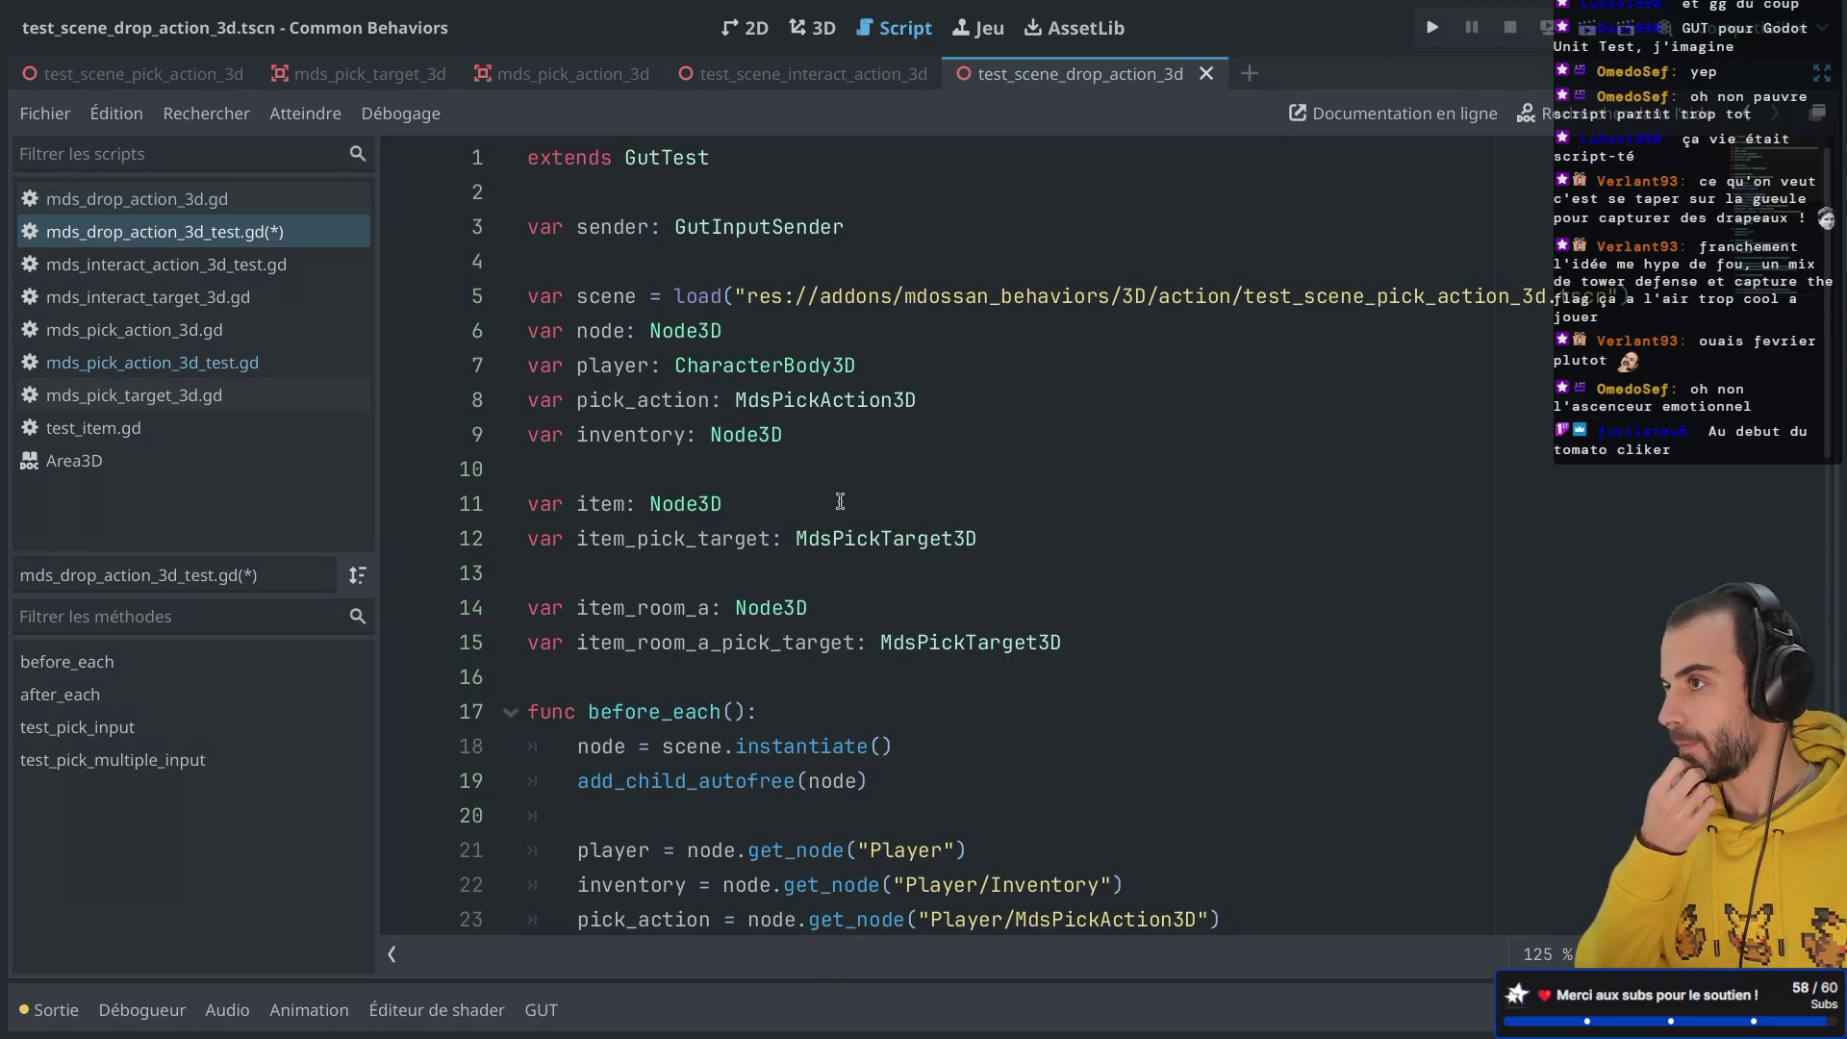
pyautogui.moveTo(649, 367)
pyautogui.mouseDown()
pyautogui.moveTo(691, 527)
pyautogui.moveTo(736, 591)
pyautogui.mouseUp()
pyautogui.scroll(-4, 694, 590)
pyautogui.click(663, 488)
pyautogui.scroll(2, 720, 440)
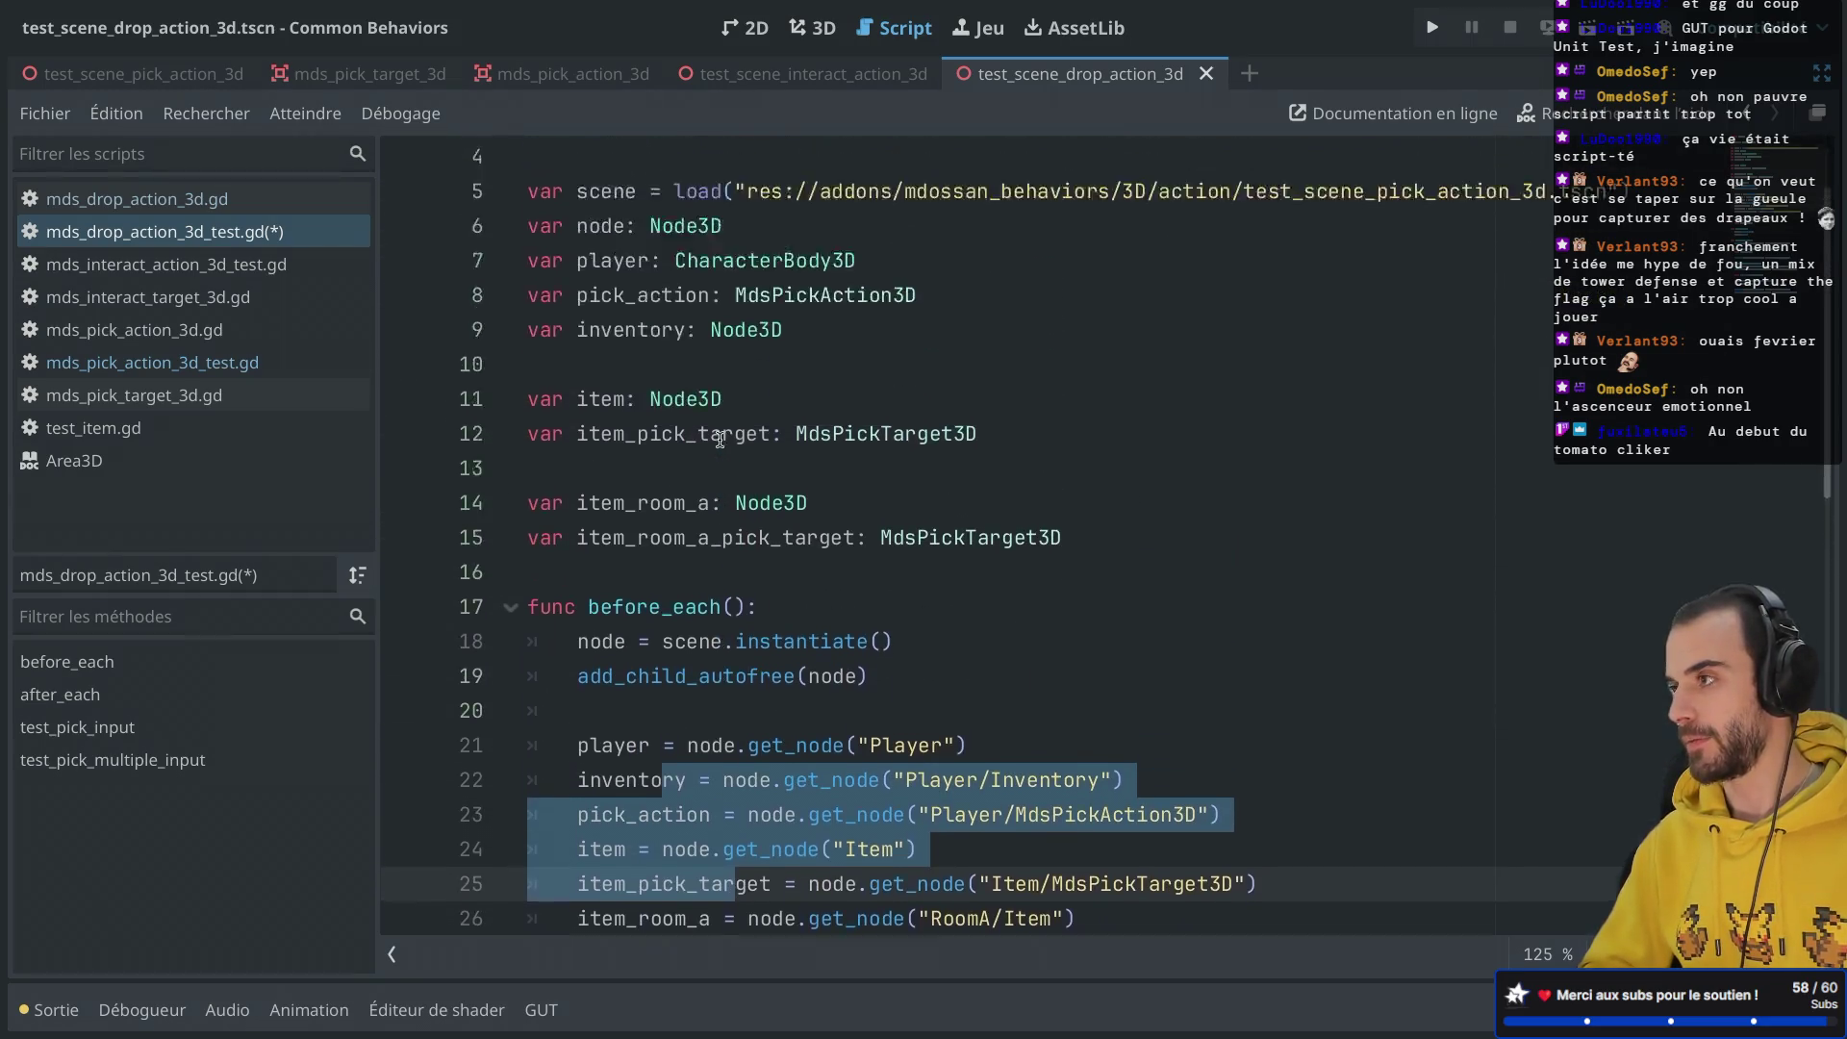
pyautogui.click(886, 327)
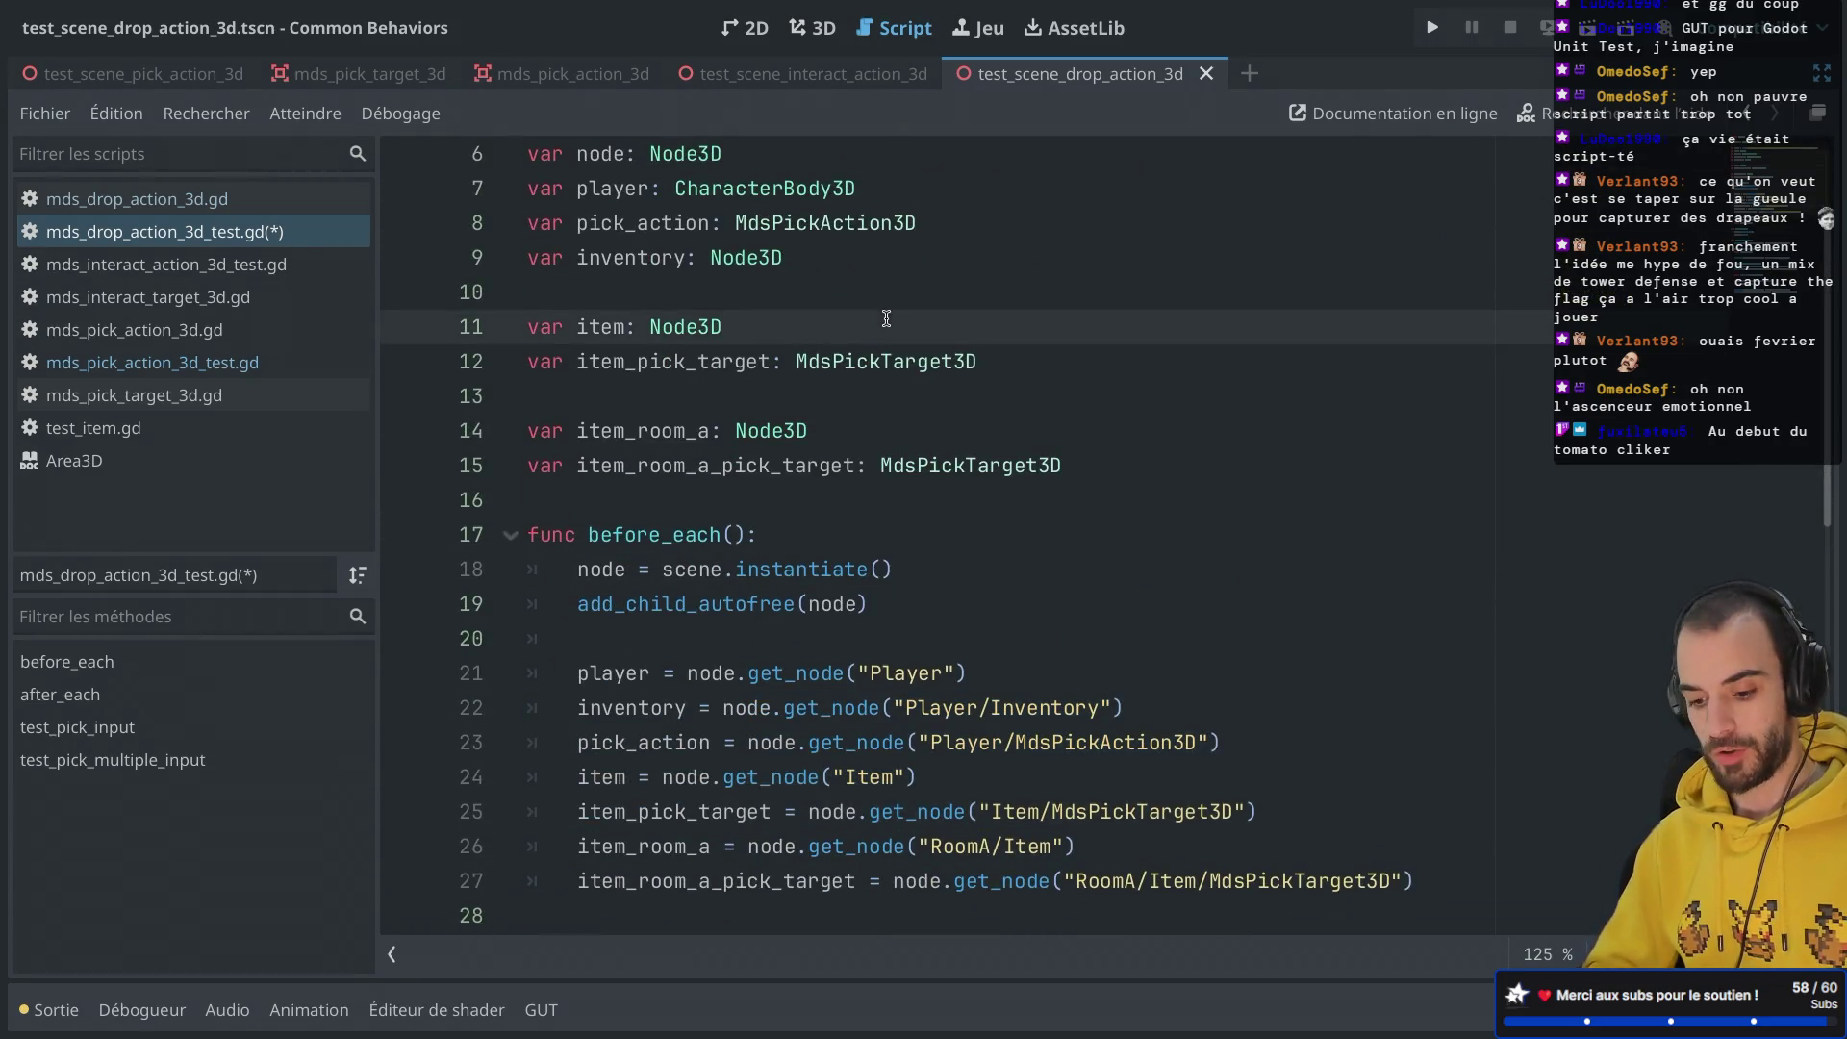
# Step: Search for 'Pick' and edit the MdsPickTarget3D type, then restore it to MdsPickTarget3D
pyautogui.hotkey('ctrl', 'f')
pyautogui.write('Pick')
pyautogui.press('Return')
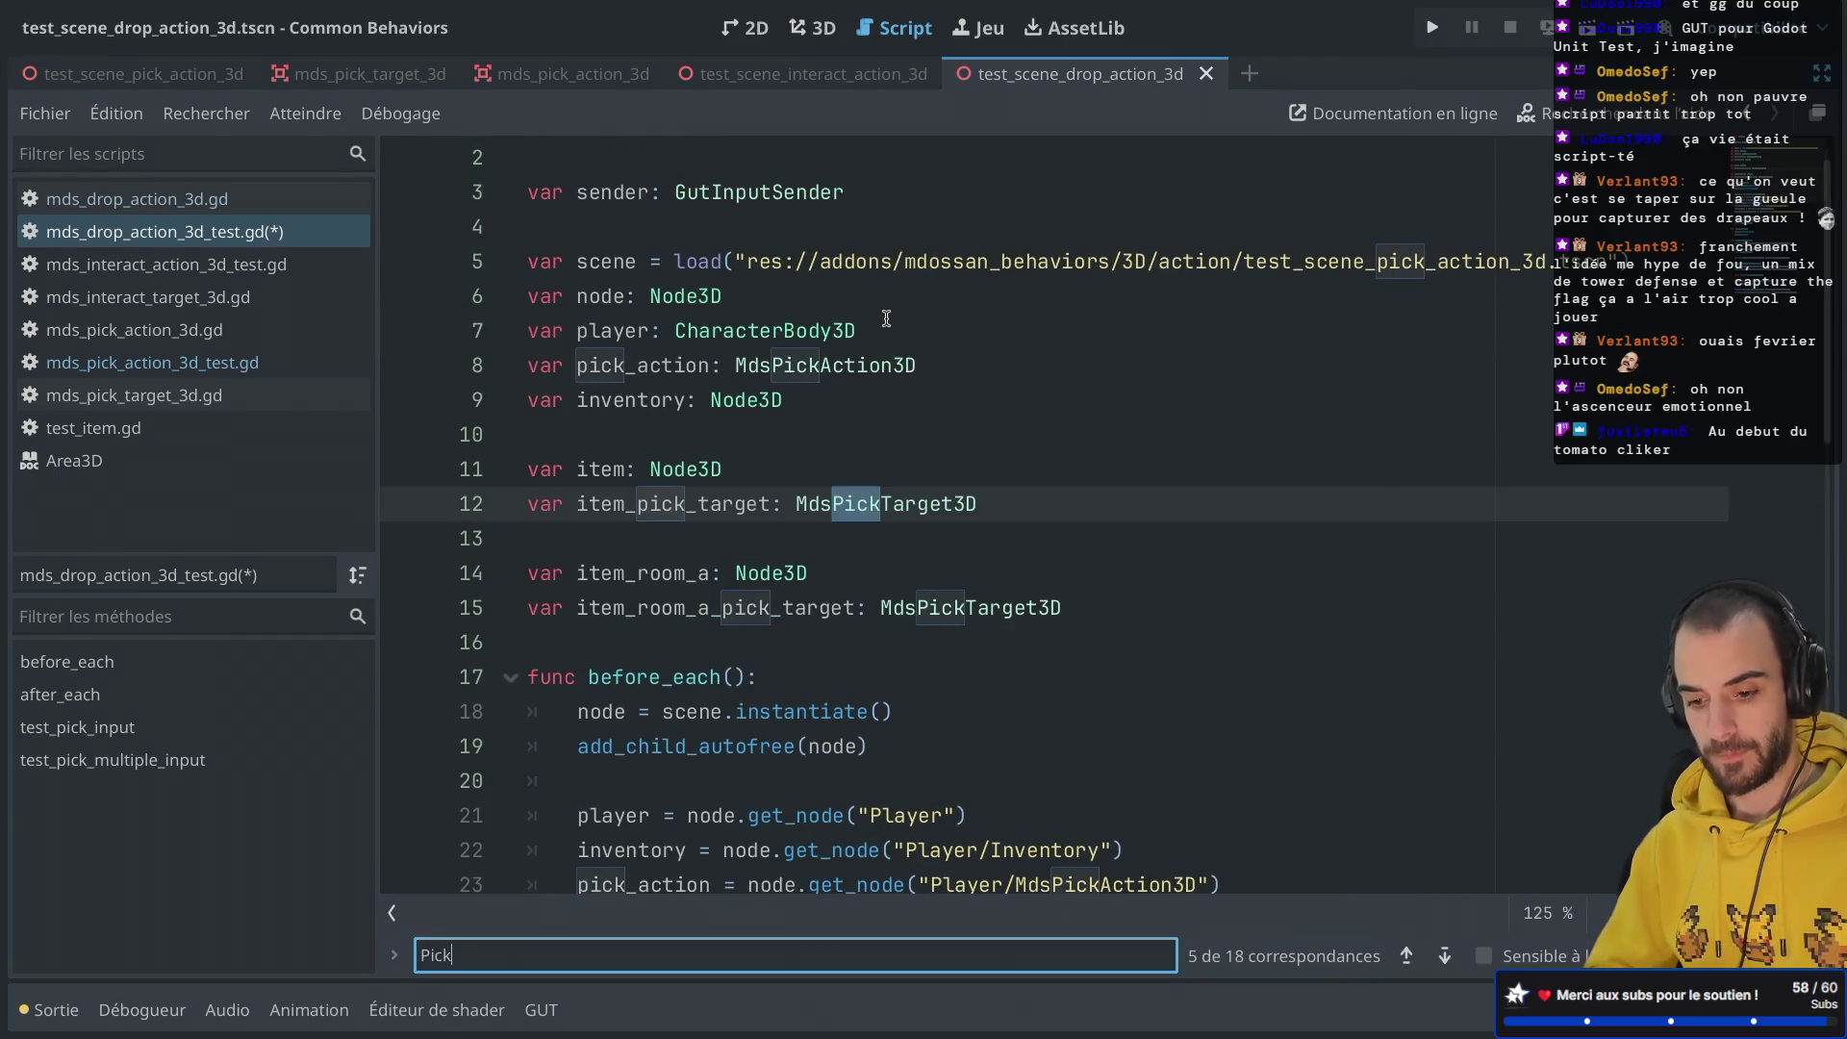
pyautogui.click(835, 504)
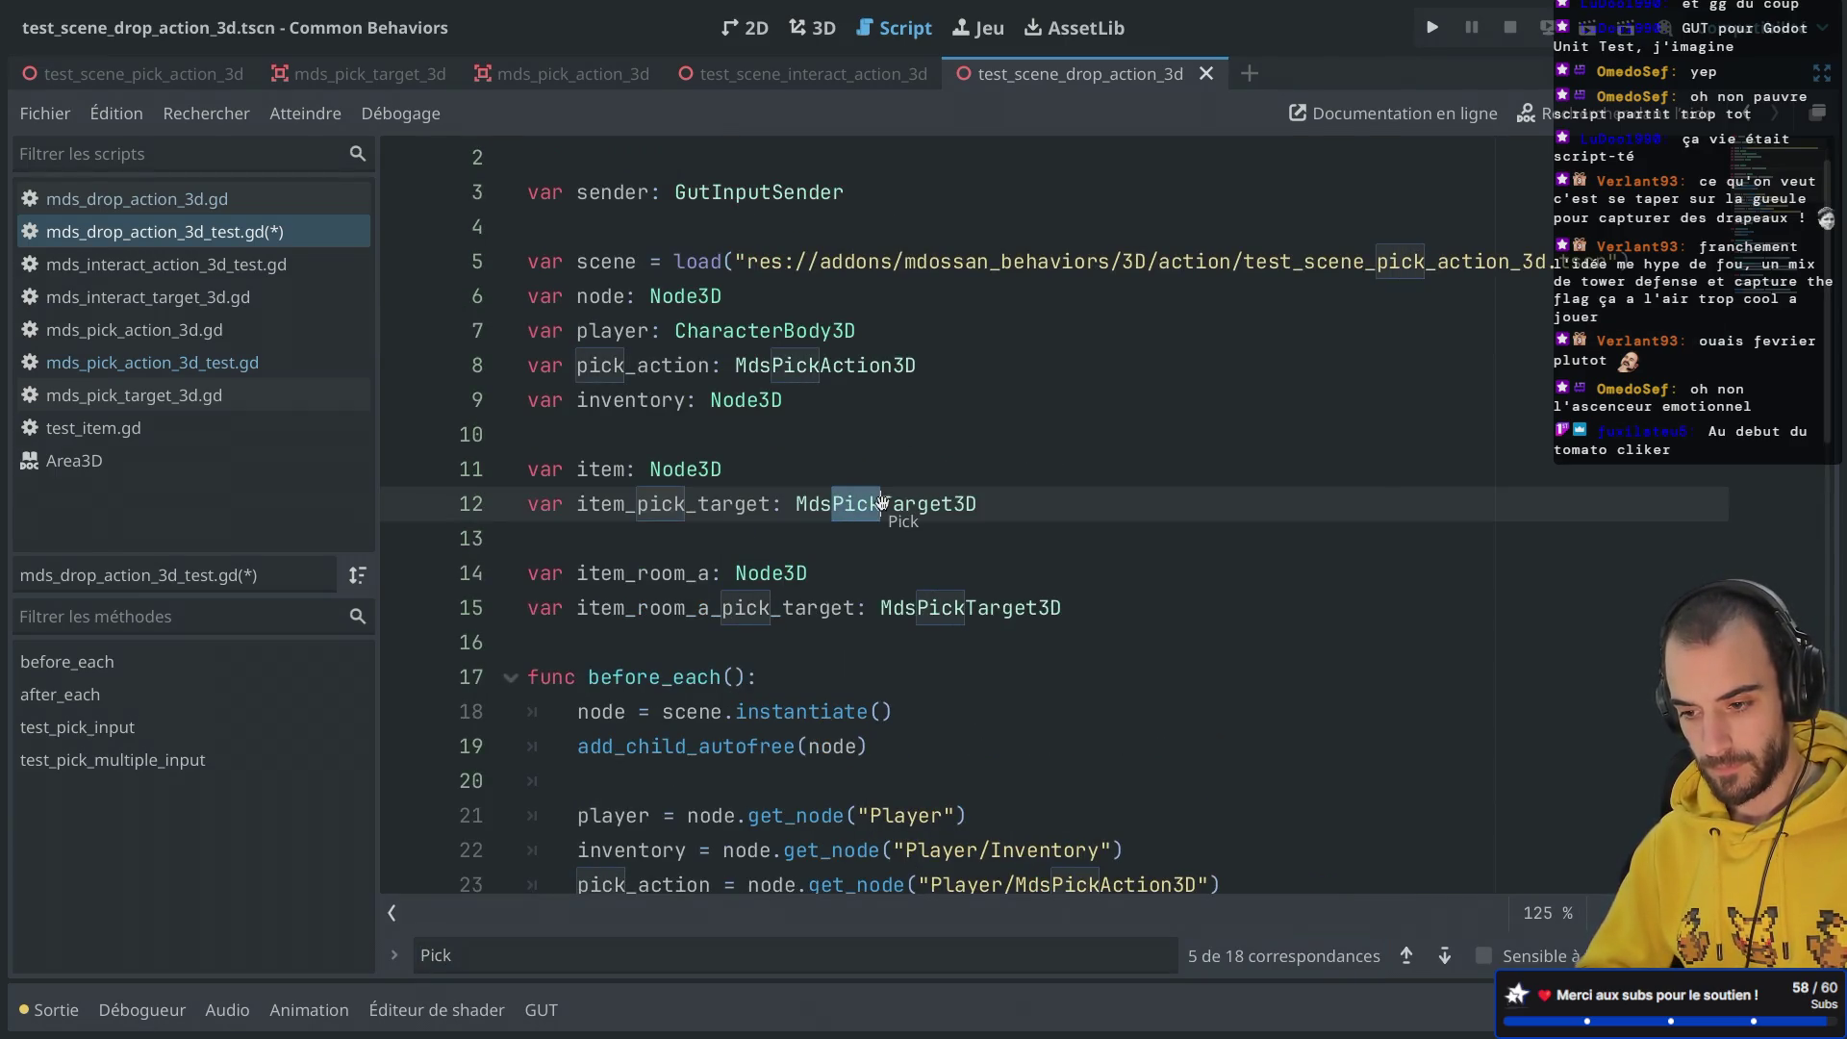
pyautogui.moveTo(882, 508); pyautogui.dragTo(832, 504)
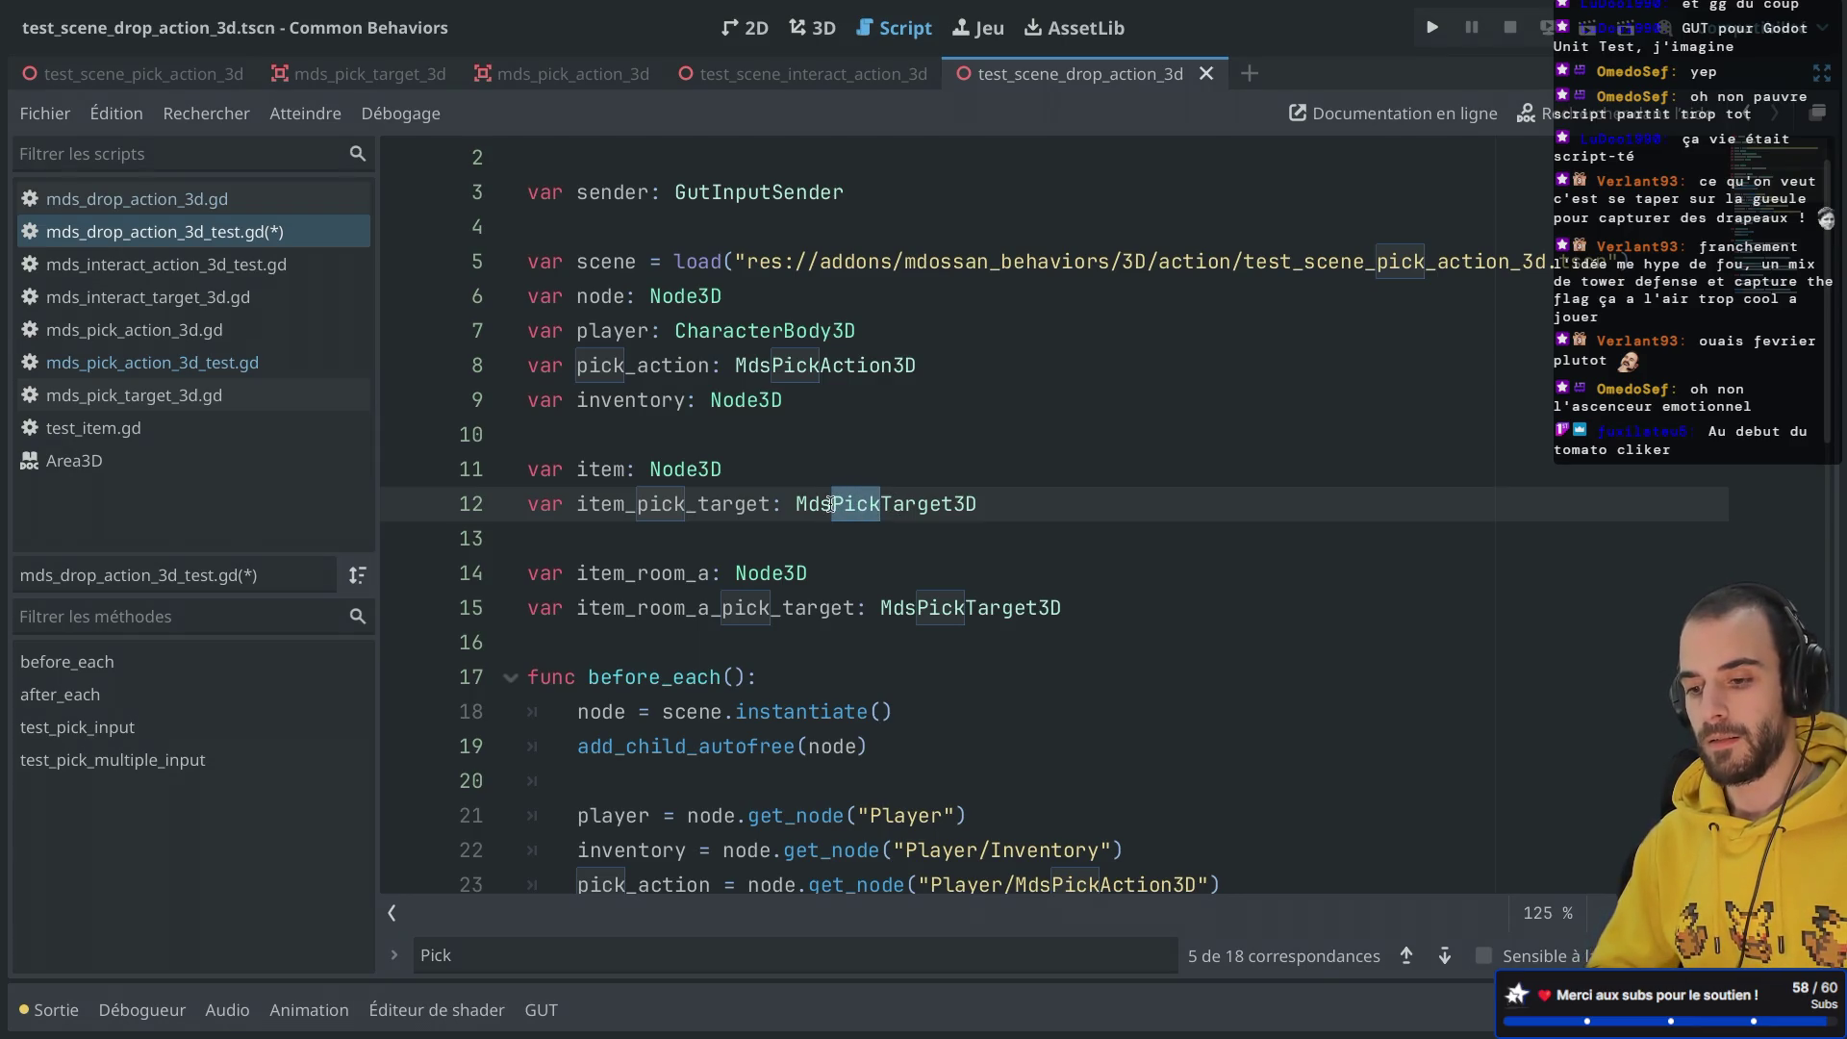
pyautogui.write('Drop')
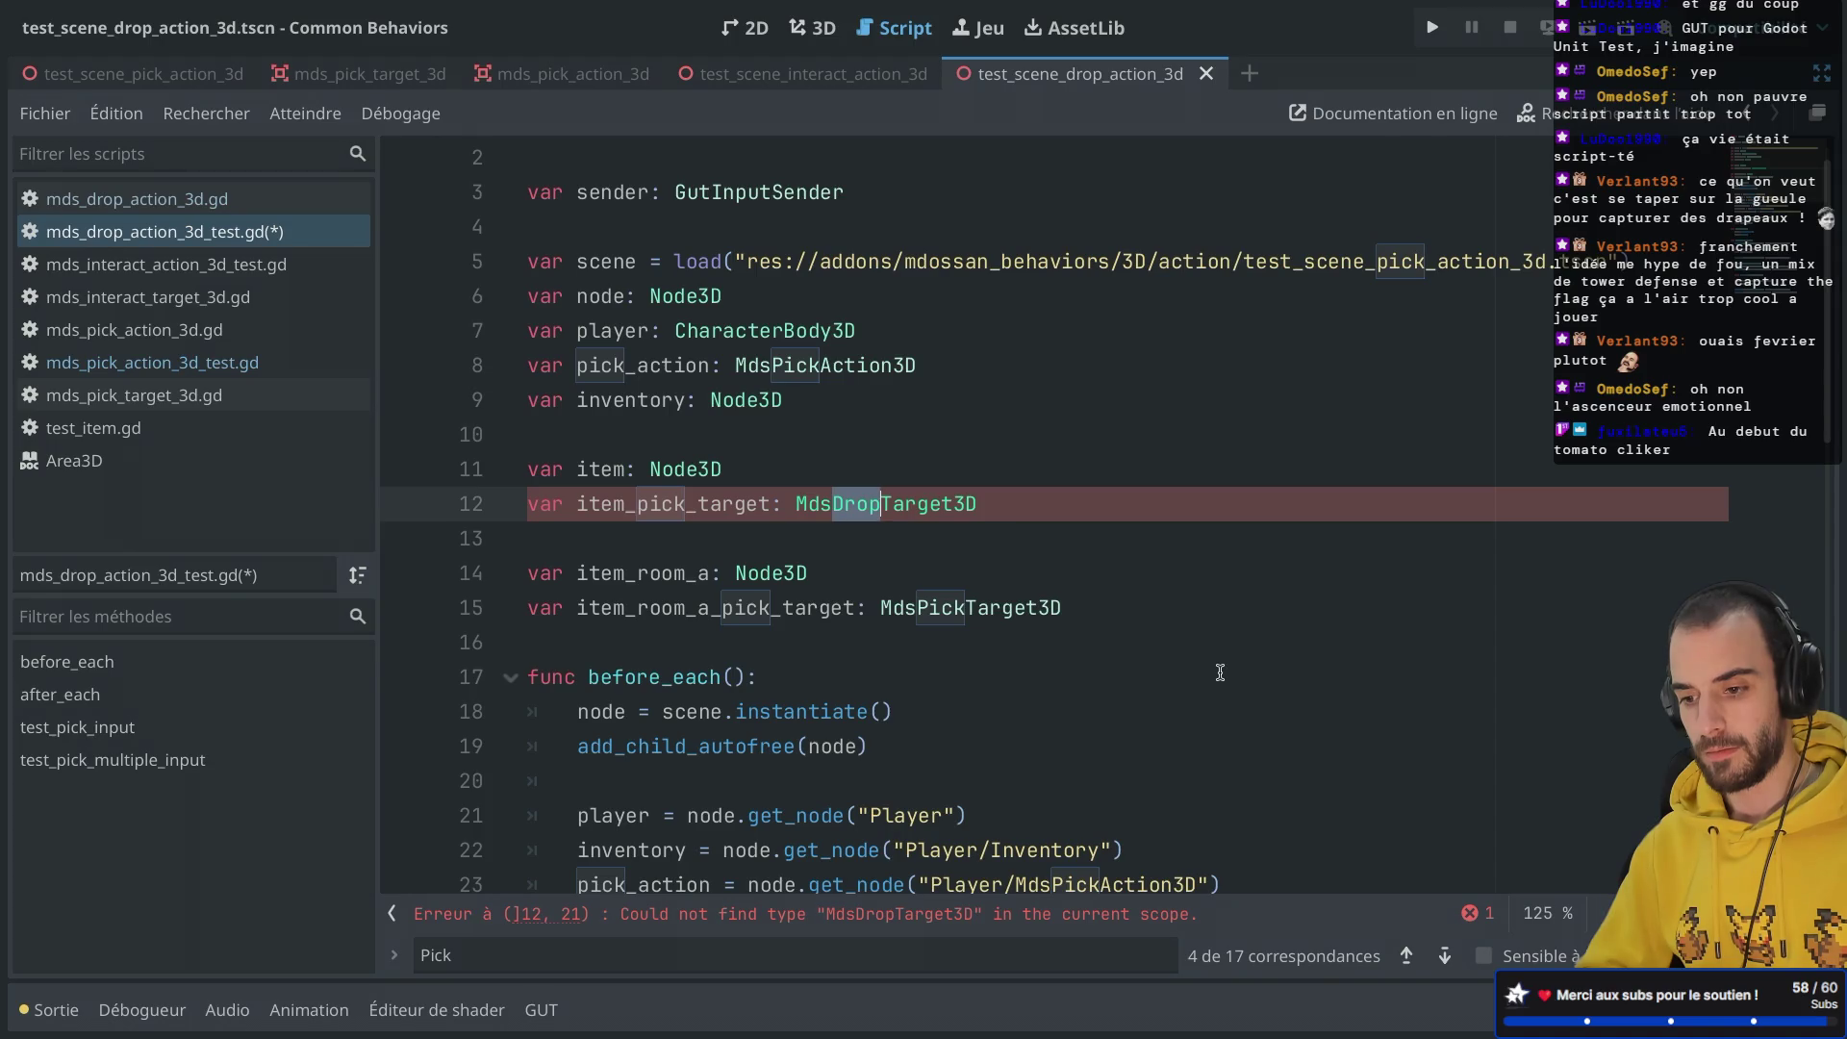
pyautogui.press('BackSpace')
pyautogui.press('BackSpace')
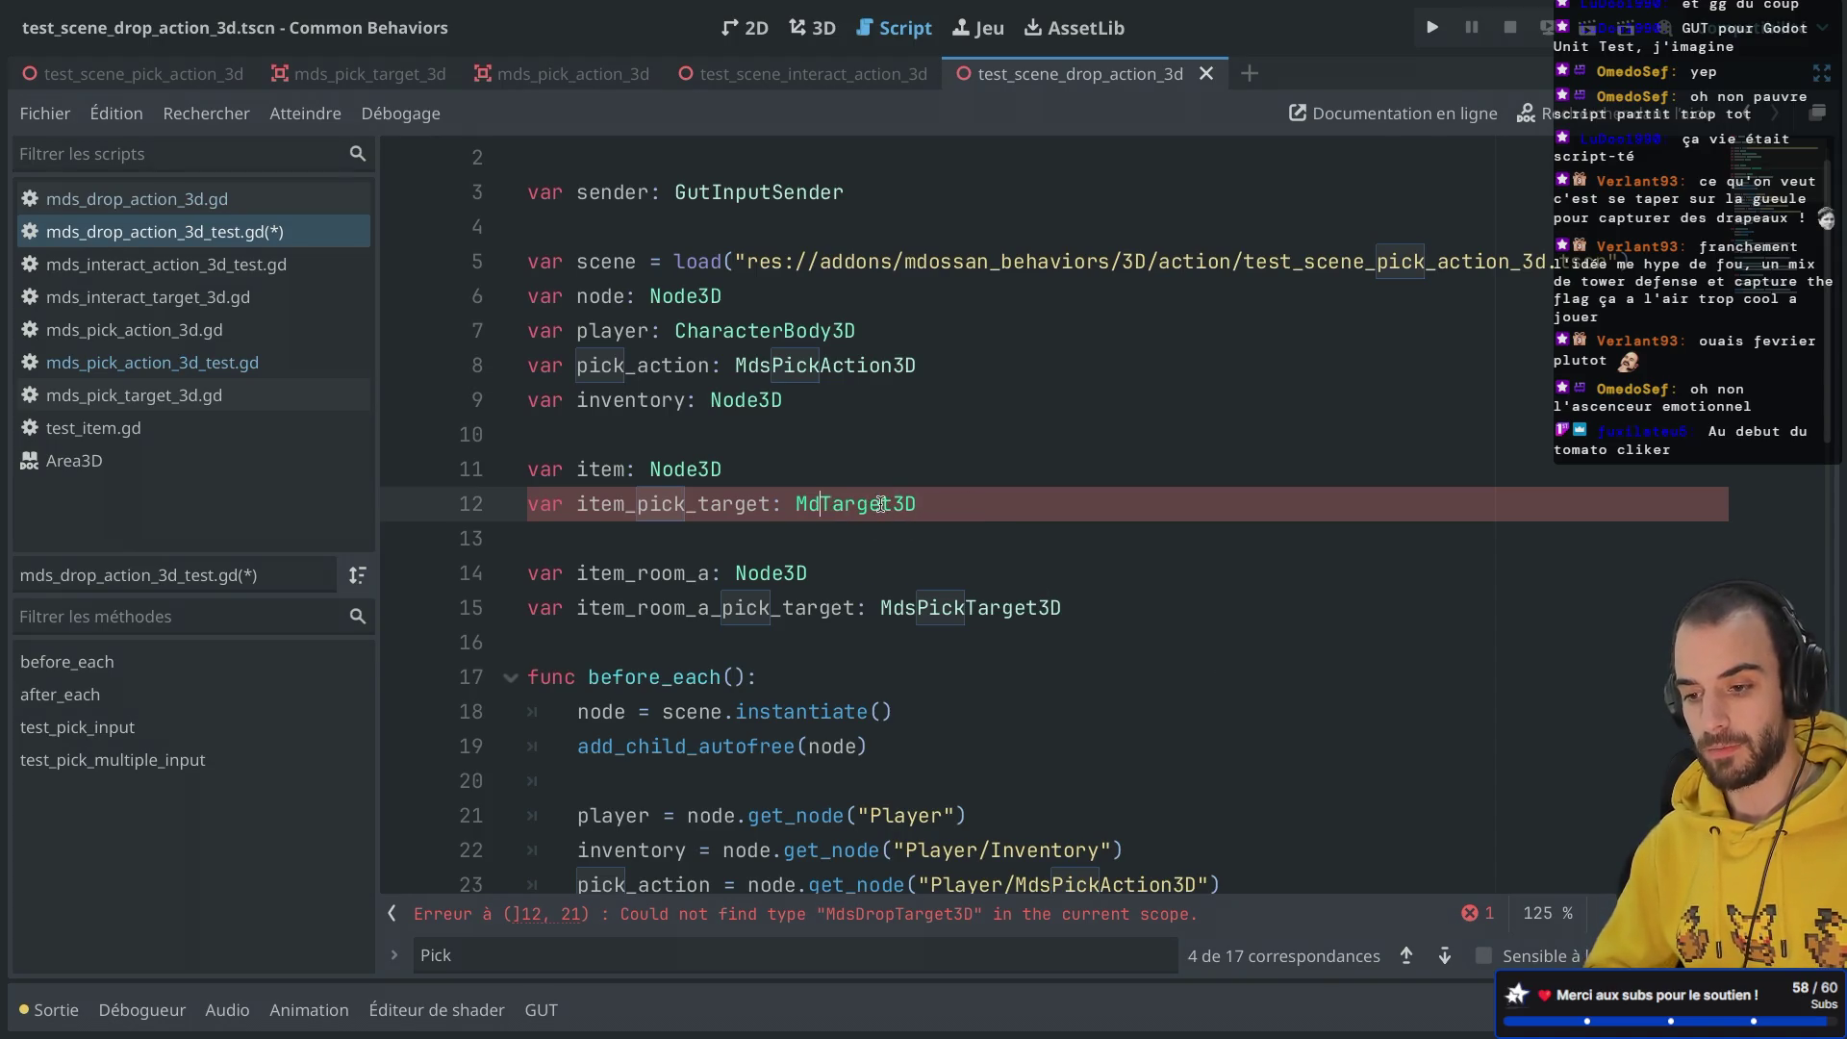
pyautogui.write('sPick')
# Step: Change the loaded scene path to test_scene_drop_action_3d and save
pyautogui.click(1130, 357)
pyautogui.click(1425, 261)
pyautogui.press('BackSpace')
pyautogui.press('BackSpace')
pyautogui.press('BackSpace')
pyautogui.write('drop')
pyautogui.click(770, 468)
pyautogui.hotkey('ctrl', 's')
# Step: Rename the pick_action declaration to drop_action with type MdsDropAction3D
pyautogui.click(821, 366)
pyautogui.click(627, 365)
pyautogui.press('BackSpace')
pyautogui.press('BackSpace')
pyautogui.press('BackSpace')
pyautogui.write('drop')
pyautogui.click(819, 366)
pyautogui.press('BackSpace')
pyautogui.press('BackSpace')
pyautogui.press('BackSpace')
pyautogui.write('Drop')
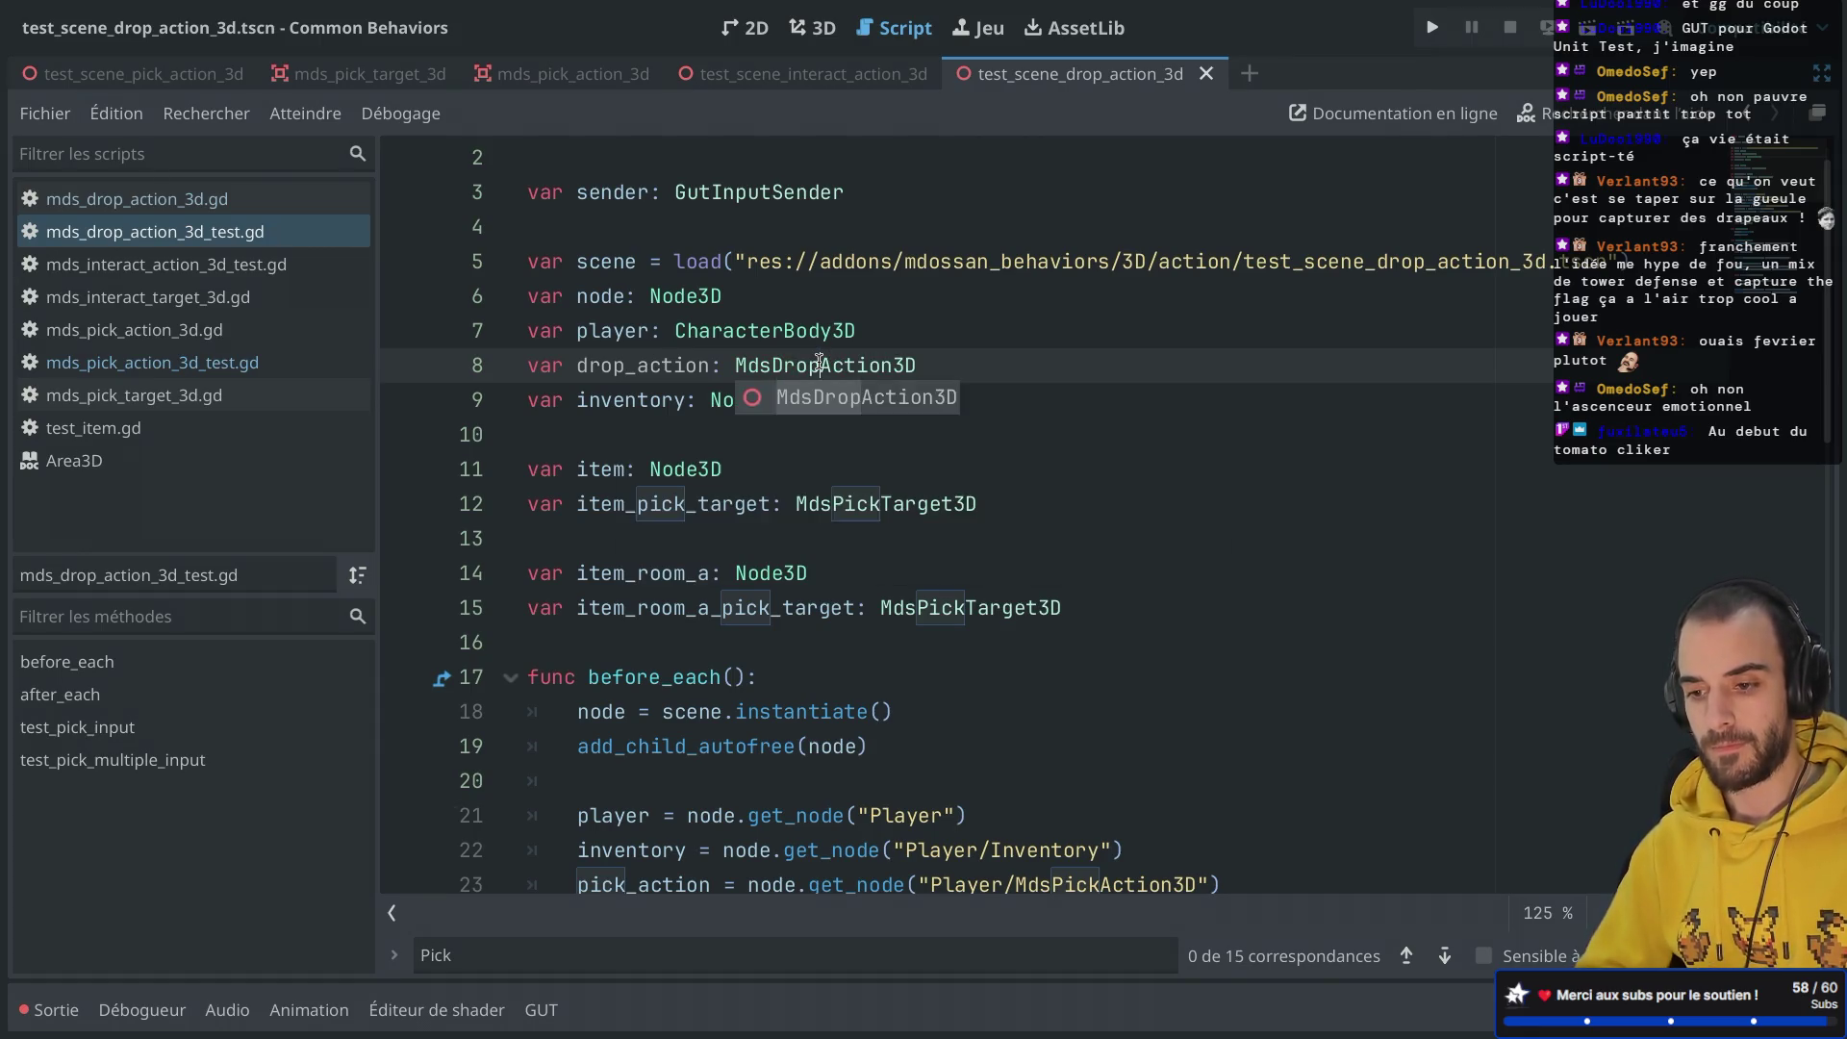
# Step: Delete the item_room_a declarations
pyautogui.scroll(-2, 819, 364)
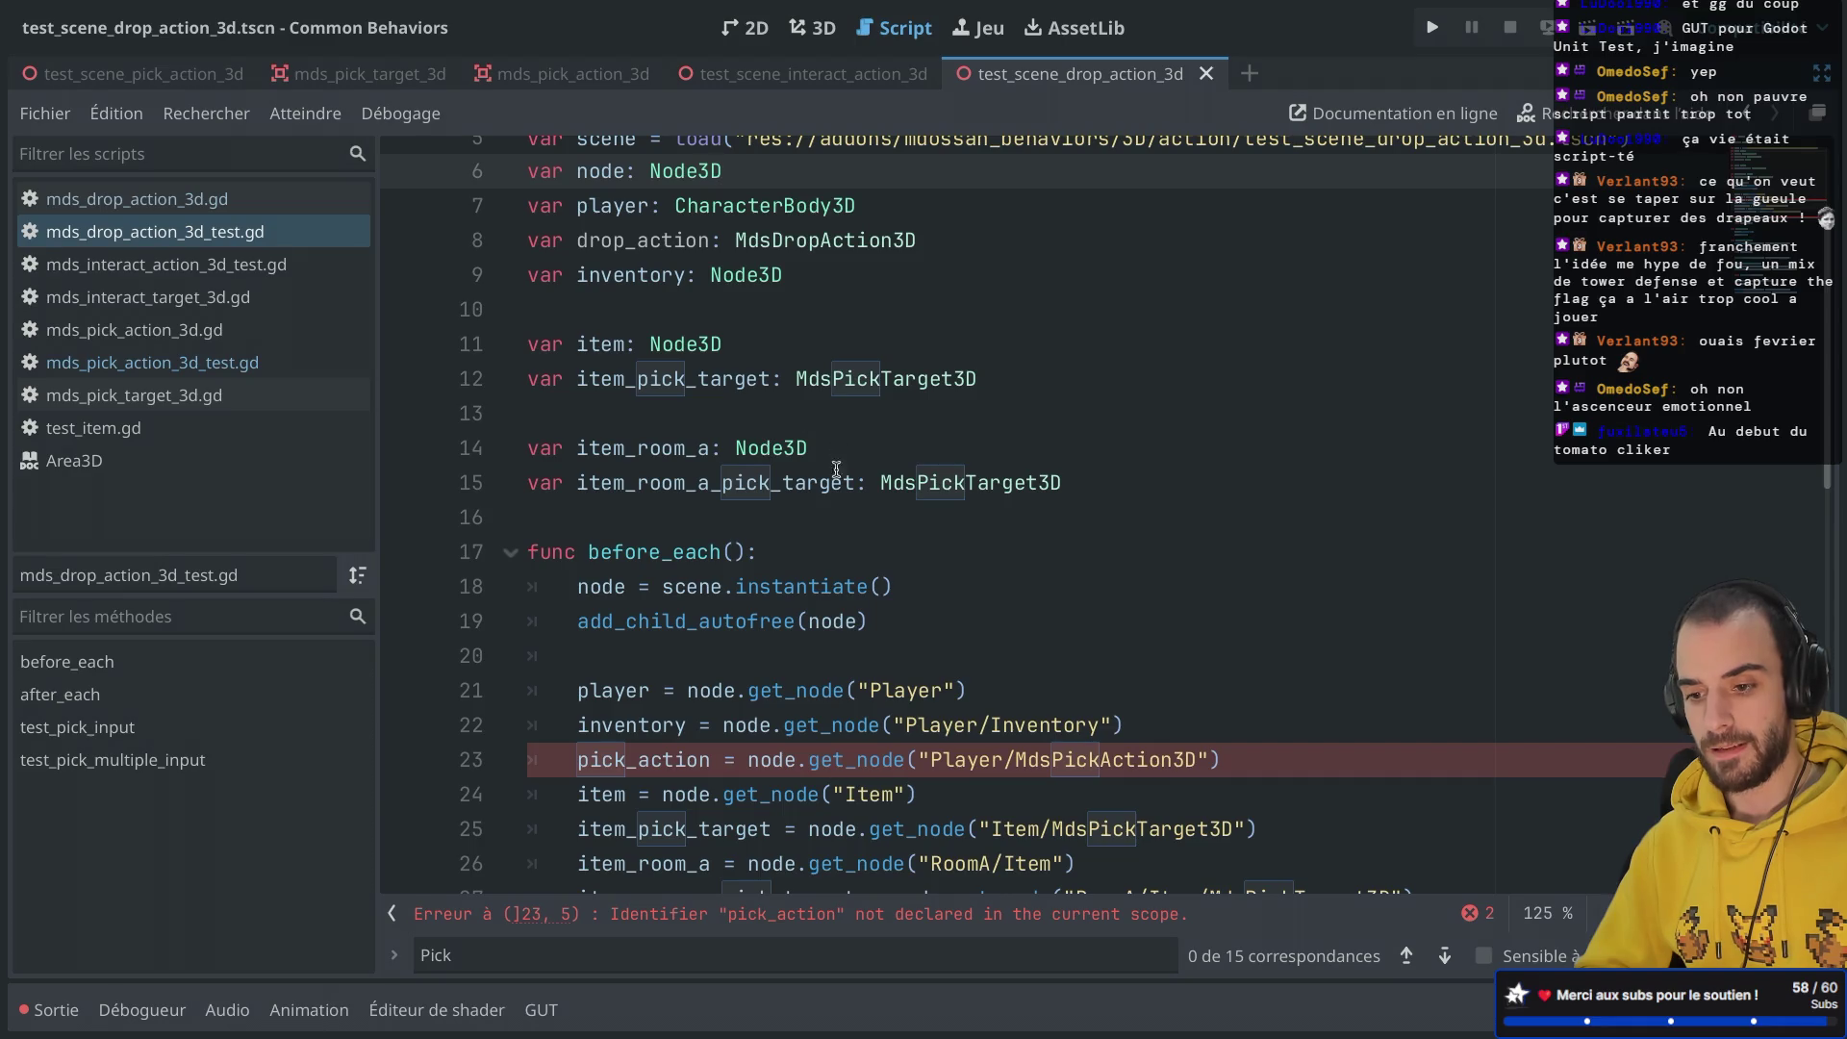
pyautogui.moveTo(1114, 482); pyautogui.dragTo(1114, 375)
pyautogui.press('BackSpace')
# Step: Rename the setup's pick_action and MdsPickAction3D node path to drop, remove item_room_a assignments, save
pyautogui.scroll(-3, 1116, 378)
pyautogui.click(645, 381)
pyautogui.press('BackSpace')
pyautogui.press('BackSpace')
pyautogui.press('BackSpace')
pyautogui.write('drop')
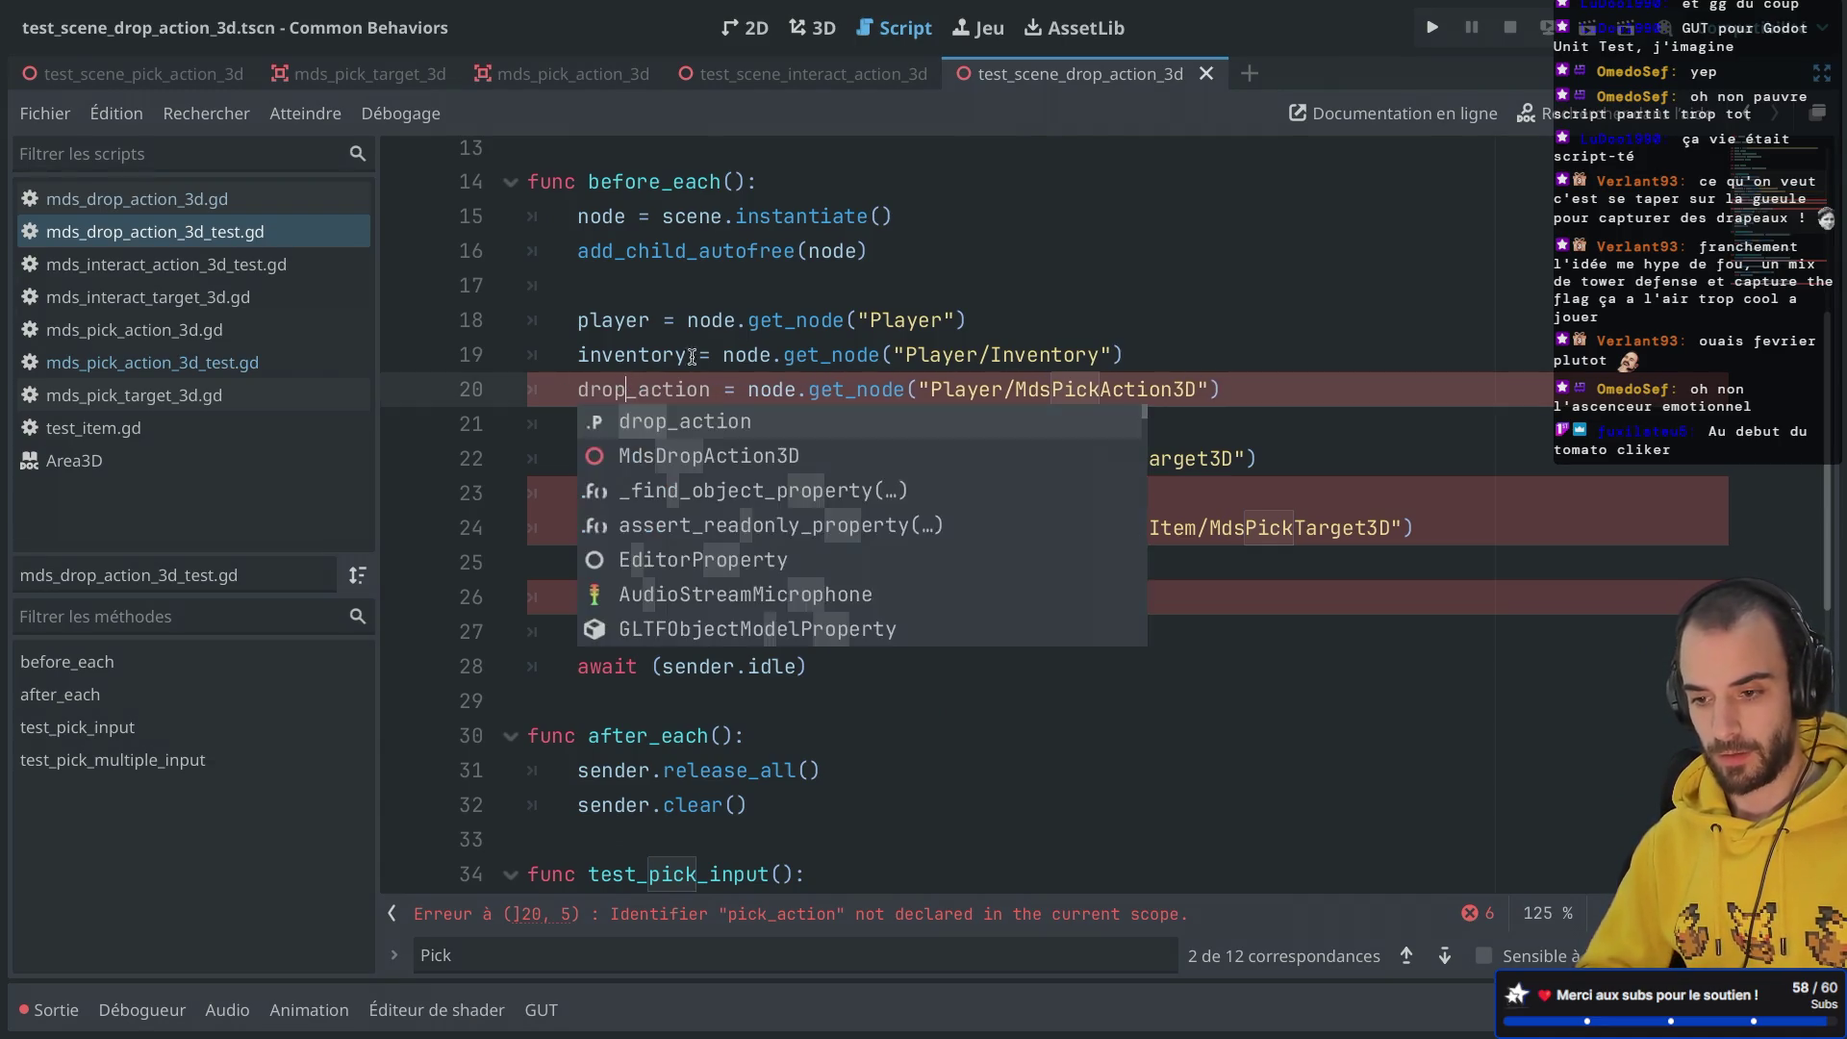
pyautogui.click(774, 355)
pyautogui.click(1103, 389)
pyautogui.press('BackSpace')
pyautogui.press('BackSpace')
pyautogui.press('BackSpace')
pyautogui.write('Drop')
pyautogui.moveTo(1470, 535); pyautogui.dragTo(1470, 467)
pyautogui.press('BackSpace')
pyautogui.hotkey('ctrl', 's')
# Step: Pass drop_action instead of pick_action to the input sender
pyautogui.click(957, 523)
pyautogui.press('BackSpace')
pyautogui.press('BackSpace')
pyautogui.press('BackSpace')
pyautogui.write('drop_action)')
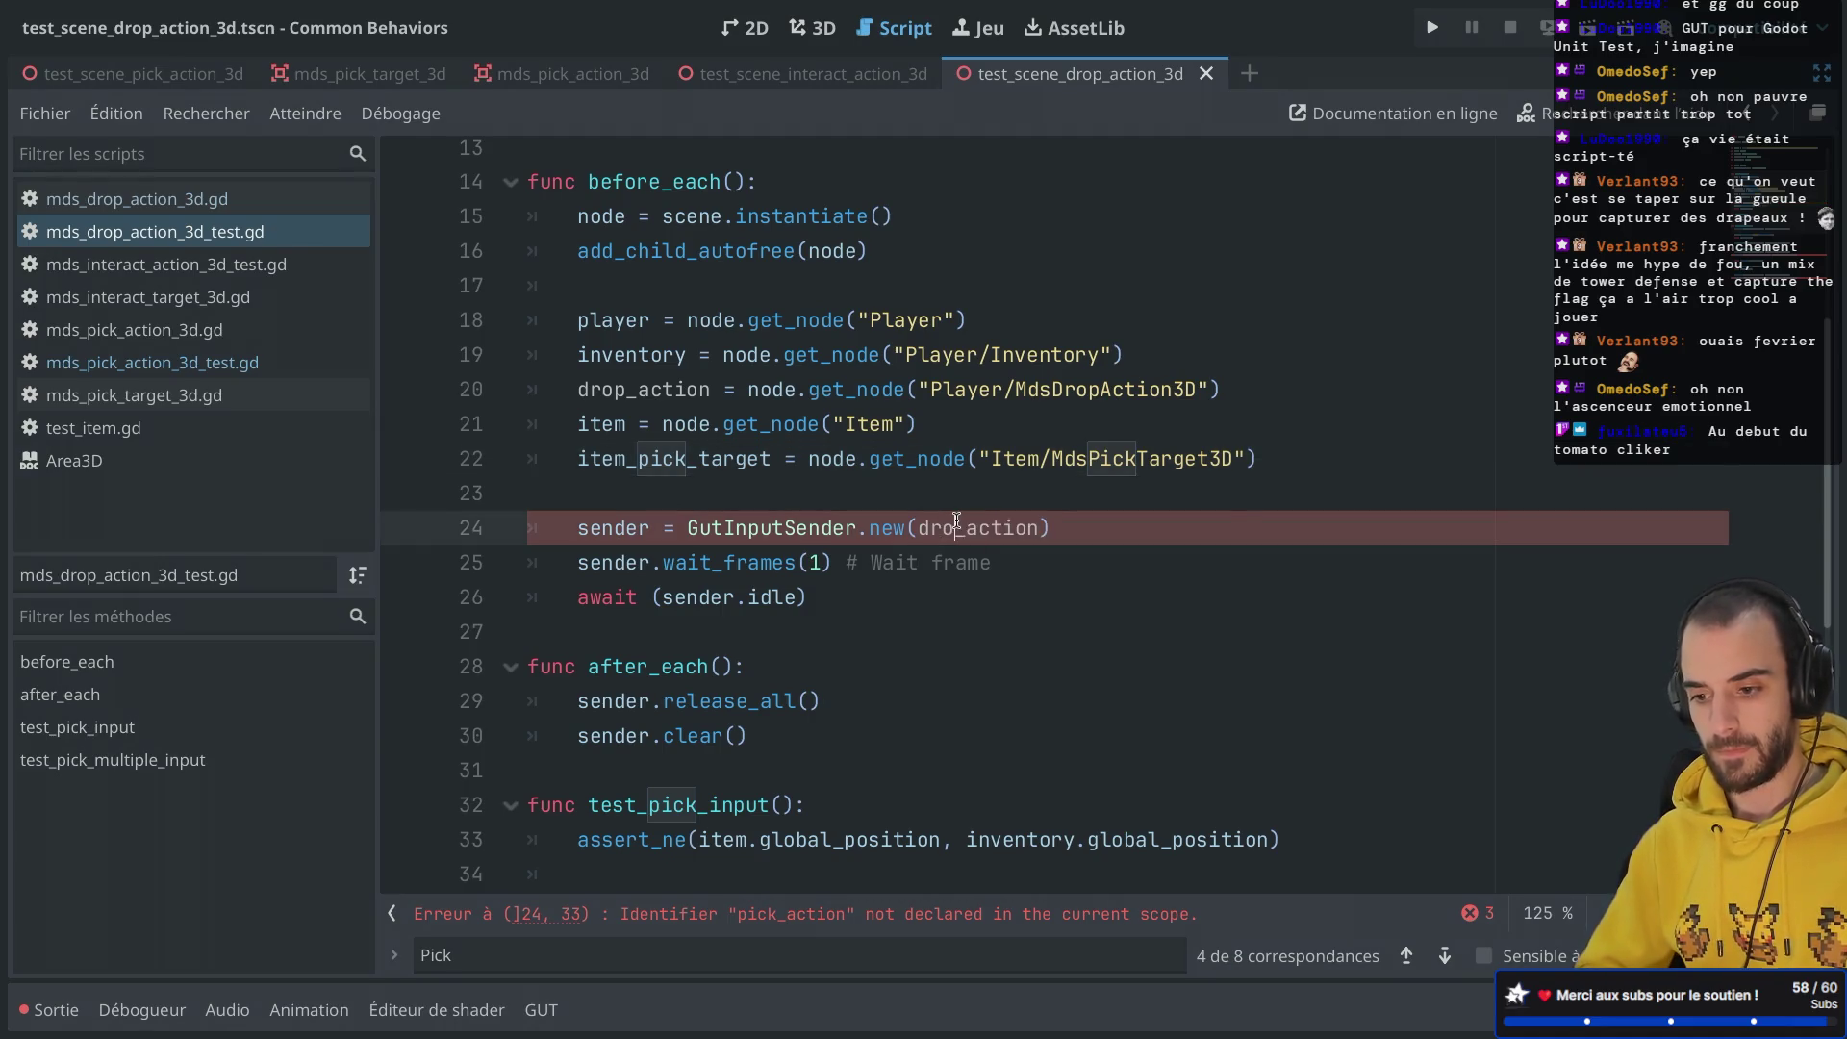
pyautogui.click(980, 453)
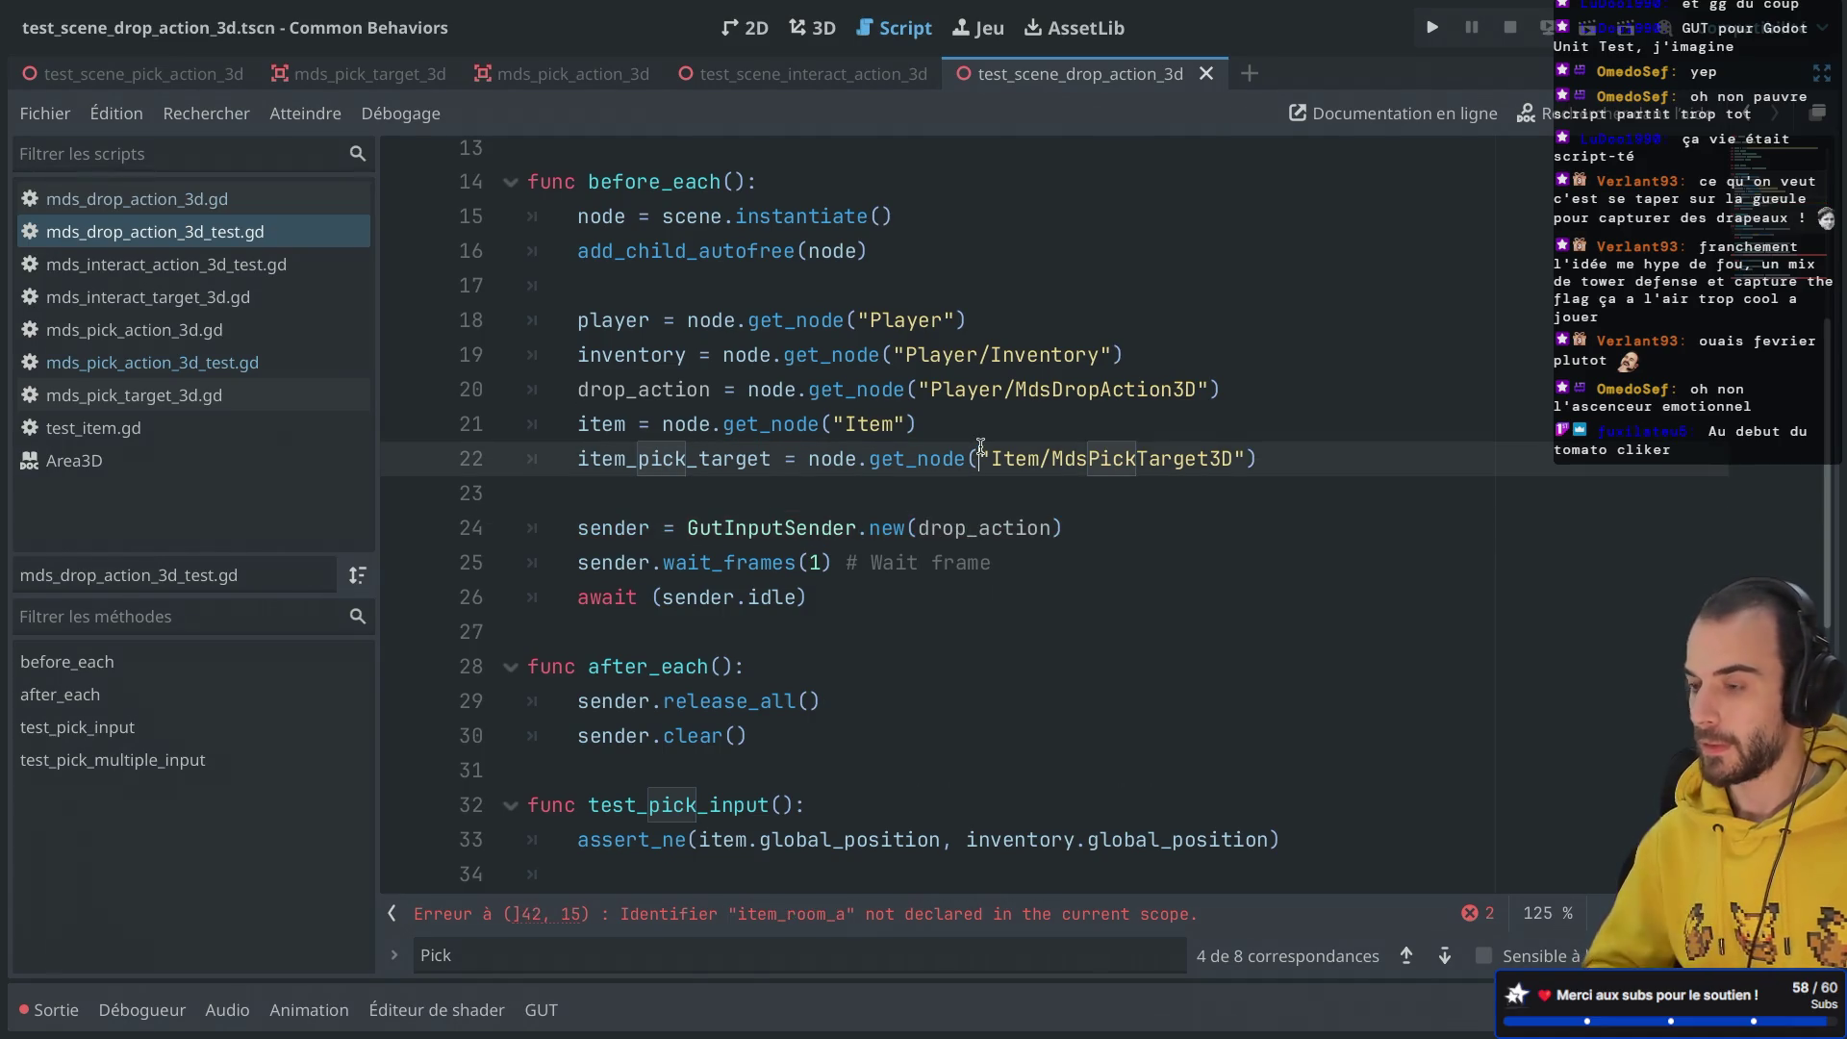
pyautogui.scroll(-3, 981, 447)
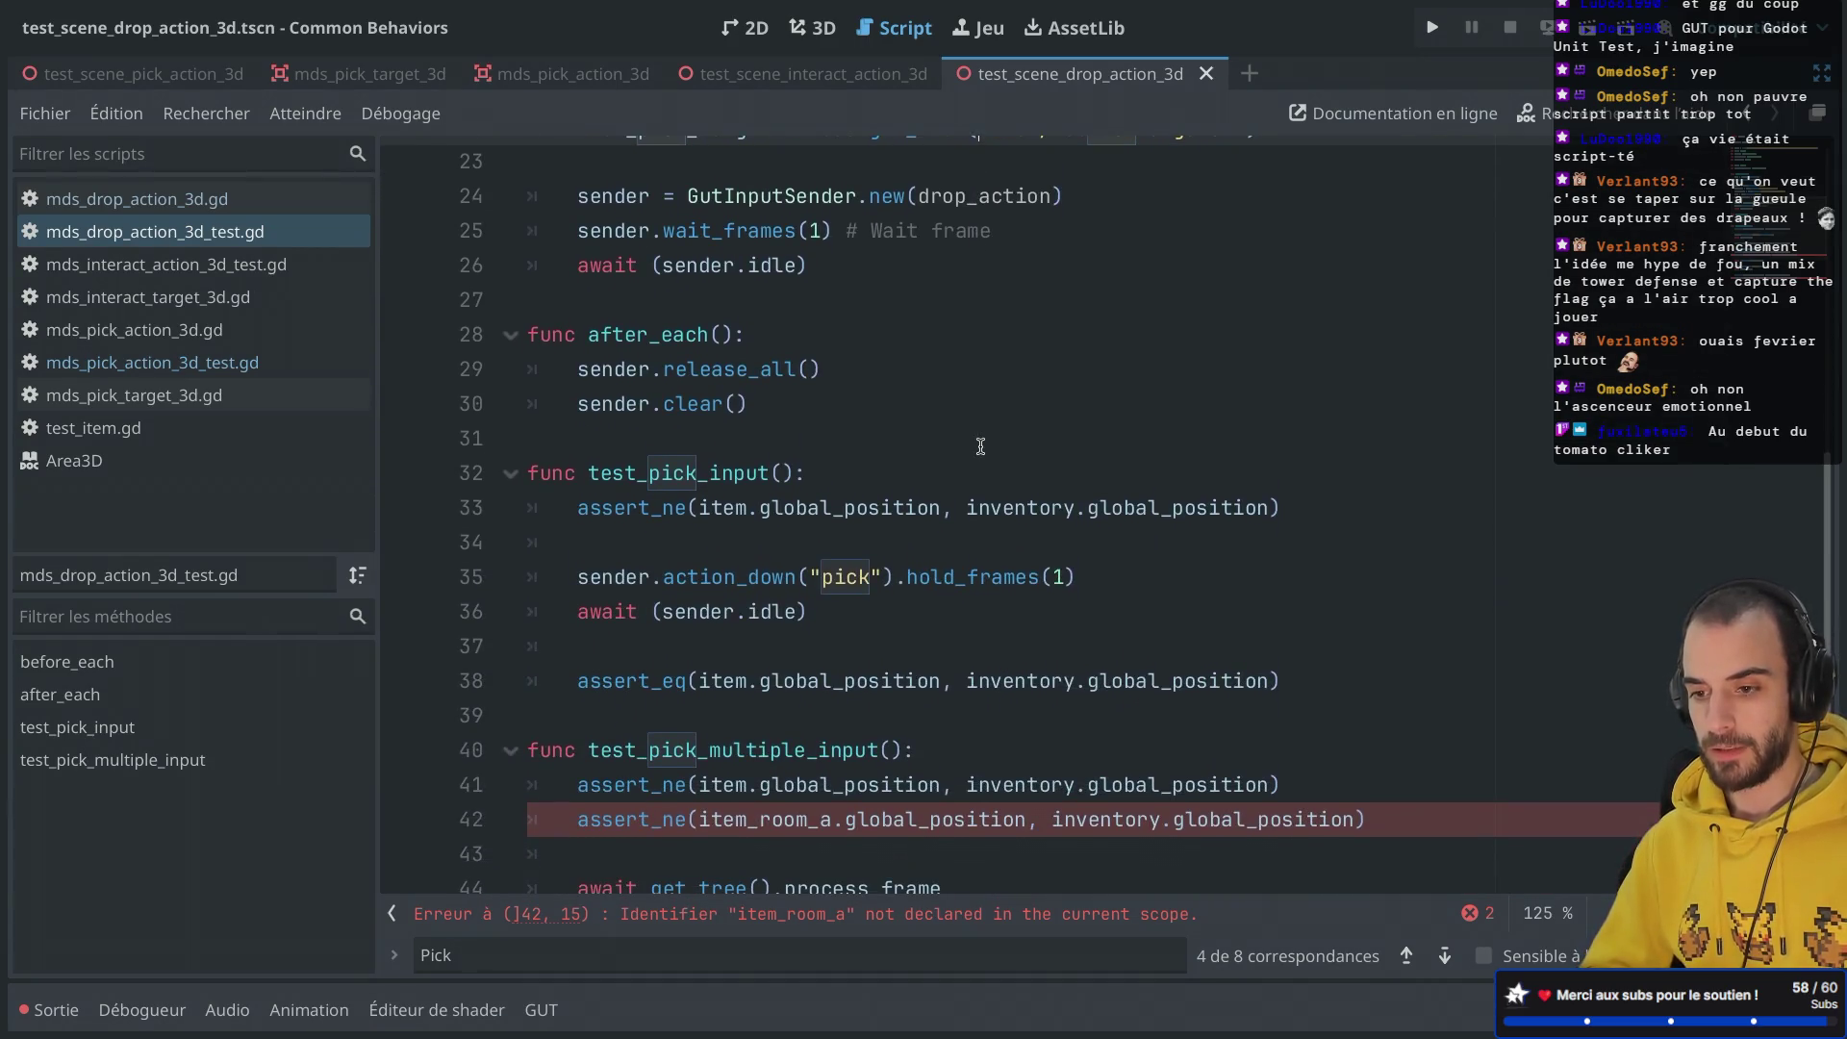
pyautogui.scroll(-1, 981, 446)
pyautogui.scroll(-2, 980, 446)
# Step: Rename the test to test_drop_input and delete the test_pick_multiple_input test
pyautogui.click(707, 266)
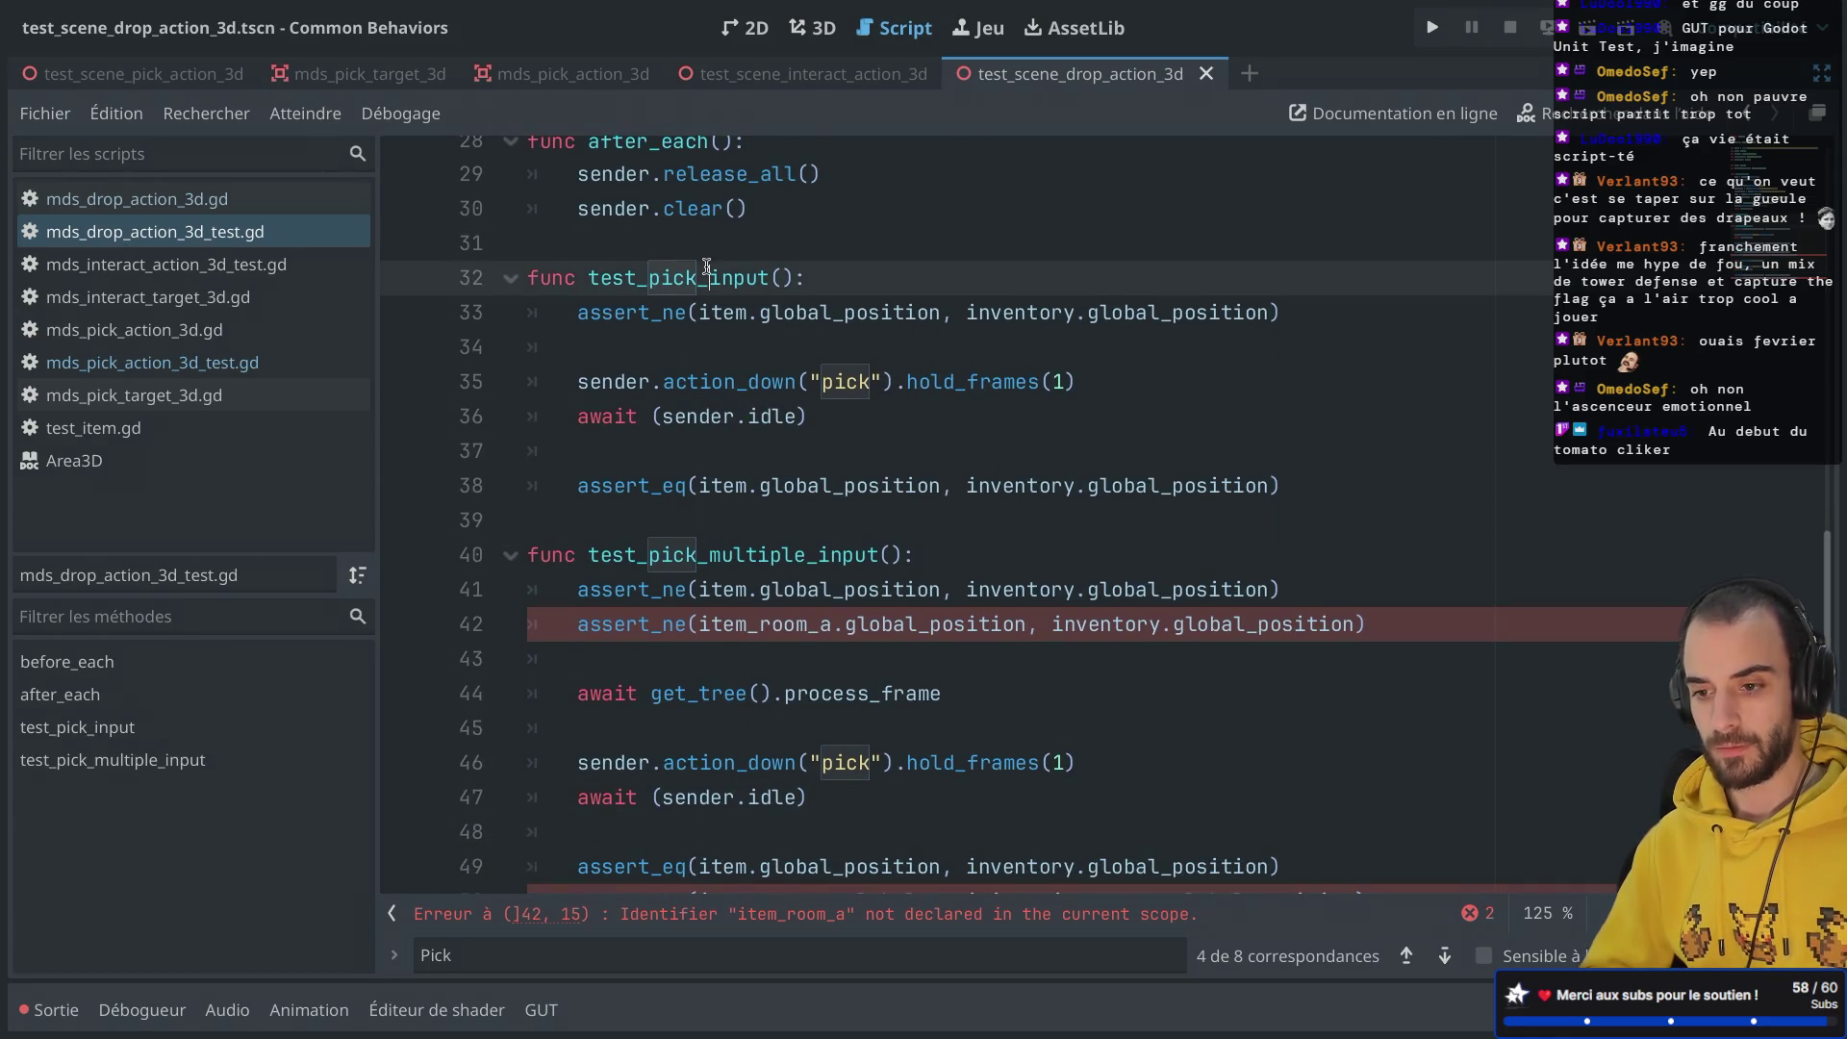
pyautogui.press('BackSpace')
pyautogui.press('BackSpace')
pyautogui.press('BackSpace')
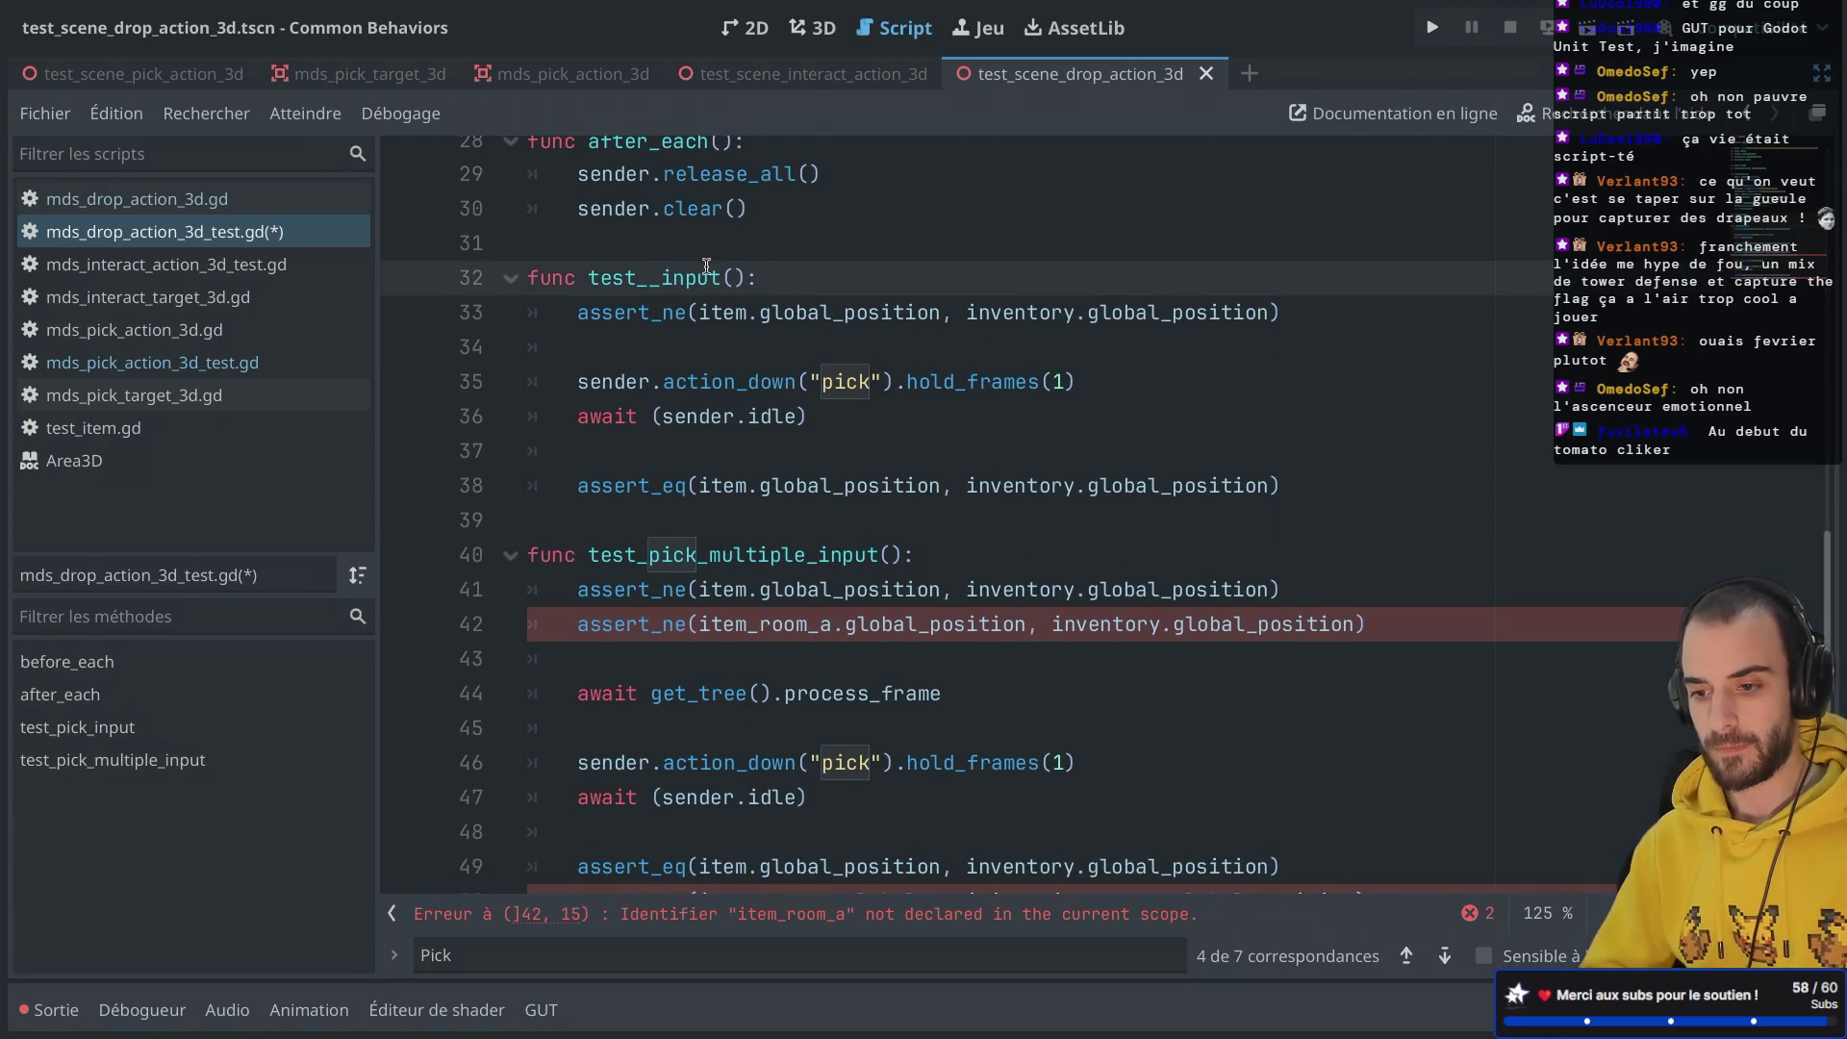
pyautogui.write('drop_')
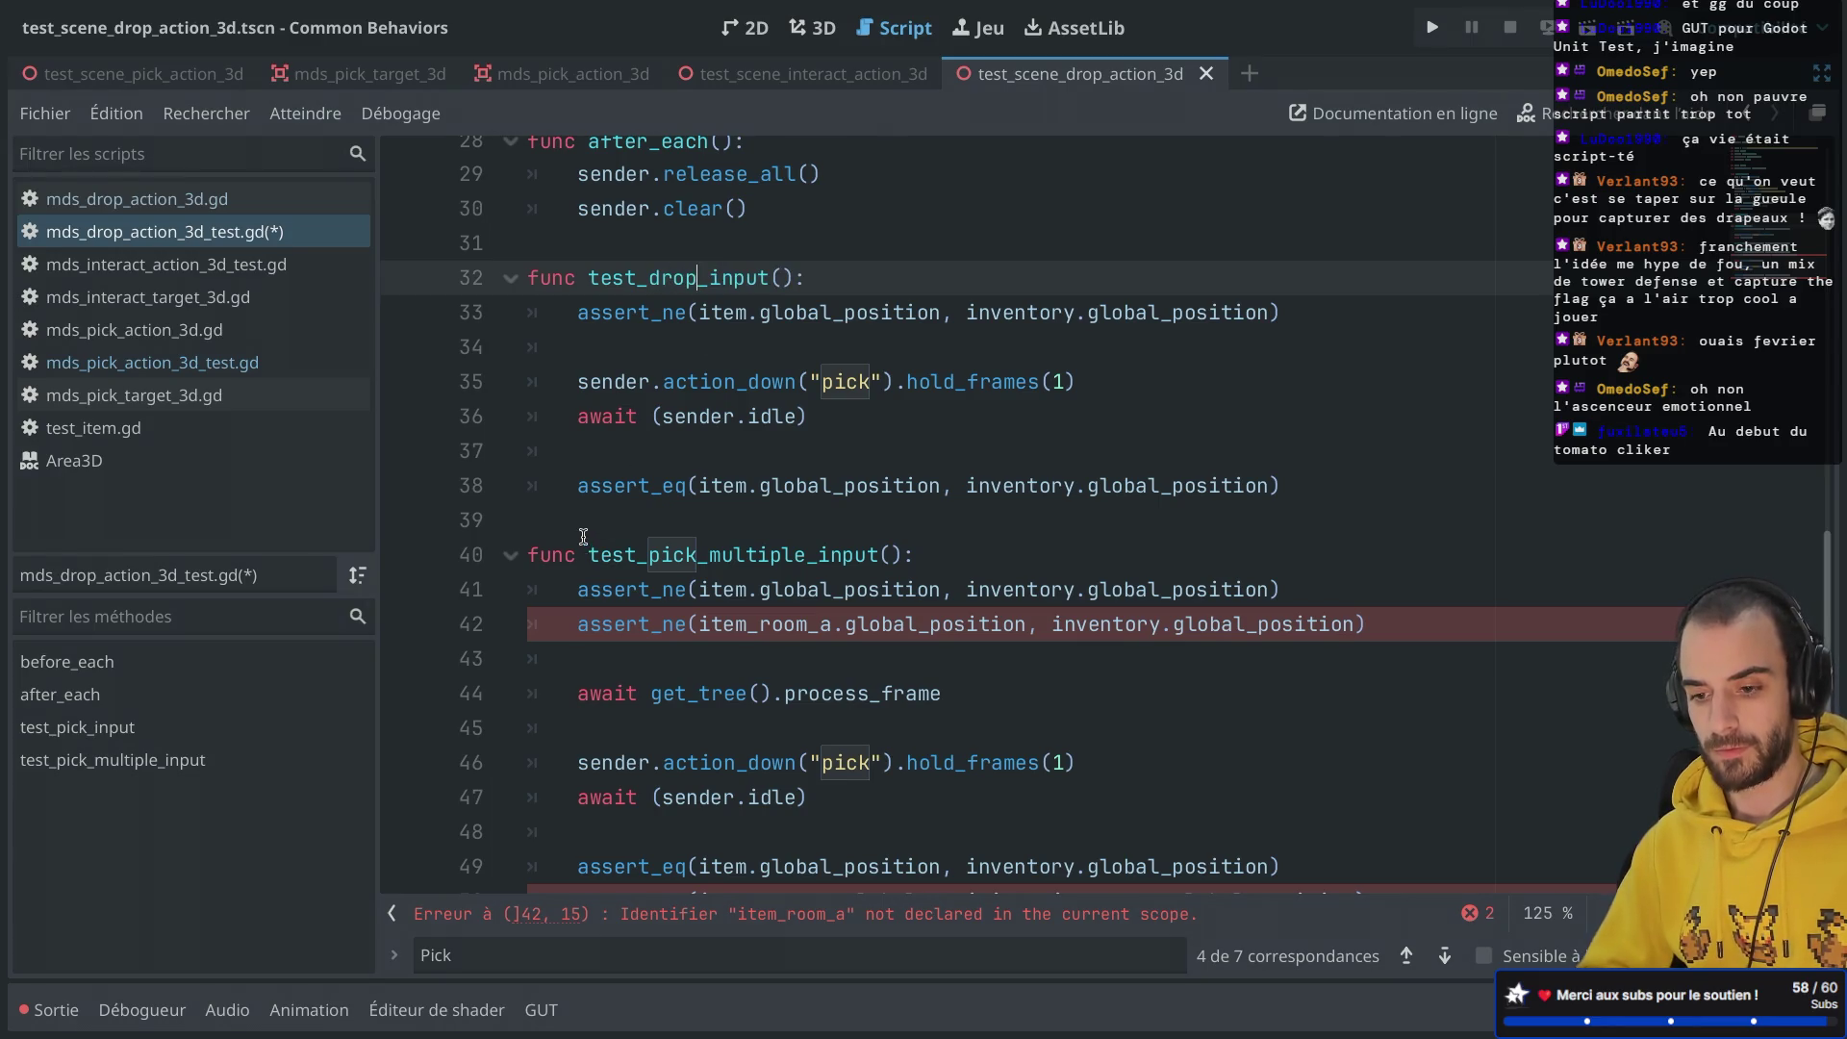
pyautogui.moveTo(584, 538); pyautogui.dragTo(673, 1029)
pyautogui.press('BackSpace')
pyautogui.press('Left')
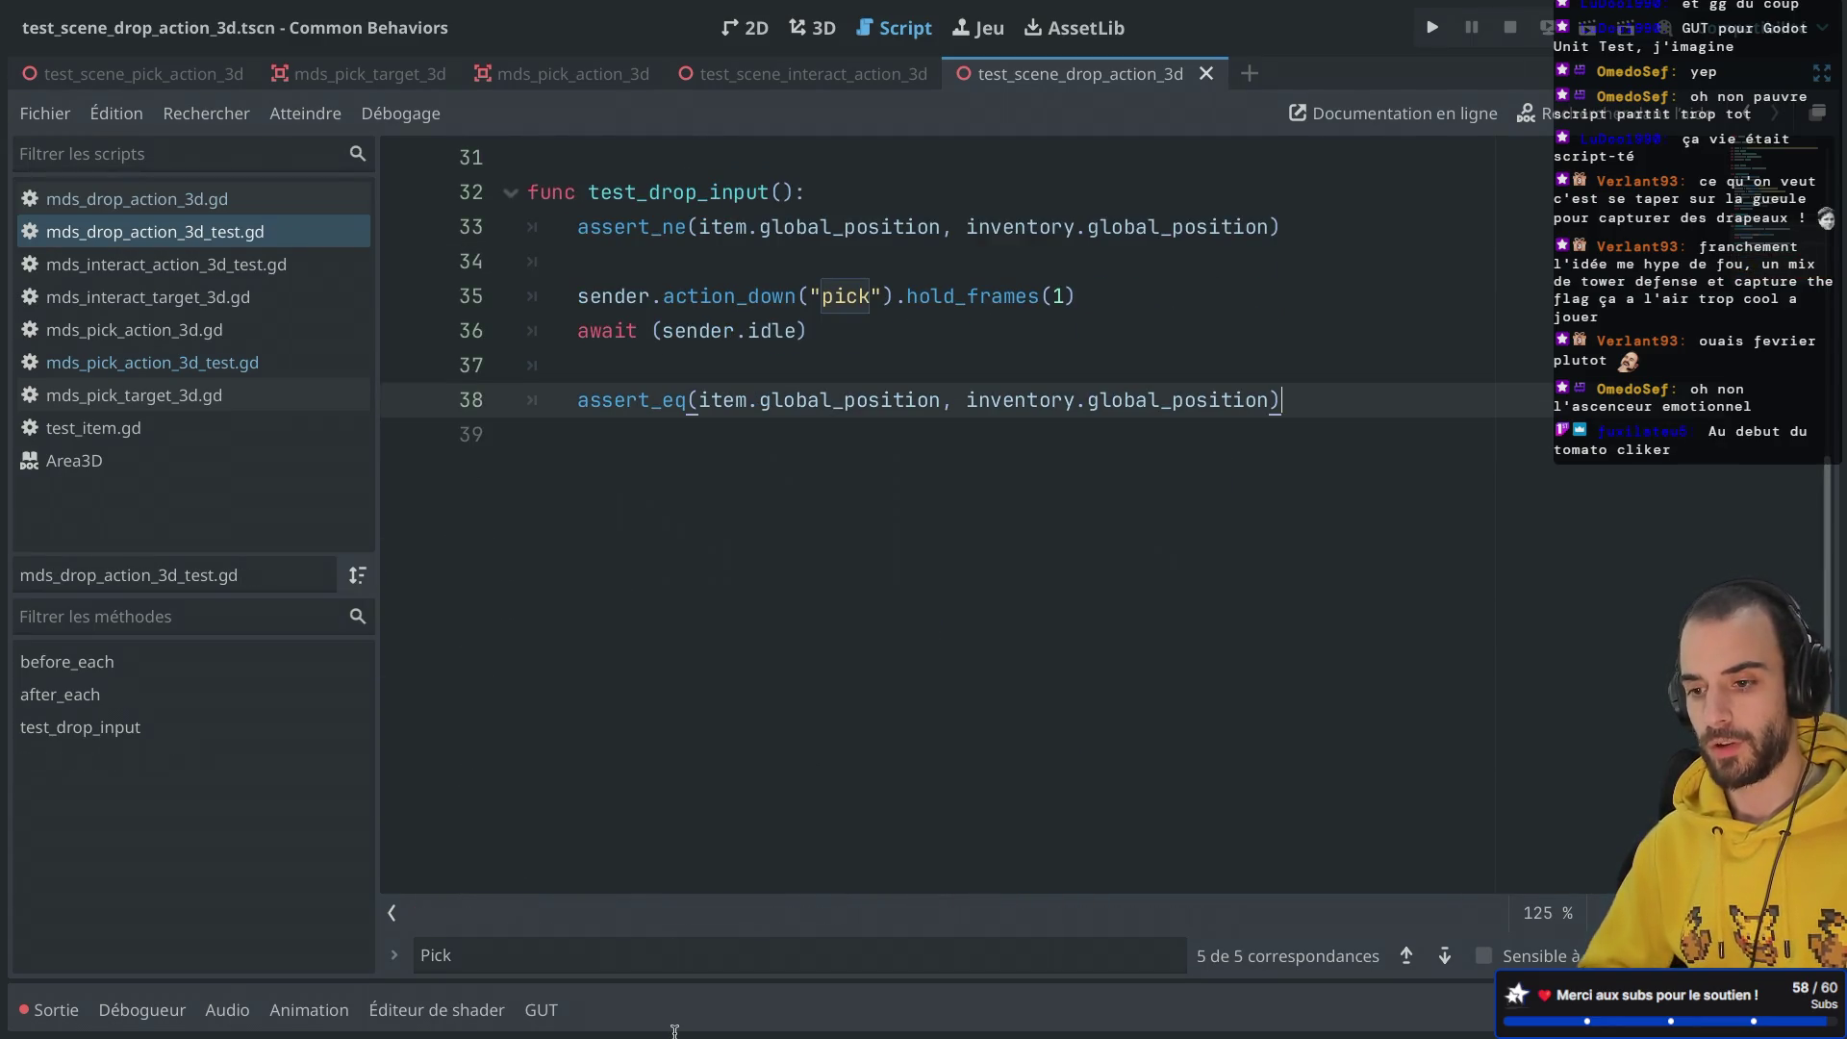
# Step: Replace the pick action name on line 35 with drop
pyautogui.doubleClick(865, 303)
pyautogui.write('drop')
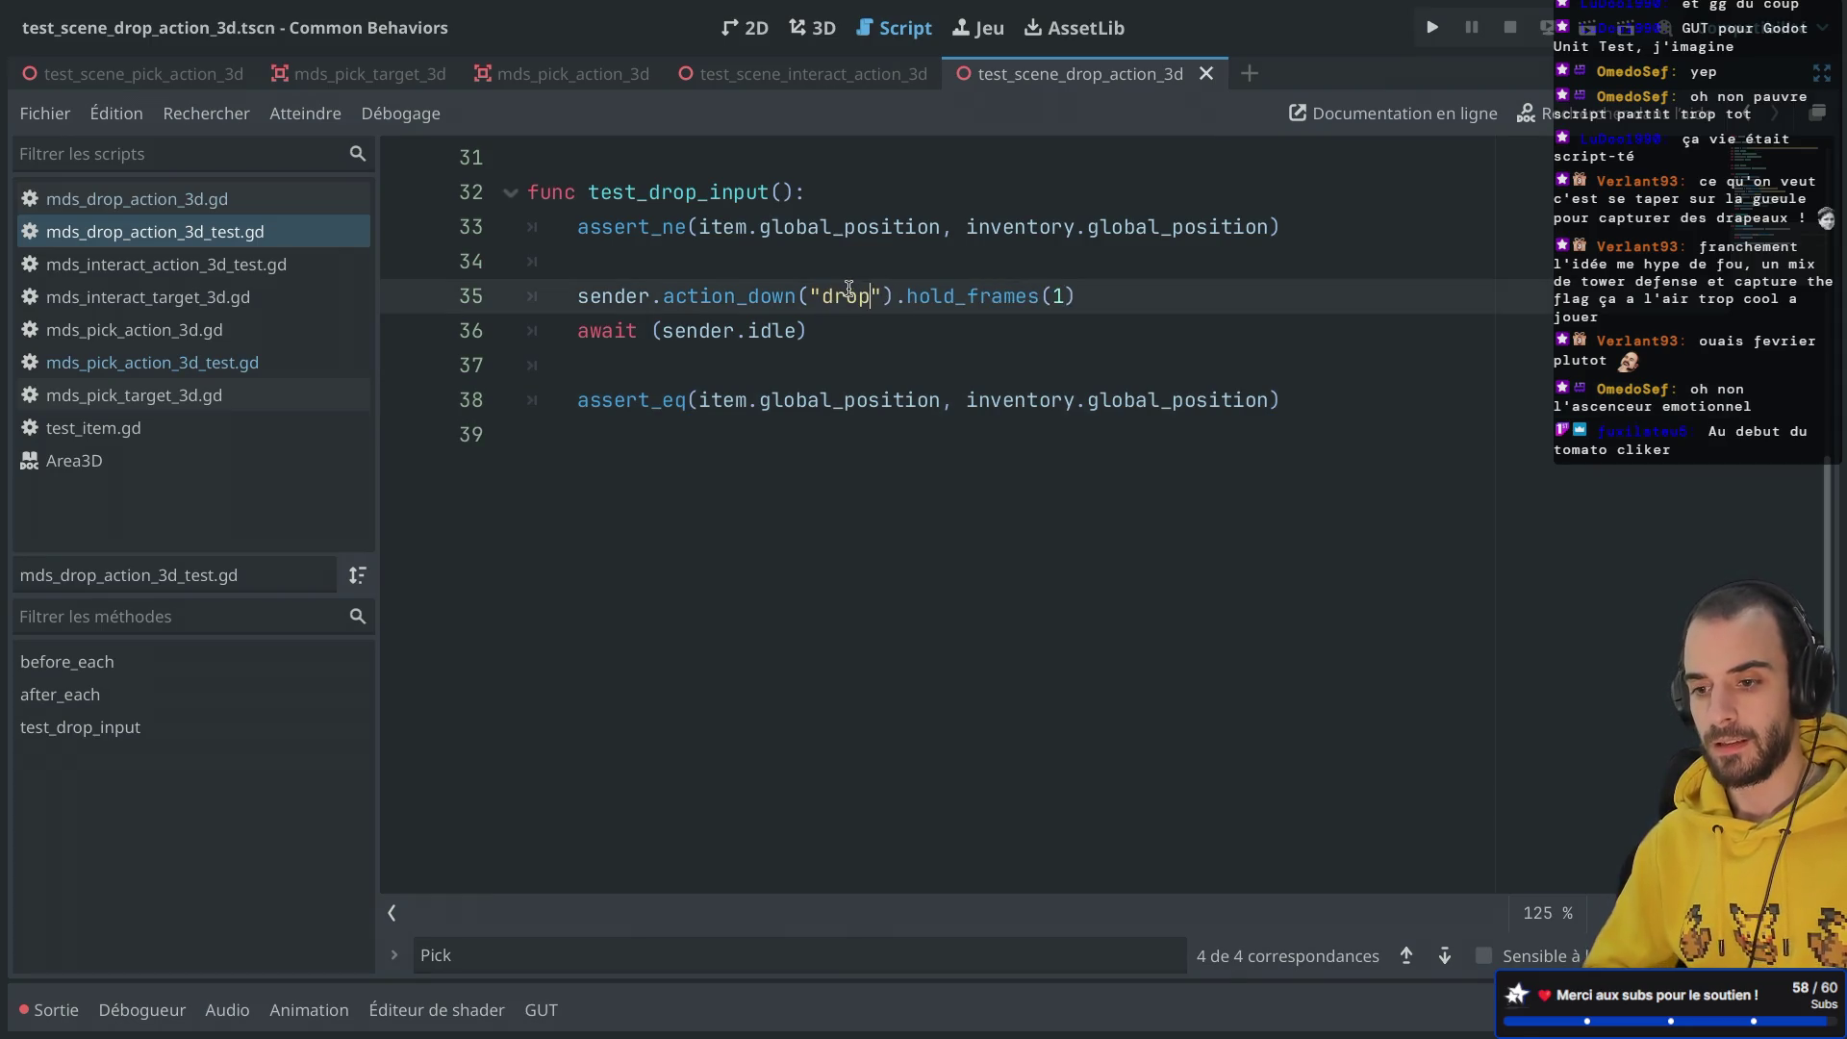
pyautogui.scroll(5, 763, 239)
pyautogui.scroll(-1, 763, 239)
pyautogui.moveTo(736, 642)
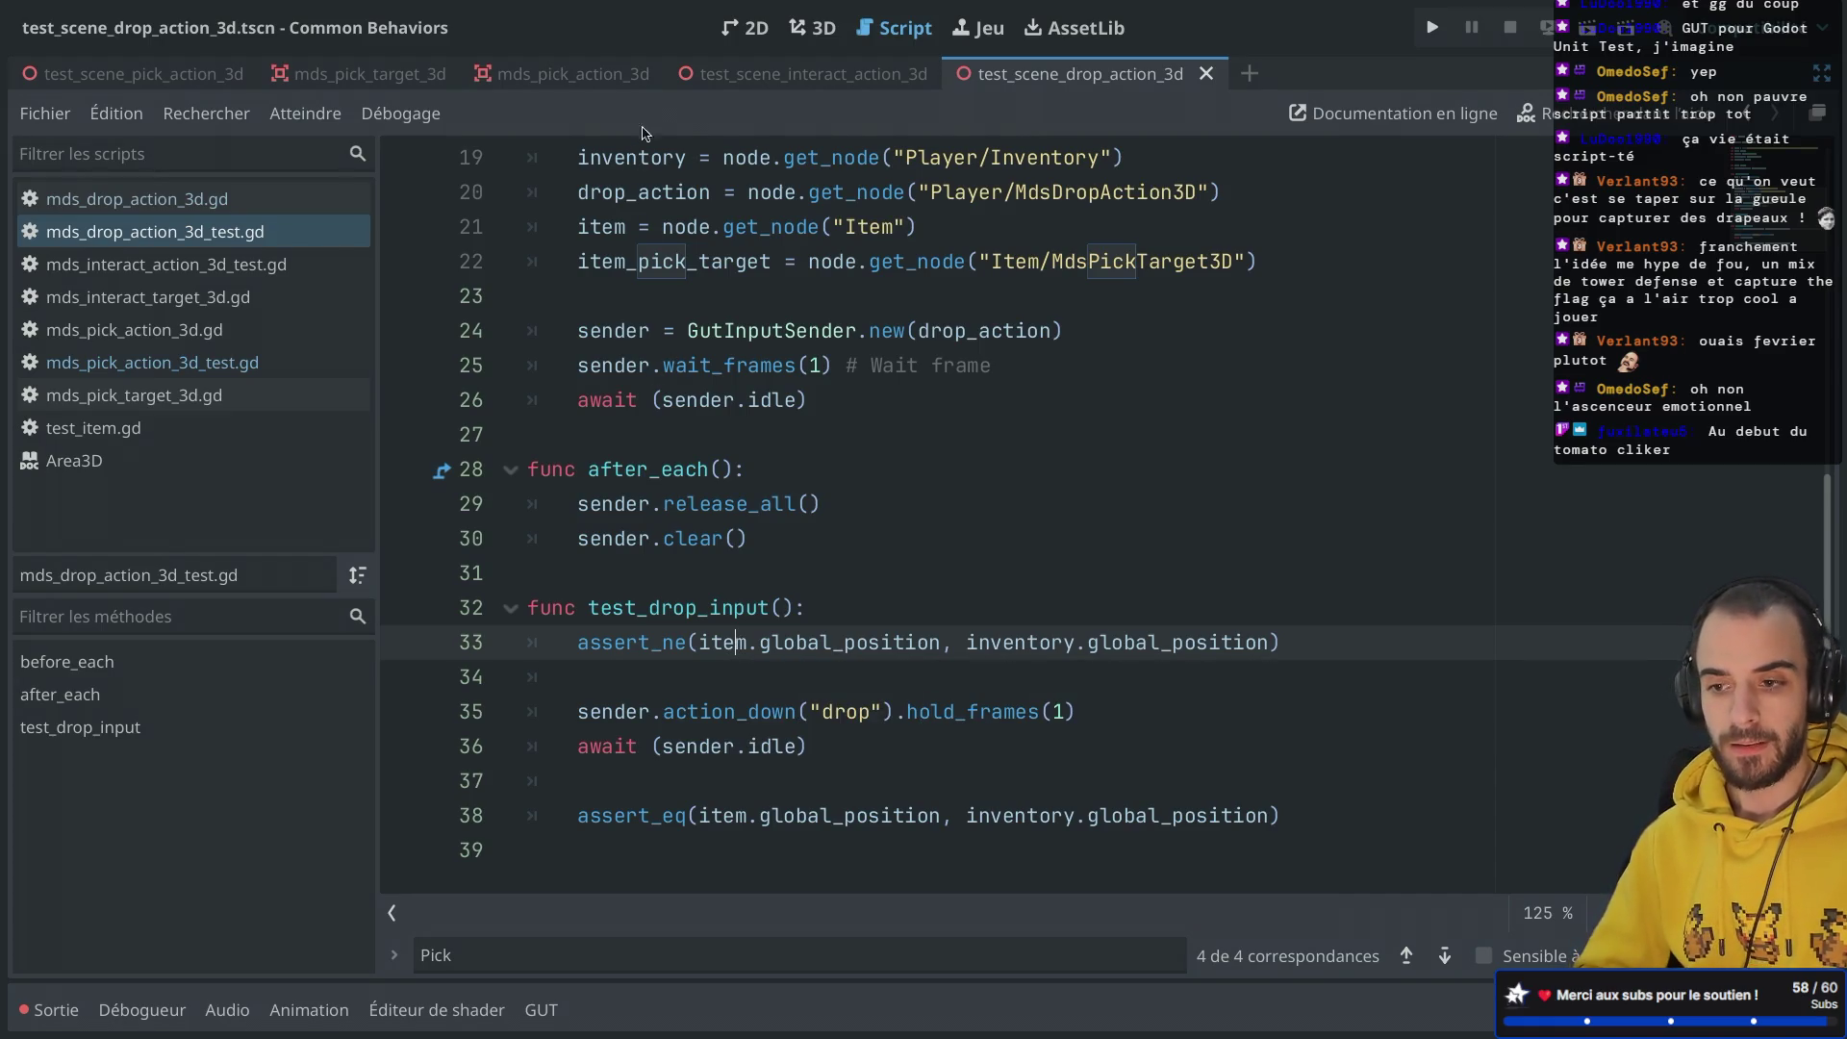
pyautogui.moveTo(808, 79)
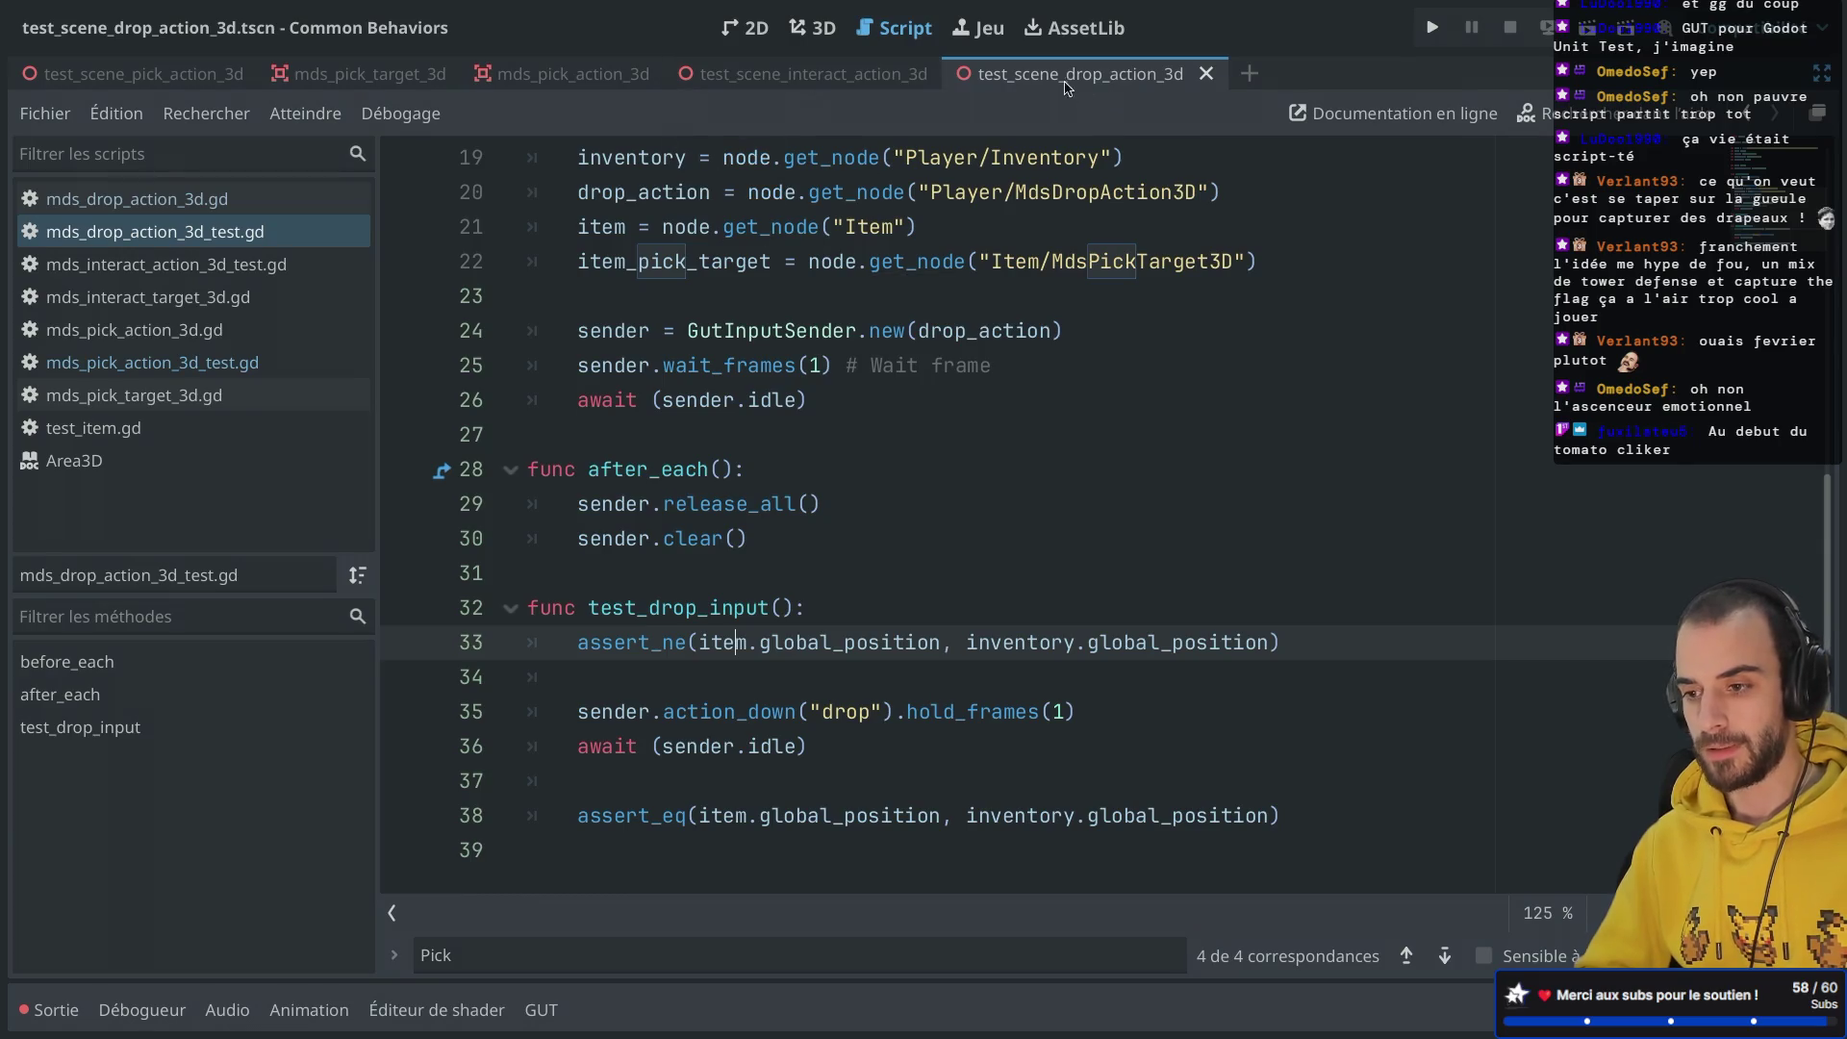
# Step: Return to the 3D scene view with panels restored and select the Inventory node
pyautogui.click(813, 27)
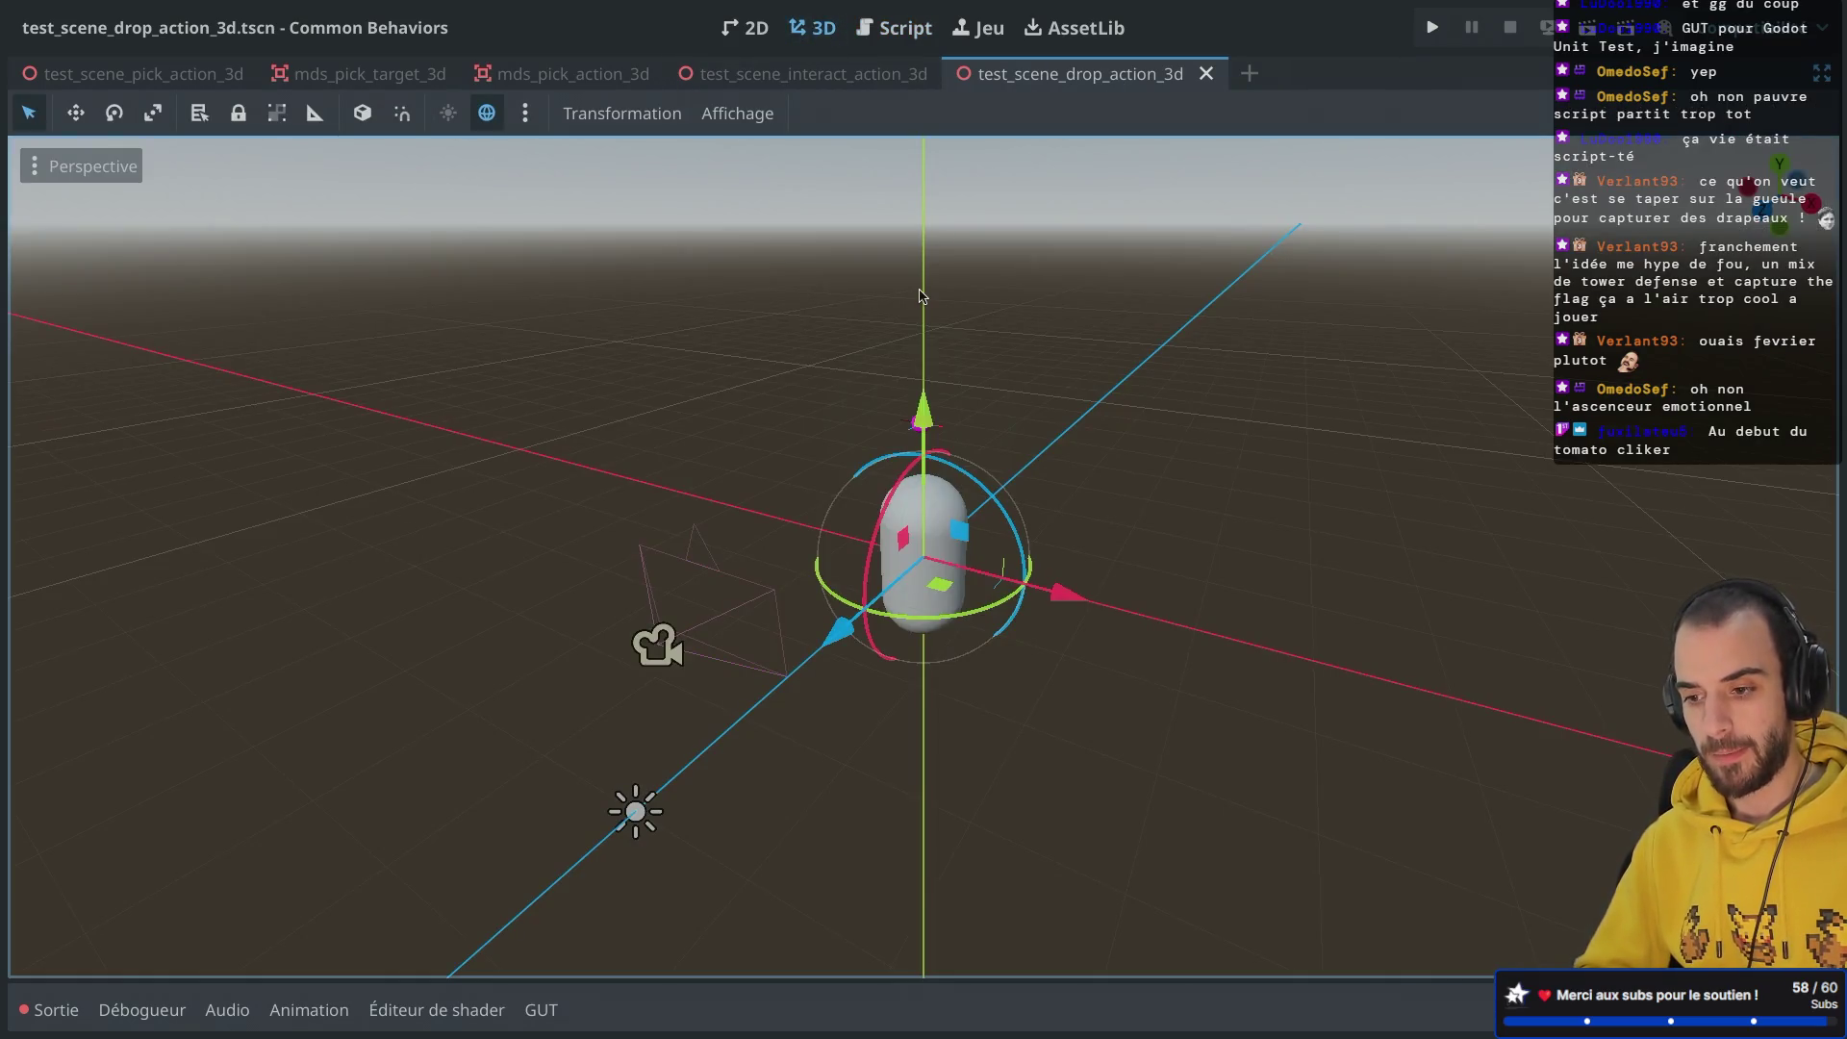
pyautogui.hotkey('ctrl', 'shift', 'F11')
pyautogui.scroll(-1, 164, 385)
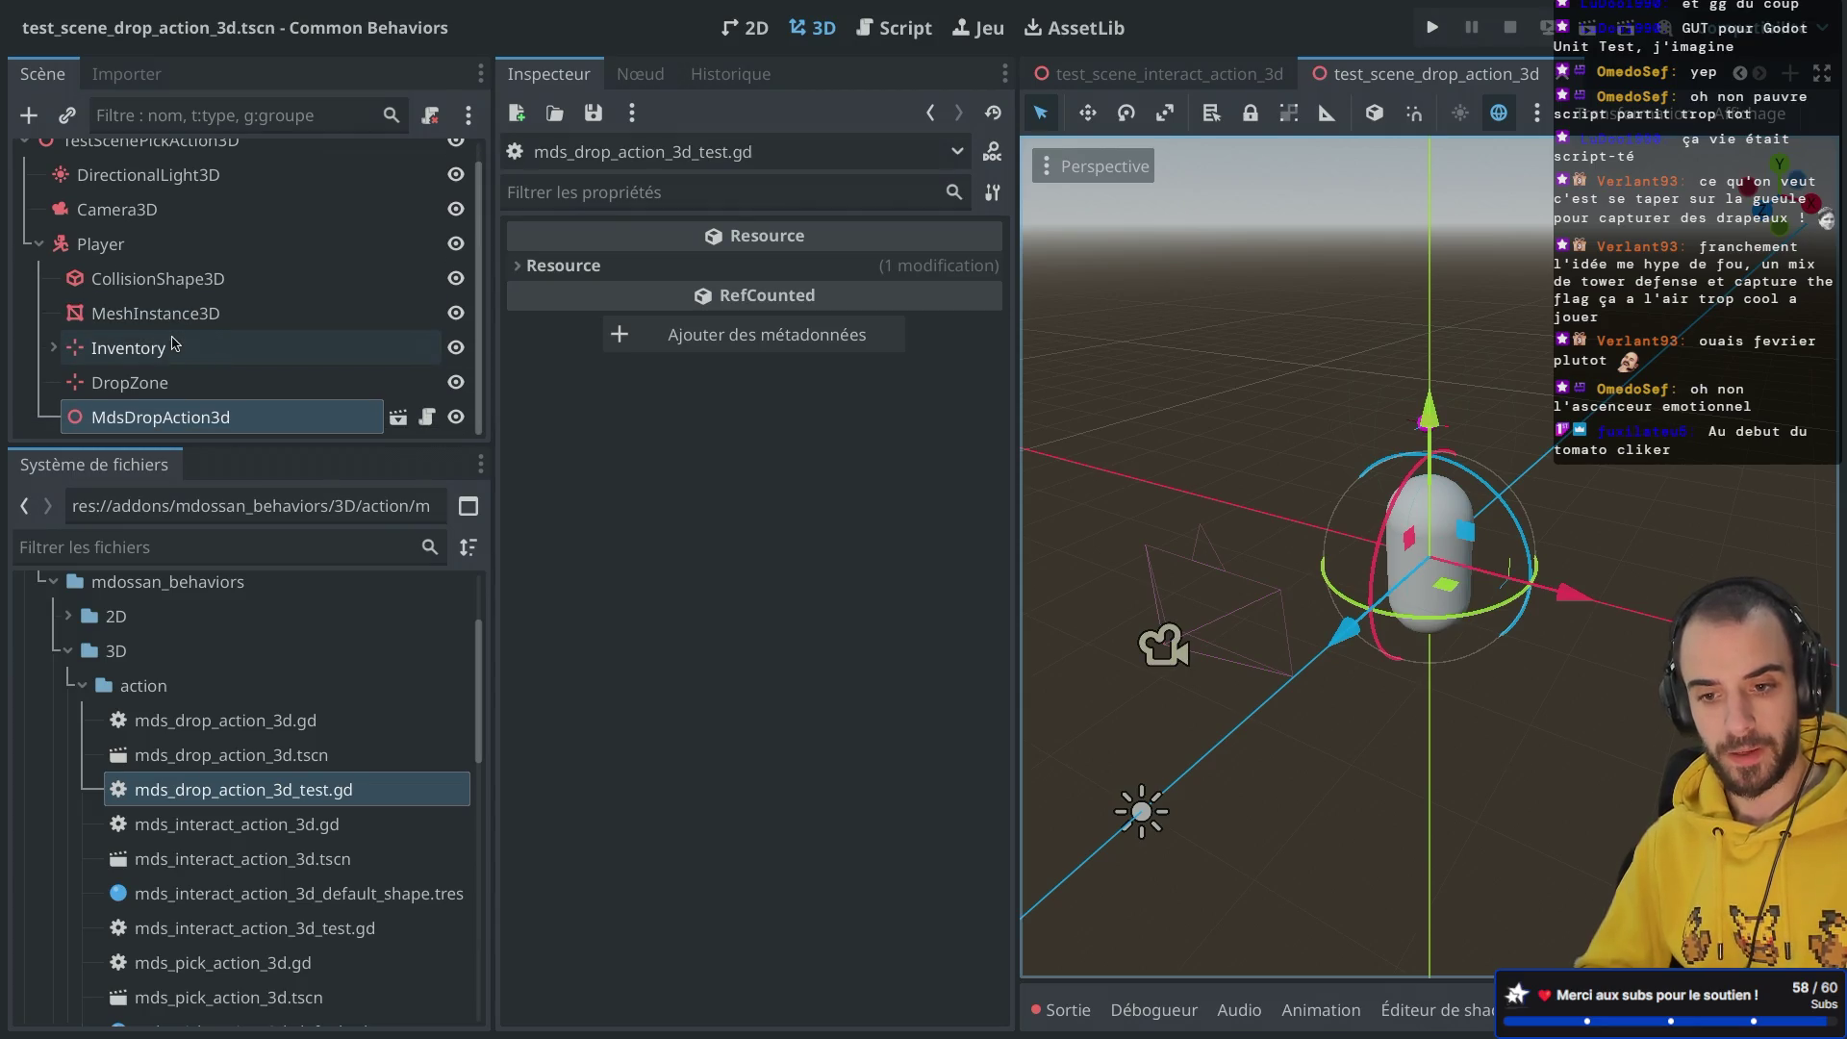
pyautogui.click(154, 359)
pyautogui.click(643, 79)
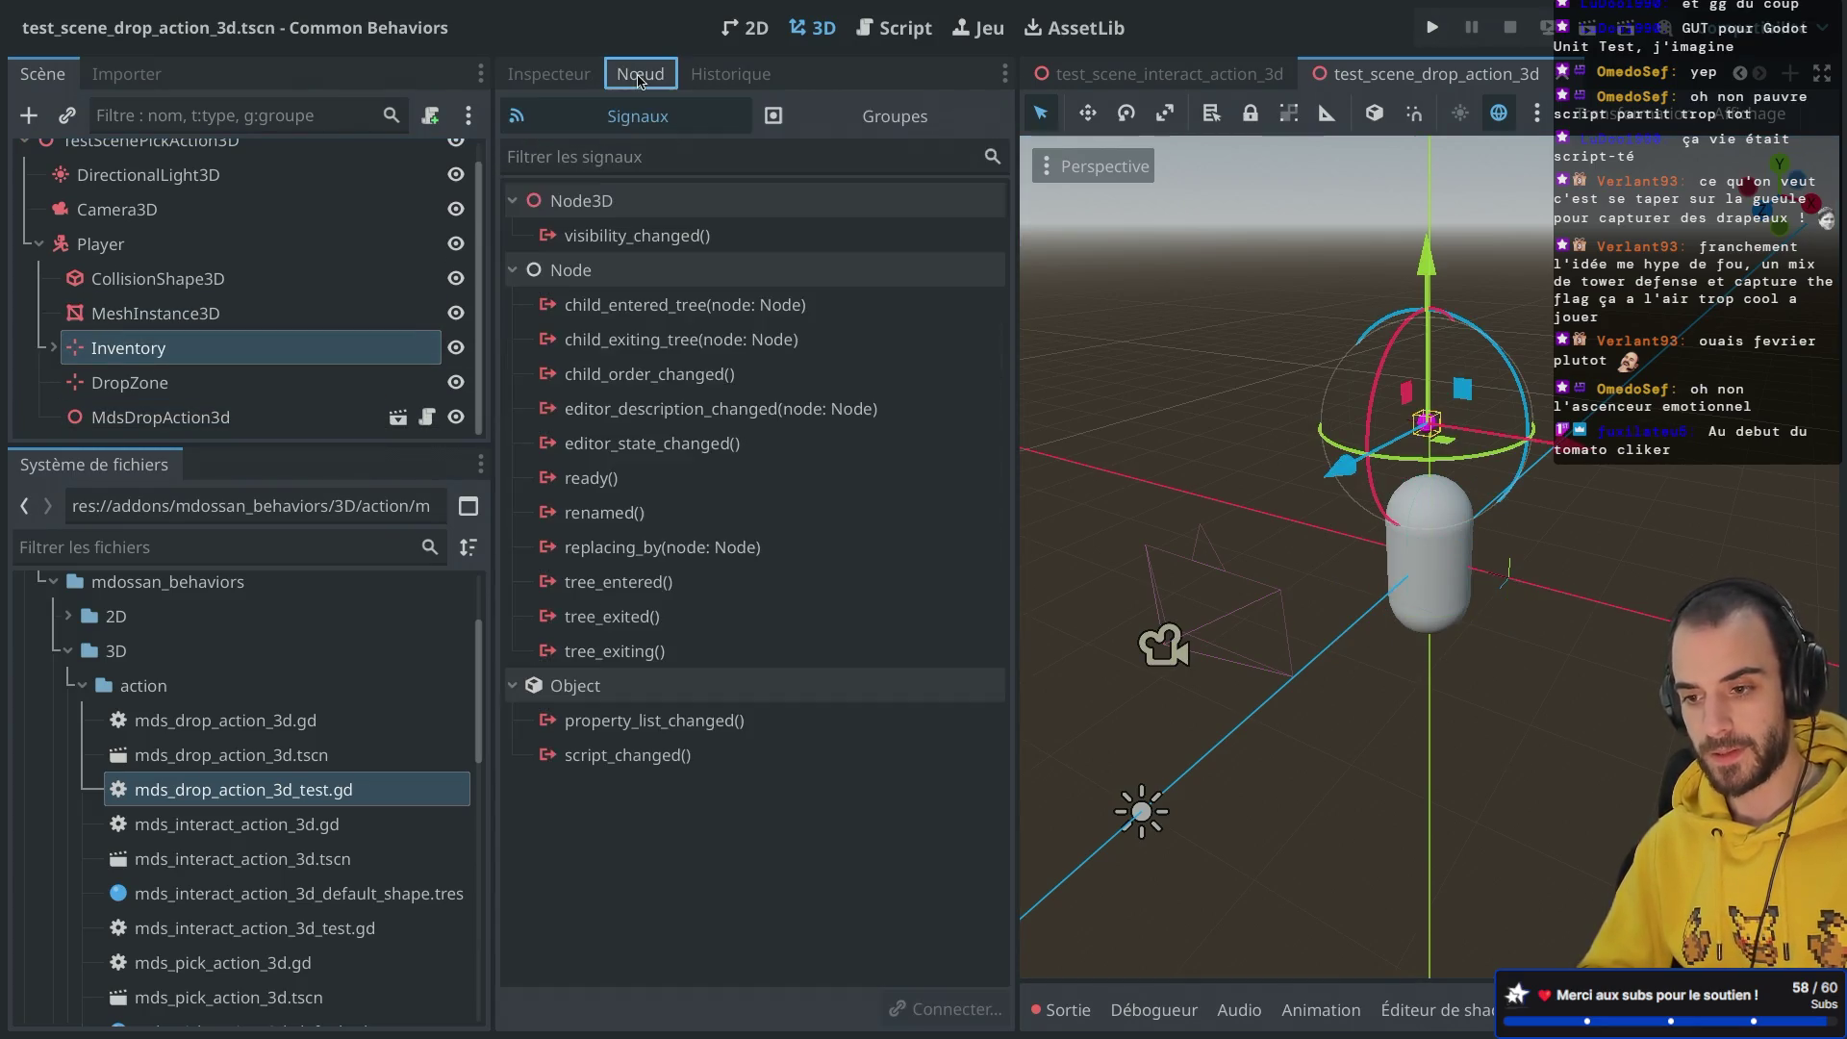
pyautogui.click(548, 74)
# Step: Set the Inventory marker's position to x 0 and y 1
pyautogui.click(577, 332)
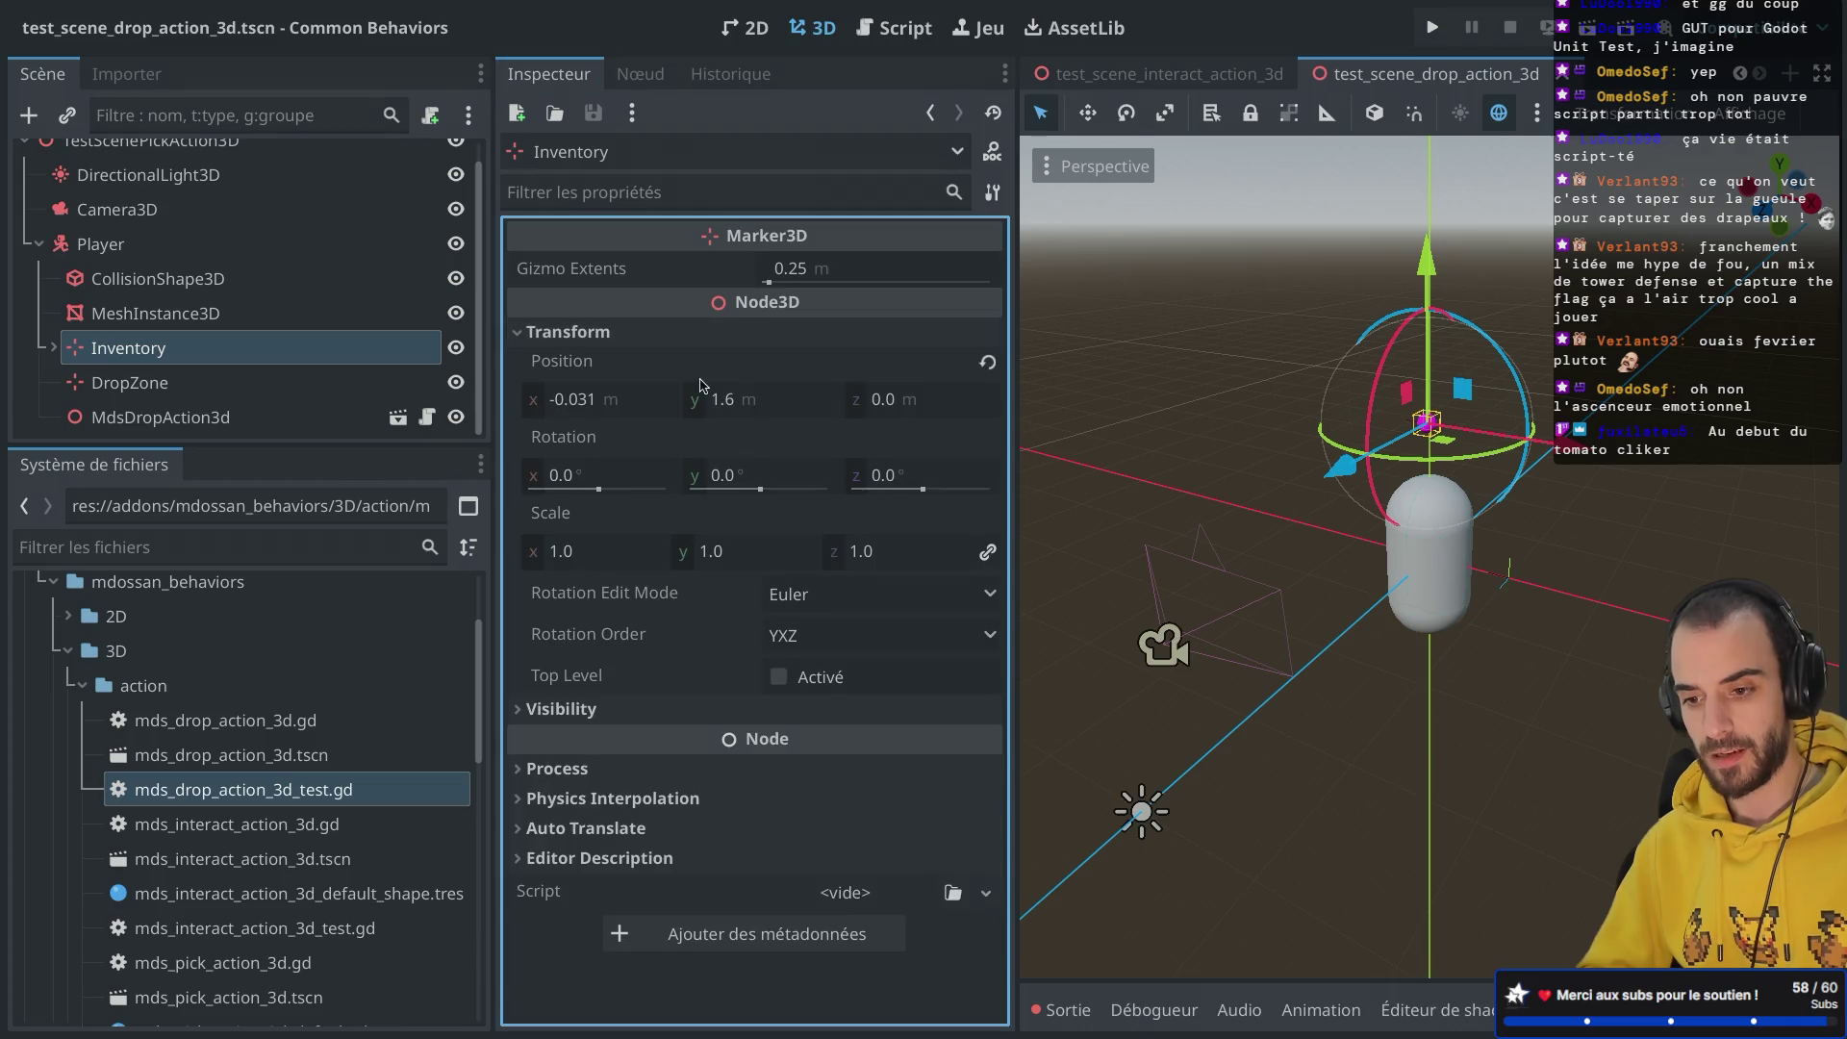
pyautogui.click(747, 405)
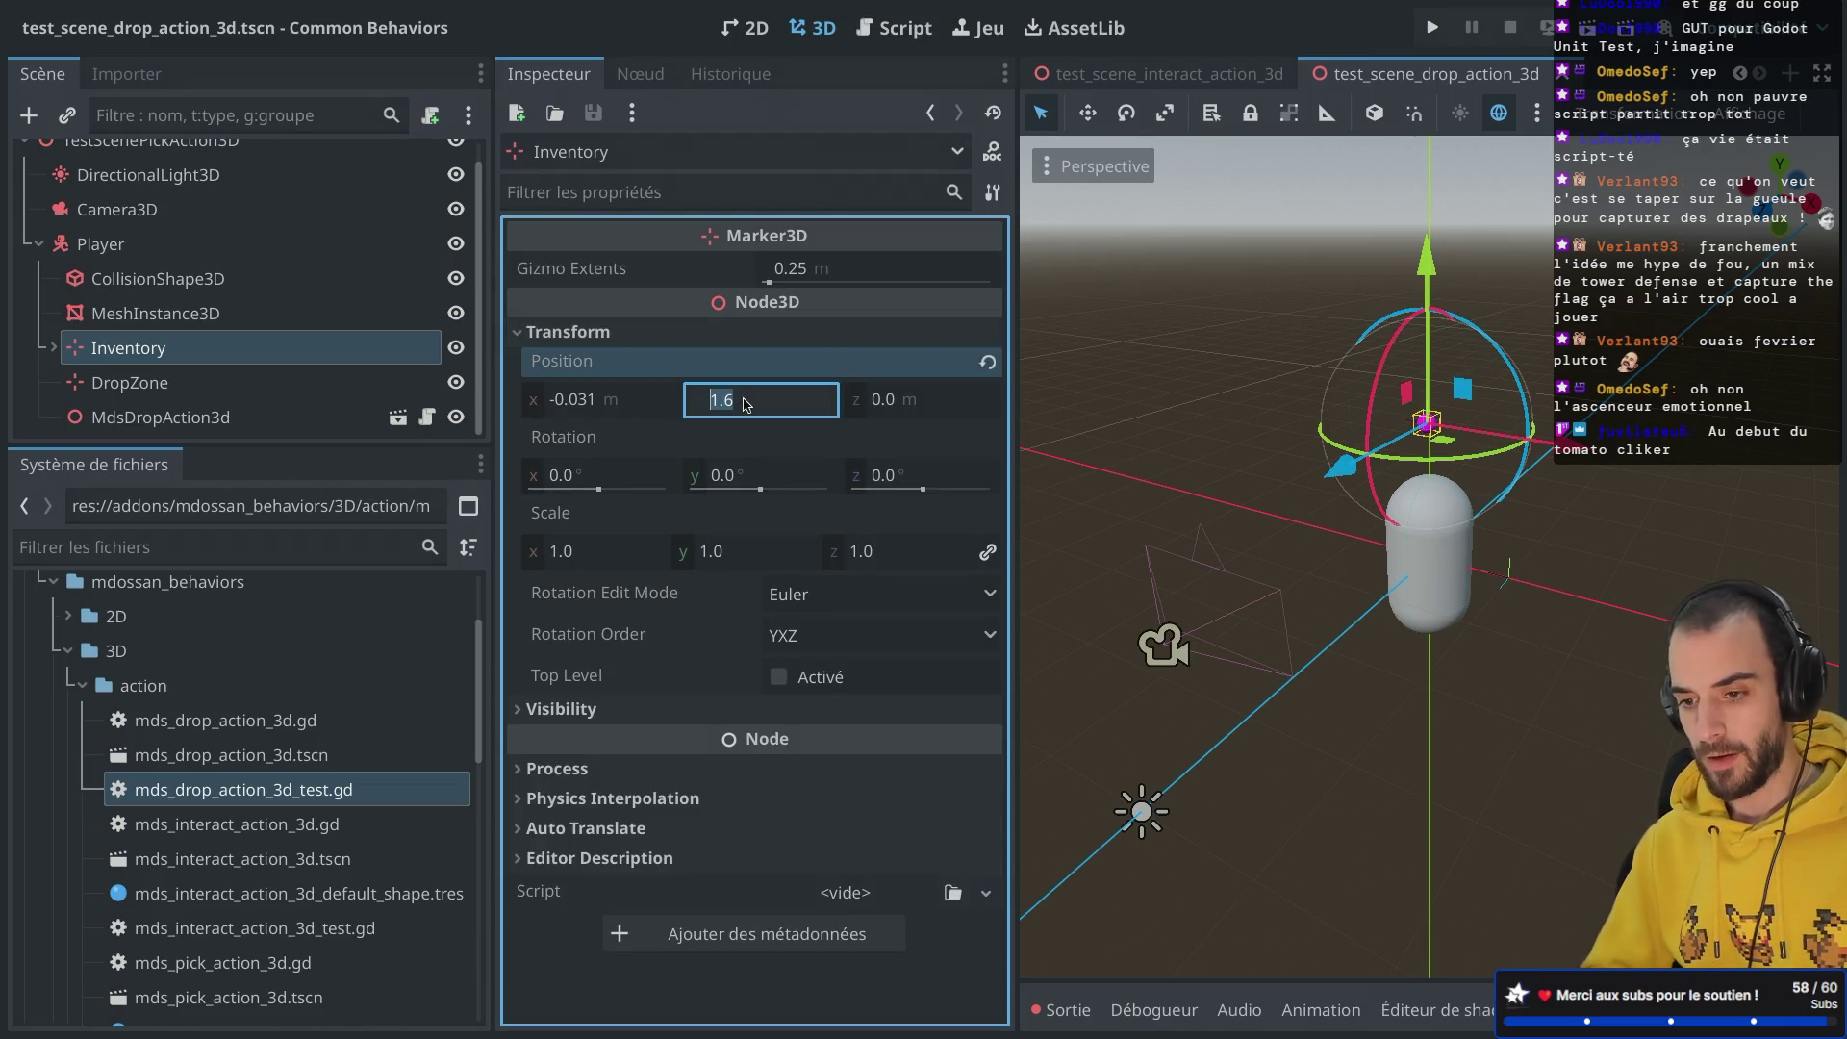
pyautogui.write('1')
pyautogui.press('Return')
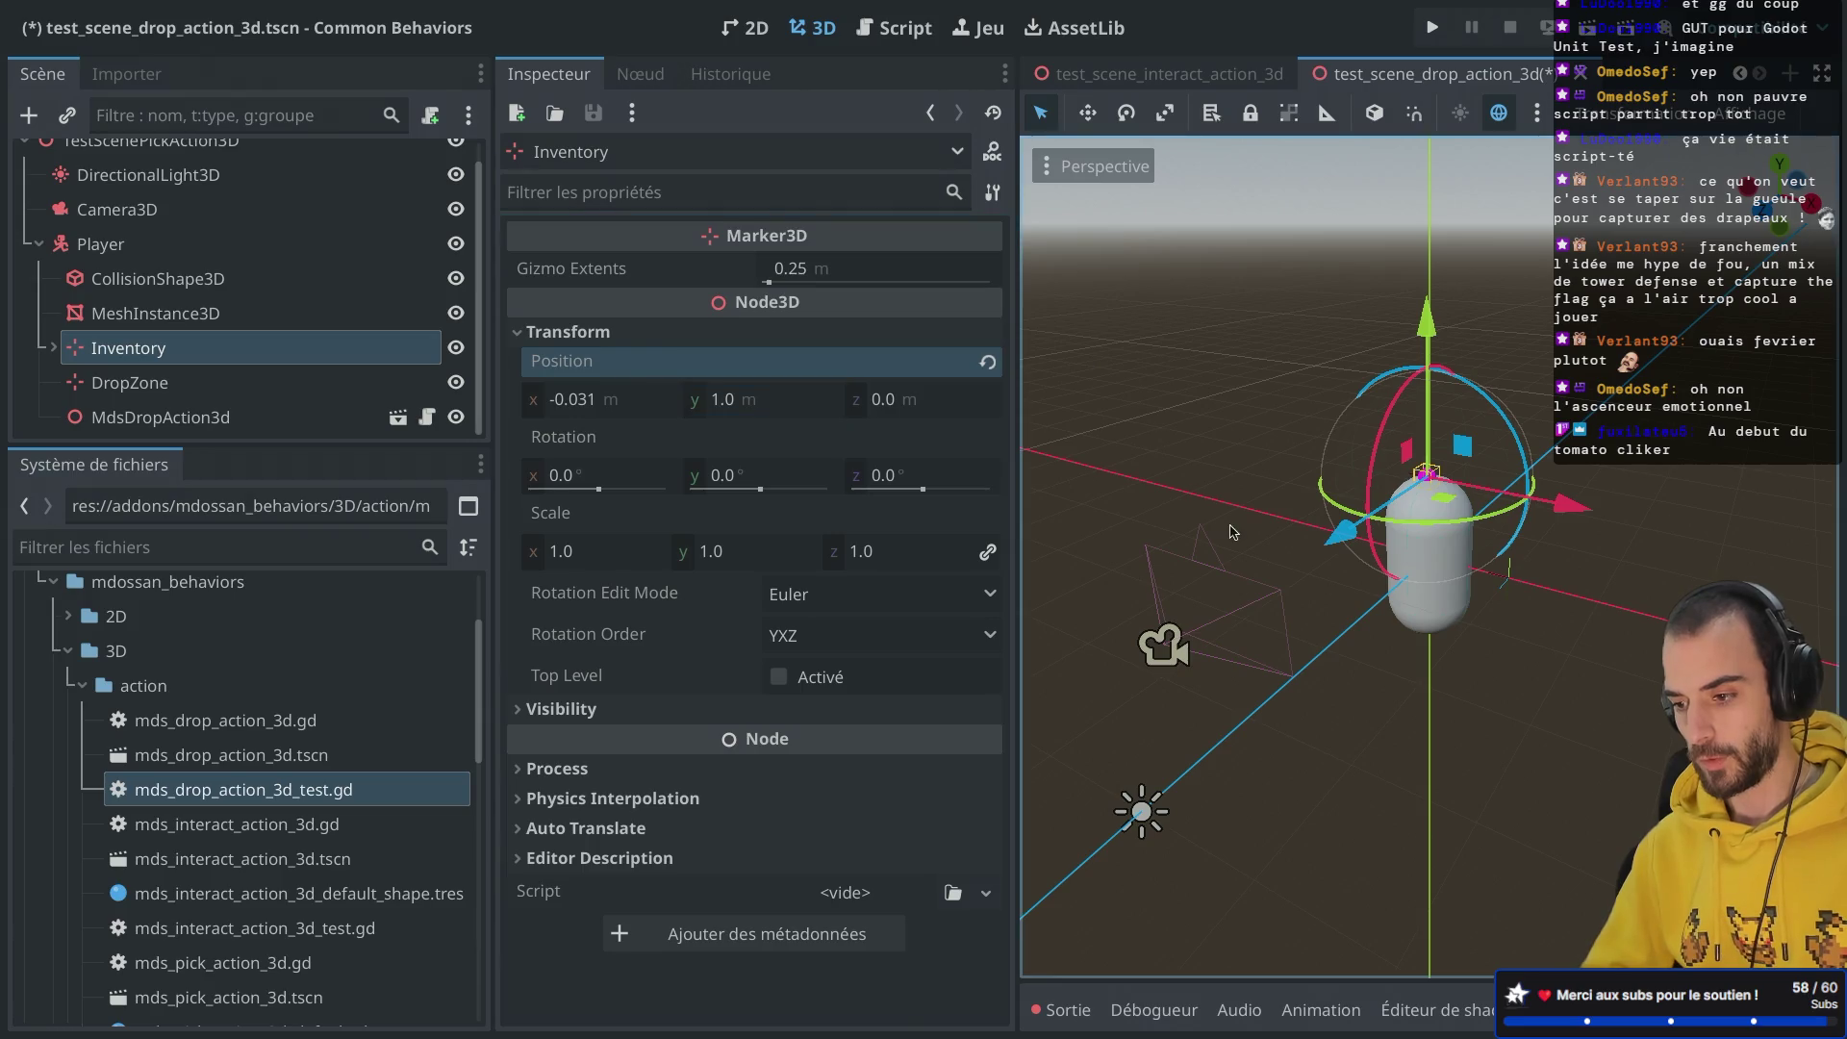
pyautogui.click(575, 409)
pyautogui.write('0')
pyautogui.press('Return')
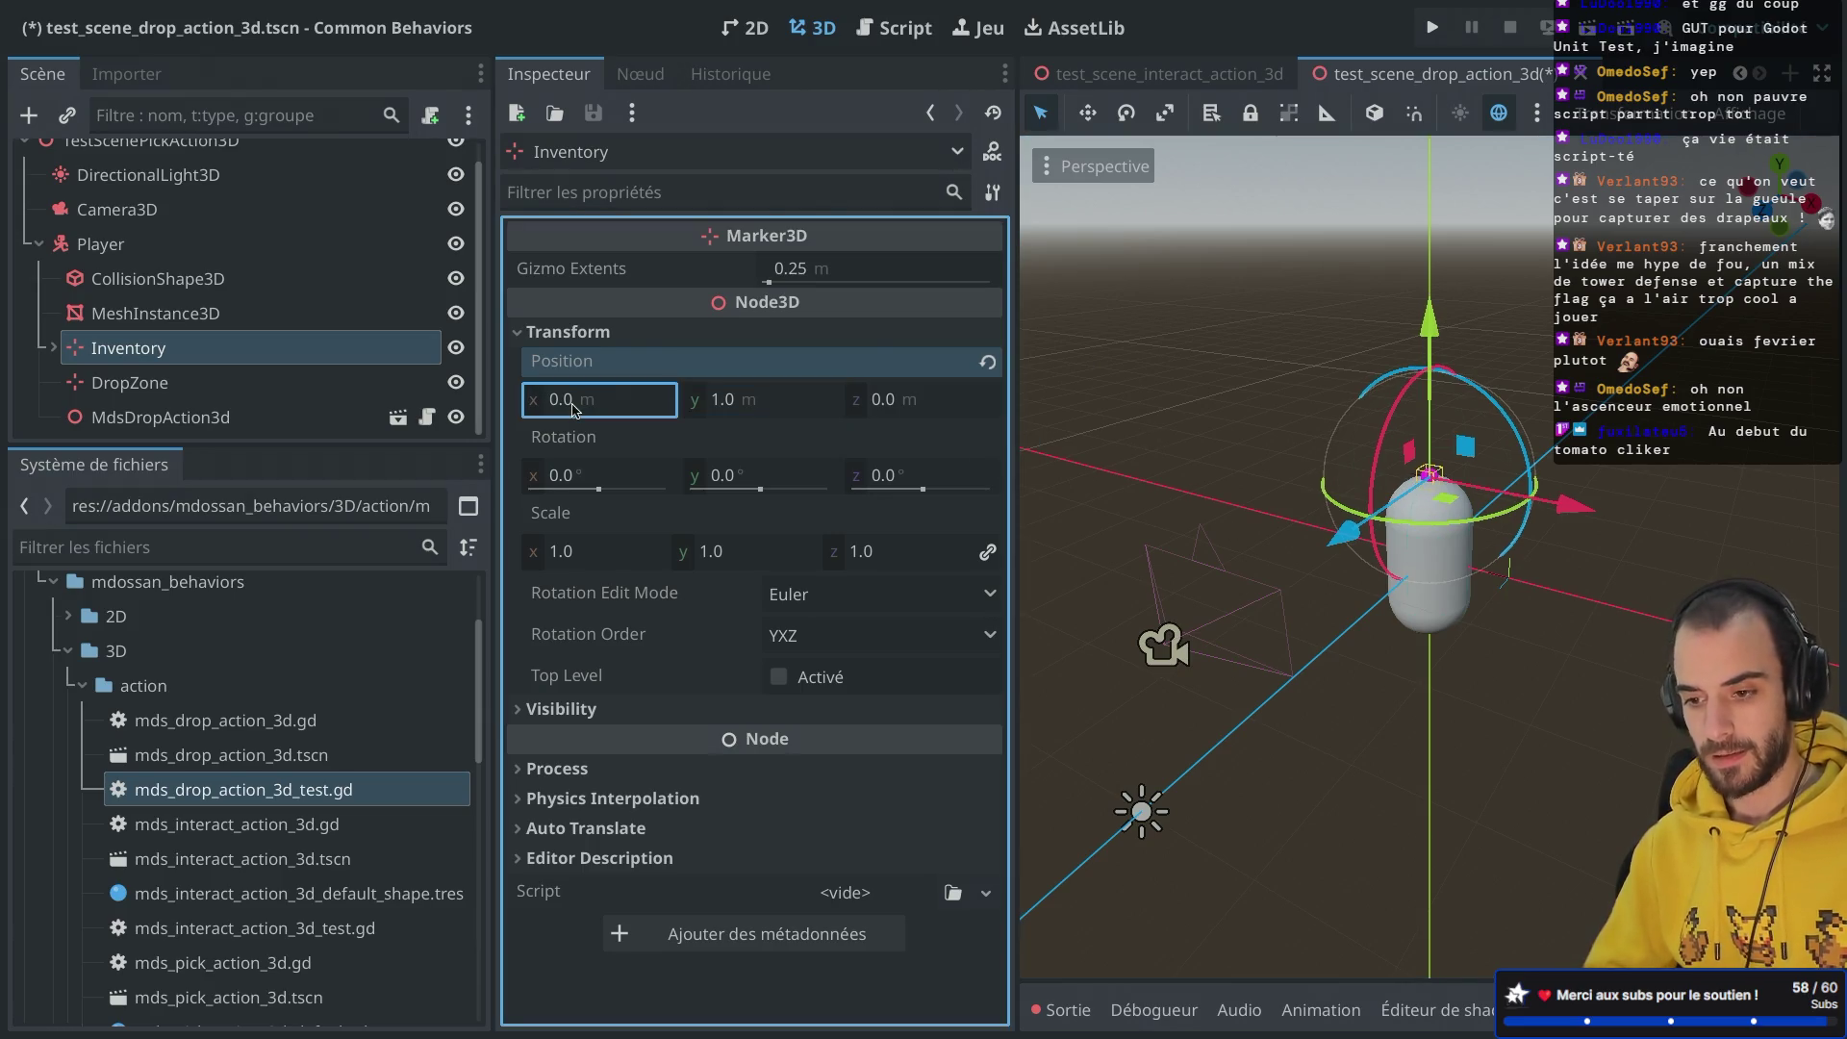
# Step: Check DropZone and the interact scene's magenta sphere, then open the drop test script
pyautogui.click(288, 380)
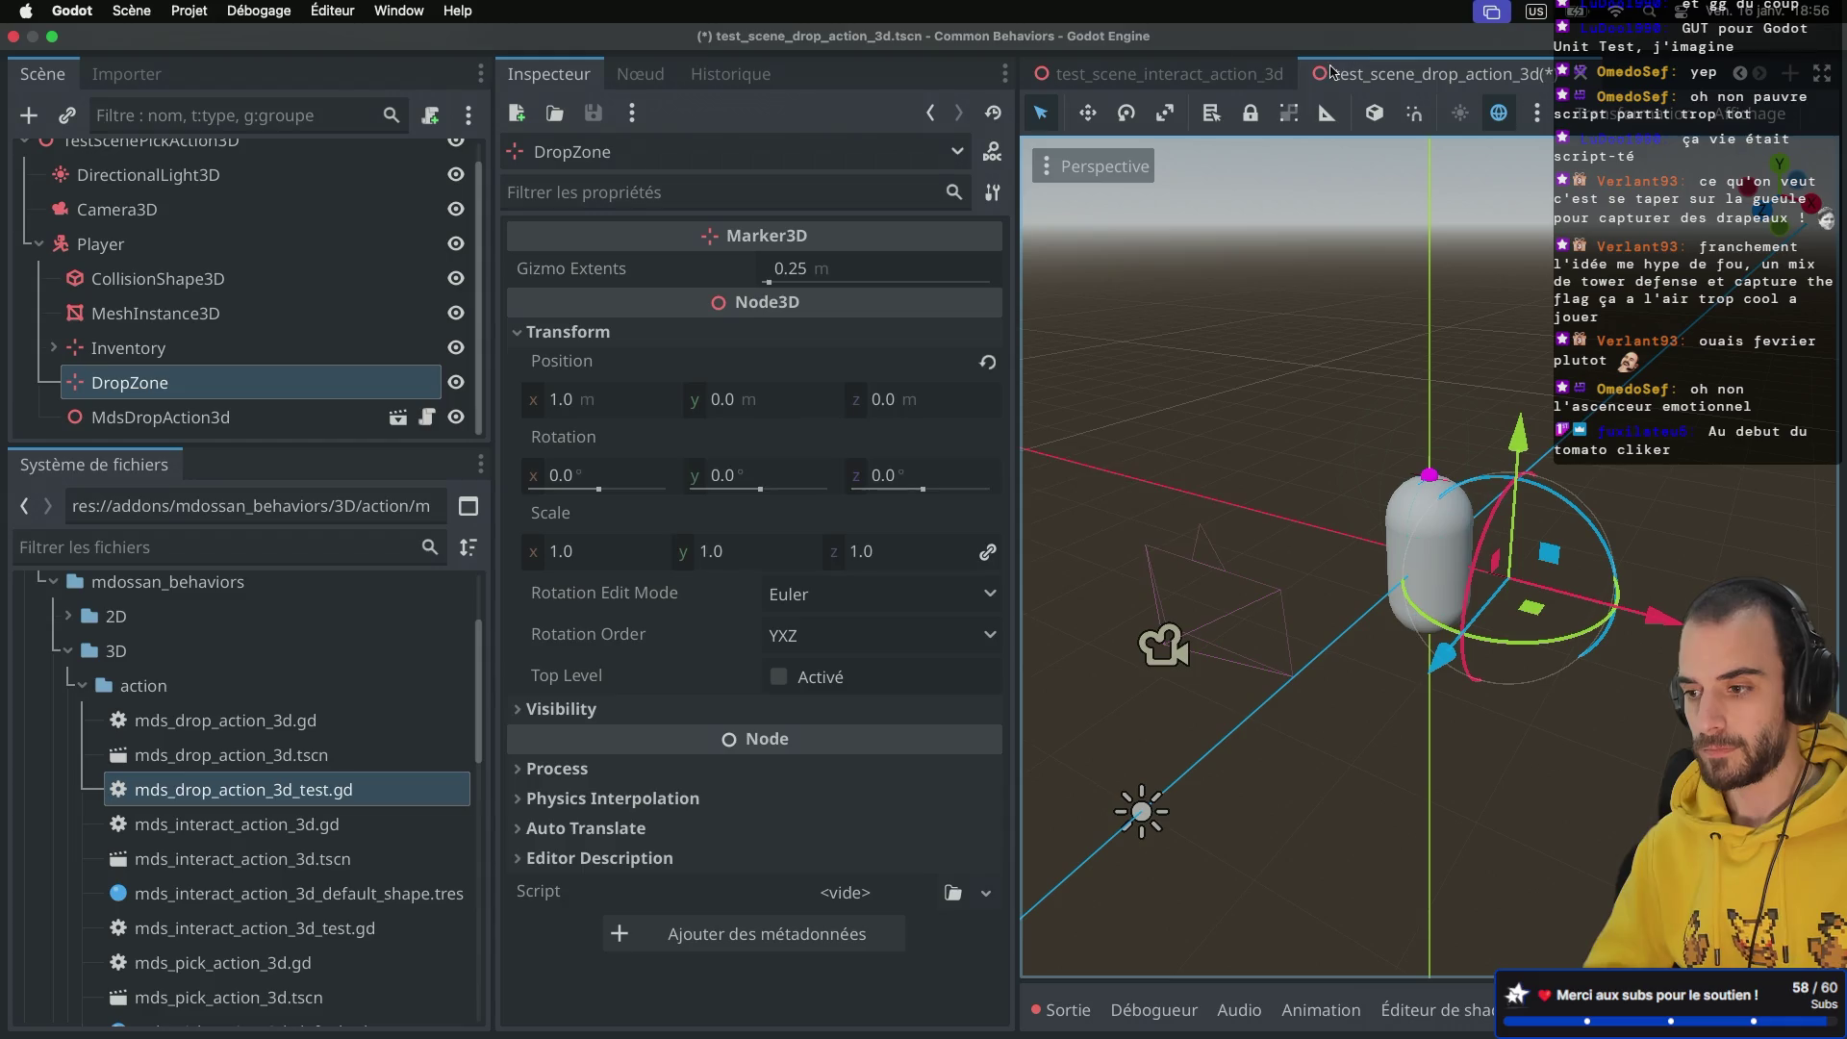
pyautogui.click(1198, 74)
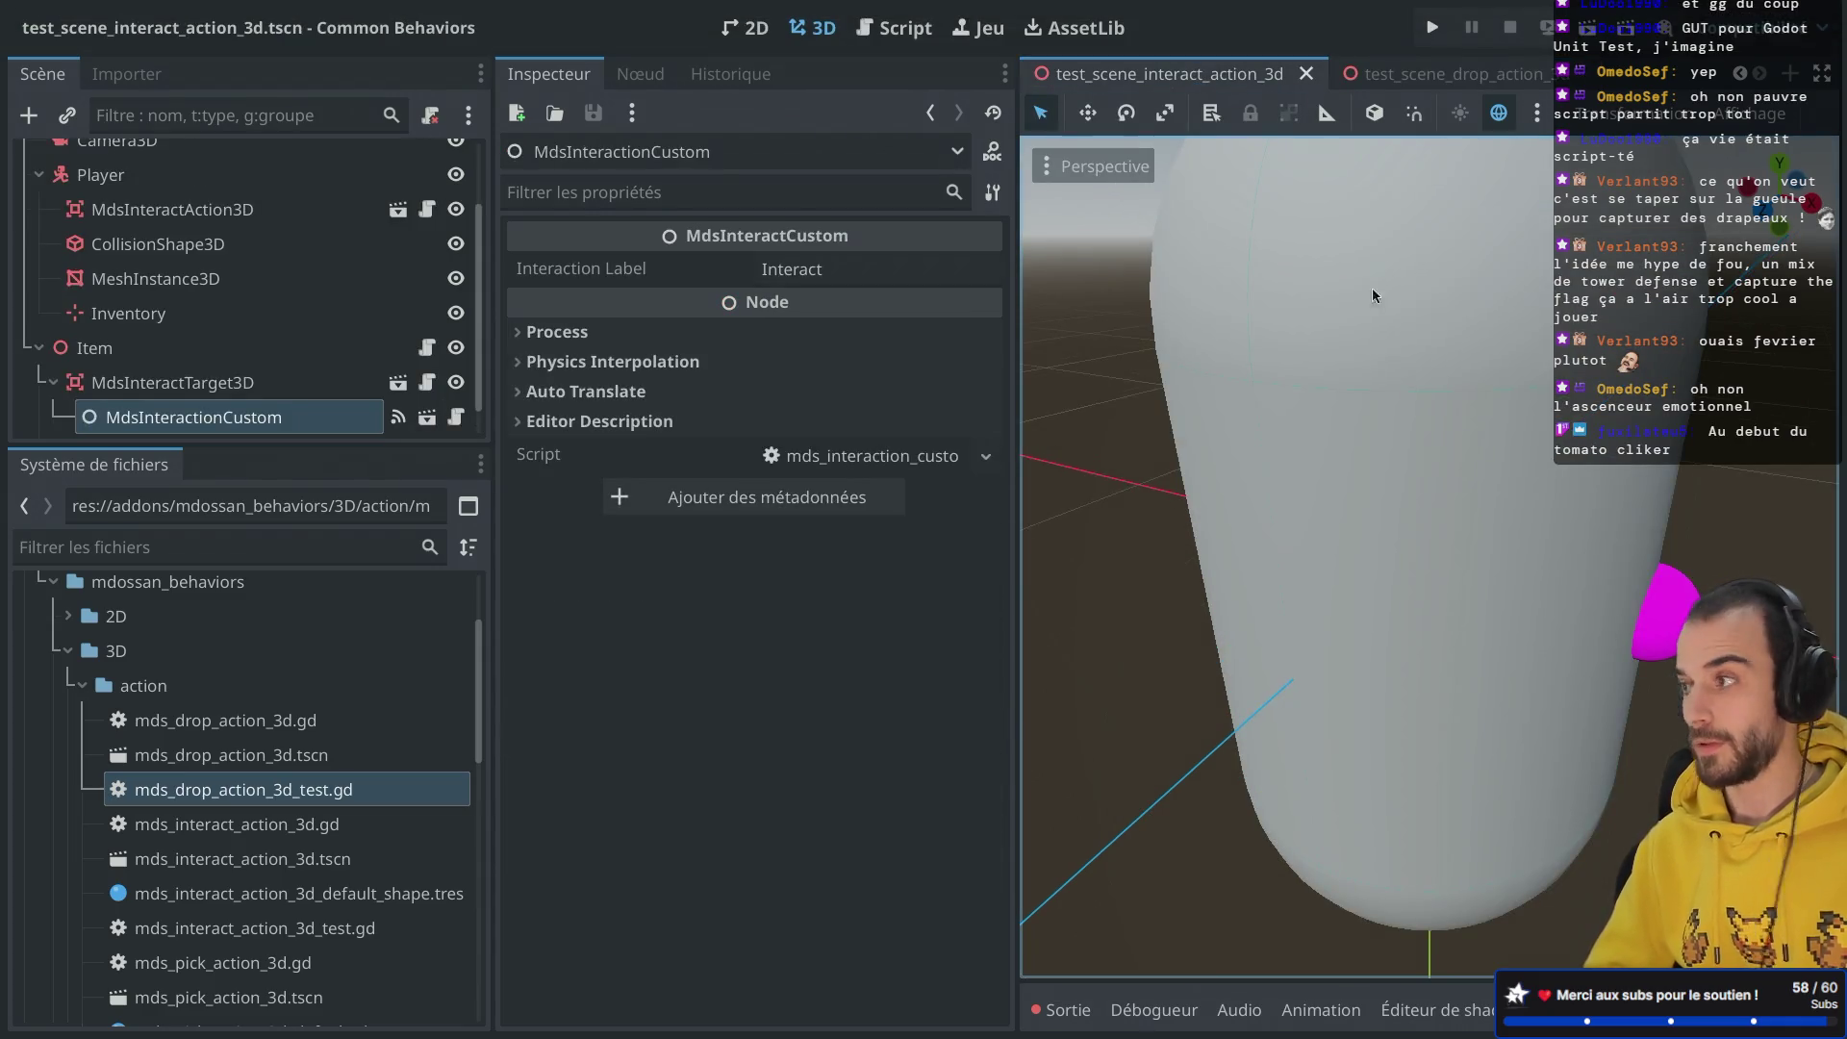
pyautogui.scroll(-8, 1291, 269)
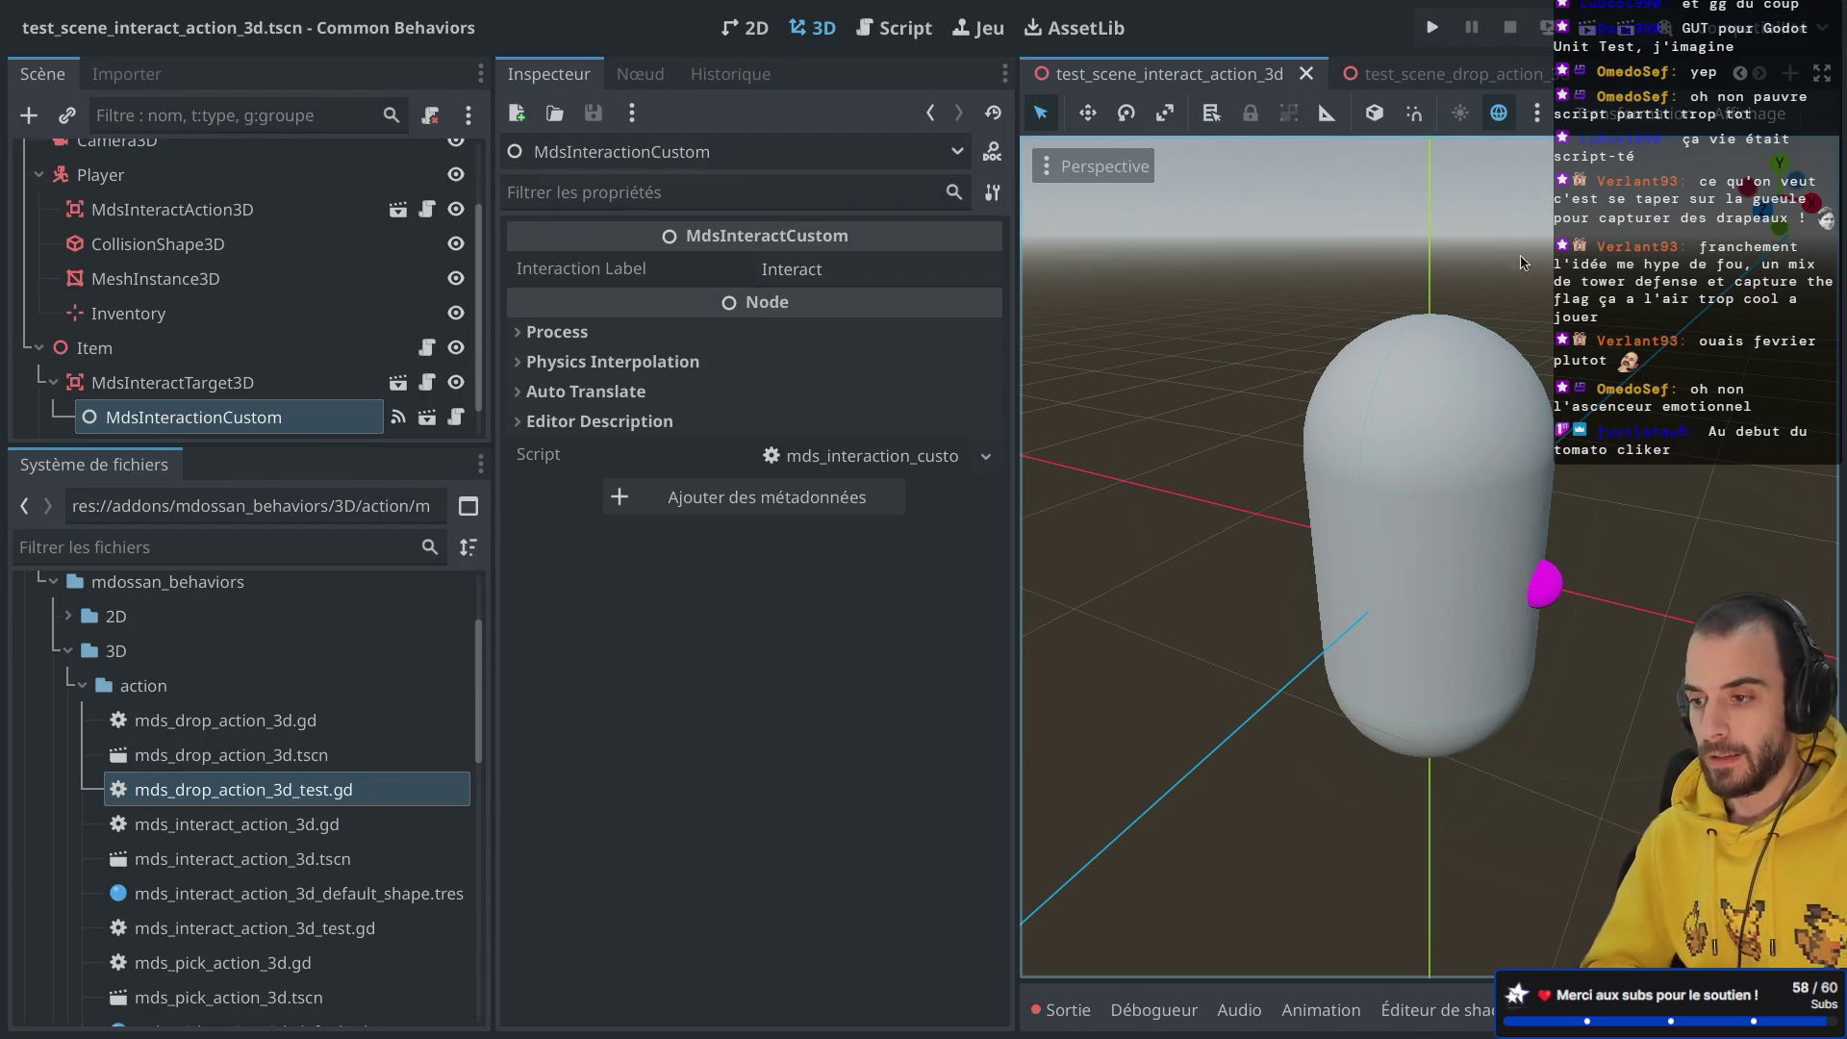
pyautogui.click(1551, 596)
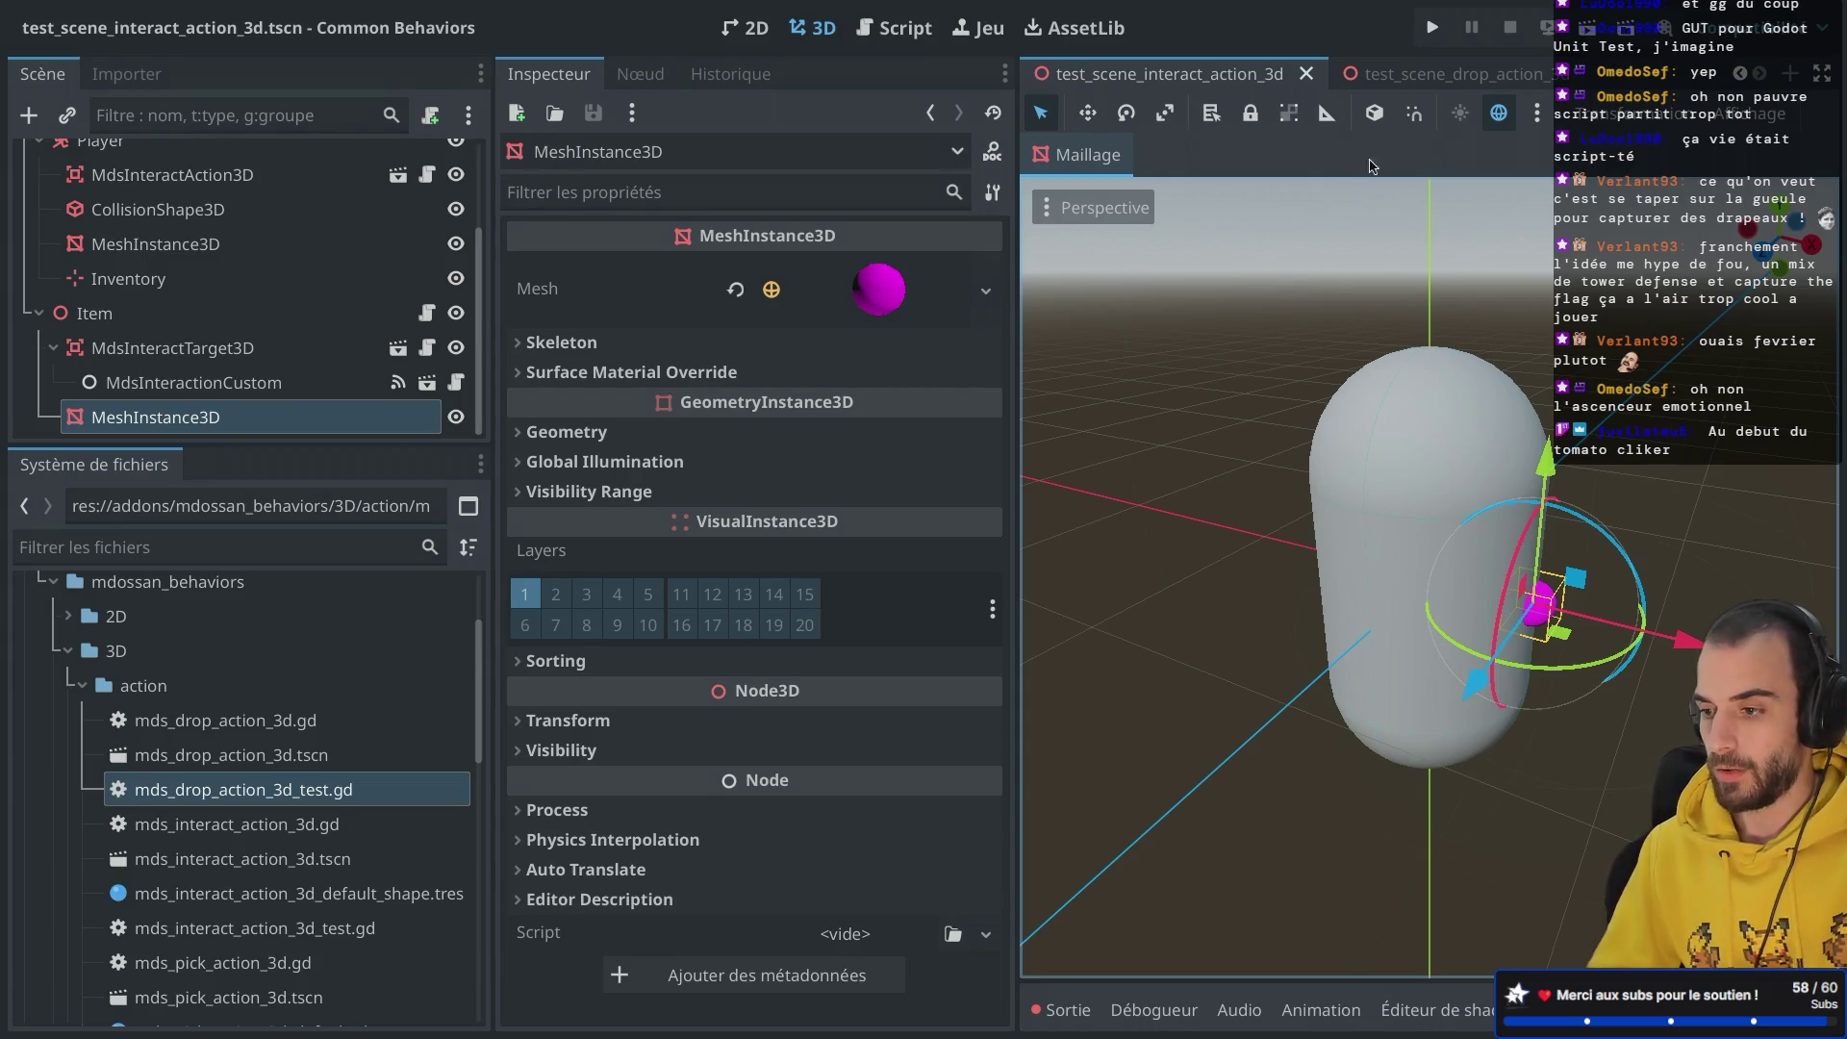
pyautogui.click(1433, 75)
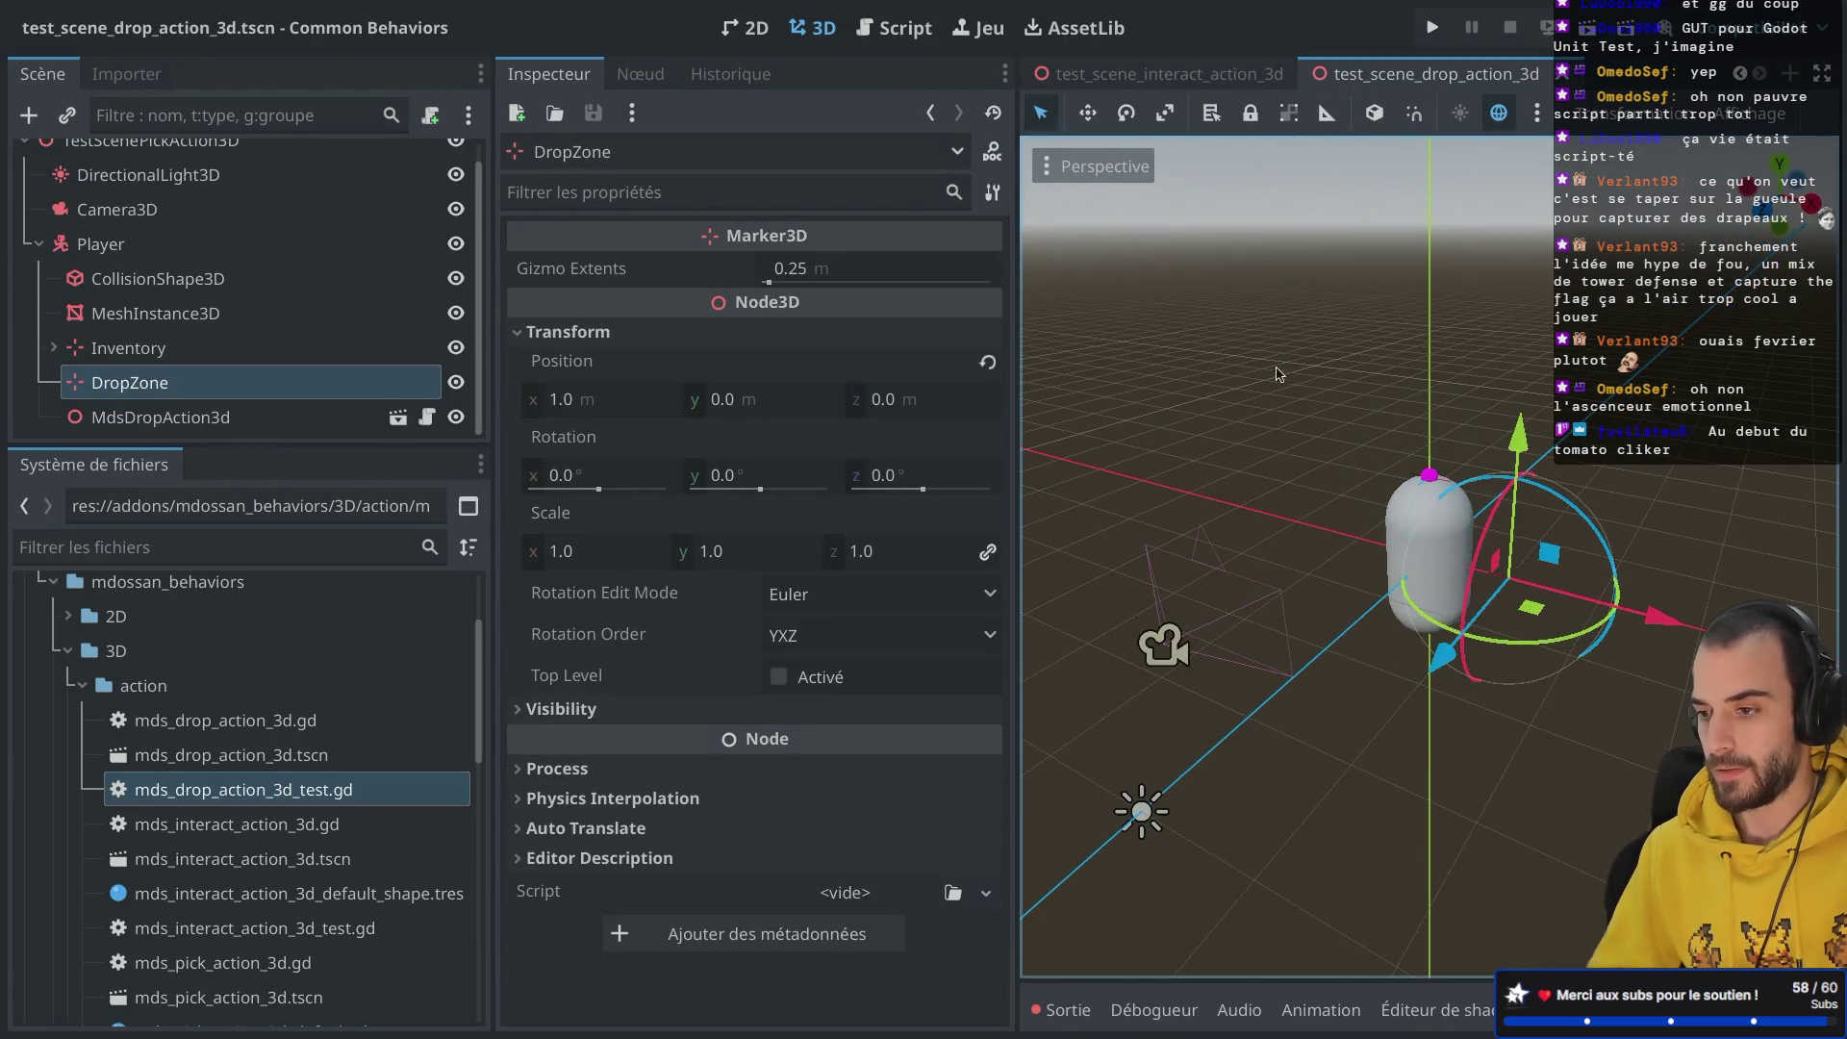
pyautogui.click(895, 27)
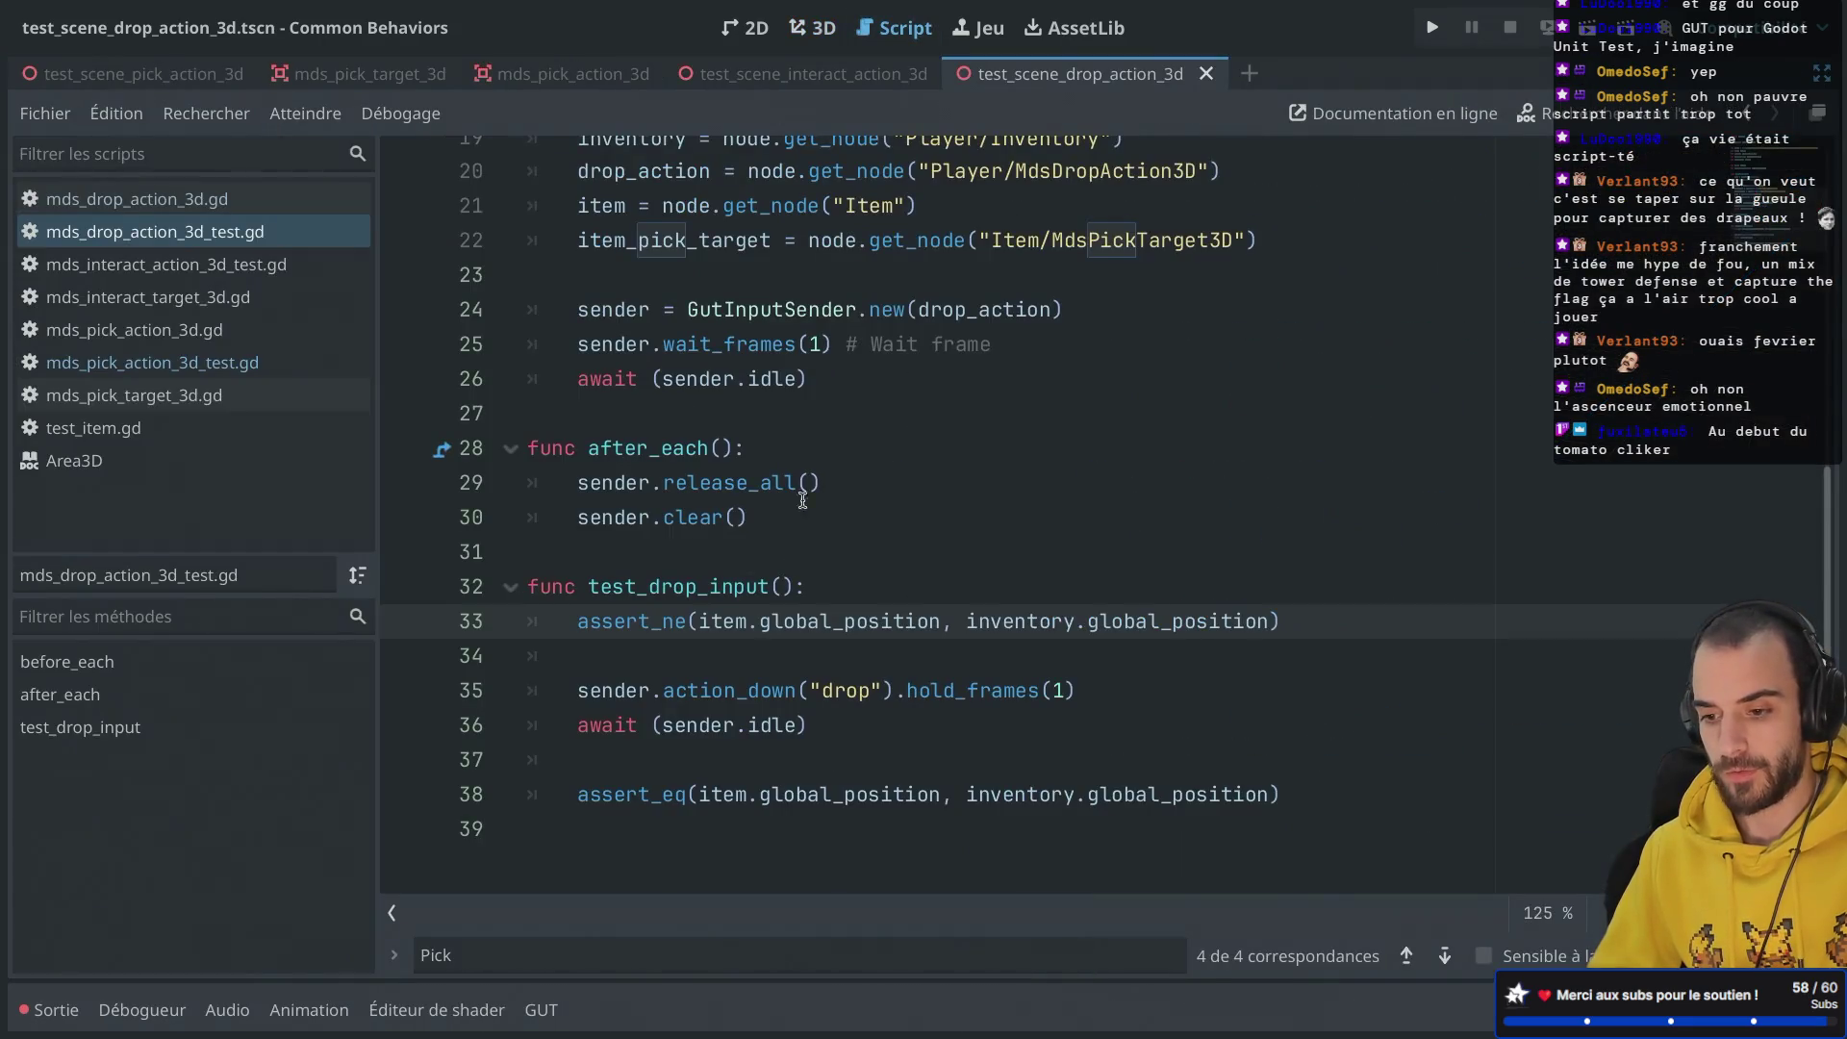
# Step: Turn the first assertion into assert_eq expecting Vector3(0, 1, 0) and save
pyautogui.scroll(1, 813, 488)
pyautogui.press('BackSpace')
pyautogui.press('BackSpace')
pyautogui.write('e')
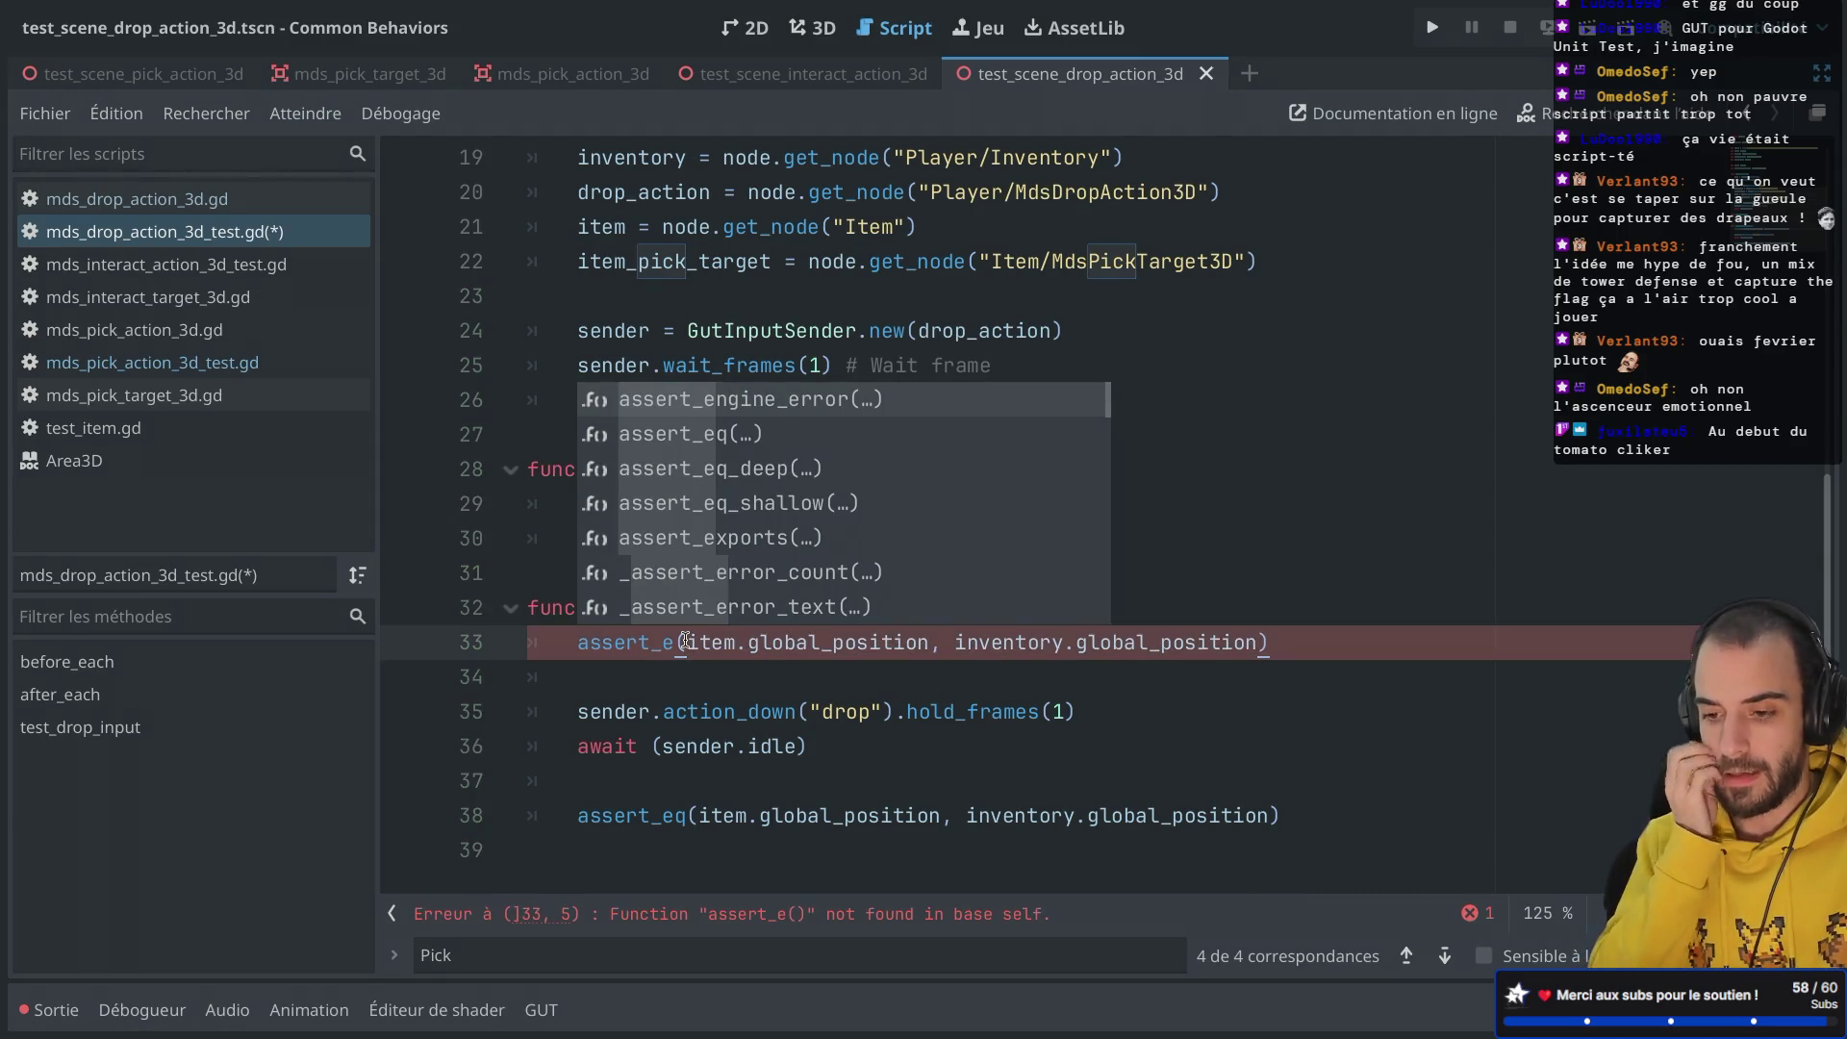
pyautogui.write('q')
pyautogui.click(927, 642)
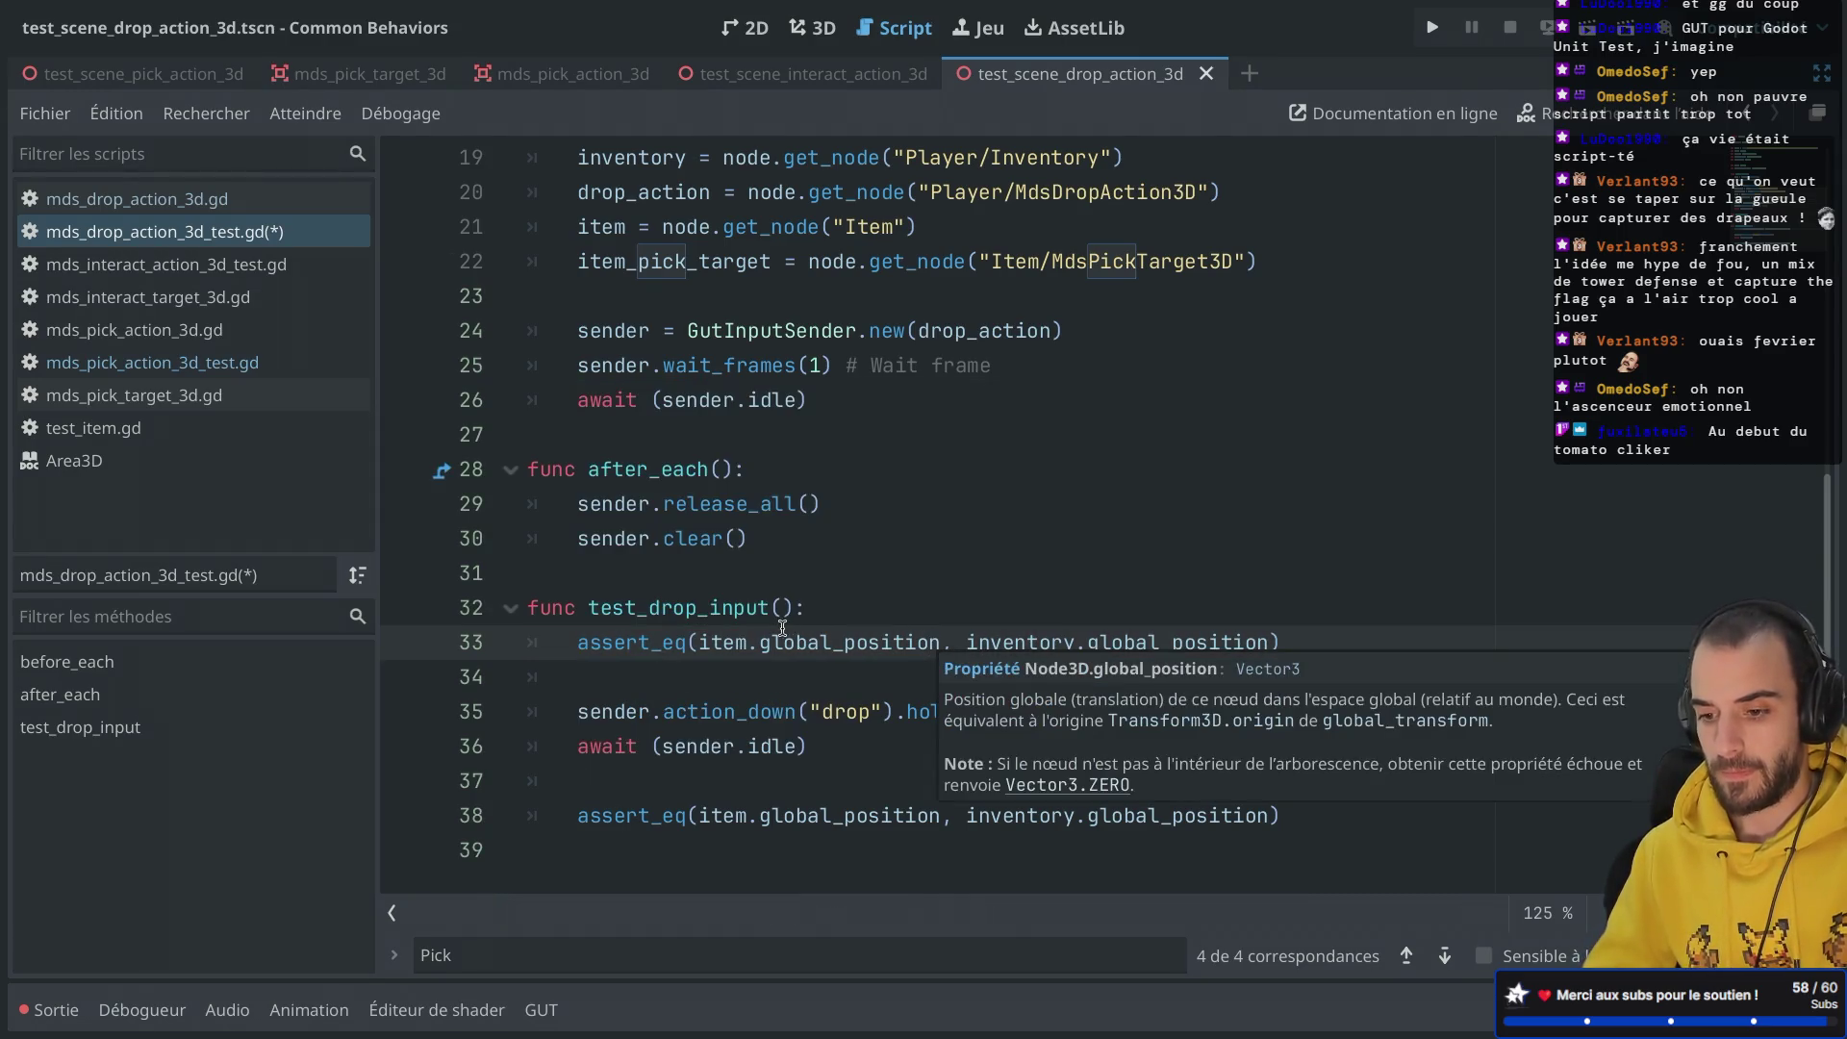
pyautogui.moveTo(965, 642); pyautogui.dragTo(1264, 637)
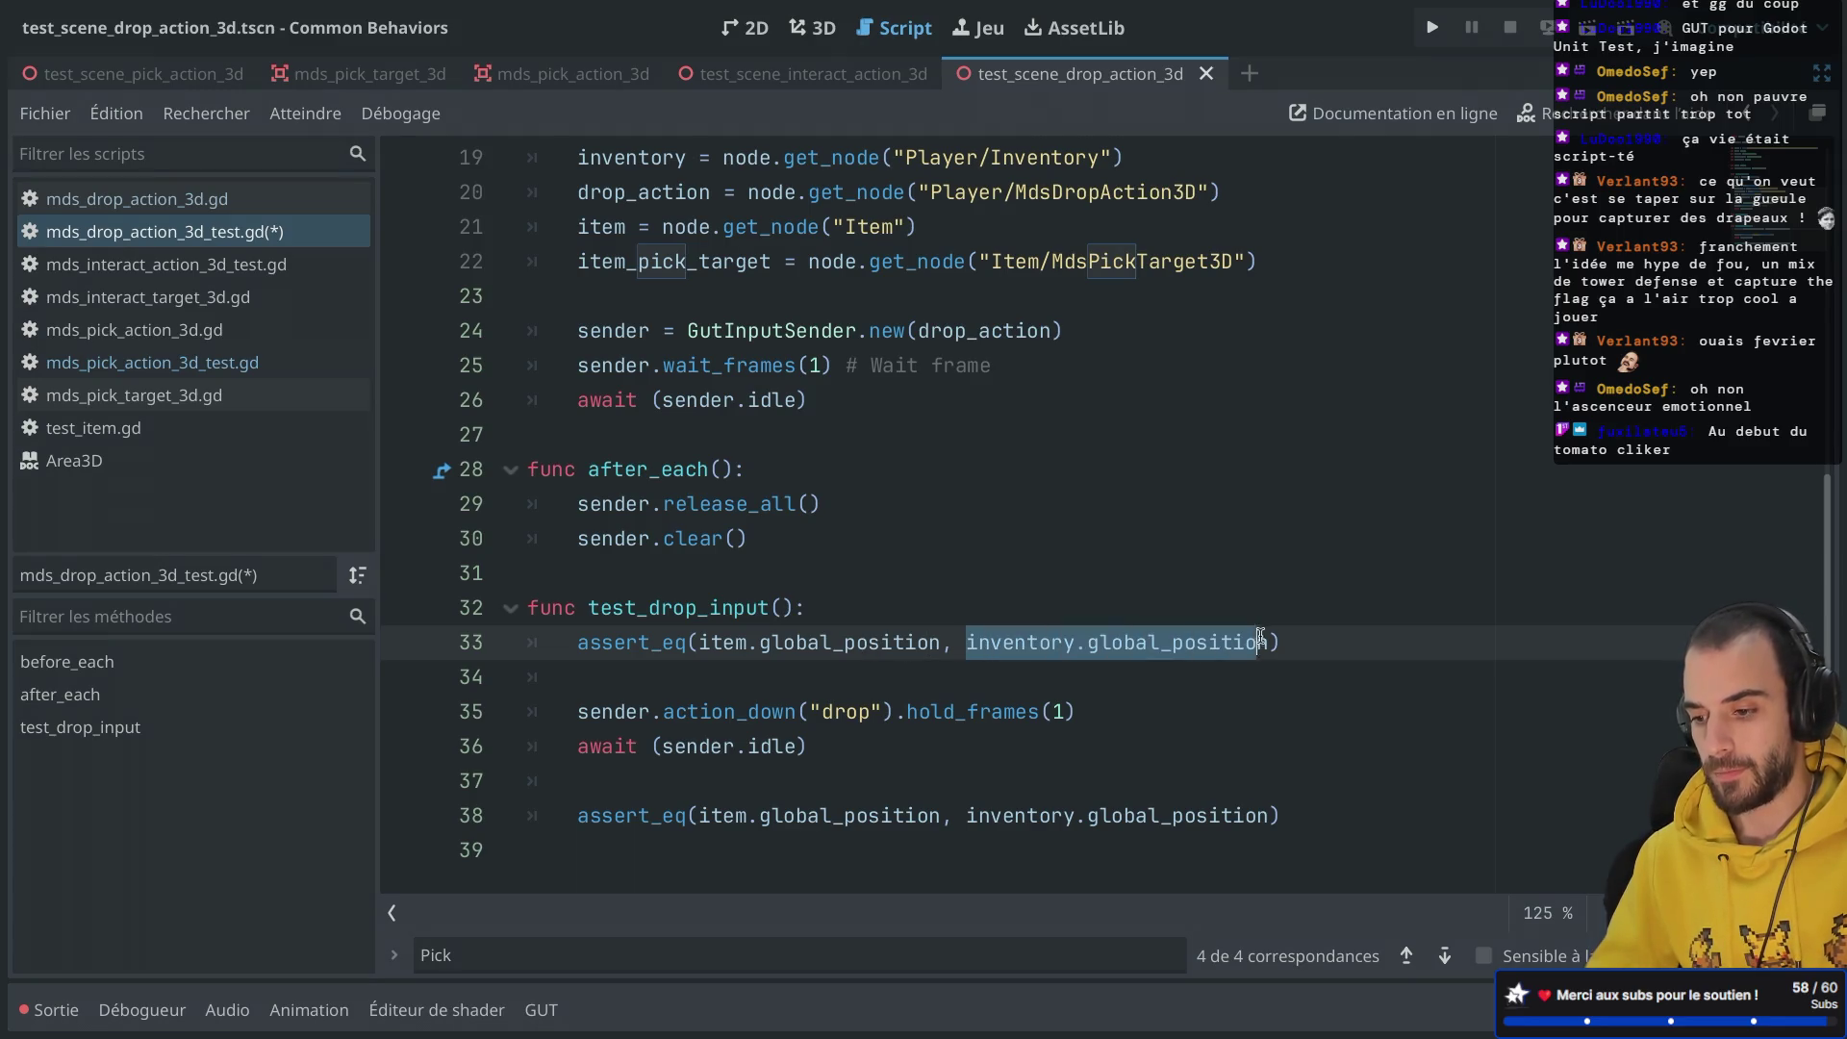
pyautogui.press('BackSpace')
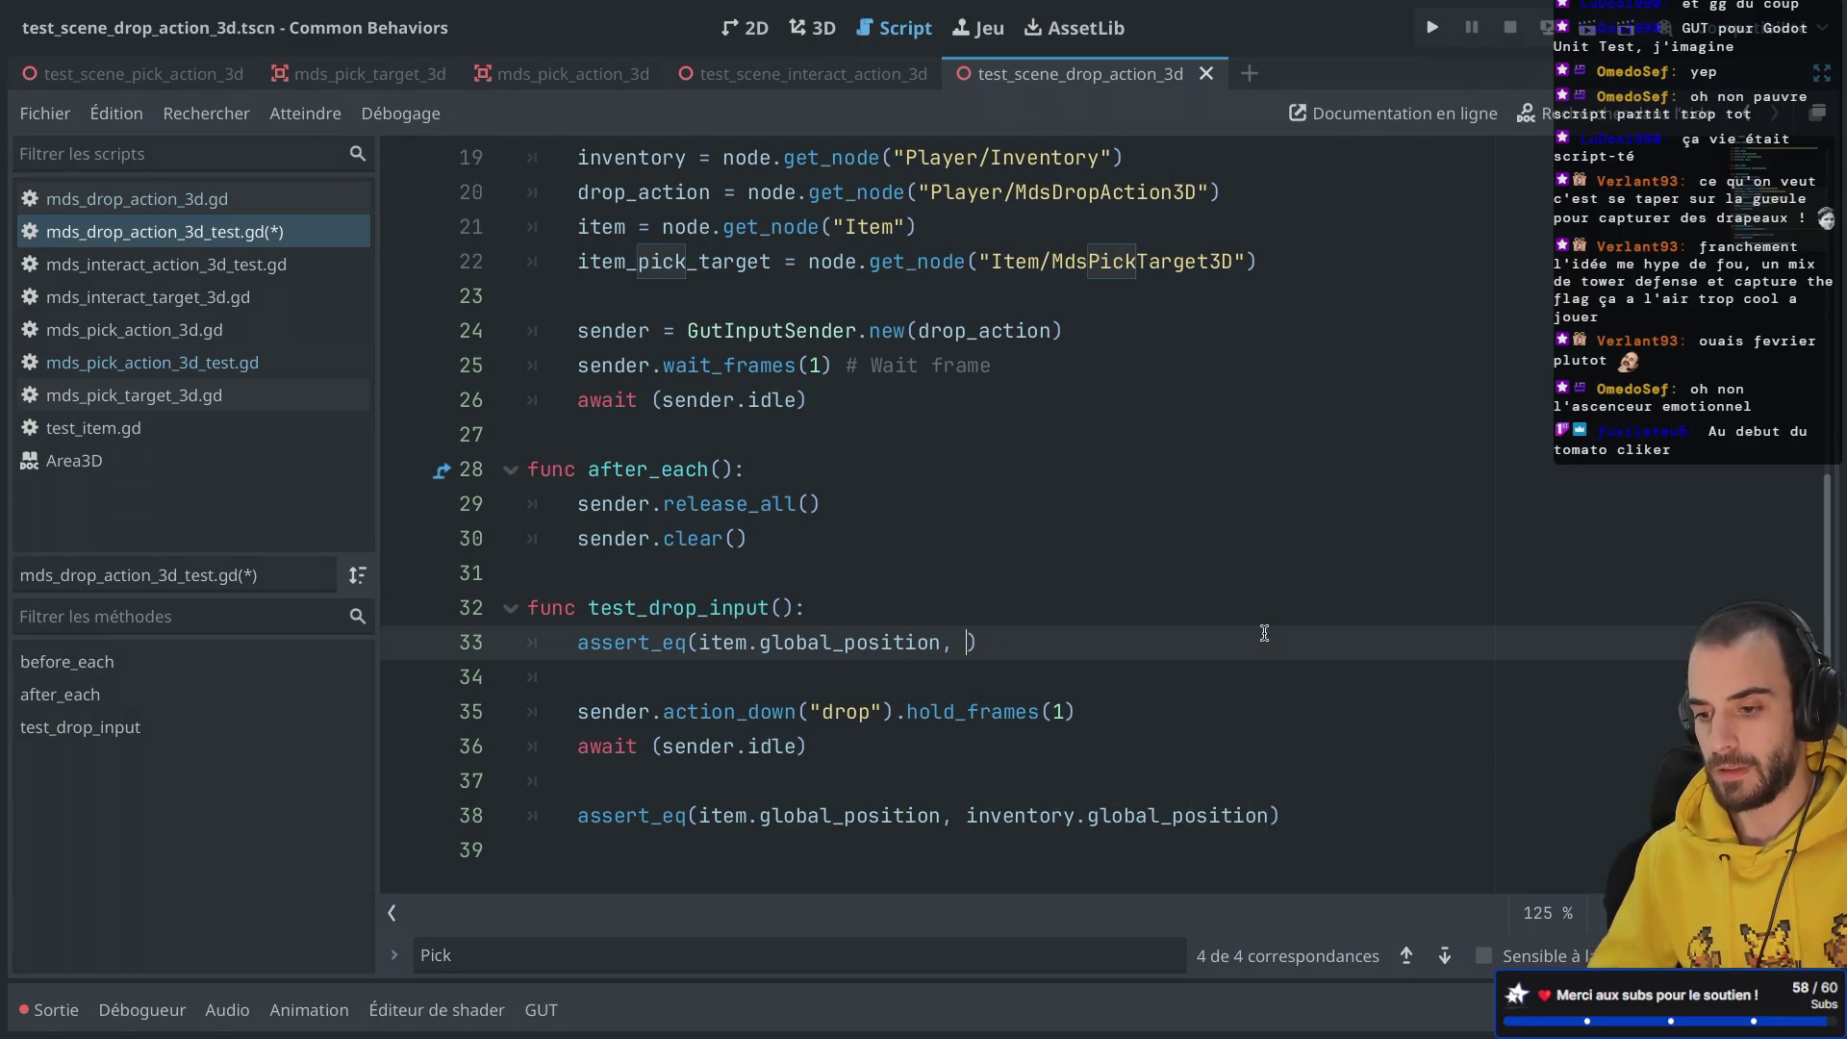
pyautogui.write('Vec')
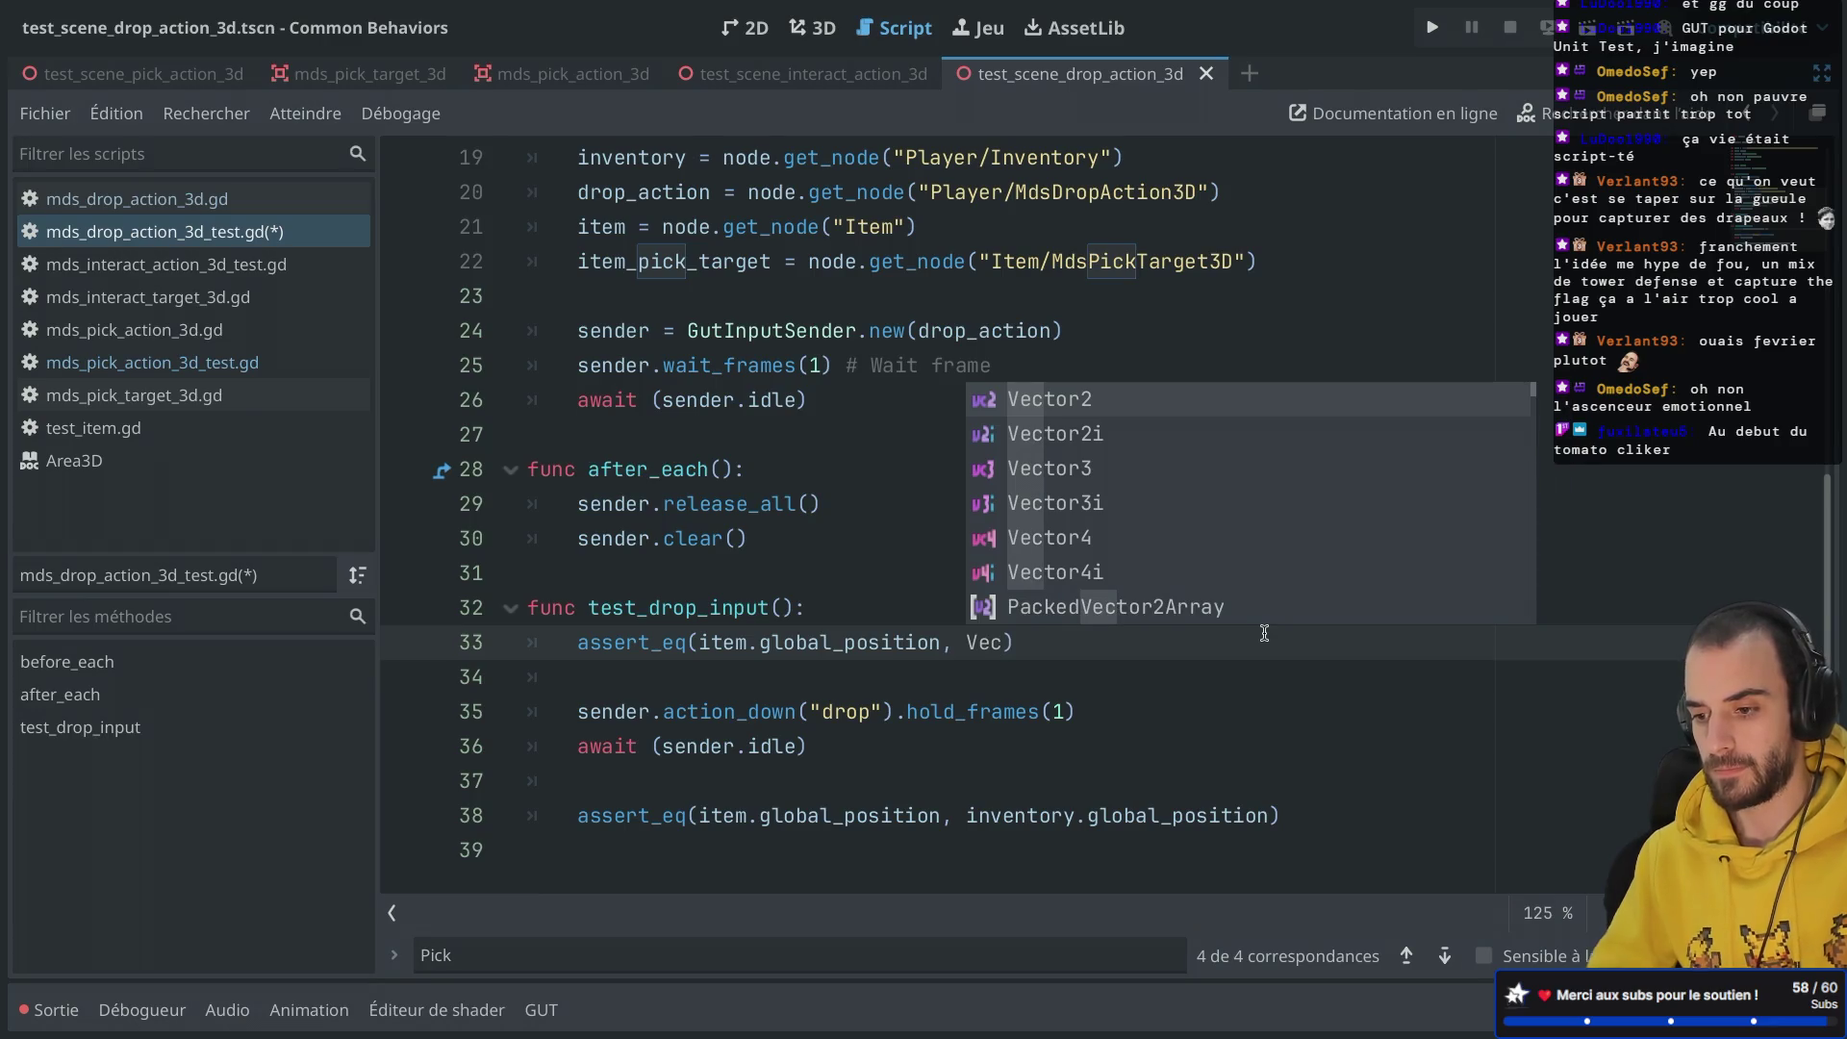
pyautogui.press('Down')
pyautogui.press('Down')
pyautogui.press('Return')
pyautogui.write('.')
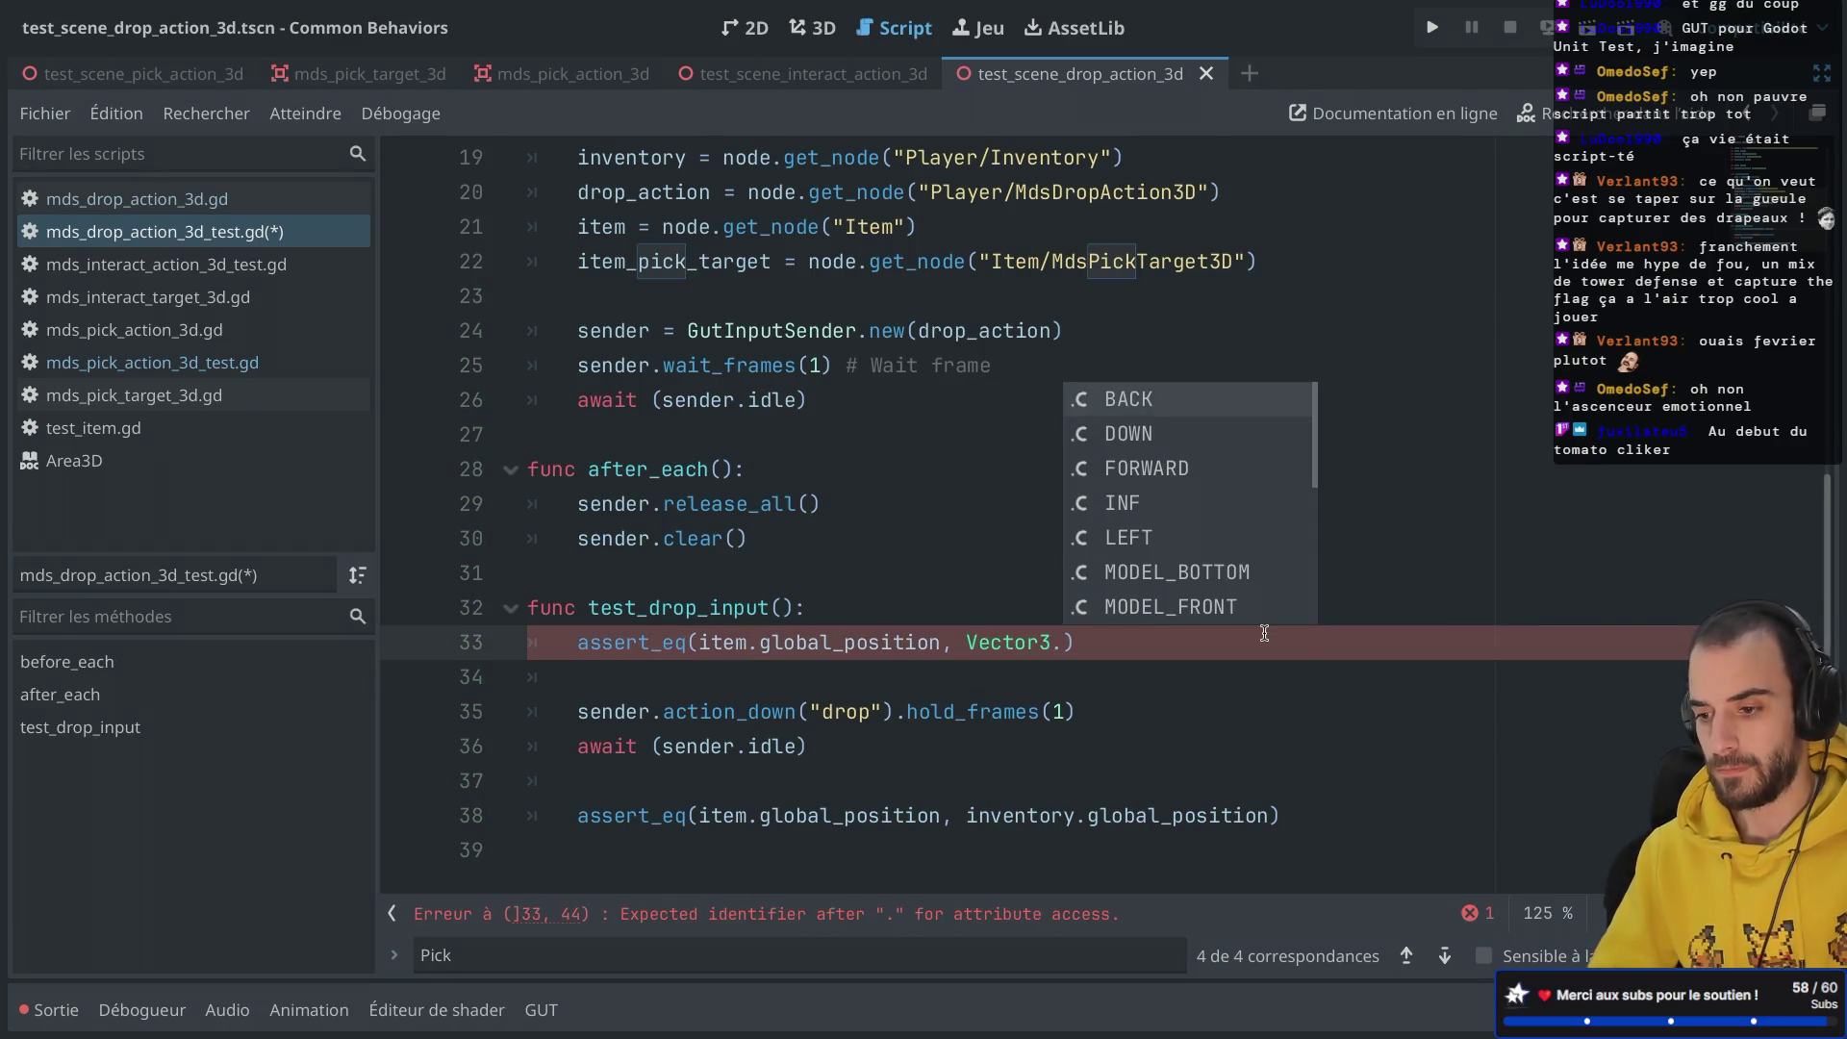
pyautogui.write('new()')
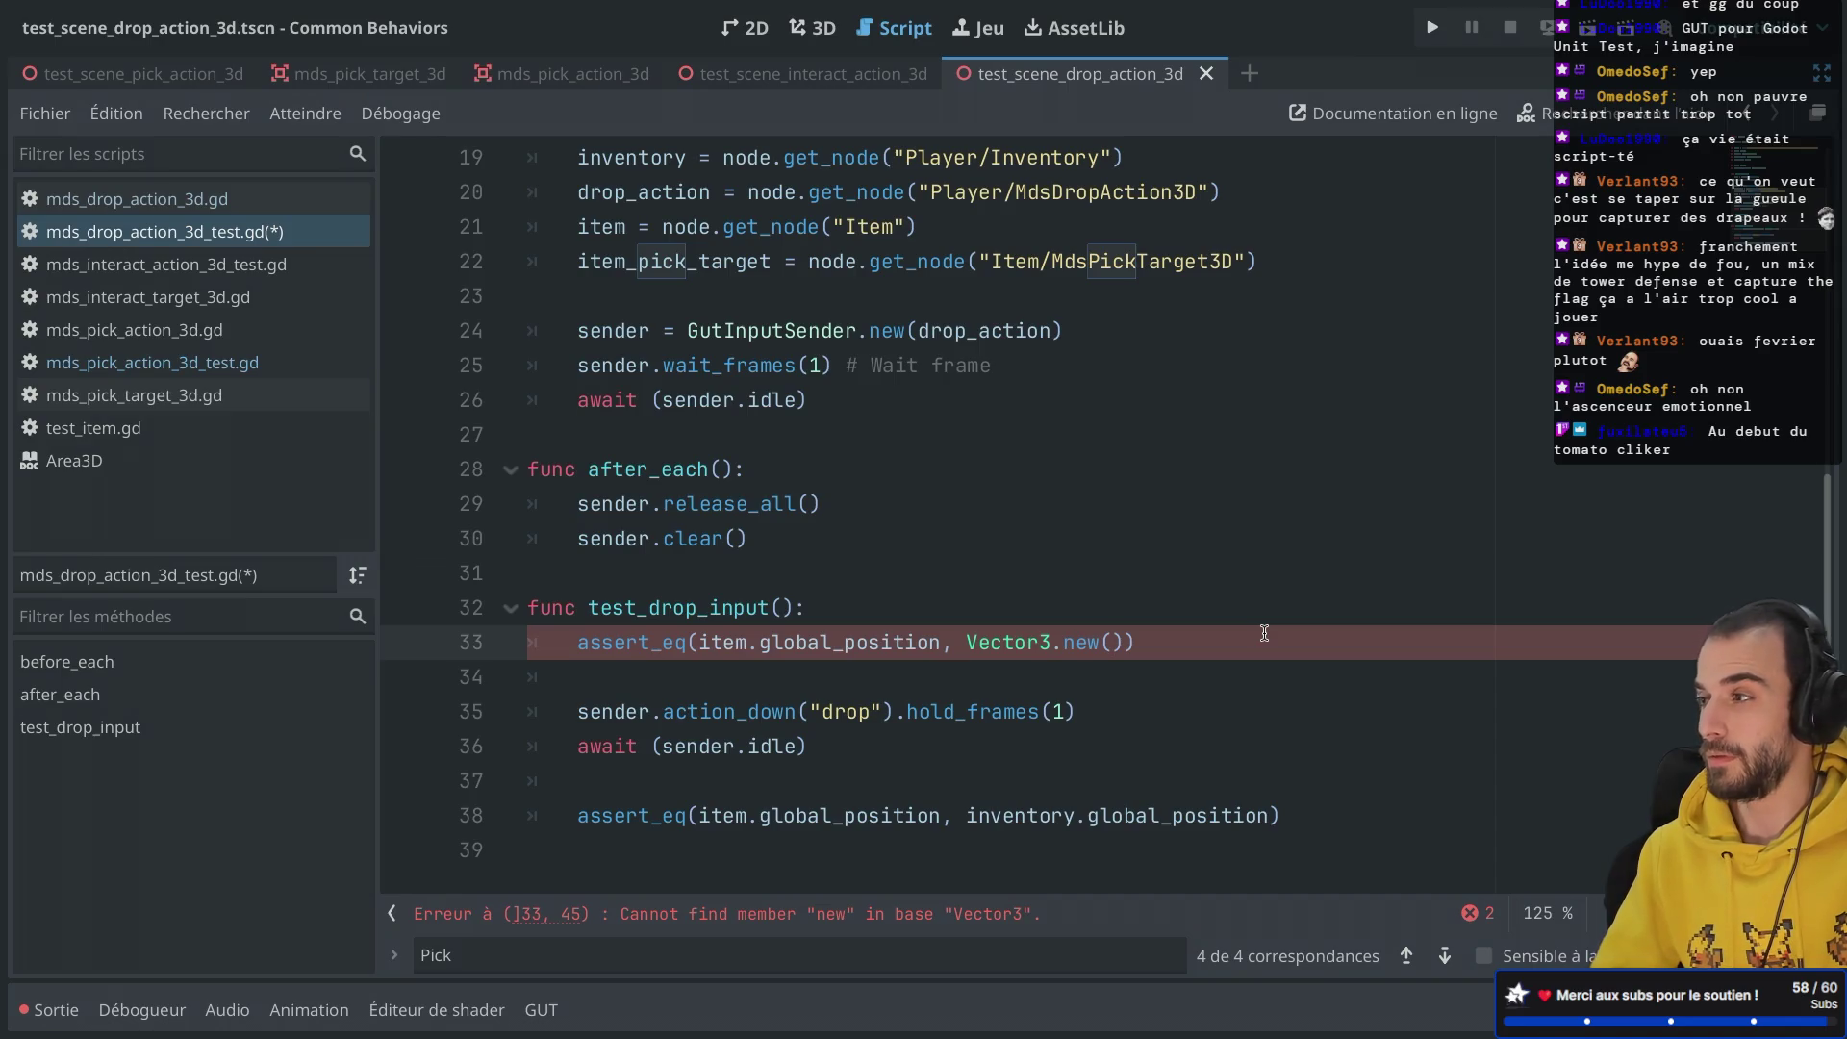
pyautogui.write('0, 1,')
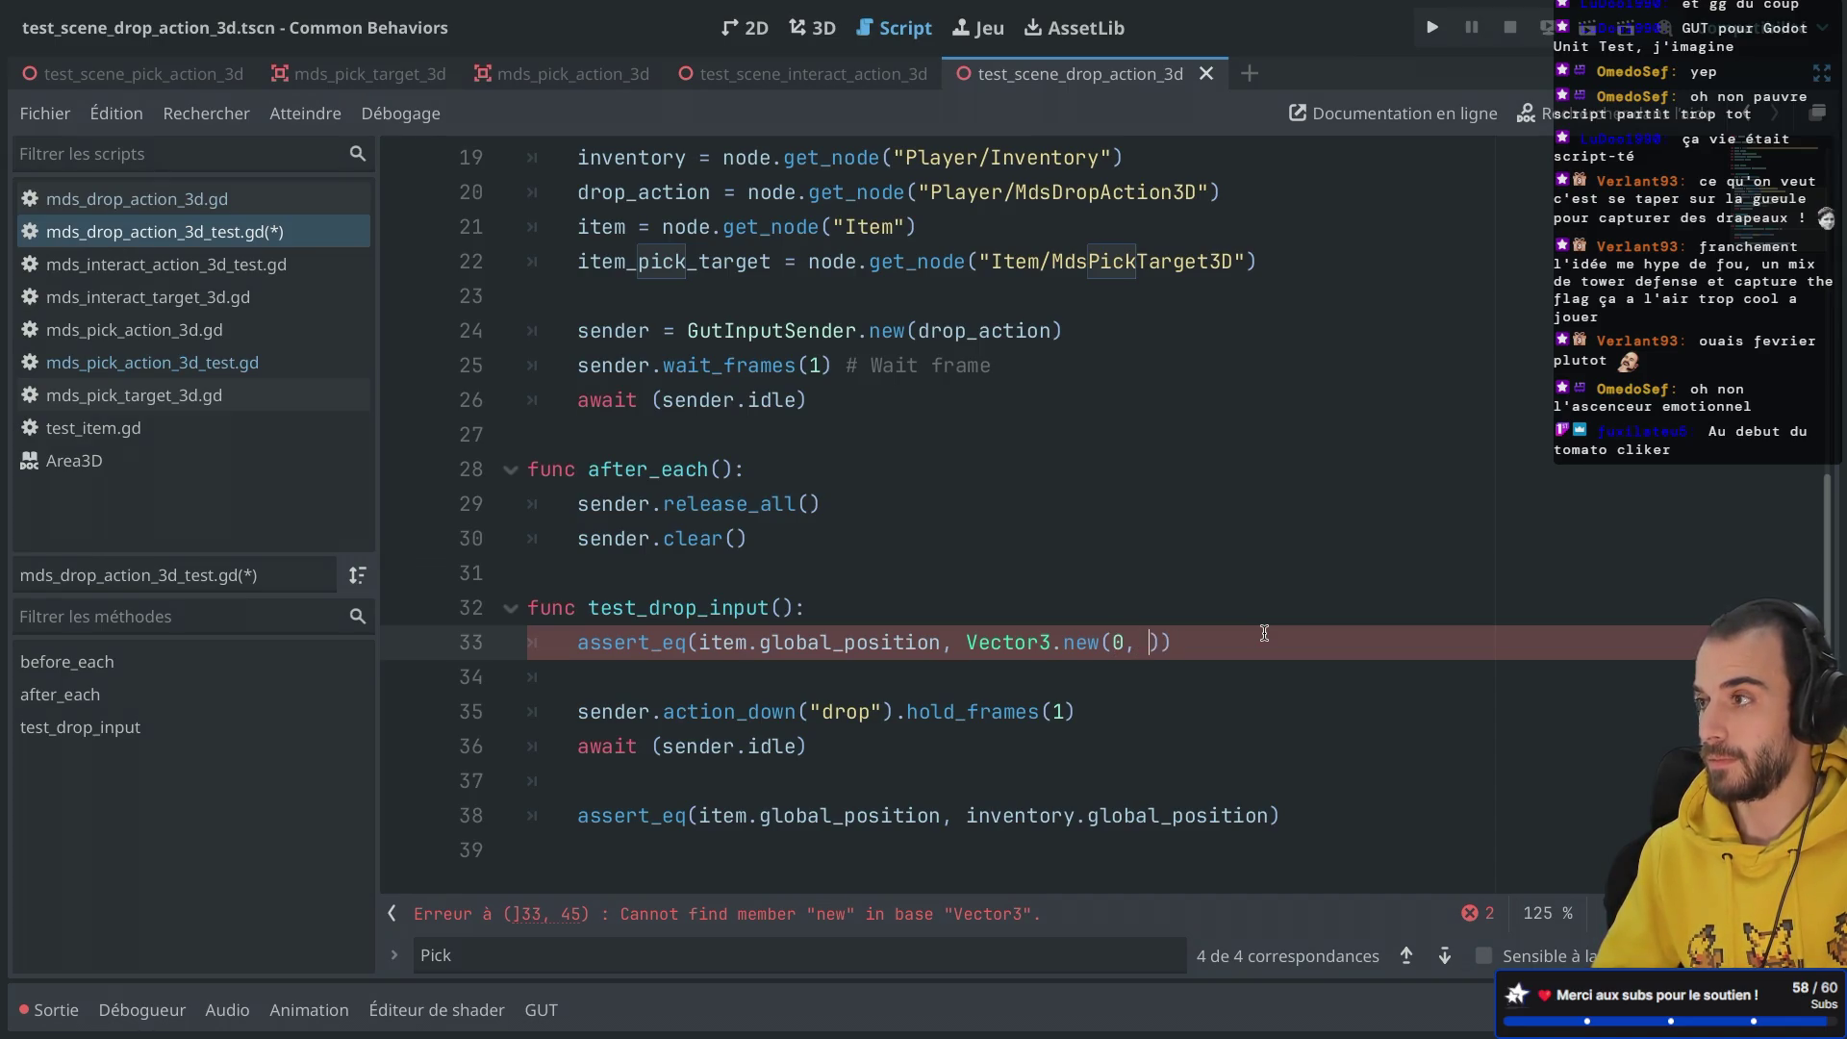
pyautogui.hotkey('ctrl', 's')
# Step: Remove the stray .new from the line 33 vector and save
pyautogui.click(1165, 612)
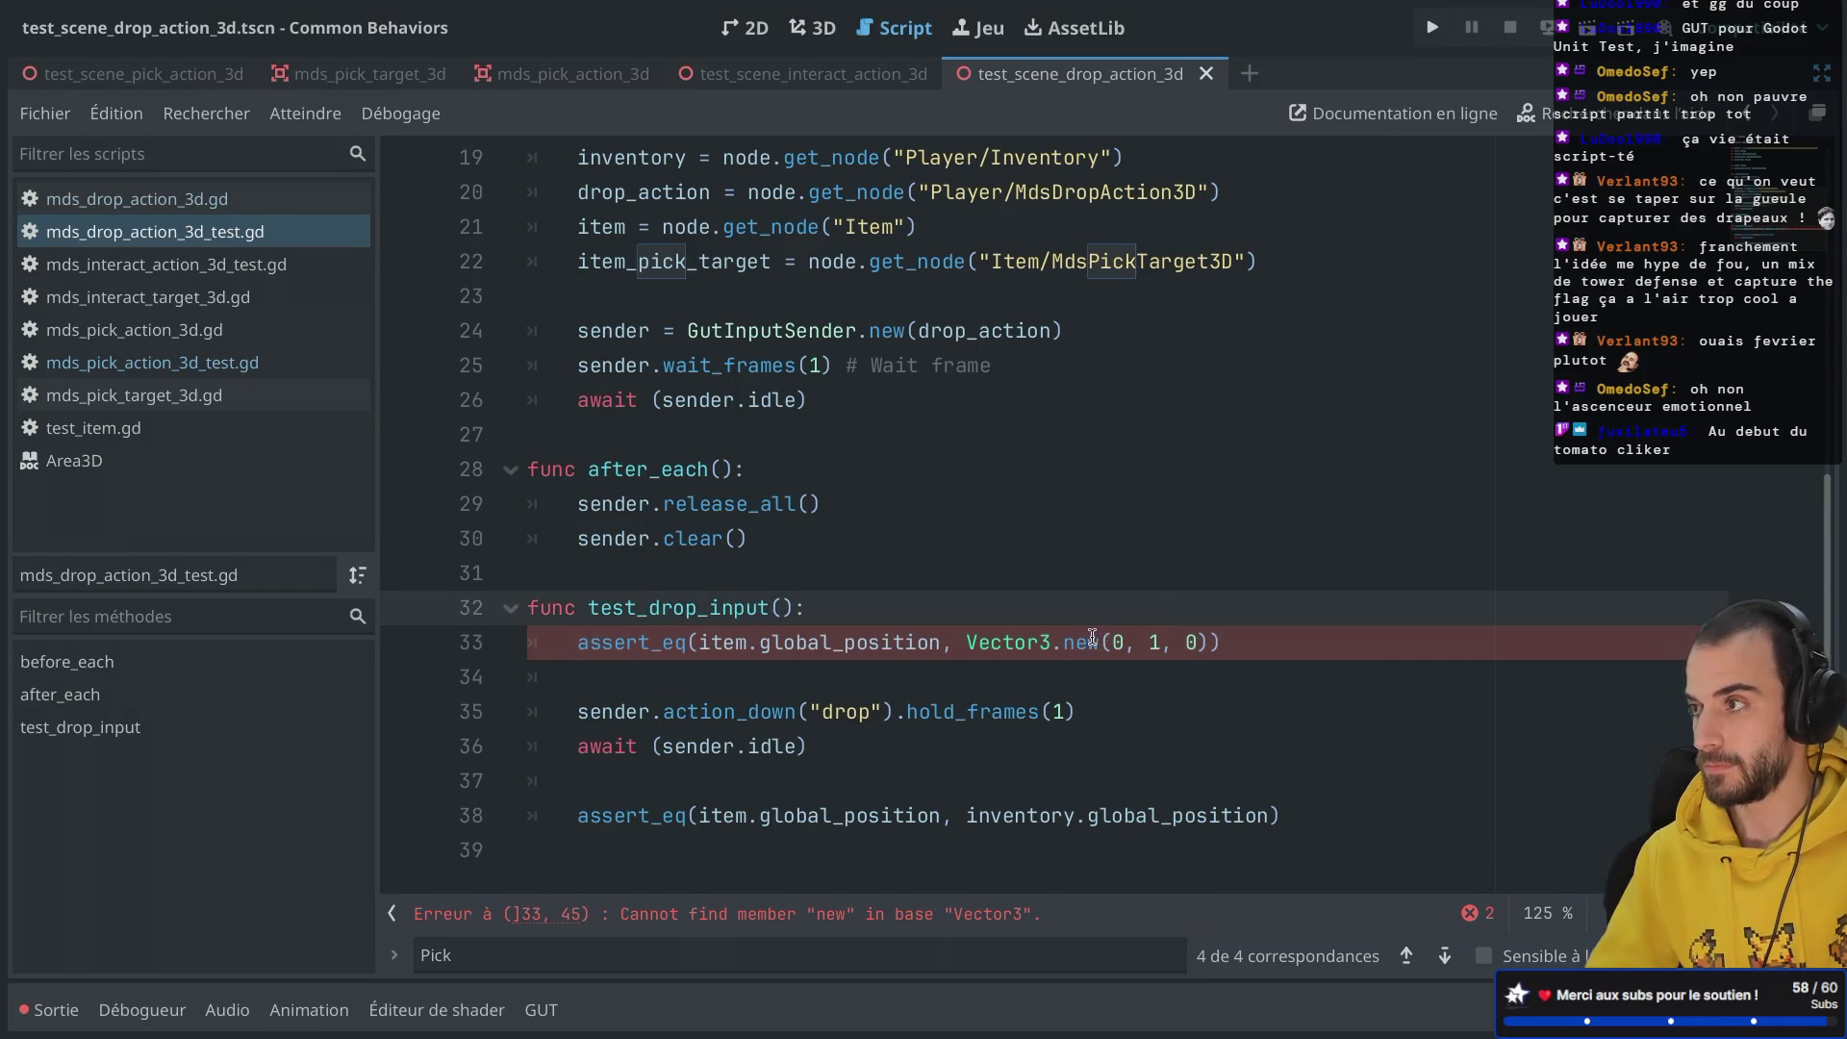
pyautogui.click(1082, 639)
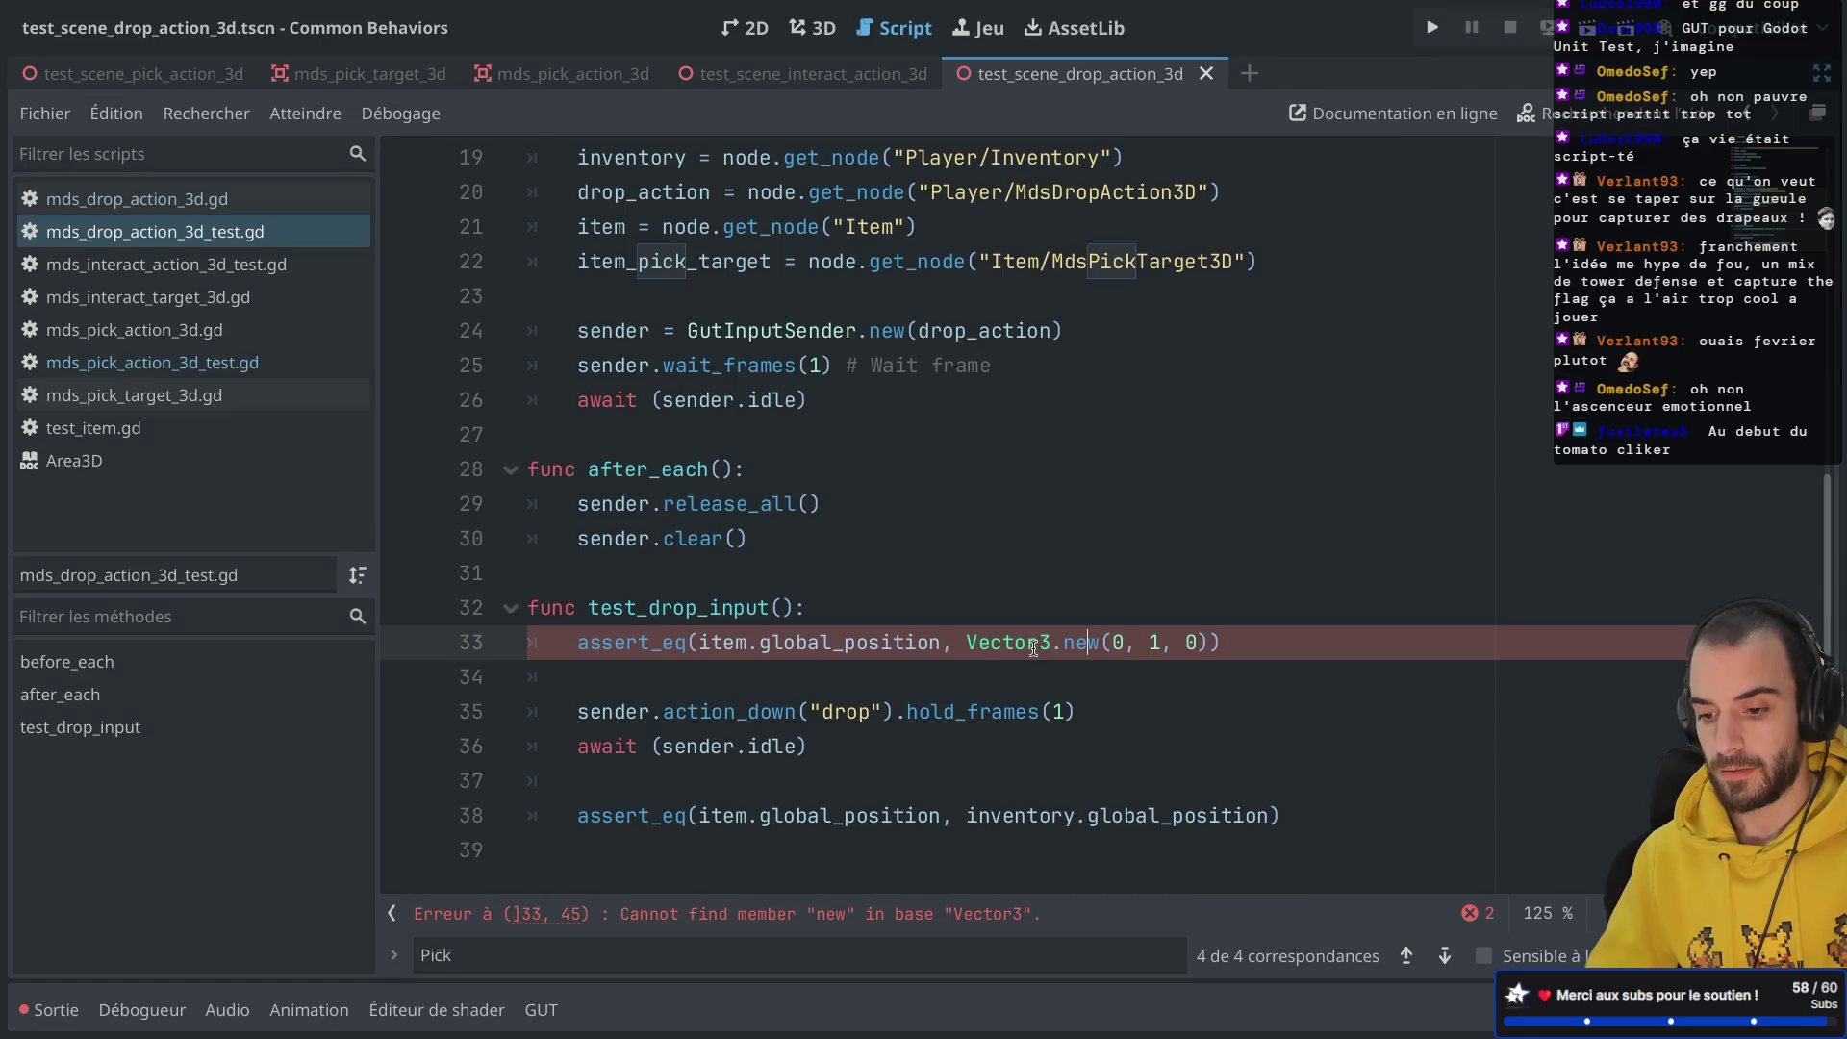
pyautogui.doubleClick(1068, 640)
pyautogui.press('BackSpace')
pyautogui.press('BackSpace')
pyautogui.click(1045, 608)
pyautogui.hotkey('ctrl', 's')
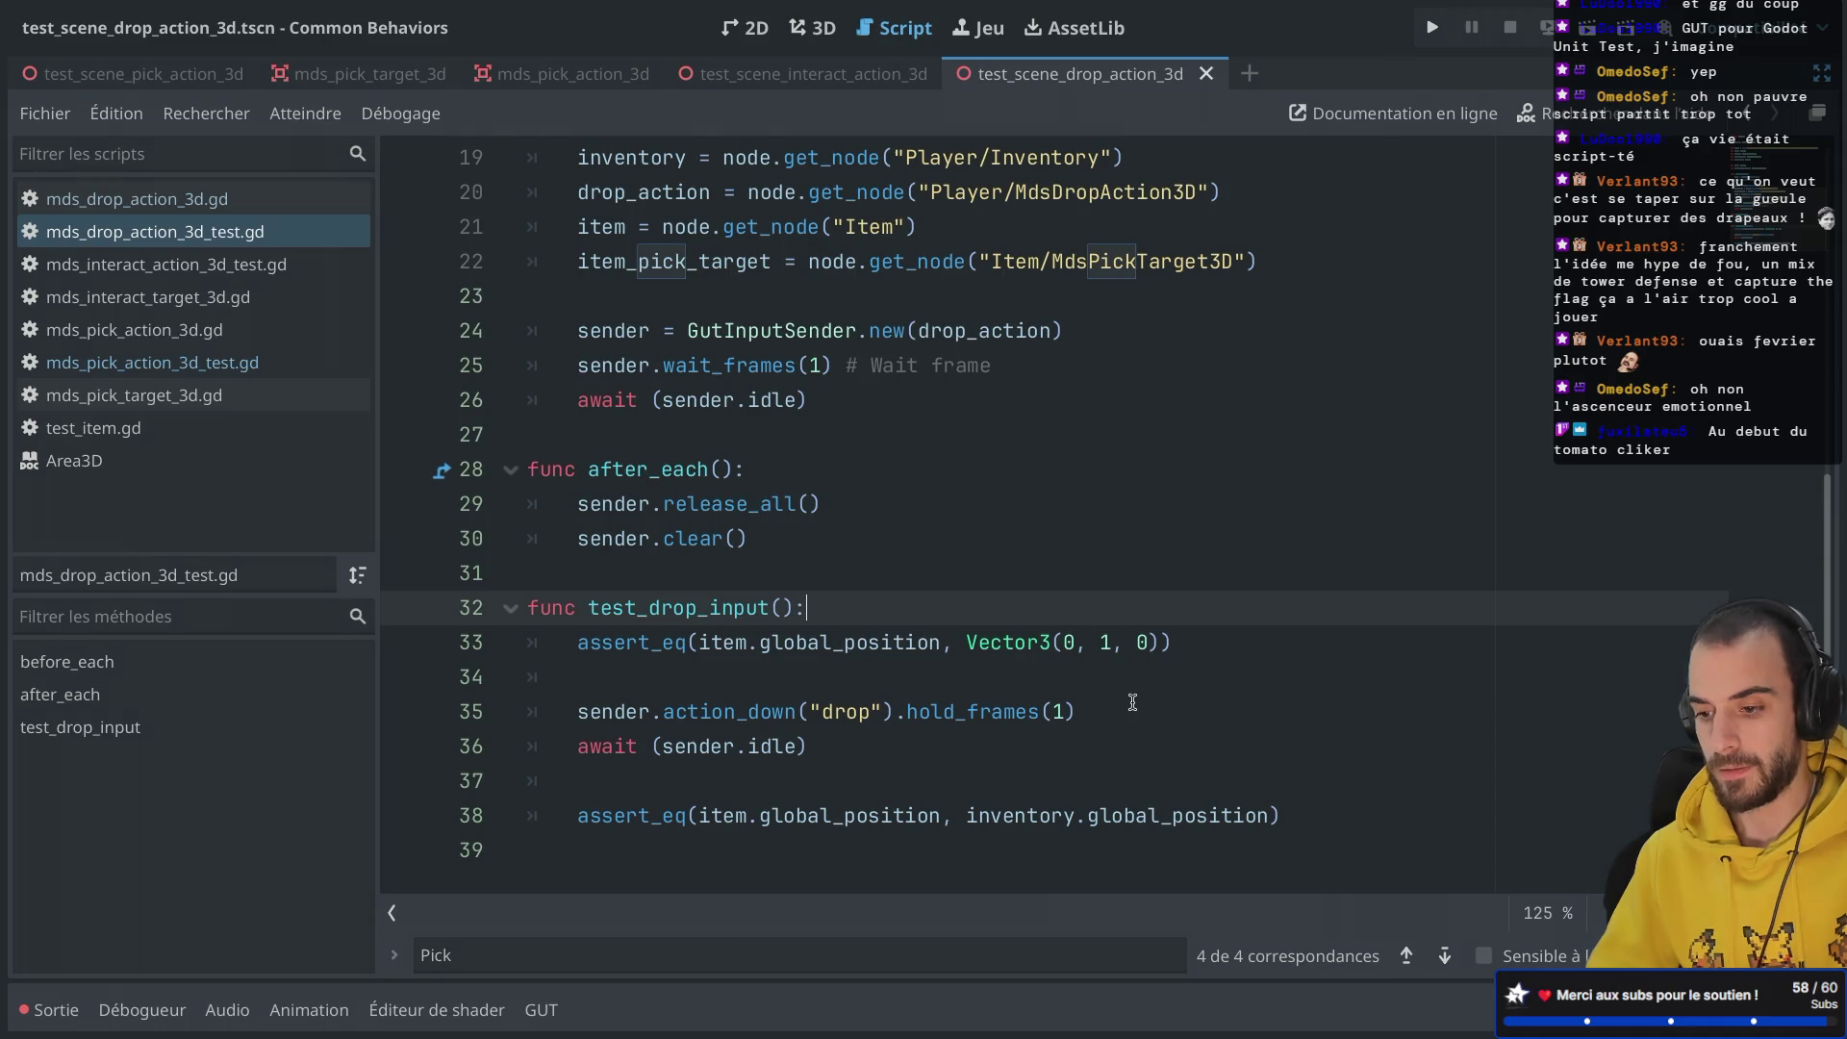
# Step: Copy the first assertion line to a new line after the await
pyautogui.tripleClick(1194, 635)
pyautogui.hotkey('ctrl', 'c')
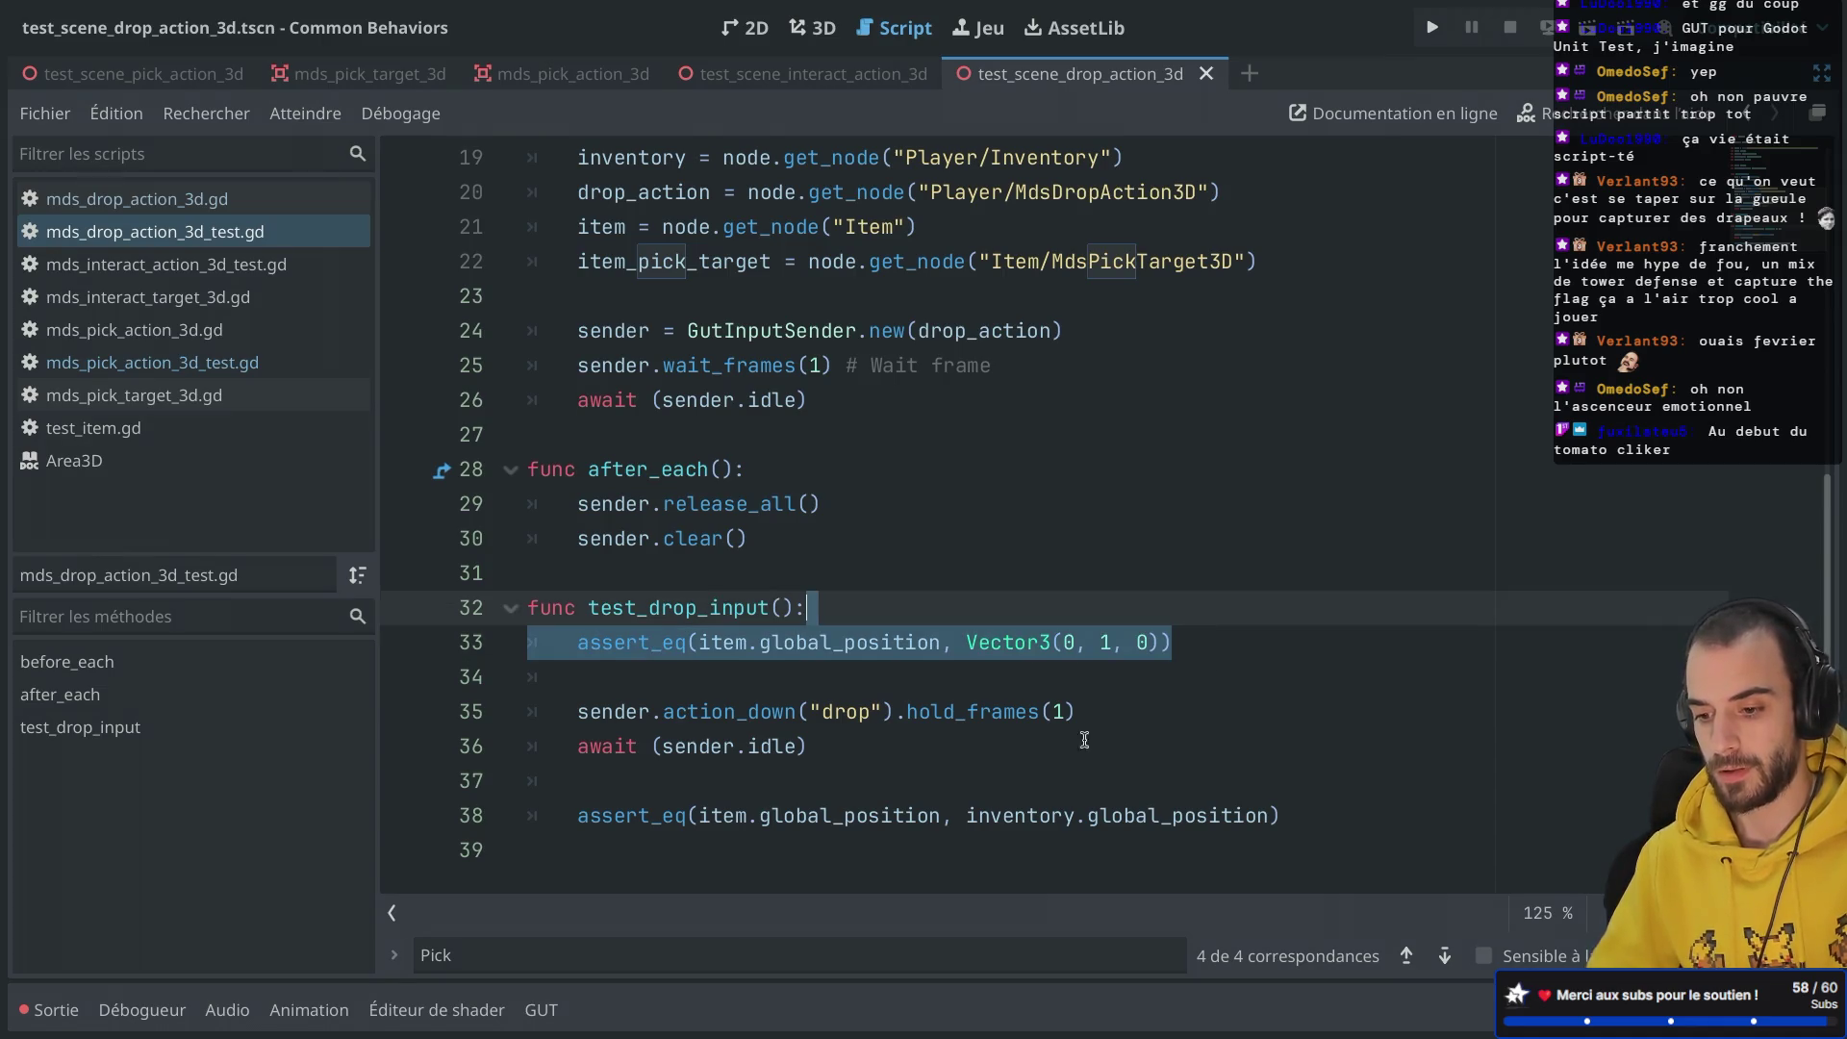
pyautogui.click(983, 767)
pyautogui.press('Return')
pyautogui.press('Return')
pyautogui.hotkey('ctrl', 'v')
pyautogui.click(781, 789)
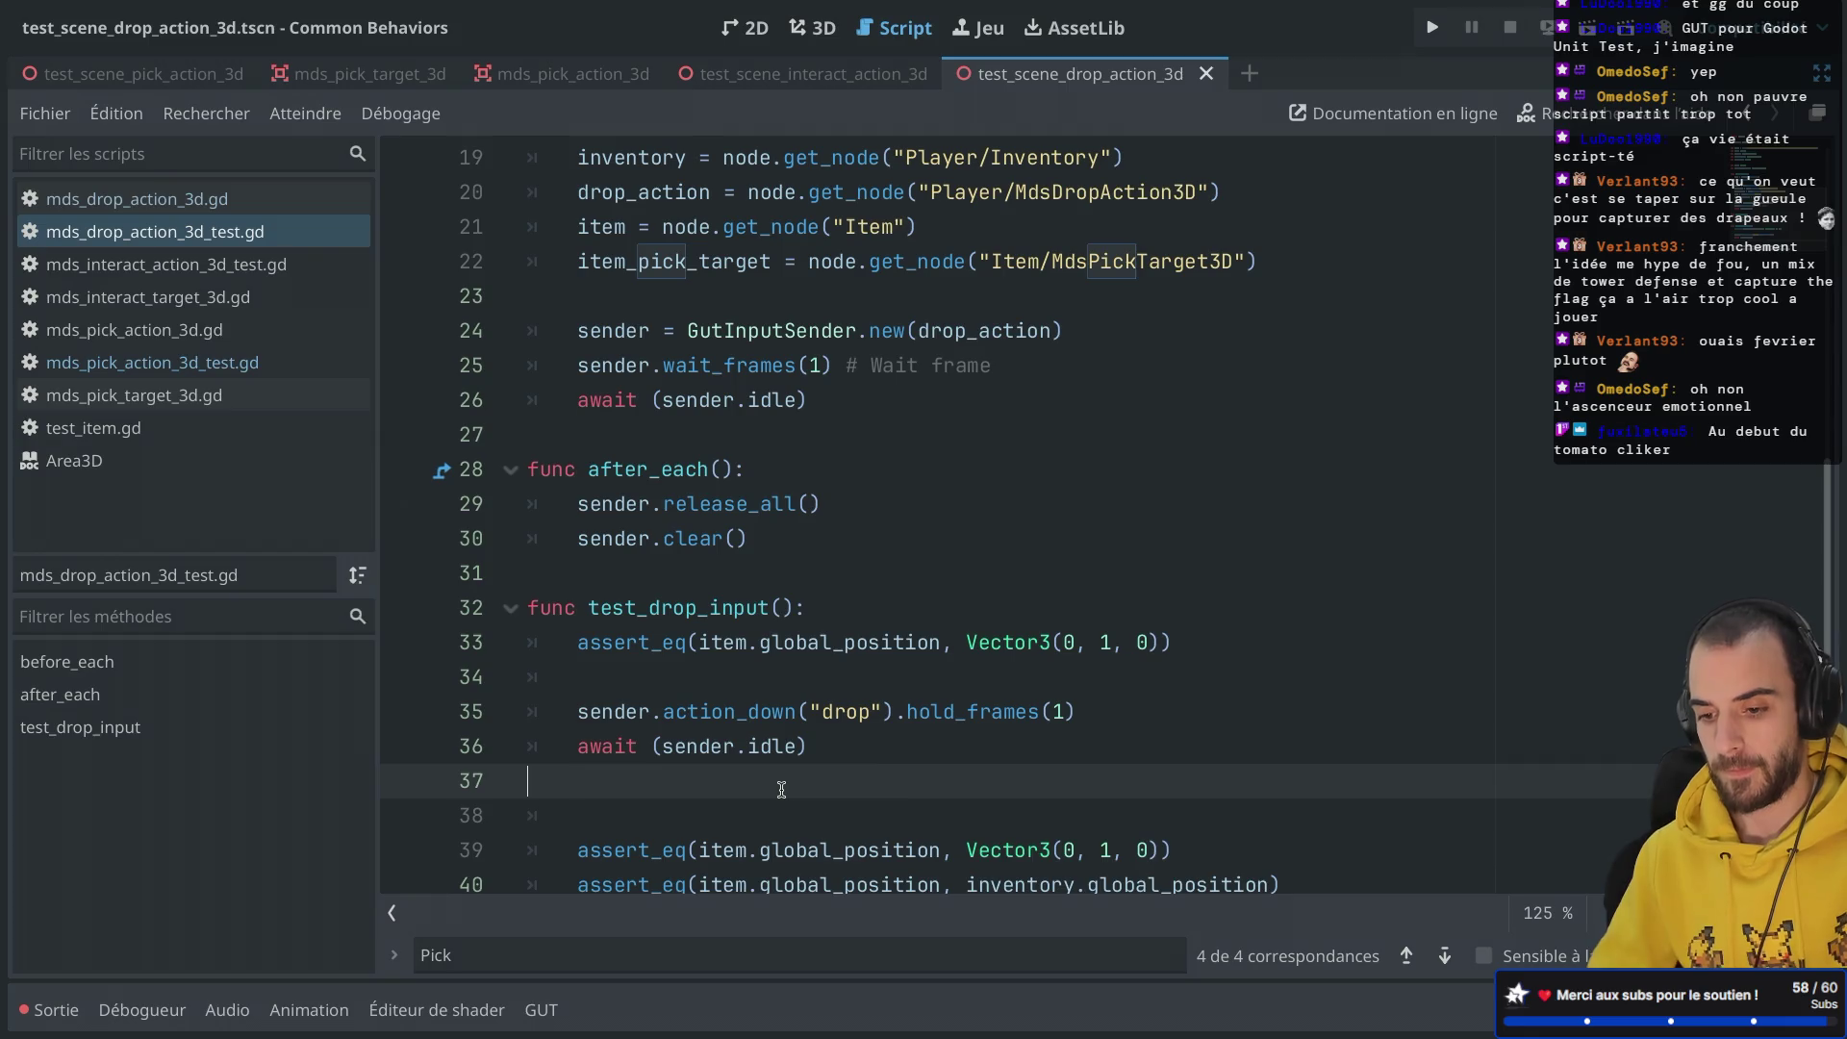
pyautogui.press('BackSpace')
# Step: Make the copied assertion expect Vector3(1, 0, 0), delete the old assertion, and run test_drop_input
pyautogui.doubleClick(1085, 814)
pyautogui.write('1')
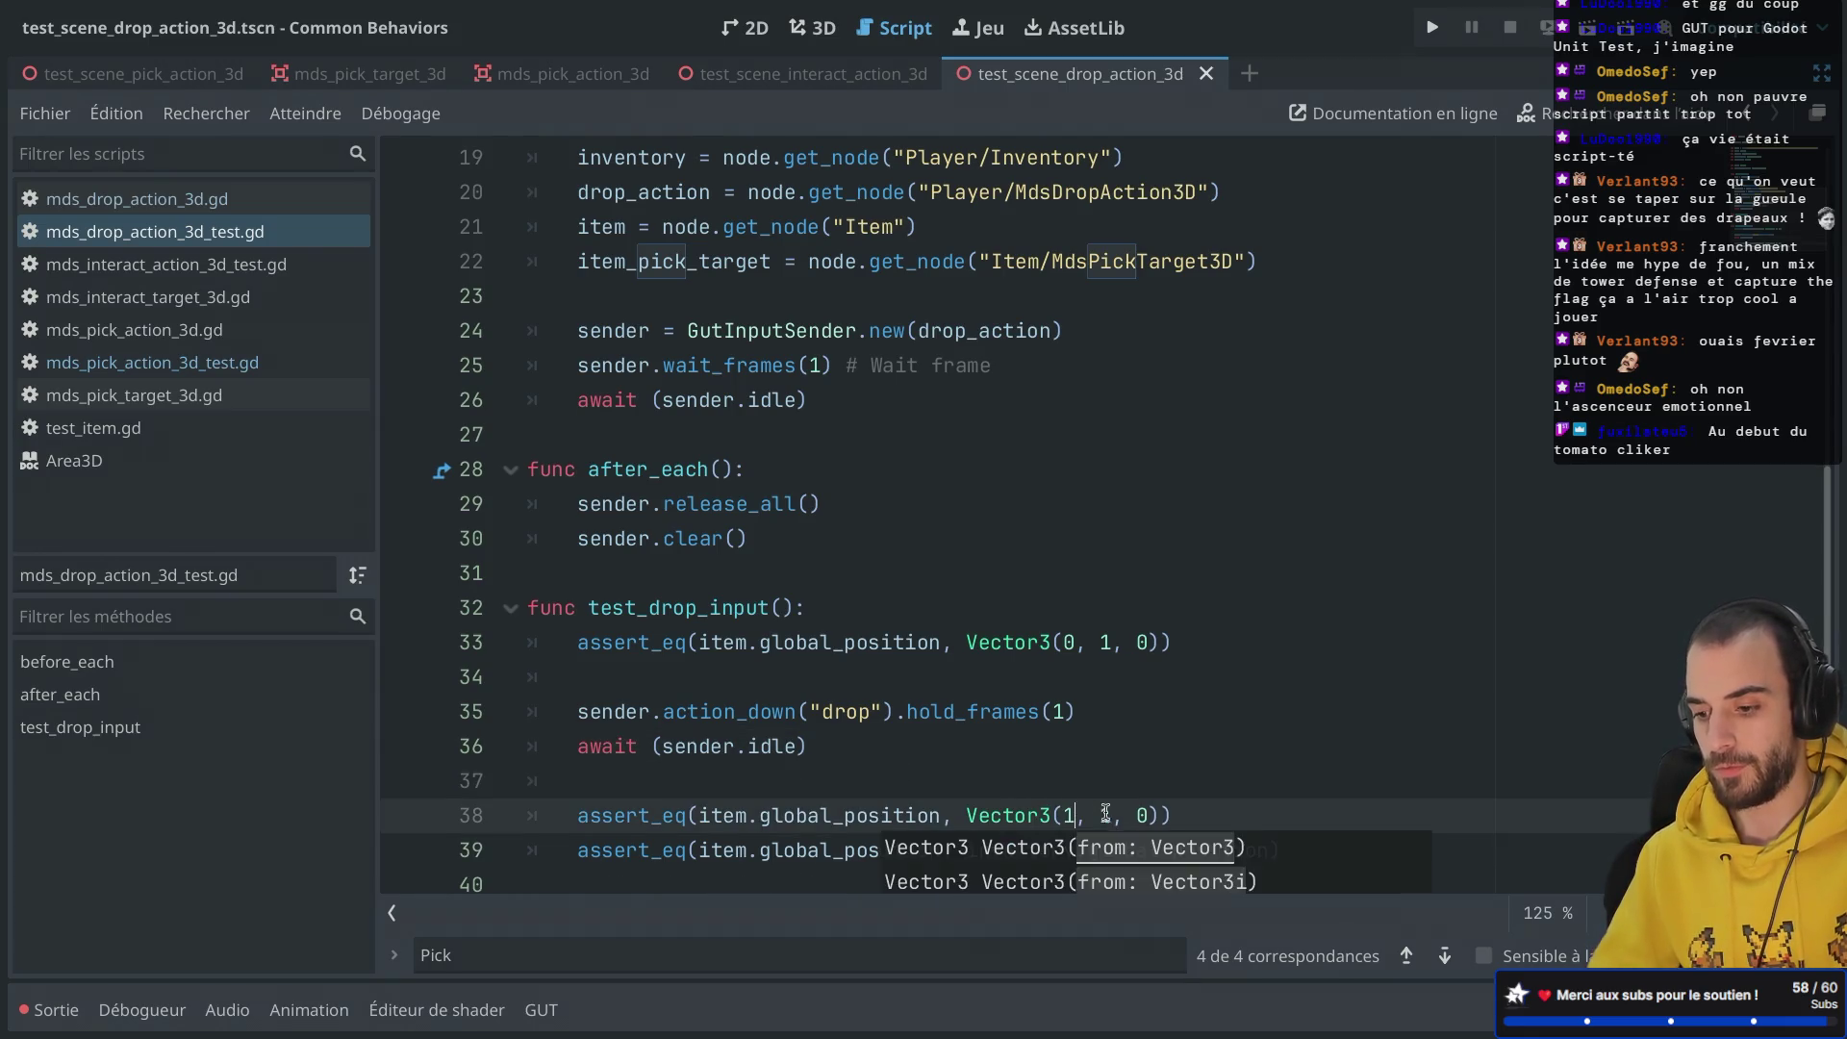
pyautogui.doubleClick(1105, 815)
pyautogui.write('0')
pyautogui.press('Escape')
pyautogui.tripleClick(1321, 839)
pyautogui.press('BackSpace')
pyautogui.click(1030, 762)
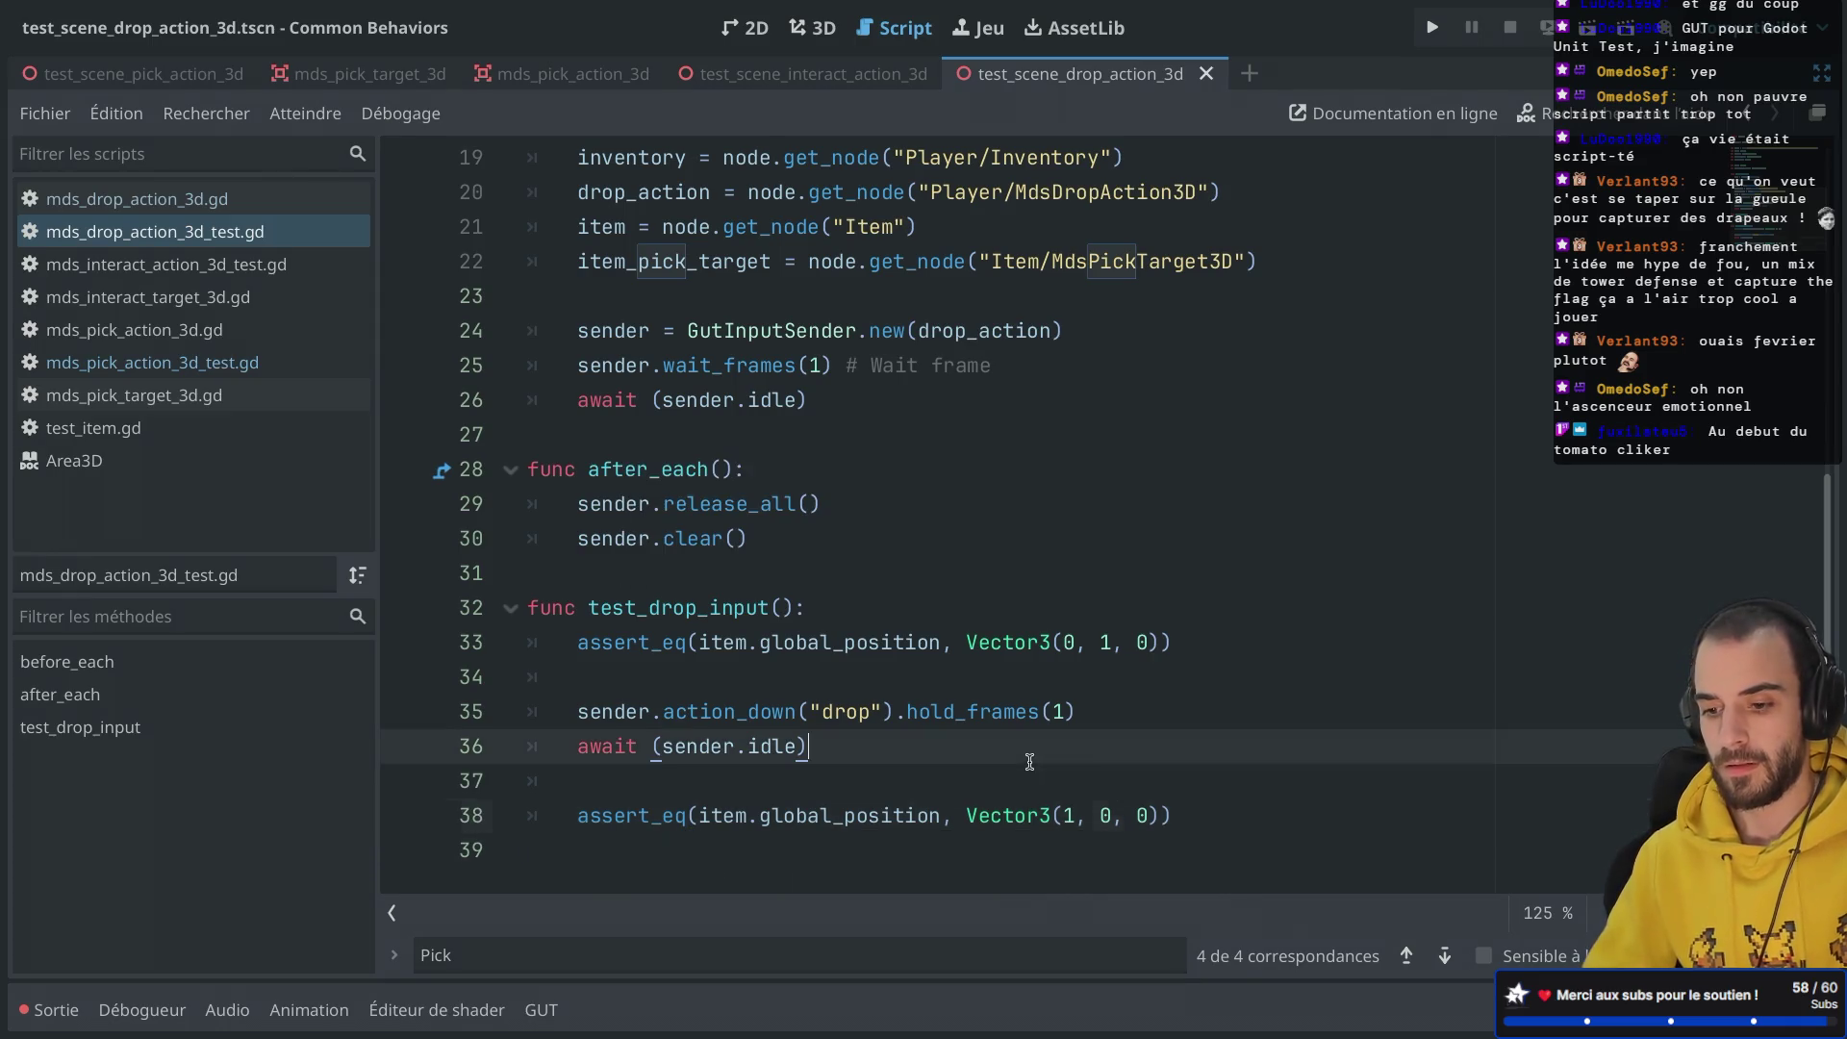
pyautogui.click(542, 1009)
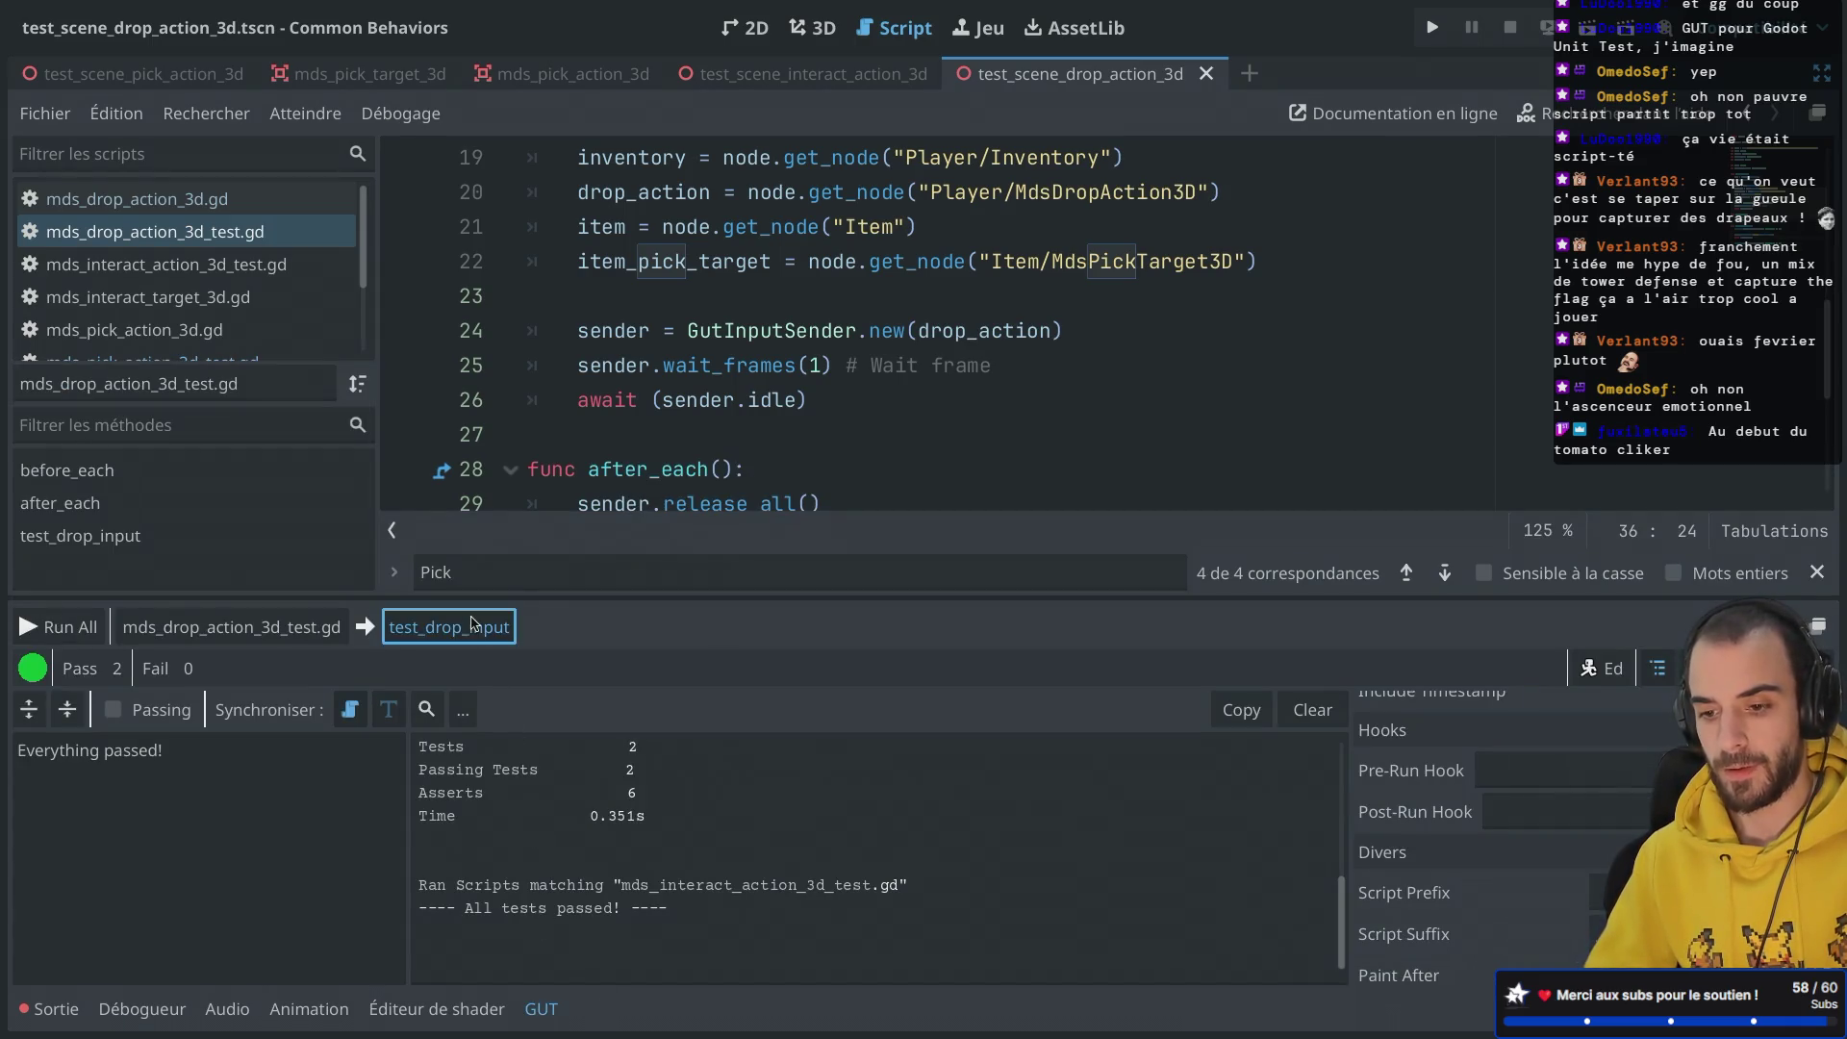
pyautogui.click(413, 629)
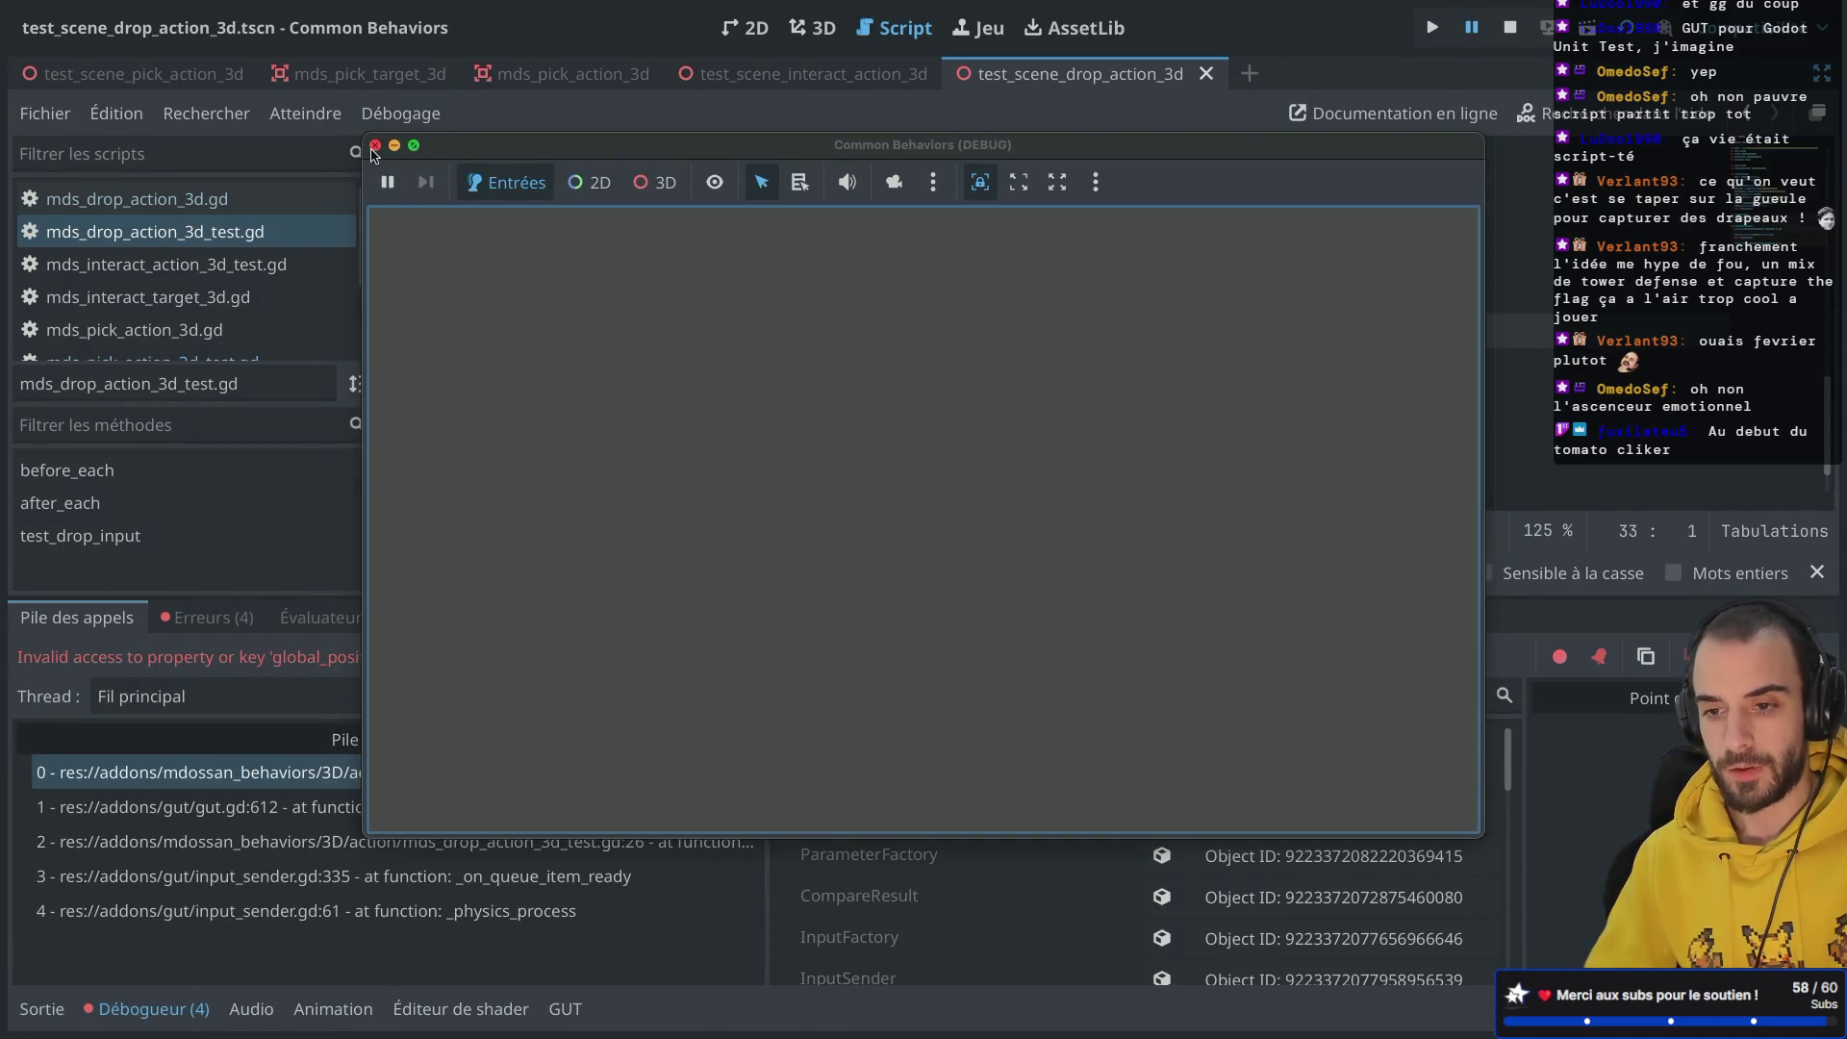